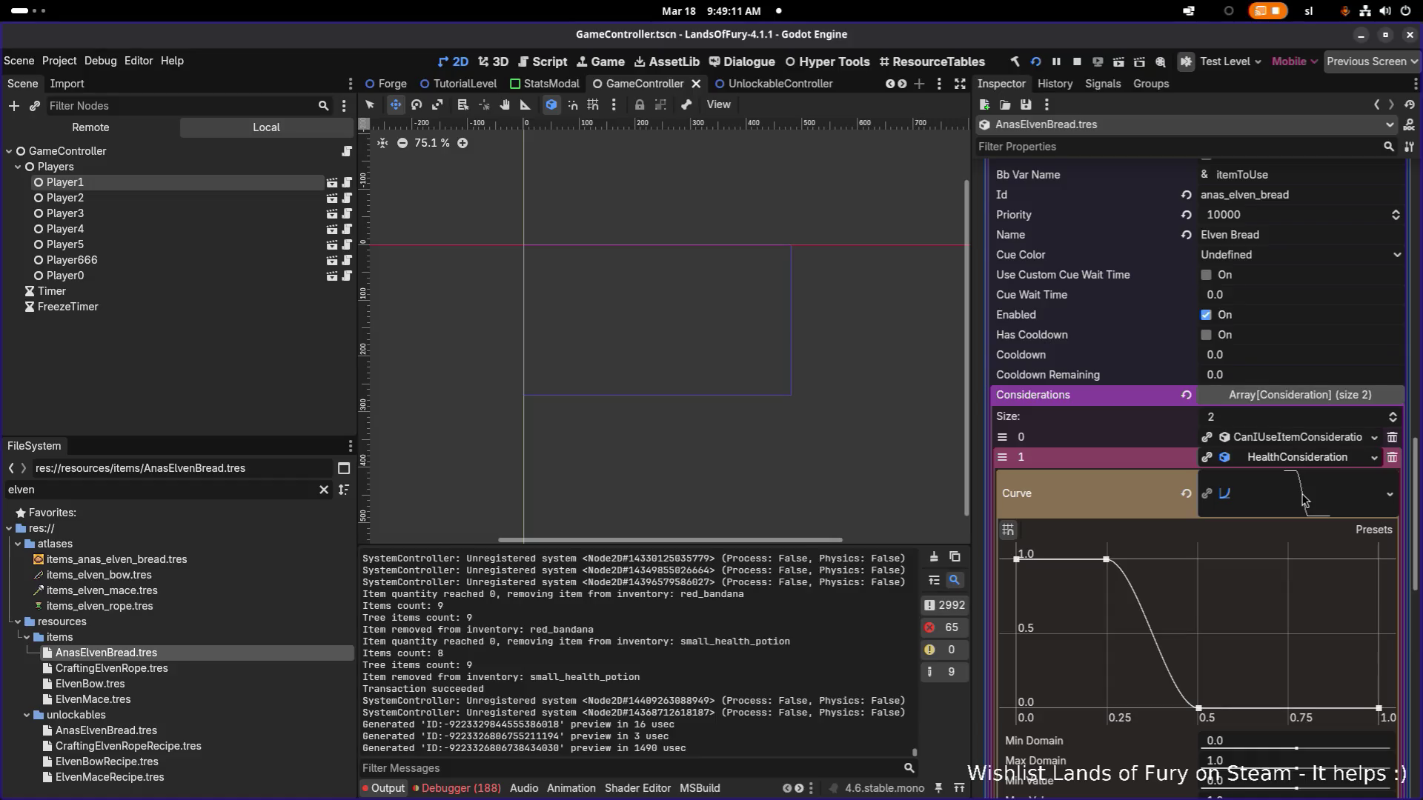
Remove the 0.5 point, drag the 0.25 point out to 0.5 so the curve stays at 1.0, and save.
{"action": "right_click", "coordinate": [1199, 709]}
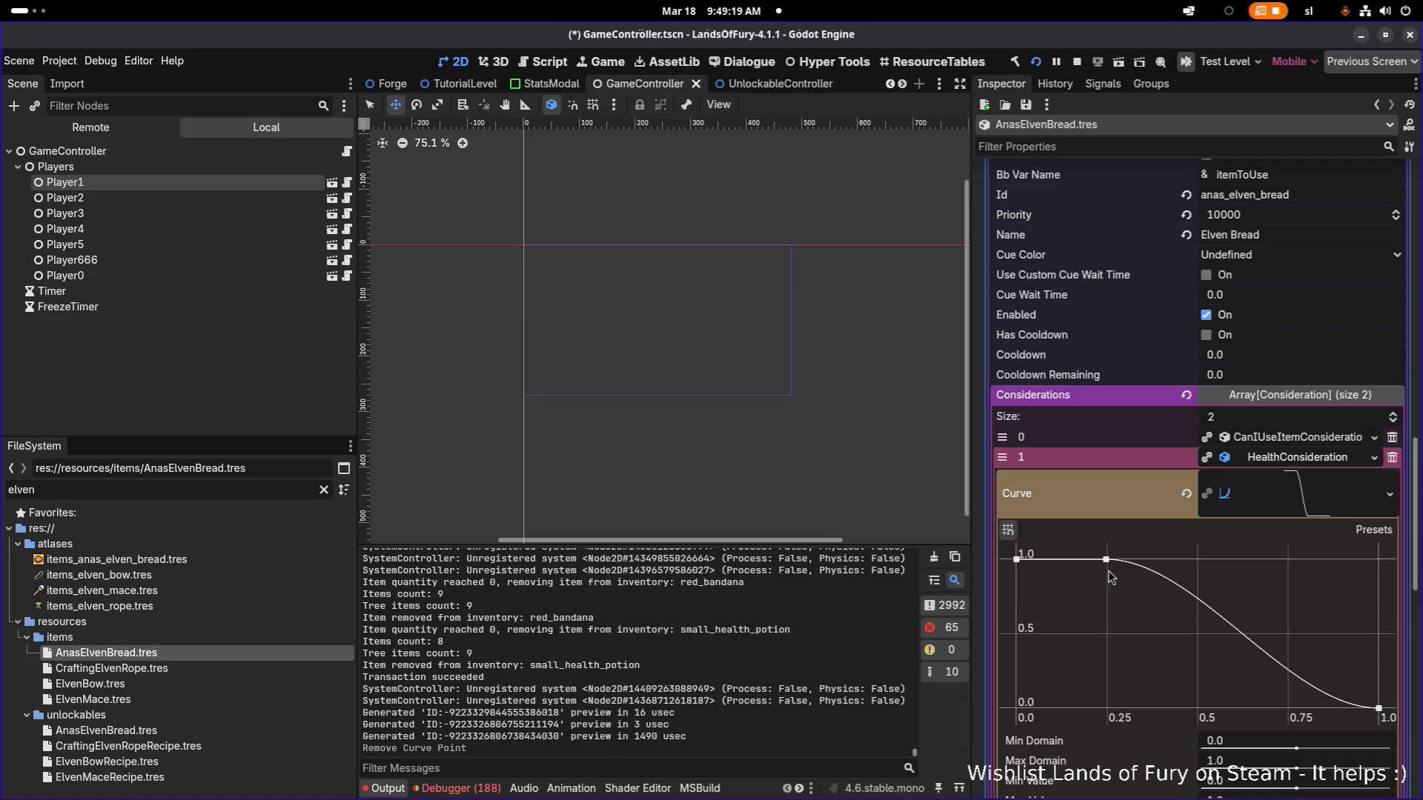
{"action": "left_click_drag", "start_coordinate": [1106, 558], "coordinate": [1199, 552]}
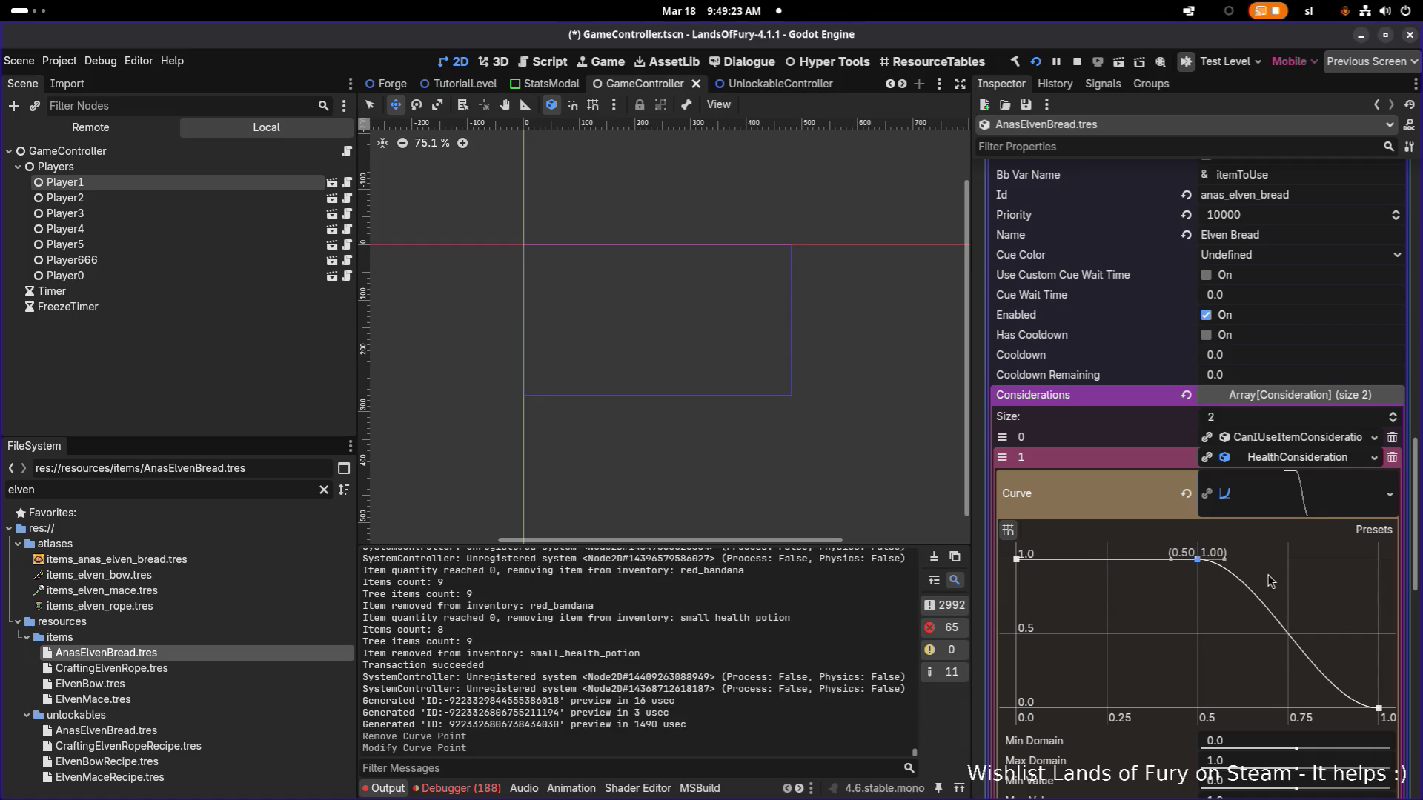
{"action": "key", "text": "ctrl+s"}
{"action": "key", "text": "alt+Tab"}
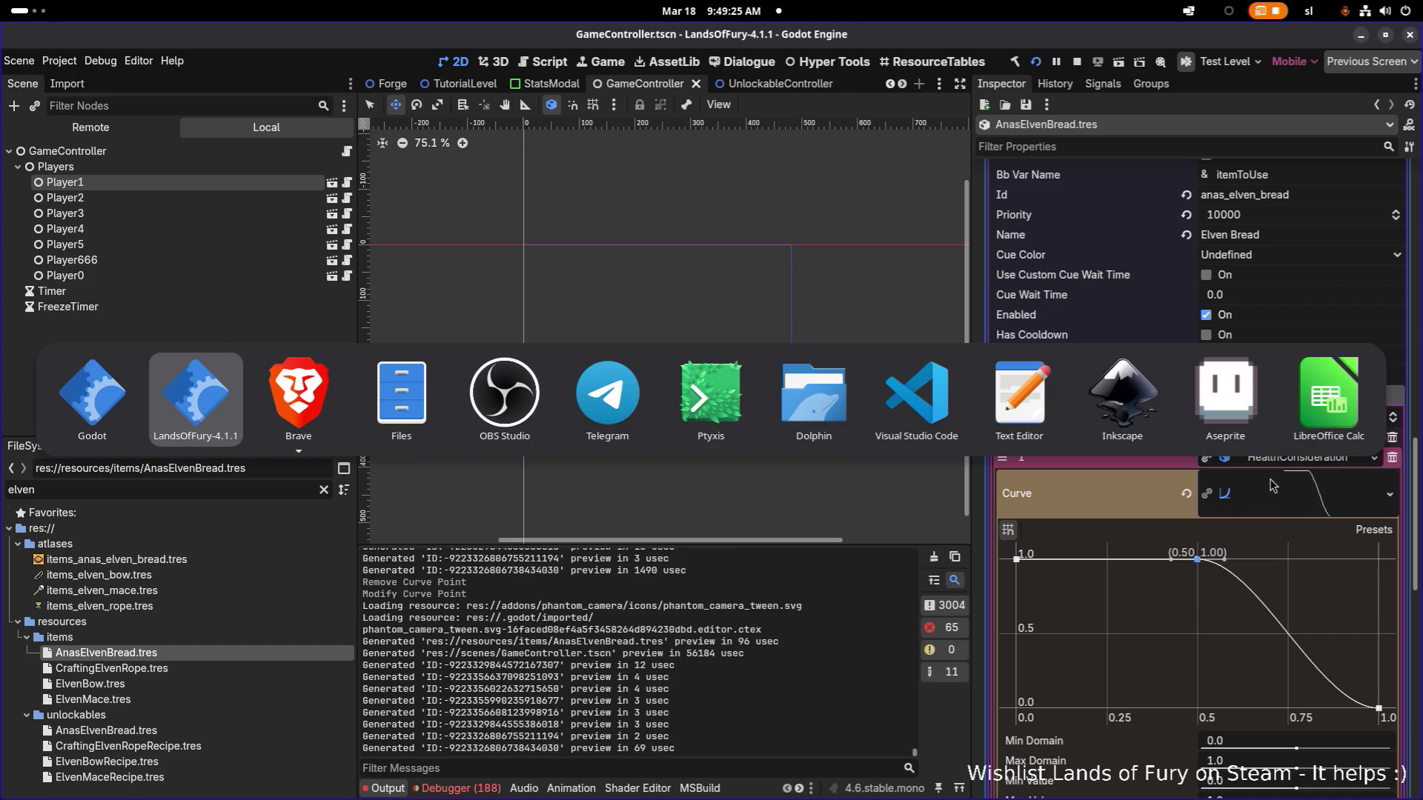
Resume the running game and walk the hero onto the stone totem to start an enemy wave.
{"action": "left_click", "coordinate": [203, 404]}
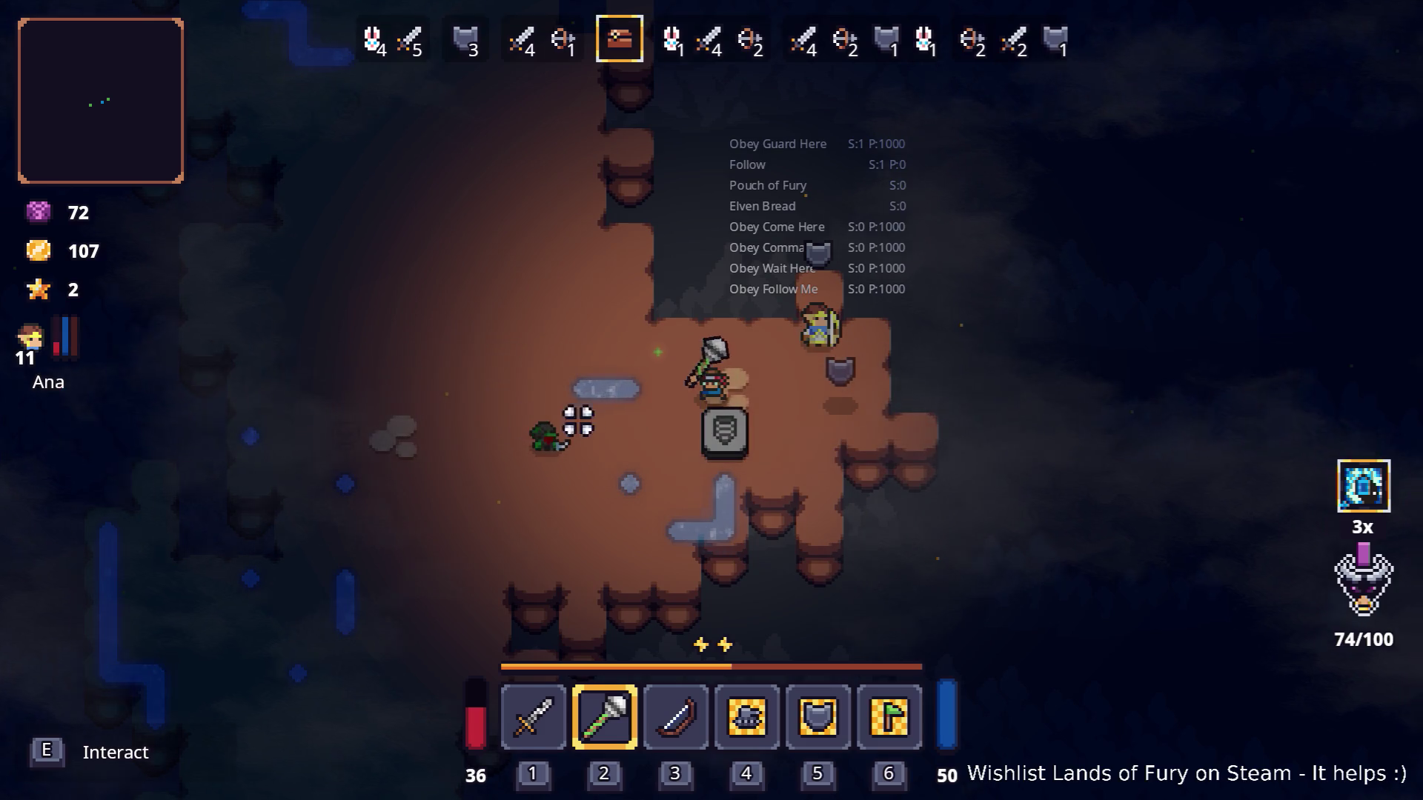
{"action": "left_click", "coordinate": [603, 411]}
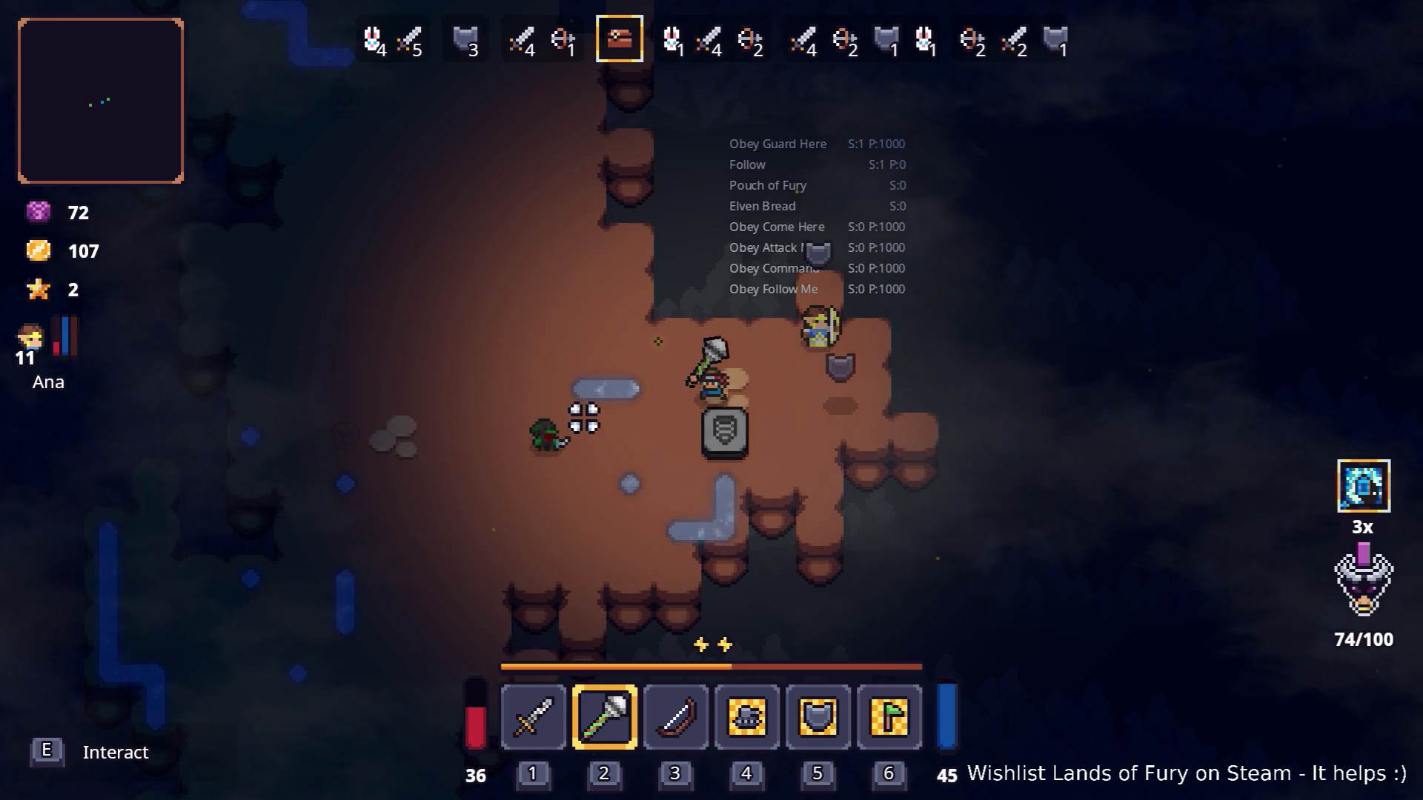
{"action": "key", "text": "a+s"}
{"action": "key", "text": "d"}
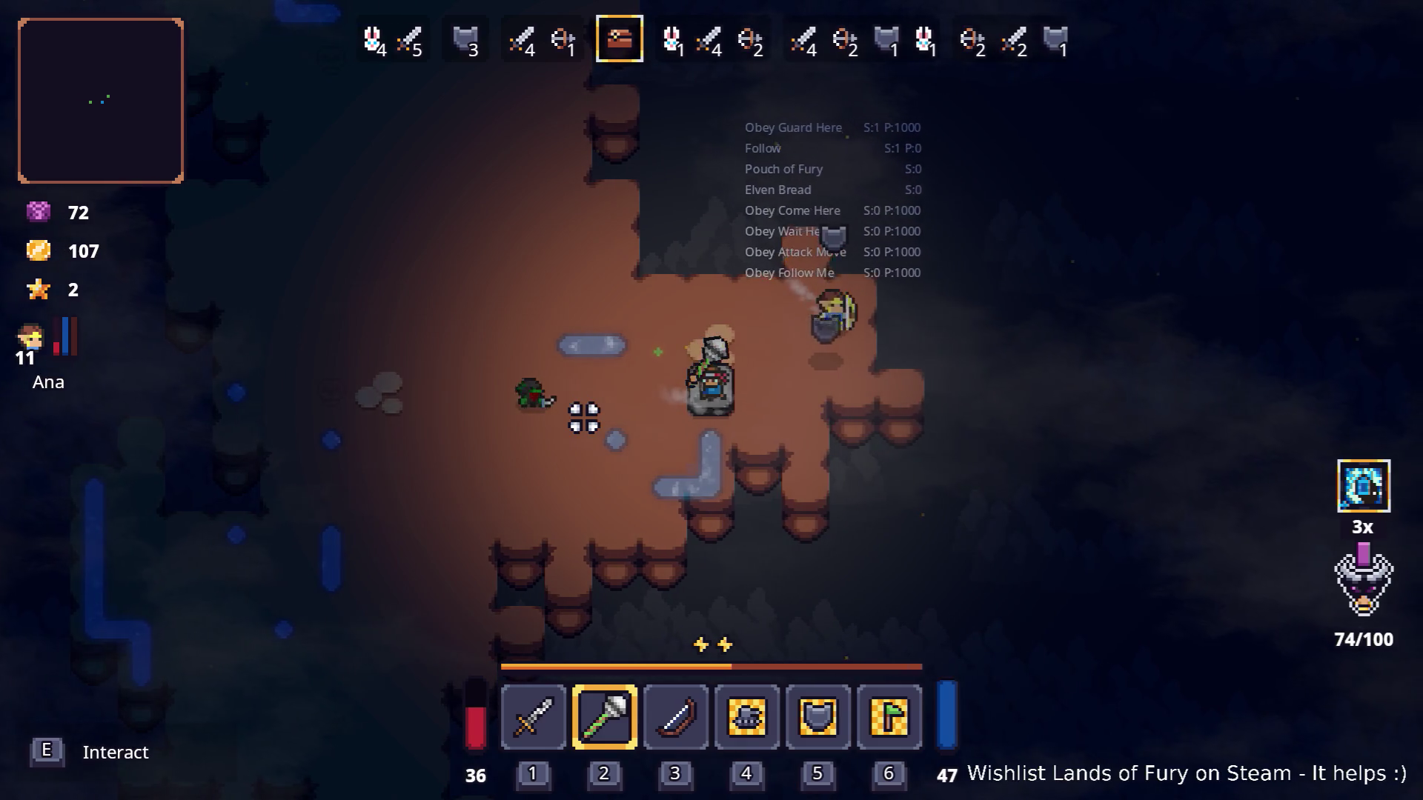
{"action": "key", "text": "e"}
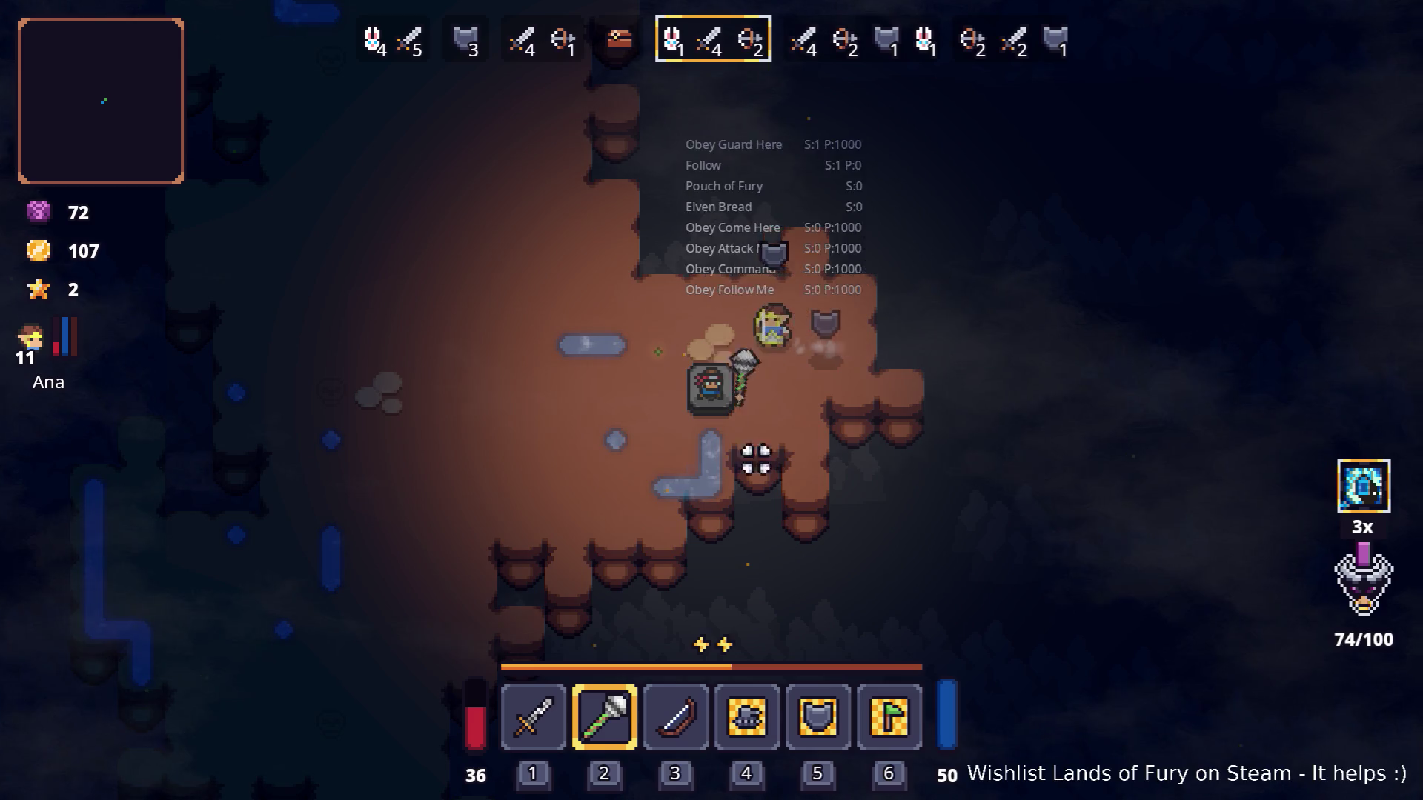
{"action": "key", "text": "a"}
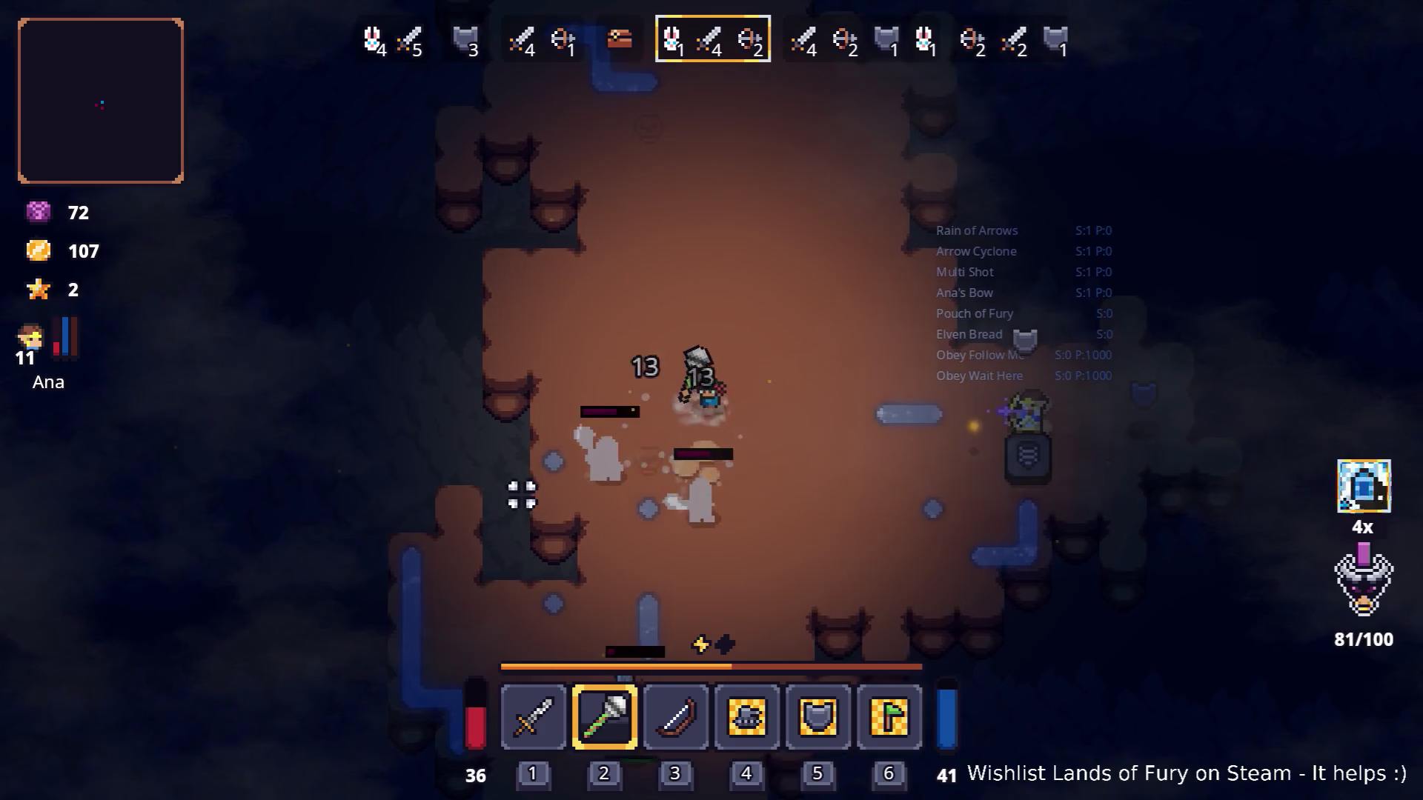
Hammer the first enemies around the hero while repositioning between swings.
{"action": "left_click", "coordinate": [521, 495]}
{"action": "key", "text": "d"}
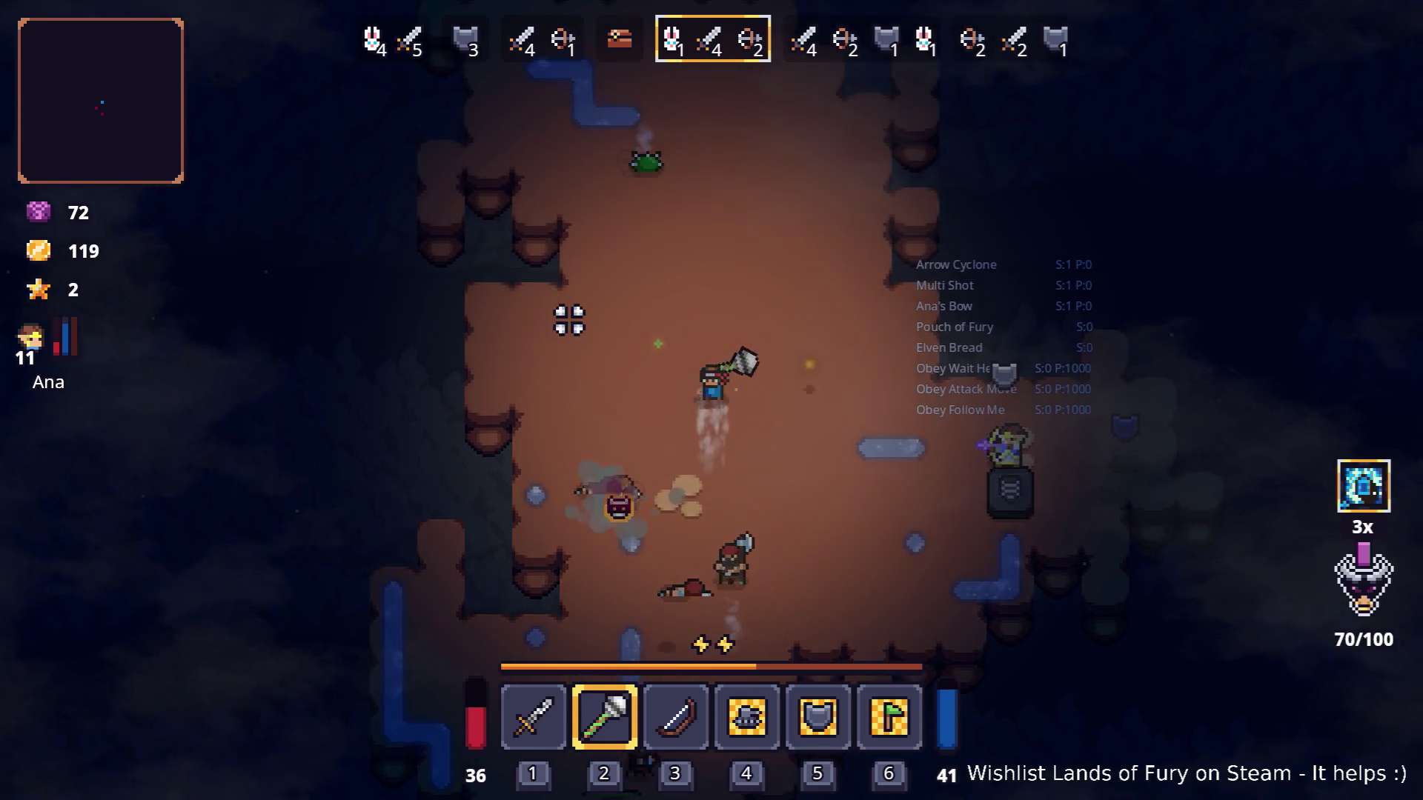
{"action": "left_click", "coordinate": [546, 461]}
{"action": "left_click", "coordinate": [548, 446]}
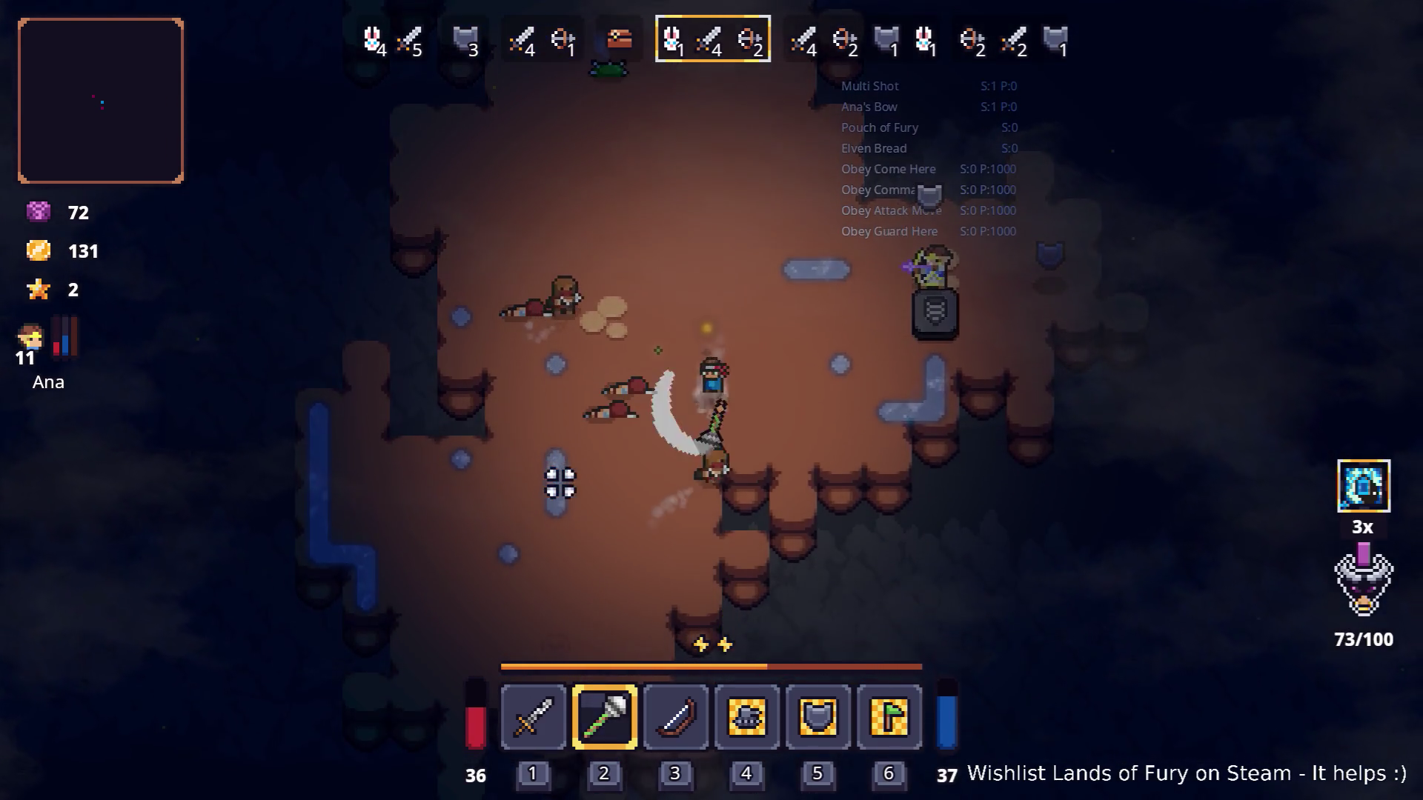
{"action": "key", "text": "d"}
{"action": "key", "text": "w"}
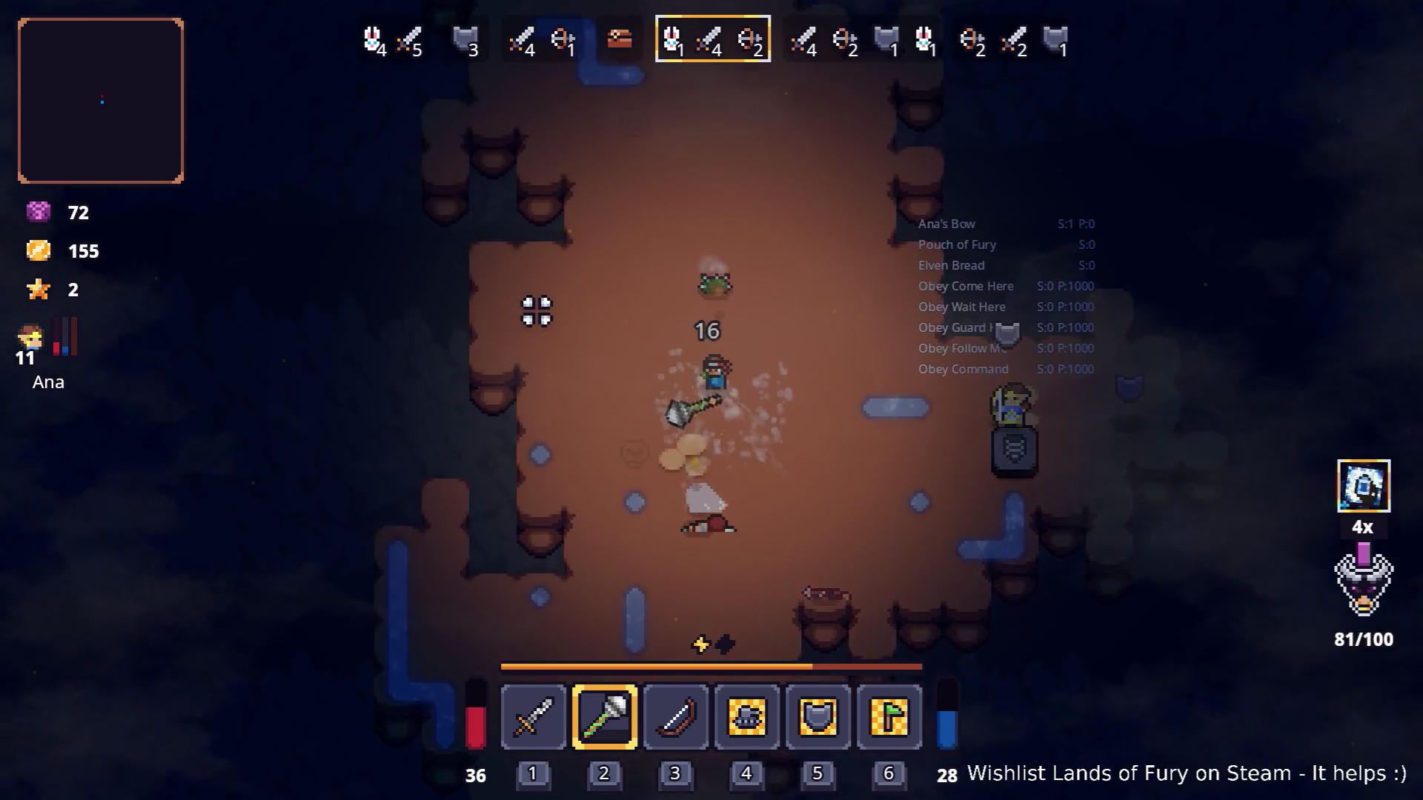
{"action": "left_click", "coordinate": [705, 244]}
{"action": "left_click", "coordinate": [718, 289]}
{"action": "key", "text": "s"}
{"action": "left_click", "coordinate": [667, 316]}
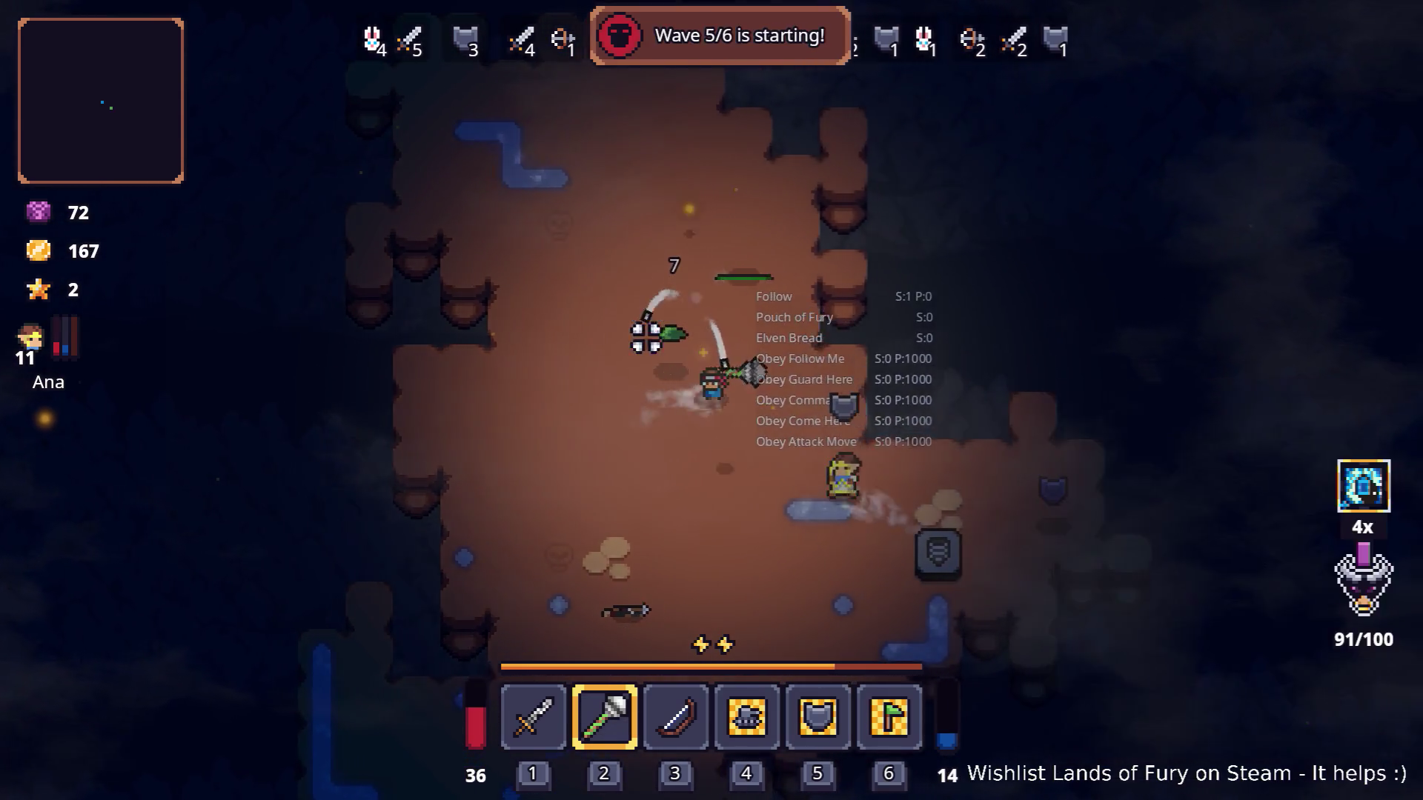
{"action": "key", "text": "a"}
{"action": "key", "text": "d"}
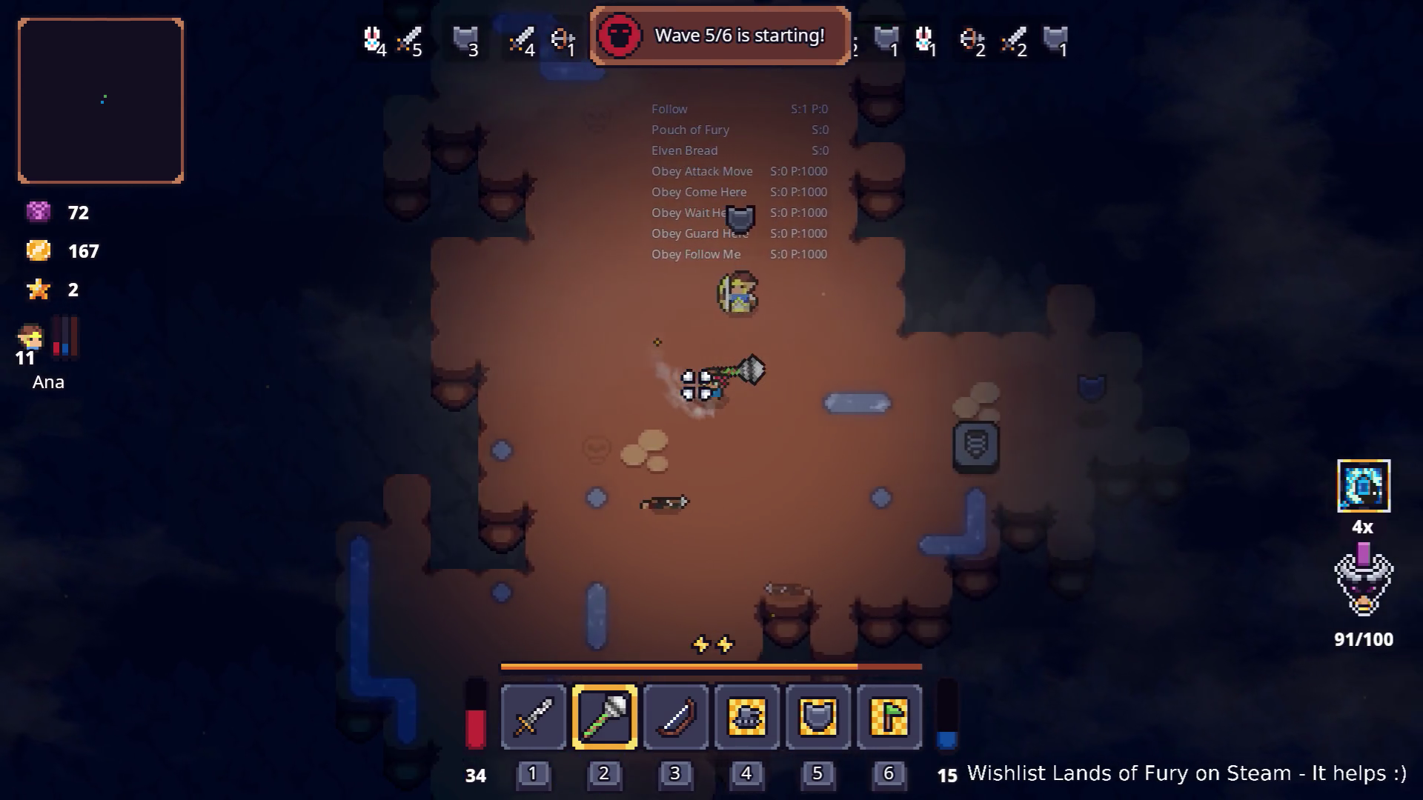
{"action": "key", "text": "w"}
Chase down and finish off the remaining nearby enemies with hammer strikes.
{"action": "key", "text": "a"}
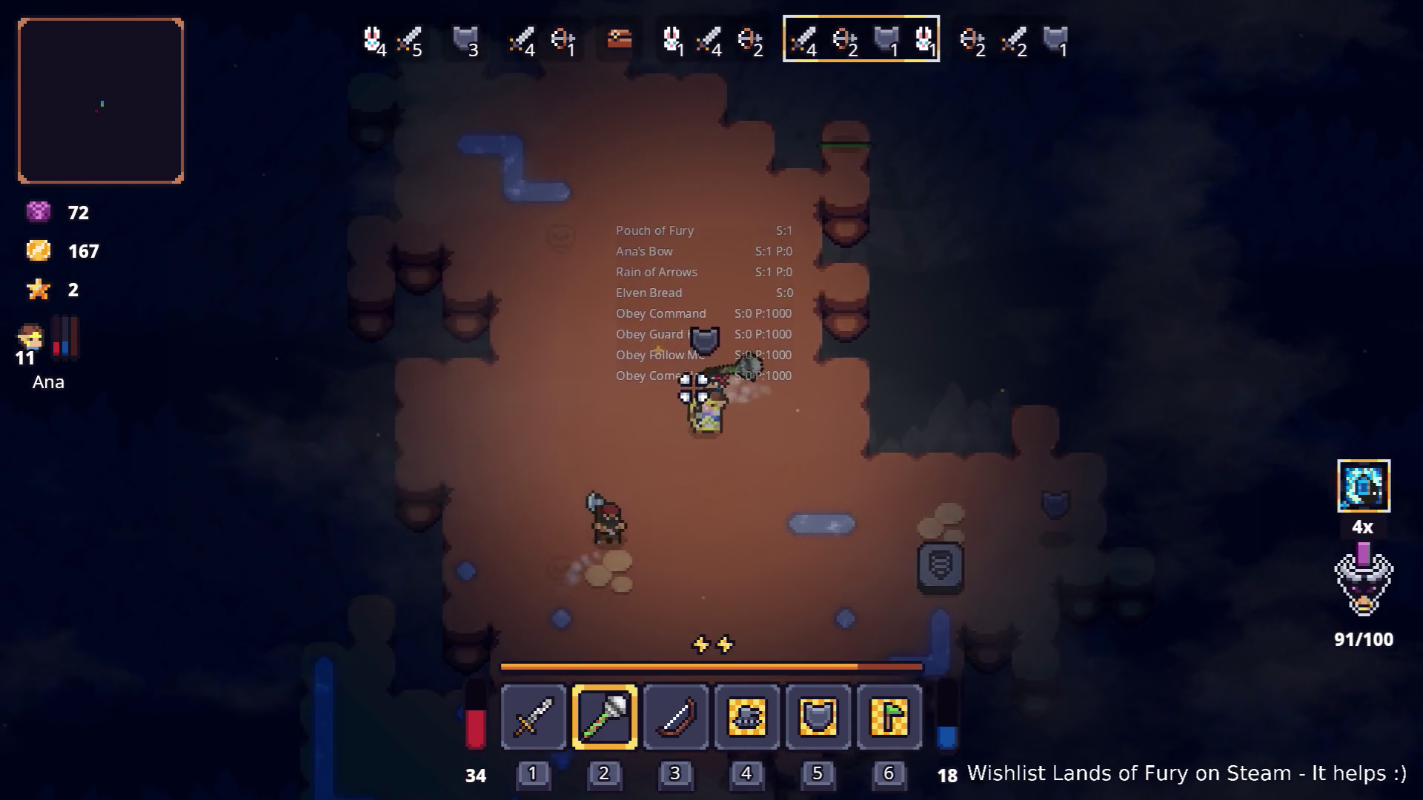
{"action": "key", "text": "s"}
{"action": "left_click", "coordinate": [856, 304]}
{"action": "left_click", "coordinate": [660, 490]}
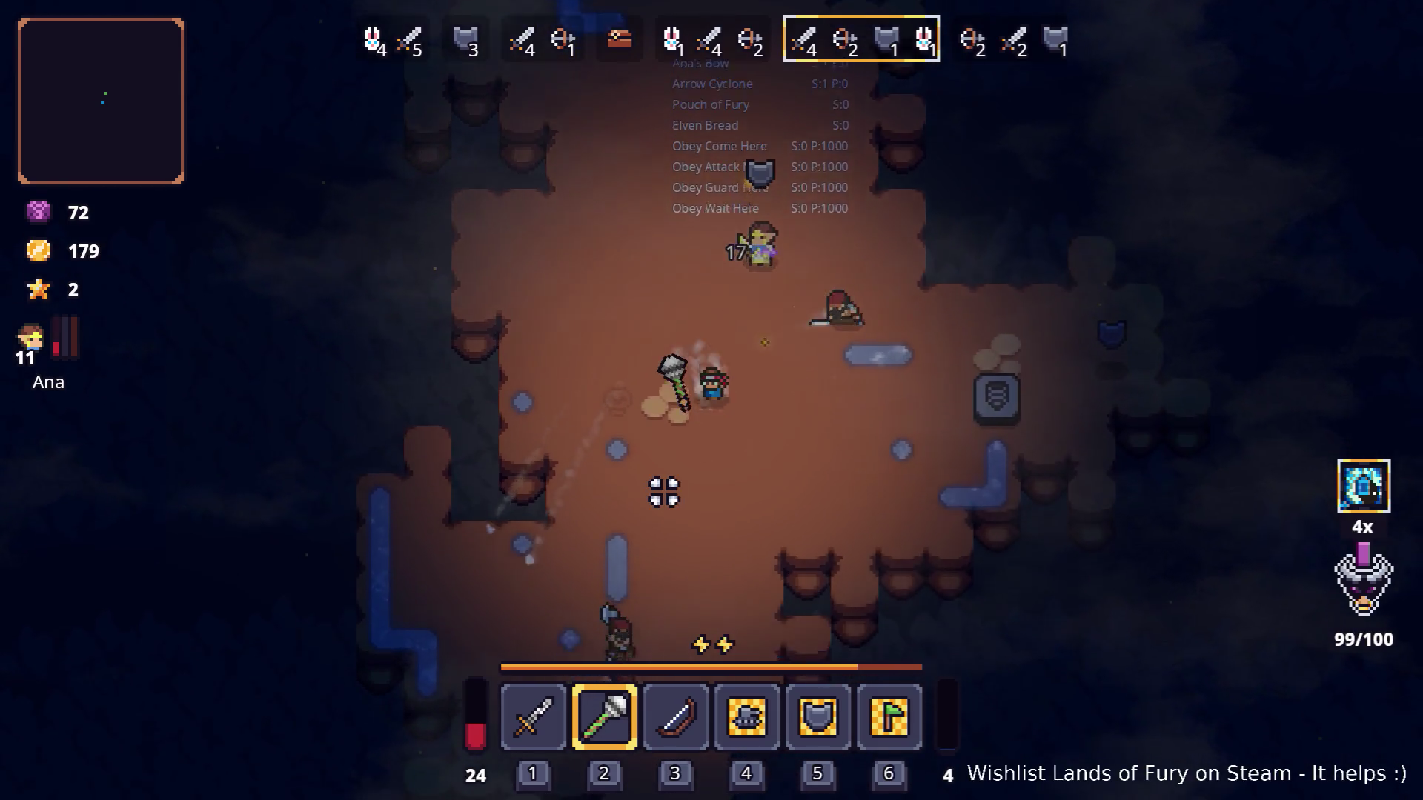
{"action": "key", "text": "s"}
{"action": "left_click", "coordinate": [584, 440]}
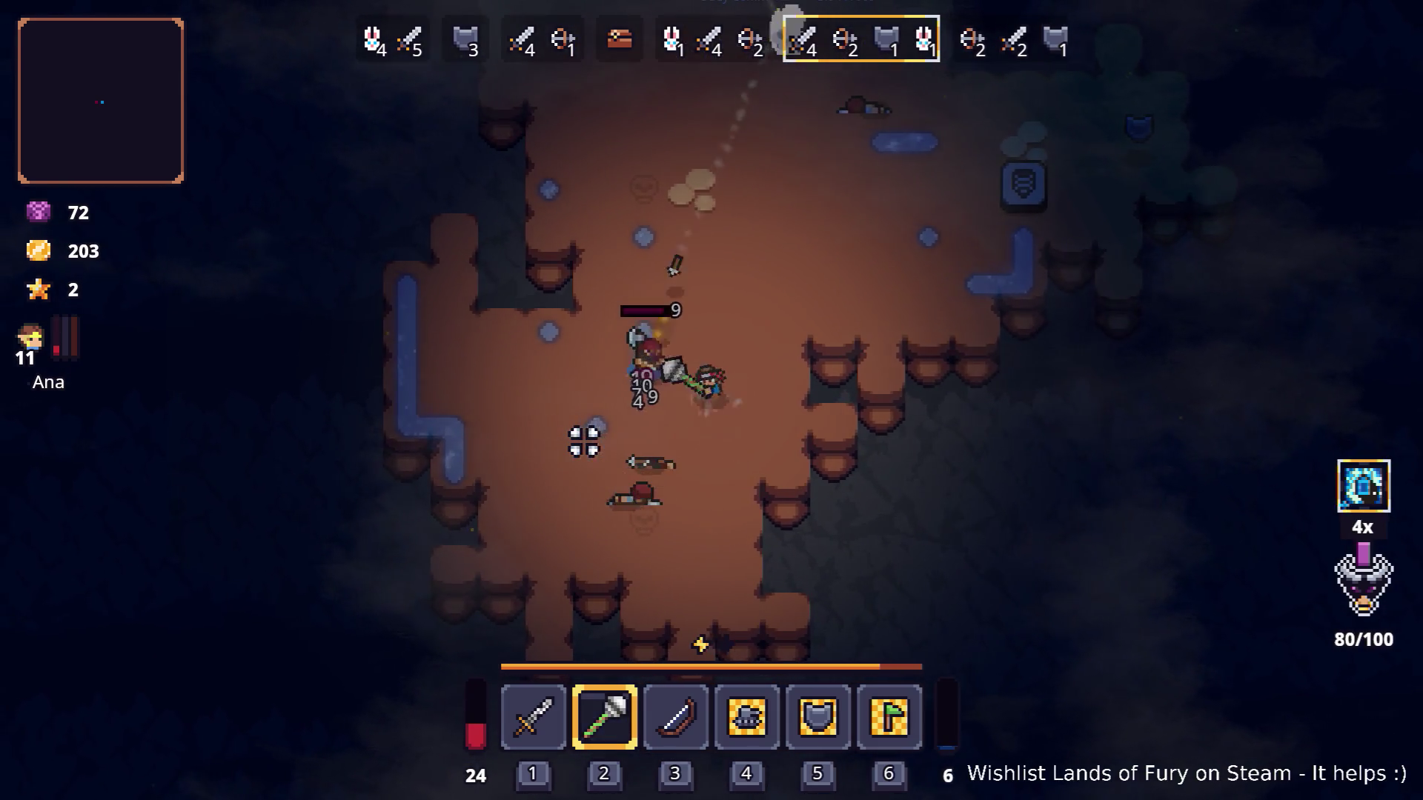
{"action": "key", "text": "w"}
{"action": "key", "text": "w"}
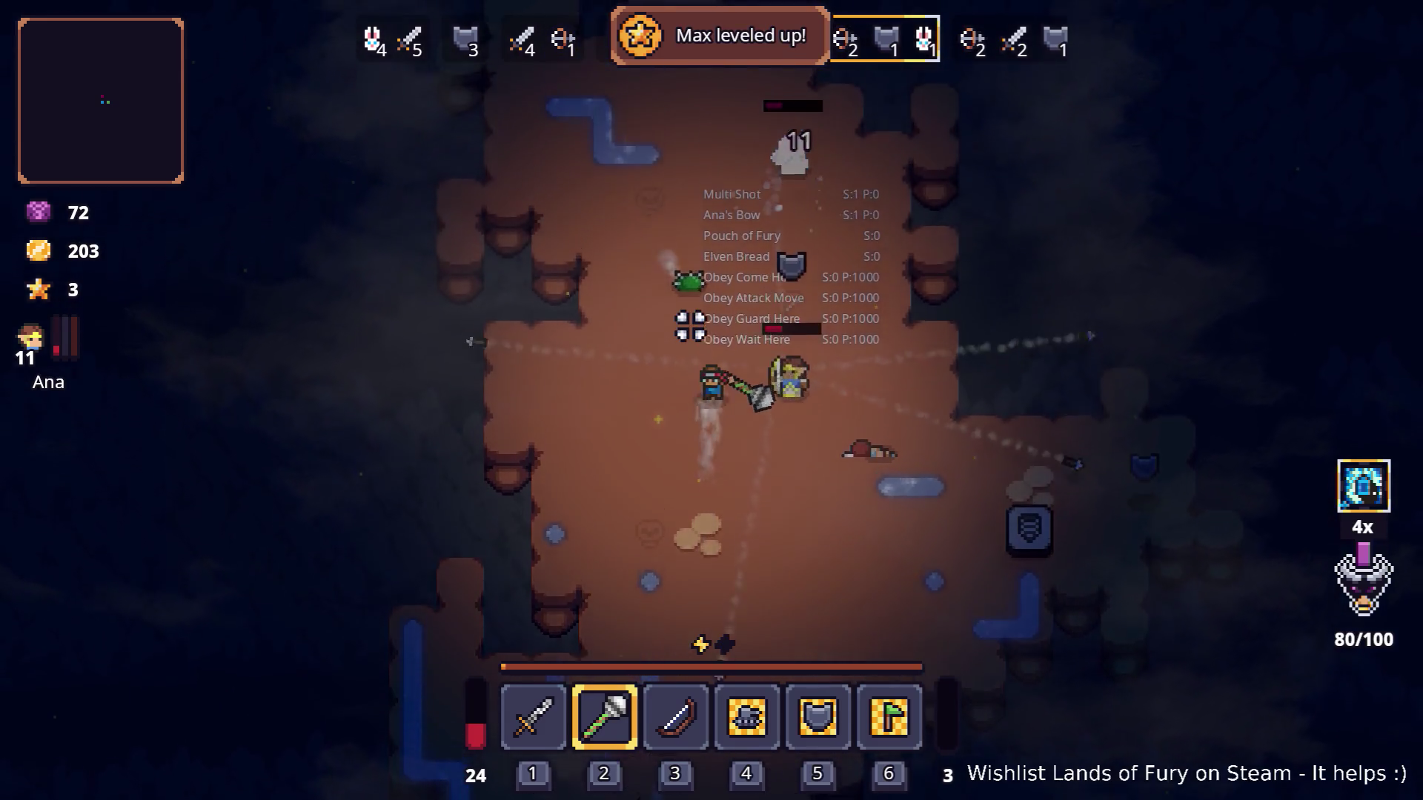
{"action": "left_click", "coordinate": [657, 308]}
{"action": "key", "text": "w"}
{"action": "key", "text": "d"}
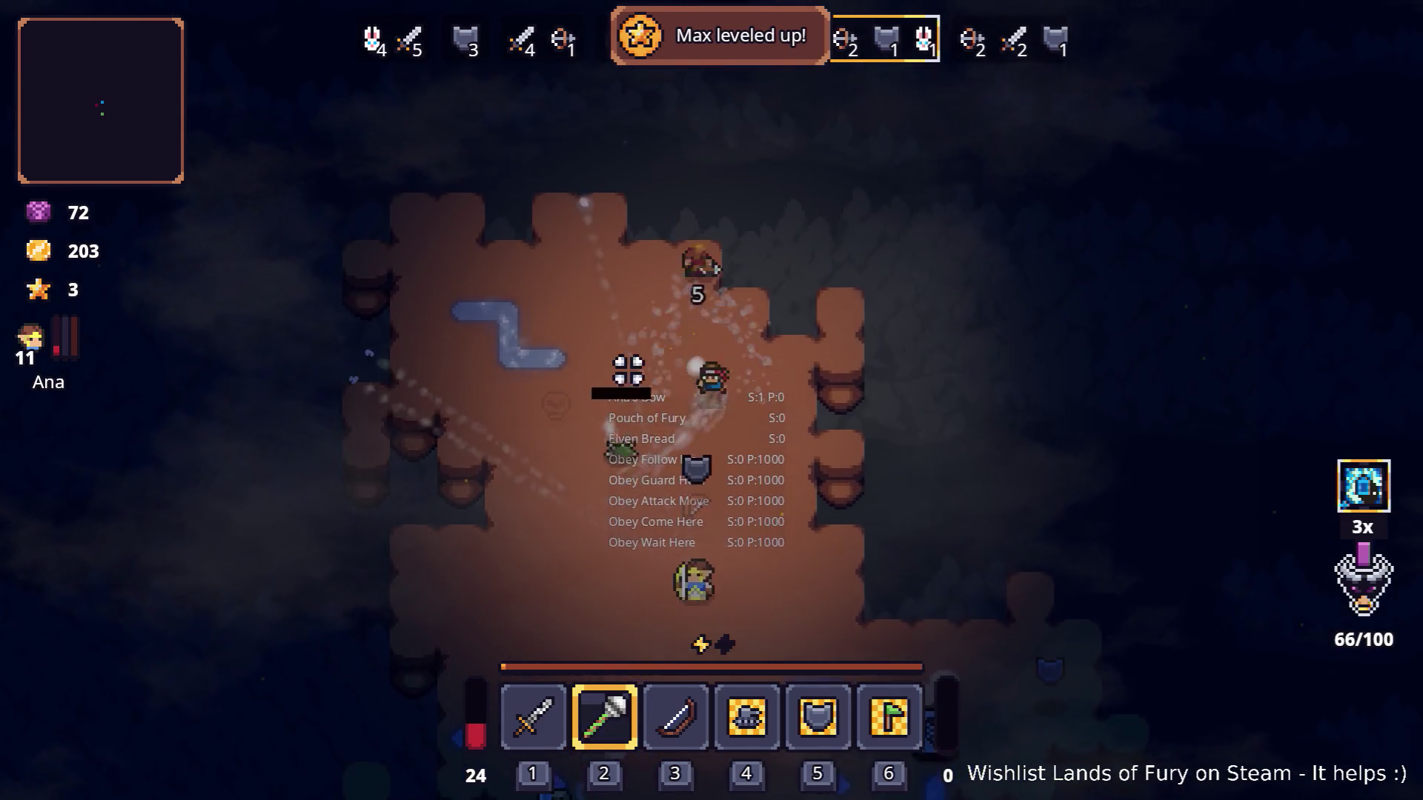
{"action": "left_click", "coordinate": [626, 477]}
Walk down through the cave, killing the enemies met along the way.
{"action": "key", "text": "s"}
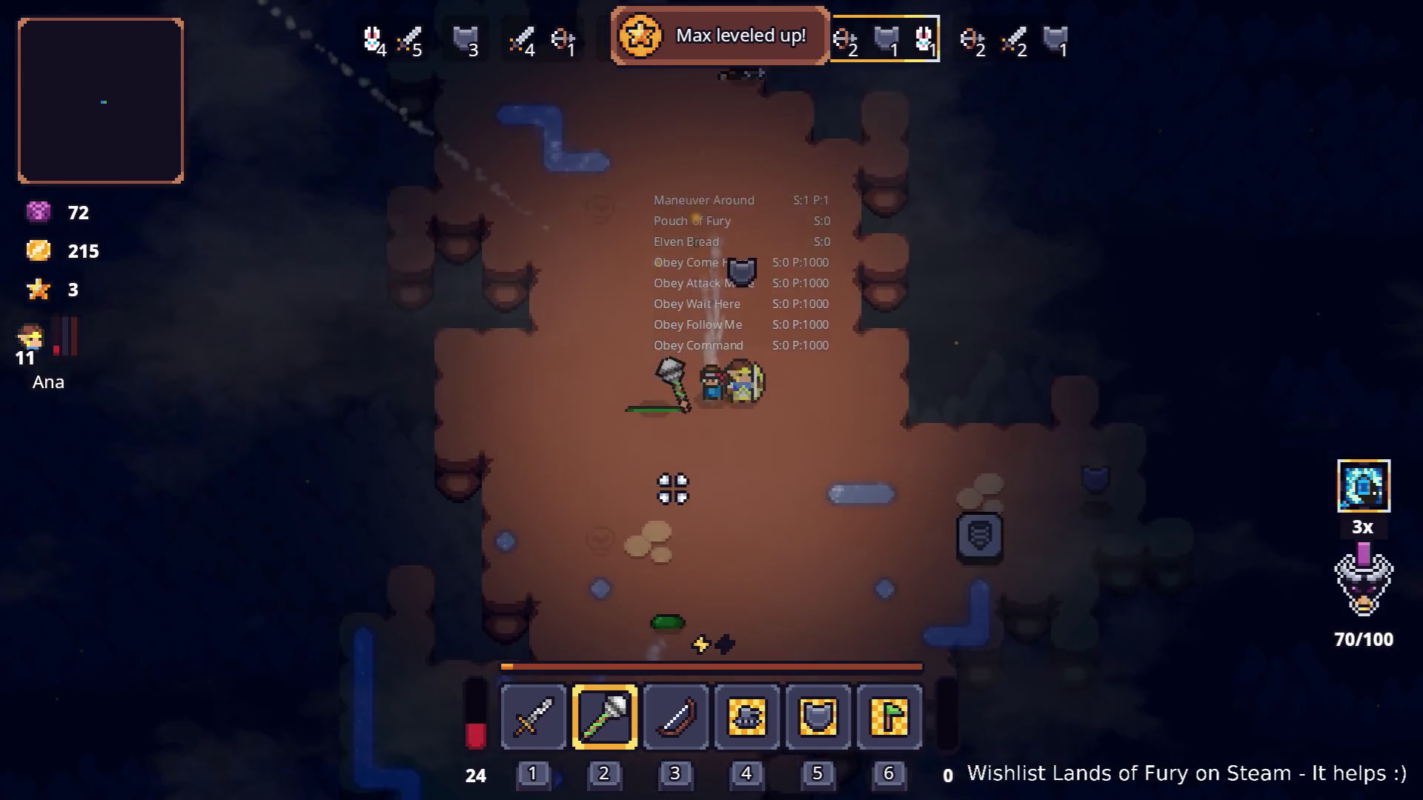
{"action": "key", "text": "s"}
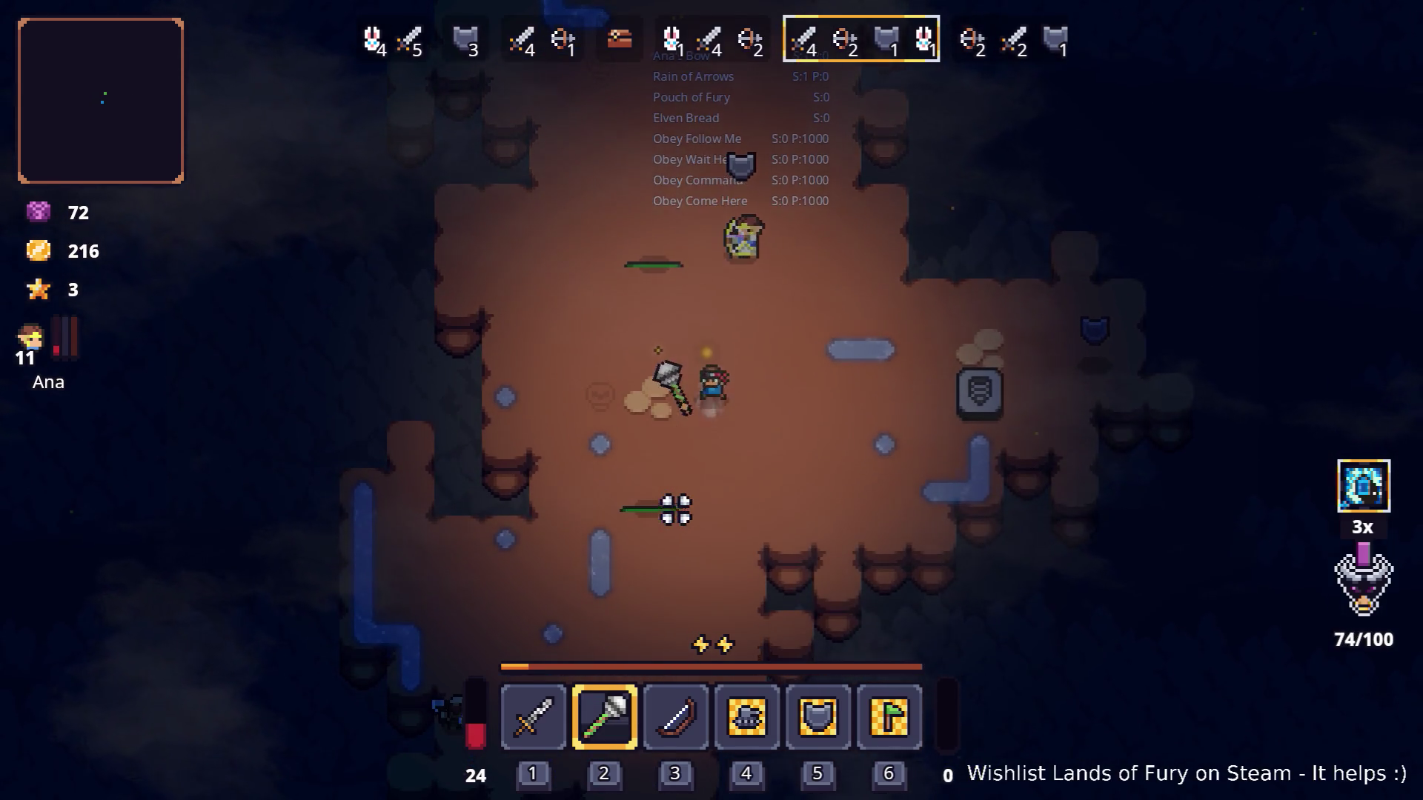
{"action": "key", "text": "d"}
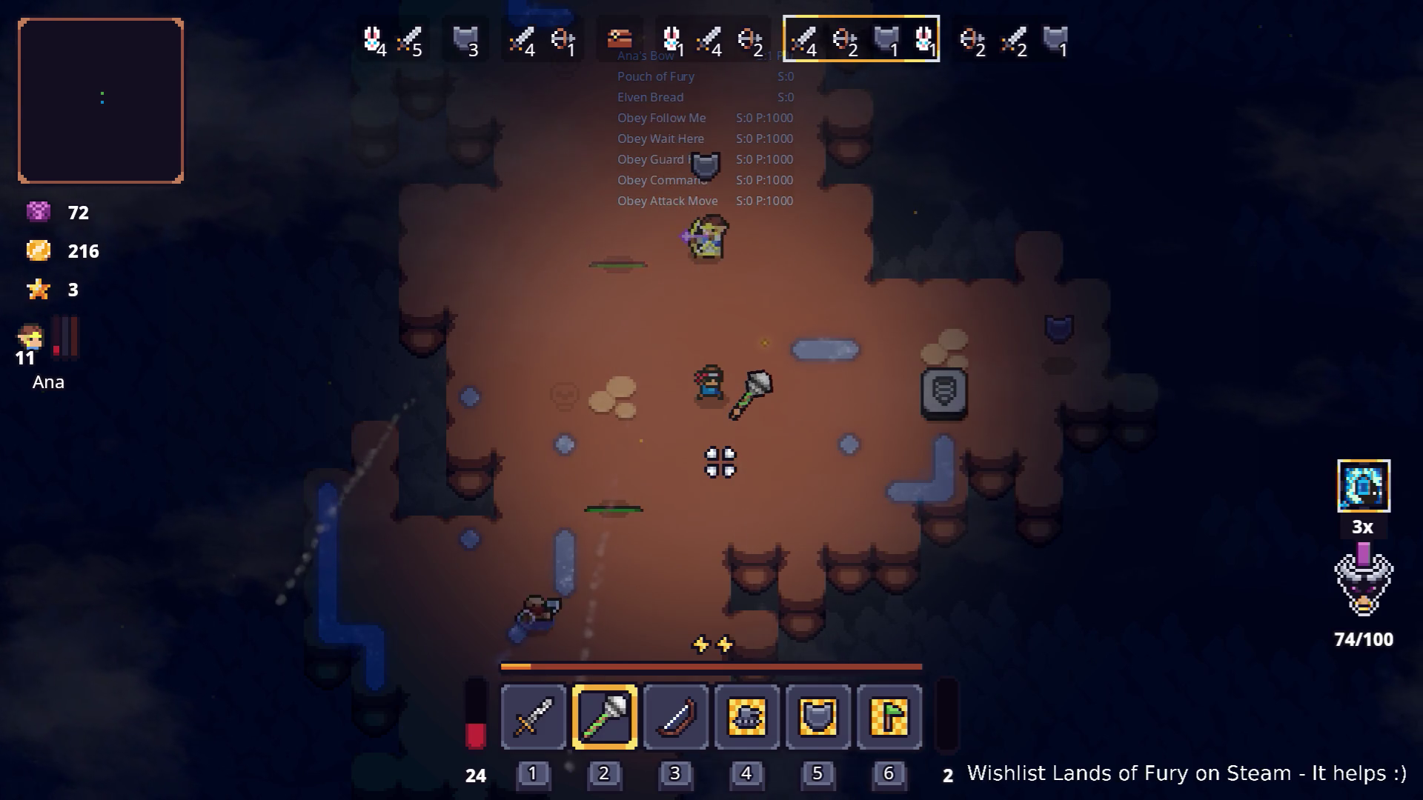
{"action": "key", "text": "a"}
{"action": "key", "text": "s"}
{"action": "left_click", "coordinate": [630, 503]}
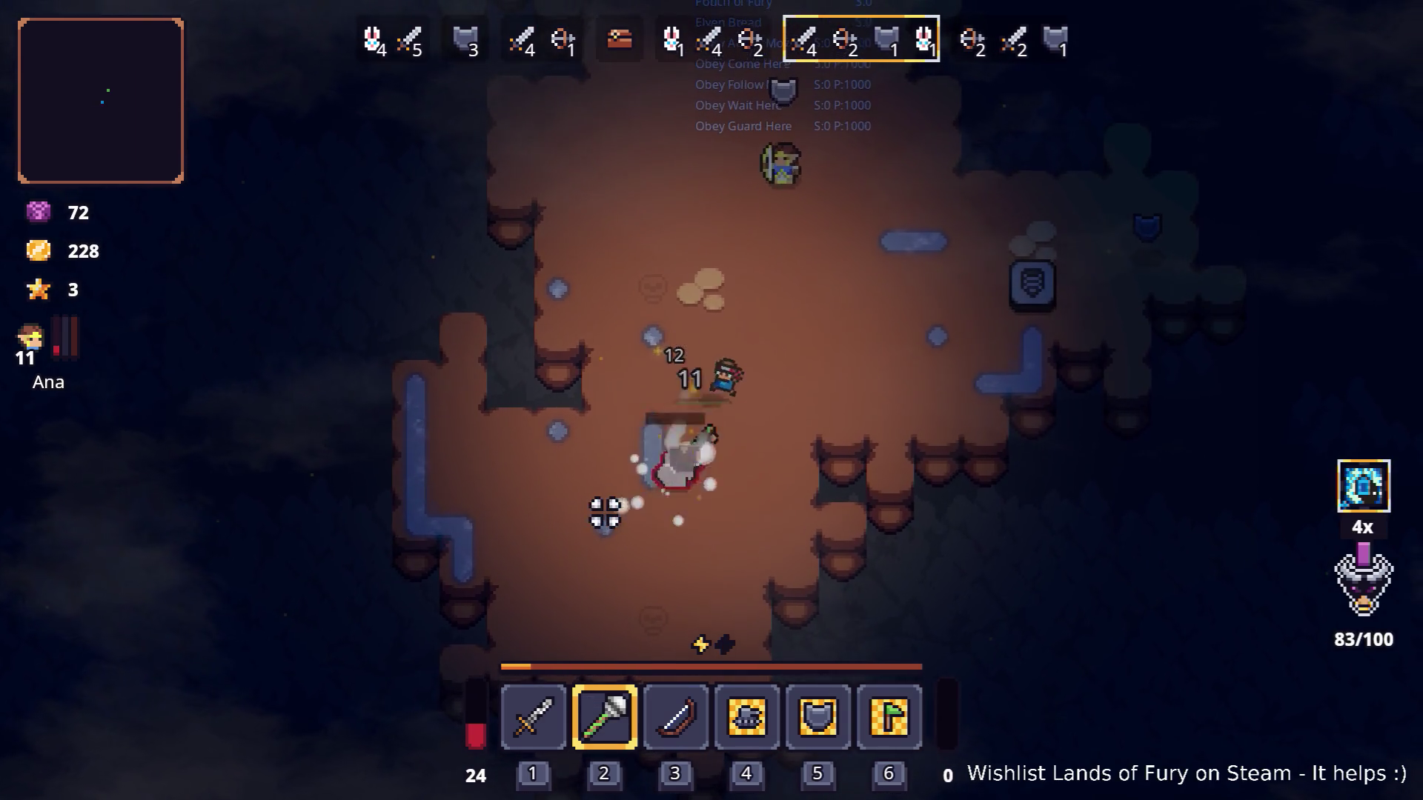
{"action": "key", "text": "w"}
{"action": "key", "text": "d"}
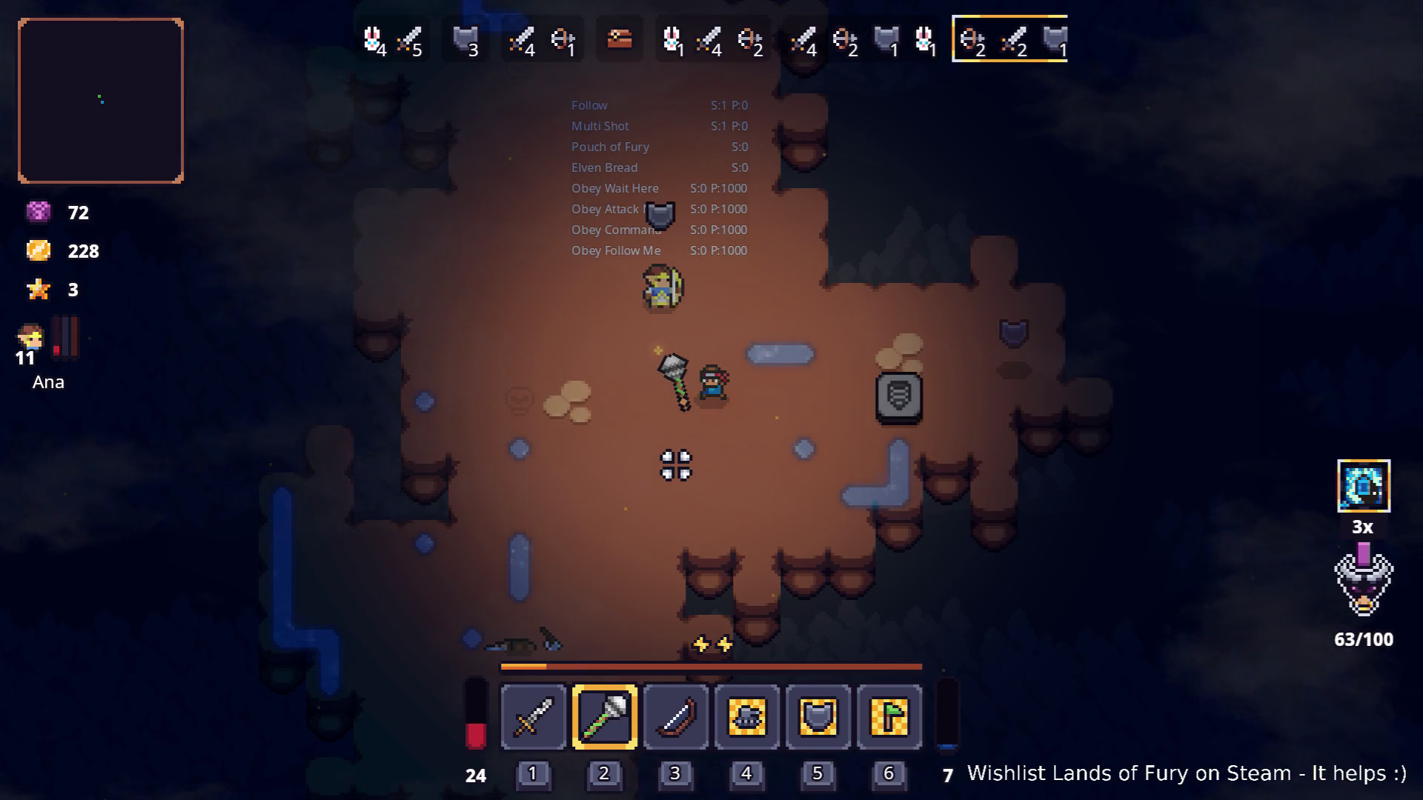
{"action": "key", "text": "w"}
{"action": "key", "text": "a"}
{"action": "left_click", "coordinate": [645, 506]}
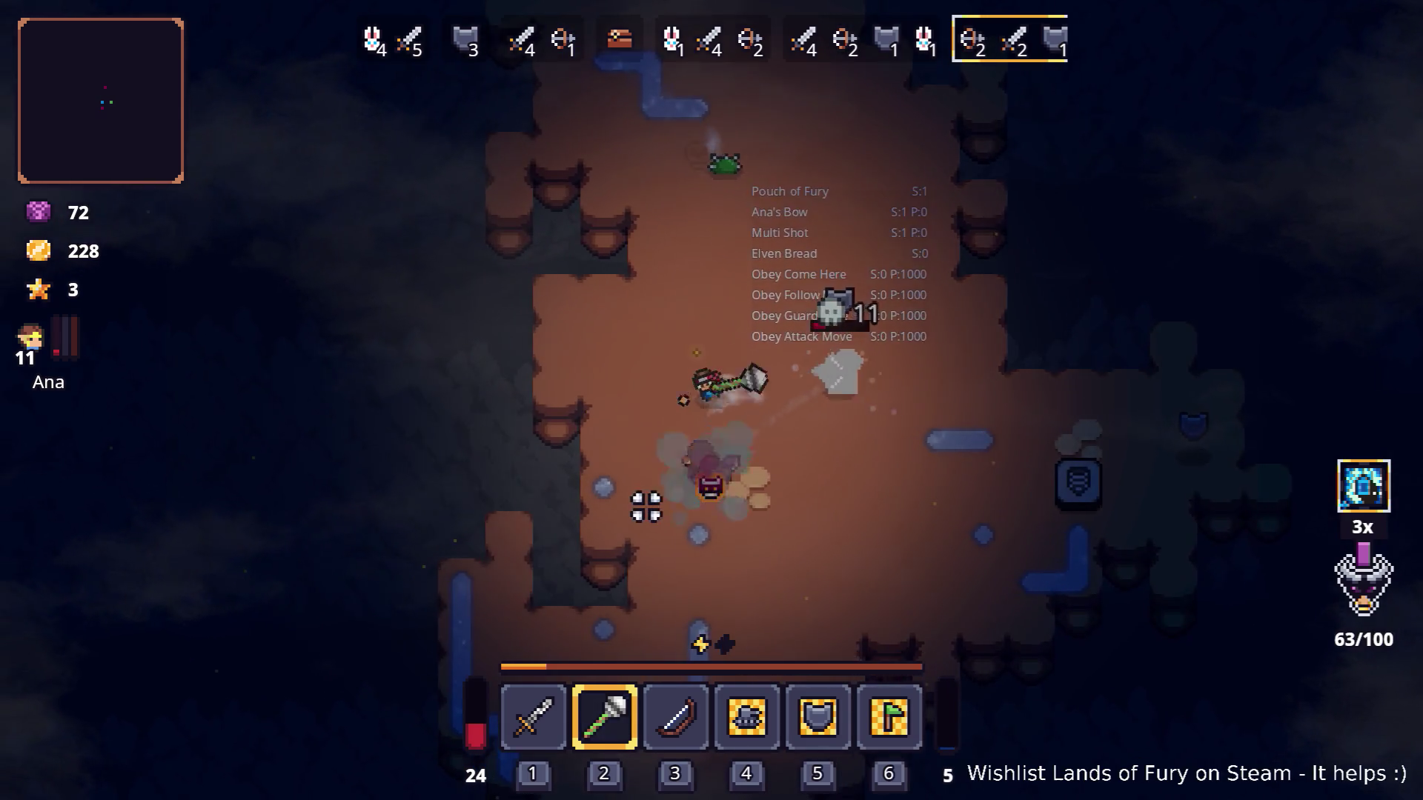
{"action": "key", "text": "w"}
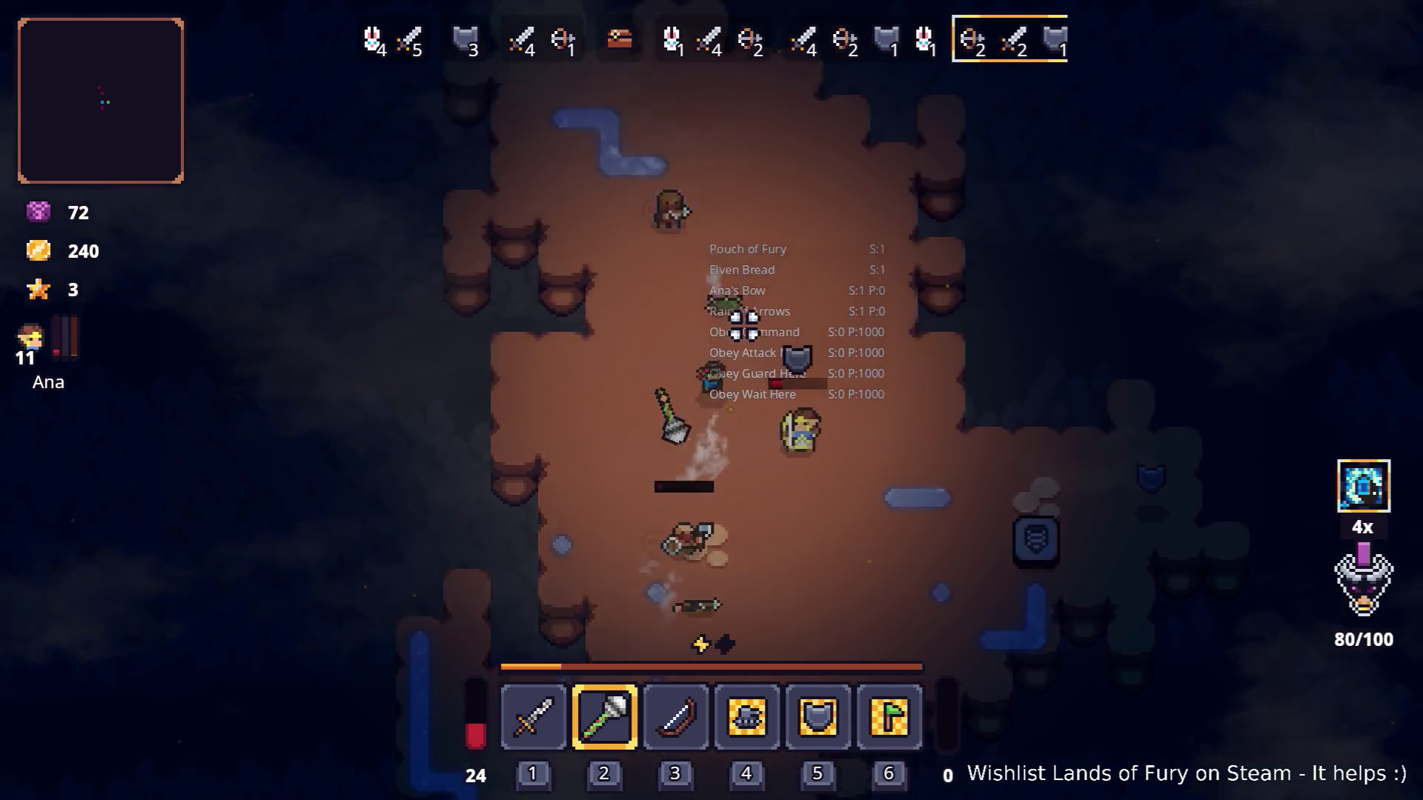
{"action": "key", "text": "w"}
{"action": "left_click", "coordinate": [689, 320]}
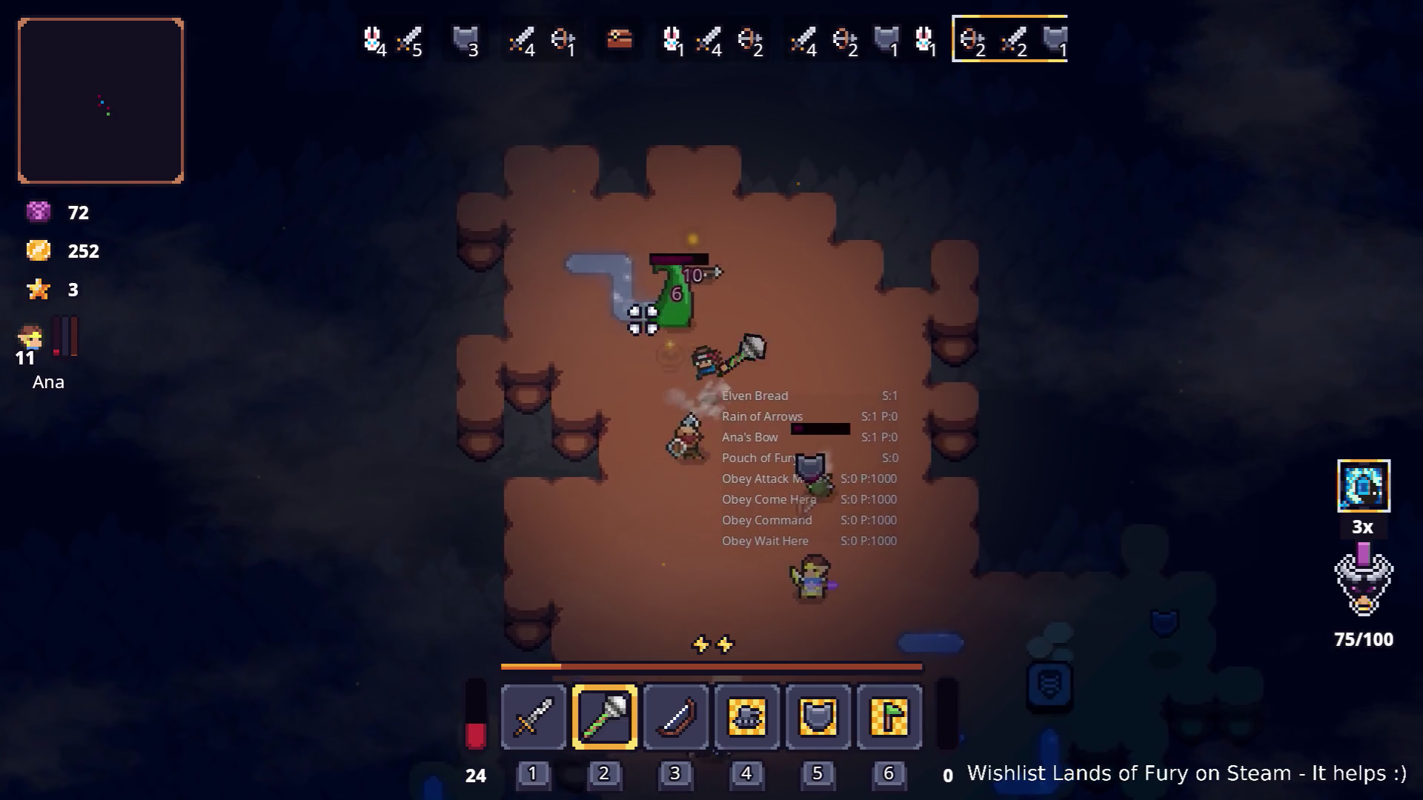
Fight the green enemy, walk on through the forest, then pause the game.
{"action": "key", "text": "s"}
{"action": "key", "text": "d"}
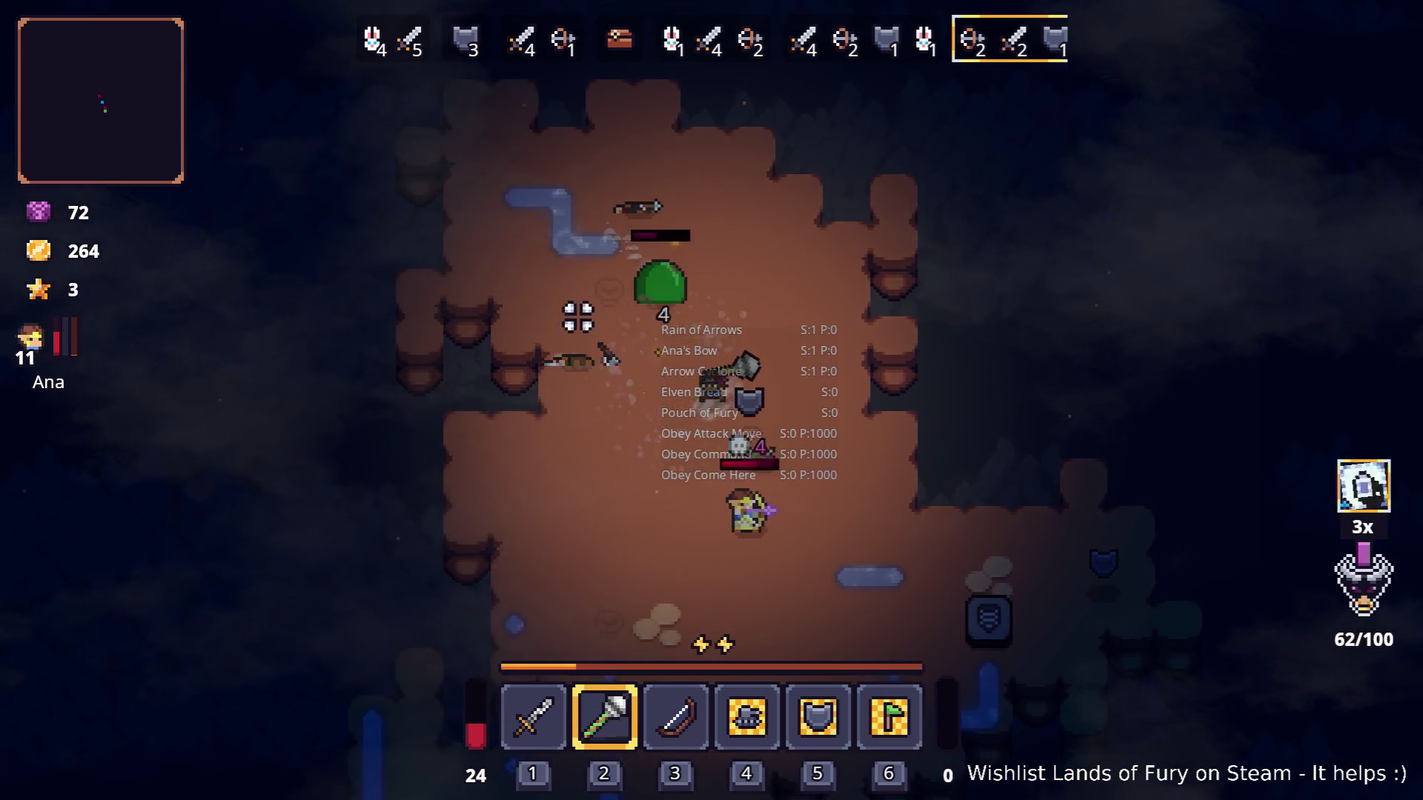
{"action": "key", "text": "w"}
{"action": "key", "text": "a"}
{"action": "left_click", "coordinate": [600, 321]}
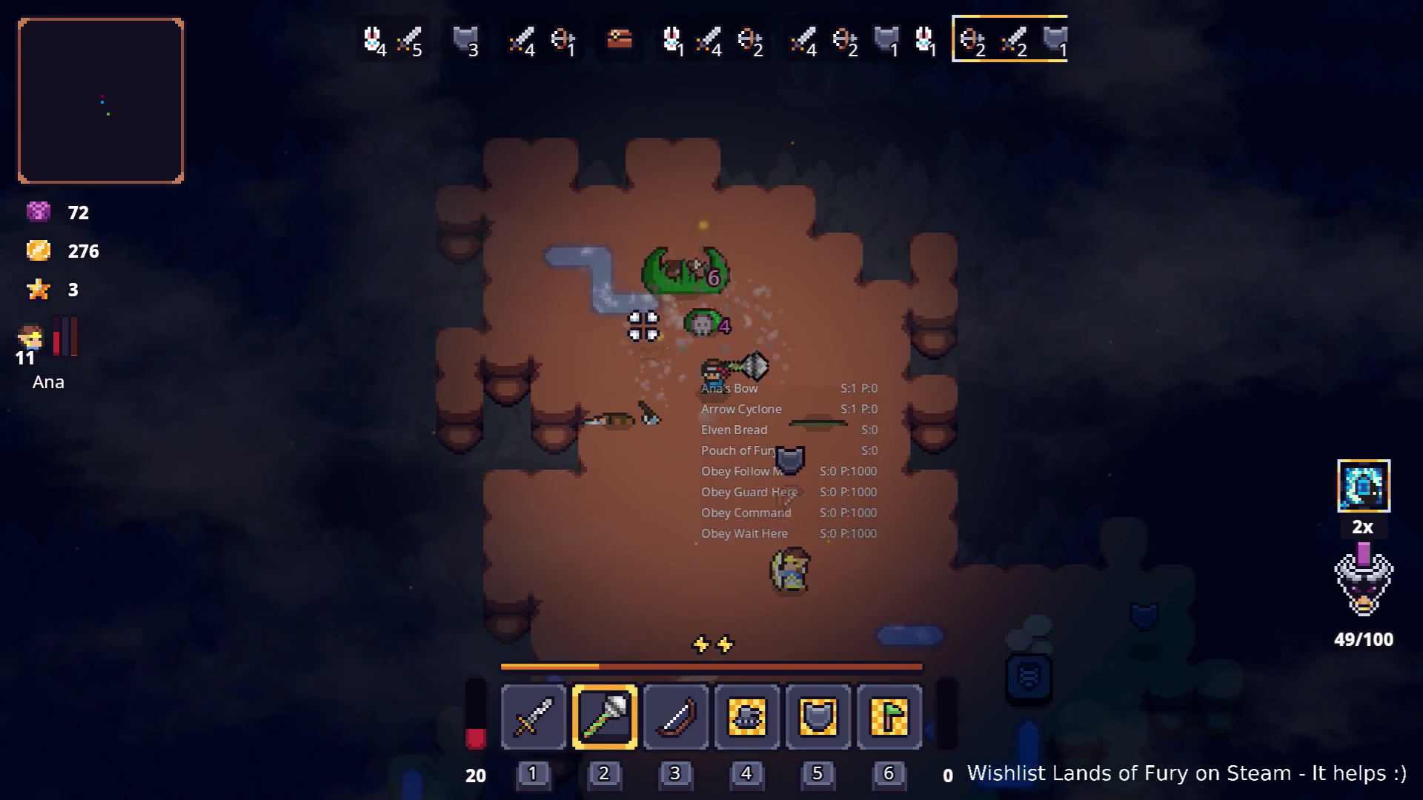
{"action": "key", "text": "s"}
{"action": "key", "text": "d"}
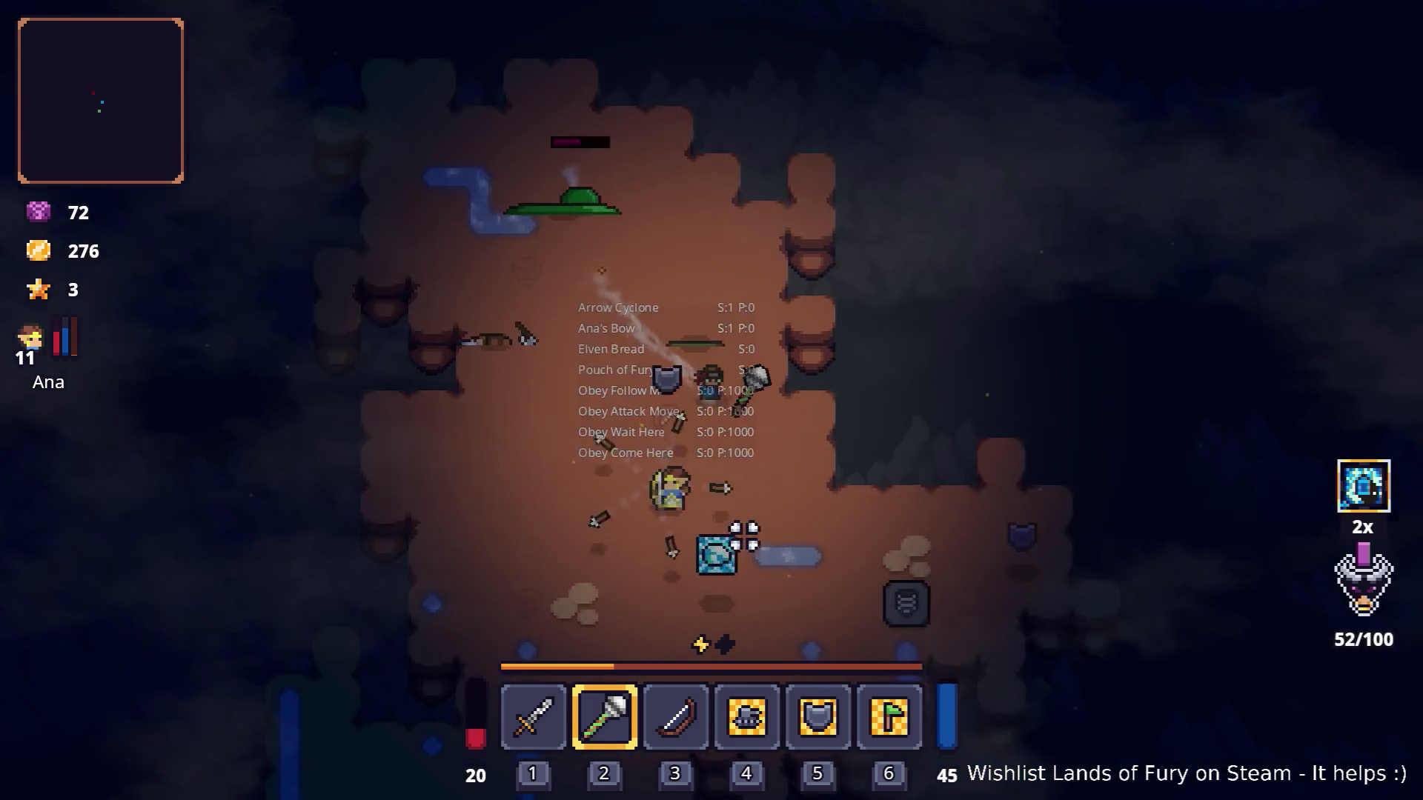
{"action": "key", "text": "s"}
{"action": "left_click", "coordinate": [835, 502]}
{"action": "left_click", "coordinate": [768, 460]}
{"action": "key", "text": "w"}
{"action": "key", "text": "a"}
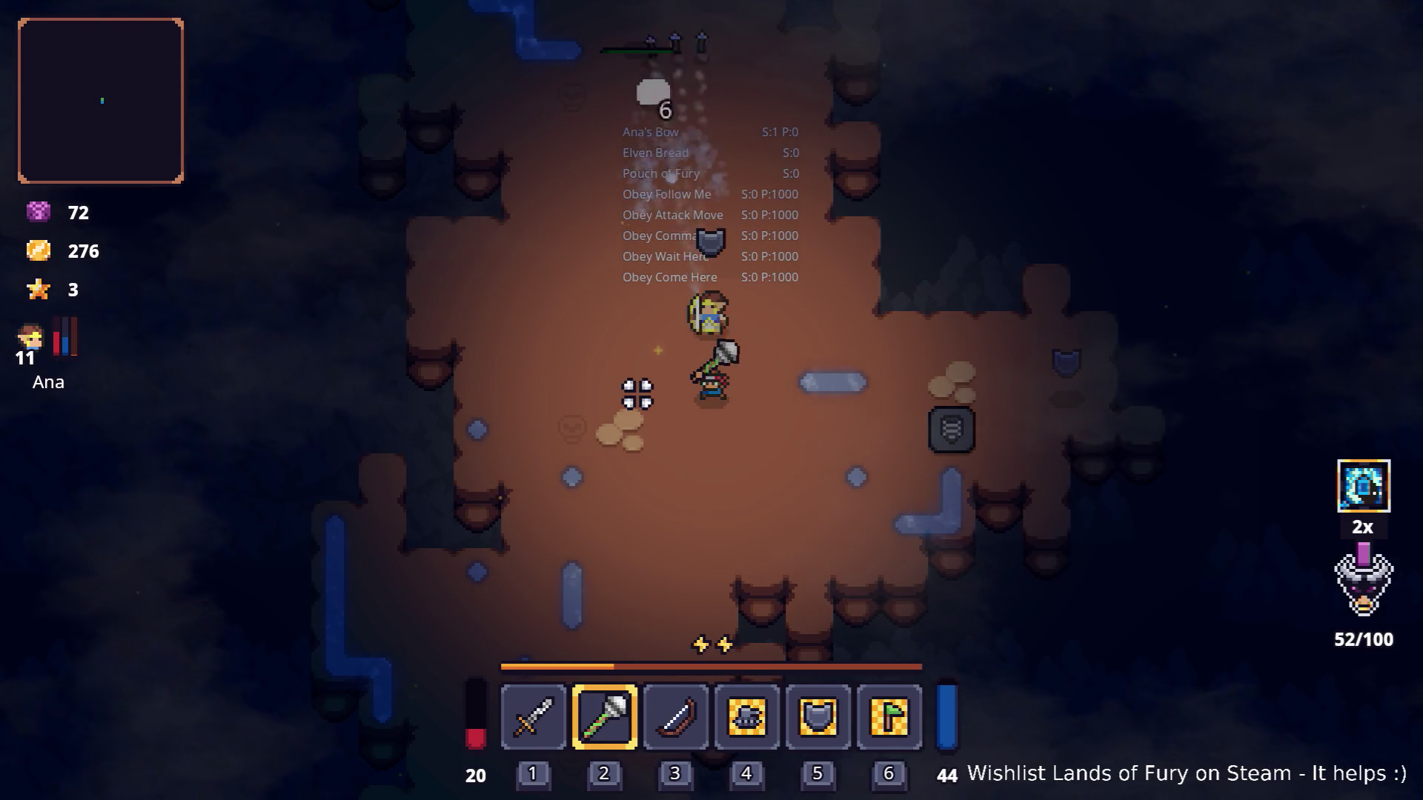
{"action": "key", "text": "d"}
{"action": "key", "text": "s"}
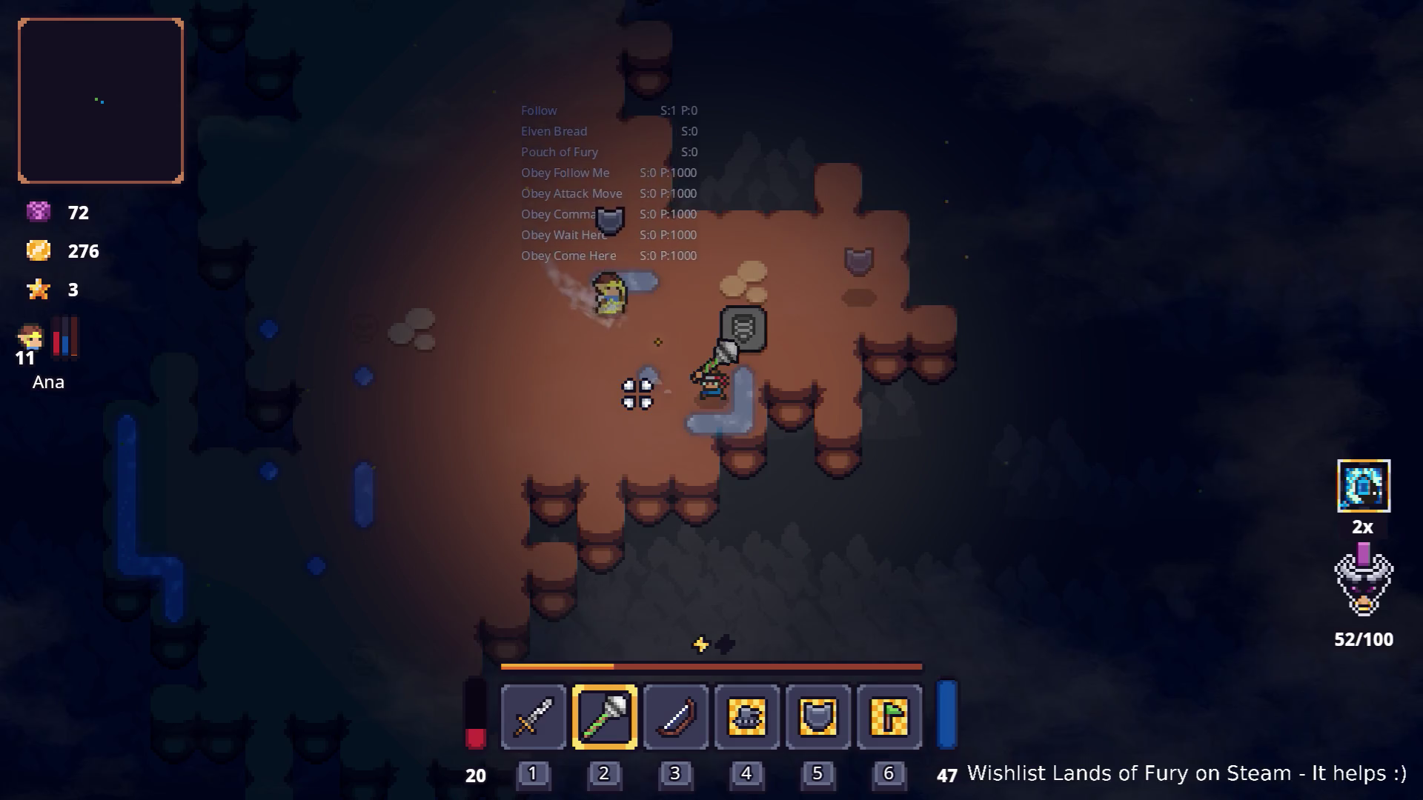
{"action": "key", "text": "Escape"}
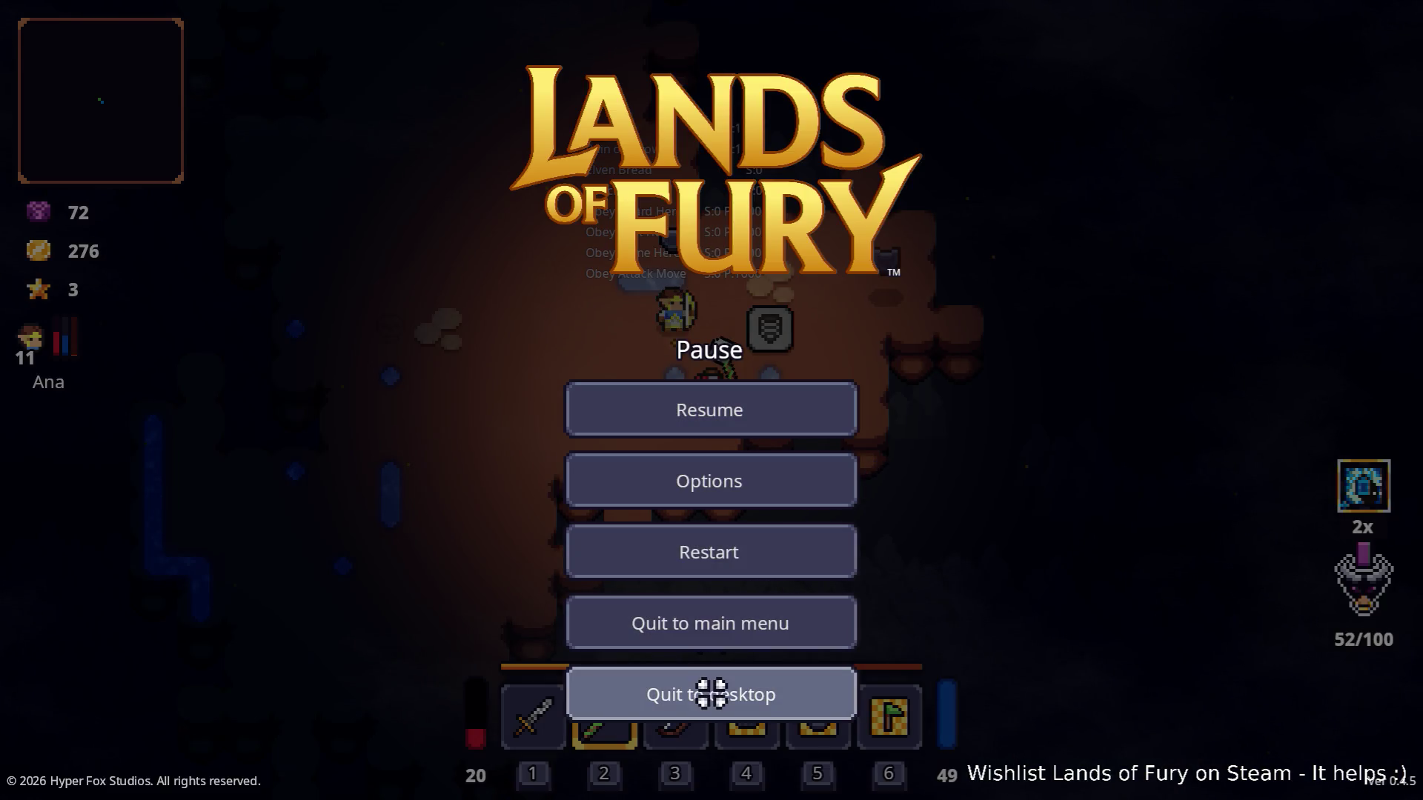
Quit the game to desktop and open AnaCompanion.tres from the filtered FileSystem.
{"action": "left_click", "coordinate": [712, 694]}
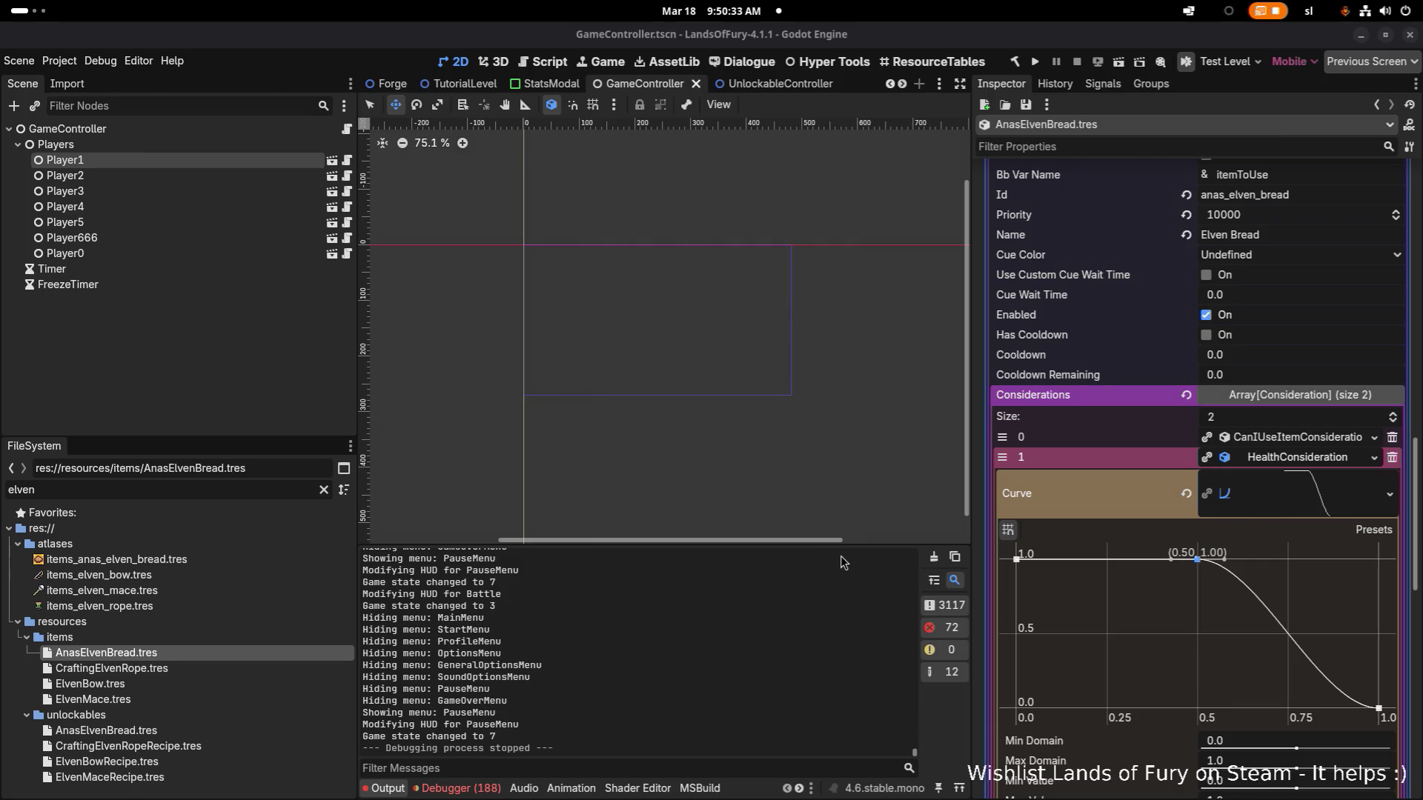
{"action": "double_click", "coordinate": [212, 497]}
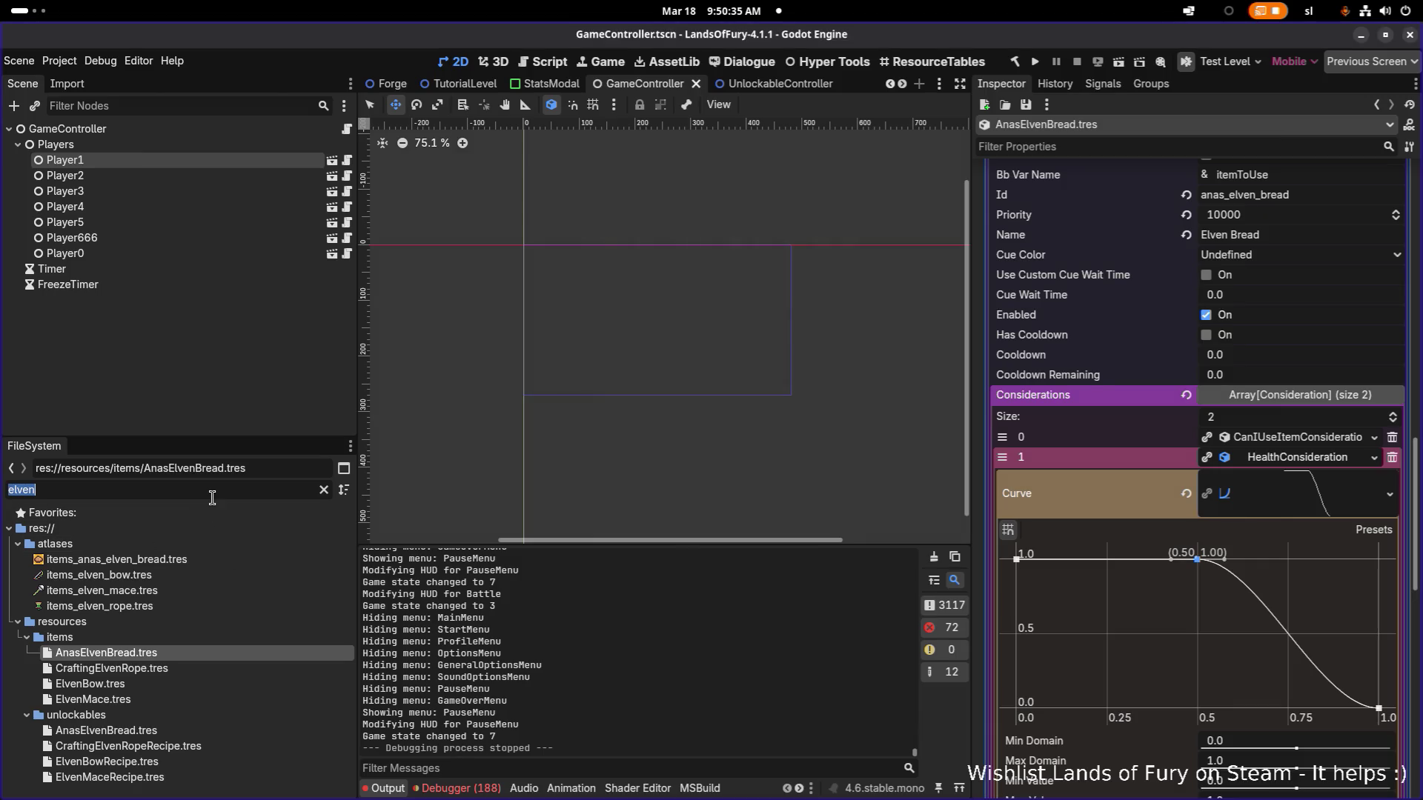
{"action": "type", "text": "anacom"}
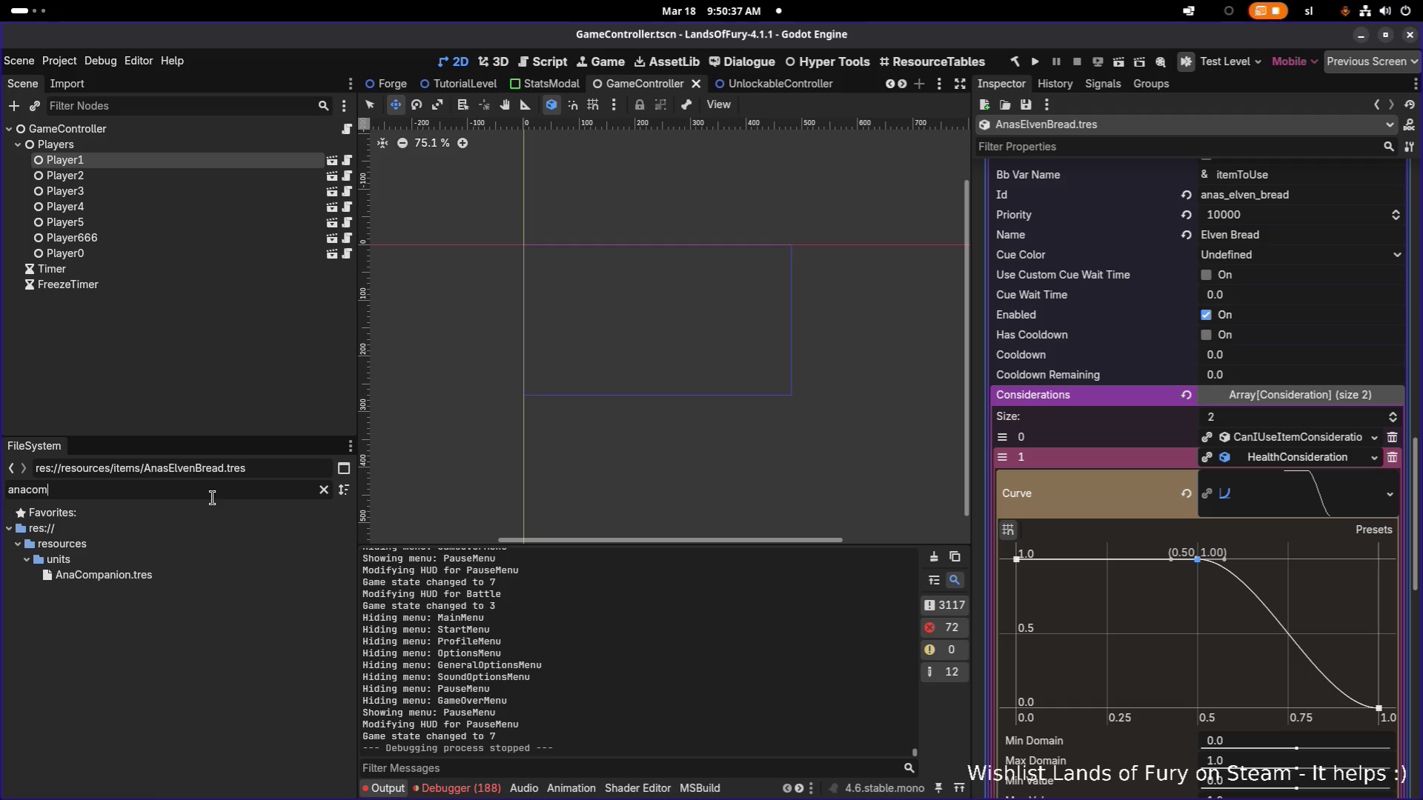
{"action": "left_click", "coordinate": [198, 575]}
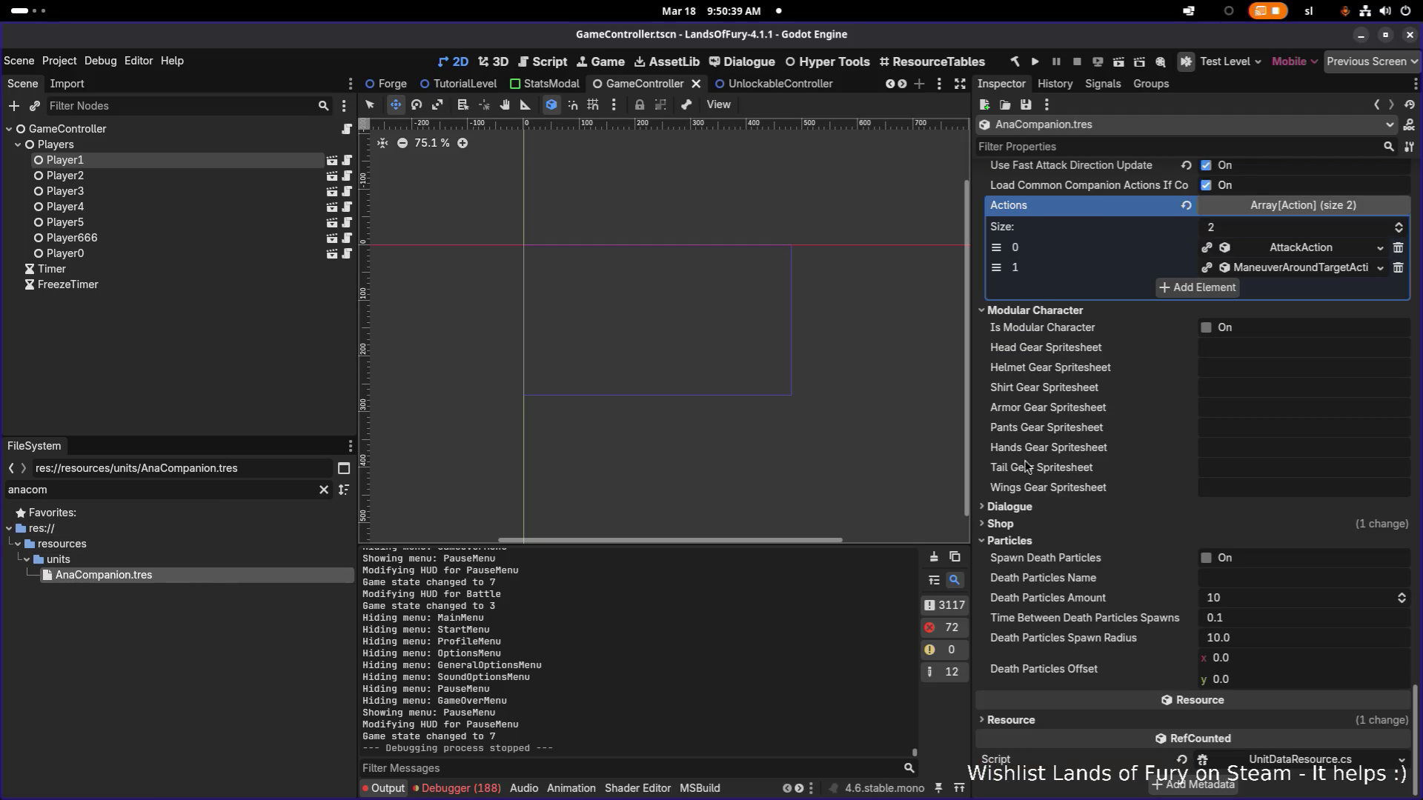
{"action": "scroll", "coordinate": [1236, 375], "scroll_direction": "up", "scroll_amount": 2}
Expand the Maneuver Around Target action's command consideration and leave Command Type at None.
{"action": "left_click", "coordinate": [1296, 353]}
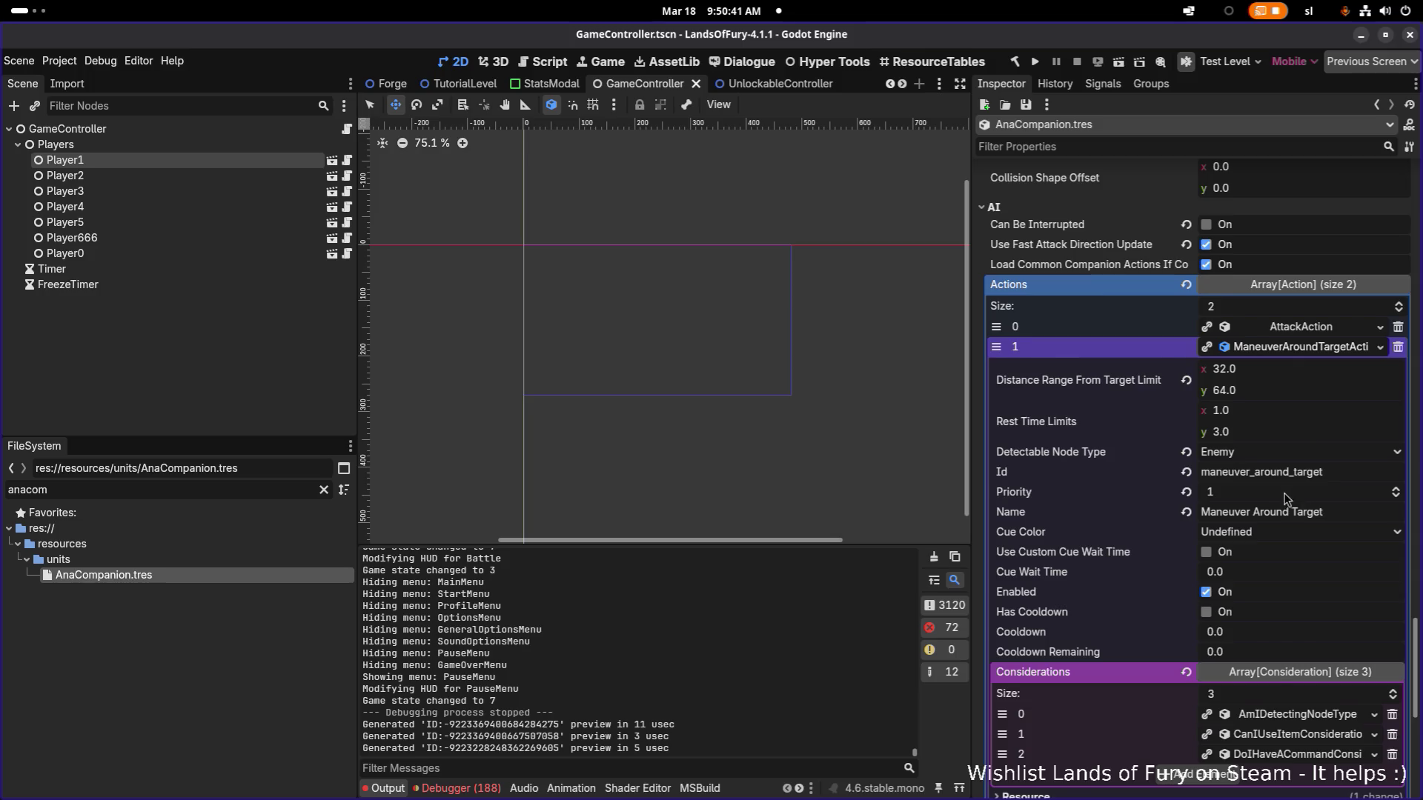
{"action": "scroll", "coordinate": [1288, 502], "scroll_direction": "down", "scroll_amount": 4}
{"action": "left_click", "coordinate": [1304, 598]}
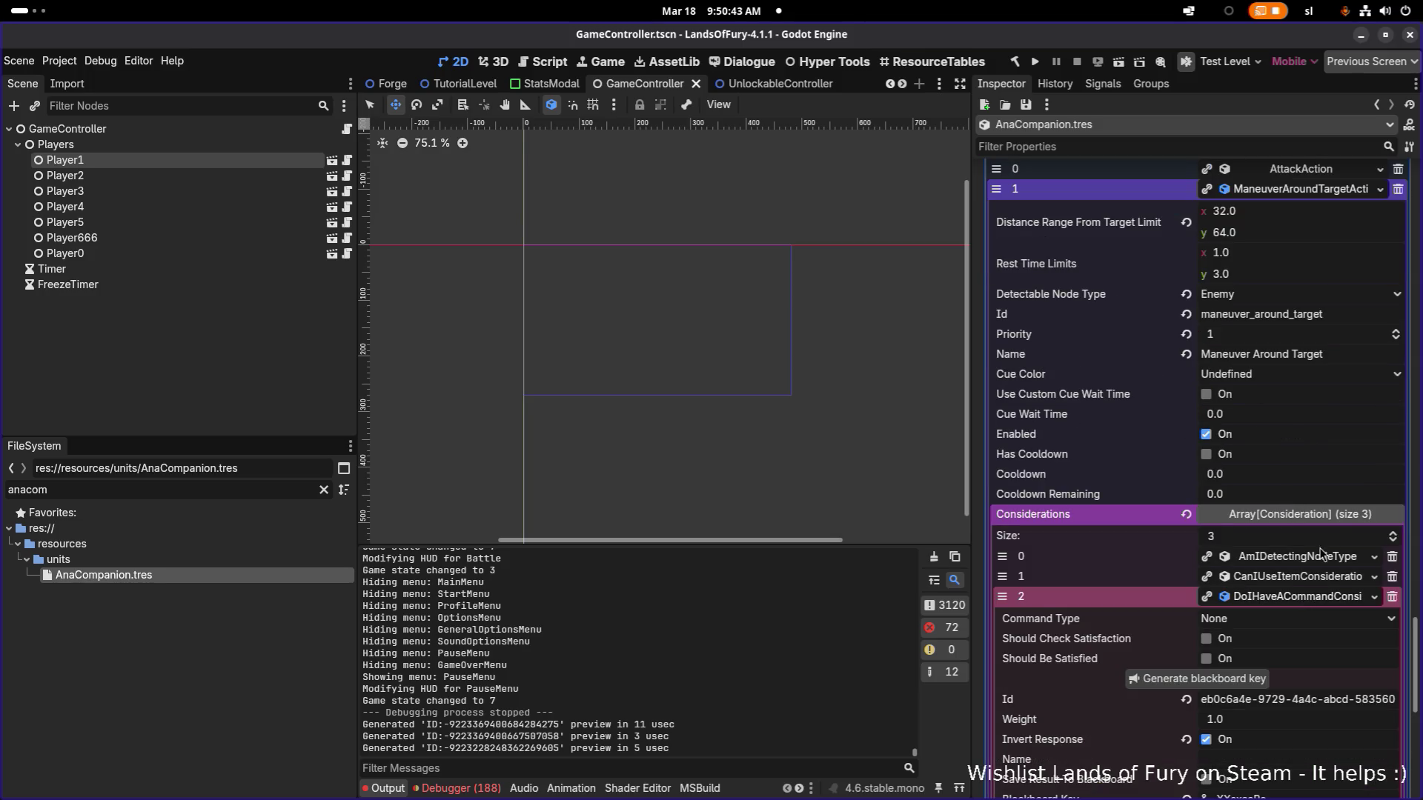
{"action": "scroll", "coordinate": [1326, 541], "scroll_direction": "down", "scroll_amount": 6}
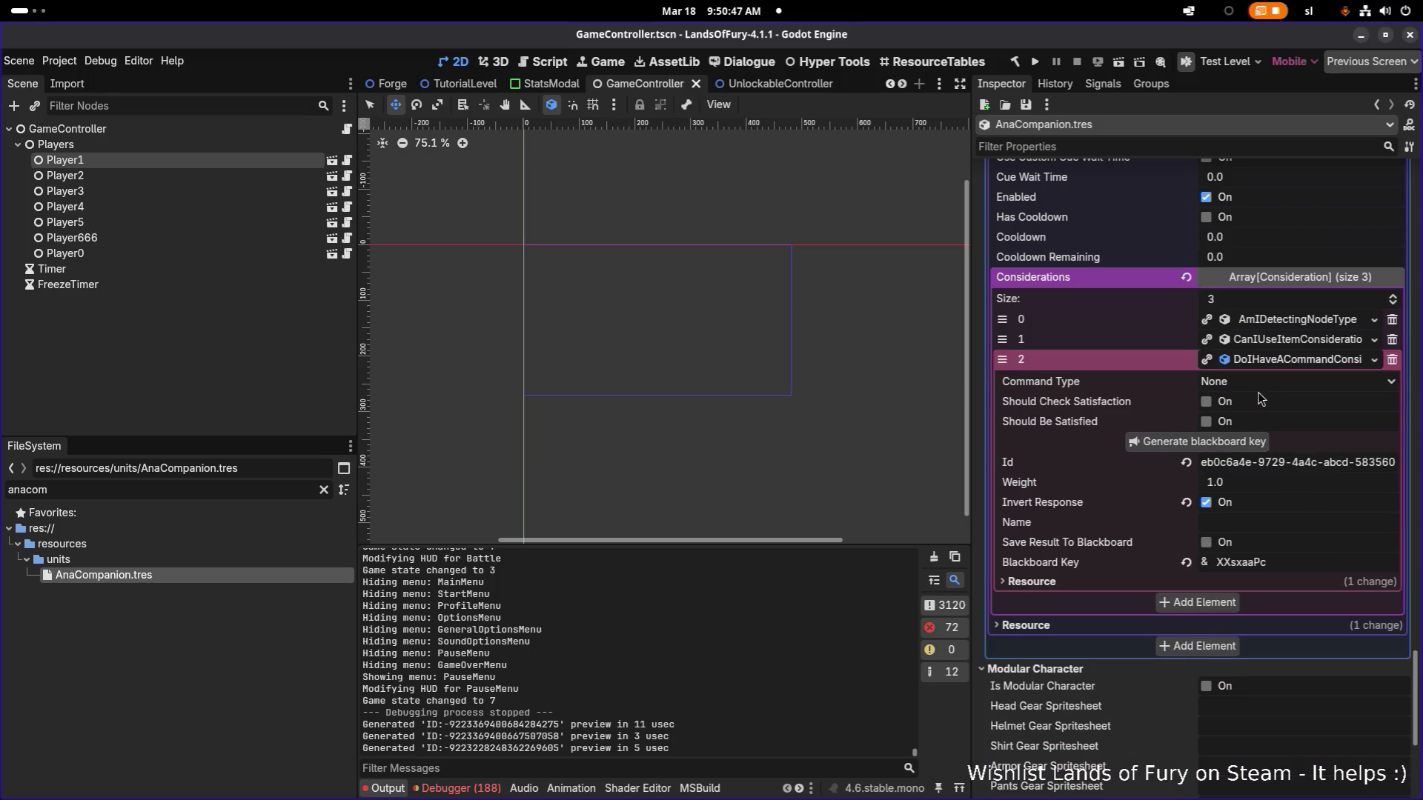
{"action": "left_click", "coordinate": [1257, 383]}
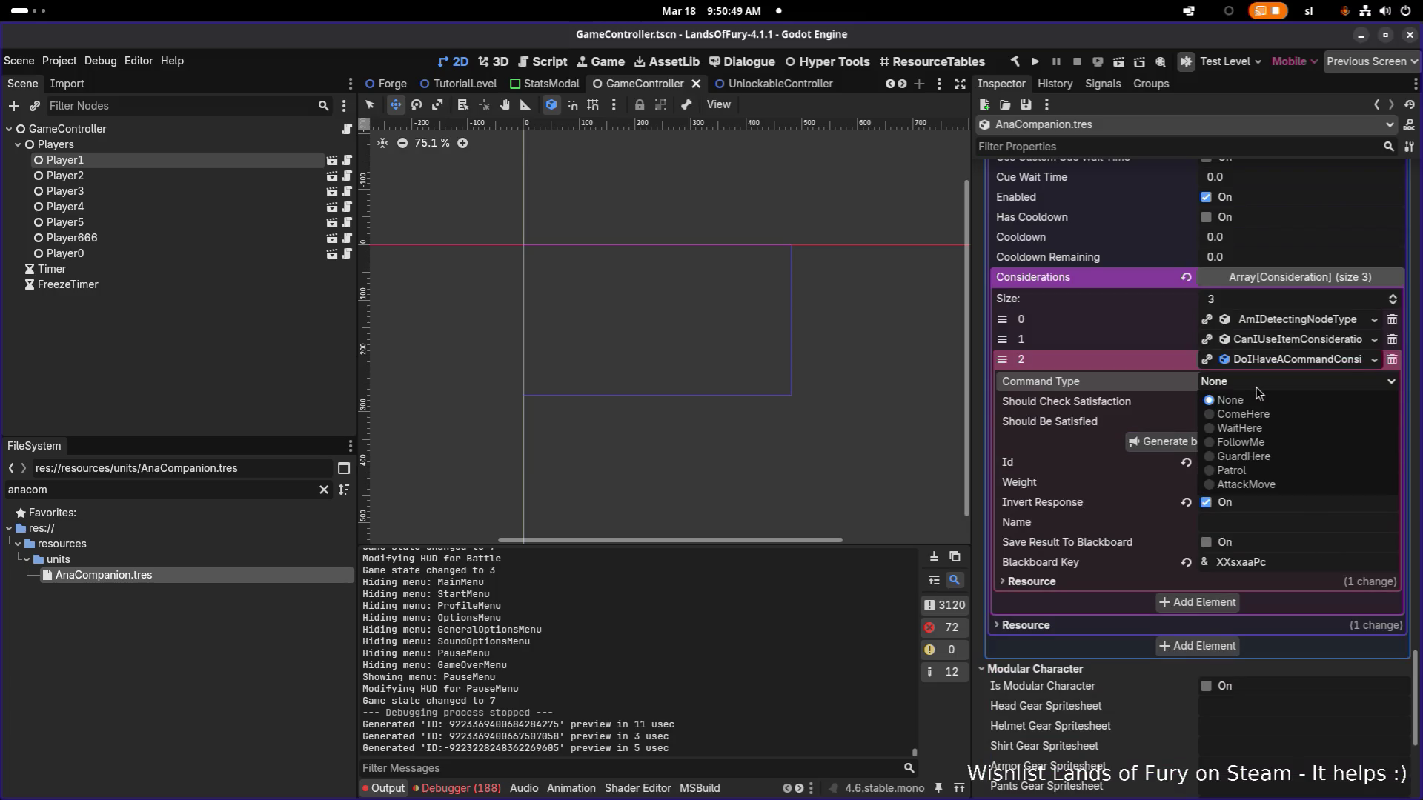
{"action": "left_click", "coordinate": [1257, 392]}
{"action": "key", "text": "alt+Tab"}
Switch to VS Code and open DoIHaveACommandConsideration.cs via quick file search.
{"action": "key", "text": "Tab"}
{"action": "key", "text": "Tab"}
{"action": "key", "text": "Tab"}
{"action": "key", "text": "Tab"}
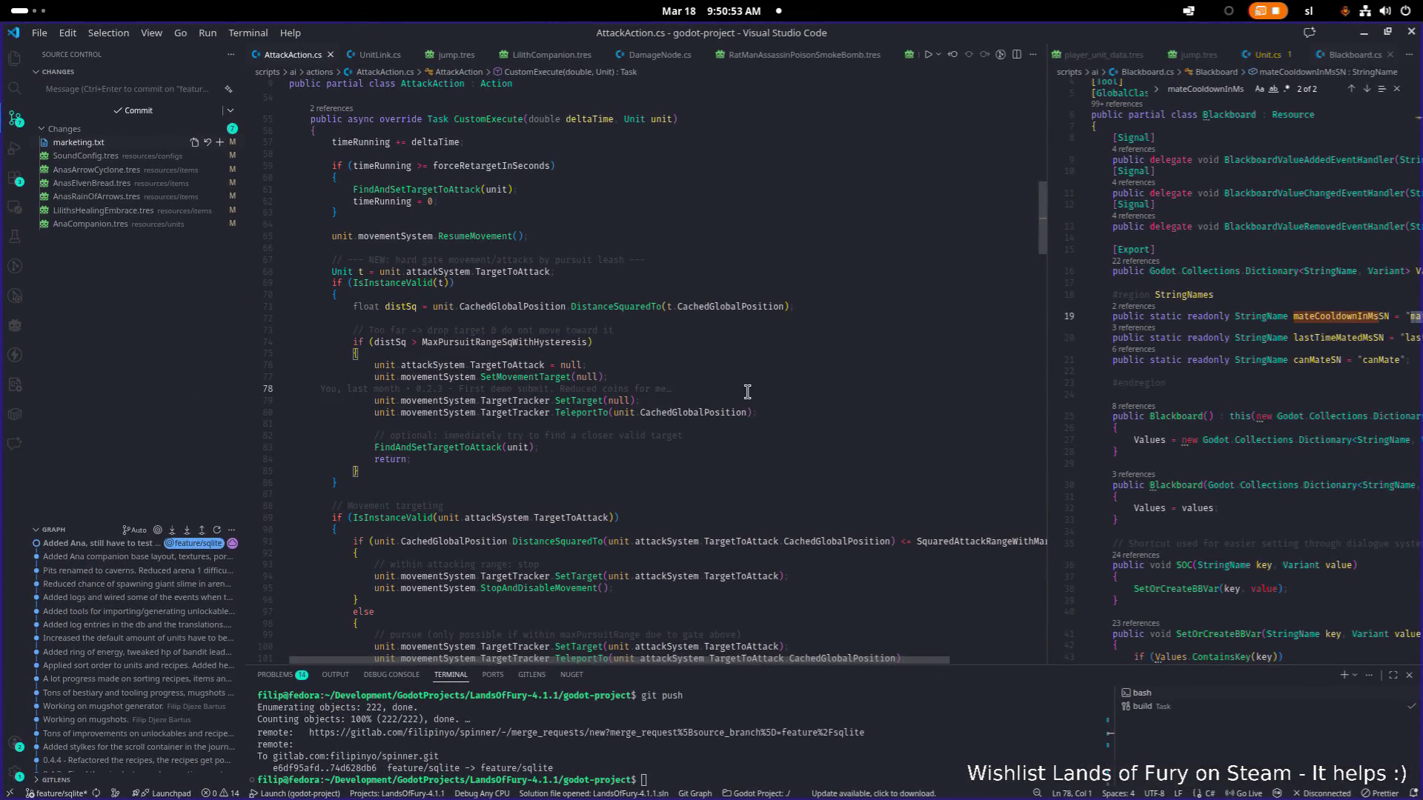
{"action": "key", "text": "ctrl+p"}
{"action": "type", "text": "do"}
{"action": "key", "text": "Return"}
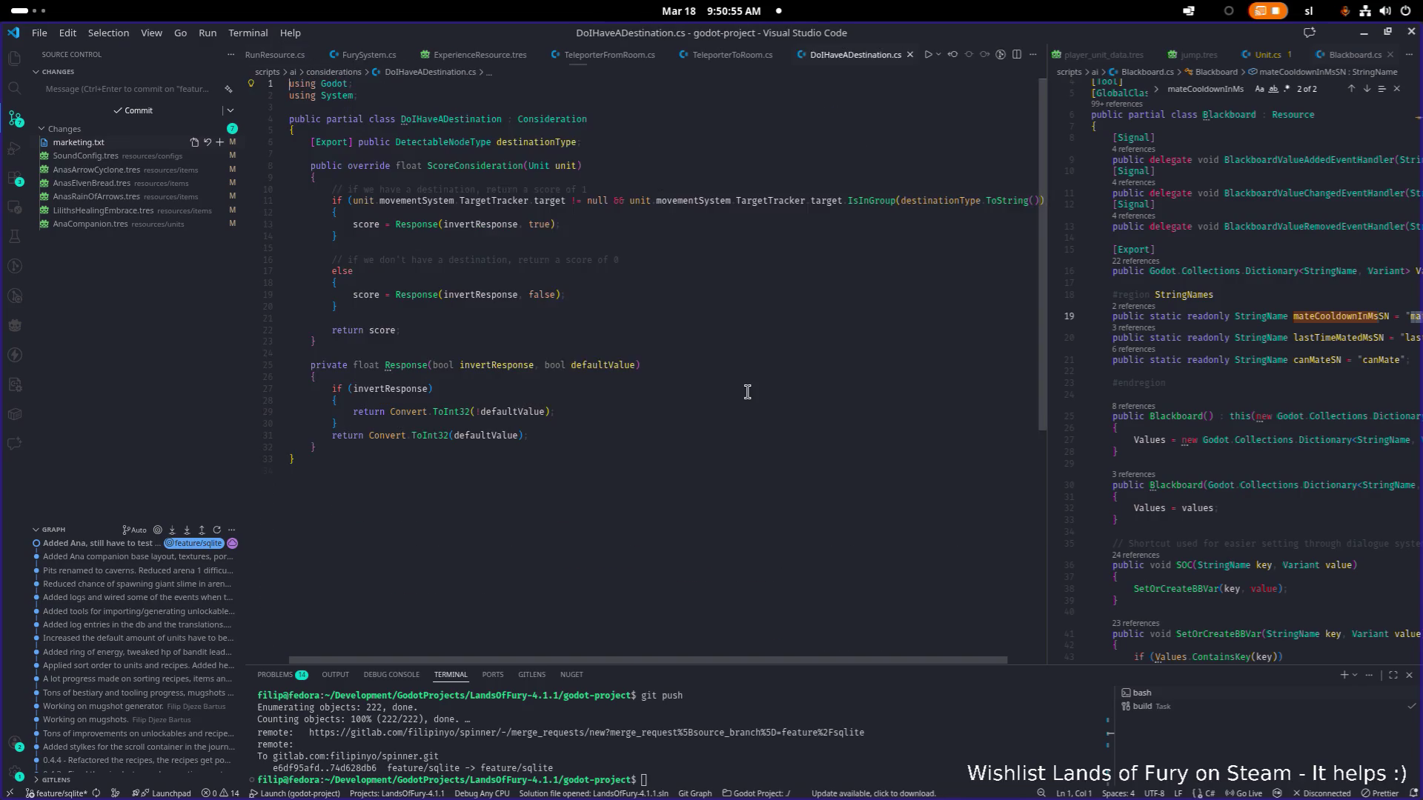
{"action": "key", "text": "ctrl+p"}
{"action": "type", "text": "doi"}
{"action": "key", "text": "Down"}
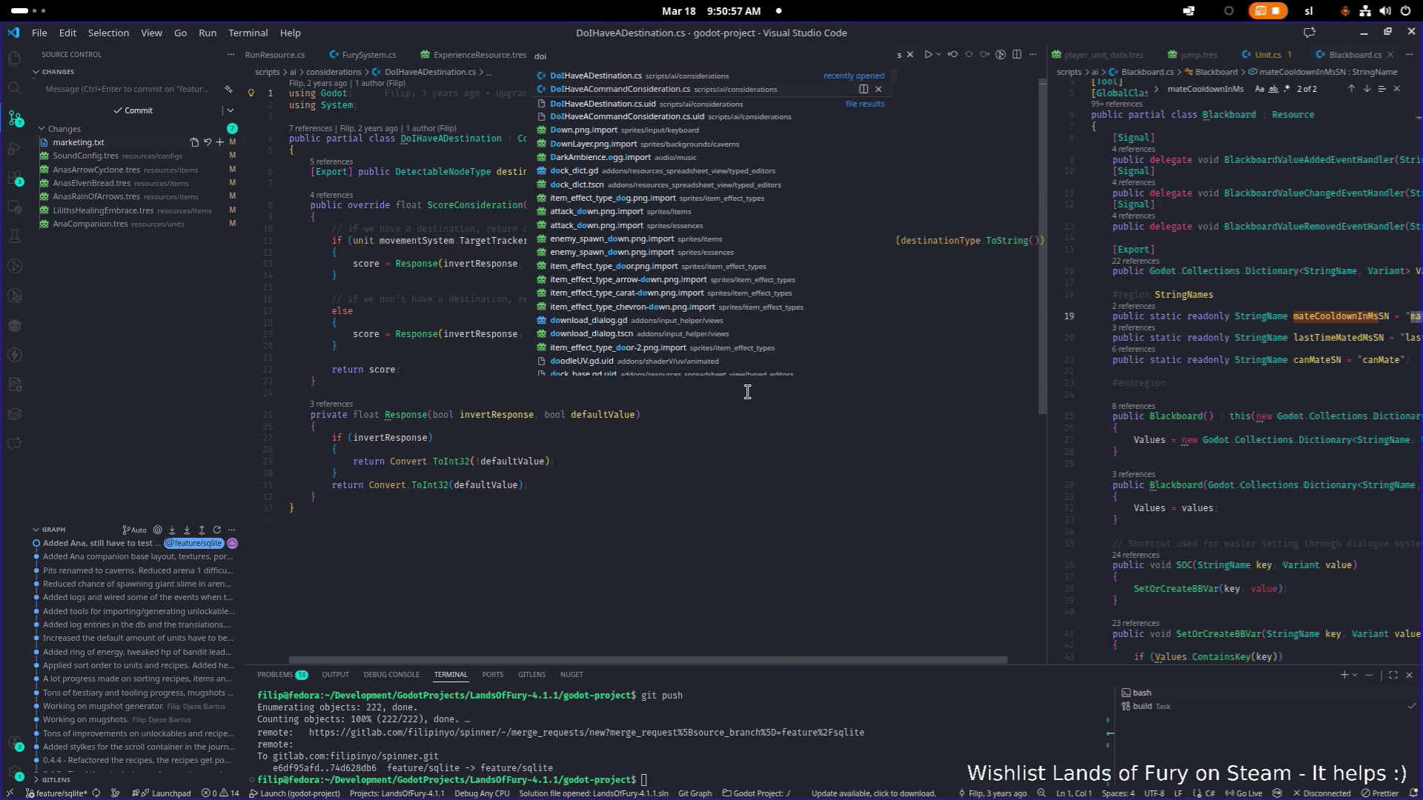
{"action": "key", "text": "Return"}
Find every CommandType occurrence and review the ScoreConsideration method.
{"action": "double_click", "coordinate": [461, 227]}
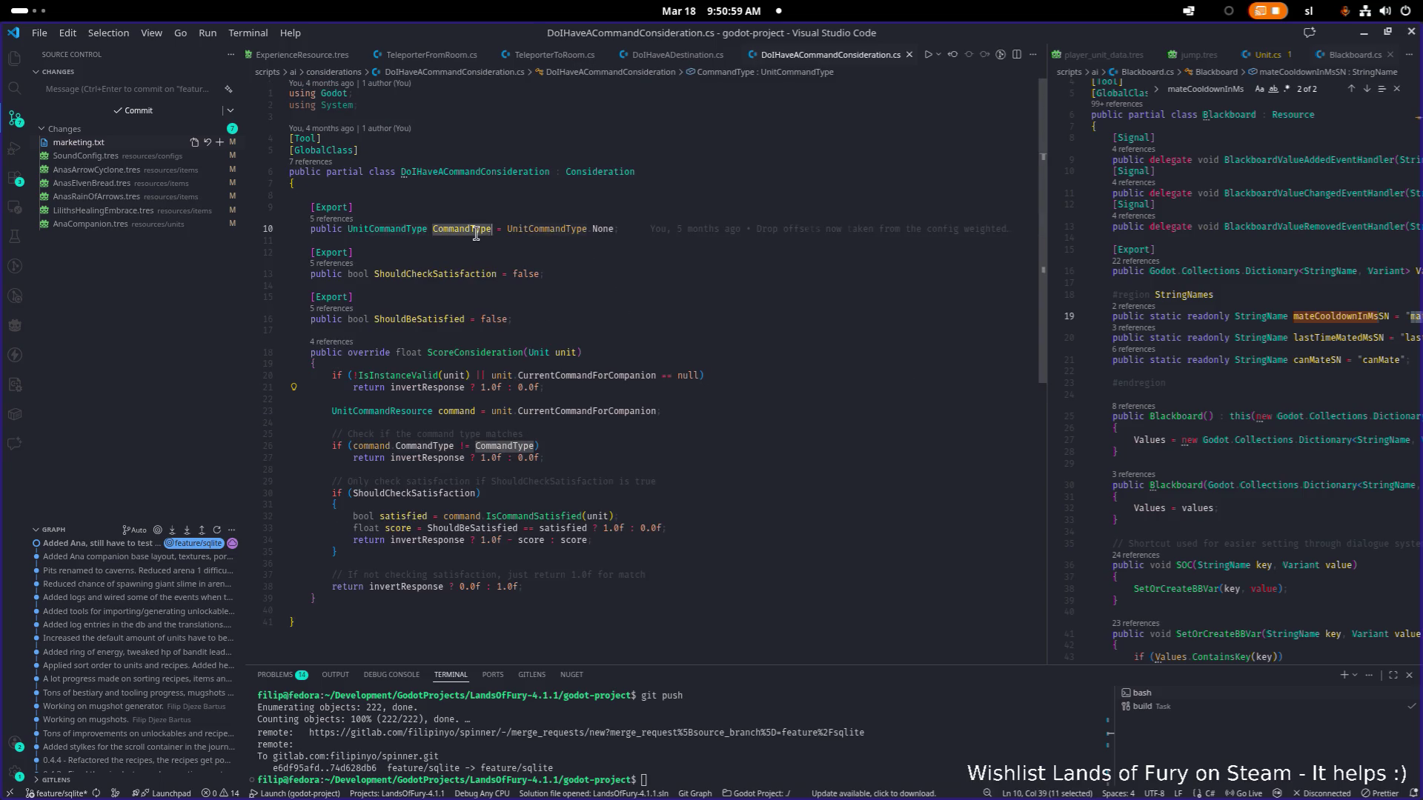
{"action": "key", "text": "ctrl+f"}
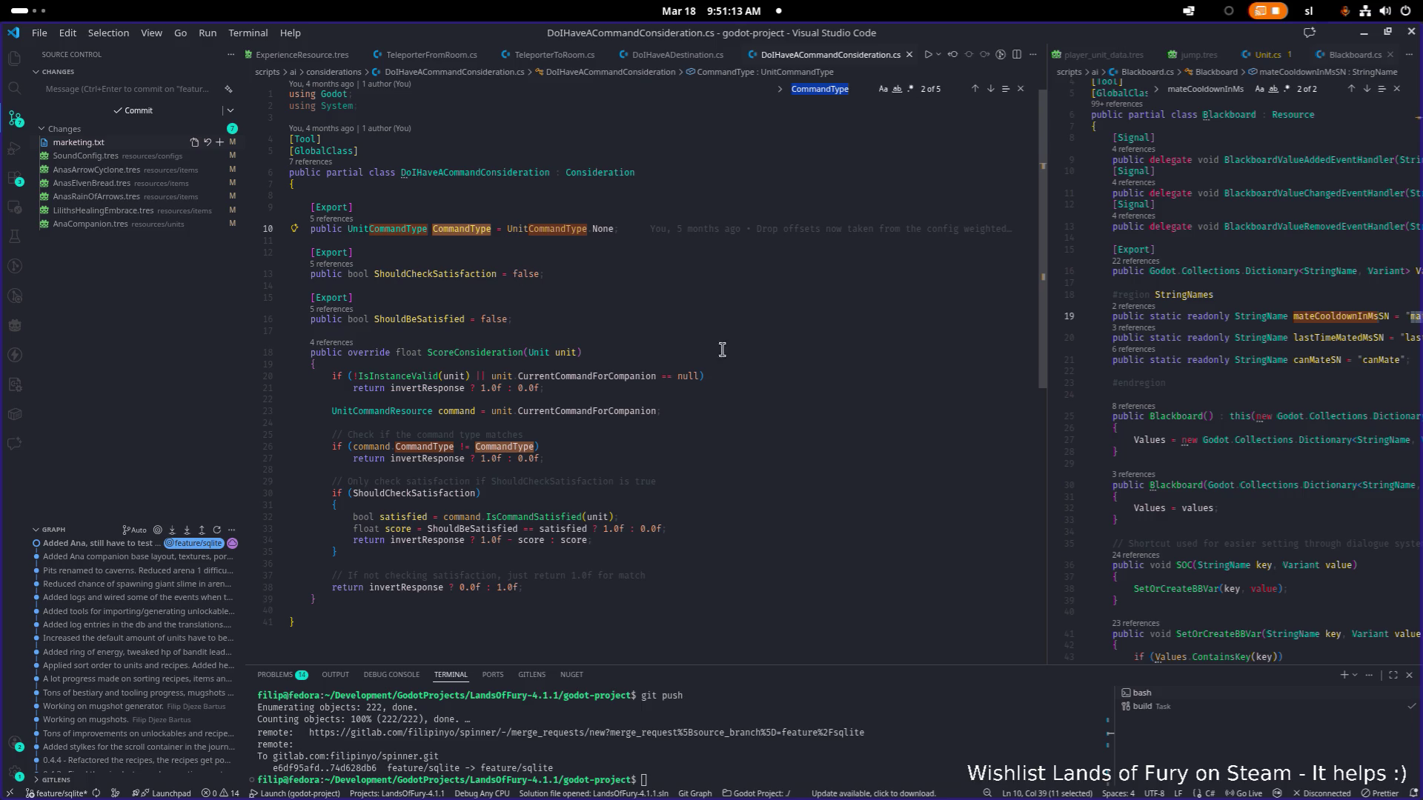
{"action": "left_click", "coordinate": [746, 355]}
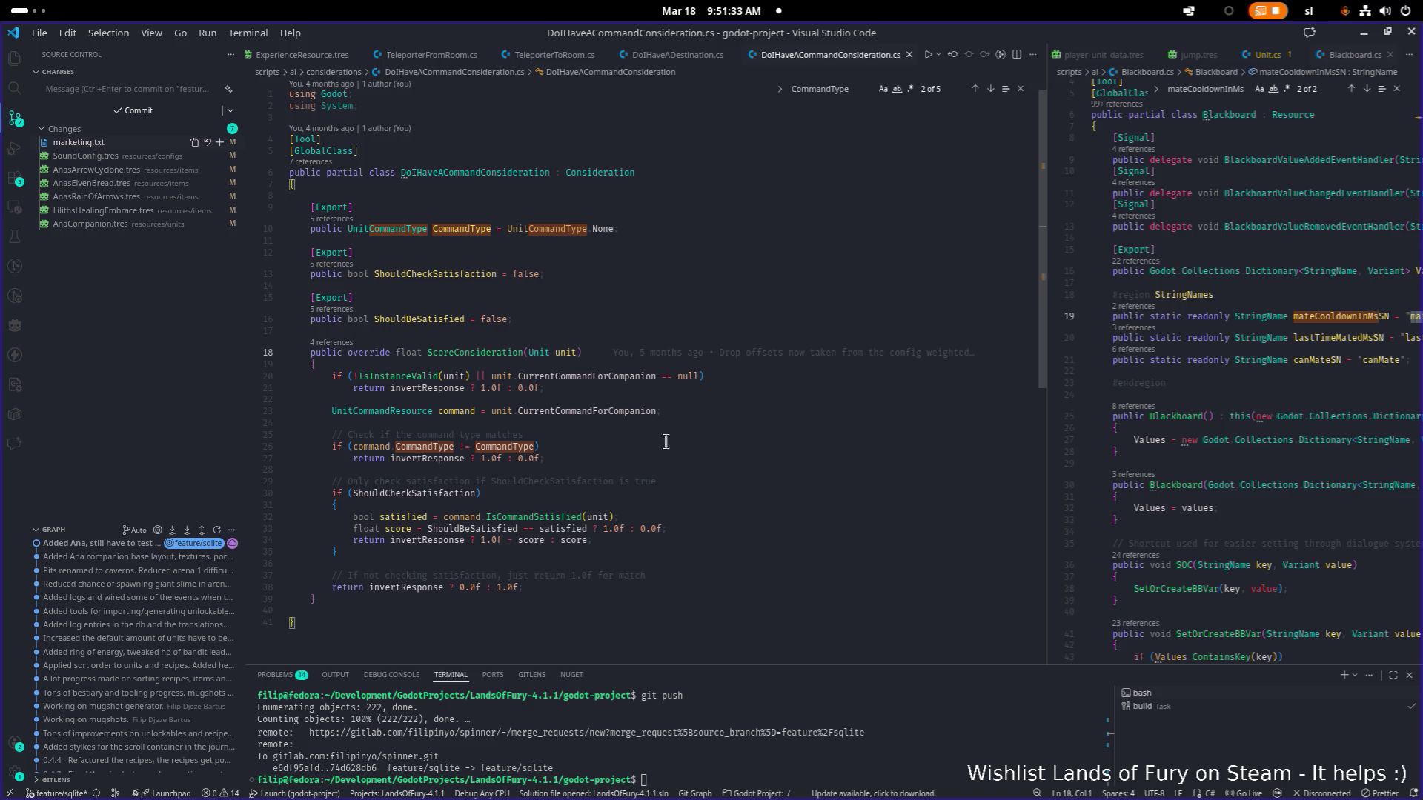
{"action": "key", "text": "ctrl+a"}
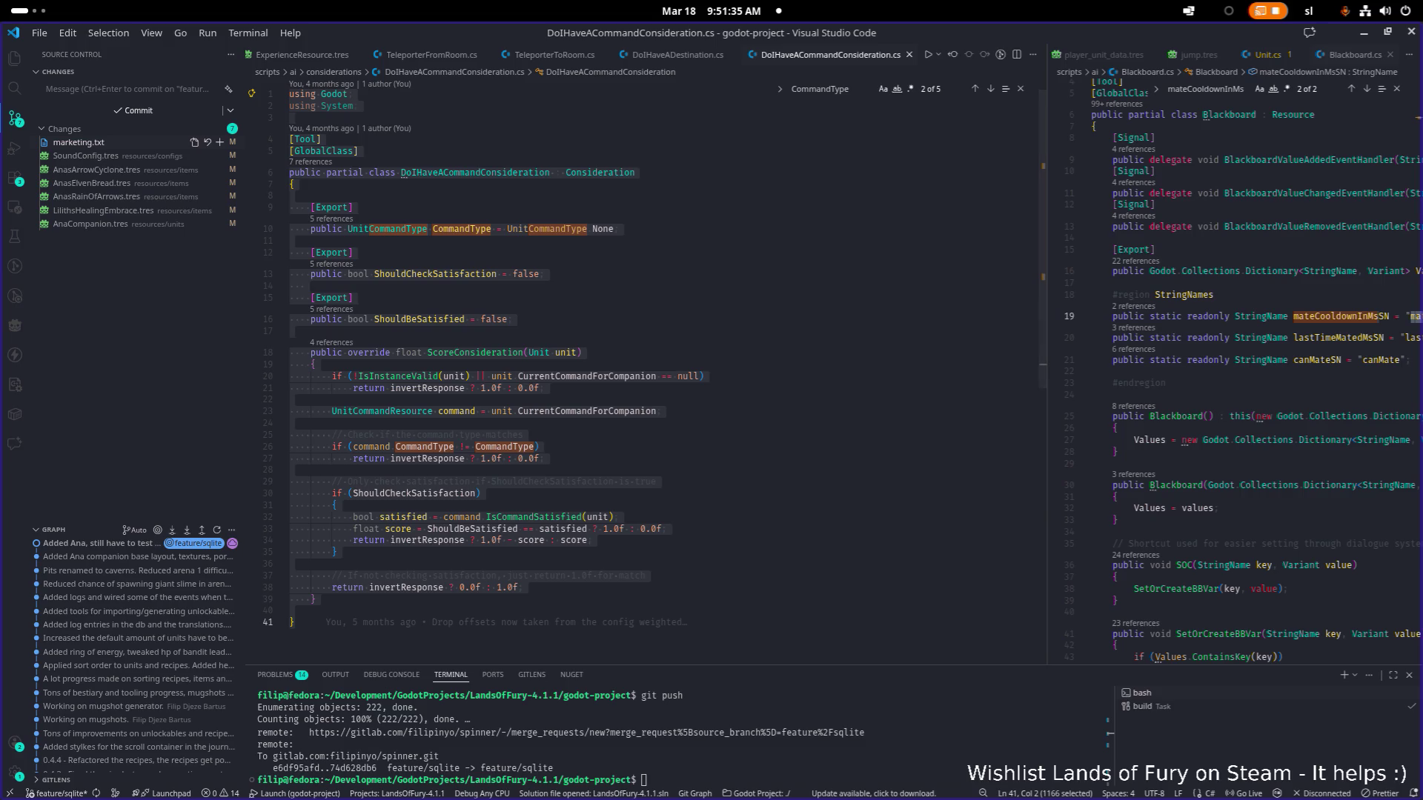
{"action": "key", "text": "alt+Tab"}
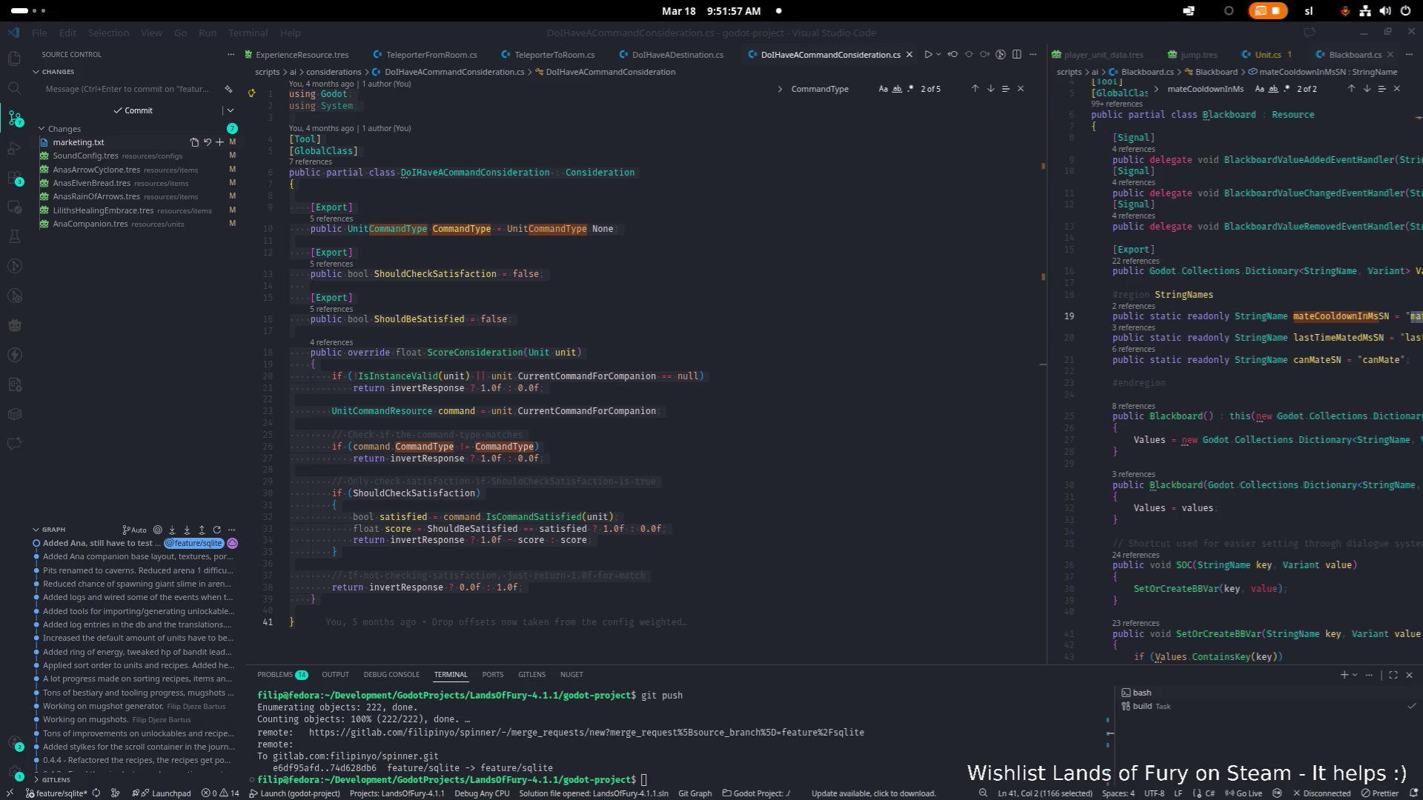
Place the cursor after the command lookup line and start blank lines for a new check.
{"action": "left_click", "coordinate": [563, 237]}
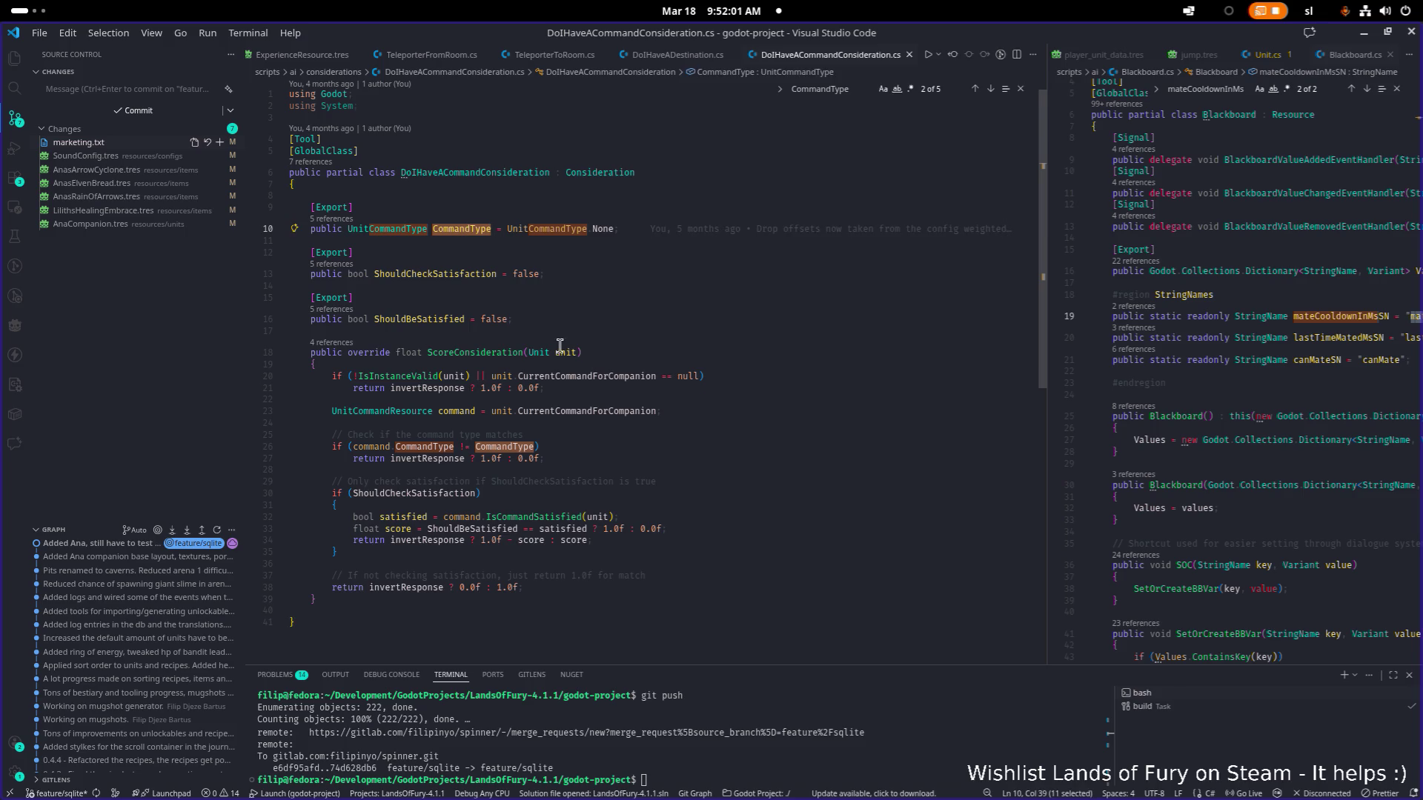
{"action": "left_click", "coordinate": [635, 468]}
{"action": "scroll", "coordinate": [635, 461], "scroll_direction": "up", "scroll_amount": 1}
{"action": "left_click", "coordinate": [740, 420]}
{"action": "mouse_move", "coordinate": [801, 420]}
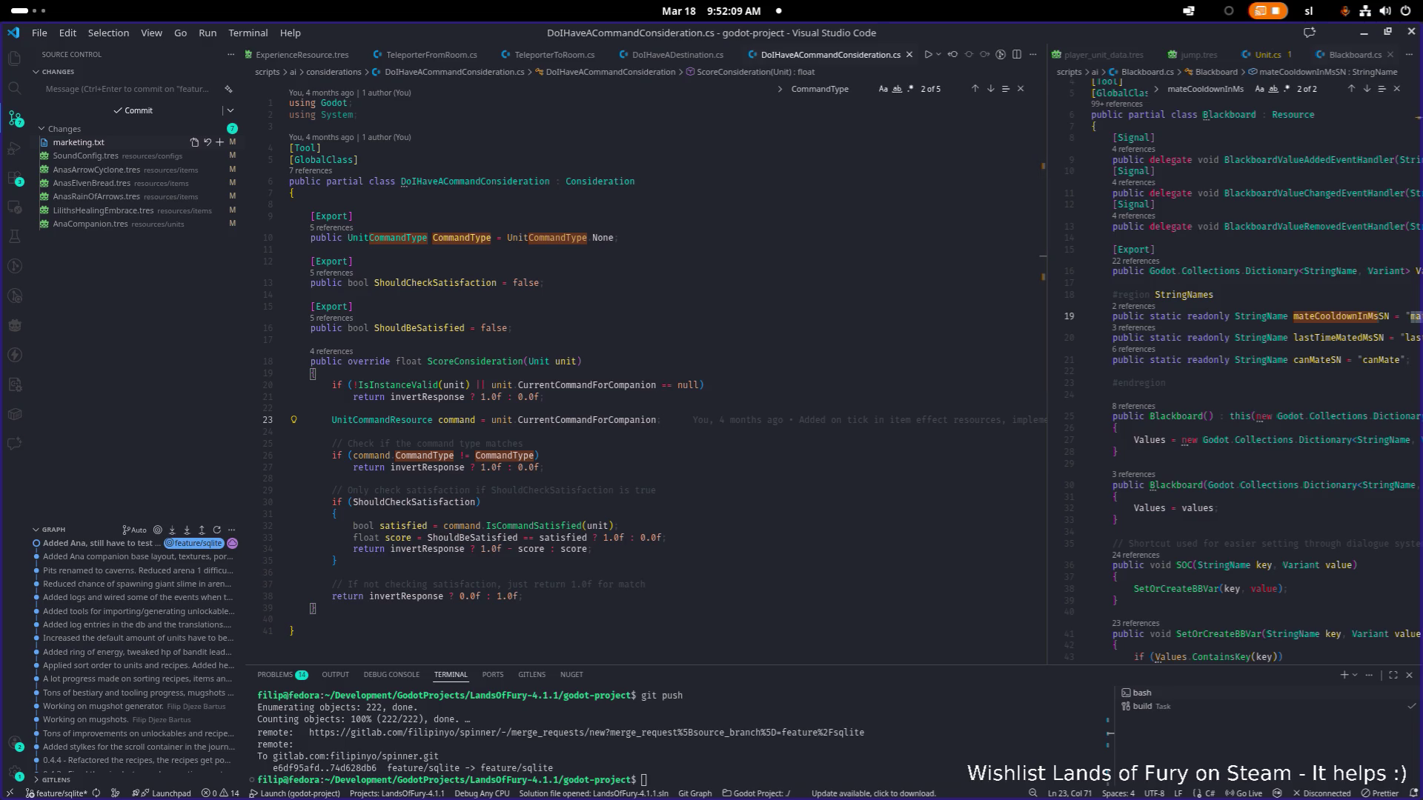
{"action": "key", "text": "alt+Tab"}
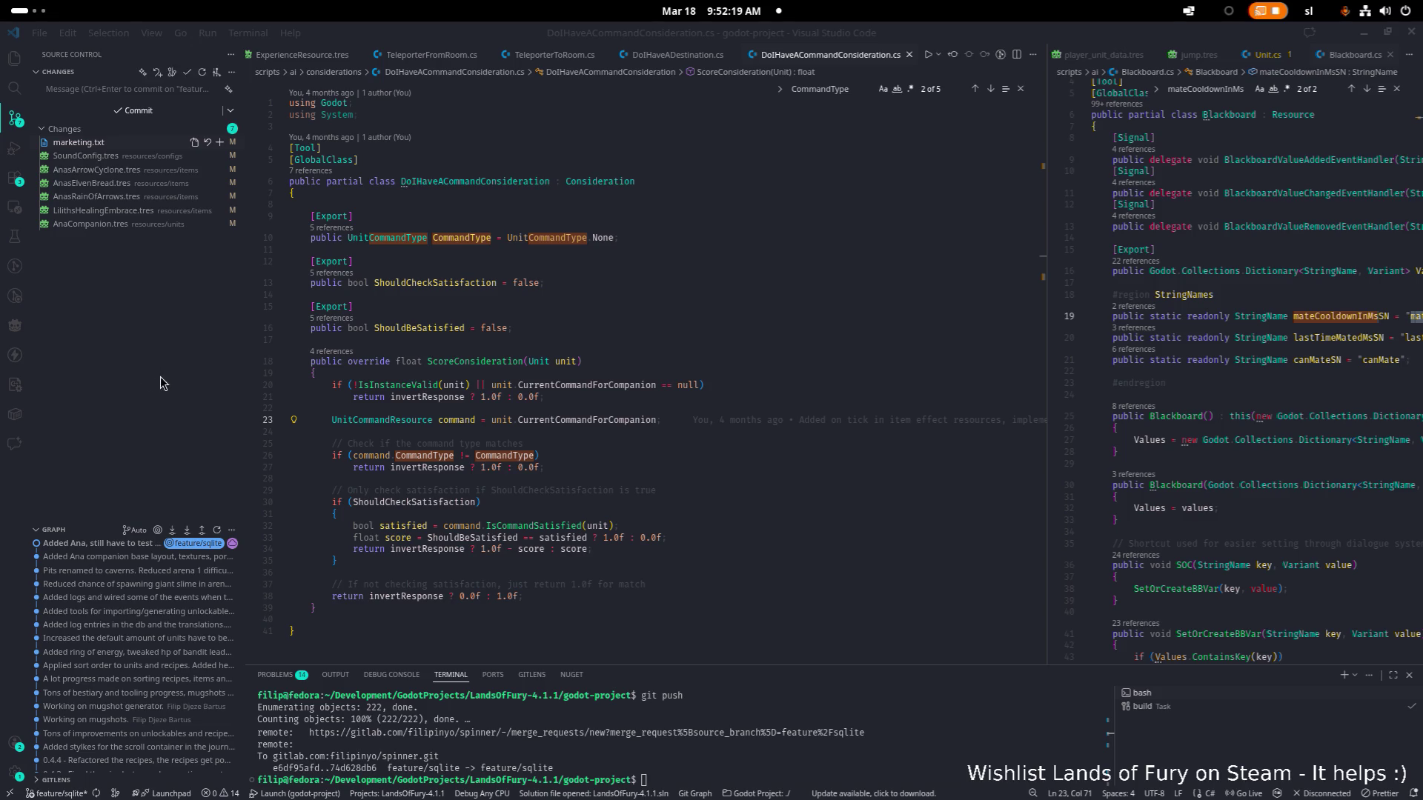
{"action": "left_click", "coordinate": [587, 435]}
{"action": "key", "text": "Return"}
{"action": "key", "text": "Return"}
Add a special-case comment line above the new if.
{"action": "key", "text": "Up"}
{"action": "type", "text": "if("}
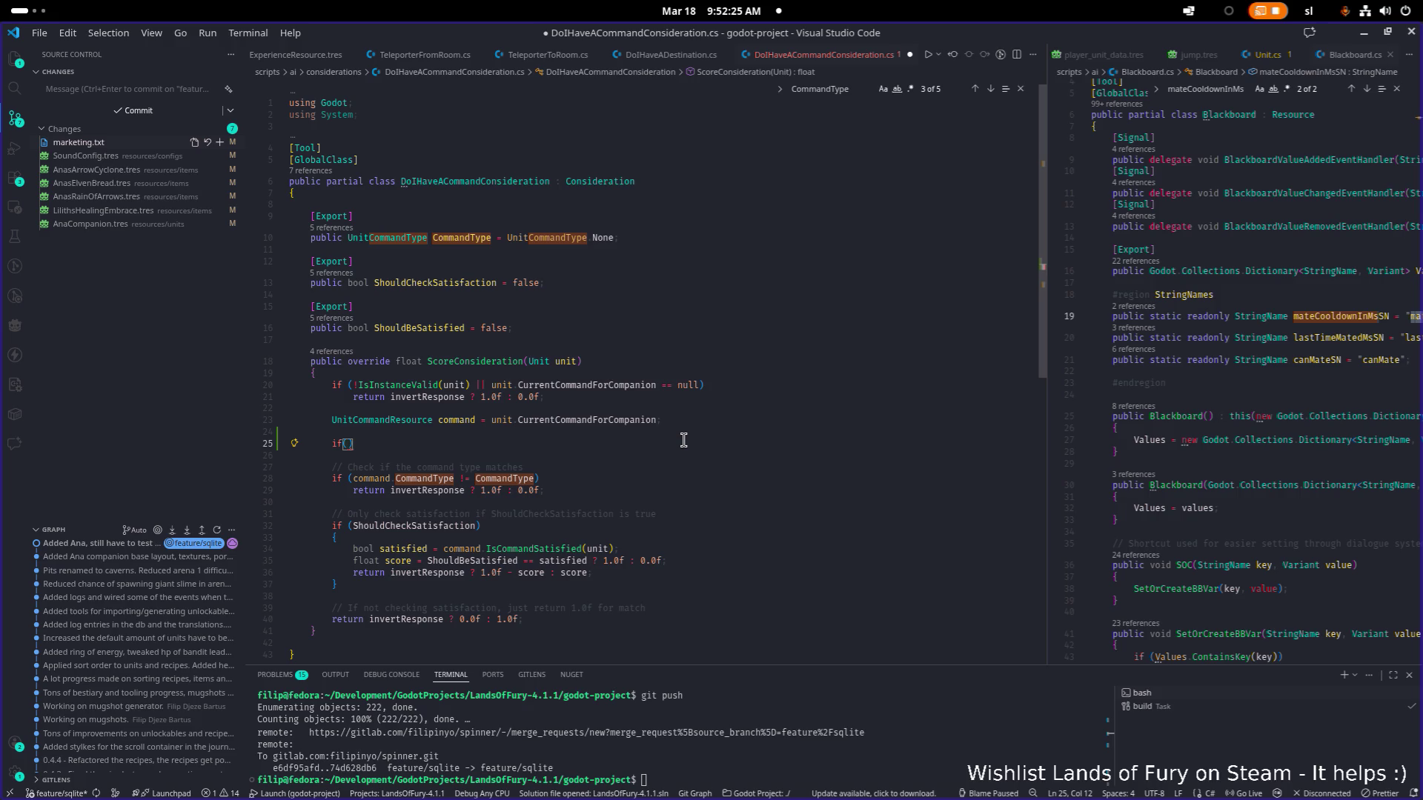
{"action": "key", "text": "Home"}
{"action": "key", "text": "Home"}
{"action": "key", "text": "Return"}
{"action": "key", "text": "Up"}
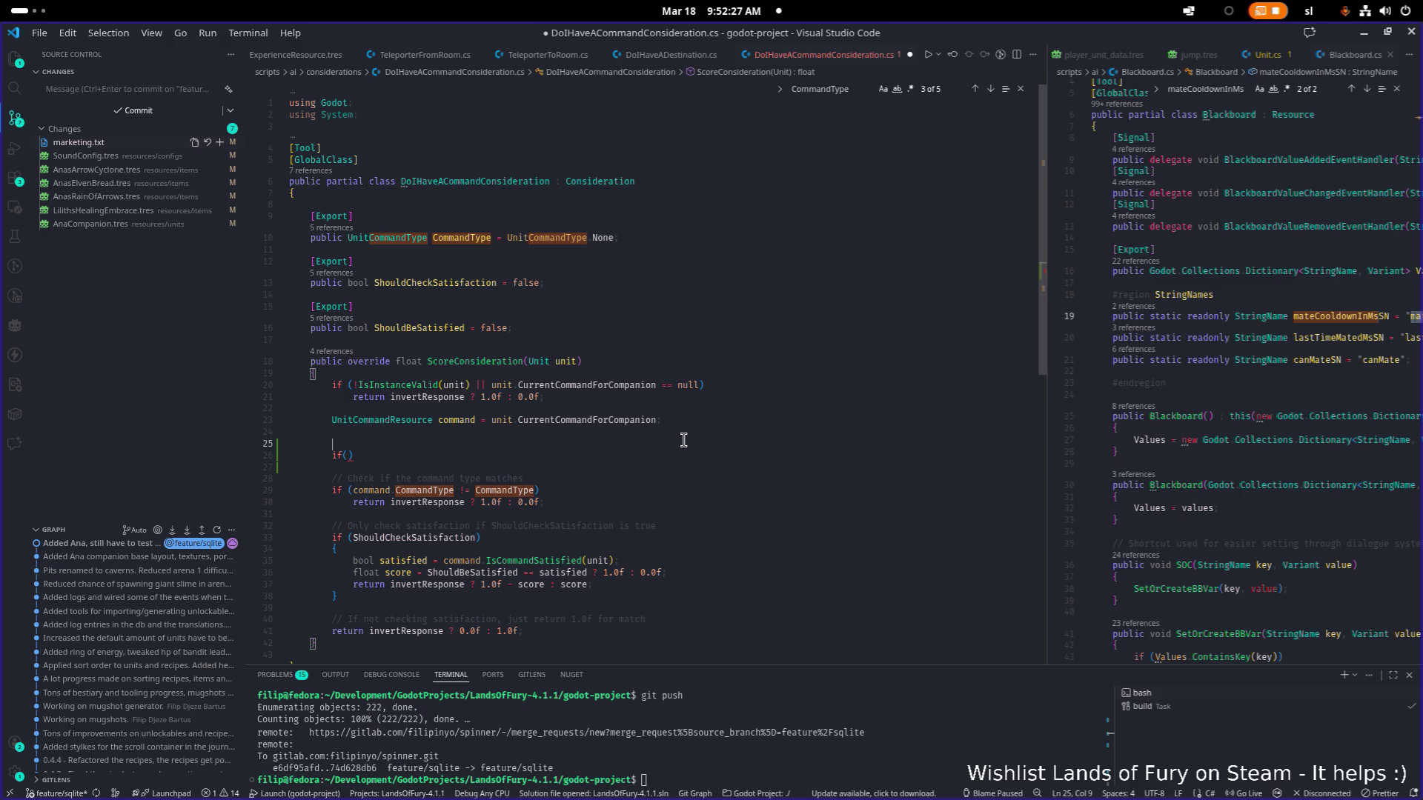
{"action": "type", "text": "// If"}
{"action": "type", "text": "command i"}
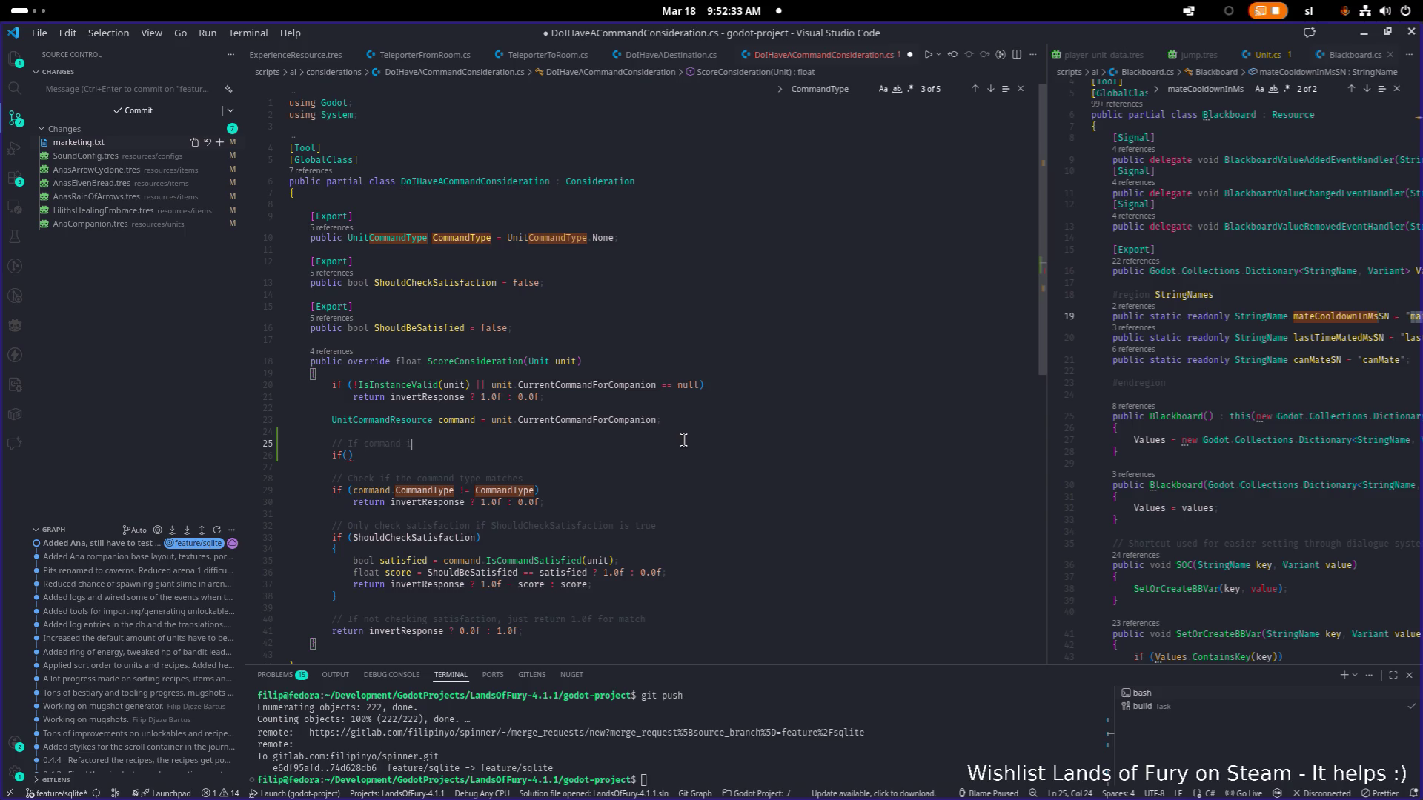
{"action": "type", "text": "s null - this is a sp"}
{"action": "type", "text": "ecial case"}
Write the condition if(CommandType == UnitCommandType.None) with an empty body block.
{"action": "key", "text": "Down"}
{"action": "key", "text": "Left"}
{"action": "key", "text": "ctrl+space"}
{"action": "key", "text": "Escape"}
{"action": "key", "text": "ctrl+space"}
{"action": "key", "text": "Escape"}
{"action": "type", "text": "Comm"}
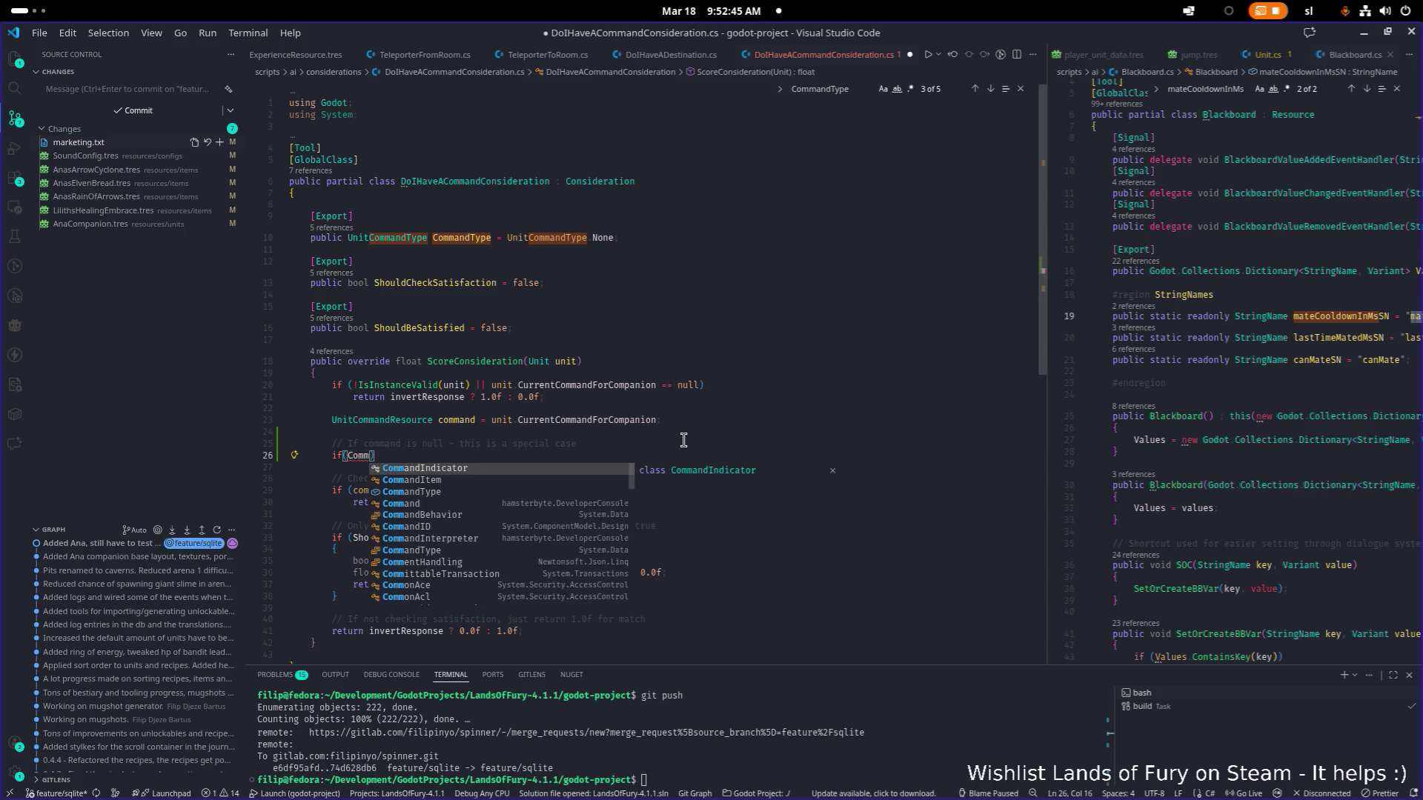
{"action": "key", "text": "Down"}
{"action": "key", "text": "Down"}
{"action": "key", "text": "Return"}
{"action": "type", "text": "== "}
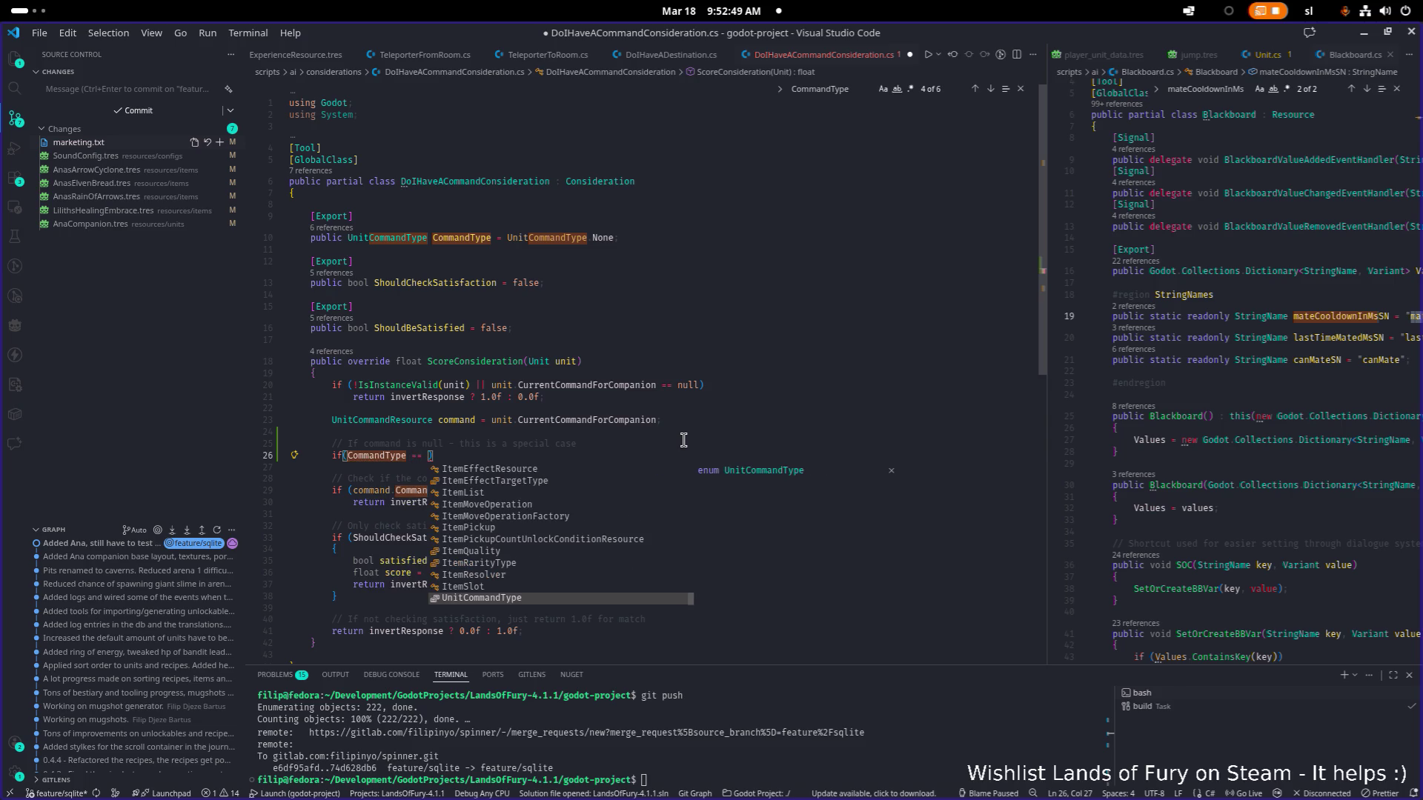
{"action": "type", "text": "Uni"}
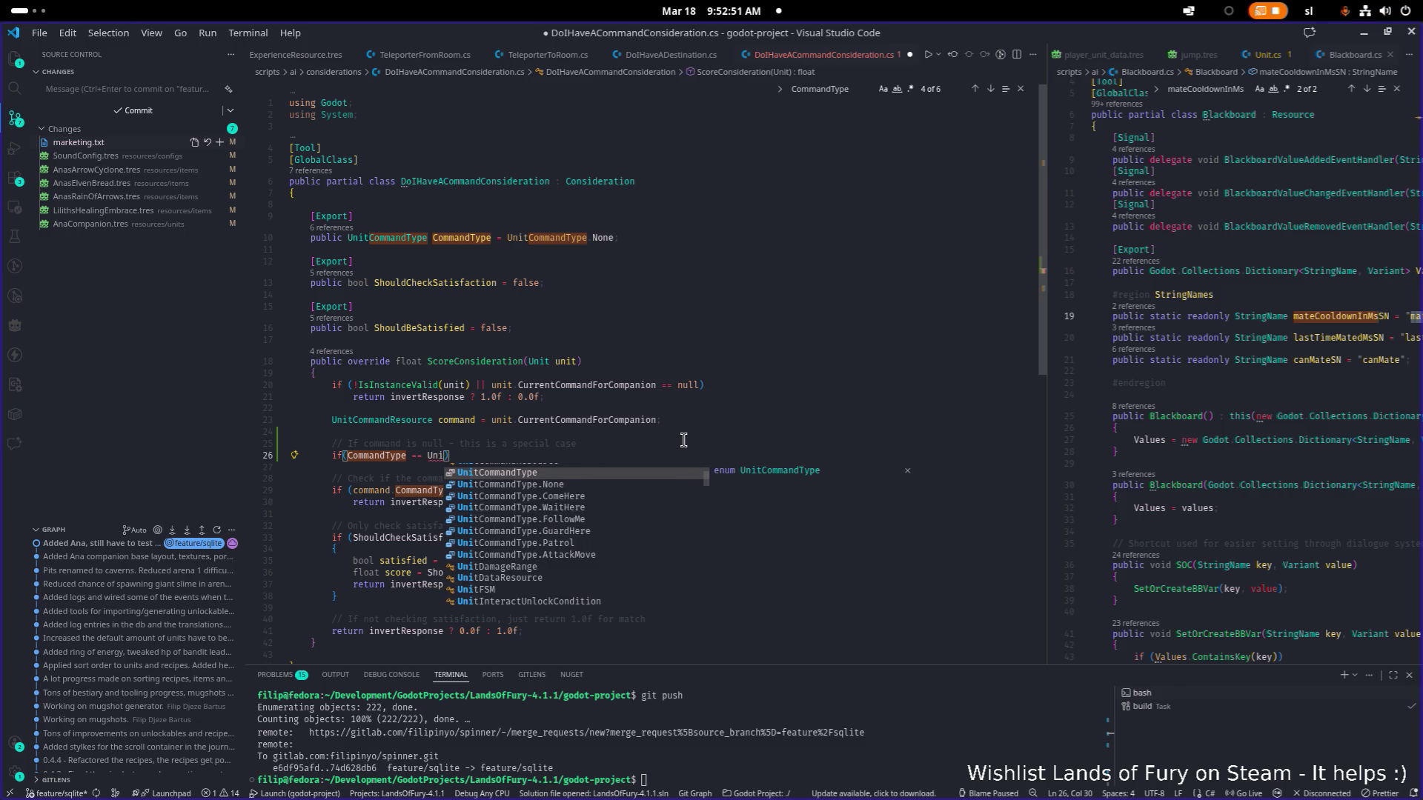
{"action": "key", "text": "Tab"}
{"action": "type", "text": ".None)"}
{"action": "key", "text": "Return"}
{"action": "type", "text": "{"}
{"action": "key", "text": "Return"}
Review the new block and settle the cursor inside its empty body.
{"action": "key", "text": "Down"}
{"action": "key", "text": "Down"}
{"action": "key", "text": "Down"}
{"action": "key", "text": "Down"}
{"action": "key", "text": "Down"}
{"action": "key", "text": "Down"}
{"action": "key", "text": "Up"}
{"action": "key", "text": "Up"}
{"action": "key", "text": "Up"}
{"action": "key", "text": "Up"}
{"action": "key", "text": "Up"}
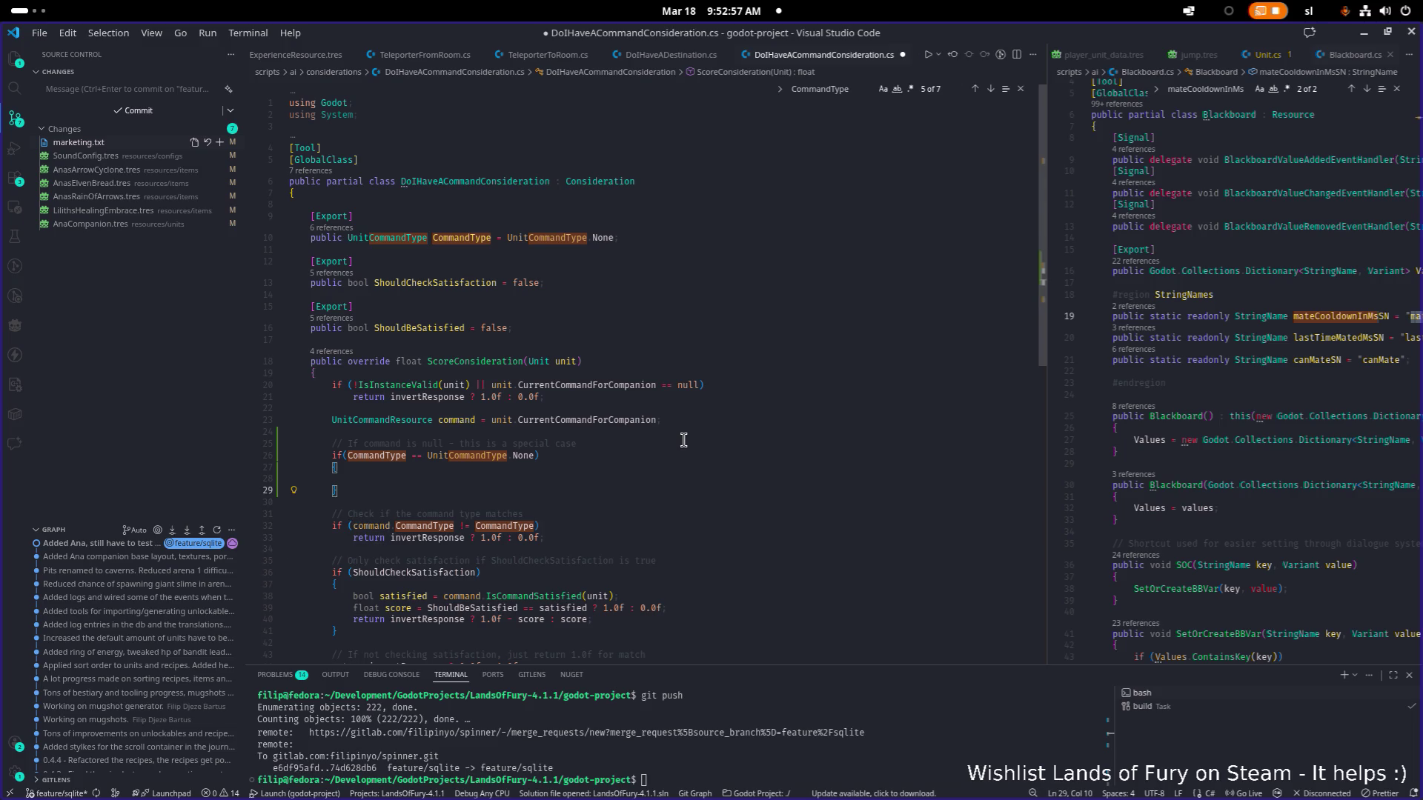
{"action": "key", "text": "Up"}
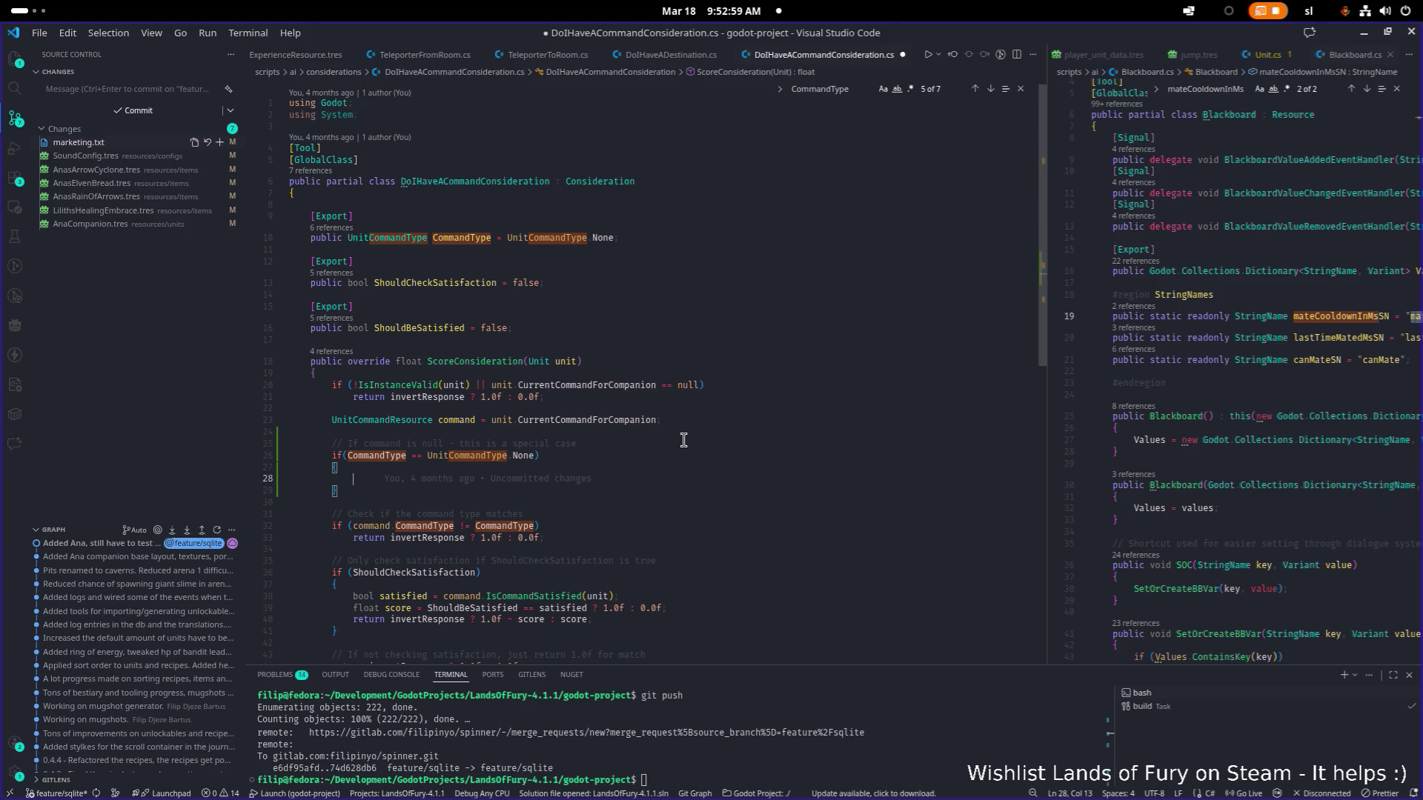
{"action": "key", "text": "Up"}
{"action": "key", "text": "Up"}
{"action": "key", "text": "End"}
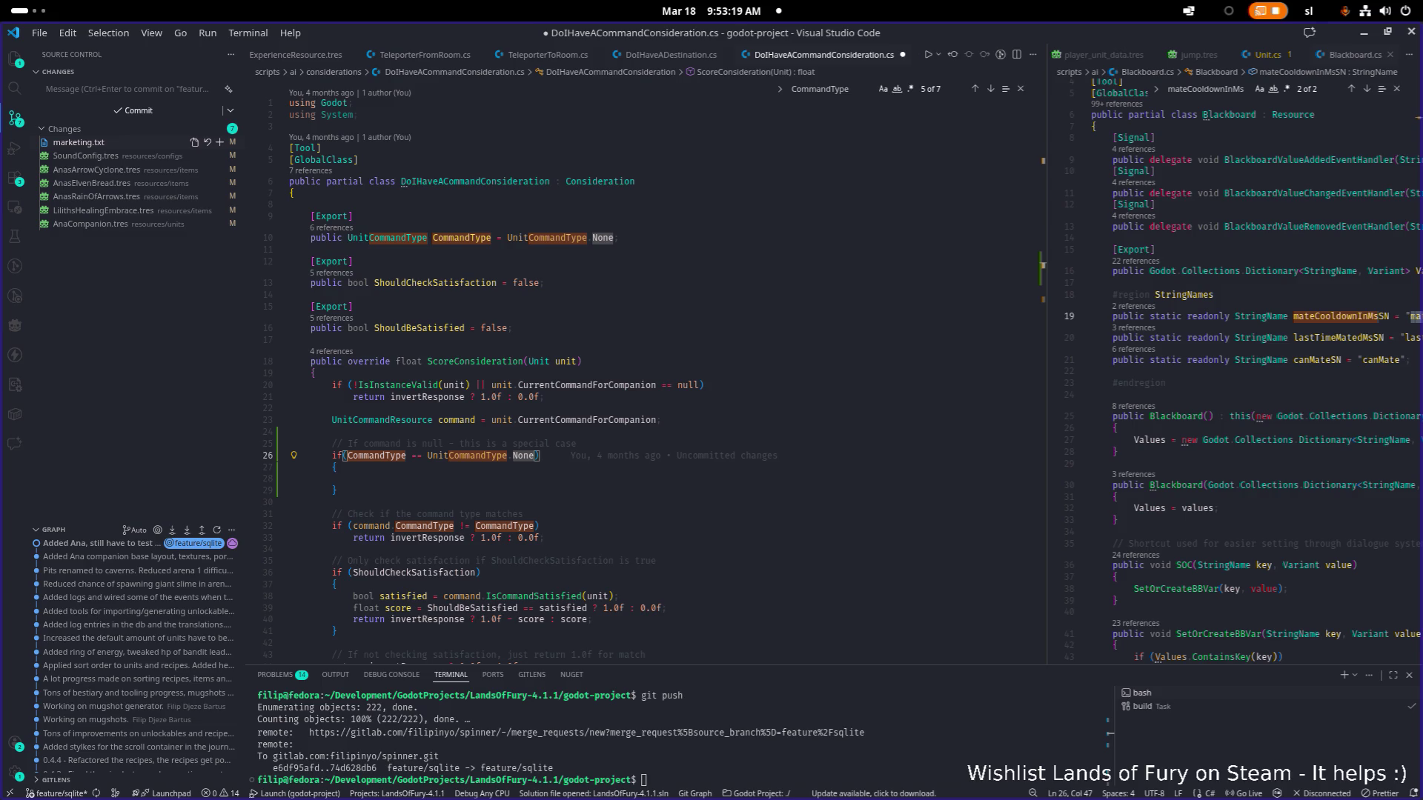
{"action": "left_click", "coordinate": [632, 477]}
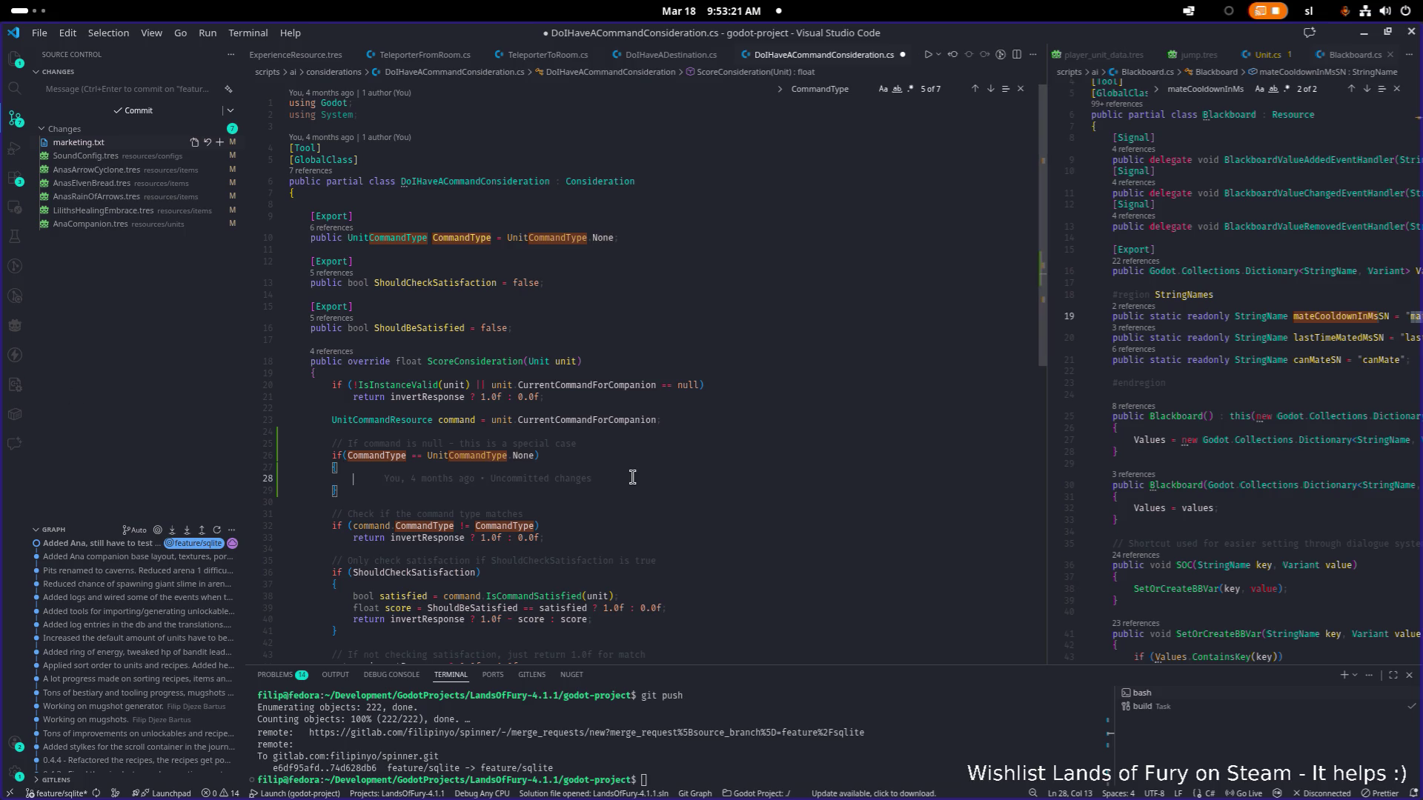
Append ' && command == null' to the special-case condition.
{"action": "key", "text": "Up"}
{"action": "key", "text": "Up"}
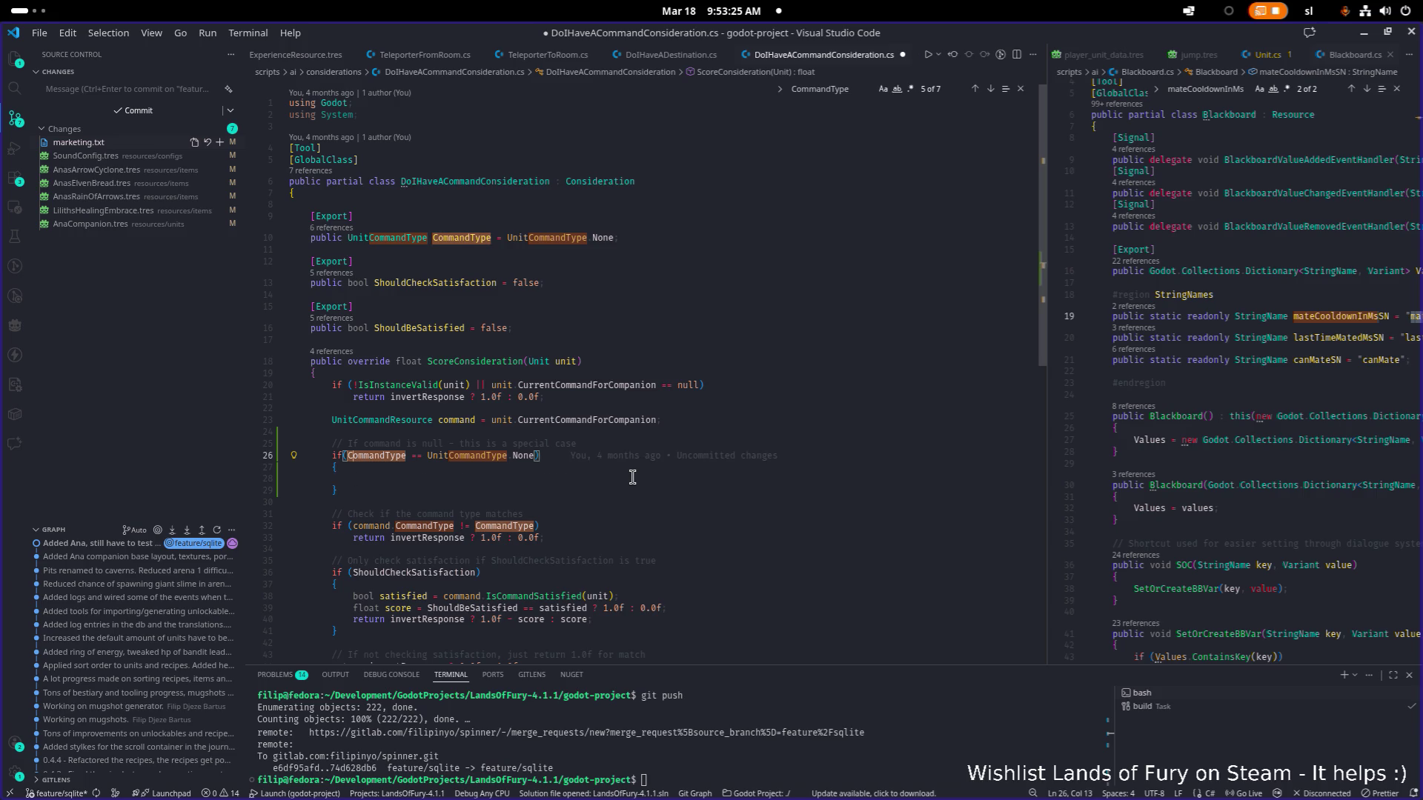
{"action": "key", "text": "End"}
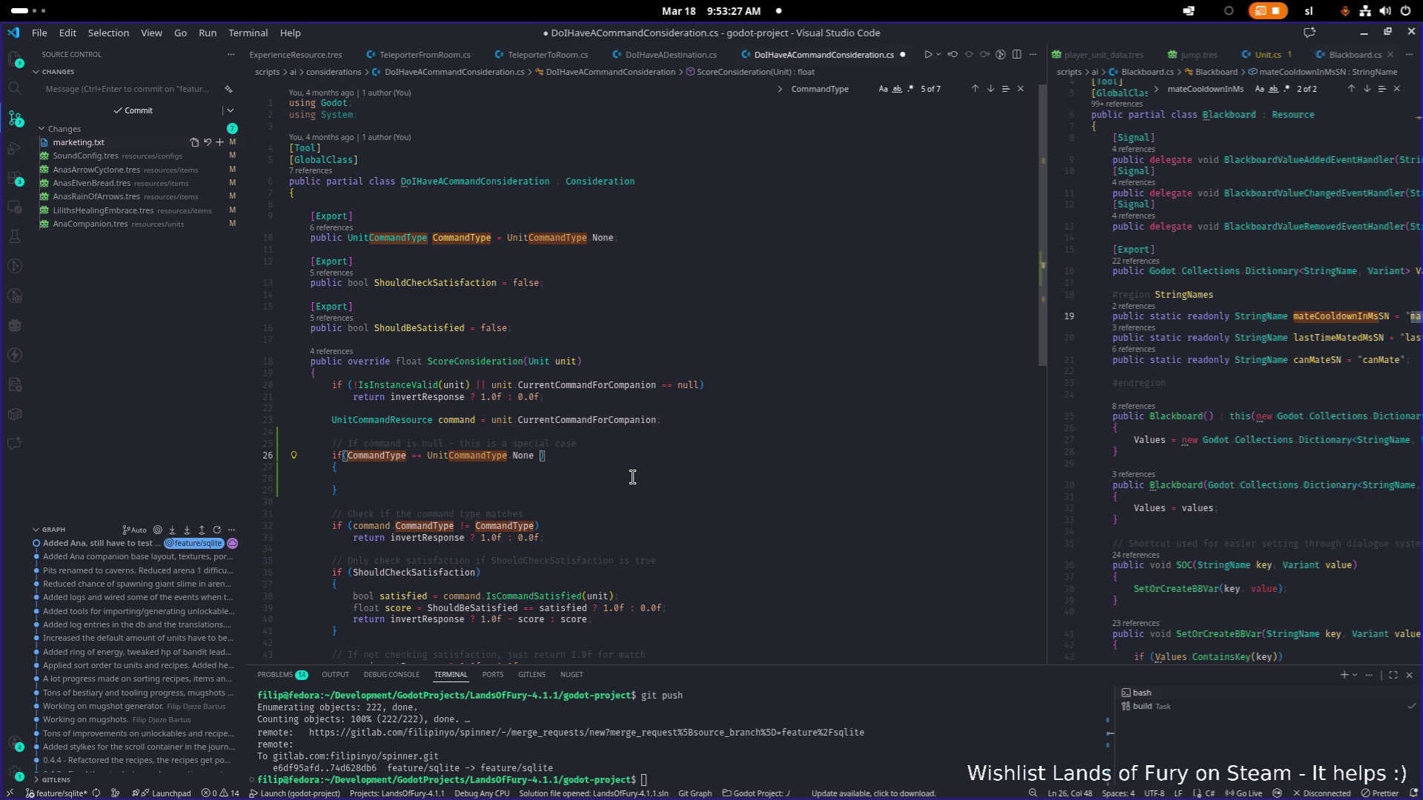
{"action": "type", "text": "&&"}
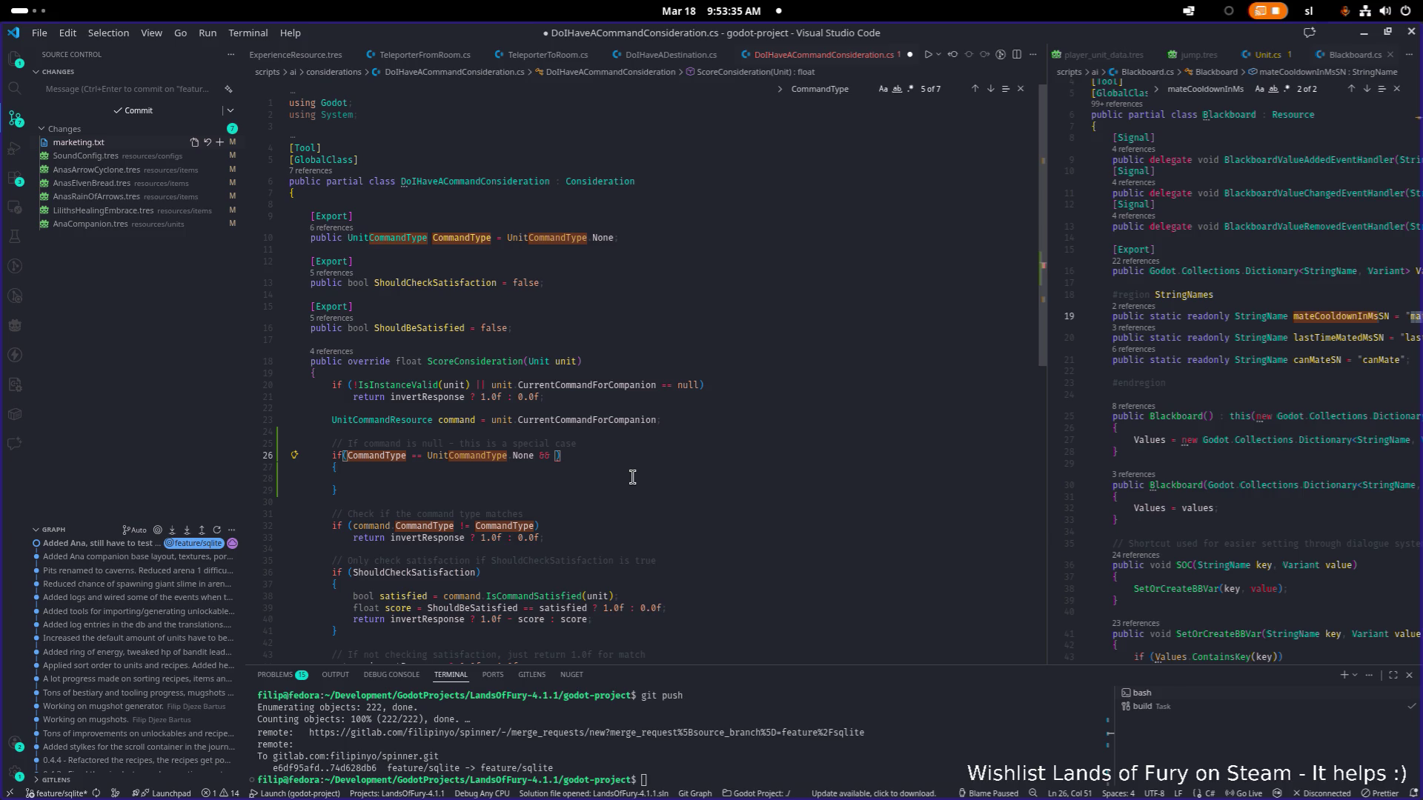
{"action": "type", "text": " coom"}
{"action": "key", "text": "BackSpace"}
{"action": "key", "text": "BackSpace"}
{"action": "type", "text": "m"}
{"action": "key", "text": "Tab"}
{"action": "type", "text": "== null"}
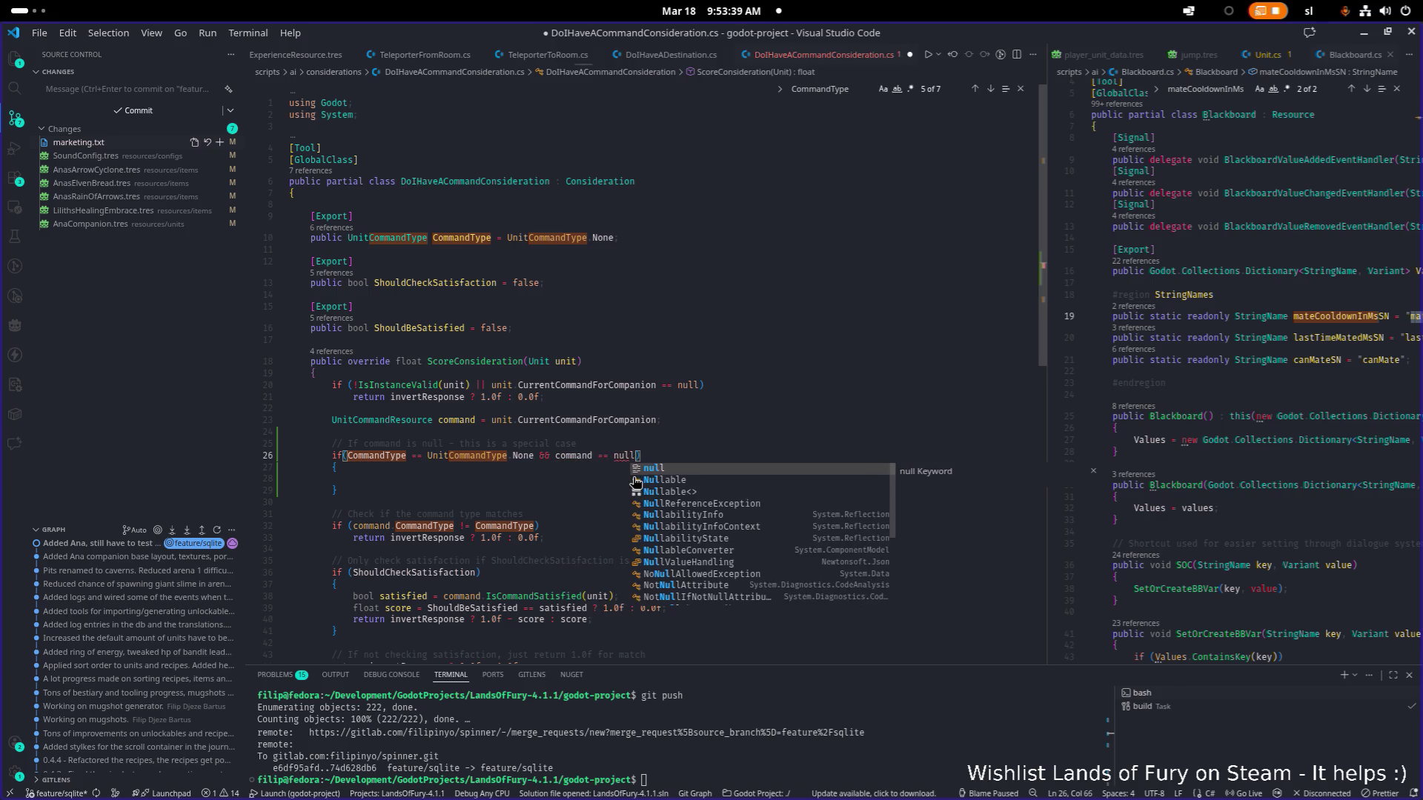
{"action": "key", "text": "Down"}
{"action": "key", "text": "Down"}
{"action": "key", "text": "Down"}
{"action": "key", "text": "Down"}
{"action": "key", "text": "Down"}
{"action": "key", "text": "Down"}
{"action": "key", "text": "Down"}
Copy the 'return invertResponse ? 1.0f : 0.0f' line into the new block.
{"action": "key", "text": "End"}
{"action": "key", "text": "shift+Home"}
{"action": "key", "text": "ctrl+alt+t"}
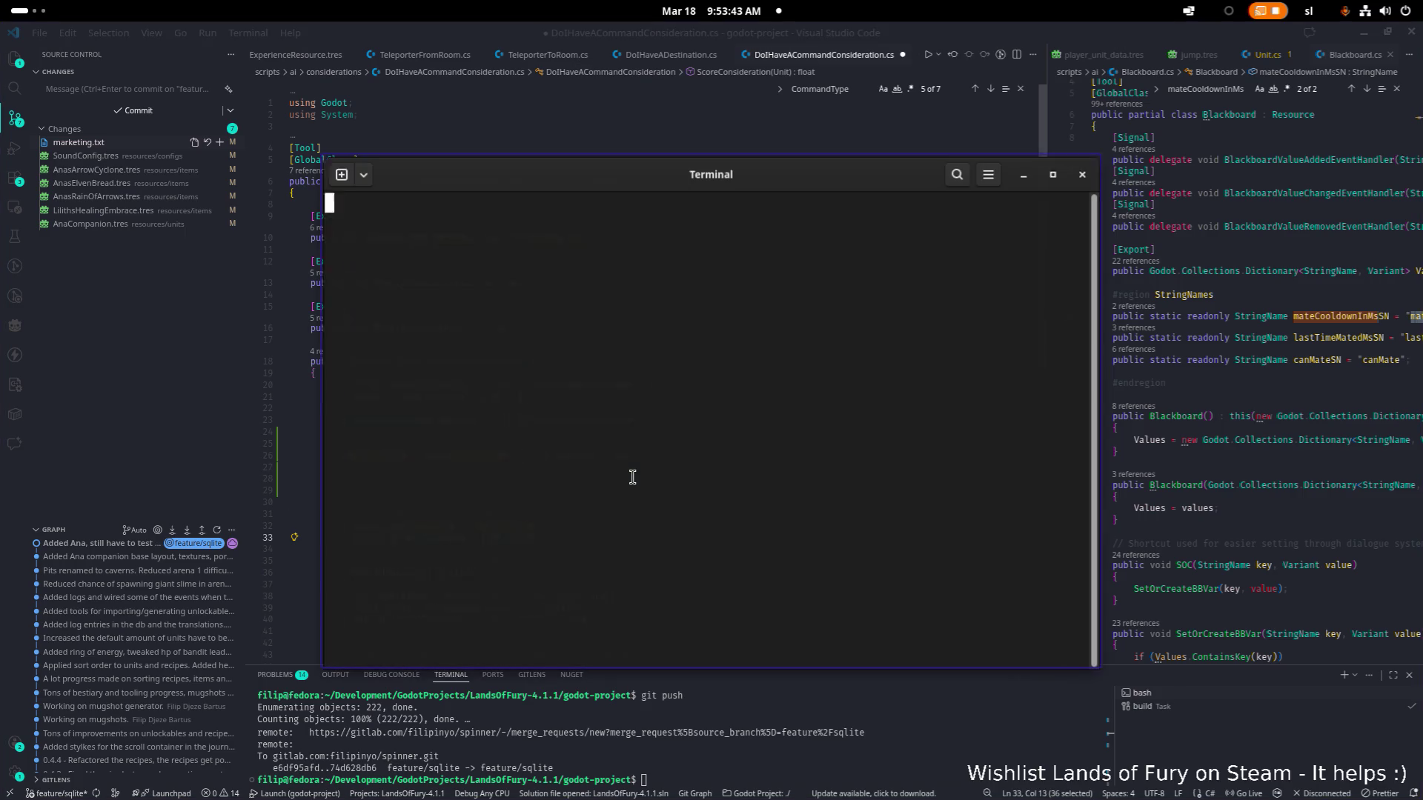
{"action": "key", "text": "ctrl+d"}
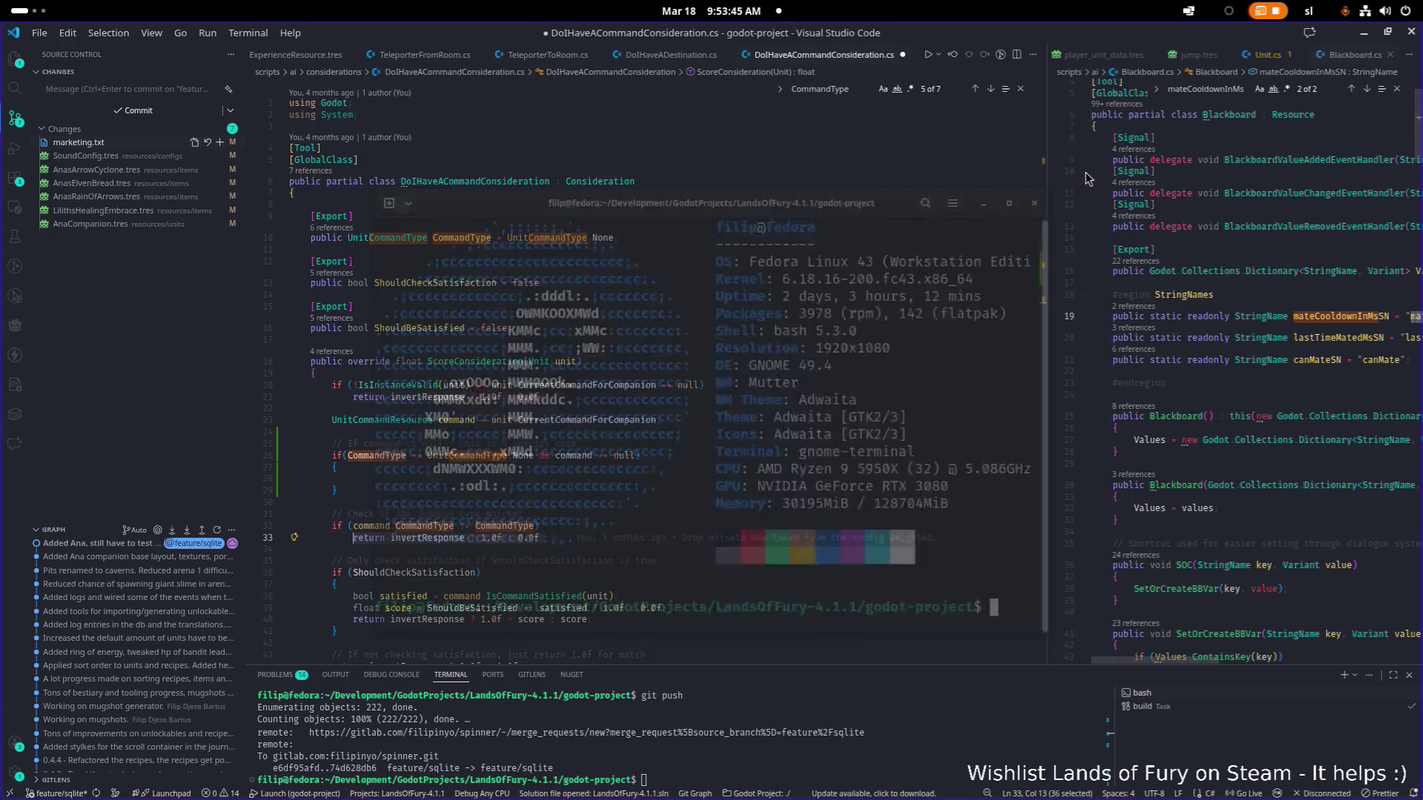
{"action": "left_click", "coordinate": [641, 466]}
{"action": "key", "text": "Down"}
{"action": "key", "text": "Down"}
{"action": "key", "text": "Down"}
{"action": "key", "text": "Down"}
{"action": "key", "text": "Down"}
{"action": "key", "text": "End"}
{"action": "key", "text": "shift+Home"}
{"action": "key", "text": "ctrl+c"}
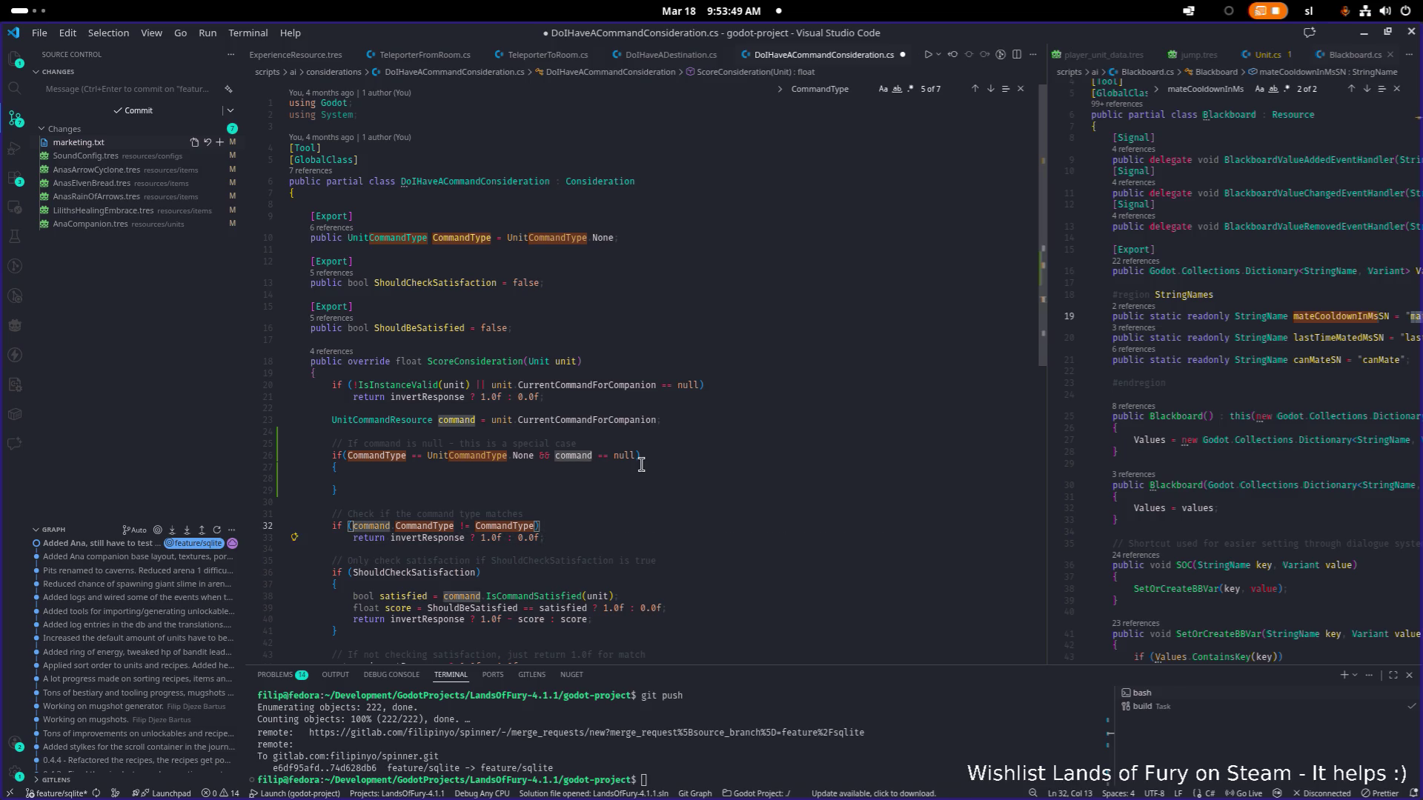
{"action": "key", "text": "Up"}
{"action": "key", "text": "Up"}
{"action": "key", "text": "Up"}
{"action": "key", "text": "ctrl+v"}
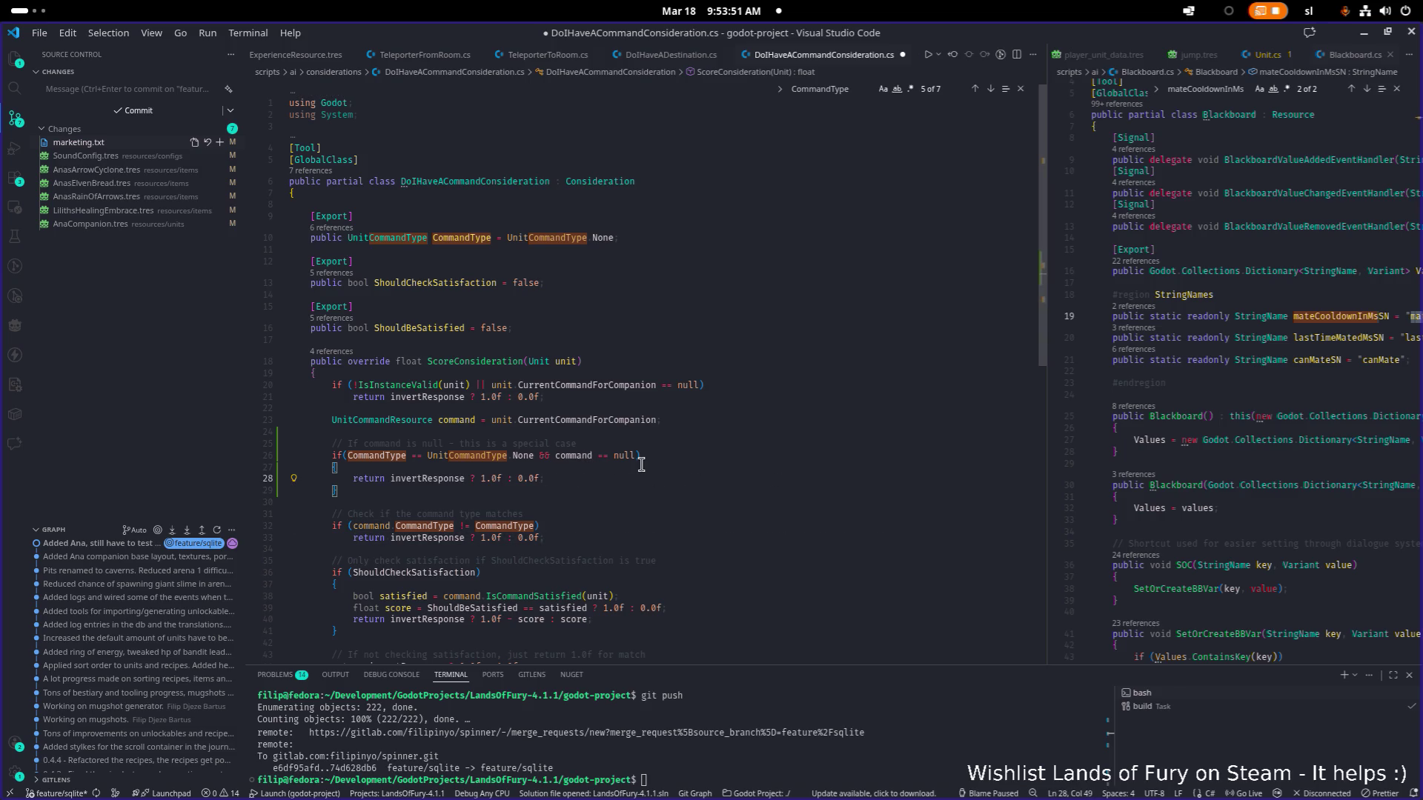
Join the opening brace onto the if line and save the script.
{"action": "key", "text": "ctrl+s"}
{"action": "key", "text": "Up"}
{"action": "key", "text": "Up"}
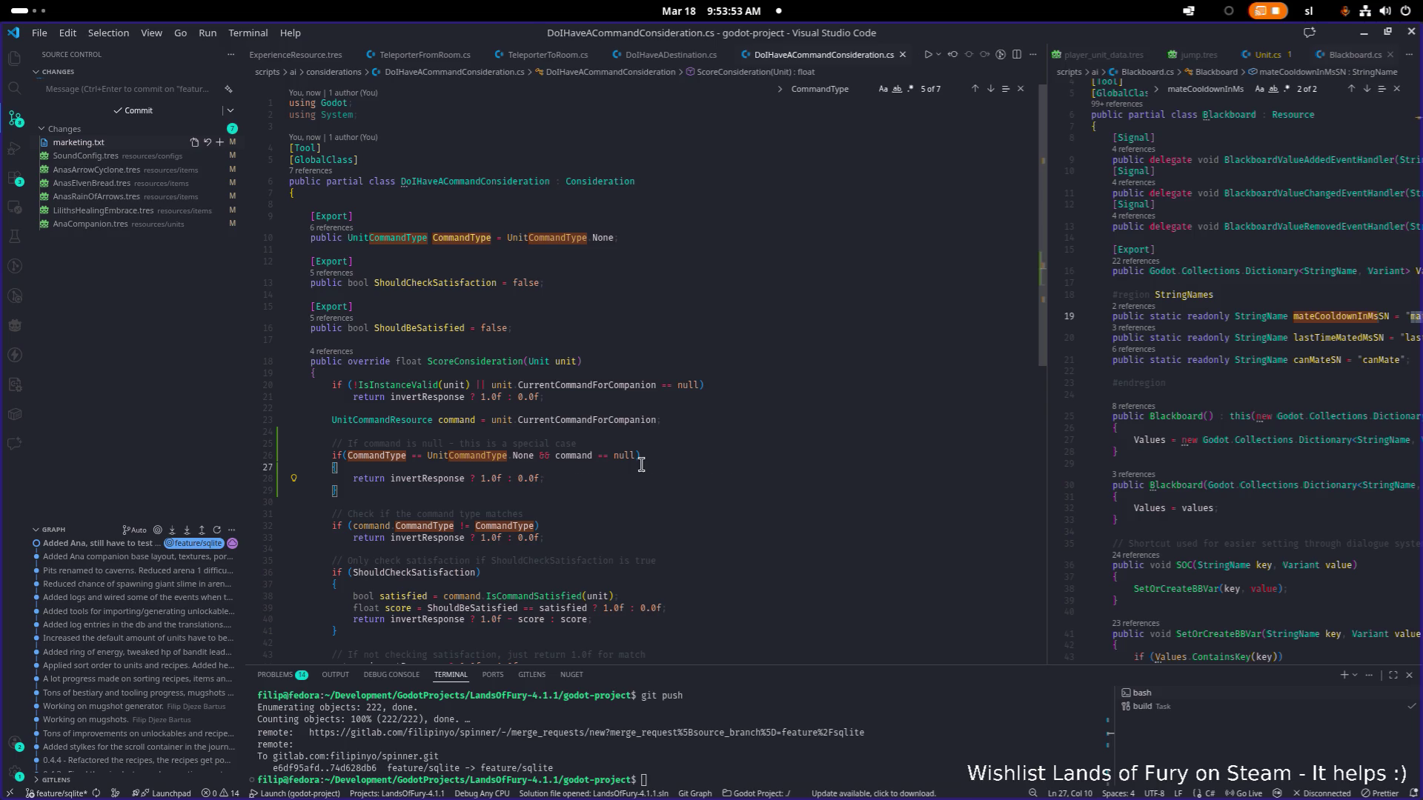
{"action": "key", "text": "Down"}
{"action": "key", "text": "Up"}
{"action": "key", "text": "Down"}
{"action": "key", "text": "Home"}
{"action": "key", "text": "BackSpace"}
{"action": "key", "text": "BackSpace"}
{"action": "key", "text": "BackSpace"}
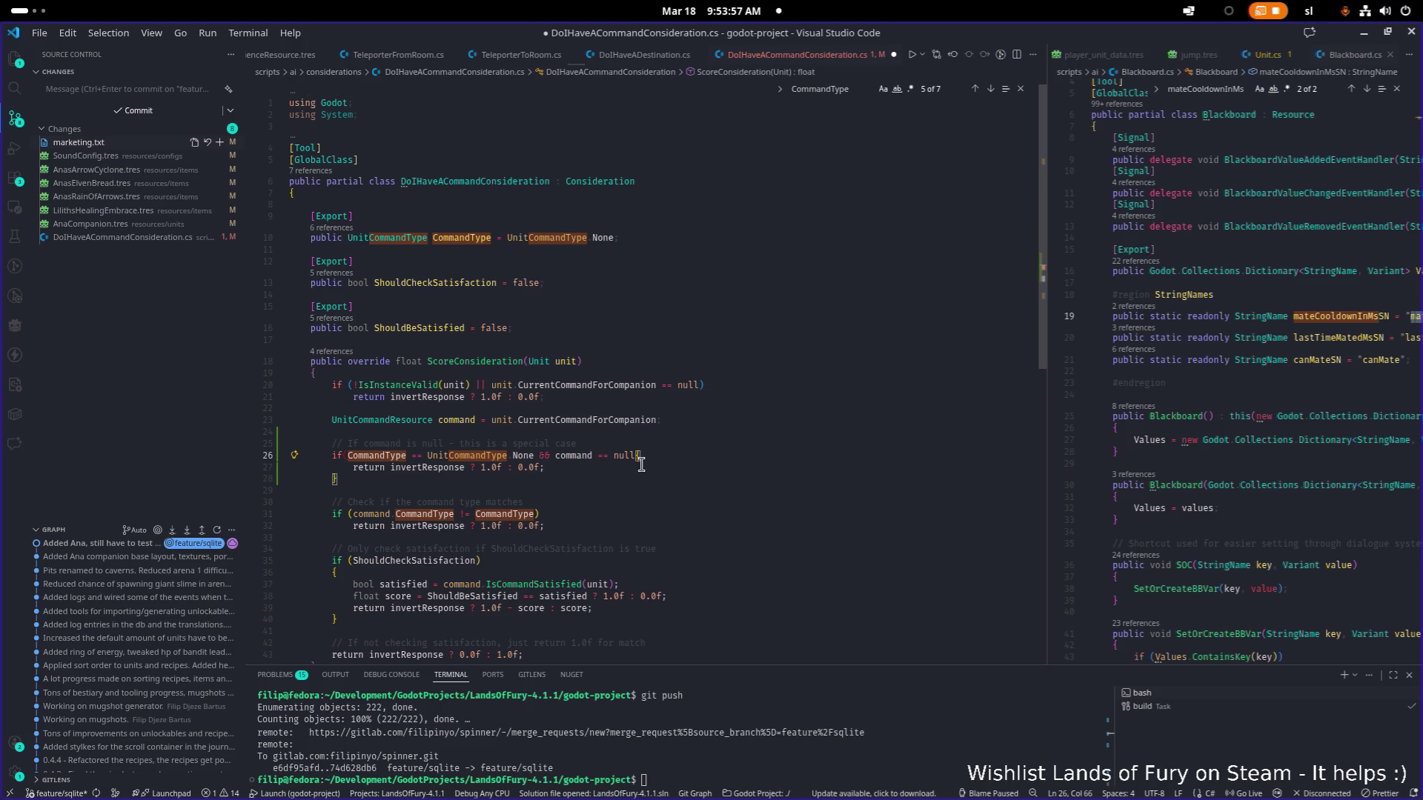
{"action": "key", "text": "Escape"}
{"action": "key", "text": "Up"}
{"action": "key", "text": "ctrl+s"}
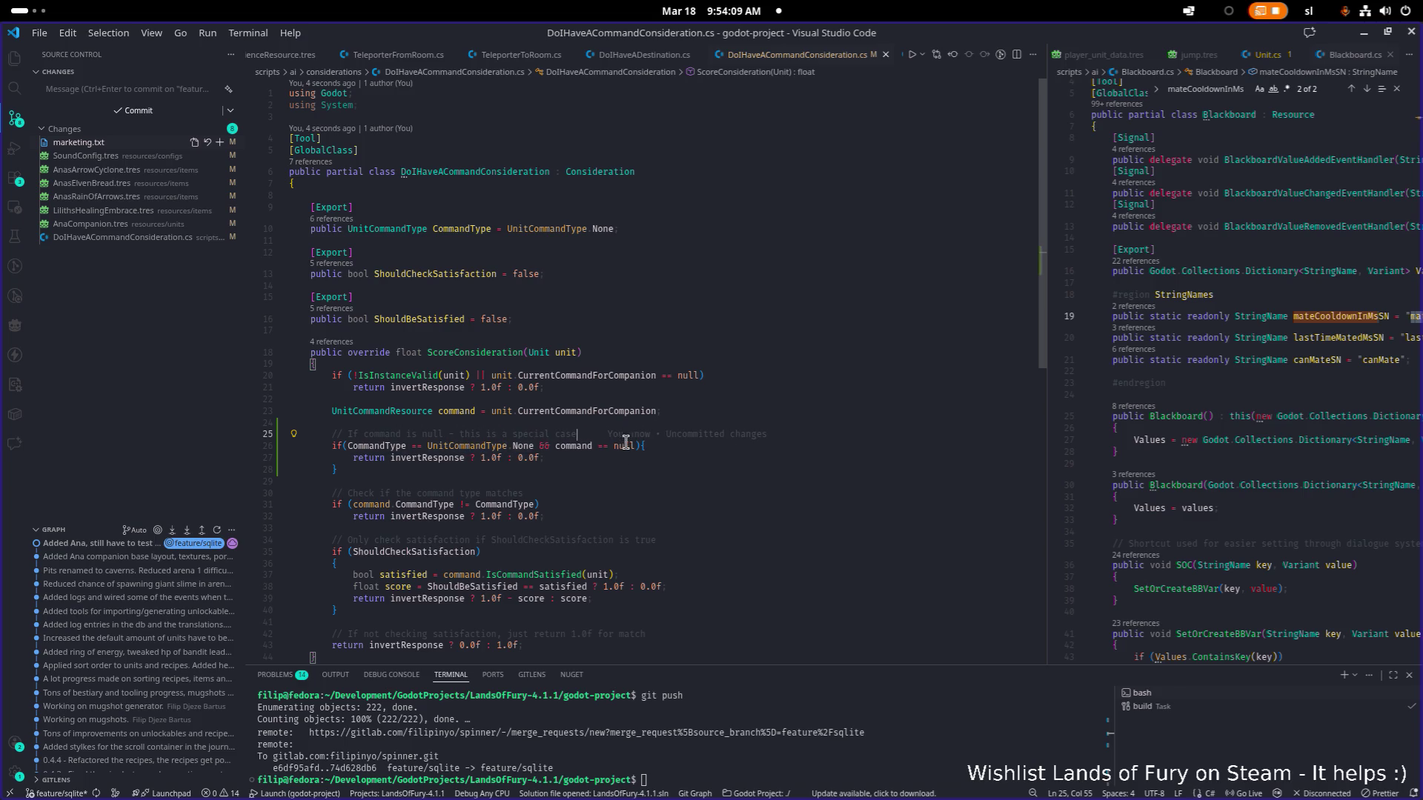
{"action": "mouse_move", "coordinate": [423, 506]}
{"action": "left_click", "coordinate": [482, 507]}
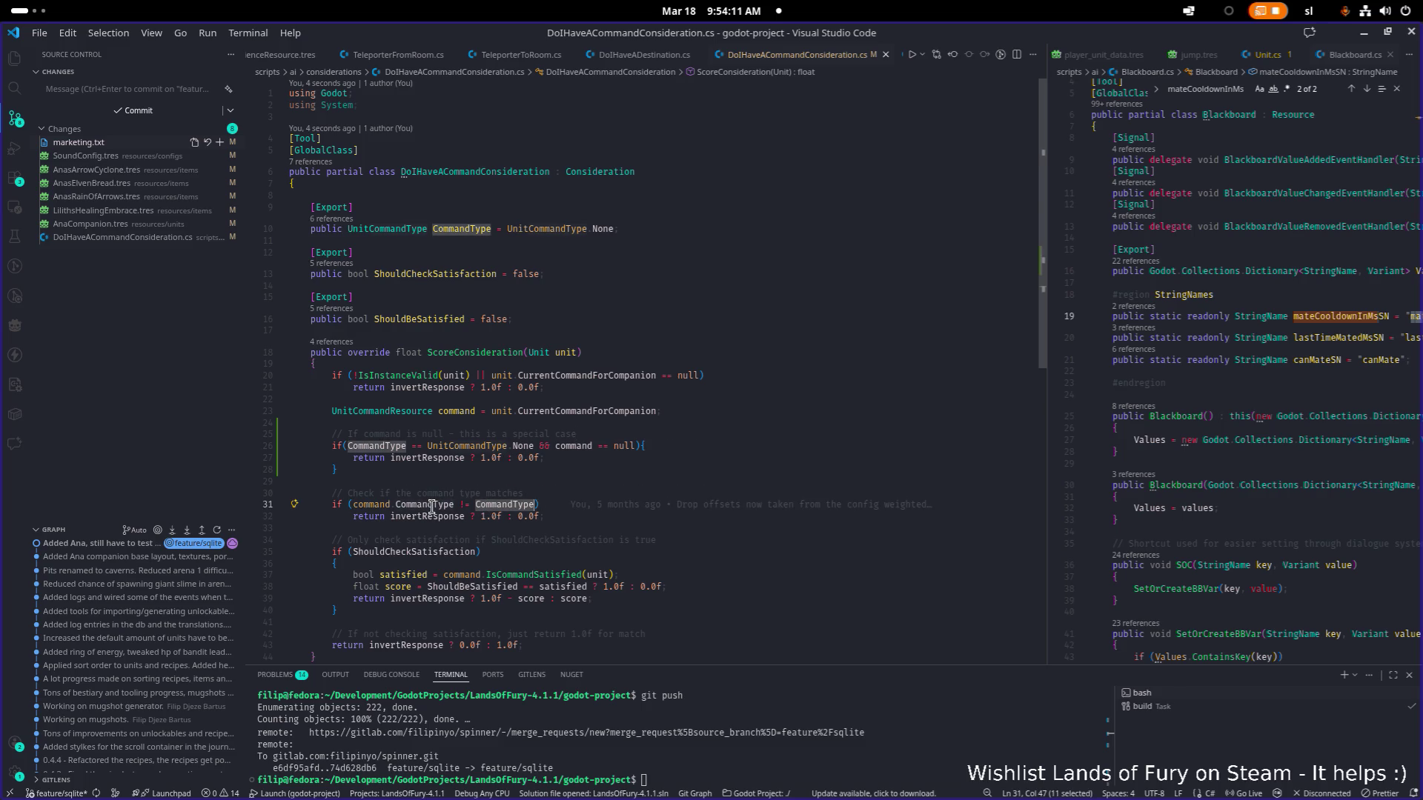
{"action": "double_click", "coordinate": [453, 507]}
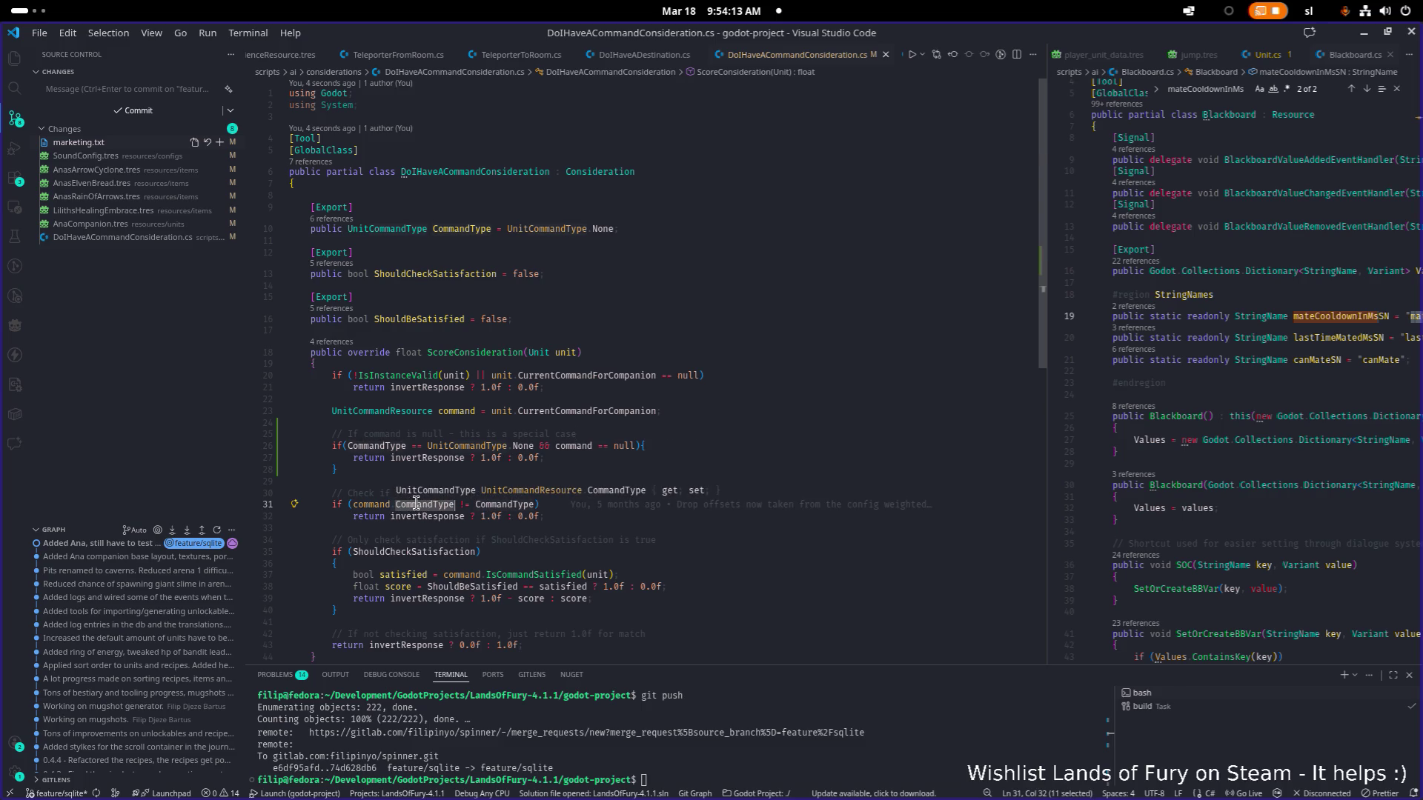
{"action": "left_click_drag", "start_coordinate": [541, 517], "coordinate": [321, 493]}
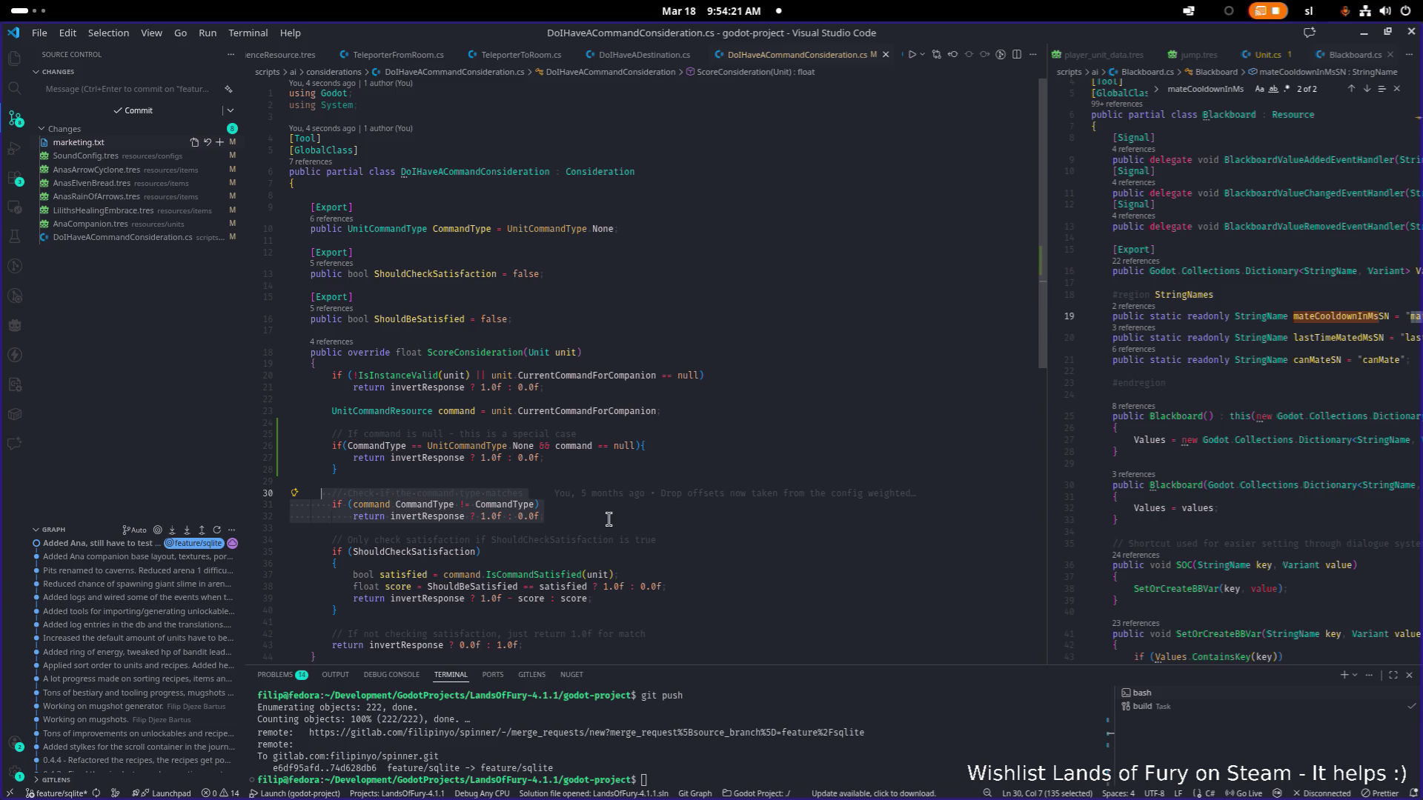
{"action": "scroll", "coordinate": [552, 518], "scroll_direction": "down", "scroll_amount": 2}
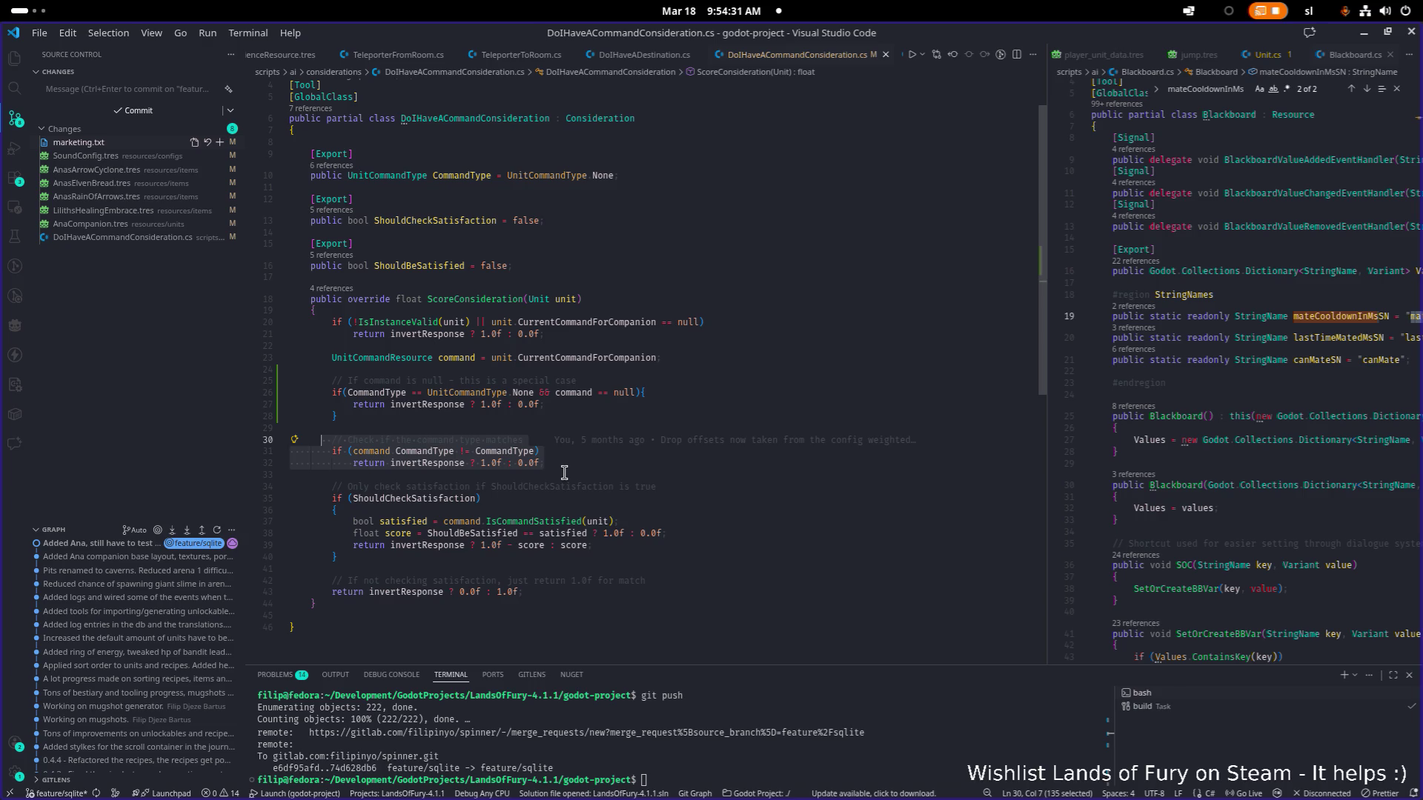
{"action": "left_click", "coordinate": [563, 473]}
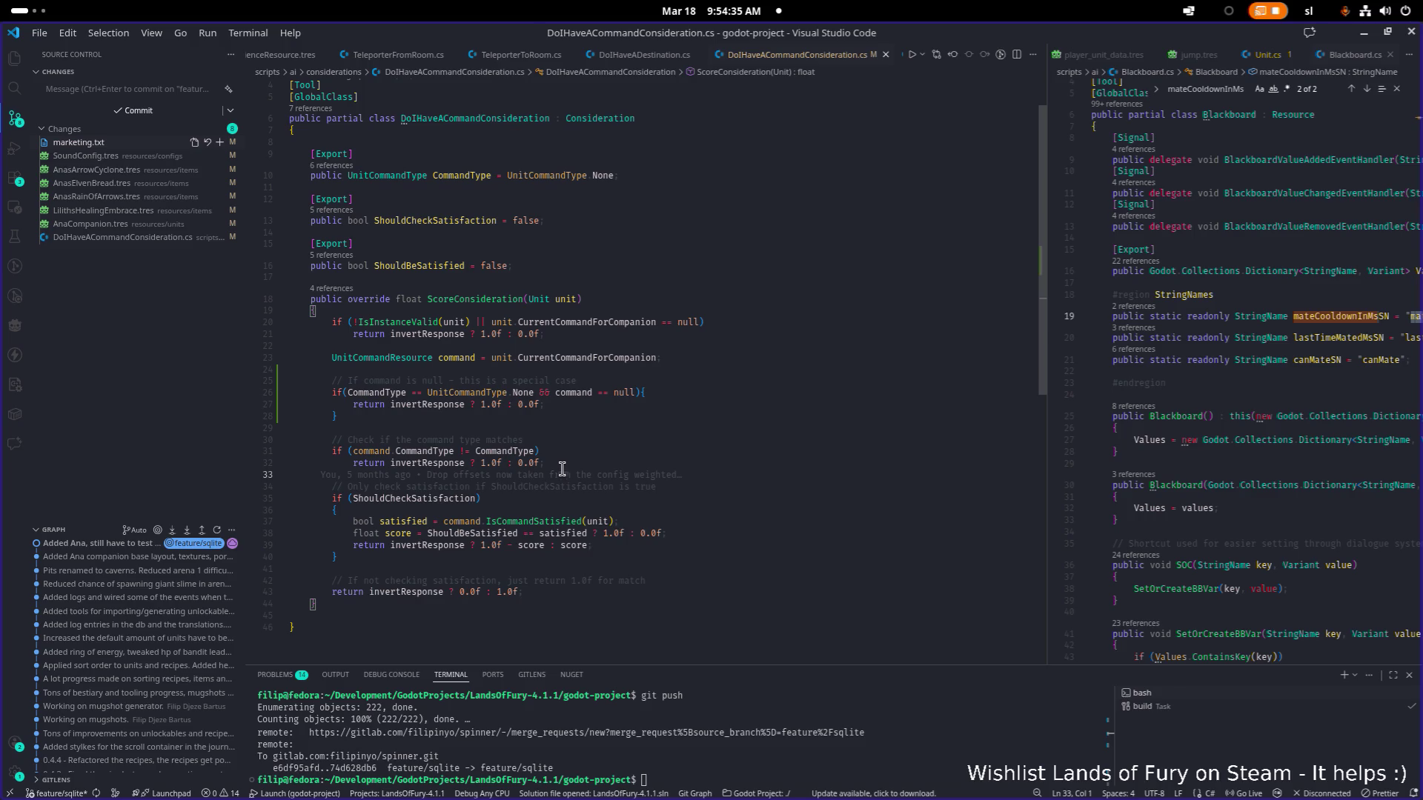
{"action": "double_click", "coordinate": [456, 357]}
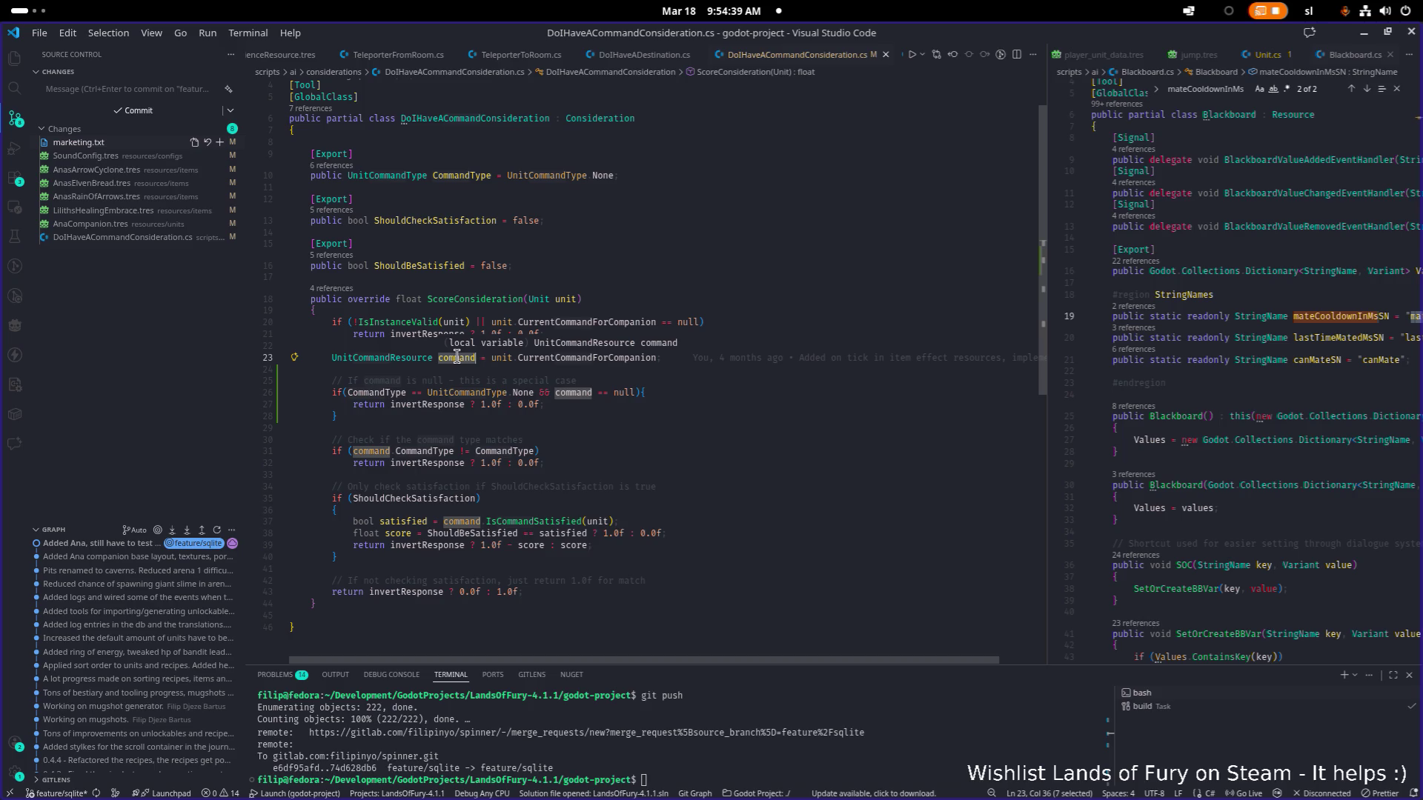
{"action": "left_click", "coordinate": [637, 472]}
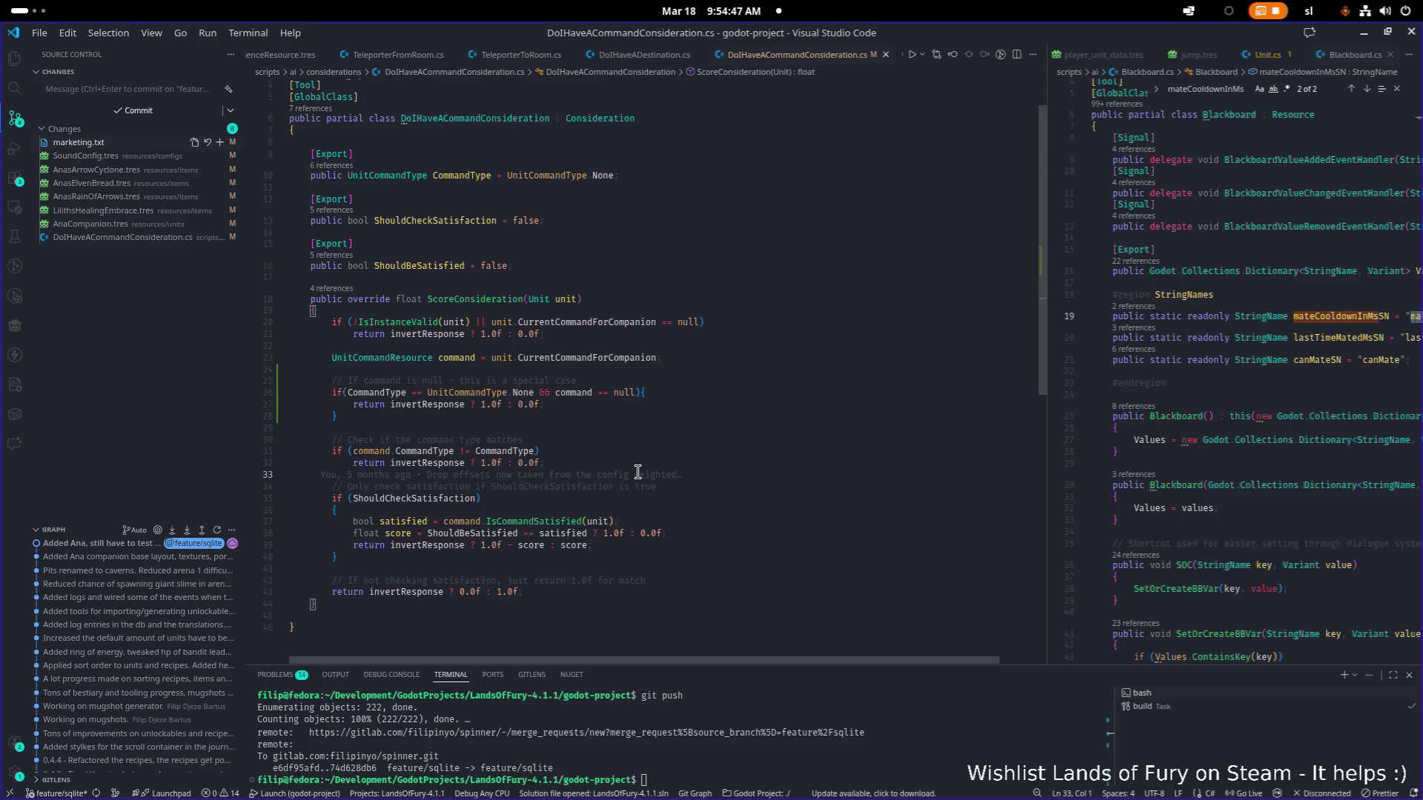
Glance at line 36's blame info, then search the script for 'null'.
{"action": "left_click", "coordinate": [688, 509]}
{"action": "mouse_move", "coordinate": [622, 511]}
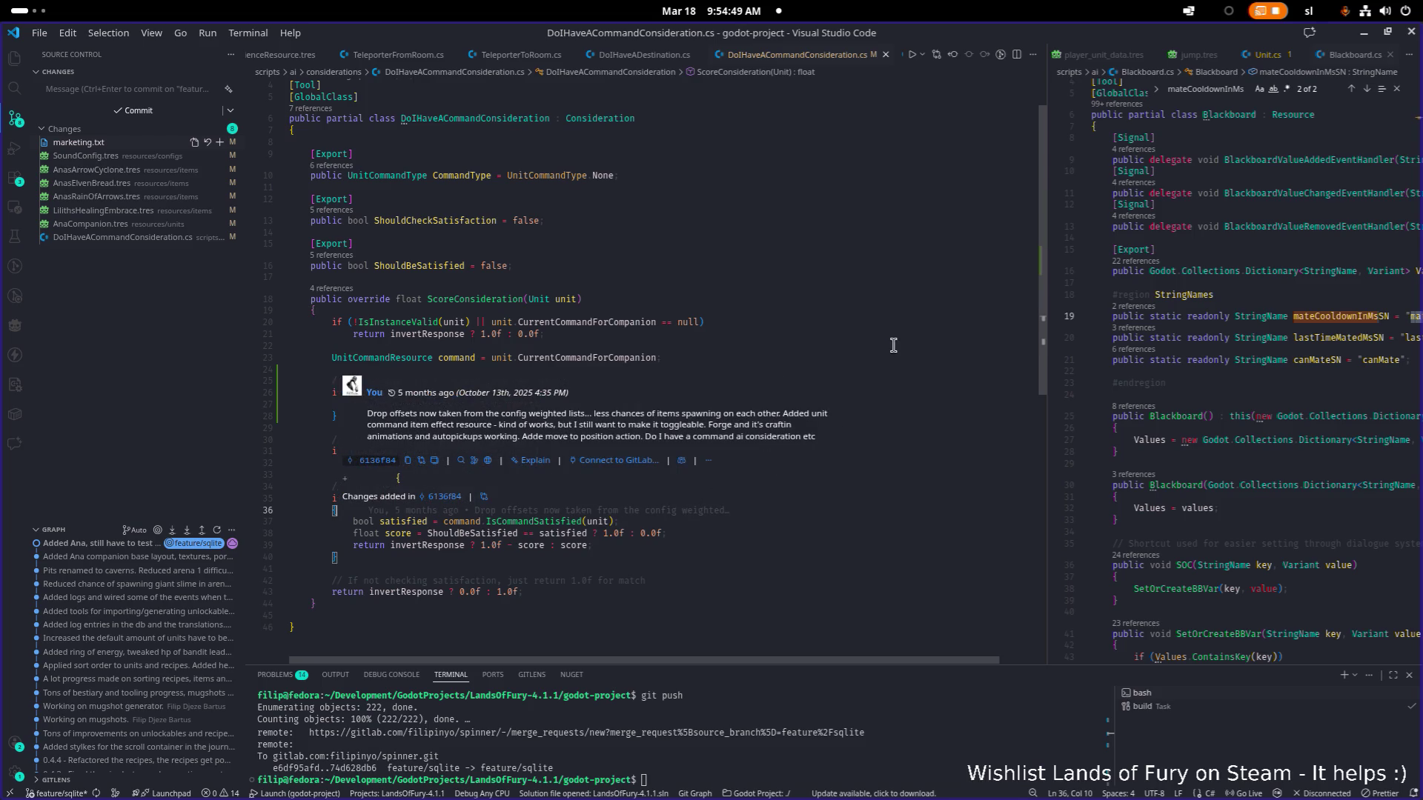
{"action": "left_click", "coordinate": [849, 314]}
{"action": "key", "text": "ctrl+f"}
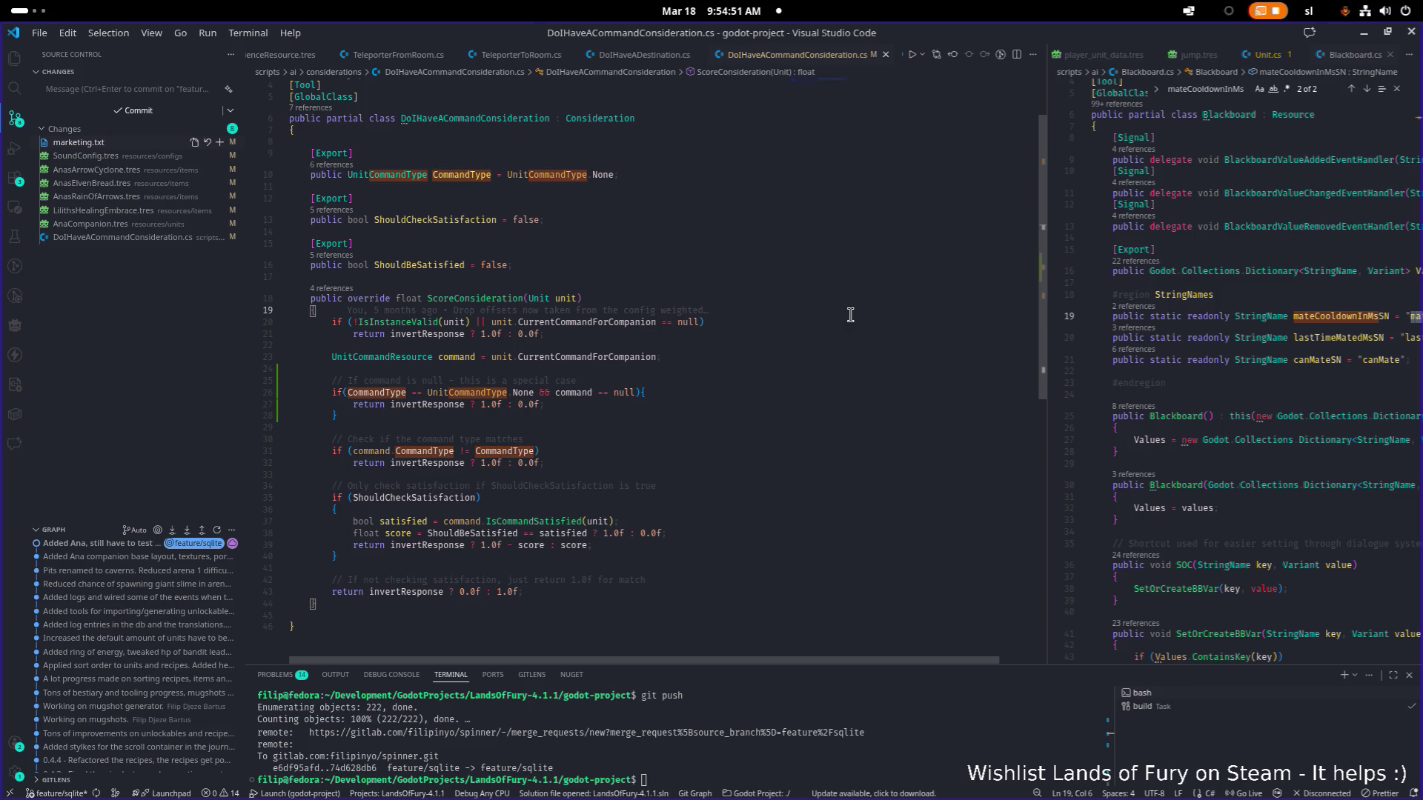
{"action": "type", "text": "null"}
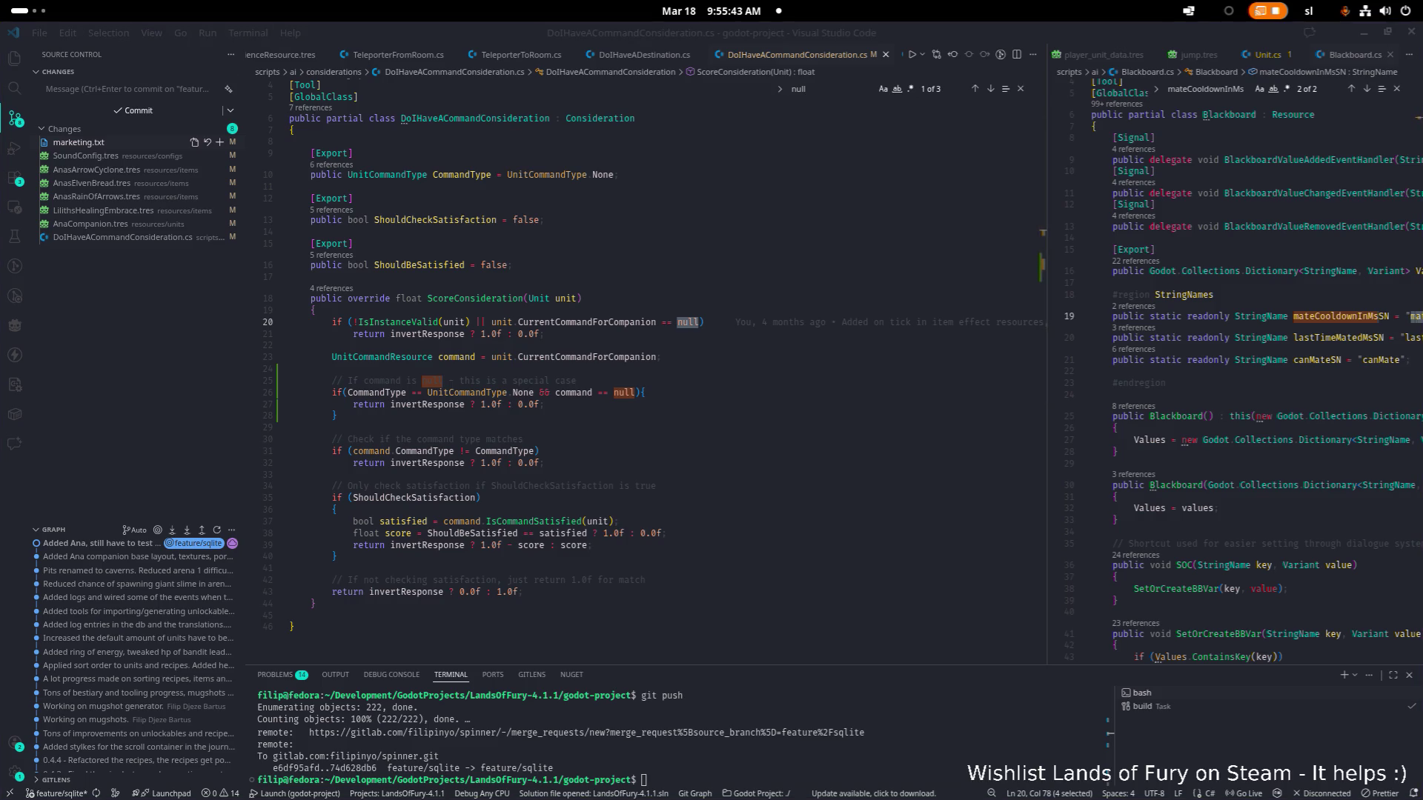
Move the special-case block's opening brace after 'null)' onto its own line 27.
{"action": "left_click", "coordinate": [706, 433]}
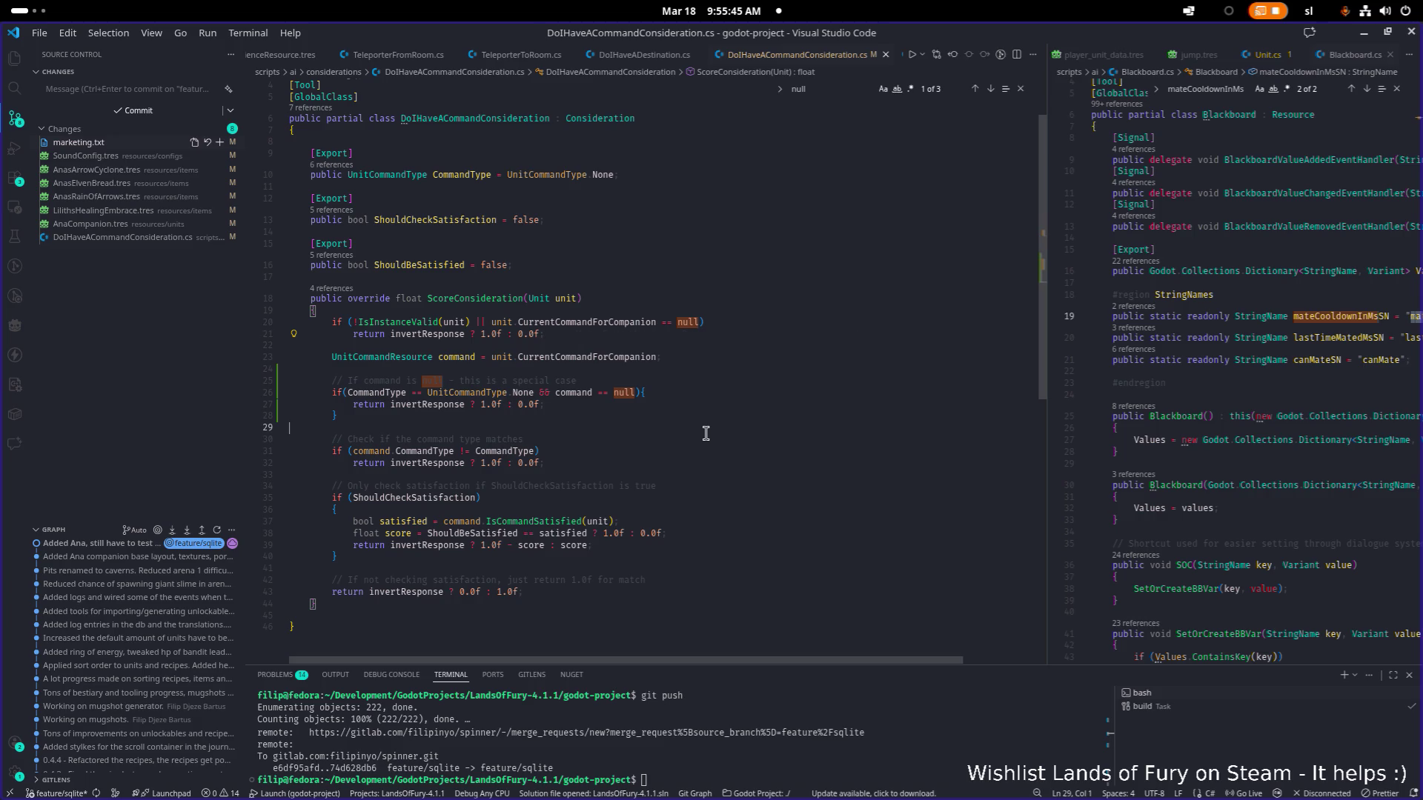
{"action": "key", "text": "Up"}
{"action": "key", "text": "Up"}
{"action": "key", "text": "Up"}
{"action": "key", "text": "End"}
{"action": "key", "text": "Left"}
{"action": "key", "text": "Return"}
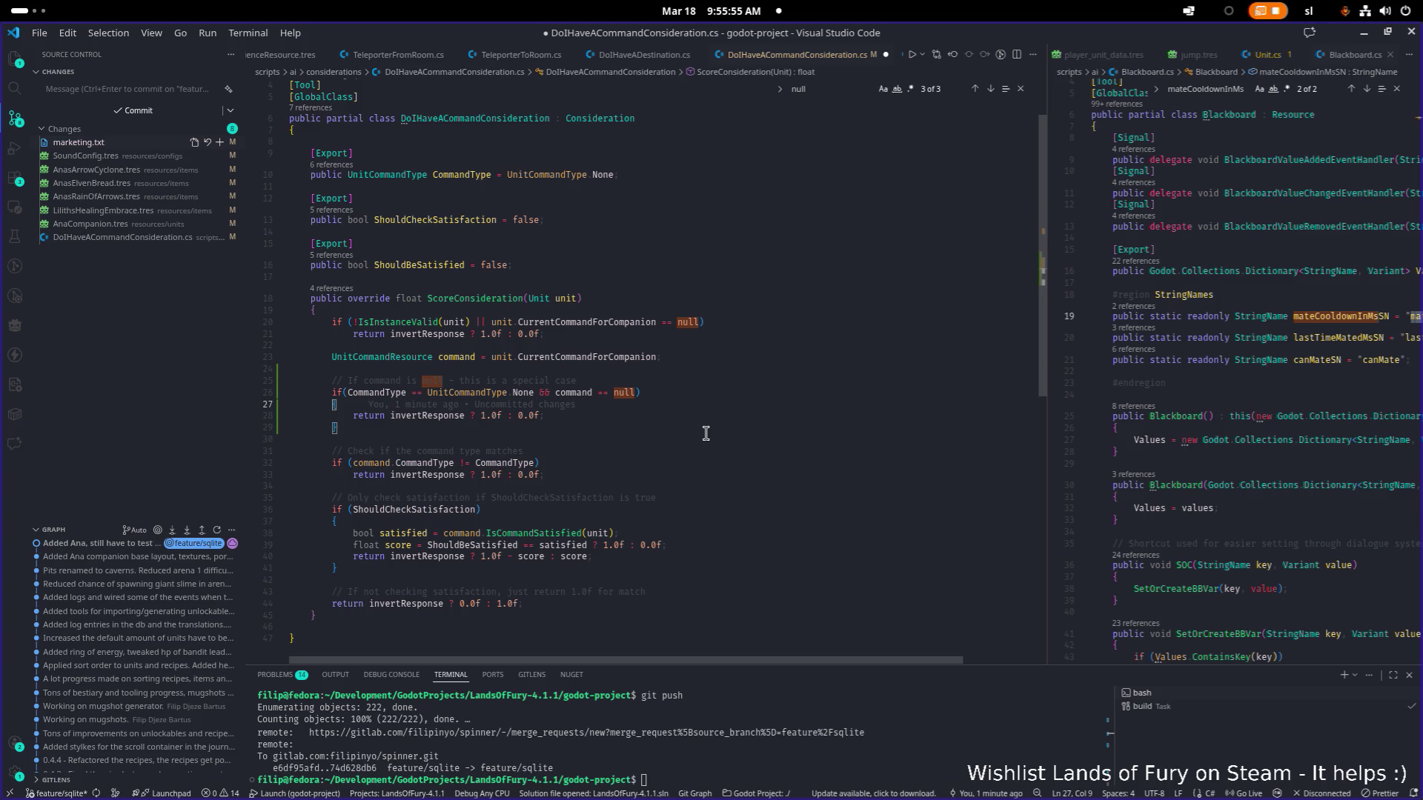
Review the validity check and special-case condition, then bring up the application switcher.
{"action": "key", "text": "Up"}
{"action": "key", "text": "Up"}
{"action": "key", "text": "Up"}
{"action": "key", "text": "Down"}
{"action": "key", "text": "Down"}
{"action": "key", "text": "Down"}
{"action": "key", "text": "Down"}
{"action": "key", "text": "Down"}
{"action": "key", "text": "ctrl+Right"}
{"action": "key", "text": "ctrl+Right"}
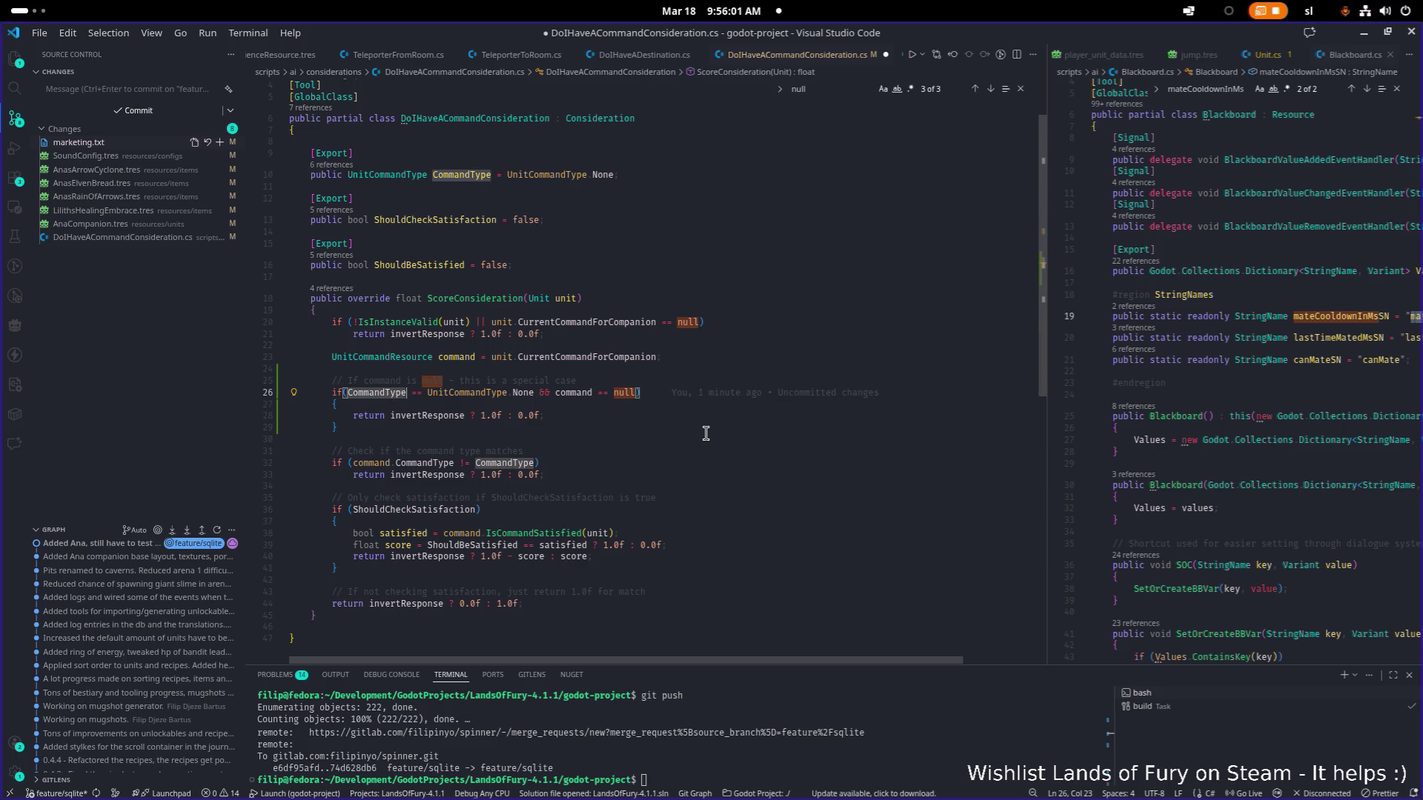
{"action": "key", "text": "ctrl+Left"}
{"action": "key", "text": "alt+Tab"}
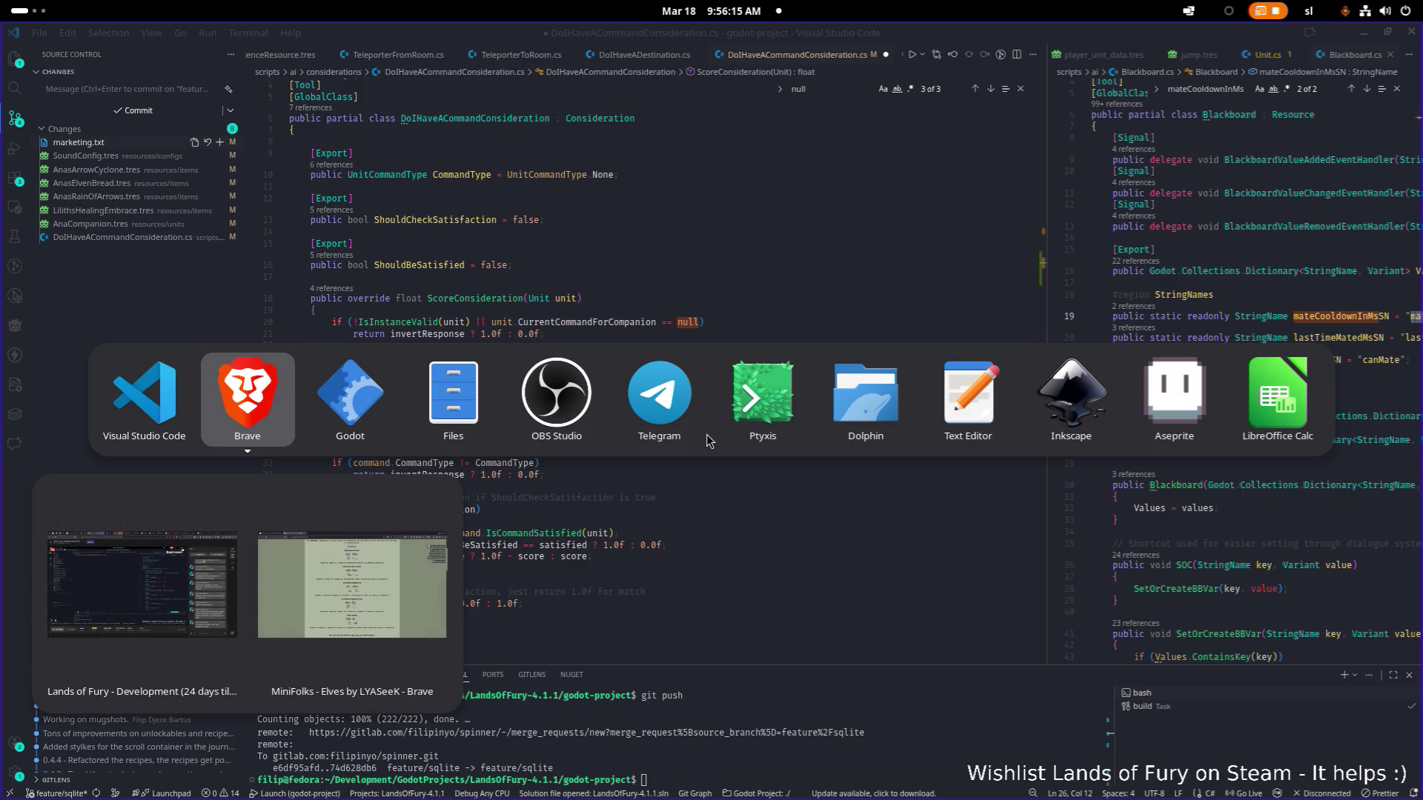
Cycle the switcher between Godot and Brave, then dismiss it to stay in the editor.
{"action": "key", "text": "alt+Tab"}
{"action": "key", "text": "shift+alt+Tab"}
{"action": "key", "text": "alt+Tab"}
{"action": "key", "text": "shift+alt+Tab"}
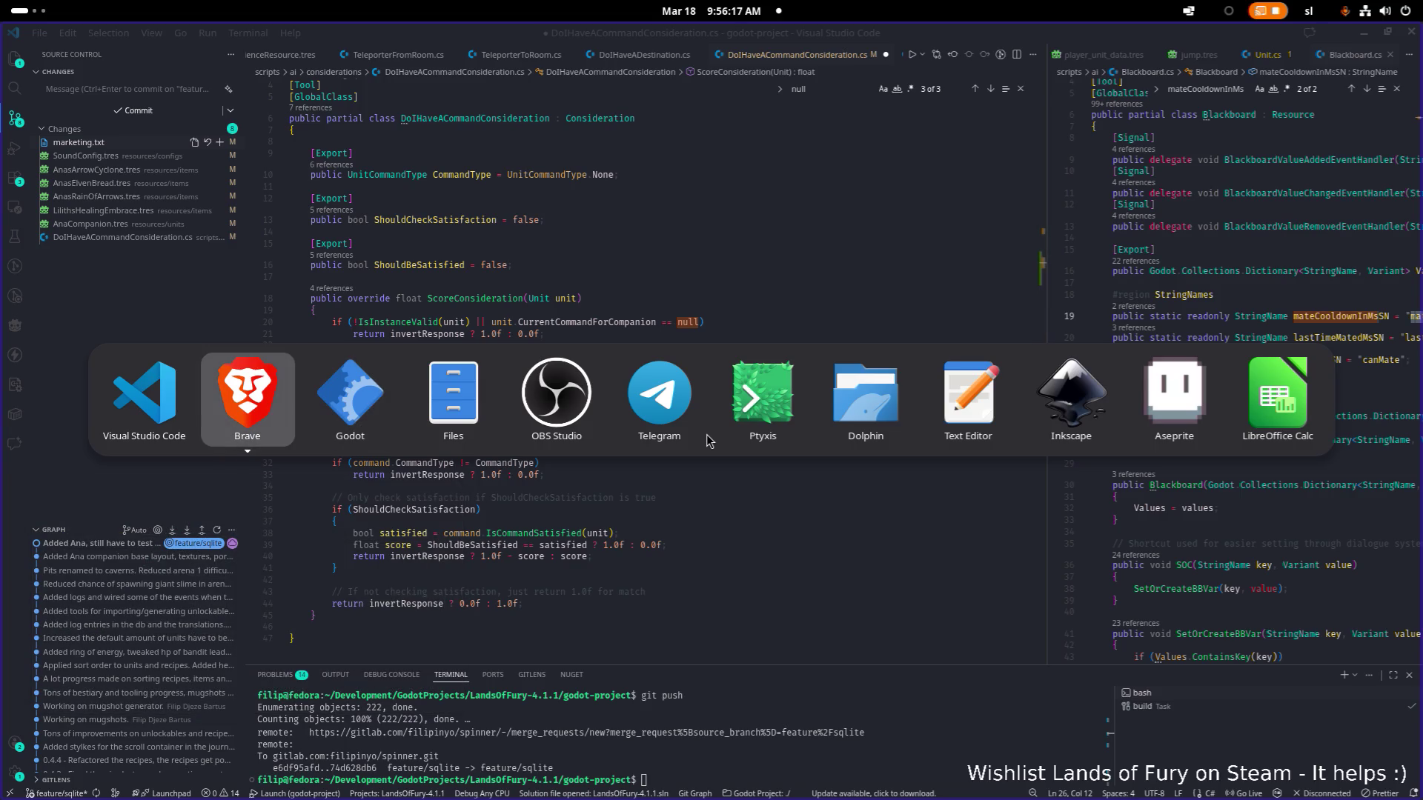
{"action": "key", "text": "Escape"}
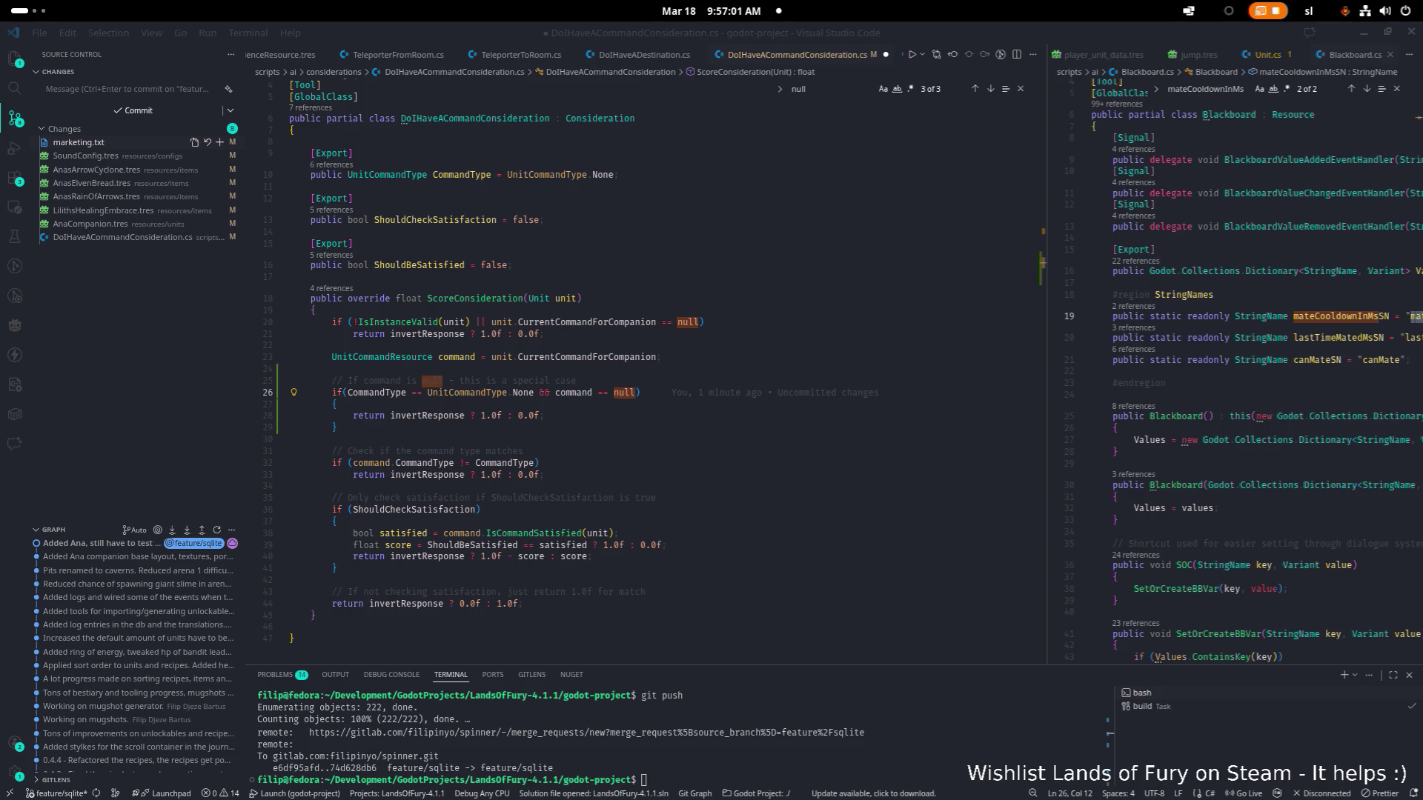
Clear the recent edits inside the special-case block back to an empty body.
{"action": "left_click", "coordinate": [778, 365]}
{"action": "left_click", "coordinate": [483, 322]}
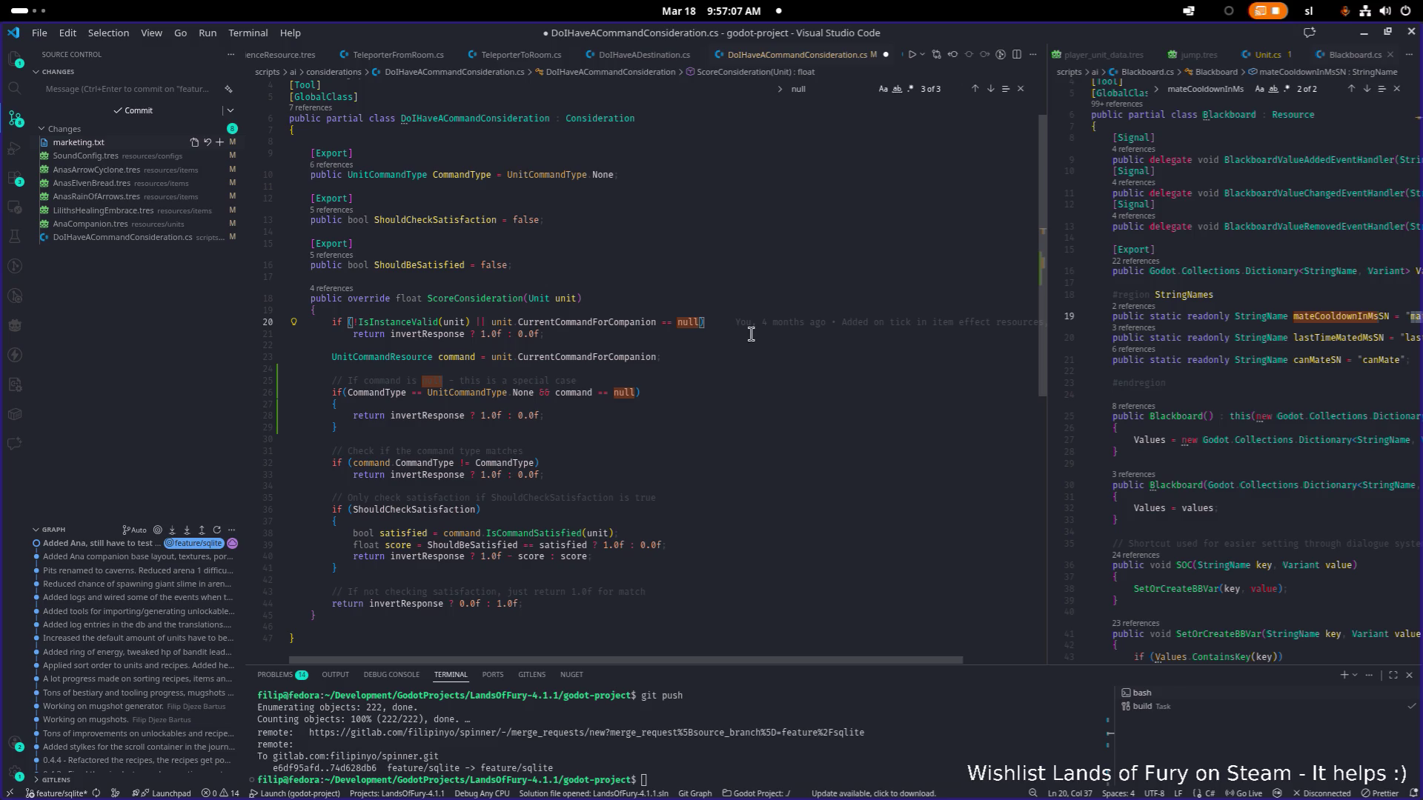
{"action": "key", "text": "ctrl+shift+Right"}
{"action": "key", "text": "ctrl+shift+Right"}
{"action": "key", "text": "ctrl+shift+Right"}
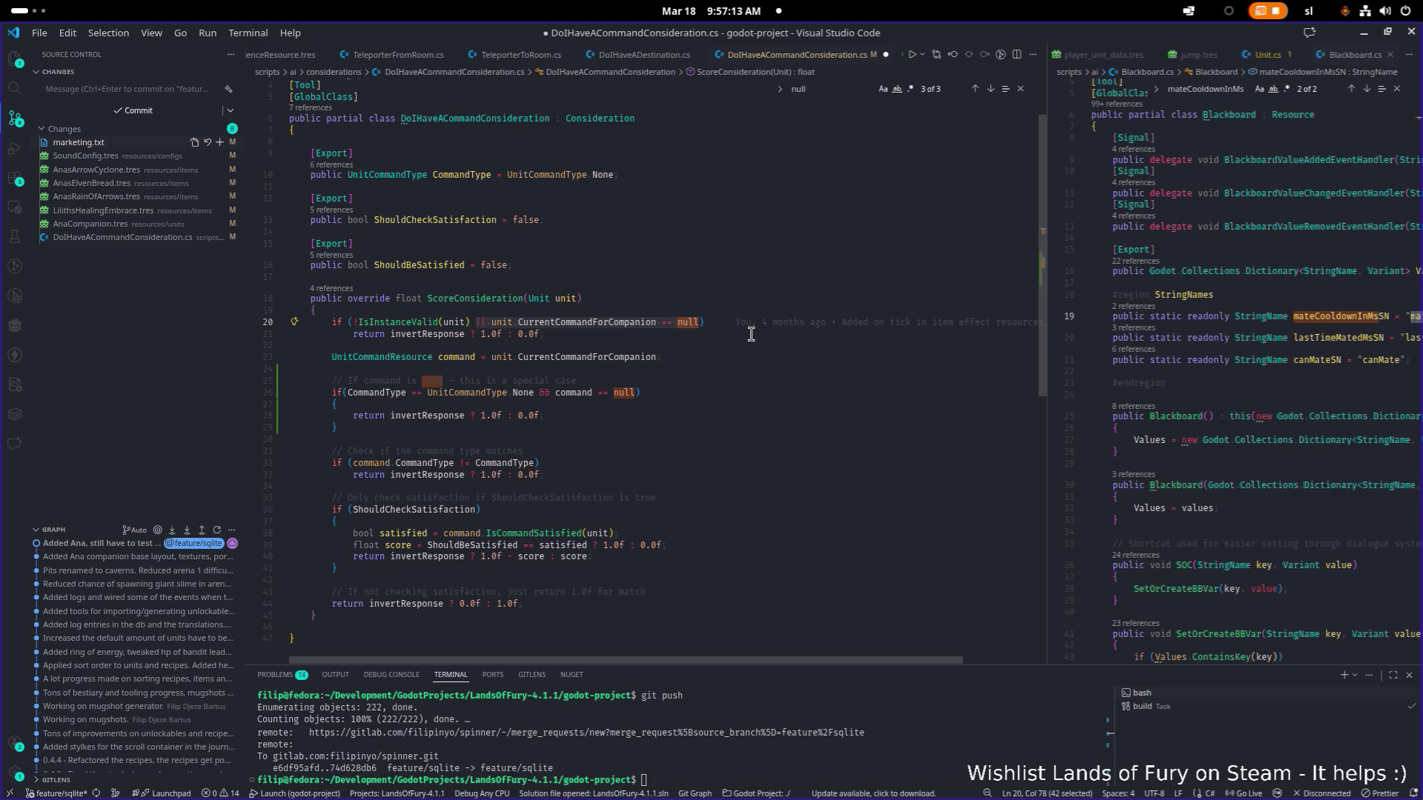
{"action": "key", "text": "Down"}
{"action": "key", "text": "Down"}
{"action": "key", "text": "Down"}
{"action": "key", "text": "Down"}
{"action": "key", "text": "Down"}
{"action": "key", "text": "Down"}
{"action": "key", "text": "shift+Home"}
{"action": "key", "text": "BackSpace"}
{"action": "key", "text": "Up"}
{"action": "key", "text": "Up"}
{"action": "key", "text": "End"}
{"action": "key", "text": "Left"}
{"action": "key", "text": "ctrl+BackSpace"}
{"action": "key", "text": "ctrl+BackSpace"}
{"action": "key", "text": "ctrl+BackSpace"}
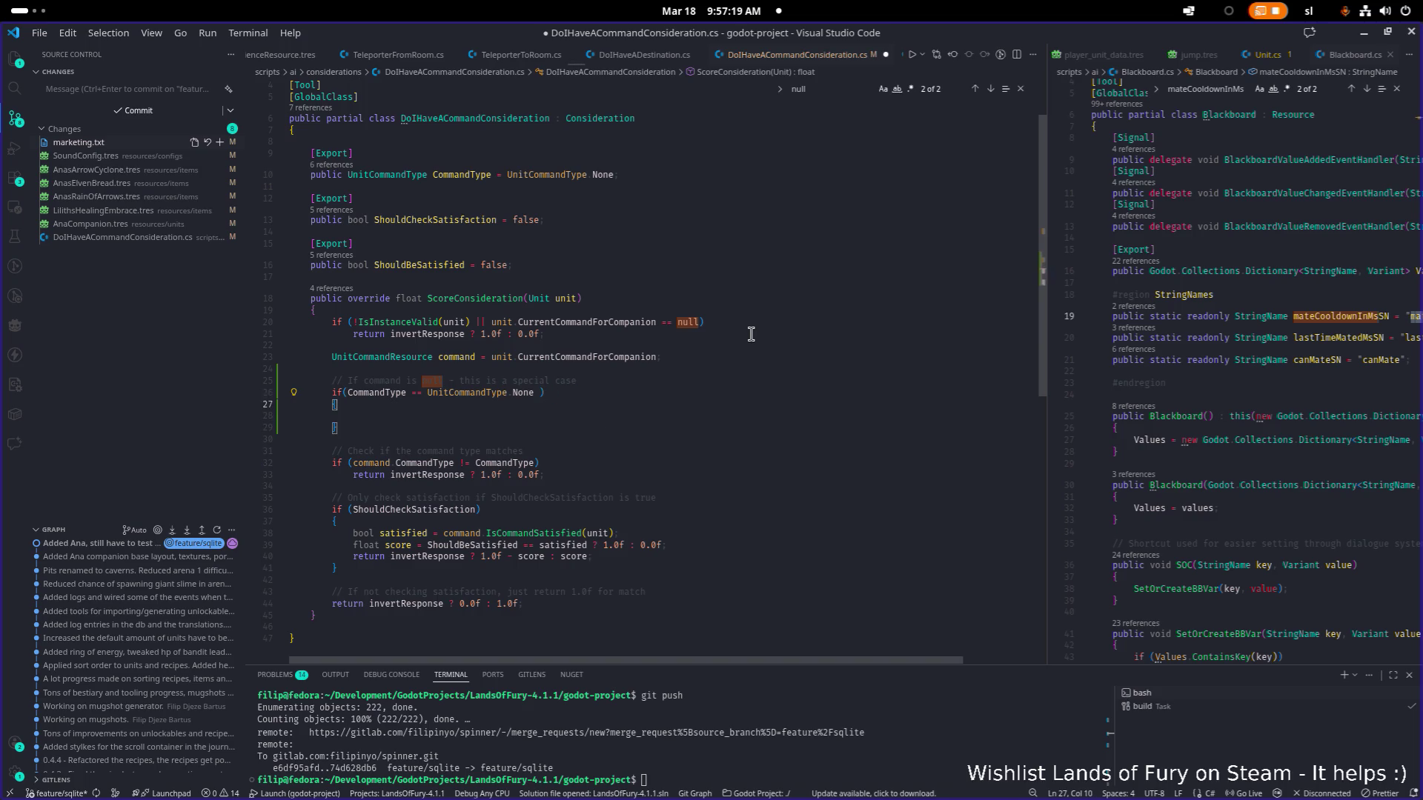
{"action": "type", "text": "&& command == null"}
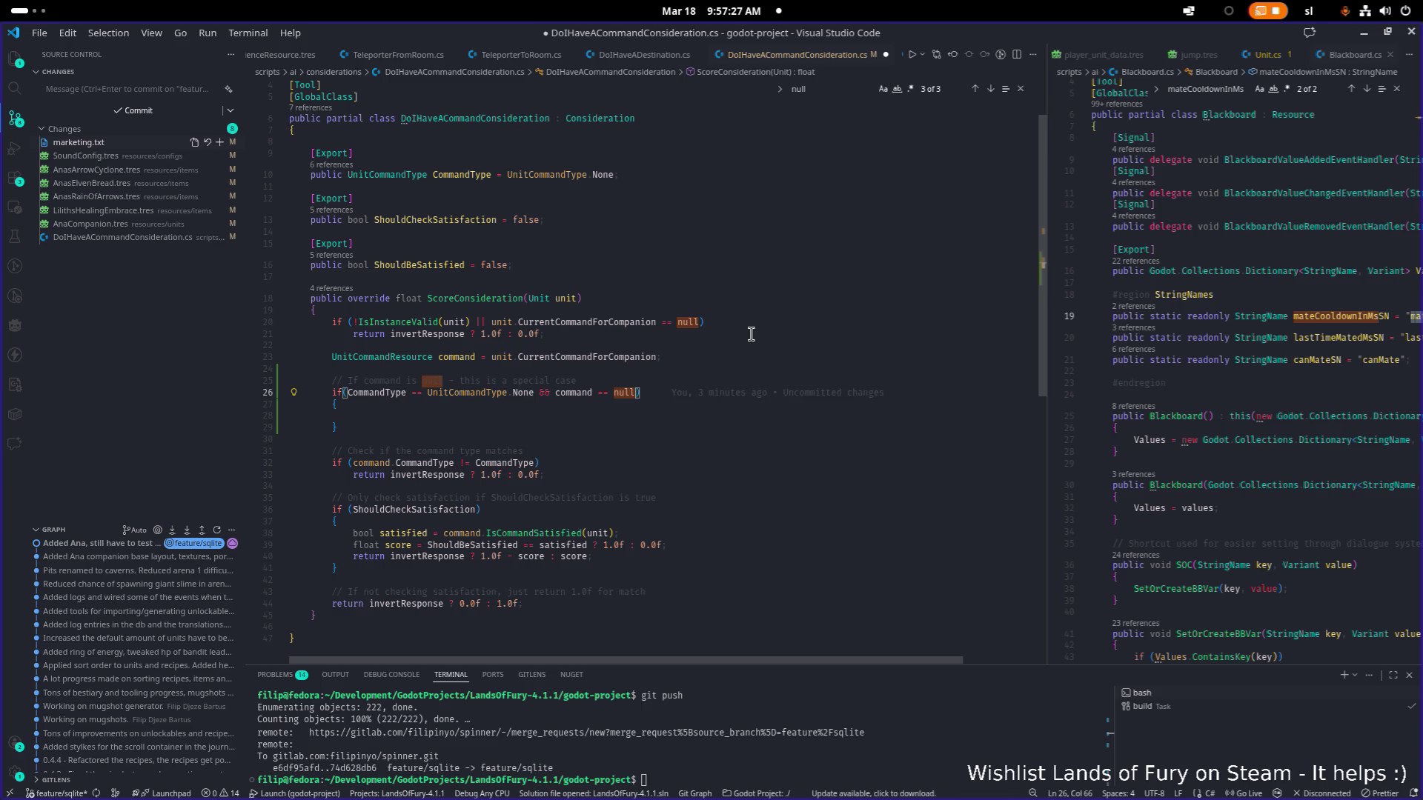
Remove the null-command check from line 20's validity test and paste a return into the special-case block, then save.
{"action": "key", "text": "Up"}
{"action": "key", "text": "Up"}
{"action": "key", "text": "Up"}
{"action": "key", "text": "Up"}
{"action": "key", "text": "Up"}
{"action": "key", "text": "shift+End"}
{"action": "key", "text": "BackSpace"}
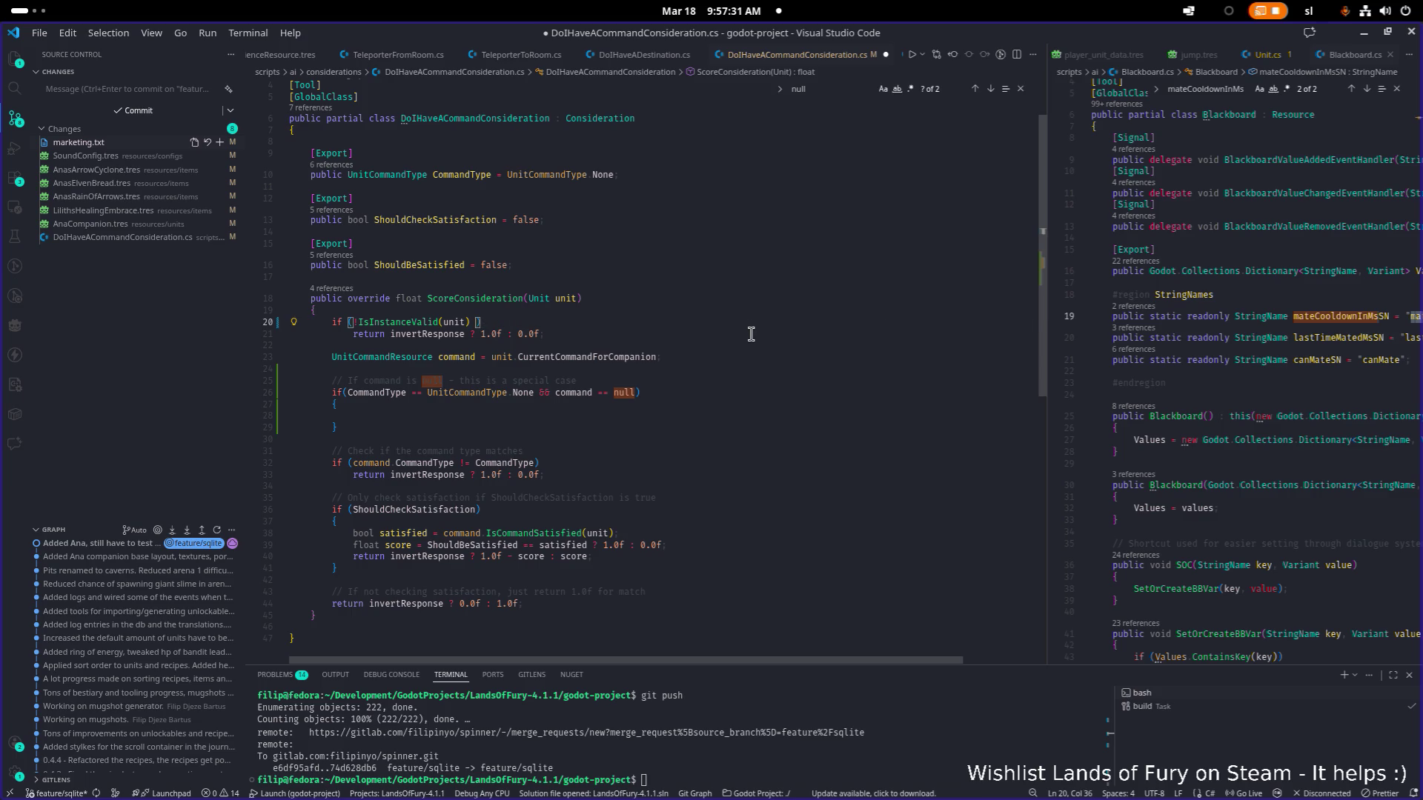
{"action": "key", "text": "Down"}
{"action": "key", "text": "Down"}
{"action": "key", "text": "Down"}
{"action": "key", "text": "Down"}
{"action": "key", "text": "Down"}
{"action": "key", "text": "Down"}
{"action": "key", "text": "Down"}
{"action": "key", "text": "Down"}
{"action": "key", "text": "Up"}
{"action": "key", "text": "Up"}
{"action": "key", "text": "Up"}
{"action": "key", "text": "Up"}
{"action": "key", "text": "Up"}
{"action": "key", "text": "Up"}
{"action": "key", "text": "Down"}
{"action": "key", "text": "Down"}
{"action": "key", "text": "Down"}
{"action": "key", "text": "Down"}
{"action": "key", "text": "Down"}
{"action": "key", "text": "Down"}
{"action": "key", "text": "Tab"}
{"action": "key", "text": "Down"}
{"action": "key", "text": "Down"}
{"action": "key", "text": "ctrl+s"}
Flip the None-branch return to invertResponse ? 0.0f : 1.0f.
{"action": "key", "text": "Return"}
{"action": "key", "text": "Return"}
{"action": "key", "text": "Return"}
{"action": "key", "text": "Up"}
{"action": "key", "text": "Up"}
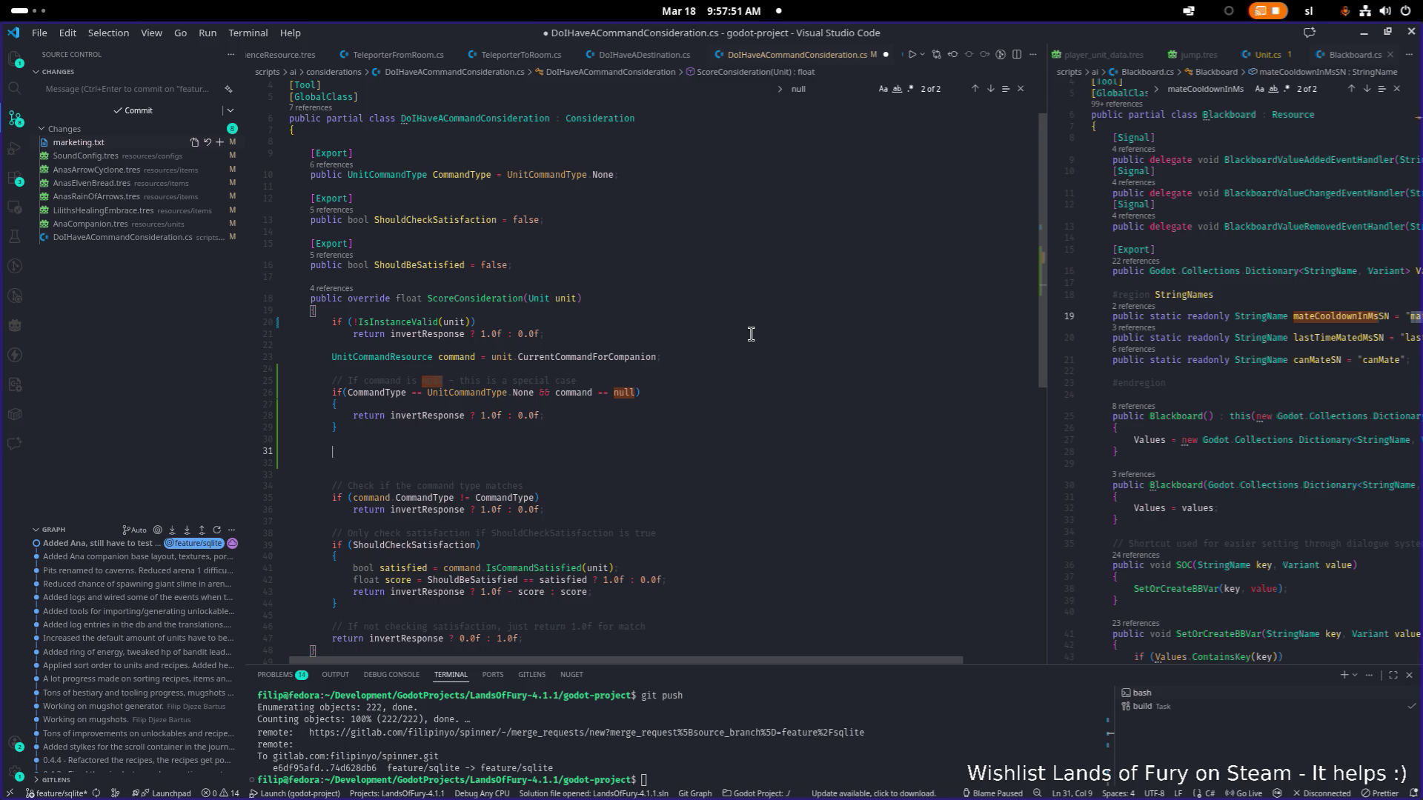
{"action": "type", "text": "if"}
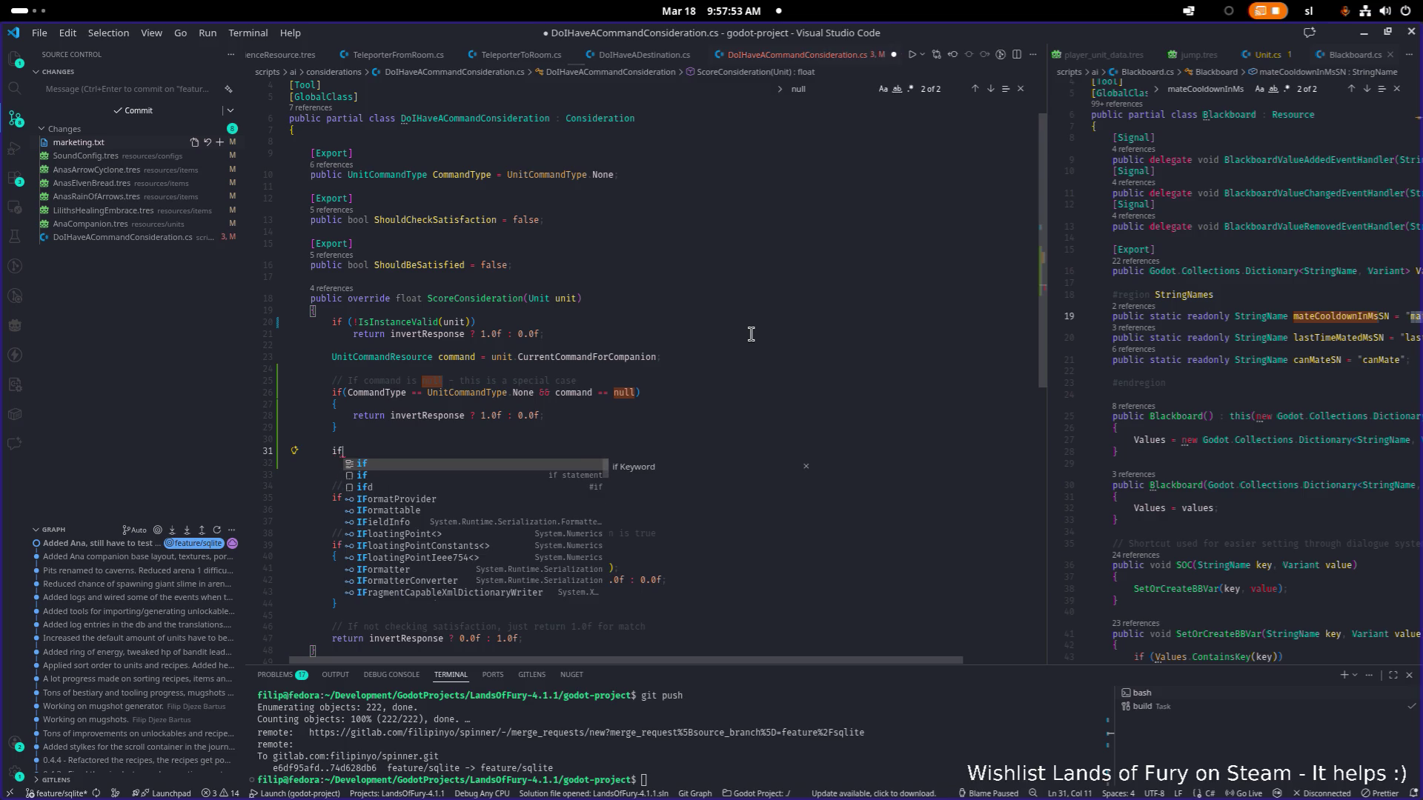
{"action": "key", "text": "Escape"}
{"action": "key", "text": "Up"}
{"action": "key", "text": "Up"}
{"action": "key", "text": "Up"}
{"action": "key", "text": "Up"}
{"action": "key", "text": "Down"}
{"action": "key", "text": "ctrl+Left"}
{"action": "key", "text": "ctrl+Left"}
{"action": "key", "text": "ctrl+Left"}
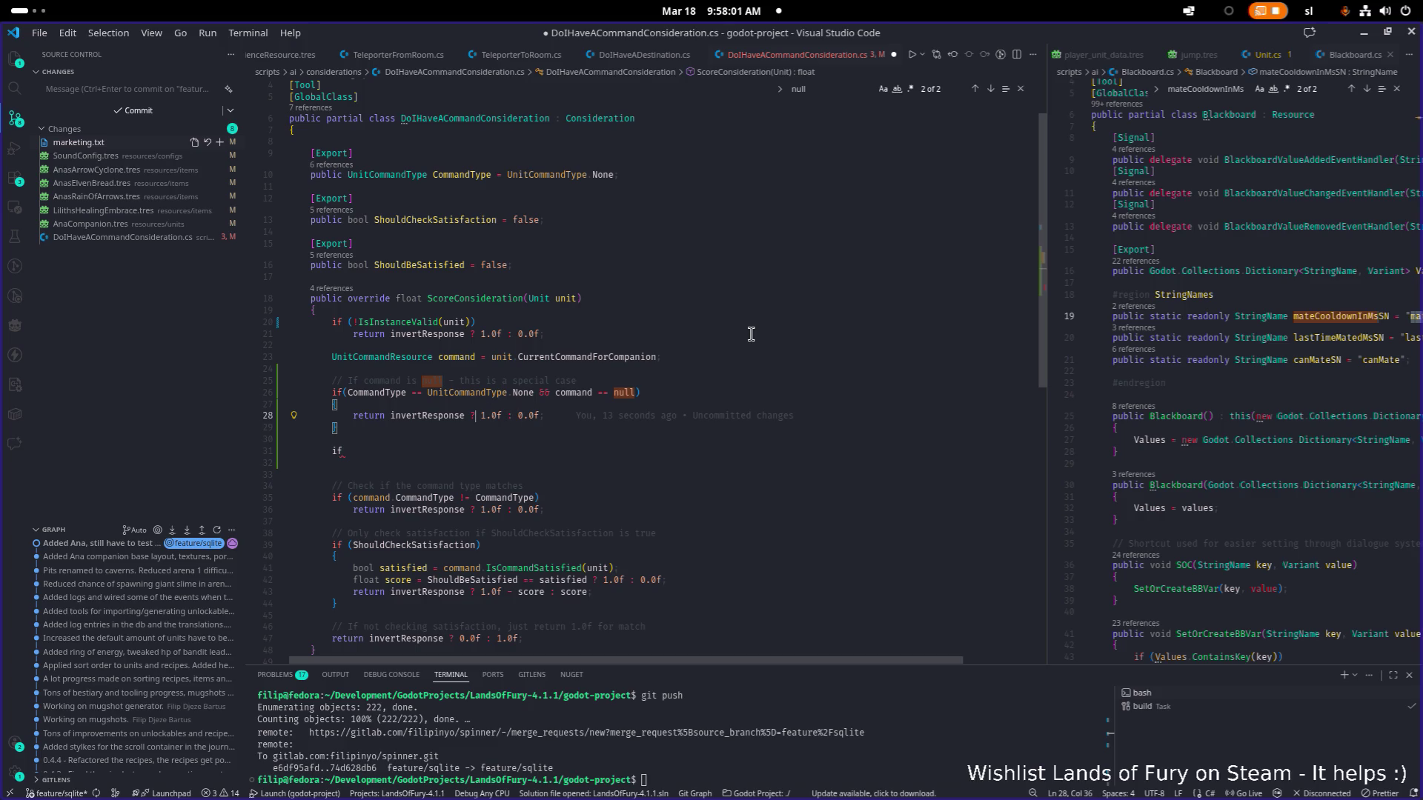
{"action": "key", "text": "Left"}
{"action": "key", "text": "Left"}
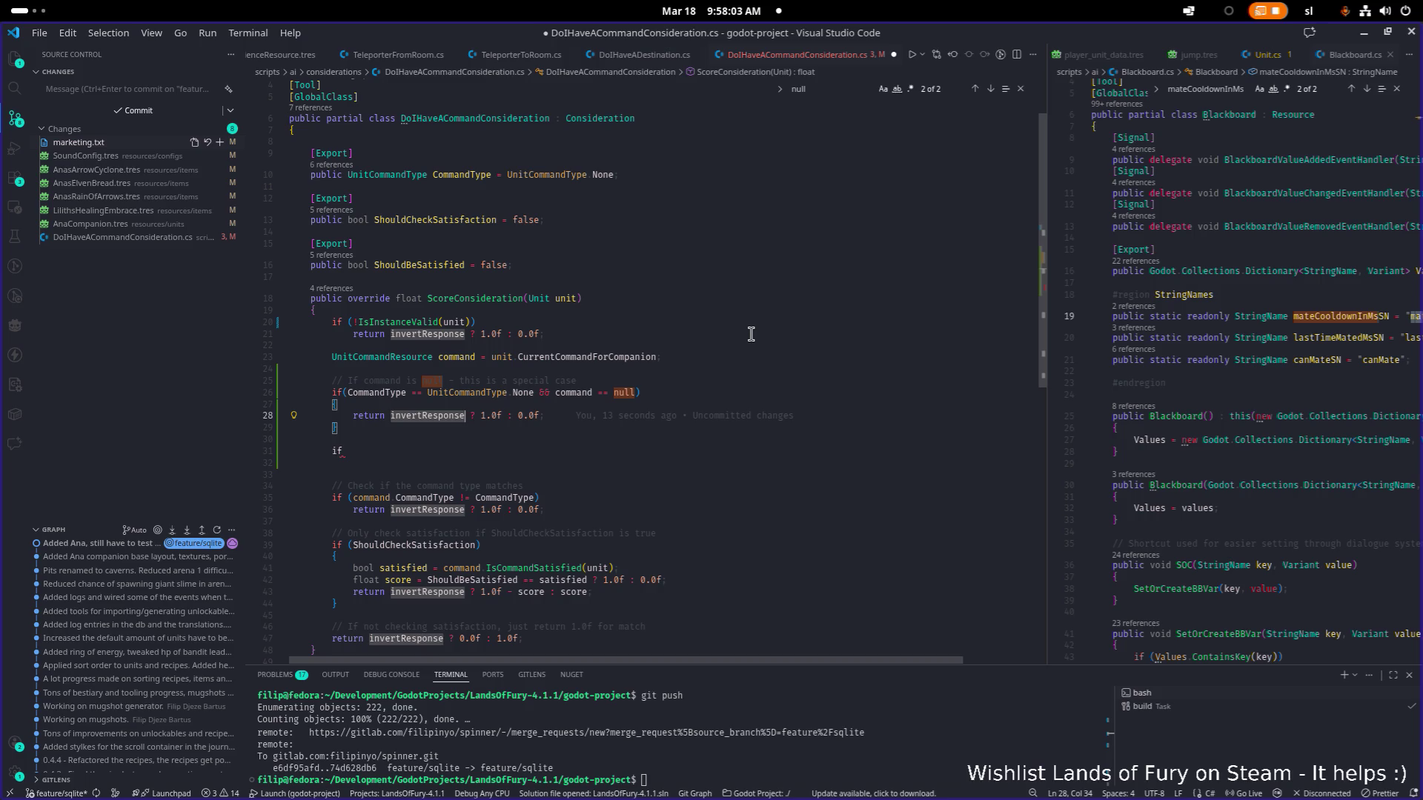
{"action": "key", "text": "Right"}
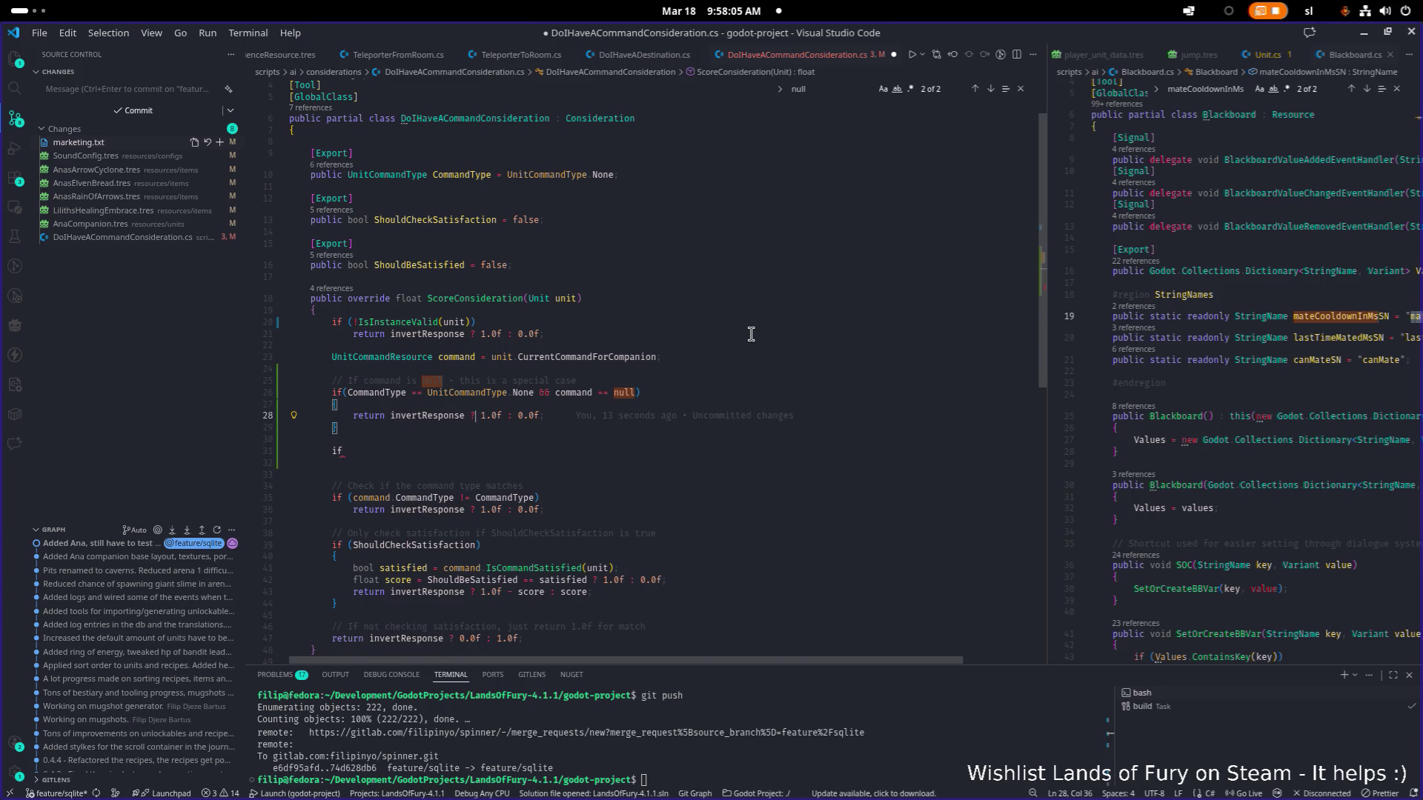
{"action": "key", "text": "shift+Right"}
{"action": "key", "text": "shift+Right"}
{"action": "key", "text": "shift+Right"}
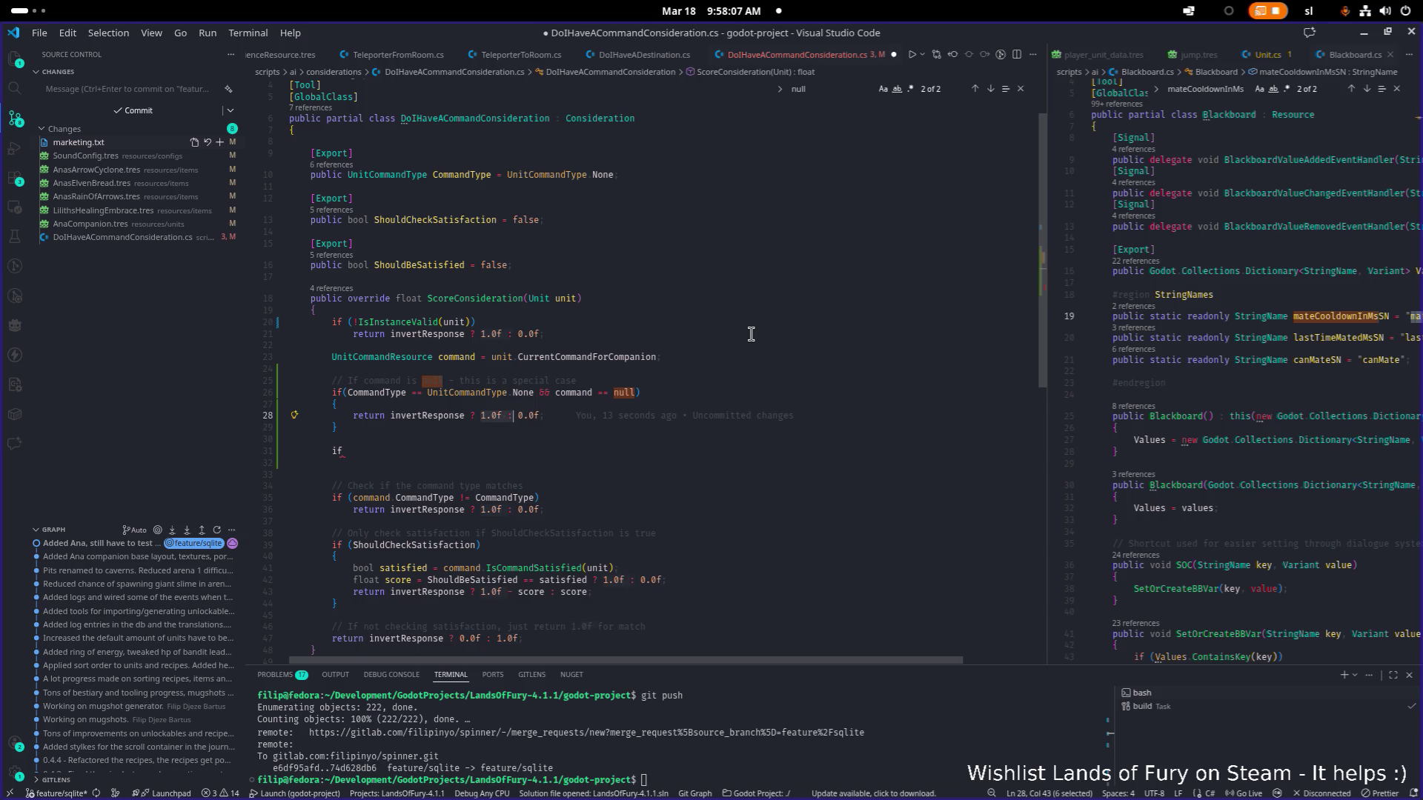
{"action": "key", "text": "shift+End"}
{"action": "type", "text": "0.0f : 1.0f;"}
{"action": "key", "text": "Down"}
{"action": "type", "text": "else"}
Add an else if(command == null) branch below and delete the leftover stray if.
{"action": "key", "text": "Return"}
{"action": "type", "text": "{"}
{"action": "key", "text": "Return"}
{"action": "key", "text": "Up"}
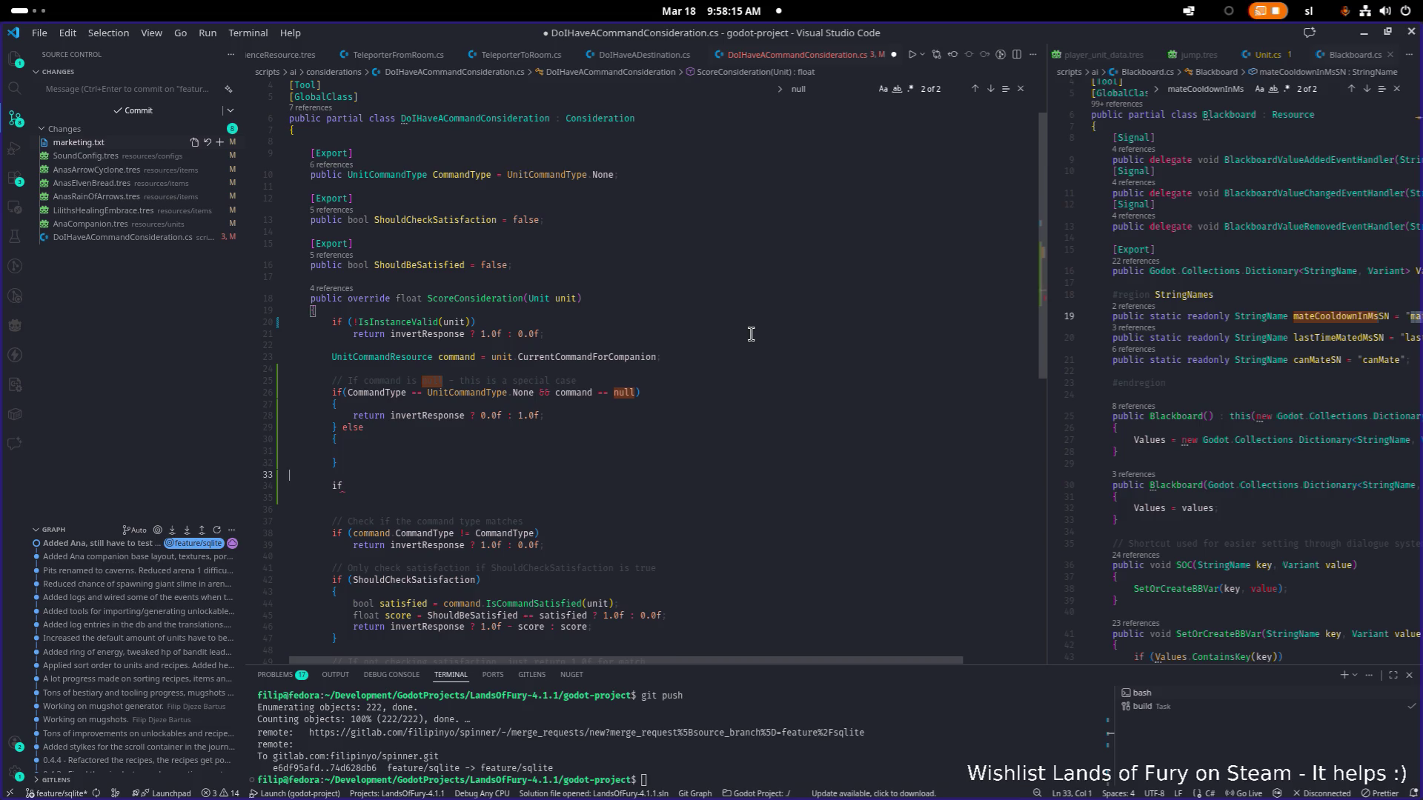
{"action": "key", "text": "Up"}
{"action": "key", "text": "Return"}
{"action": "key", "text": "Down"}
{"action": "key", "text": "Up"}
{"action": "key", "text": "End"}
{"action": "type", "text": "if("}
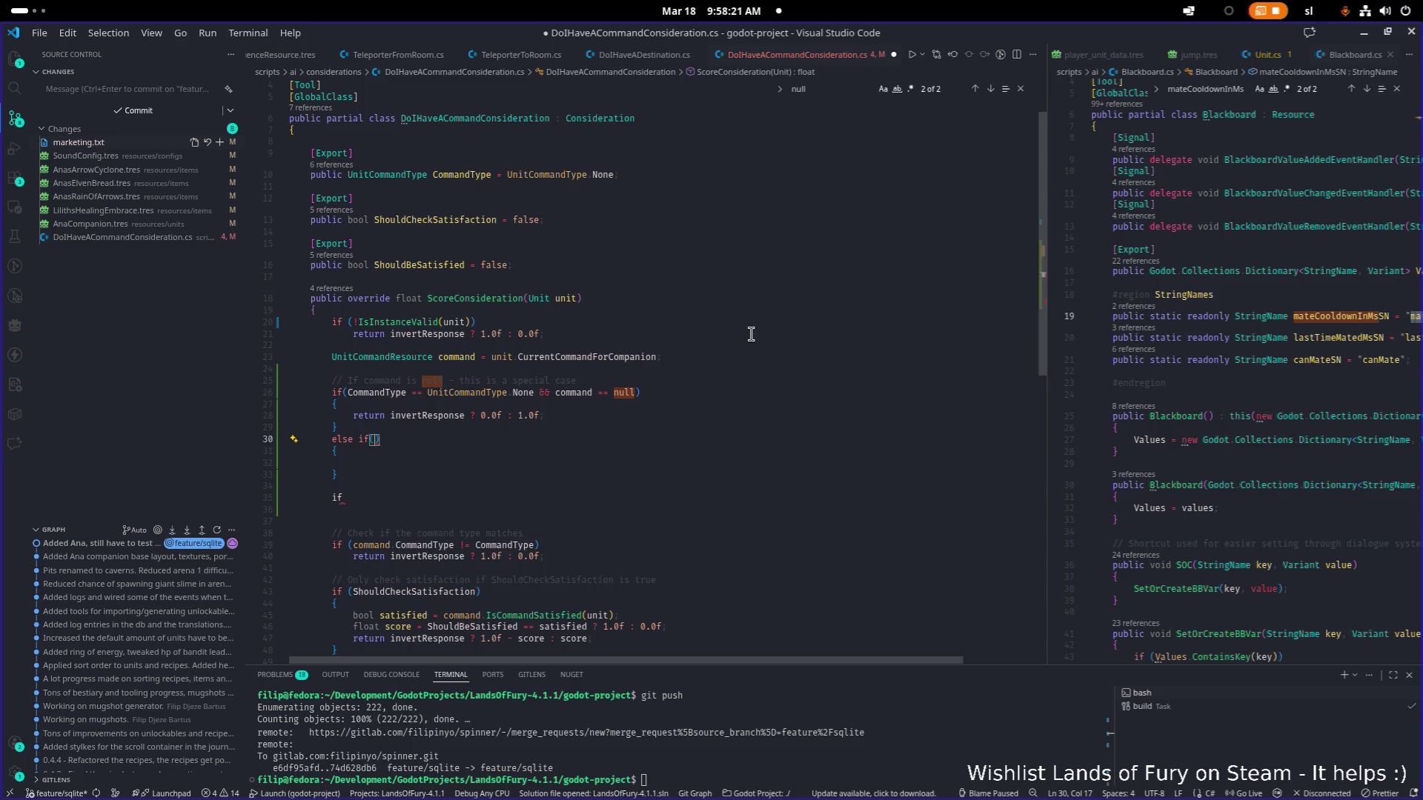
{"action": "type", "text": "command == null)"}
{"action": "key", "text": "Down"}
{"action": "key", "text": "Down"}
{"action": "key", "text": "Down"}
{"action": "key", "text": "ctrl+d"}
{"action": "key", "text": "BackSpace"}
{"action": "key", "text": "BackSpace"}
{"action": "key", "text": "BackSpace"}
{"action": "key", "text": "BackSpace"}
Fill the else-if branch with return invertResponse ? 1.0f : 0.0f, save, and switch away.
{"action": "key", "text": "Up"}
{"action": "key", "text": "Up"}
{"action": "key", "text": "Up"}
{"action": "key", "text": "Up"}
{"action": "key", "text": "Up"}
{"action": "key", "text": "Up"}
{"action": "key", "text": "Up"}
{"action": "key", "text": "Up"}
{"action": "key", "text": "End"}
{"action": "key", "text": "shift+Home"}
{"action": "key", "text": "ctrl+c"}
{"action": "key", "text": "Down"}
{"action": "key", "text": "Down"}
{"action": "key", "text": "Down"}
{"action": "key", "text": "Down"}
{"action": "key", "text": "Down"}
{"action": "key", "text": "Down"}
{"action": "key", "text": "Down"}
{"action": "key", "text": "Down"}
{"action": "key", "text": "Down"}
{"action": "key", "text": "ctrl+v"}
{"action": "key", "text": "ctrl+s"}
{"action": "key", "text": "ctrl+a"}
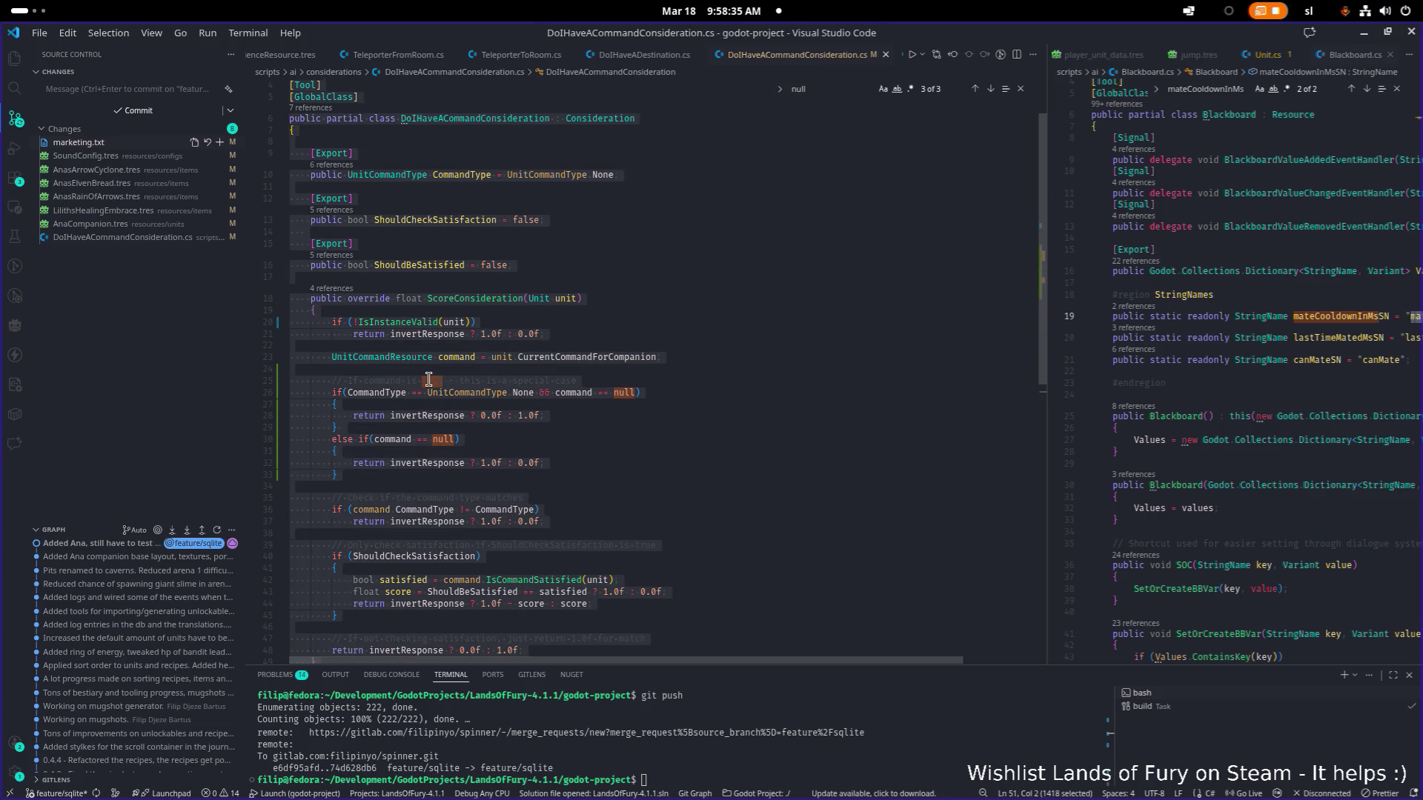
{"action": "key", "text": "alt+Tab"}
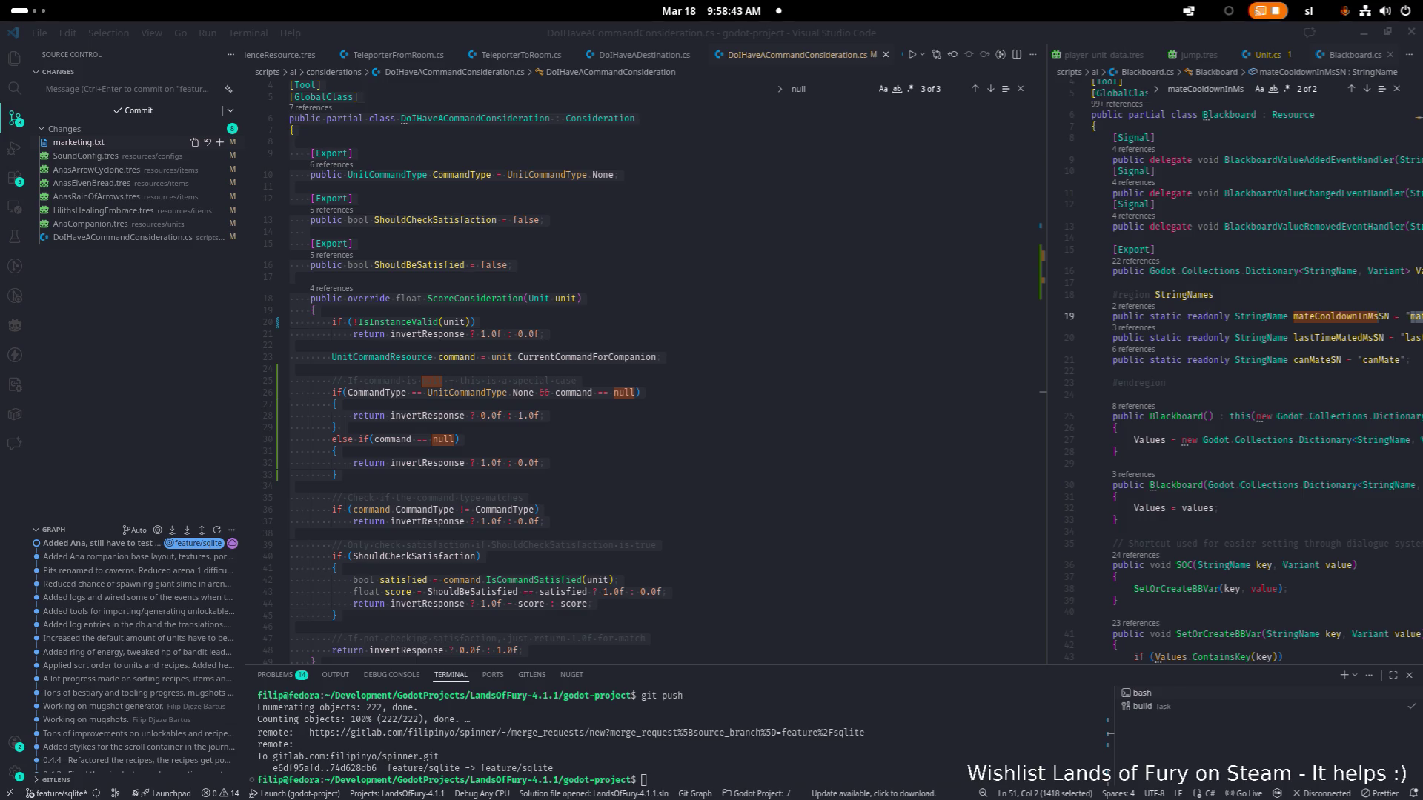
Jump to UnitCommandType's enum definition in UnitCommandResource.cs, then minimize VS Code to reveal Godot.
{"action": "left_click", "coordinate": [565, 535]}
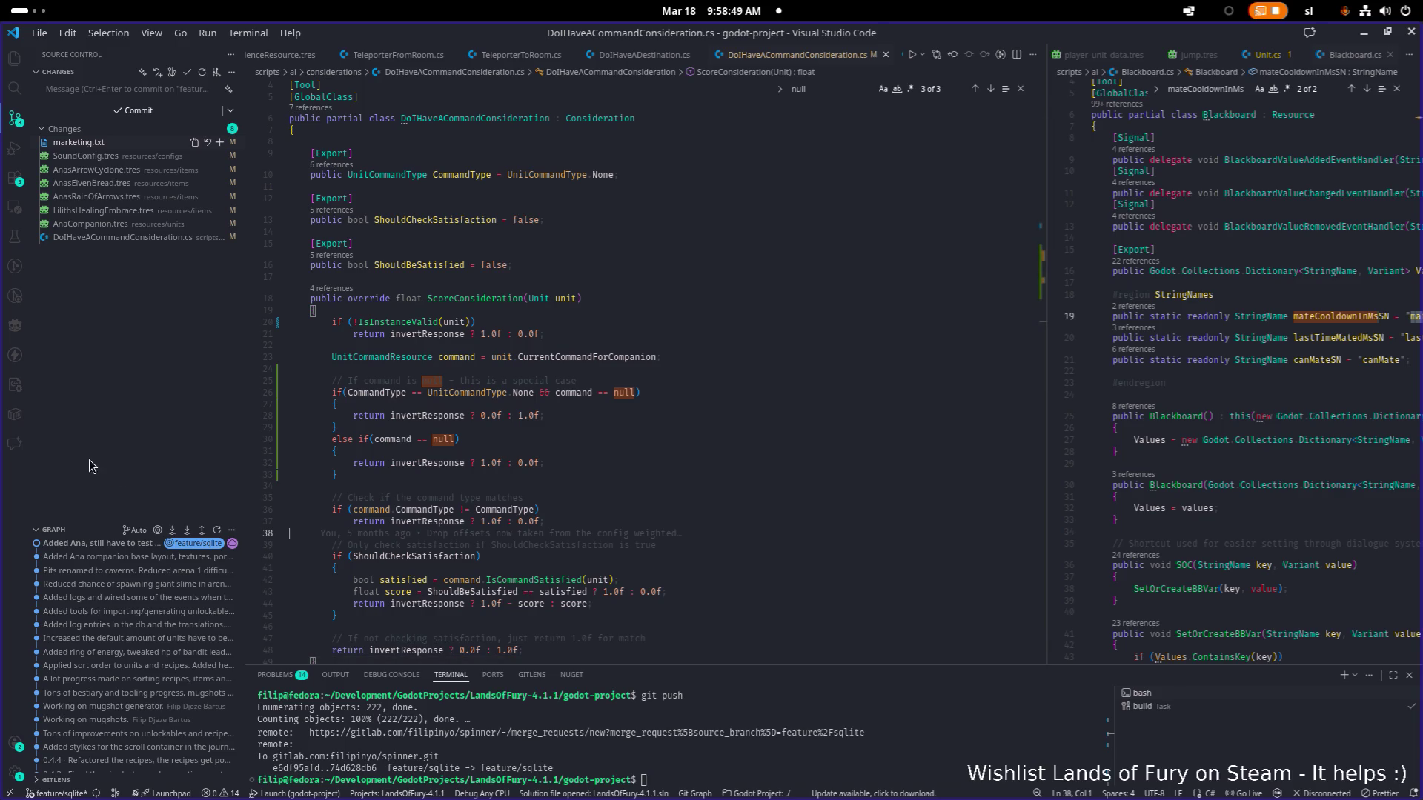
{"action": "scroll", "coordinate": [563, 289], "scroll_direction": "up", "scroll_amount": 2}
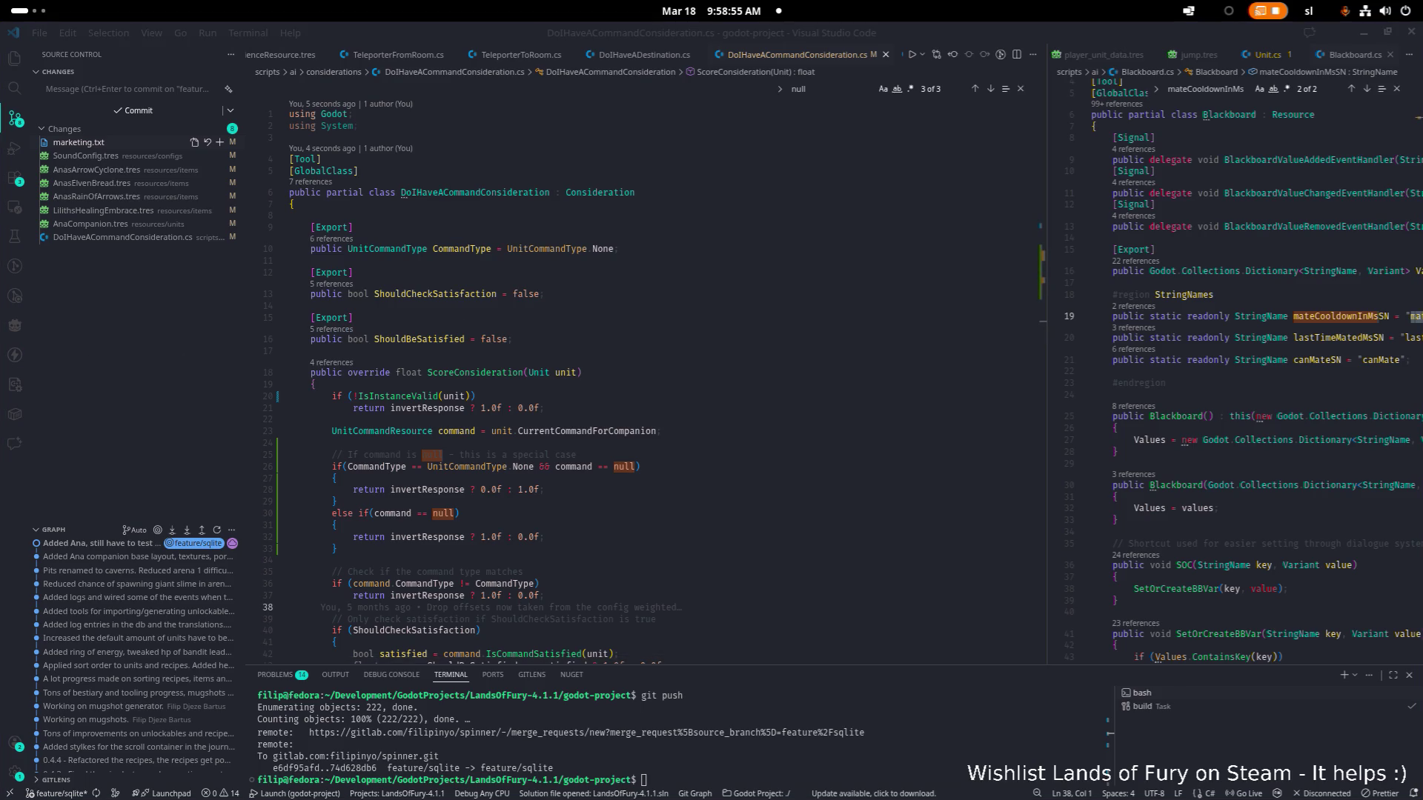
{"action": "left_click", "coordinate": [629, 420]}
{"action": "left_click", "coordinate": [387, 248]}
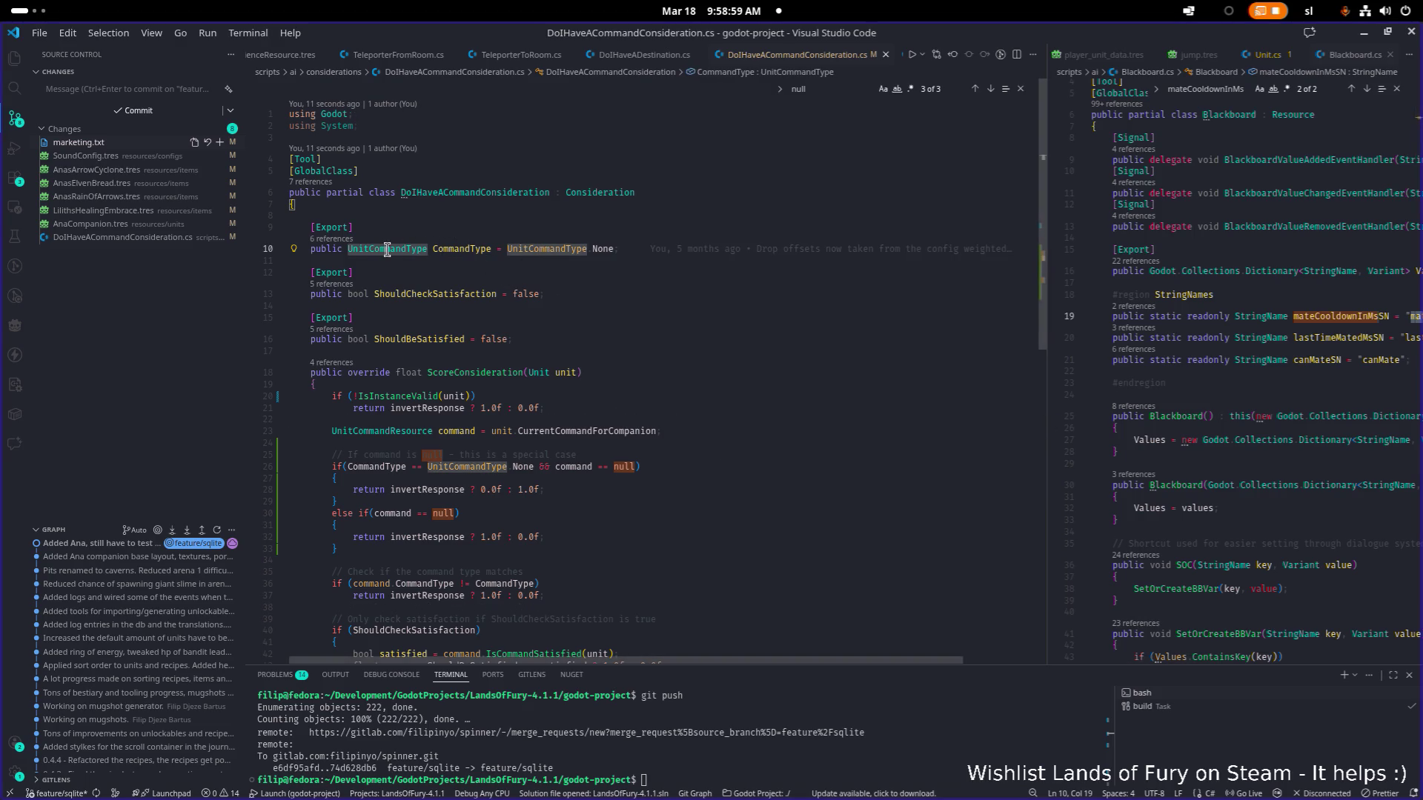
{"action": "key", "text": "F12"}
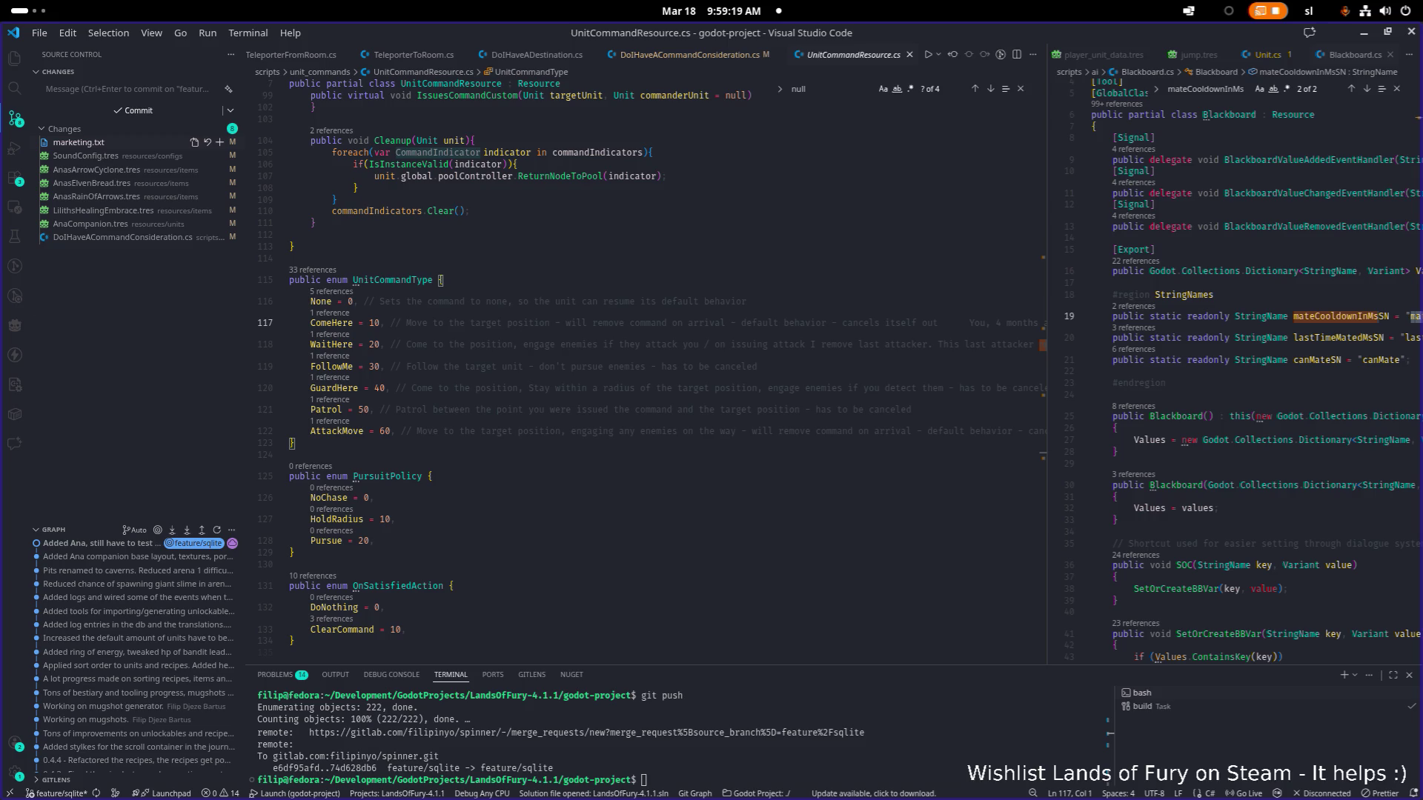
{"action": "left_click", "coordinate": [1365, 42]}
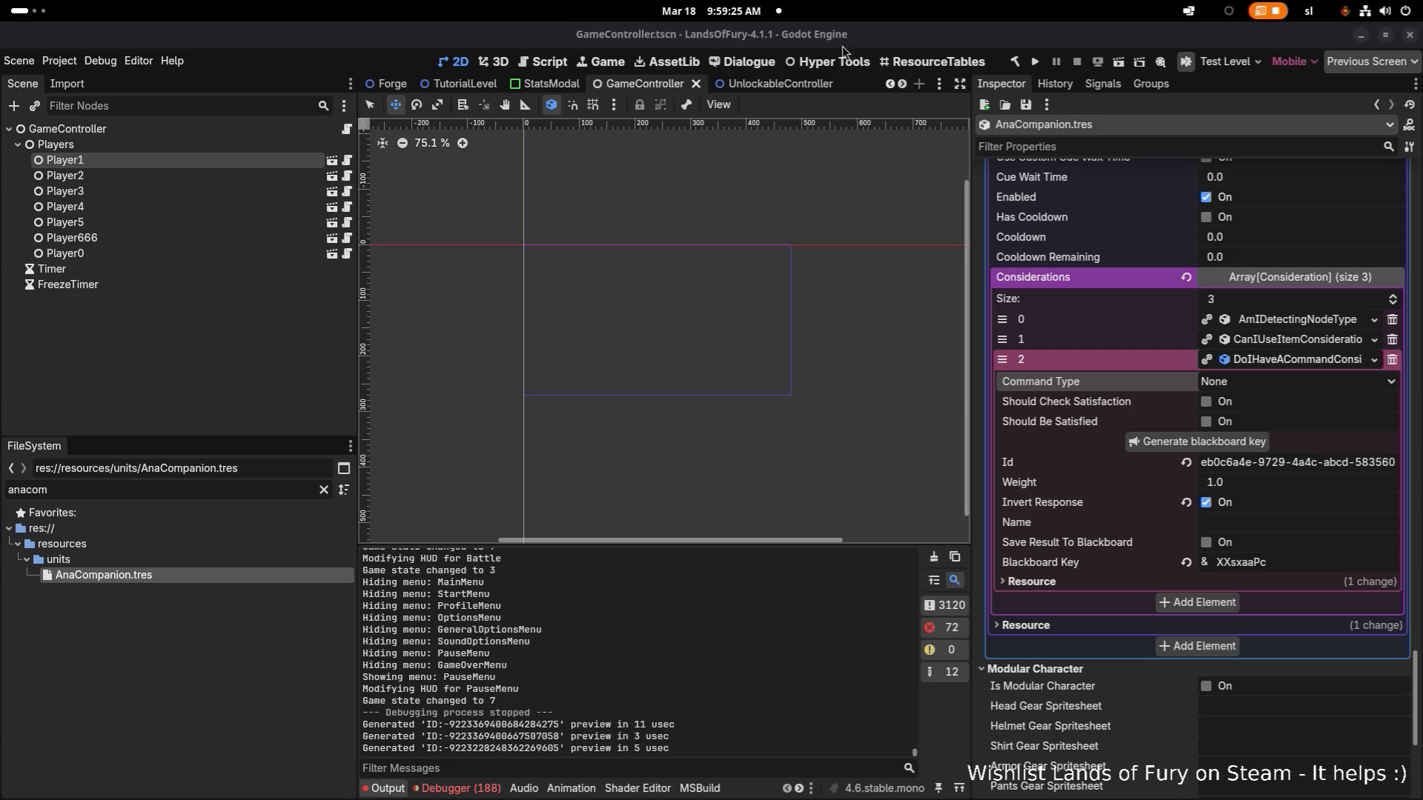
Save the AnaCompanion resource and run the project so Lands of Fury launches.
{"action": "left_click", "coordinate": [871, 31]}
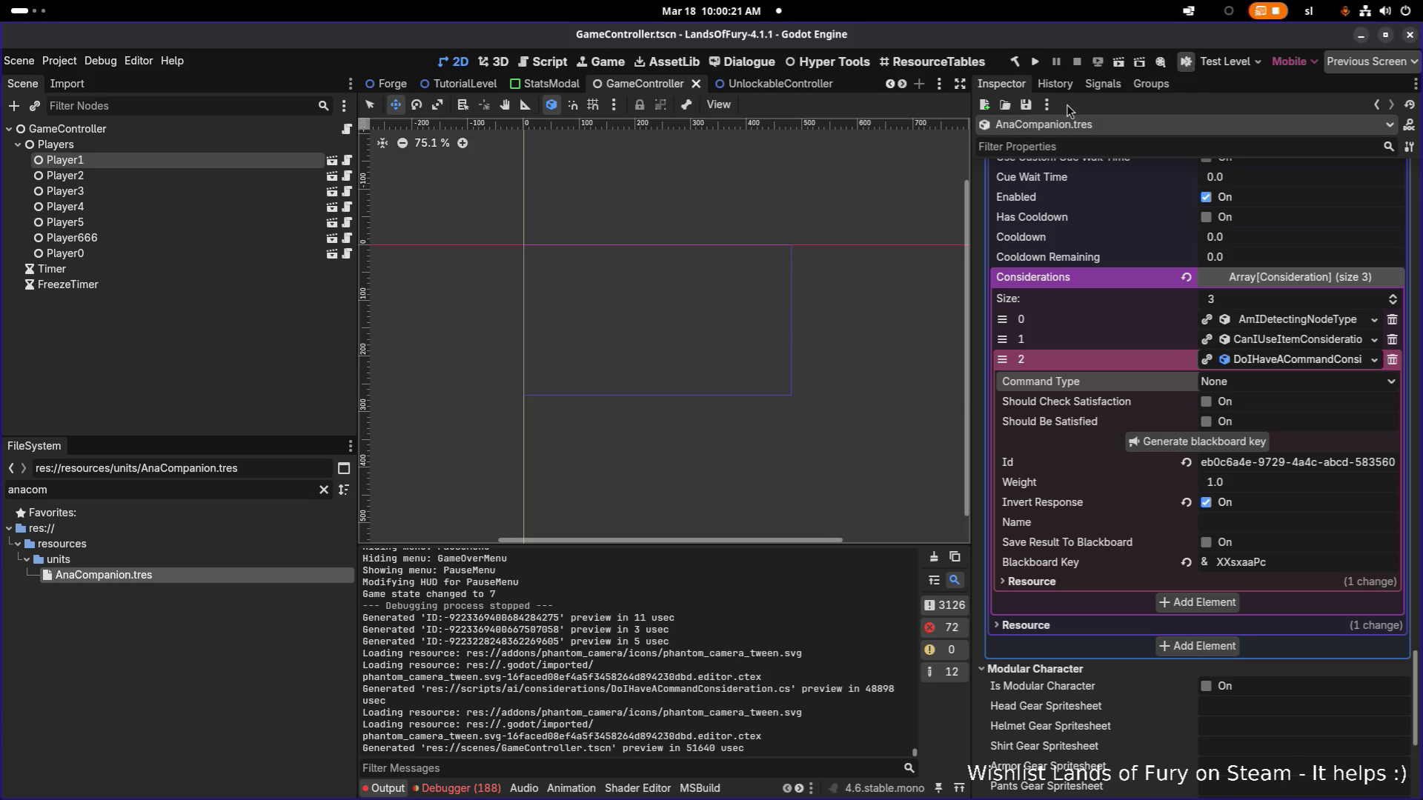
{"action": "left_click", "coordinate": [1031, 101]}
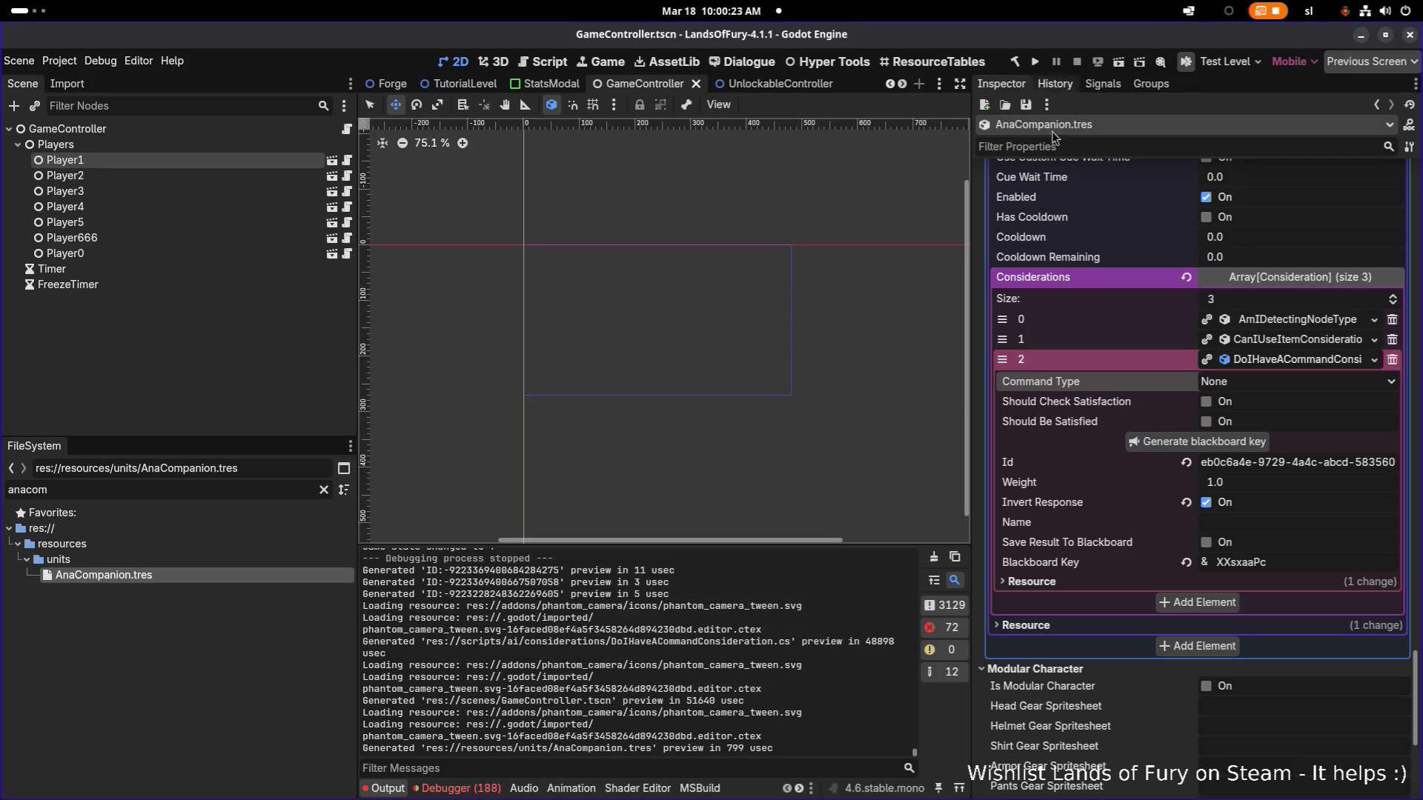
{"action": "left_click", "coordinate": [1034, 60]}
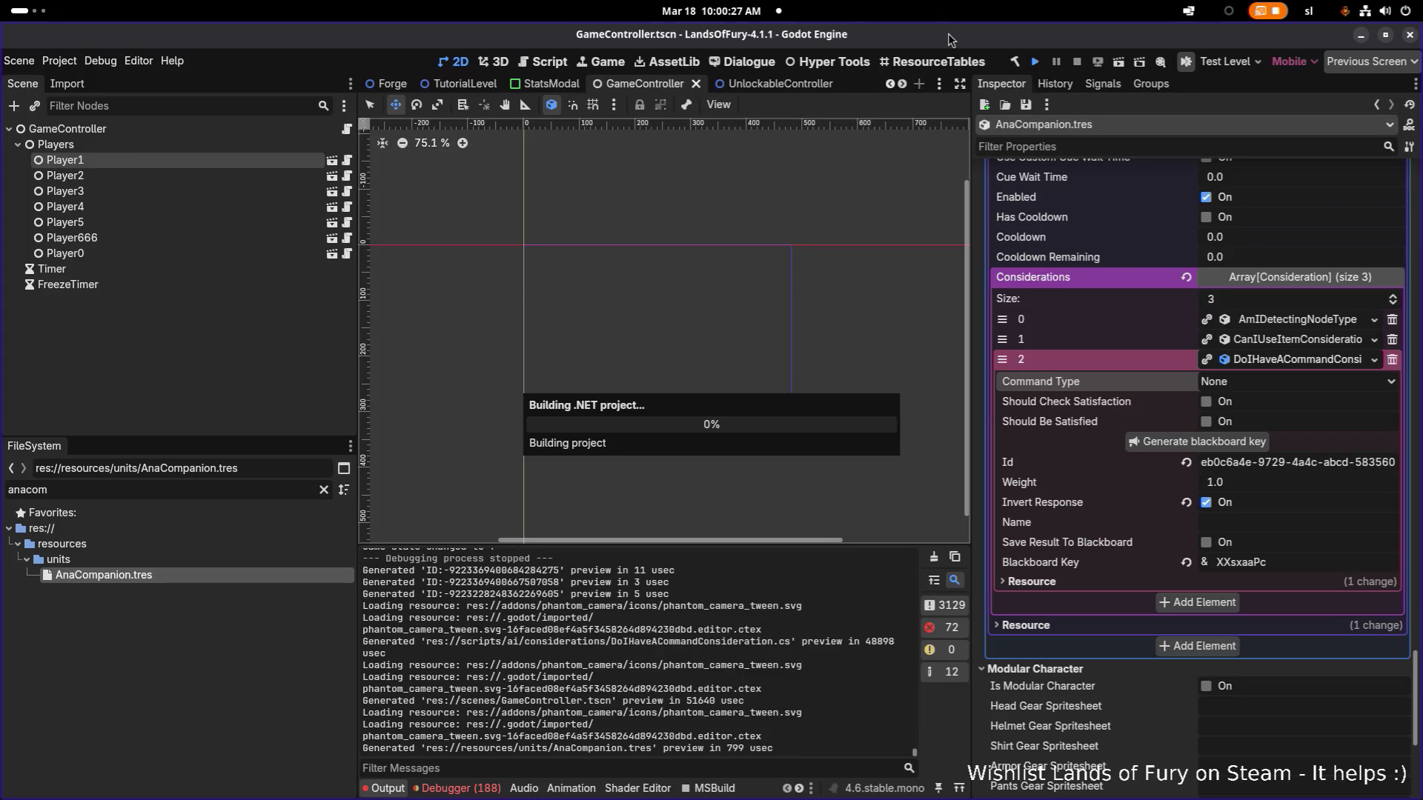
{"action": "key", "text": "alt+Tab"}
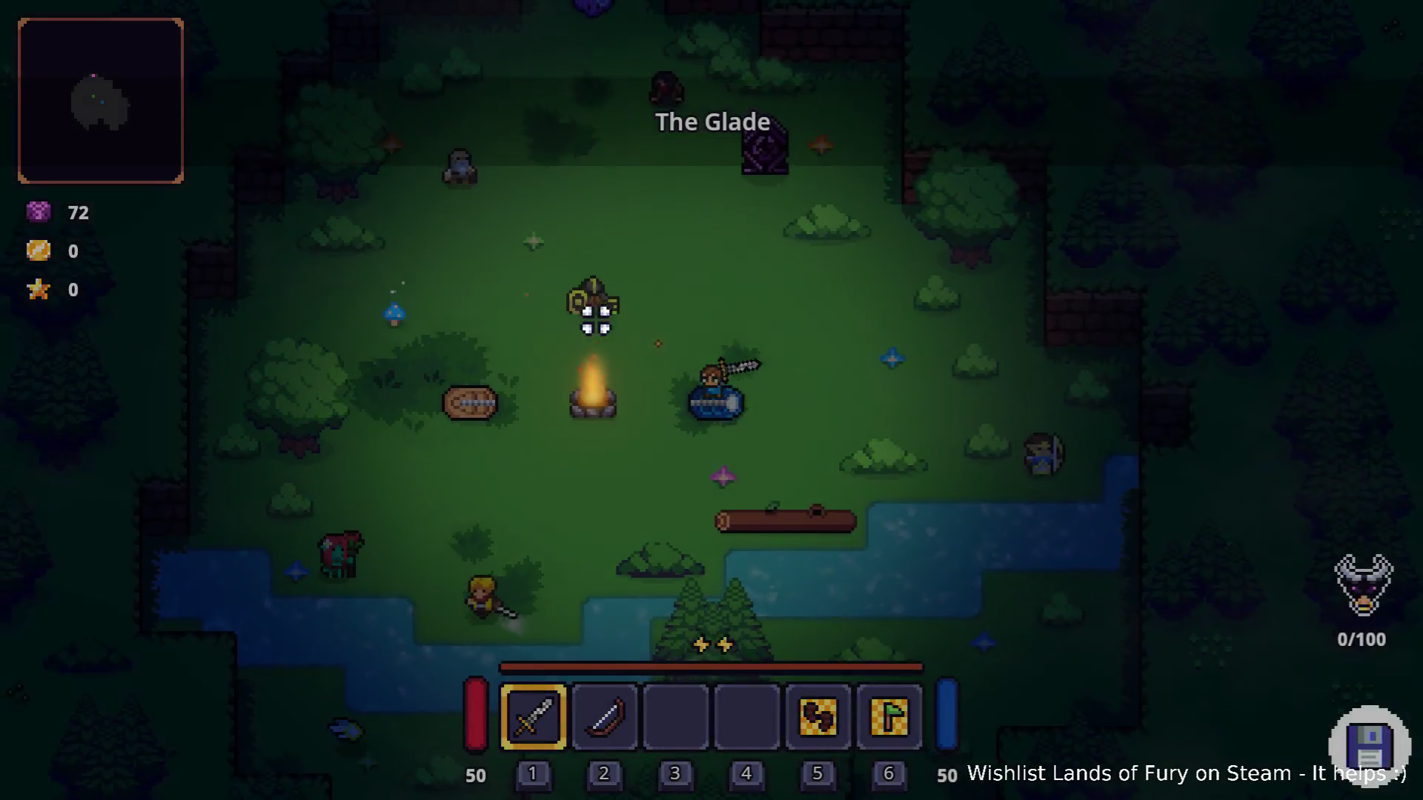
Travel through the purple portal and fight the enemies beside the forest path alongside Ana.
{"action": "key", "text": "w"}
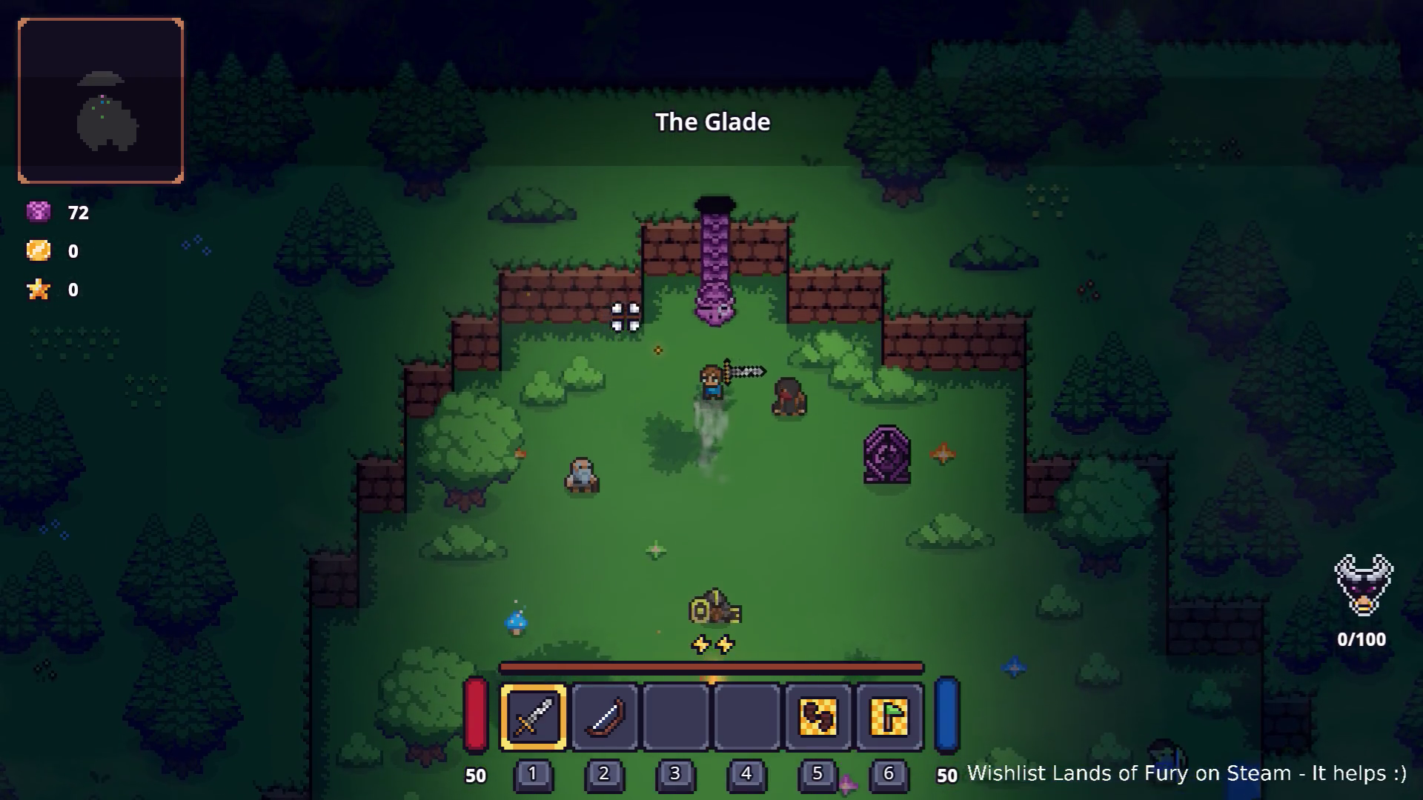
{"action": "key", "text": "e"}
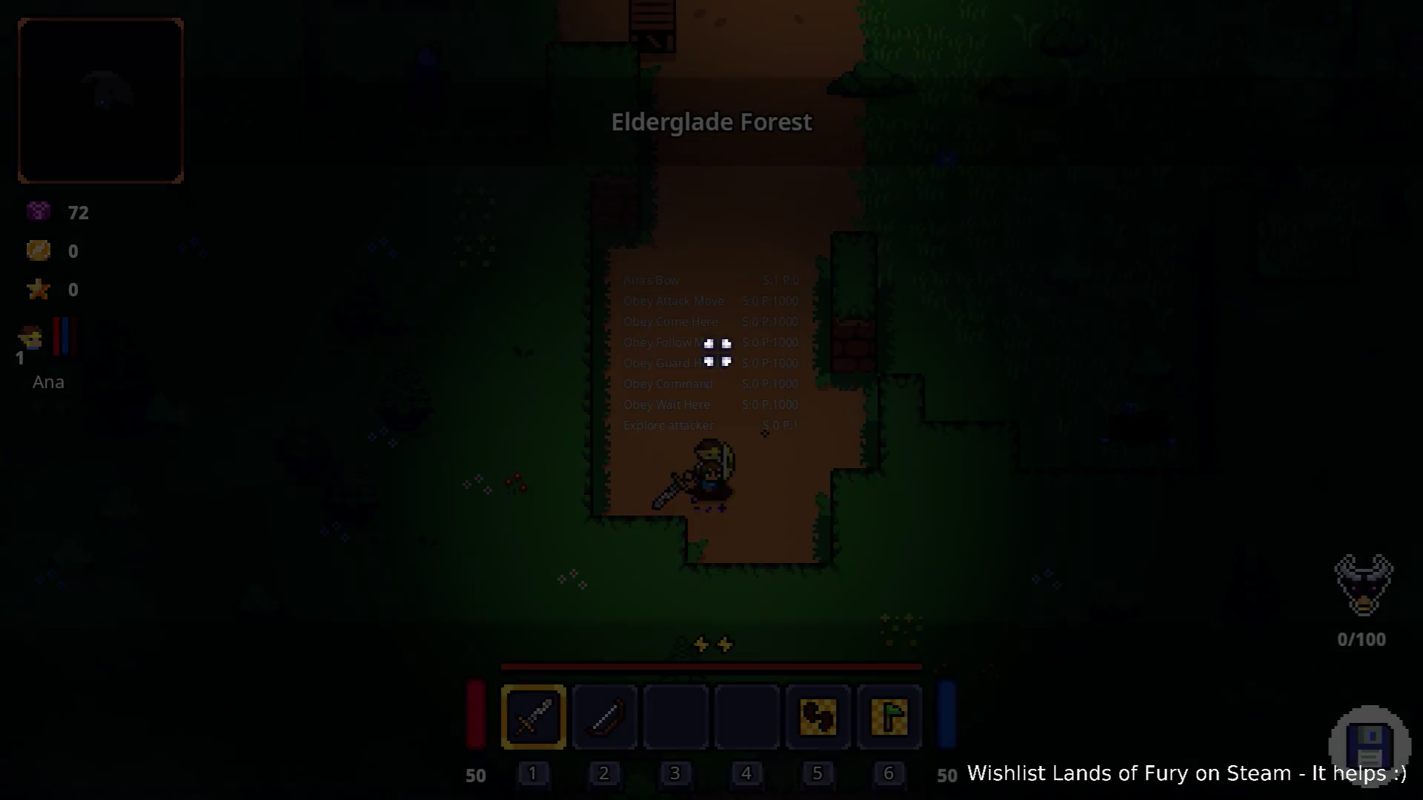
{"action": "key", "text": "w"}
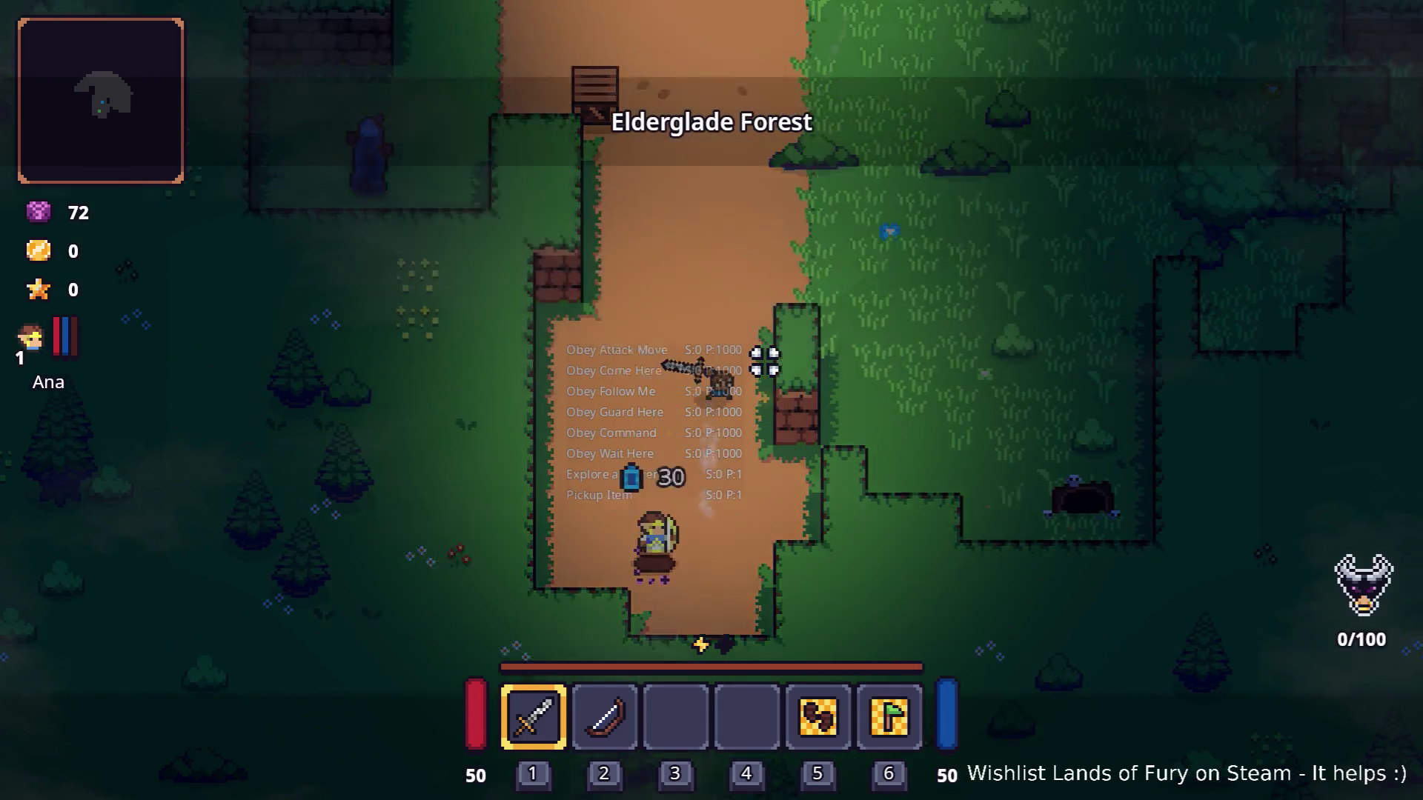
{"action": "key", "text": "a"}
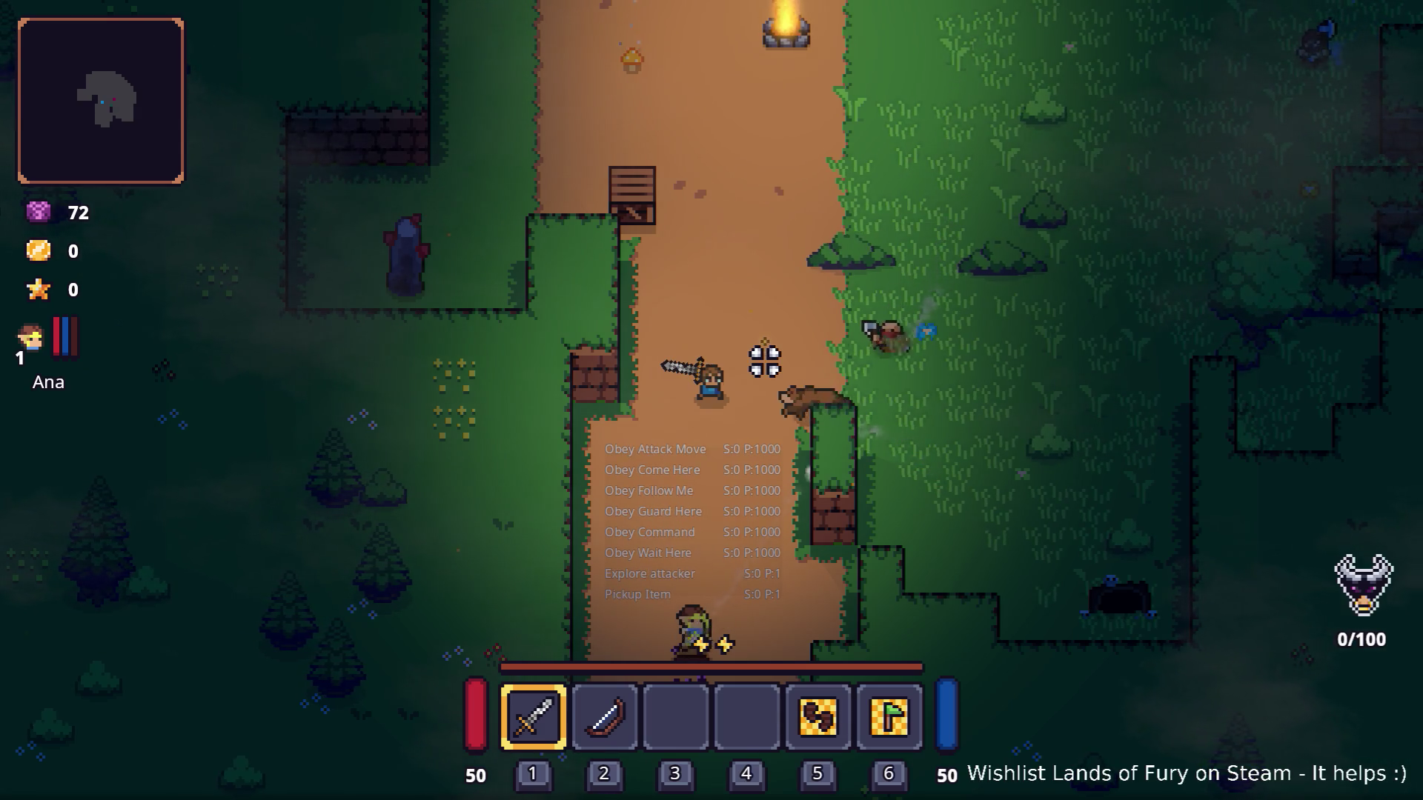
{"action": "key", "text": "s"}
{"action": "key", "text": "a"}
{"action": "key", "text": "s"}
{"action": "key", "text": "a"}
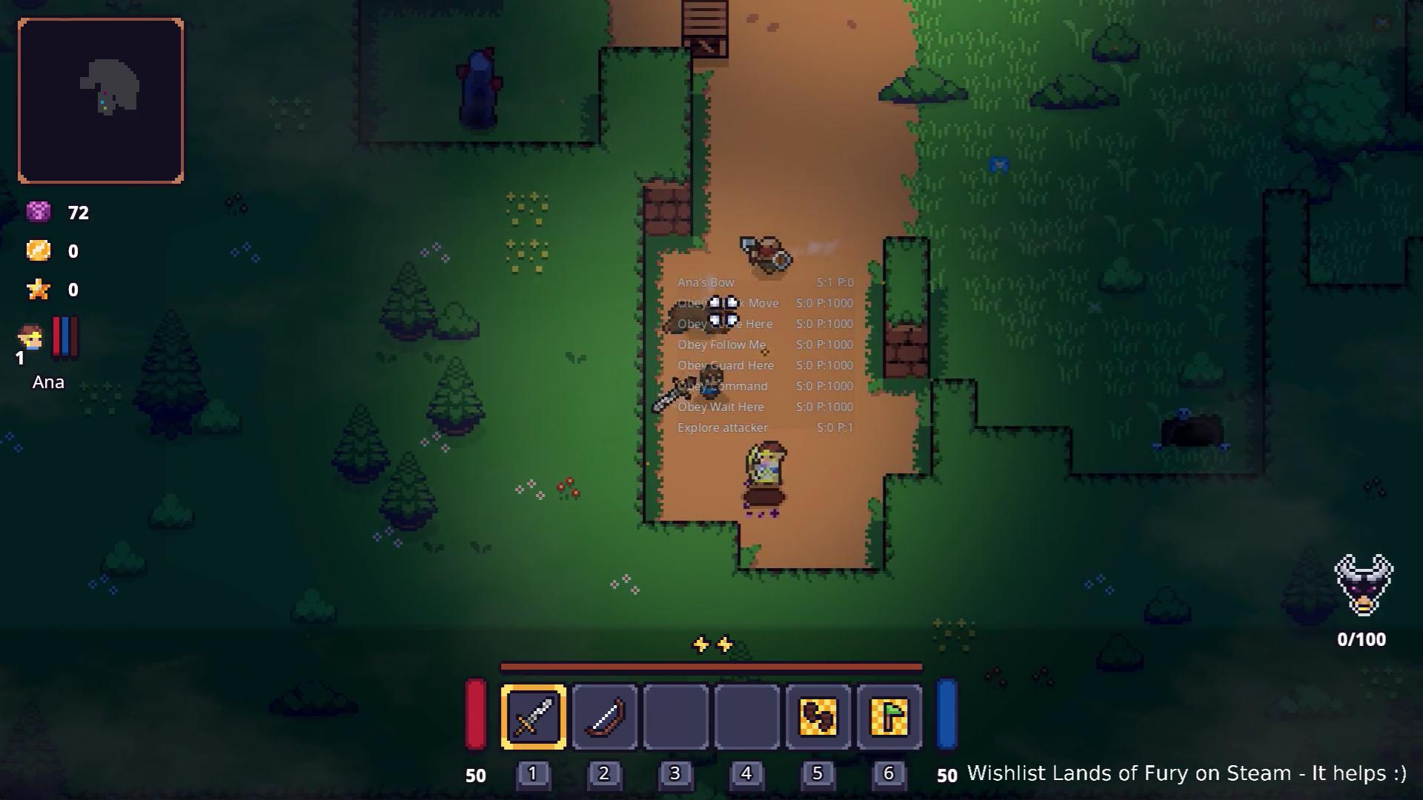
{"action": "key", "text": "w"}
{"action": "key", "text": "d"}
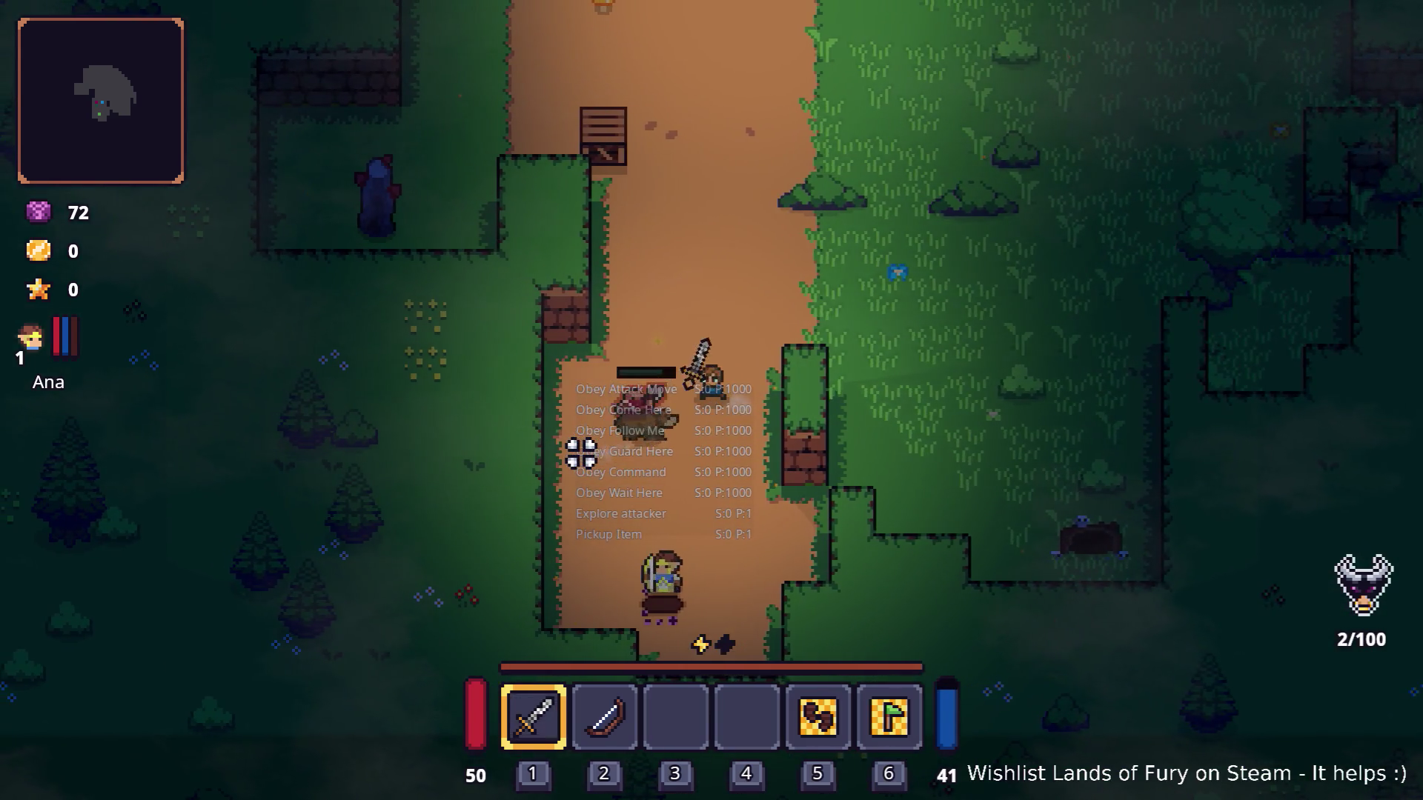
{"action": "key", "text": "s"}
{"action": "key", "text": "a"}
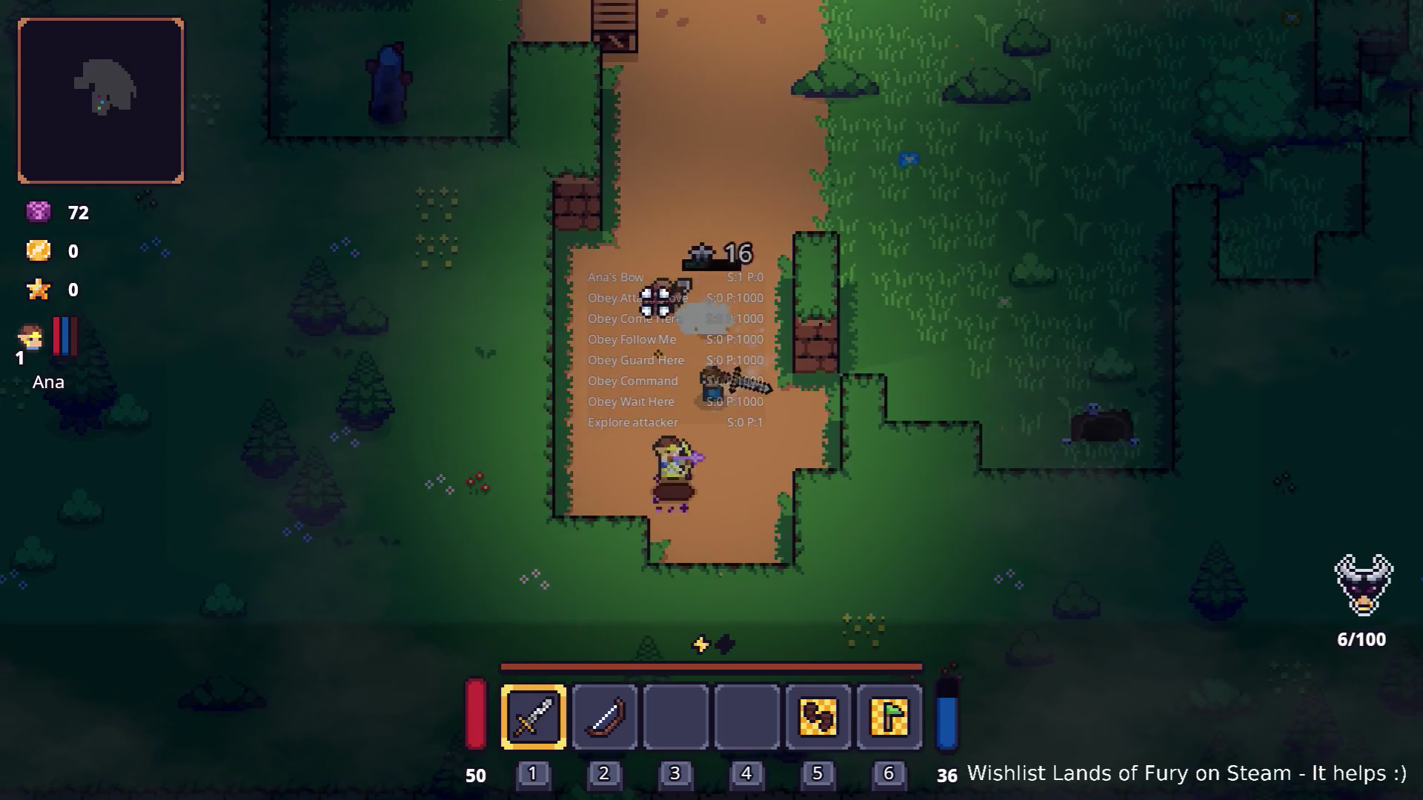
{"action": "key", "text": "w"}
{"action": "key", "text": "a"}
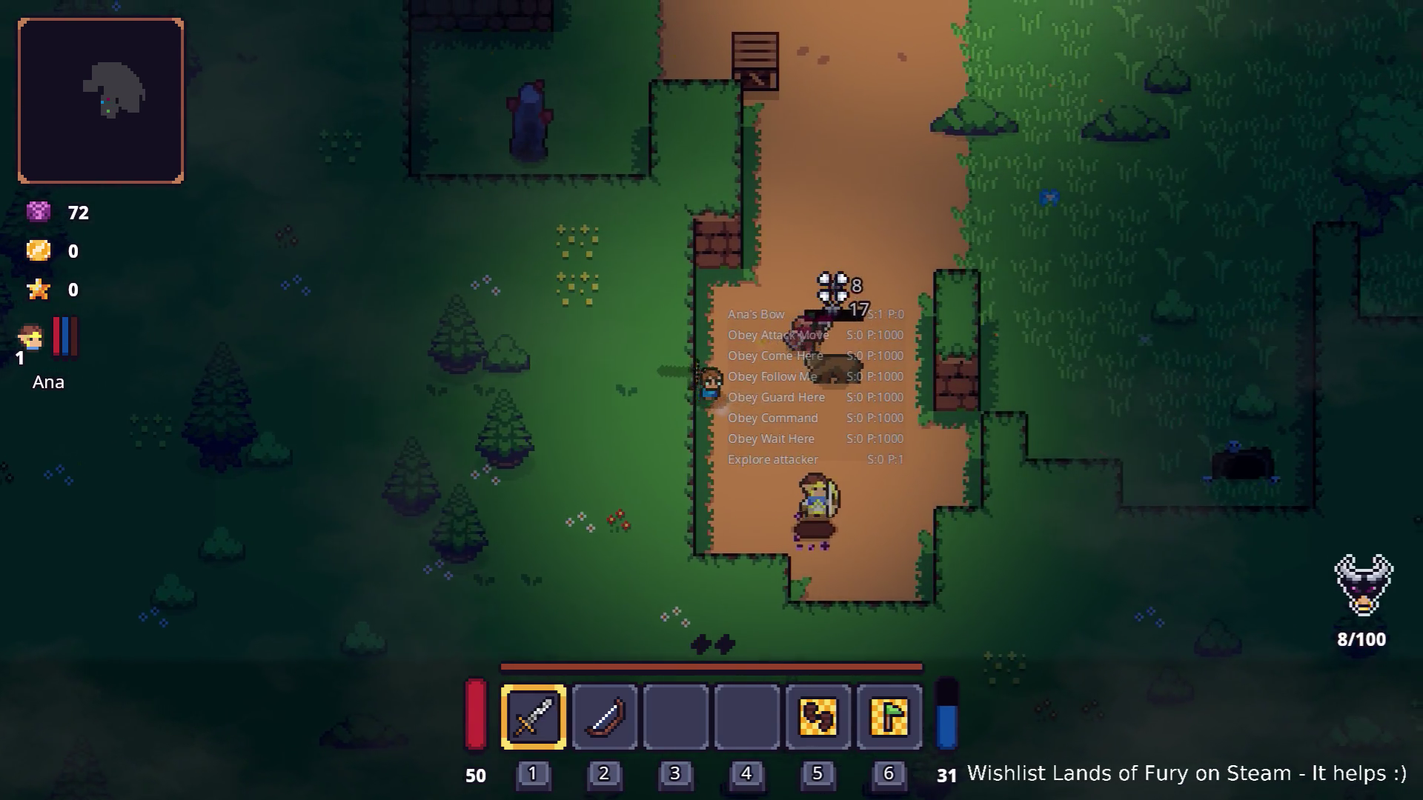
{"action": "key", "text": "w"}
{"action": "key", "text": "d"}
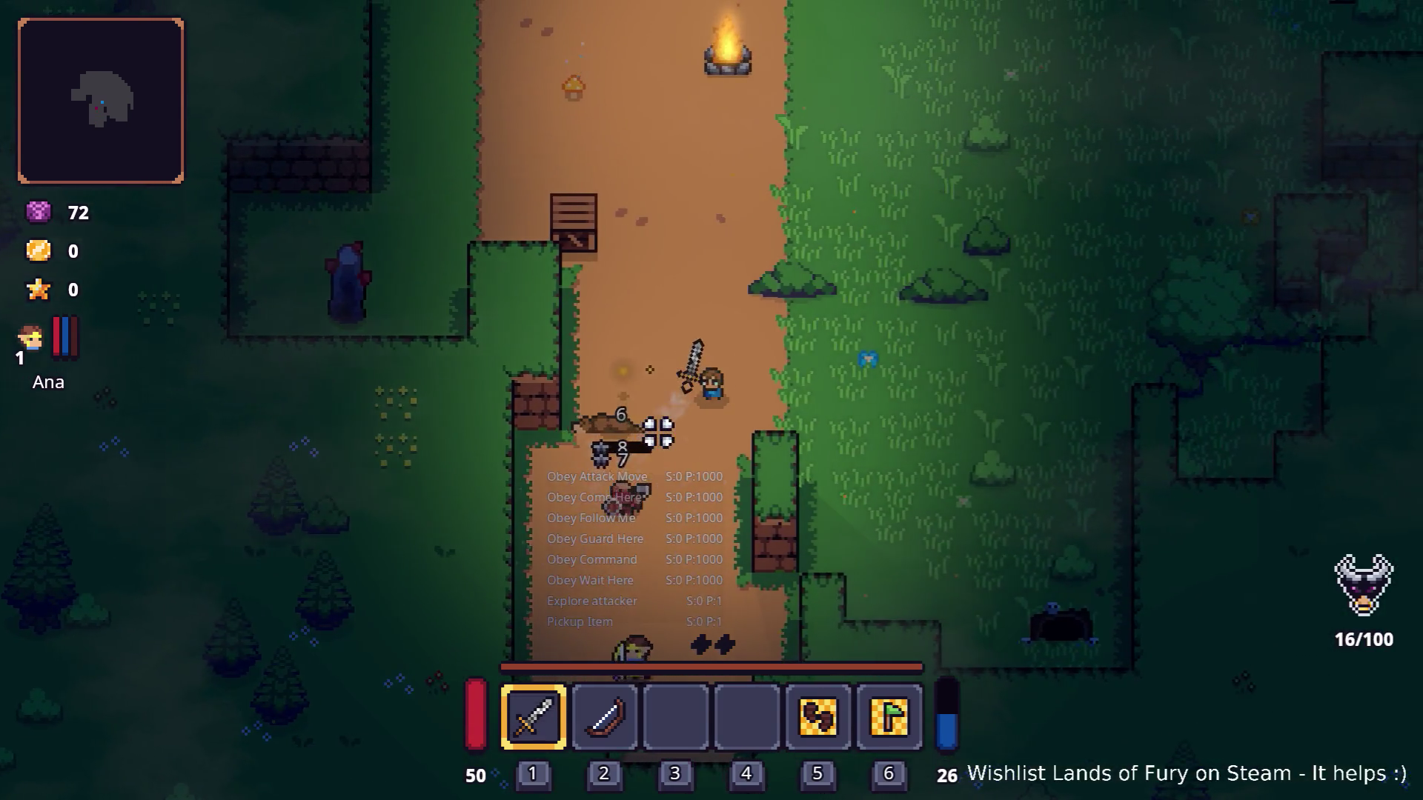
Collect the dropped gold and bow, clear the grass enclosure, and head down the dirt path.
{"action": "key", "text": "a"}
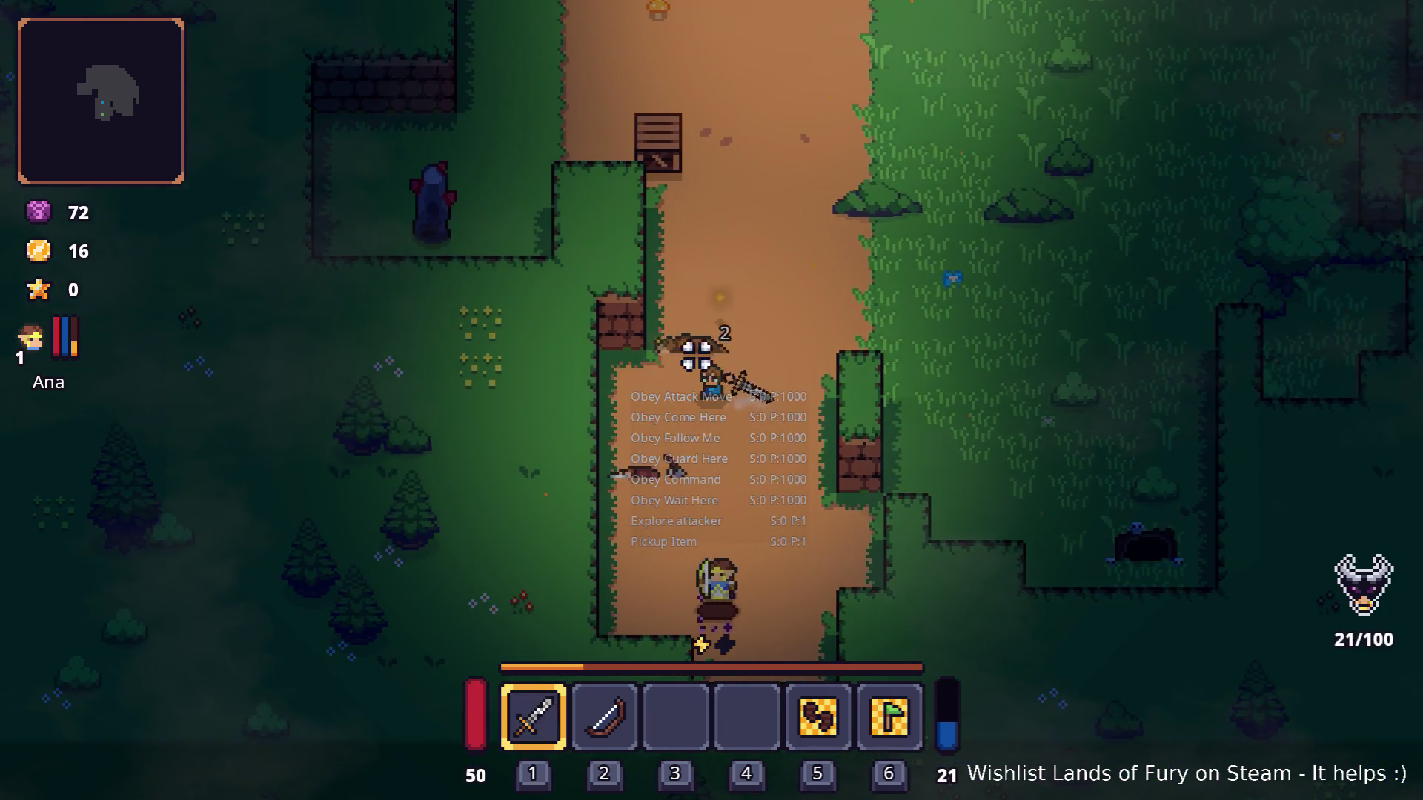
{"action": "key", "text": "w"}
{"action": "key", "text": "a"}
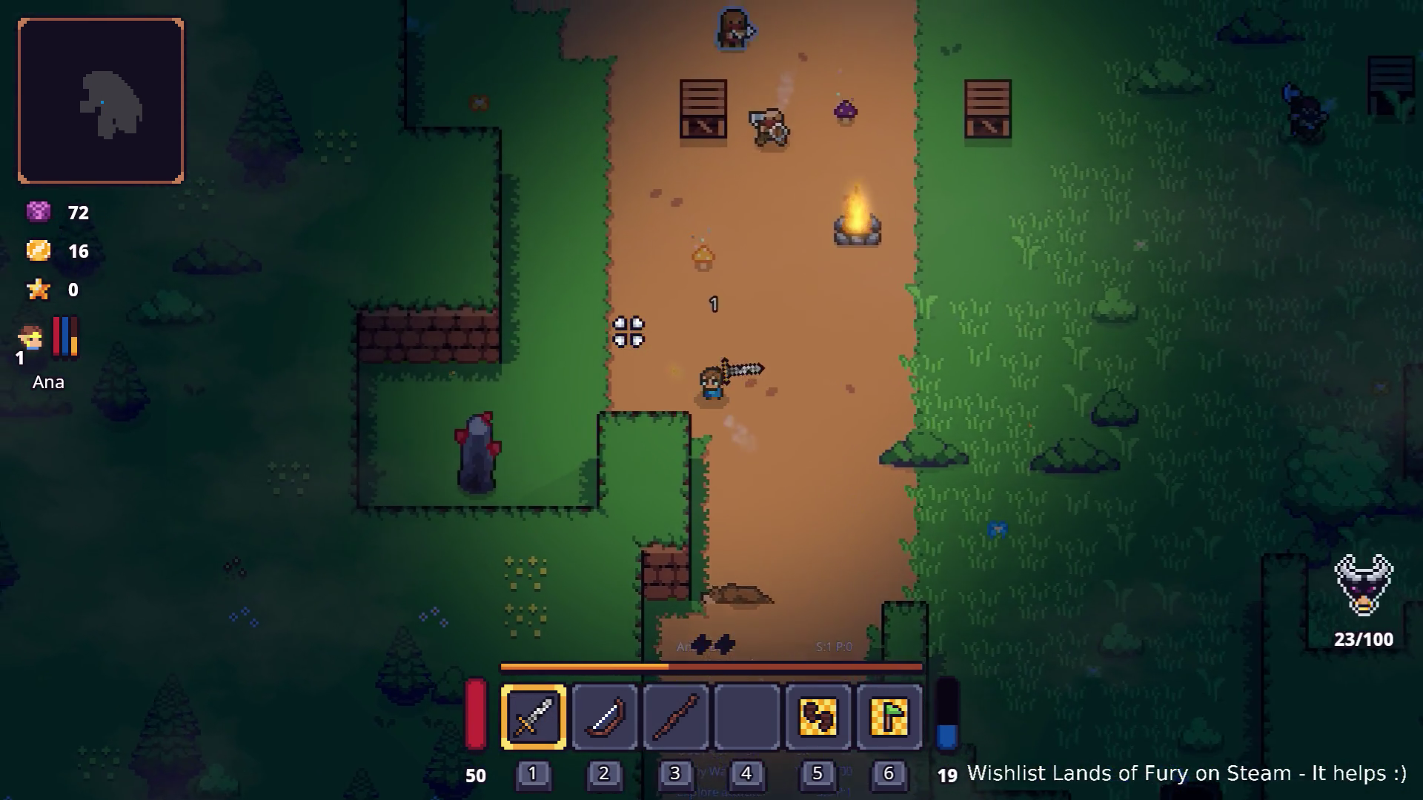
{"action": "key", "text": "s"}
{"action": "key", "text": "a"}
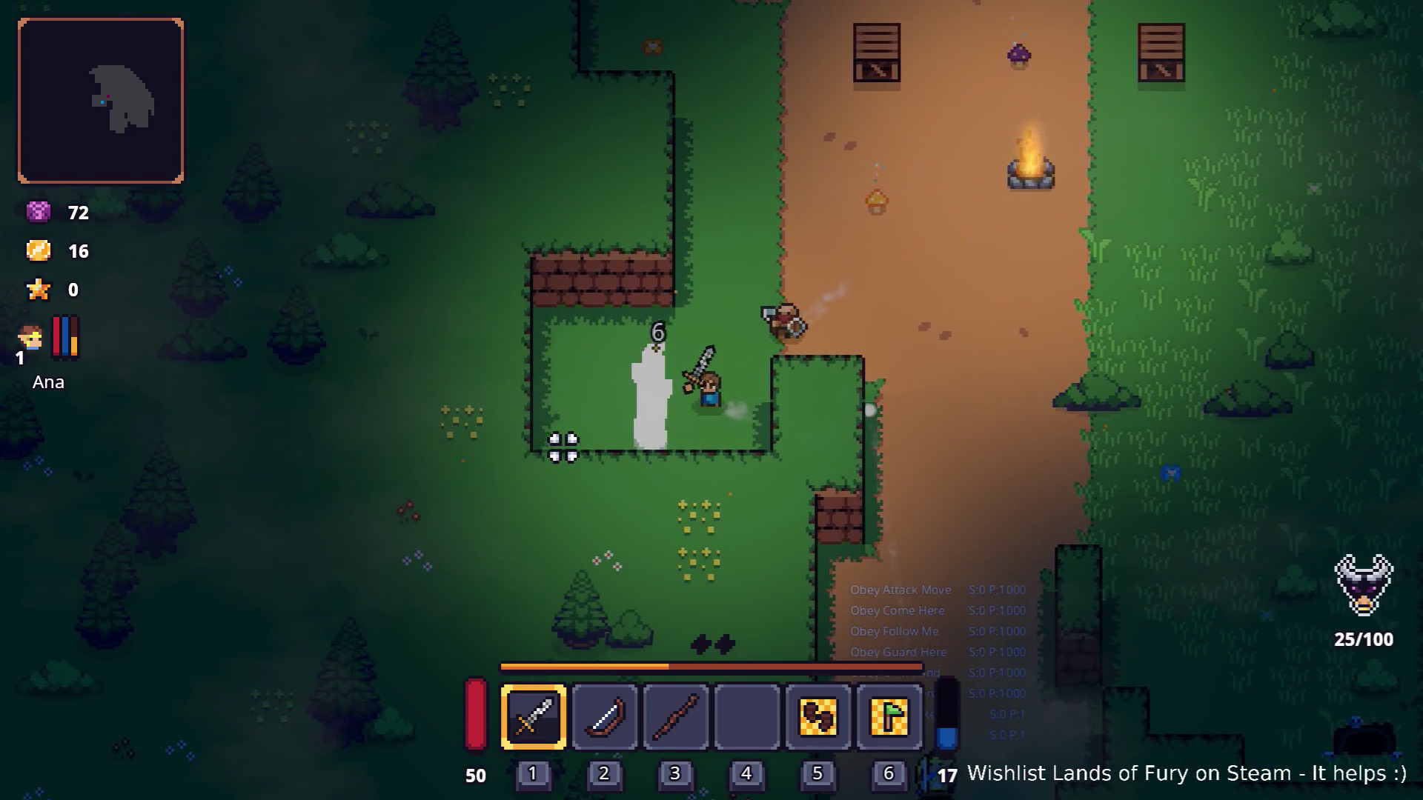
{"action": "key", "text": "a"}
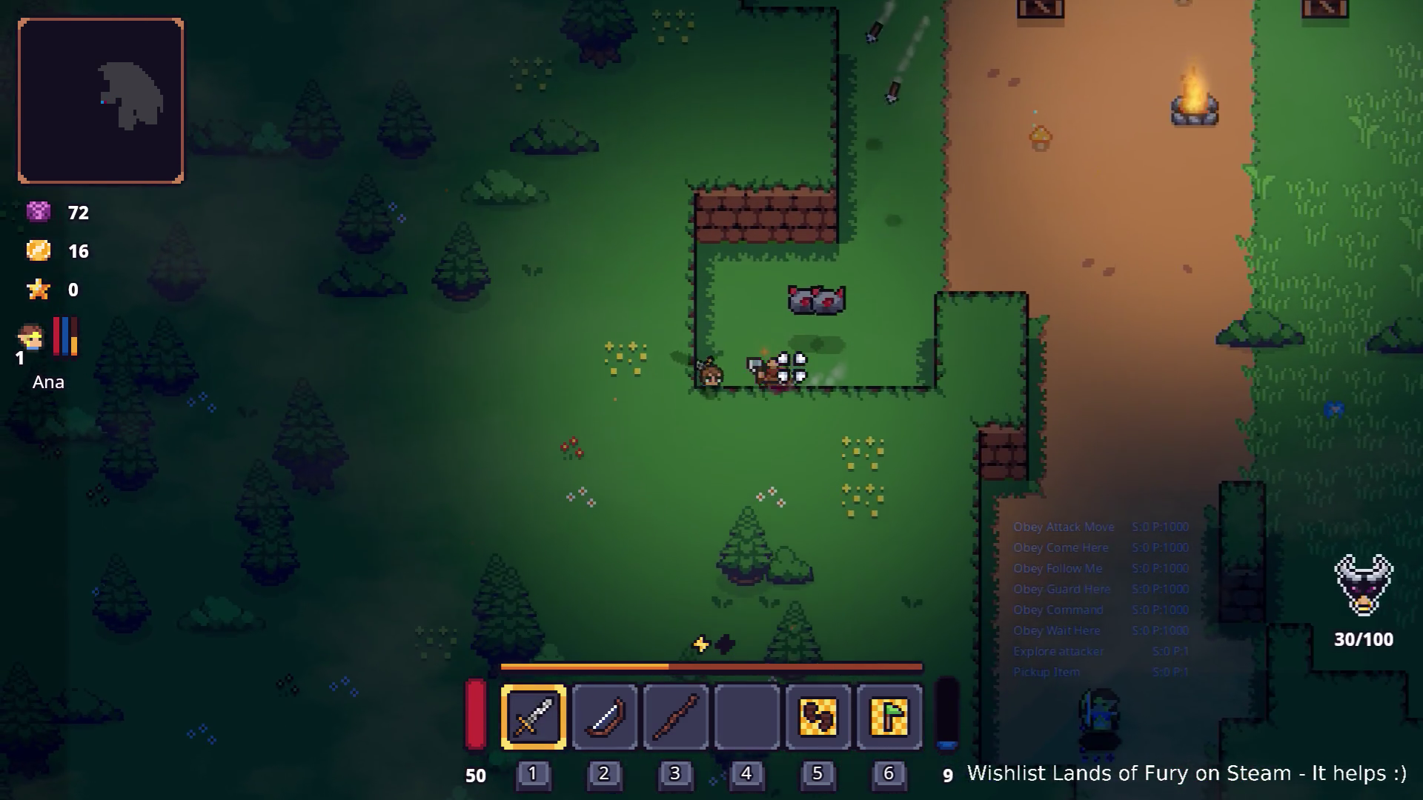
{"action": "key", "text": "d"}
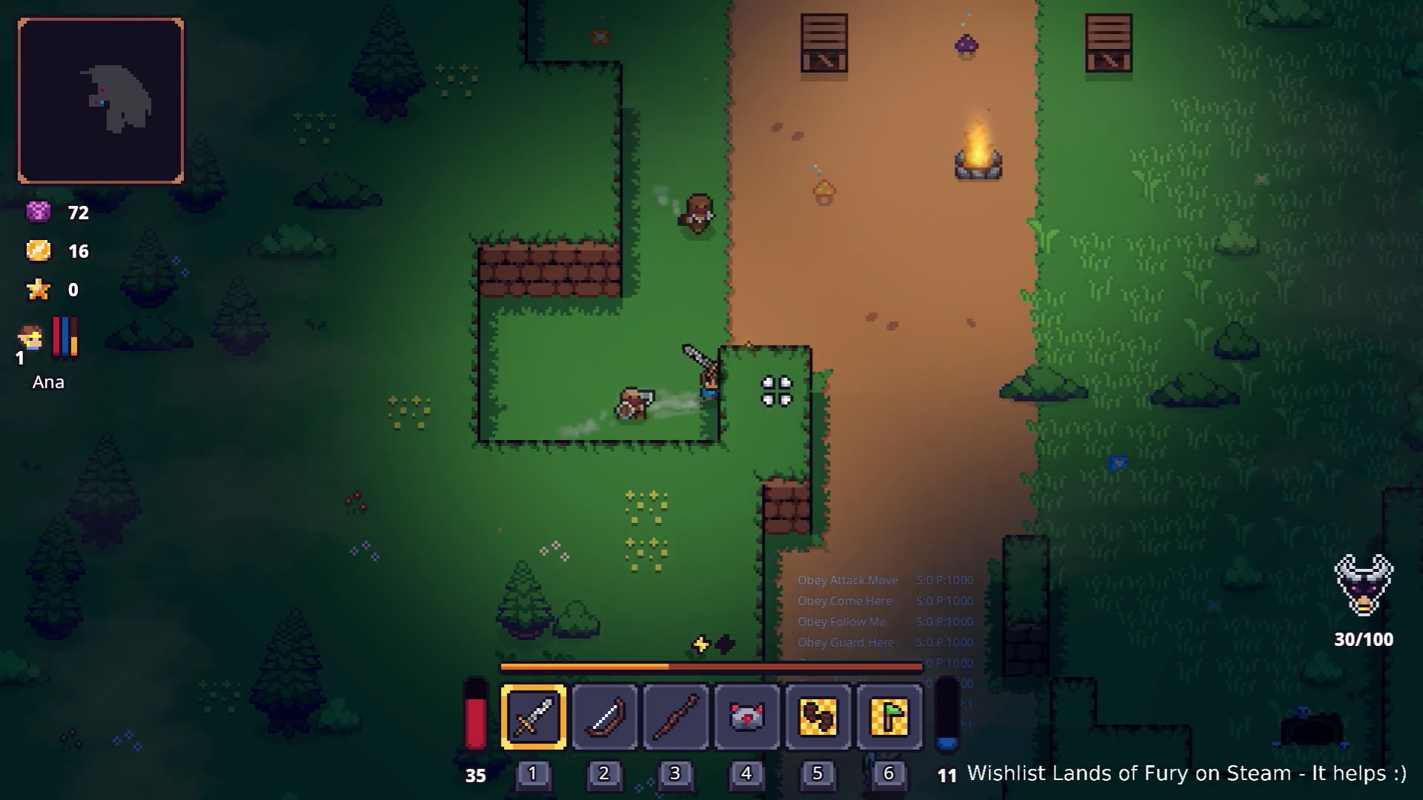
{"action": "key", "text": "d"}
{"action": "key", "text": "s"}
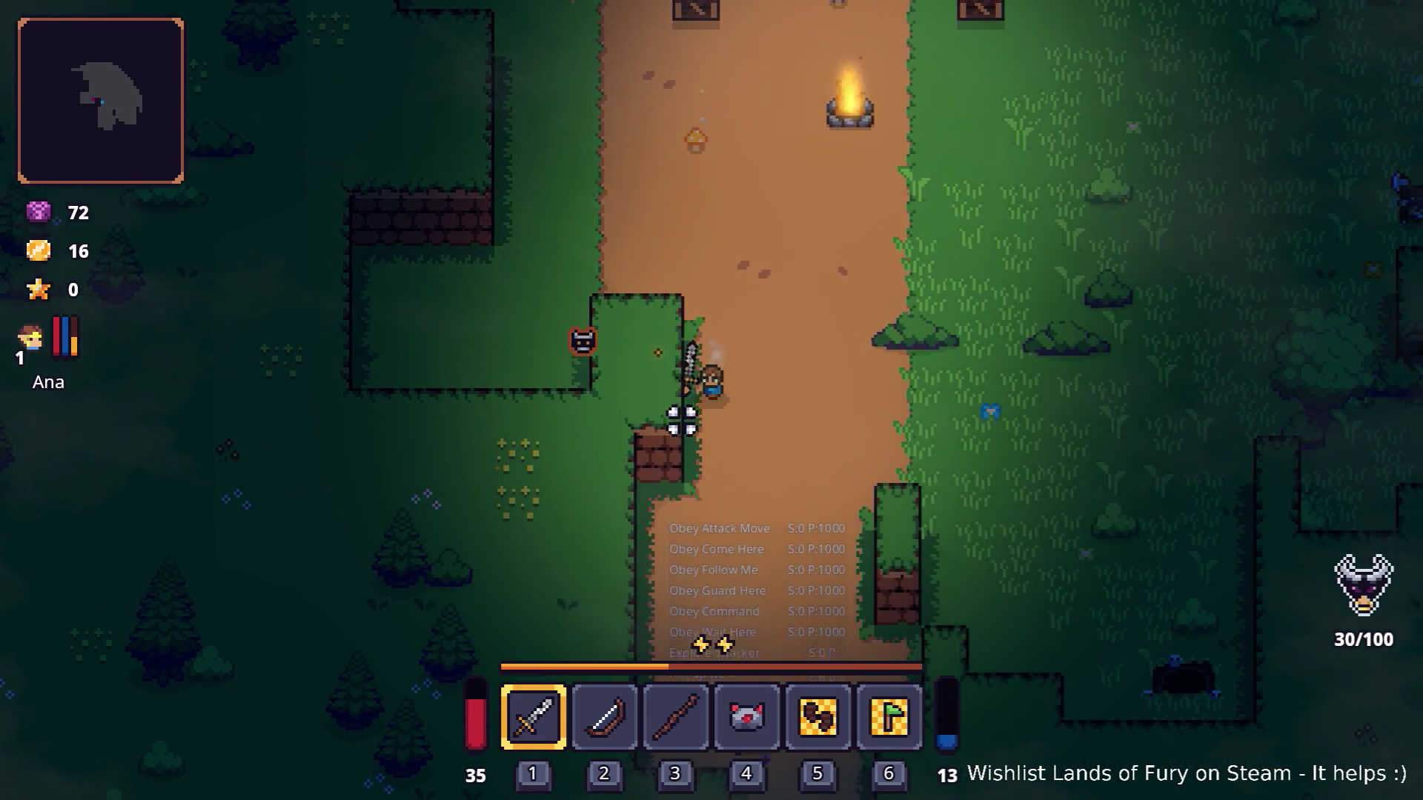
{"action": "key", "text": "a"}
Swing the sword at approaching enemies and walk up the path toward the campfire.
{"action": "left_click", "coordinate": [852, 411]}
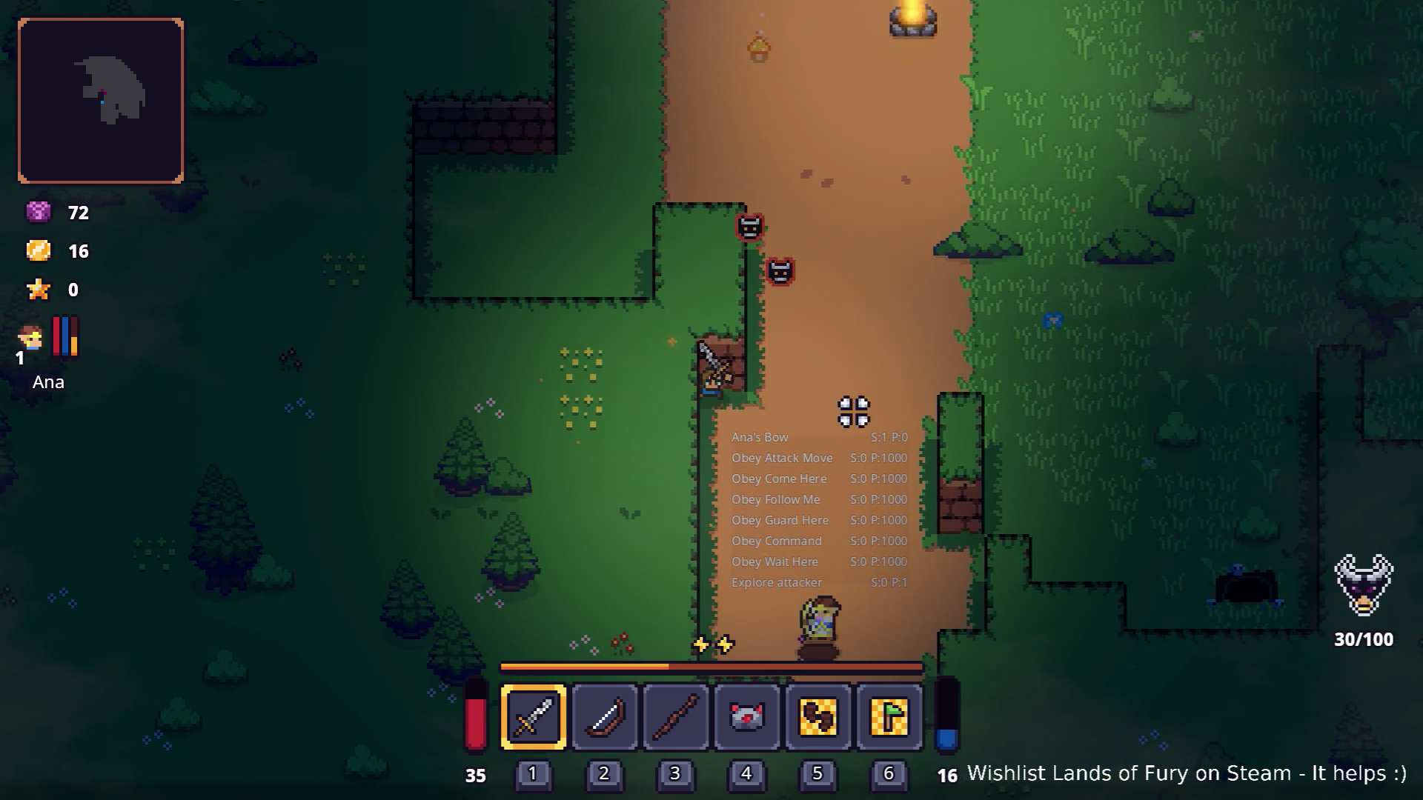
{"action": "key", "text": "d"}
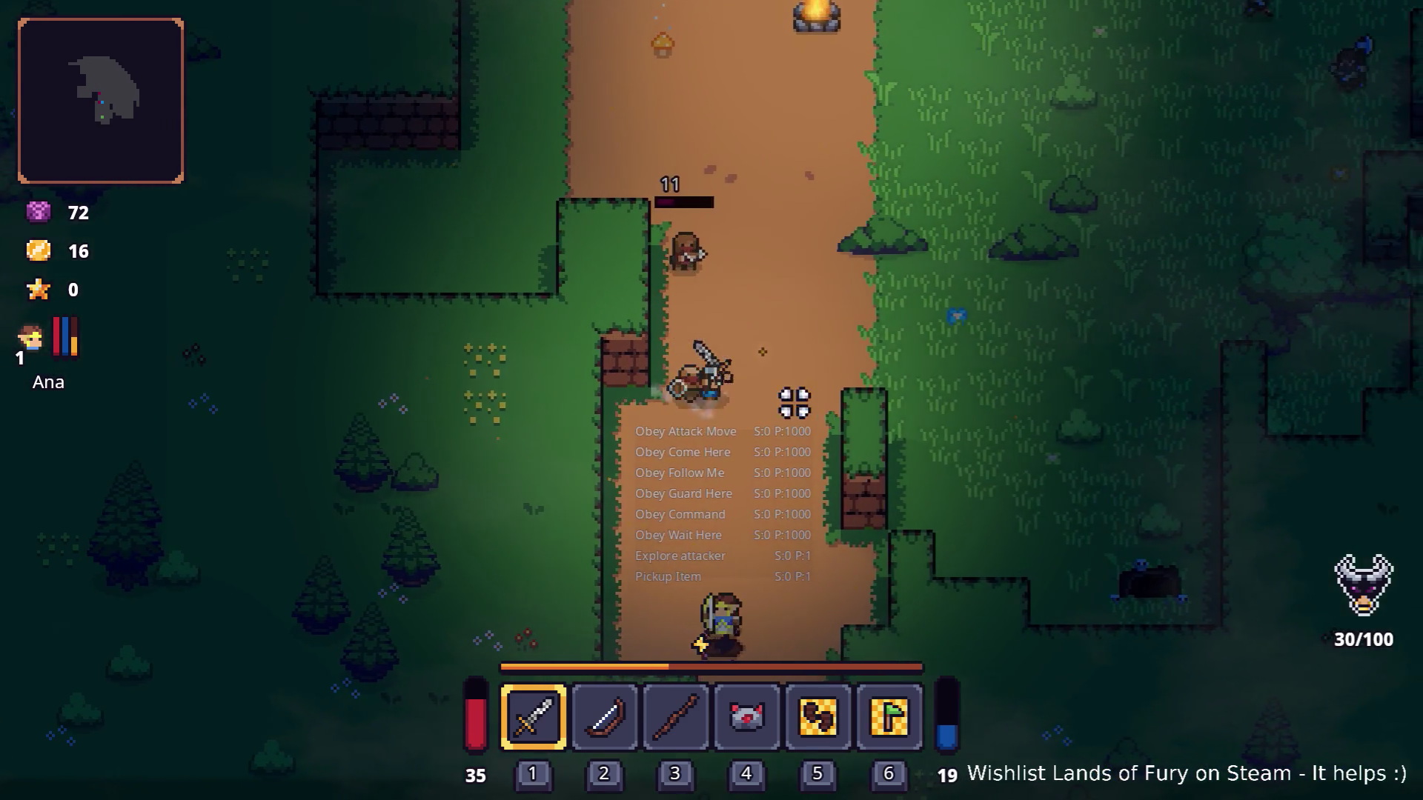
{"action": "key", "text": "s"}
{"action": "left_click", "coordinate": [579, 412]}
{"action": "key", "text": "a"}
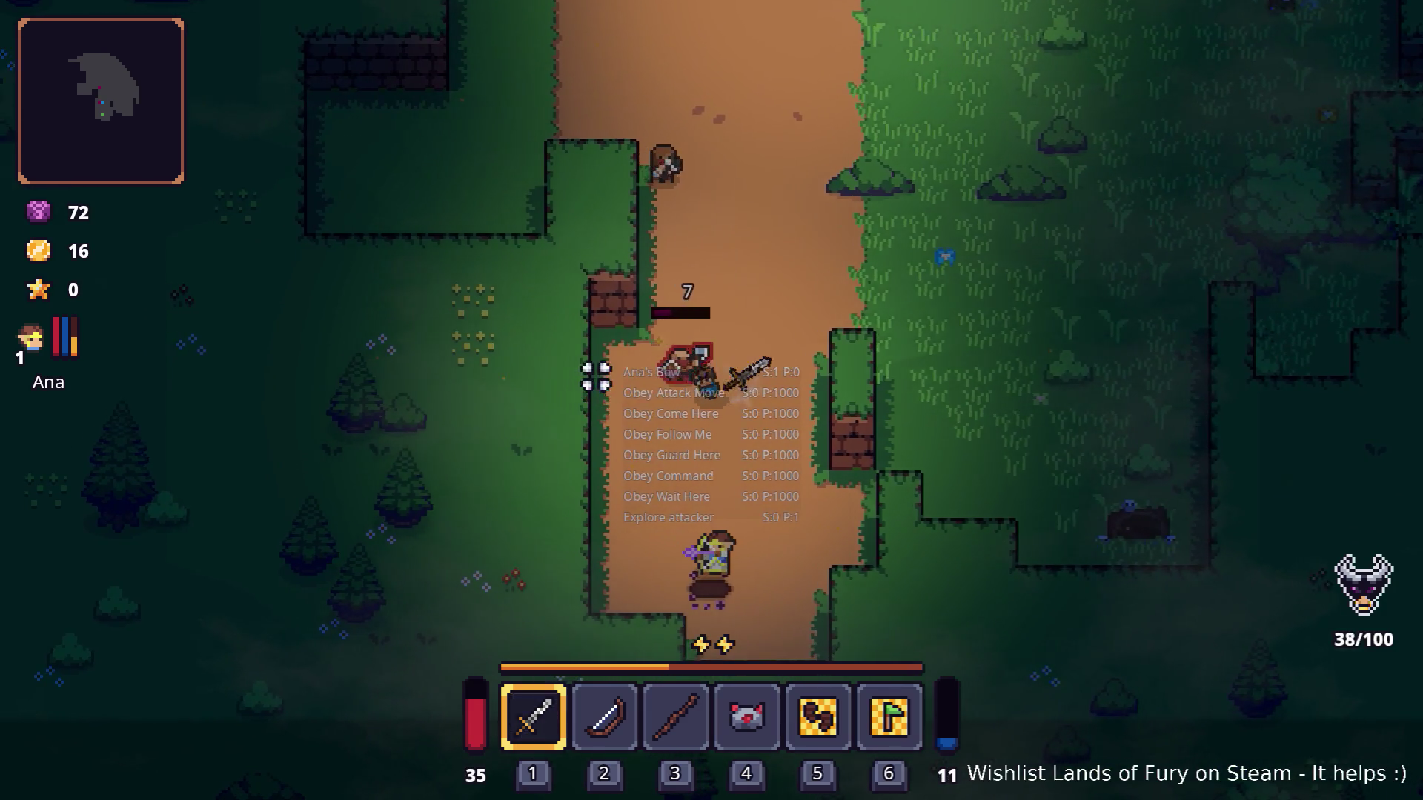
{"action": "key", "text": "w"}
{"action": "key", "text": "d"}
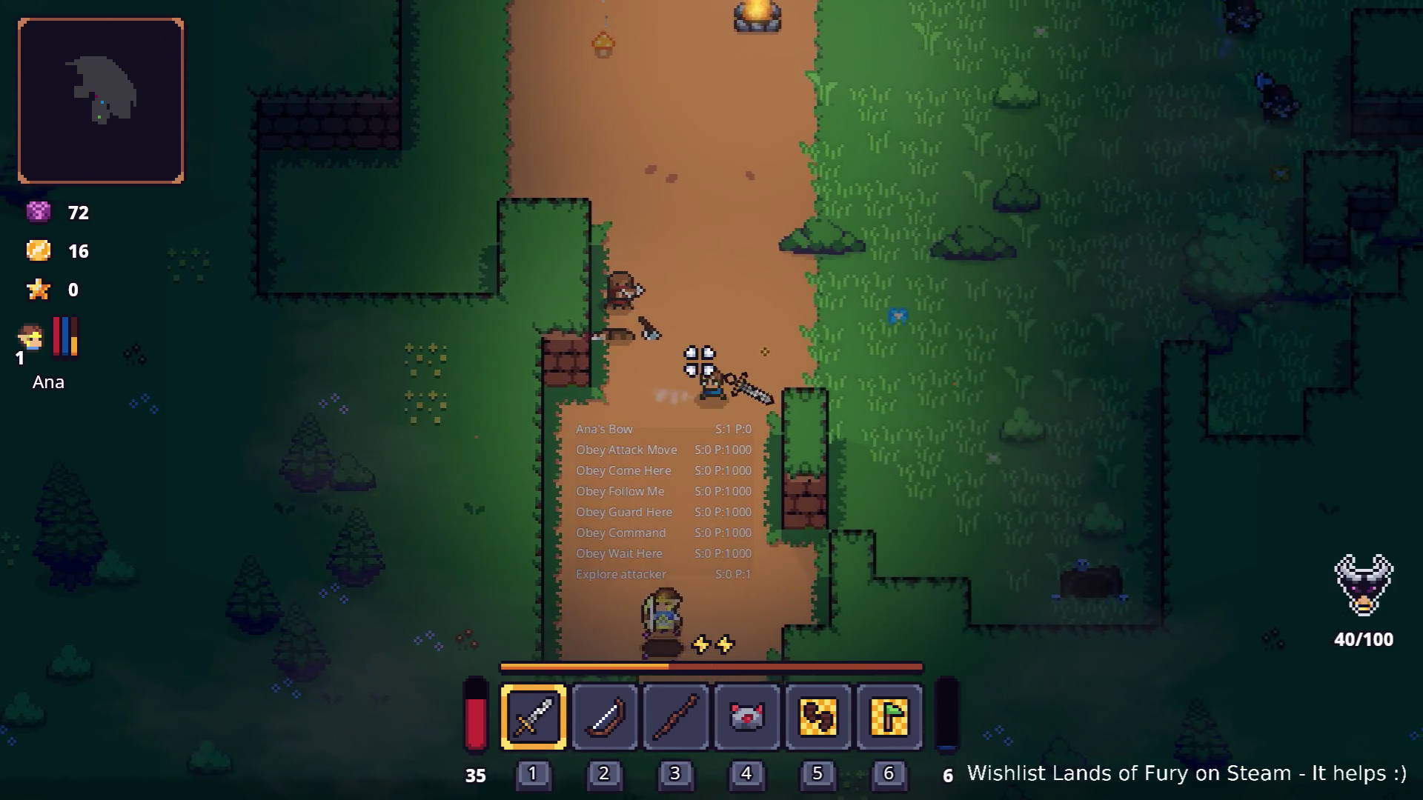
{"action": "key", "text": "d"}
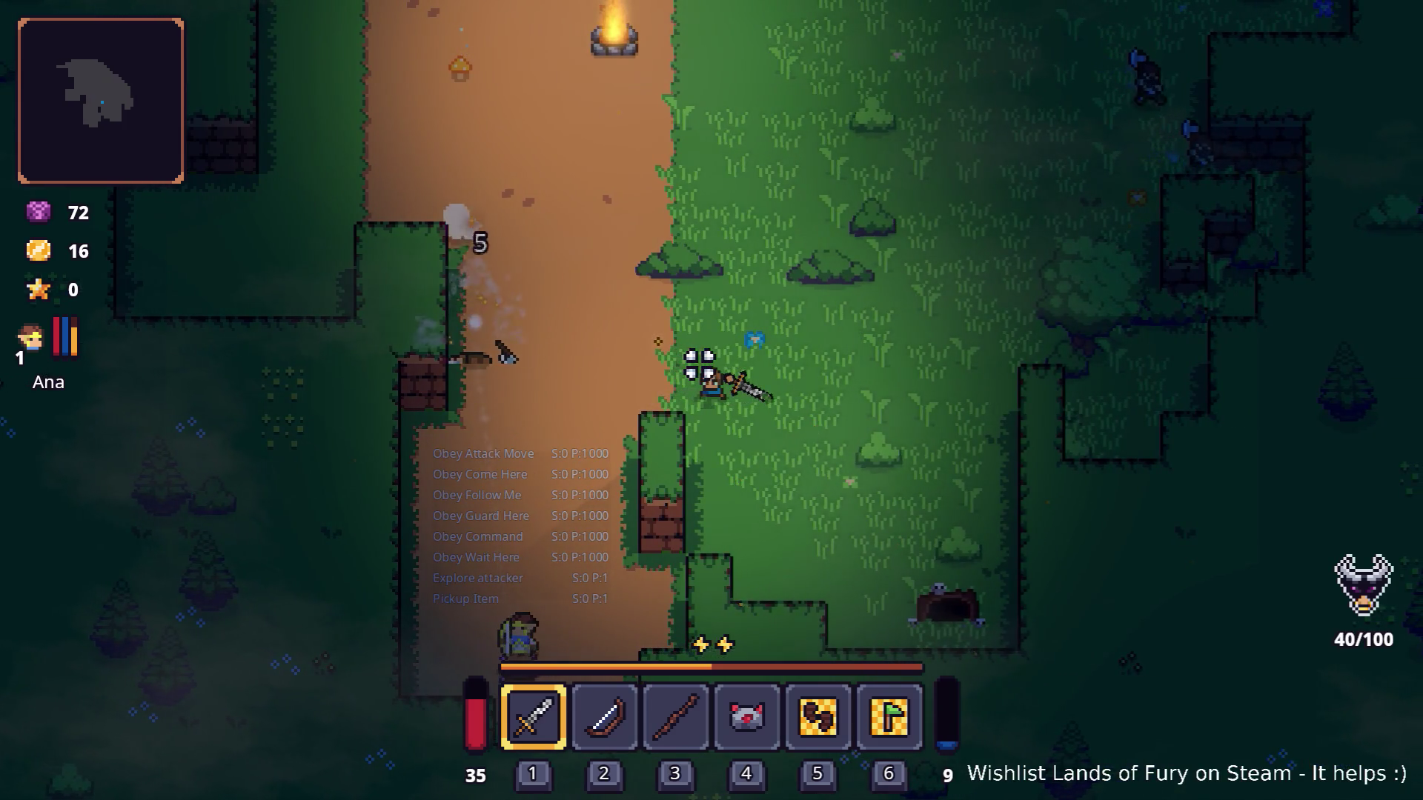
{"action": "key", "text": "w"}
Place the shield into quick slot 4 from the inventory.
{"action": "key", "text": "i"}
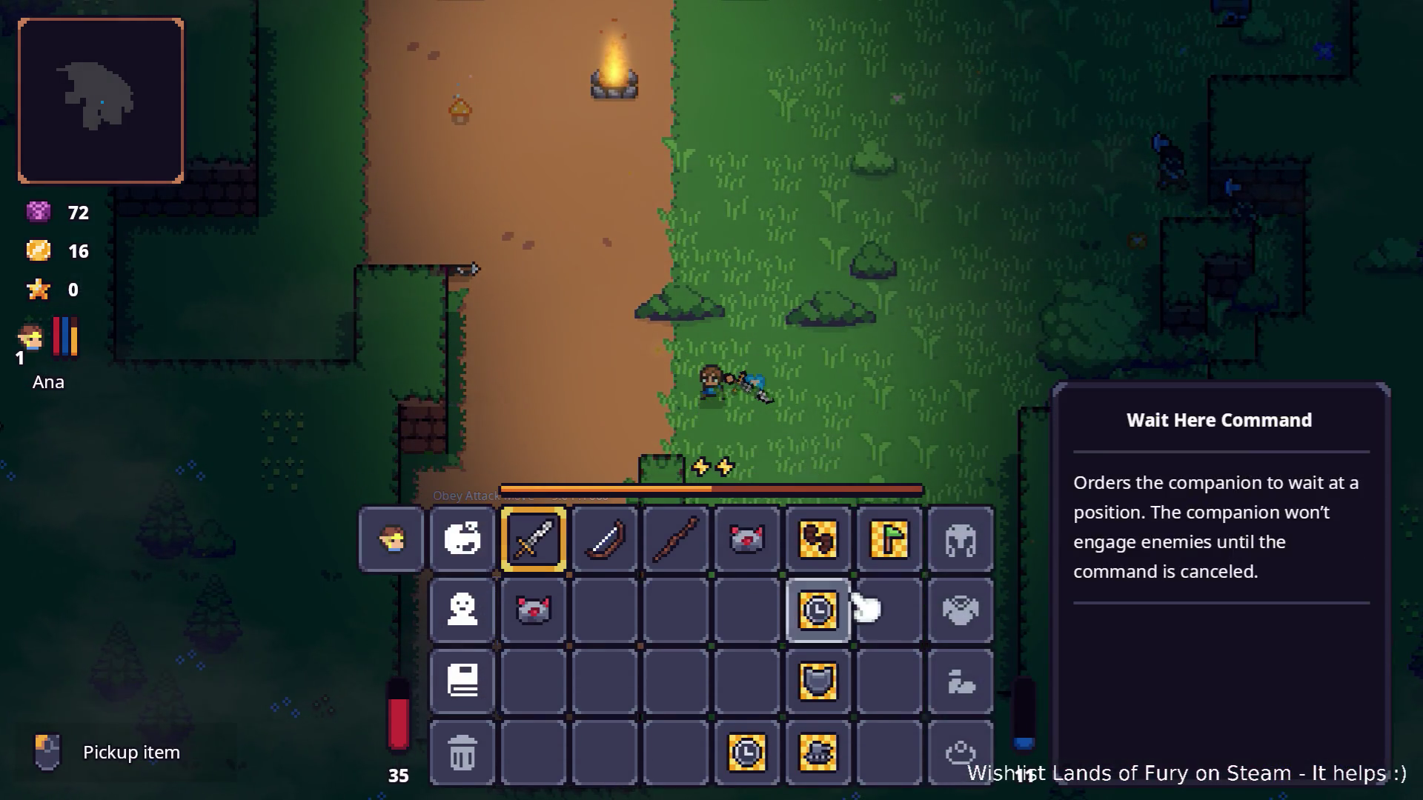
{"action": "left_click_drag", "start_coordinate": [852, 678], "coordinate": [757, 543]}
{"action": "key", "text": "i"}
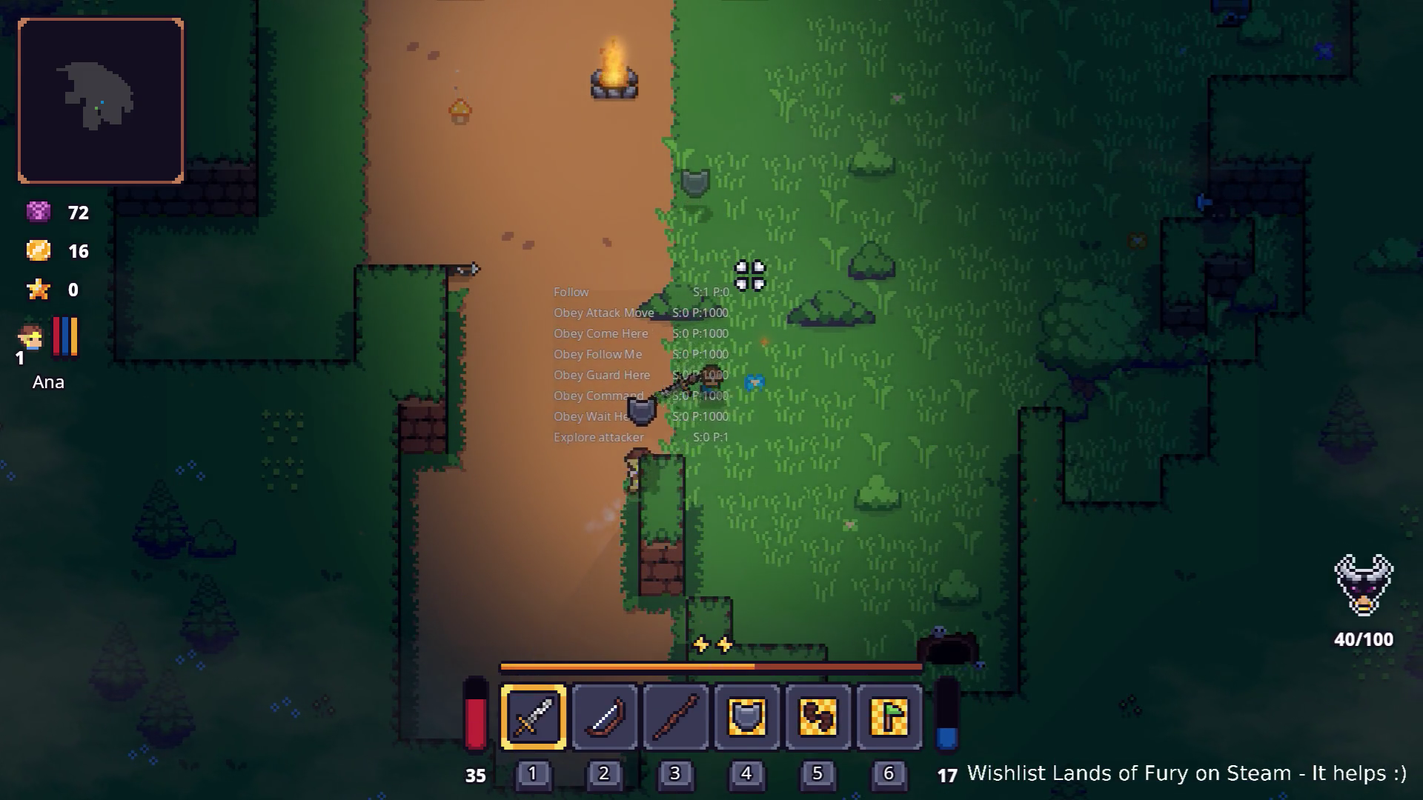
Fight the campfire enemies with Ana until she levels up and the kill count reaches 100 of 100.
{"action": "key", "text": "w"}
{"action": "key", "text": "d"}
{"action": "key", "text": "d"}
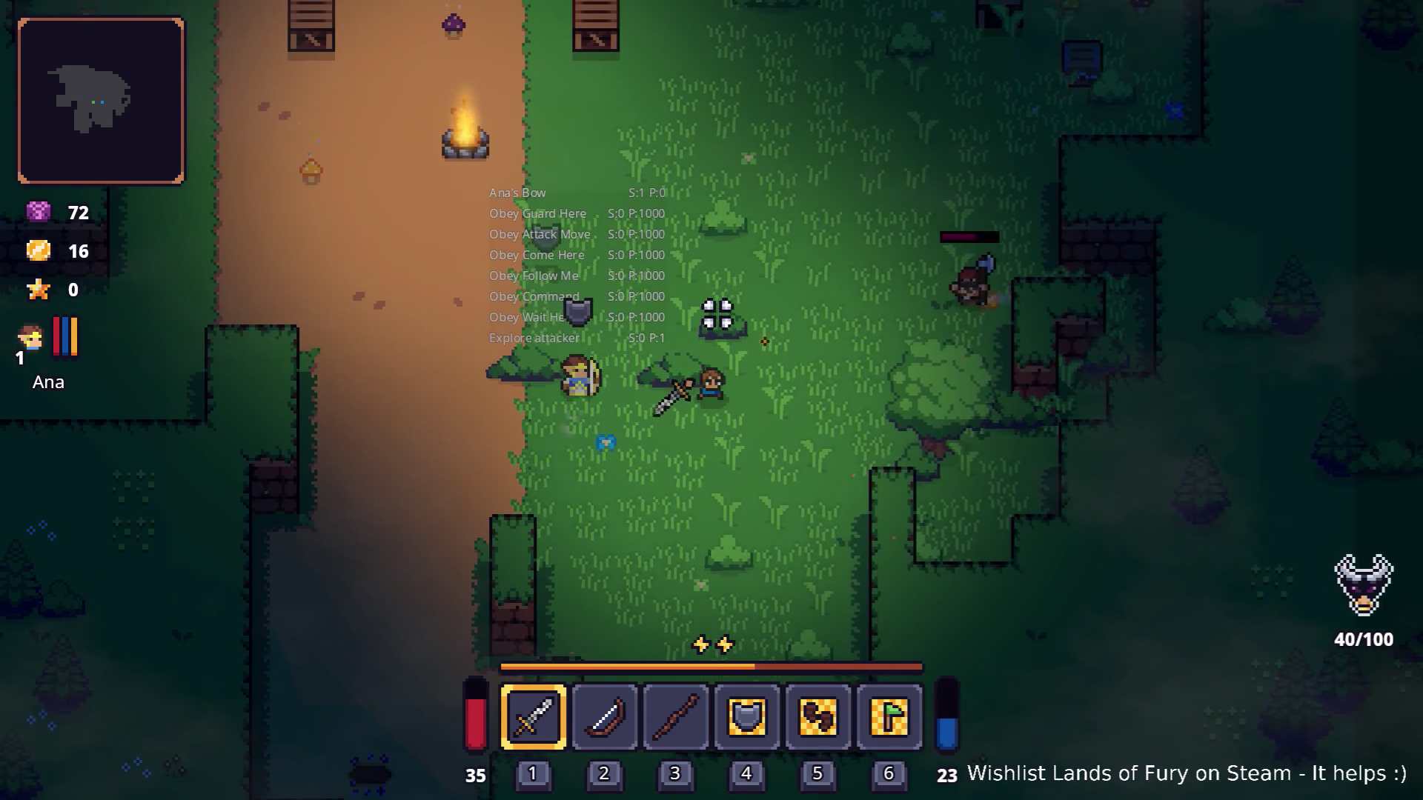
{"action": "key", "text": "s"}
{"action": "key", "text": "a"}
{"action": "key", "text": "a"}
{"action": "key", "text": "w"}
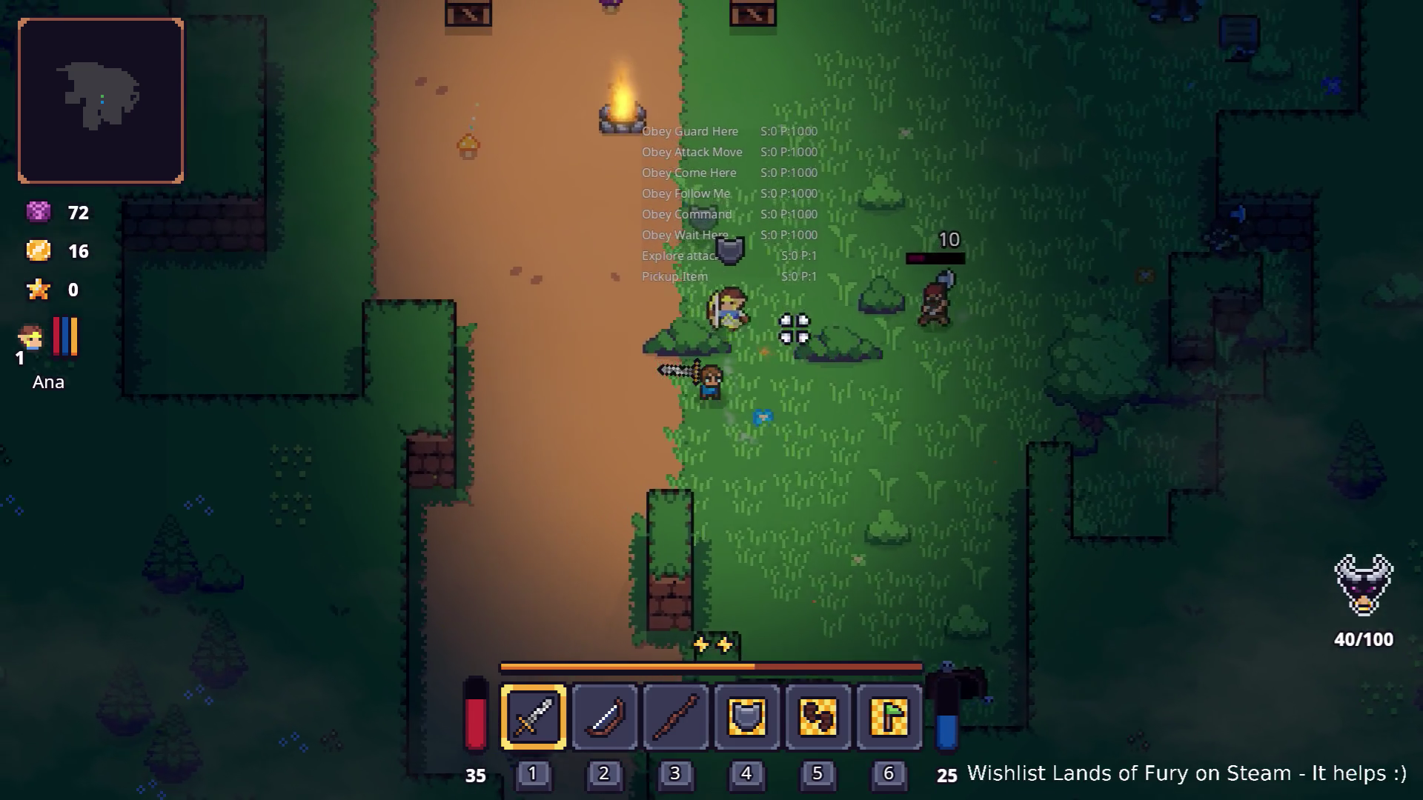
{"action": "key", "text": "w"}
{"action": "key", "text": "a"}
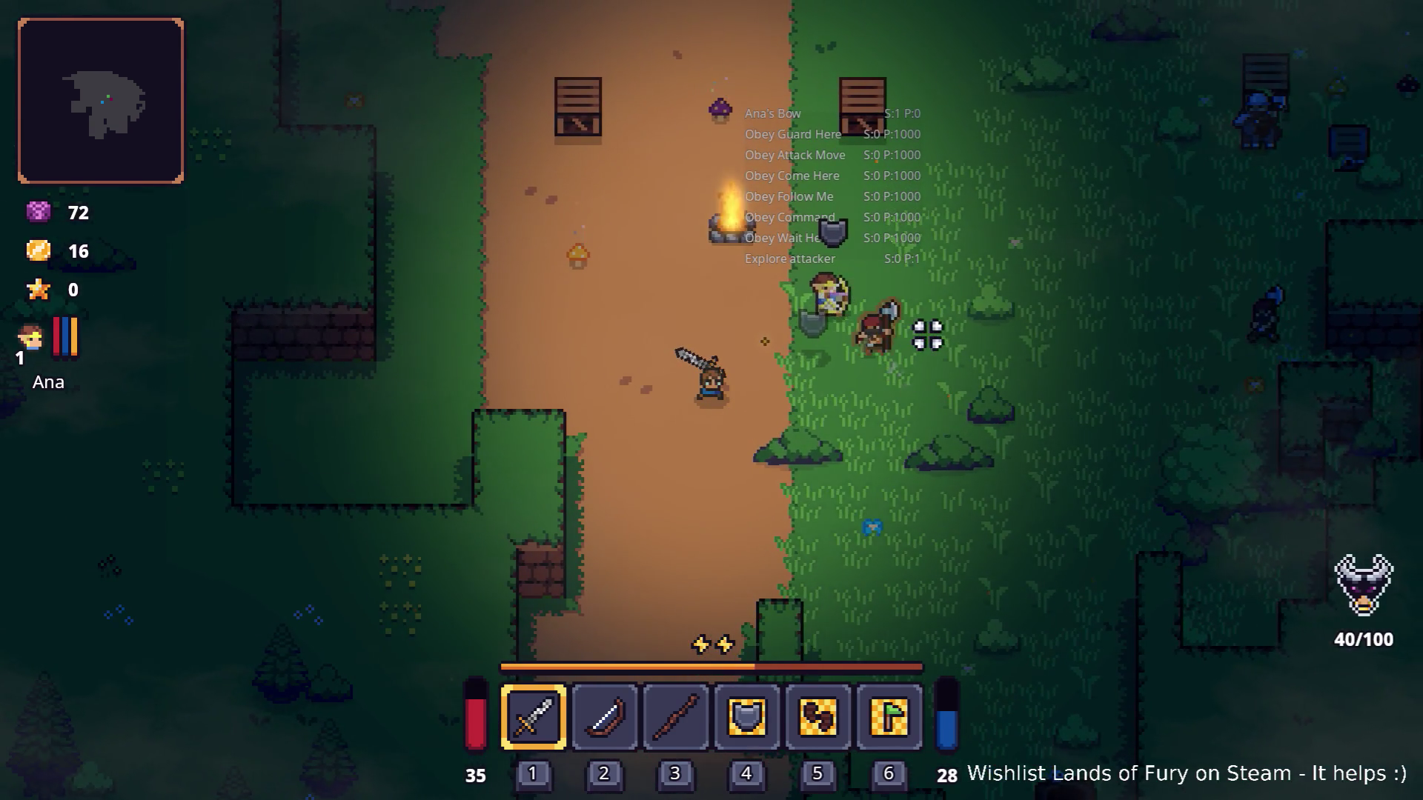
{"action": "key", "text": "d"}
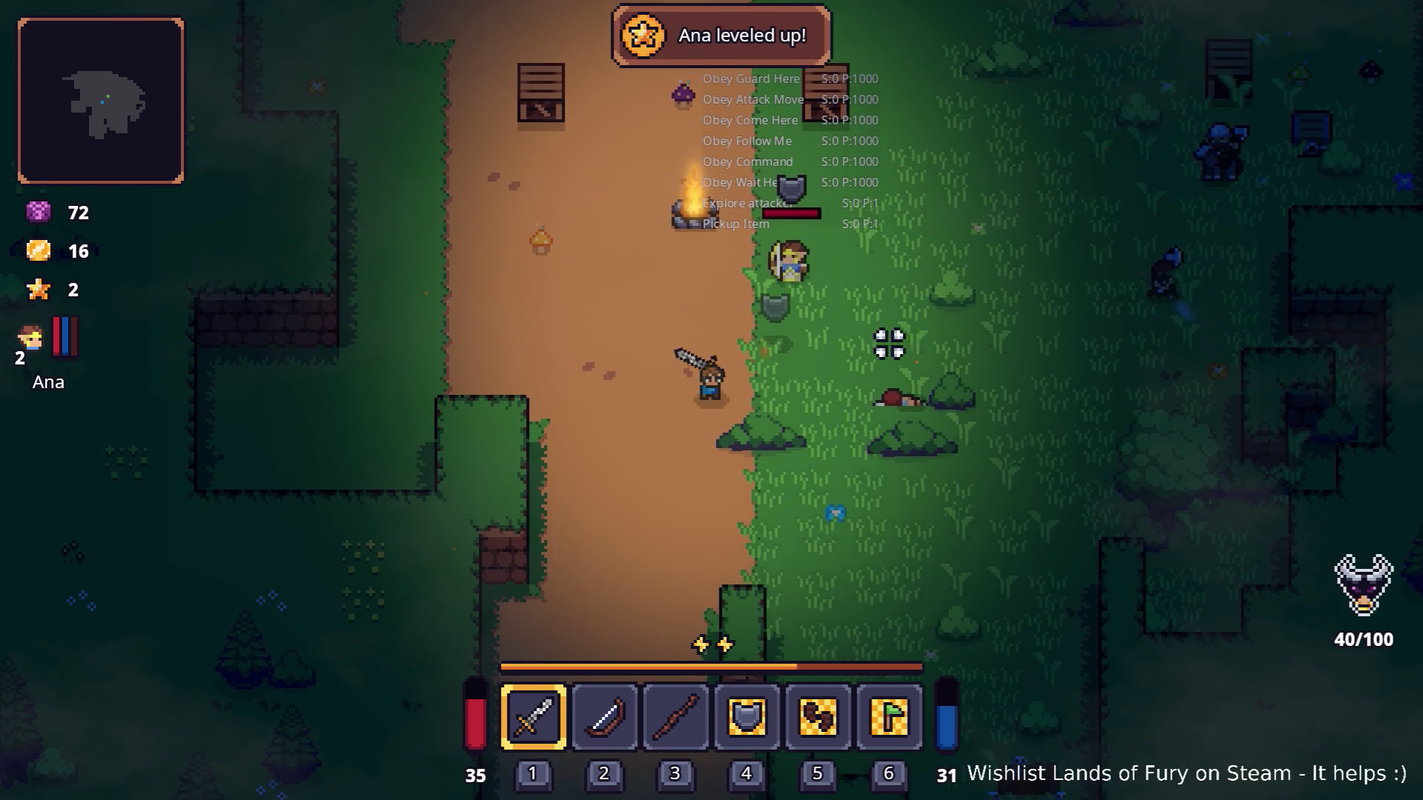
{"action": "key", "text": "s"}
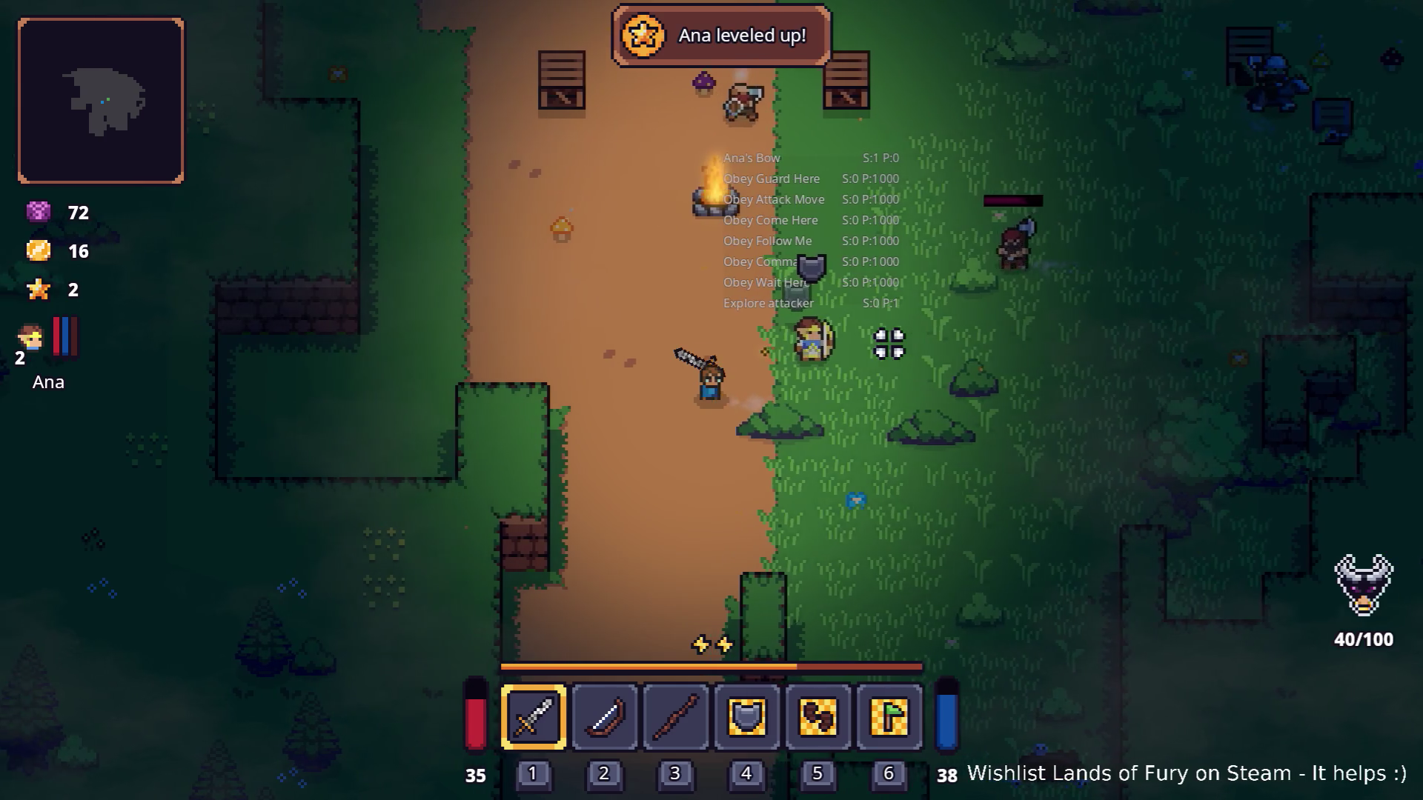
{"action": "key", "text": "w"}
{"action": "key", "text": "a"}
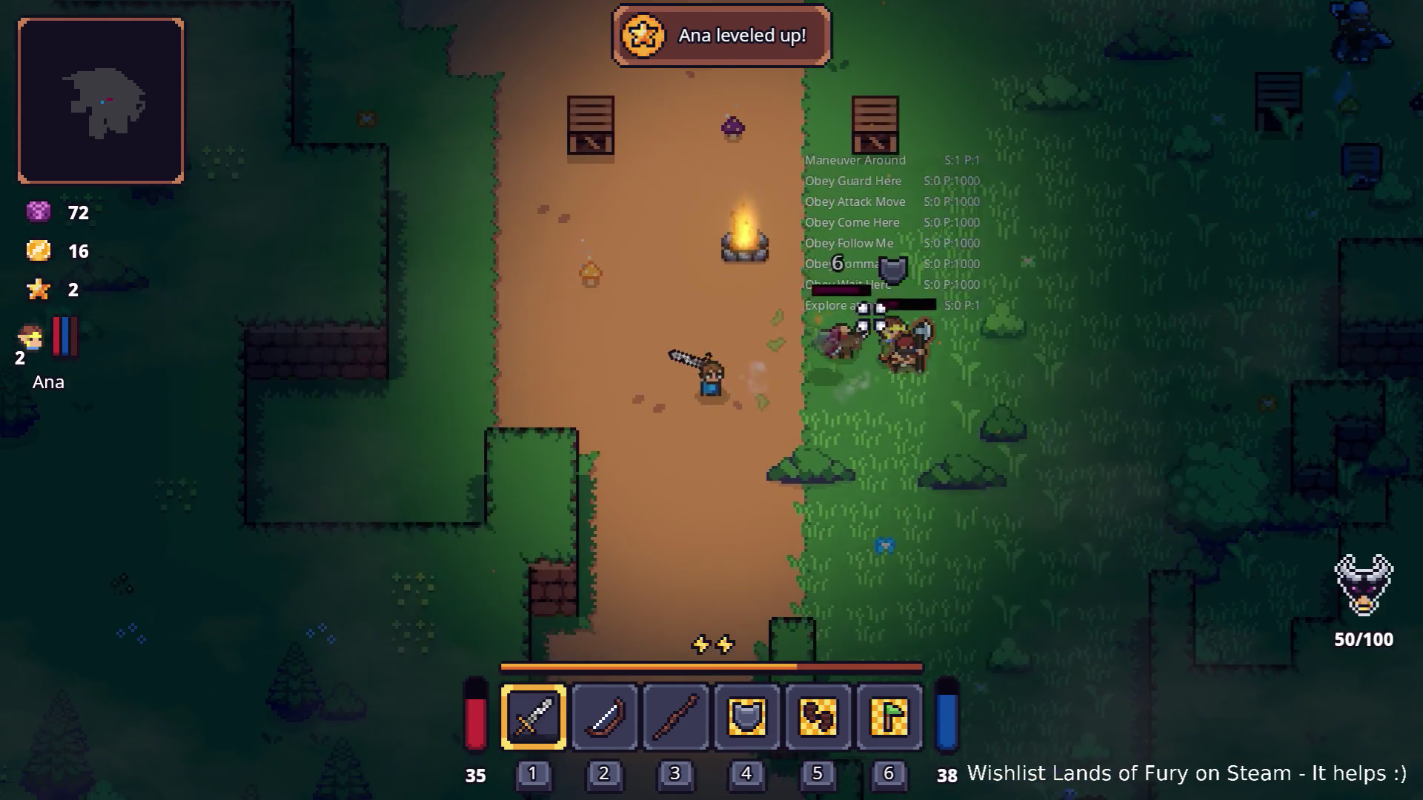
{"action": "key", "text": "d"}
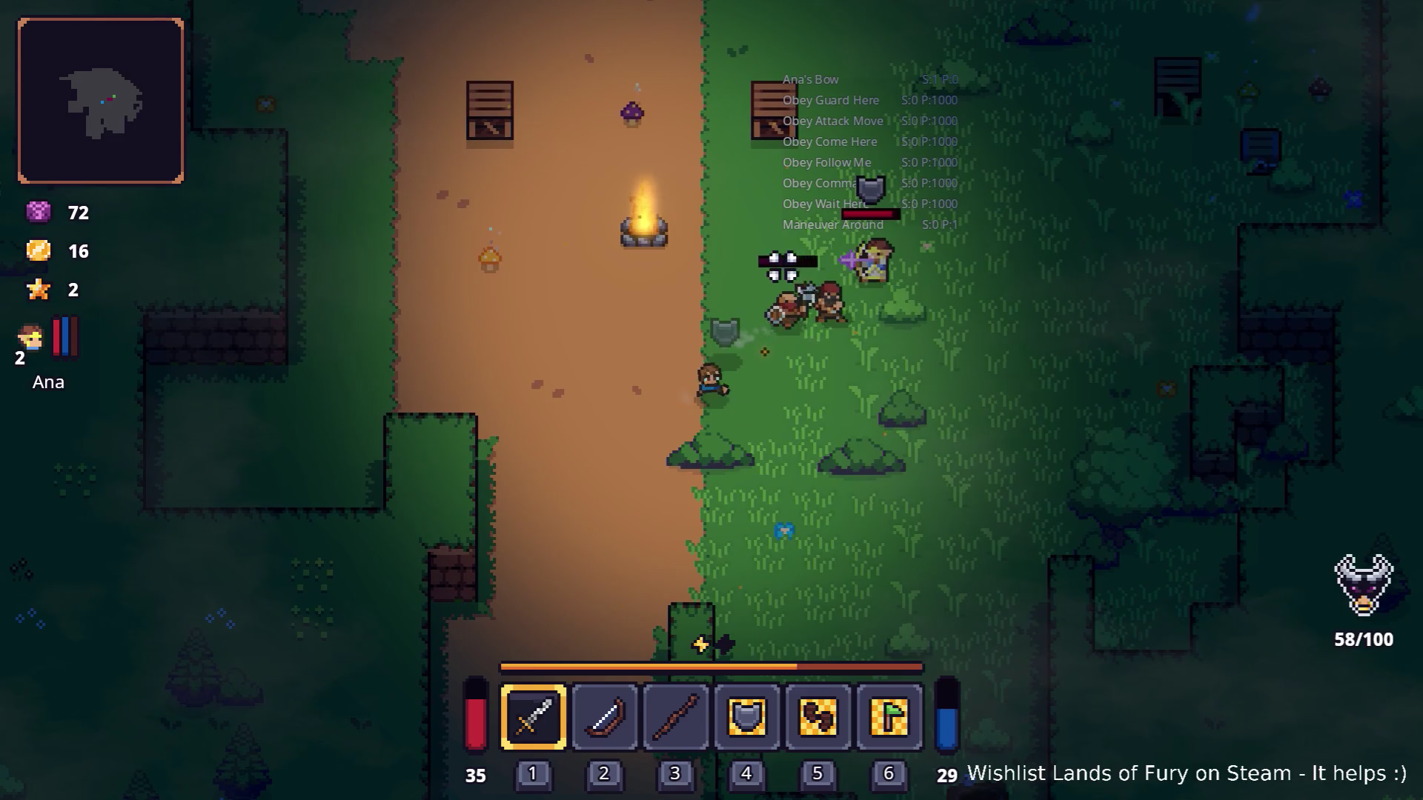
{"action": "key", "text": "d"}
{"action": "key", "text": "w"}
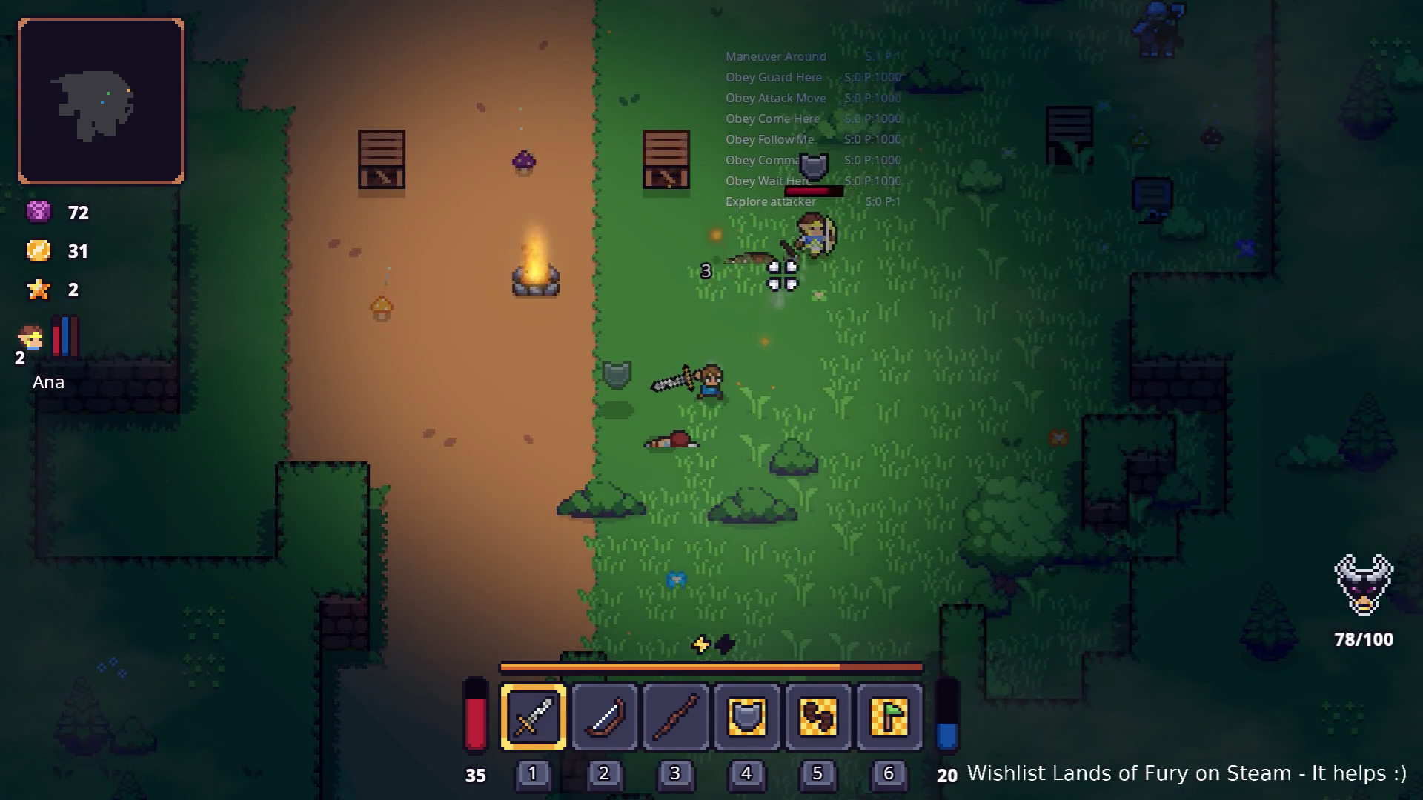
{"action": "key", "text": "d"}
{"action": "key", "text": "d"}
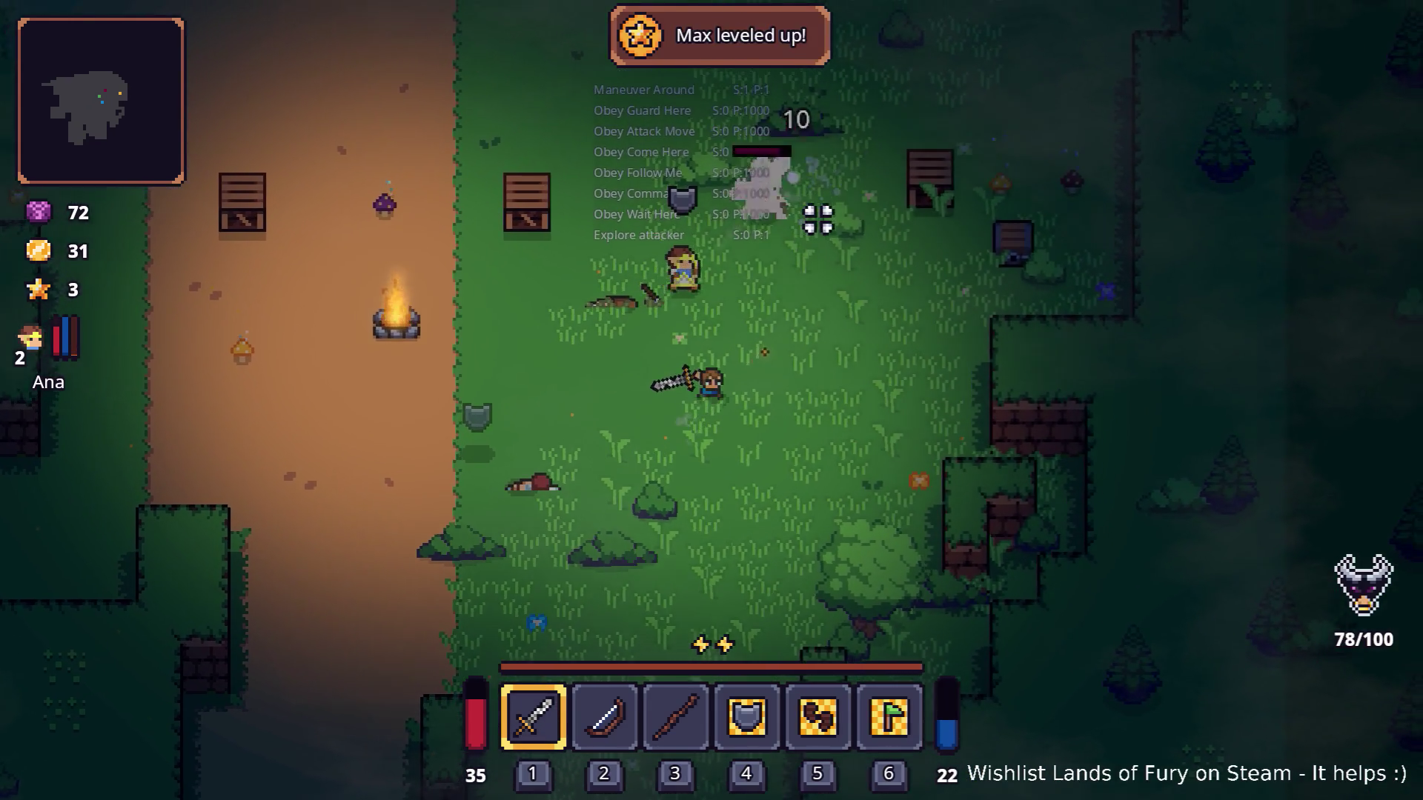
{"action": "key", "text": "w"}
{"action": "key", "text": "w"}
{"action": "key", "text": "d"}
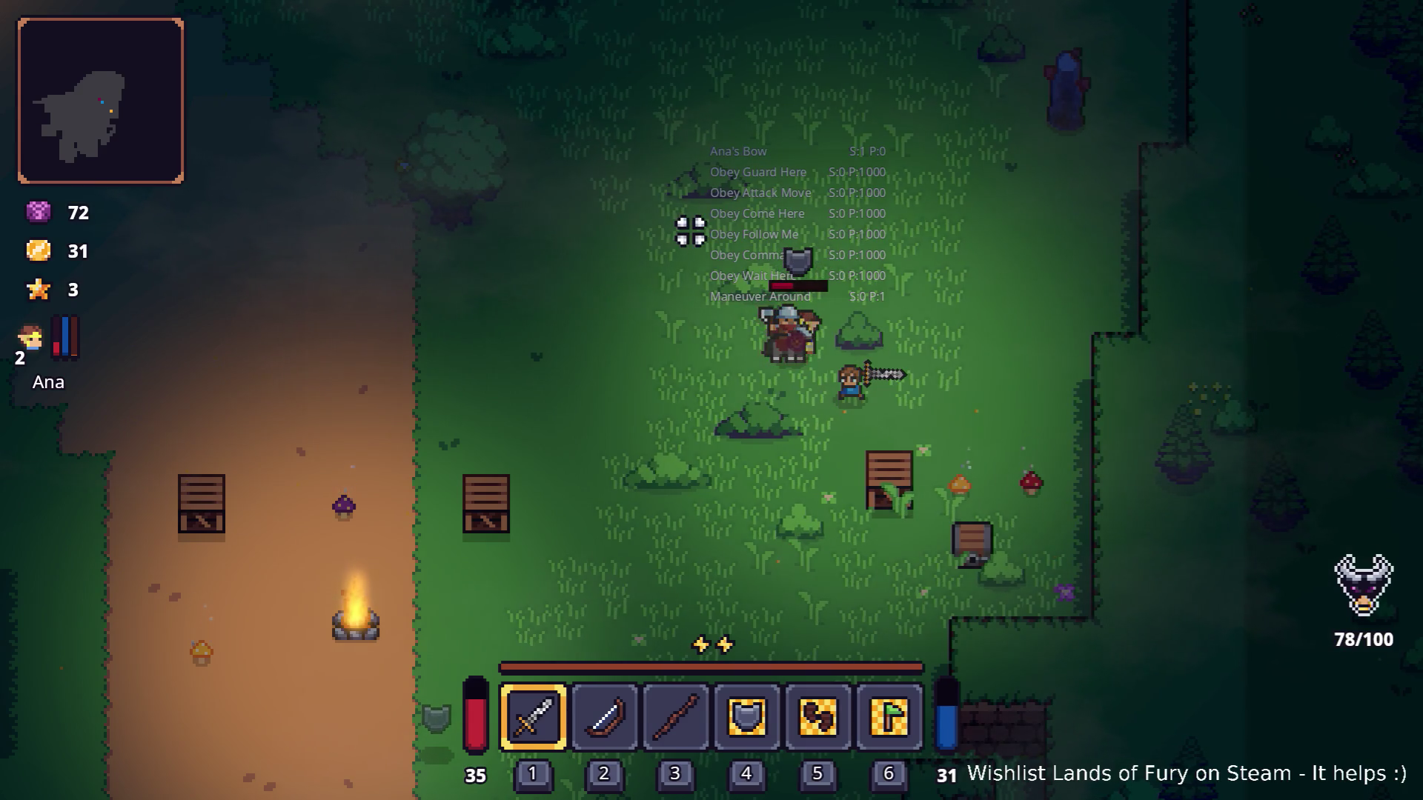
{"action": "left_click", "coordinate": [690, 231]}
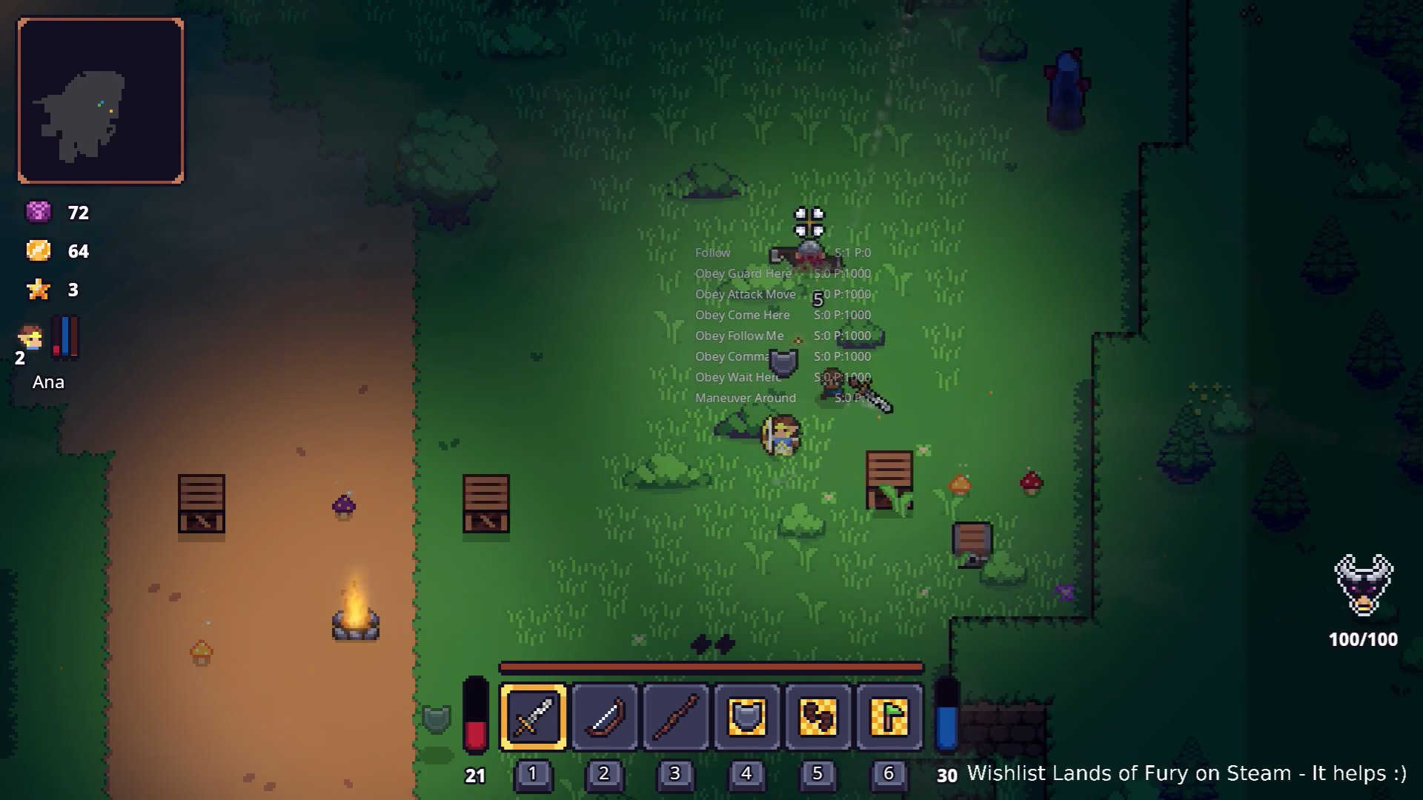
{"action": "key", "text": "s"}
Pause the game and quit back to the Godot editor.
{"action": "key", "text": "Escape"}
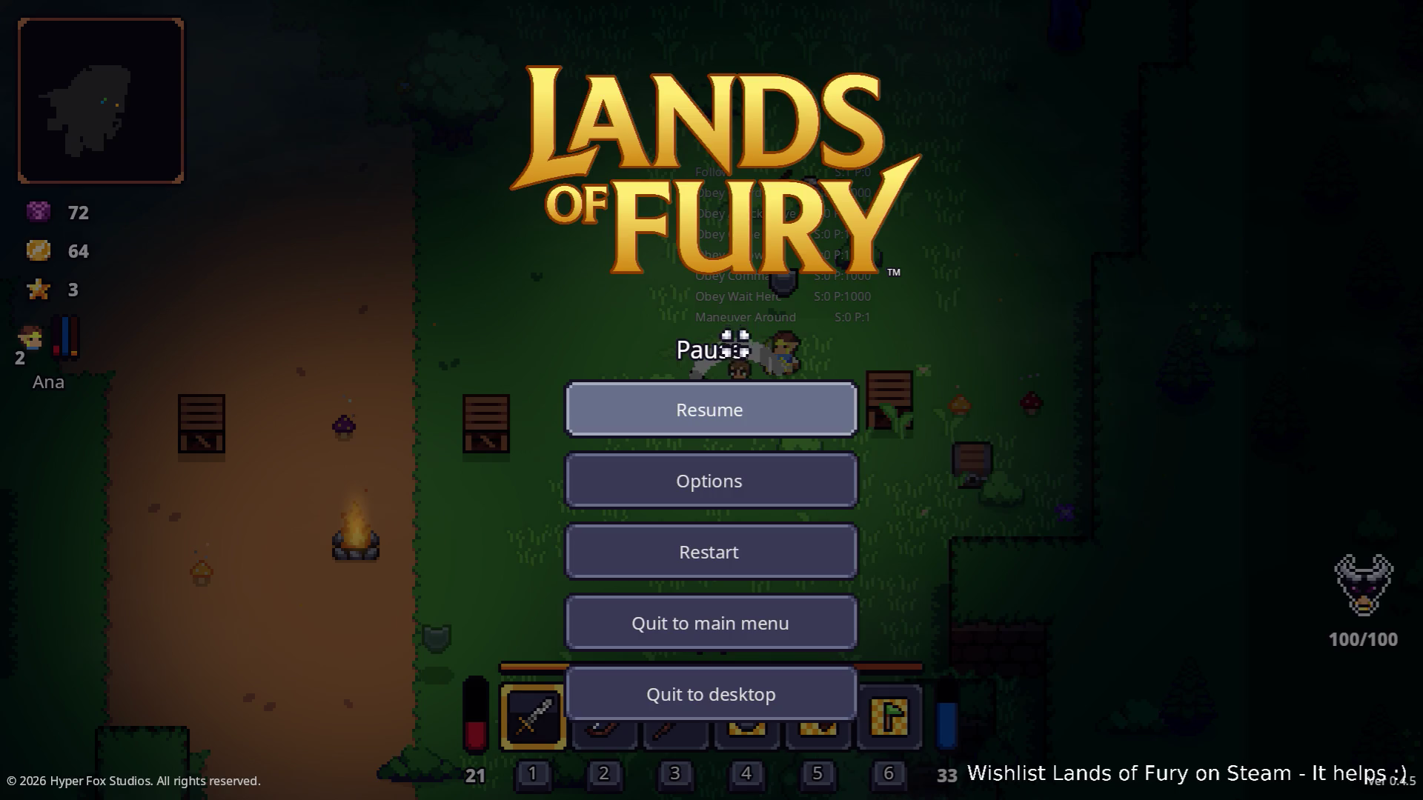
{"action": "left_click", "coordinate": [752, 685]}
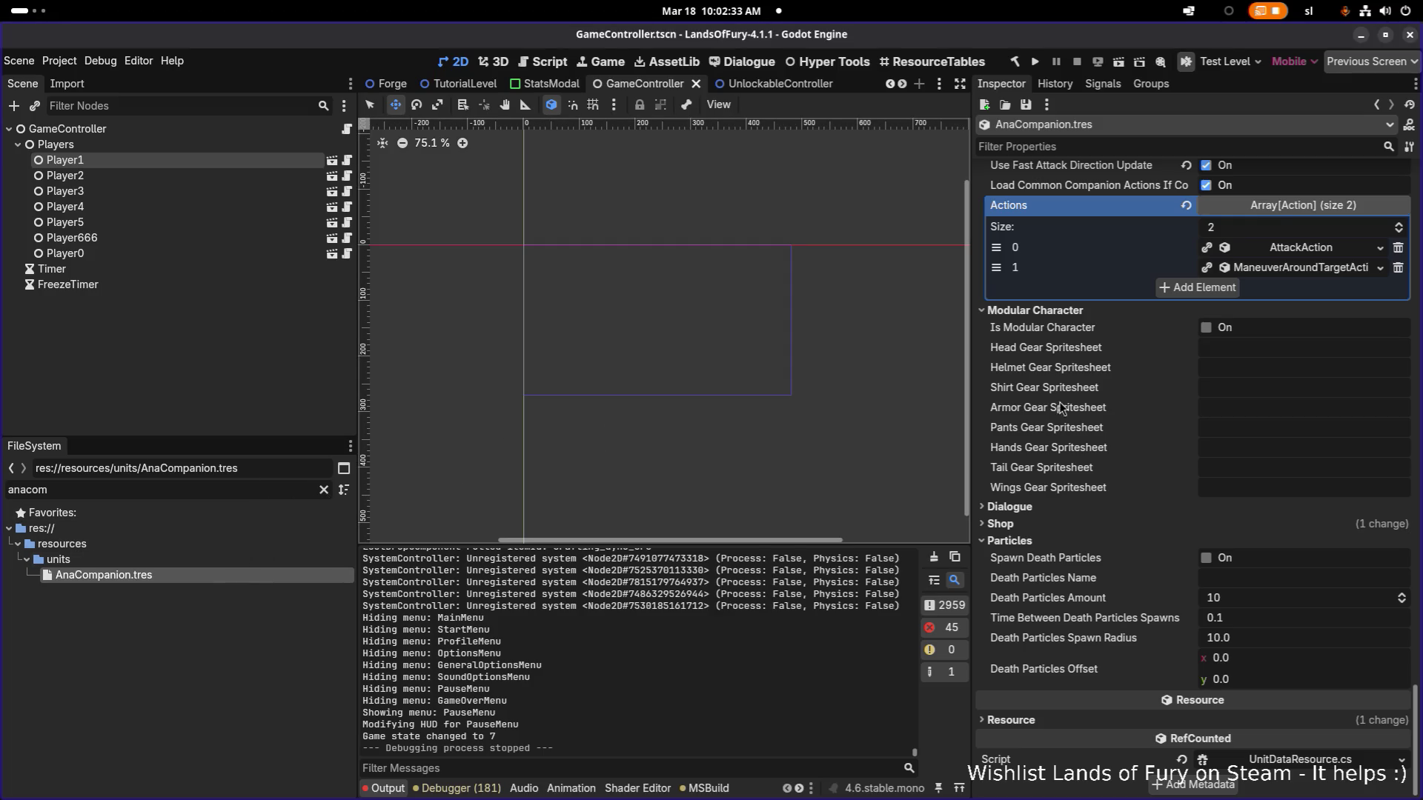
Turn off Invert Response on the Maneuver Around Target command consideration and save.
{"action": "left_click", "coordinate": [1293, 269]}
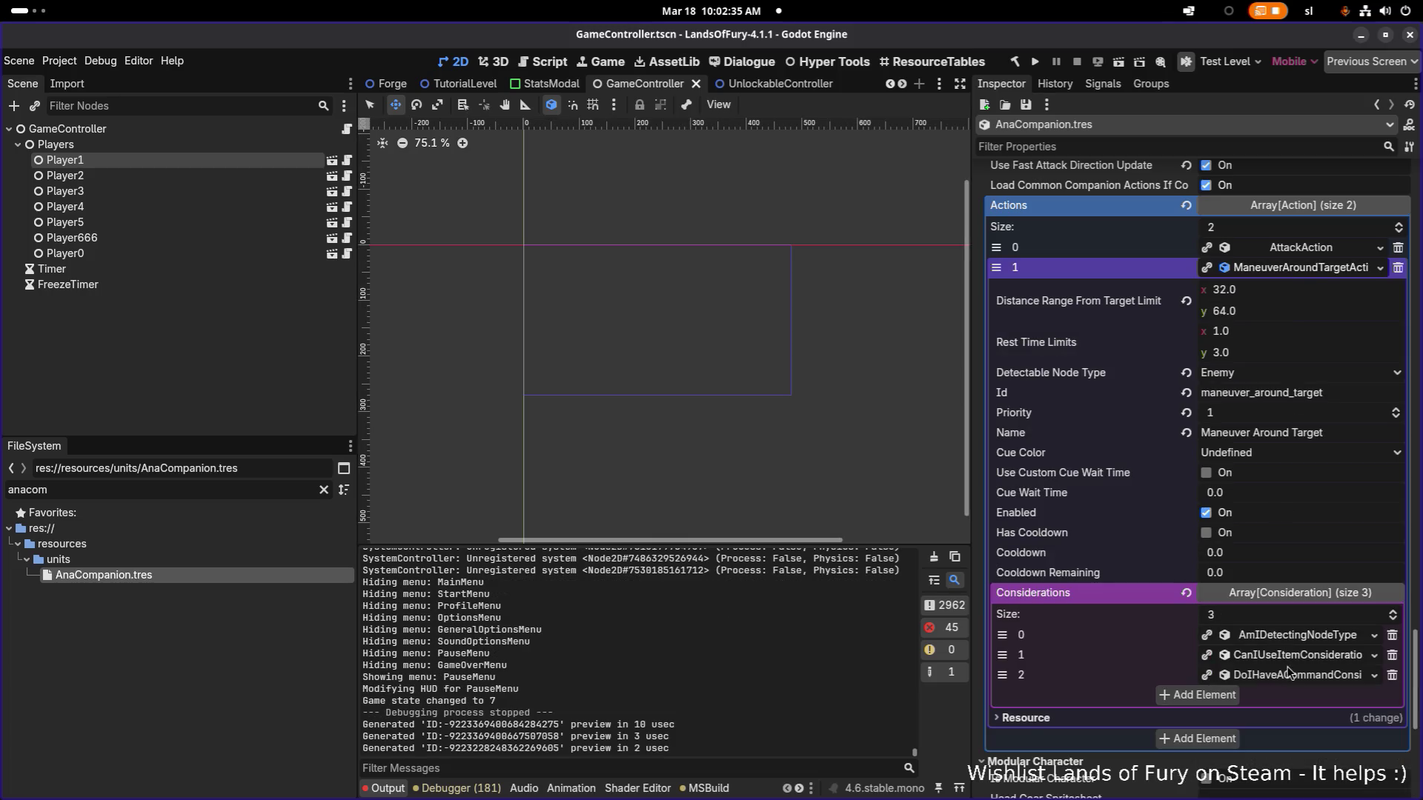
{"action": "left_click", "coordinate": [1309, 676]}
{"action": "scroll", "coordinate": [1310, 681], "scroll_direction": "down", "scroll_amount": 4}
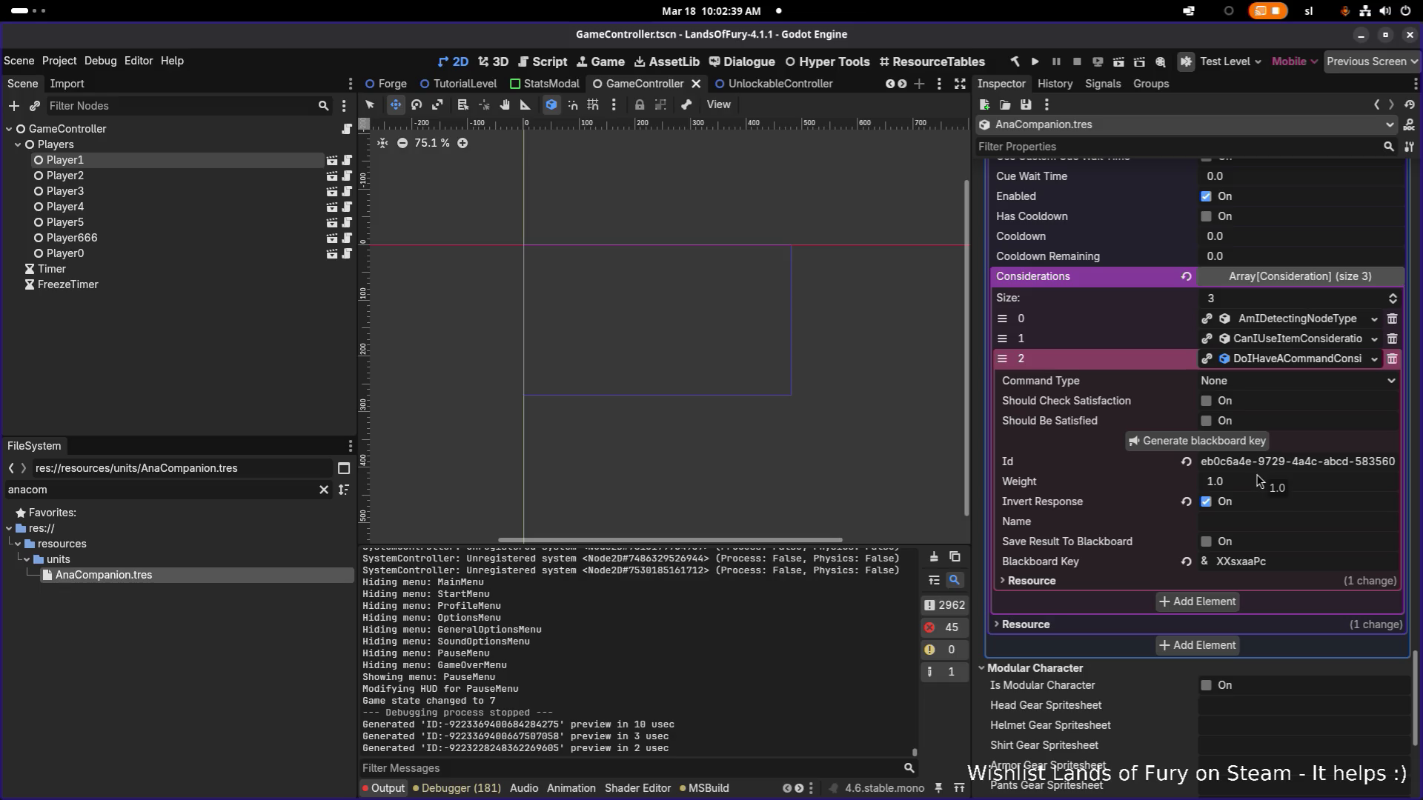
{"action": "left_click", "coordinate": [1211, 510]}
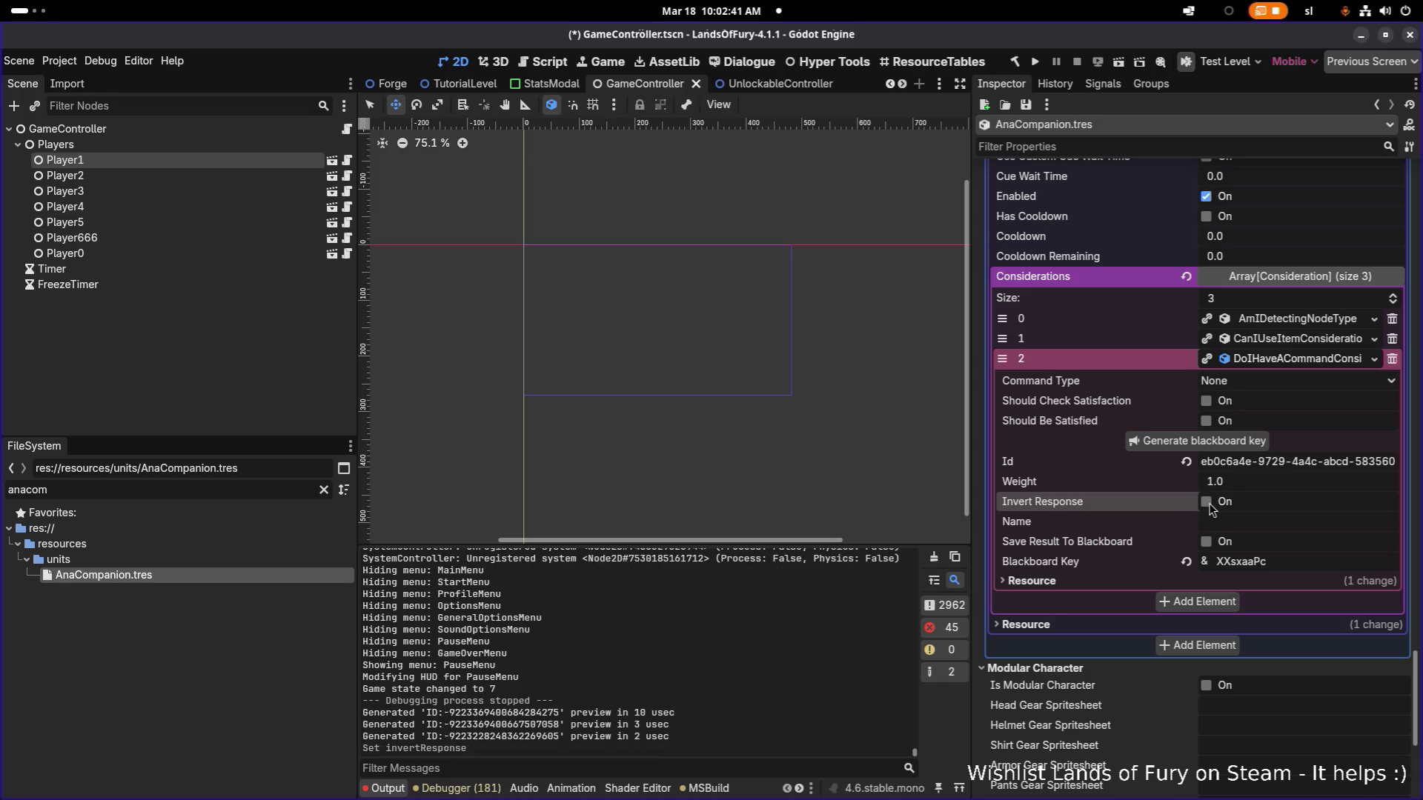
{"action": "key", "text": "ctrl+s"}
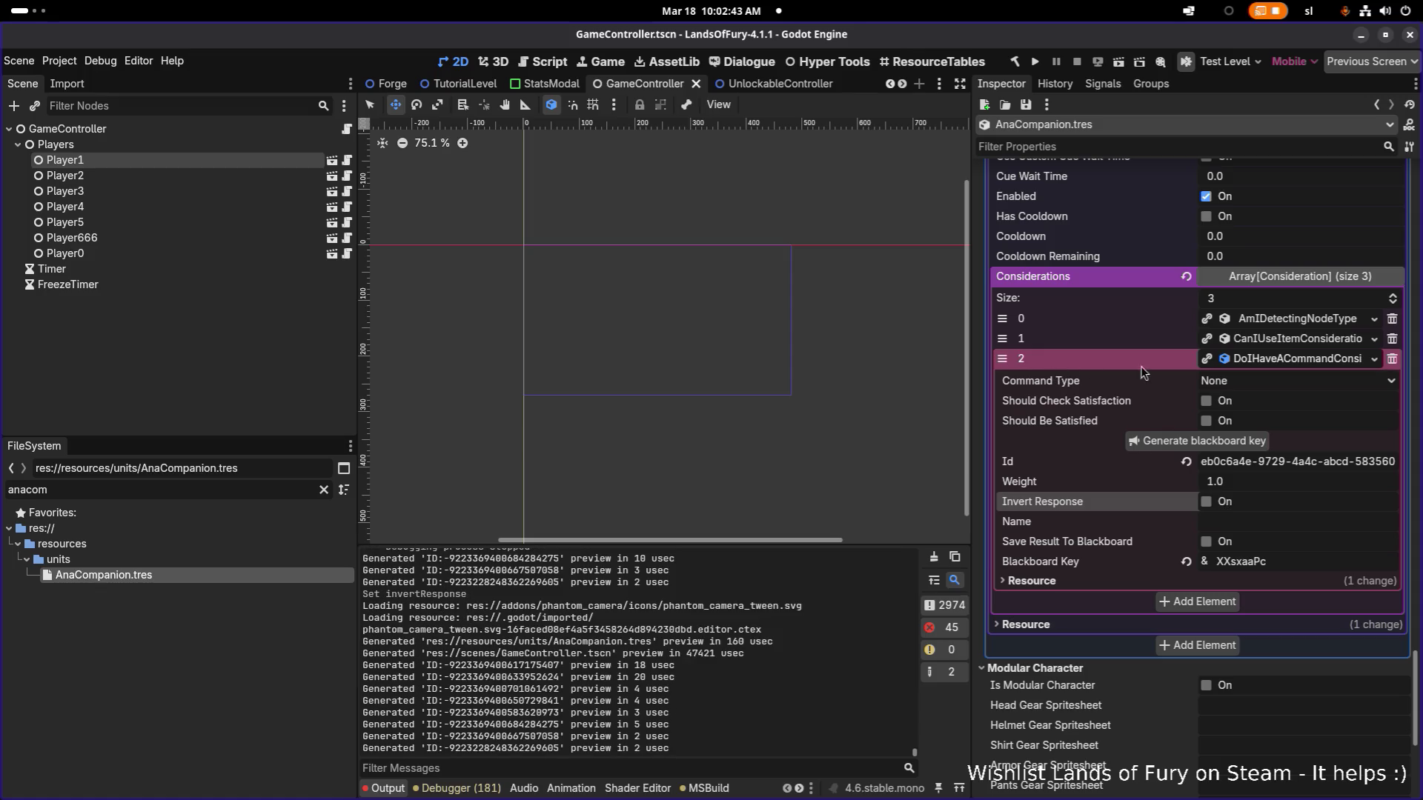
{"action": "left_click", "coordinate": [1270, 360]}
Review the CanIUseItem and DoIHaveACommand considerations by expanding and collapsing them.
{"action": "left_click", "coordinate": [1278, 340]}
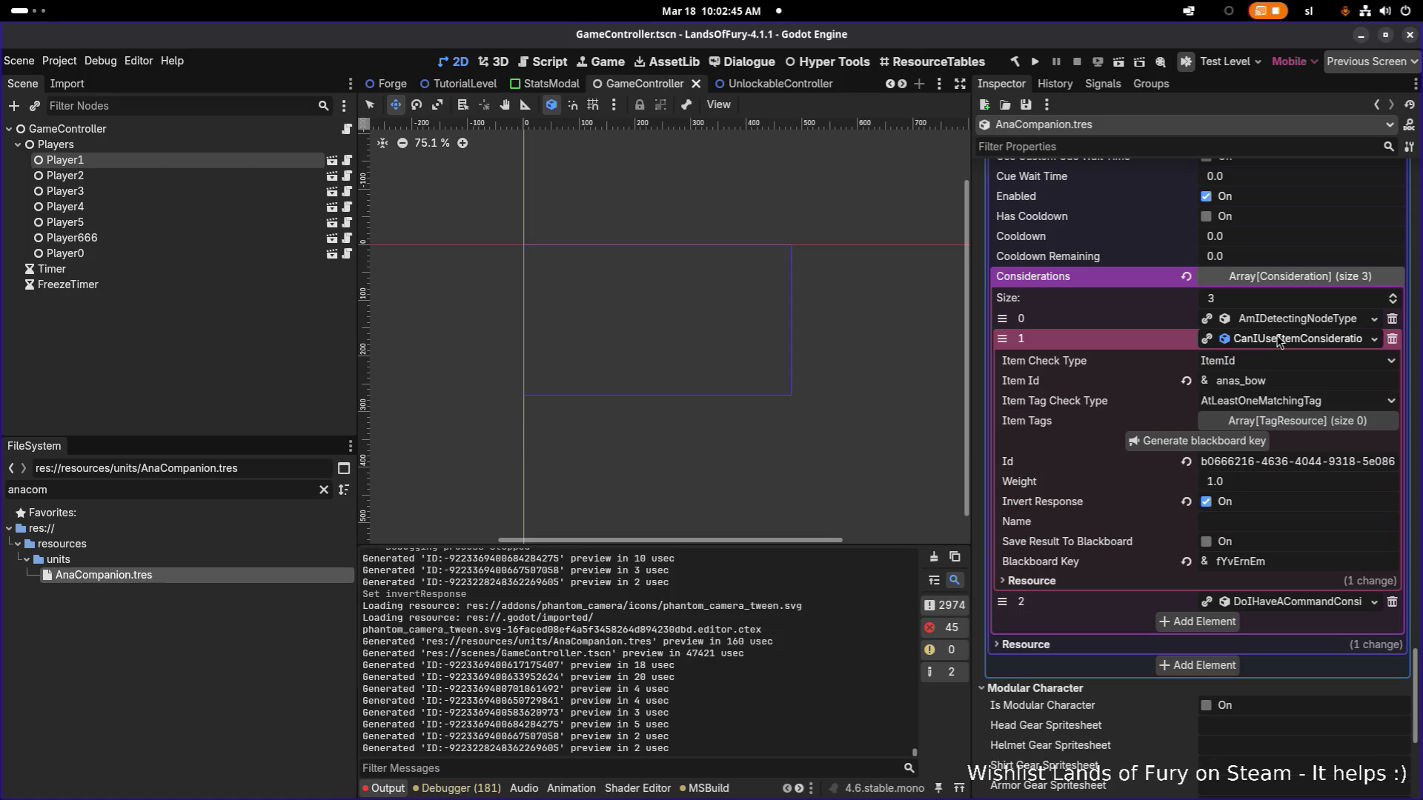
{"action": "left_click", "coordinate": [1277, 341]}
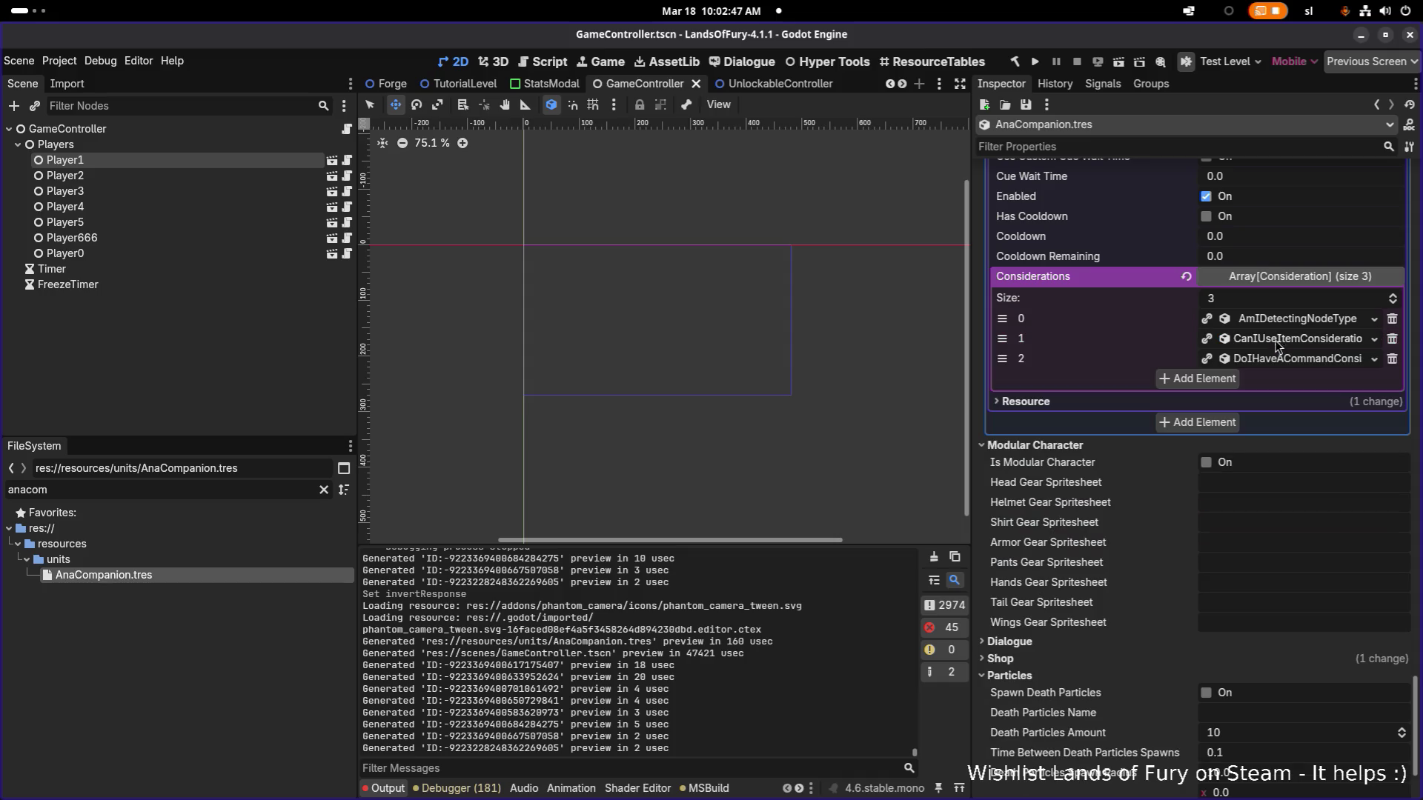
{"action": "left_click", "coordinate": [1275, 344]}
{"action": "left_click", "coordinate": [1278, 361]}
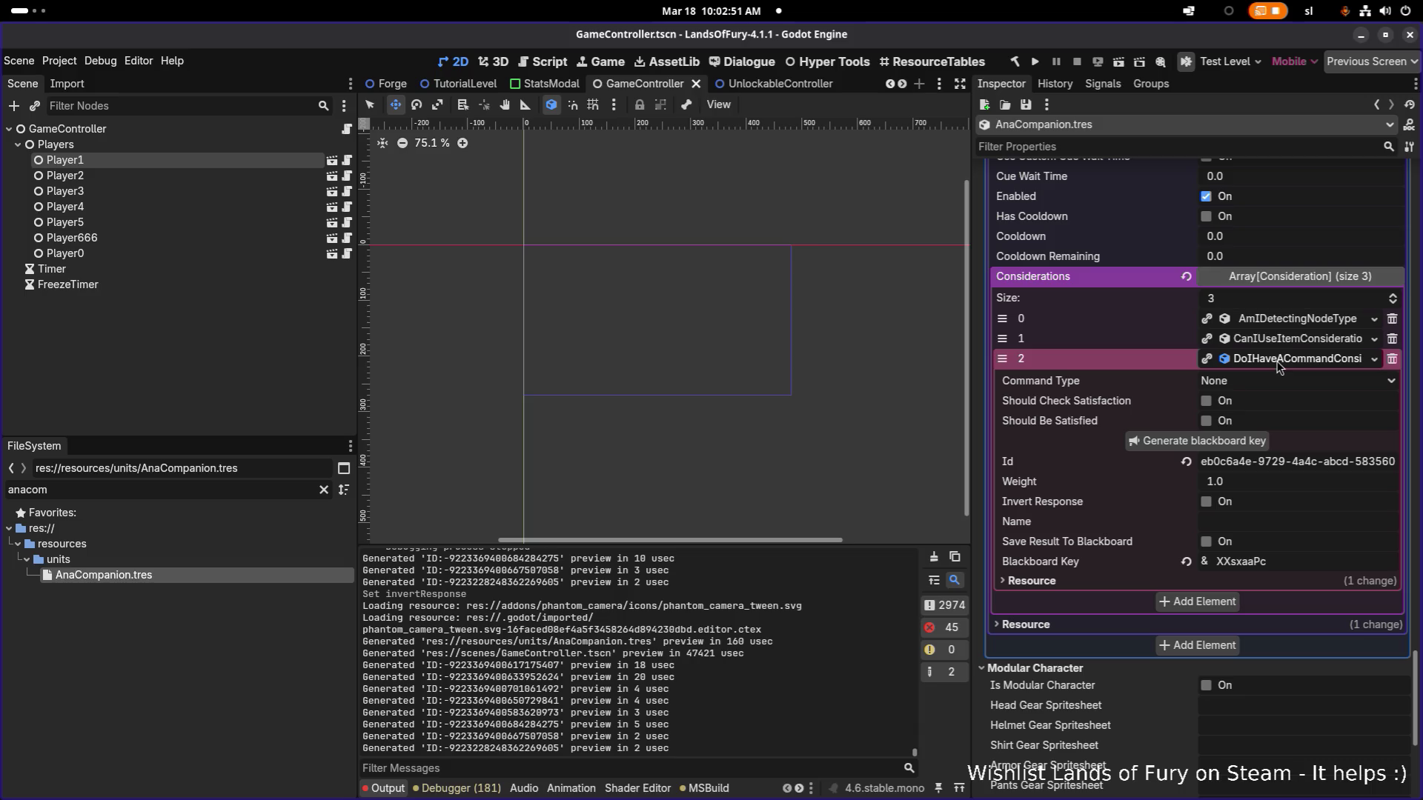
{"action": "left_click", "coordinate": [1277, 359]}
{"action": "scroll", "coordinate": [1118, 365], "scroll_direction": "up", "scroll_amount": 2}
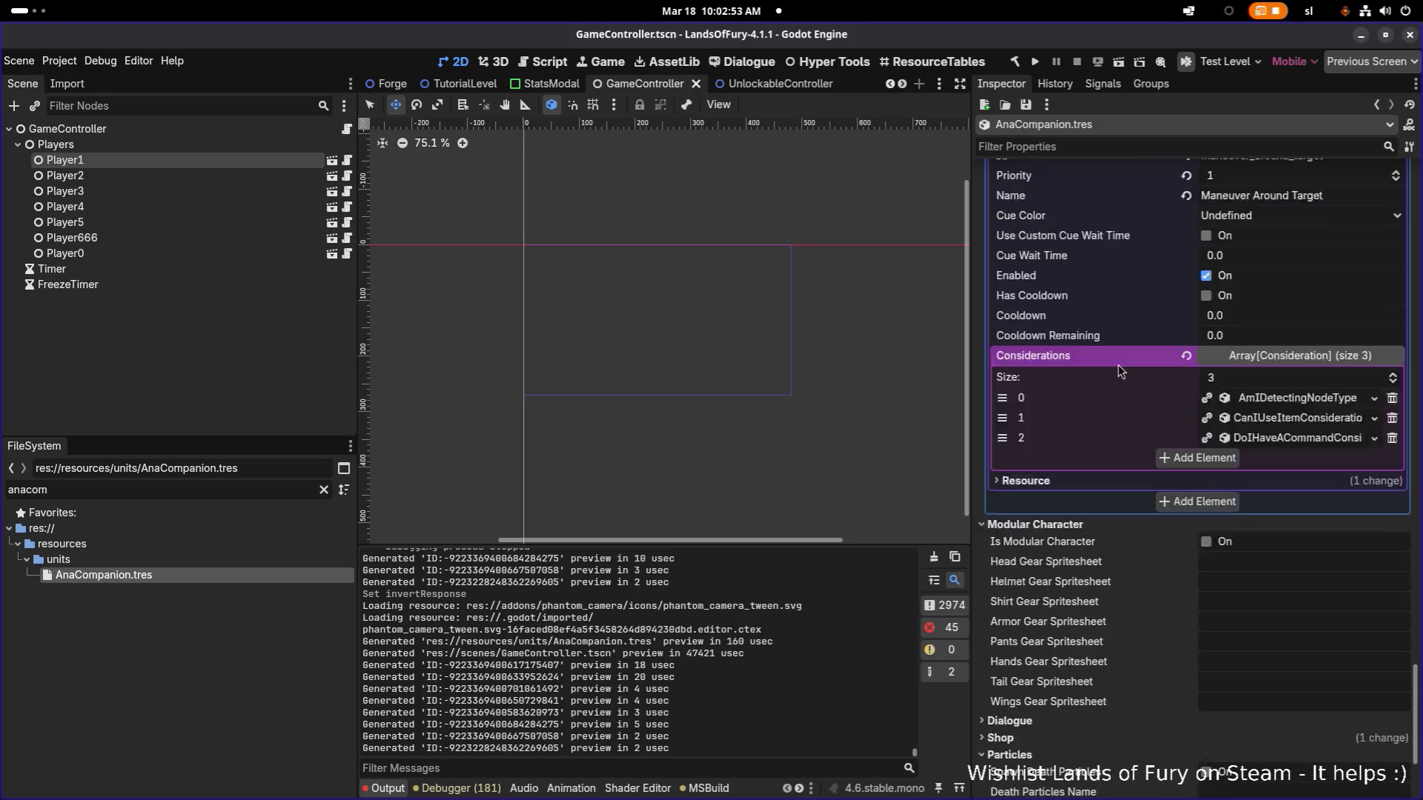
{"action": "scroll", "coordinate": [1116, 366], "scroll_direction": "up", "scroll_amount": 3}
{"action": "scroll", "coordinate": [1119, 370], "scroll_direction": "up", "scroll_amount": 3}
{"action": "scroll", "coordinate": [1120, 370], "scroll_direction": "down", "scroll_amount": 2}
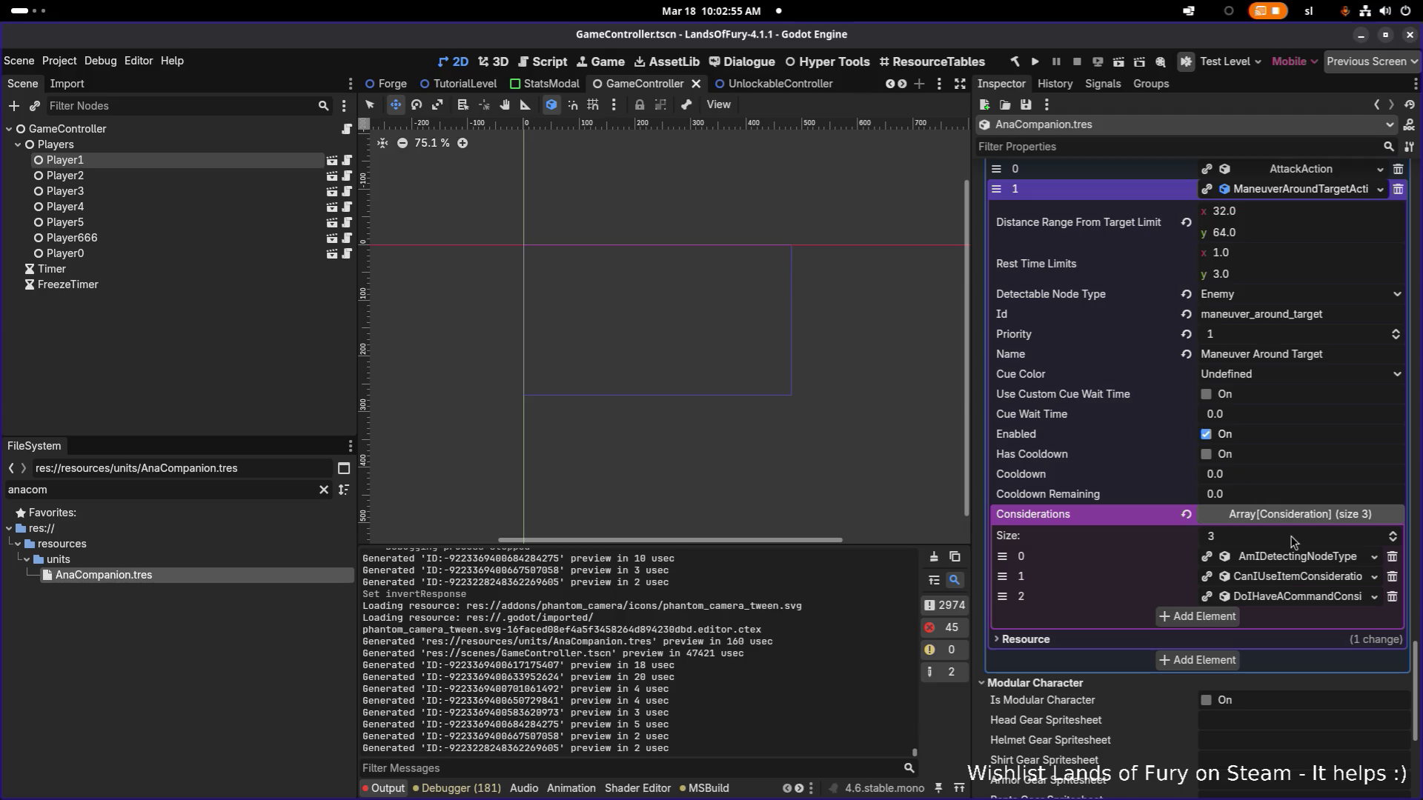
{"action": "left_click", "coordinate": [1295, 580]}
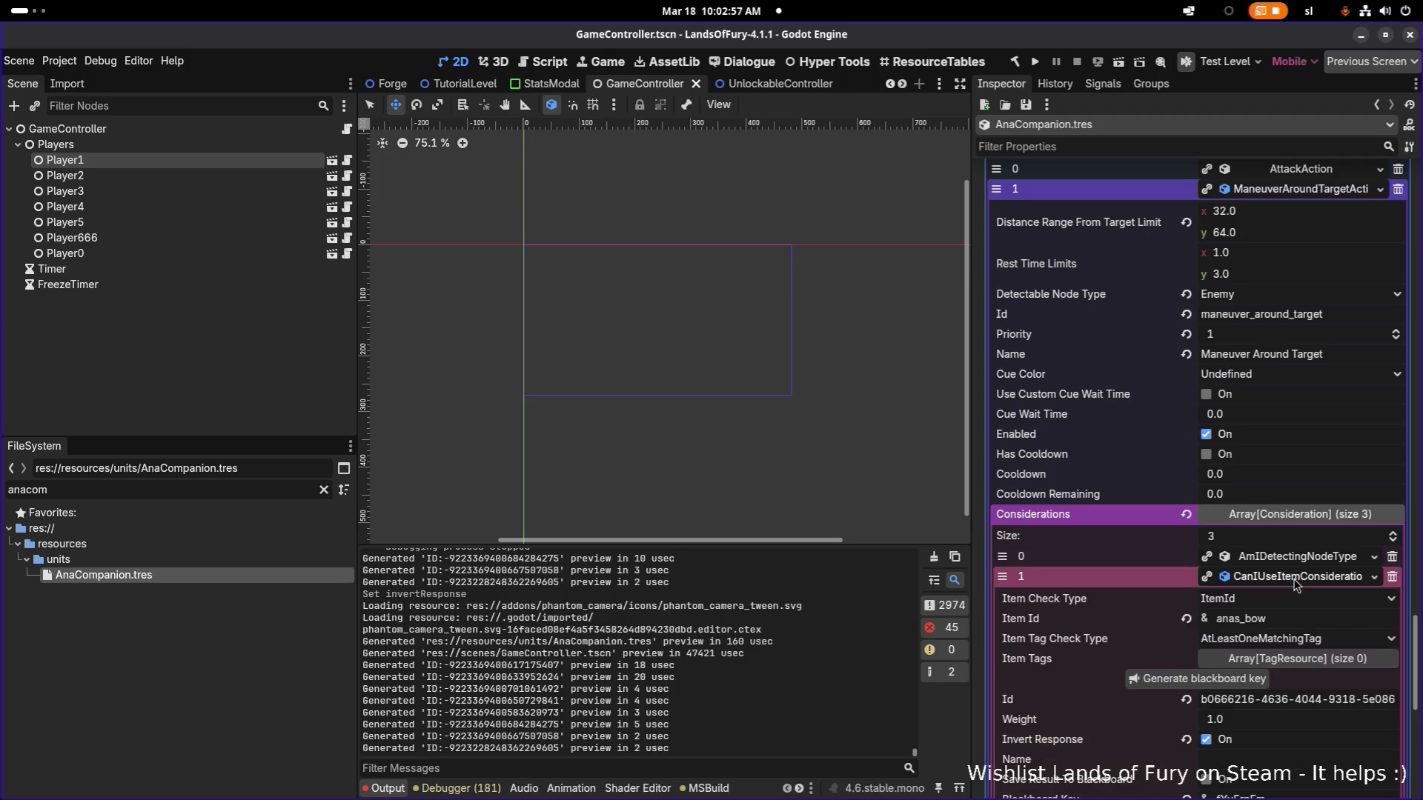
{"action": "scroll", "coordinate": [1294, 584], "scroll_direction": "down", "scroll_amount": 3}
{"action": "scroll", "coordinate": [1295, 583], "scroll_direction": "down", "scroll_amount": 3}
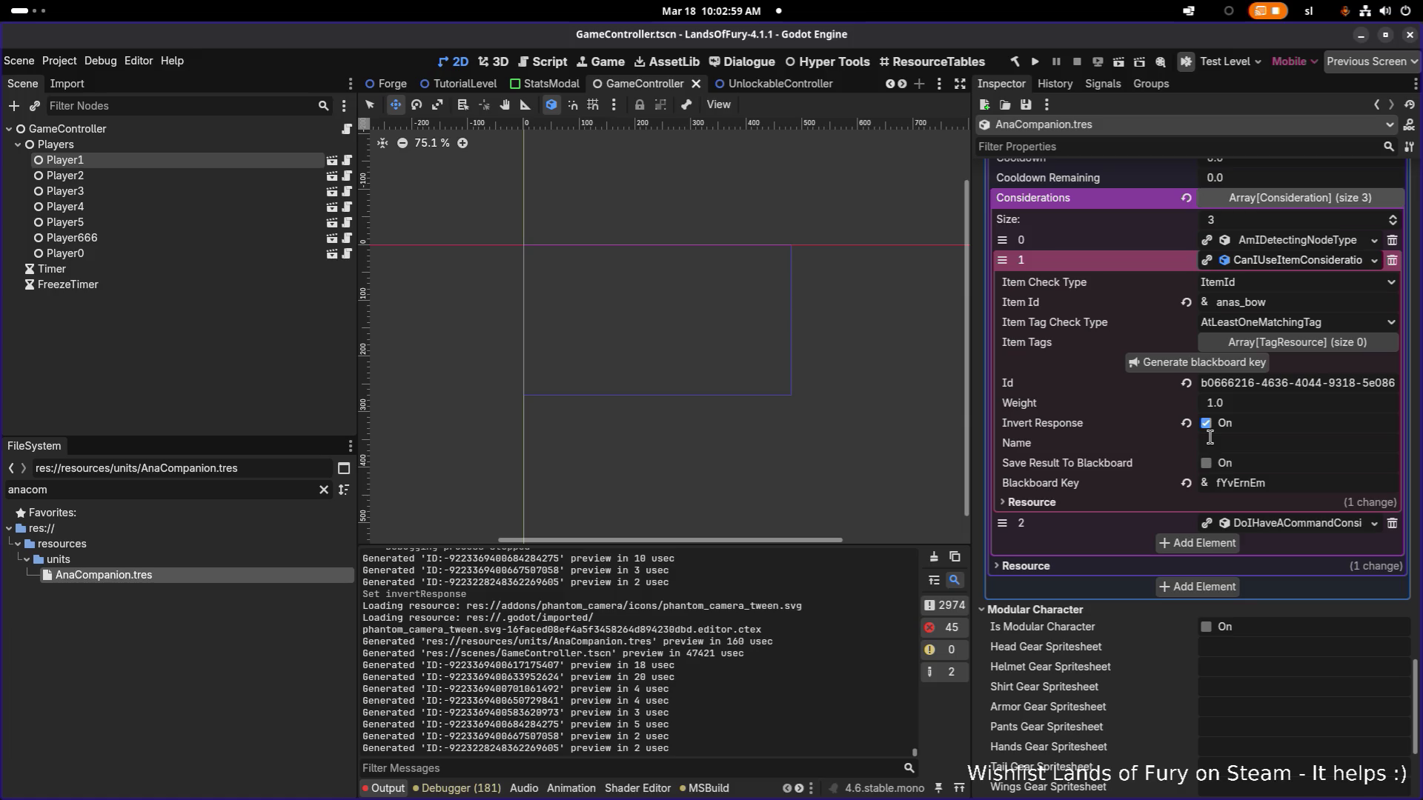
{"action": "scroll", "coordinate": [1222, 461], "scroll_direction": "up", "scroll_amount": 5}
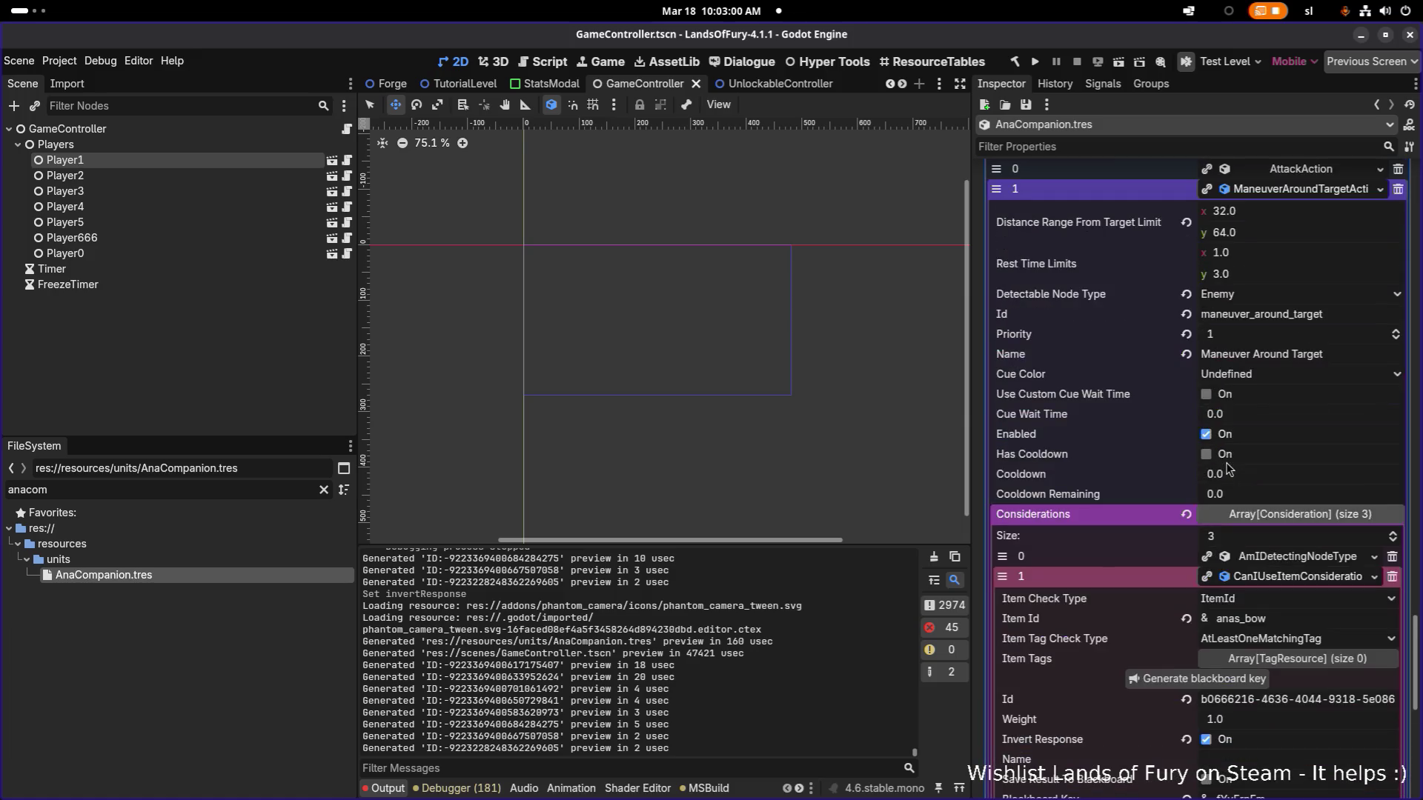
{"action": "left_click", "coordinate": [1284, 581]}
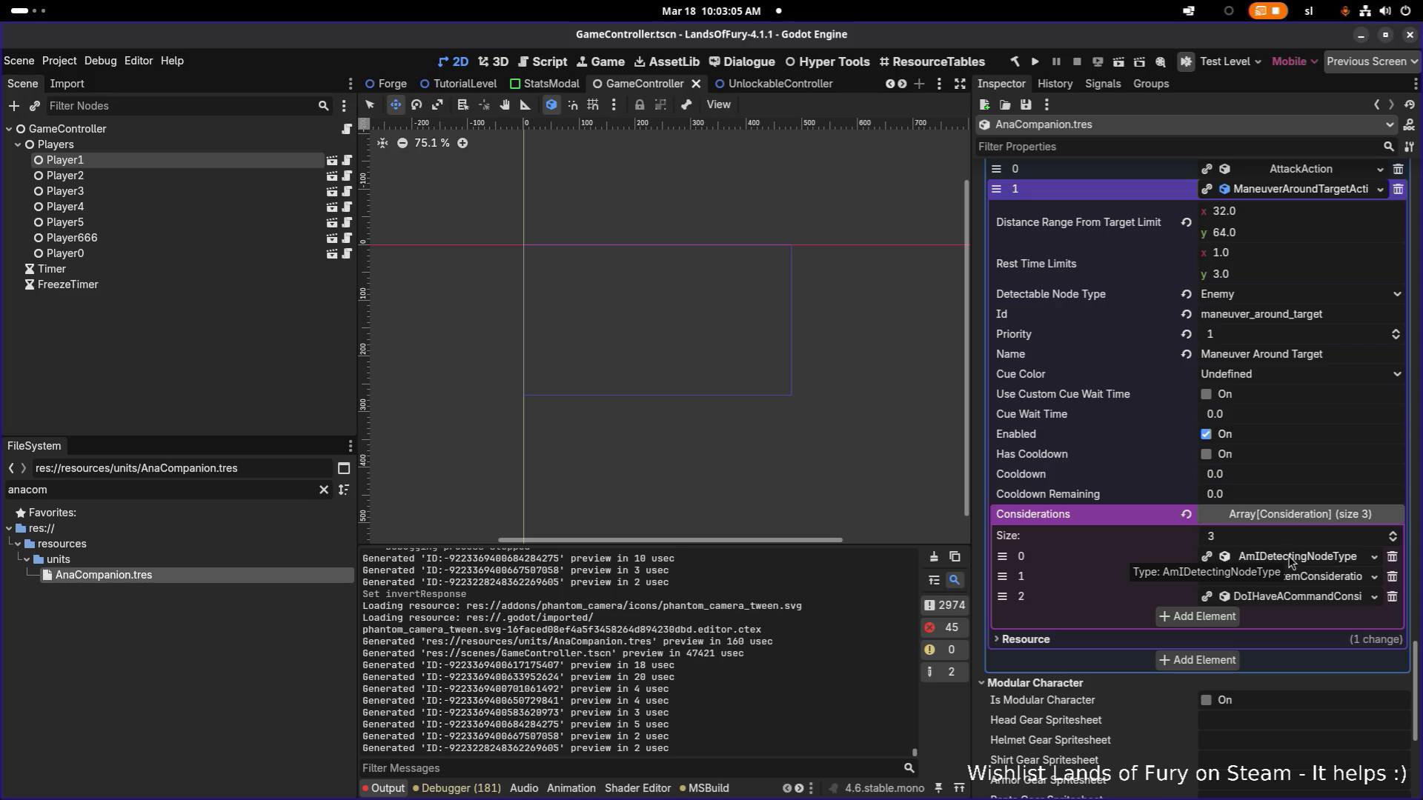
Leave the AmIDetectingNodeType consideration expanded and run the project to playtest.
{"action": "left_click", "coordinate": [1298, 557]}
{"action": "scroll", "coordinate": [1298, 561], "scroll_direction": "down", "scroll_amount": 2}
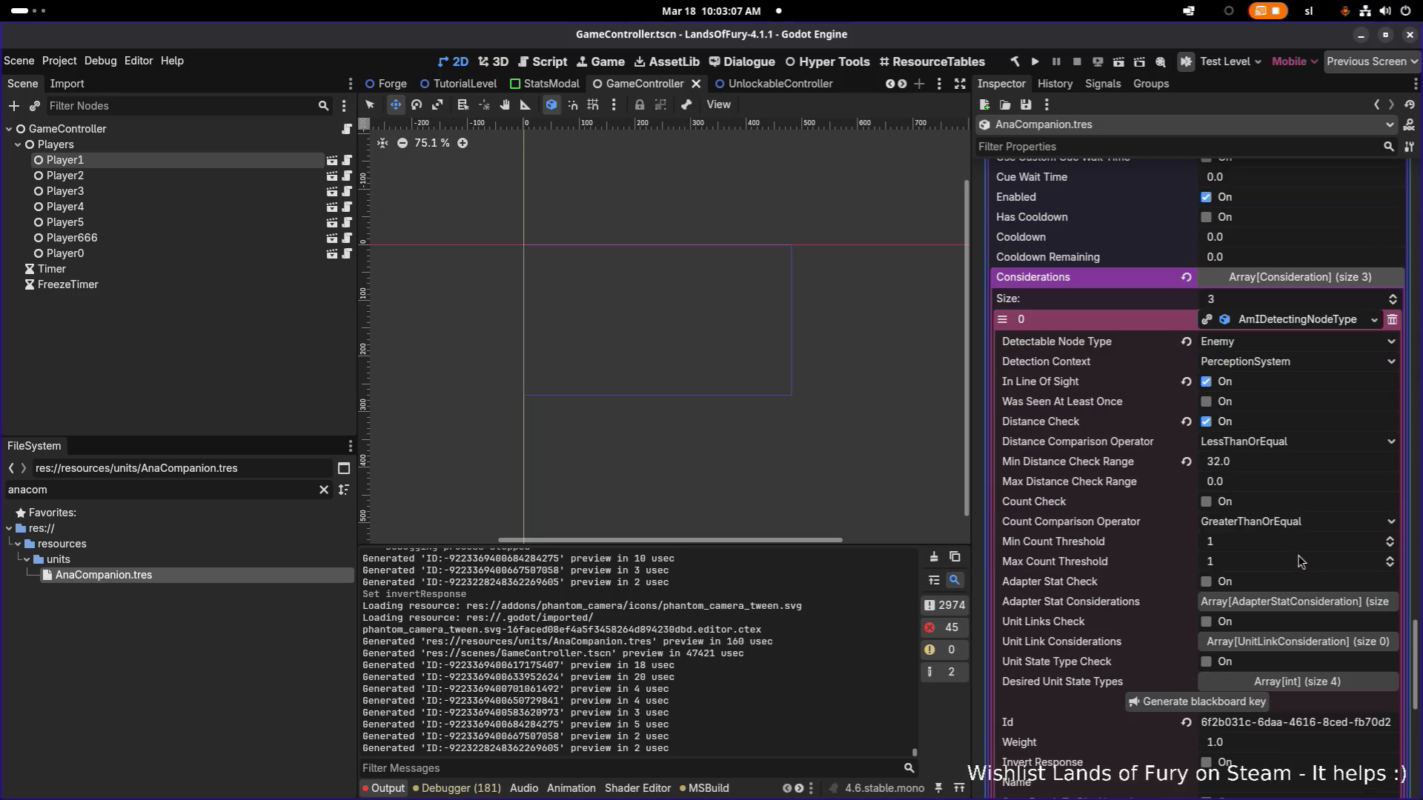
{"action": "left_click", "coordinate": [1035, 62]}
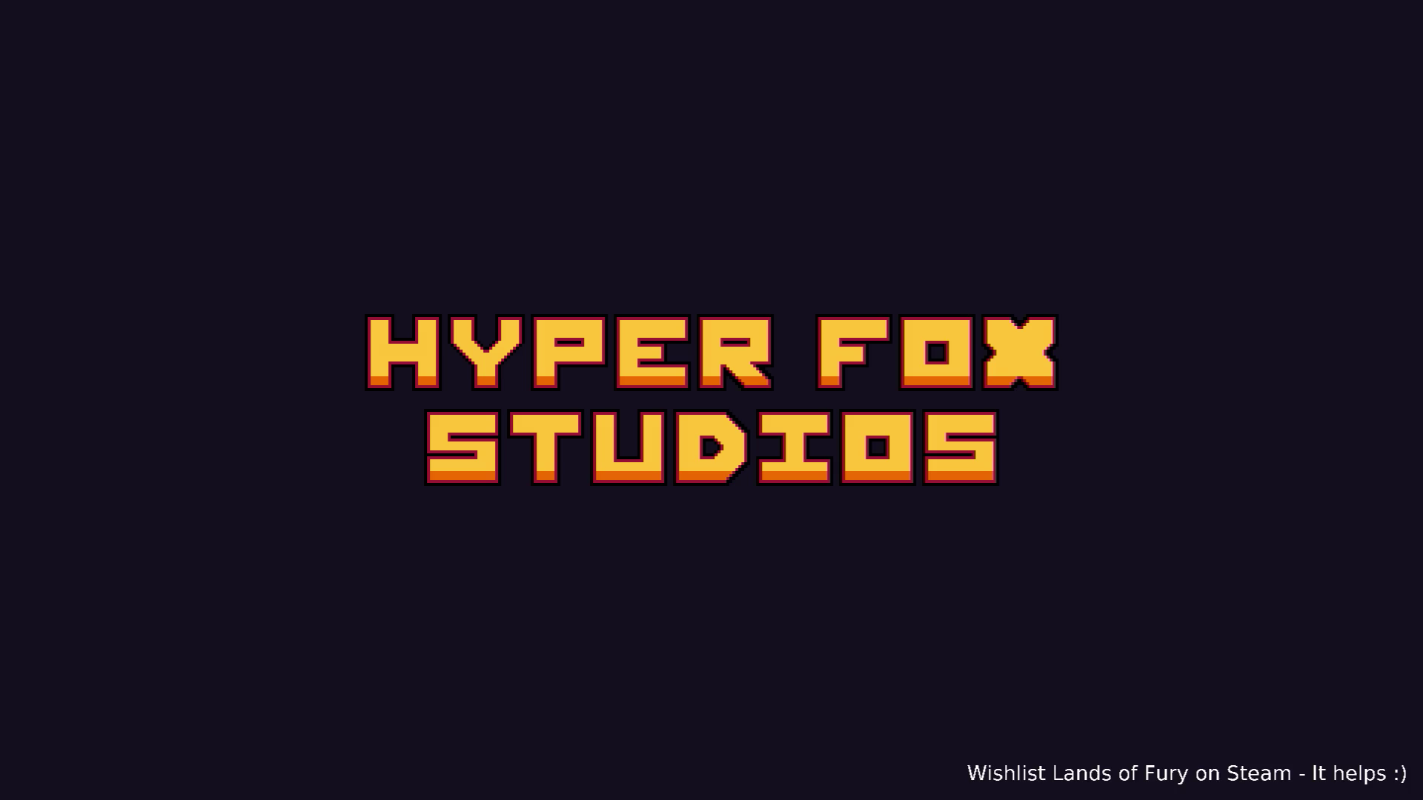
Enter the game, test-fire the bow, and take the purple portal to Elderglade Forest, then check the inventory.
{"action": "key", "text": "Return"}
{"action": "key", "text": "Return"}
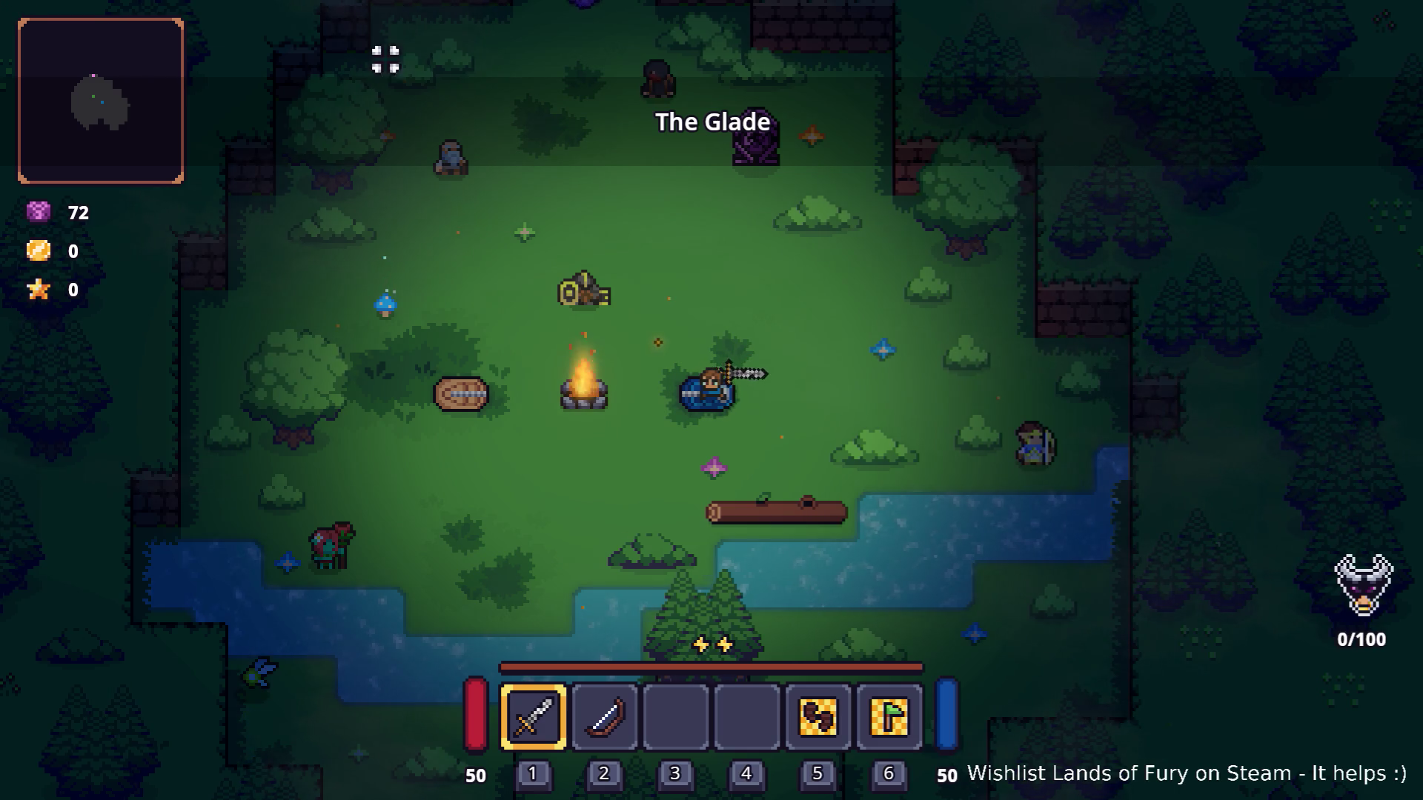
{"action": "key", "text": "2"}
{"action": "left_click", "coordinate": [668, 184]}
{"action": "key", "text": "w"}
{"action": "key", "text": "a"}
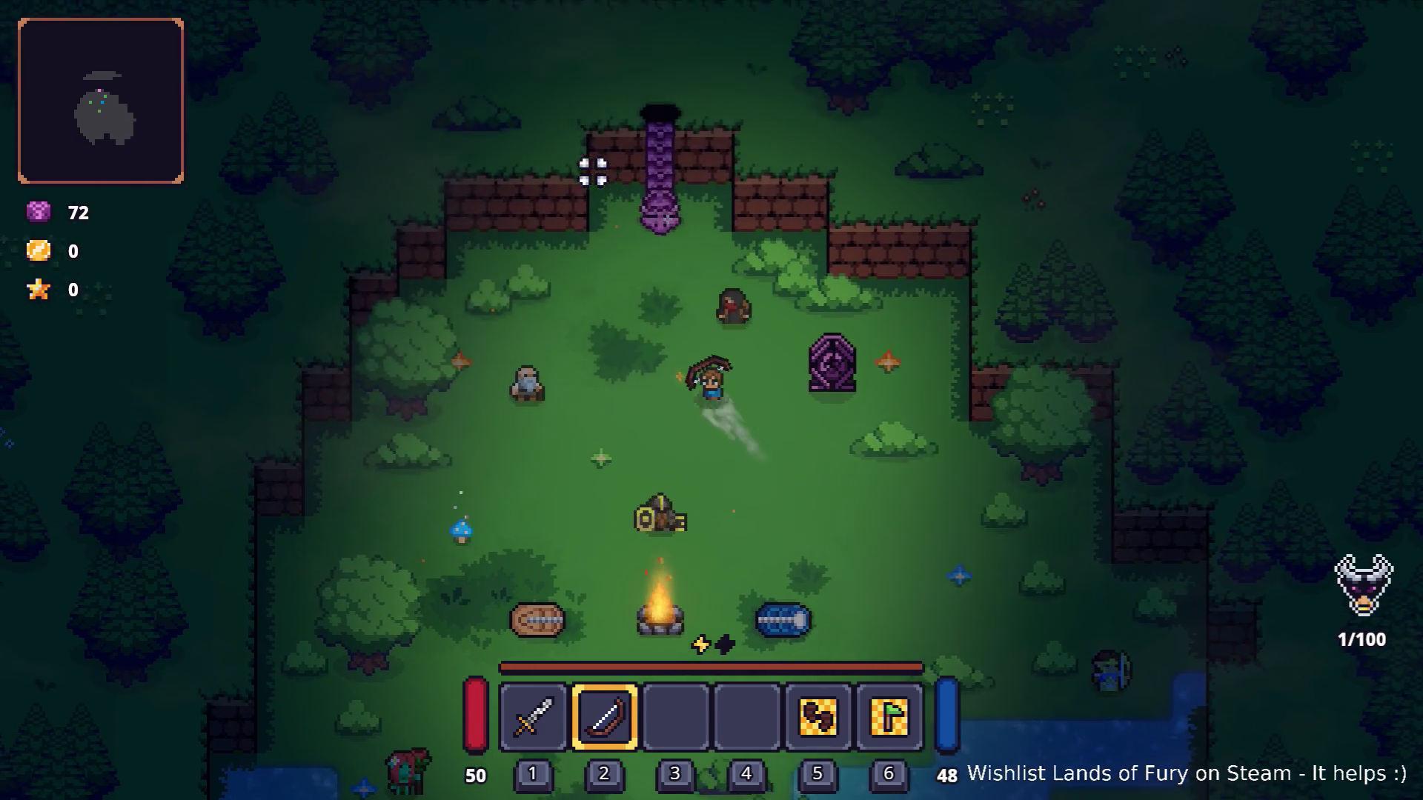
{"action": "key", "text": "e"}
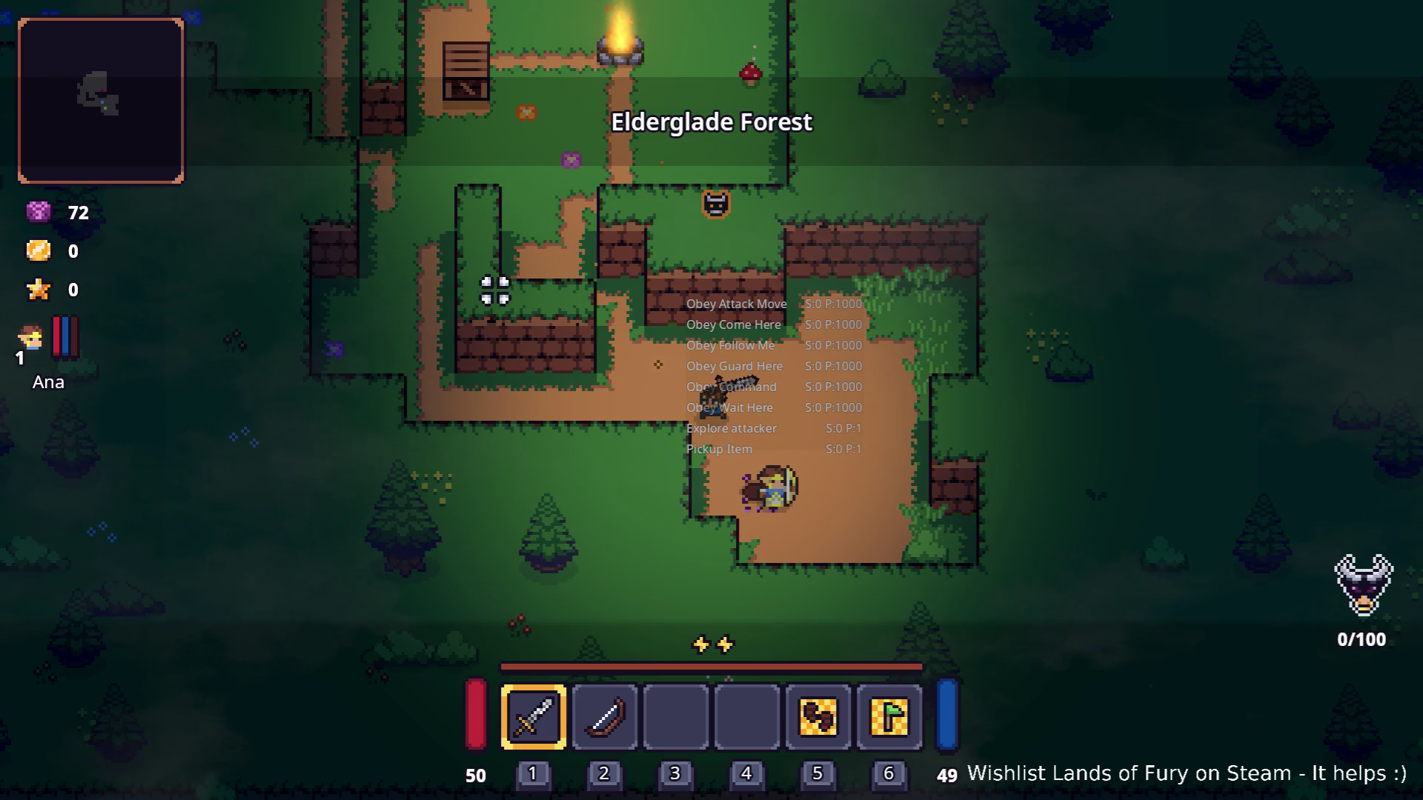
{"action": "key", "text": "i"}
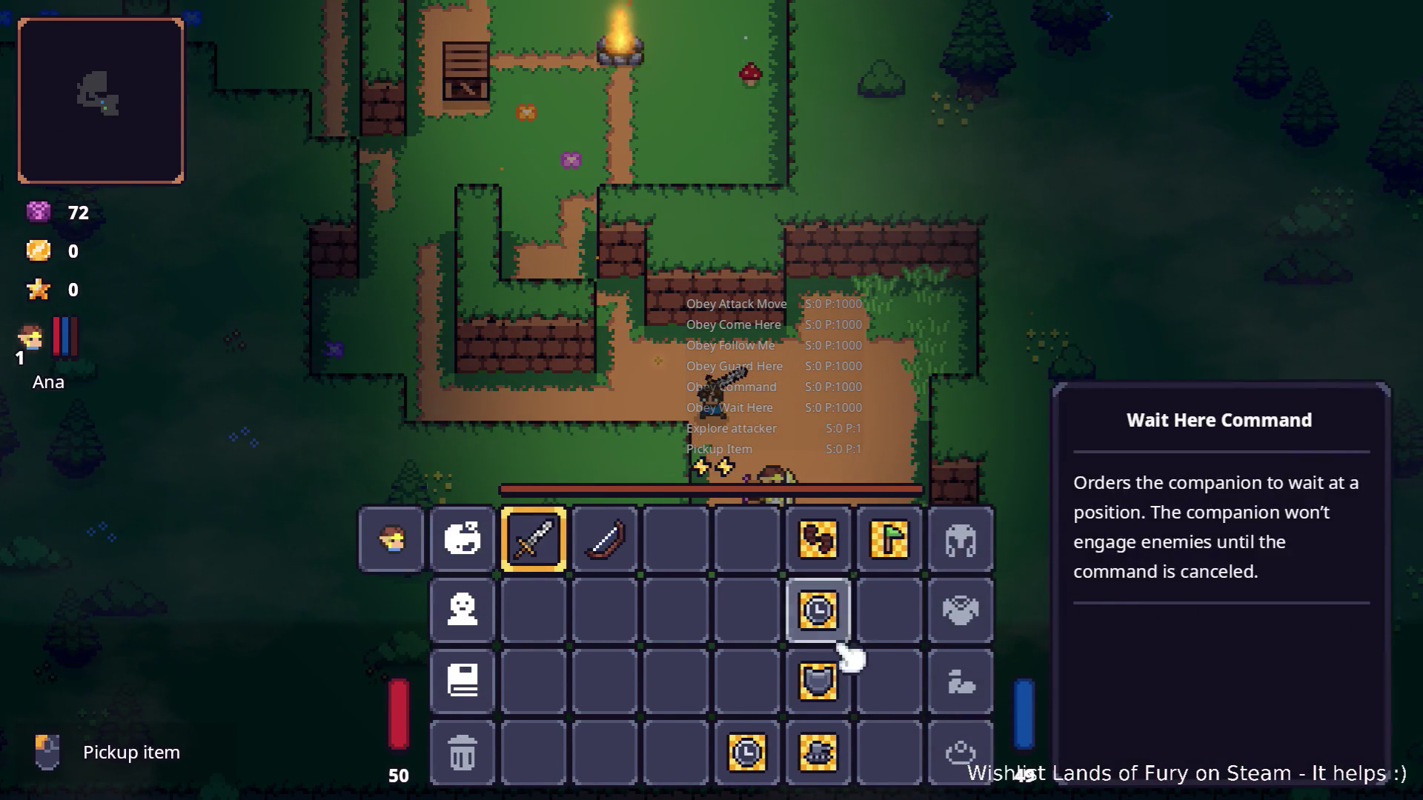
Put the shield in hotbar slot 4 and walk the forest dirt path through the wall gap with Ana following.
{"action": "left_click_drag", "start_coordinate": [831, 686], "coordinate": [748, 541]}
{"action": "key", "text": "i"}
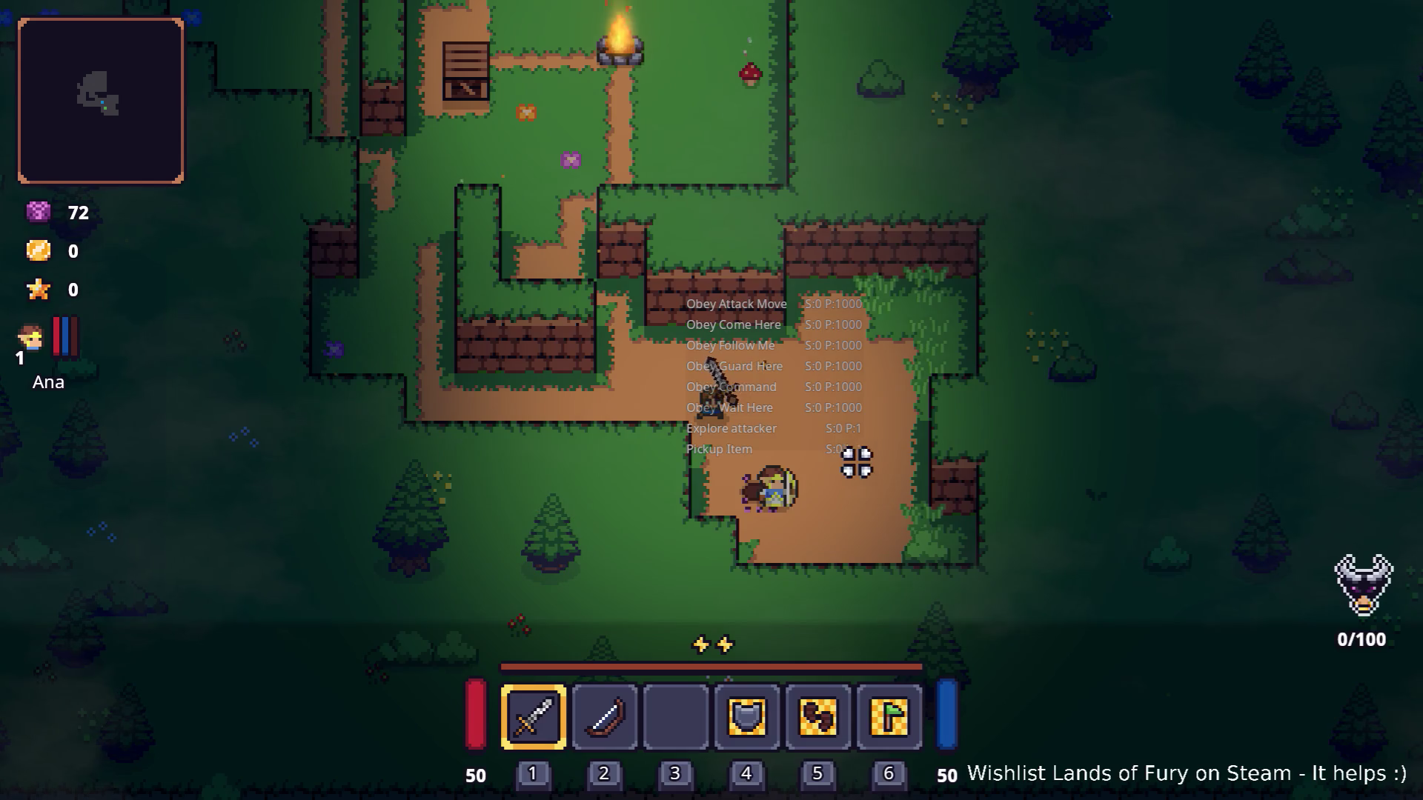
{"action": "key", "text": "a"}
{"action": "key", "text": "w"}
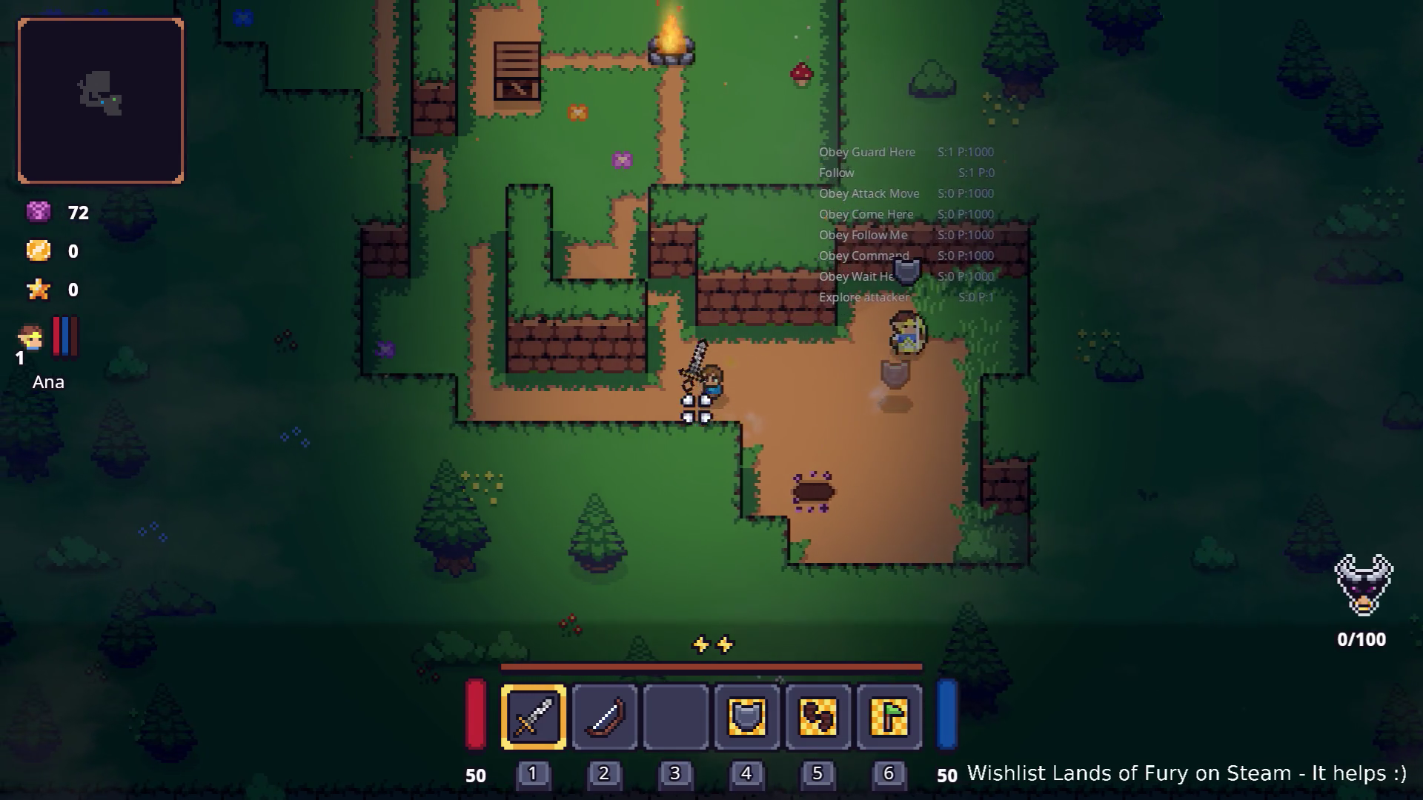
{"action": "key", "text": "w"}
{"action": "key", "text": "a"}
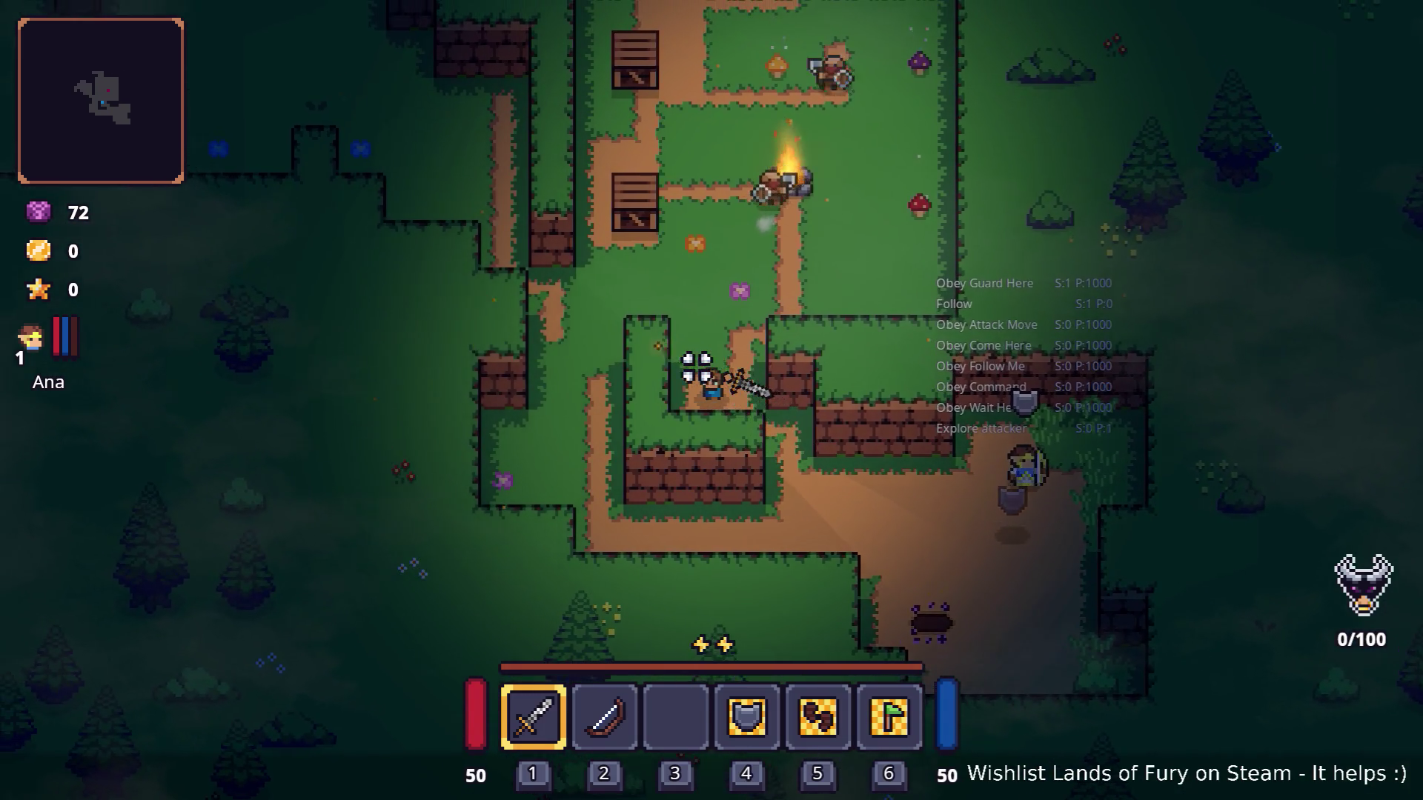
{"action": "key", "text": "w"}
{"action": "key", "text": "d"}
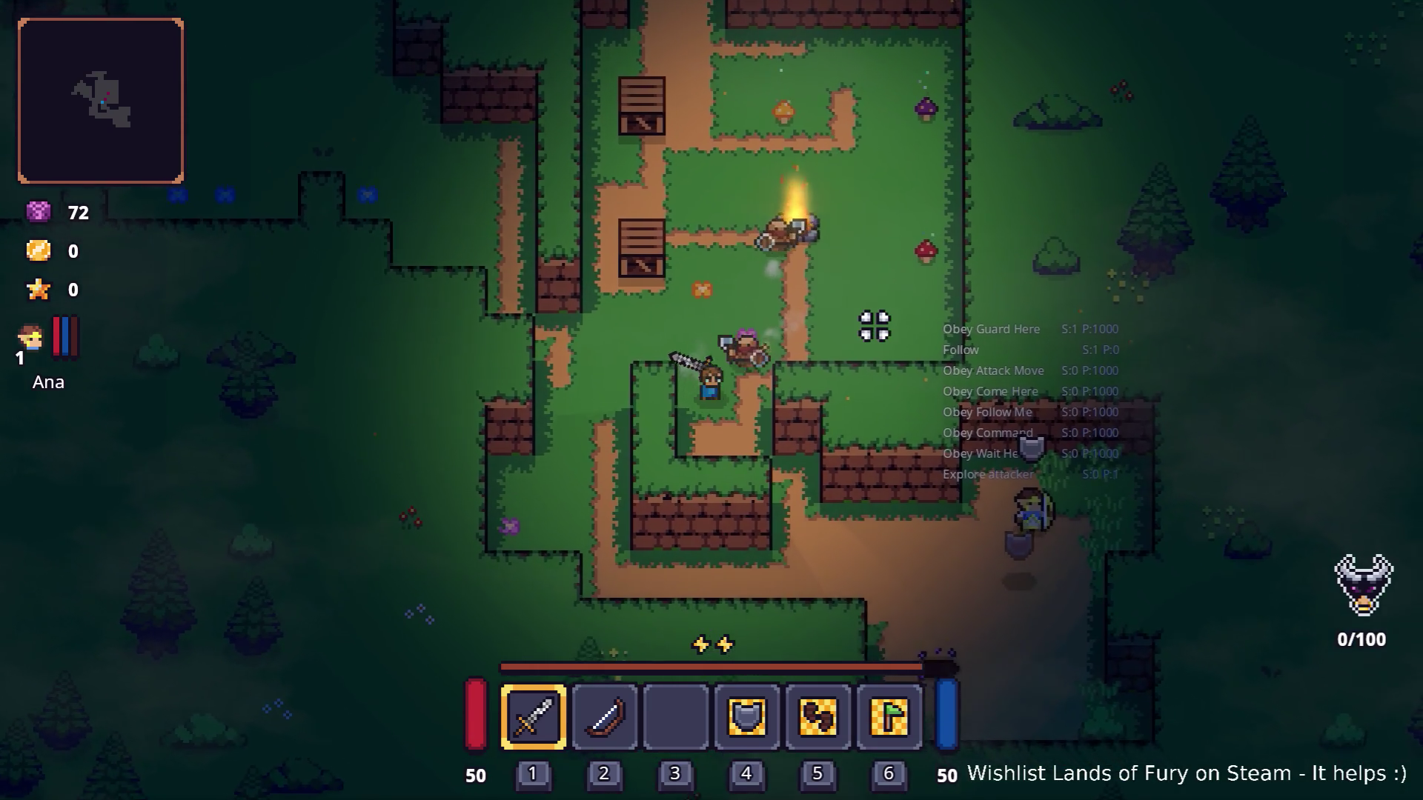
{"action": "key", "text": "s"}
{"action": "key", "text": "s"}
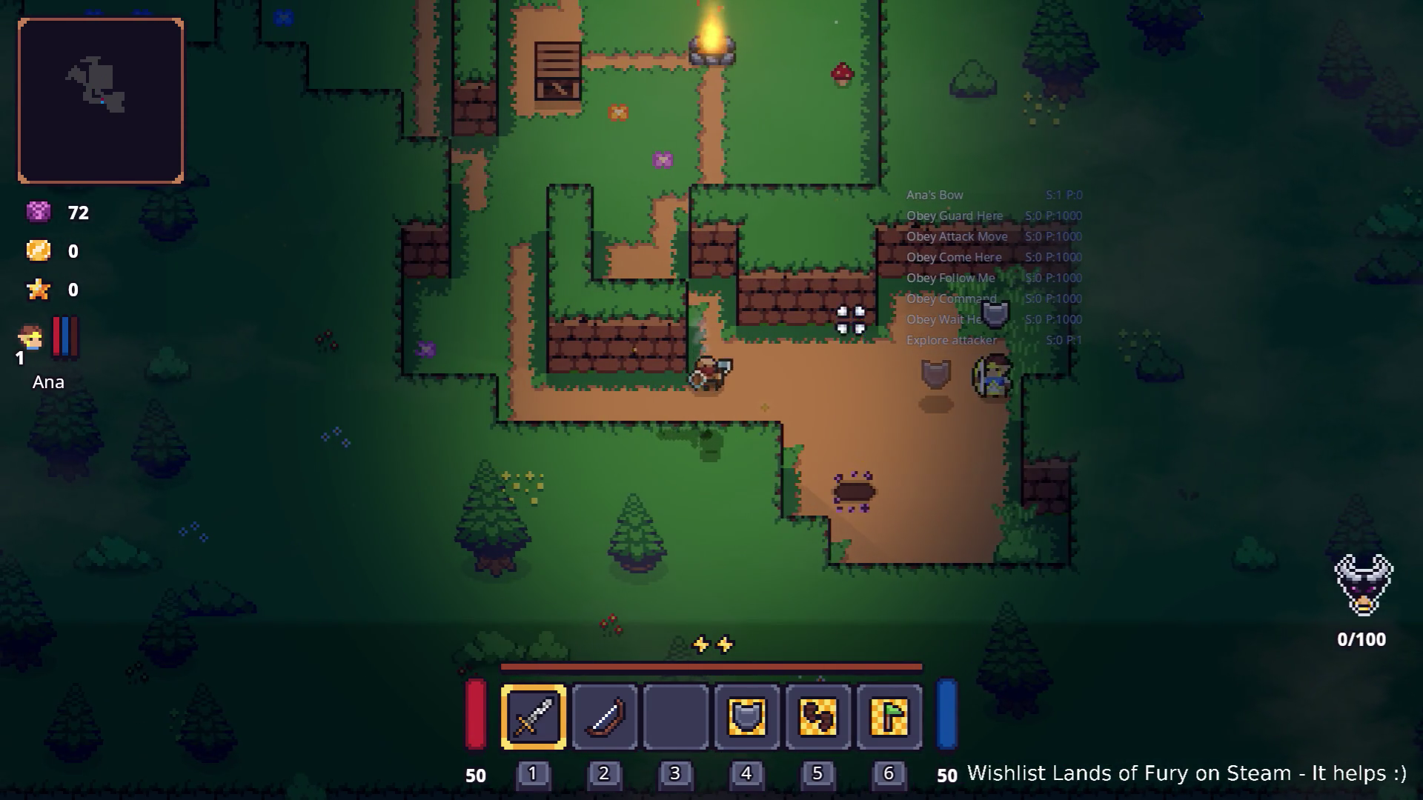
{"action": "key", "text": "a"}
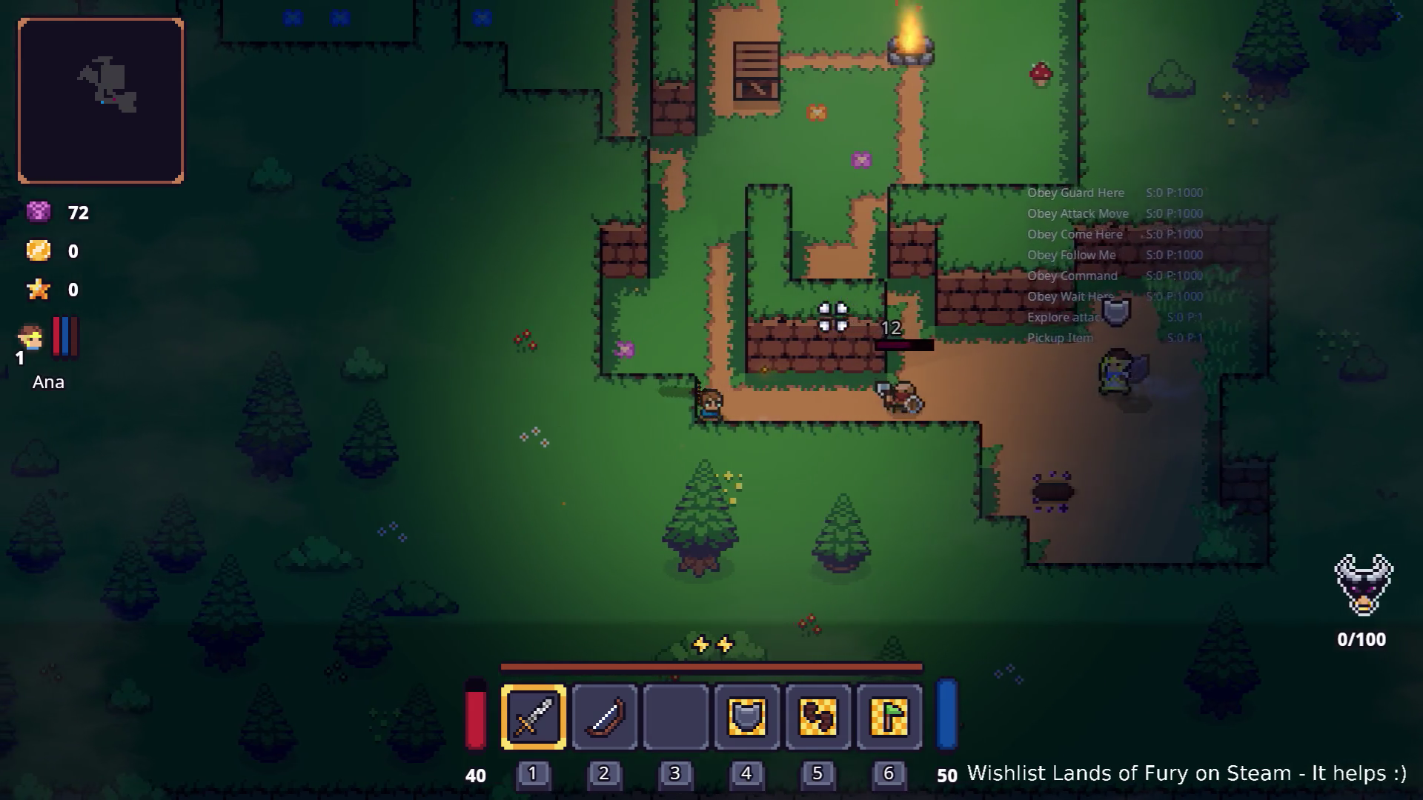
{"action": "key", "text": "w"}
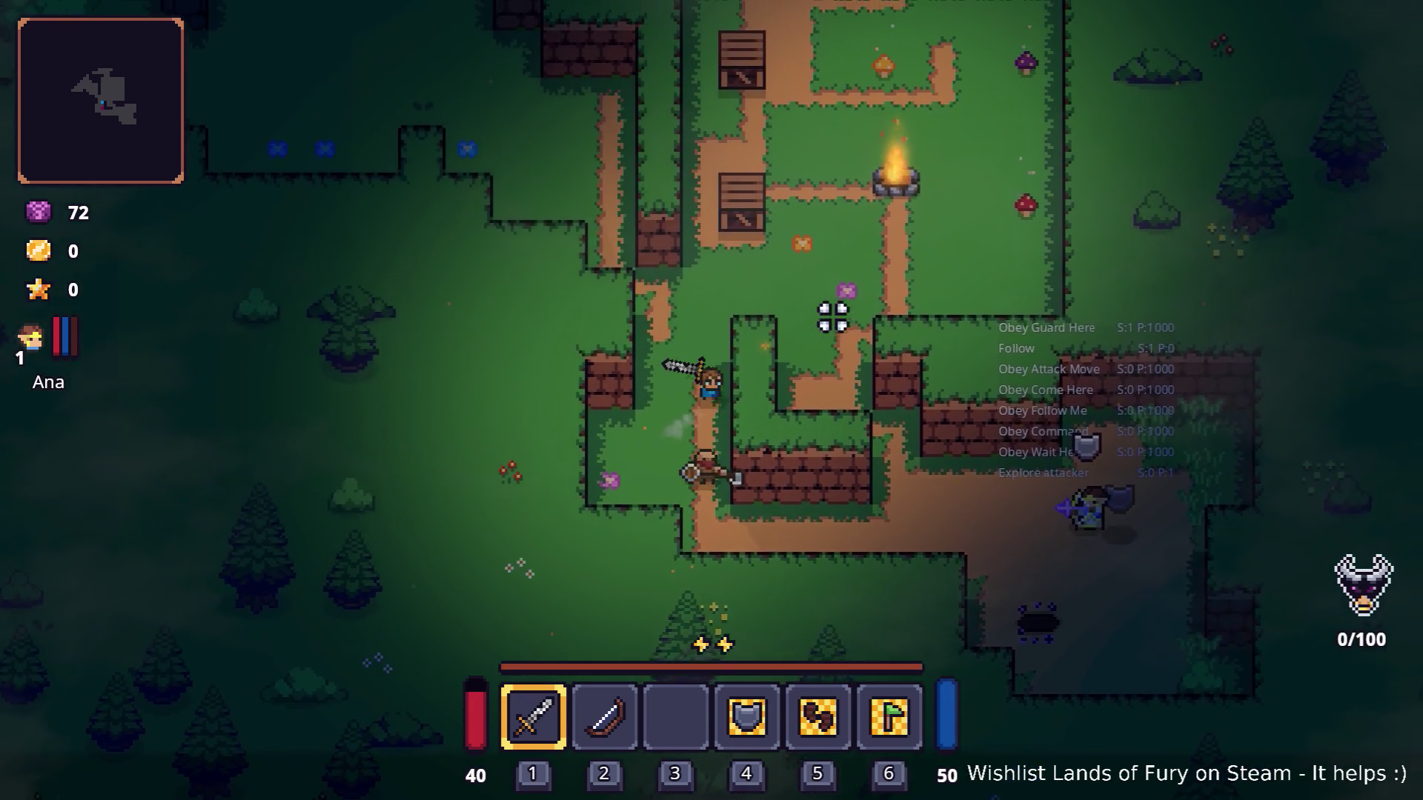
{"action": "key", "text": "d"}
{"action": "key", "text": "s"}
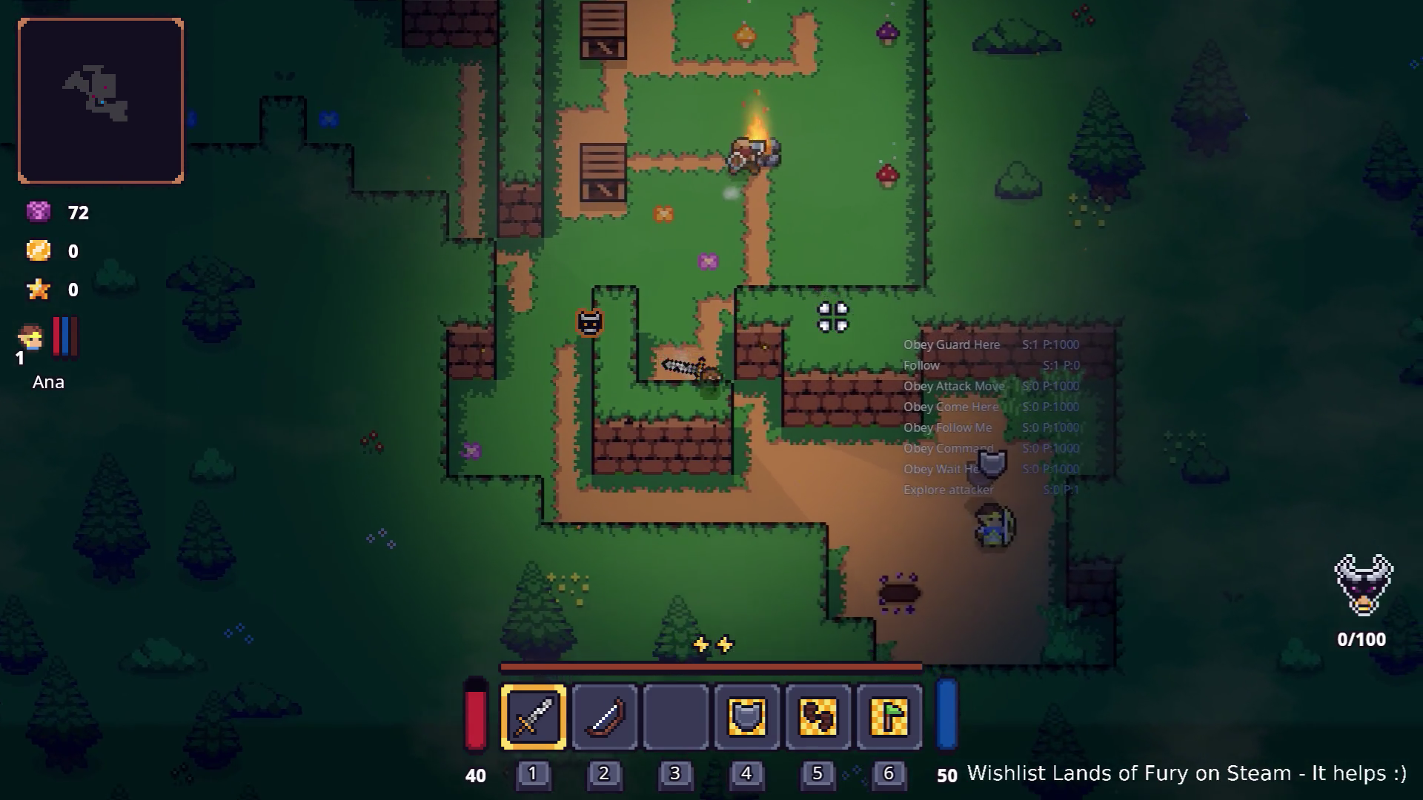
{"action": "key", "text": "s"}
{"action": "key", "text": "a"}
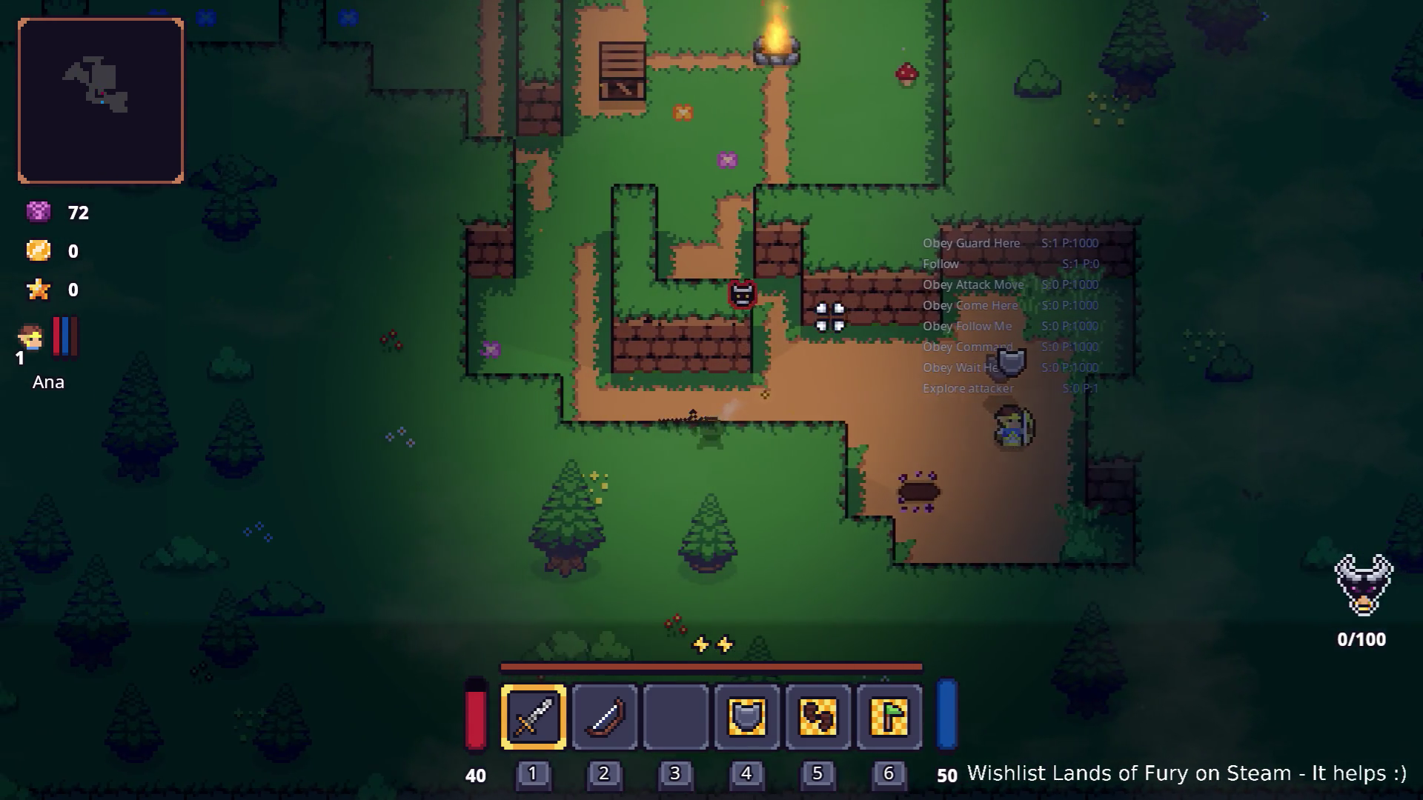
{"action": "key", "text": "a"}
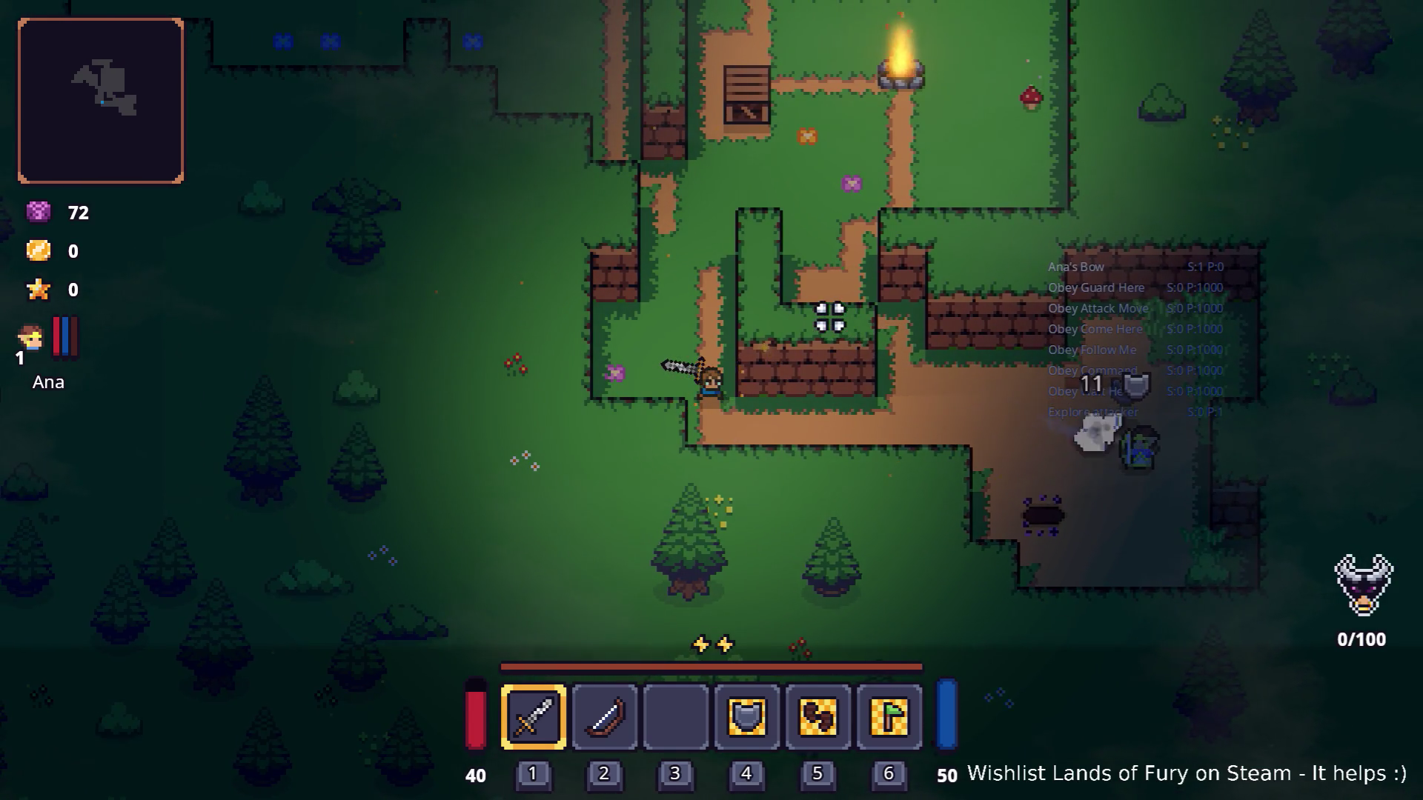
{"action": "key", "text": "d"}
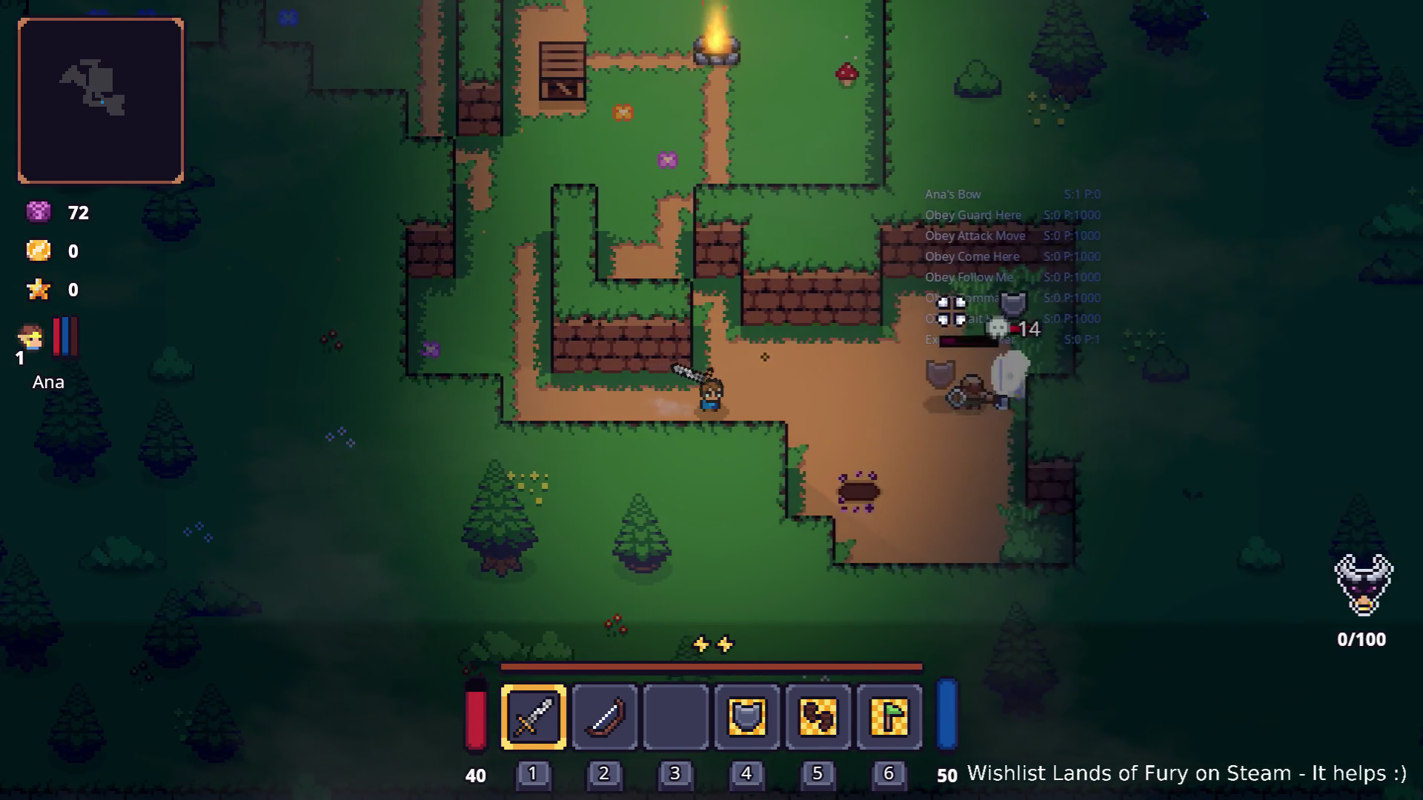
Approach the campfire, strike the campfire creature, and fall back toward Ana.
{"action": "key", "text": "d"}
{"action": "key", "text": "a"}
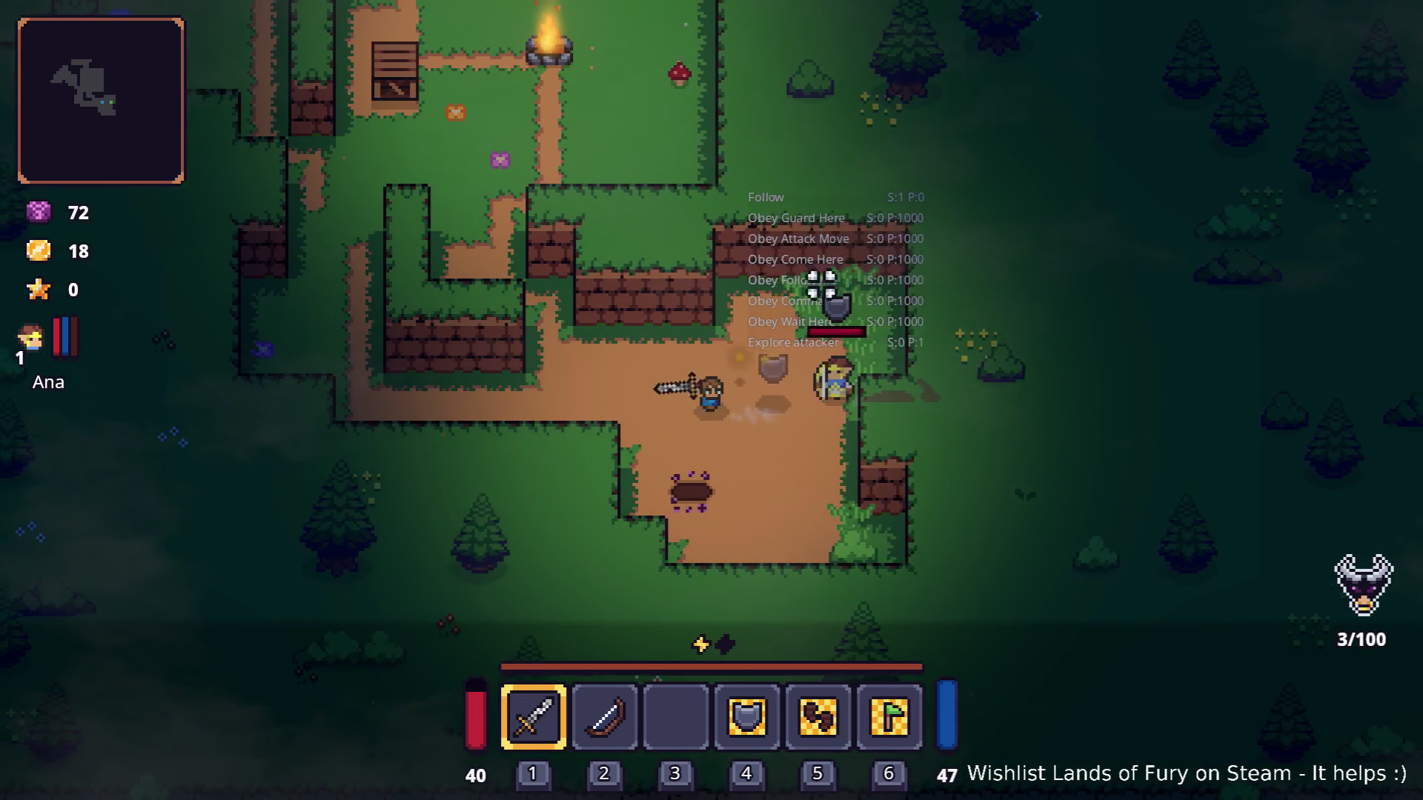
{"action": "key", "text": "a"}
{"action": "key", "text": "w"}
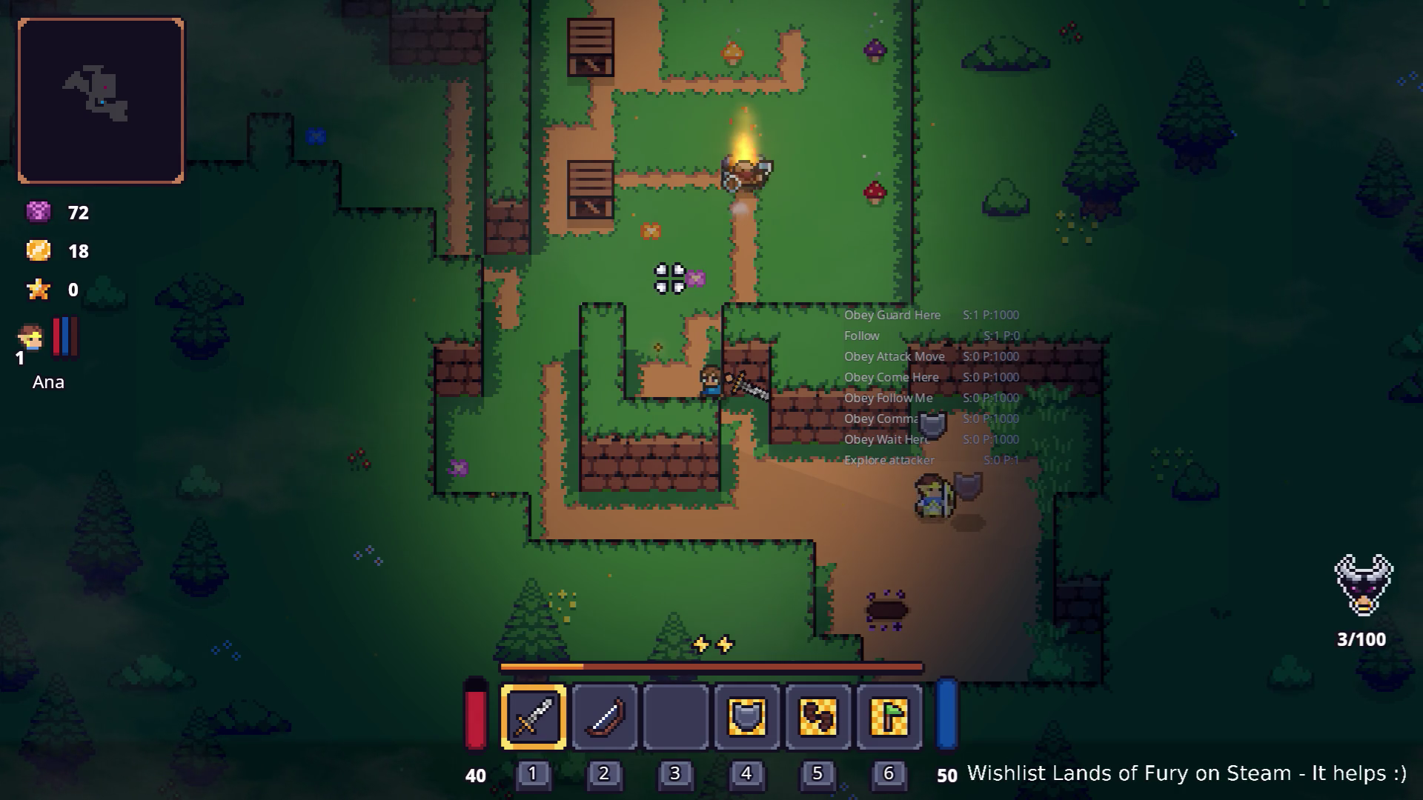
{"action": "key", "text": "a"}
{"action": "key", "text": "w"}
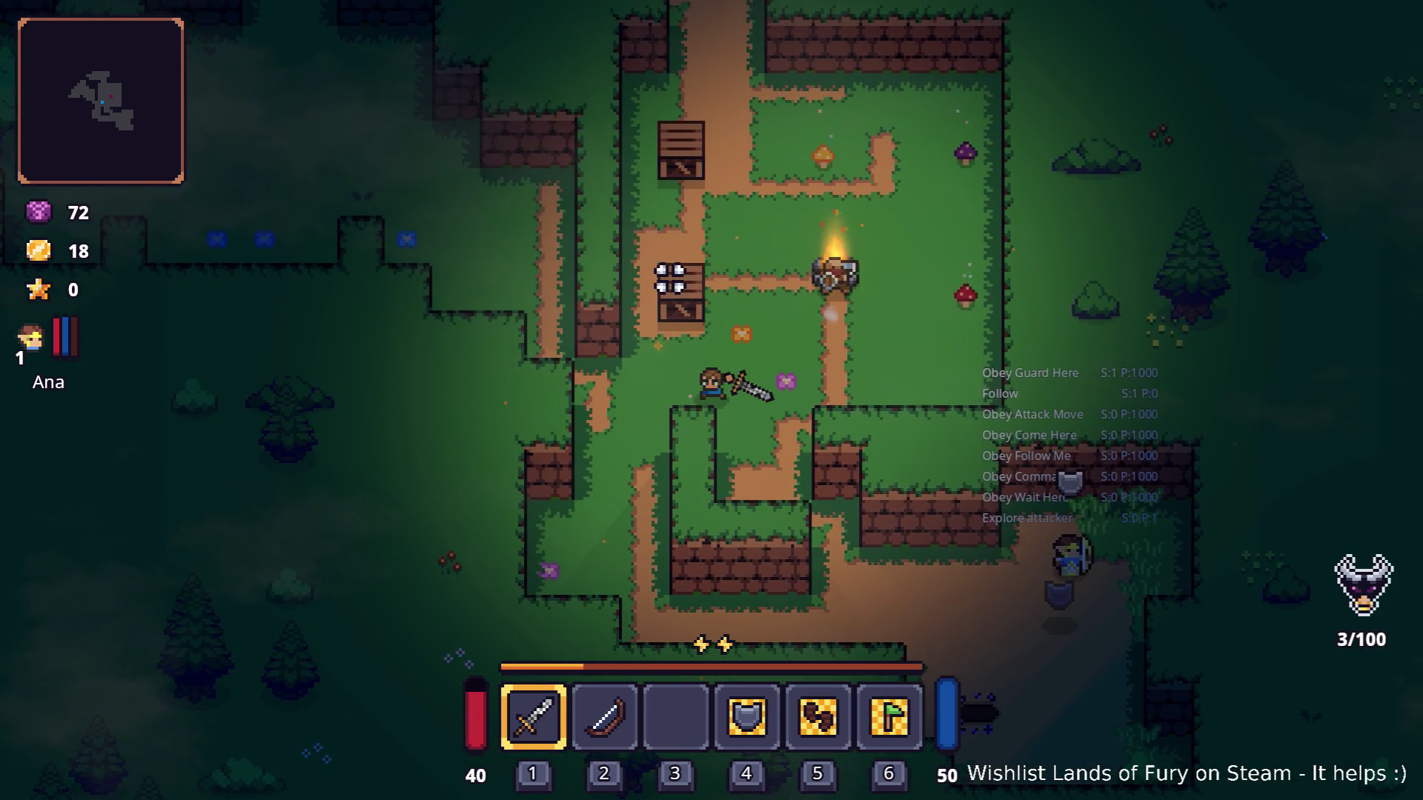
{"action": "key", "text": "w"}
{"action": "key", "text": "d"}
{"action": "left_click", "coordinate": [908, 301]}
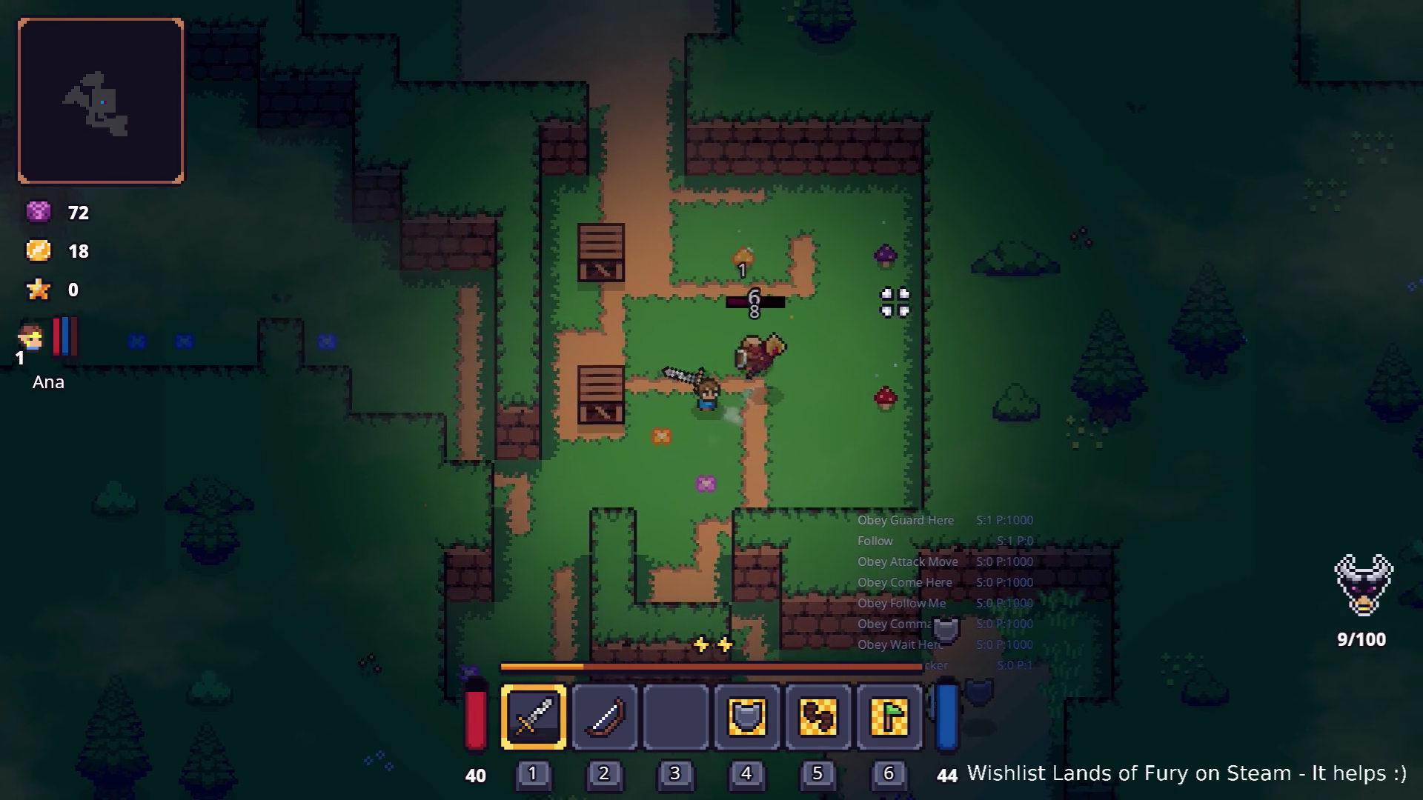
{"action": "key", "text": "s"}
{"action": "key", "text": "a"}
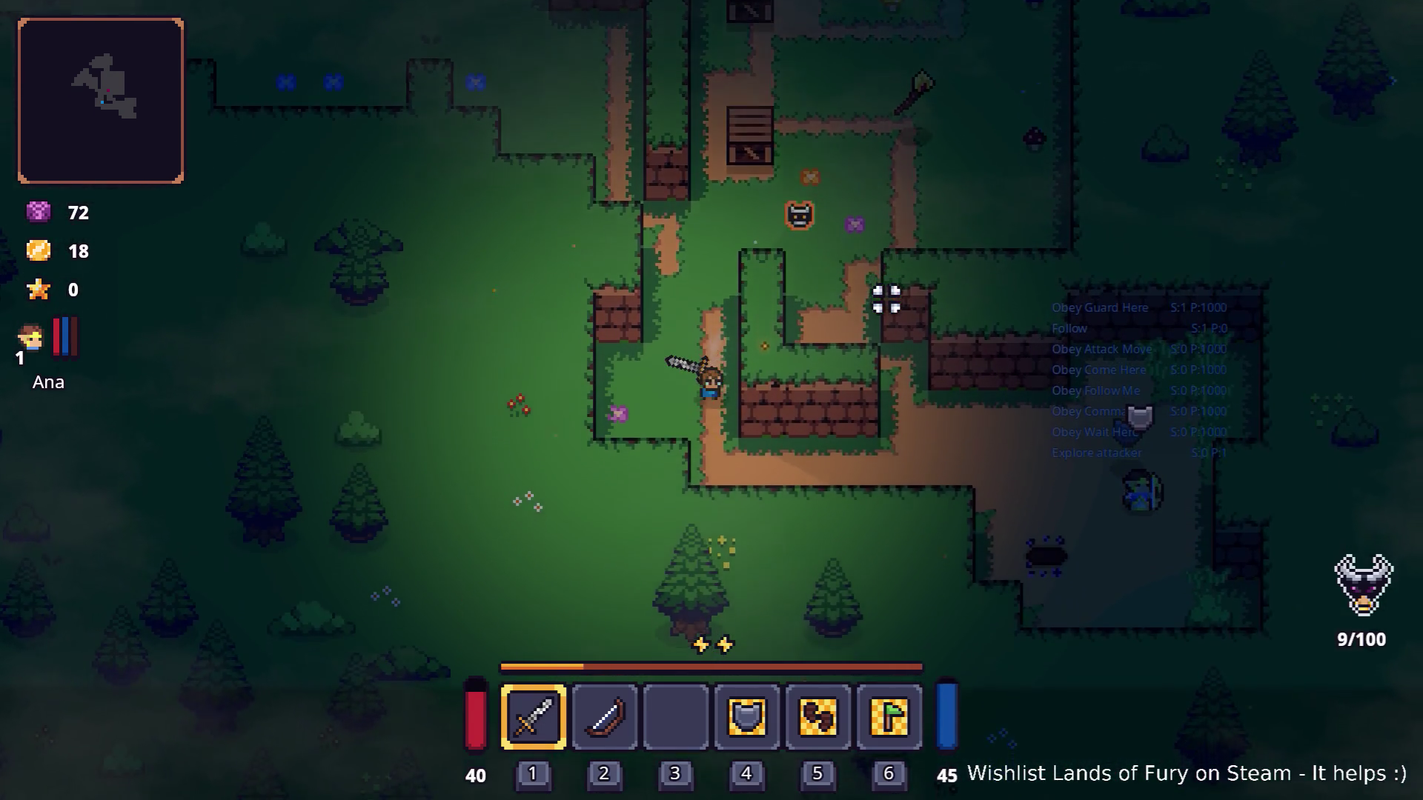
{"action": "key", "text": "s"}
{"action": "key", "text": "d"}
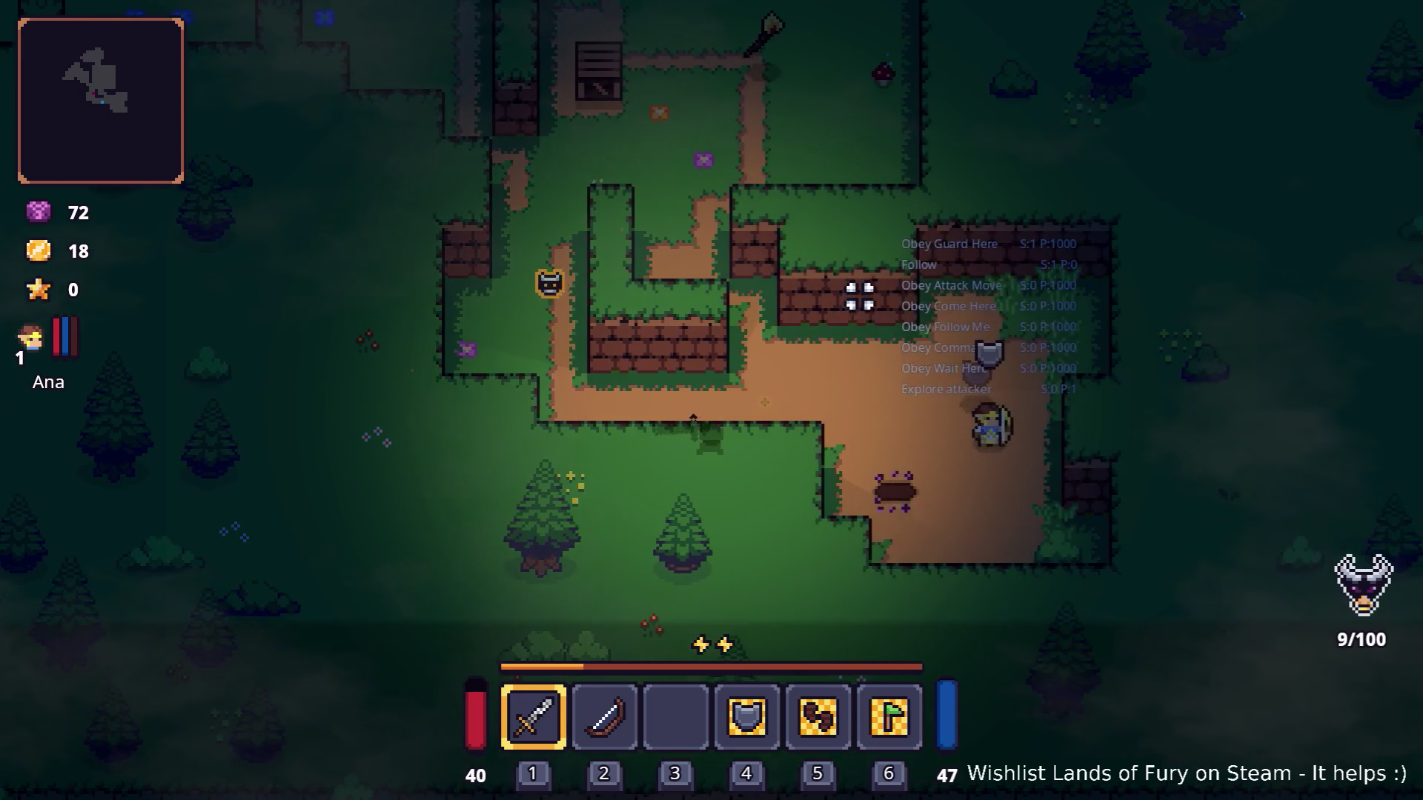
Continue along the dirt path, check the Rusty Sword in the inventory, and switch toward Godot.
{"action": "key", "text": "d"}
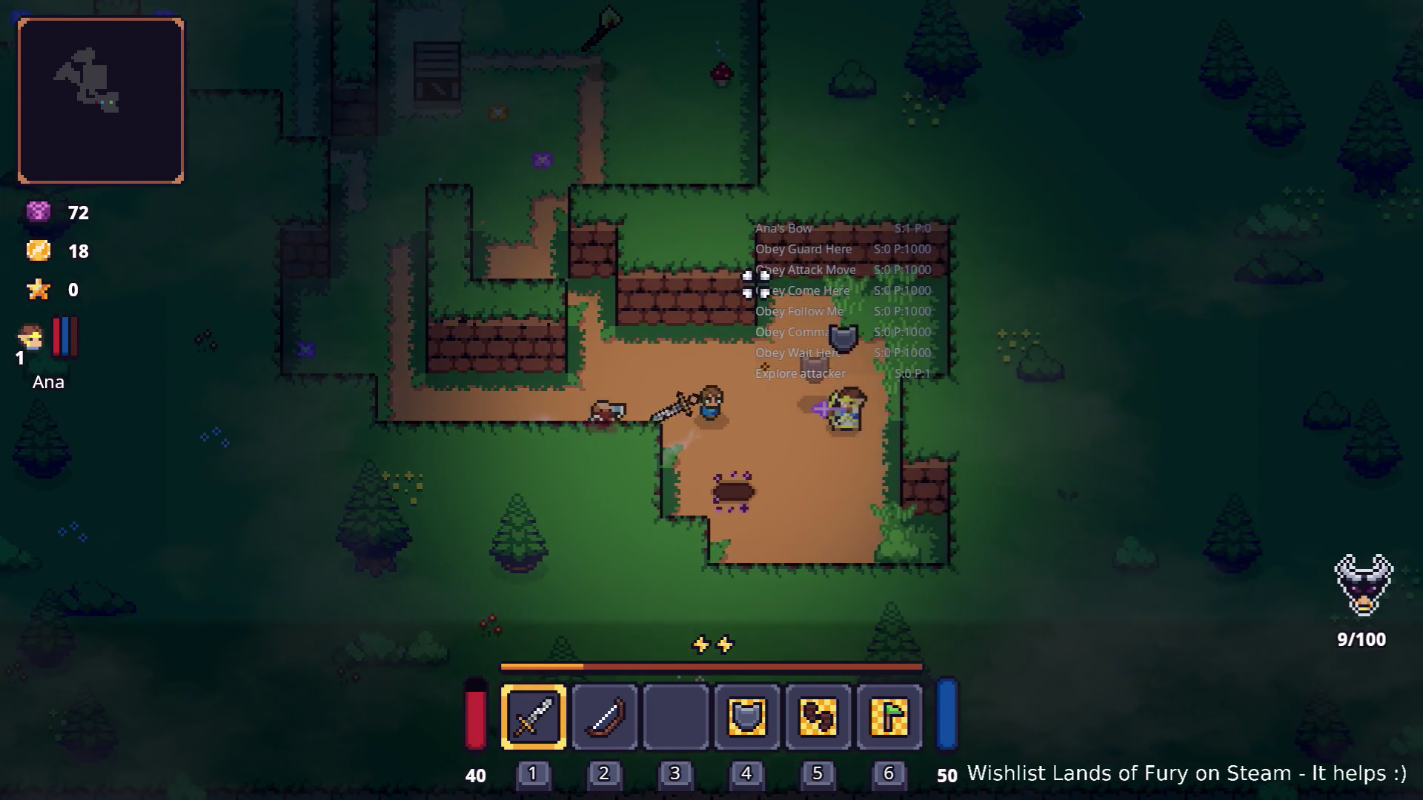
{"action": "key", "text": "w"}
{"action": "key", "text": "a"}
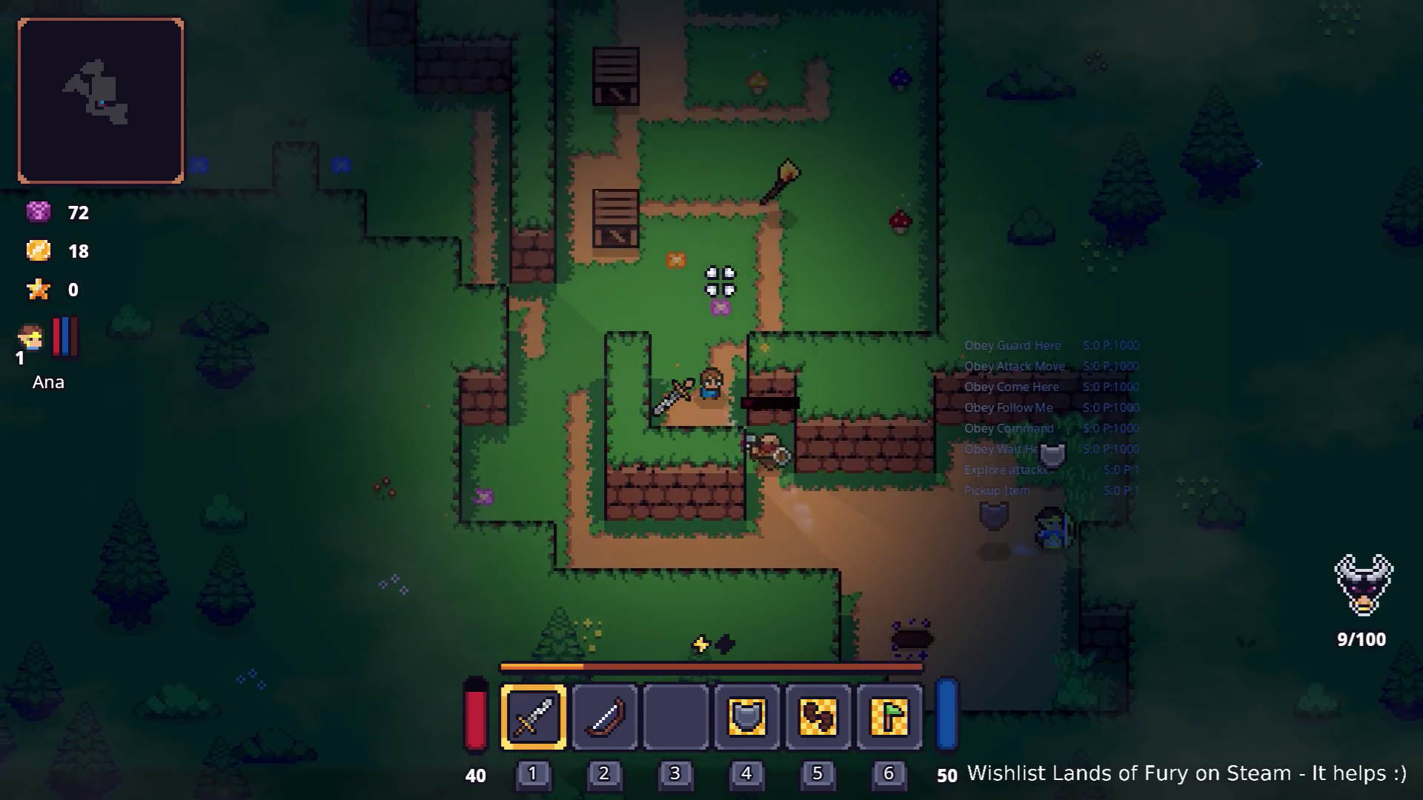
{"action": "key", "text": "a"}
{"action": "key", "text": "s"}
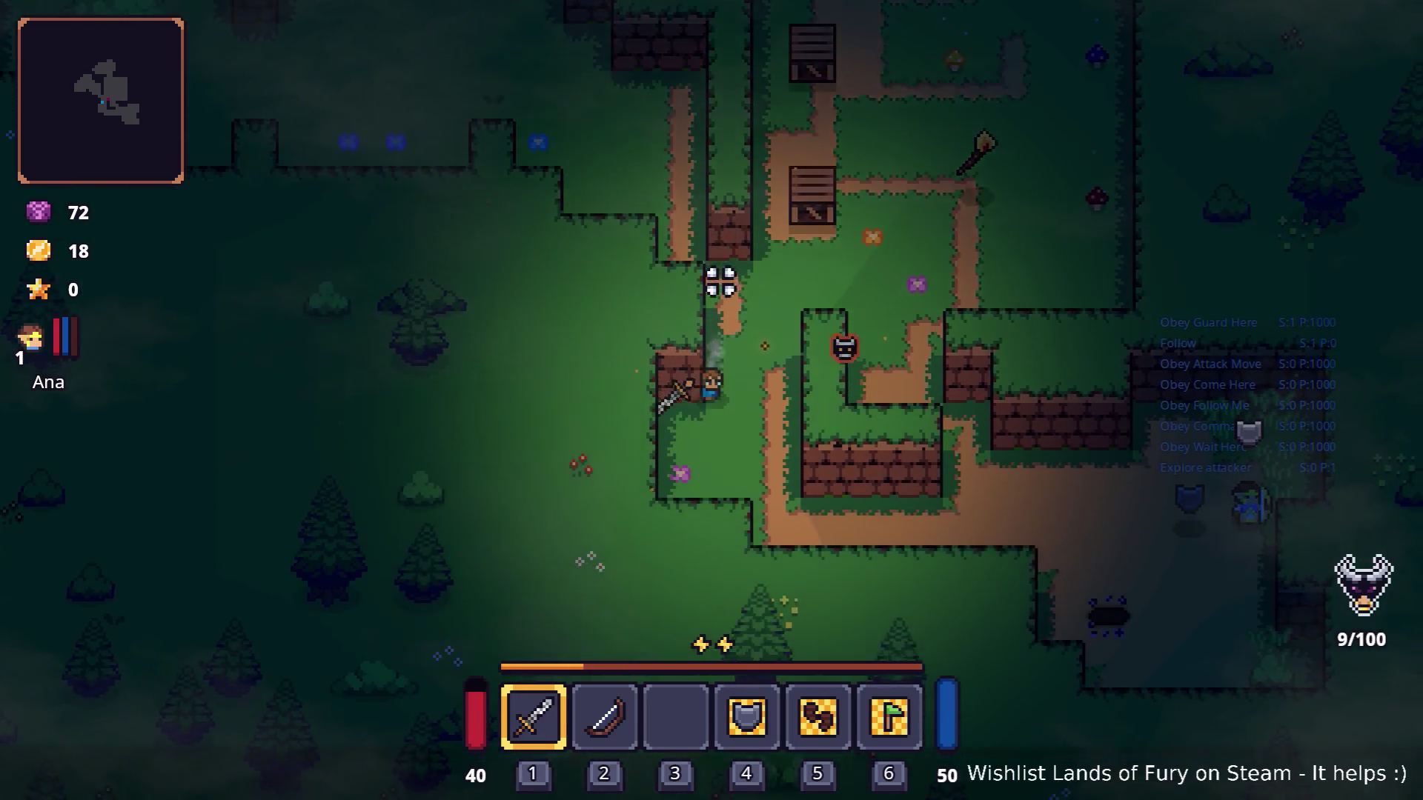
{"action": "key", "text": "s"}
{"action": "key", "text": "d"}
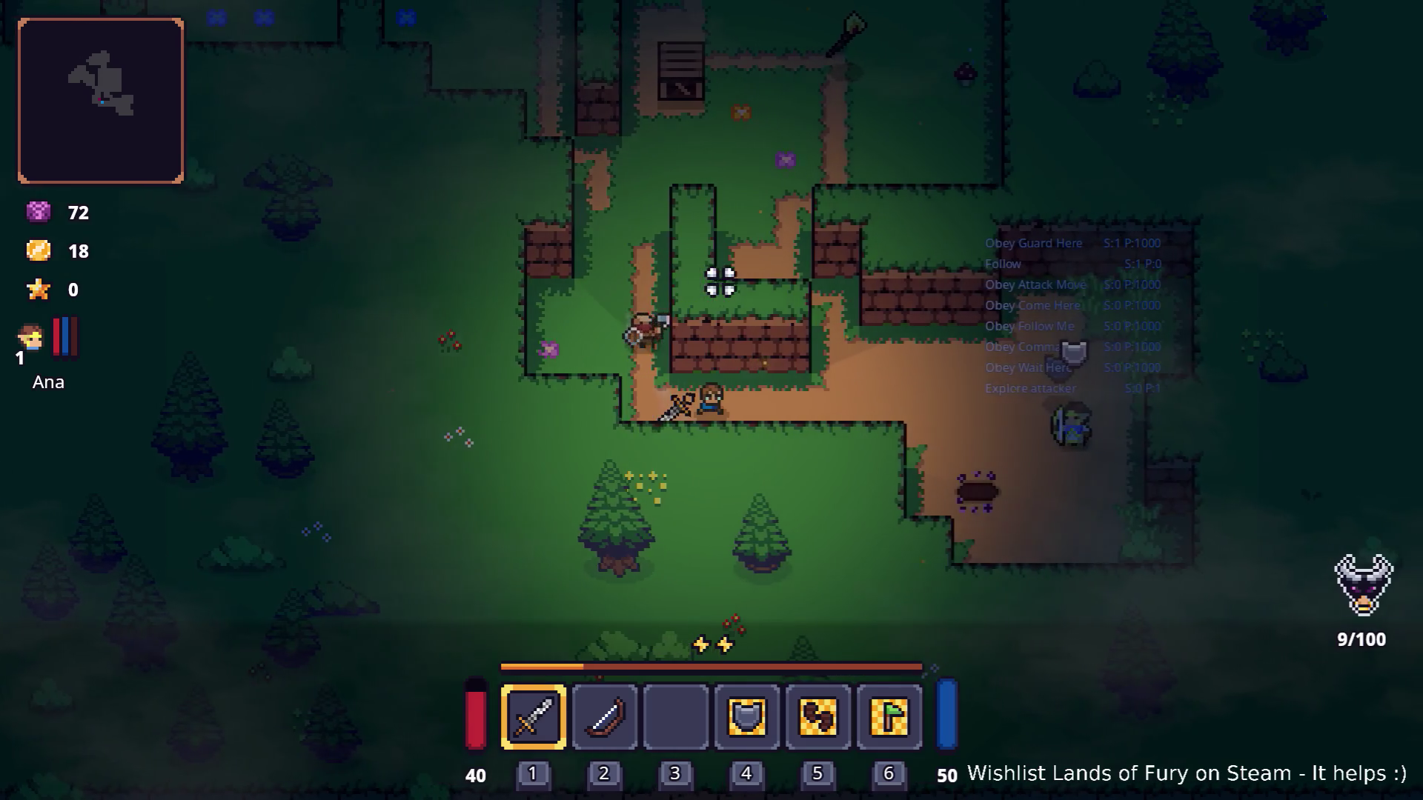
{"action": "key", "text": "d"}
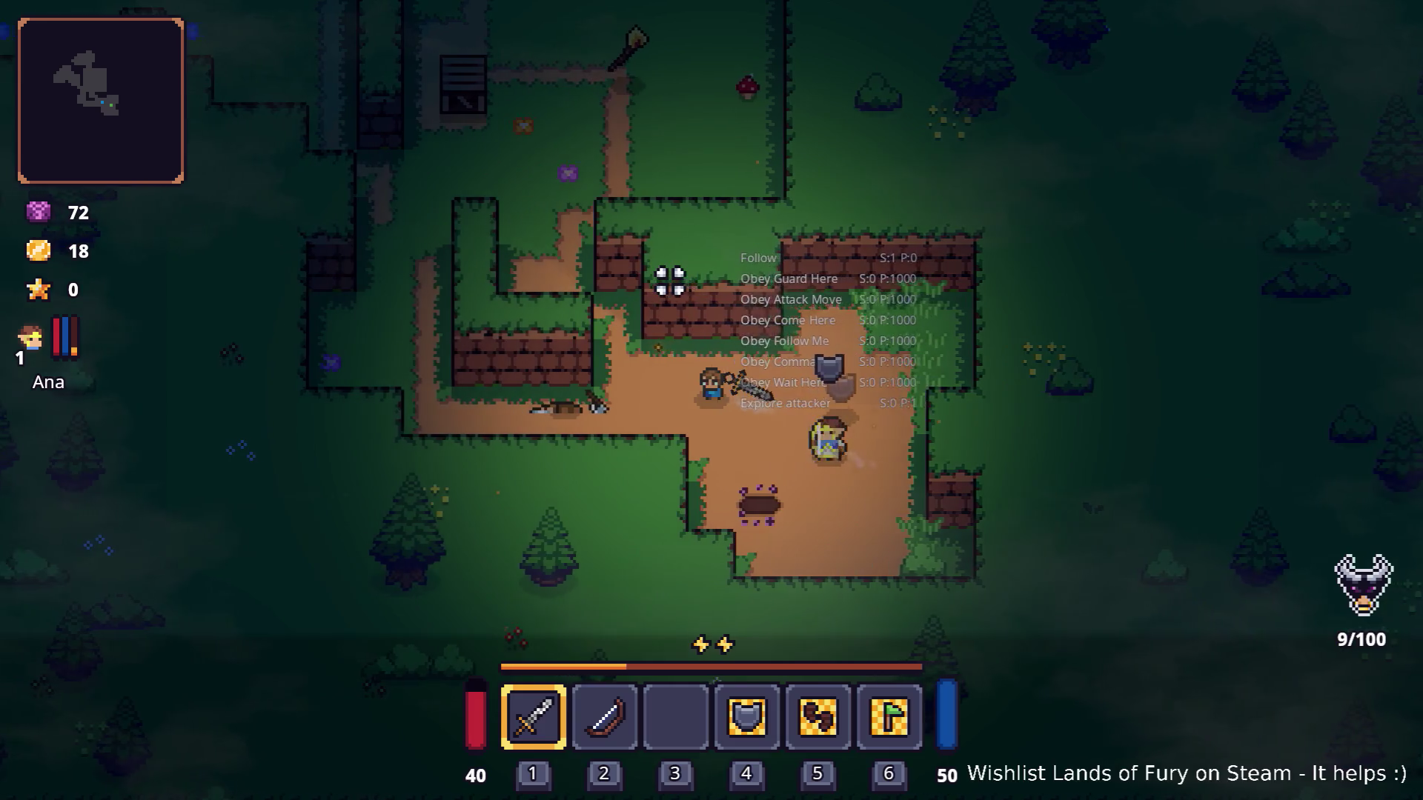
{"action": "key", "text": "i"}
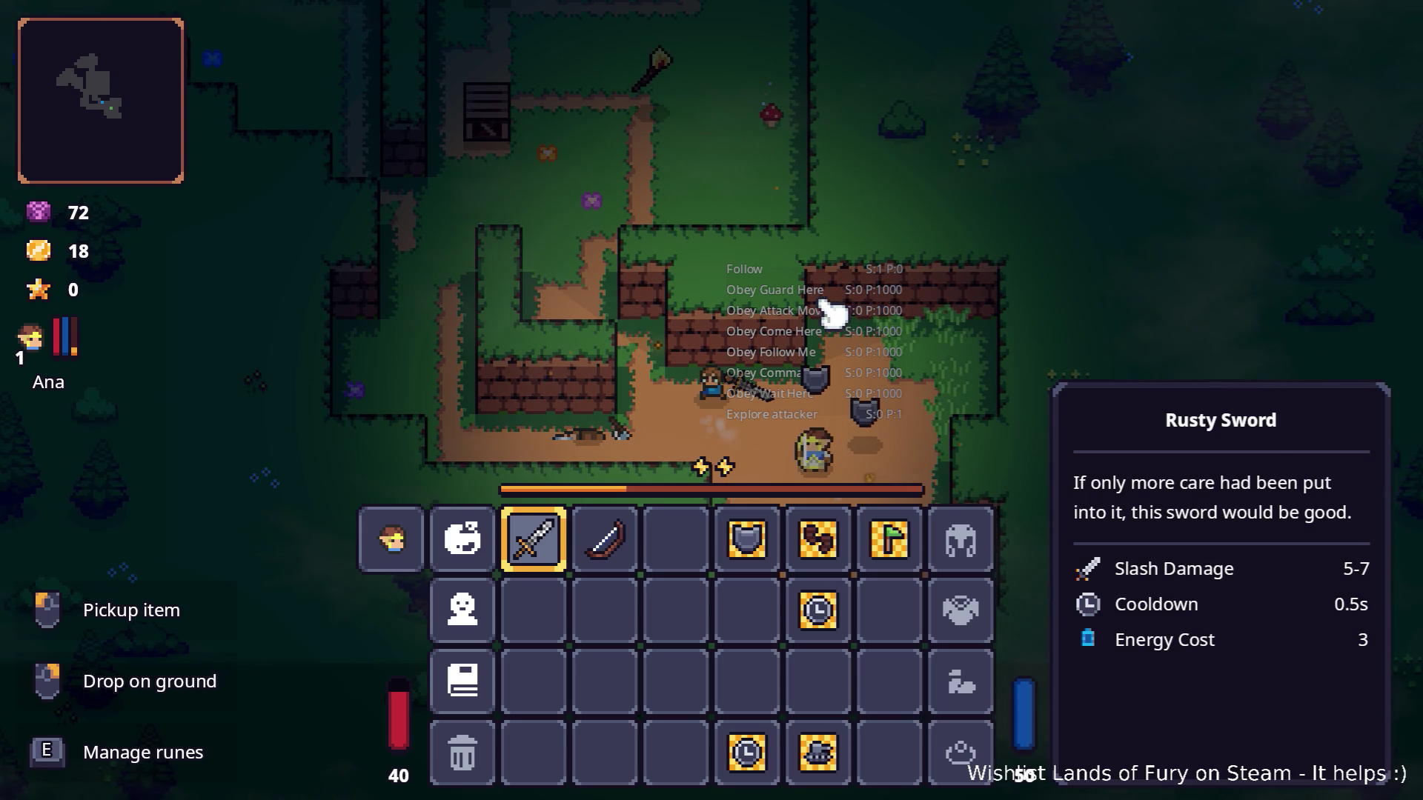
{"action": "key", "text": "alt+Tab"}
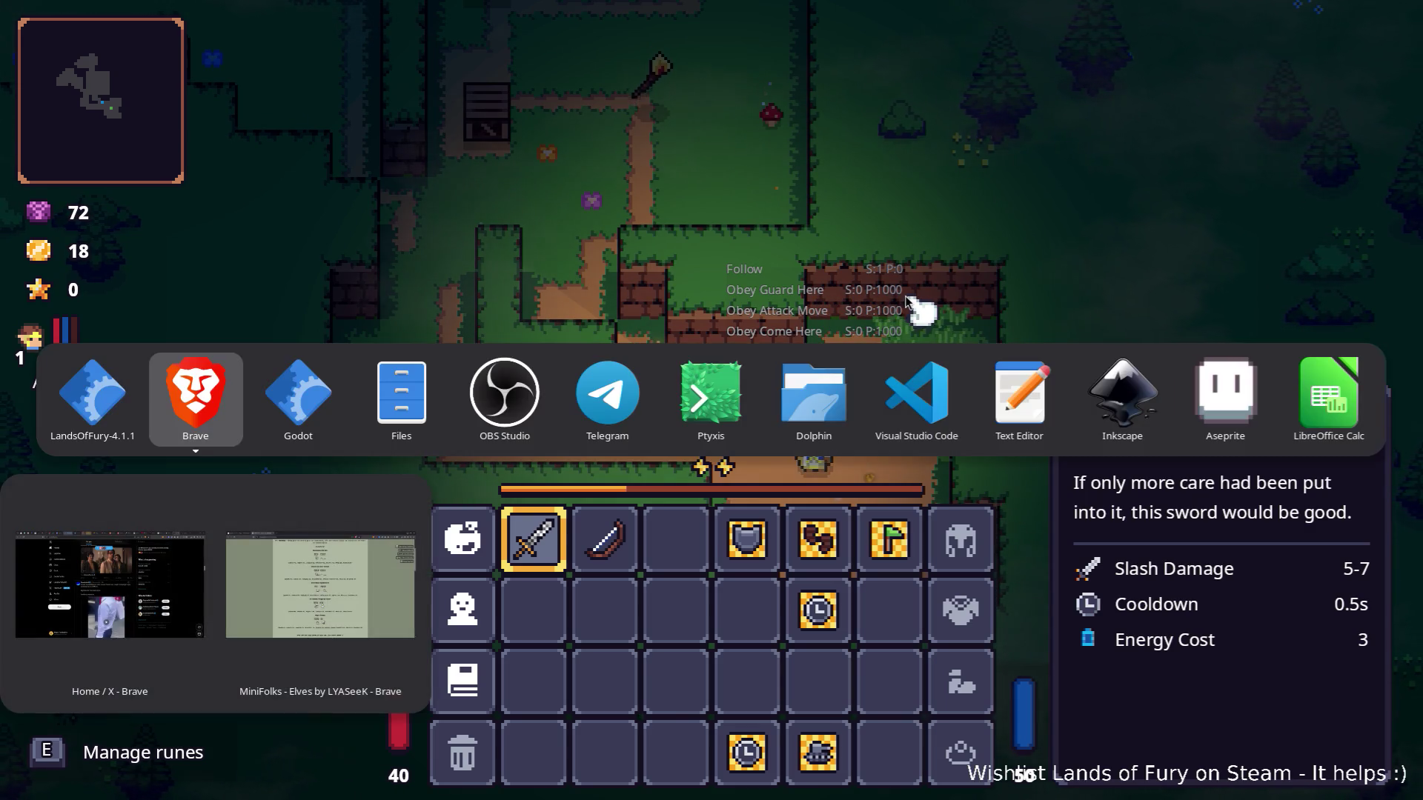
Back in Godot, filter the FileSystem for config.tre and load Config.tres in the Inspector.
{"action": "key", "text": "alt+Tab"}
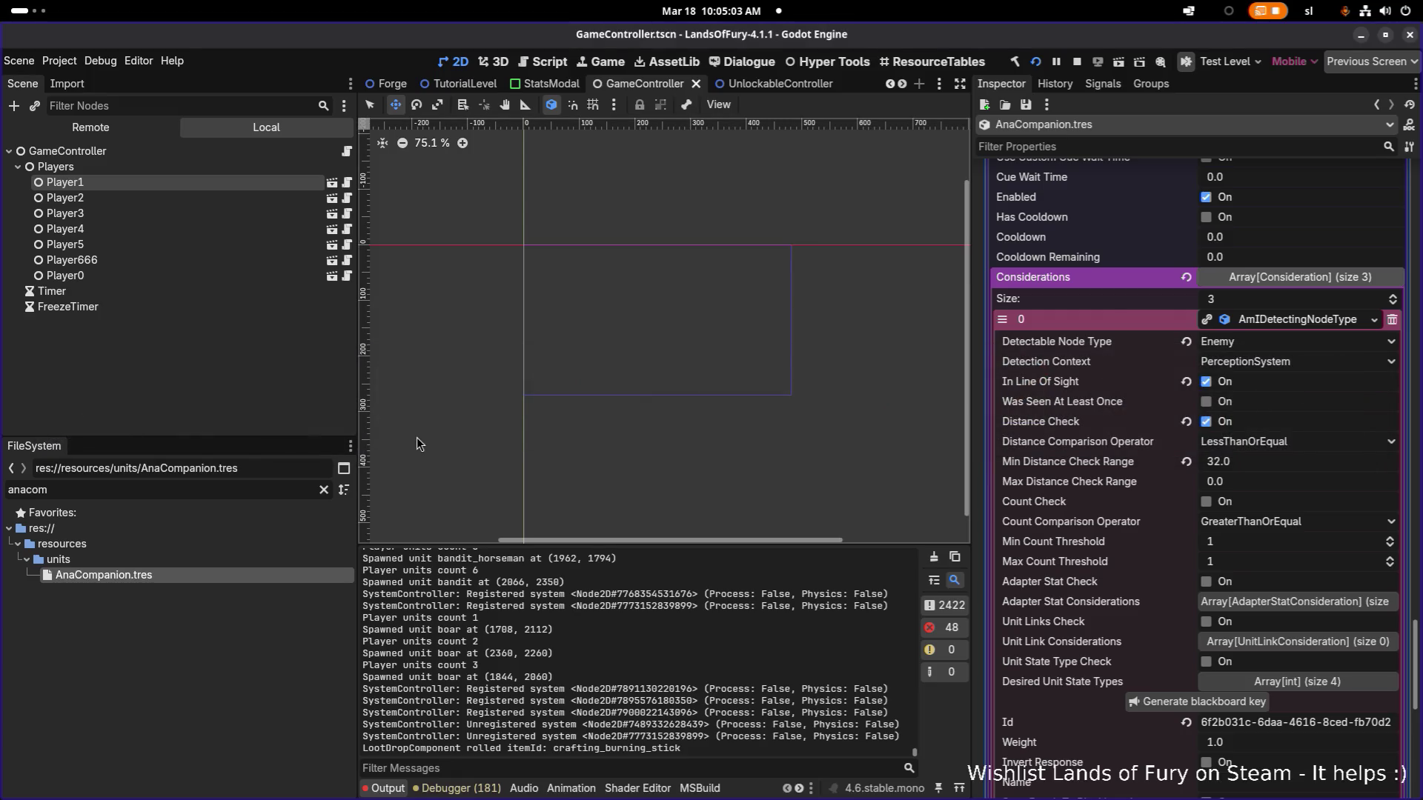
{"action": "double_click", "coordinate": [216, 485]}
{"action": "type", "text": "con"}
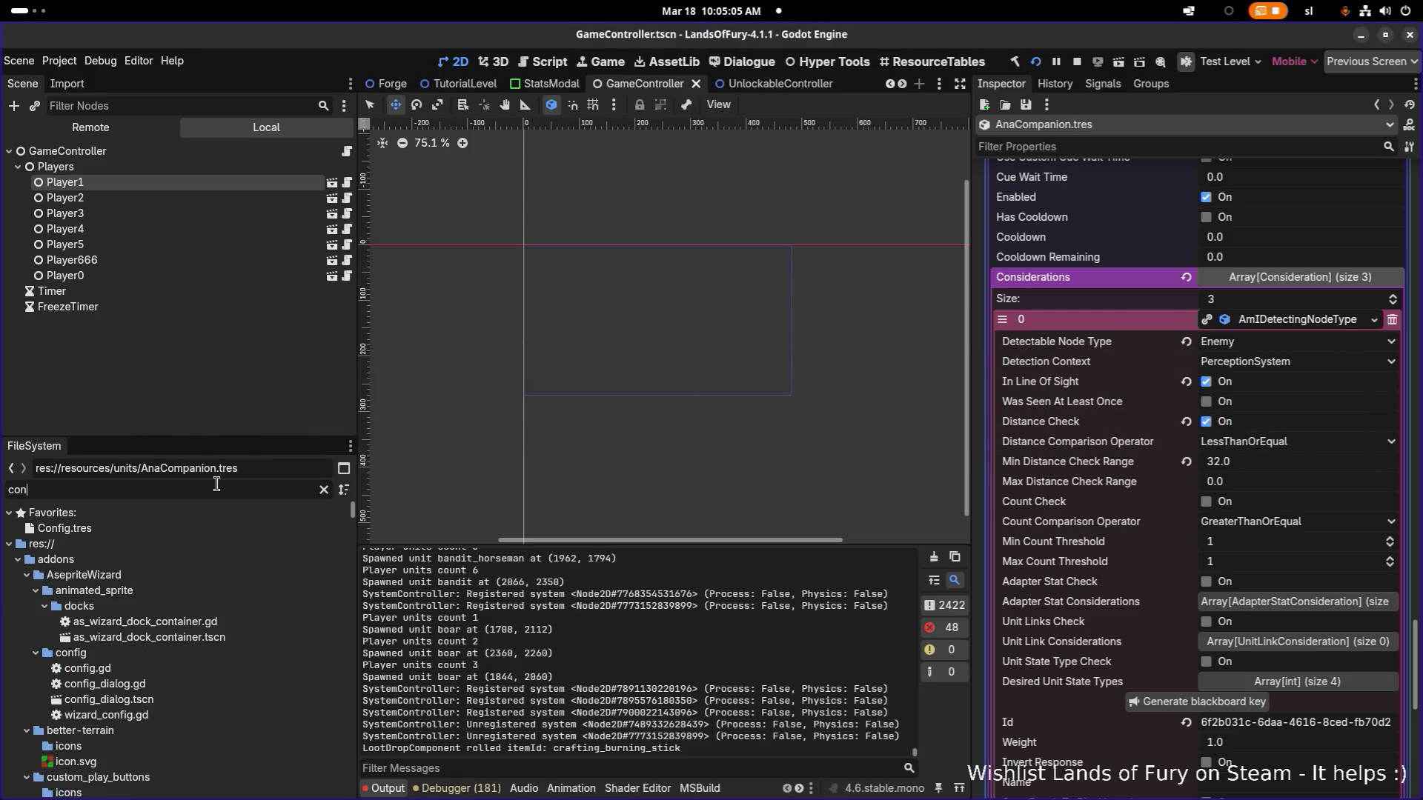
{"action": "type", "text": "fig.tre"}
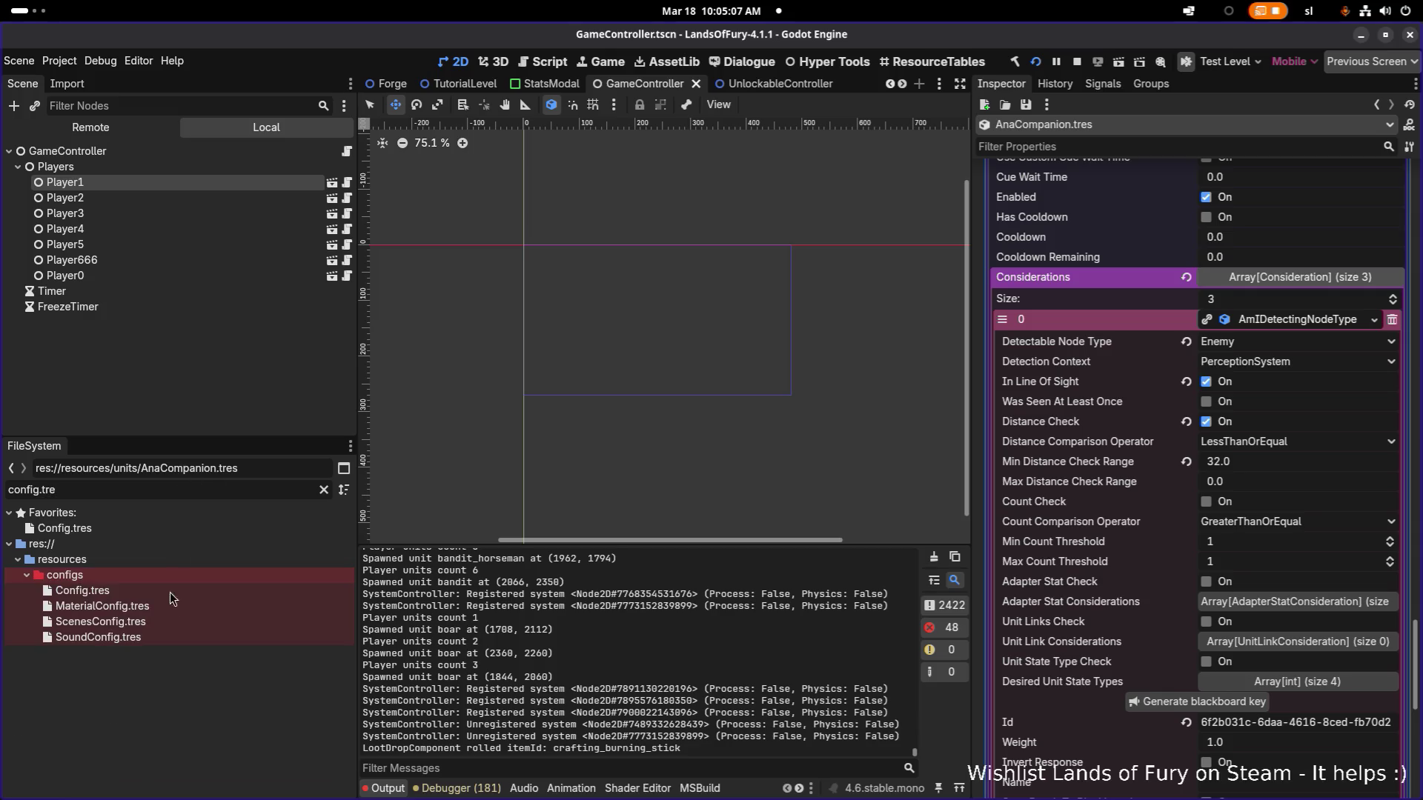
{"action": "left_click", "coordinate": [186, 589]}
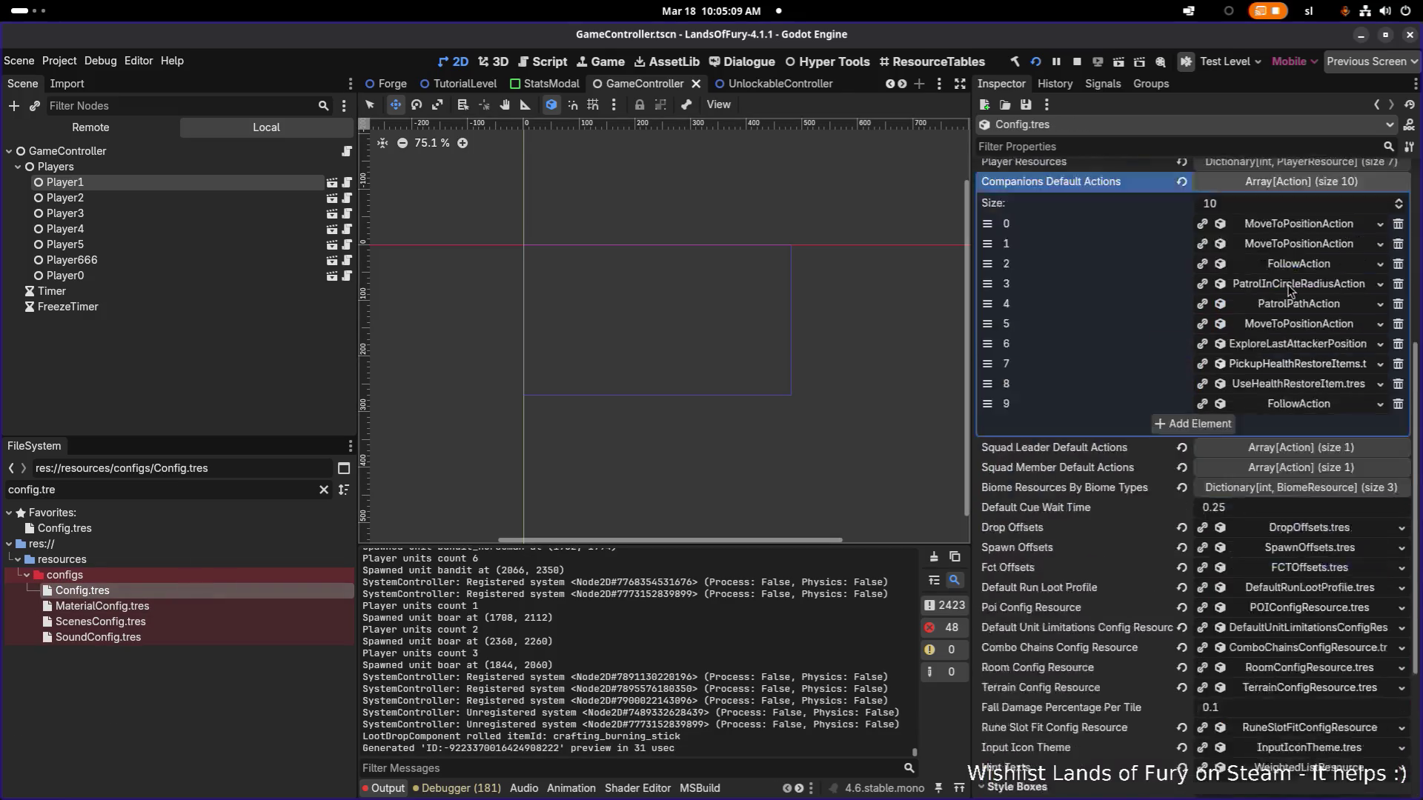
{"action": "scroll", "coordinate": [1290, 292], "scroll_direction": "up", "scroll_amount": 3}
Expand the Obey Guard Here patrol action down to its AmIDetectingNodeType consideration.
{"action": "left_click", "coordinate": [1324, 502]}
{"action": "left_click", "coordinate": [1324, 525]}
{"action": "scroll", "coordinate": [1323, 531], "scroll_direction": "down", "scroll_amount": 3}
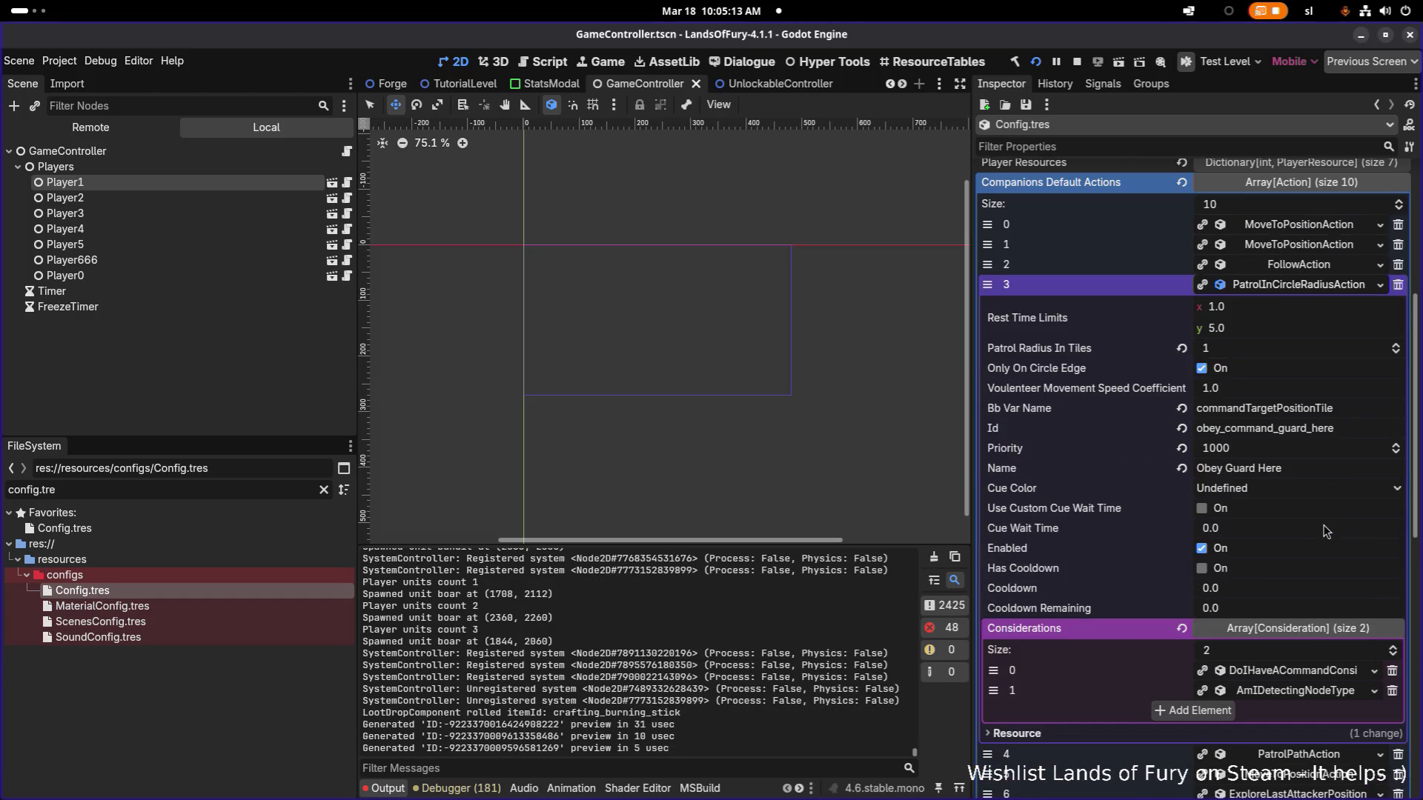
{"action": "scroll", "coordinate": [1326, 532], "scroll_direction": "down", "scroll_amount": 1}
{"action": "scroll", "coordinate": [1325, 531], "scroll_direction": "down", "scroll_amount": 1}
{"action": "left_click", "coordinate": [1324, 513]}
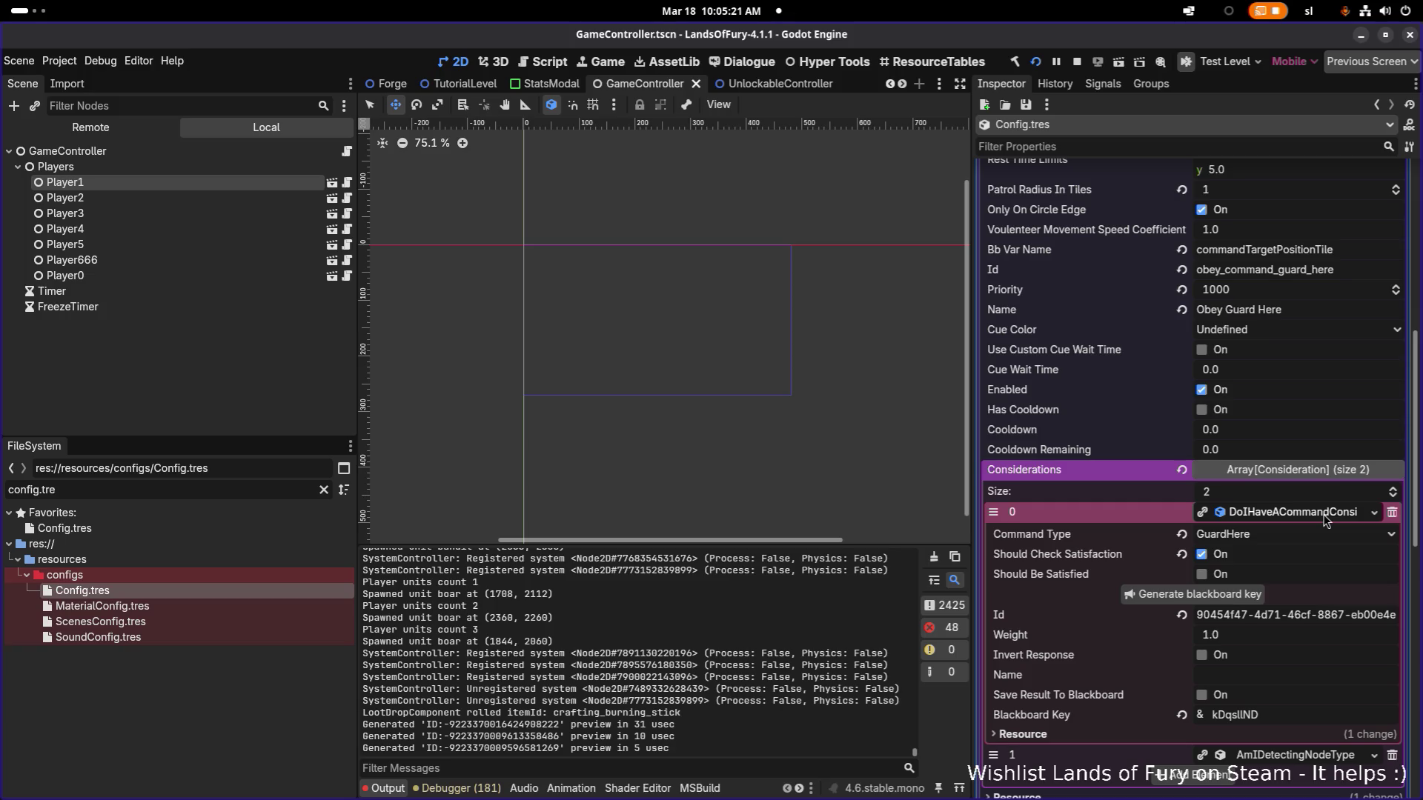
{"action": "left_click", "coordinate": [1322, 513]}
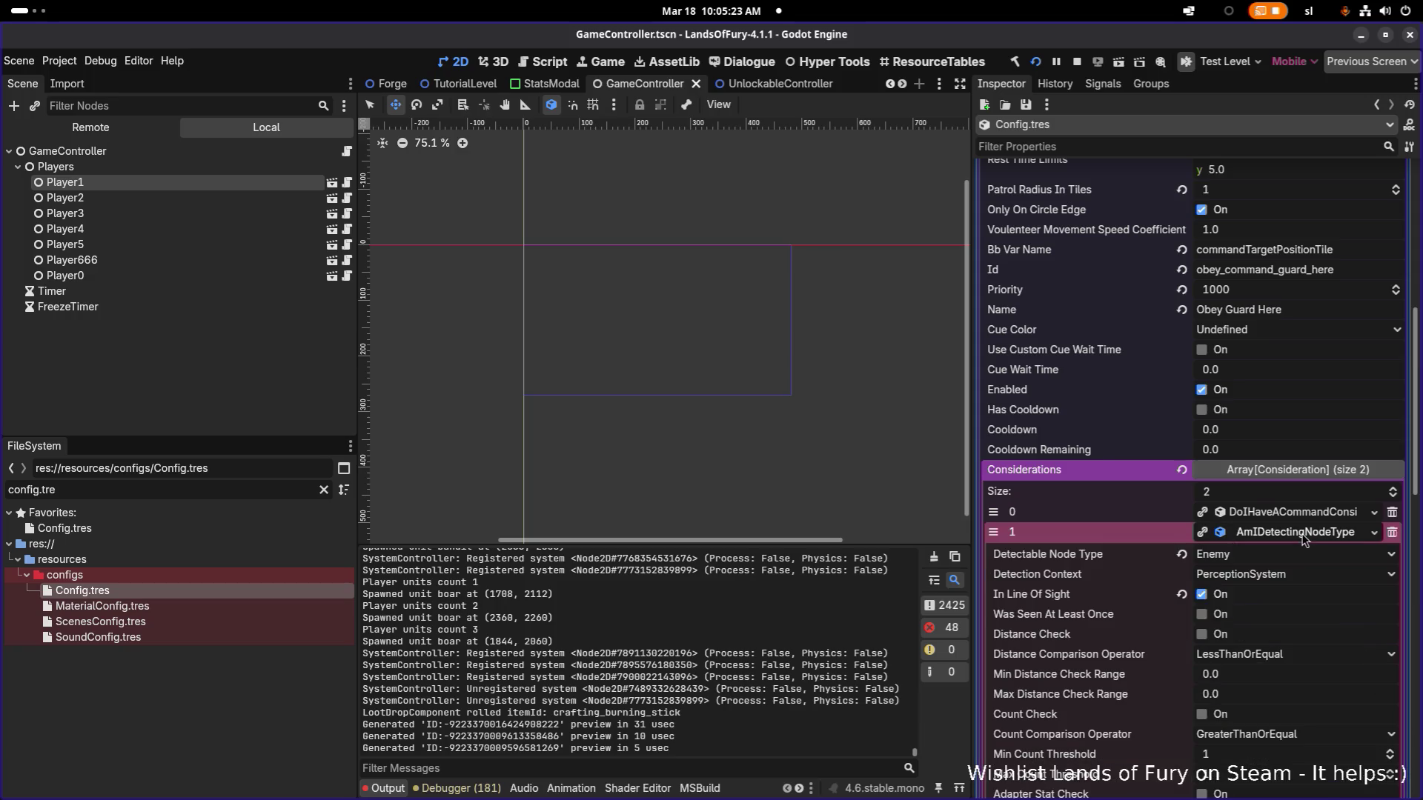
{"action": "scroll", "coordinate": [1316, 522], "scroll_direction": "down", "scroll_amount": 2}
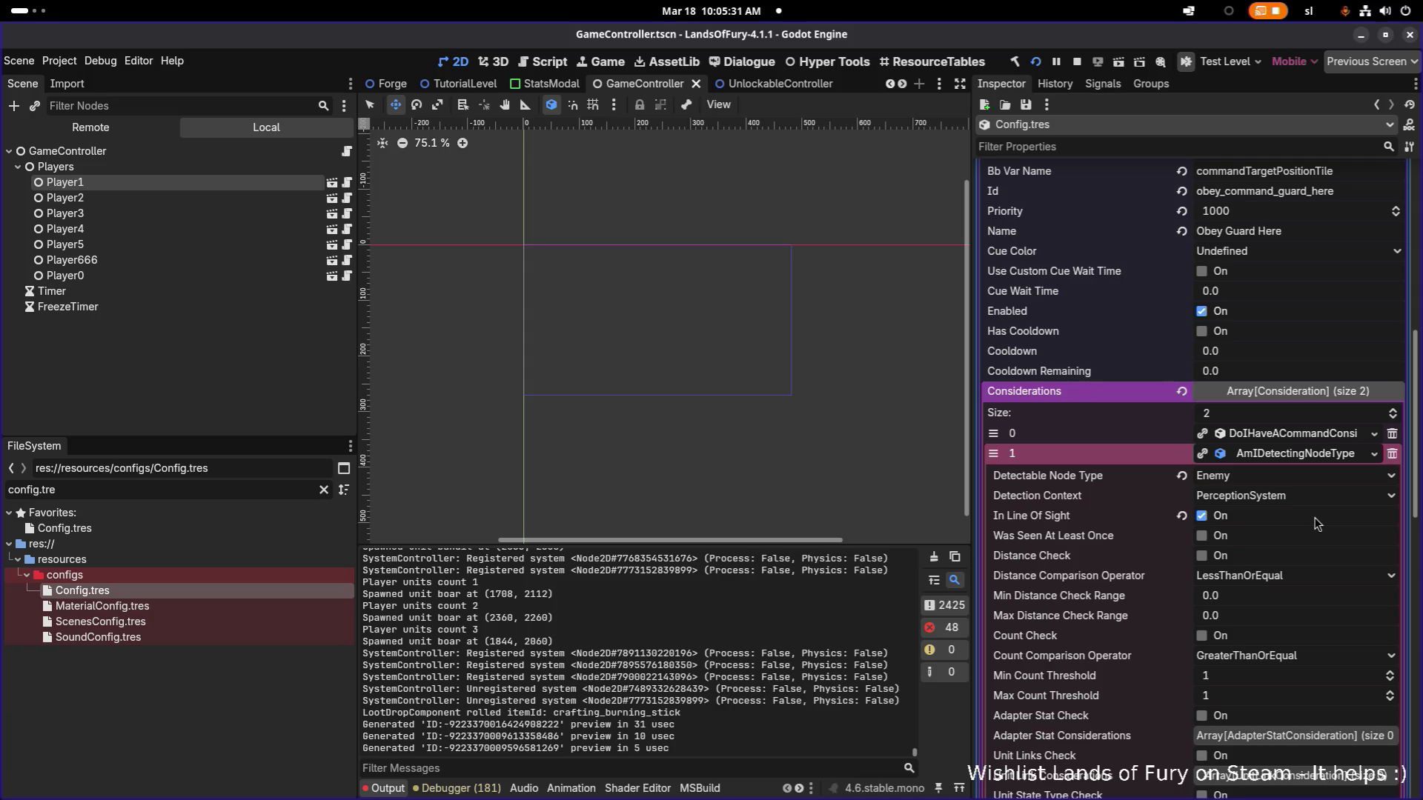
{"action": "scroll", "coordinate": [1315, 523], "scroll_direction": "down", "scroll_amount": 5}
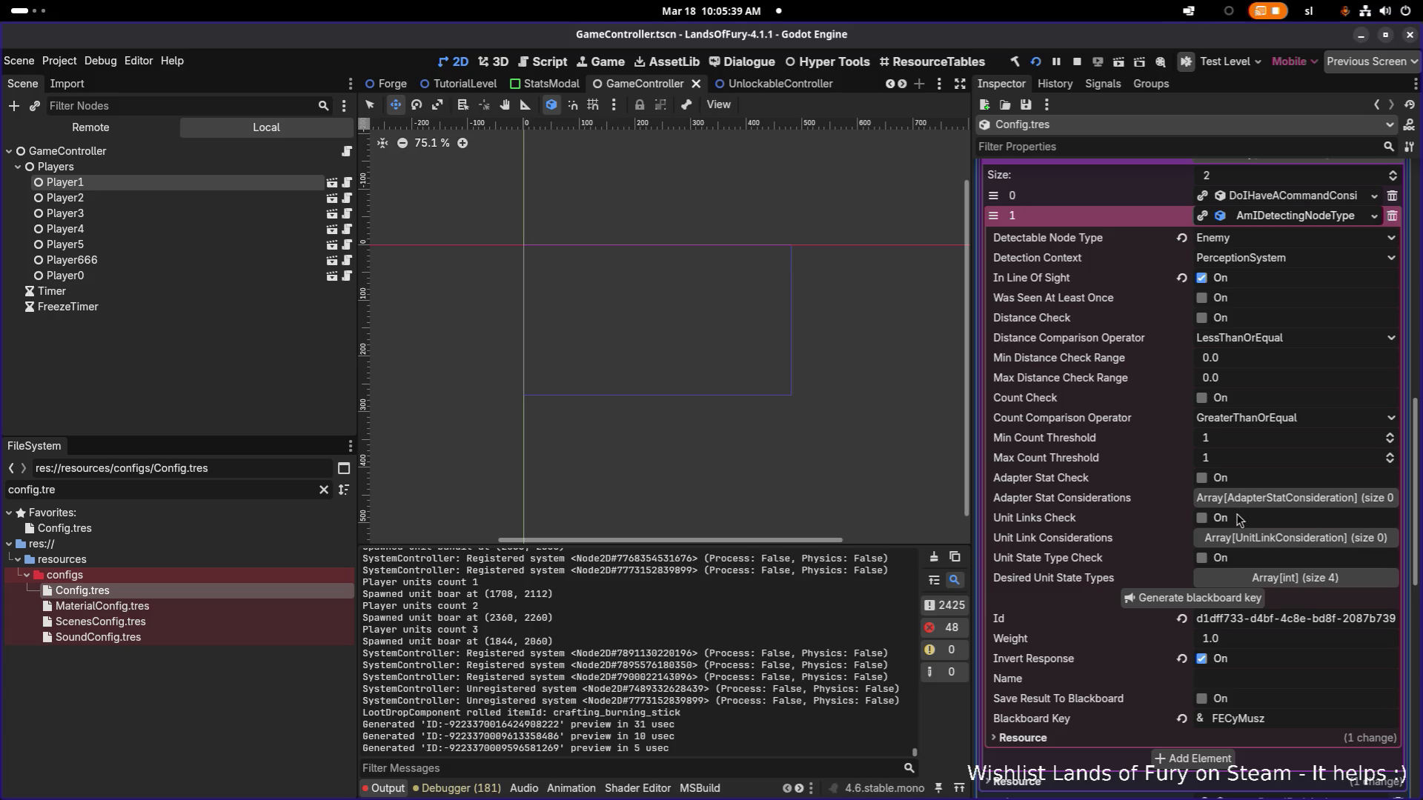
Enable Unit State Type Check on the enemy-detection consideration, save, and relaunch the game.
{"action": "left_click", "coordinate": [1284, 579]}
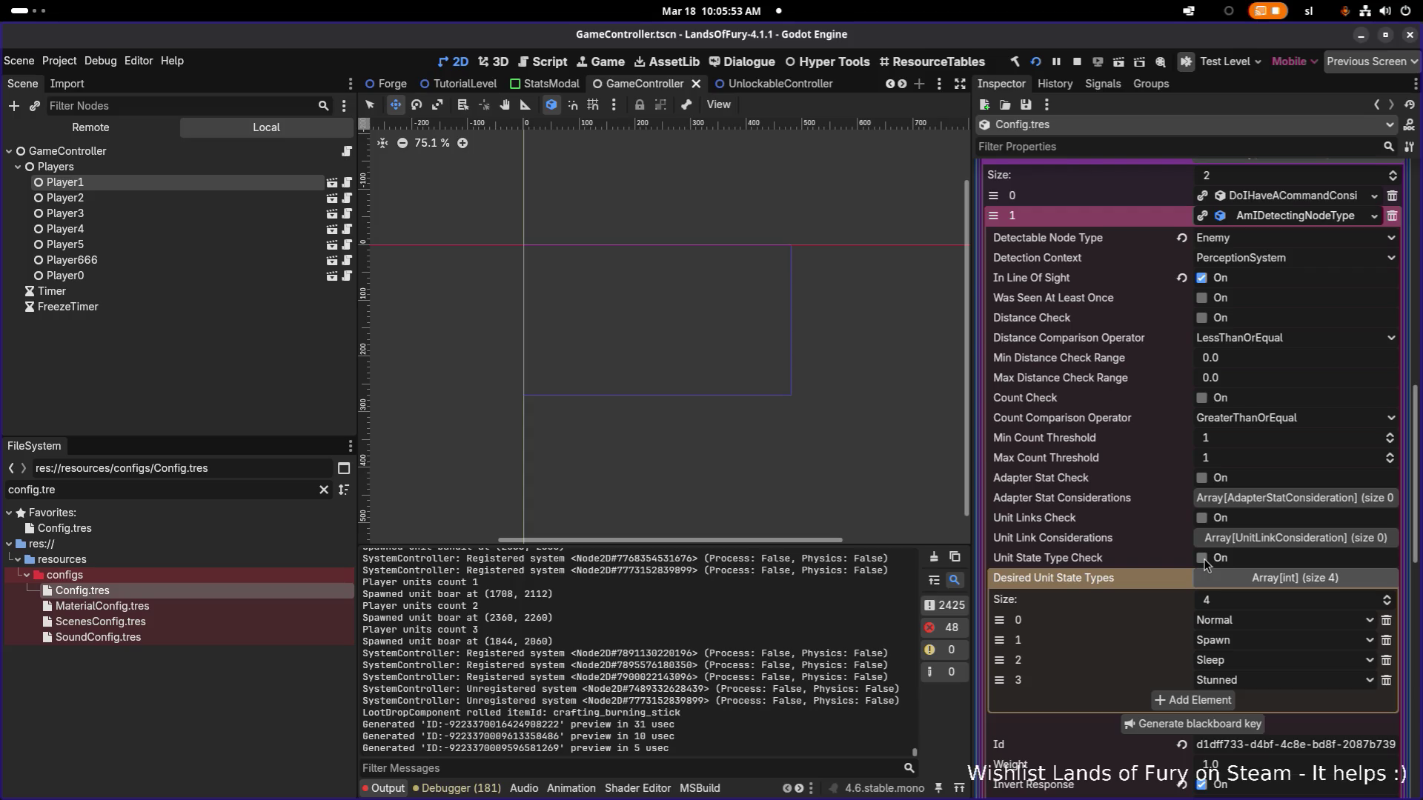
{"action": "left_click", "coordinate": [1203, 560]}
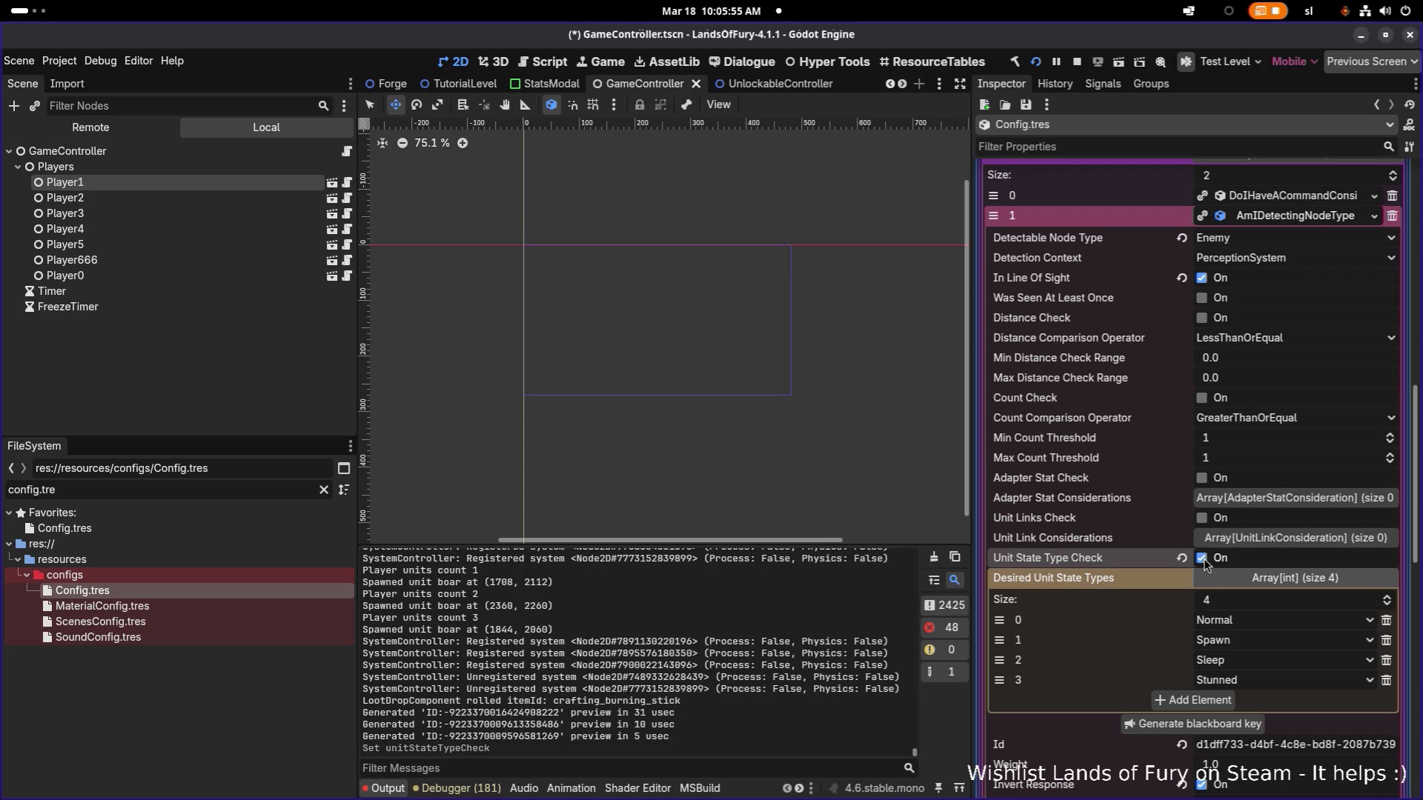
{"action": "key", "text": "ctrl+s"}
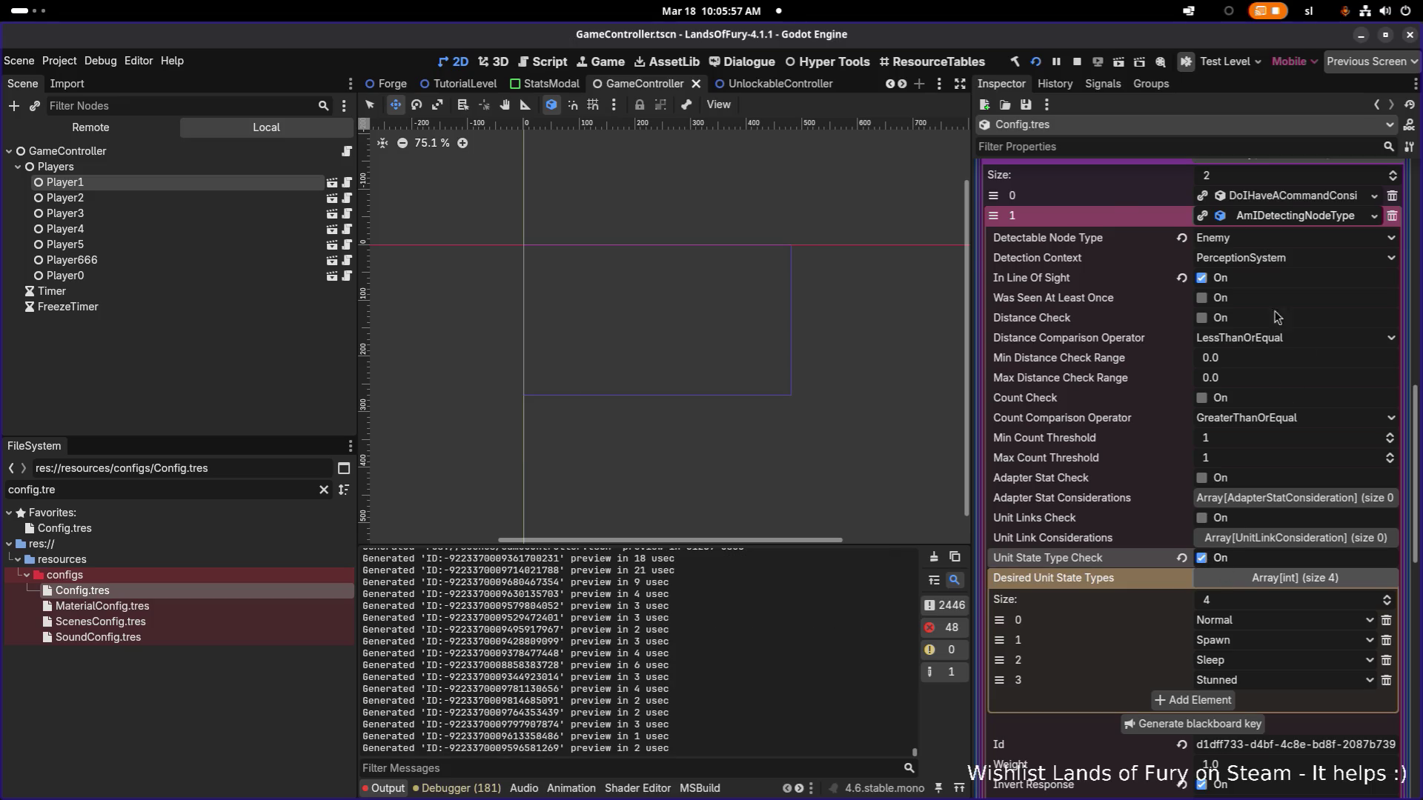
{"action": "left_click", "coordinate": [1038, 63]}
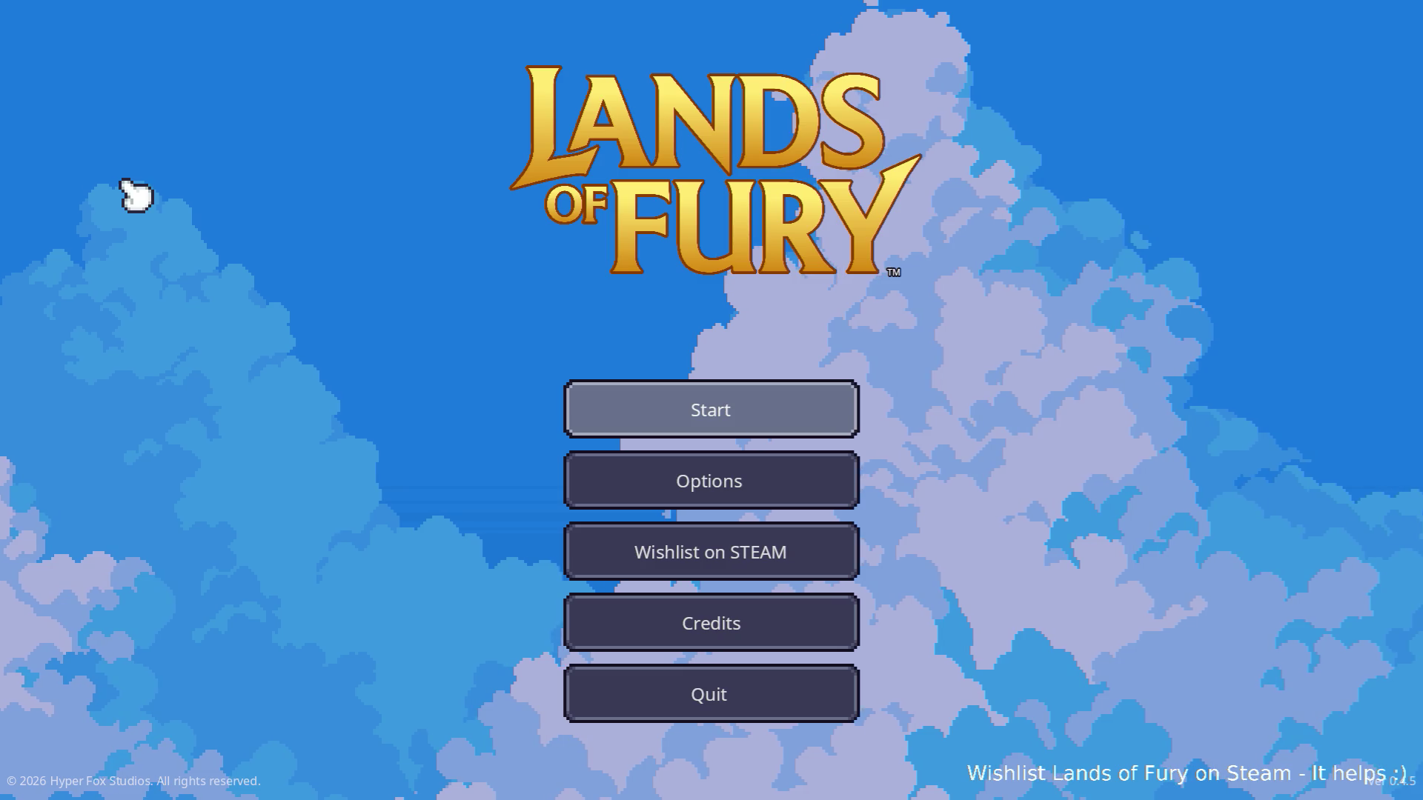
Start a new run and walk north through The Glade's portal into Elderglade Forest.
{"action": "key", "text": "Return"}
{"action": "key", "text": "Return"}
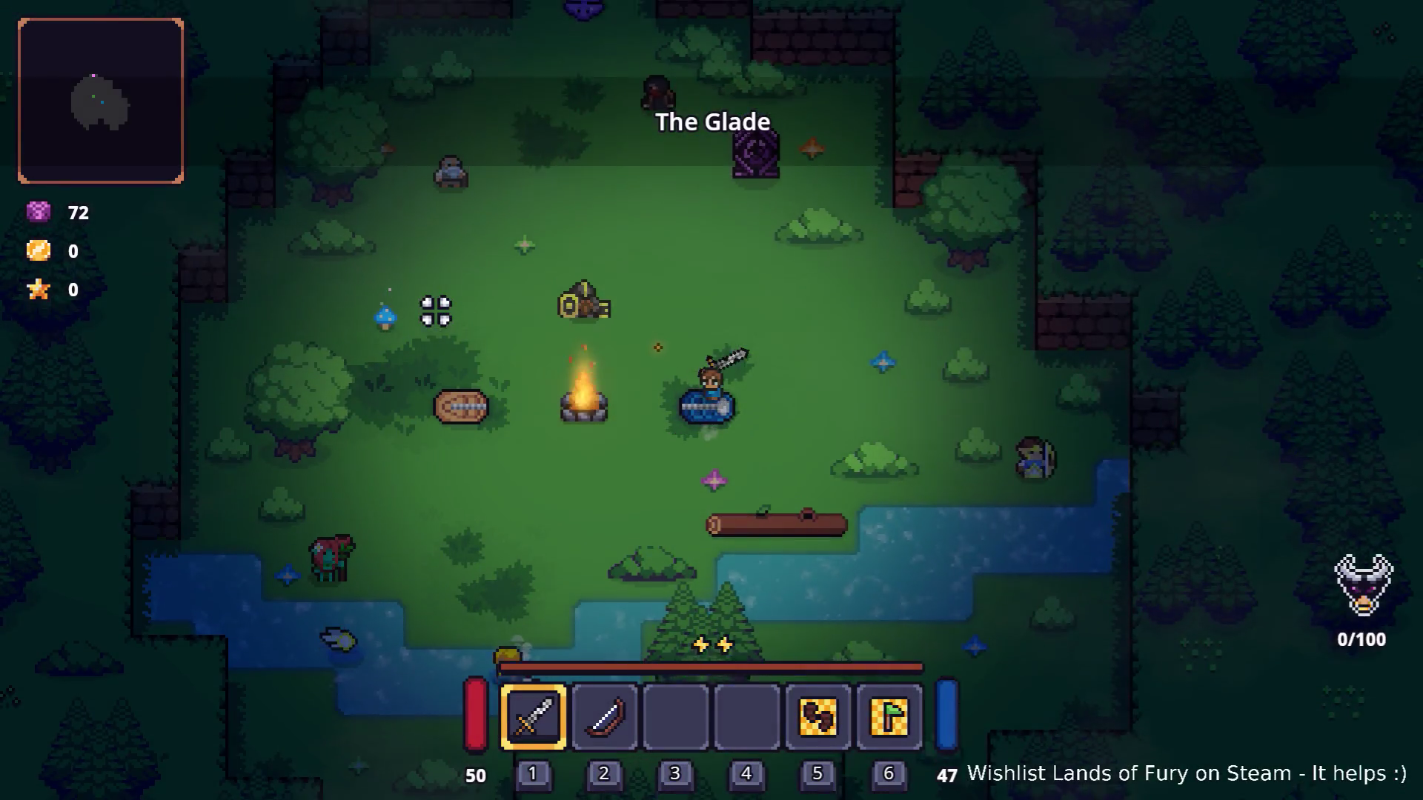
{"action": "key", "text": "w"}
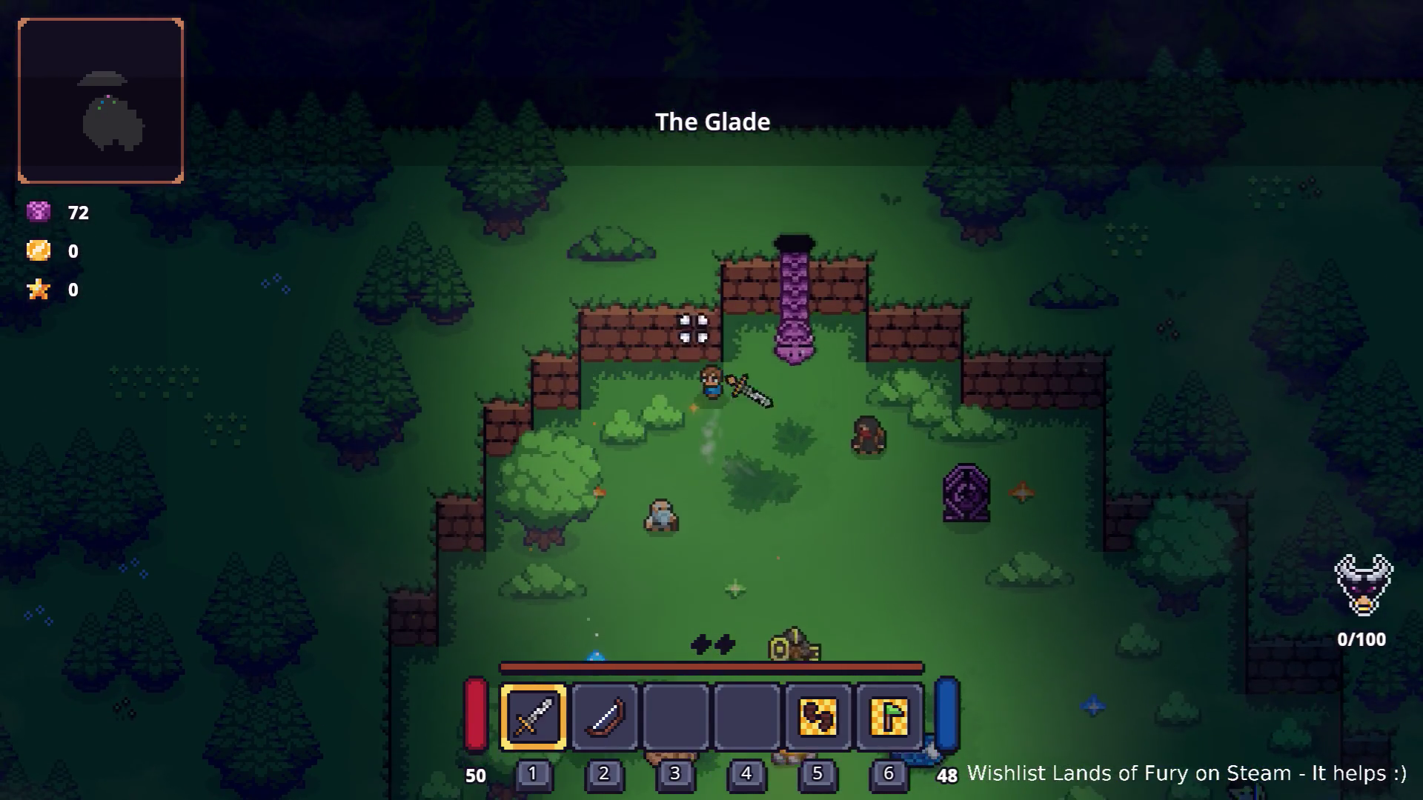
{"action": "key", "text": "e"}
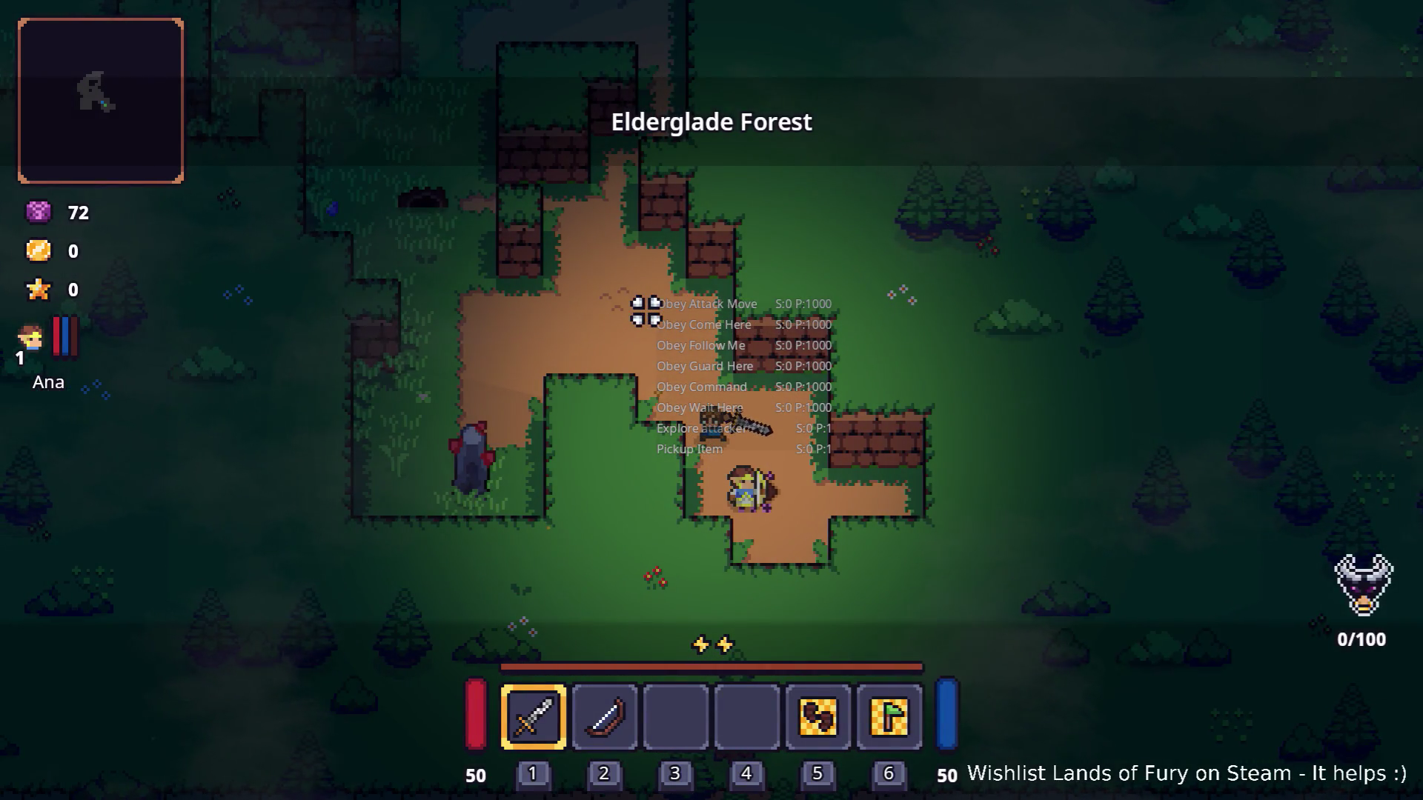
Slot the shield into quick slot 4 and head north-west then north-east through the forest with Ana.
{"action": "key", "text": "i"}
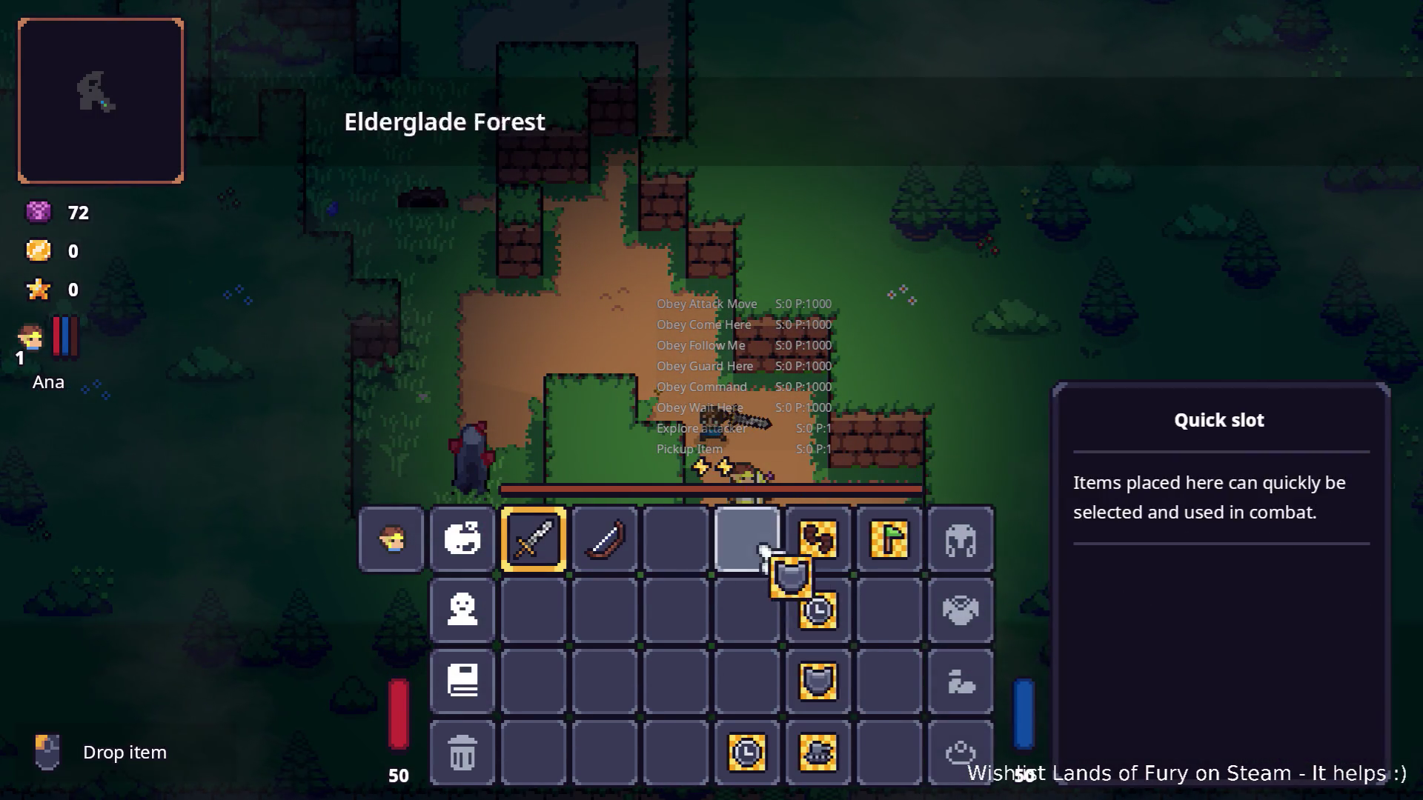
{"action": "left_click", "coordinate": [763, 551]}
{"action": "key", "text": "i"}
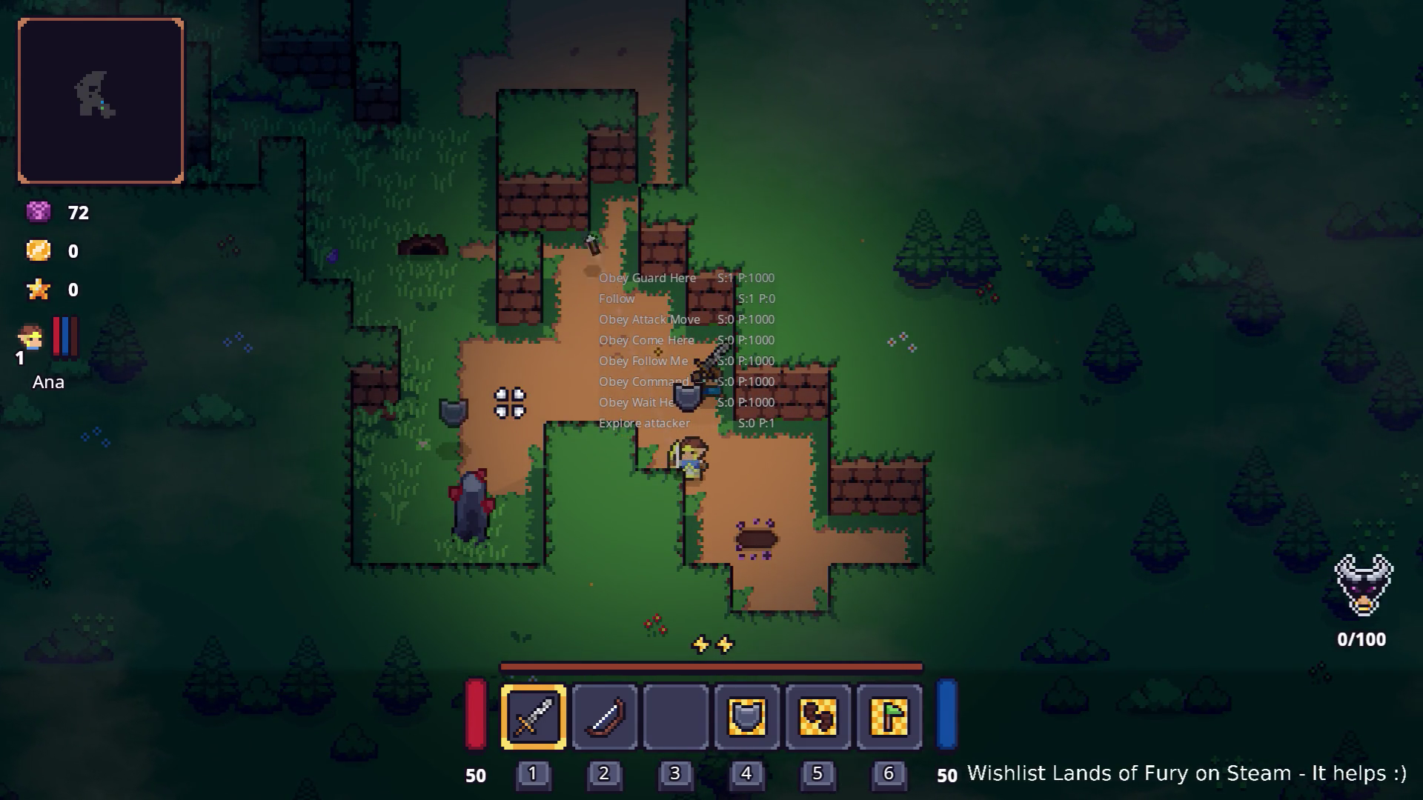
{"action": "key", "text": "a"}
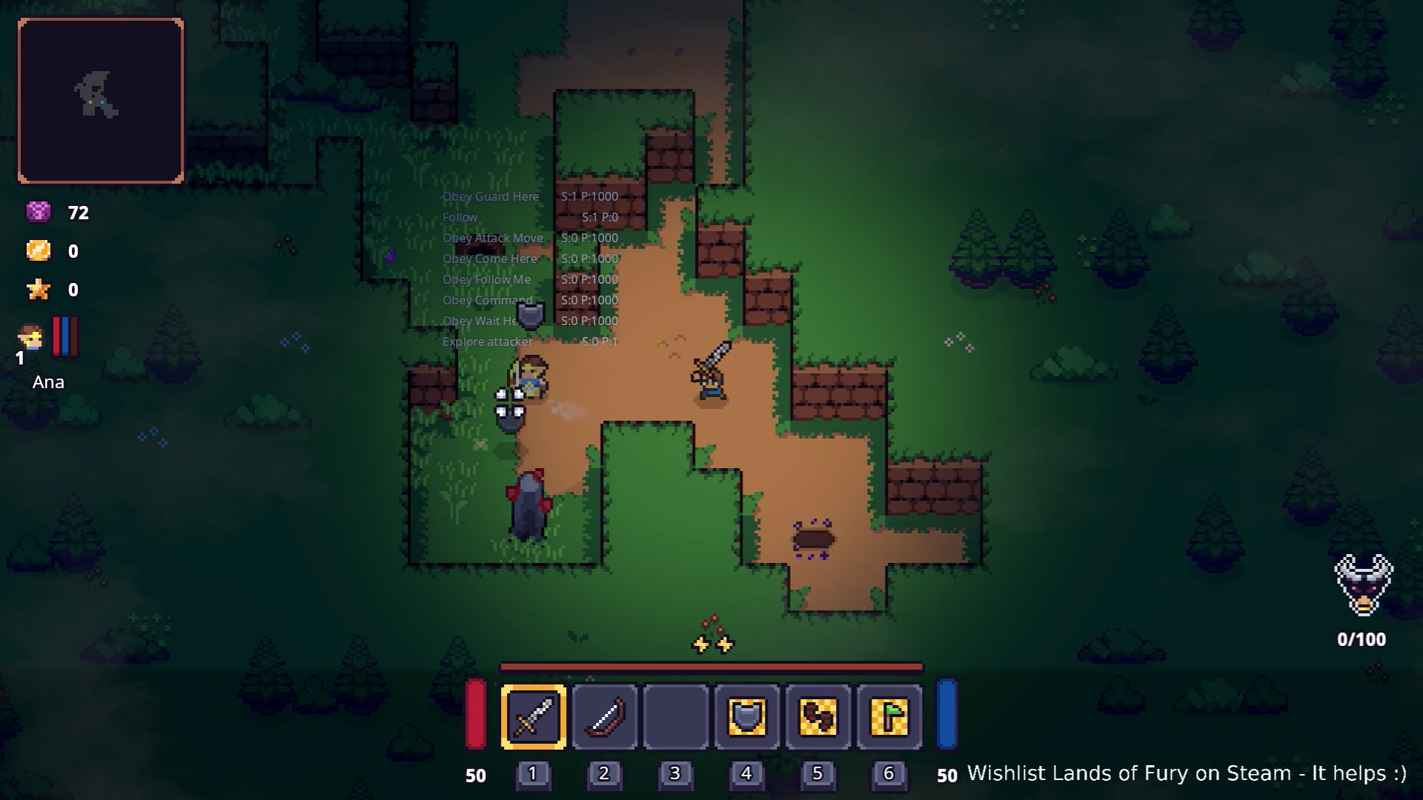
{"action": "key", "text": "w"}
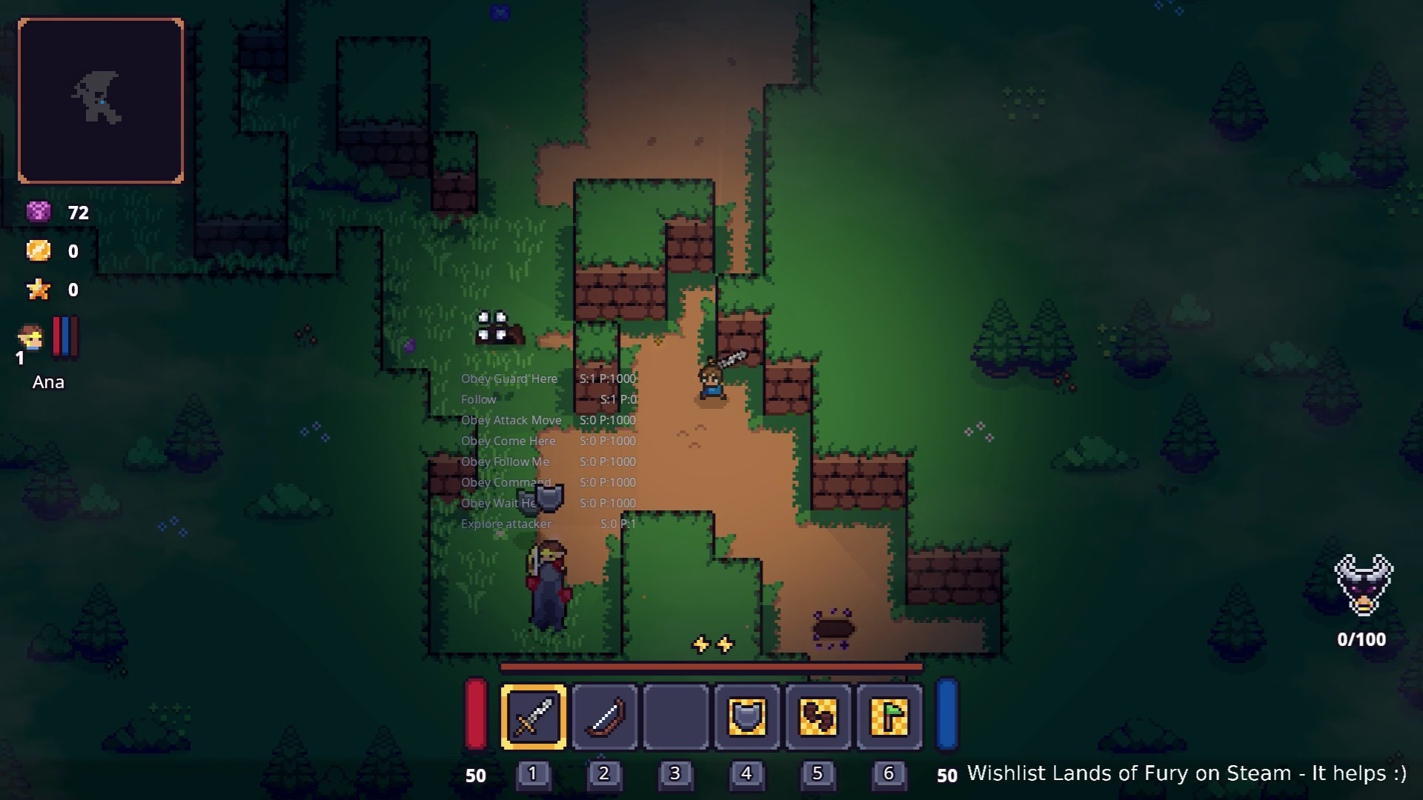
{"action": "key", "text": "w"}
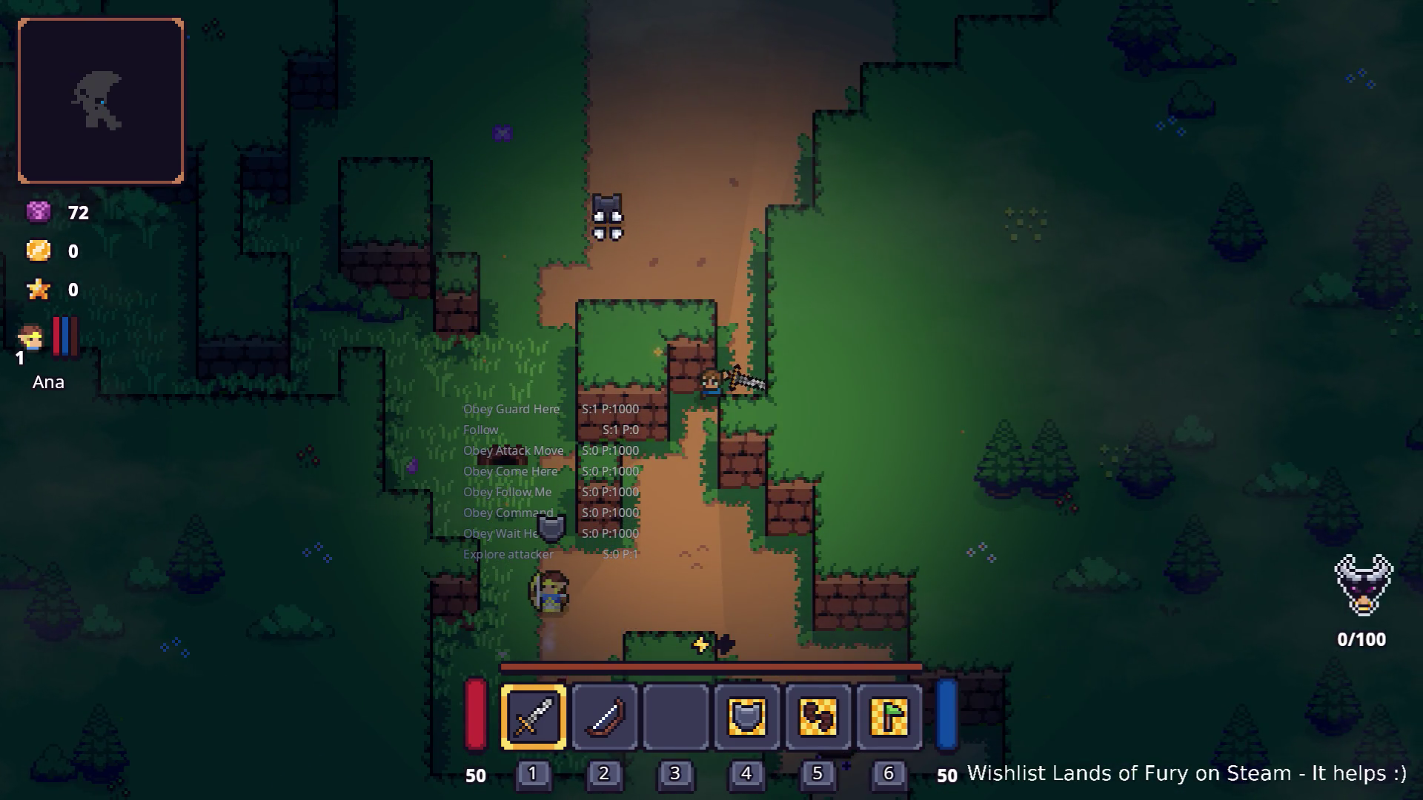
{"action": "key", "text": "w"}
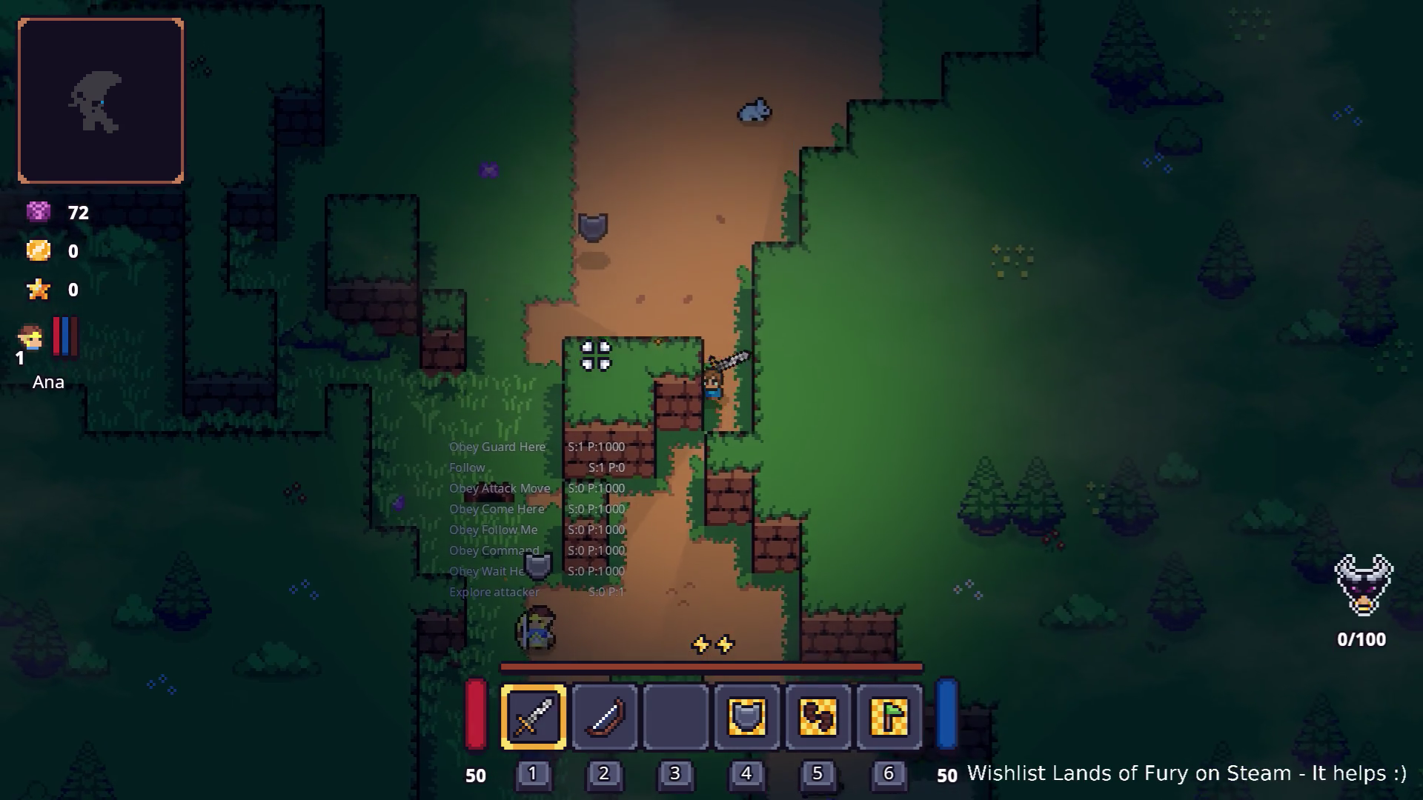
{"action": "key", "text": "a"}
{"action": "key", "text": "a"}
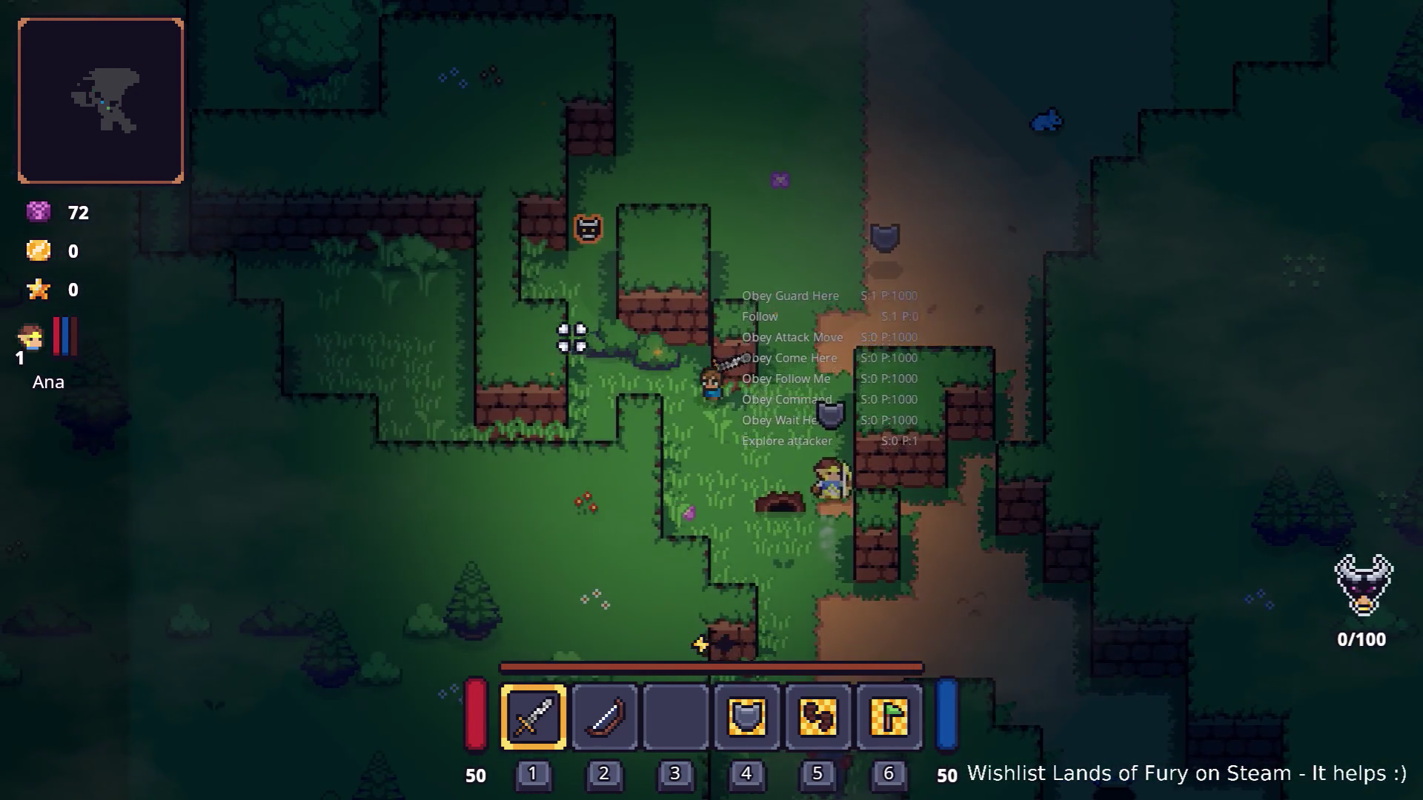
{"action": "key", "text": "w"}
{"action": "left_click", "coordinate": [685, 235]}
{"action": "key", "text": "w"}
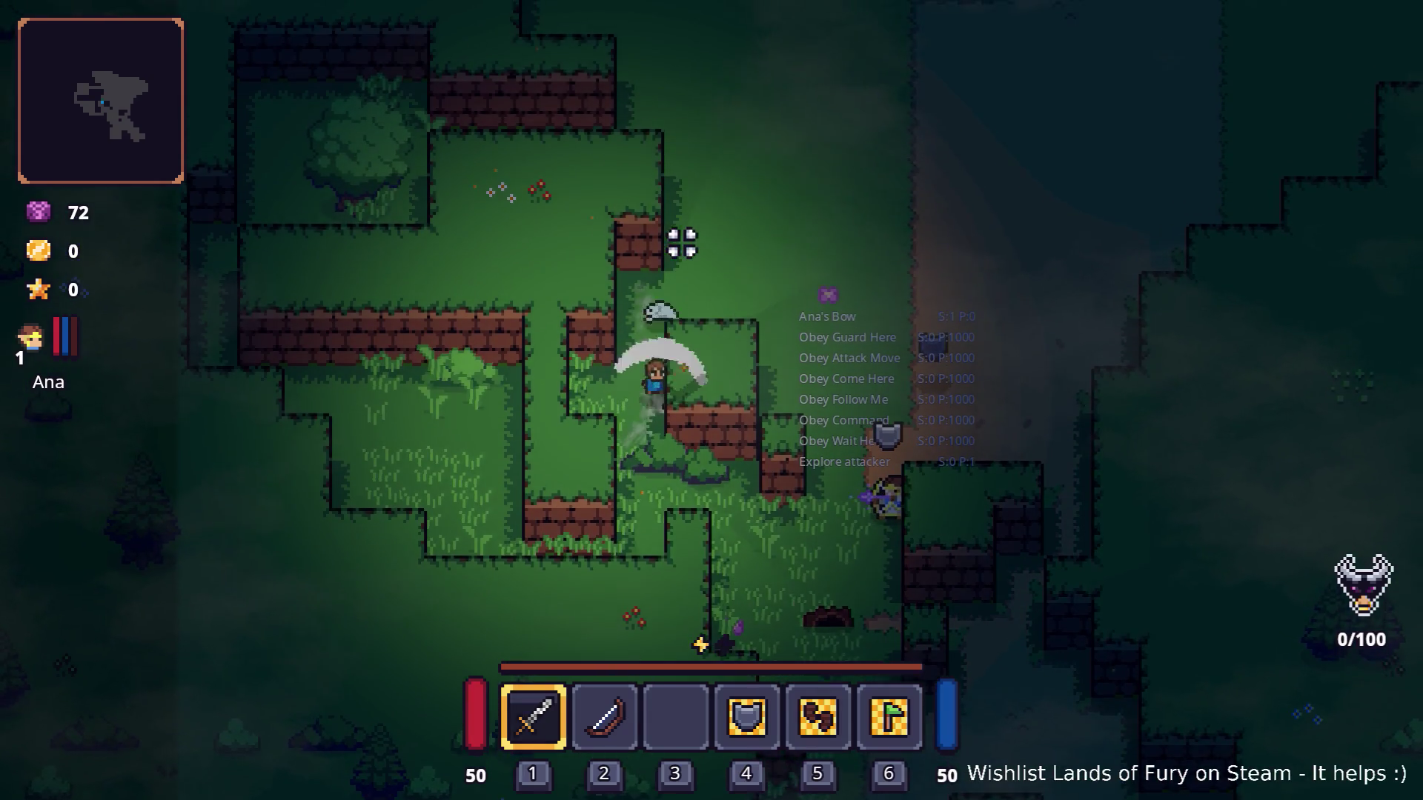
{"action": "key", "text": "d"}
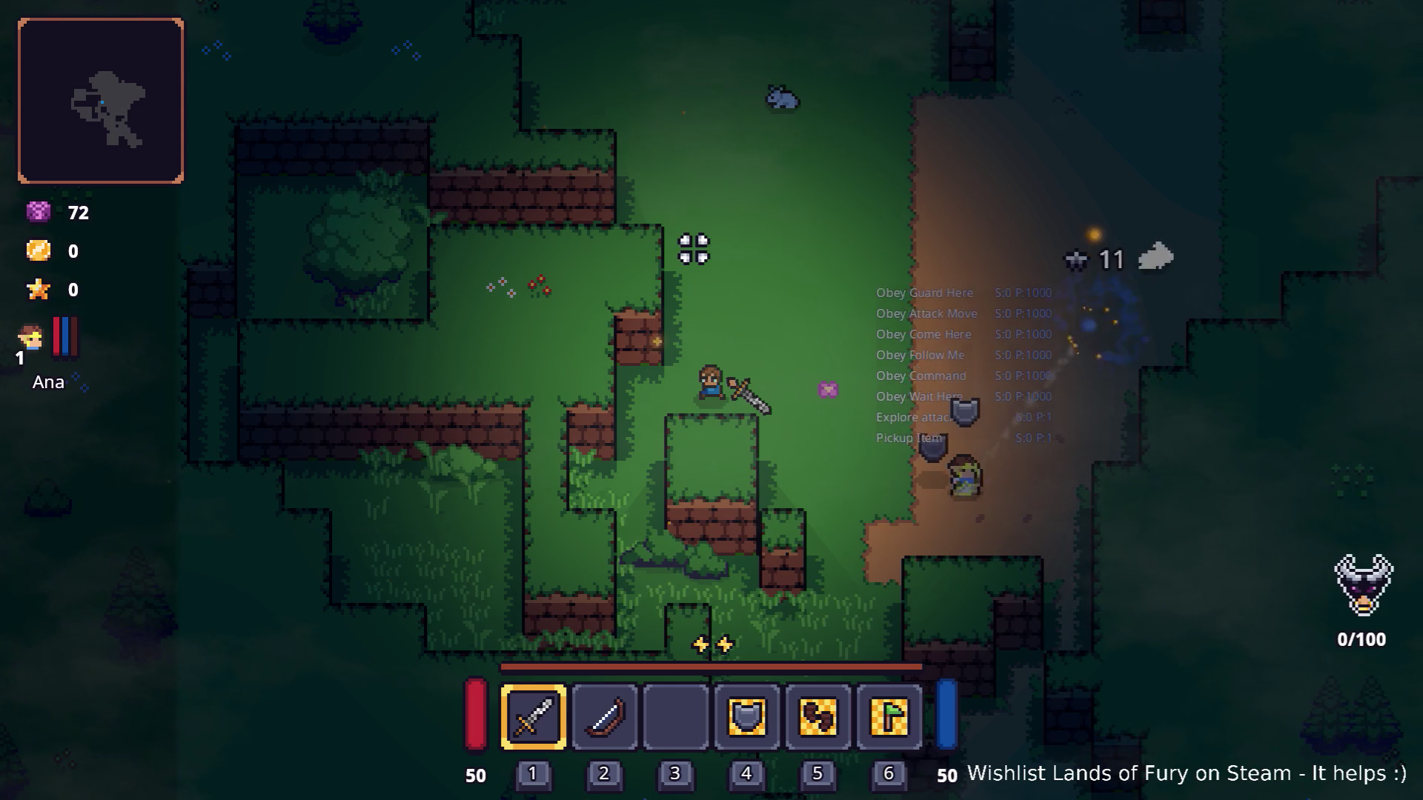
{"action": "key", "text": "w"}
{"action": "key", "text": "d"}
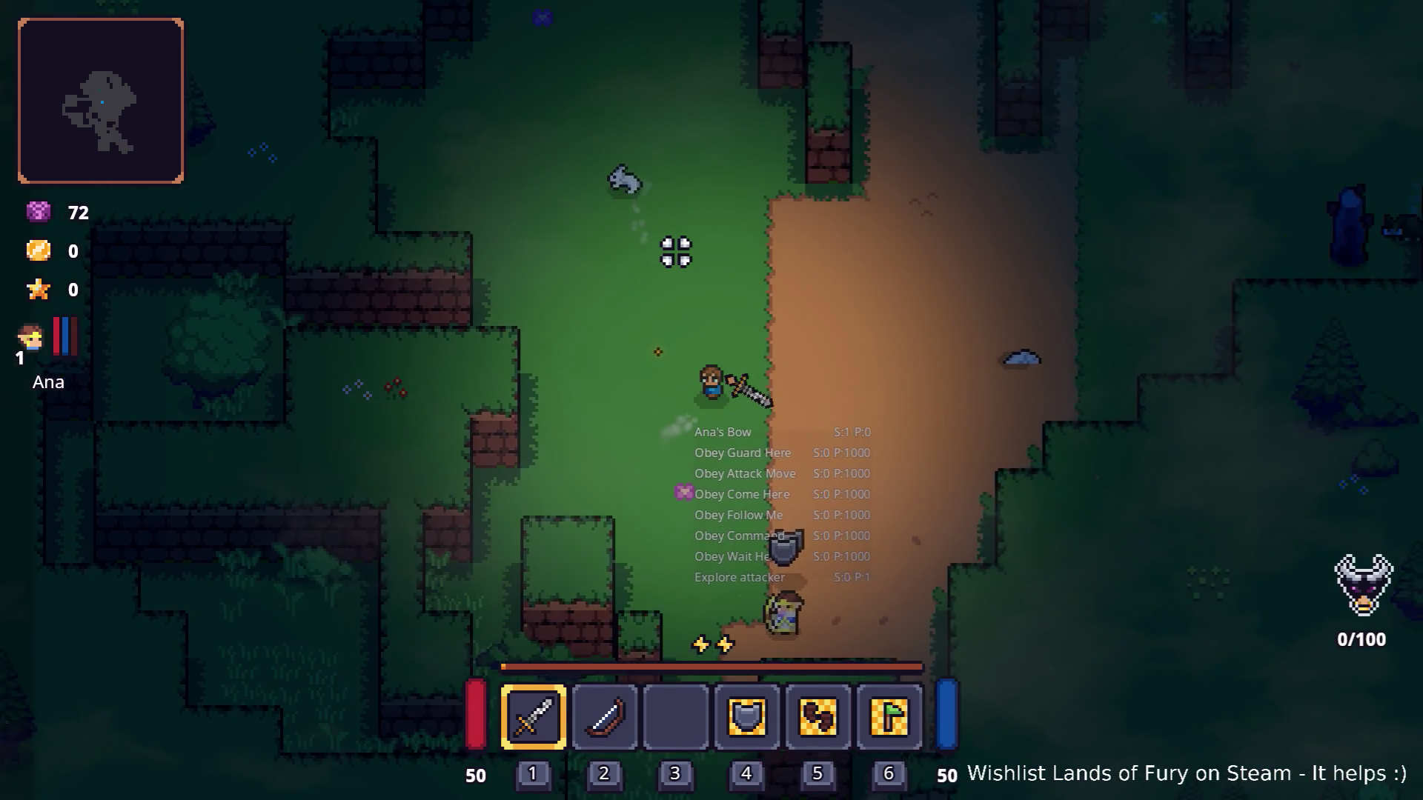
{"action": "key", "text": "w"}
{"action": "key", "text": "d"}
Work back to the dirt path and order Ana to a marked spot while scouting east of it.
{"action": "key", "text": "a"}
{"action": "key", "text": "w"}
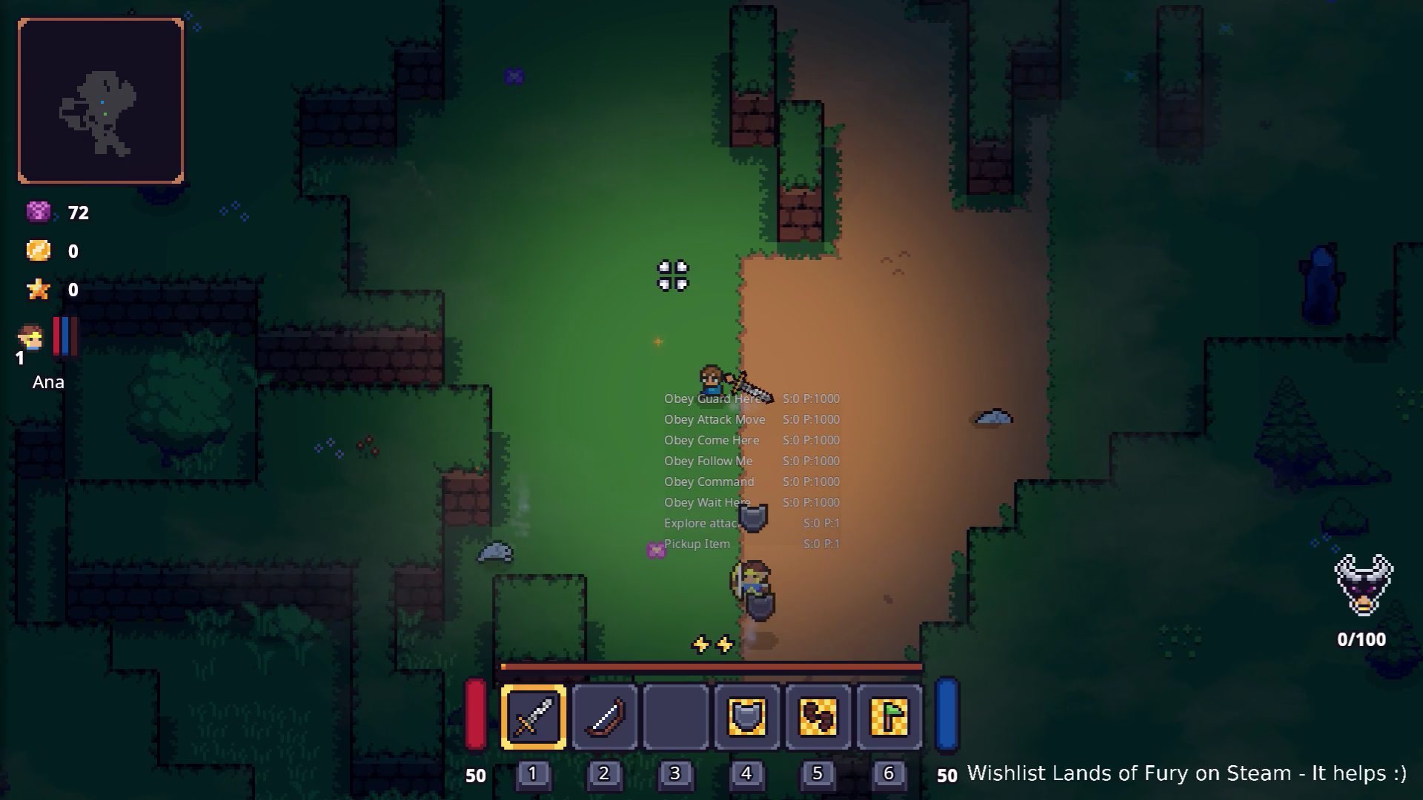
{"action": "key", "text": "s"}
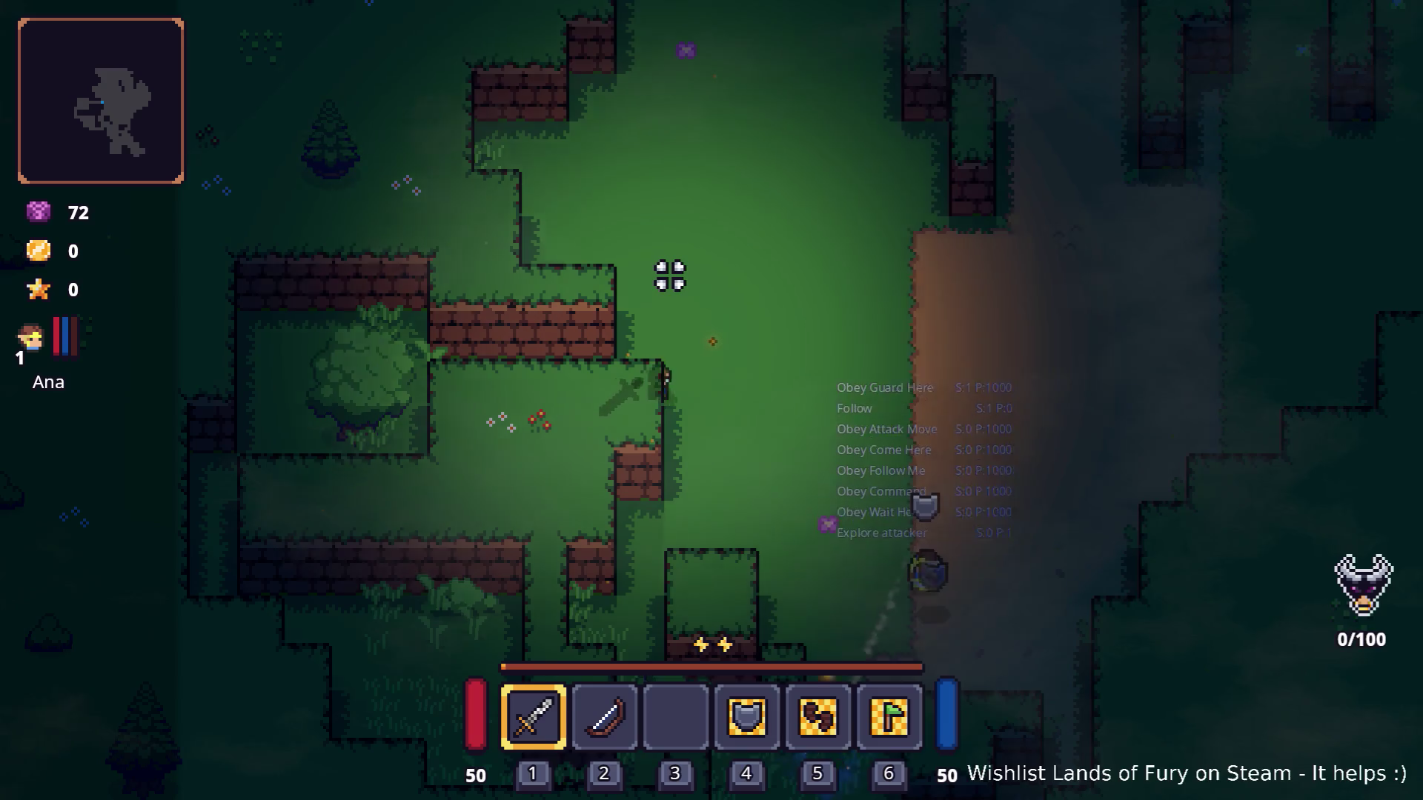
{"action": "key", "text": "s"}
{"action": "key", "text": "d"}
{"action": "key", "text": "w"}
{"action": "right_click", "coordinate": [889, 234]}
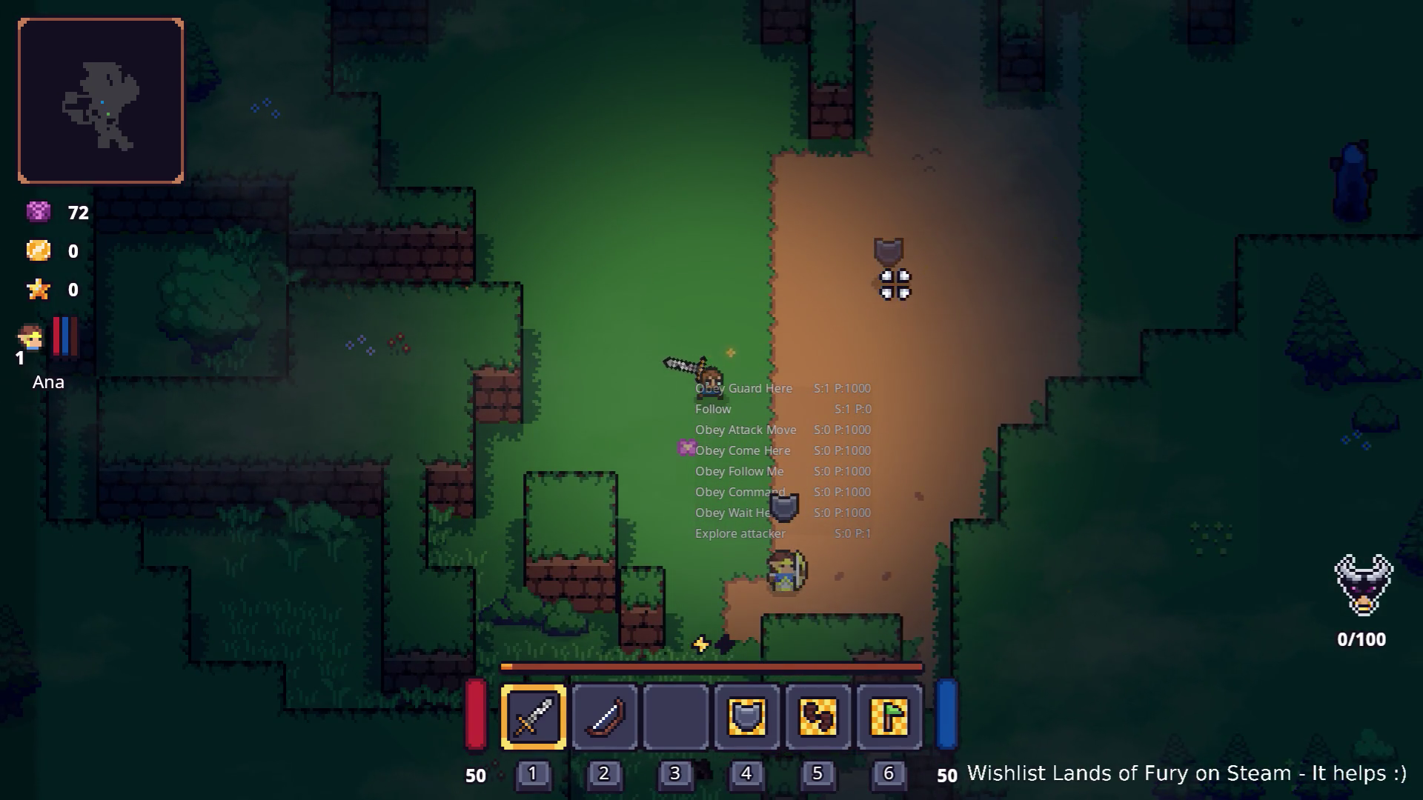
{"action": "key", "text": "w"}
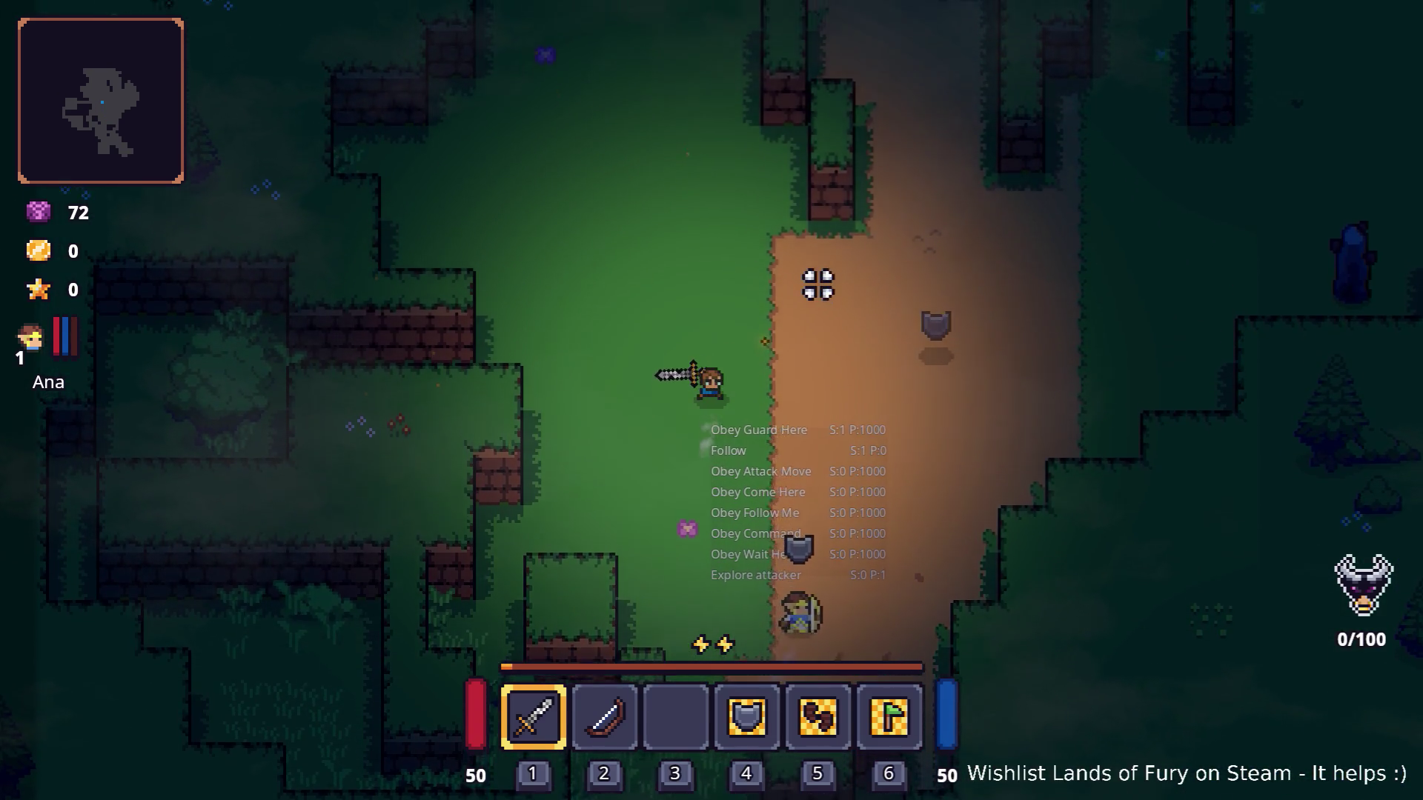
{"action": "key", "text": "d"}
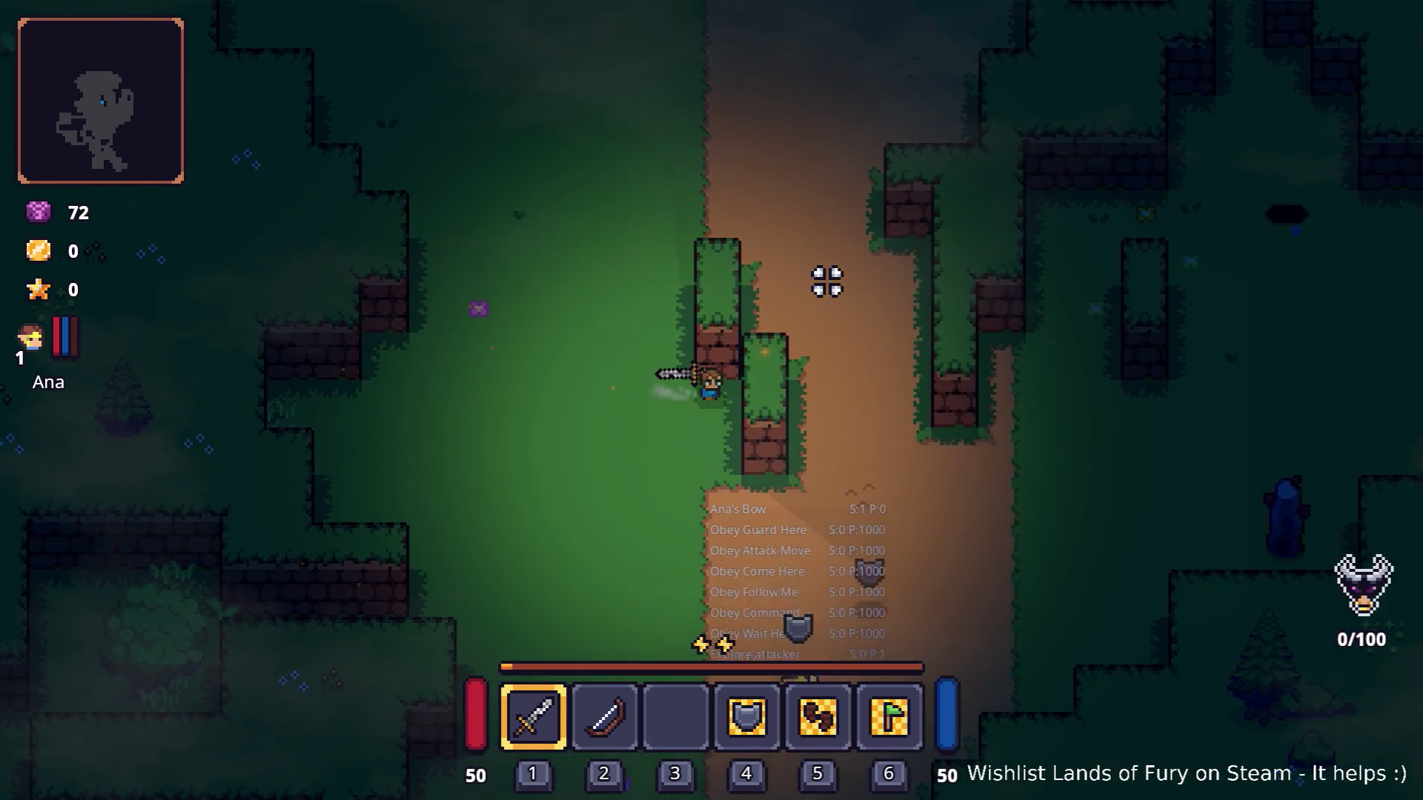
{"action": "key", "text": "s"}
{"action": "key", "text": "d"}
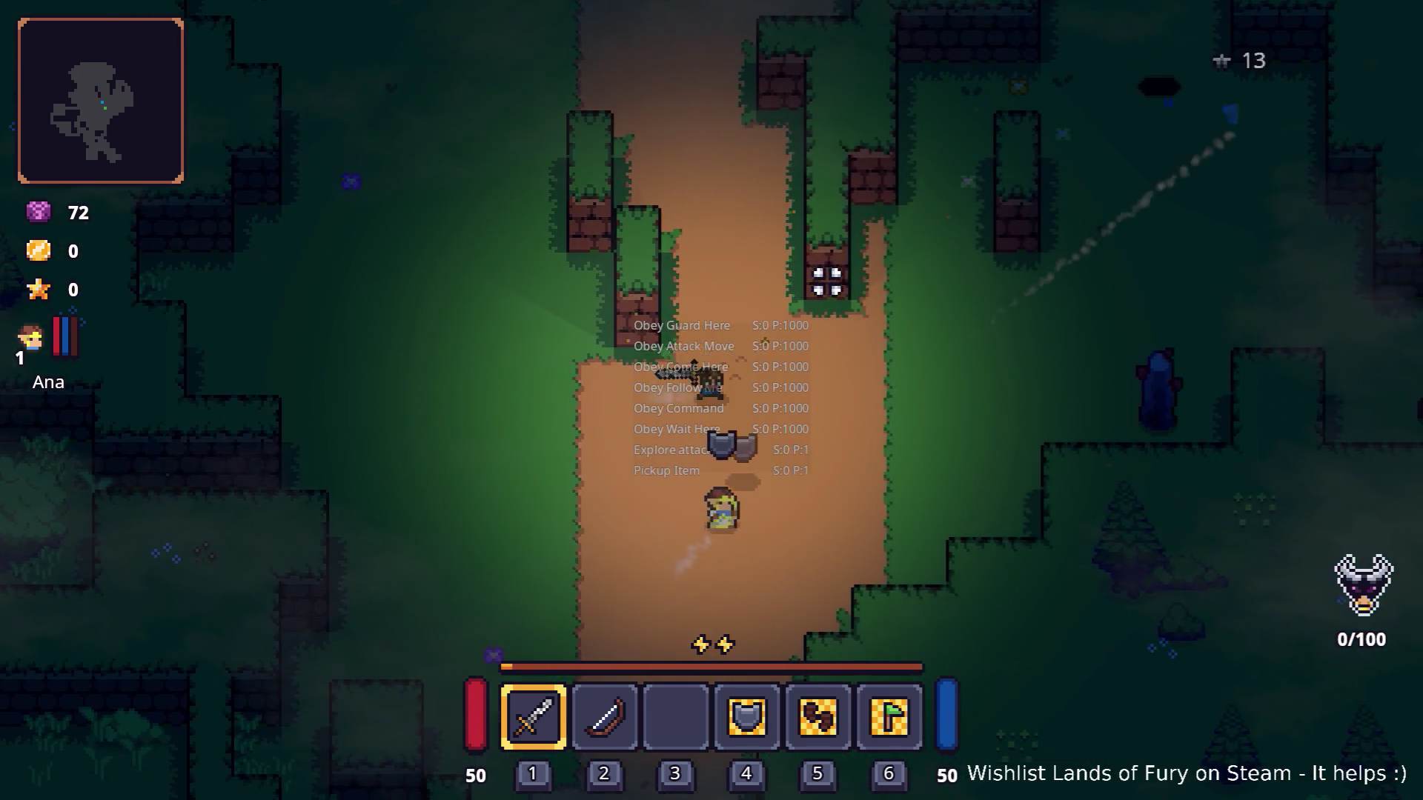
{"action": "key", "text": "a"}
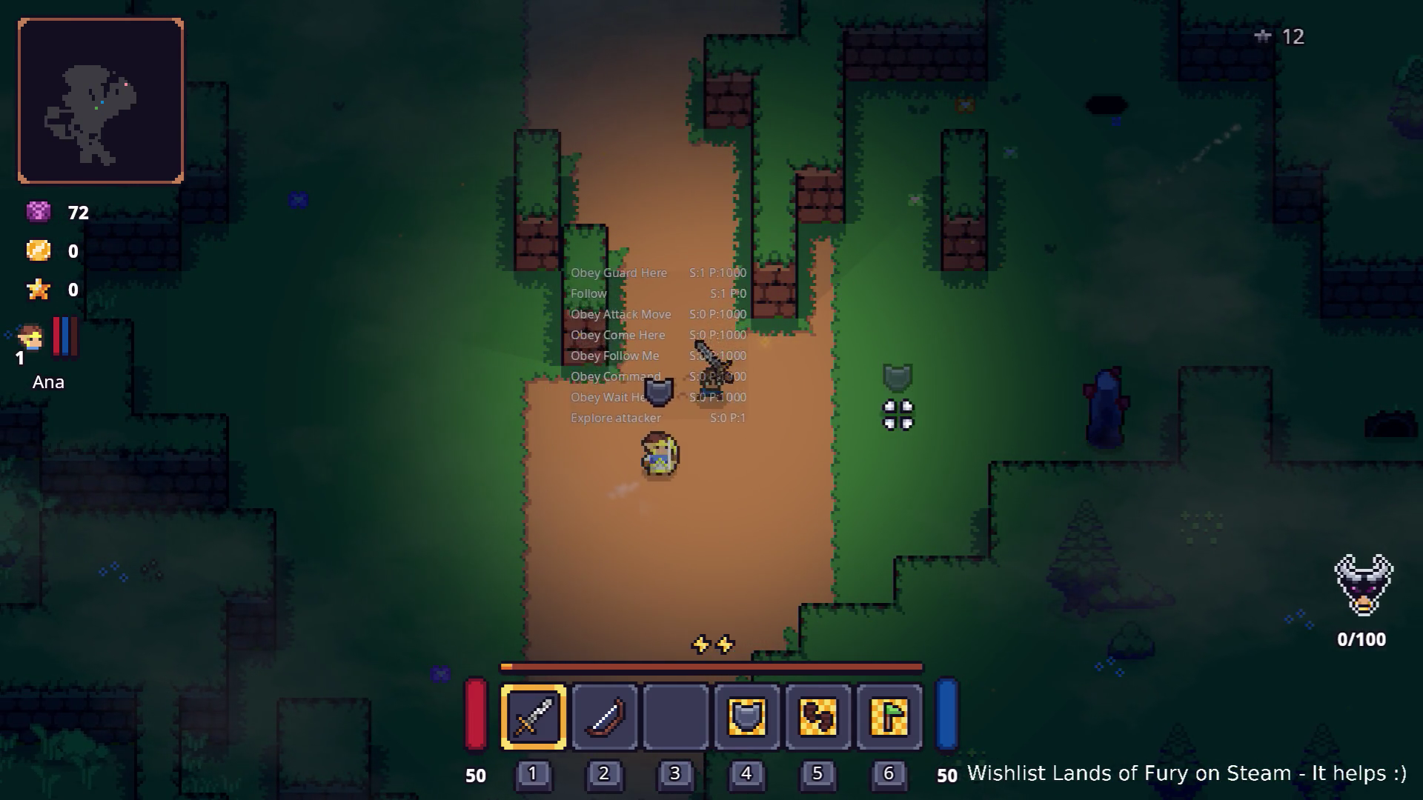
Cross the clearing and walk north-west up the path through the grass toward the tree.
{"action": "key", "text": "d"}
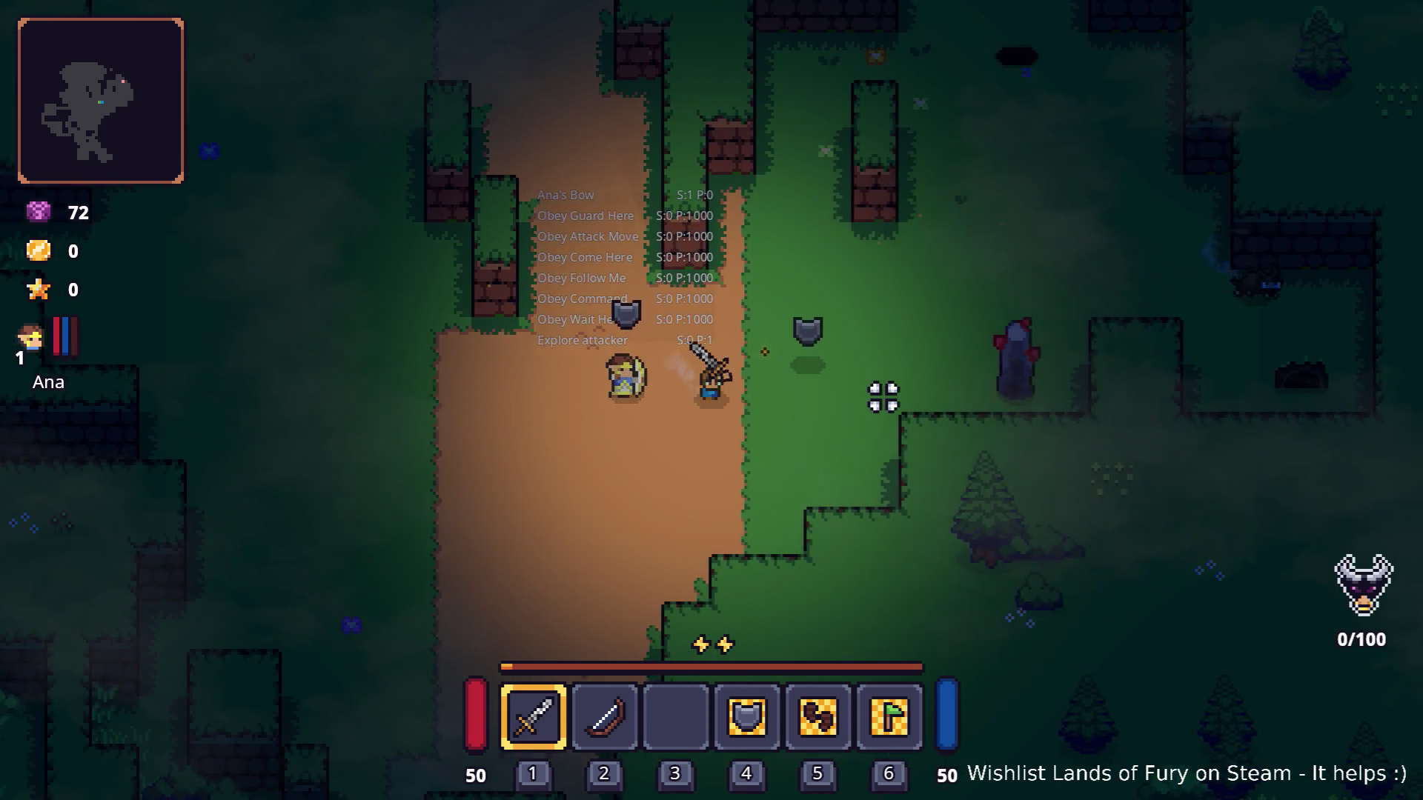
{"action": "key", "text": "d"}
{"action": "key", "text": "w"}
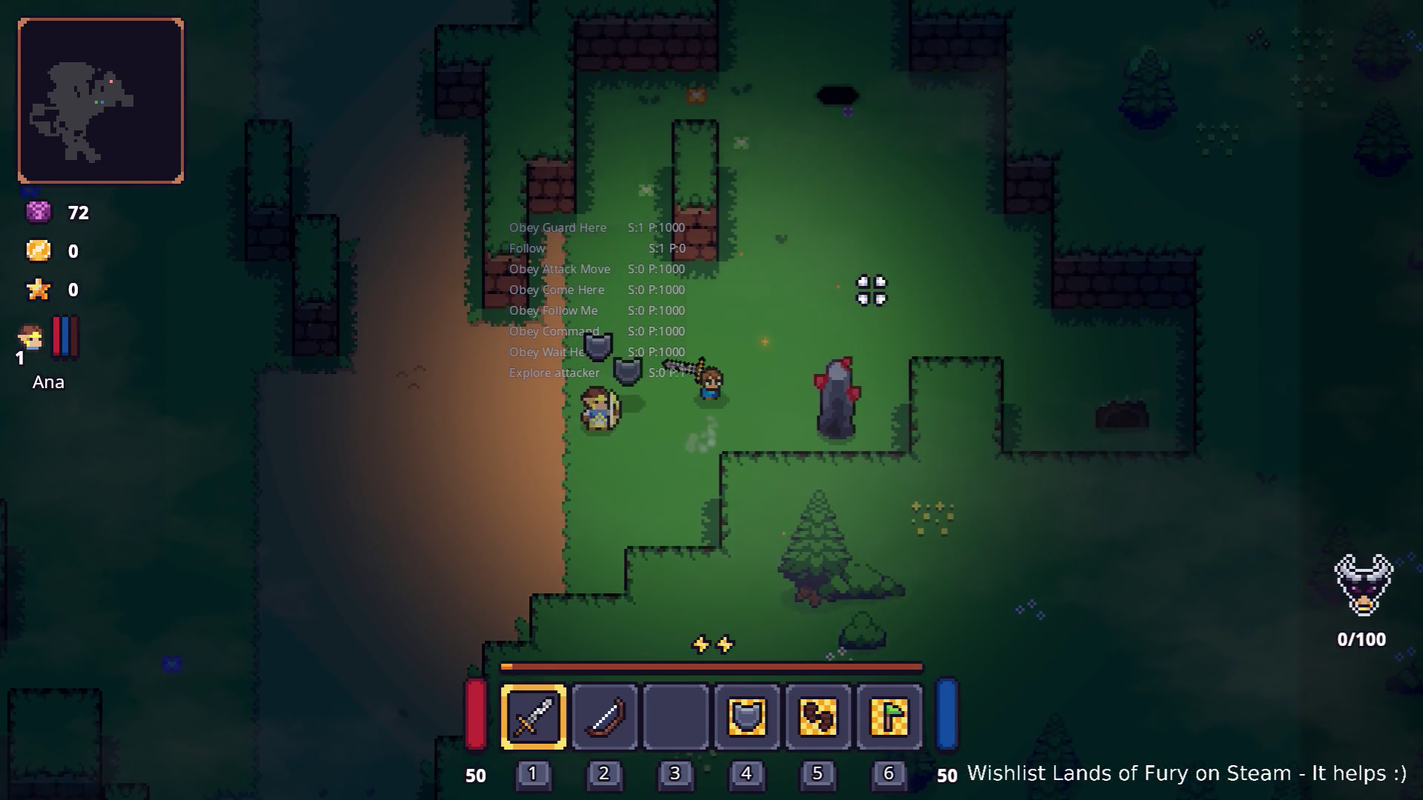
{"action": "key", "text": "a"}
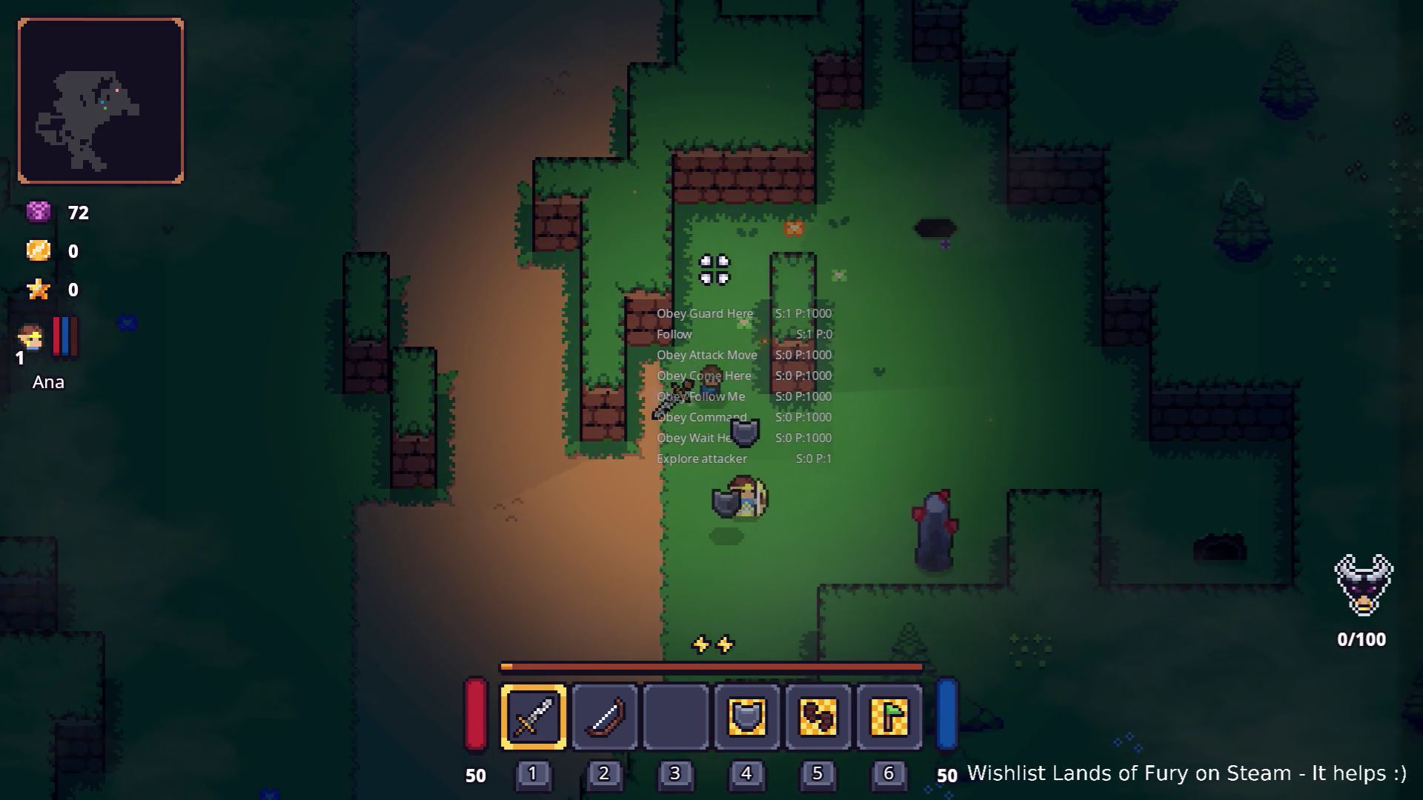
{"action": "key", "text": "d"}
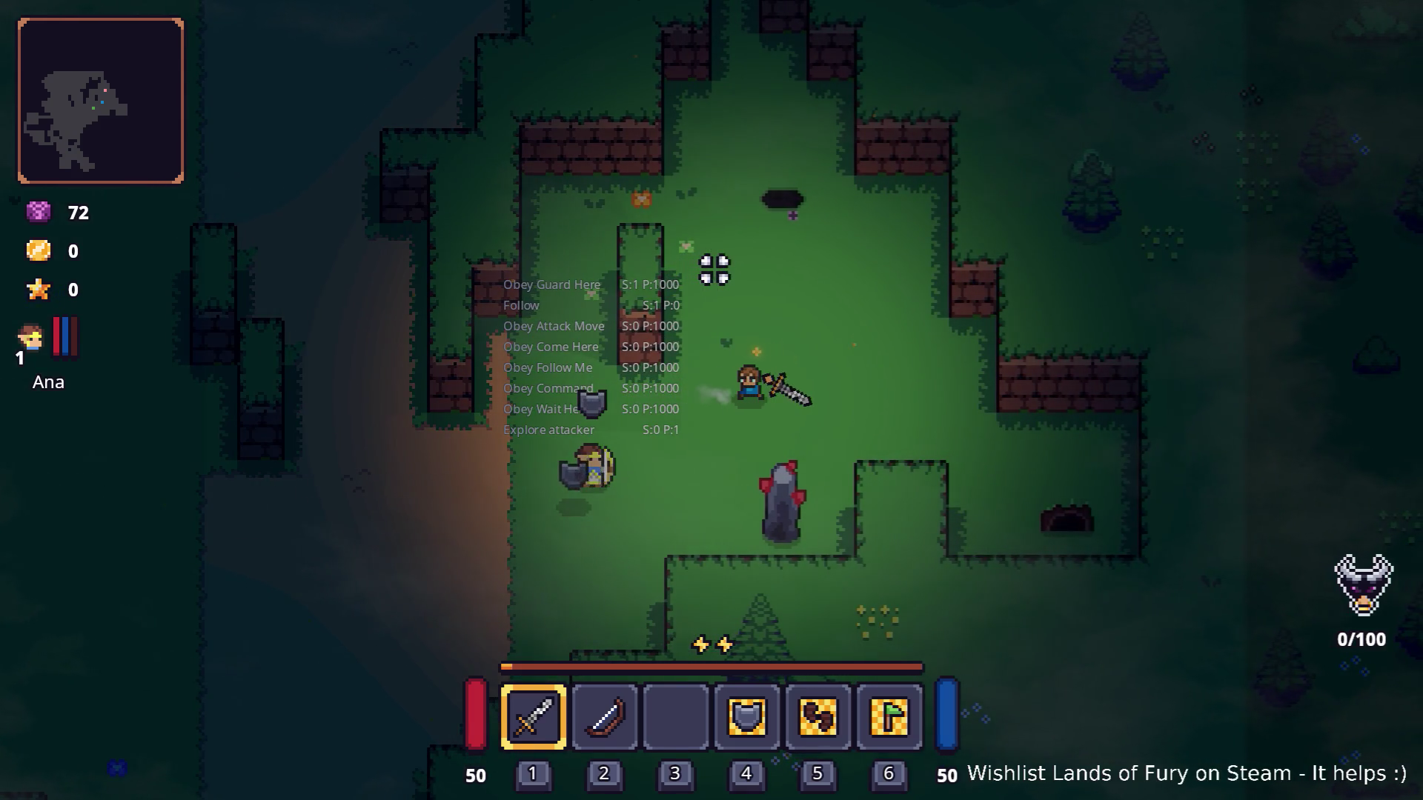
{"action": "key", "text": "a"}
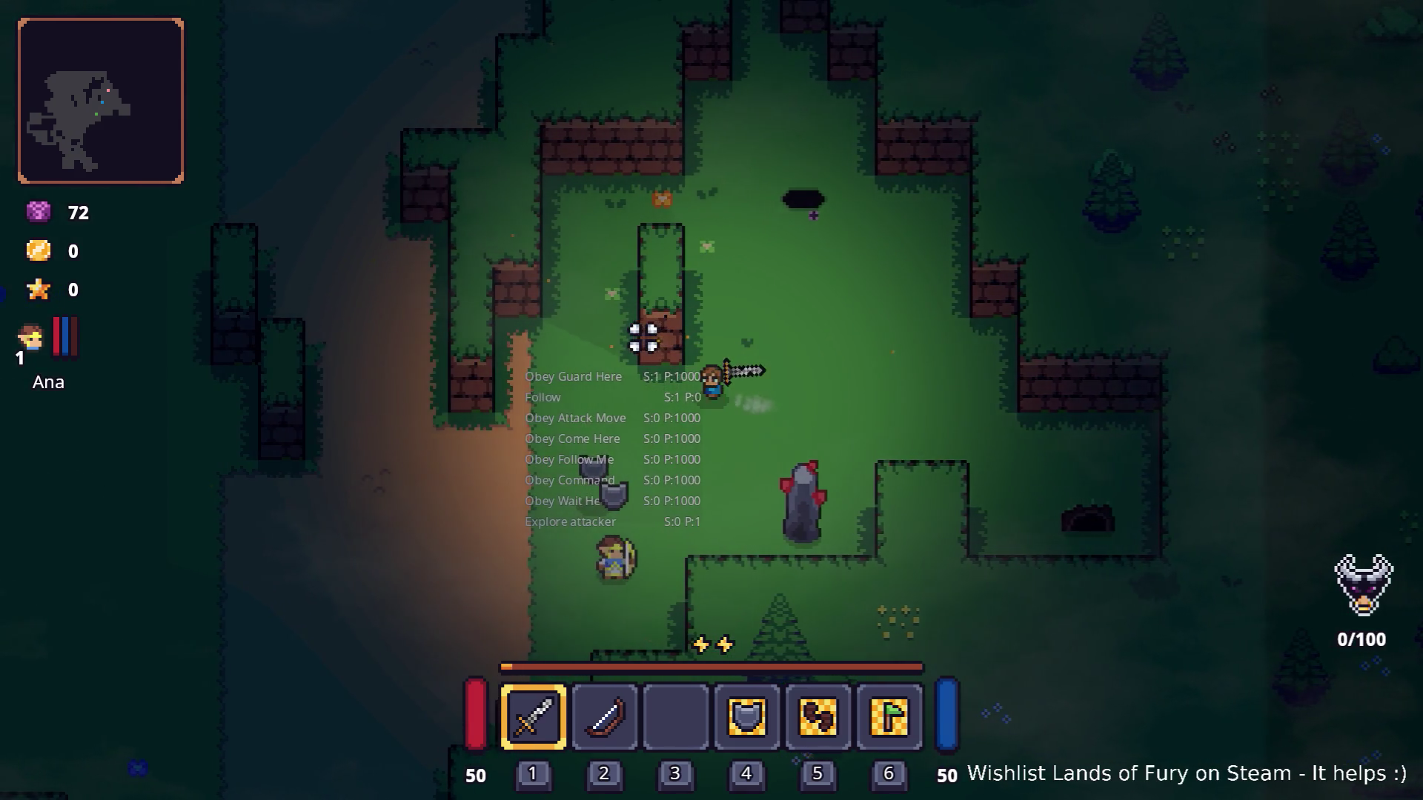
{"action": "key", "text": "w"}
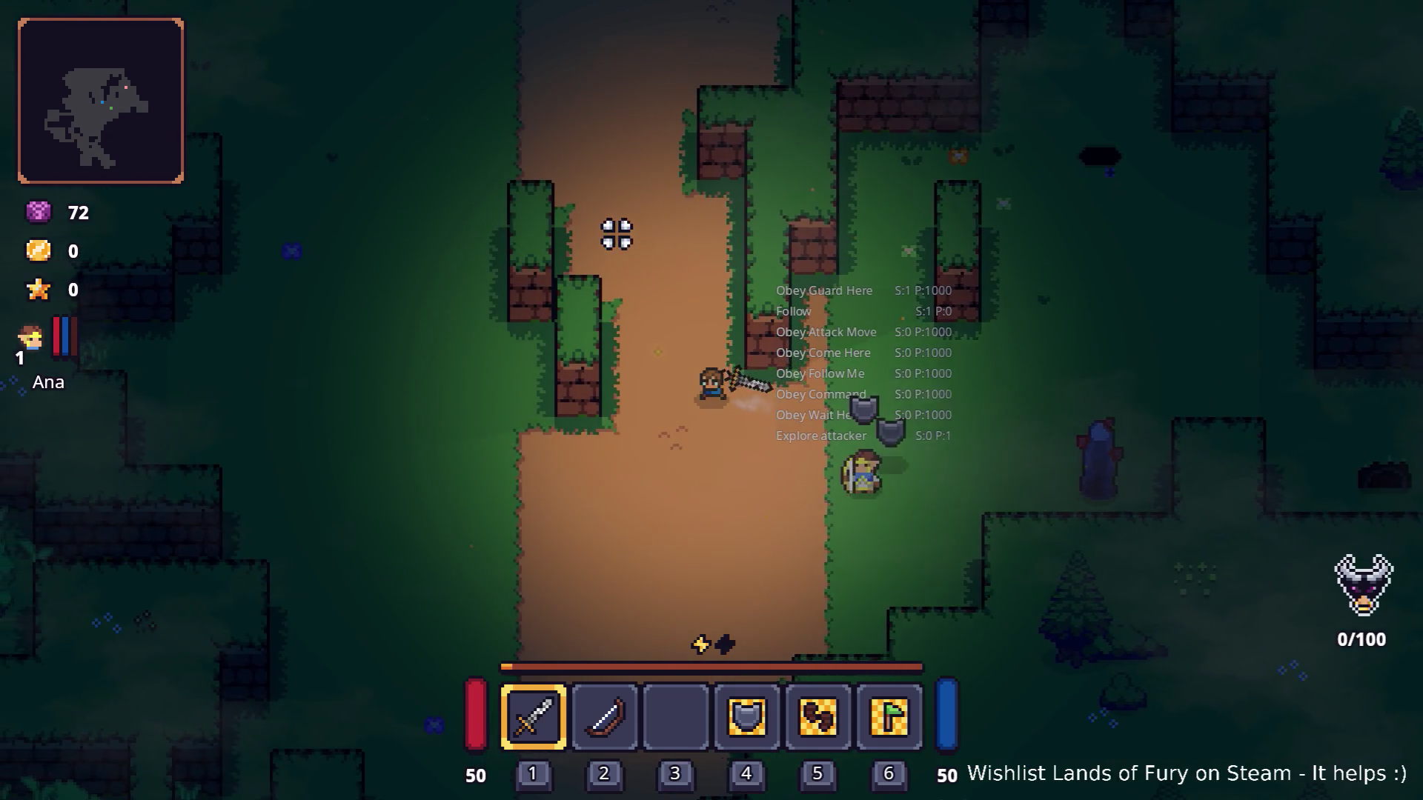
{"action": "key", "text": "w"}
{"action": "key", "text": "a"}
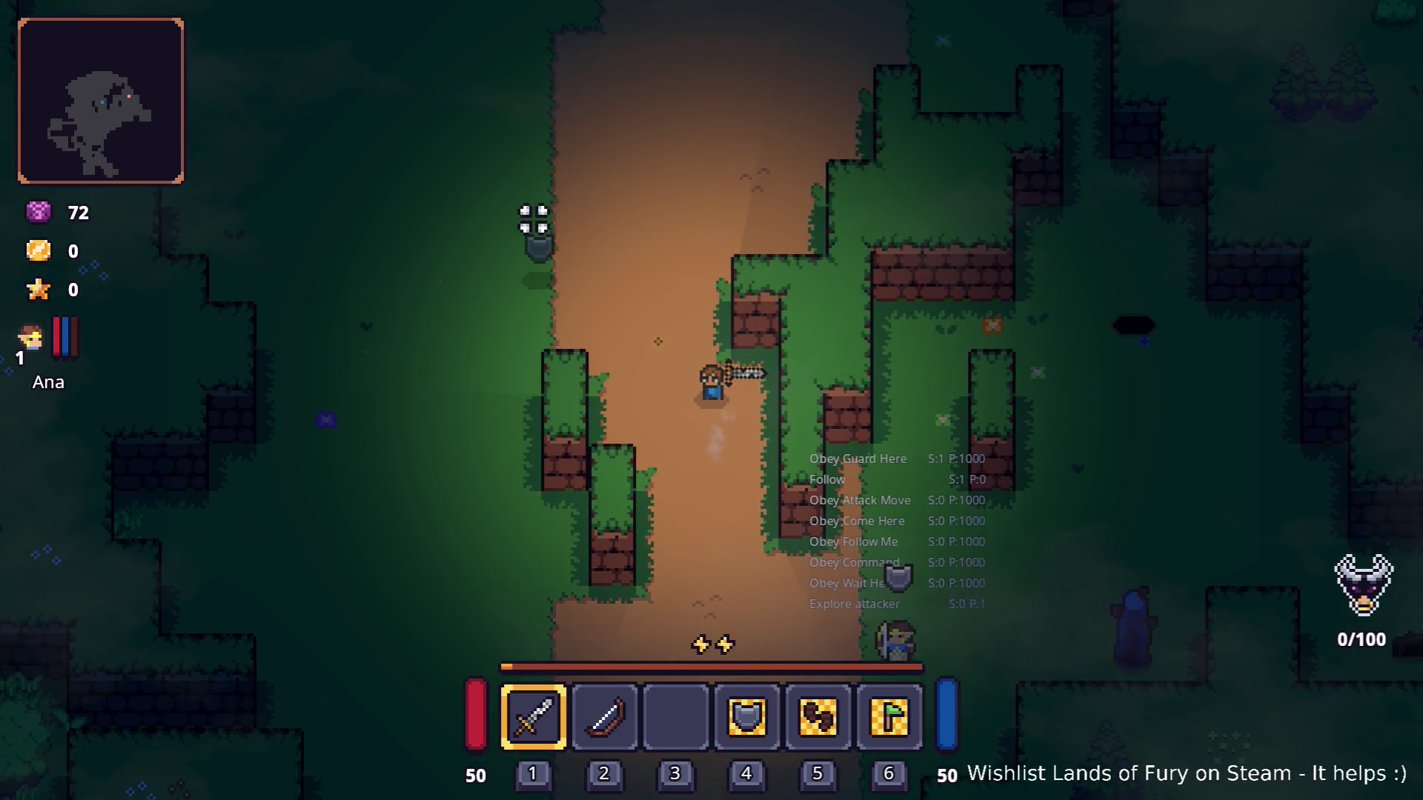
{"action": "key", "text": "w"}
{"action": "key", "text": "a"}
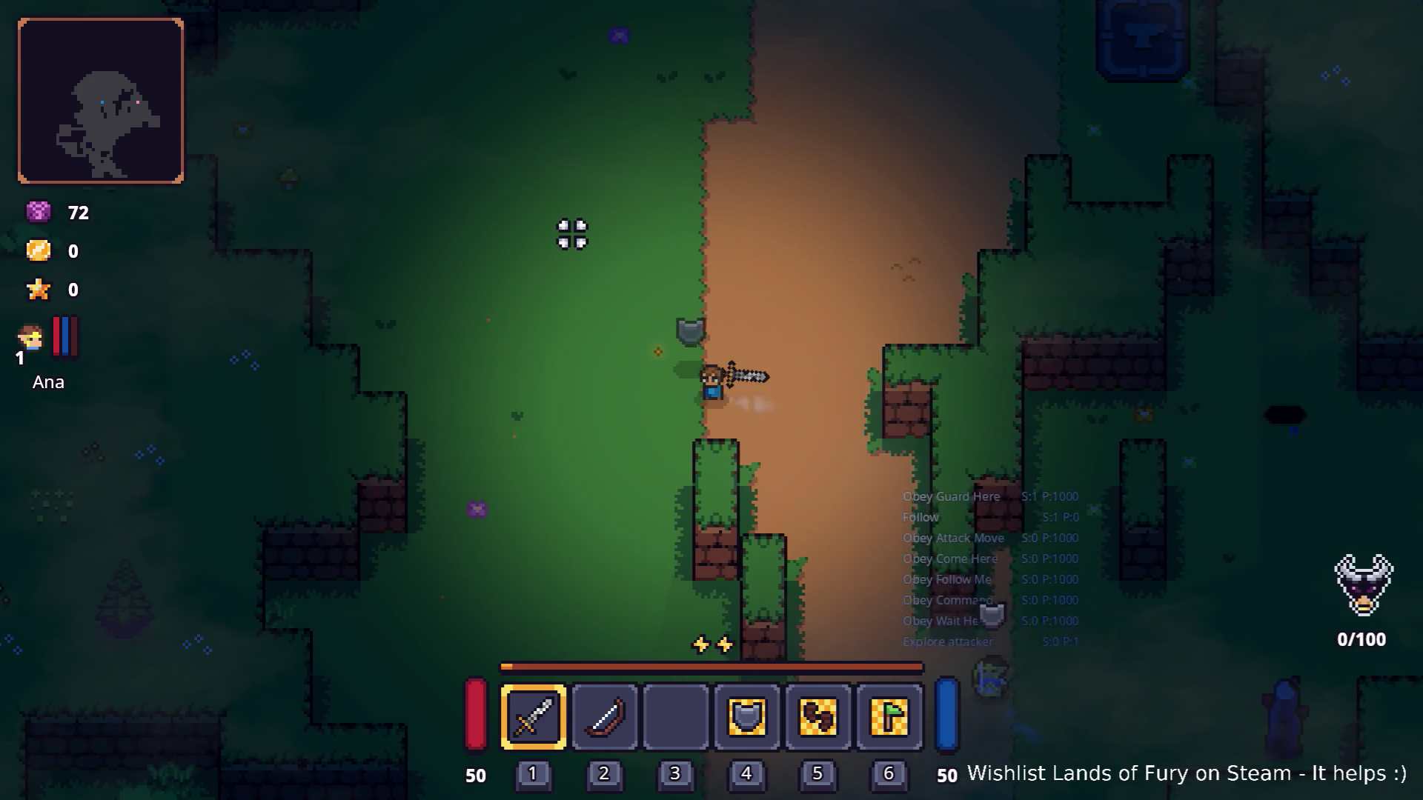
{"action": "key", "text": "w"}
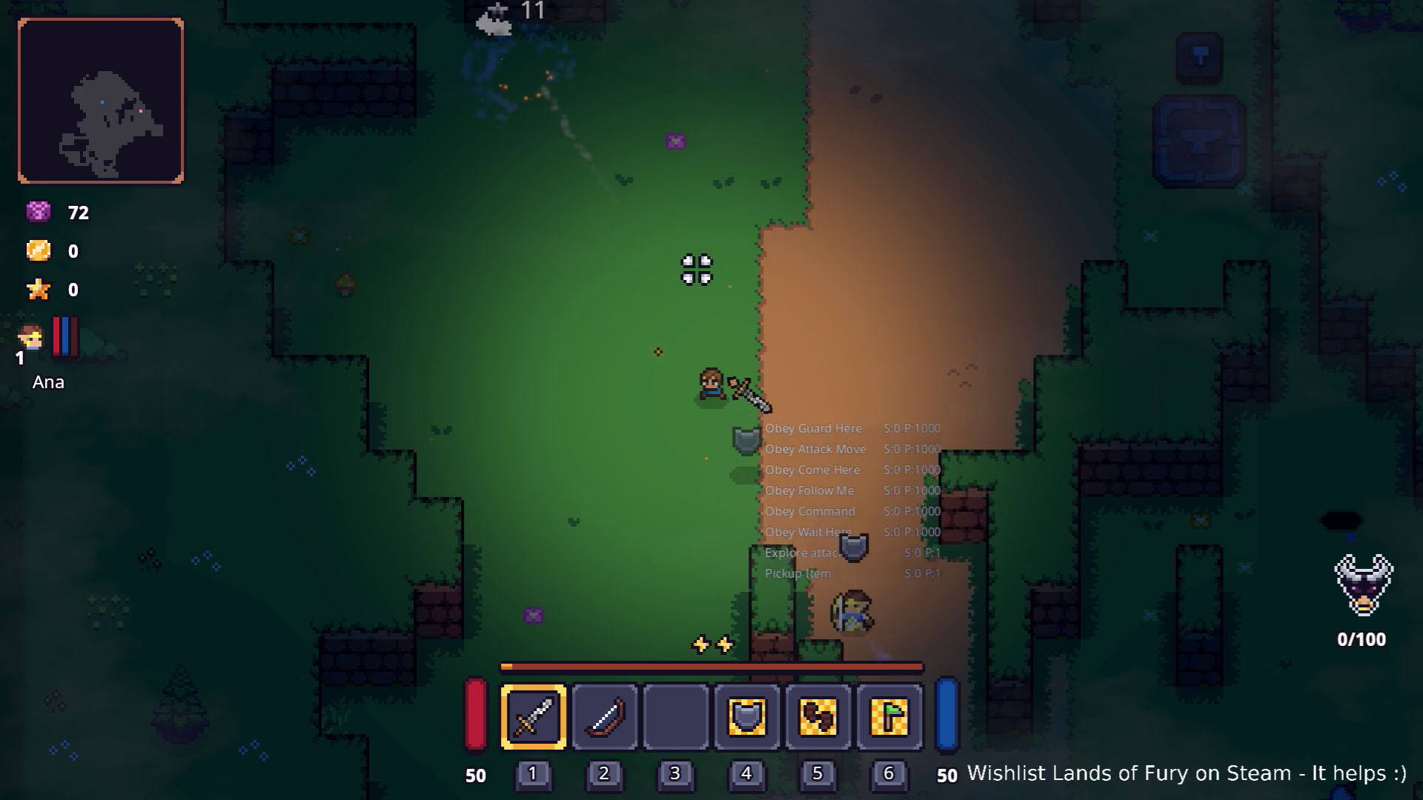
{"action": "key", "text": "w"}
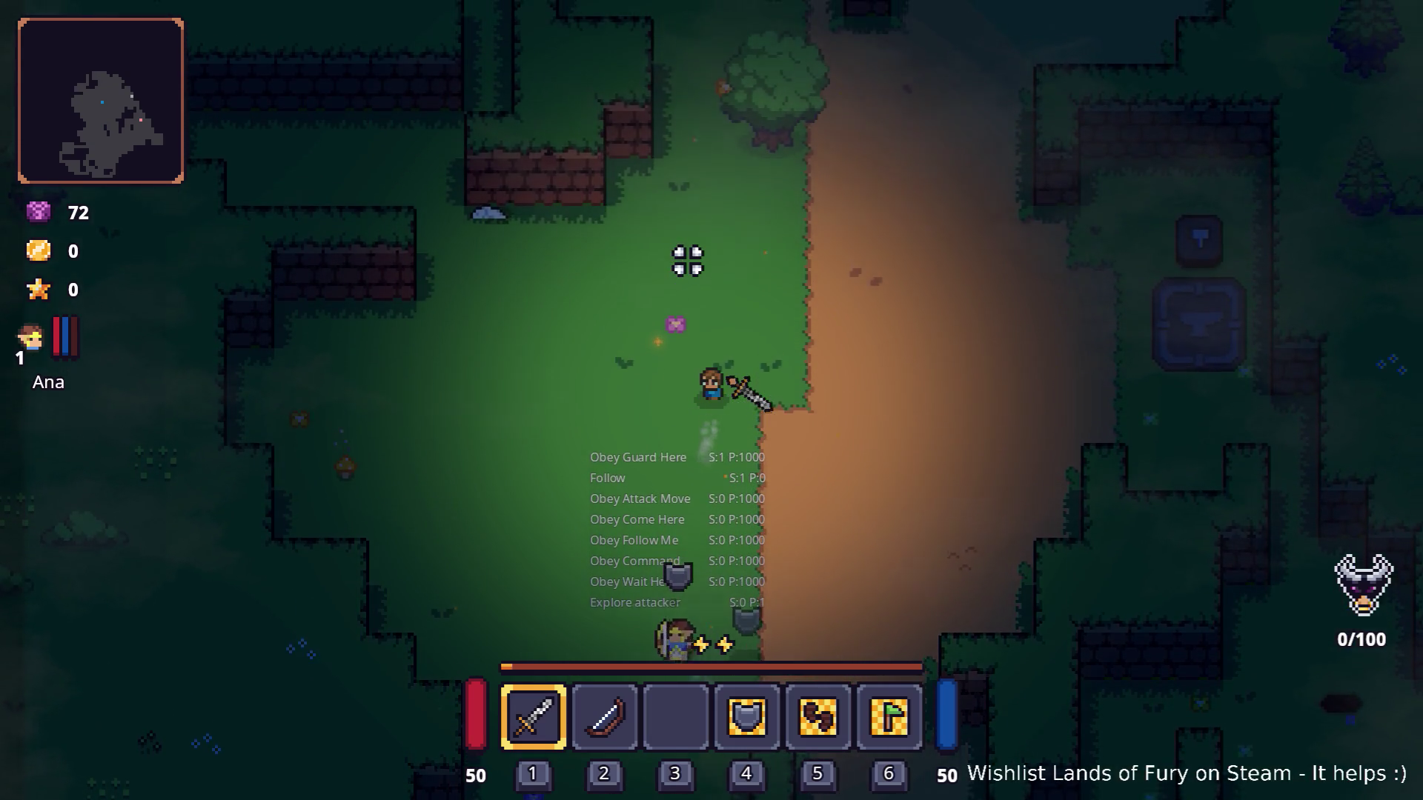
{"action": "key", "text": "w"}
{"action": "key", "text": "w"}
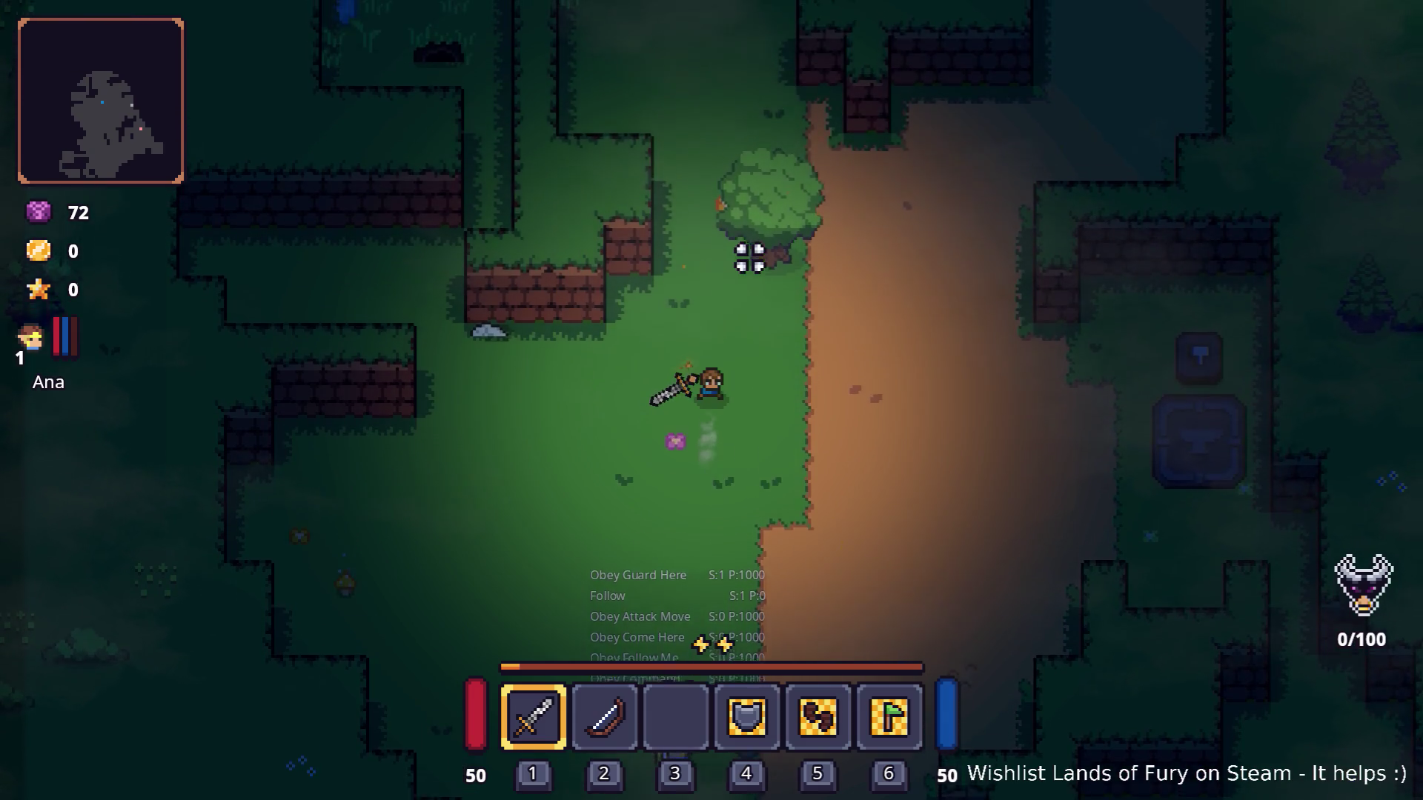
{"action": "key", "text": "d"}
{"action": "key", "text": "w"}
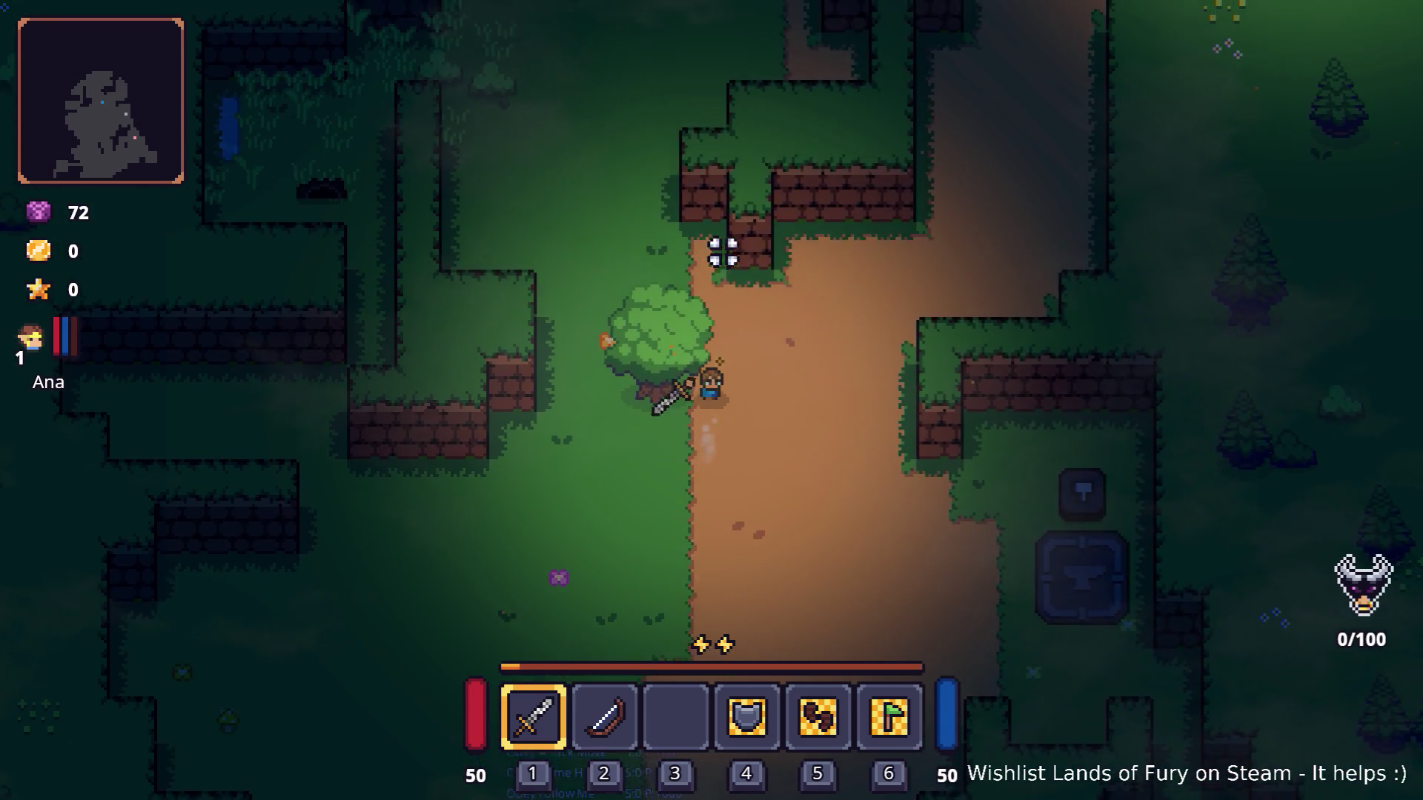
{"action": "key", "text": "w"}
Chop down the tree for Fairy Dust, then head east along the brick wall to the campfire clearing.
{"action": "key", "text": "a"}
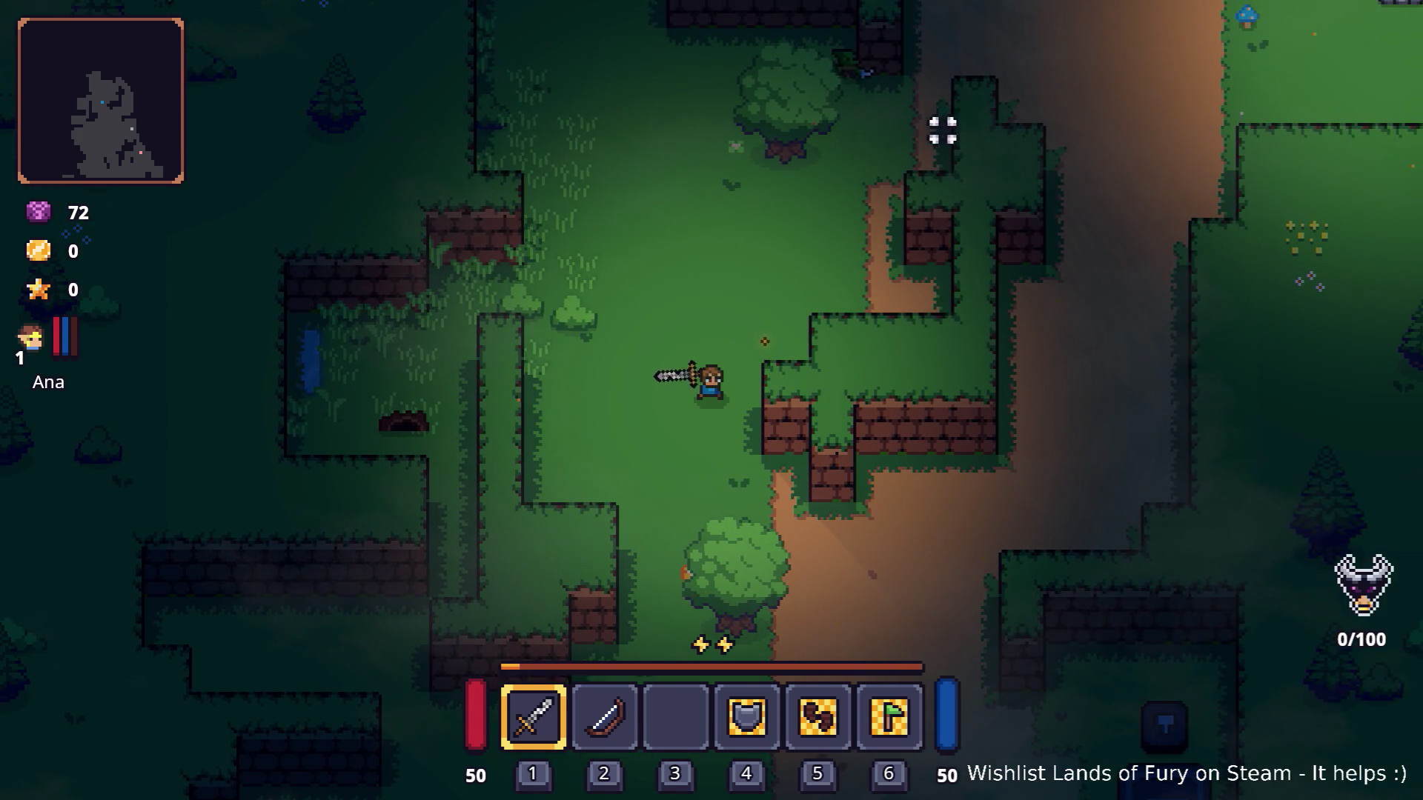
{"action": "key", "text": "s"}
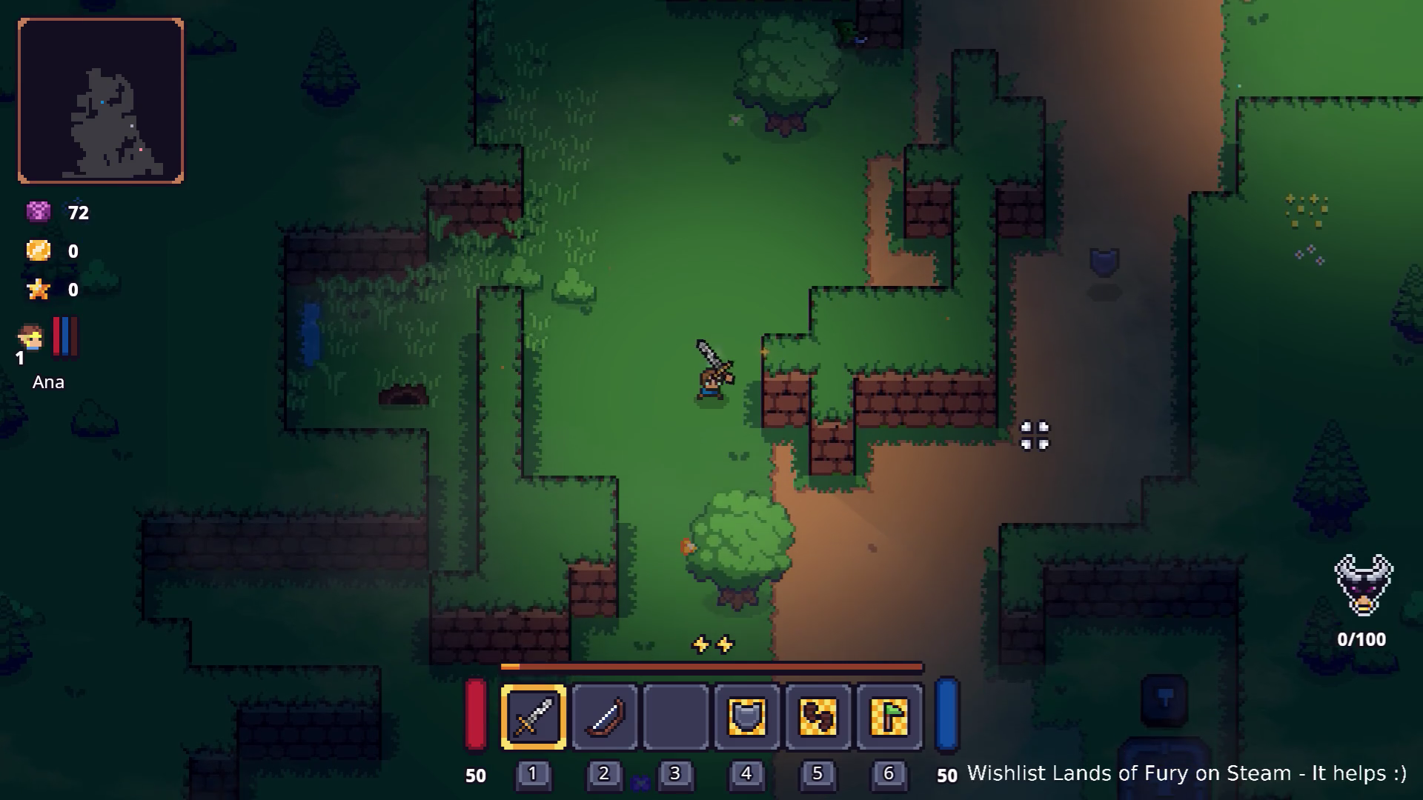
{"action": "key", "text": "w"}
{"action": "key", "text": "d"}
{"action": "left_click", "coordinate": [864, 231]}
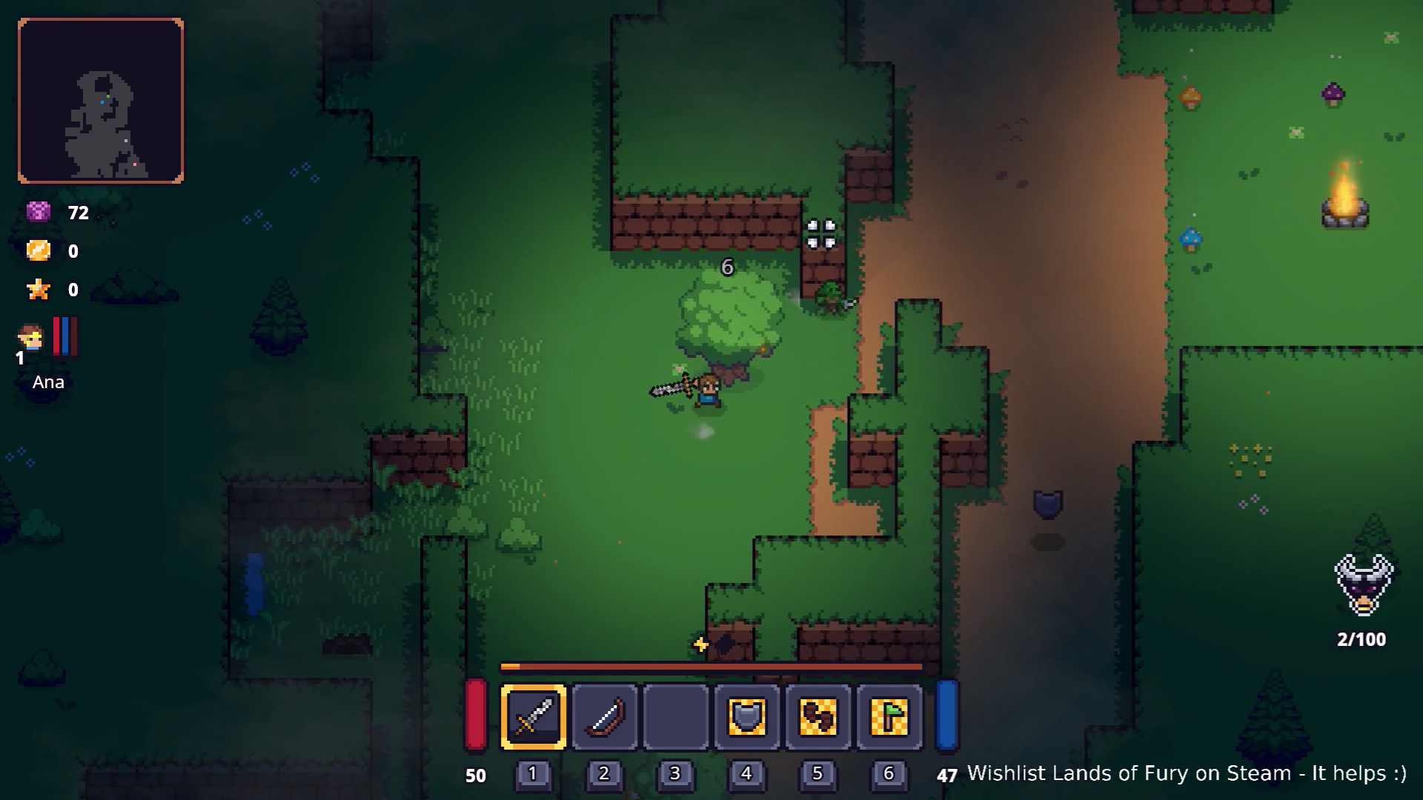
{"action": "left_click", "coordinate": [820, 233]}
{"action": "key", "text": "e"}
{"action": "key", "text": "w"}
{"action": "key", "text": "a"}
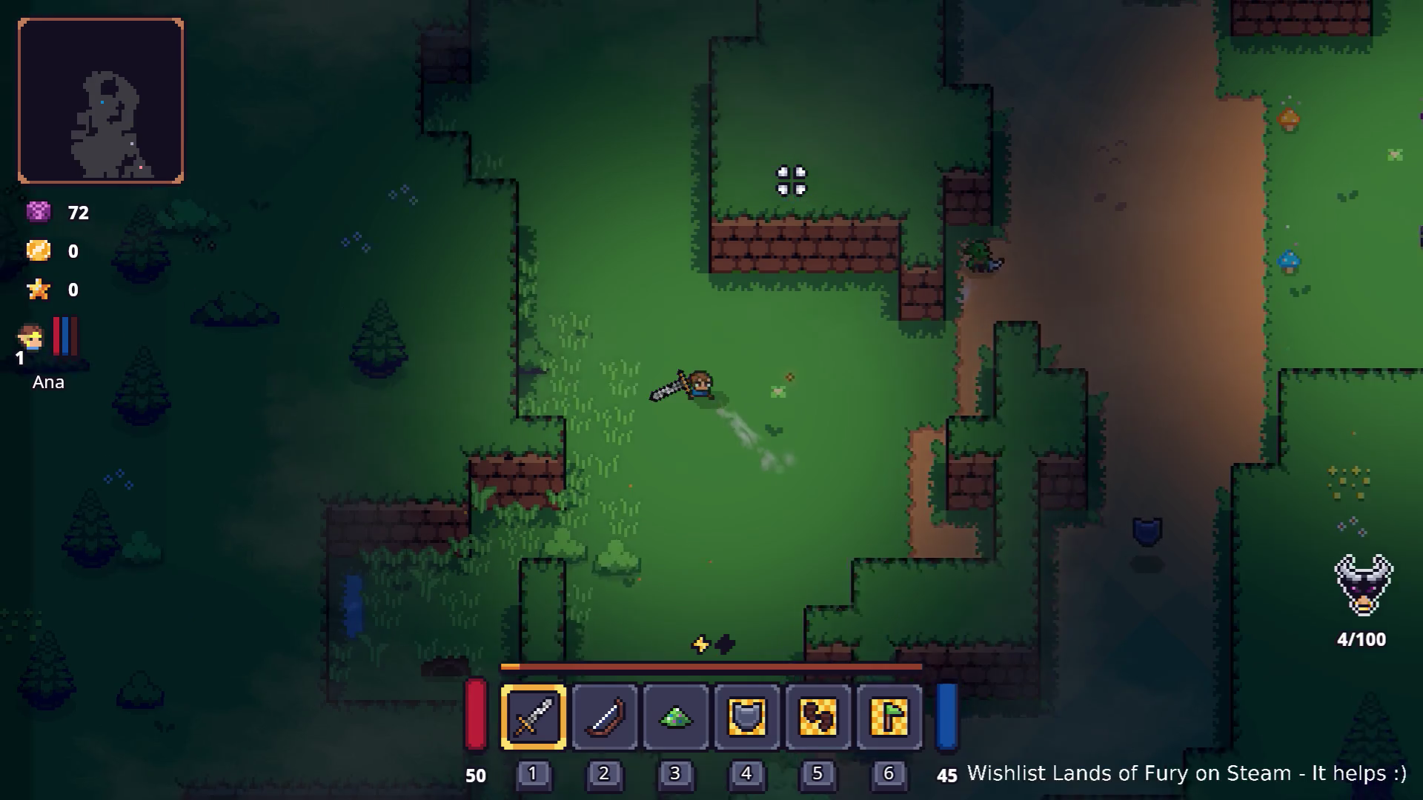
{"action": "key", "text": "s"}
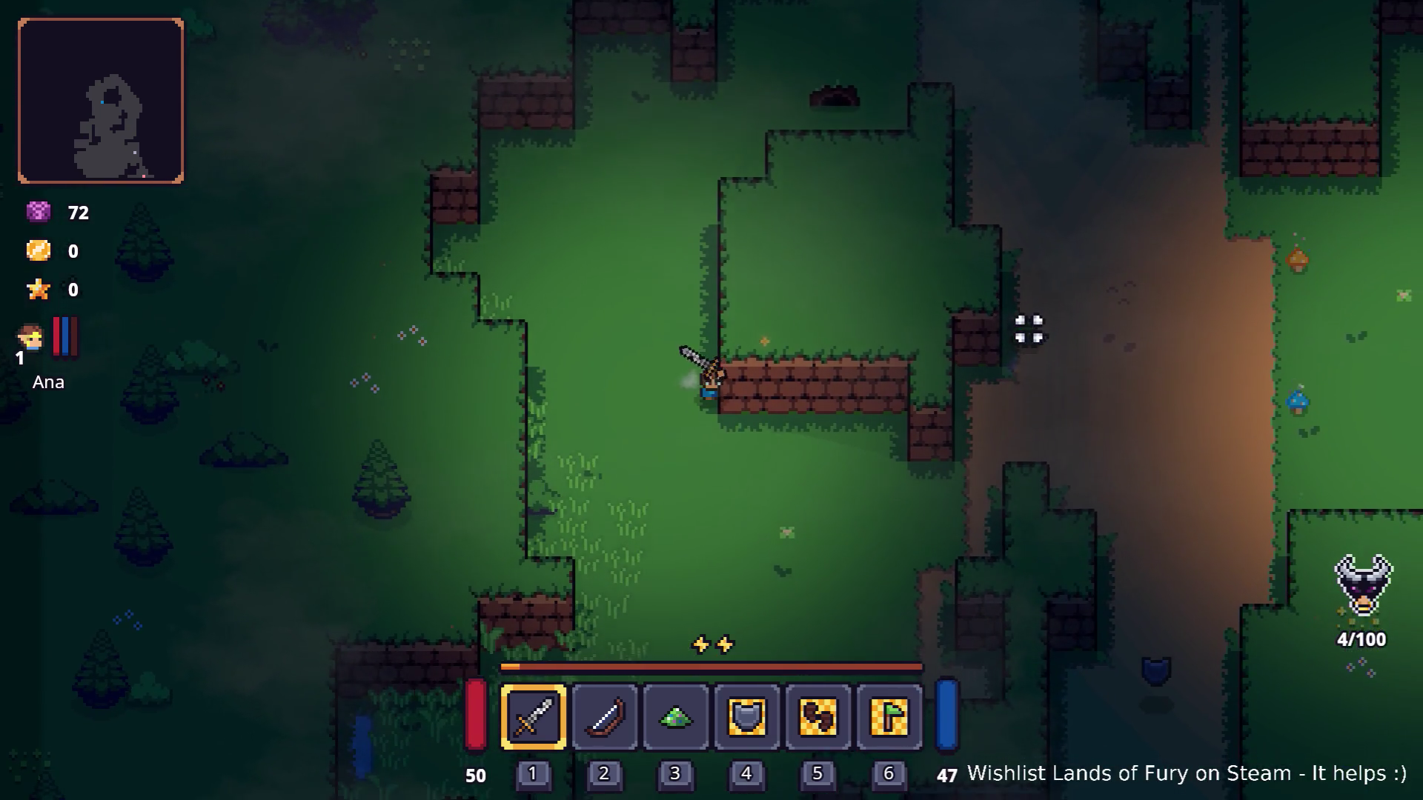
{"action": "key", "text": "d"}
{"action": "key", "text": "d"}
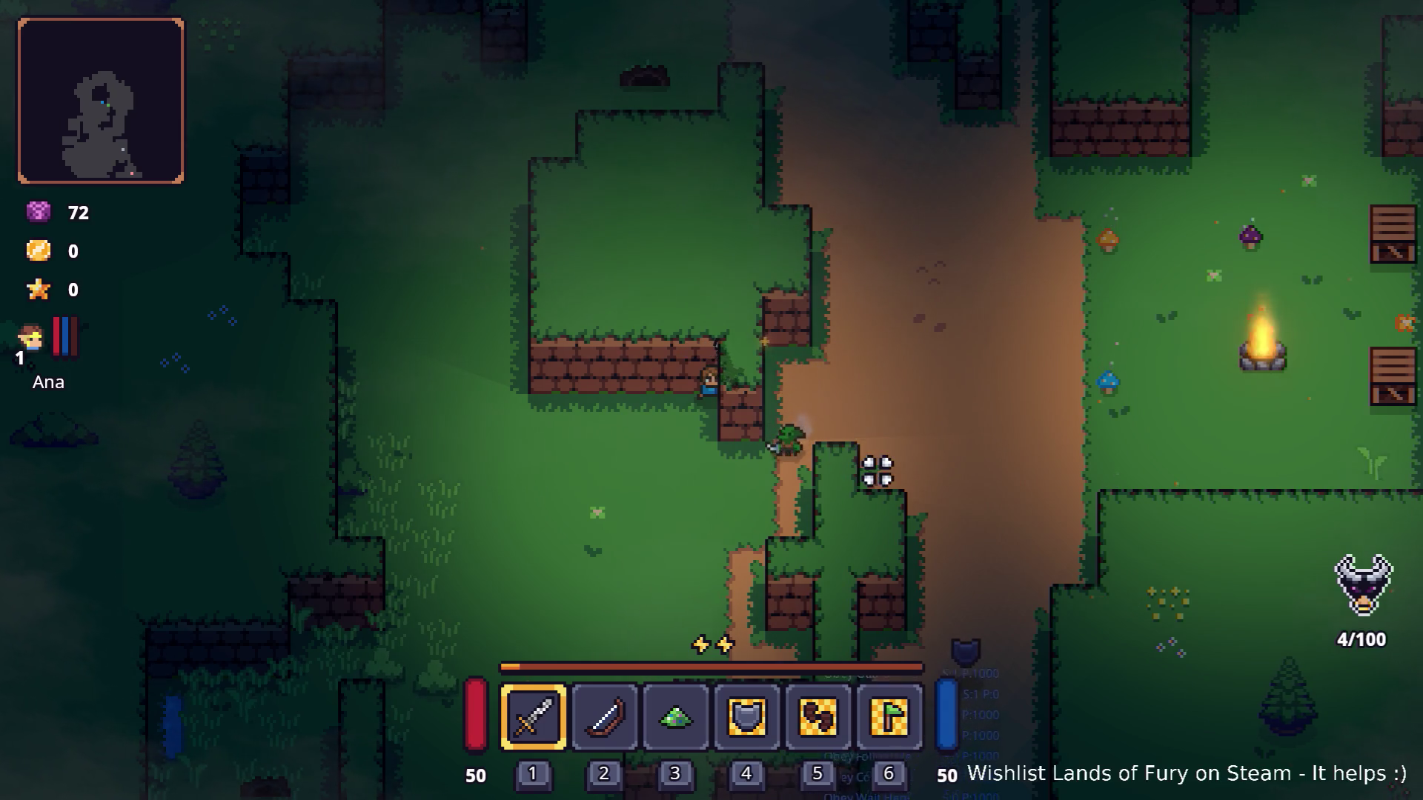
Advance up the path to the campfire and trade sword blows with the enemy alongside Ana.
{"action": "key", "text": "d"}
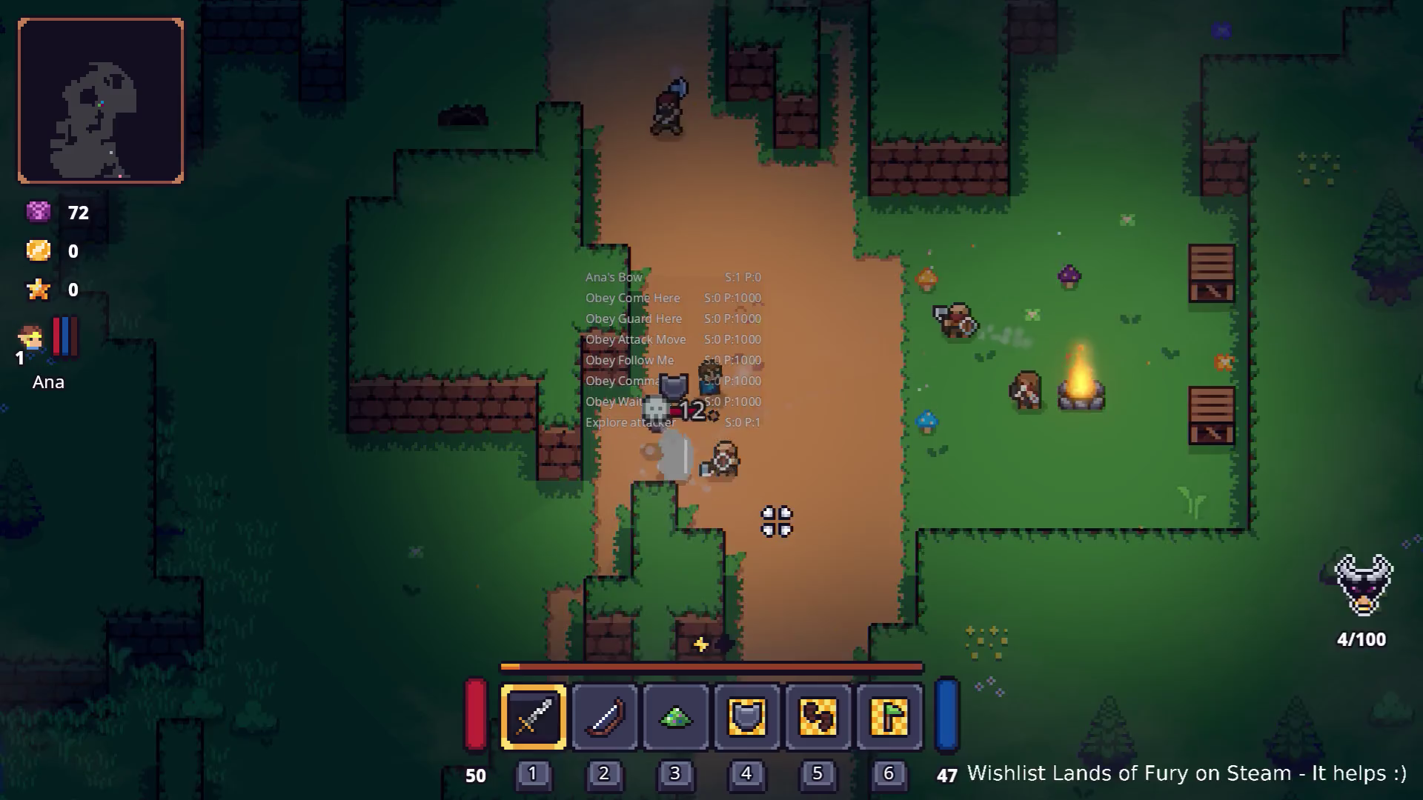
{"action": "key", "text": "w"}
{"action": "key", "text": "w"}
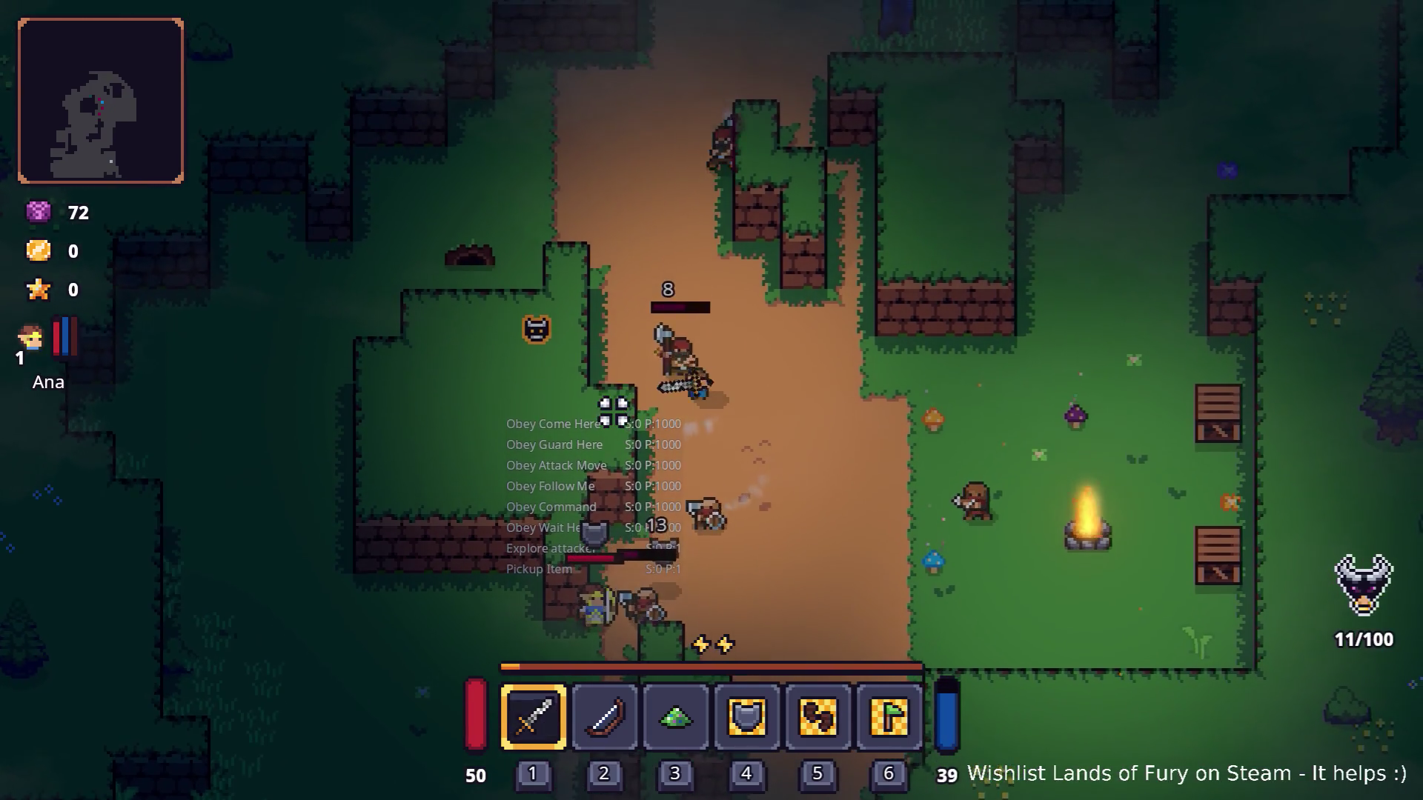
{"action": "left_click", "coordinate": [696, 374]}
{"action": "key", "text": "s"}
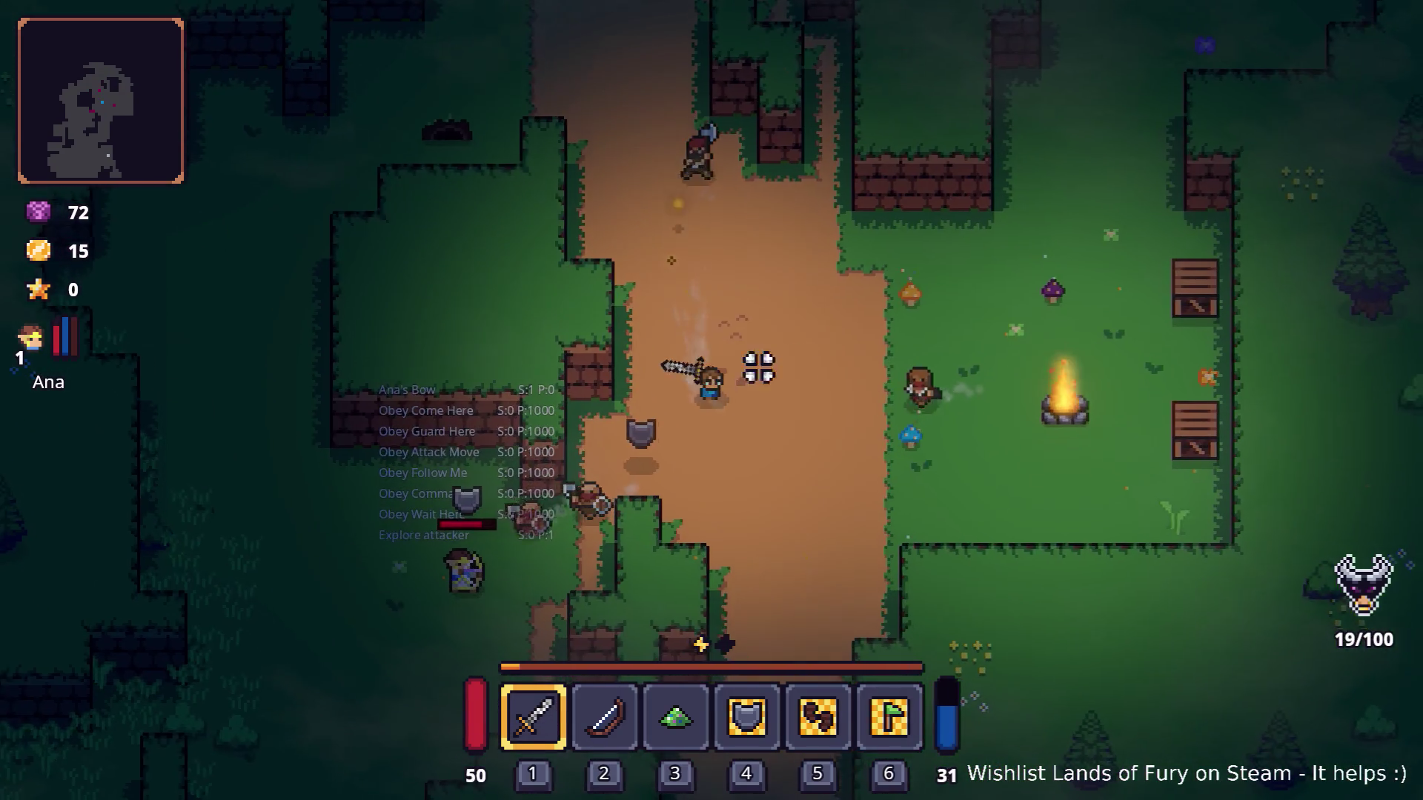
{"action": "left_click", "coordinate": [730, 407]}
{"action": "key", "text": "a"}
{"action": "key", "text": "s"}
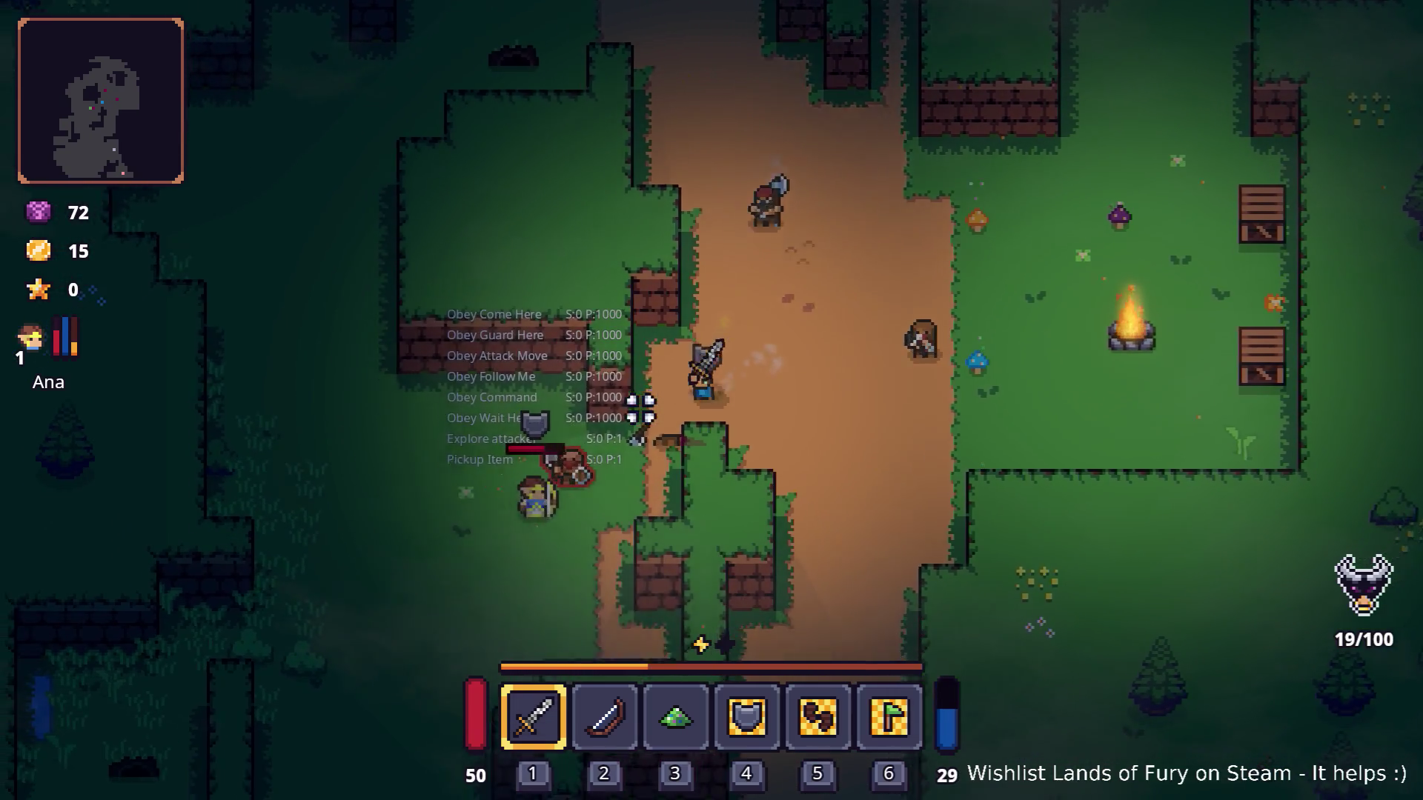
{"action": "left_click", "coordinate": [572, 397]}
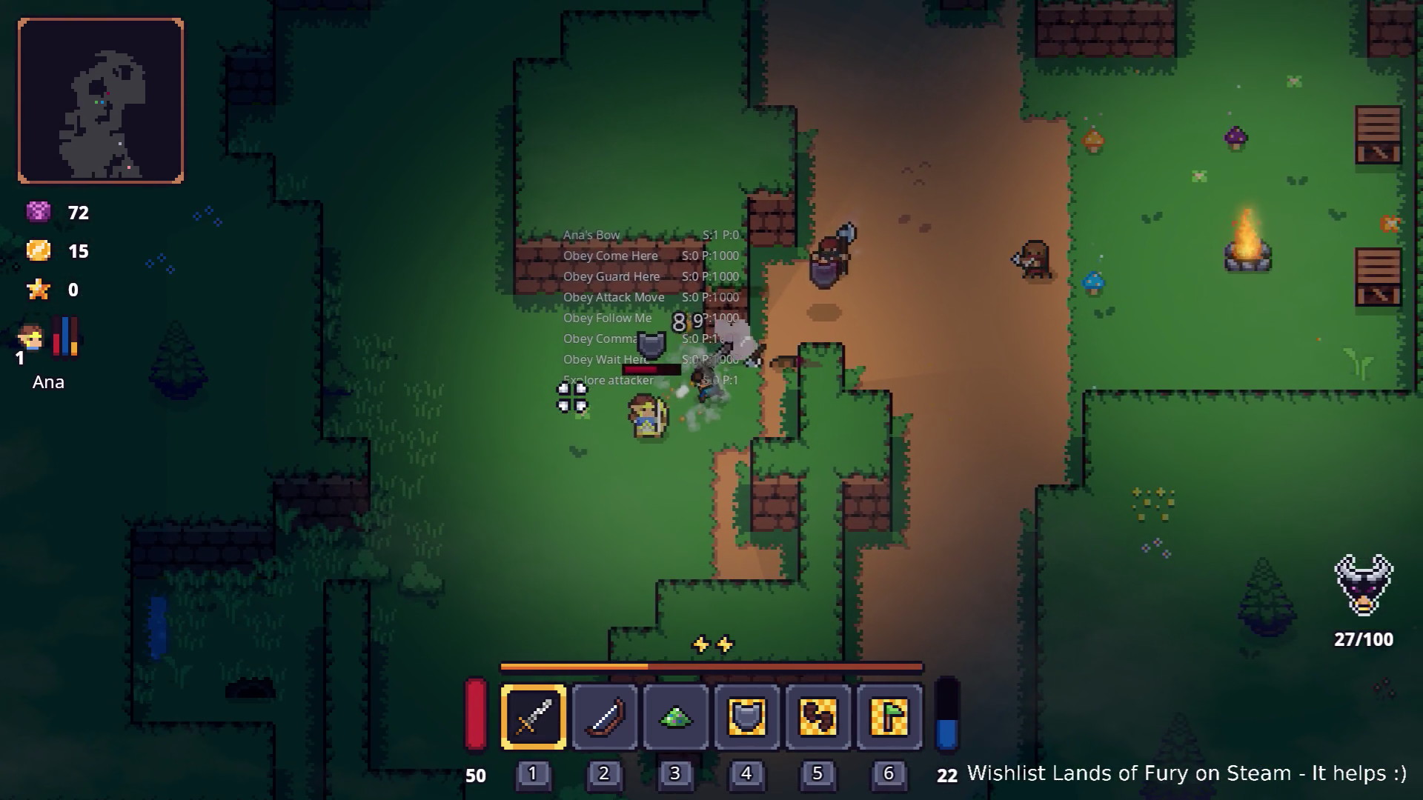
{"action": "key", "text": "w"}
{"action": "key", "text": "d"}
{"action": "left_click", "coordinate": [835, 308]}
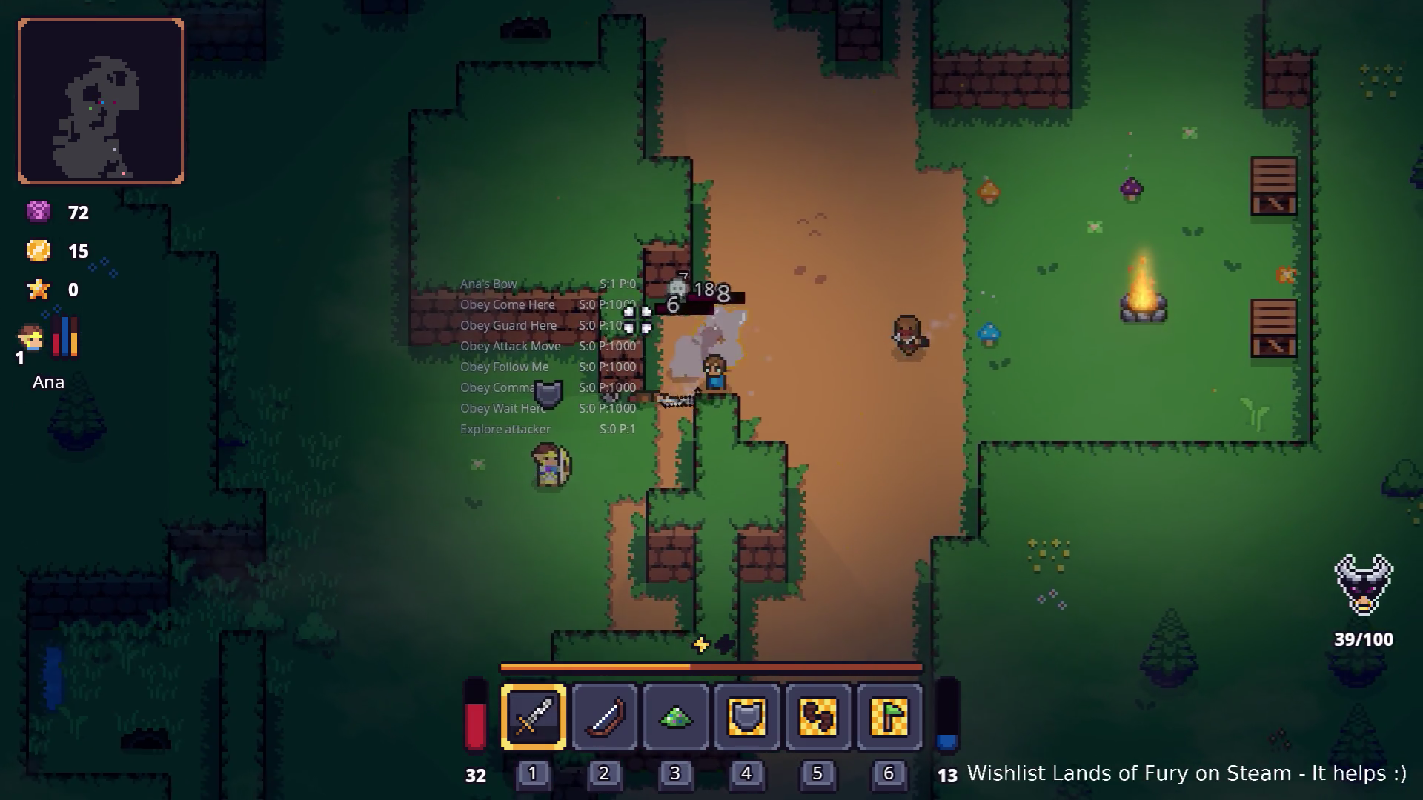
{"action": "key", "text": "d"}
{"action": "left_click", "coordinate": [689, 328]}
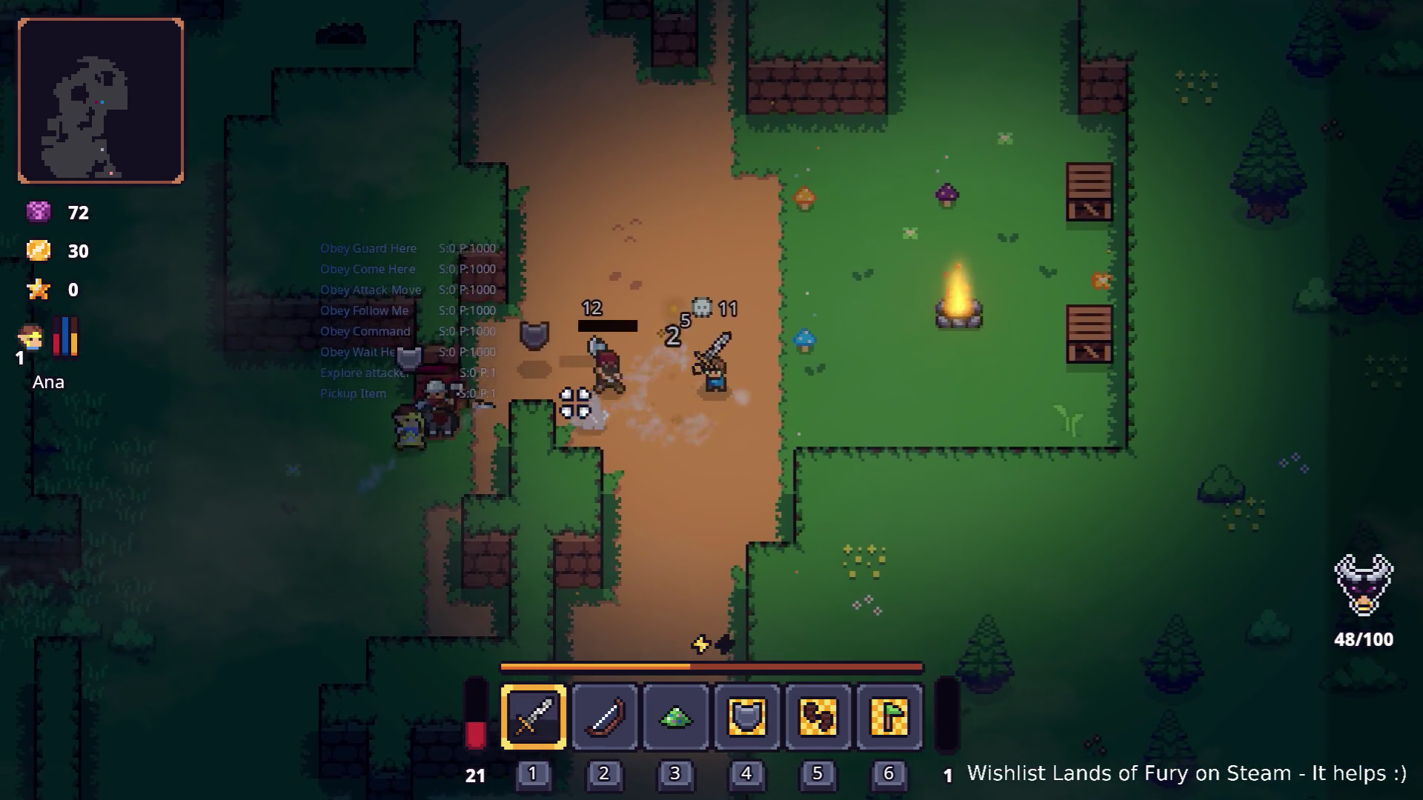
Finish off the campfire enemy, briefly checking the bow in the inventory mid-fight.
{"action": "key", "text": "a"}
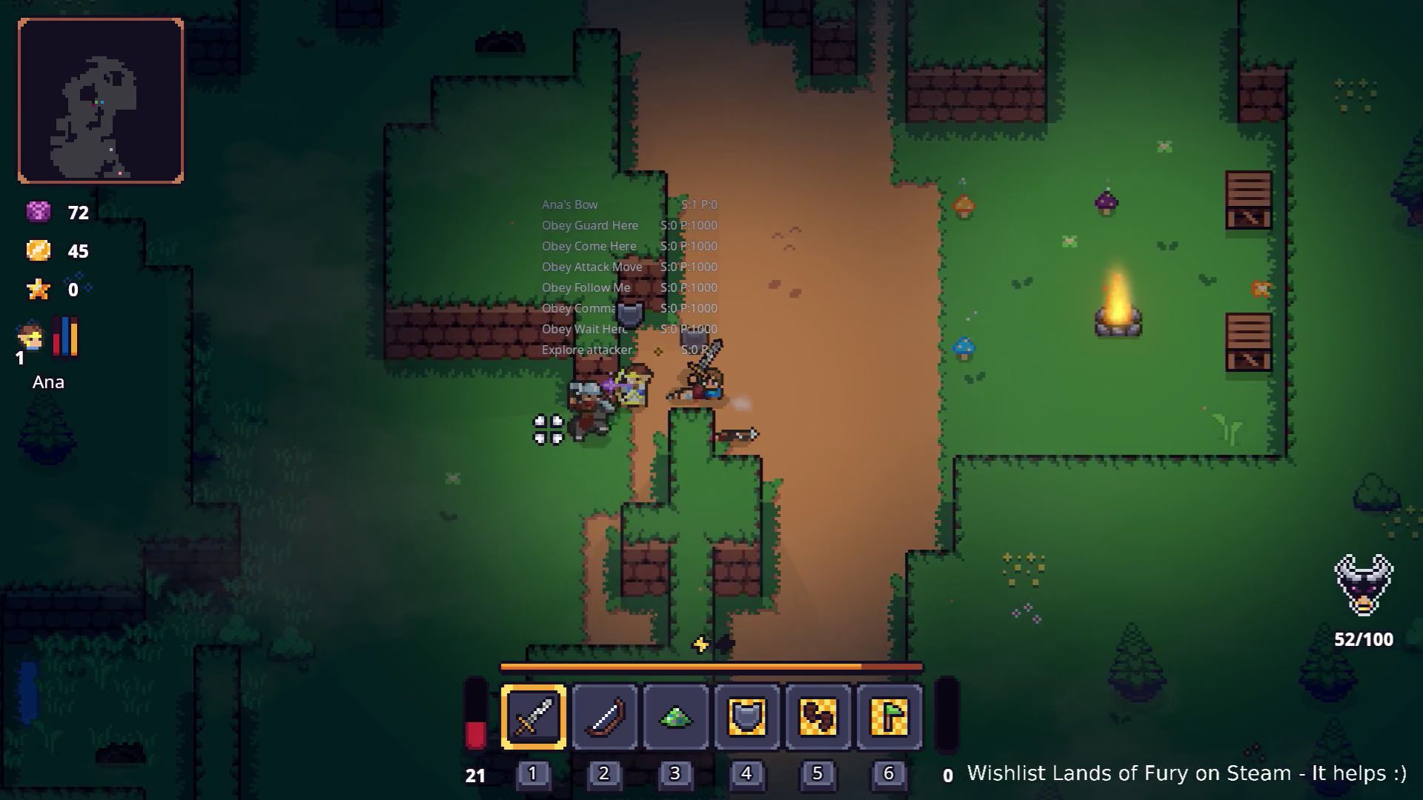
{"action": "left_click", "coordinate": [550, 429]}
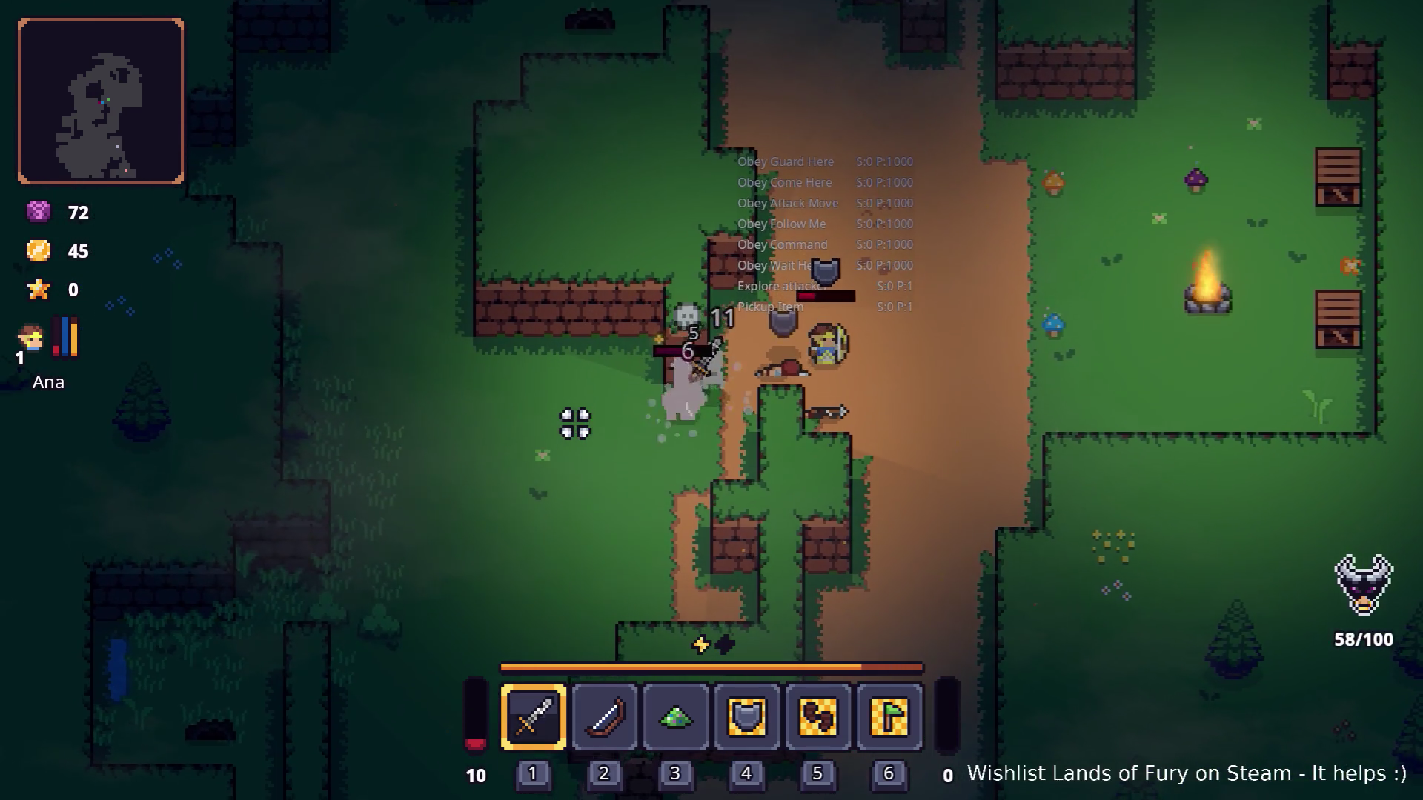
{"action": "key", "text": "d"}
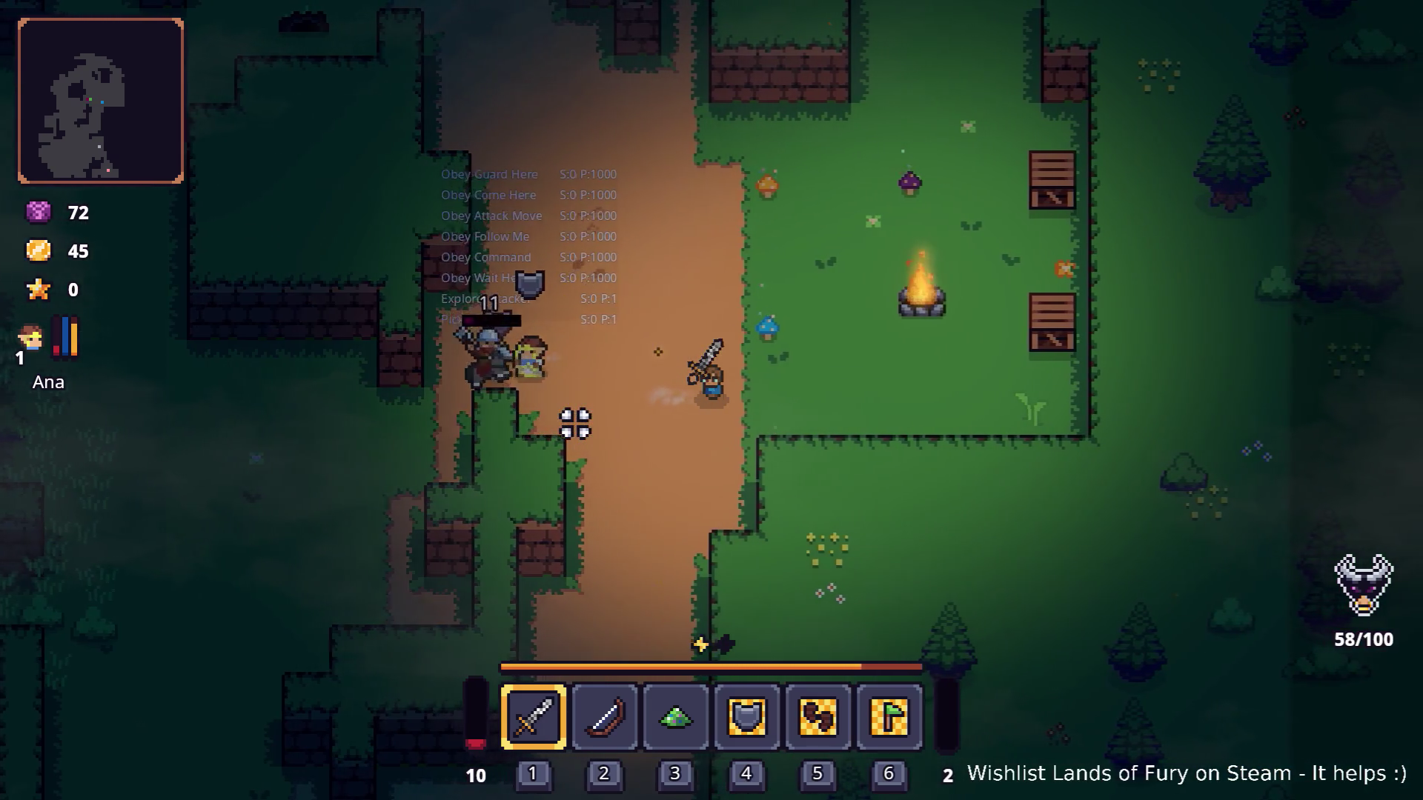
{"action": "key", "text": "Tab"}
{"action": "key", "text": "Tab"}
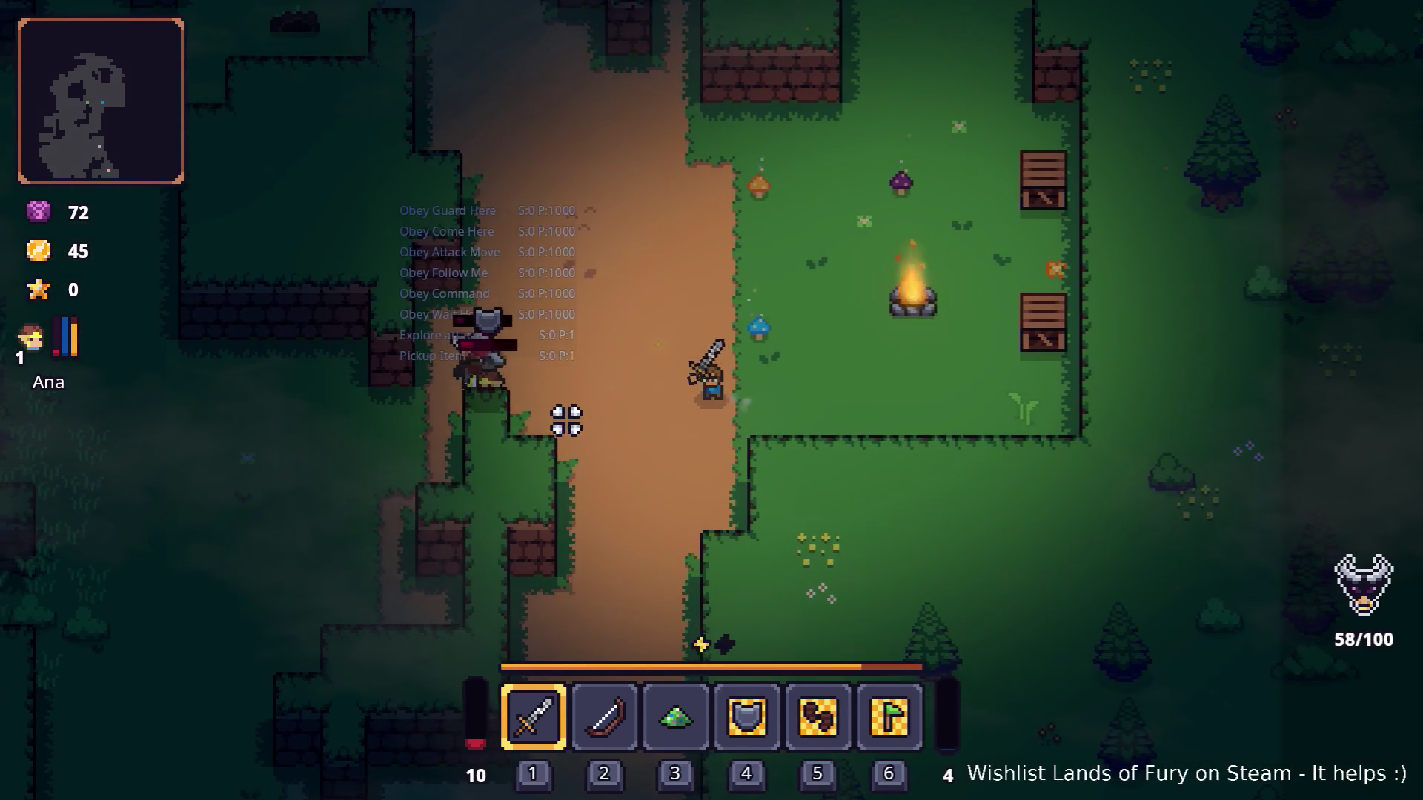
{"action": "key", "text": "a"}
{"action": "left_click", "coordinate": [540, 375]}
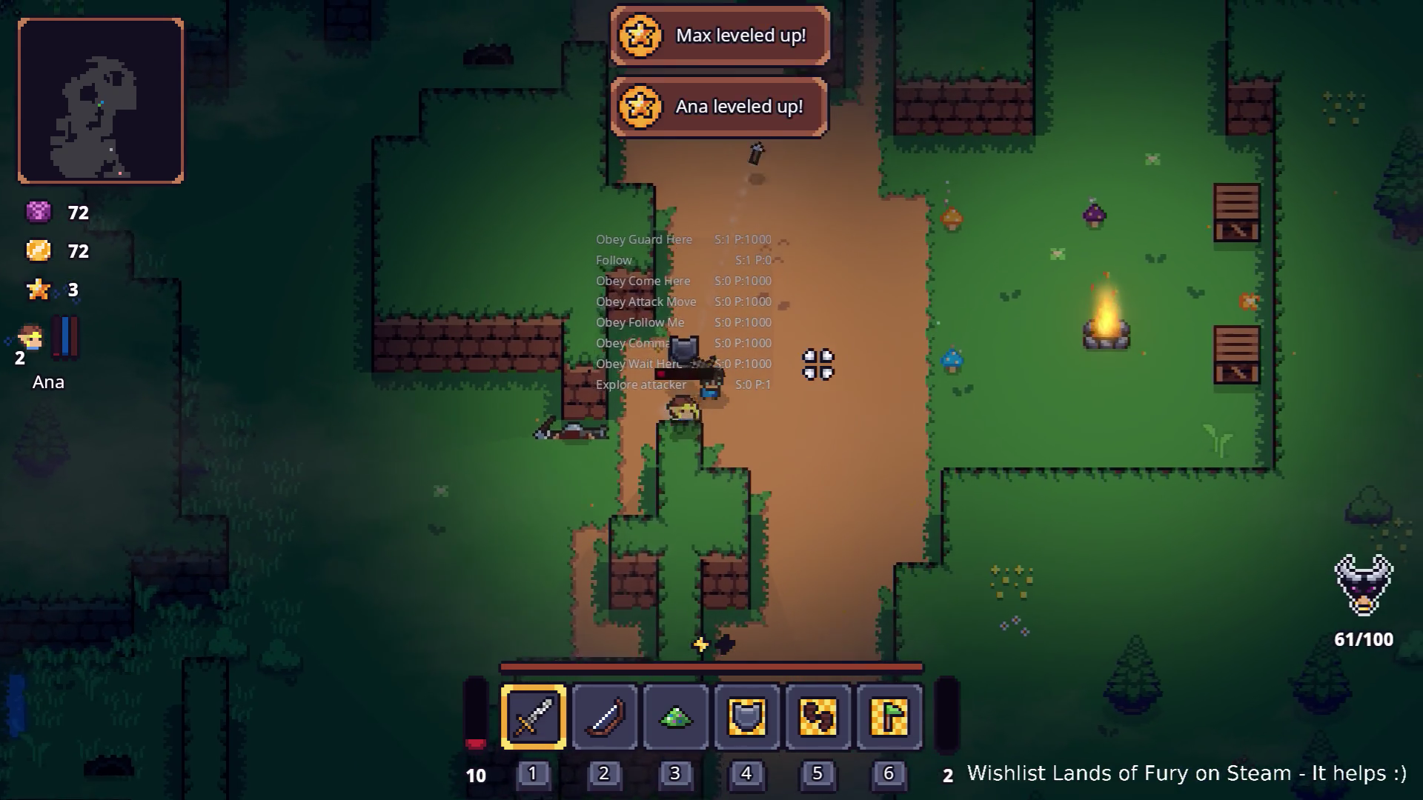
Spend Ana's level-2 points on Combat and Multishot from her stats panel and confirm.
{"action": "key", "text": "Tab"}
{"action": "left_click", "coordinate": [398, 543]}
{"action": "mouse_move", "coordinate": [647, 695]}
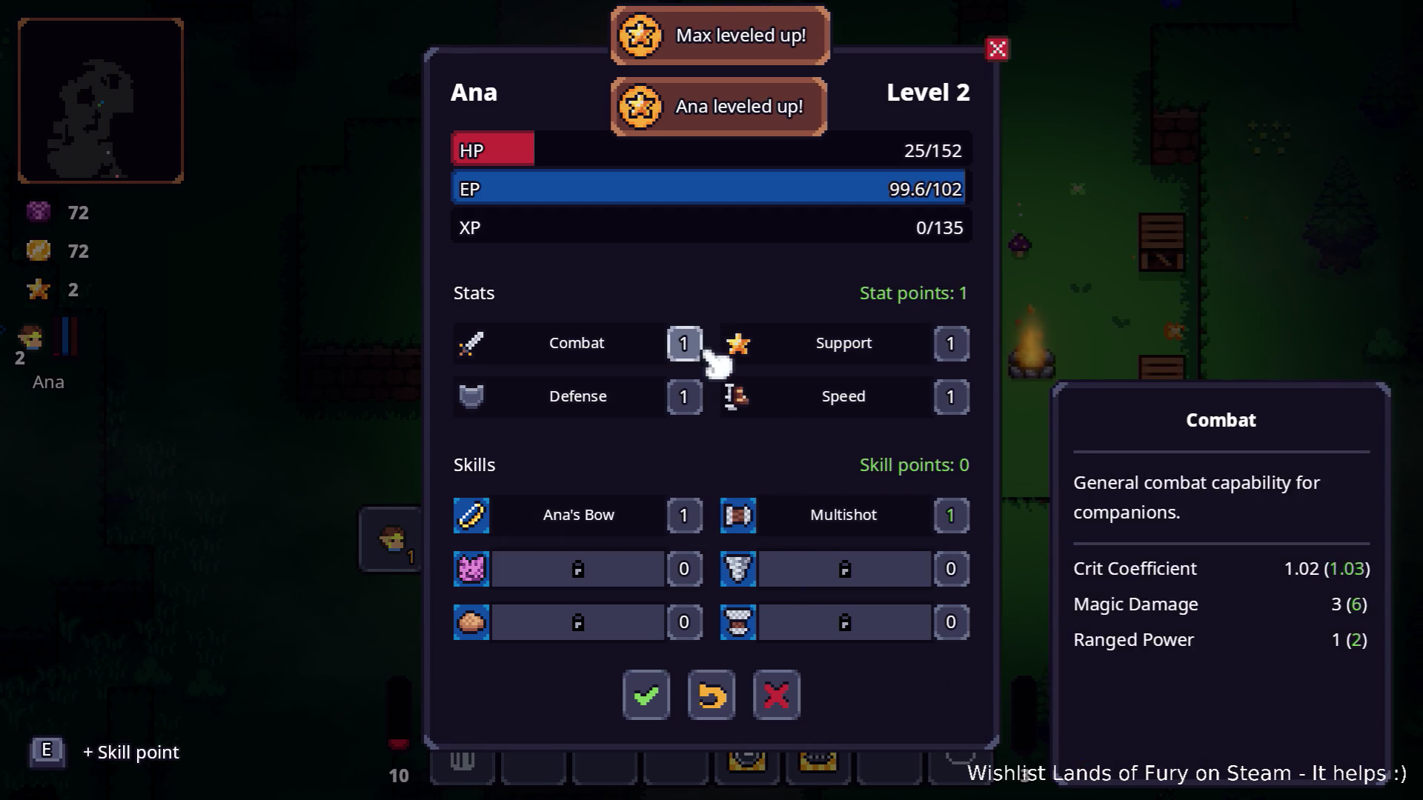
{"action": "left_click", "coordinate": [651, 713]}
{"action": "key", "text": "Tab"}
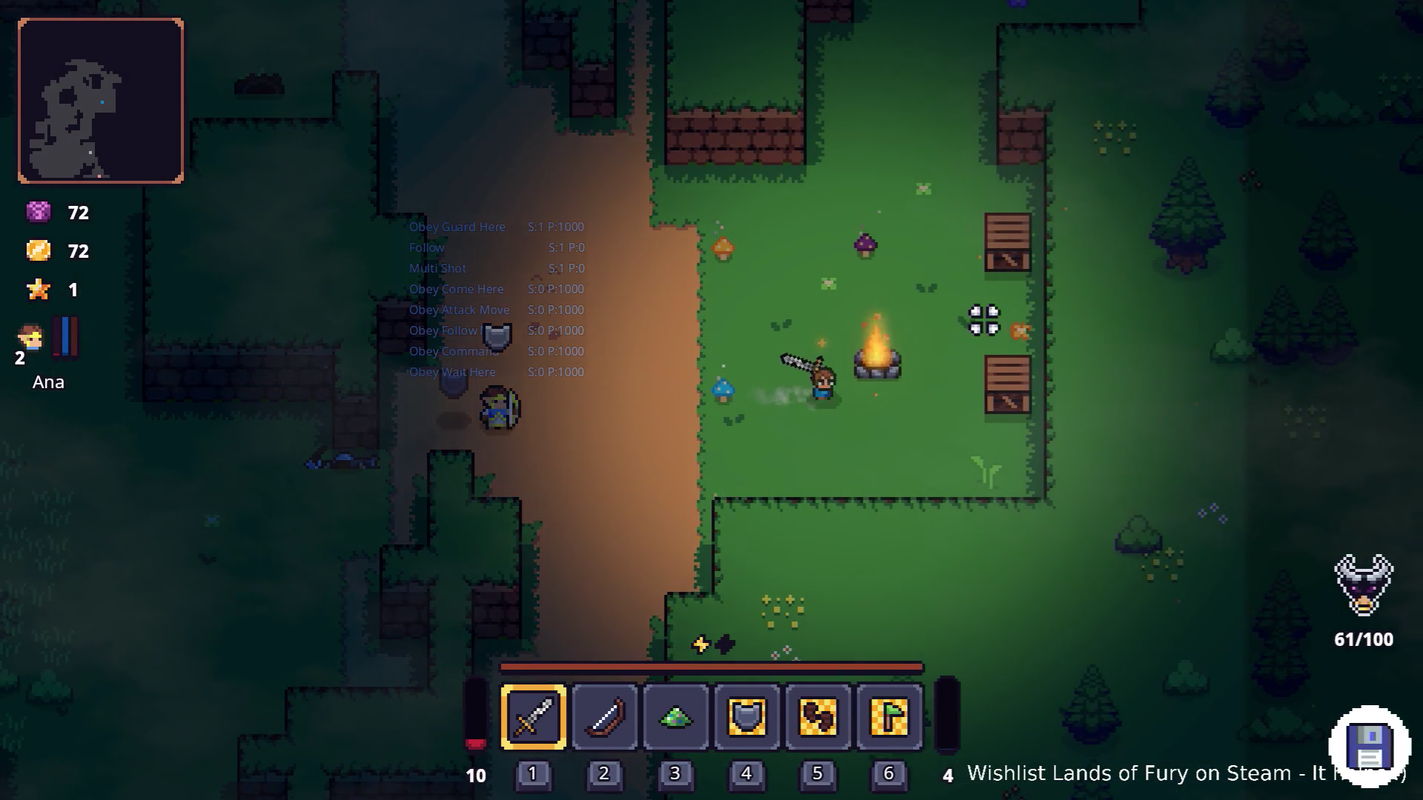
Lead the hero north up the dirt path with Ana following and smash the stone.
{"action": "key", "text": "d"}
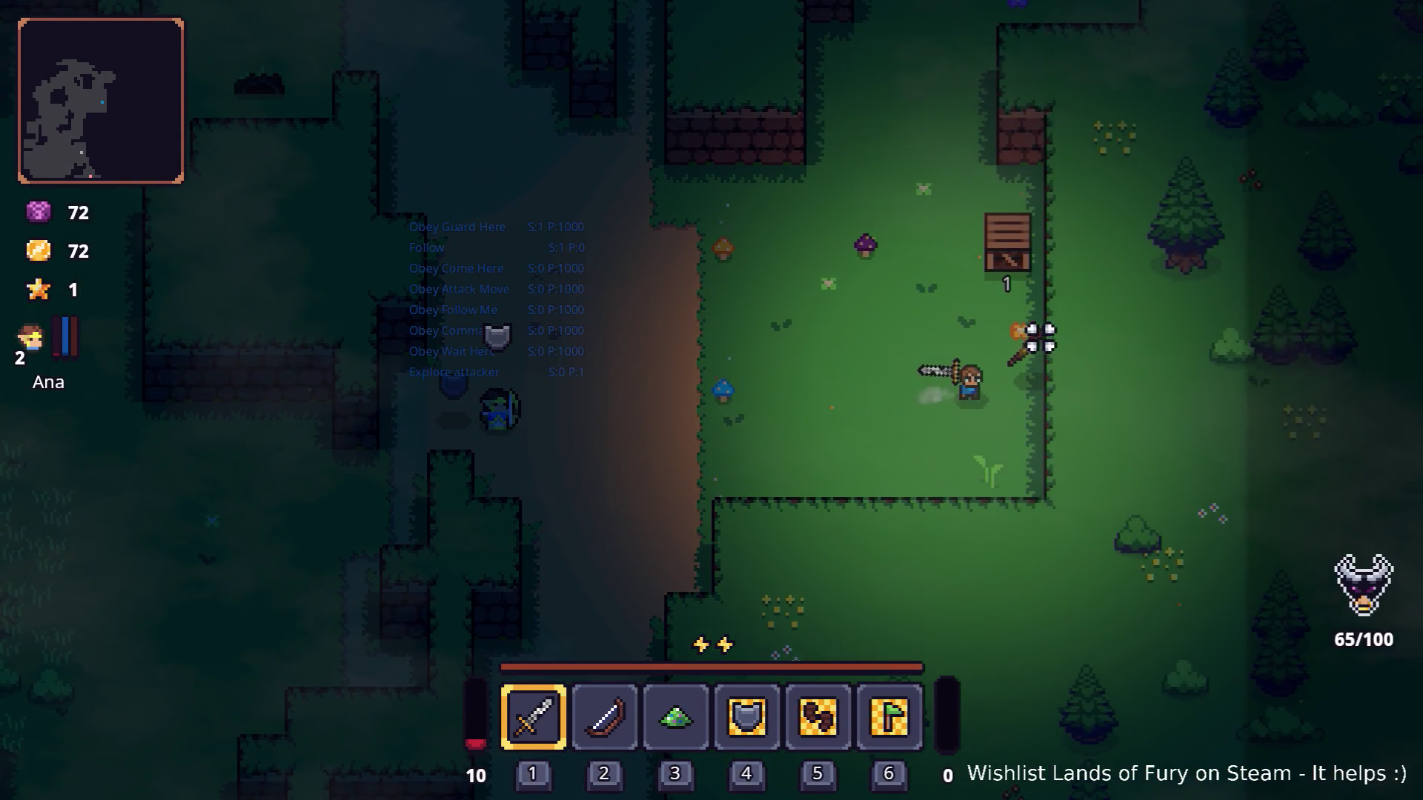
{"action": "key", "text": "w"}
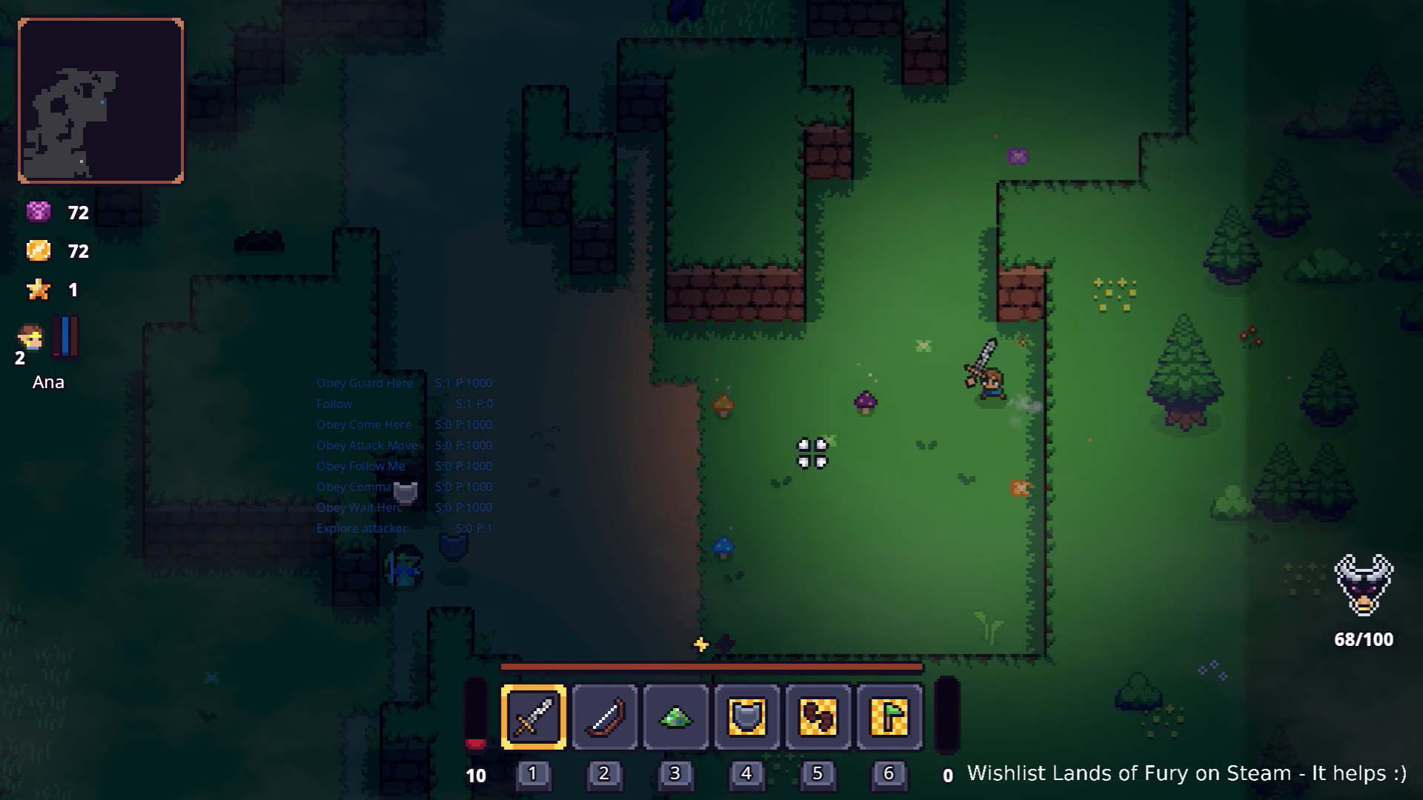
{"action": "key", "text": "a"}
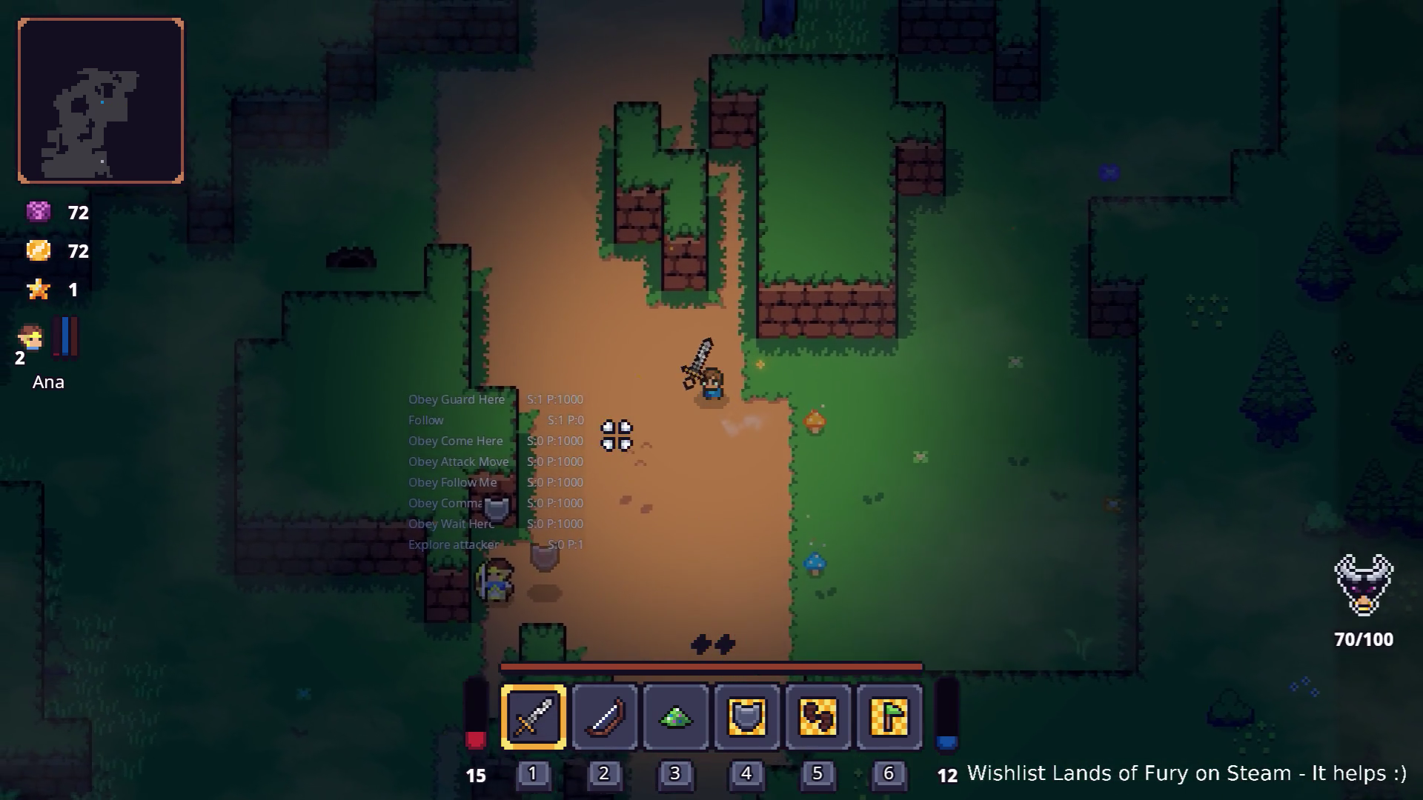
{"action": "key", "text": "w"}
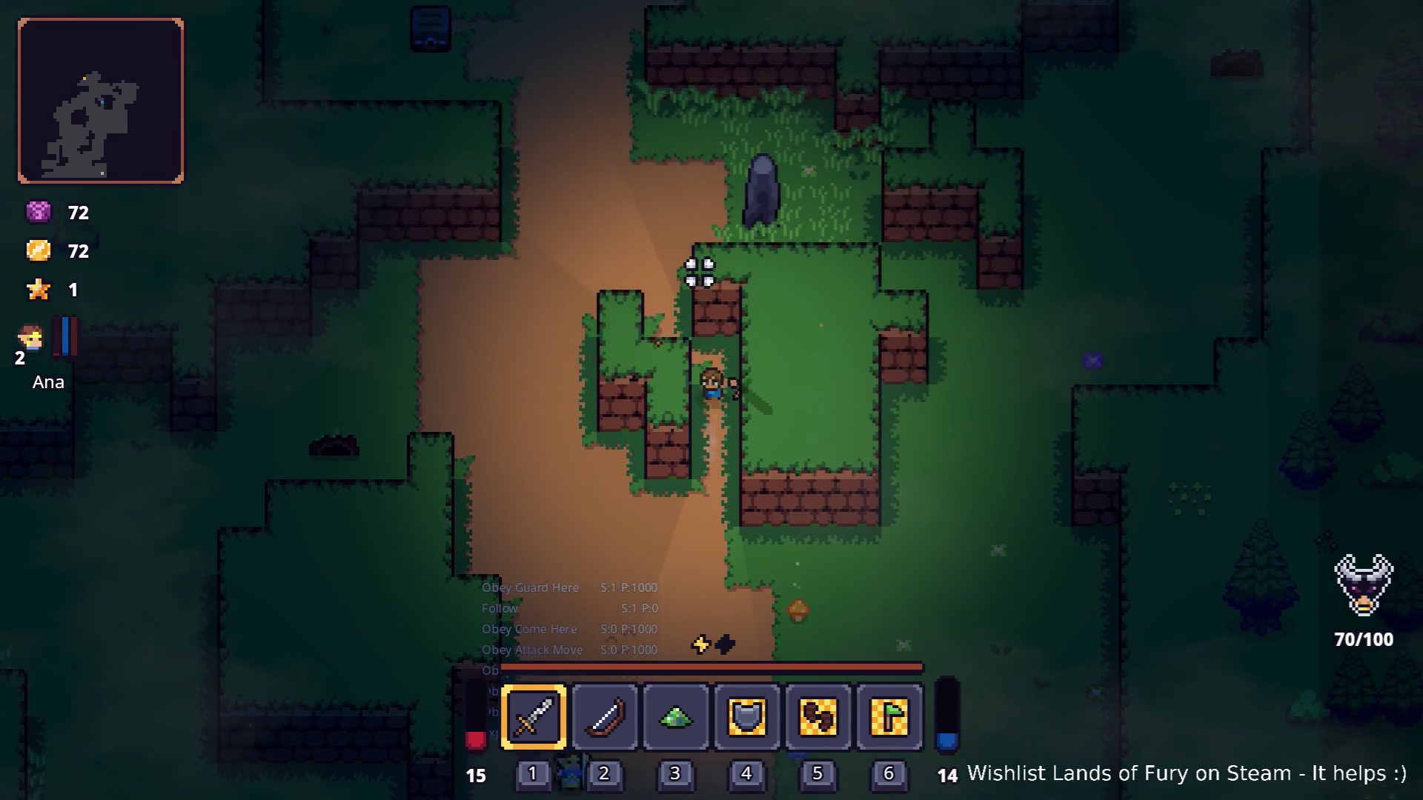
{"action": "key", "text": "w"}
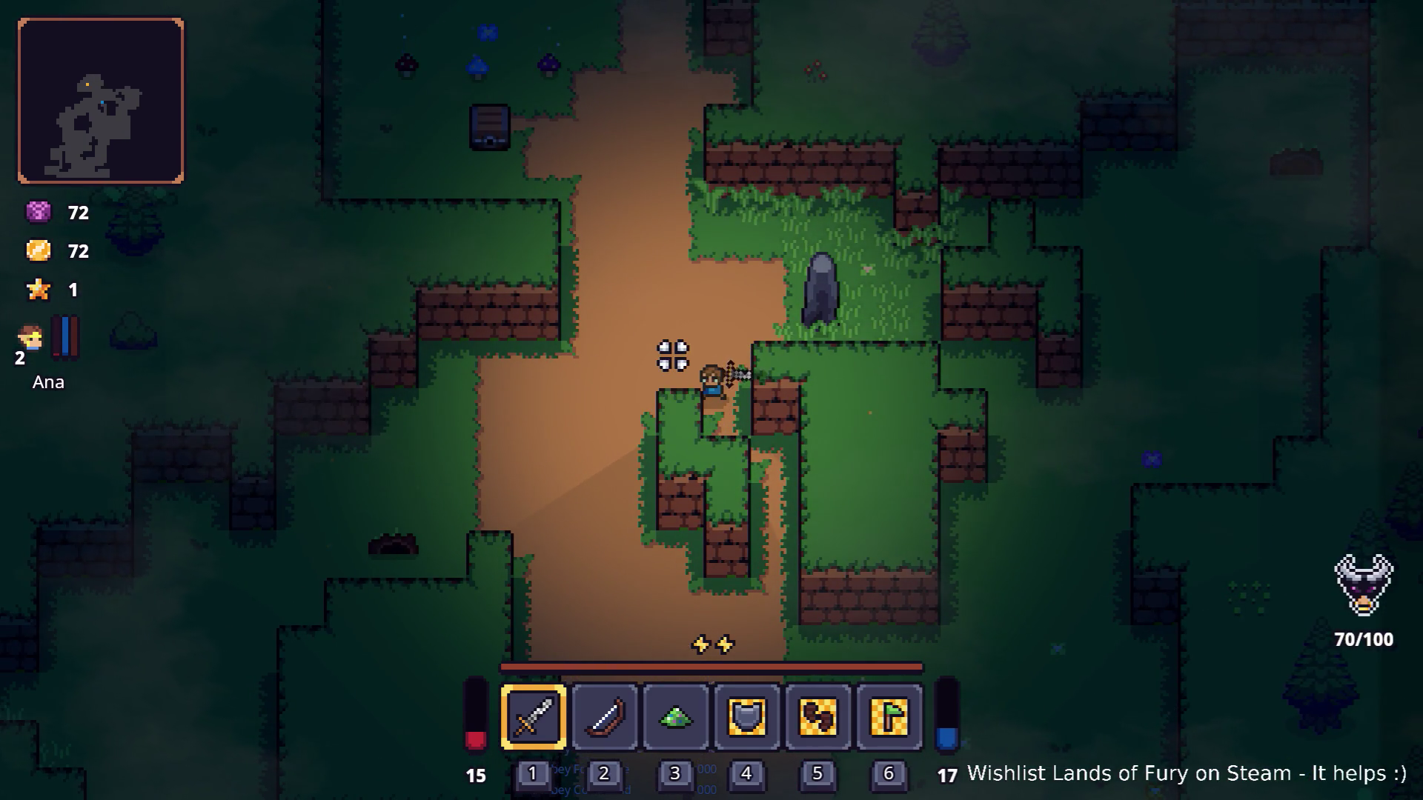
{"action": "key", "text": "w"}
{"action": "key", "text": "d"}
{"action": "left_click", "coordinate": [753, 334]}
{"action": "left_click", "coordinate": [762, 406]}
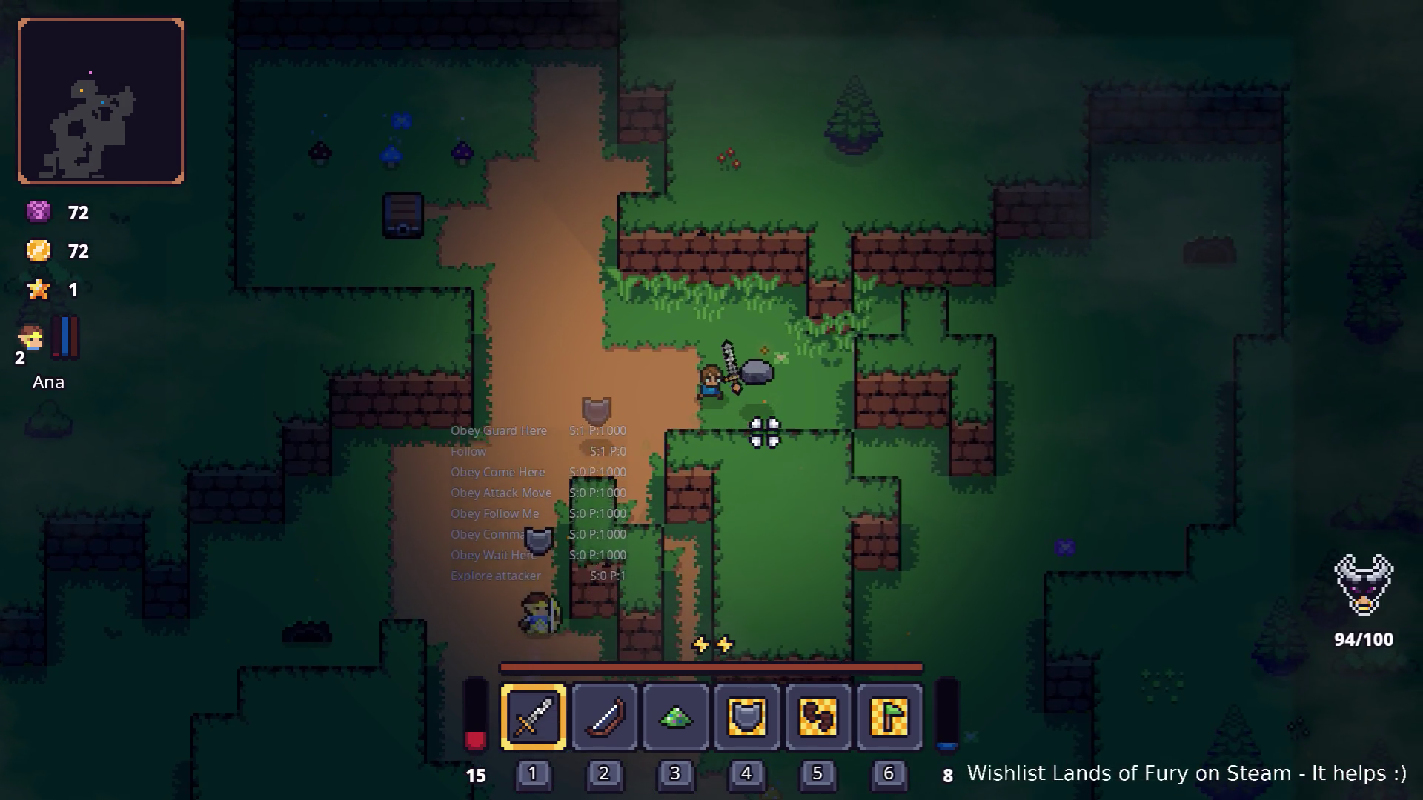
Continue northwest into the glade, collect the blue mushroom at the chest, and bring up the sword's rune options.
{"action": "key", "text": "d"}
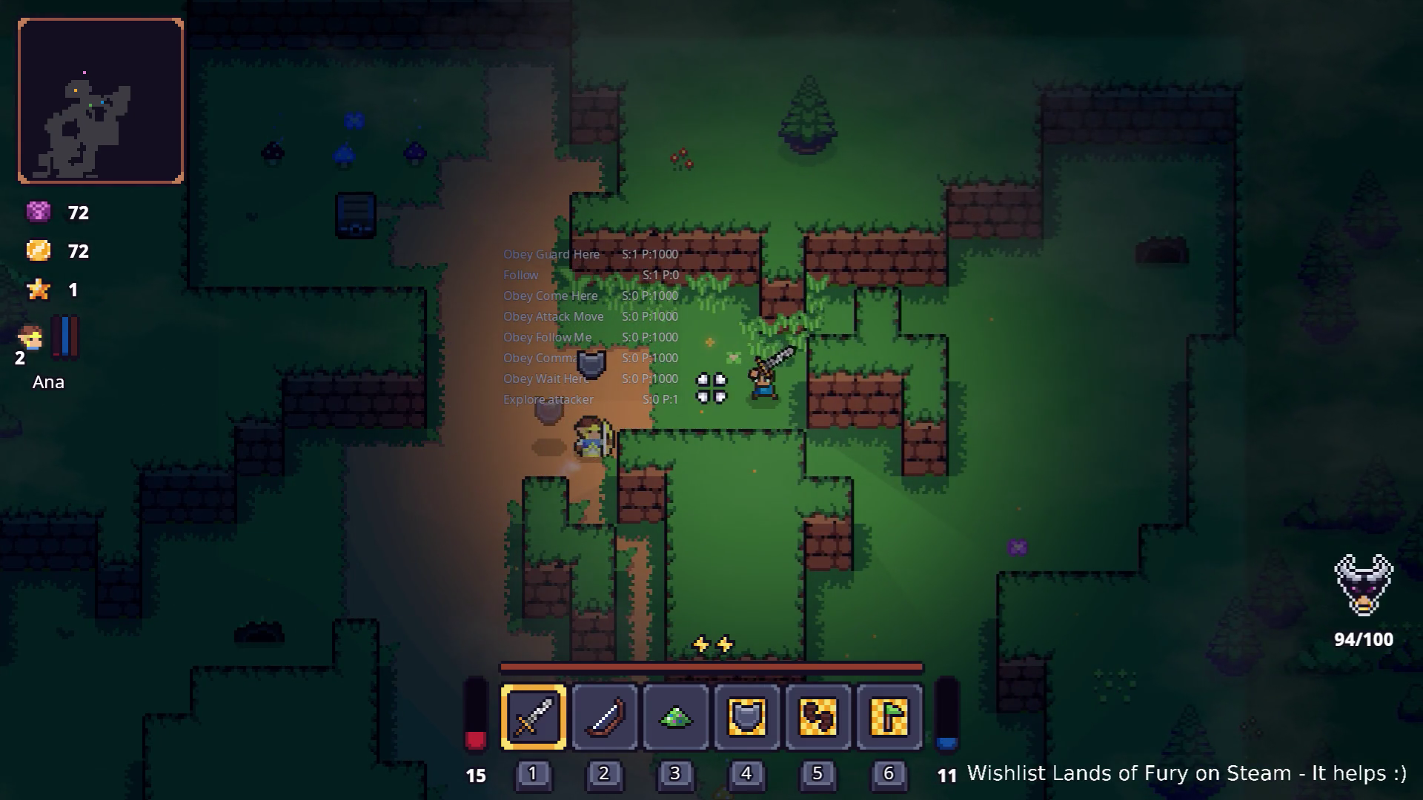
{"action": "key", "text": "w"}
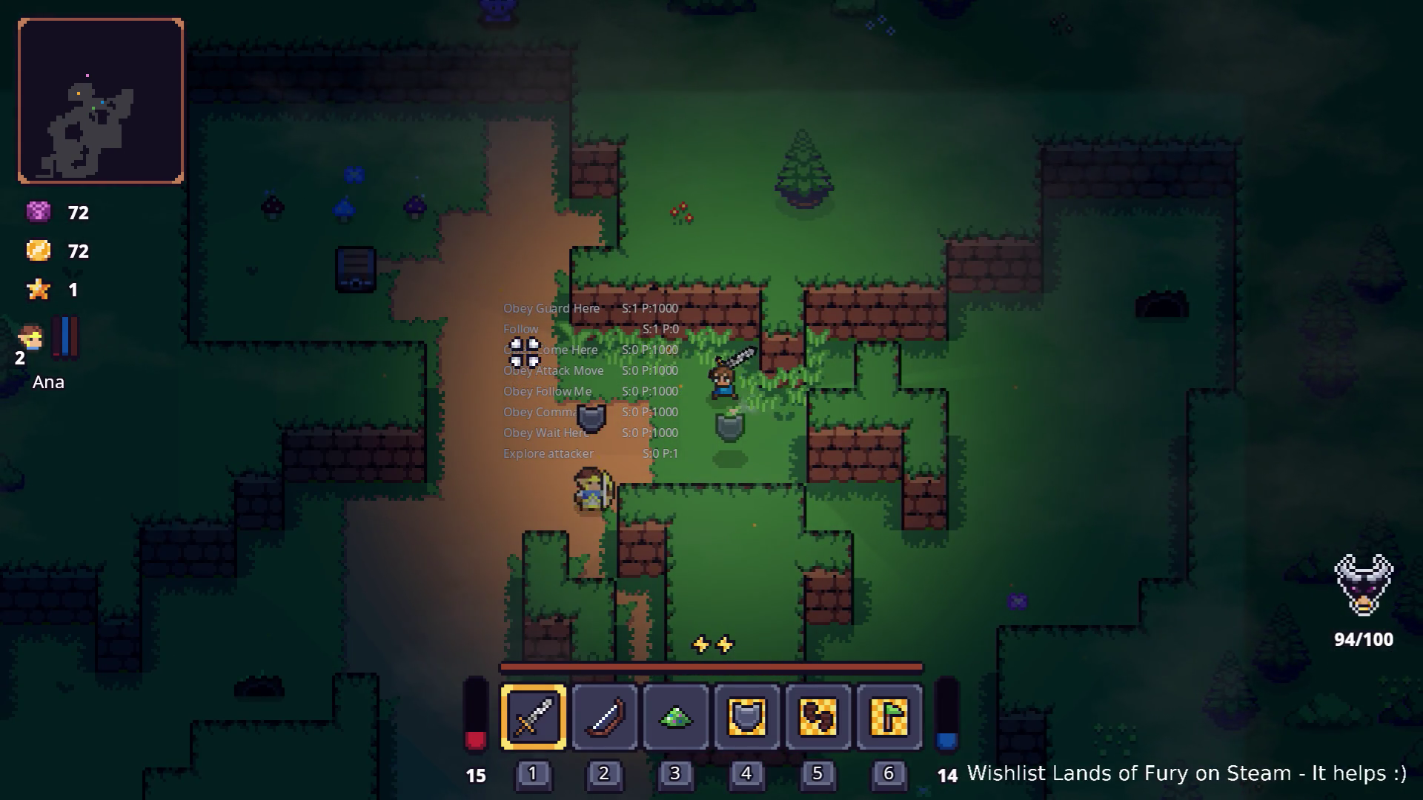
{"action": "key", "text": "w"}
{"action": "key", "text": "a"}
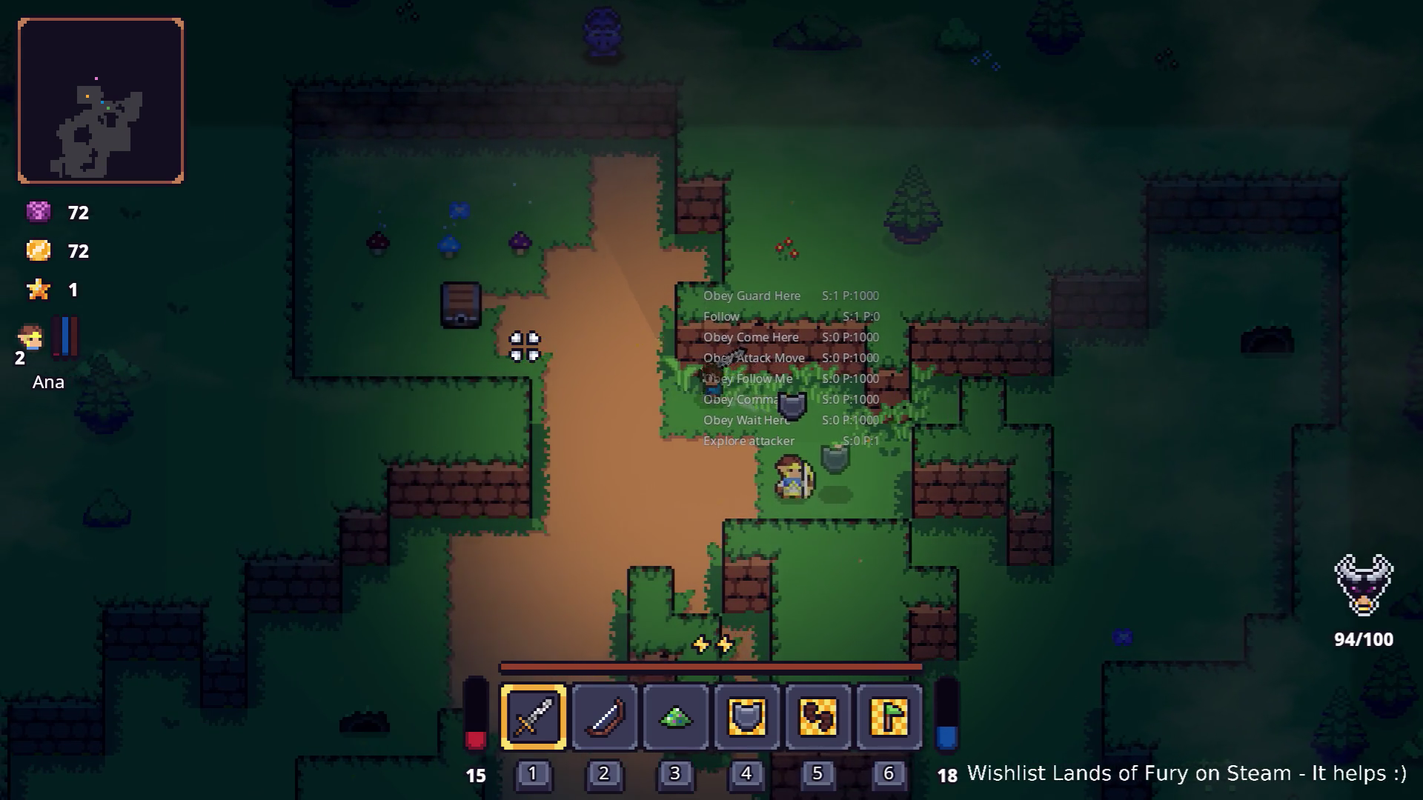
{"action": "key", "text": "w"}
{"action": "key", "text": "a"}
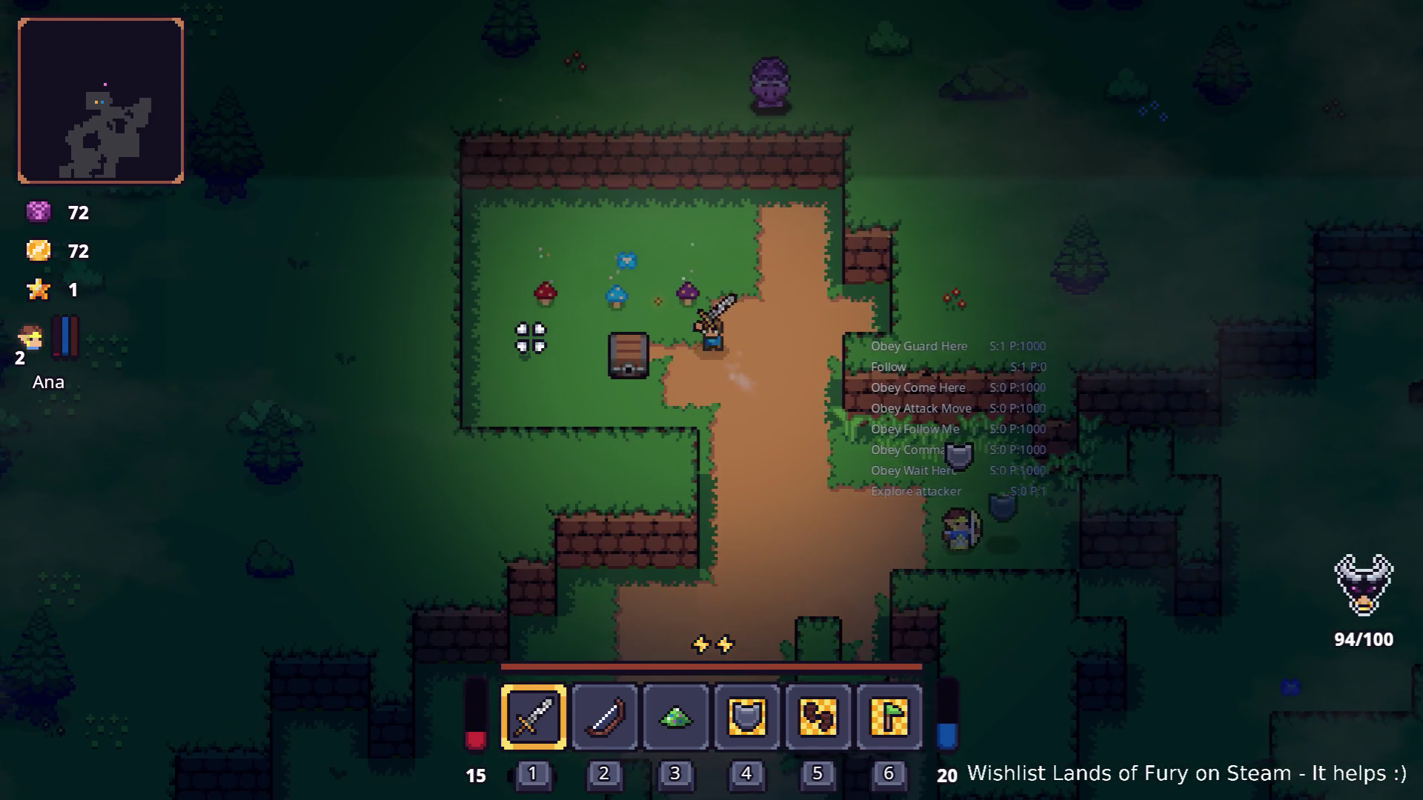
{"action": "key", "text": "a"}
{"action": "key", "text": "s"}
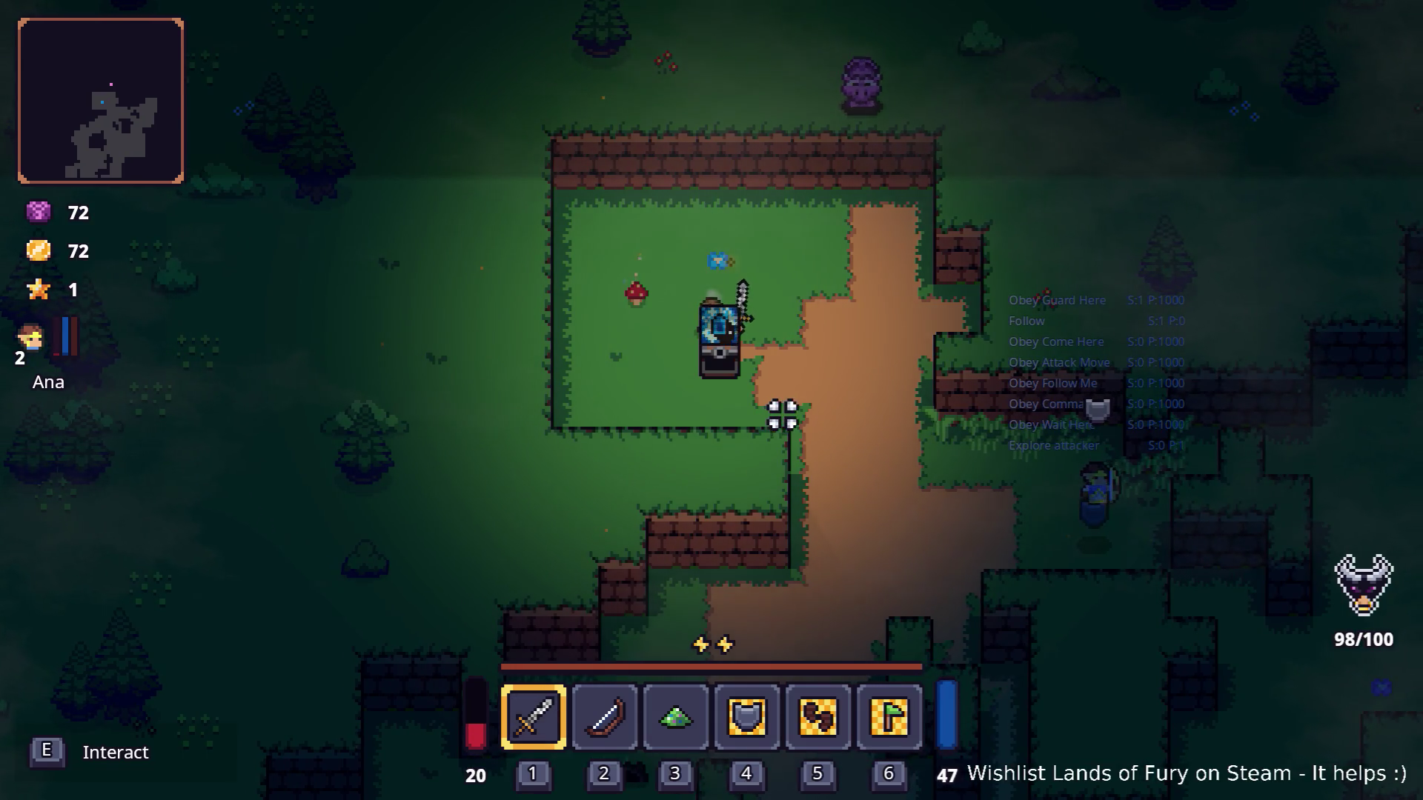
{"action": "key", "text": "i"}
{"action": "right_click", "coordinate": [545, 460]}
Equip the rune on the Rusty Sword, then head south off the path and strike the target in the grass.
{"action": "left_click", "coordinate": [606, 315]}
{"action": "key", "text": "Escape"}
{"action": "key", "text": "Escape"}
{"action": "key", "text": "d"}
{"action": "key", "text": "s"}
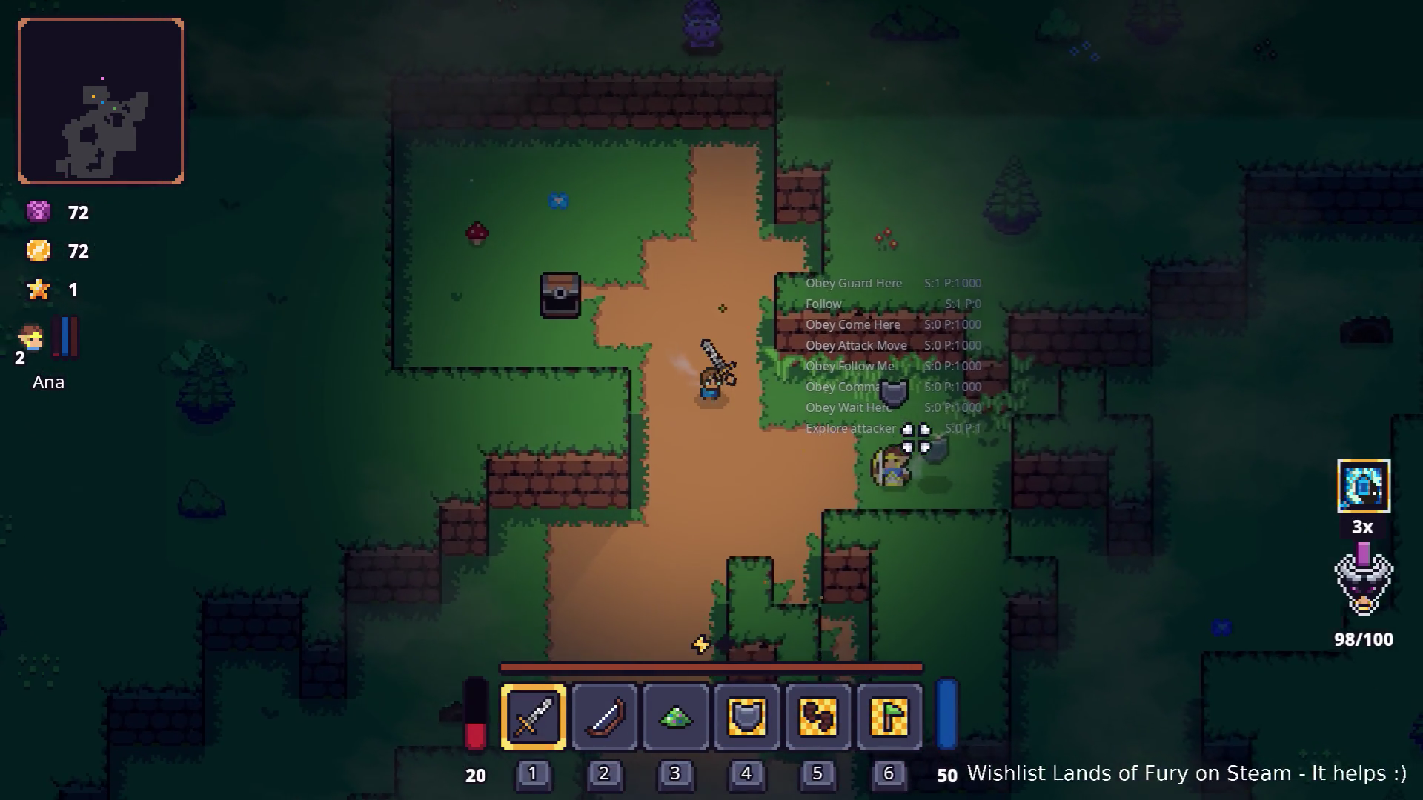
{"action": "key", "text": "a"}
{"action": "key", "text": "s"}
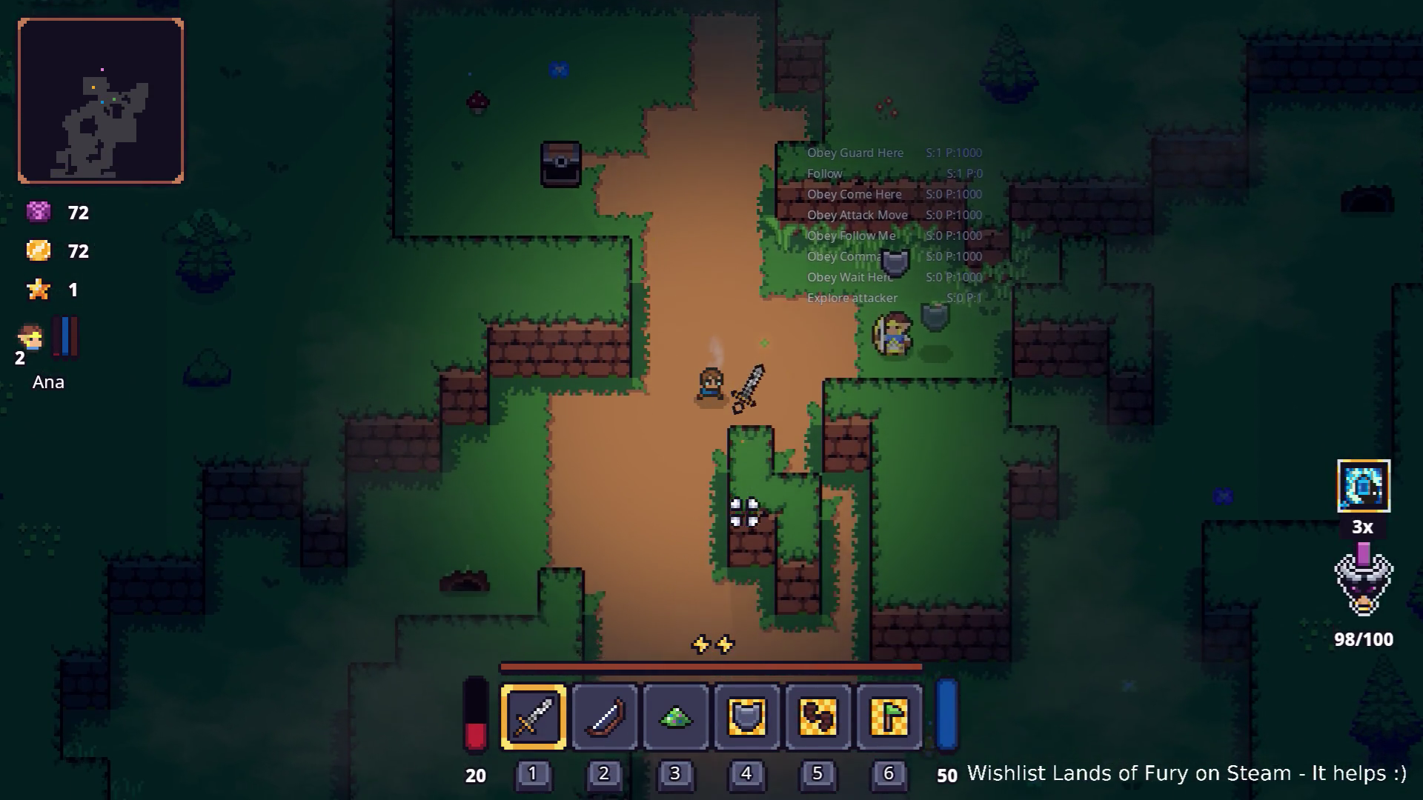
{"action": "key", "text": "s"}
{"action": "key", "text": "a"}
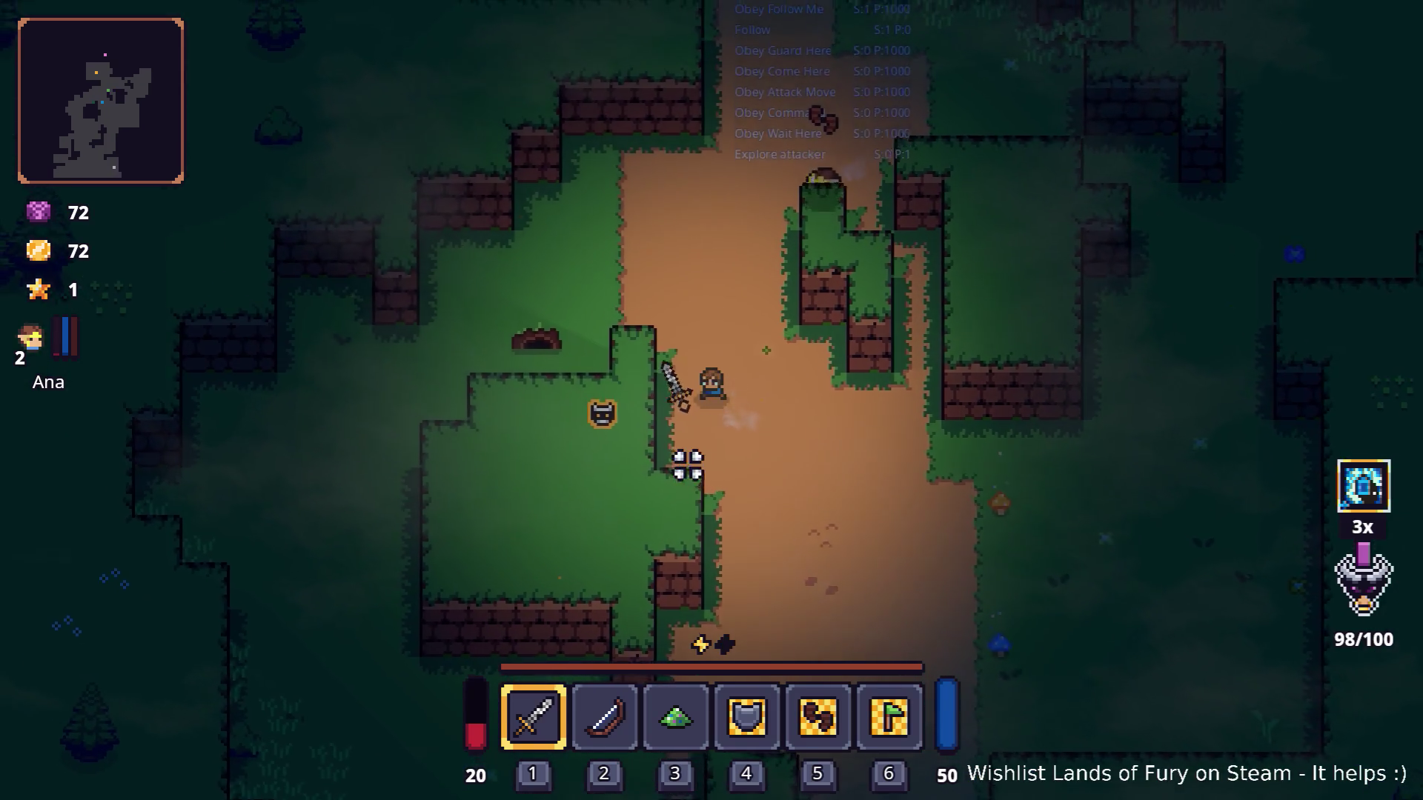
{"action": "key", "text": "a"}
{"action": "key", "text": "w"}
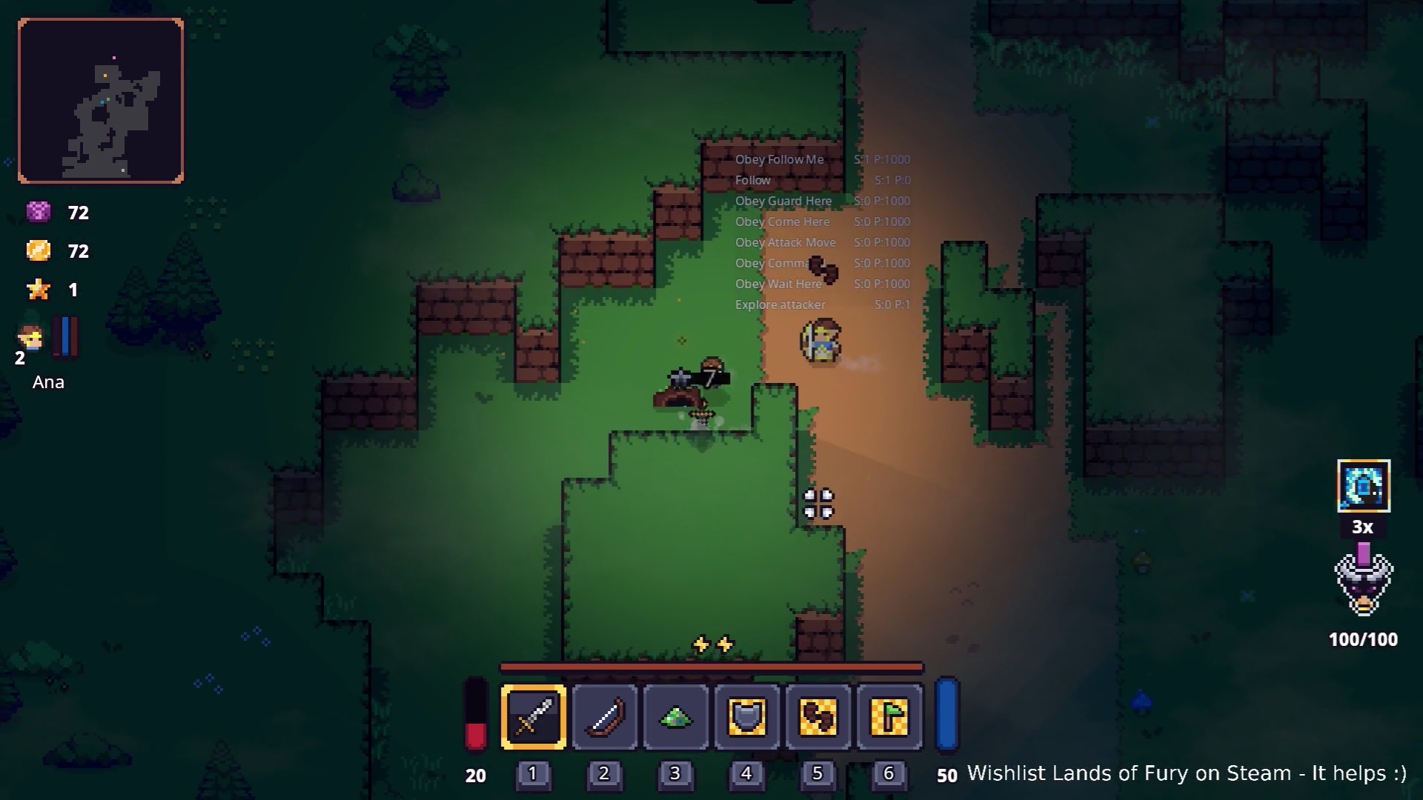
{"action": "left_click", "coordinate": [741, 542]}
Walk south to the tree, chop it for a wooden stick, and bring up the inventory at the anvil.
{"action": "key", "text": "a"}
{"action": "key", "text": "s"}
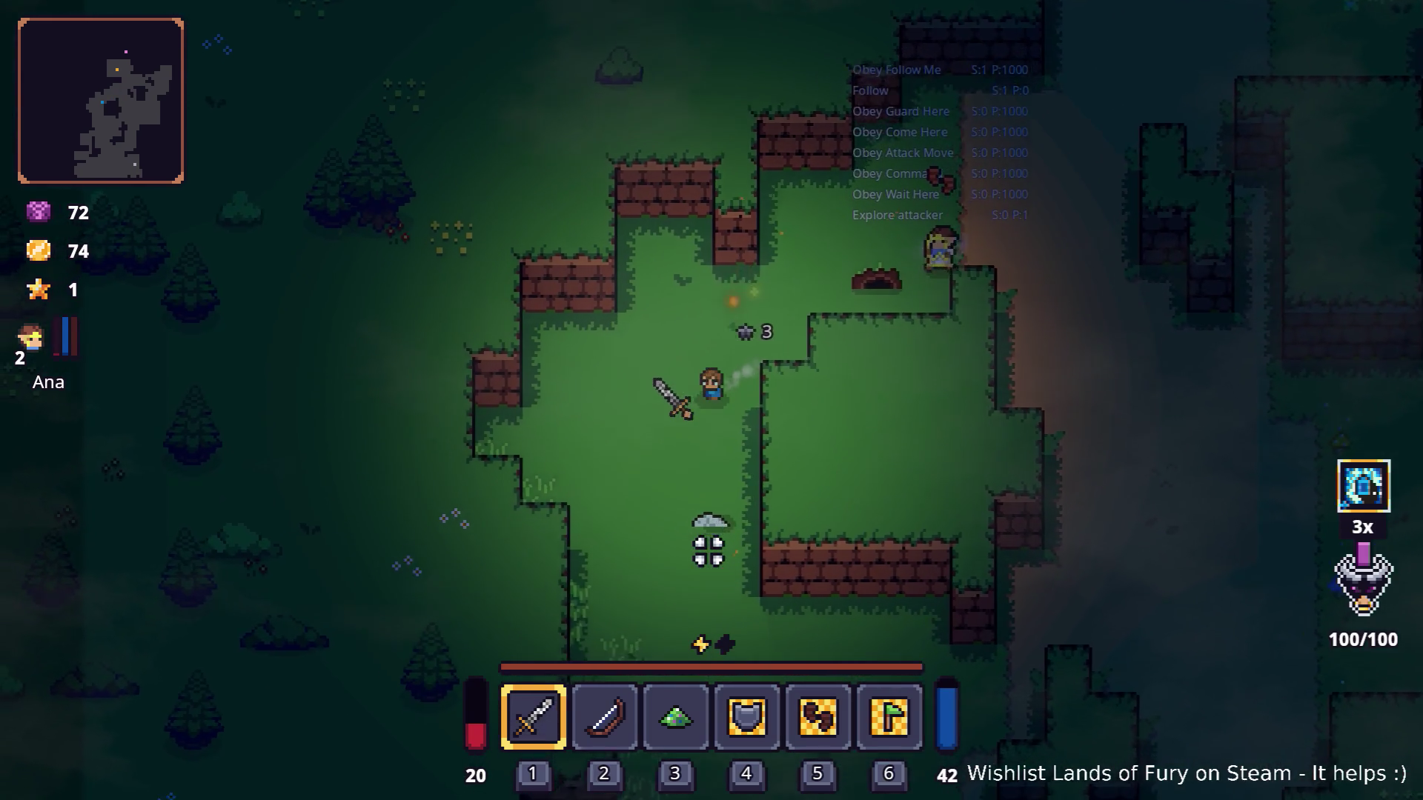
{"action": "key", "text": "s"}
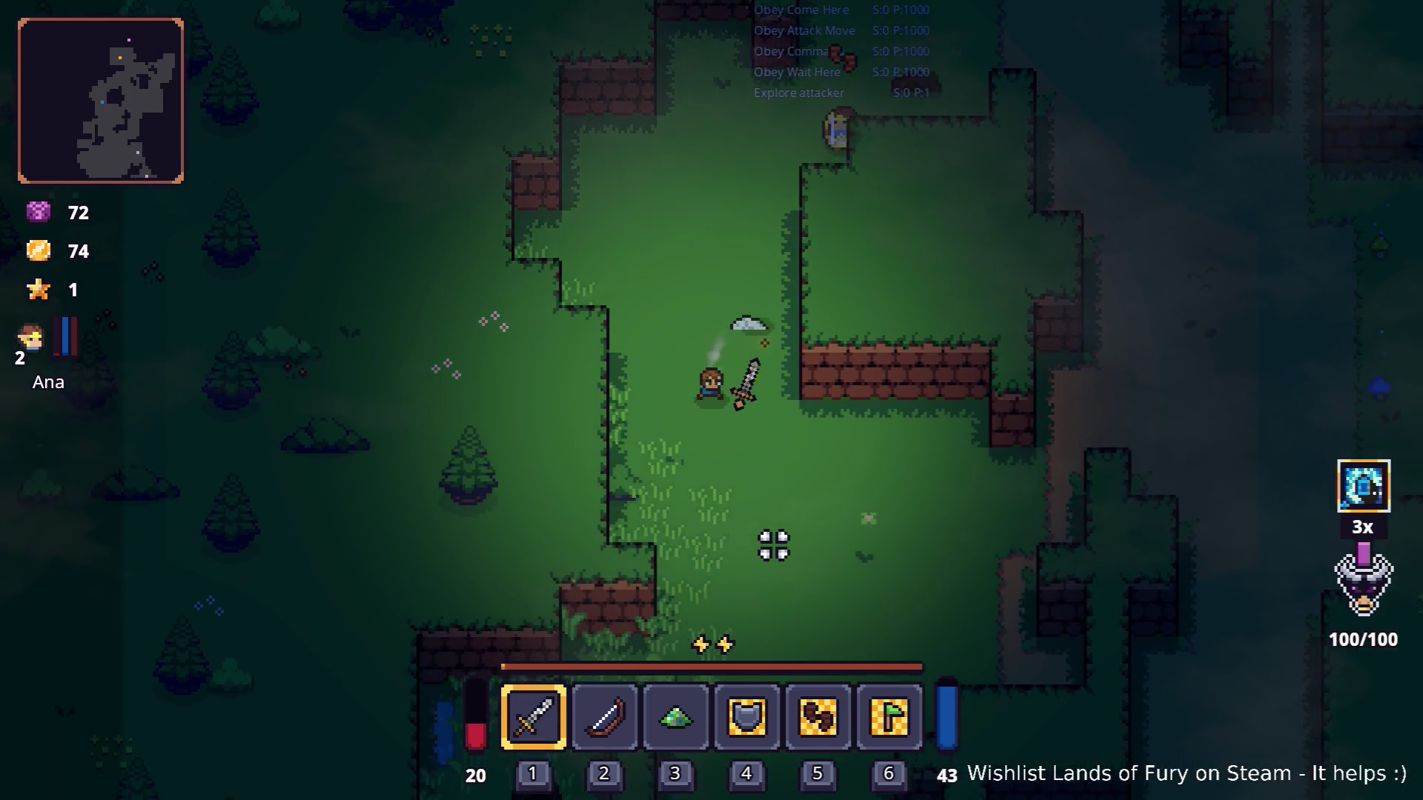
{"action": "key", "text": "s"}
{"action": "key", "text": "d"}
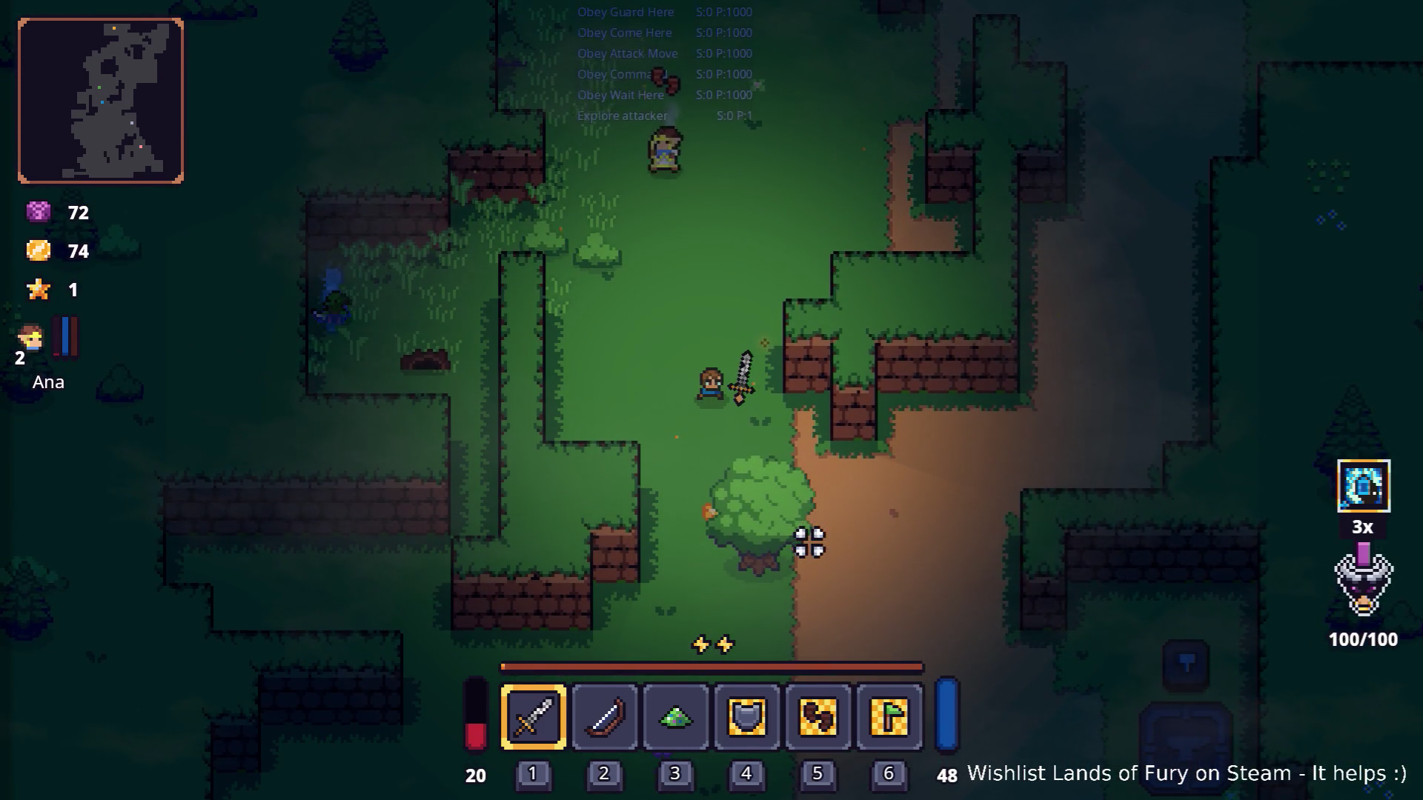
{"action": "key", "text": "s"}
{"action": "left_click", "coordinate": [896, 571]}
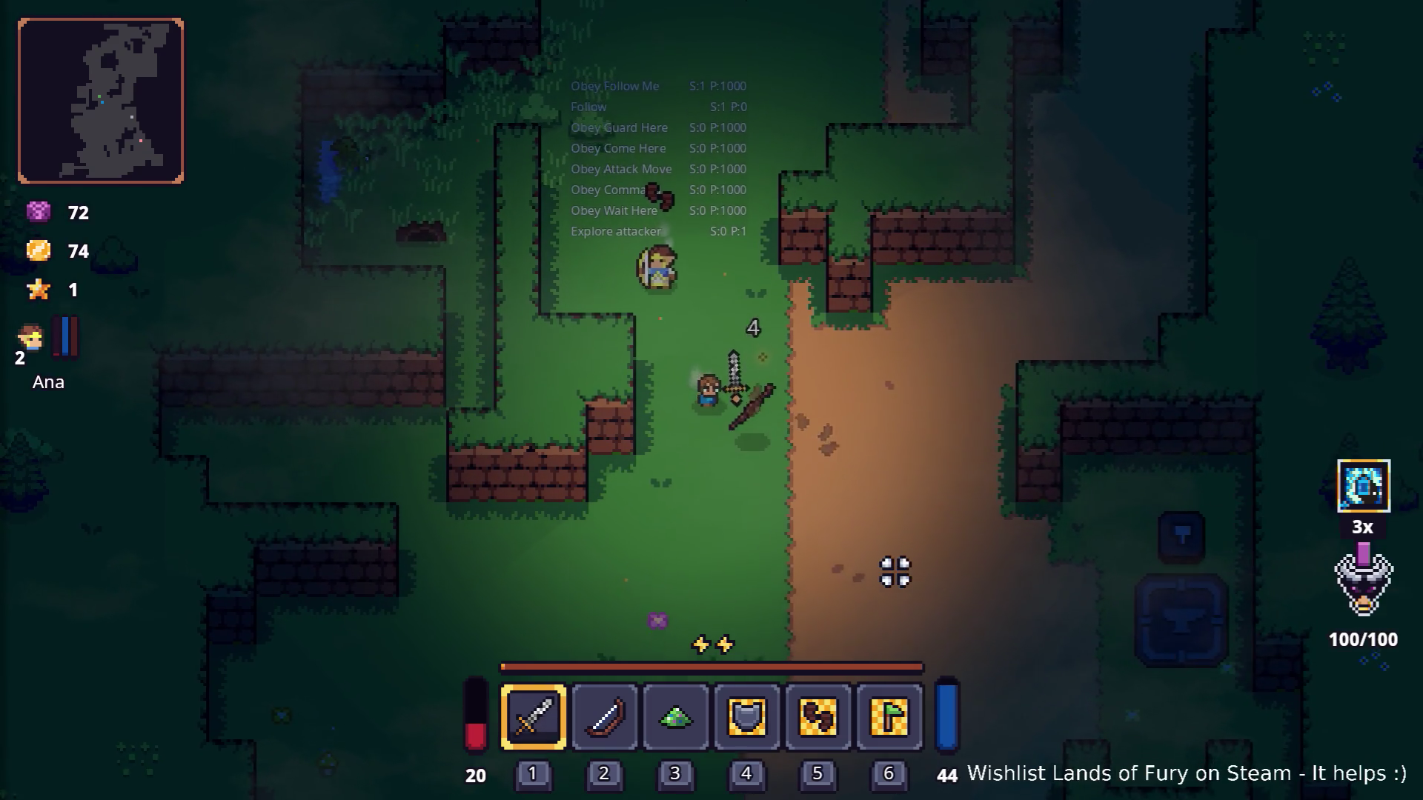
{"action": "key", "text": "s"}
{"action": "key", "text": "d"}
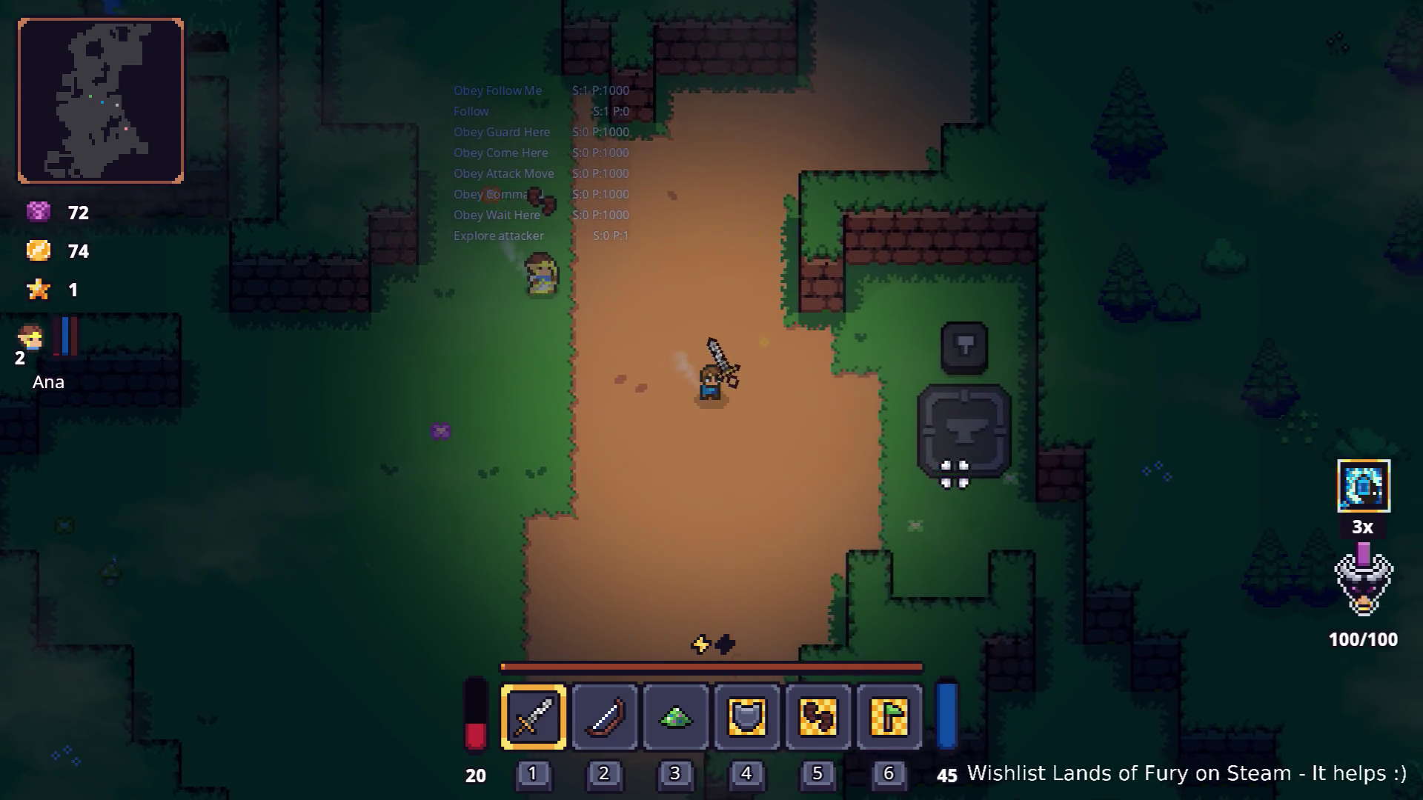
{"action": "key", "text": "d"}
{"action": "key", "text": "i"}
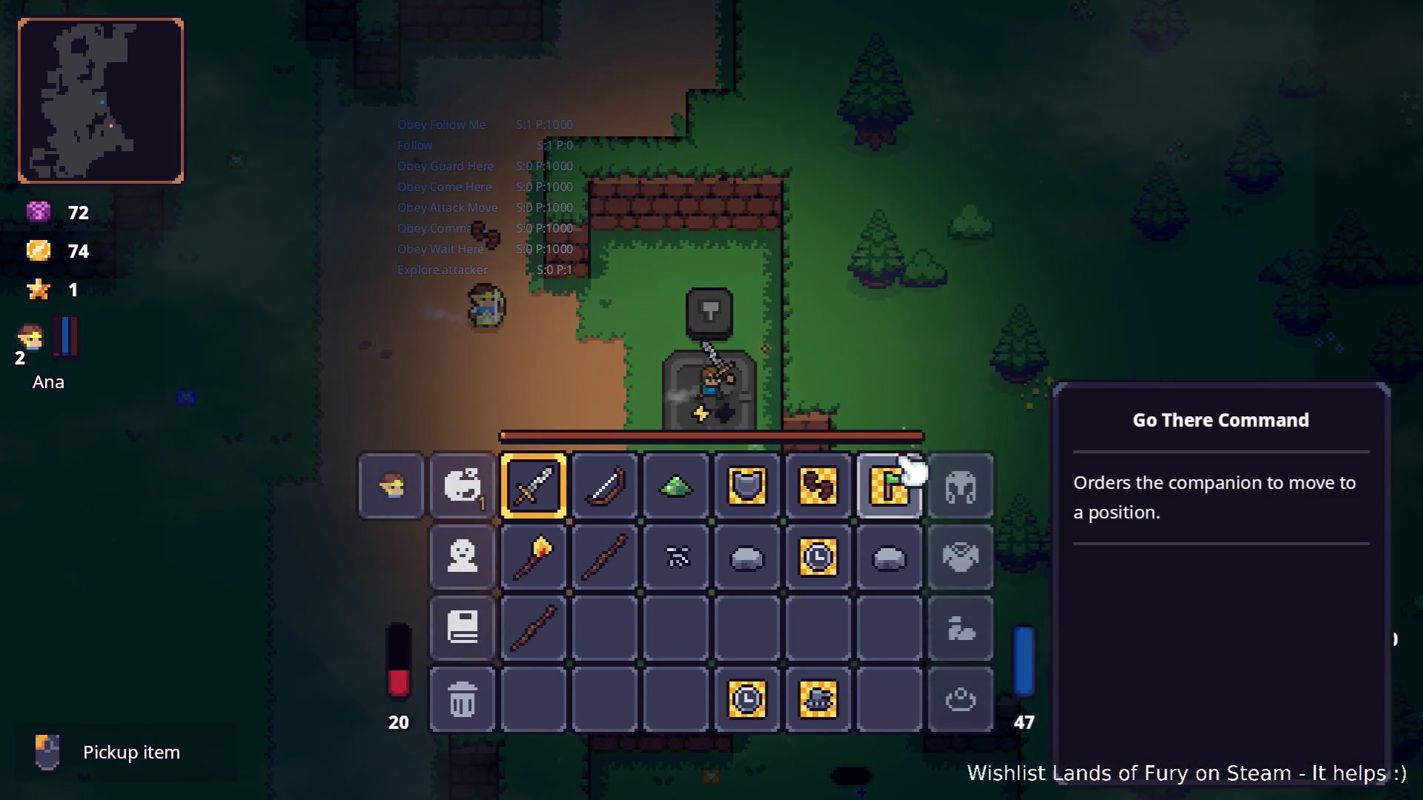
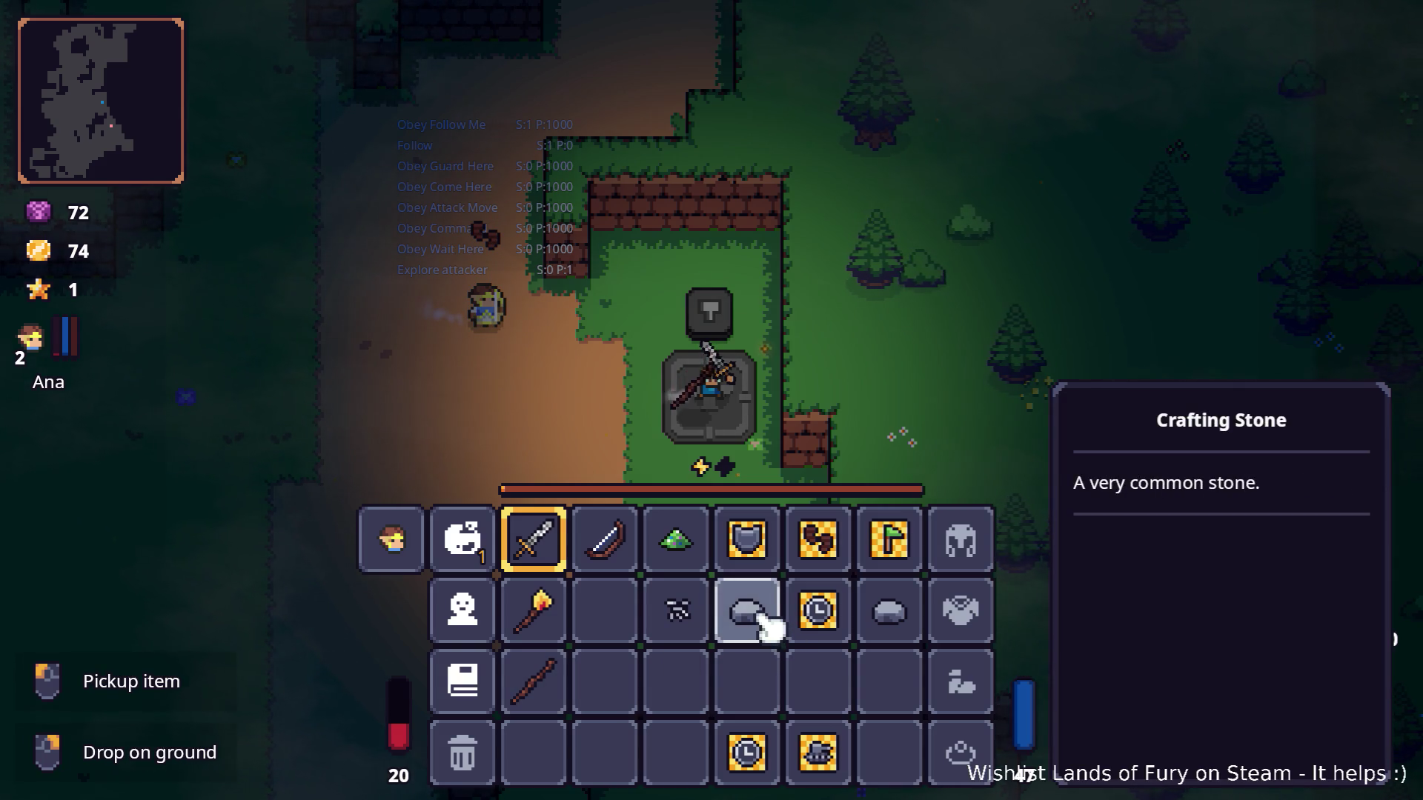
Close the inventory, walk south from the anvil and enter the Lesser Didra Cavern.
{"action": "key", "text": "i"}
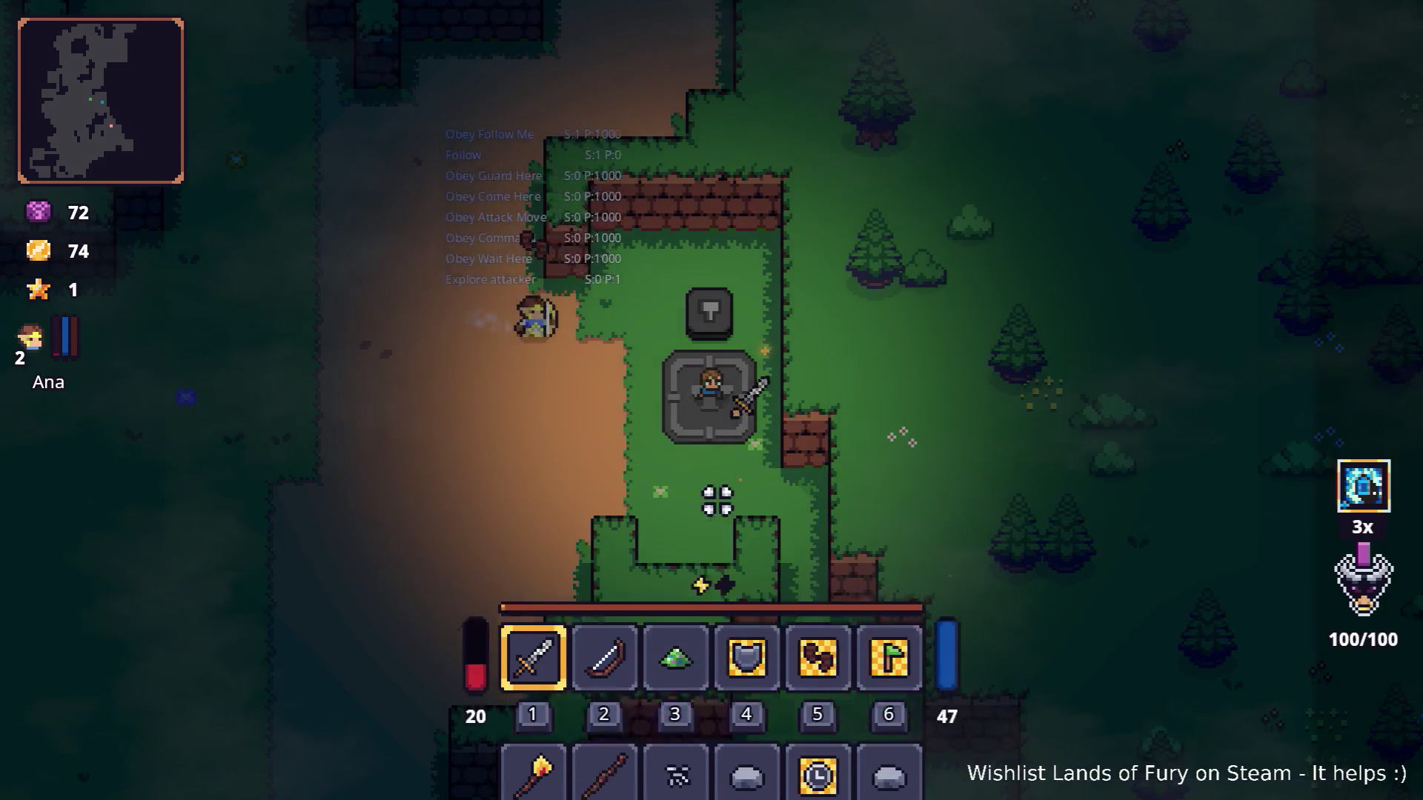
{"action": "key", "text": "s"}
{"action": "key", "text": "s"}
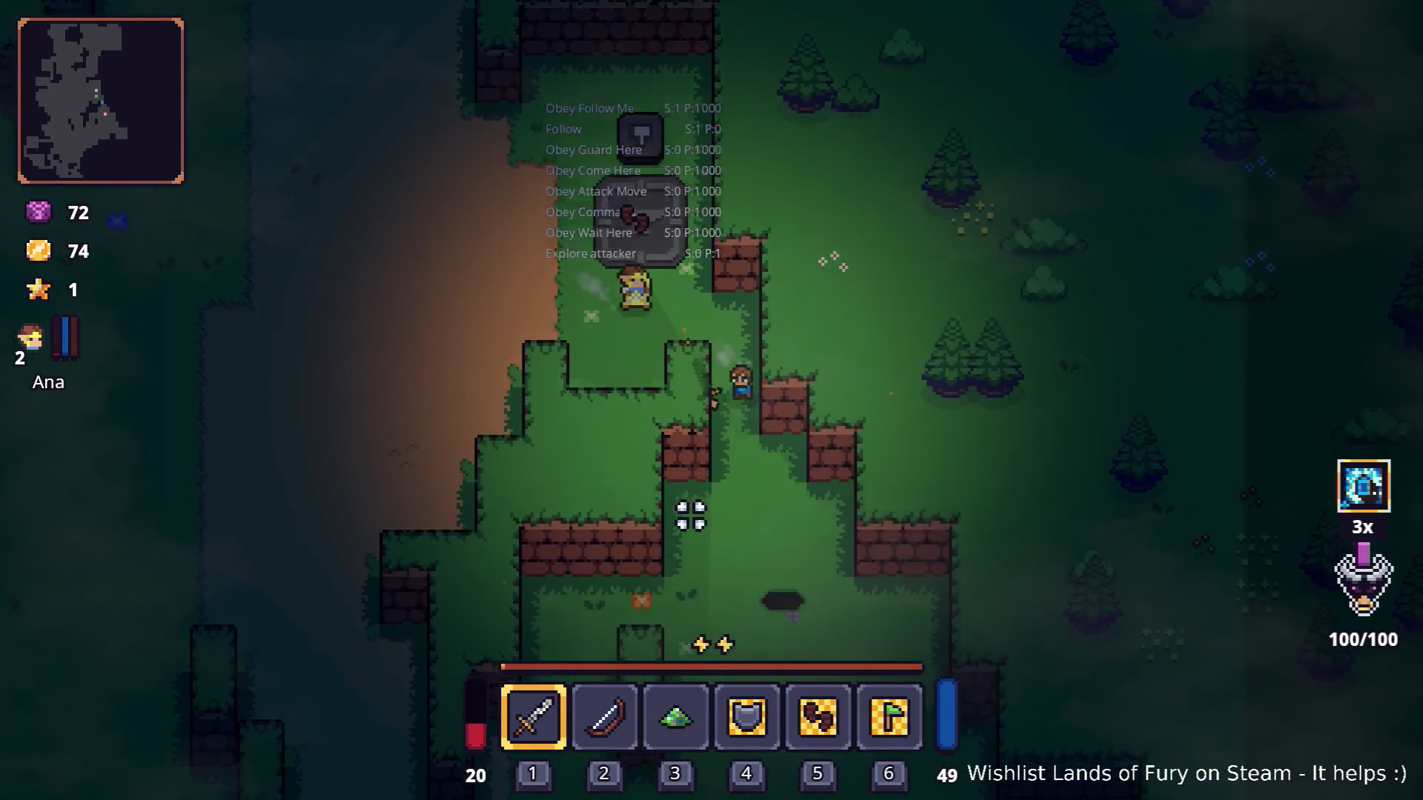
{"action": "key", "text": "d"}
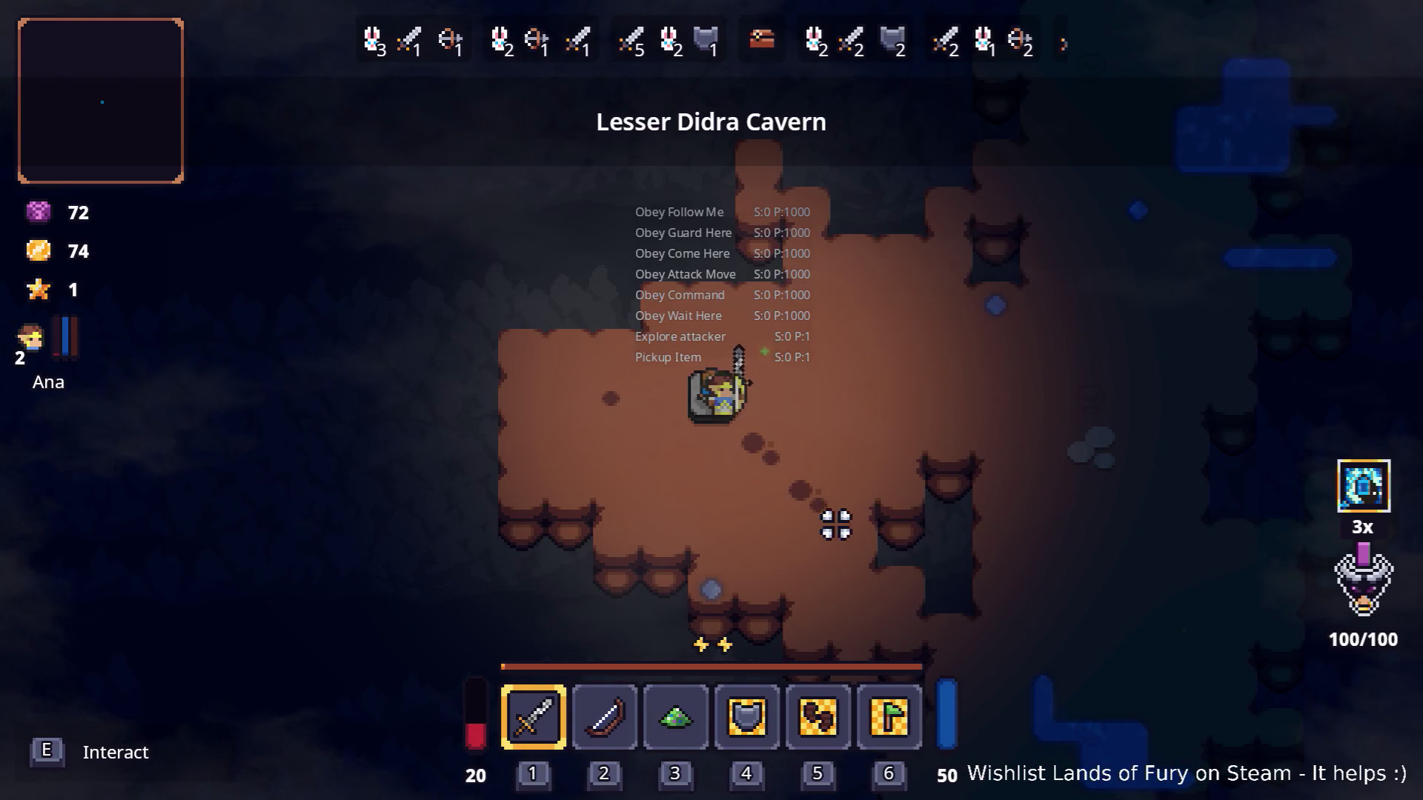
Post the companion to guard a spot, then roam the cave and attack the green slime.
{"action": "right_click", "coordinate": [519, 421]}
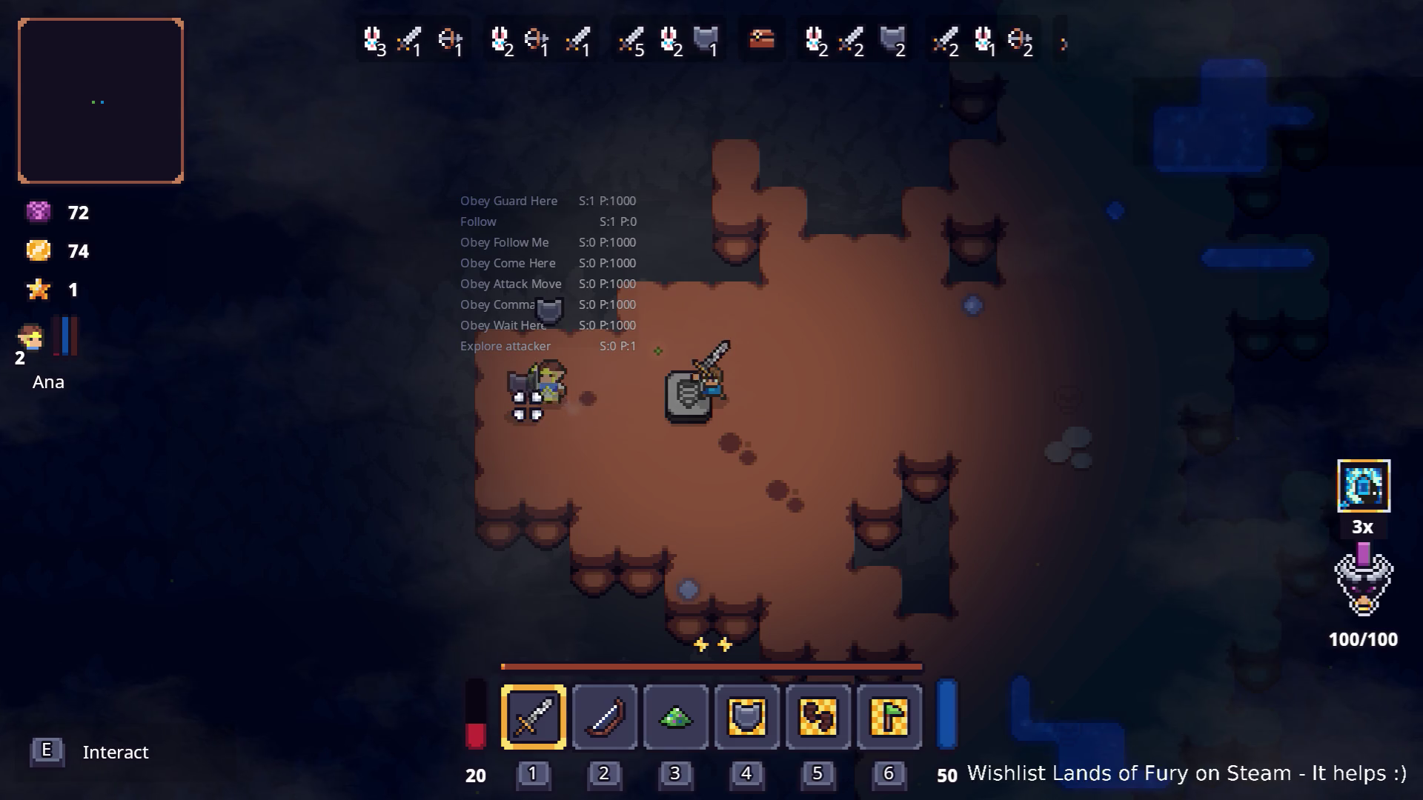
{"action": "key", "text": "d"}
{"action": "key", "text": "a"}
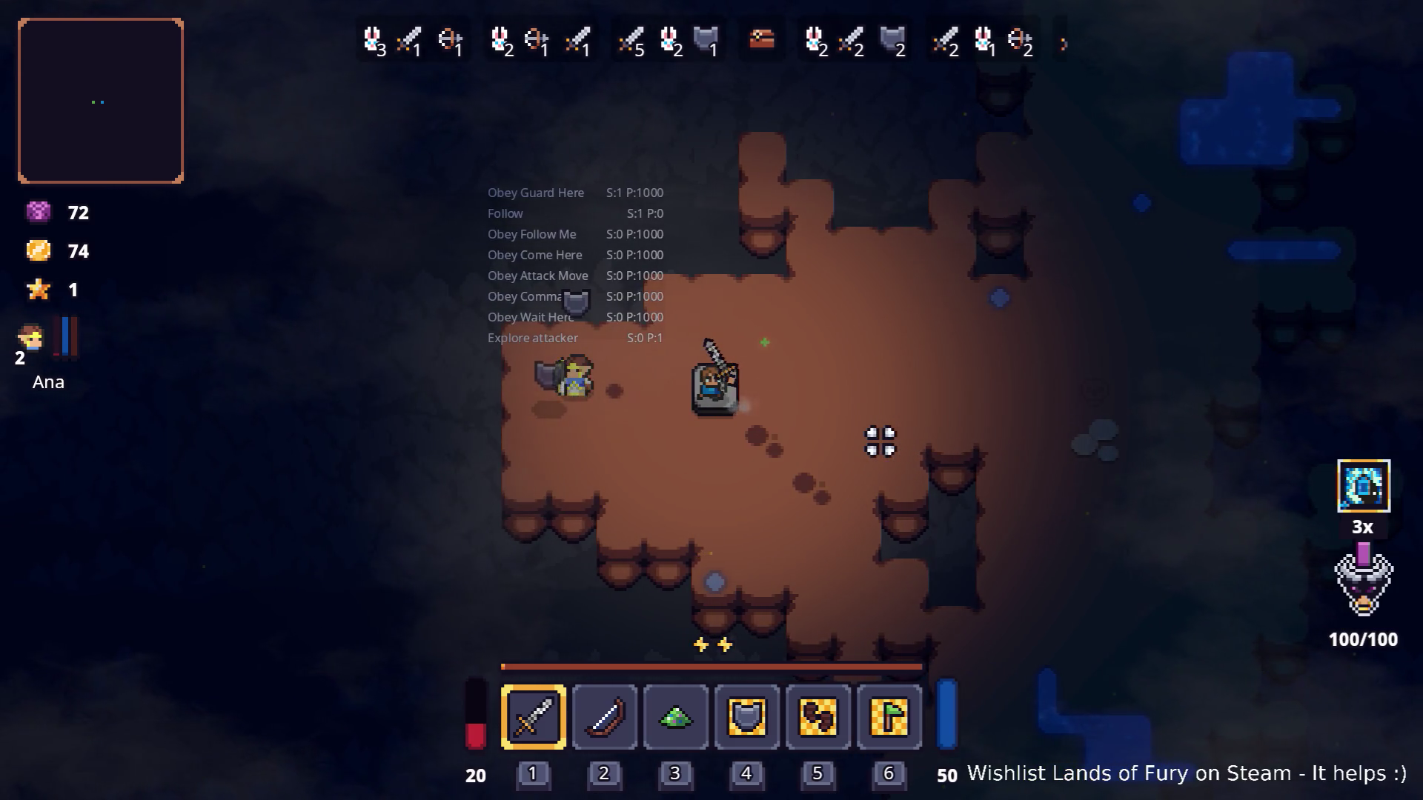
{"action": "key", "text": "d"}
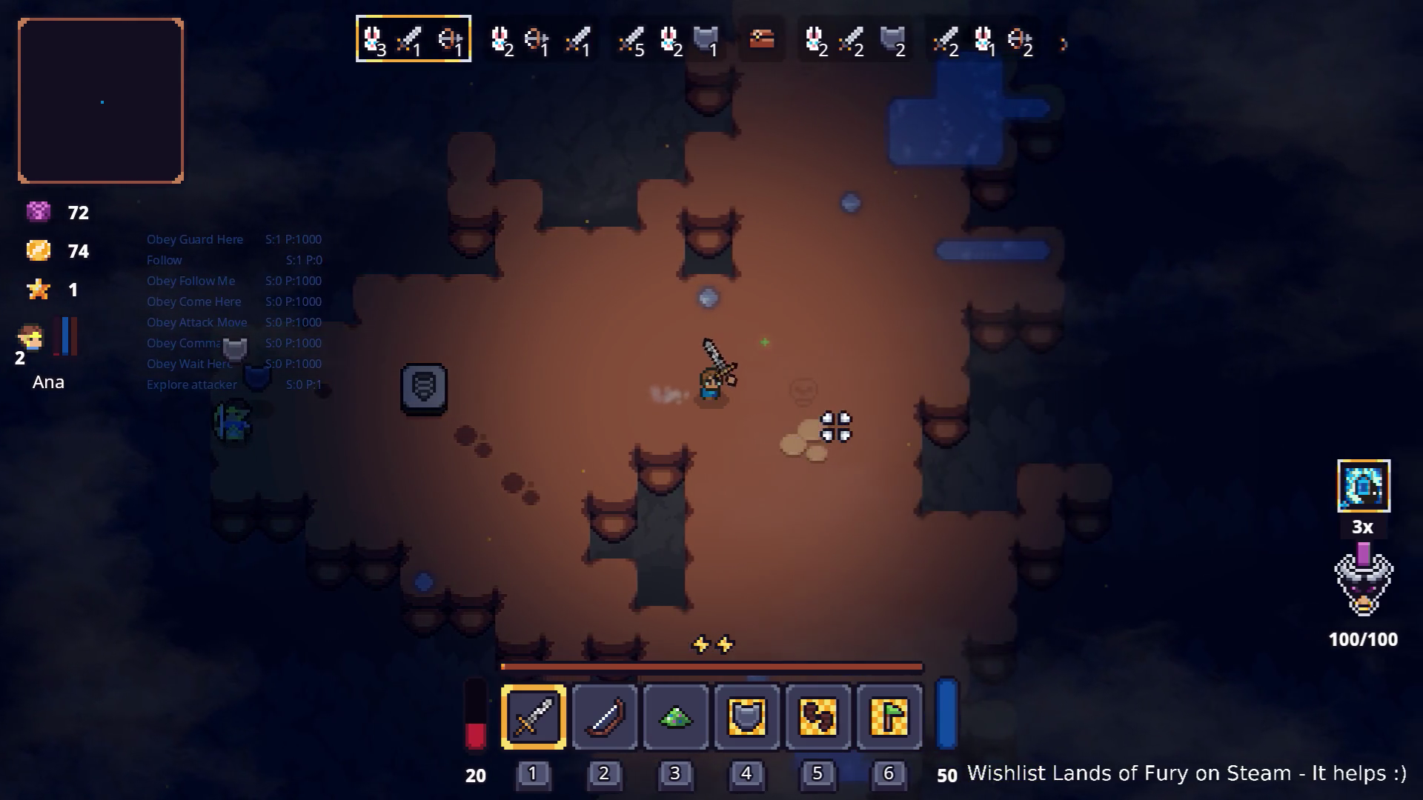
{"action": "key", "text": "w"}
{"action": "left_click", "coordinate": [844, 472]}
{"action": "key", "text": "d"}
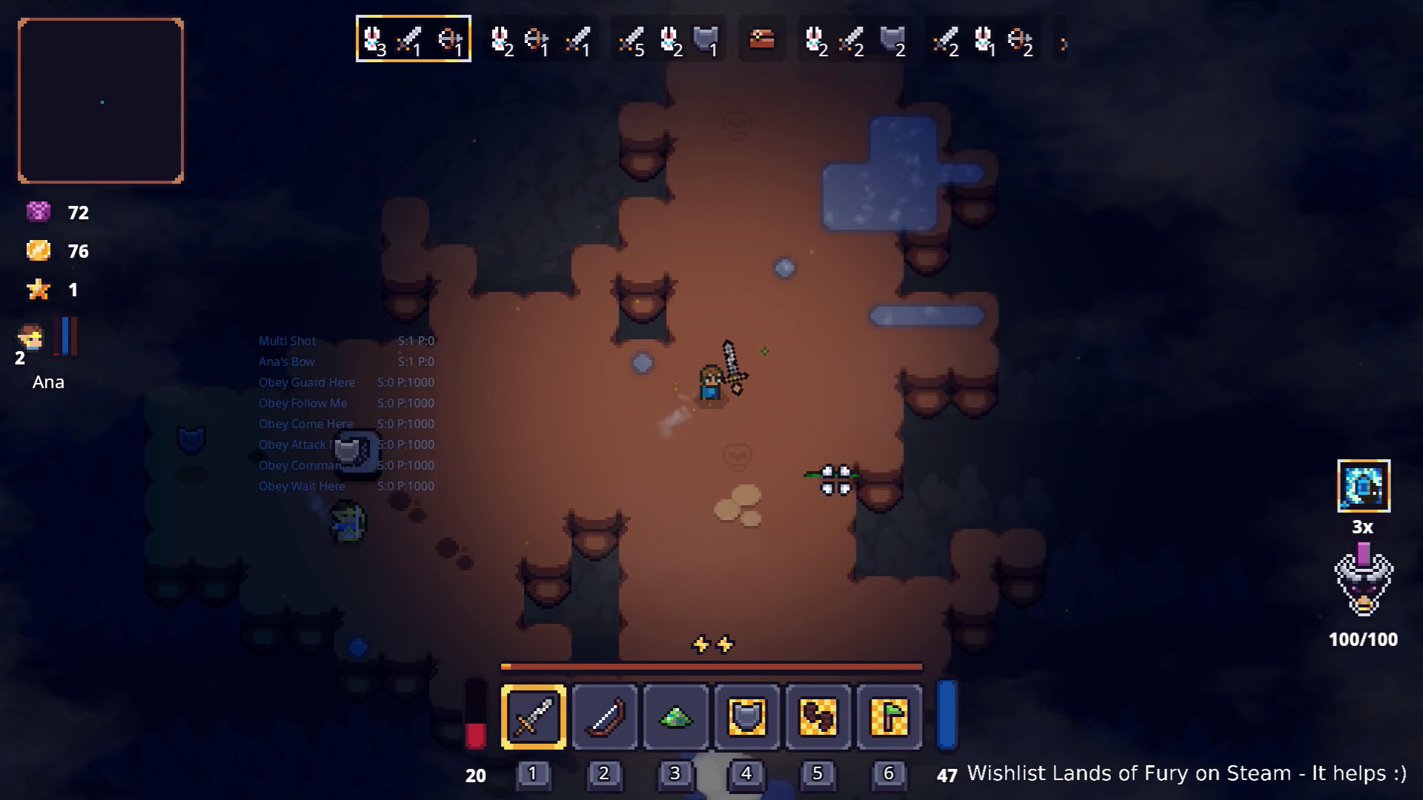
{"action": "key", "text": "s"}
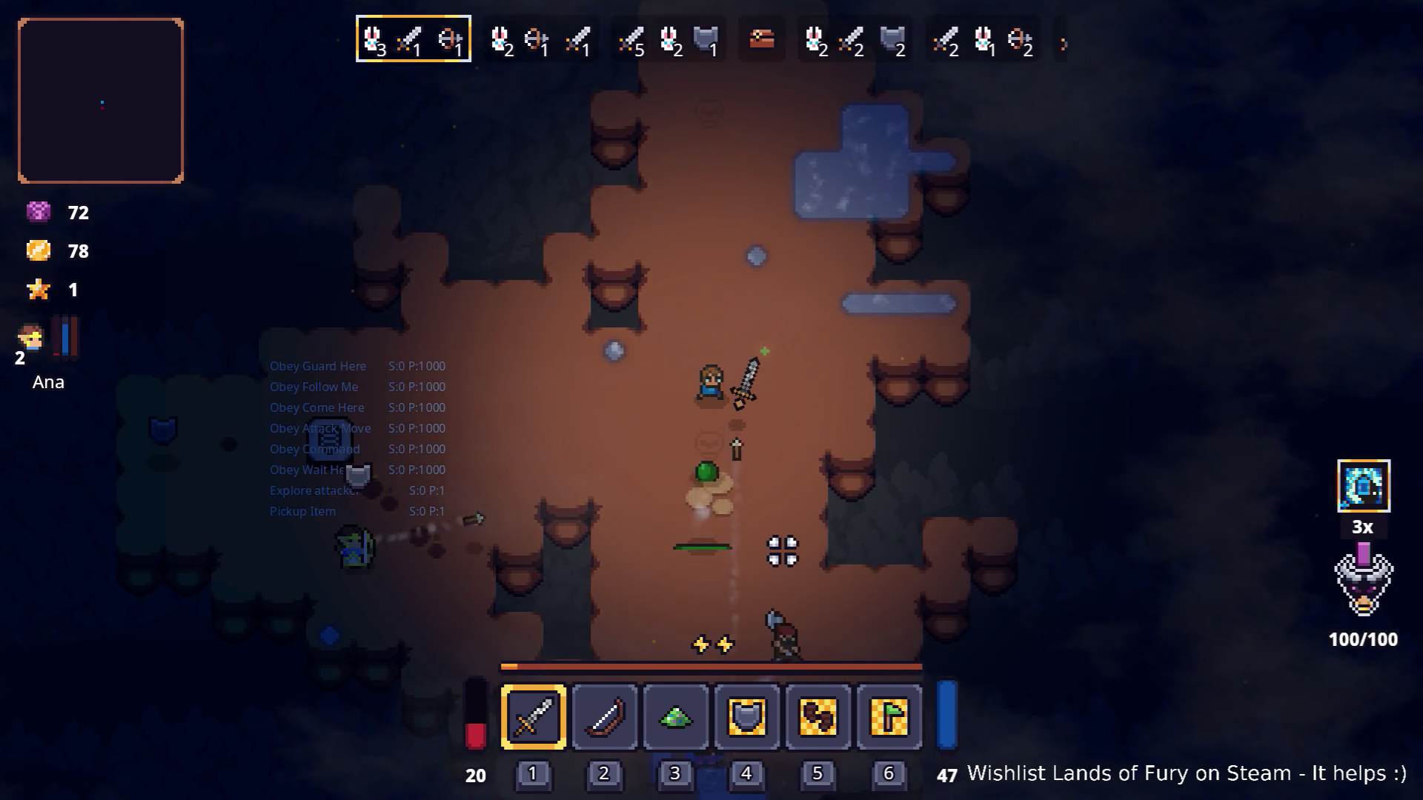
Dodge and dash around the cavern enemies until wave 1 clears and wave 2 begins.
{"action": "key", "text": "a"}
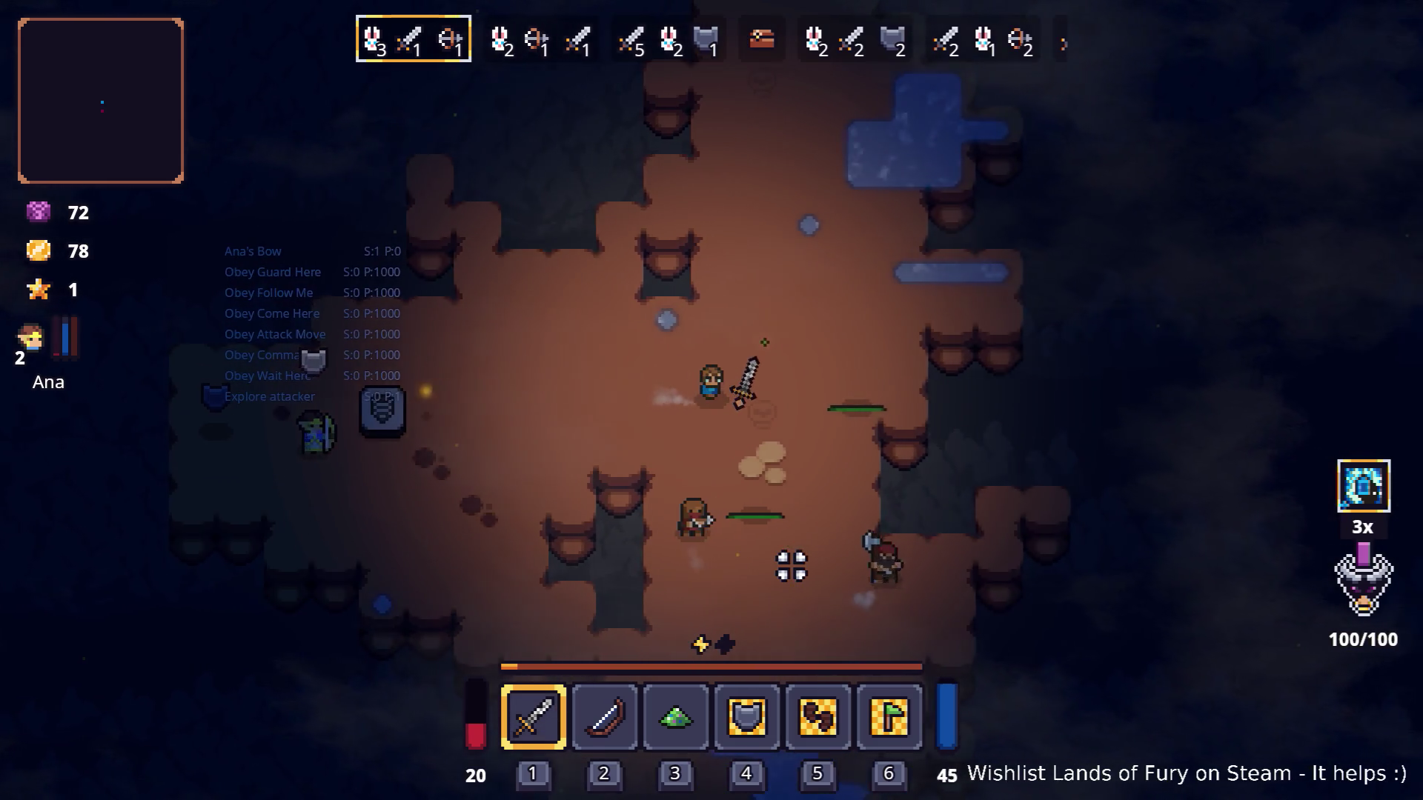
{"action": "key", "text": "a"}
{"action": "key", "text": "w"}
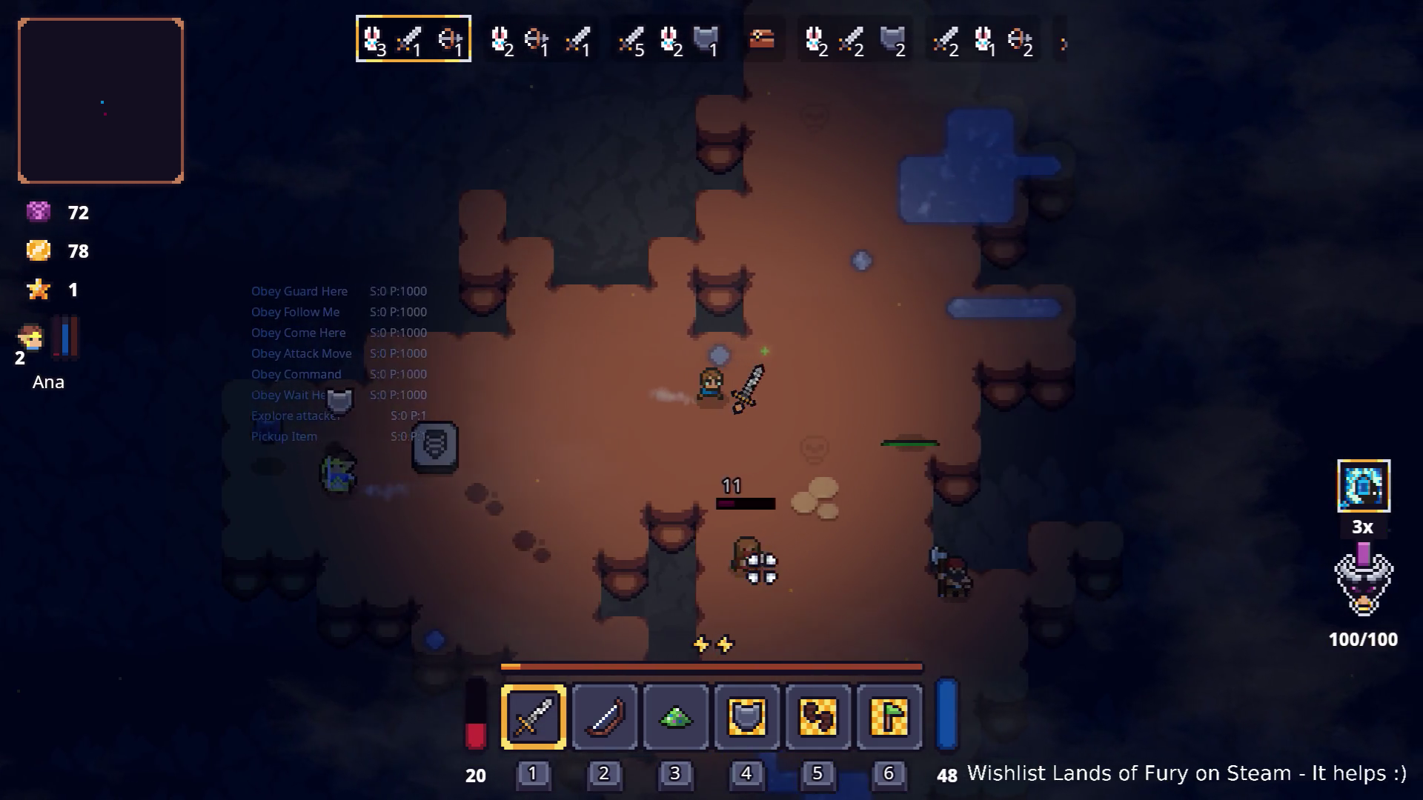
{"action": "key", "text": "d"}
{"action": "key", "text": "s"}
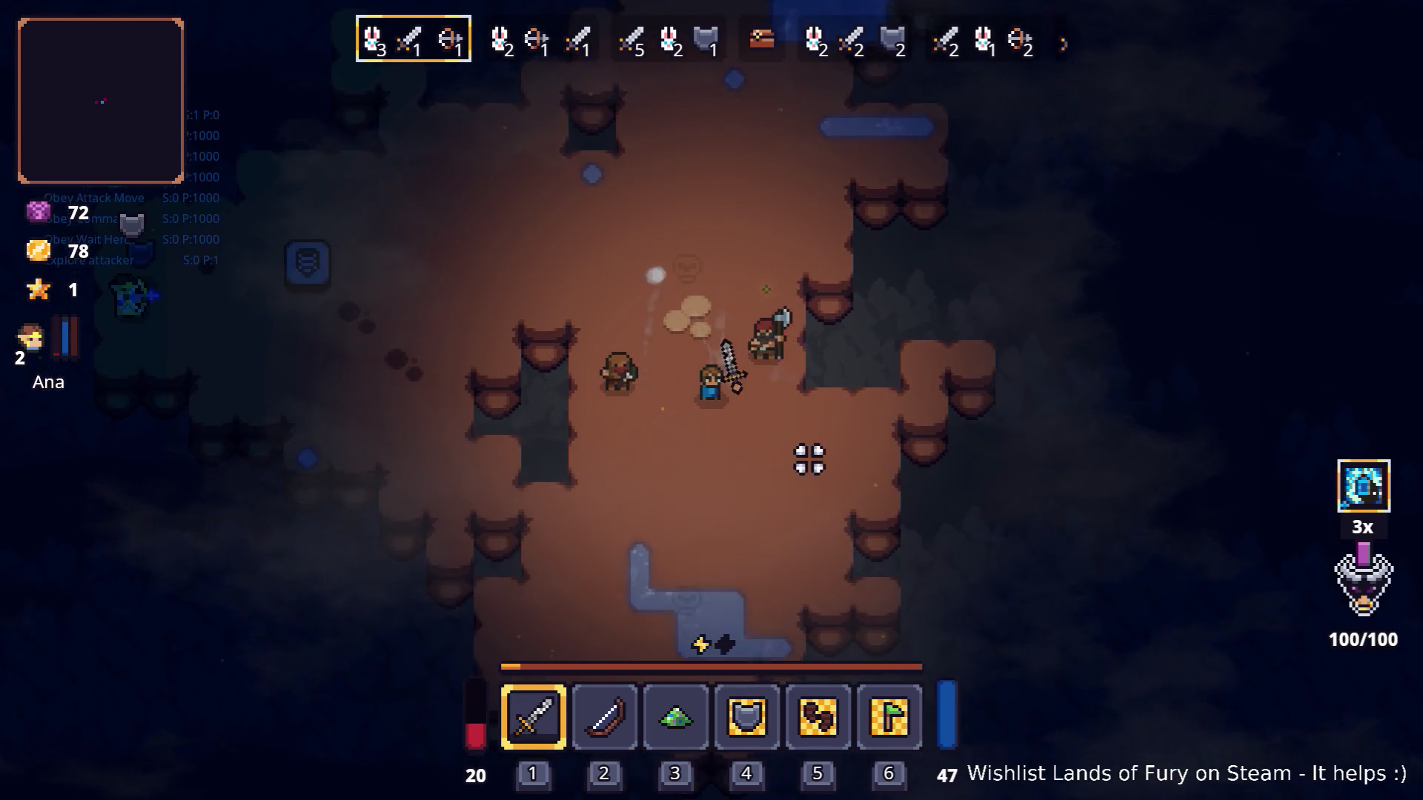
{"action": "key", "text": "a"}
{"action": "key", "text": "s"}
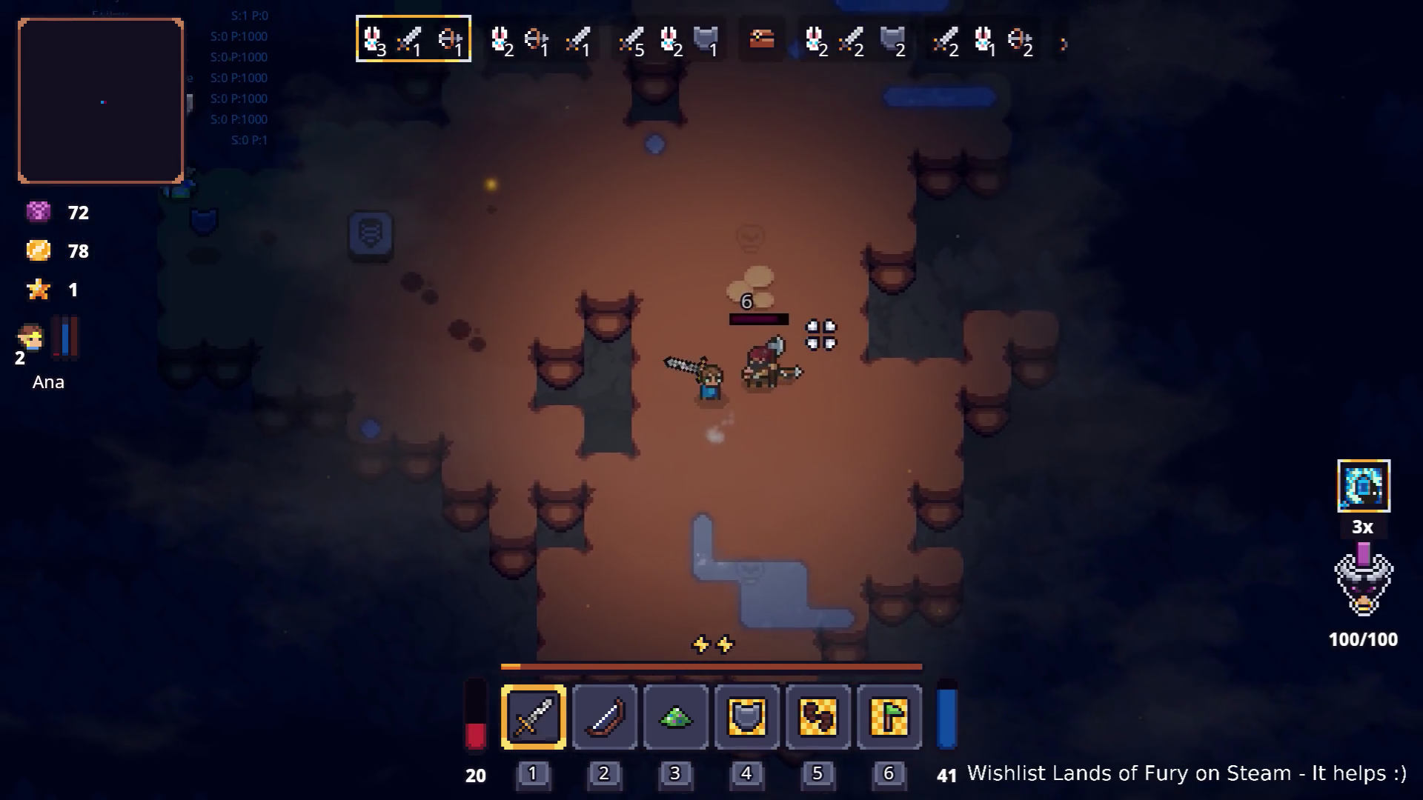
{"action": "key", "text": "w"}
{"action": "key", "text": "space"}
{"action": "key", "text": "d"}
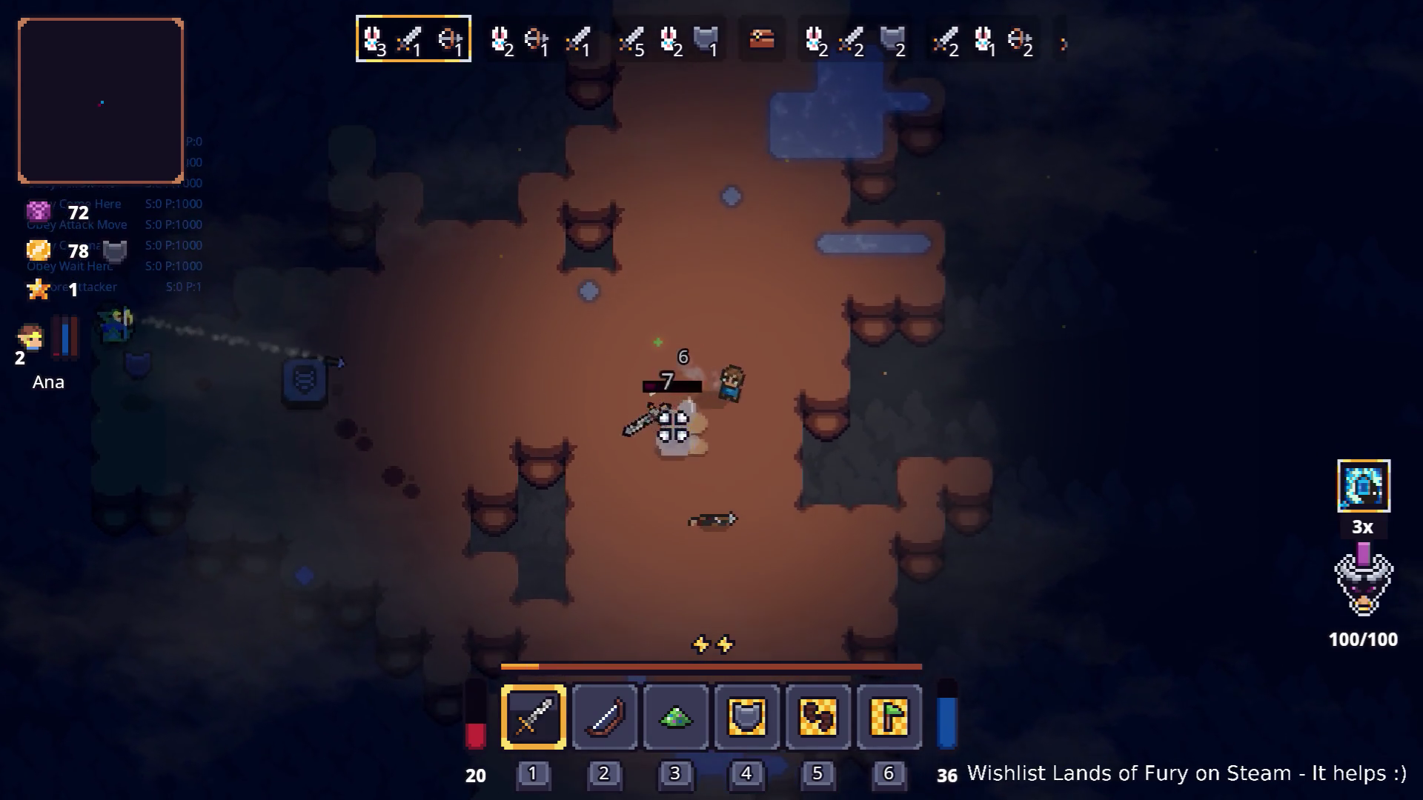
{"action": "key", "text": "s"}
{"action": "key", "text": "space"}
{"action": "key", "text": "a"}
{"action": "key", "text": "w"}
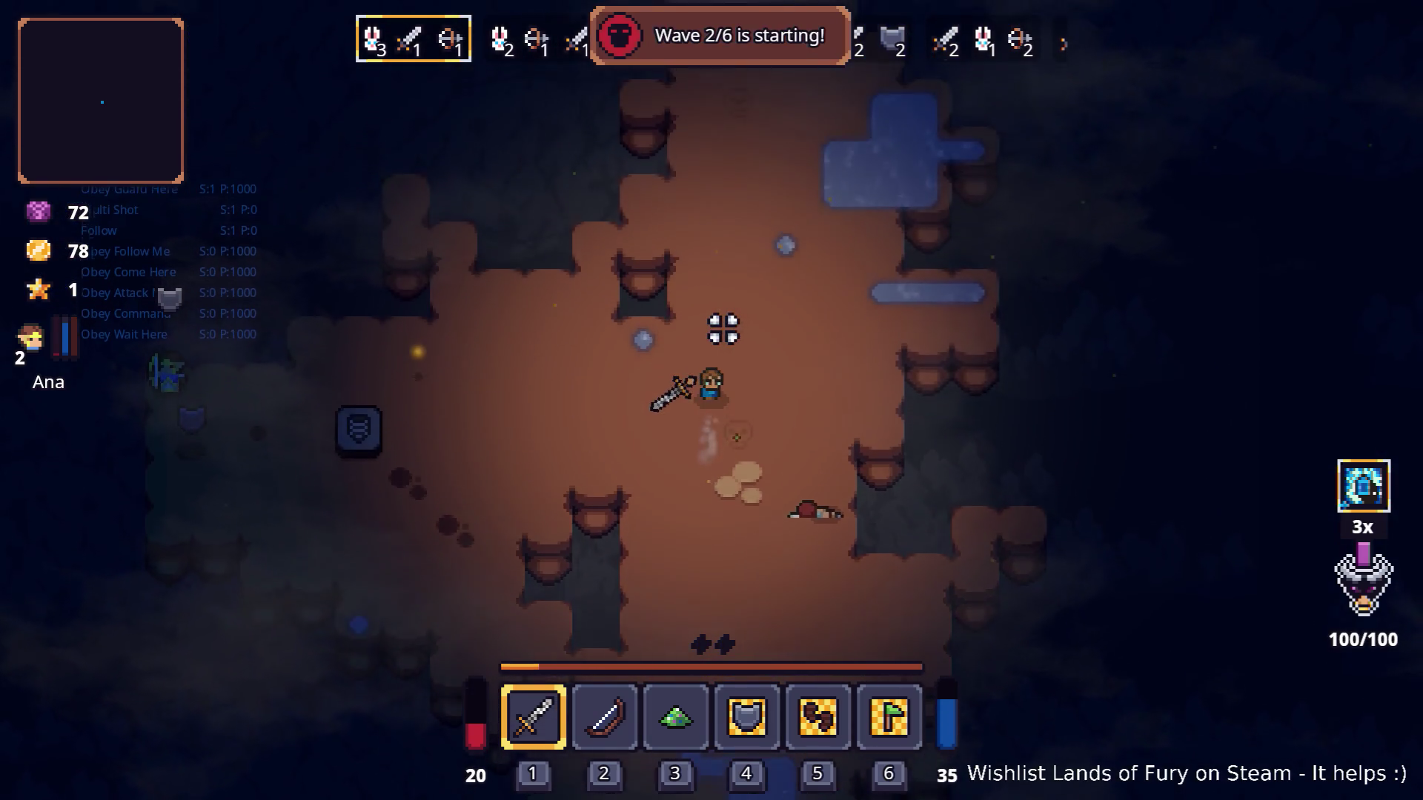
Dash down and back up the cave and strike the nearby wave 2 enemy.
{"action": "key", "text": "d"}
{"action": "key", "text": "s"}
{"action": "key", "text": "space"}
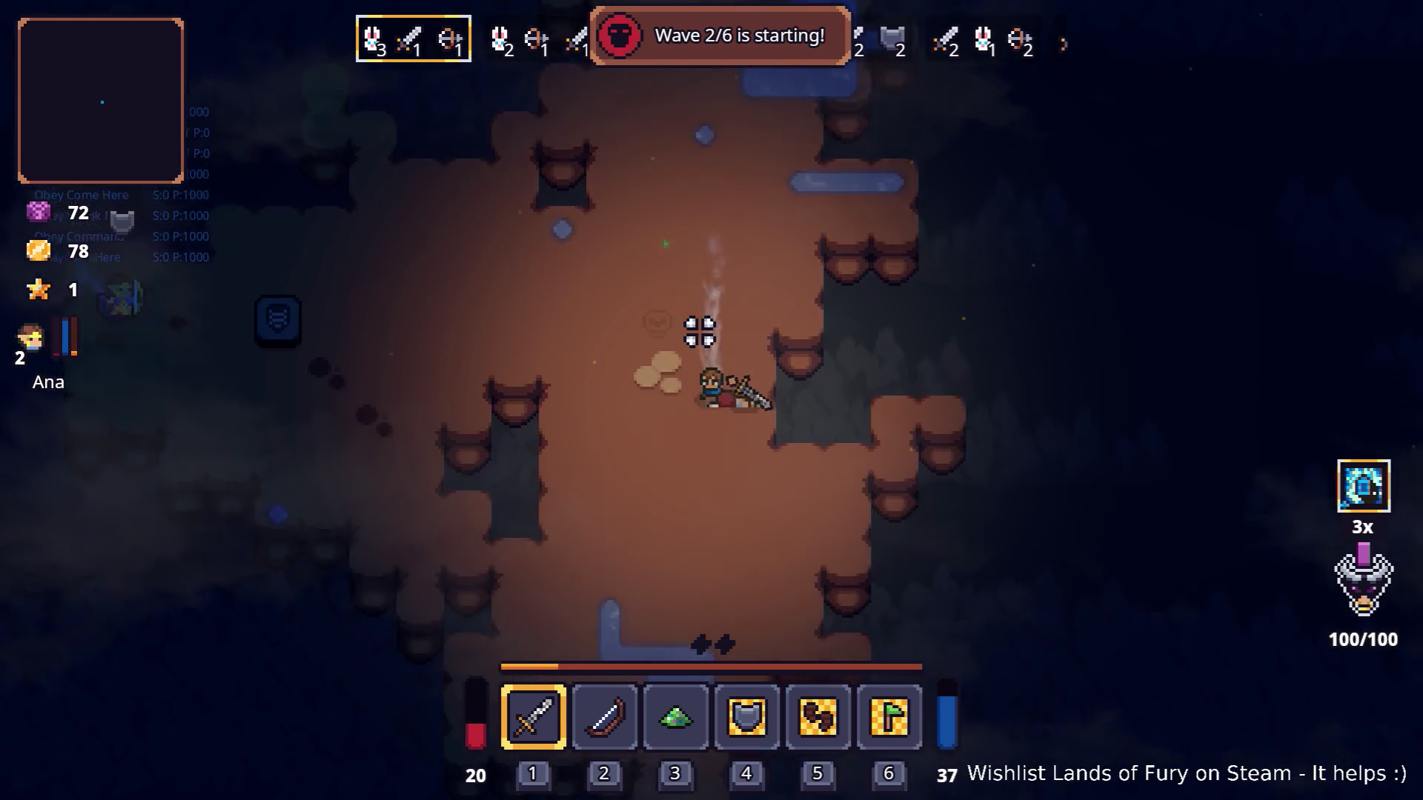
{"action": "key", "text": "s"}
{"action": "key", "text": "a"}
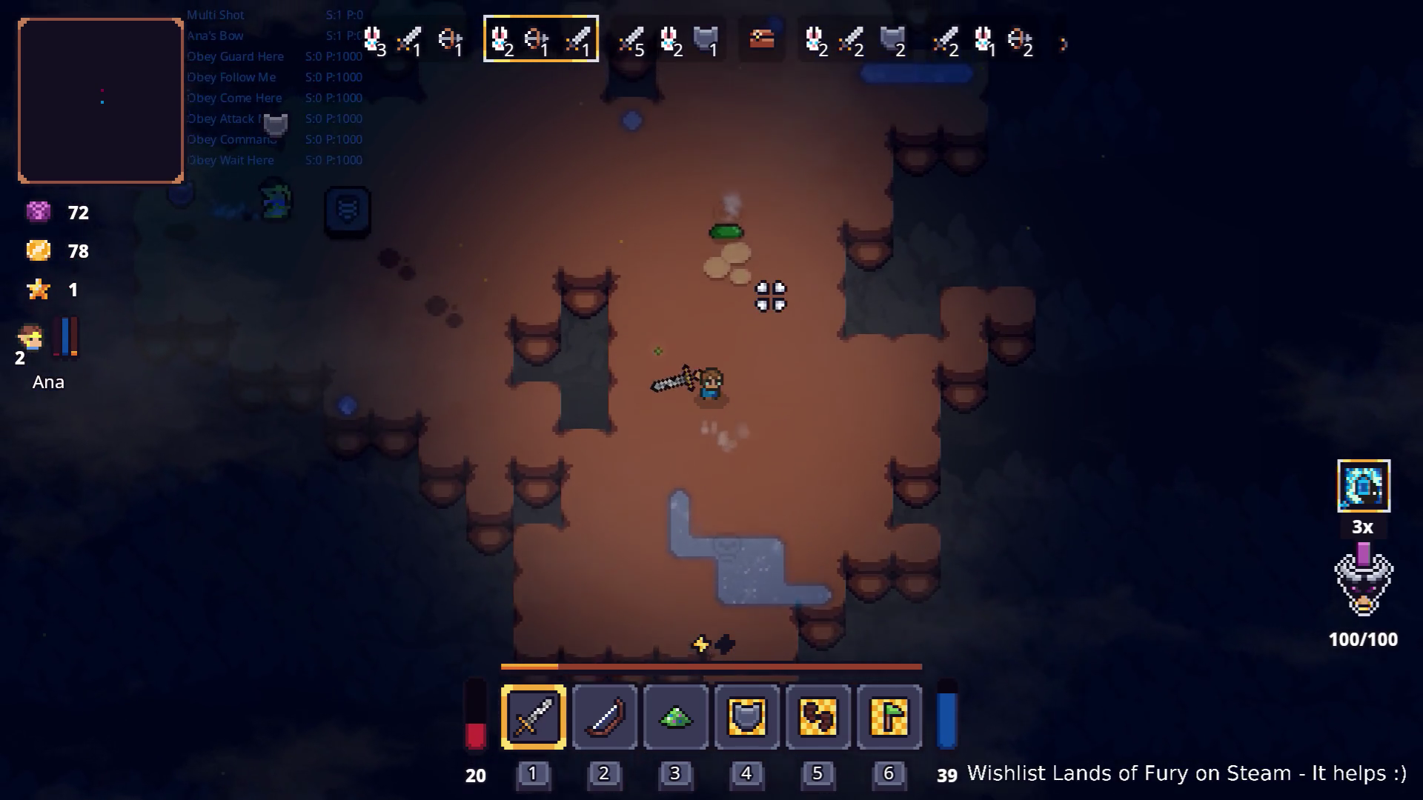
{"action": "key", "text": "w"}
{"action": "key", "text": "space"}
{"action": "key", "text": "w"}
{"action": "left_click", "coordinate": [778, 289]}
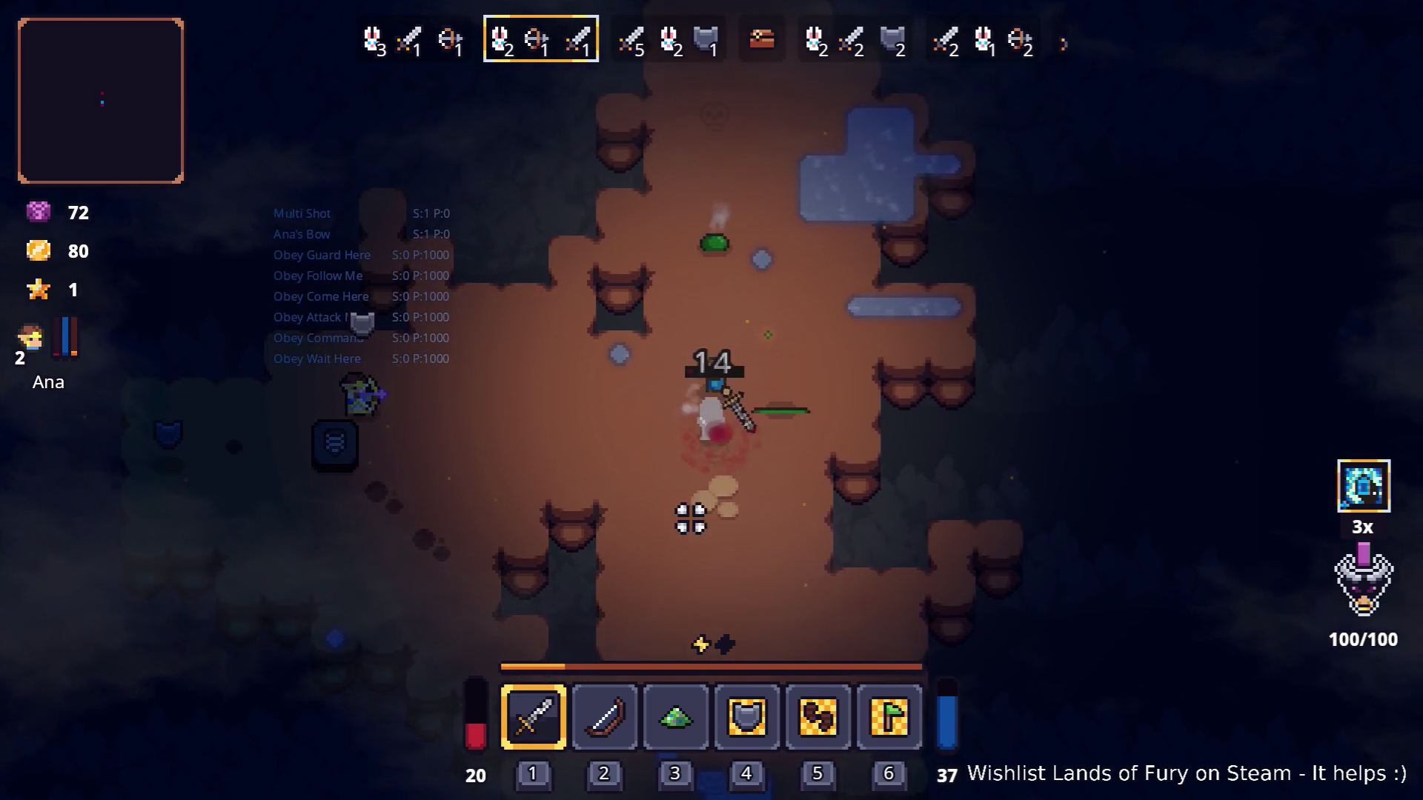
Slash the remaining wave 2 enemies, raising gold to 112, until wave 3 starts.
{"action": "key", "text": "d"}
{"action": "key", "text": "w"}
{"action": "left_click", "coordinate": [698, 295]}
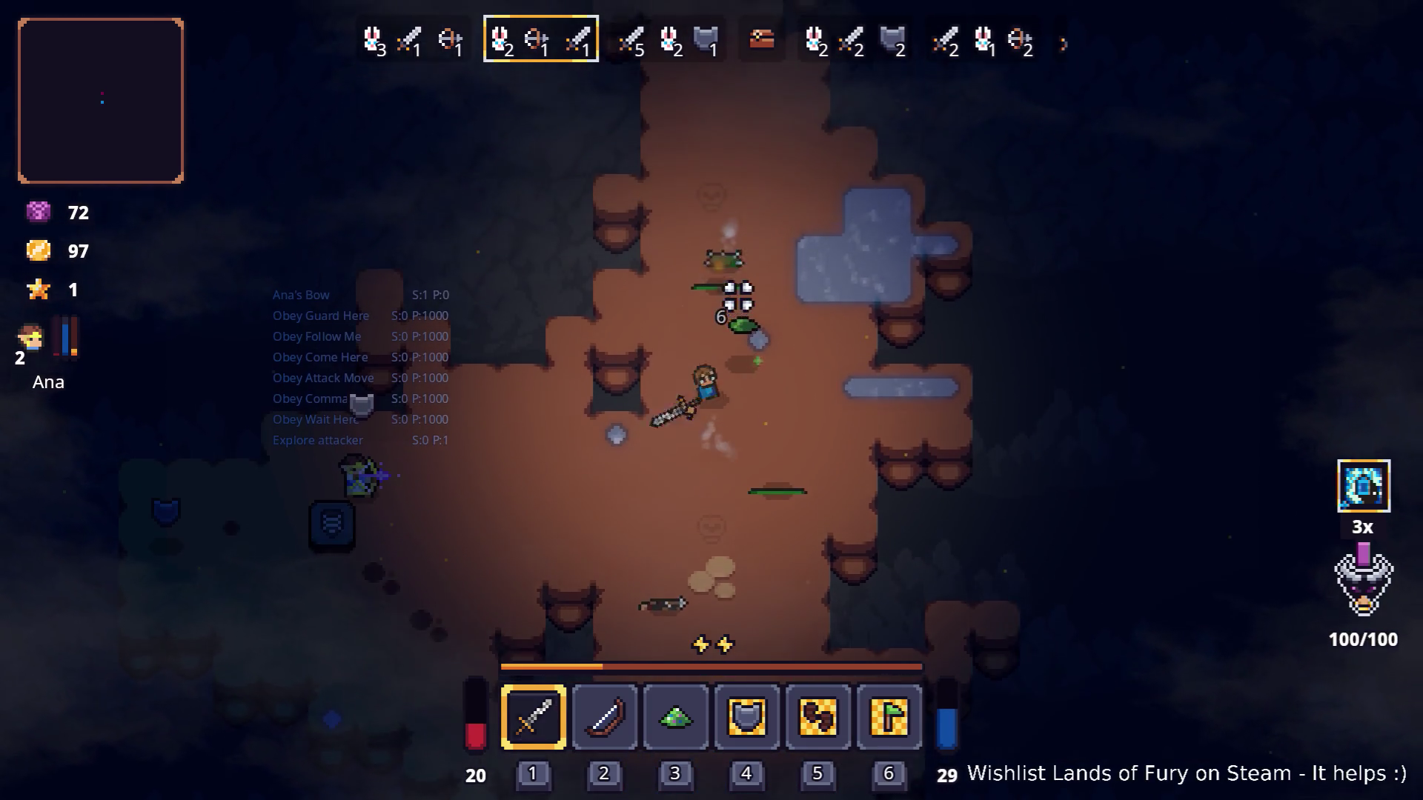
{"action": "left_click", "coordinate": [739, 295]}
{"action": "key", "text": "s"}
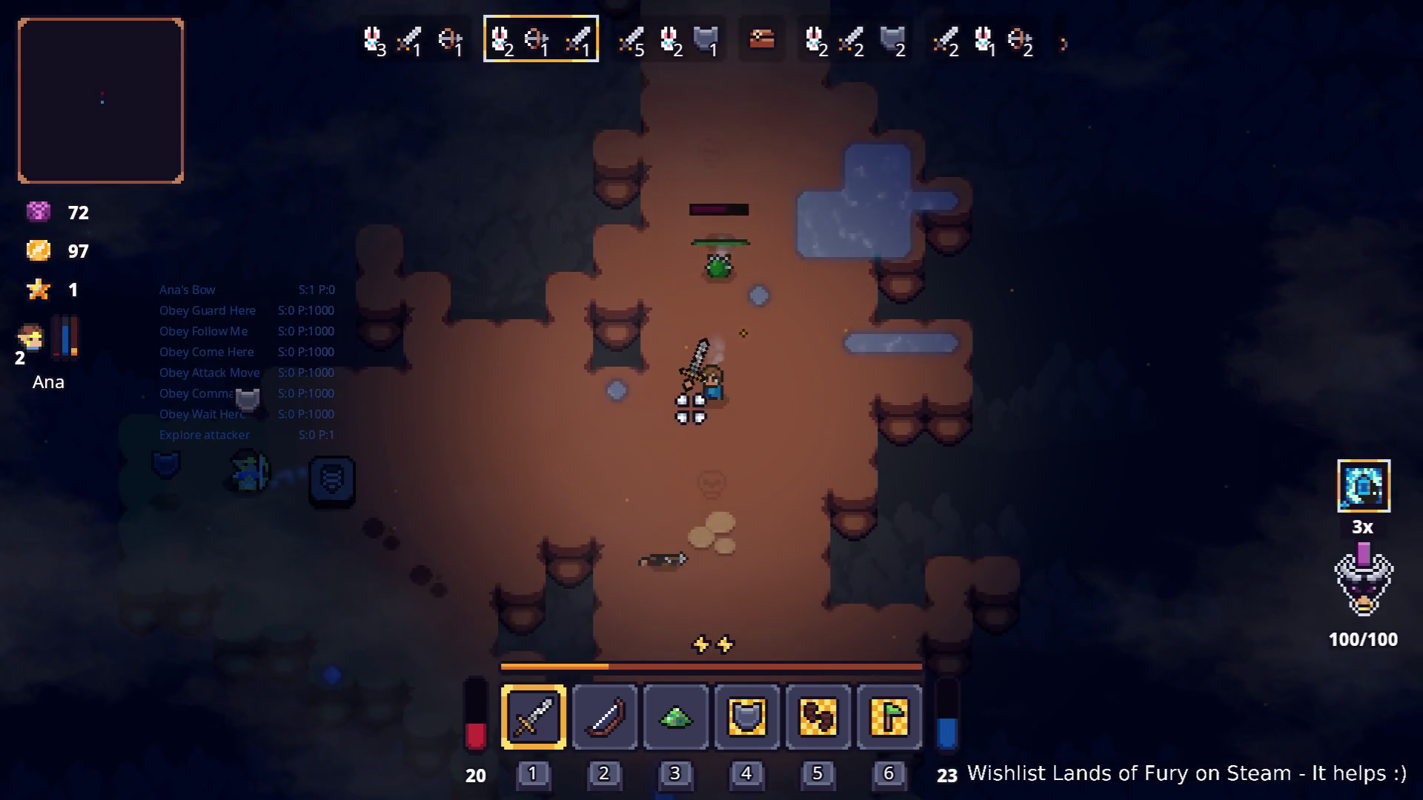
{"action": "key", "text": "w"}
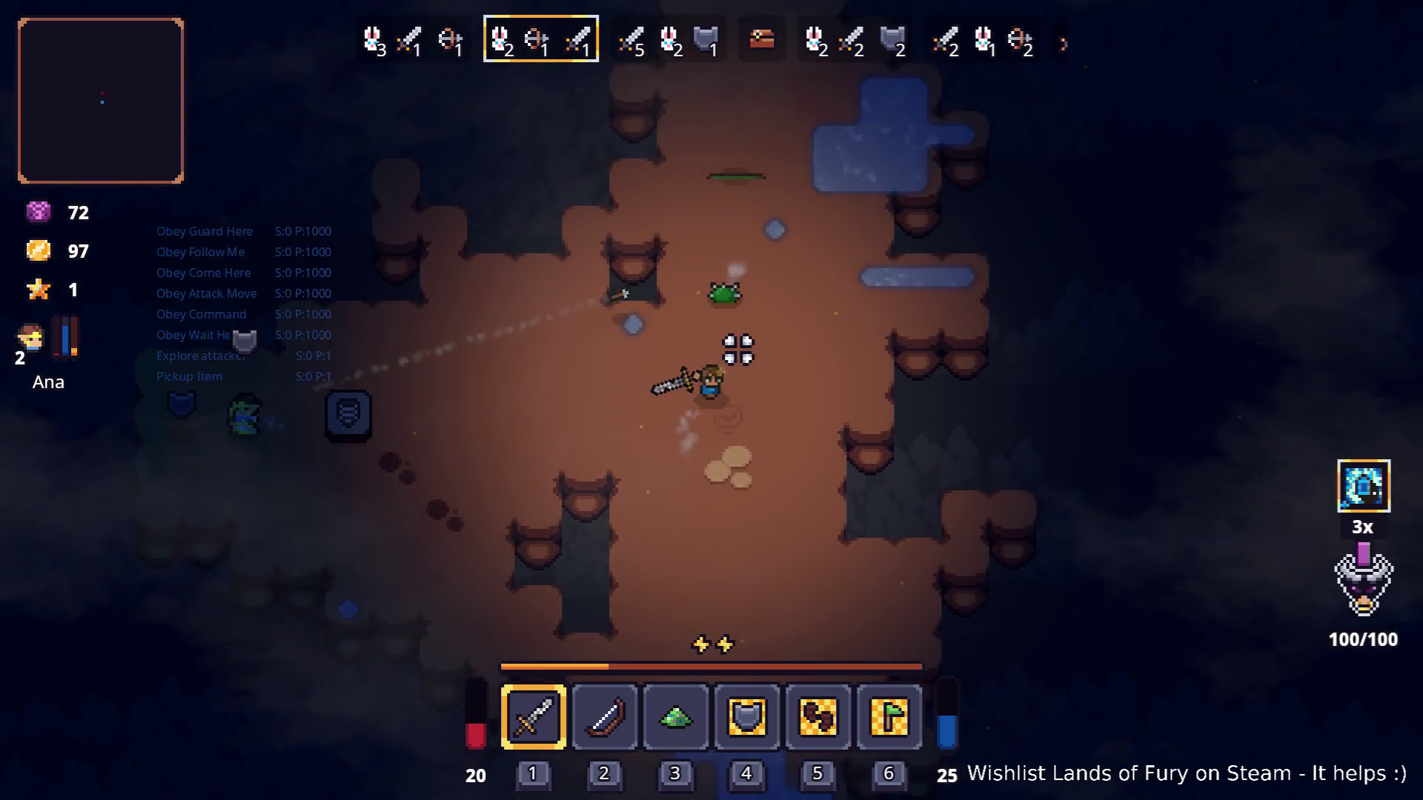
{"action": "left_click", "coordinate": [737, 330]}
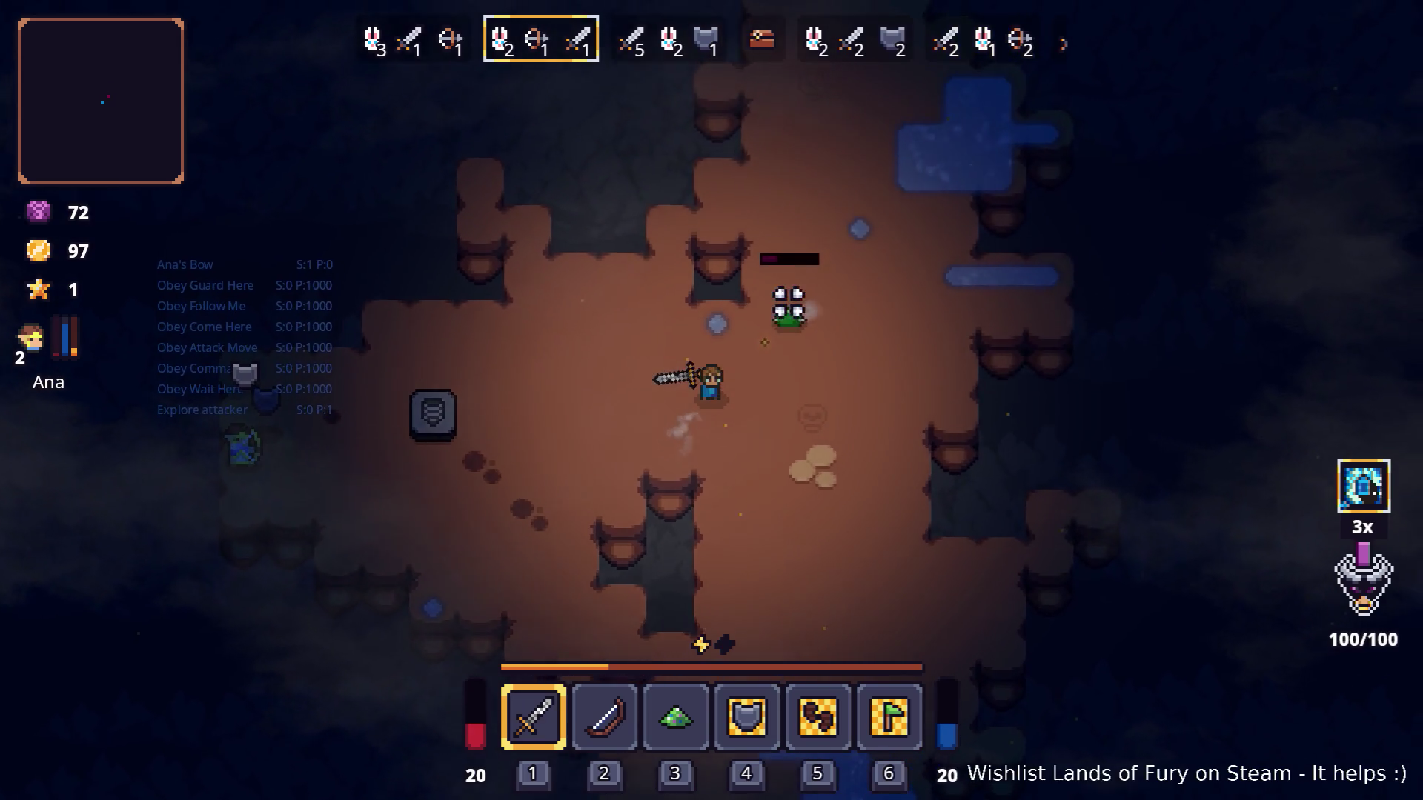
{"action": "key", "text": "w"}
{"action": "key", "text": "s"}
{"action": "key", "text": "d"}
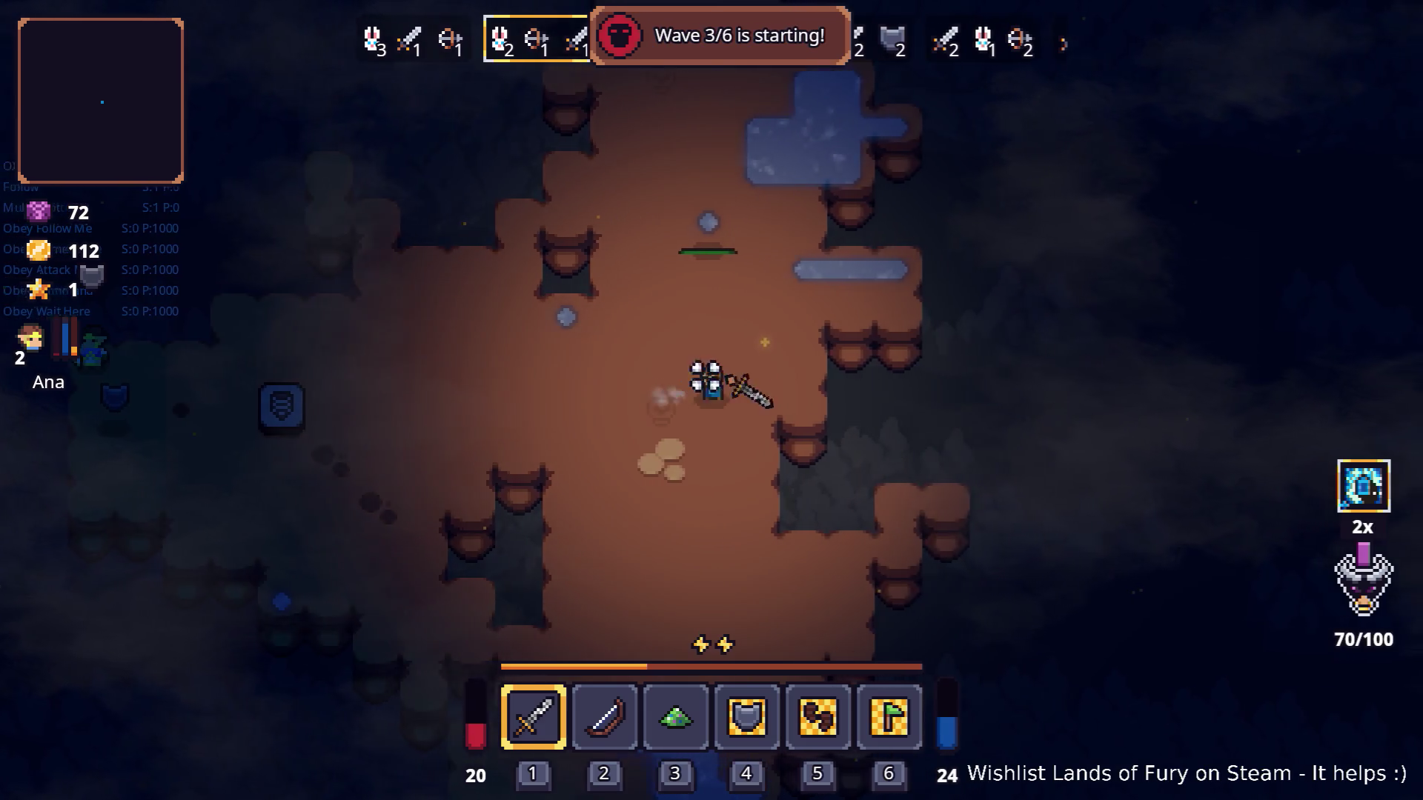
Close in on the wave 3 axe goblin and attack the engaging goblins.
{"action": "key", "text": "a"}
{"action": "key", "text": "d"}
{"action": "key", "text": "w"}
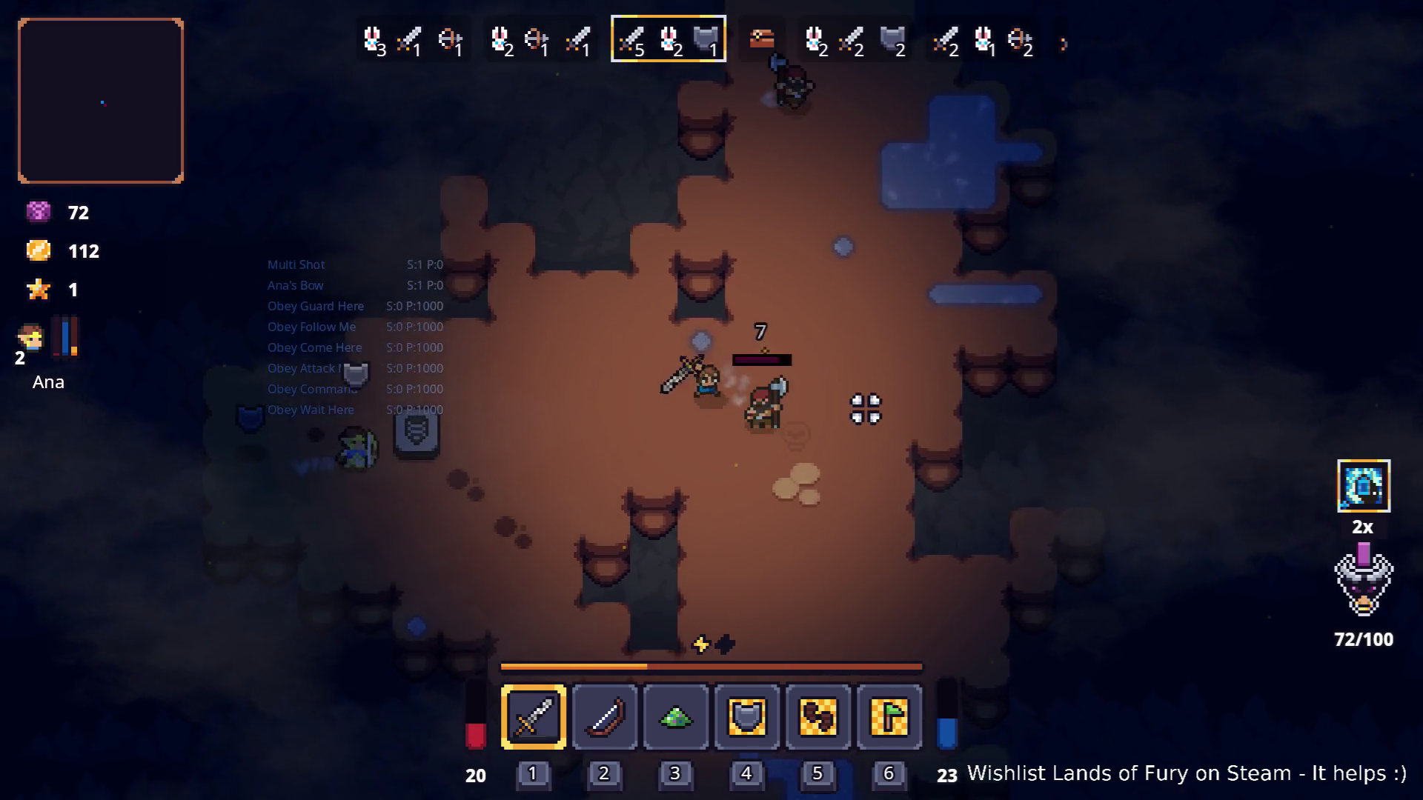
{"action": "key", "text": "d"}
{"action": "left_click", "coordinate": [832, 390]}
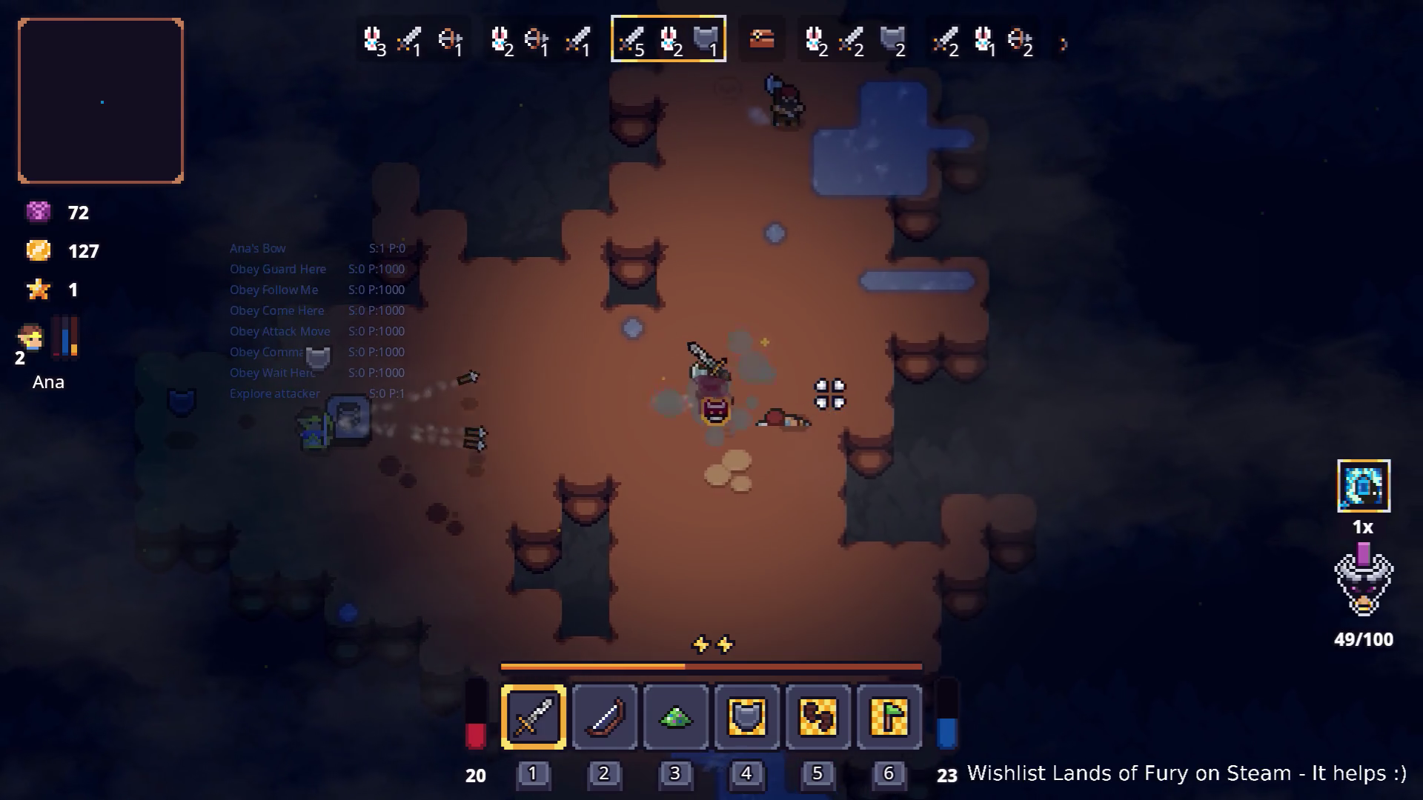
{"action": "key", "text": "w"}
{"action": "left_click", "coordinate": [736, 464]}
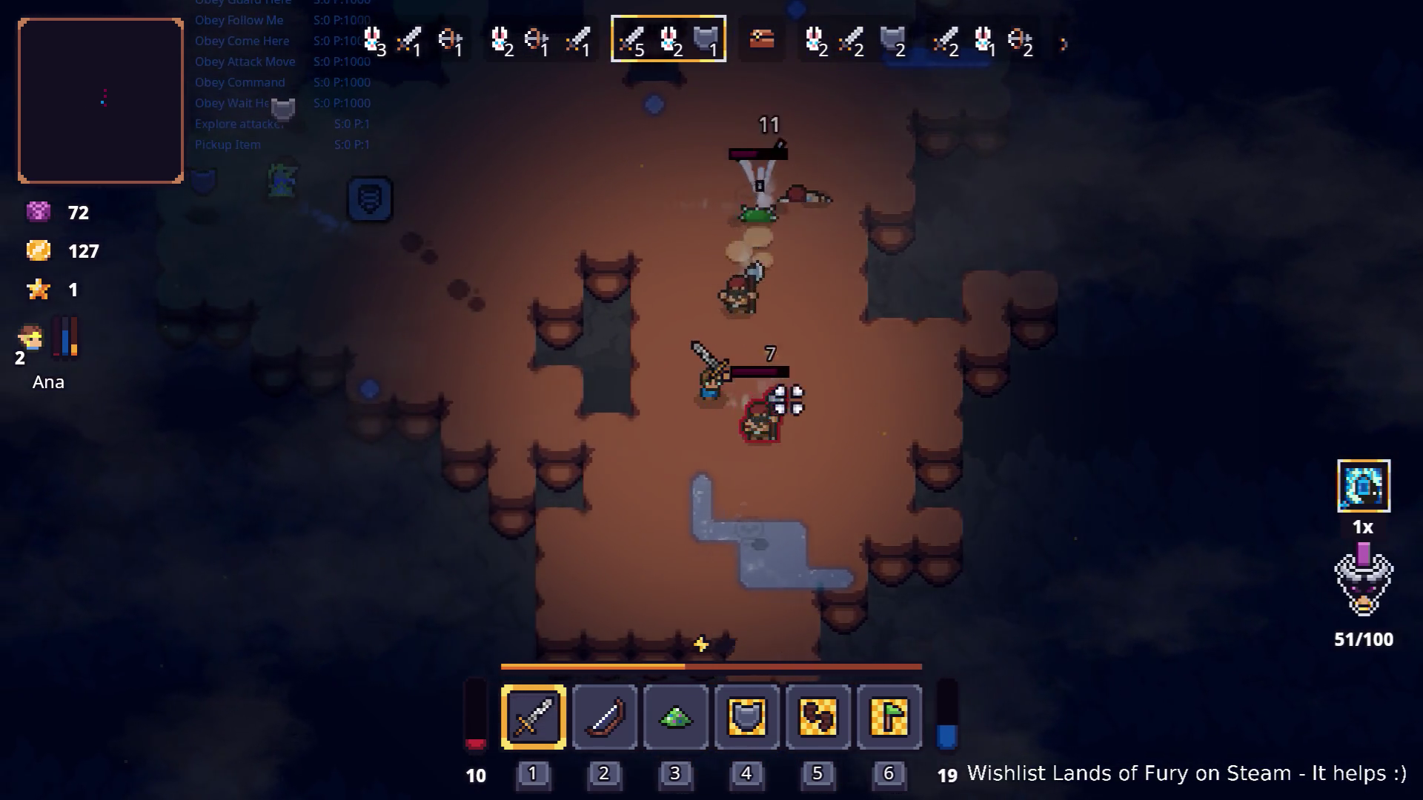
{"action": "key", "text": "s"}
{"action": "left_click", "coordinate": [842, 264]}
Finish off the goblins and keep swinging at enemies until the run ends in game over.
{"action": "key", "text": "a"}
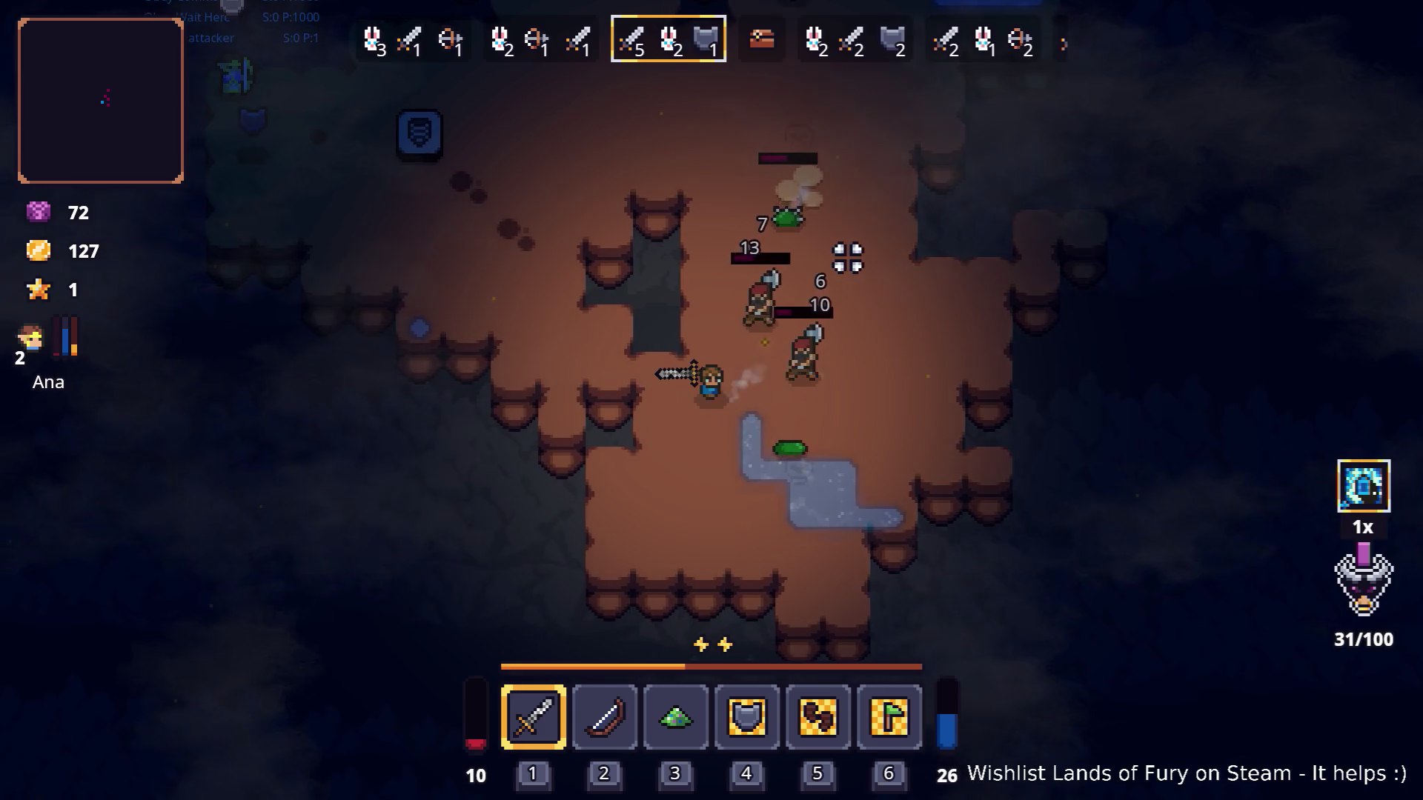
{"action": "left_click", "coordinate": [847, 254]}
{"action": "key", "text": "a"}
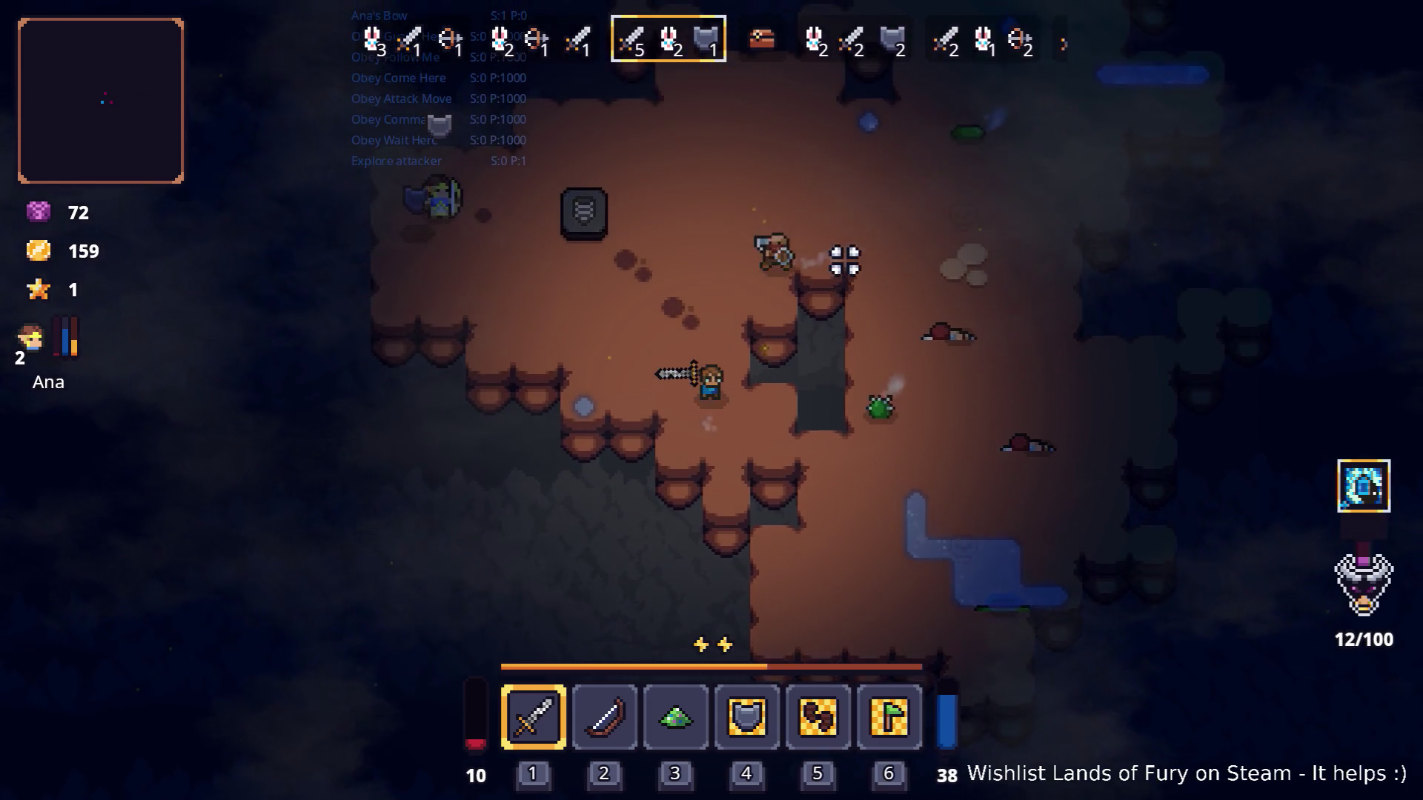
{"action": "key", "text": "w"}
{"action": "left_click", "coordinate": [801, 194]}
{"action": "key", "text": "a"}
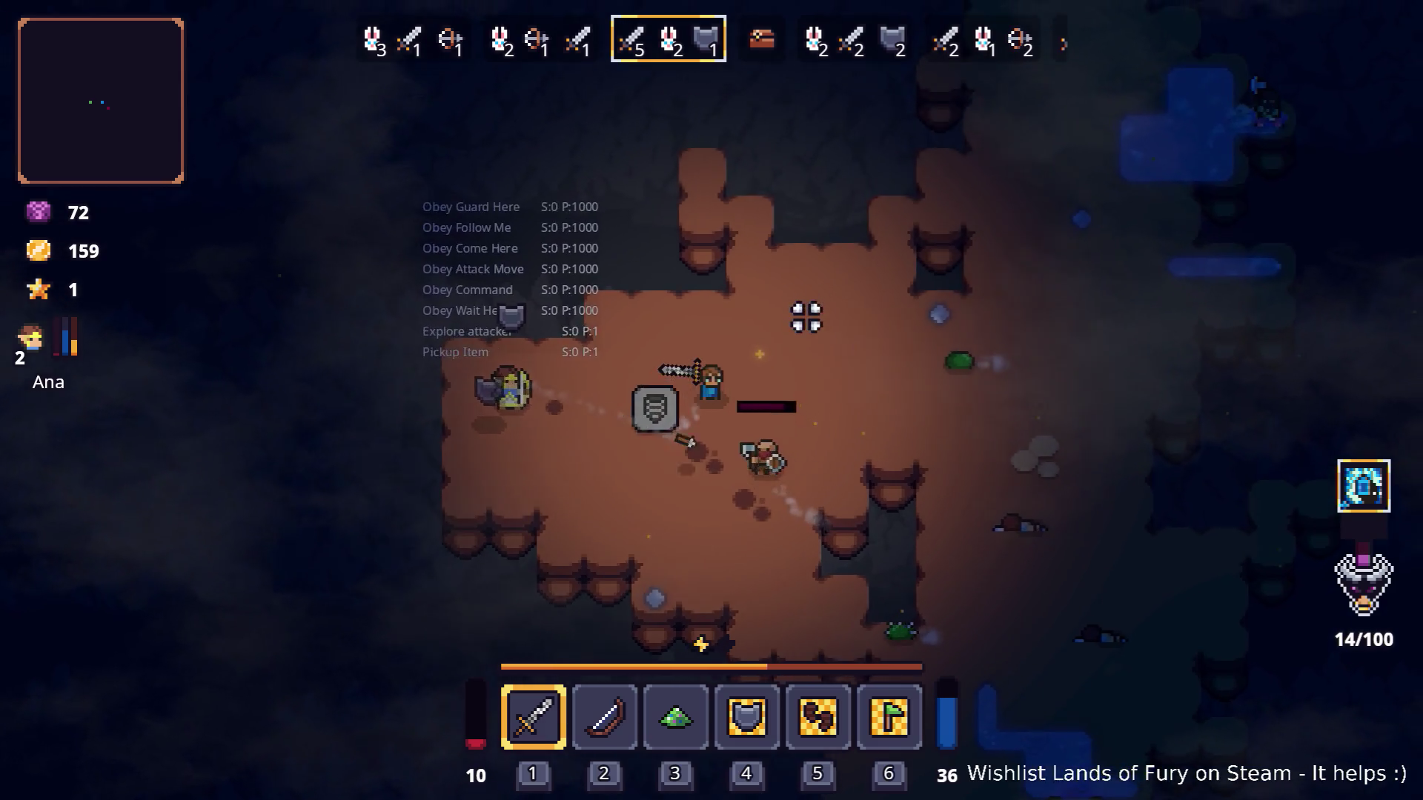
{"action": "key", "text": "w"}
{"action": "key", "text": "d"}
{"action": "left_click", "coordinate": [746, 407]}
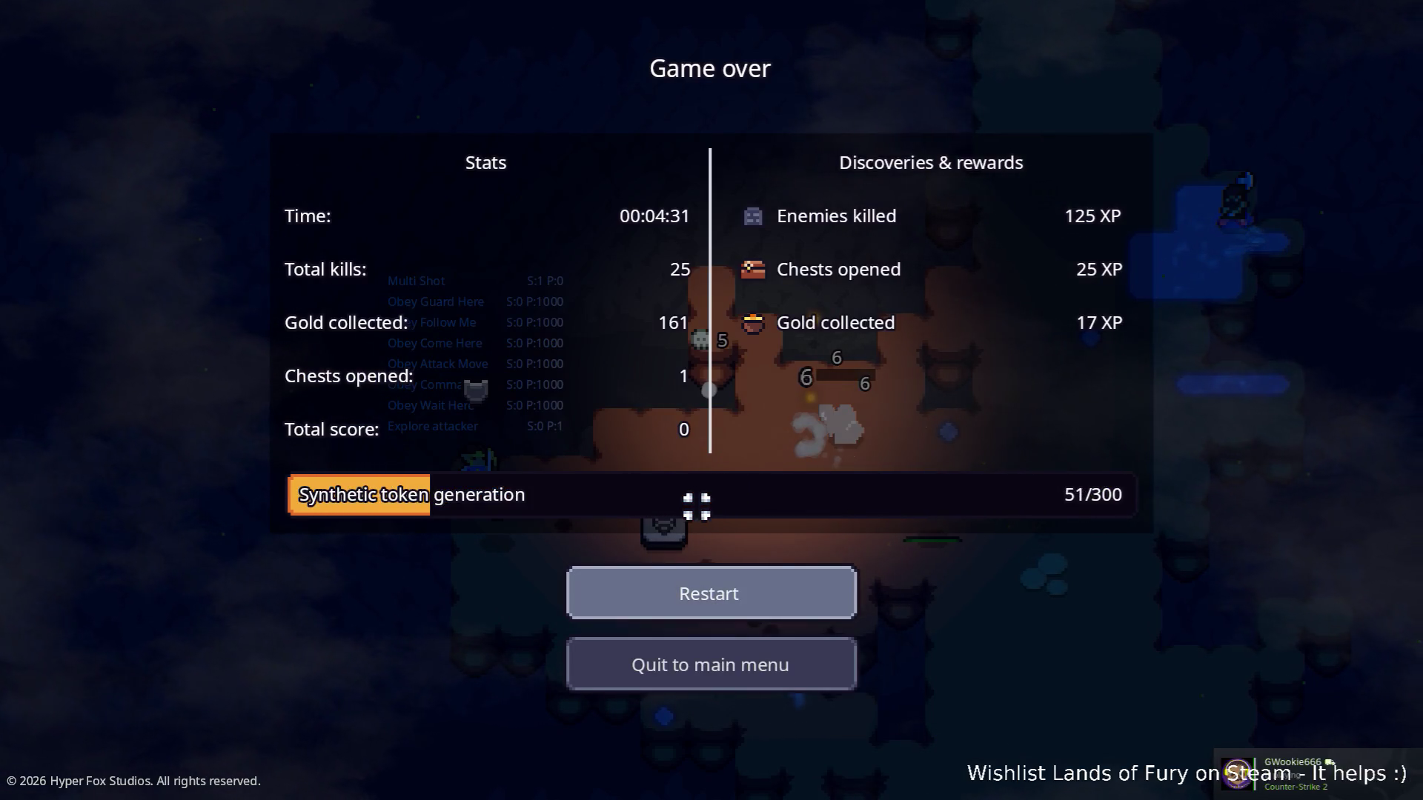
Restart the run from the Game over screen.
{"action": "left_click", "coordinate": [743, 601]}
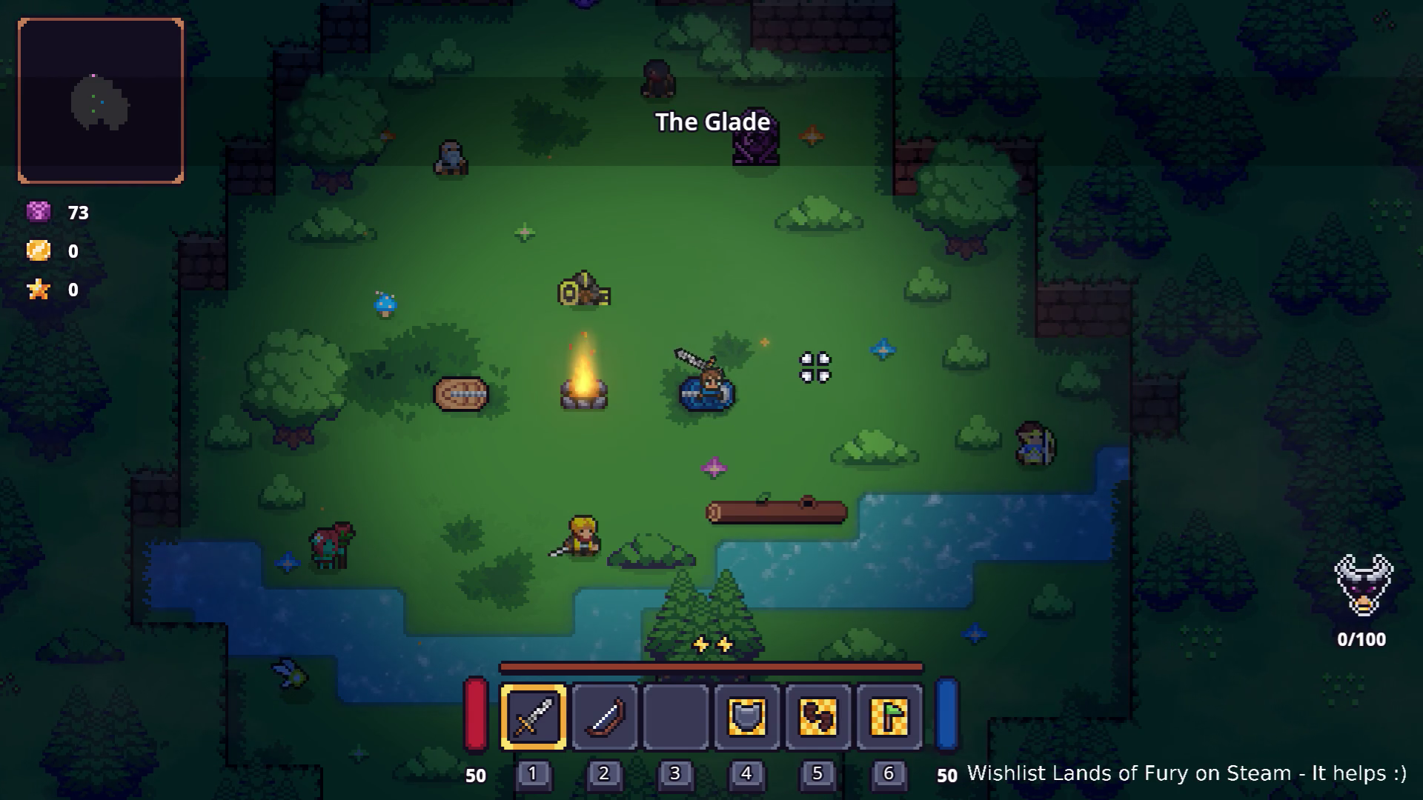
Walk down across the Glade toward the river and dismiss Brin's dialogue.
{"action": "key", "text": "s+a"}
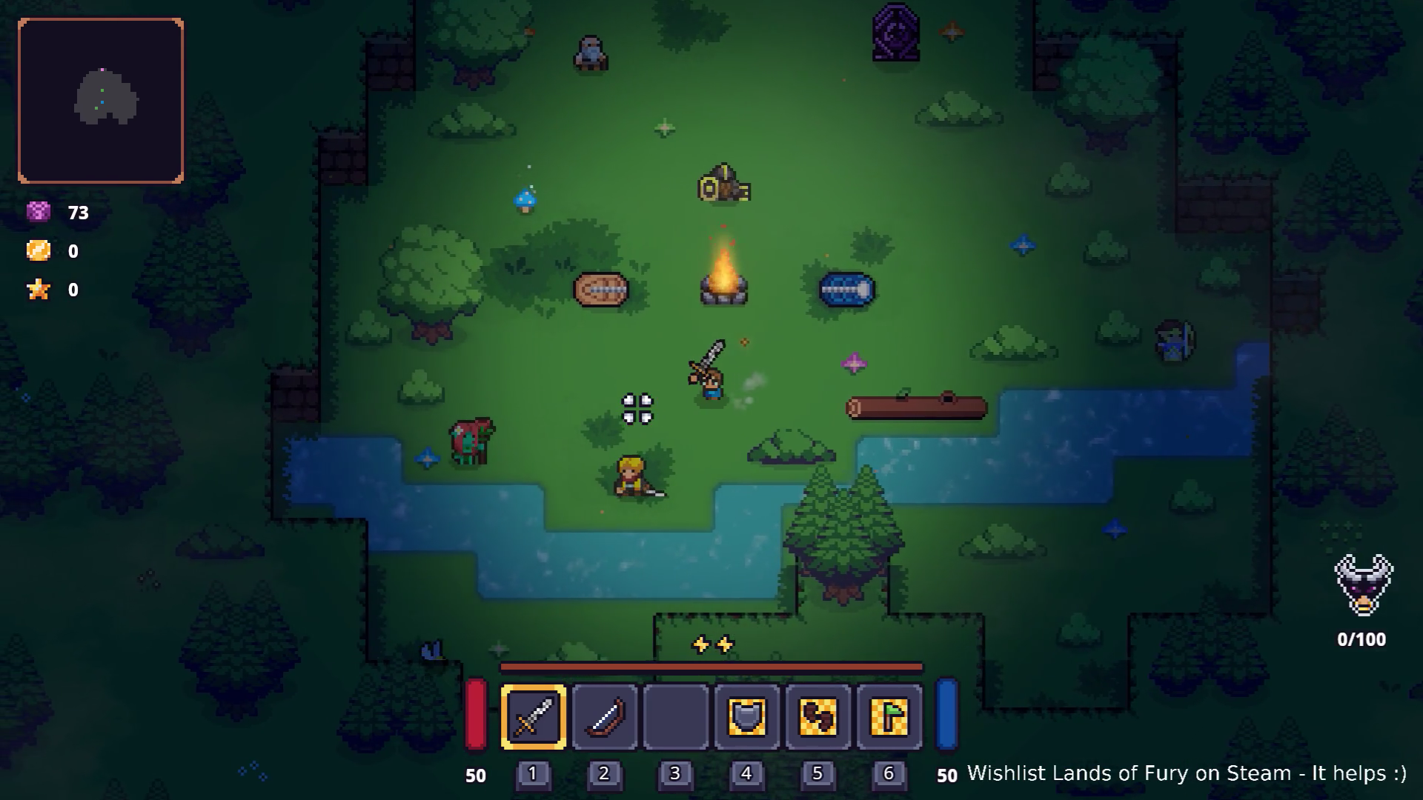
{"action": "key", "text": "a"}
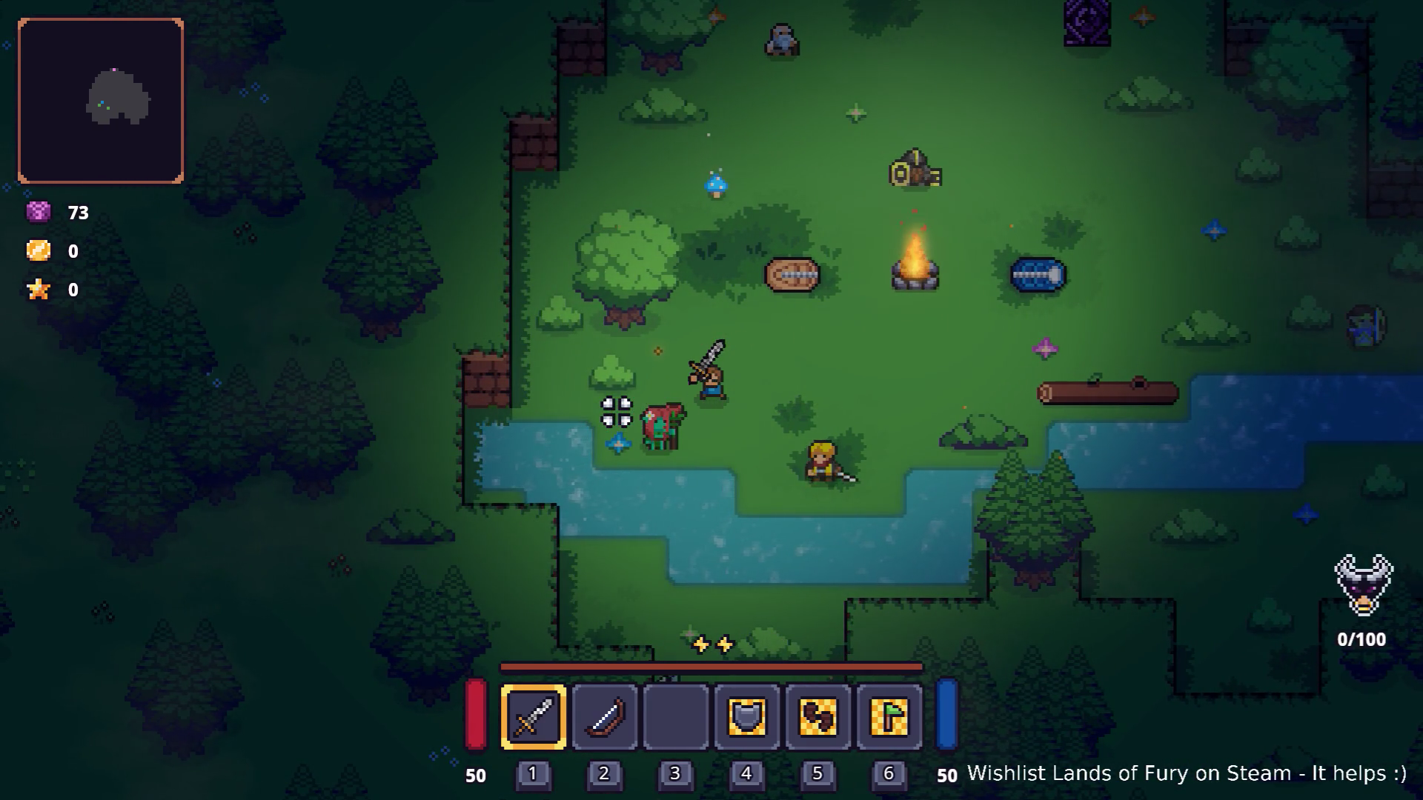
{"action": "key", "text": "s"}
{"action": "key", "text": "s+d"}
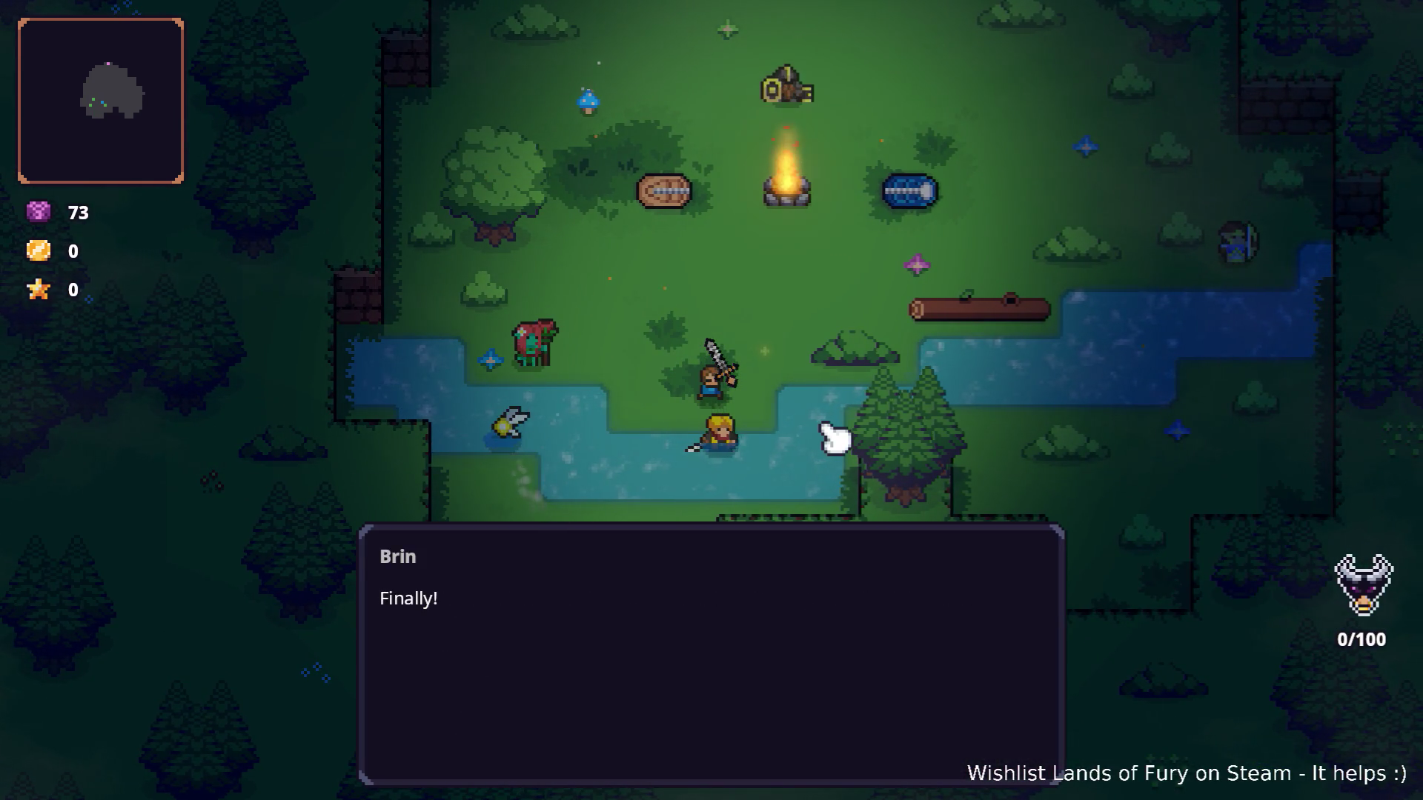
{"action": "left_click", "coordinate": [859, 380]}
Head north to the purple portal and travel through it to Elderglade Forest.
{"action": "key", "text": "w"}
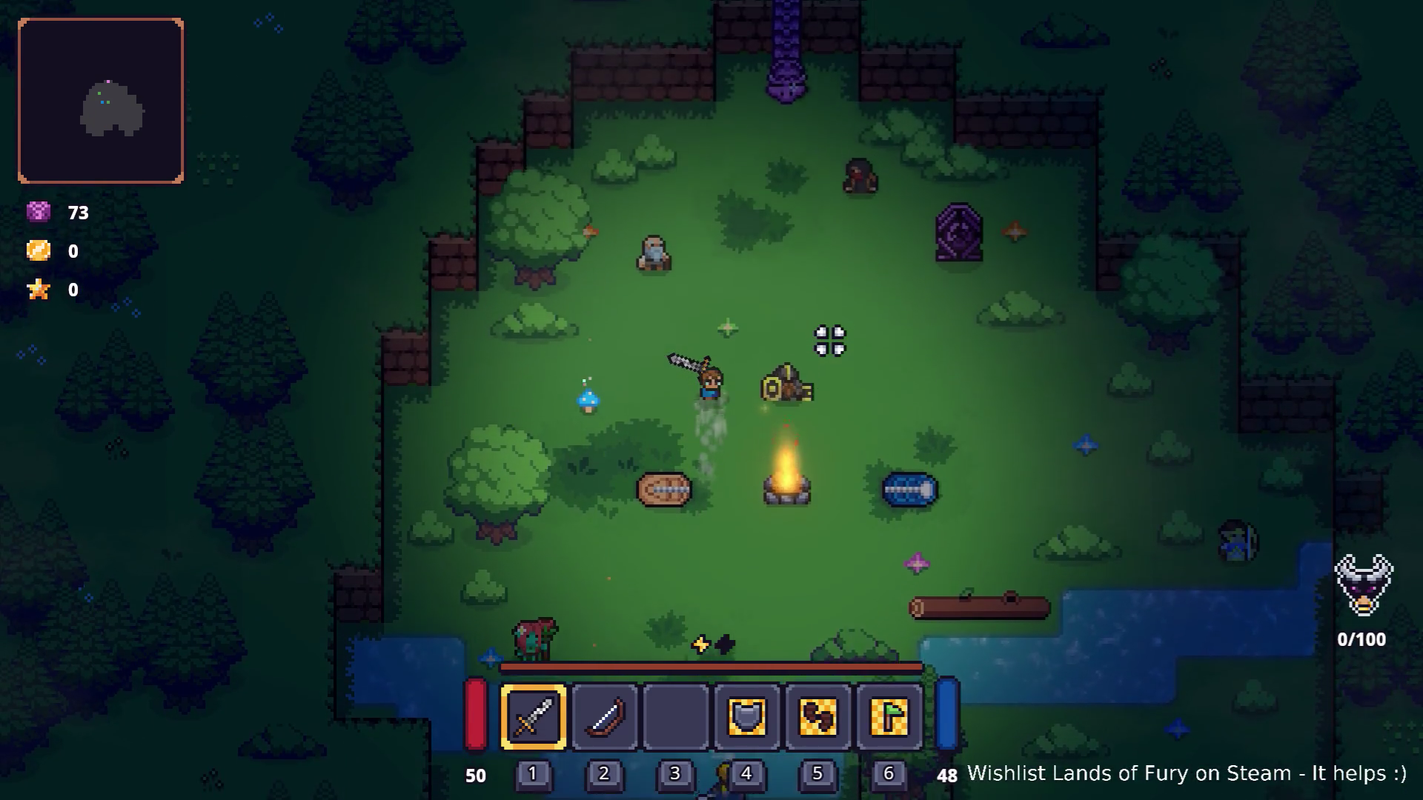
{"action": "key", "text": "w"}
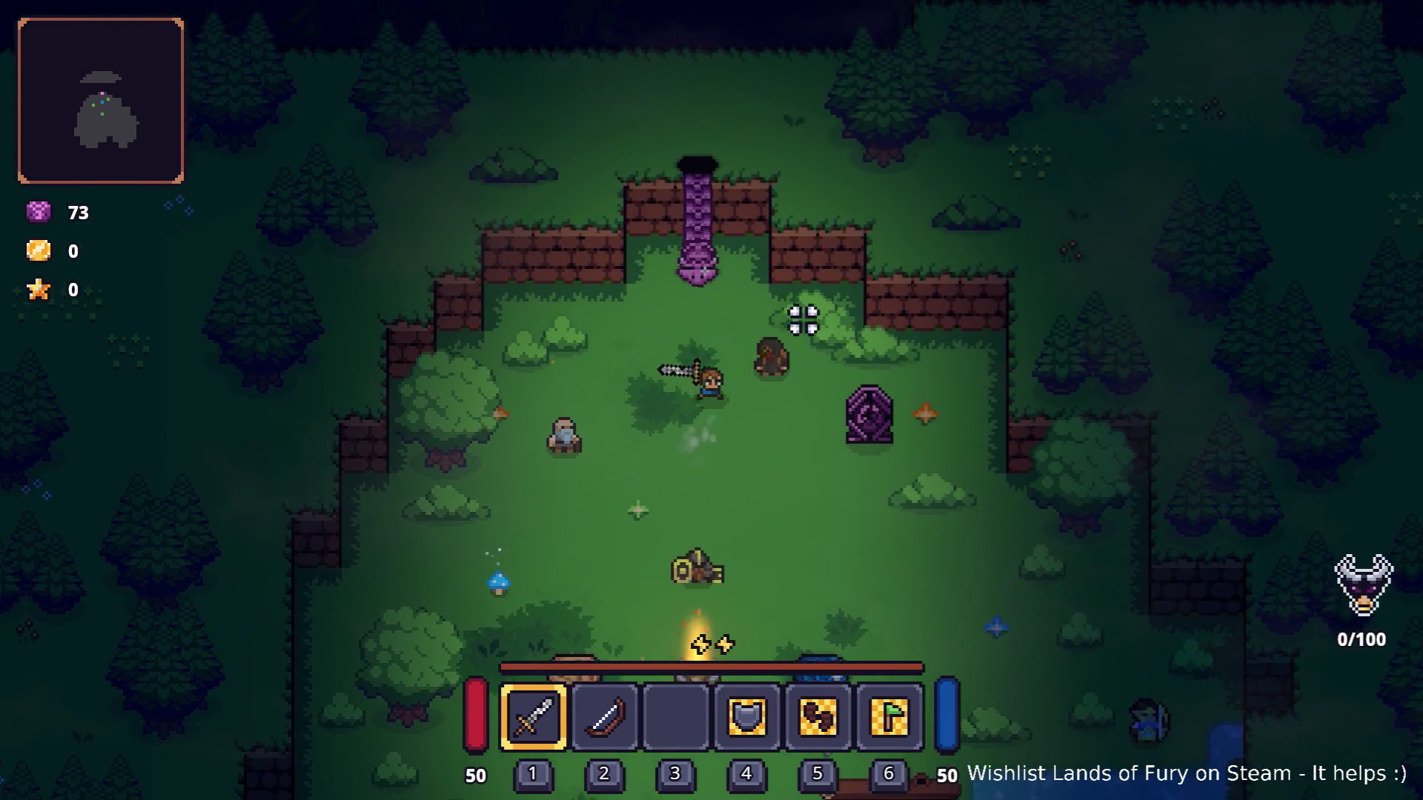
{"action": "key", "text": "w"}
{"action": "key", "text": "e"}
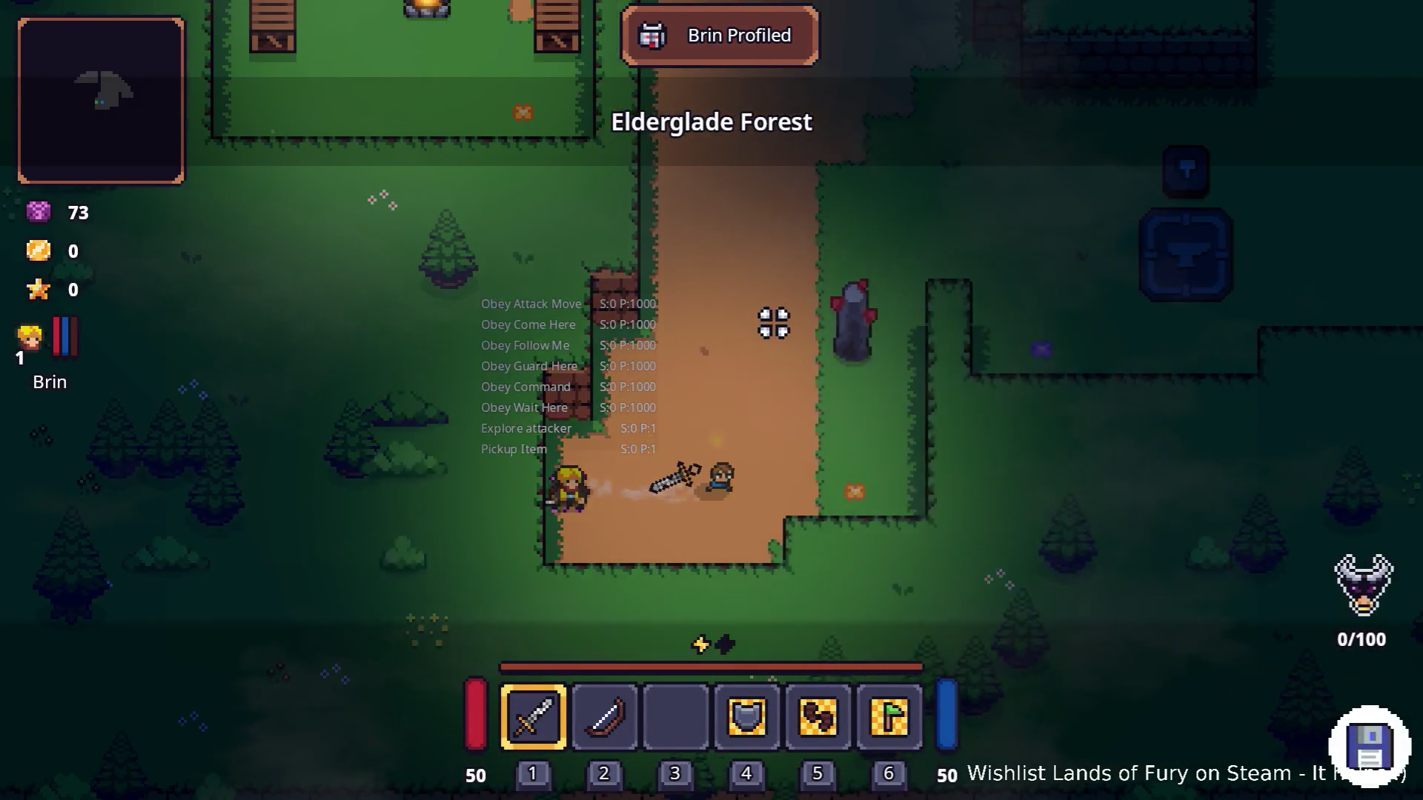
Dash into Elderglade Forest, break the Dyno Ore rock and kill the first approaching enemy.
{"action": "key", "text": "space"}
{"action": "left_click", "coordinate": [631, 317]}
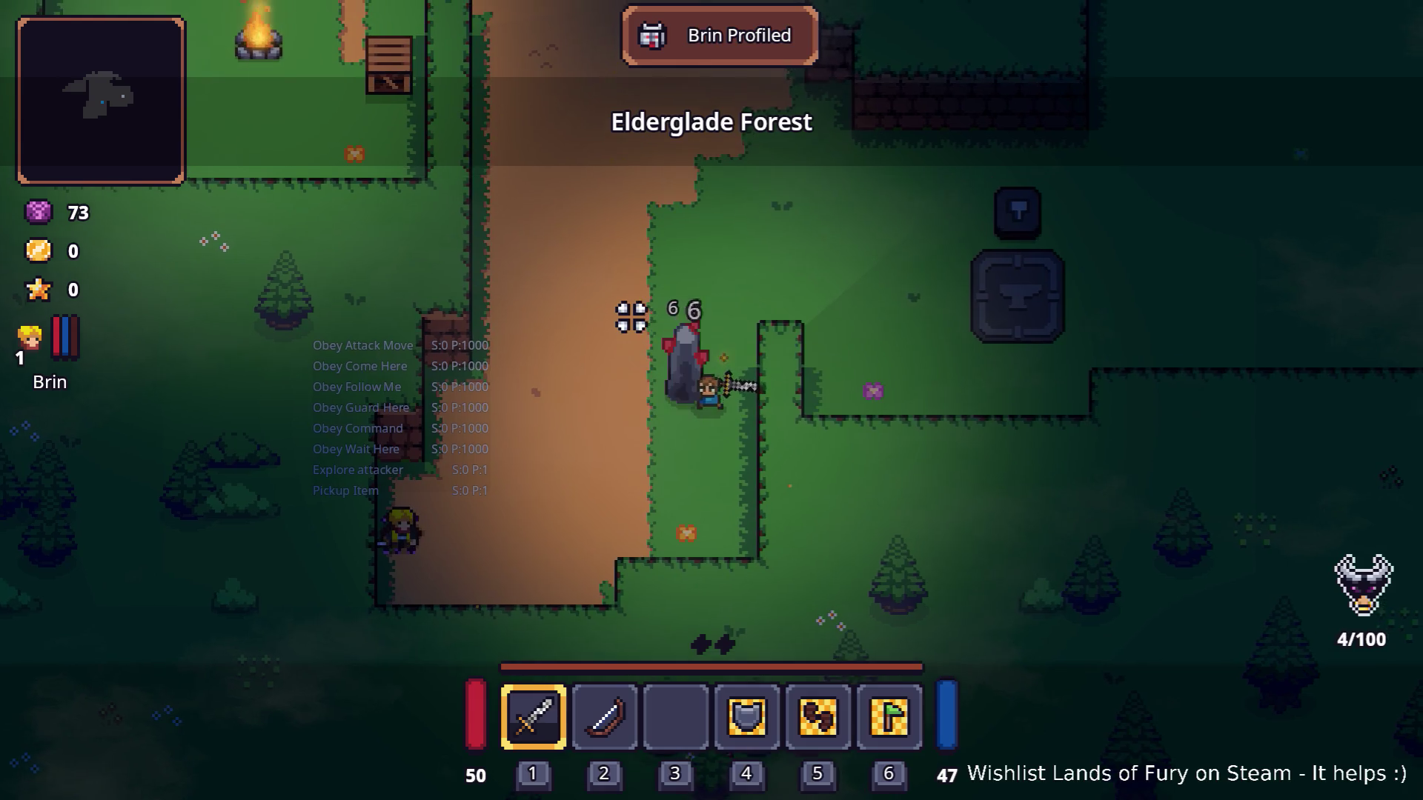
{"action": "key", "text": "w"}
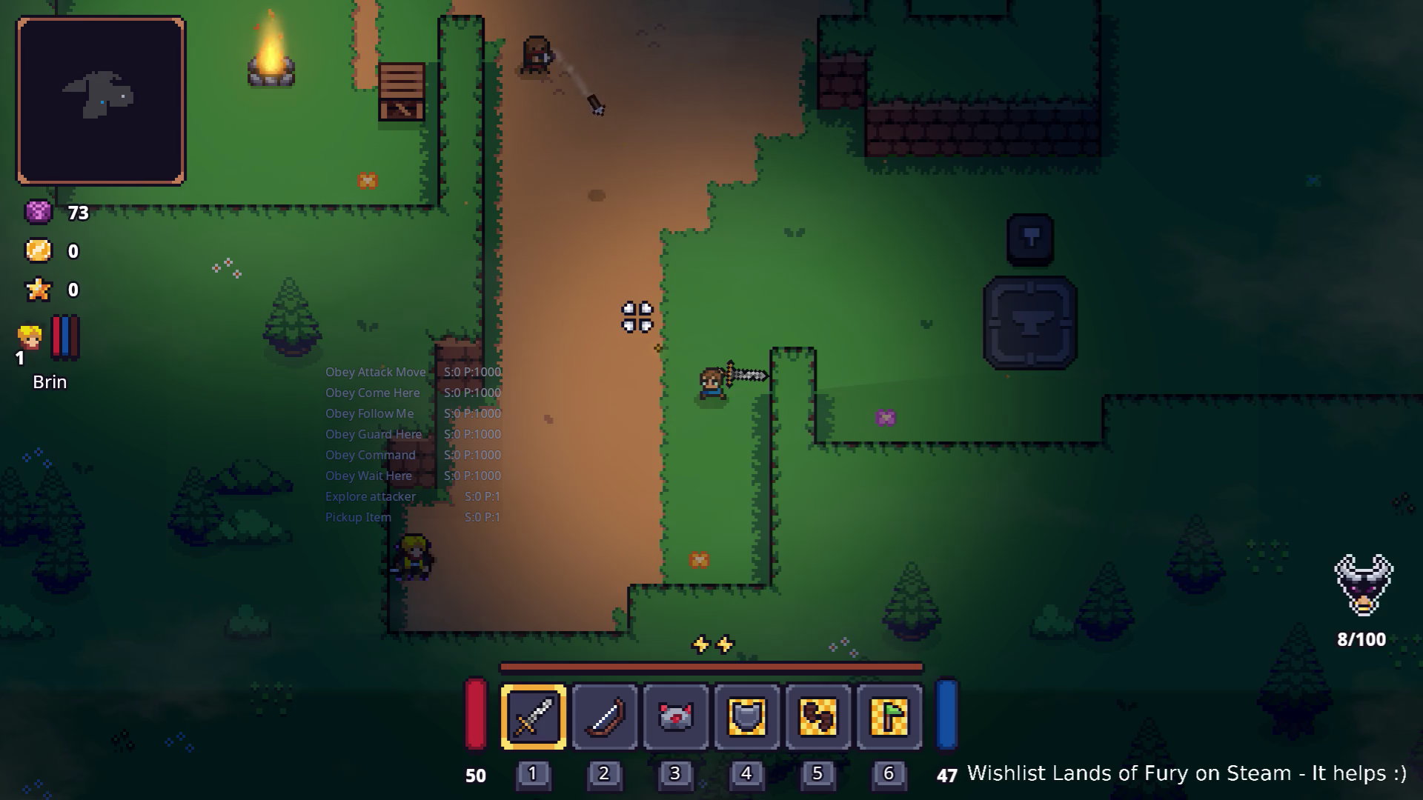
{"action": "key", "text": "w"}
{"action": "left_click", "coordinate": [641, 329]}
{"action": "left_click", "coordinate": [629, 328]}
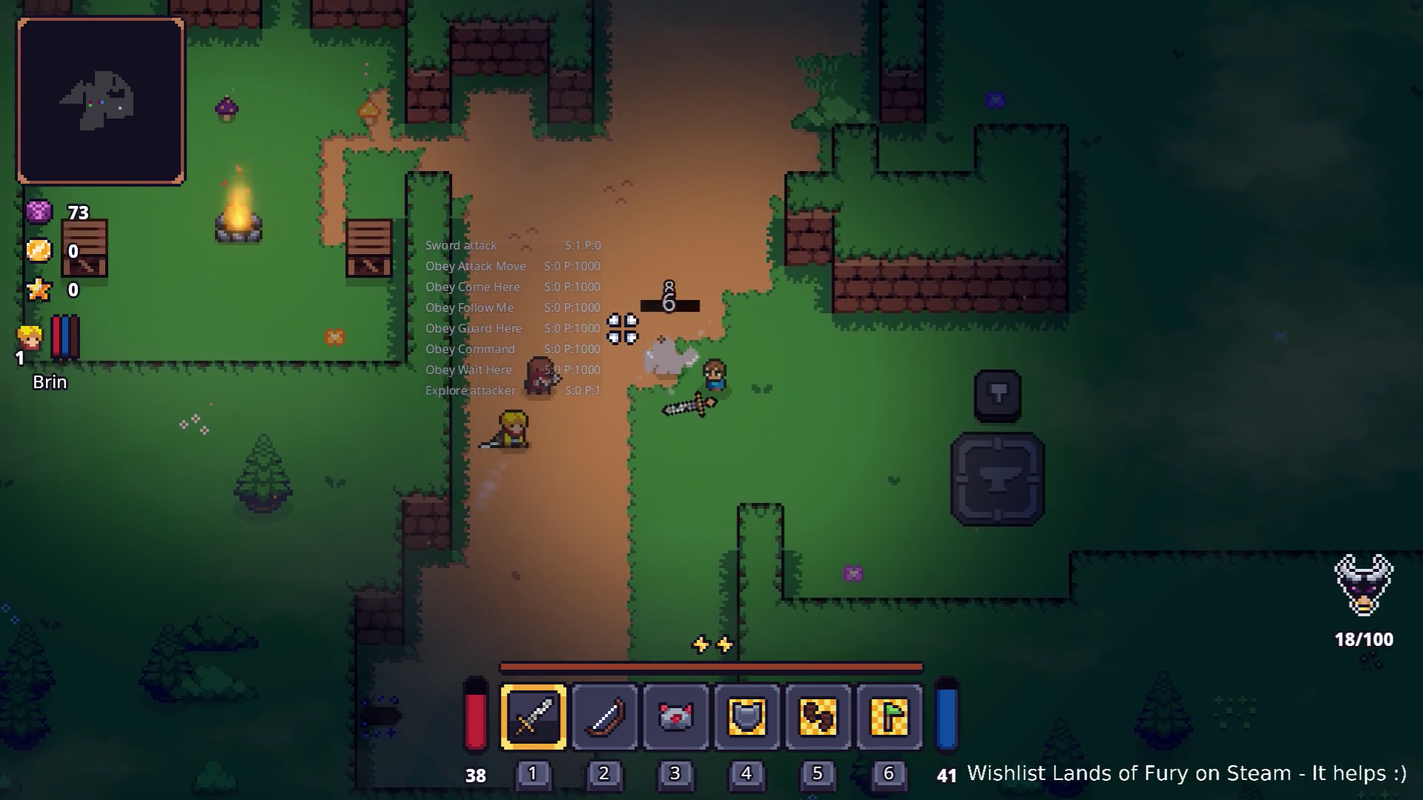
{"action": "left_click", "coordinate": [623, 328]}
{"action": "key", "text": "a"}
{"action": "key", "text": "s"}
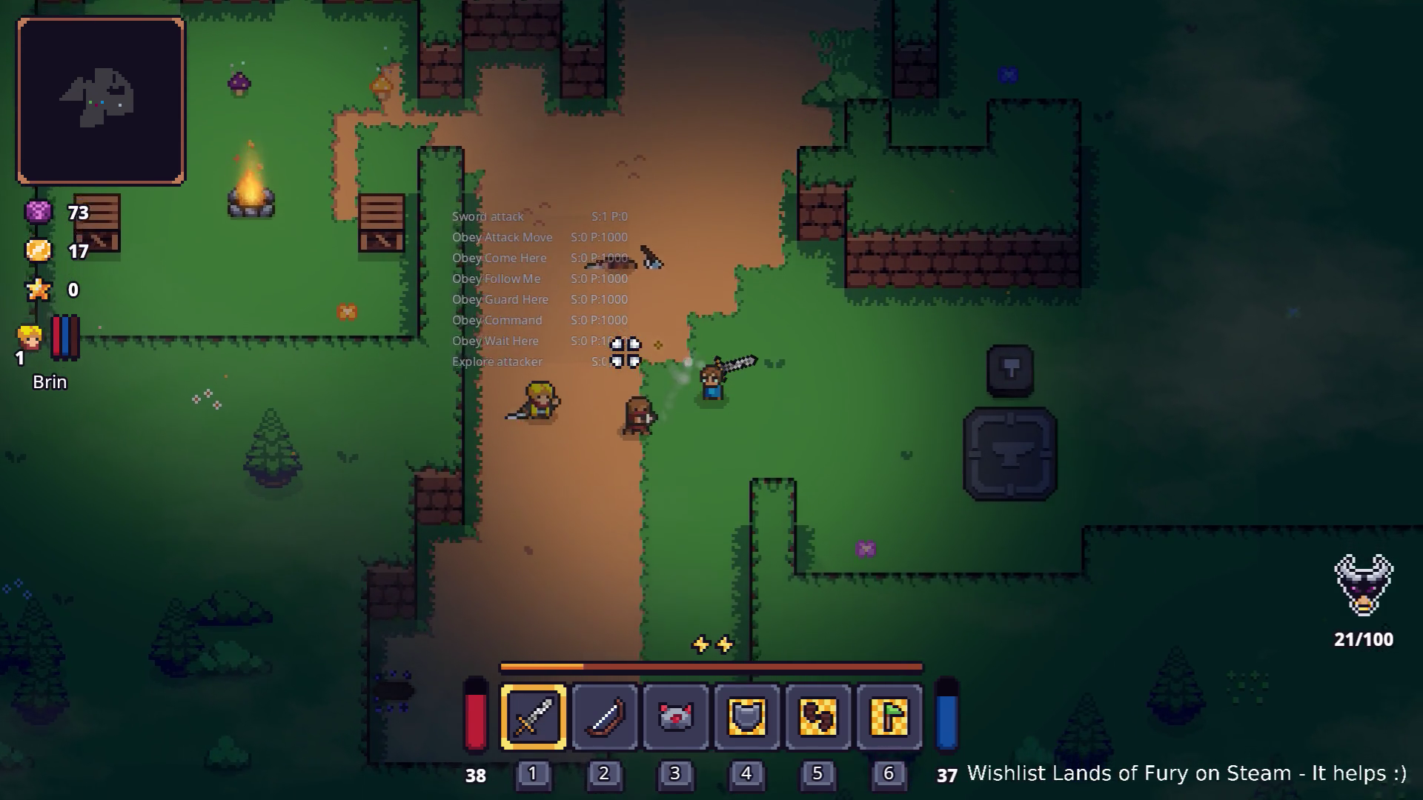
{"action": "key", "text": "a"}
{"action": "key", "text": "a"}
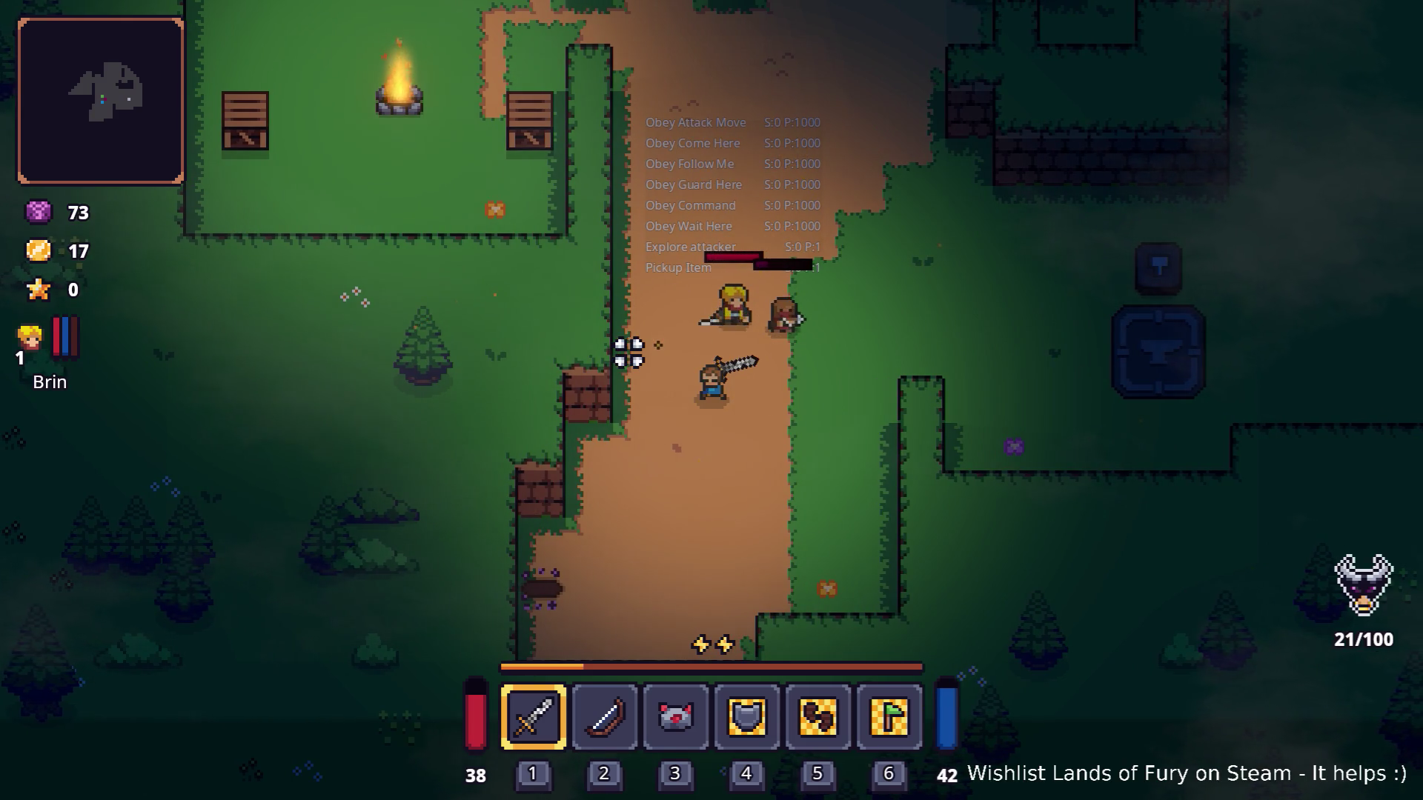
Walk north and east along the path toward the enemy group near the anvil.
{"action": "key", "text": "d"}
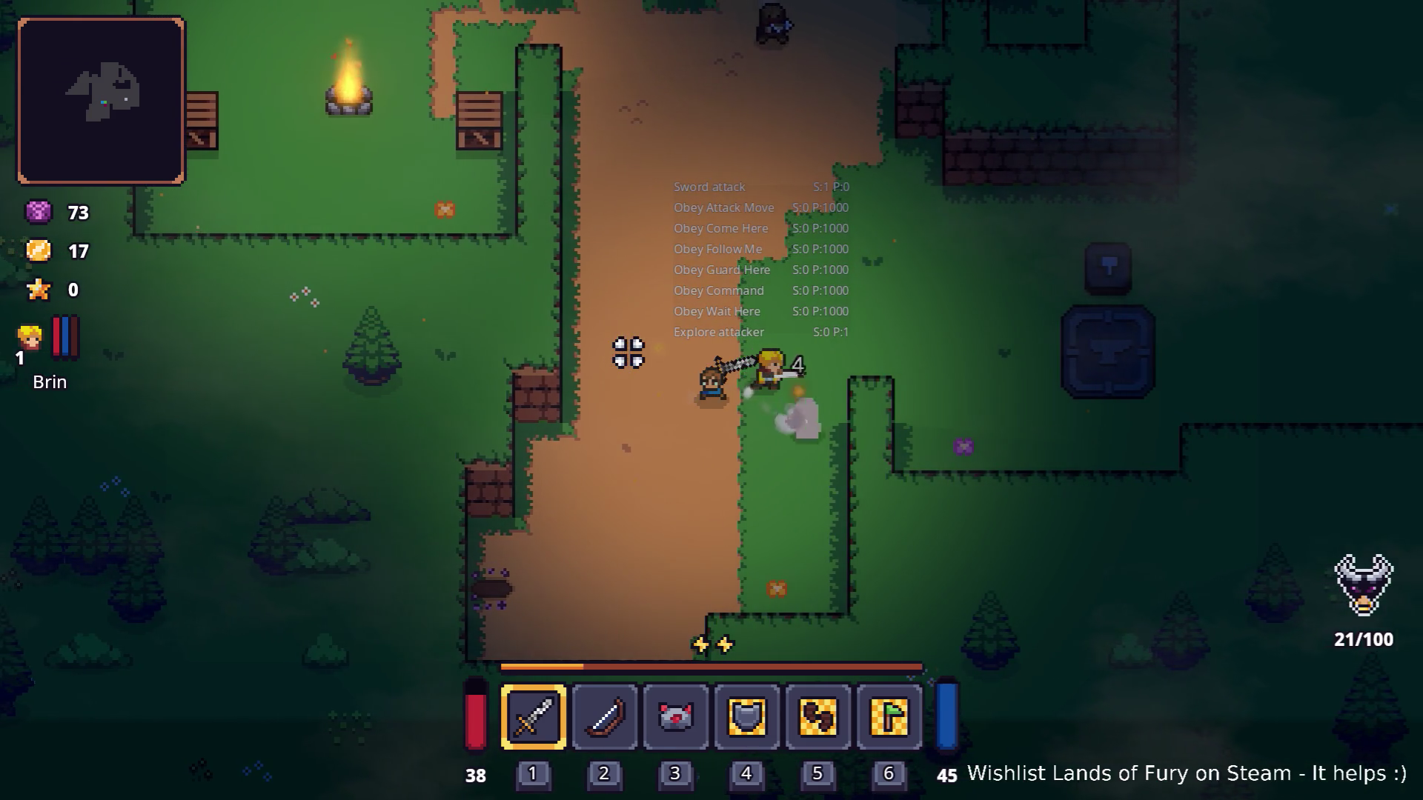
{"action": "key", "text": "w"}
{"action": "key", "text": "d"}
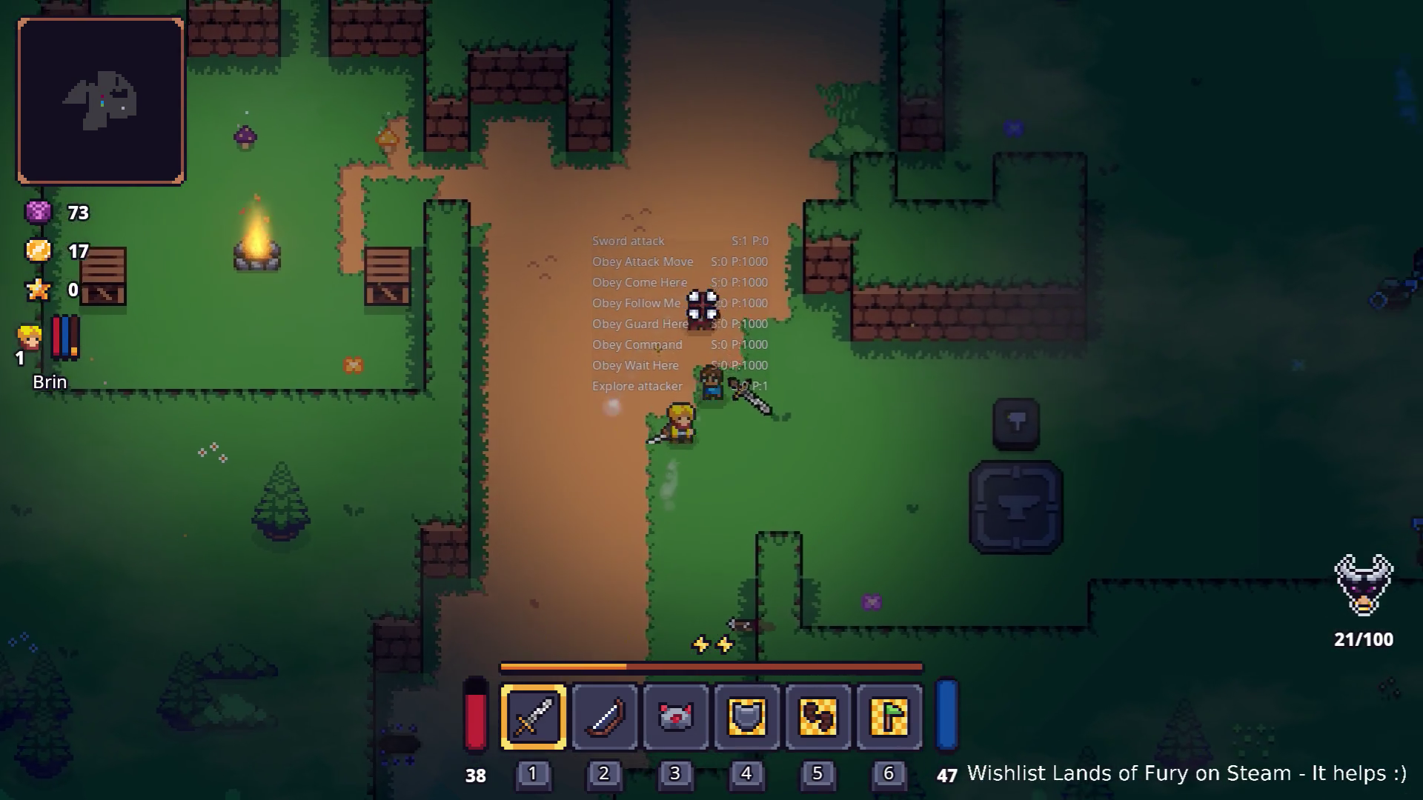
{"action": "key", "text": "w"}
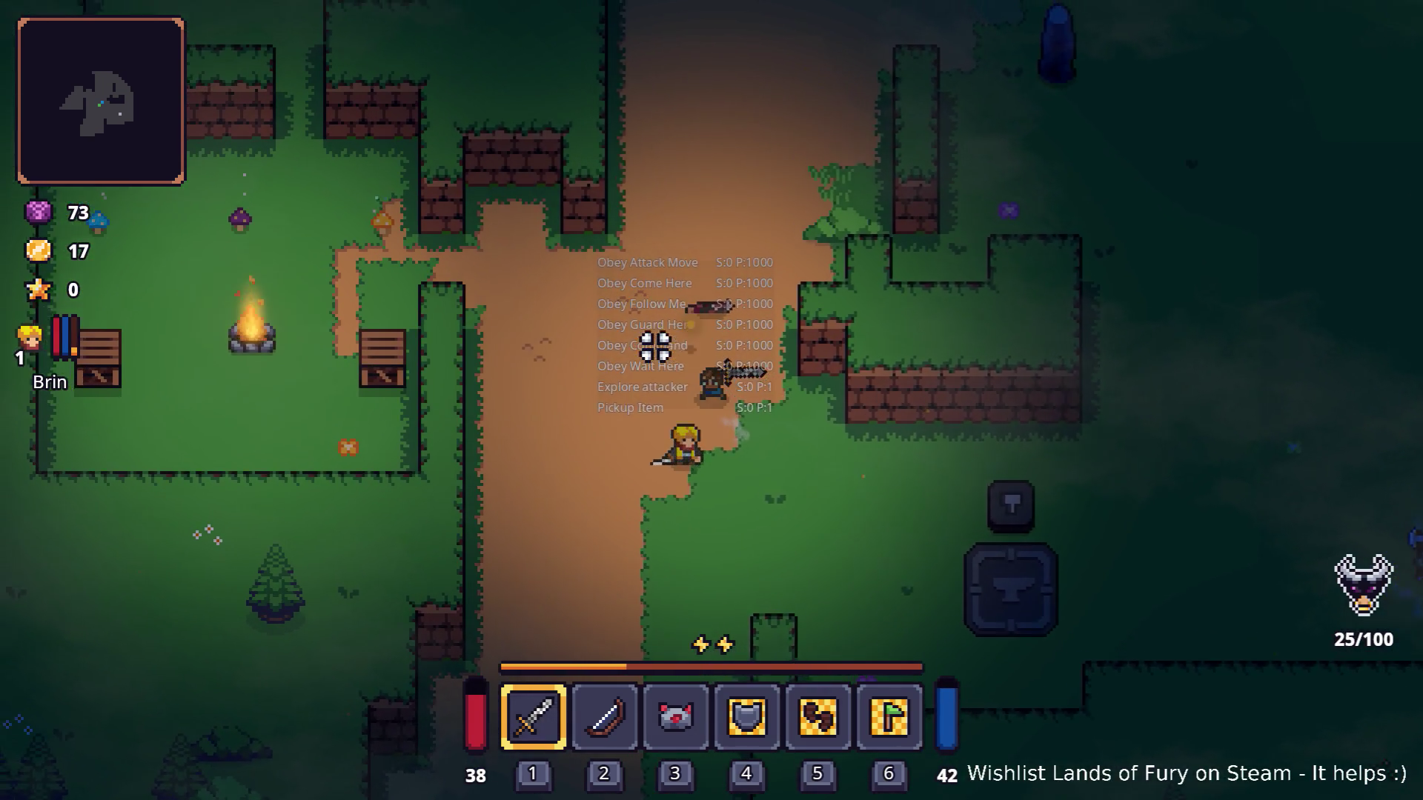
{"action": "key", "text": "a"}
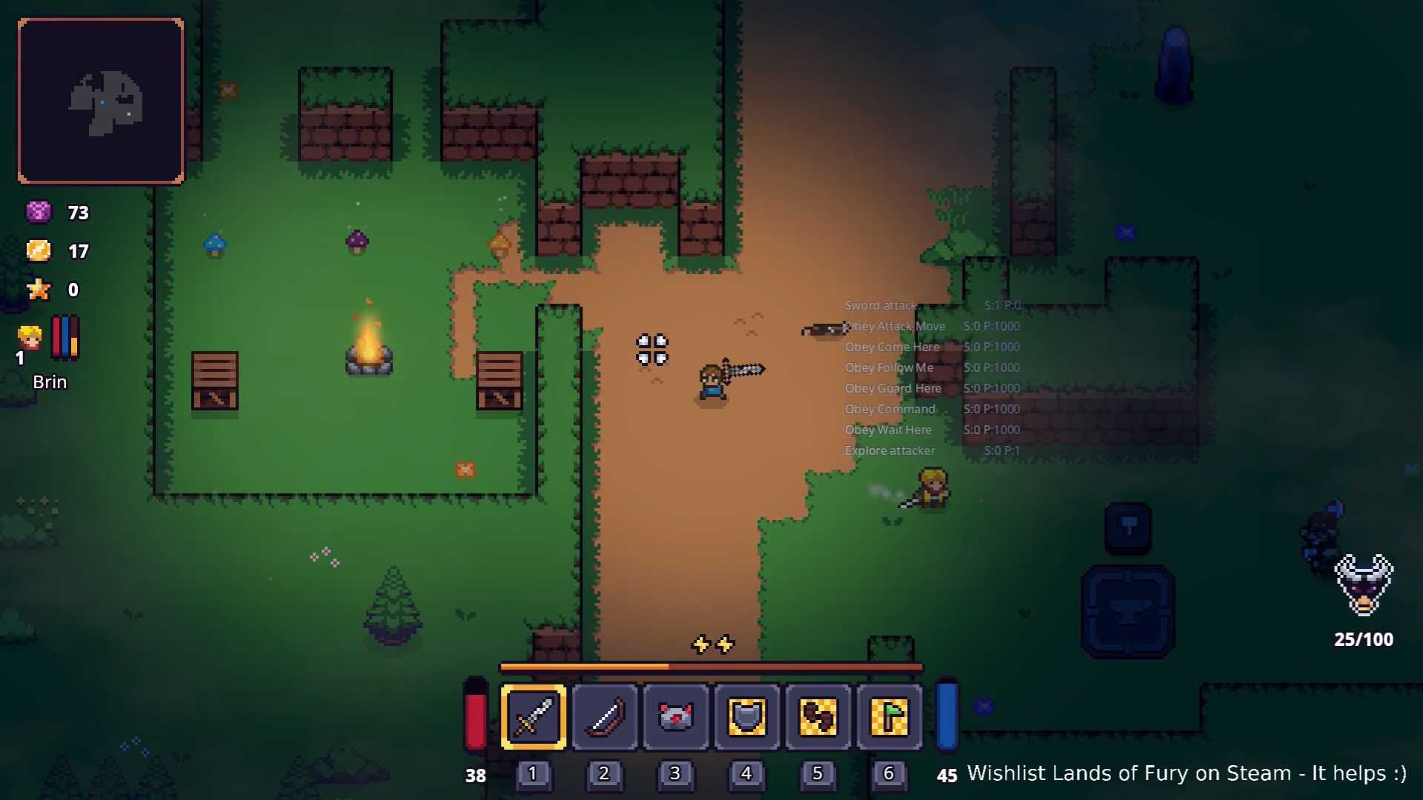
{"action": "key", "text": "s"}
{"action": "key", "text": "d"}
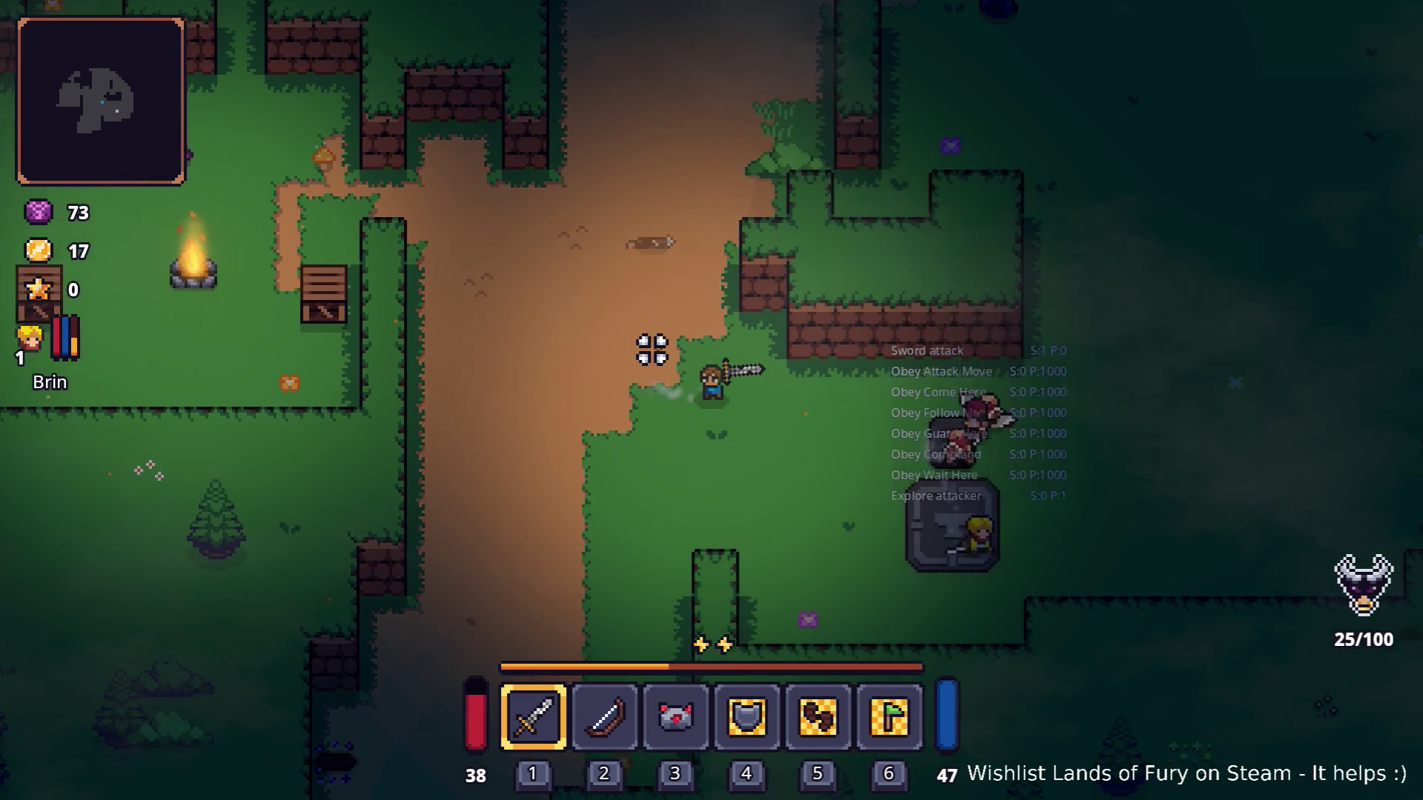
{"action": "key", "text": "d"}
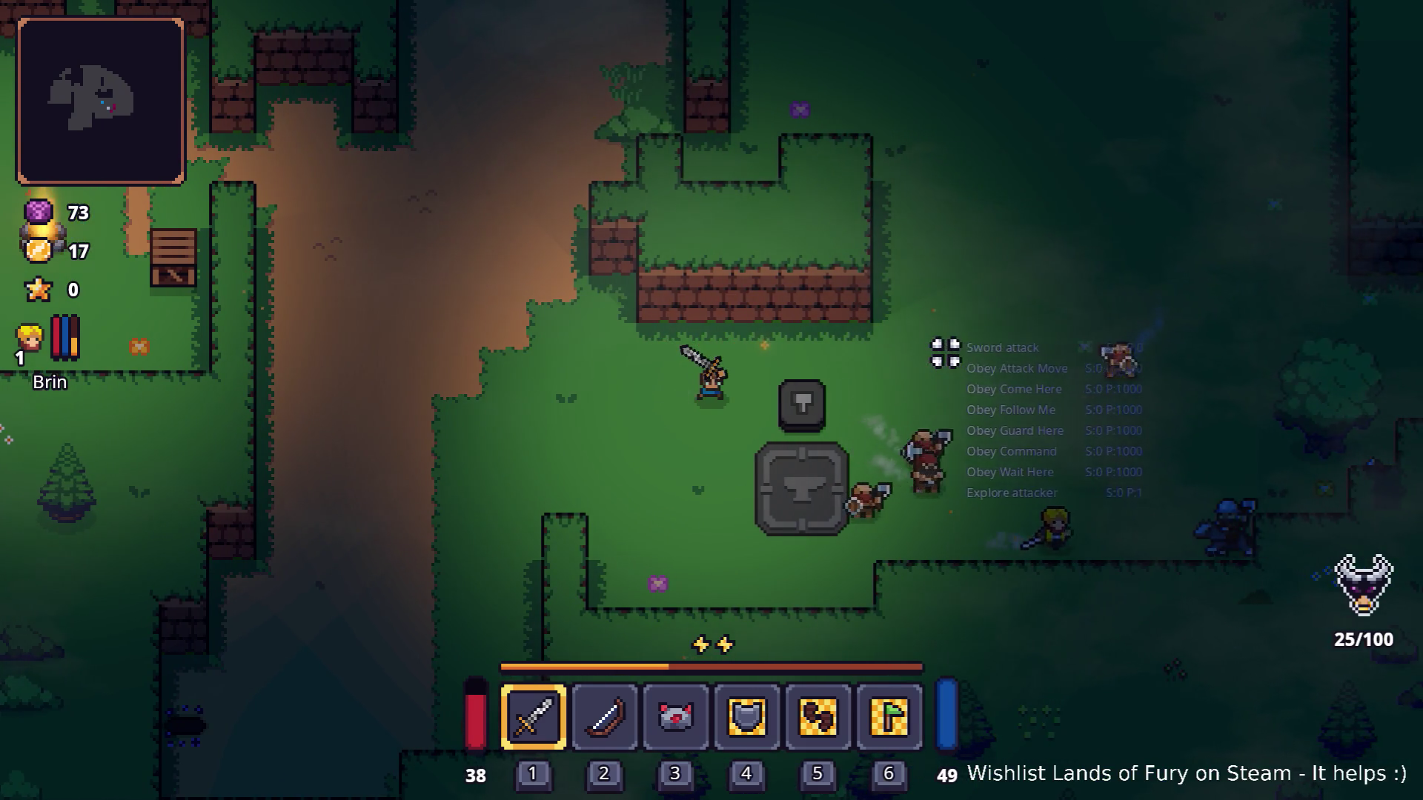
{"action": "key", "text": "s"}
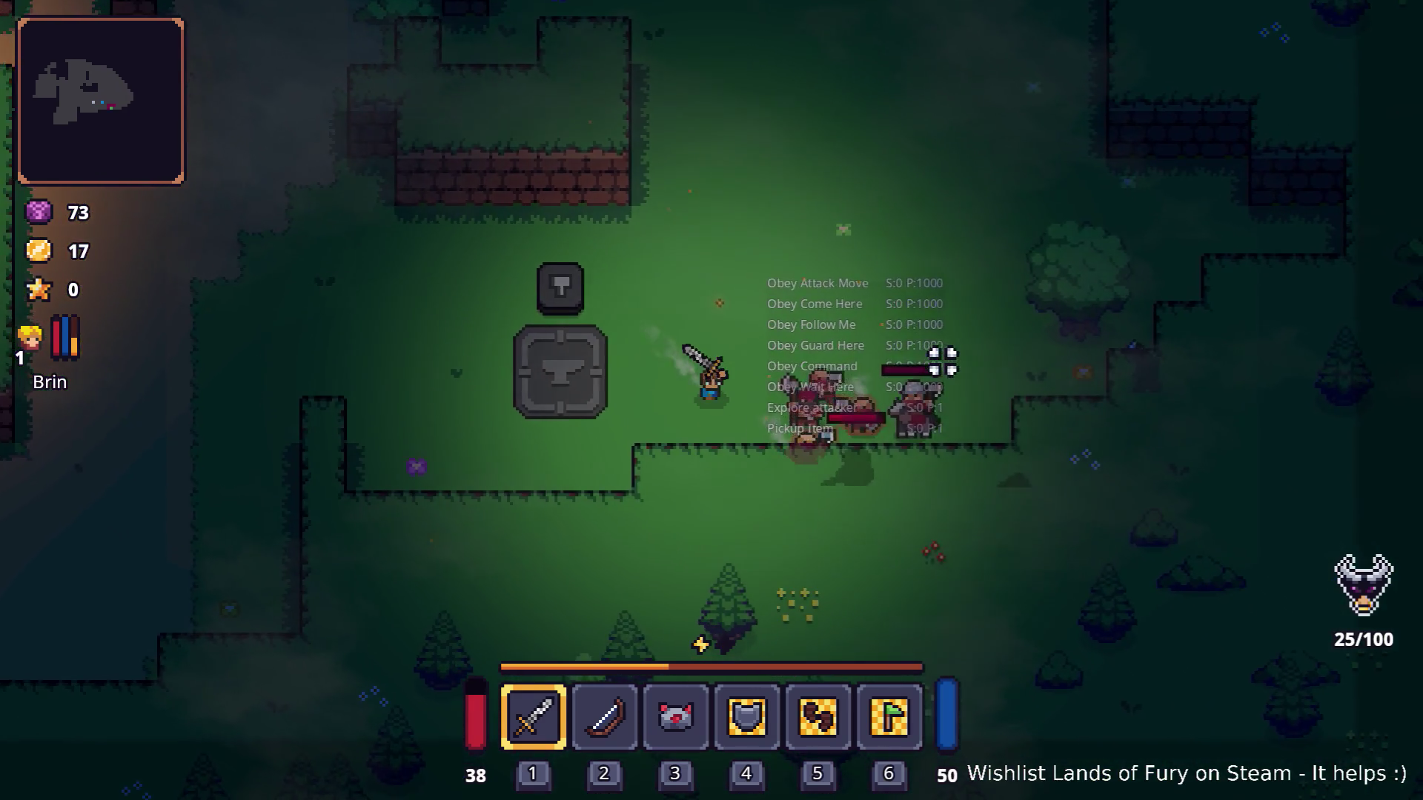
Defeat the enemies near the anvil, earning 127 gold and level-ups, then bring up the inventory.
{"action": "left_click", "coordinate": [952, 400]}
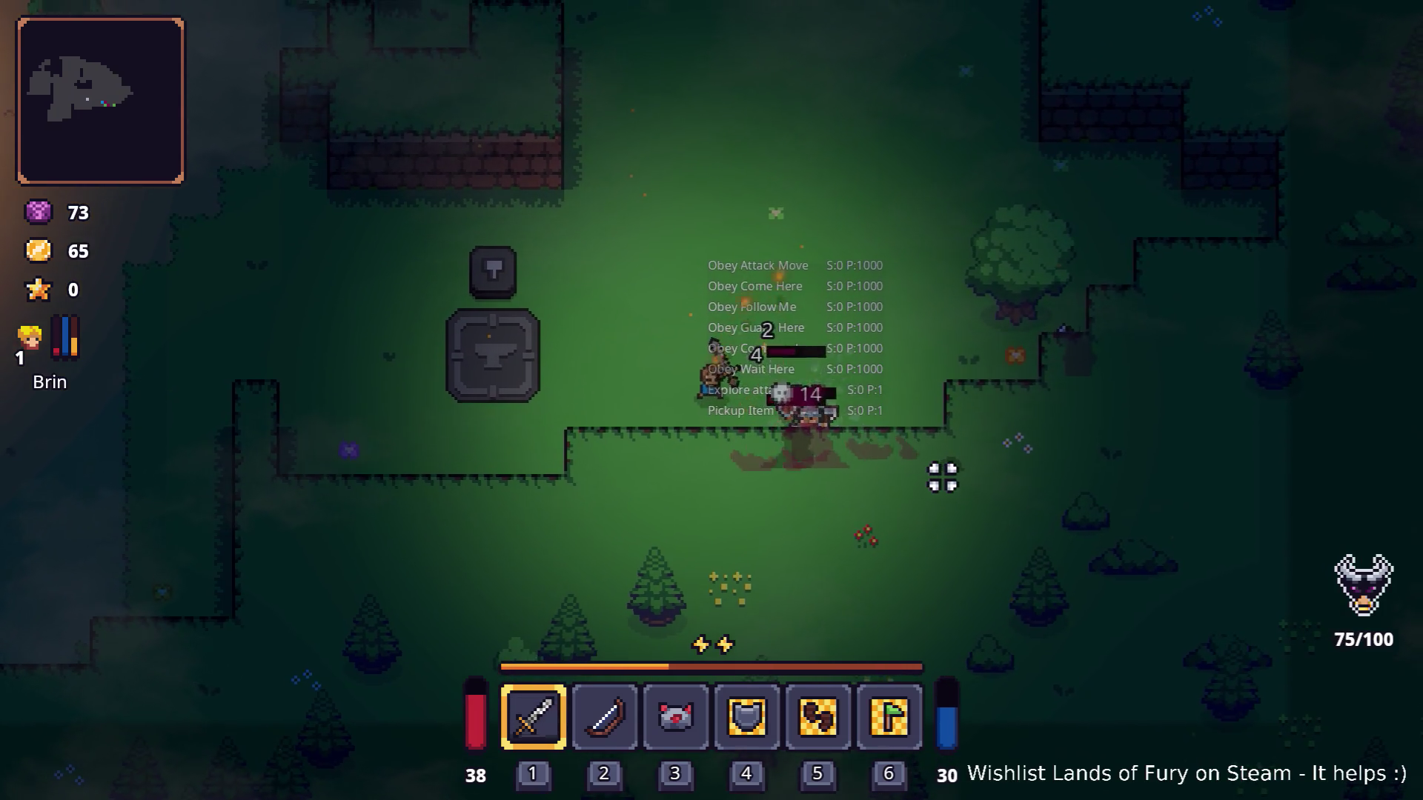
{"action": "key", "text": "d"}
{"action": "left_click", "coordinate": [944, 476]}
{"action": "key", "text": "d"}
{"action": "left_click", "coordinate": [939, 489]}
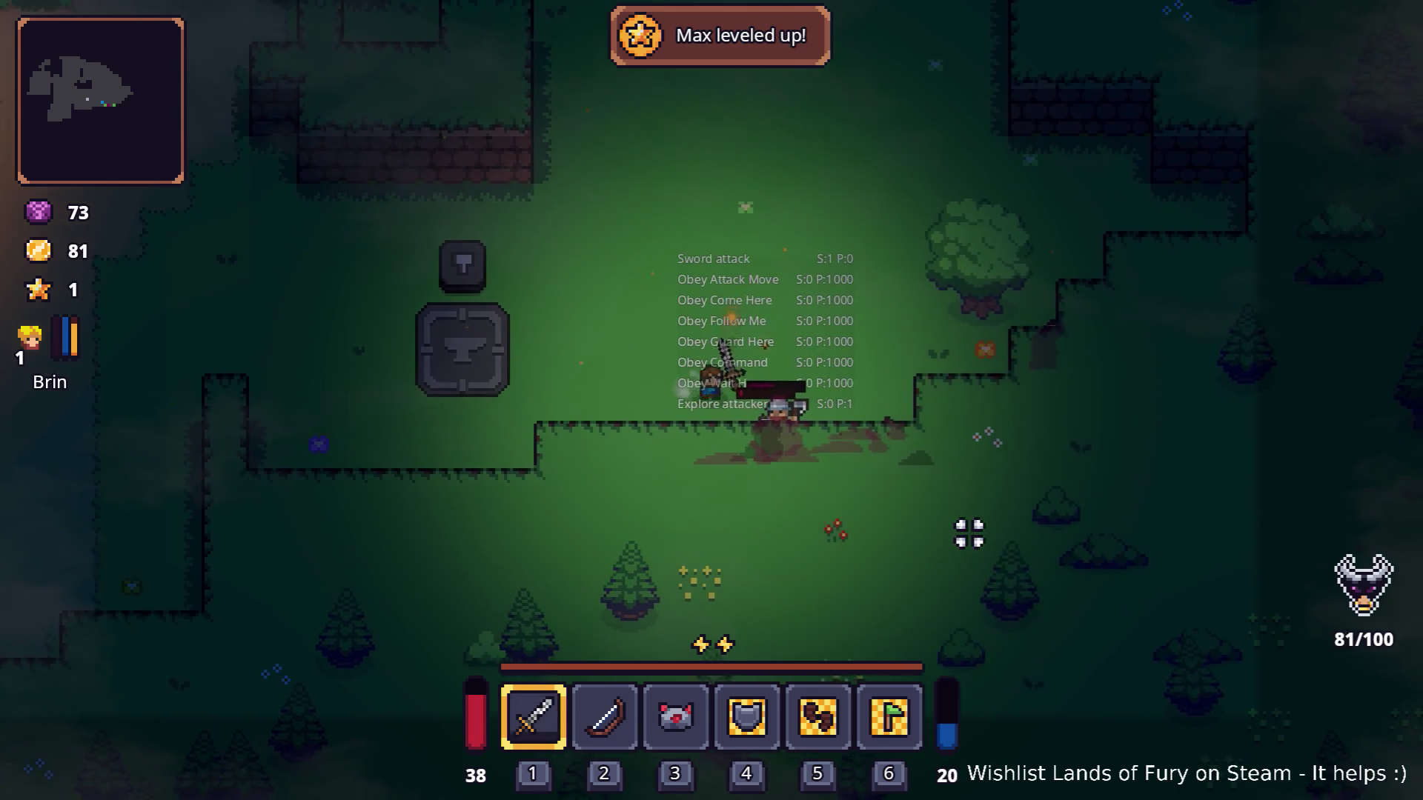
{"action": "left_click", "coordinate": [968, 533]}
{"action": "left_click", "coordinate": [956, 509]}
{"action": "key", "text": "d"}
{"action": "left_click", "coordinate": [956, 502]}
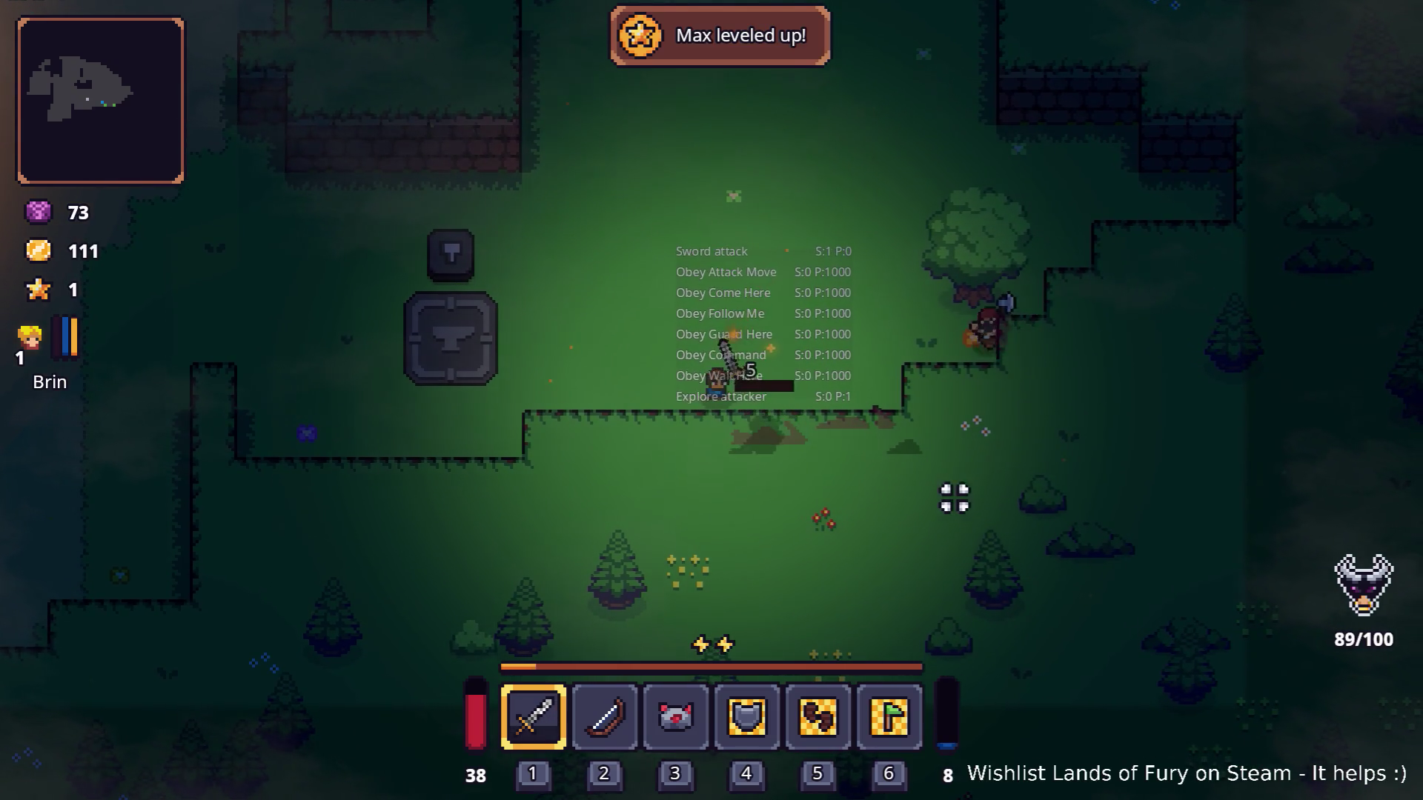
{"action": "left_click", "coordinate": [977, 500]}
{"action": "left_click", "coordinate": [838, 480]}
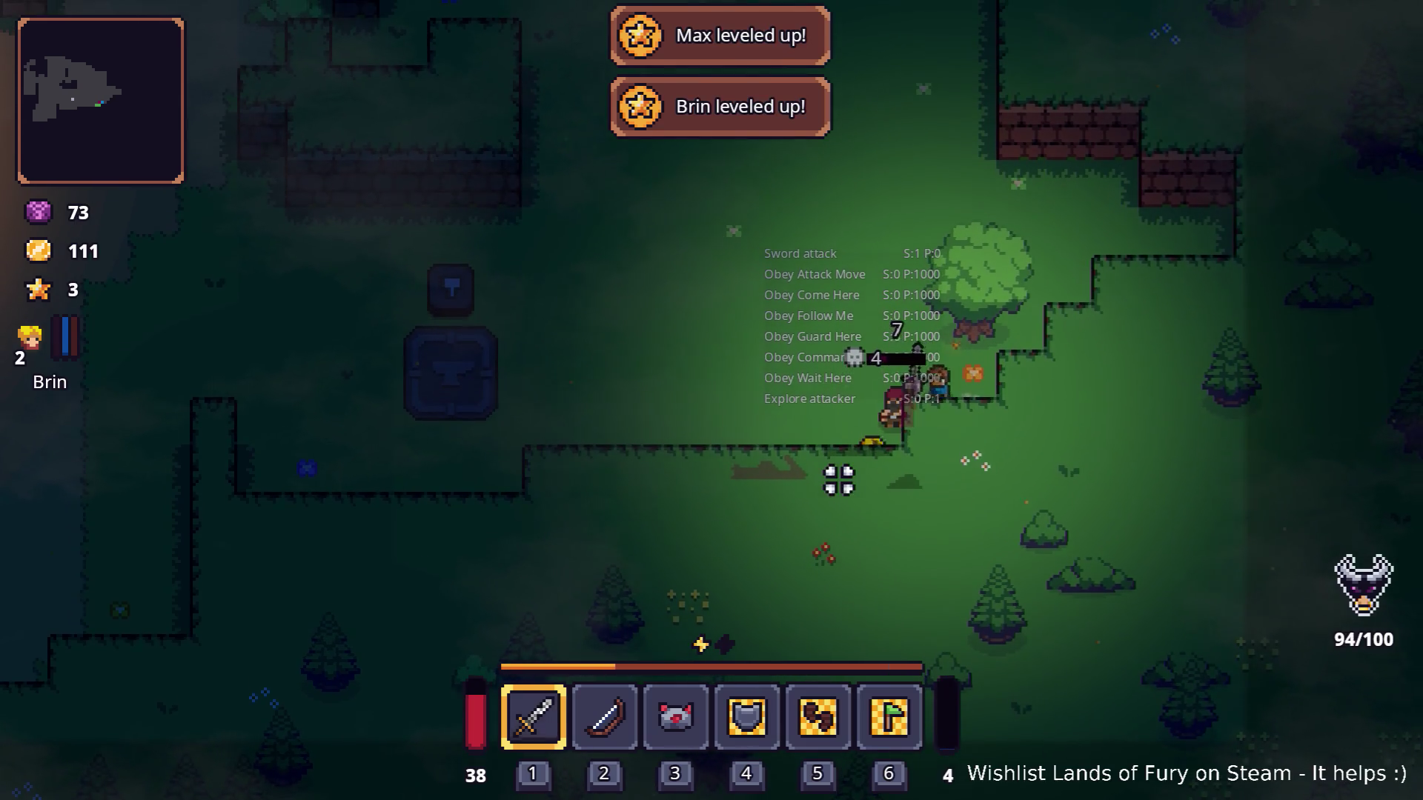
{"action": "key", "text": "w"}
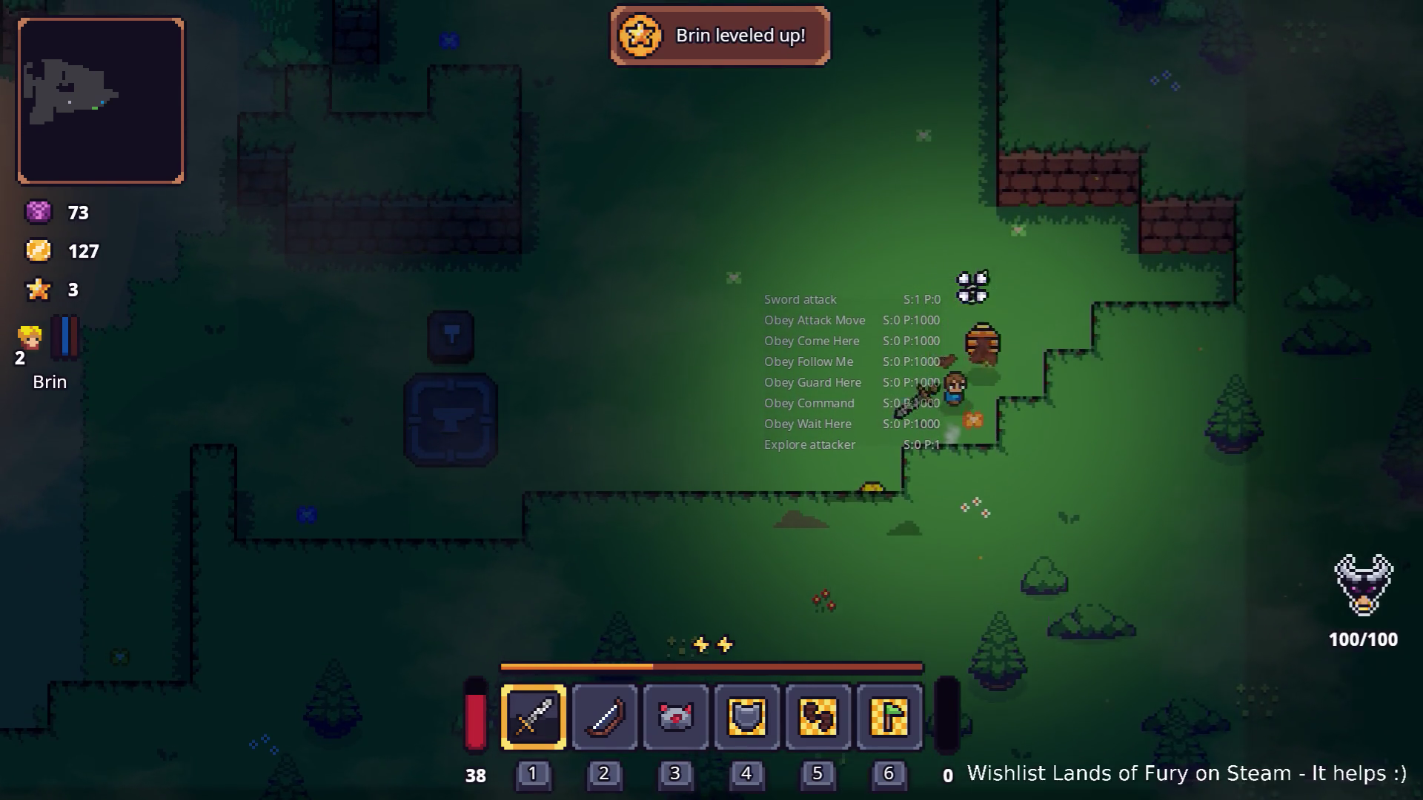
{"action": "key", "text": "i"}
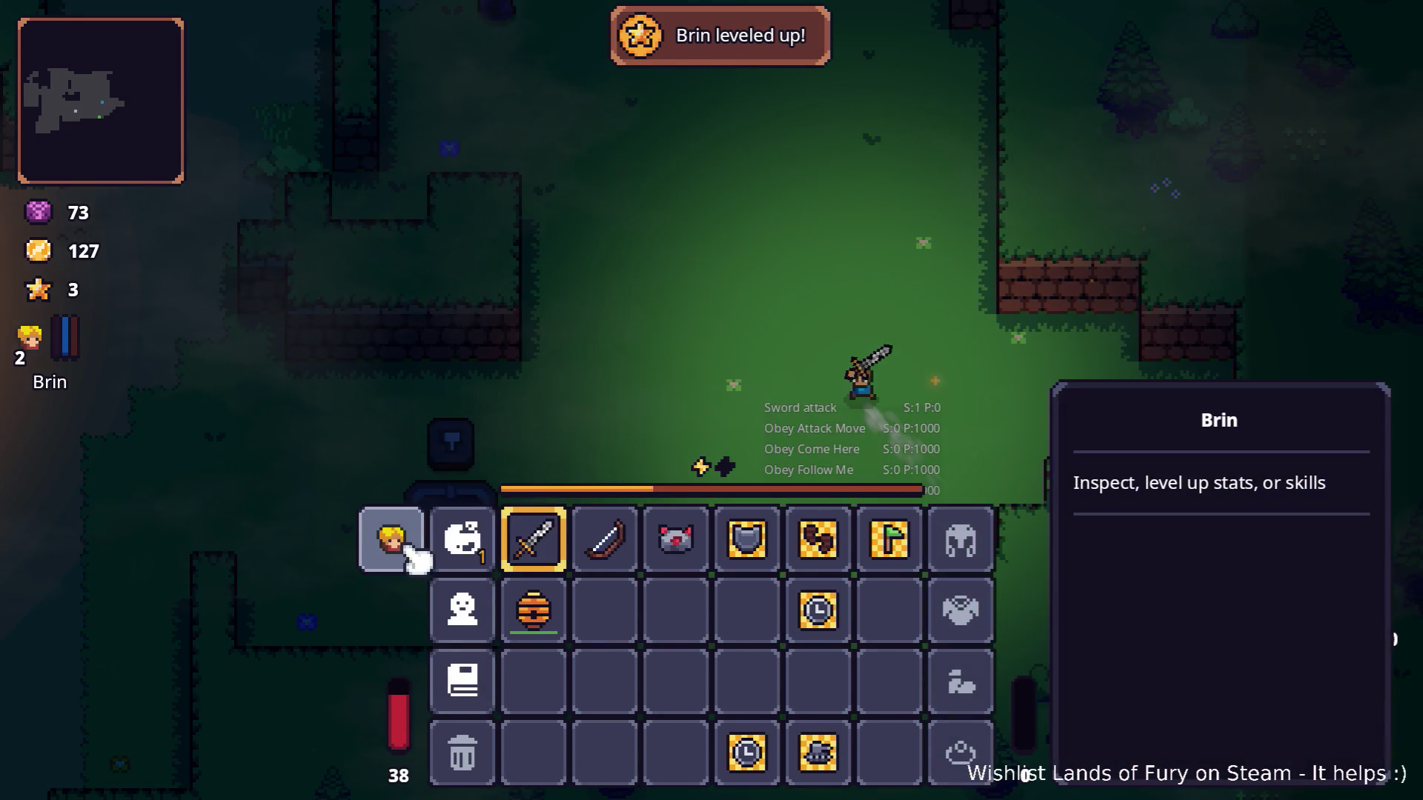
Review Brin's level 2 stats and skills, then close the character window.
{"action": "left_click", "coordinate": [414, 553]}
{"action": "mouse_move", "coordinate": [392, 541]}
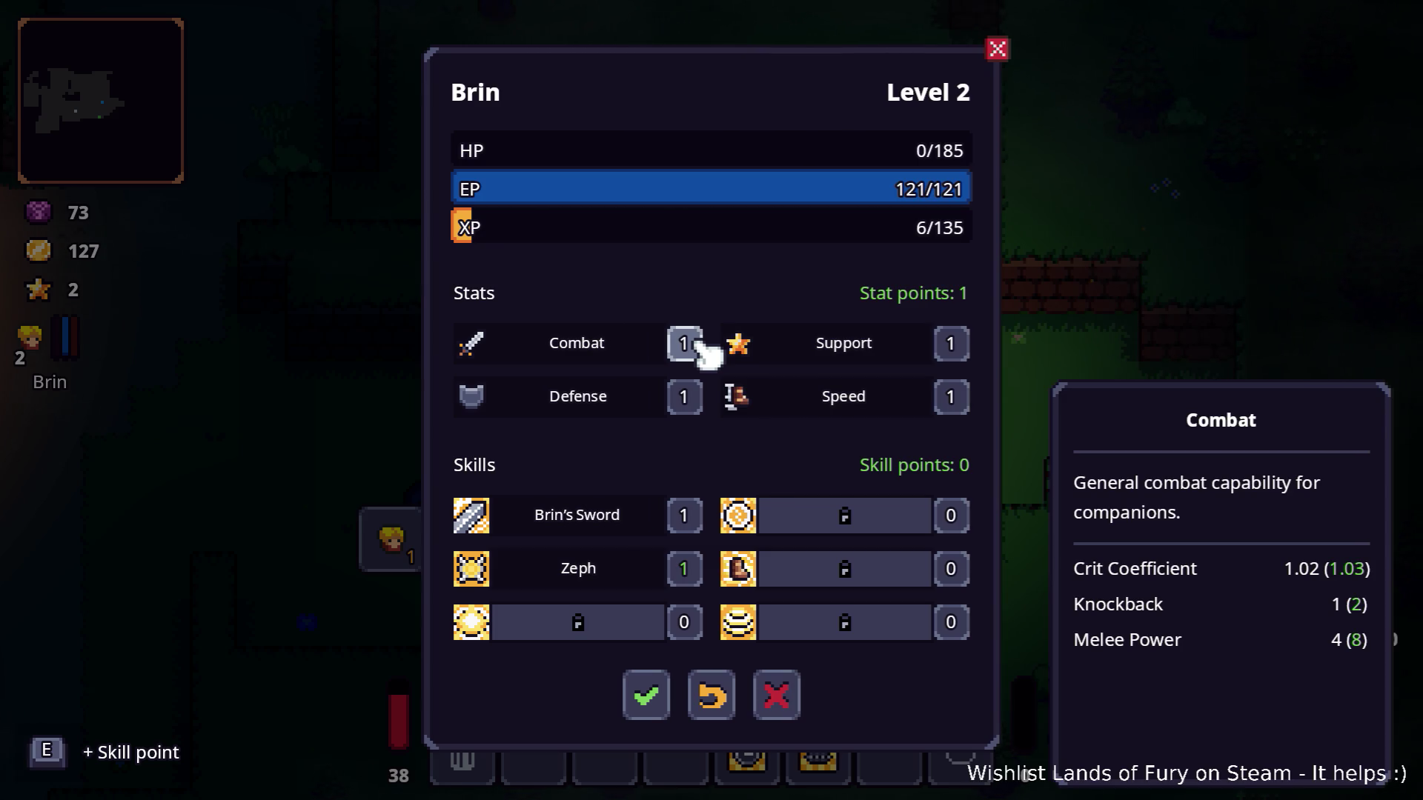
{"action": "left_click", "coordinate": [656, 695]}
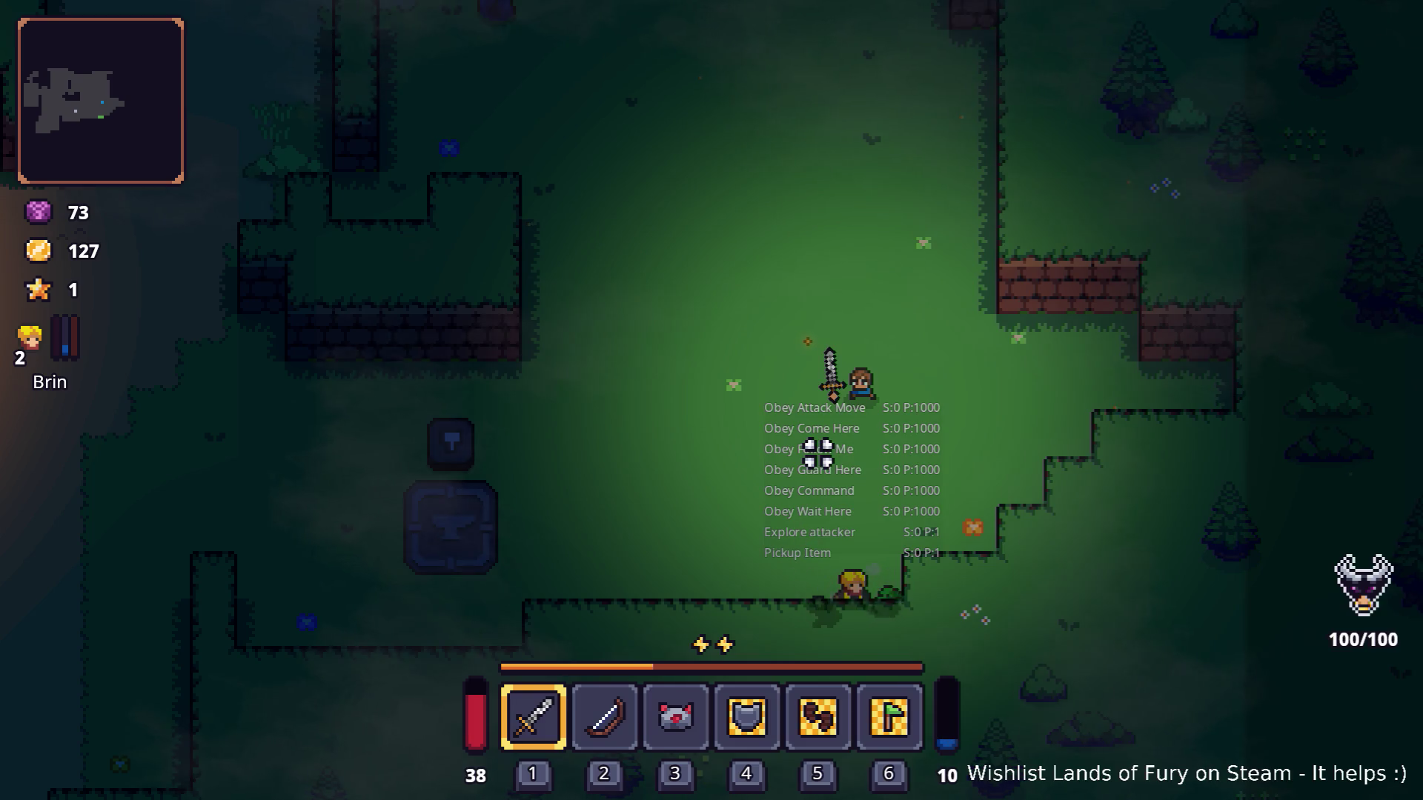
Walk past the anvil toward Brin and head north then west.
{"action": "key", "text": "w"}
{"action": "key", "text": "a"}
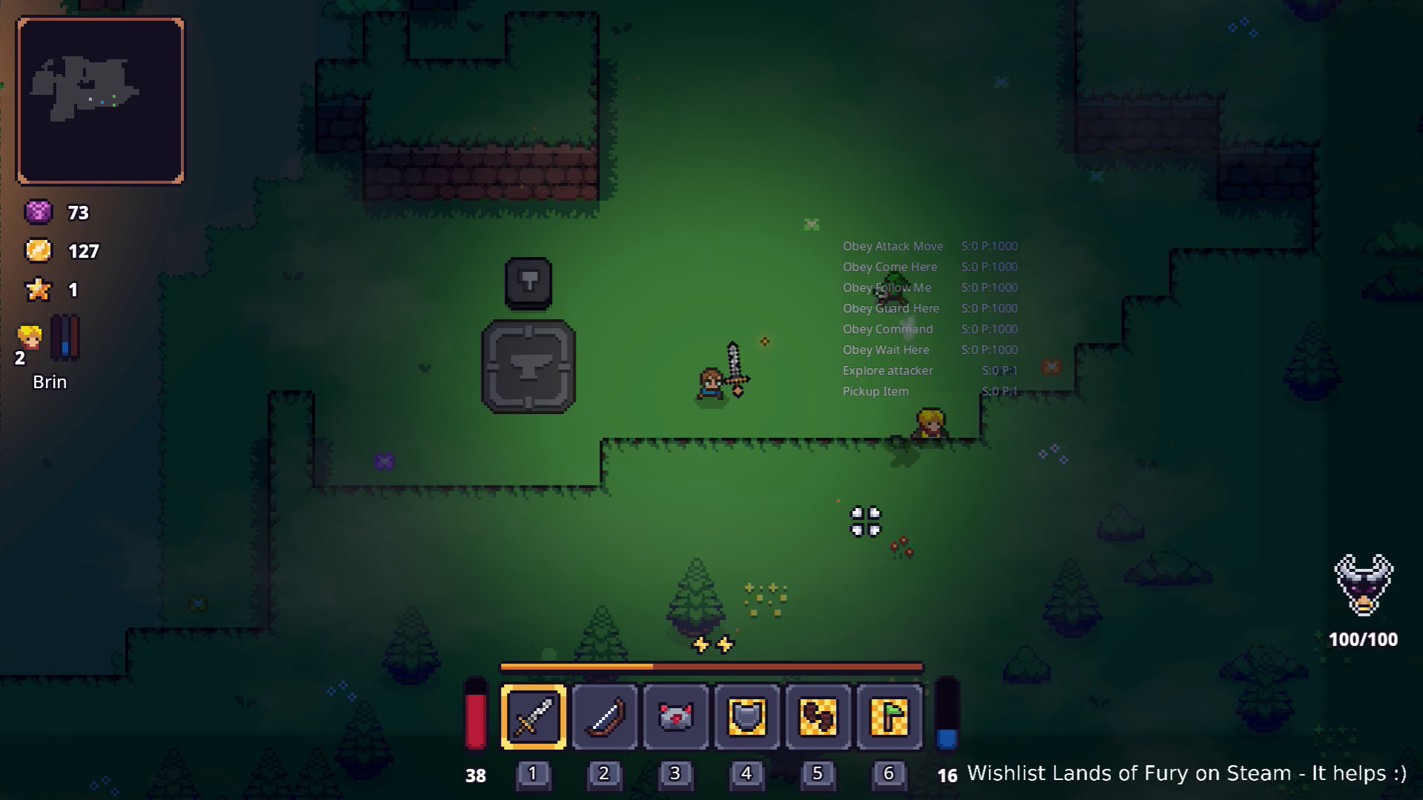
{"action": "key", "text": "d"}
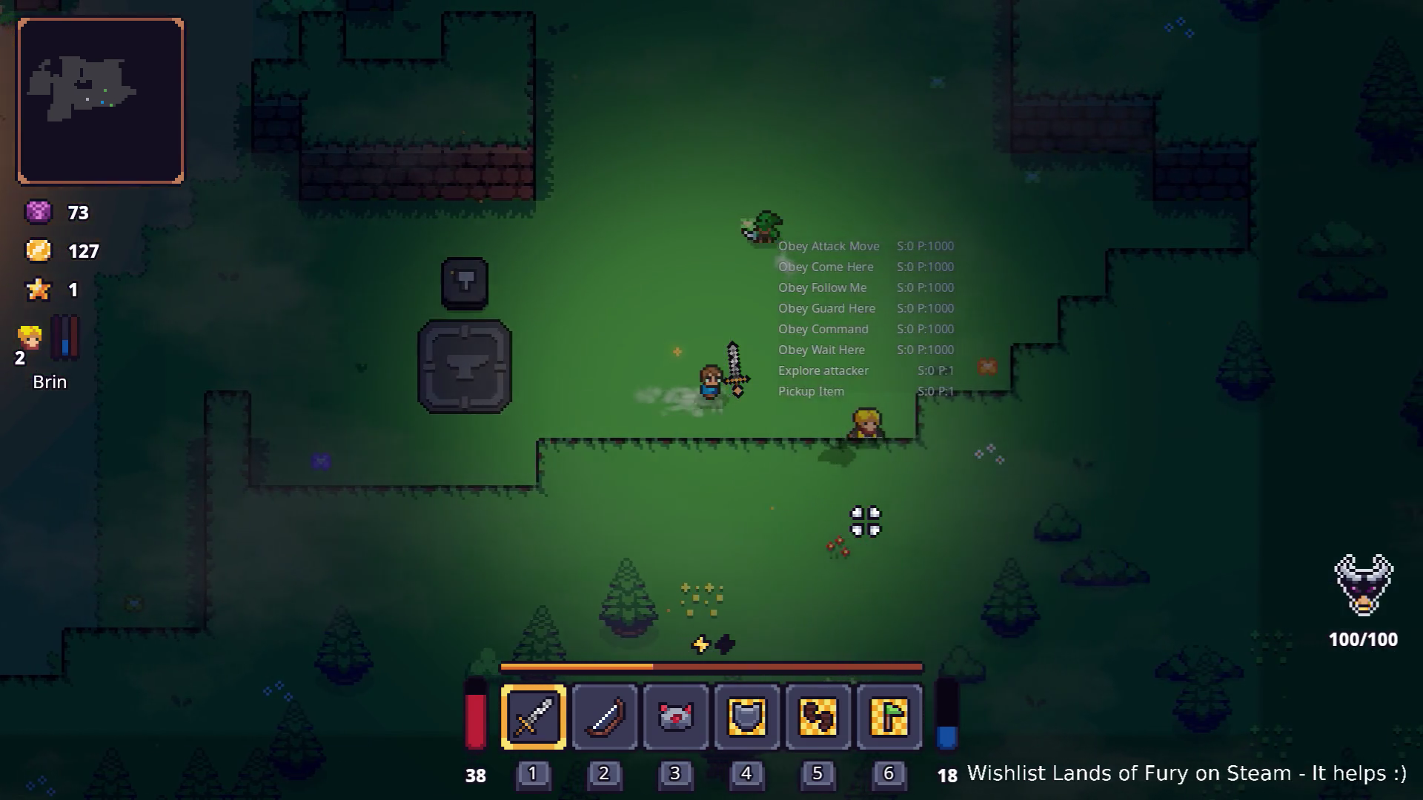
{"action": "key", "text": "d"}
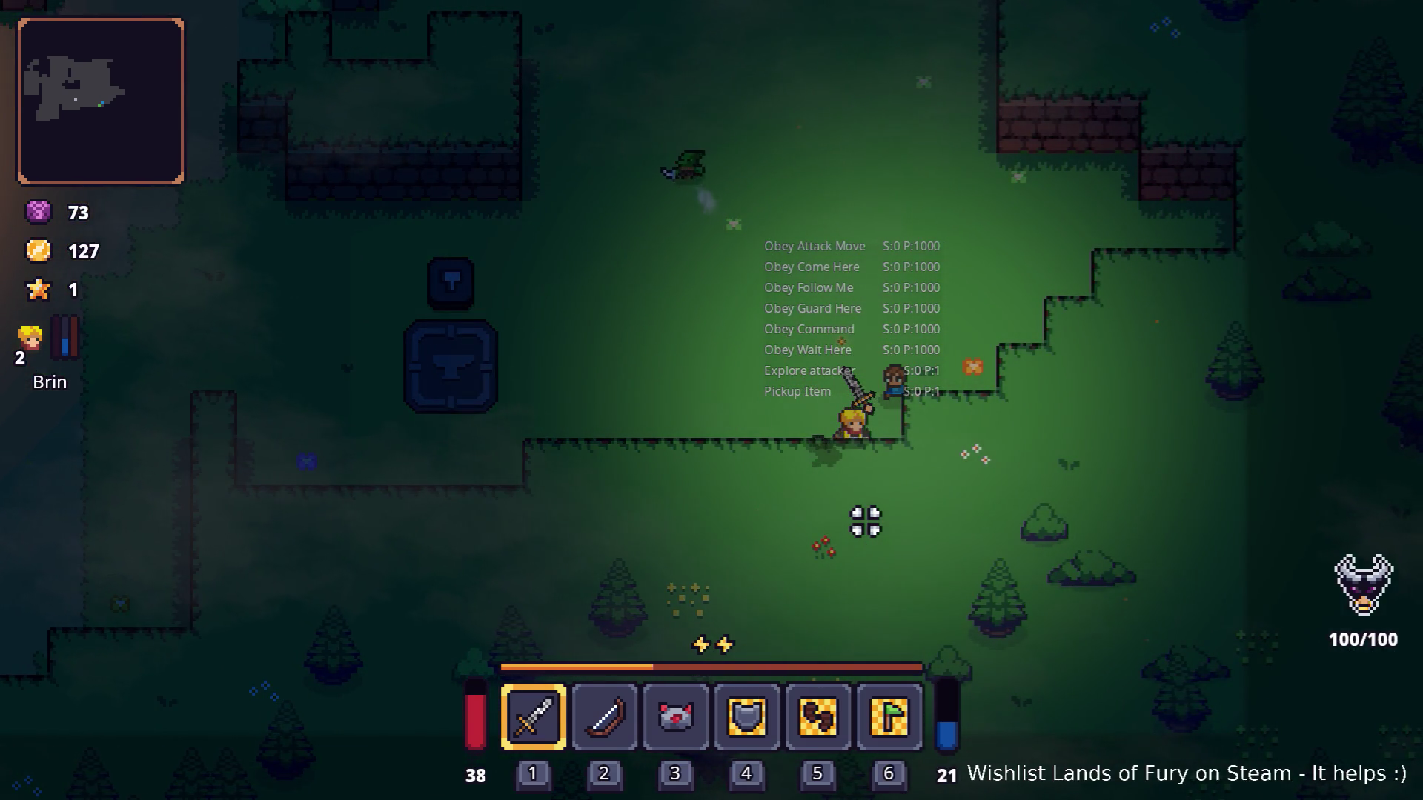
{"action": "key", "text": "w"}
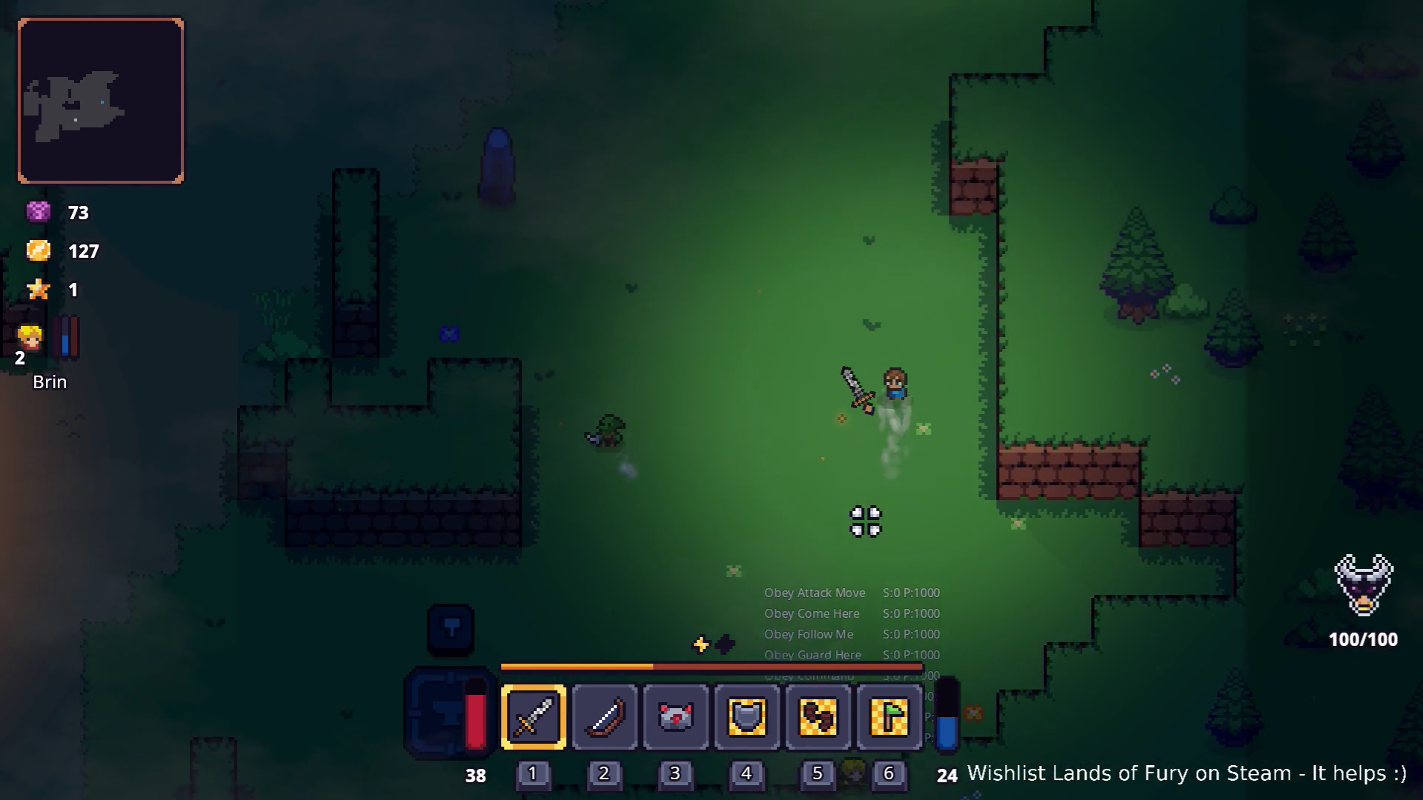
{"action": "key", "text": "w"}
{"action": "key", "text": "a"}
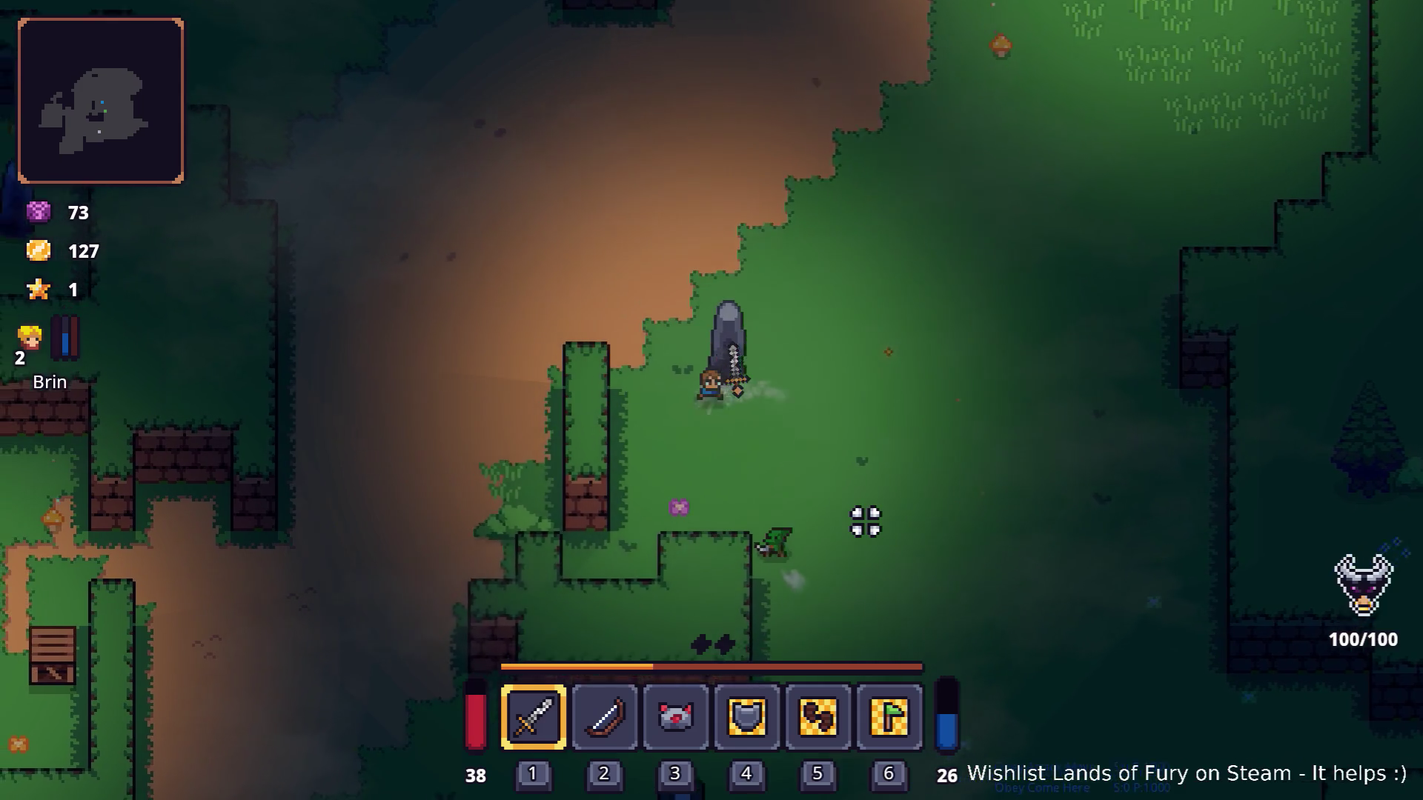
Walk west to the campfire path and order Brin to come to that spot.
{"action": "key", "text": "s"}
{"action": "key", "text": "a"}
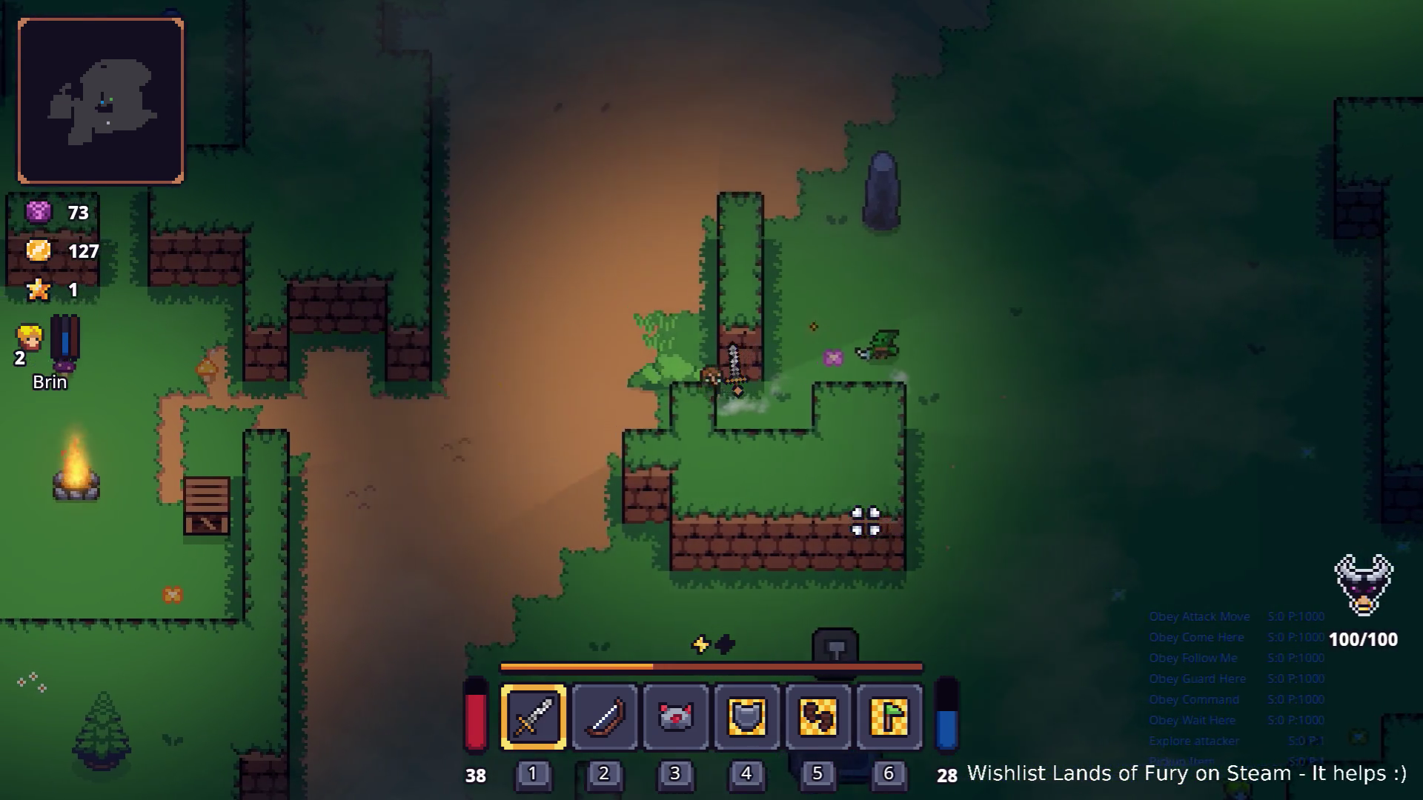
{"action": "key", "text": "a"}
{"action": "key", "text": "s"}
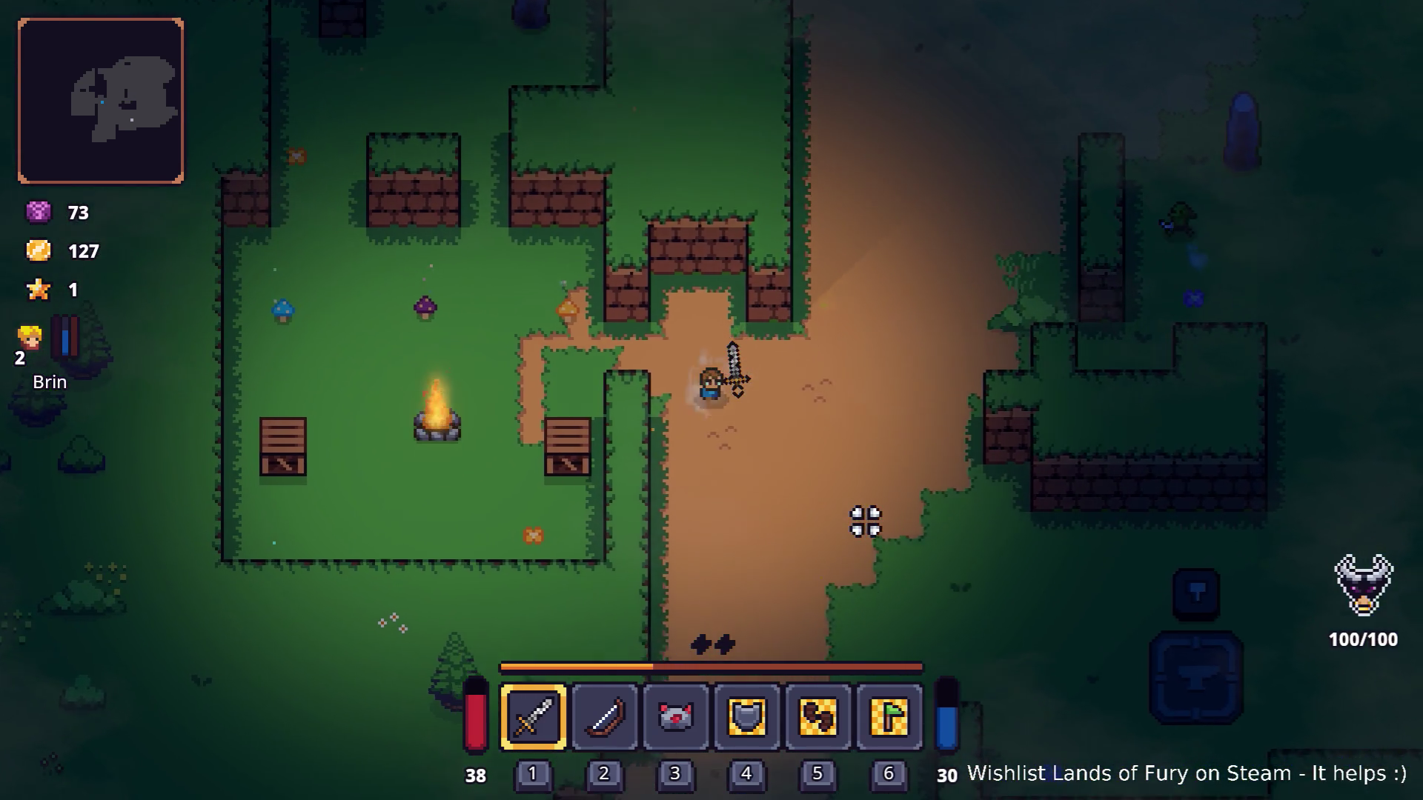
{"action": "key", "text": "d"}
{"action": "key", "text": "s"}
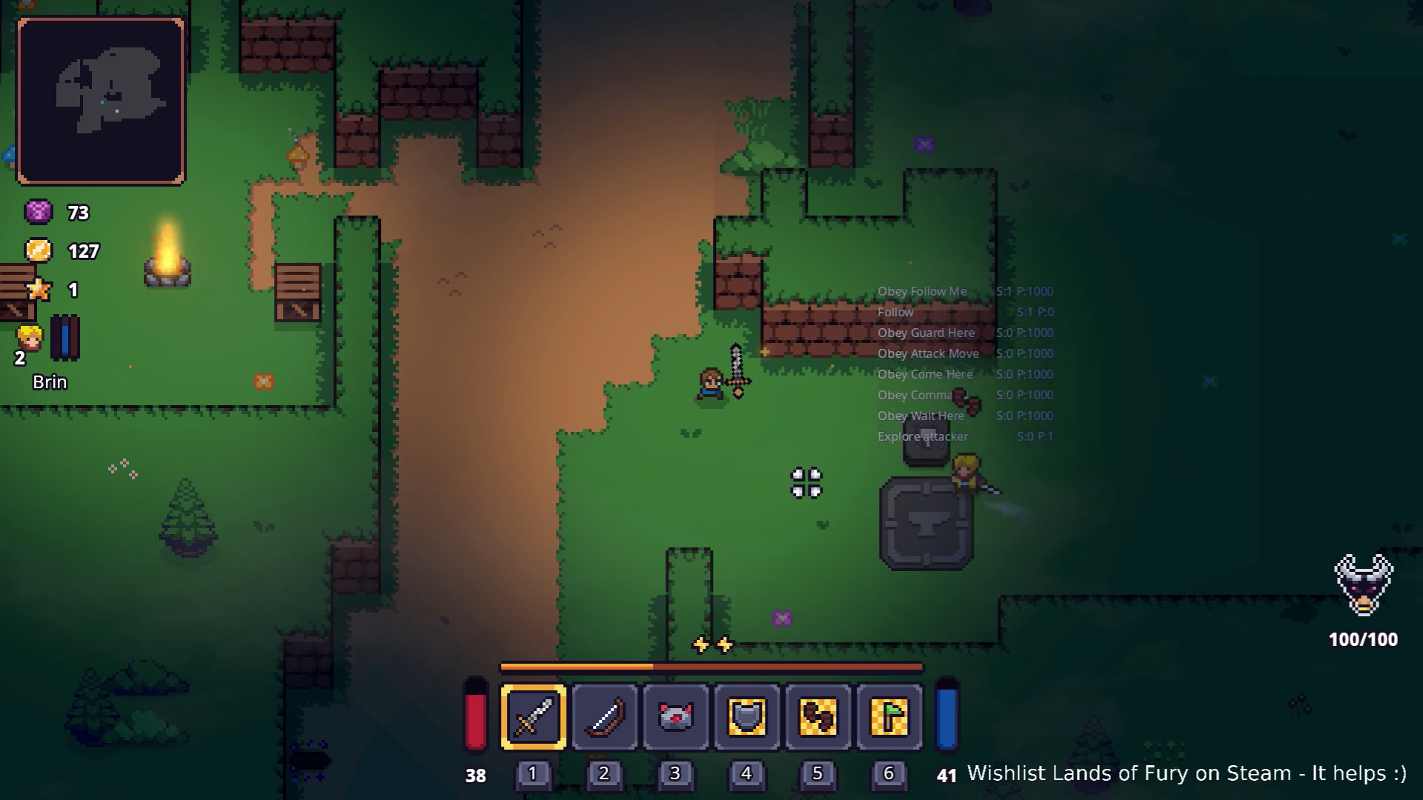
{"action": "left_click", "coordinate": [664, 446]}
Wander around the campfire and dirt path, then bring up the inventory.
{"action": "key", "text": "w"}
{"action": "key", "text": "a"}
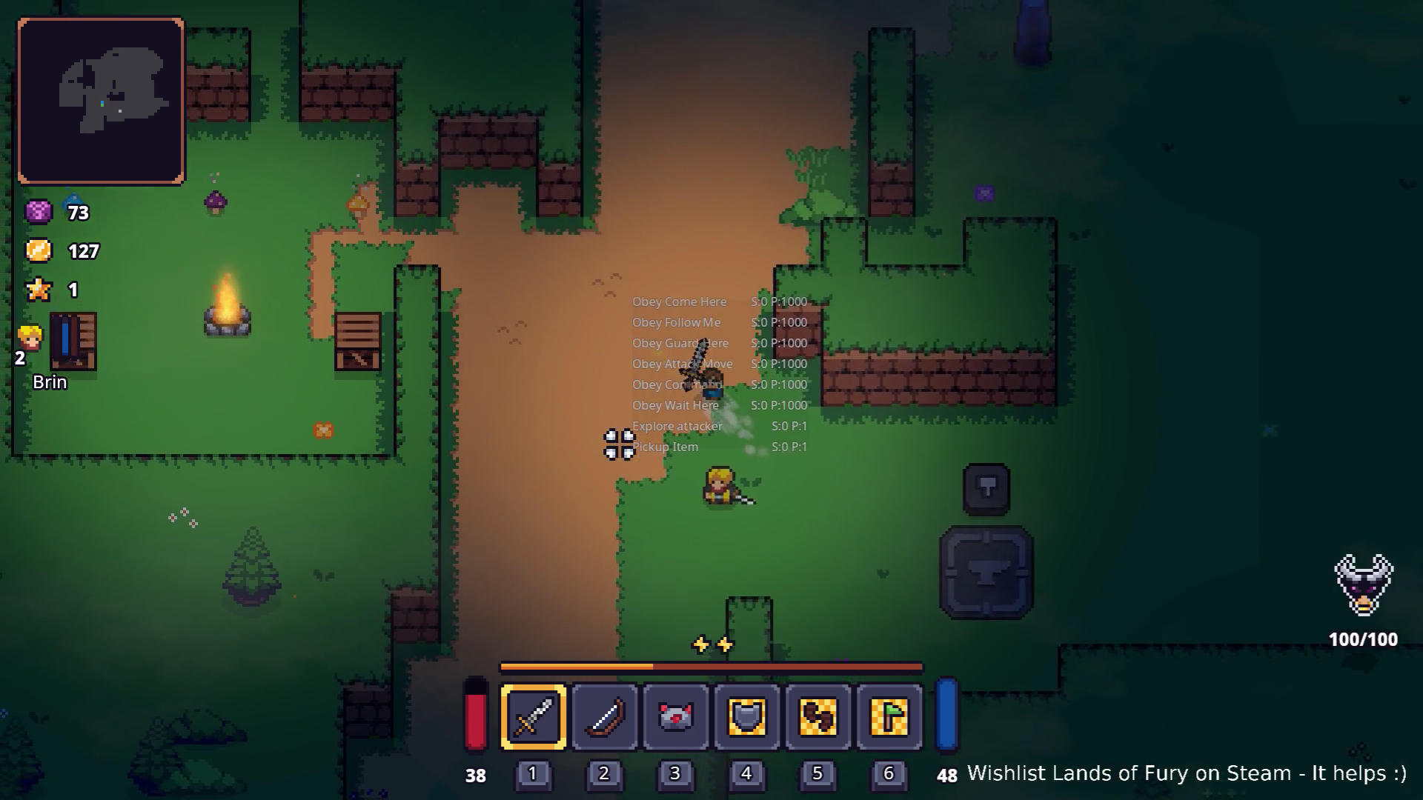
{"action": "key", "text": "w"}
{"action": "key", "text": "a"}
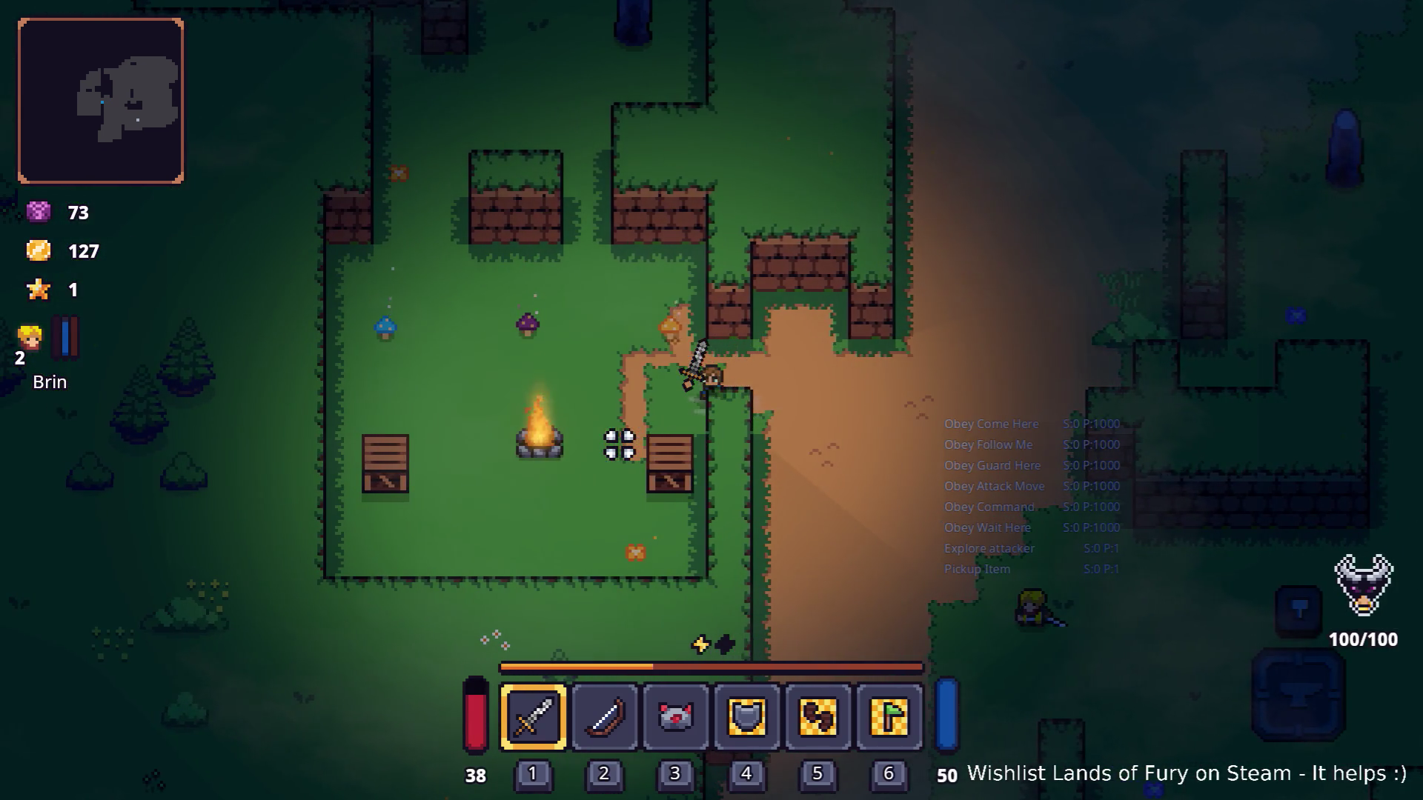
{"action": "key", "text": "d"}
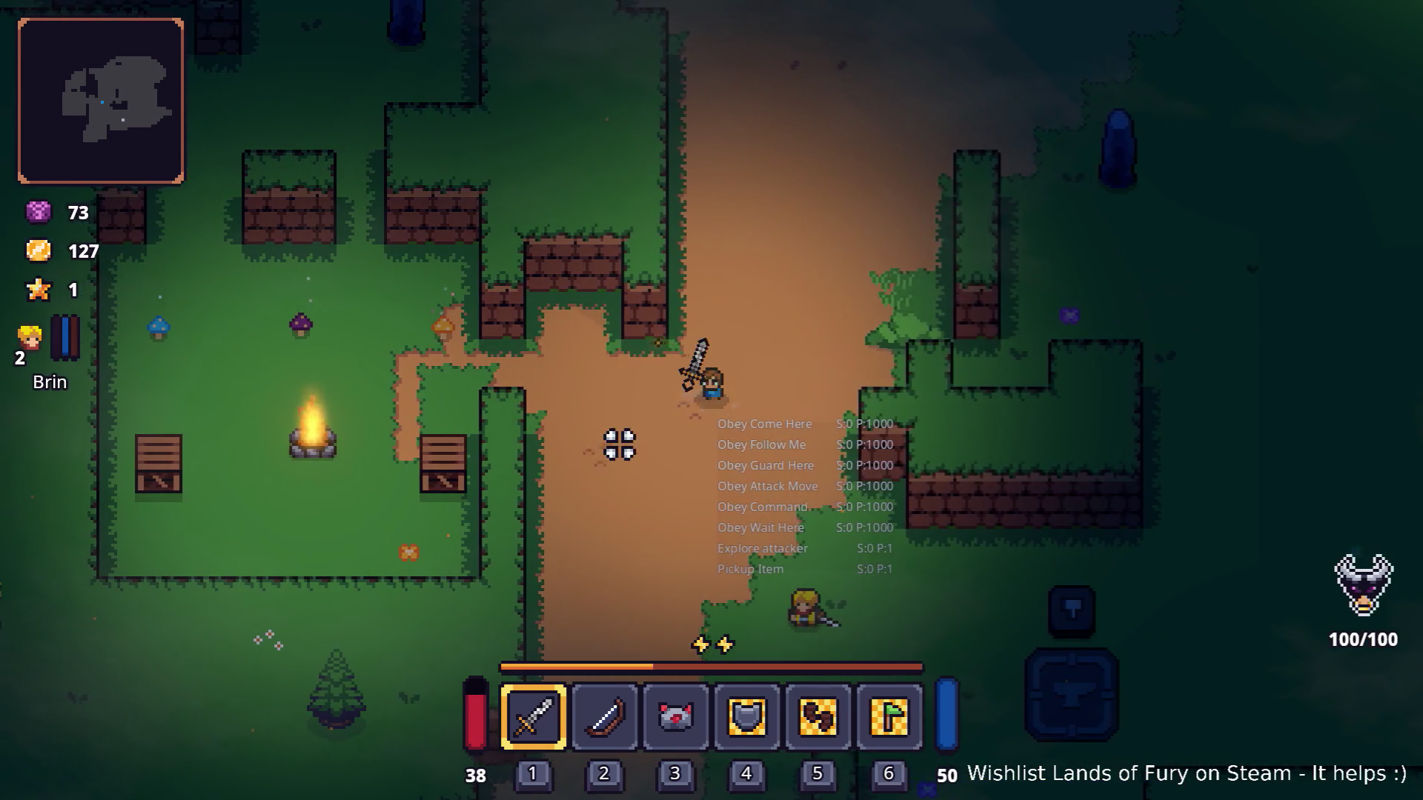
{"action": "key", "text": "a"}
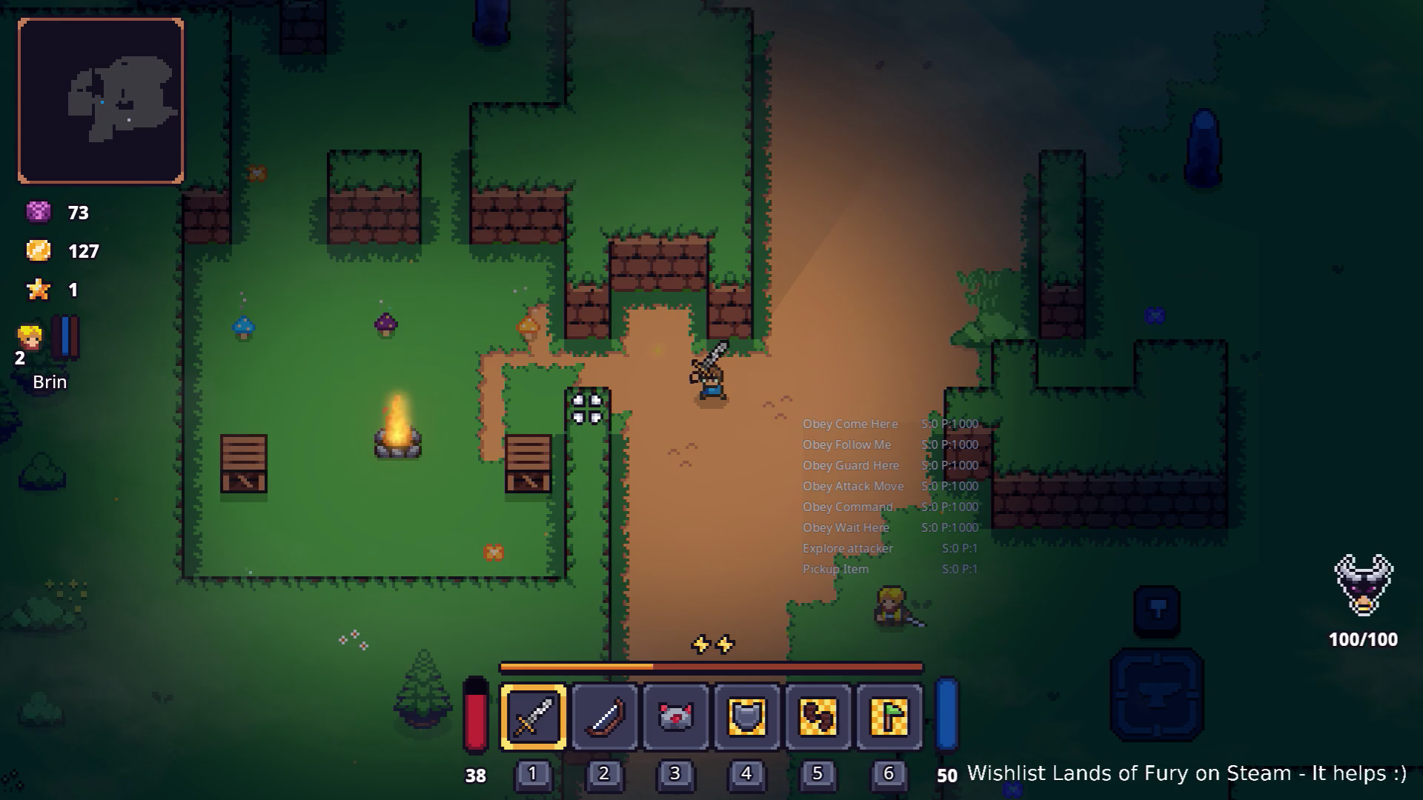
{"action": "key", "text": "i"}
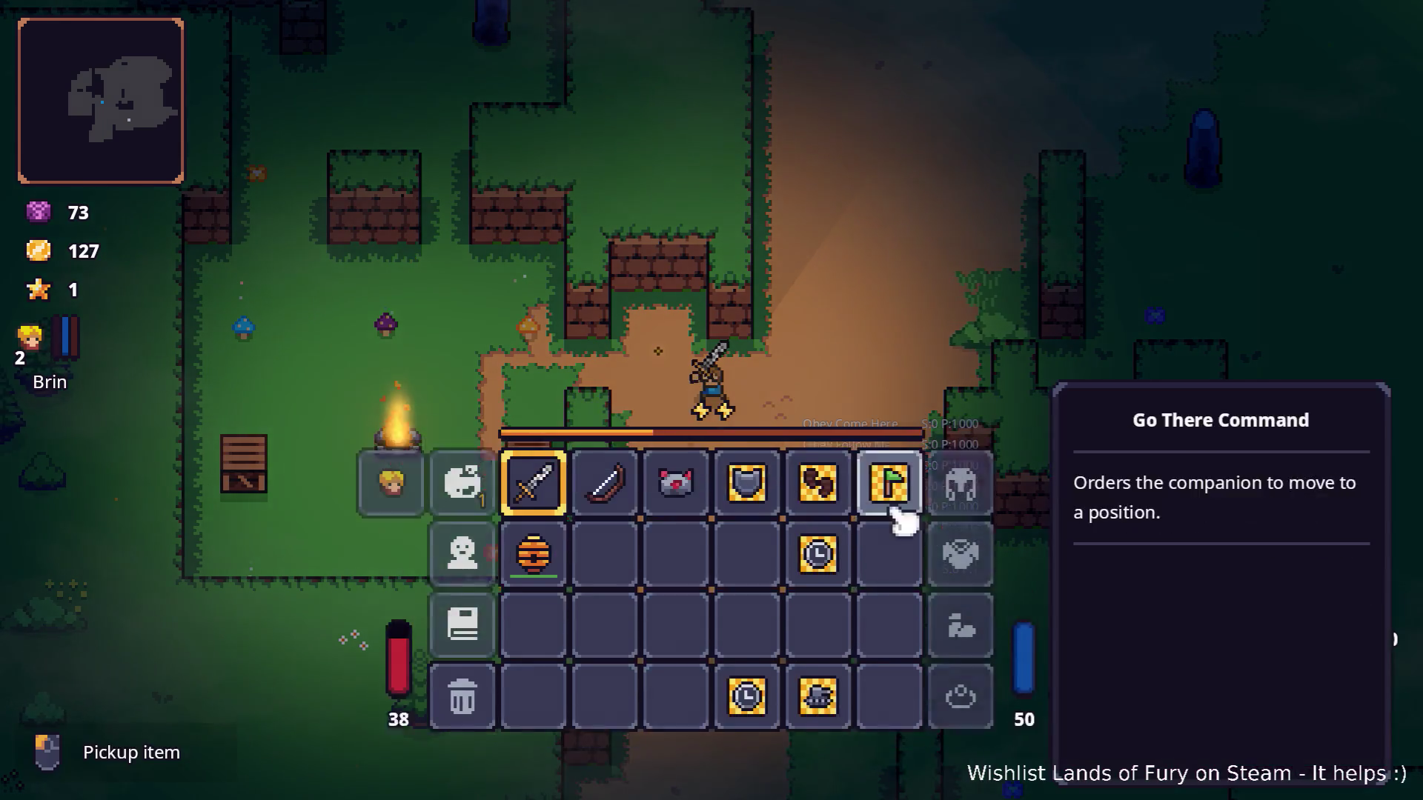
Drag the gold command item onto hotbar slot 4 over Guard Here and close the inventory.
{"action": "mouse_move", "coordinate": [821, 751]}
{"action": "left_mouse_down"}
{"action": "mouse_move", "coordinate": [734, 589]}
{"action": "mouse_move", "coordinate": [747, 539]}
{"action": "left_mouse_up"}
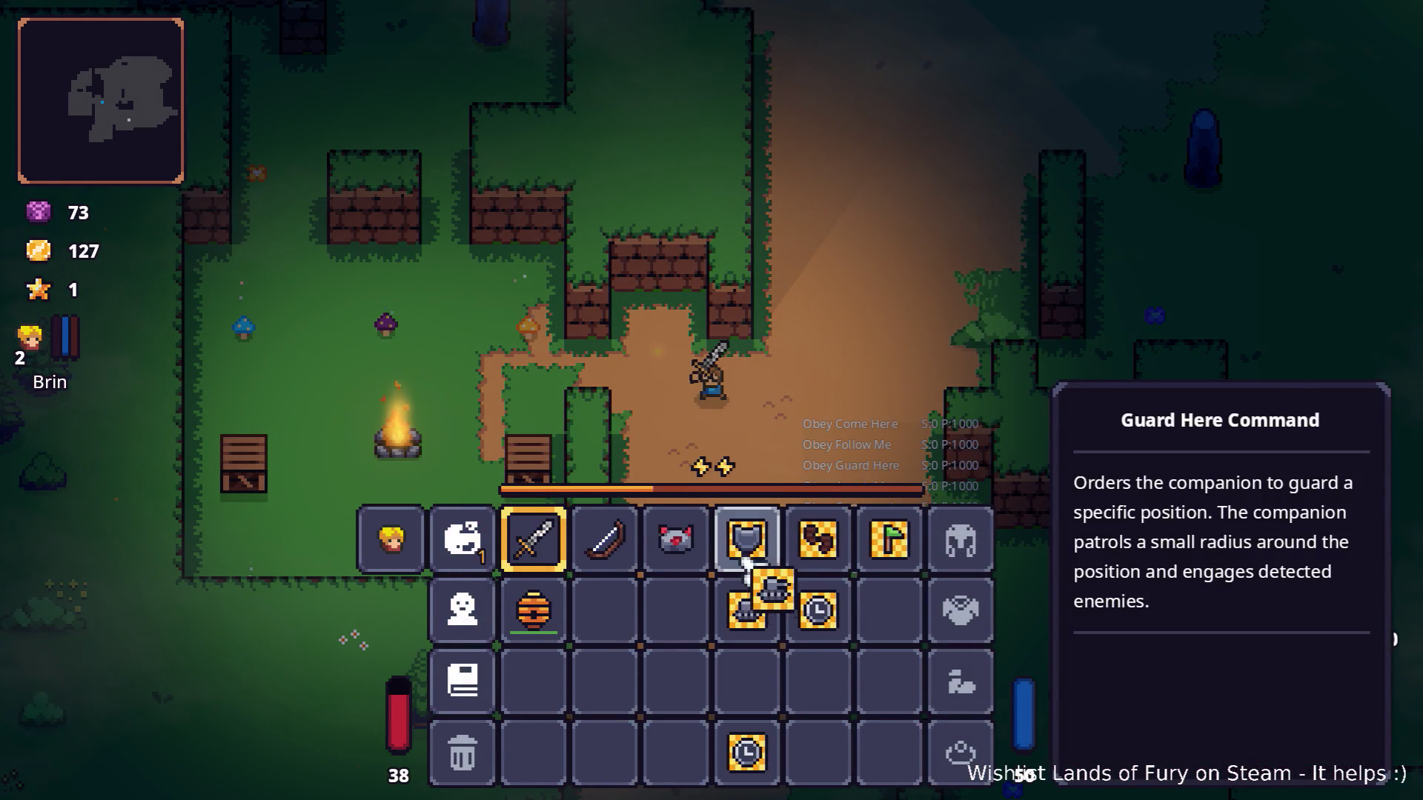
{"action": "key", "text": "i"}
{"action": "key", "text": "w"}
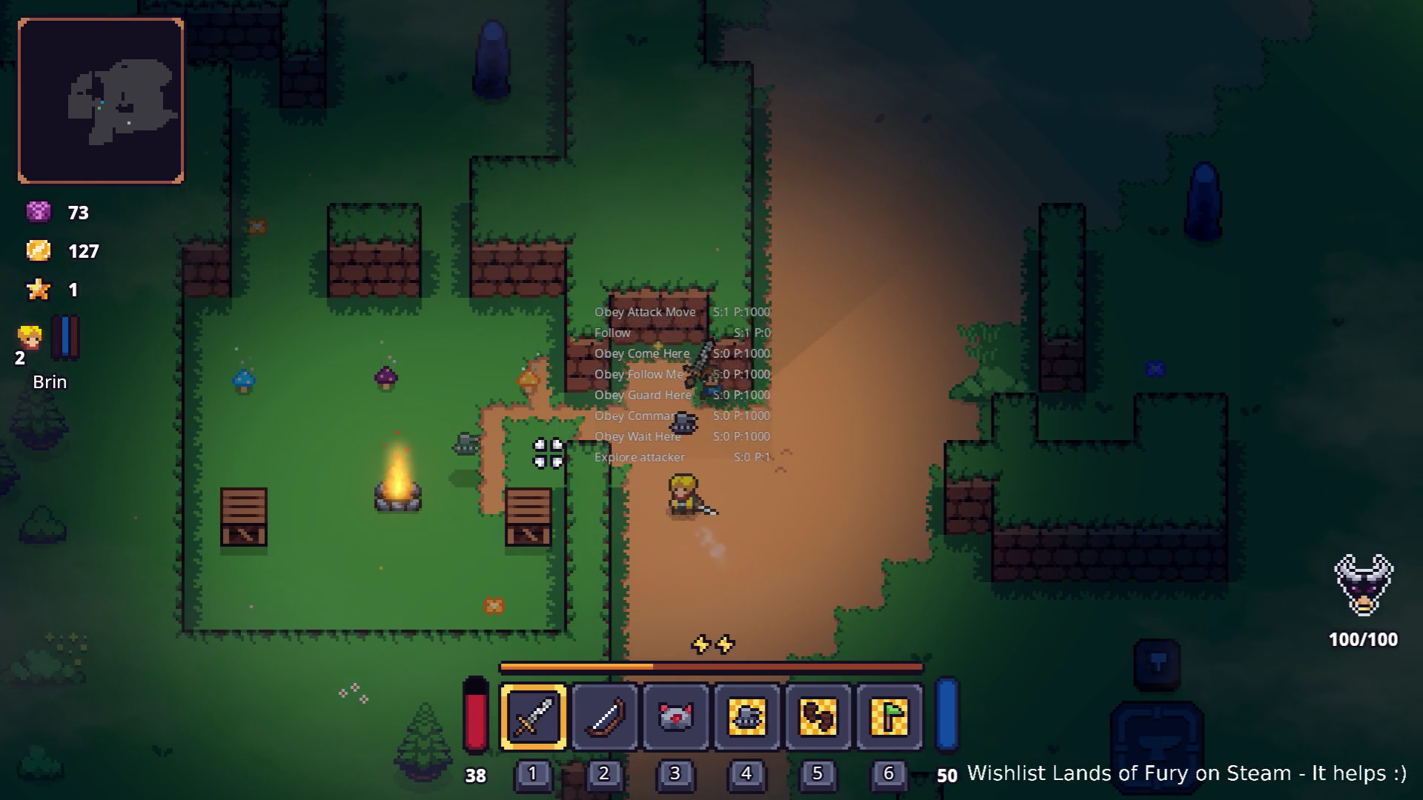
{"action": "key", "text": "a"}
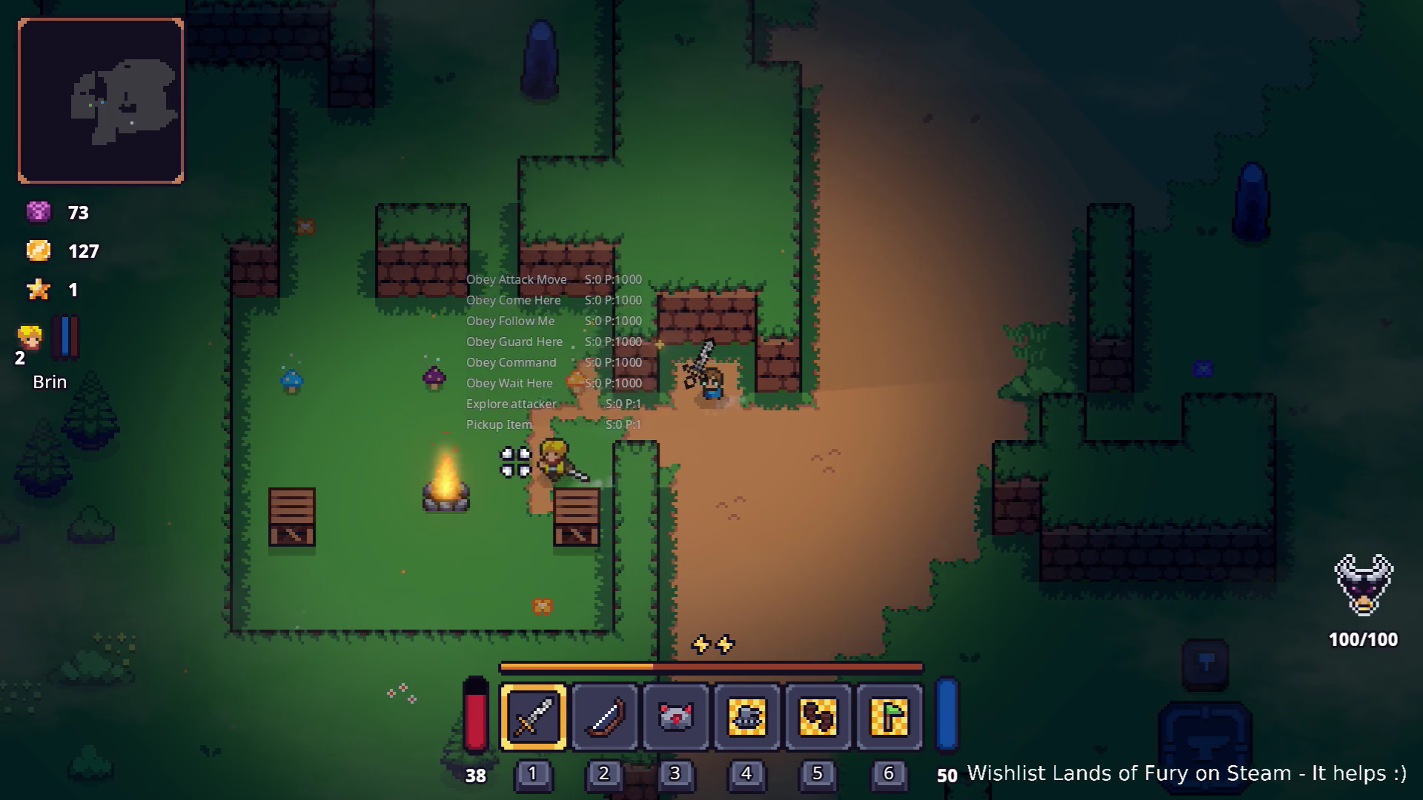
Walk past the campfire west and north up to the dark stone pillar.
{"action": "key", "text": "a"}
{"action": "key", "text": "s"}
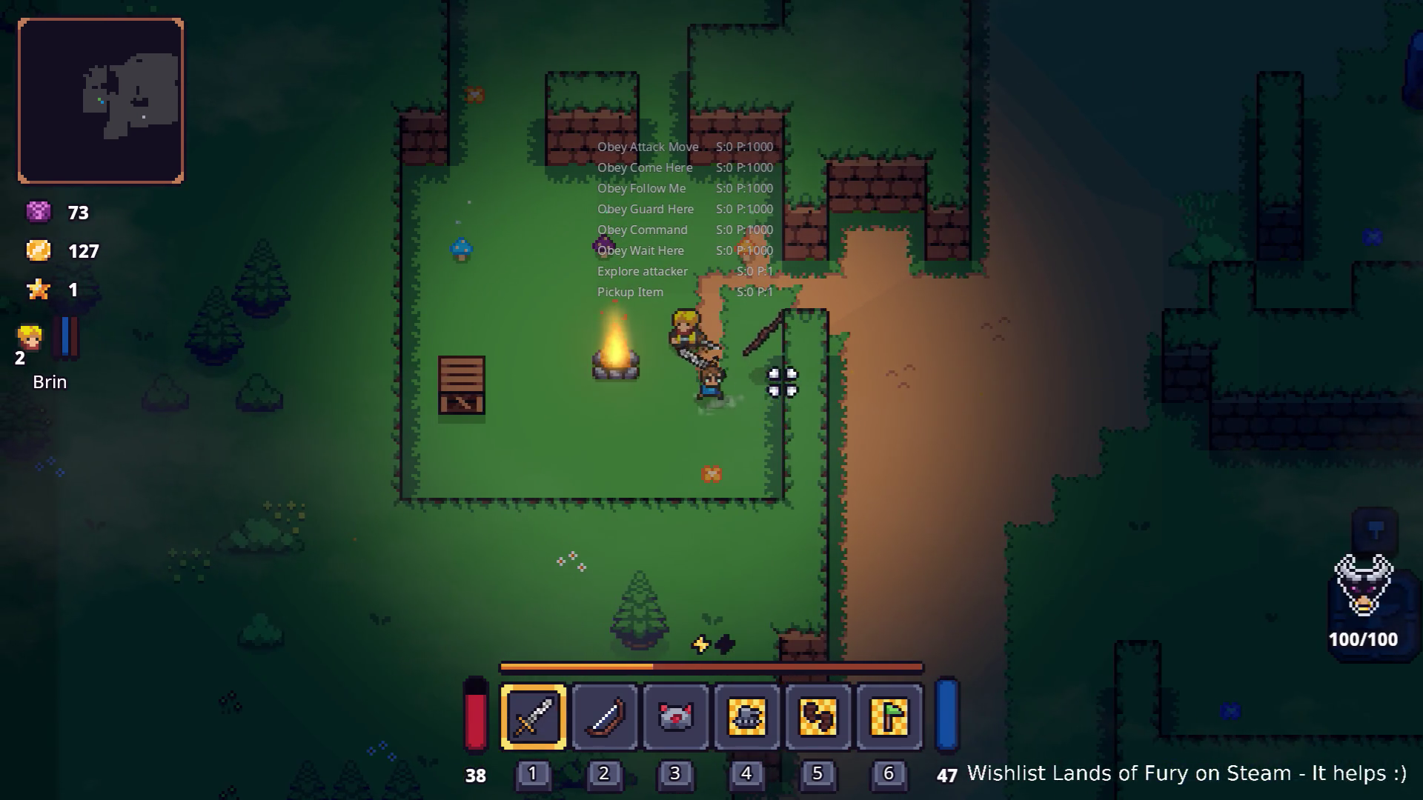
{"action": "key", "text": "a"}
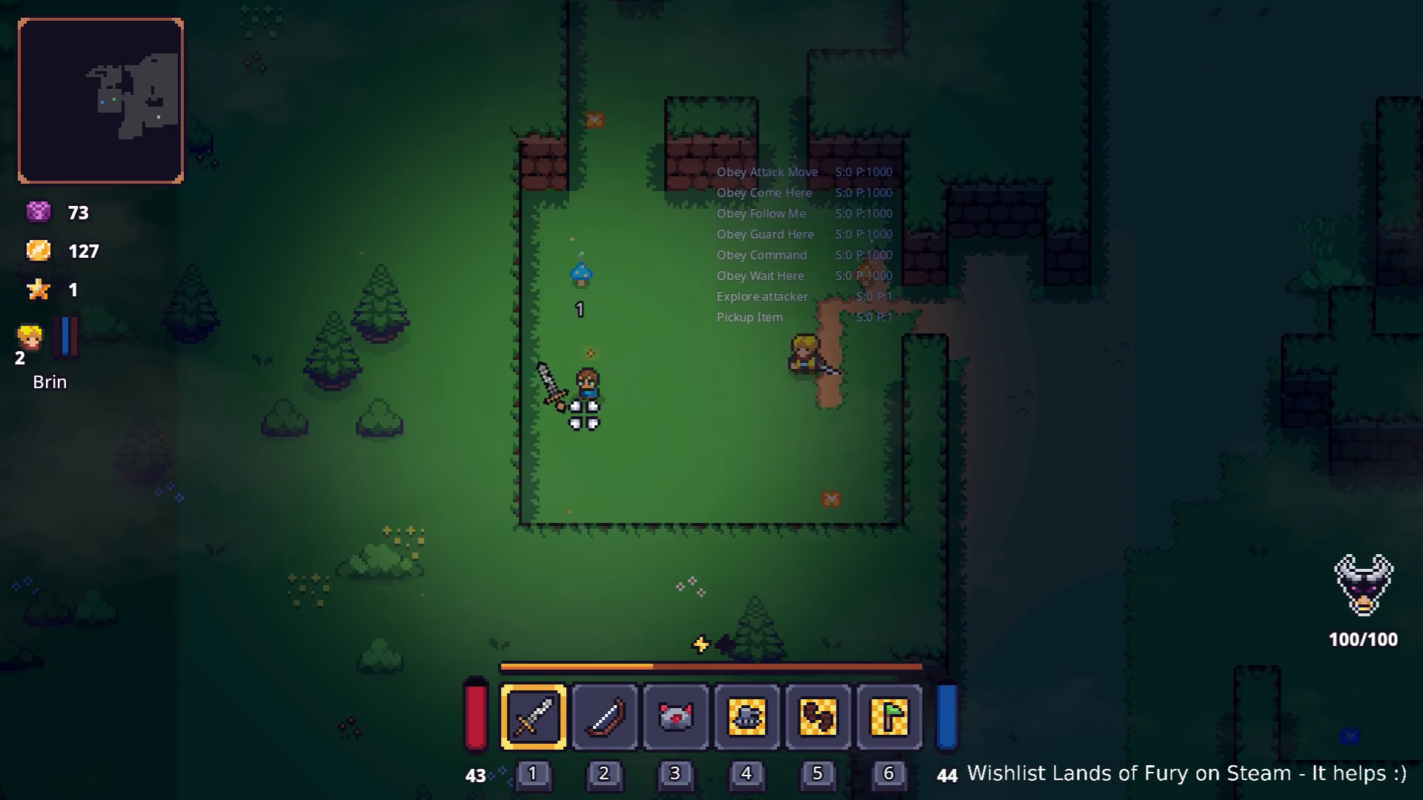
{"action": "key", "text": "w"}
{"action": "key", "text": "w"}
{"action": "key", "text": "d"}
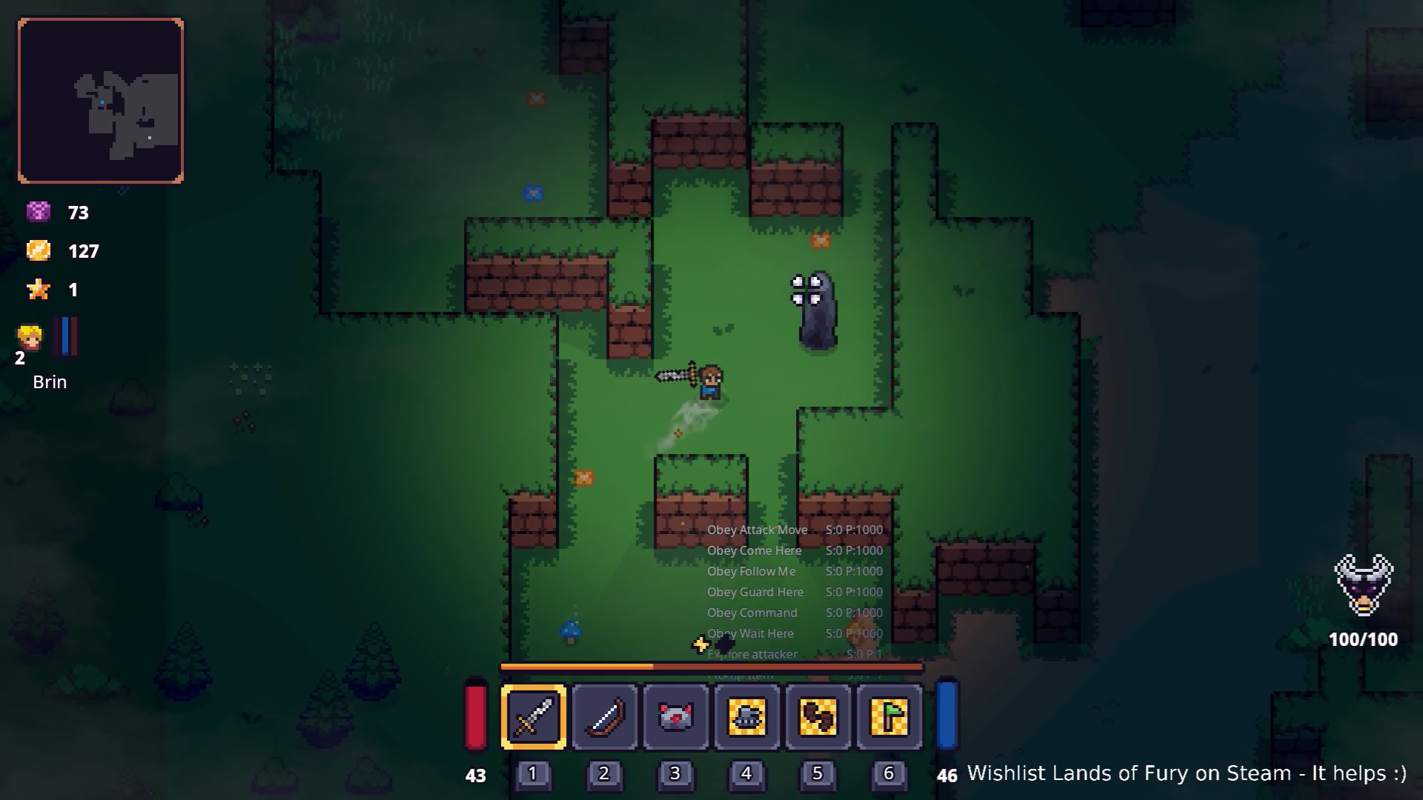
Break the stone pillar and fight northward through the wall gap with Brin following.
{"action": "left_click", "coordinate": [852, 305]}
{"action": "key", "text": "w"}
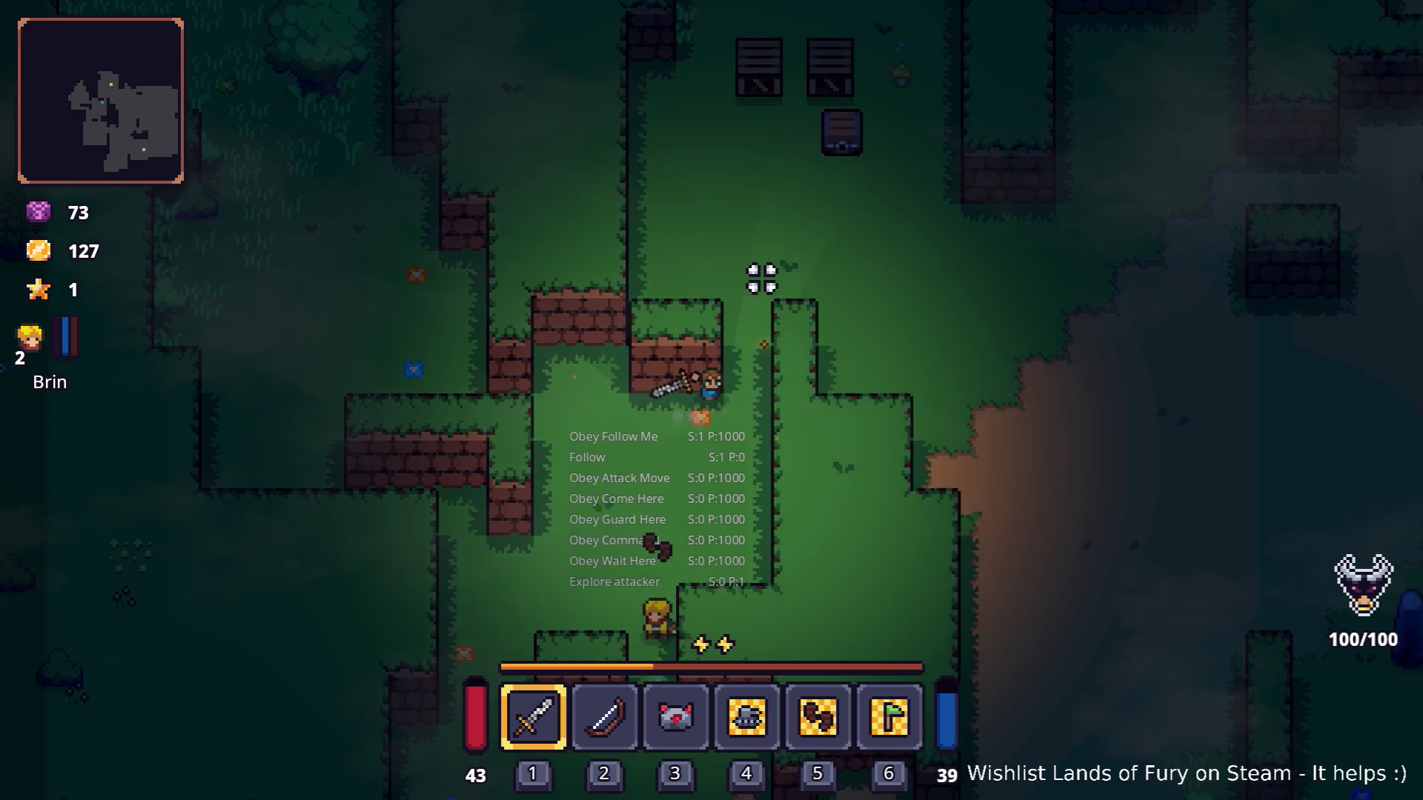
{"action": "key", "text": "a"}
{"action": "key", "text": "s"}
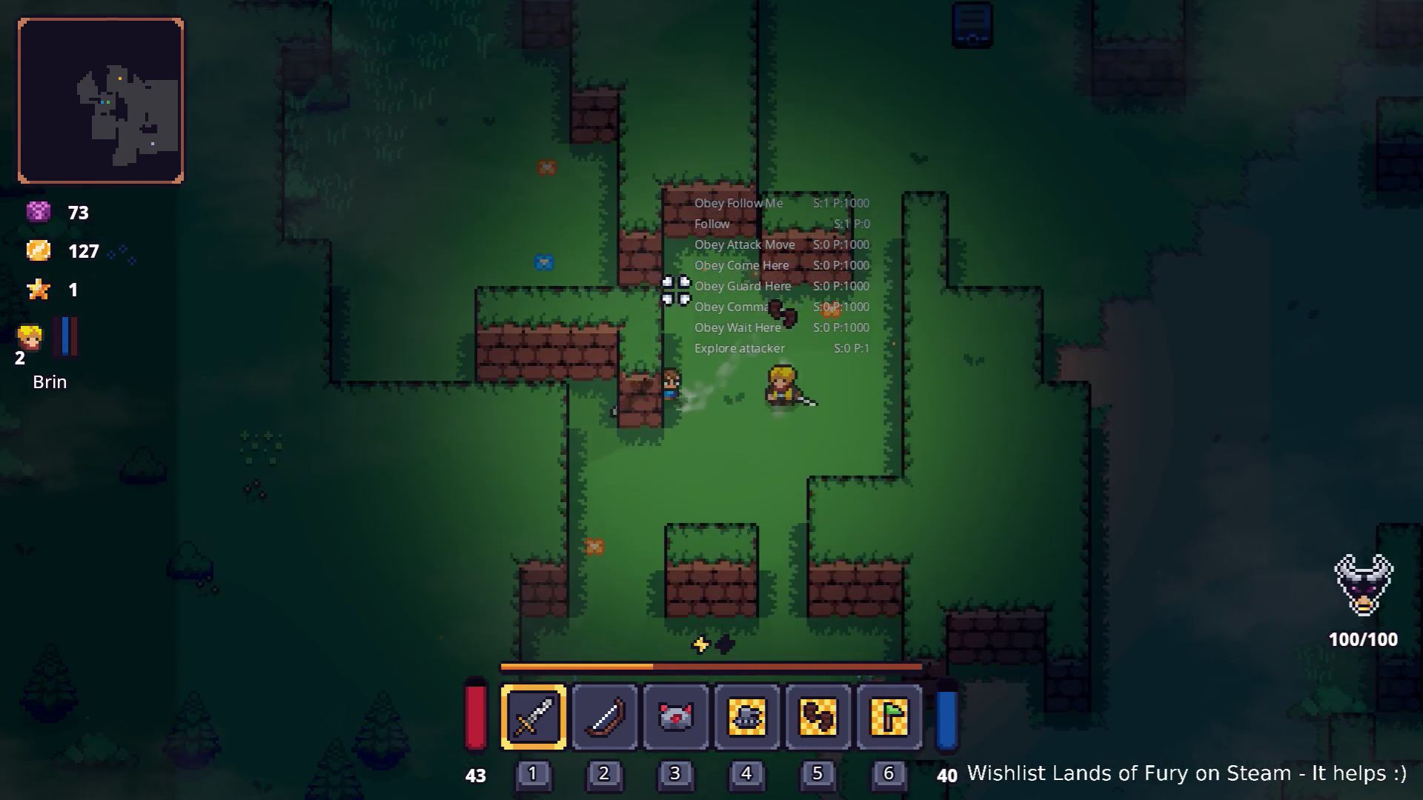
{"action": "key", "text": "w"}
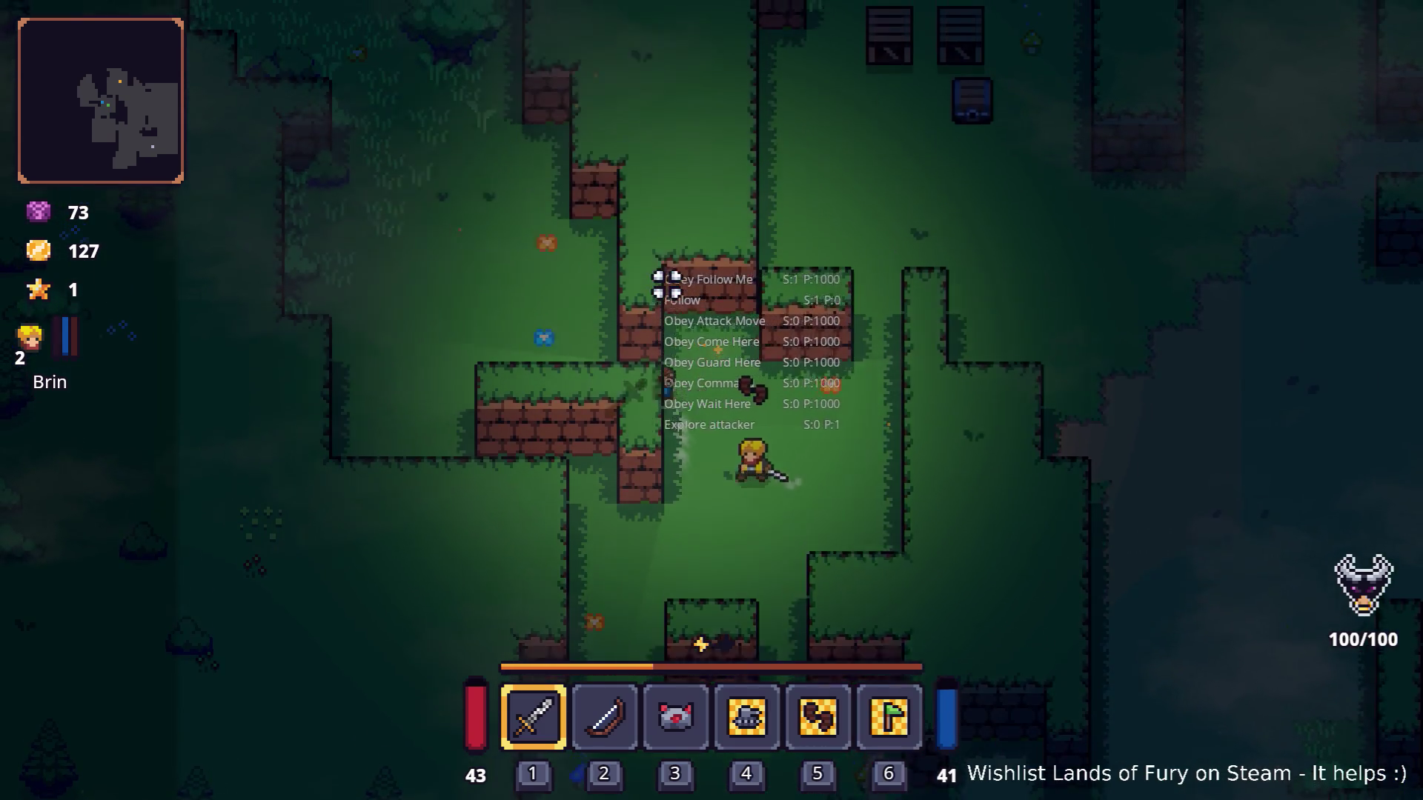
{"action": "key", "text": "a"}
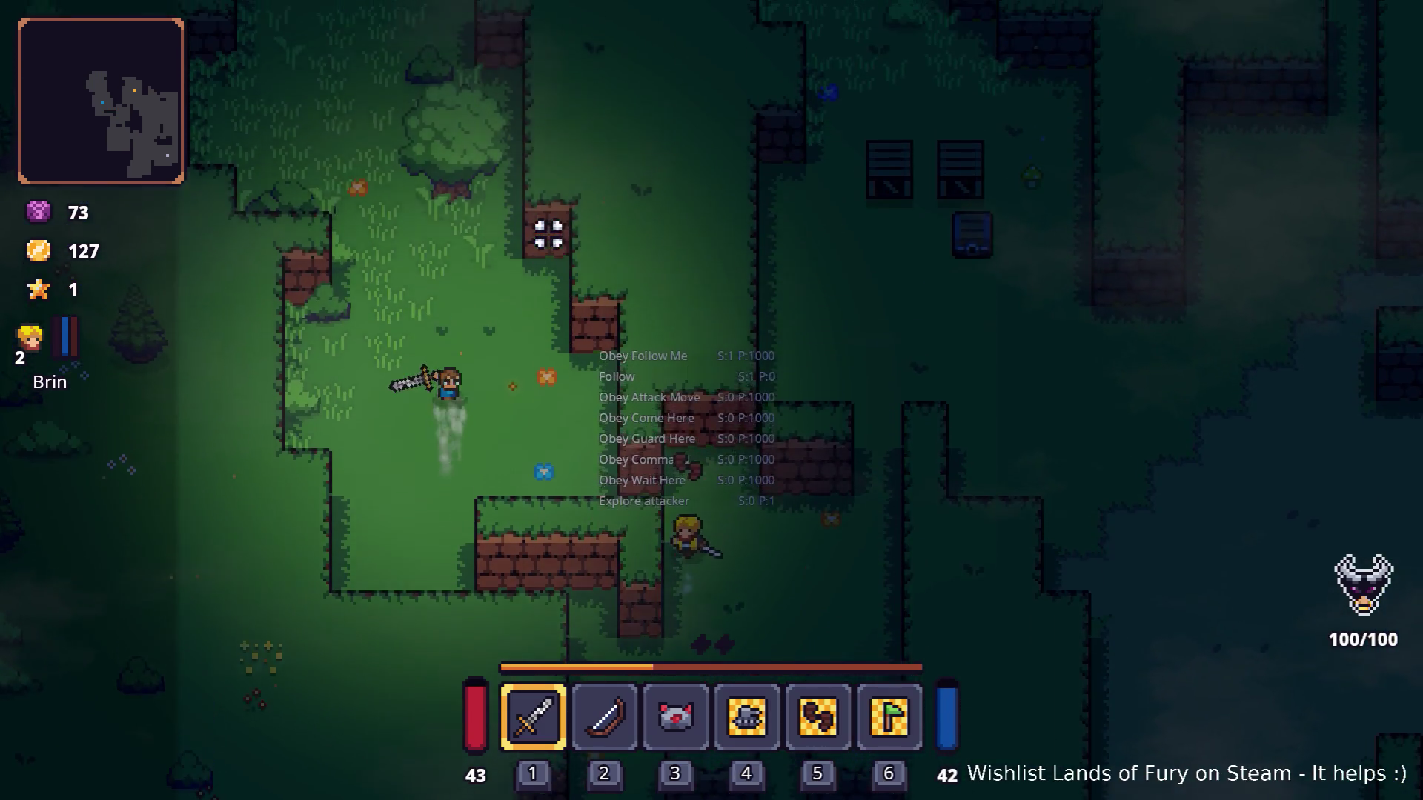
{"action": "key", "text": "w"}
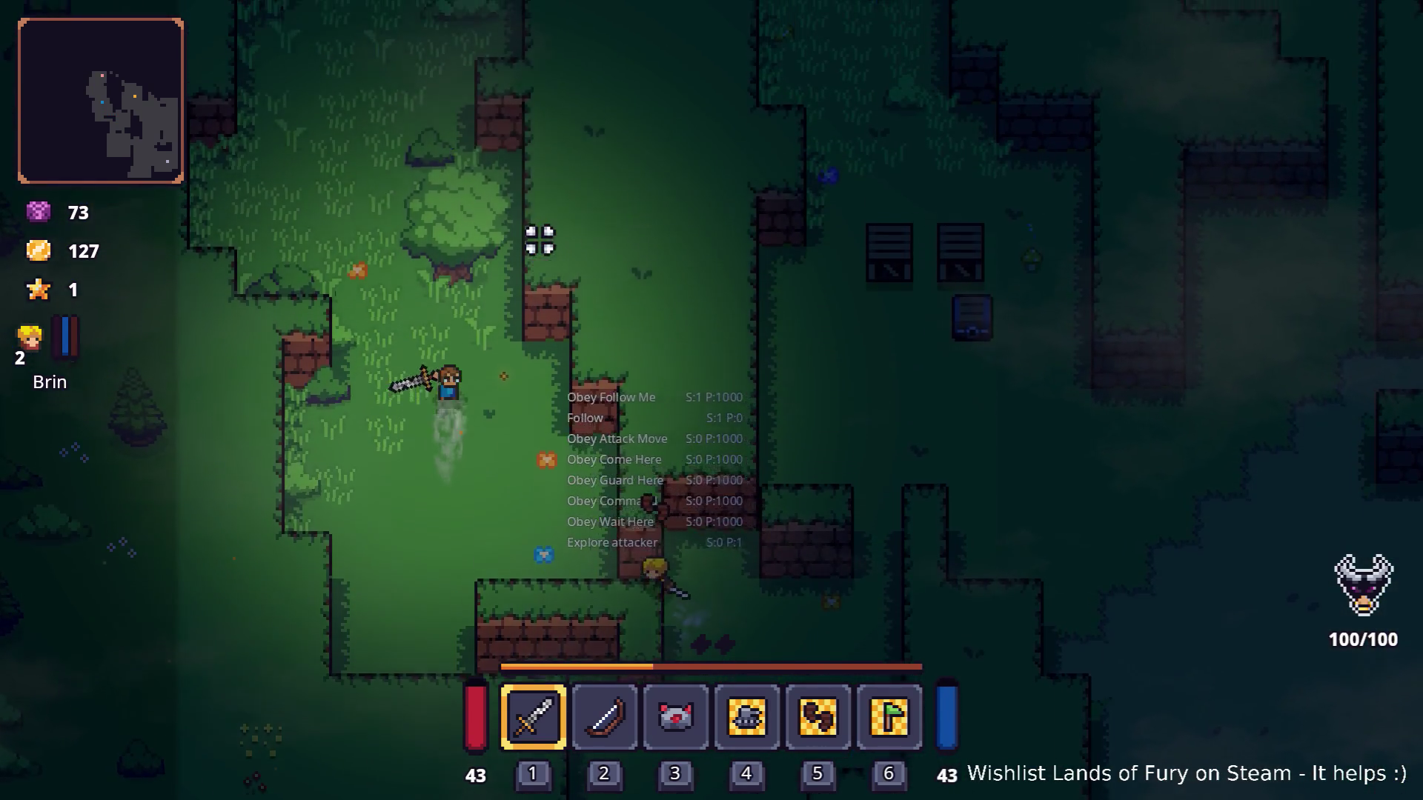
{"action": "left_click", "coordinate": [477, 203]}
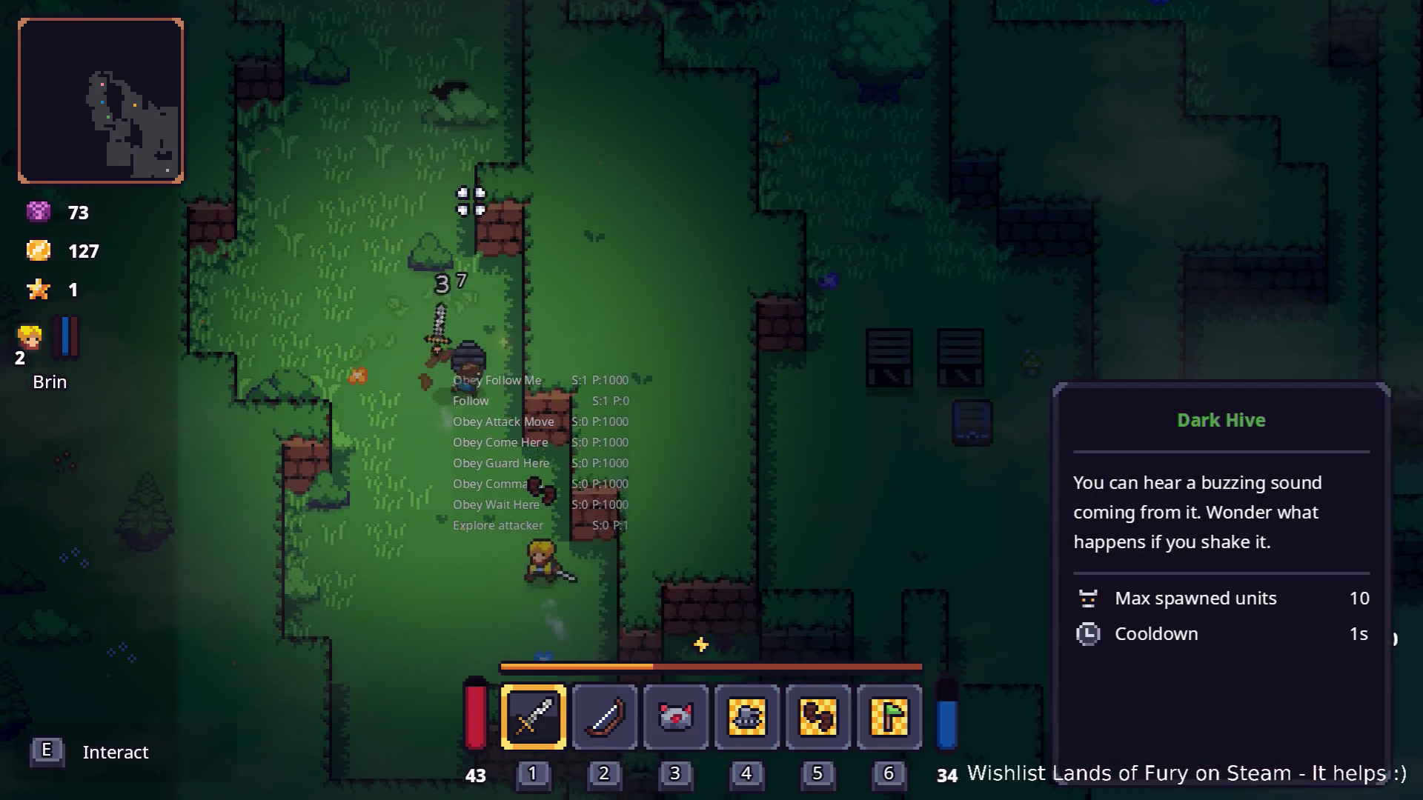
{"action": "key", "text": "w"}
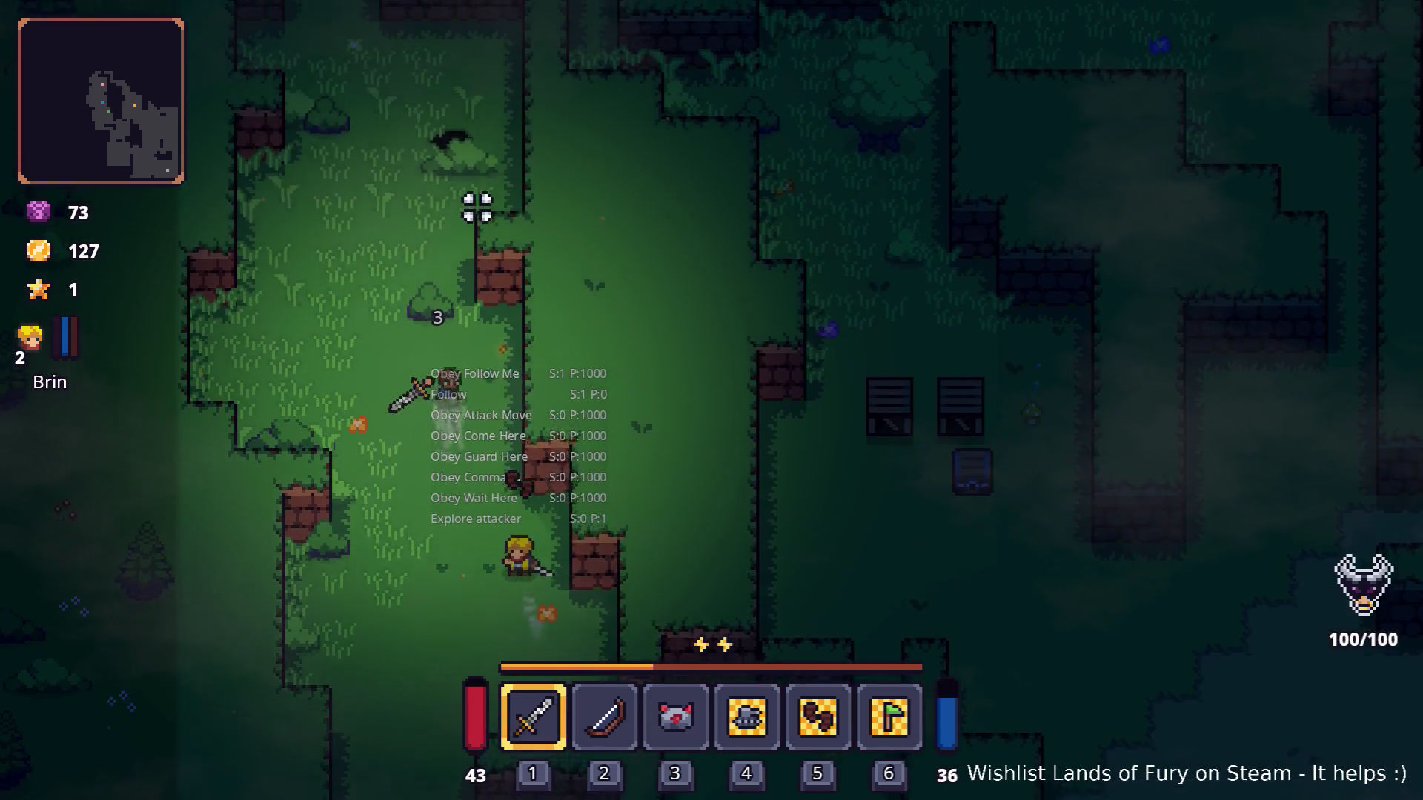
{"action": "key", "text": "a"}
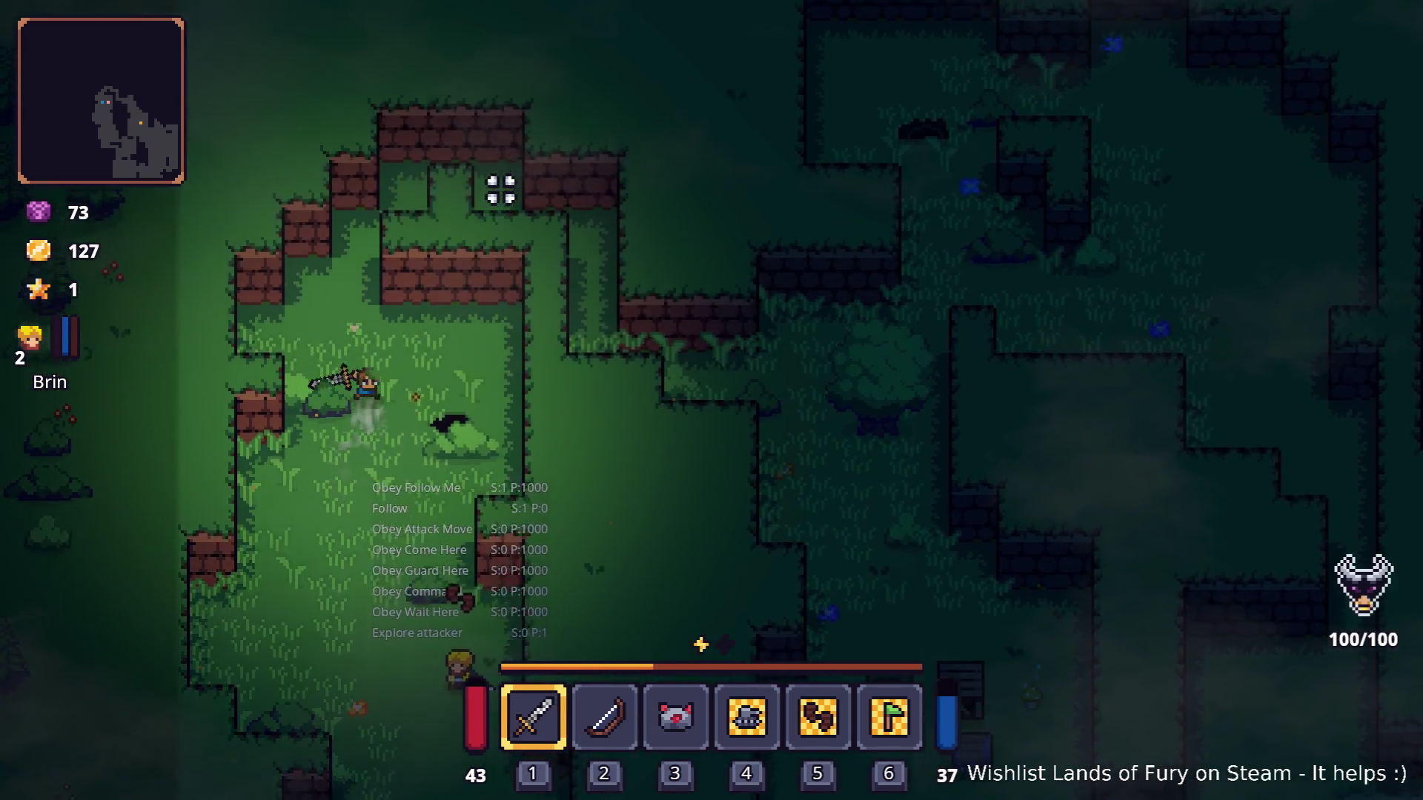
{"action": "key", "text": "w"}
{"action": "key", "text": "d"}
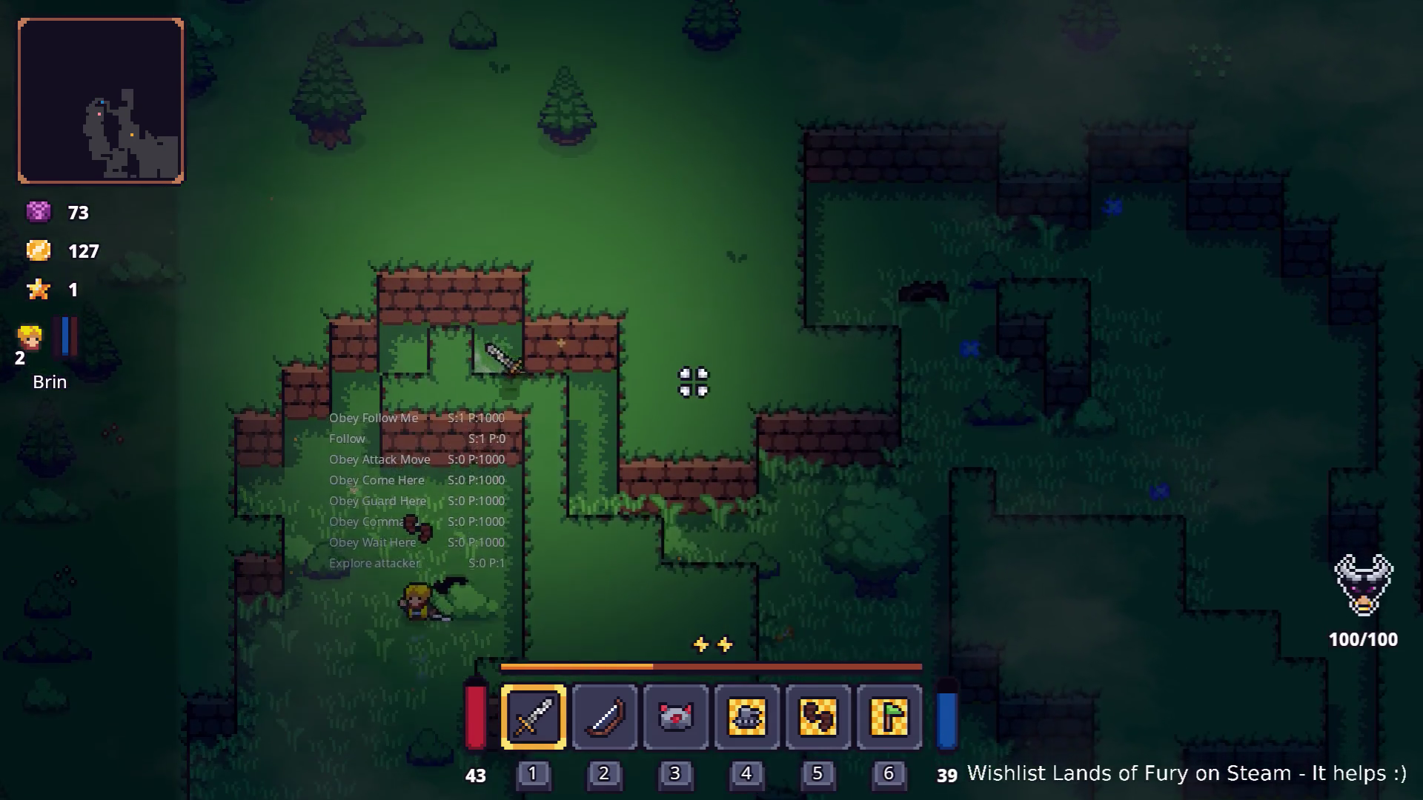
{"action": "key", "text": "s"}
{"action": "key", "text": "d"}
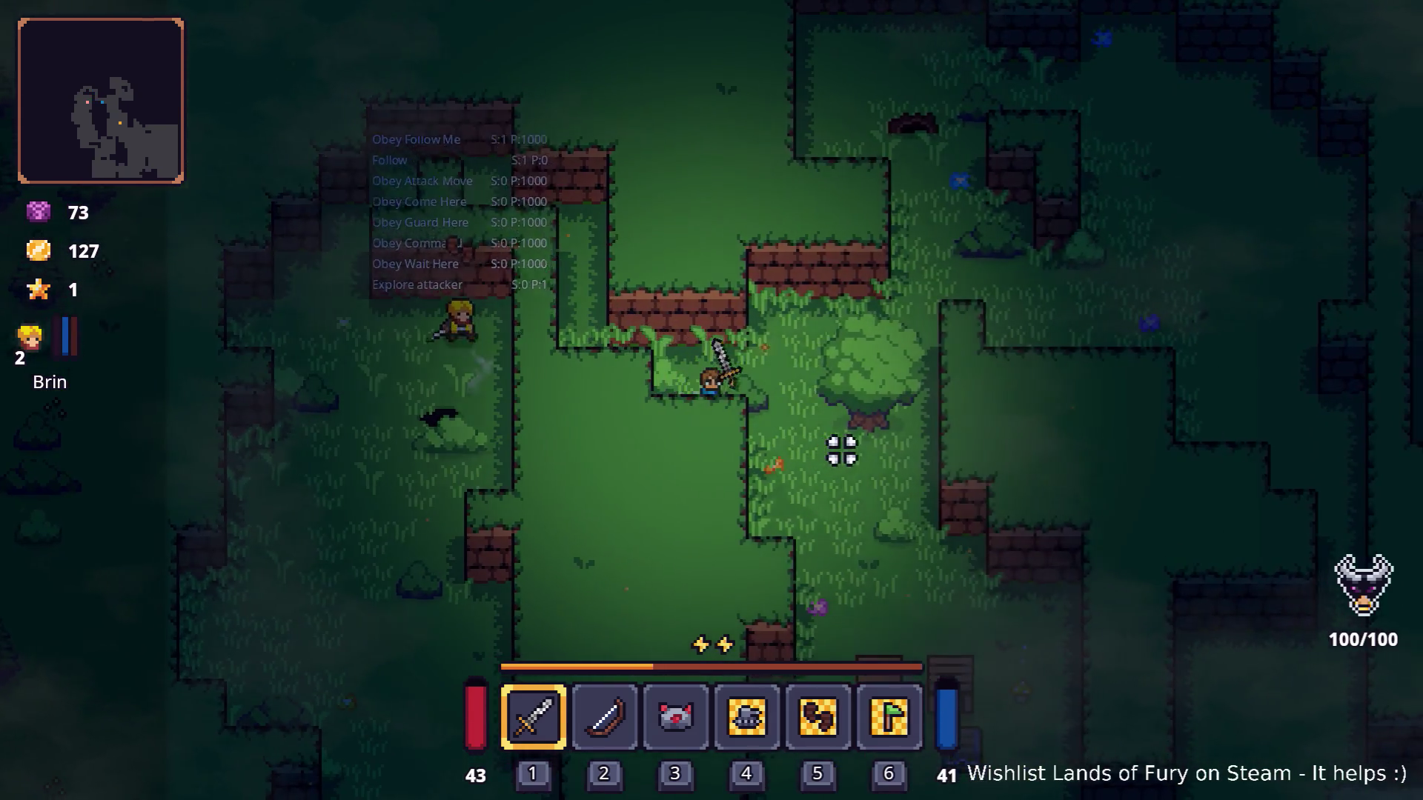
{"action": "key", "text": "d"}
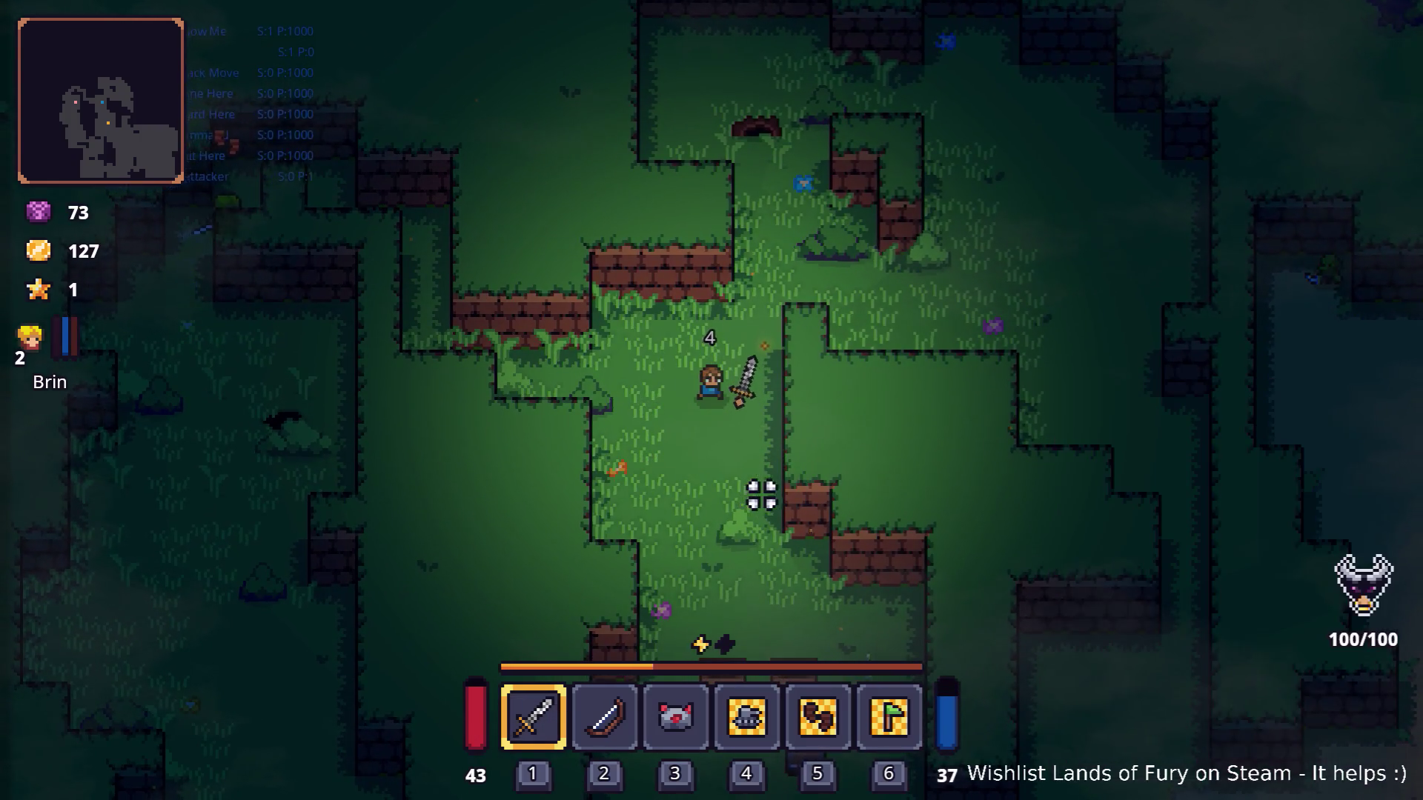
Check the inventory in the narrow corridor, then head south and smash the crates.
{"action": "key", "text": "a"}
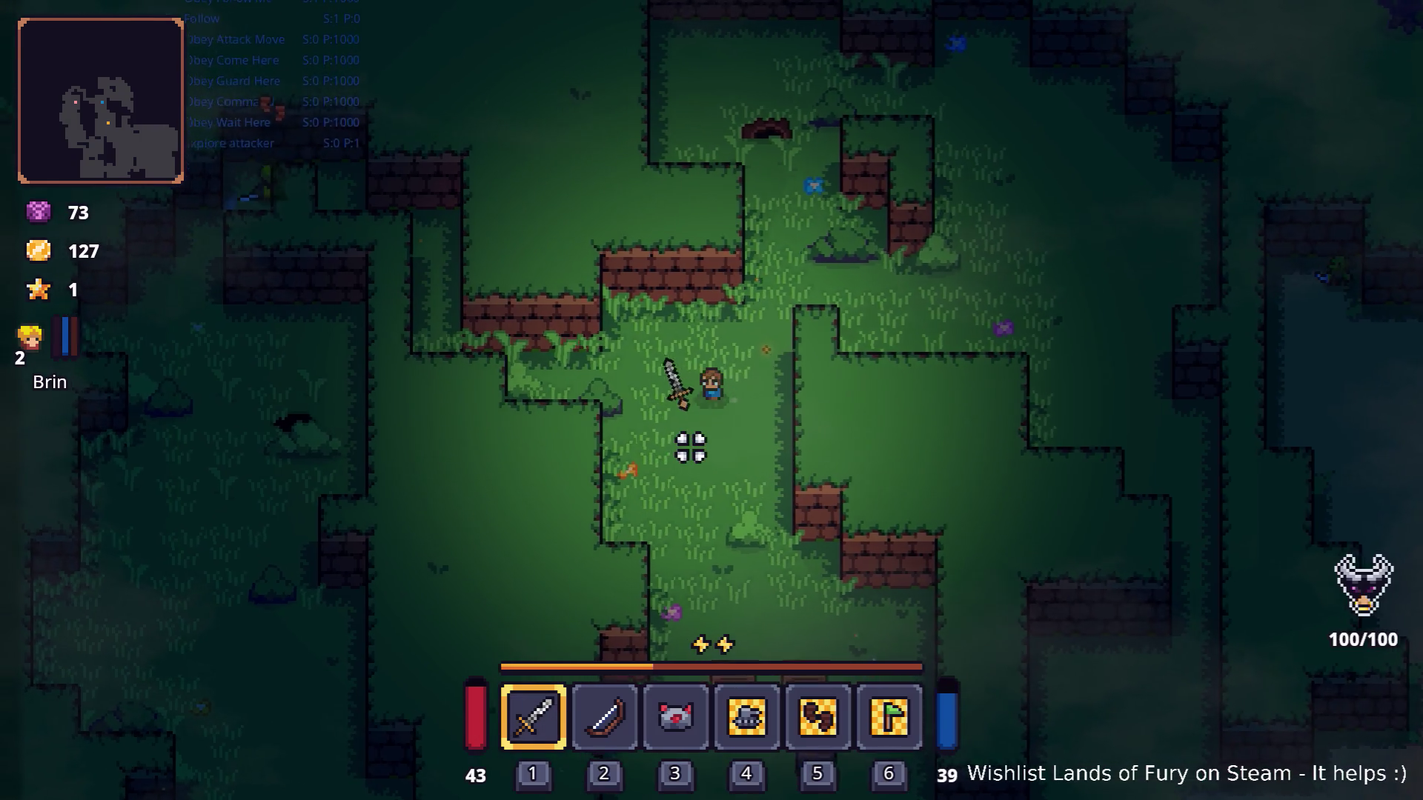
{"action": "key", "text": "w"}
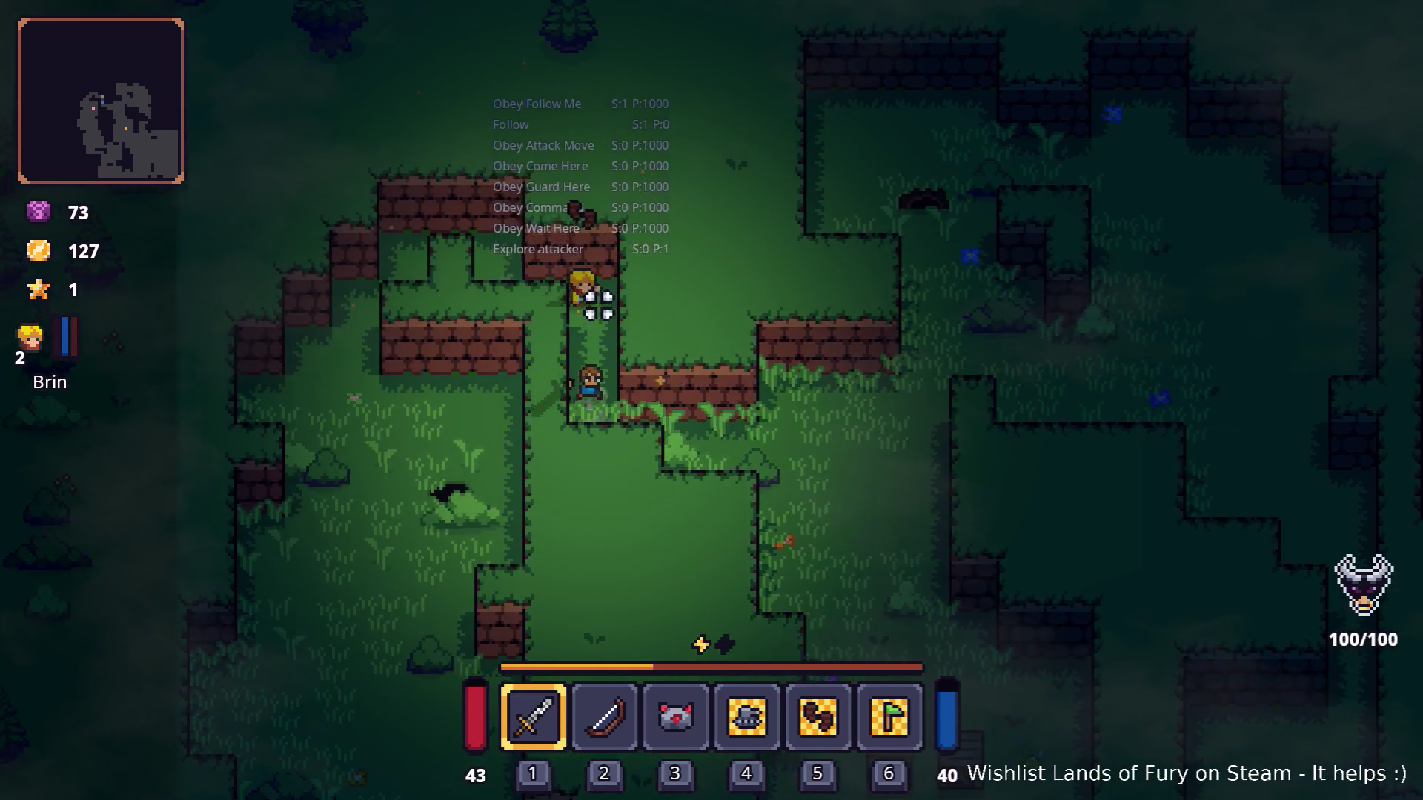
{"action": "key", "text": "i"}
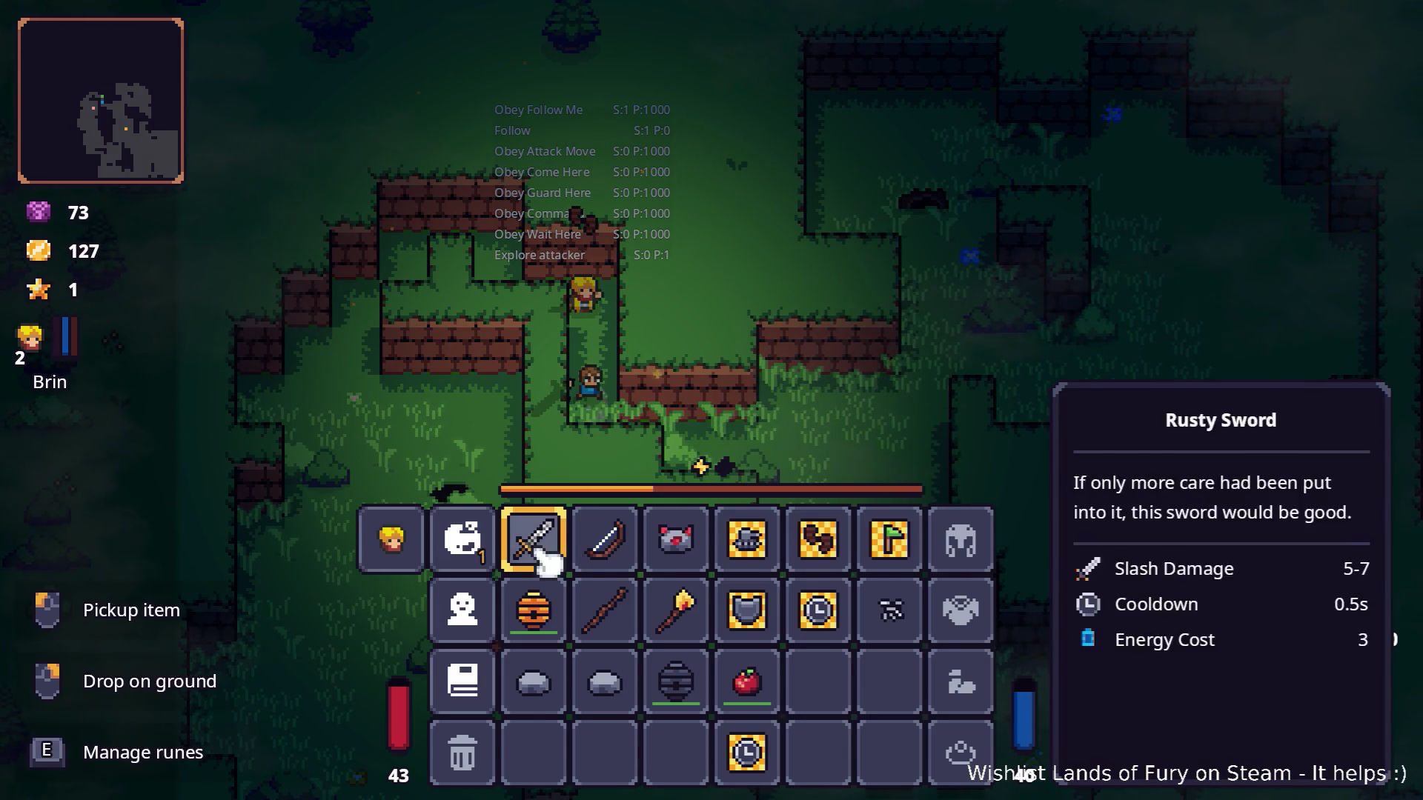
{"action": "key", "text": "i"}
{"action": "key", "text": "s"}
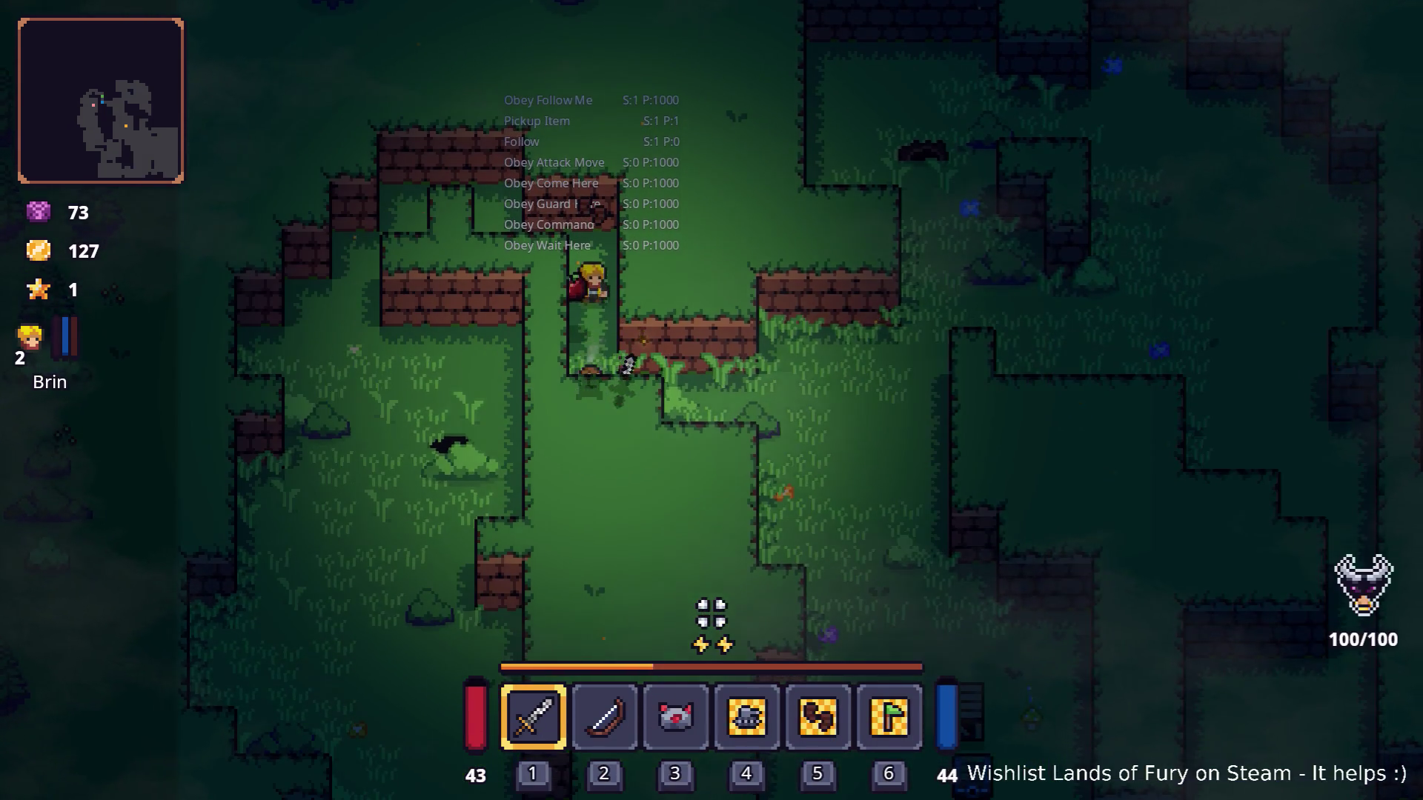
{"action": "key", "text": "s"}
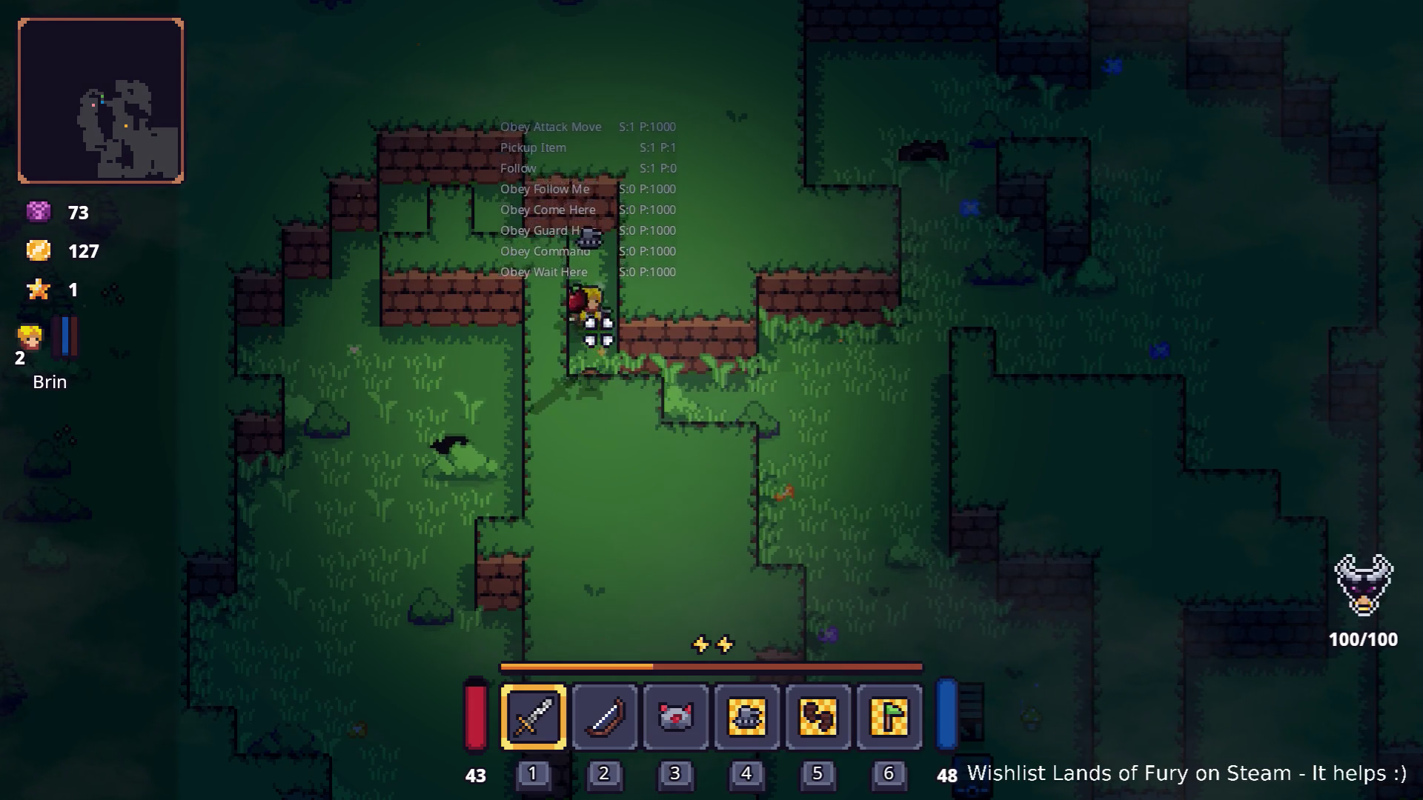
{"action": "left_click", "coordinate": [649, 424]}
{"action": "key", "text": "s"}
{"action": "key", "text": "d"}
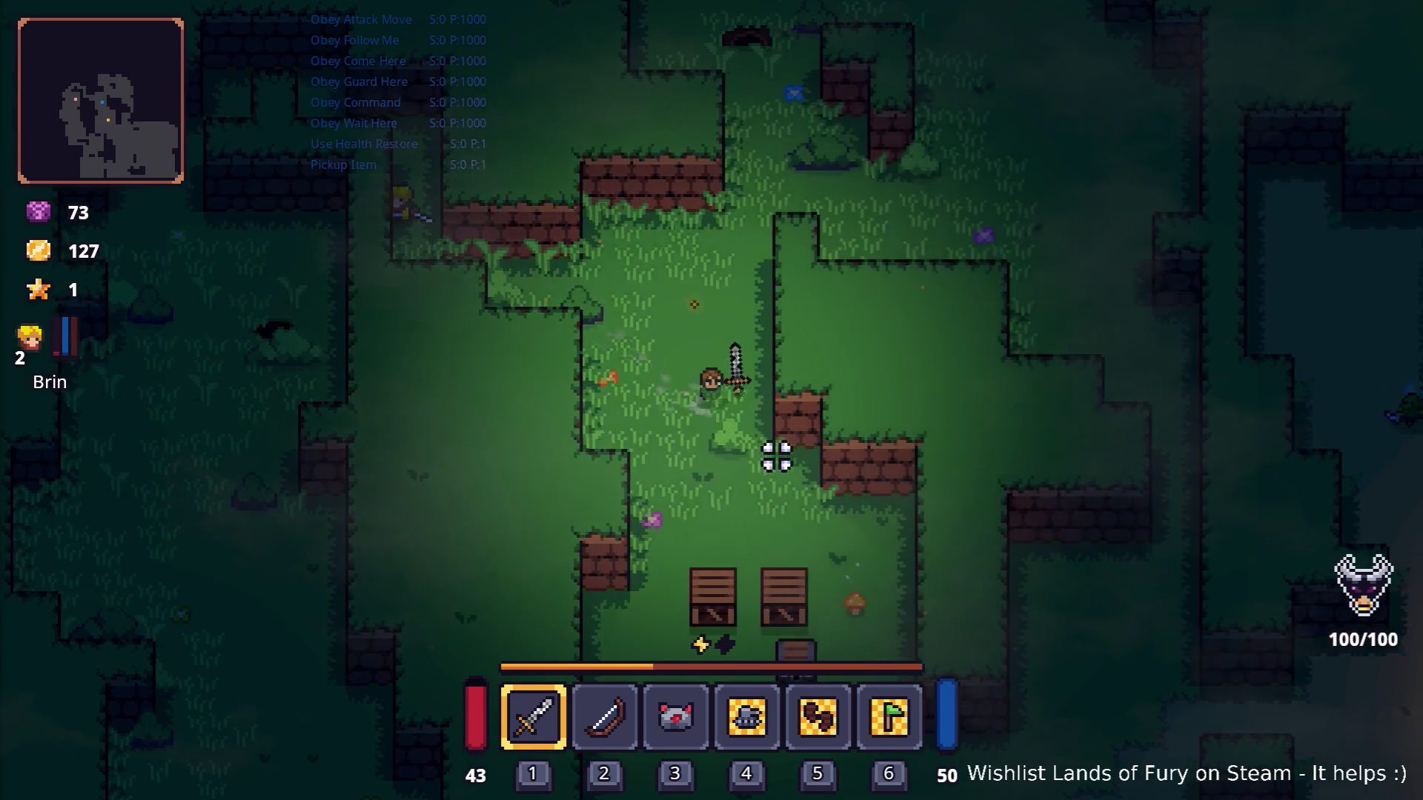
{"action": "key", "text": "s"}
{"action": "left_click", "coordinate": [745, 512]}
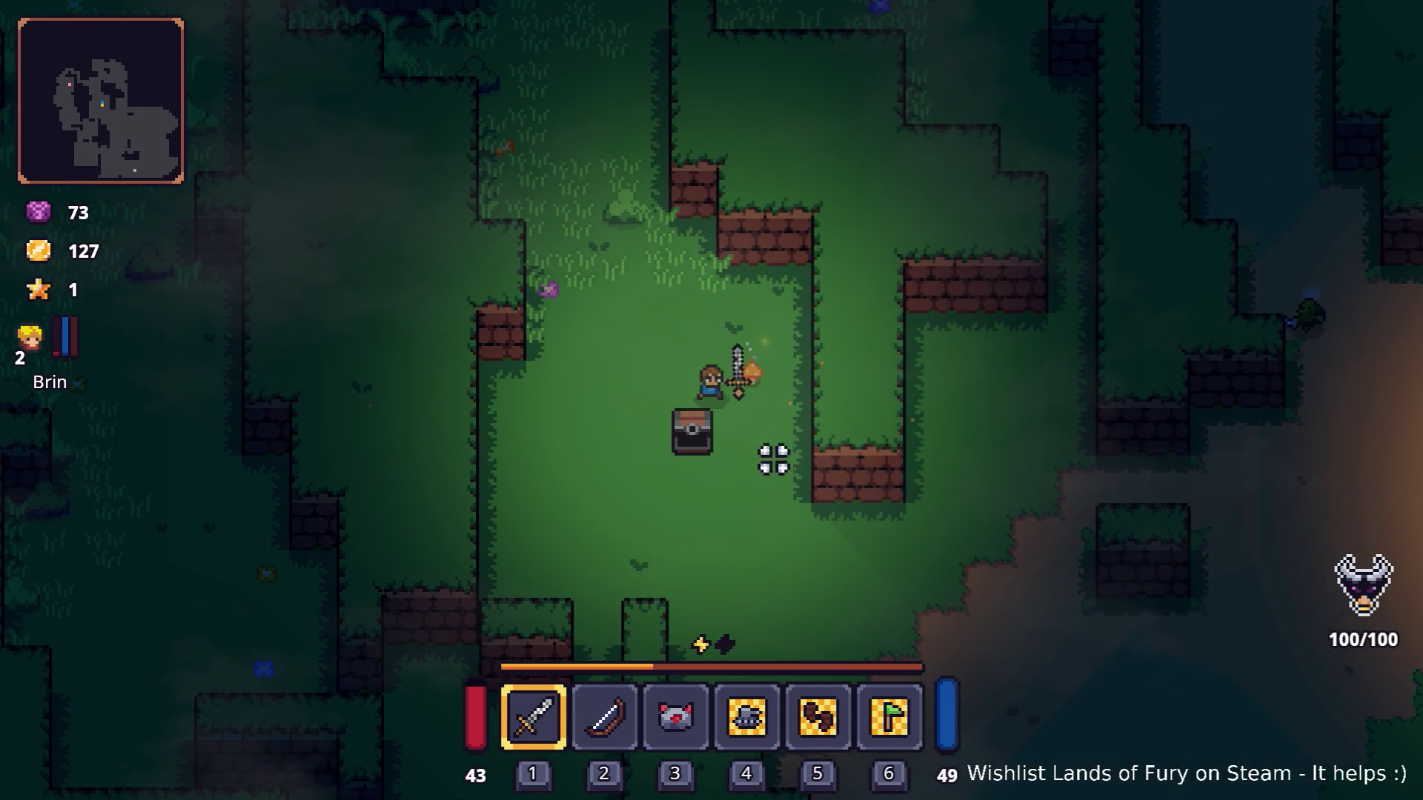
{"action": "key", "text": "w"}
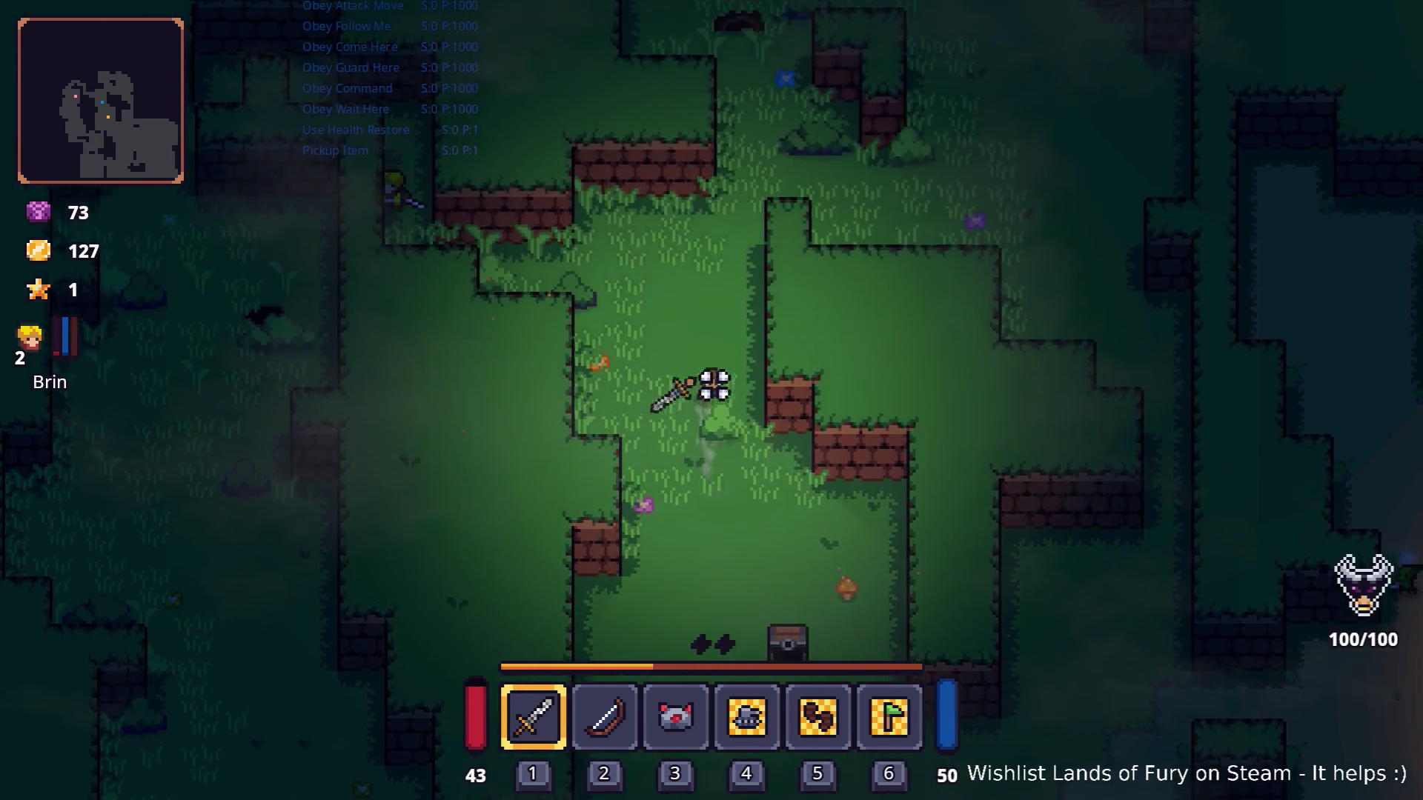
{"action": "key", "text": "w"}
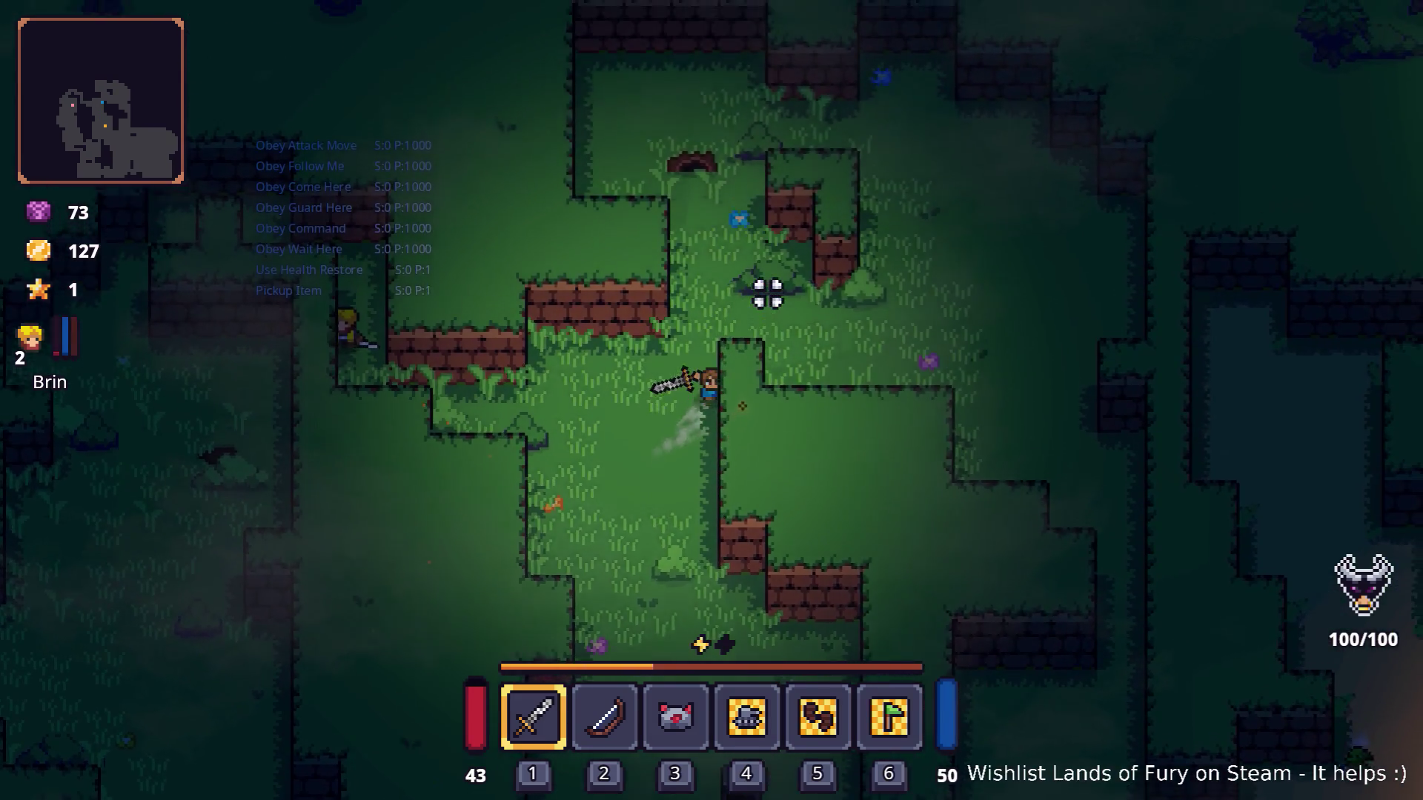
Pause the game and quit back to the Godot editor.
{"action": "key", "text": "Escape"}
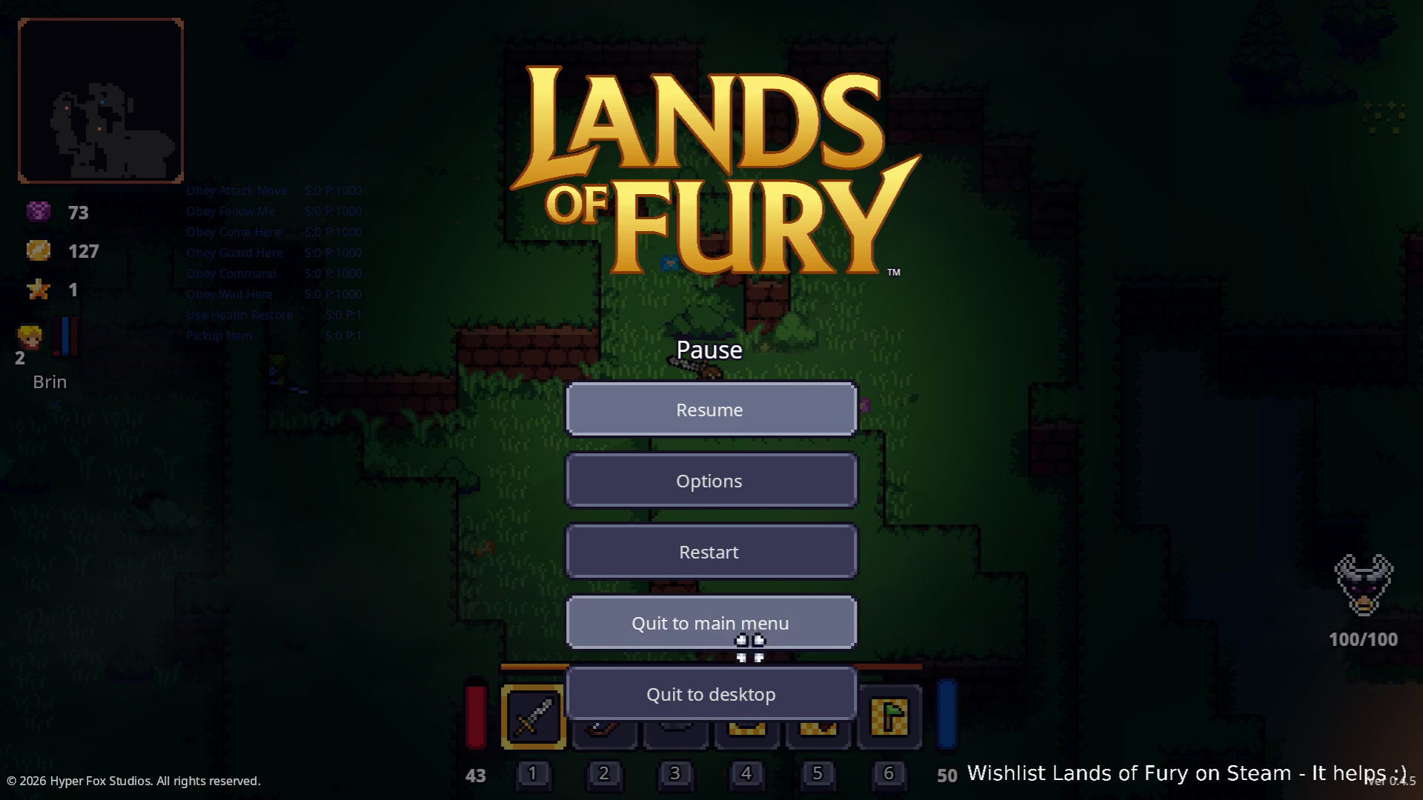
{"action": "left_click", "coordinate": [742, 689]}
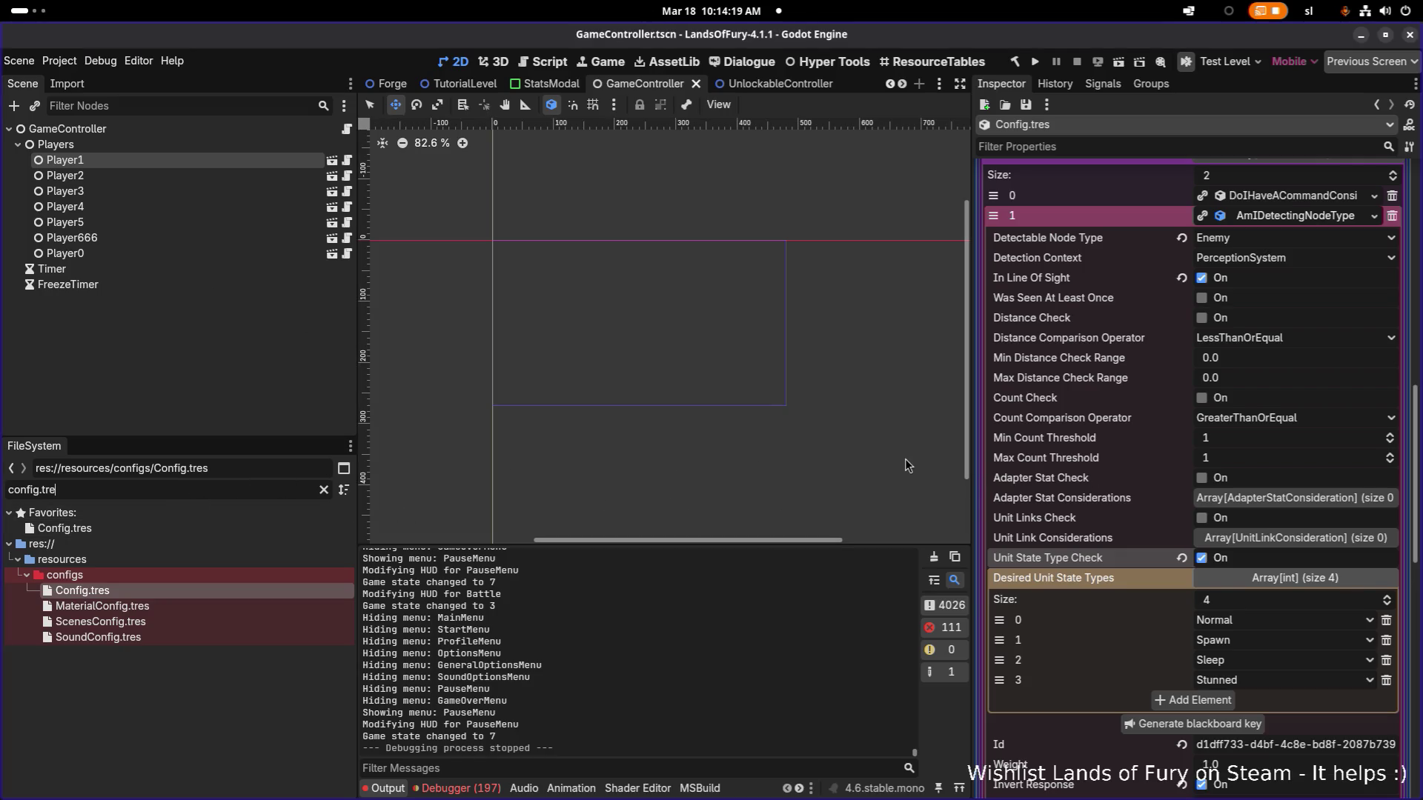
Reveal the companion FollowAction's third consideration (DoIHaveACommand, inverted) in Config.tres and relaunch the game.
{"action": "left_click", "coordinate": [1330, 219]}
{"action": "scroll", "coordinate": [1307, 296], "scroll_direction": "up", "scroll_amount": 5}
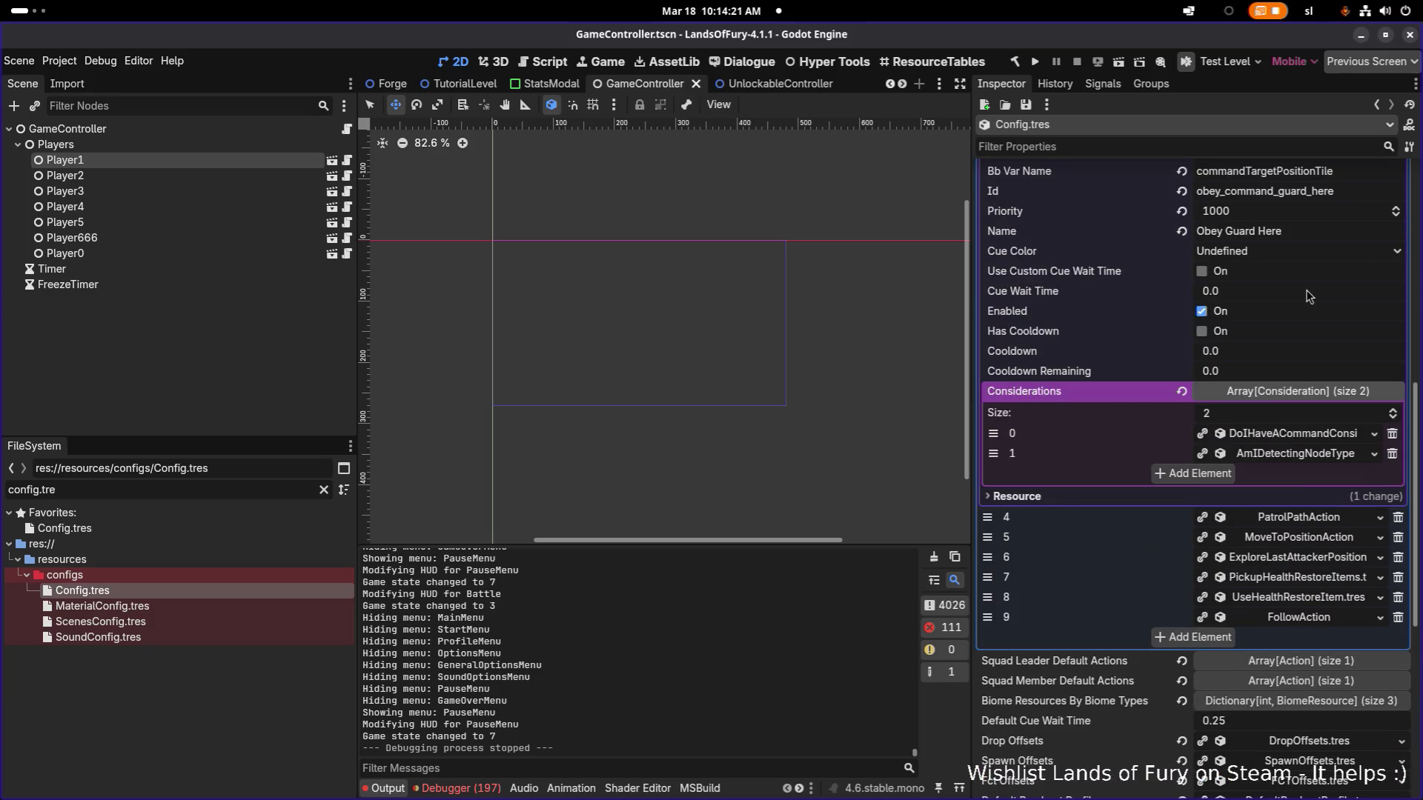
{"action": "scroll", "coordinate": [1307, 301], "scroll_direction": "up", "scroll_amount": 3}
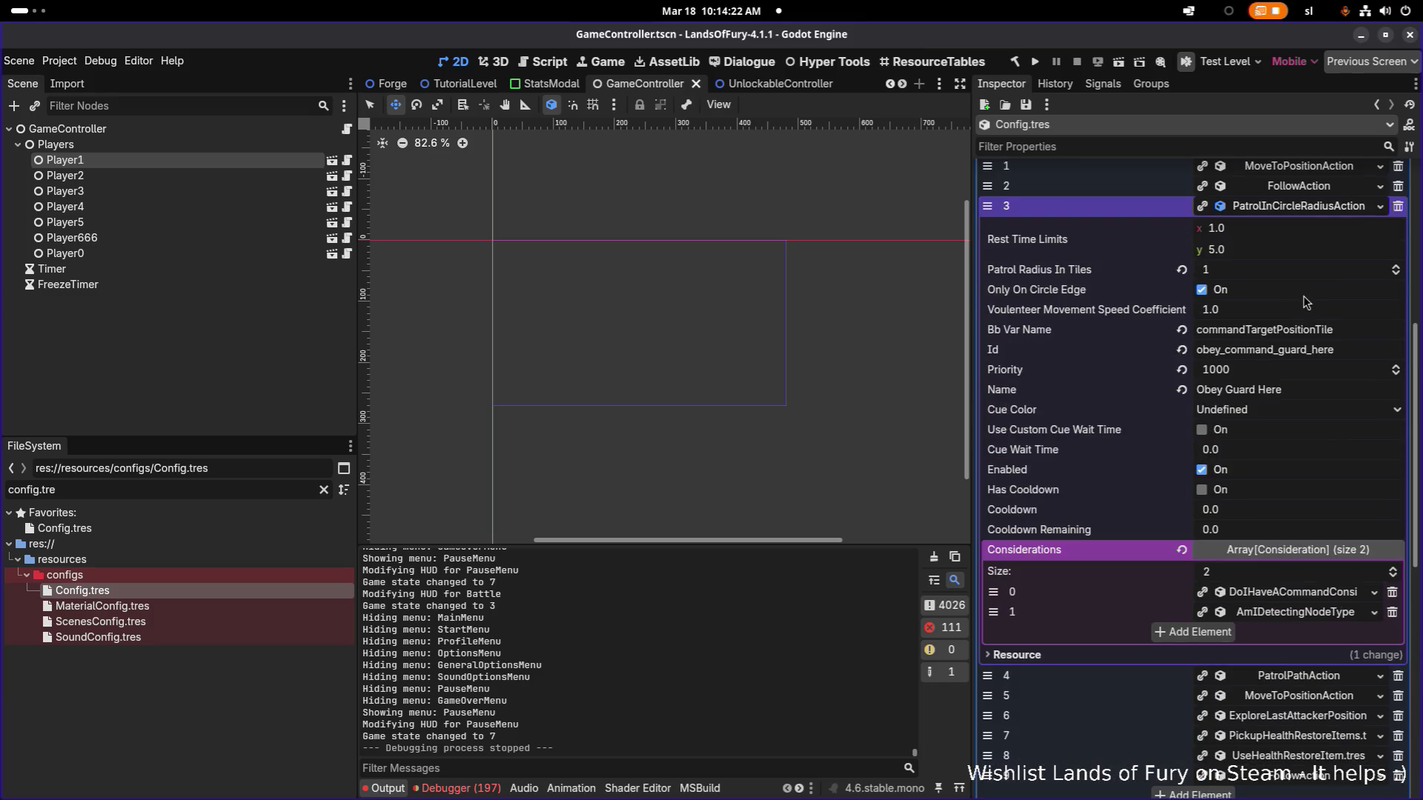
{"action": "left_click", "coordinate": [1319, 215]}
{"action": "scroll", "coordinate": [1324, 253], "scroll_direction": "up", "scroll_amount": 2}
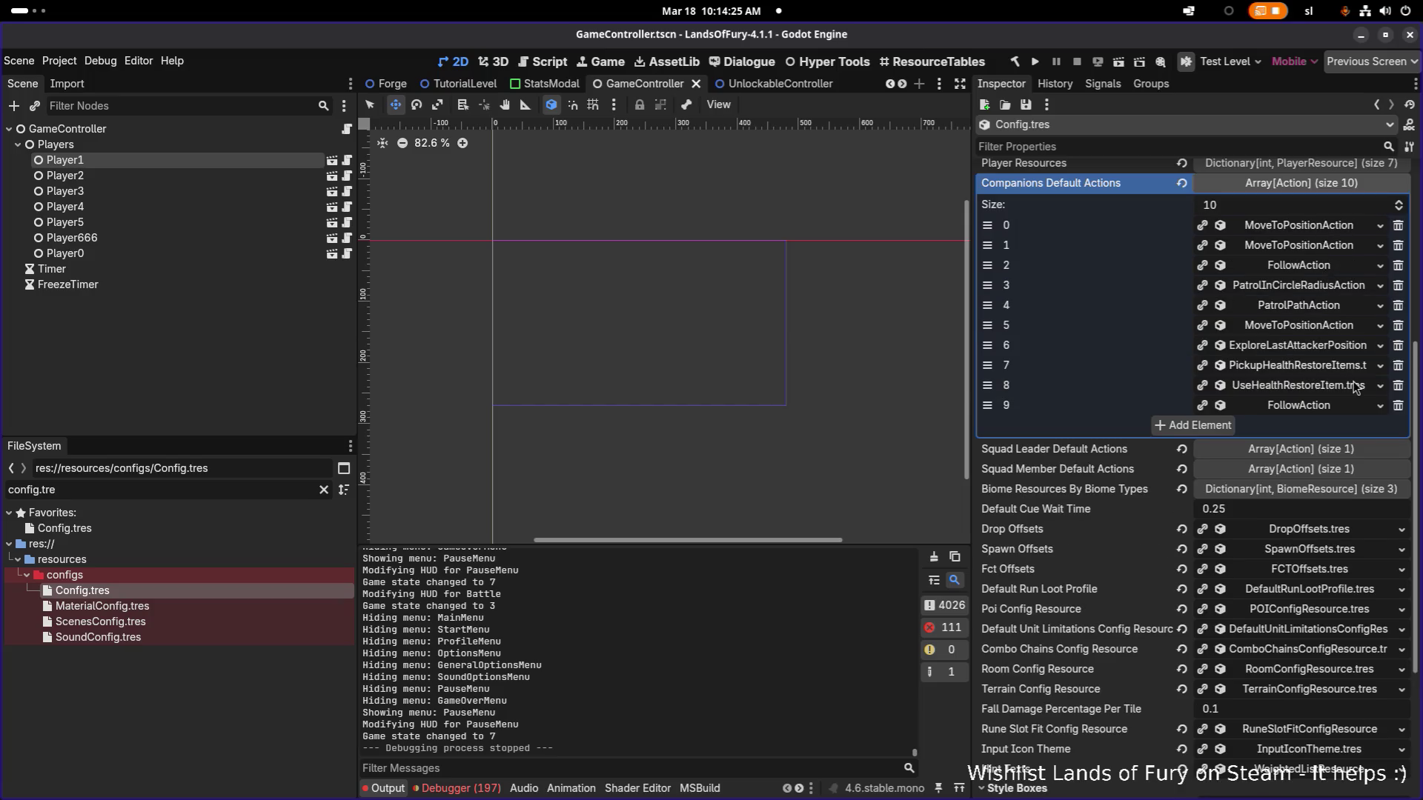
{"action": "left_click", "coordinate": [1298, 404]}
{"action": "scroll", "coordinate": [1338, 415], "scroll_direction": "down", "scroll_amount": 2}
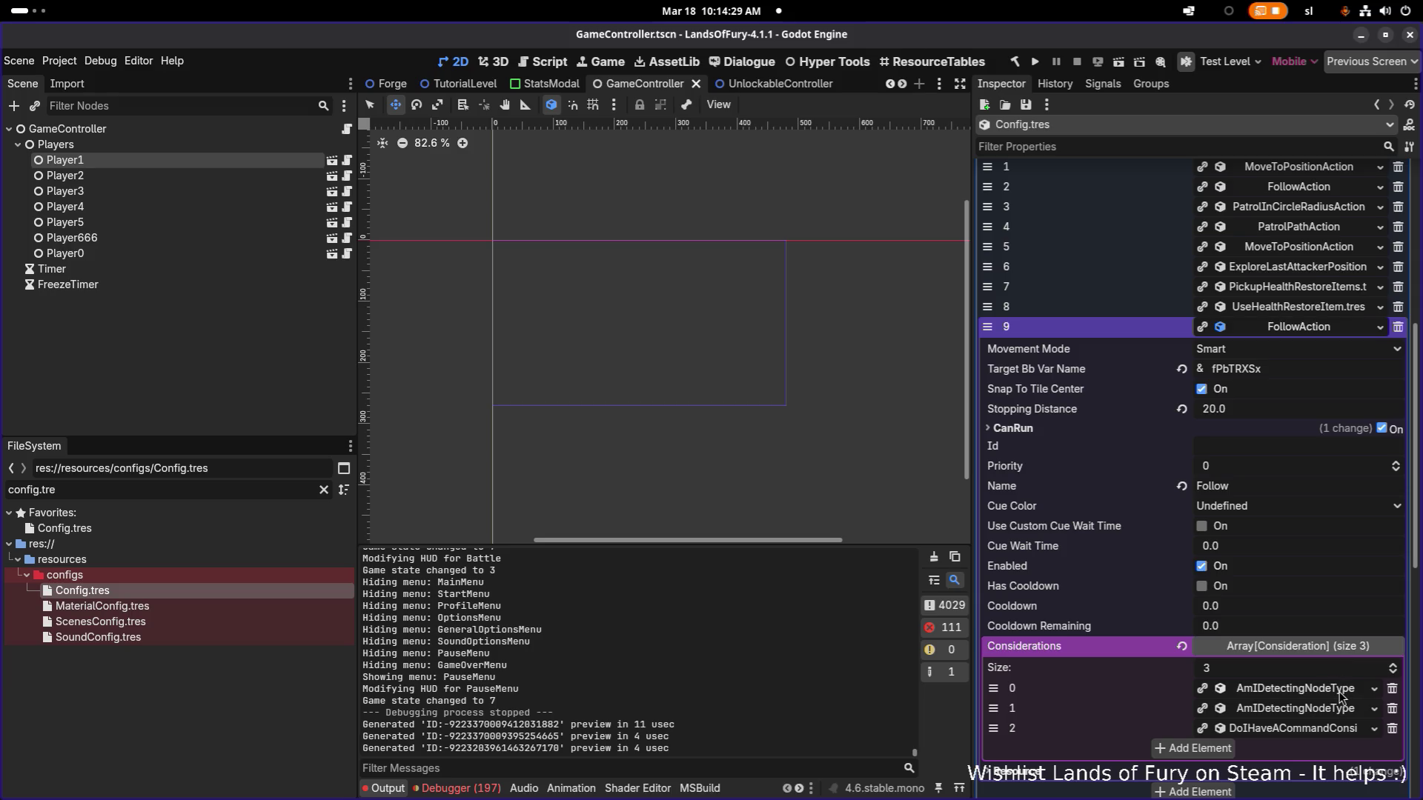
{"action": "left_click", "coordinate": [1341, 731]}
{"action": "scroll", "coordinate": [1340, 728], "scroll_direction": "down", "scroll_amount": 4}
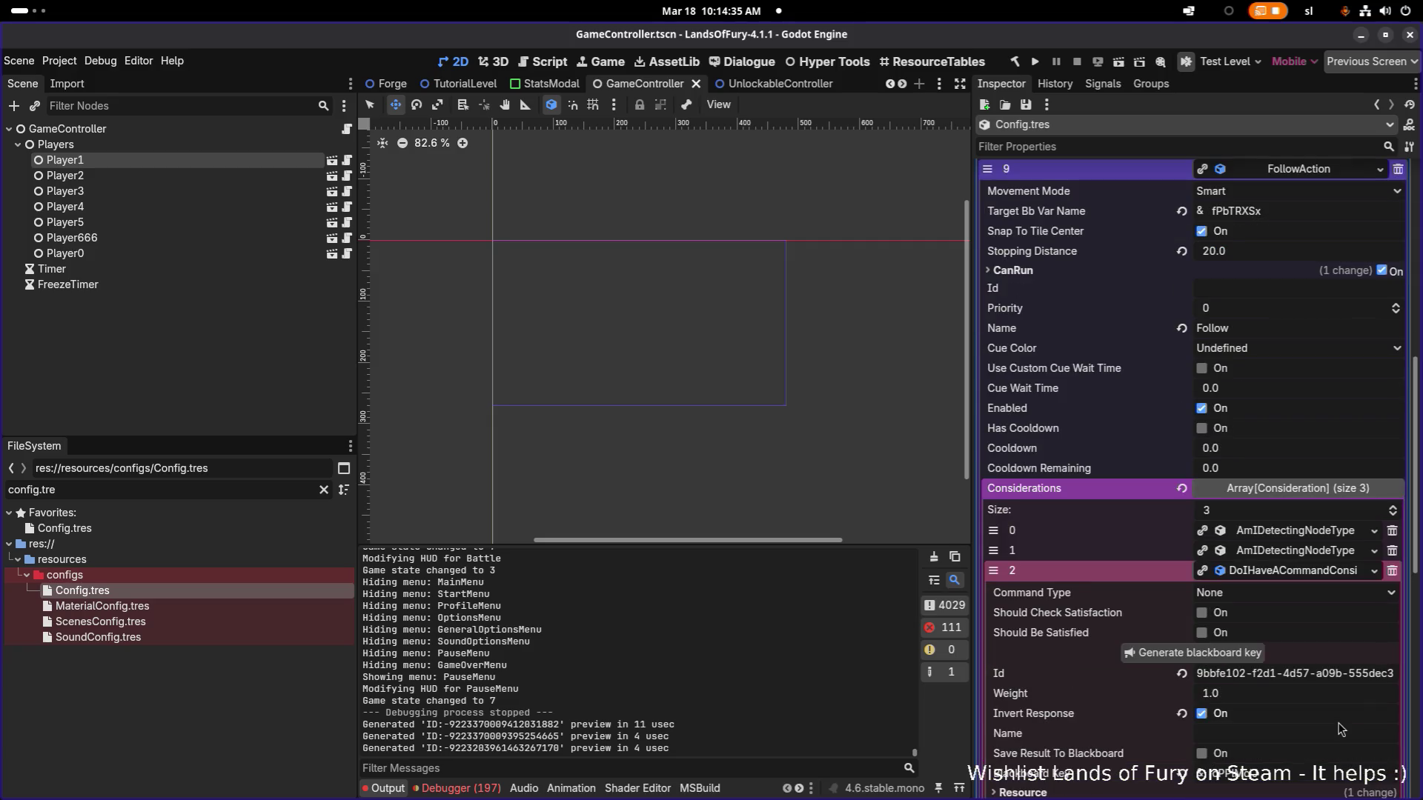
{"action": "left_click", "coordinate": [1035, 62]}
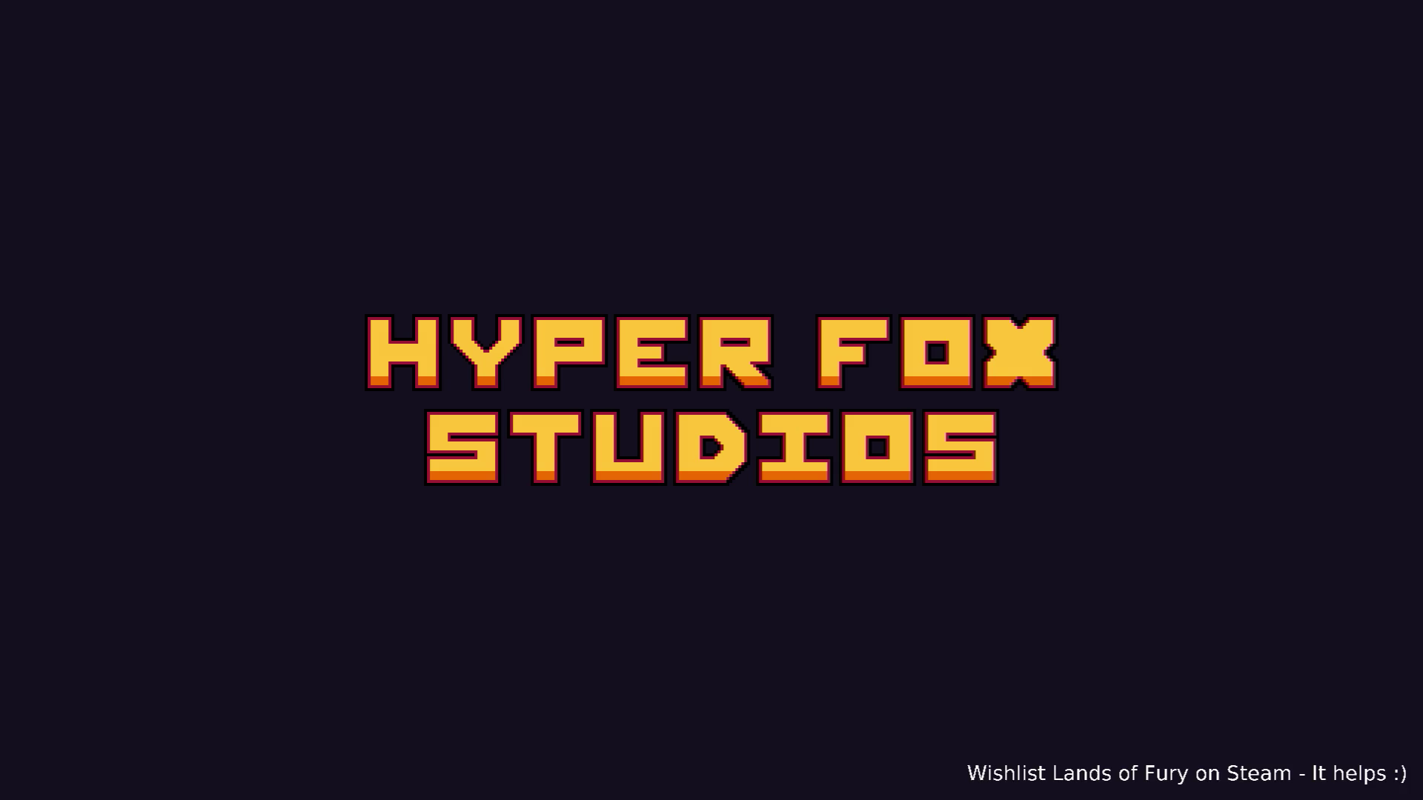
Load into the Glade, walk over to Lilith and ask her to follow the hero.
{"action": "key", "text": "Return"}
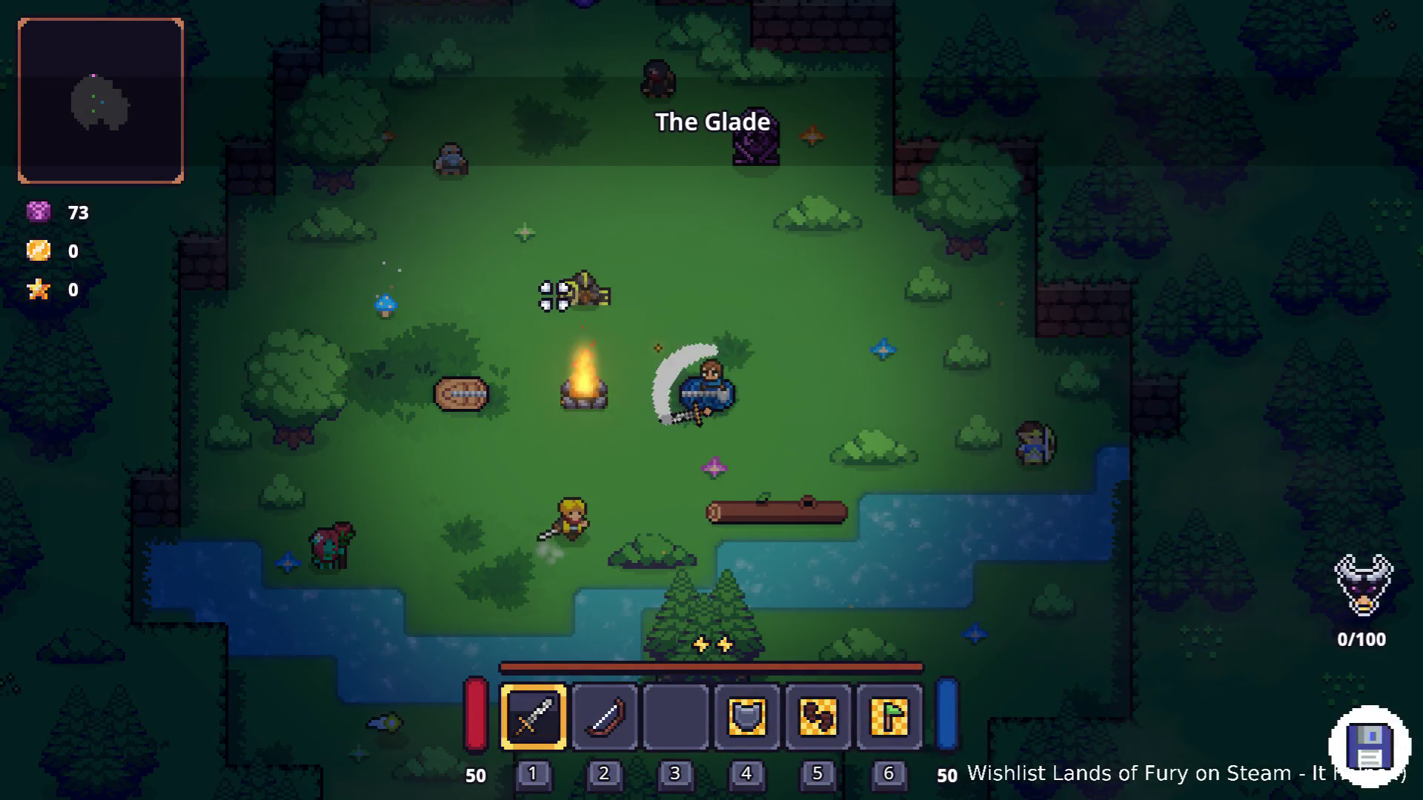
{"action": "key", "text": "w"}
{"action": "key", "text": "a"}
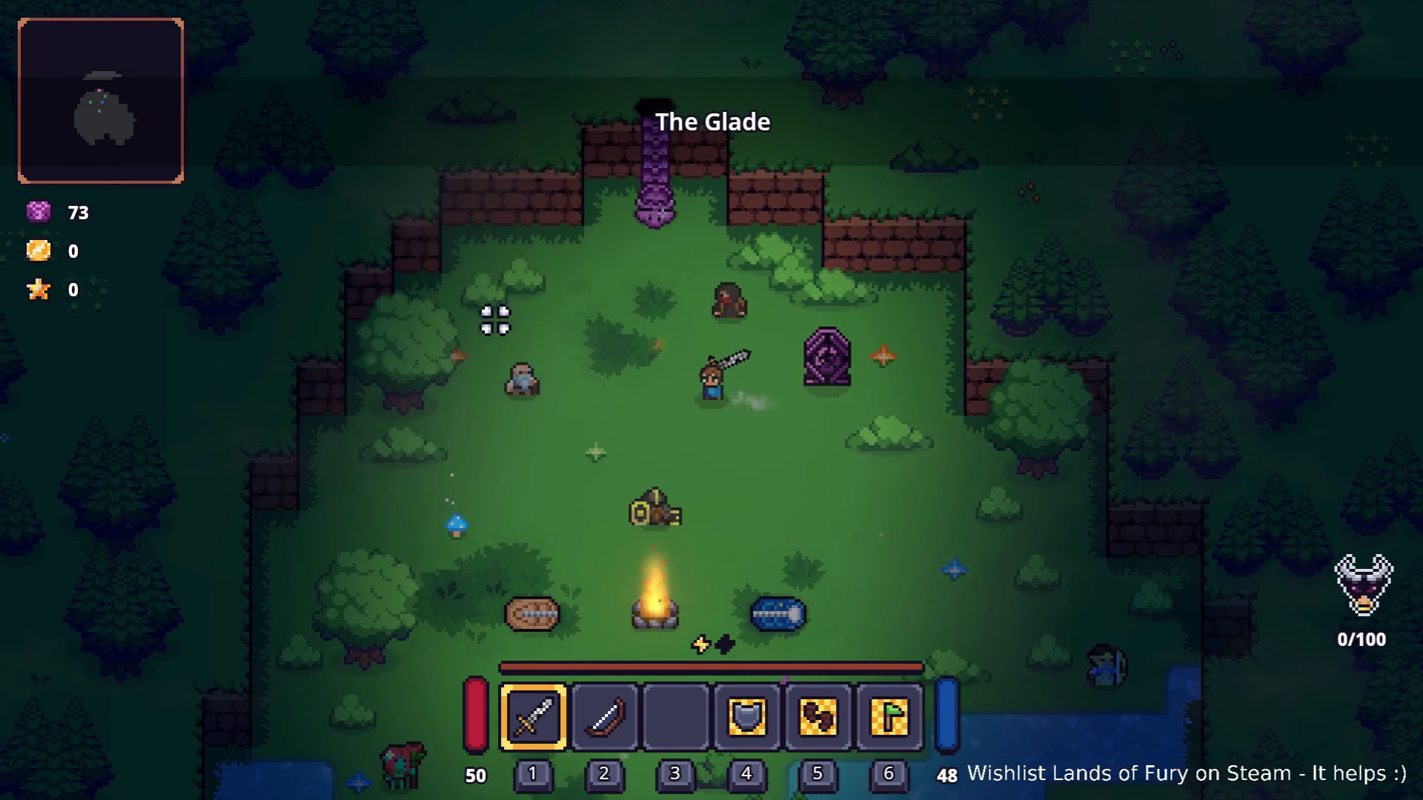
{"action": "key", "text": "d"}
{"action": "key", "text": "a"}
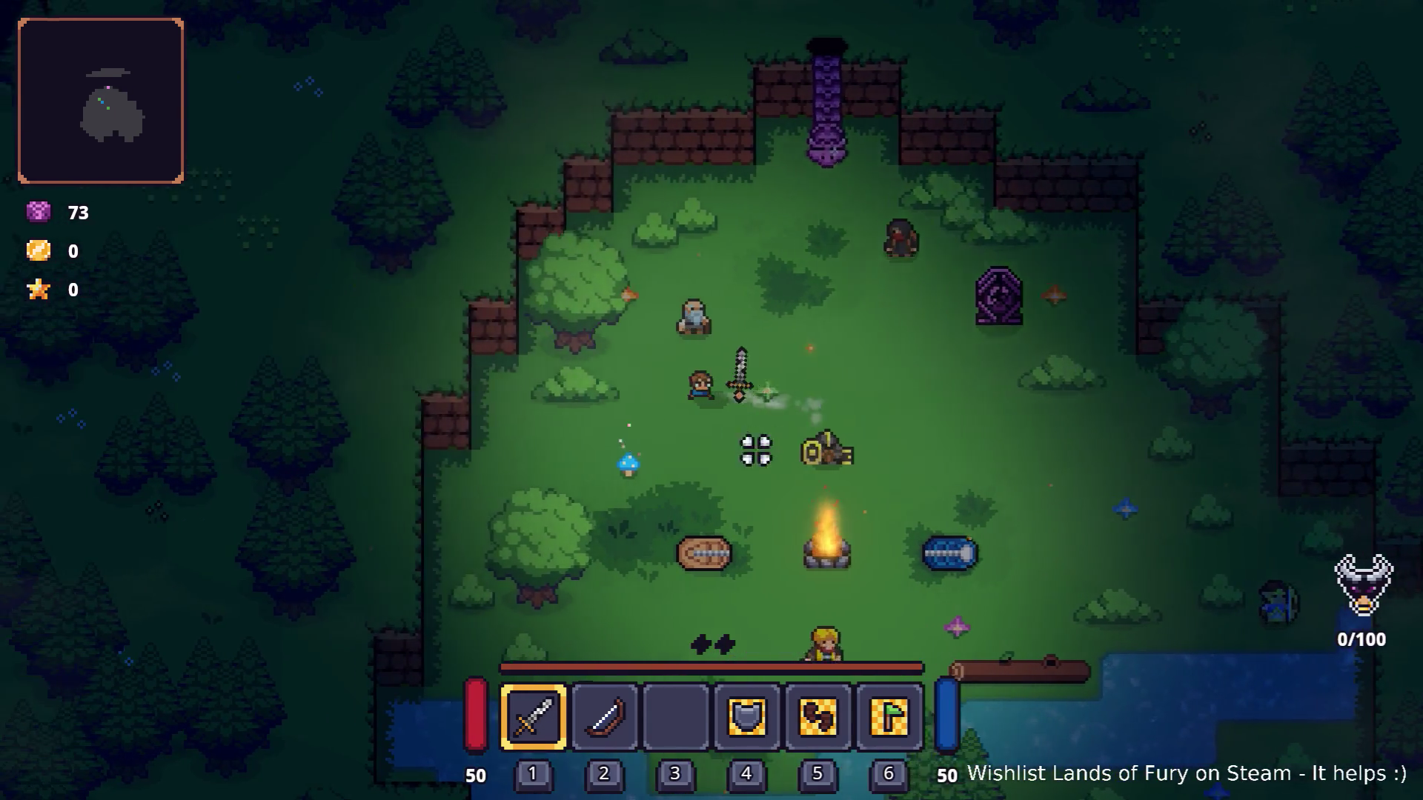
{"action": "key", "text": "s"}
{"action": "key", "text": "a"}
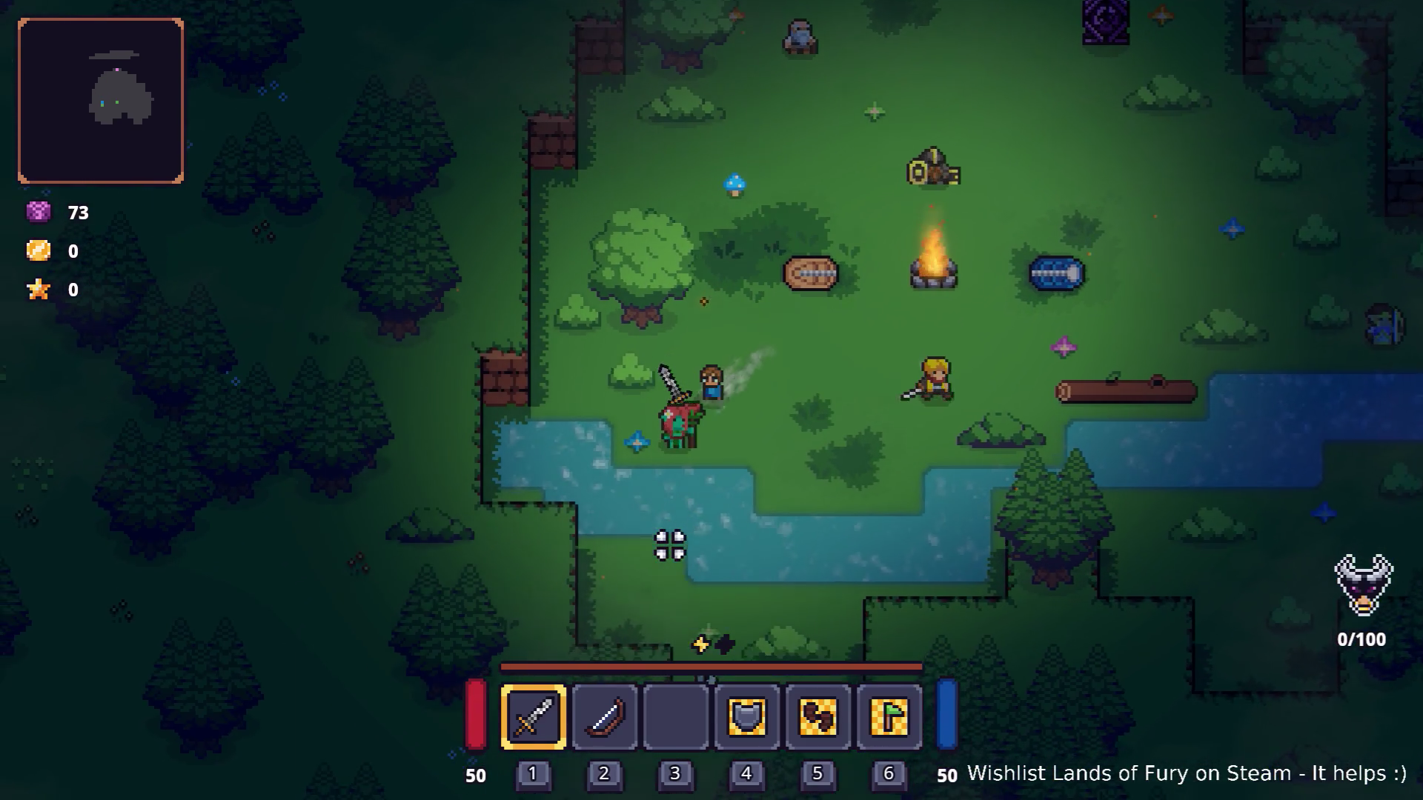
{"action": "key", "text": "e"}
{"action": "key", "text": "e"}
{"action": "key", "text": "e"}
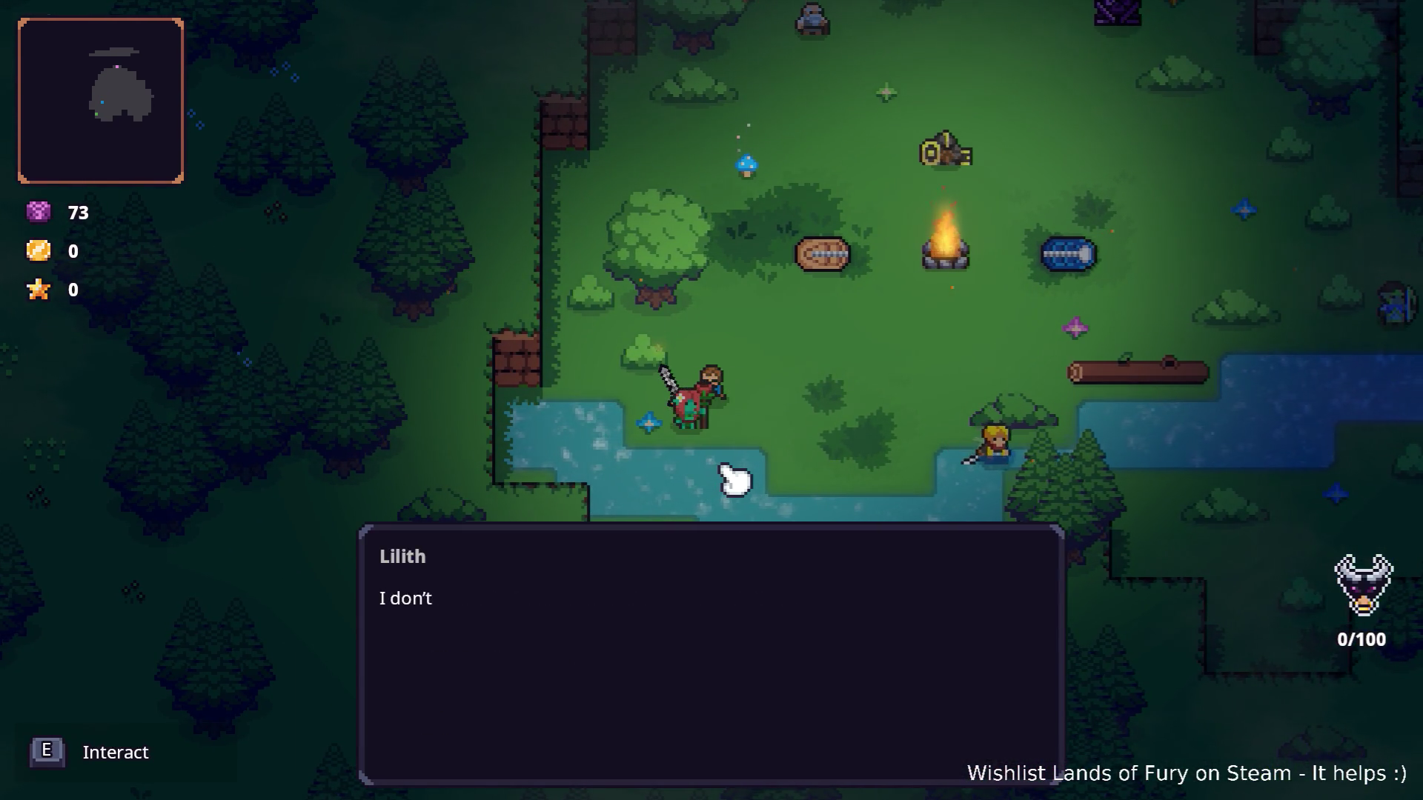
{"action": "key", "text": "e"}
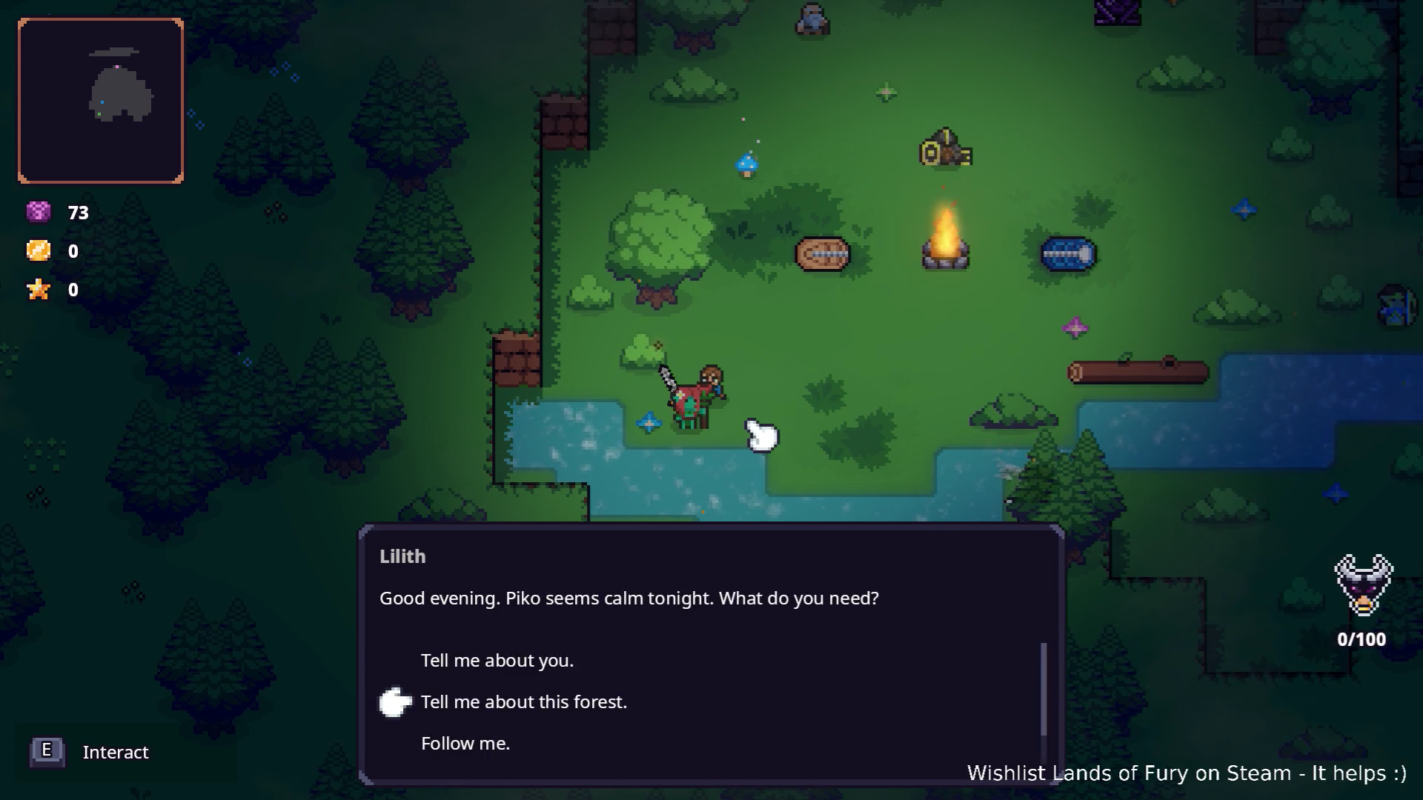
{"action": "key", "text": "e"}
{"action": "key", "text": "e"}
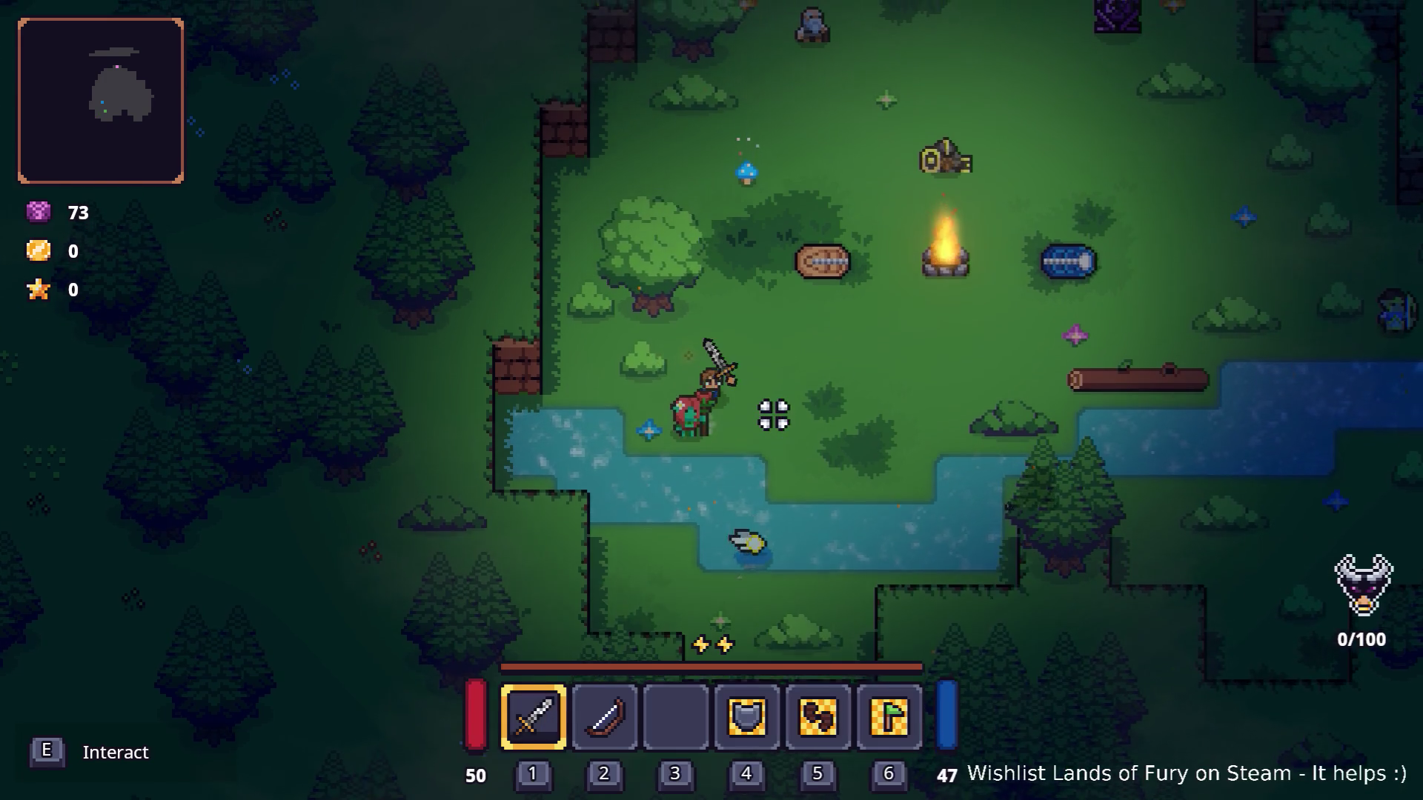
Travel through the purple portal into Elderglade Forest, walk up to the riverbank and pause.
{"action": "key", "text": "w"}
{"action": "key", "text": "w"}
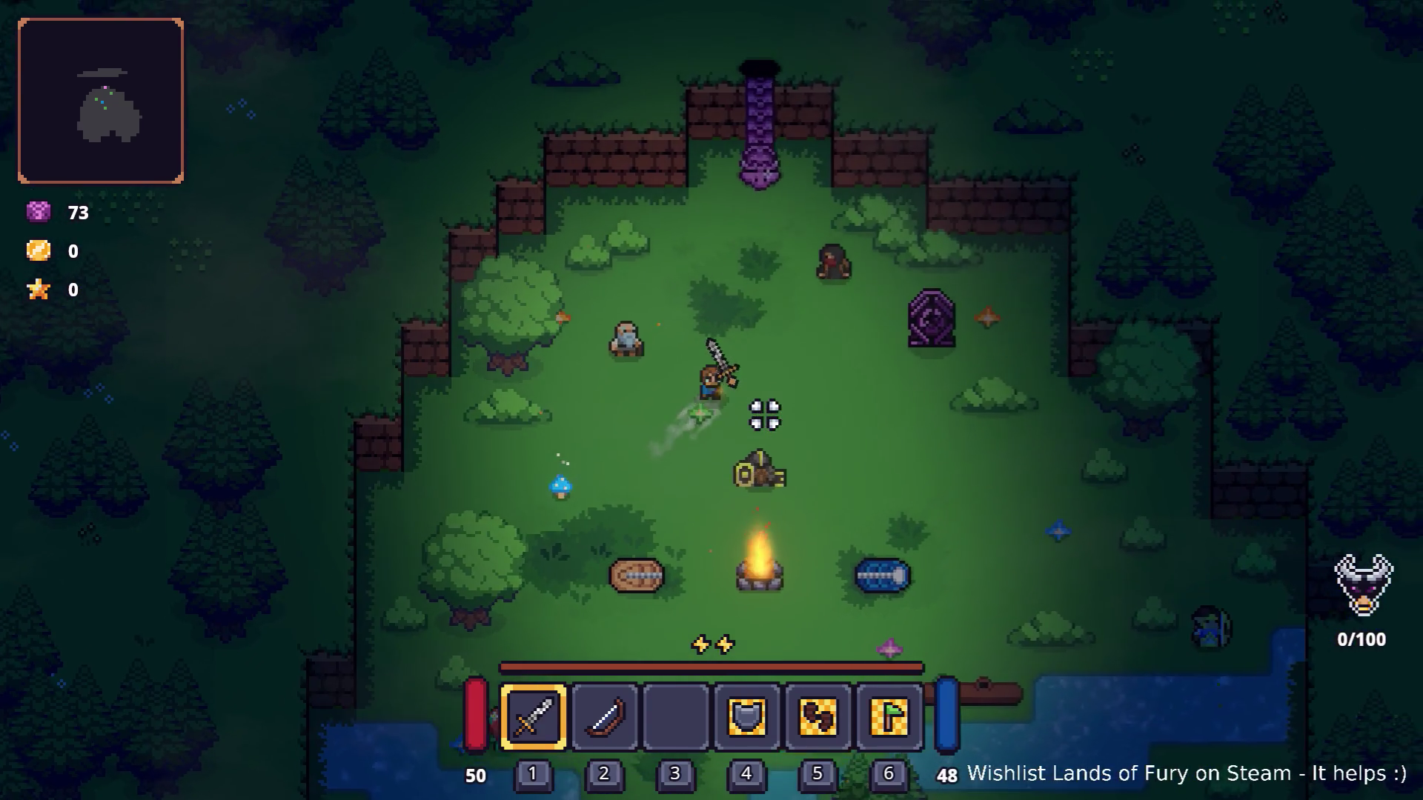
{"action": "key", "text": "w"}
{"action": "key", "text": "e"}
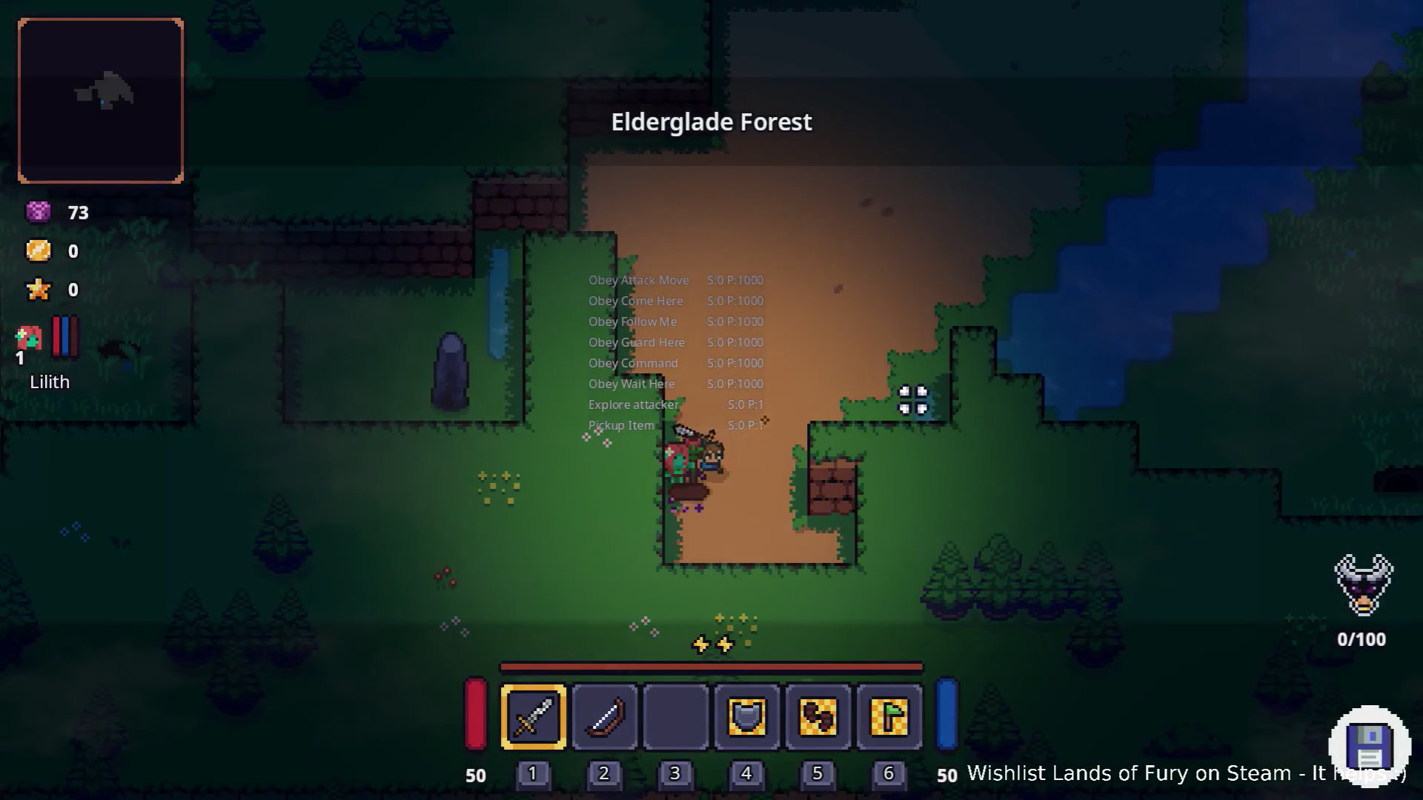
{"action": "key", "text": "w"}
{"action": "key", "text": "d"}
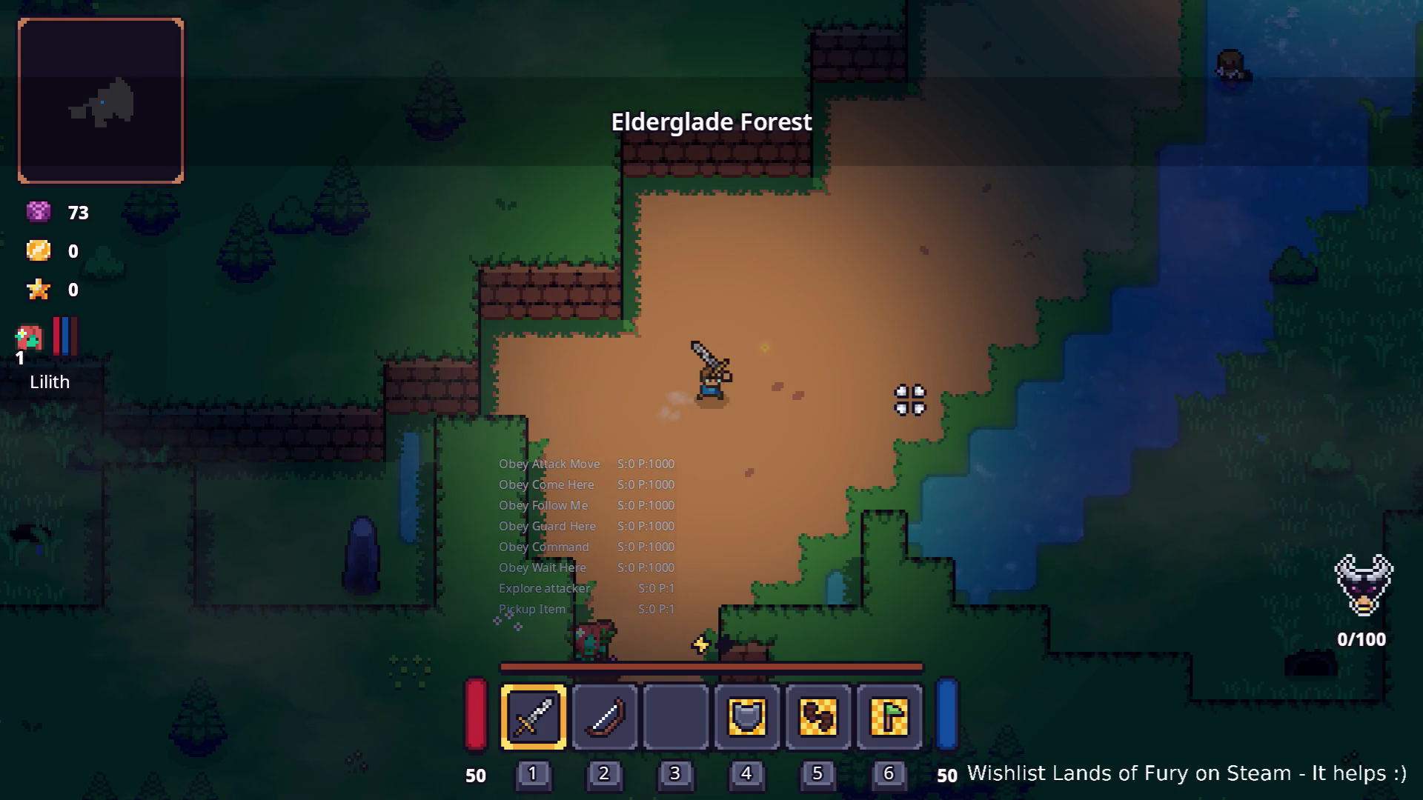
{"action": "key", "text": "w"}
{"action": "key", "text": "d"}
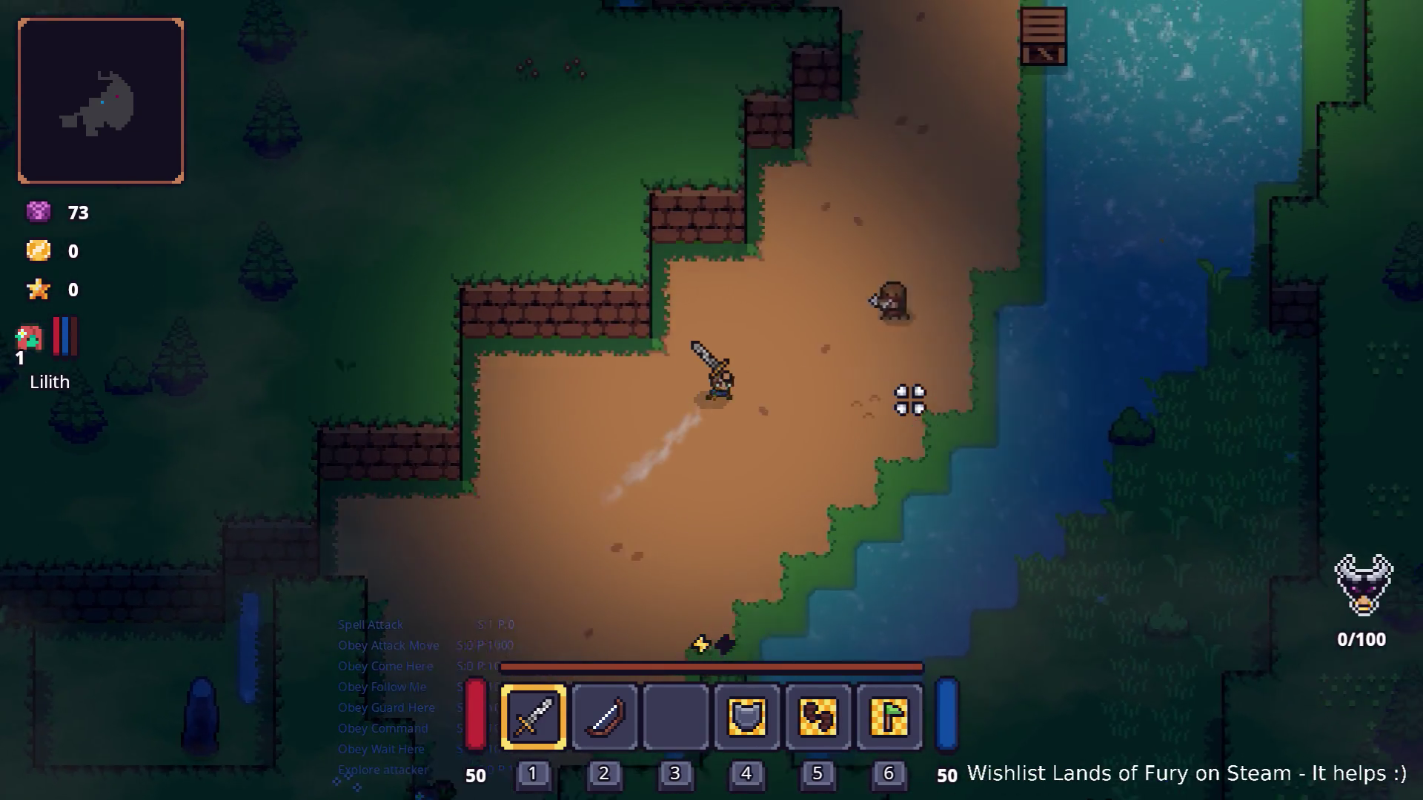
{"action": "key", "text": "w"}
{"action": "key", "text": "d"}
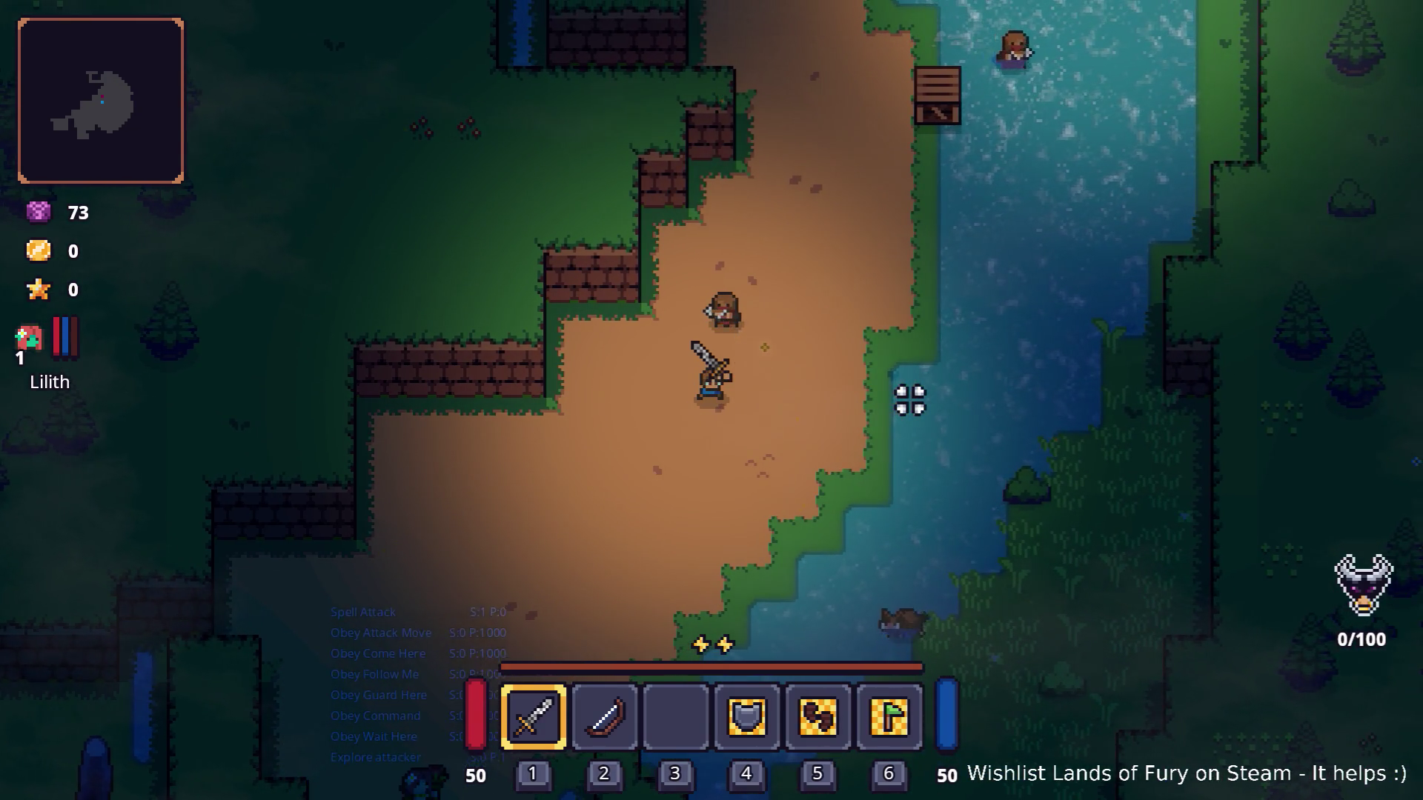
{"action": "key", "text": "Escape"}
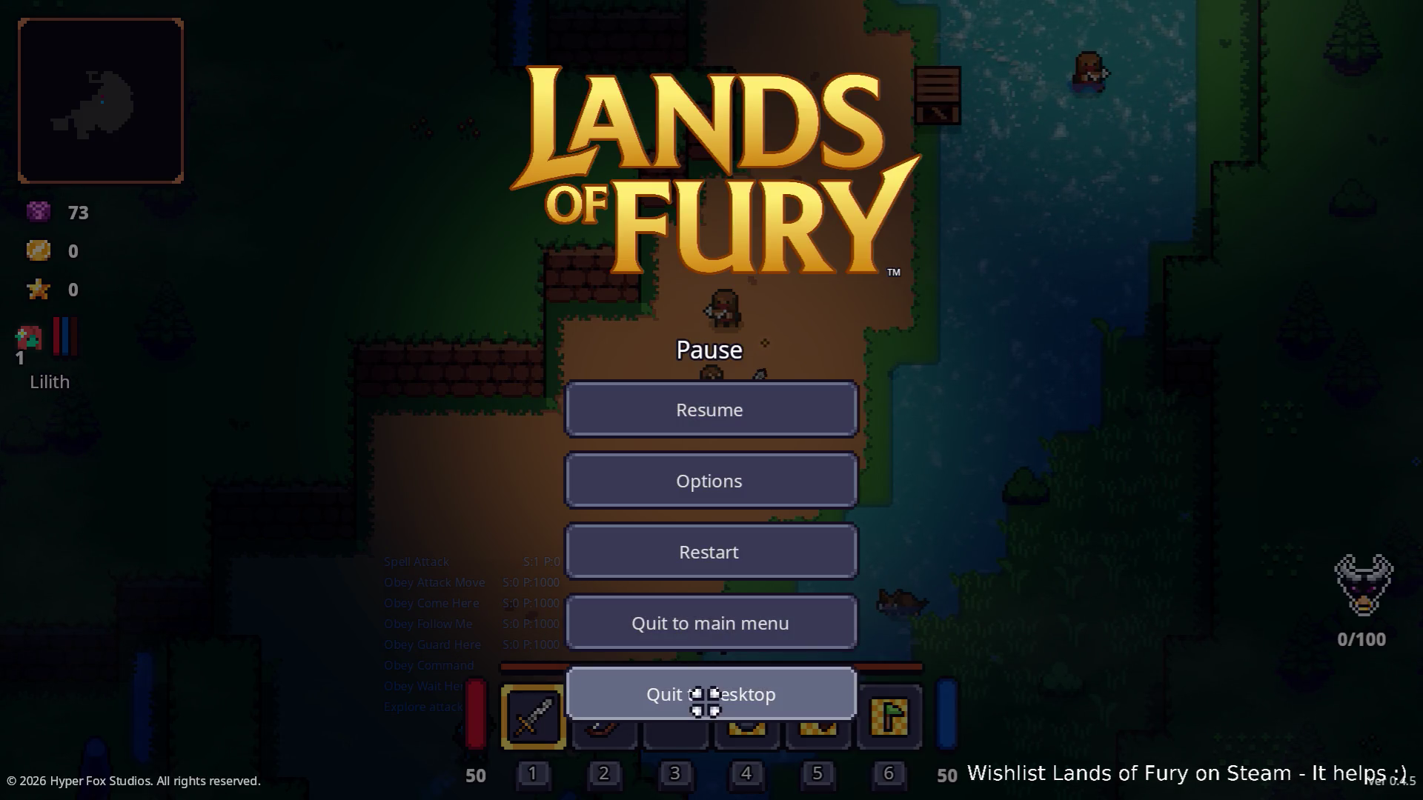
Quit to the editor, uncheck Invert Response on the Follow command consideration, save and relaunch.
{"action": "left_click", "coordinate": [705, 701]}
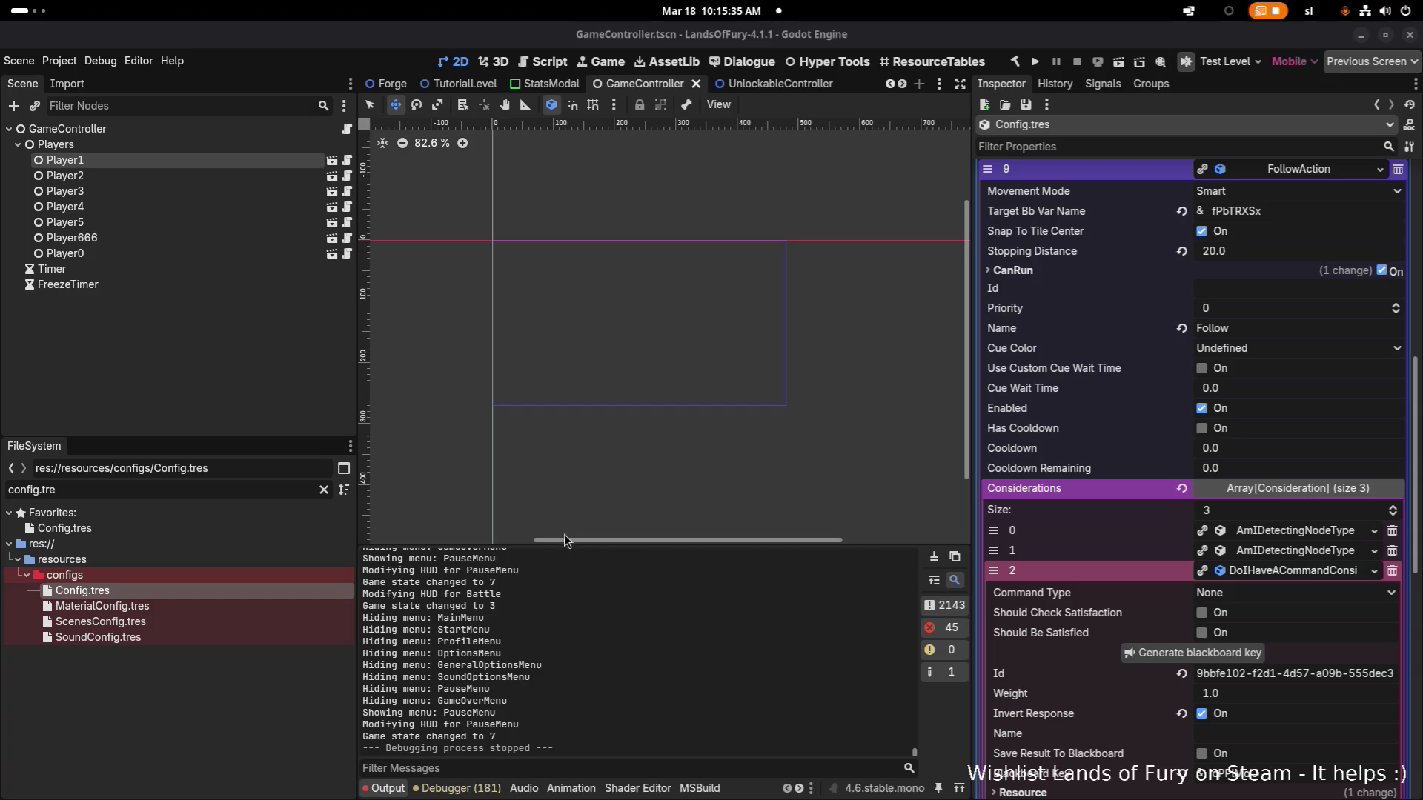
{"action": "scroll", "coordinate": [1207, 597], "scroll_direction": "down", "scroll_amount": 5}
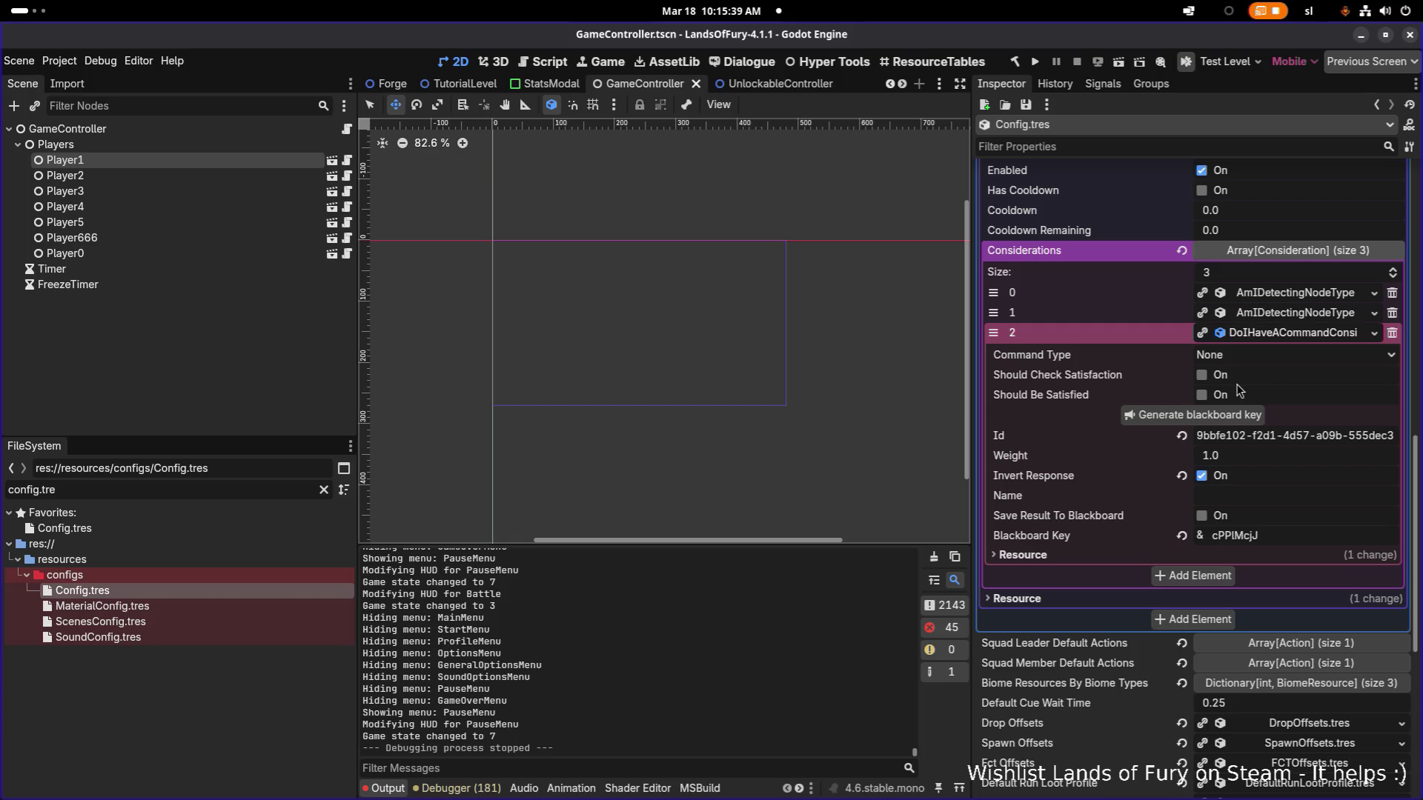
{"action": "scroll", "coordinate": [1157, 473], "scroll_direction": "up", "scroll_amount": 3}
{"action": "scroll", "coordinate": [1161, 489], "scroll_direction": "up", "scroll_amount": 5}
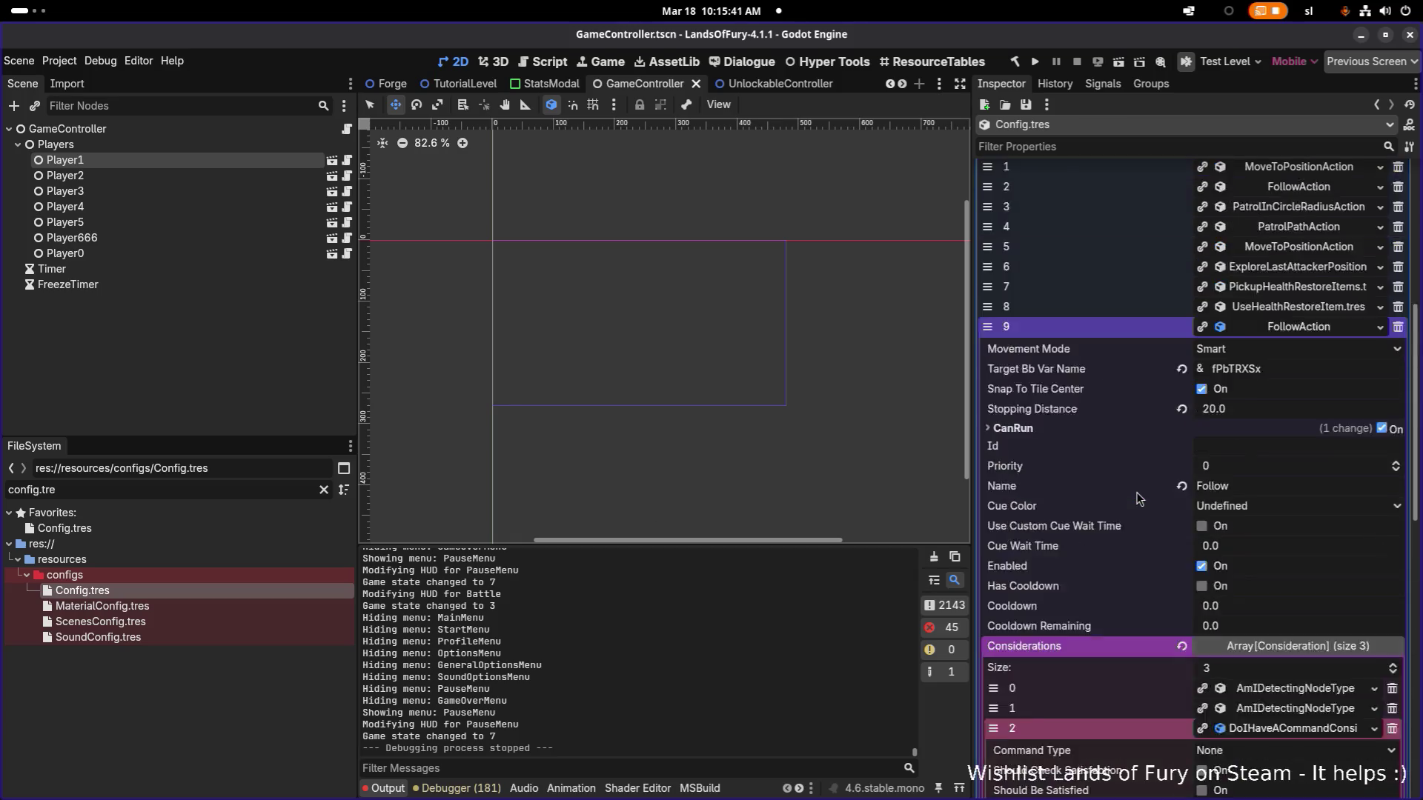
{"action": "scroll", "coordinate": [1145, 500], "scroll_direction": "up", "scroll_amount": 3}
{"action": "scroll", "coordinate": [1210, 518], "scroll_direction": "down", "scroll_amount": 6}
{"action": "scroll", "coordinate": [1209, 518], "scroll_direction": "down", "scroll_amount": 2}
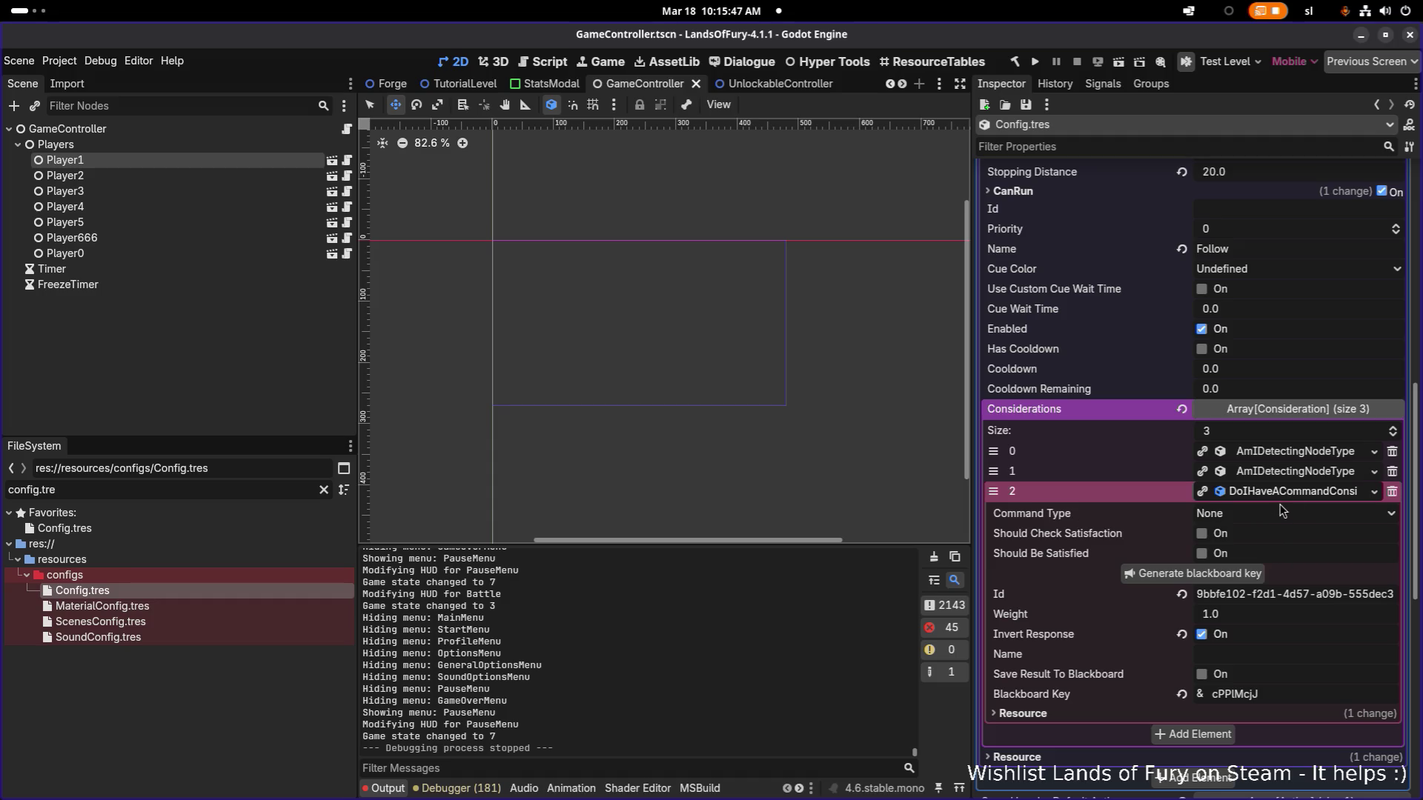
{"action": "left_click", "coordinate": [1208, 634]}
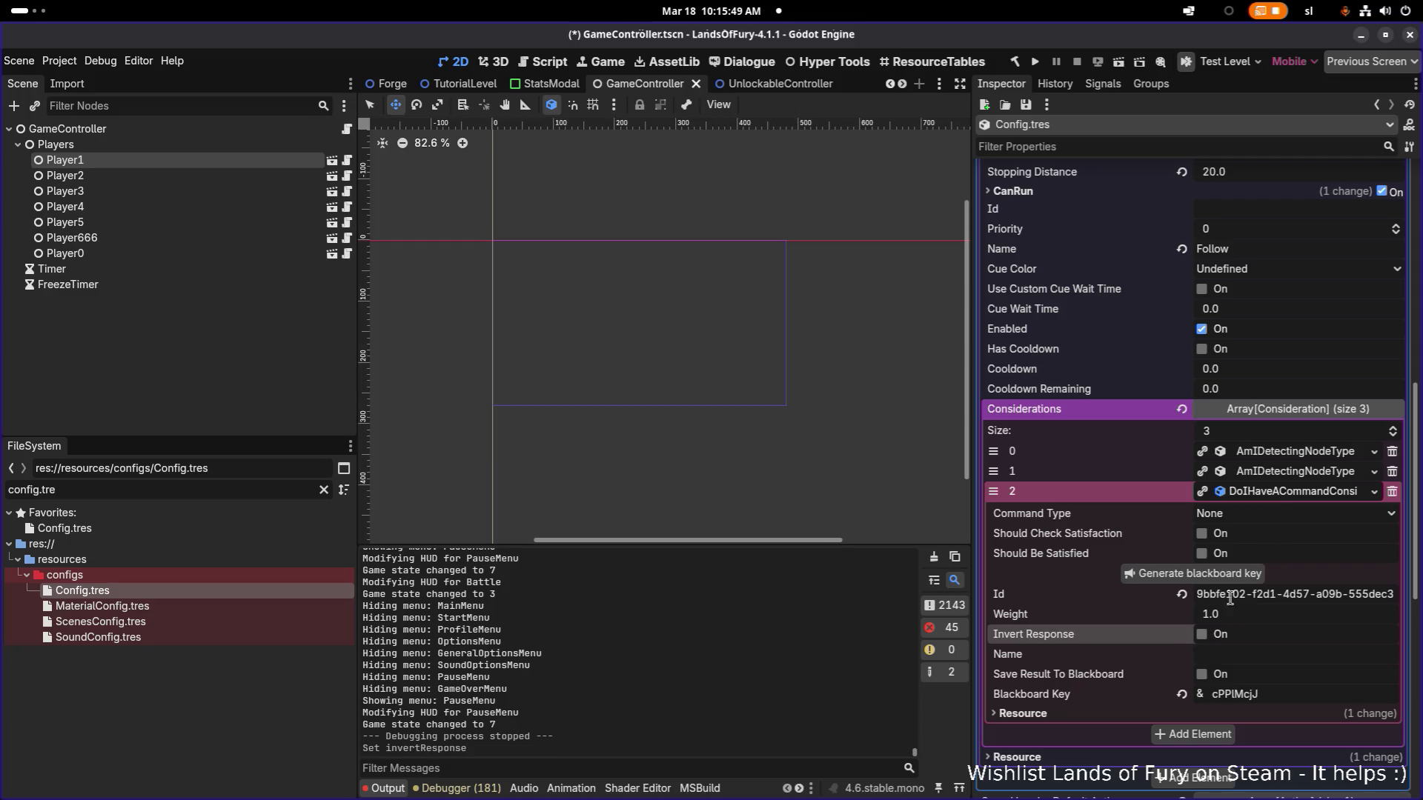
{"action": "key", "text": "ctrl+s"}
{"action": "left_click", "coordinate": [1034, 61]}
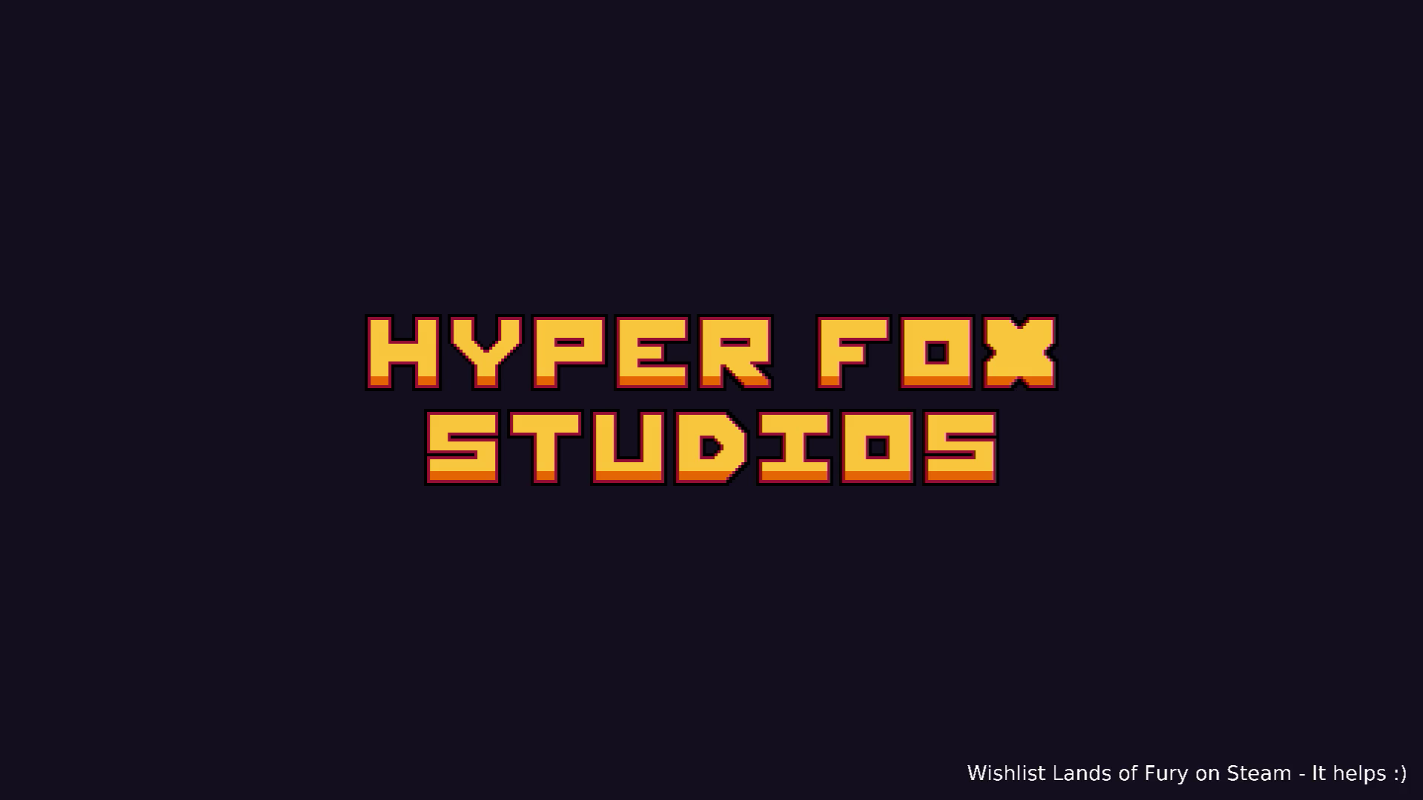
Load the camp, talk to Brin by the river, then visit and close Anton's shop.
{"action": "key", "text": "Return"}
{"action": "key", "text": "Return"}
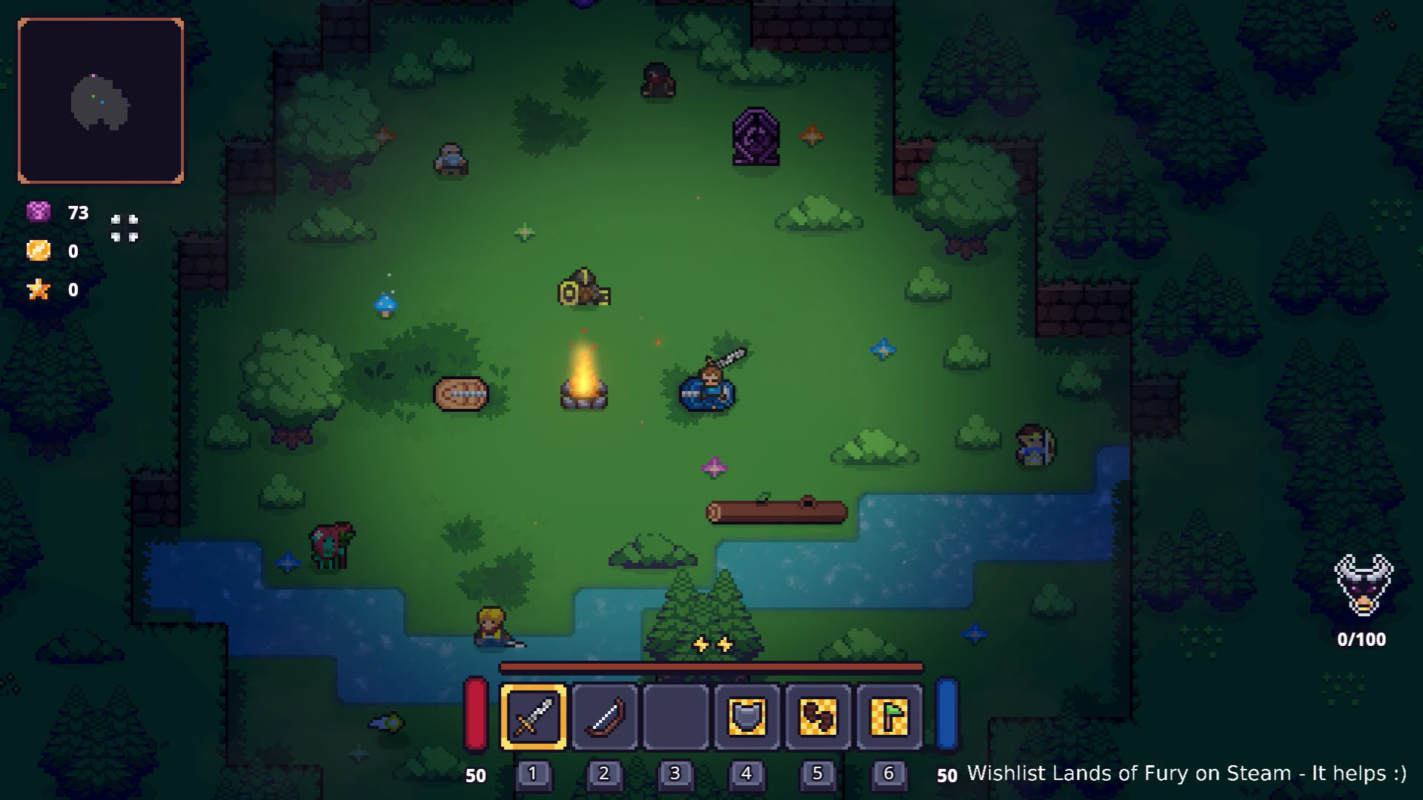
{"action": "key", "text": "s"}
{"action": "key", "text": "a"}
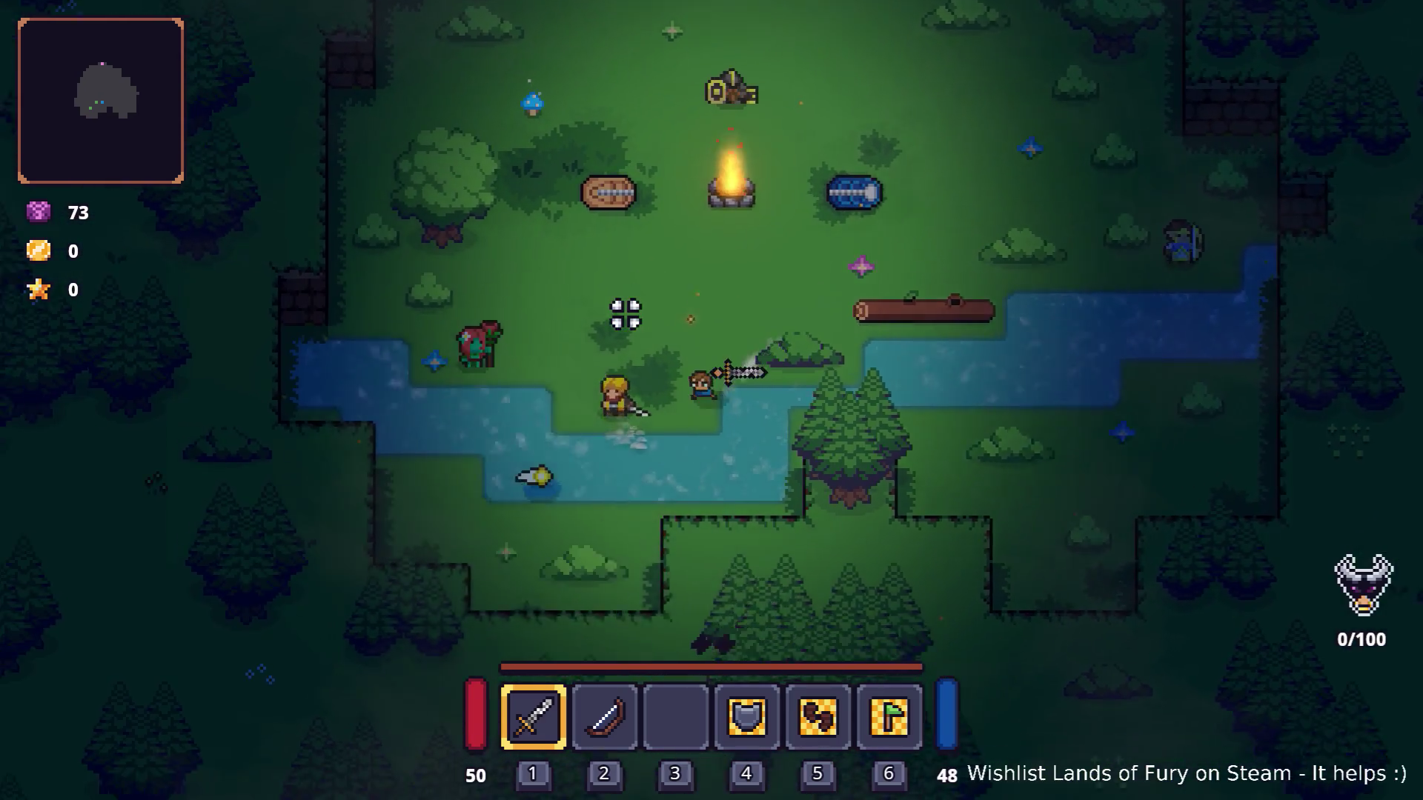
{"action": "key", "text": "e"}
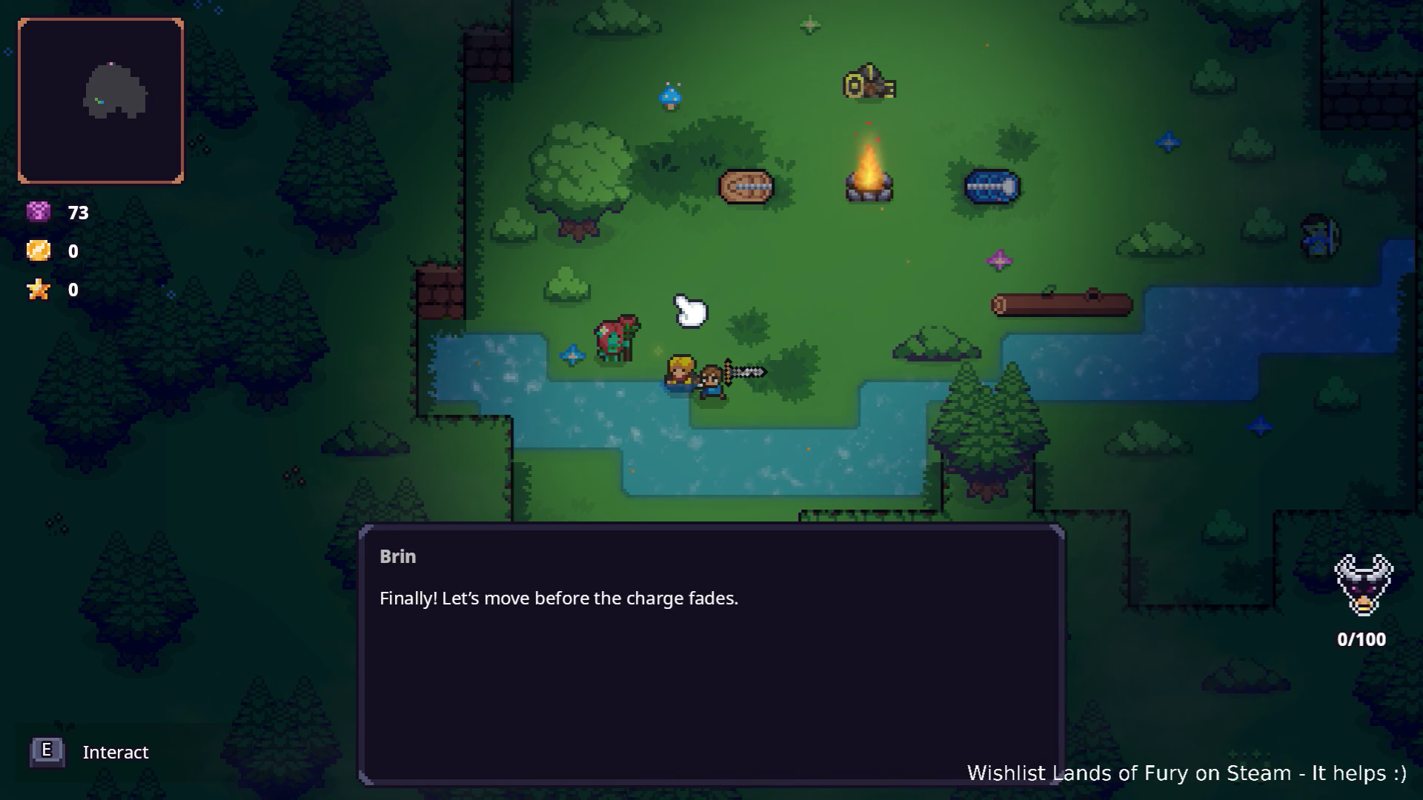
{"action": "key", "text": "e"}
{"action": "key", "text": "w"}
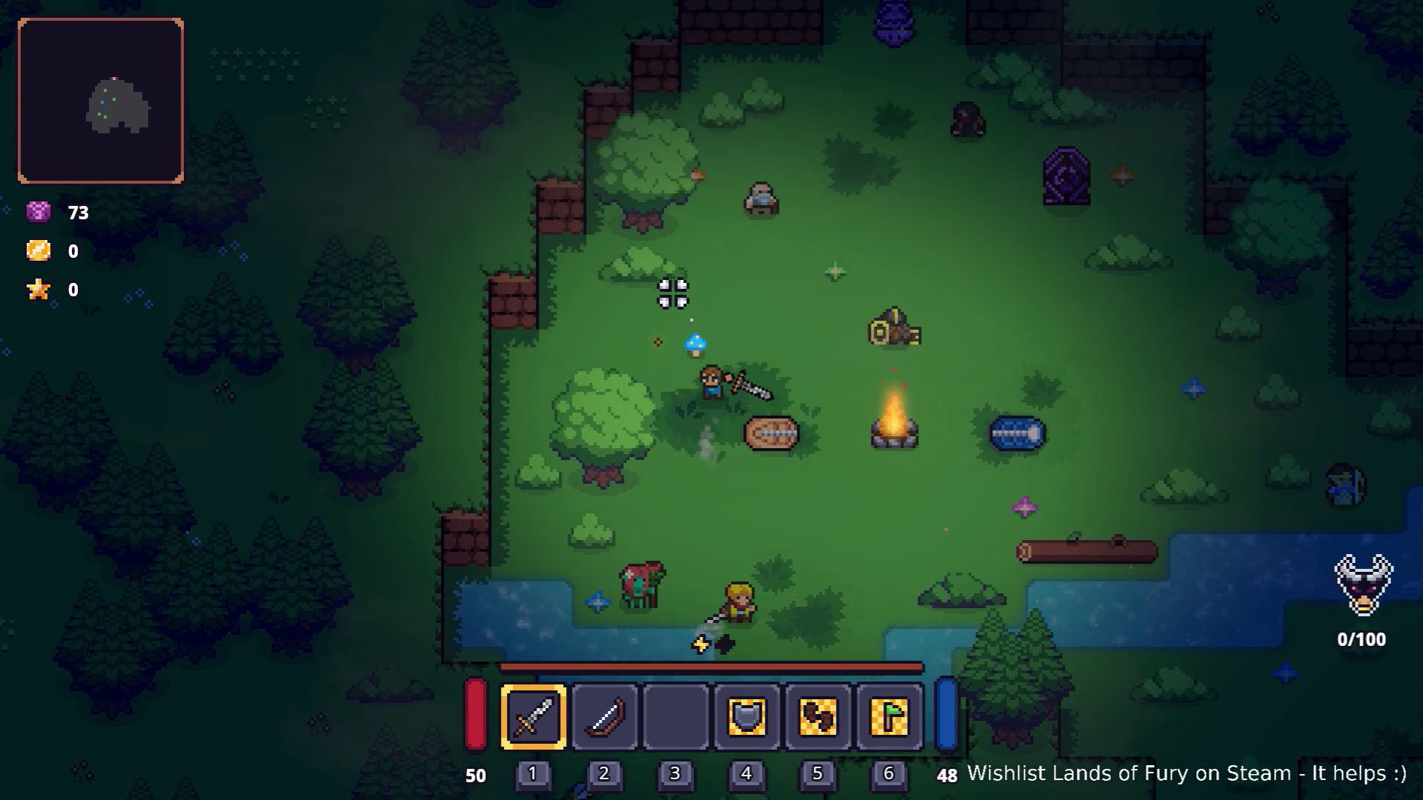
{"action": "key", "text": "e"}
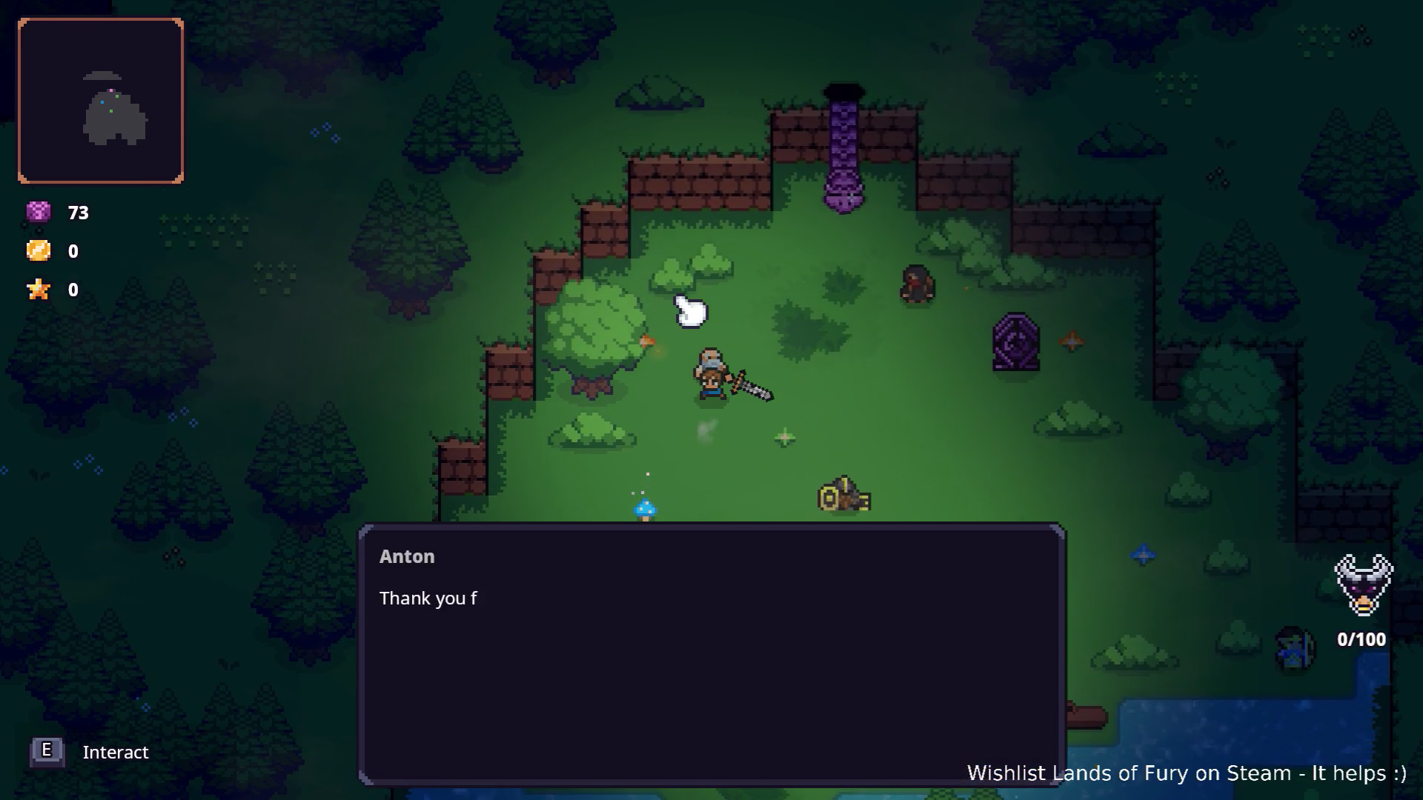
{"action": "key", "text": "e"}
{"action": "left_click", "coordinate": [889, 365]}
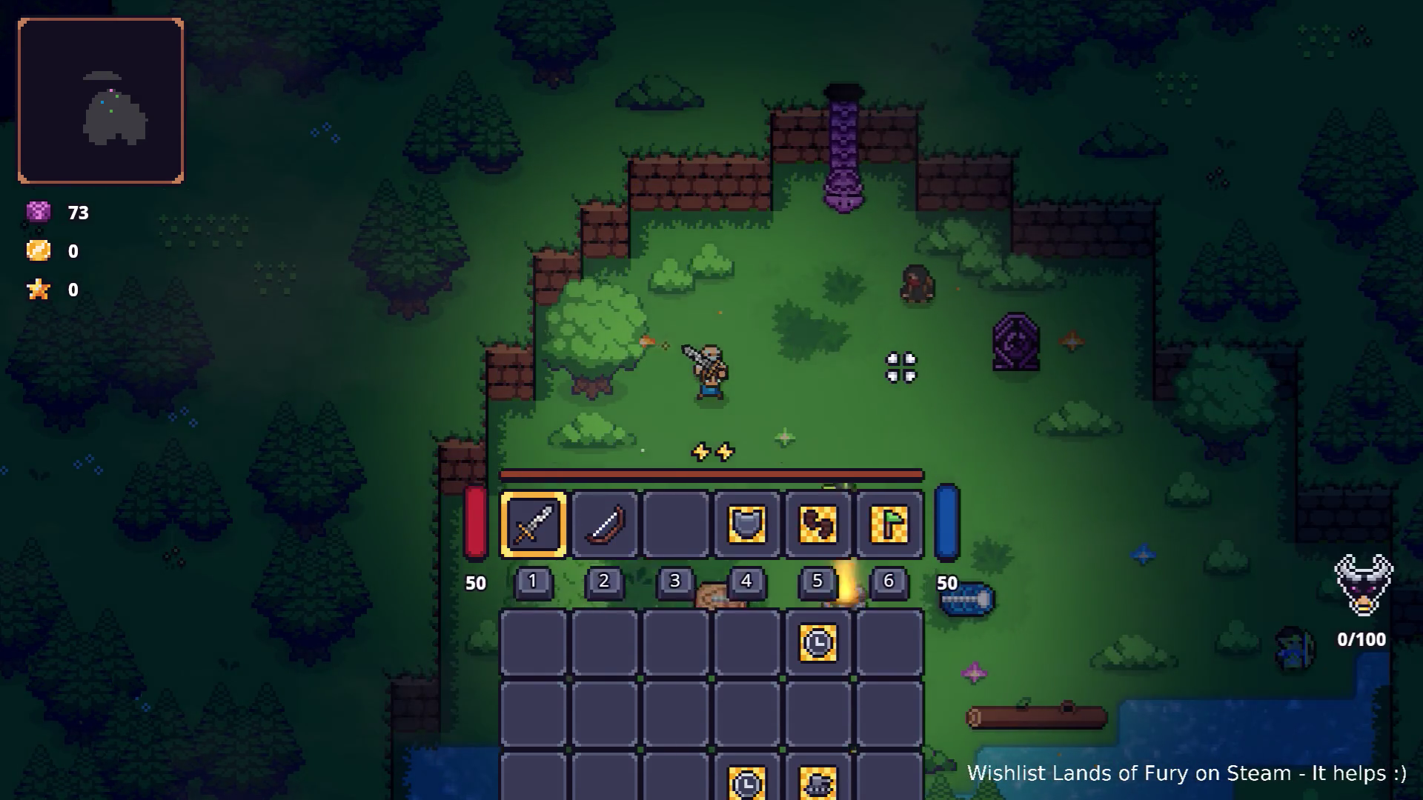
Walk north-west into the portal beam to travel to Elderglade Forest with Brin.
{"action": "key", "text": "d"}
{"action": "key", "text": "d"}
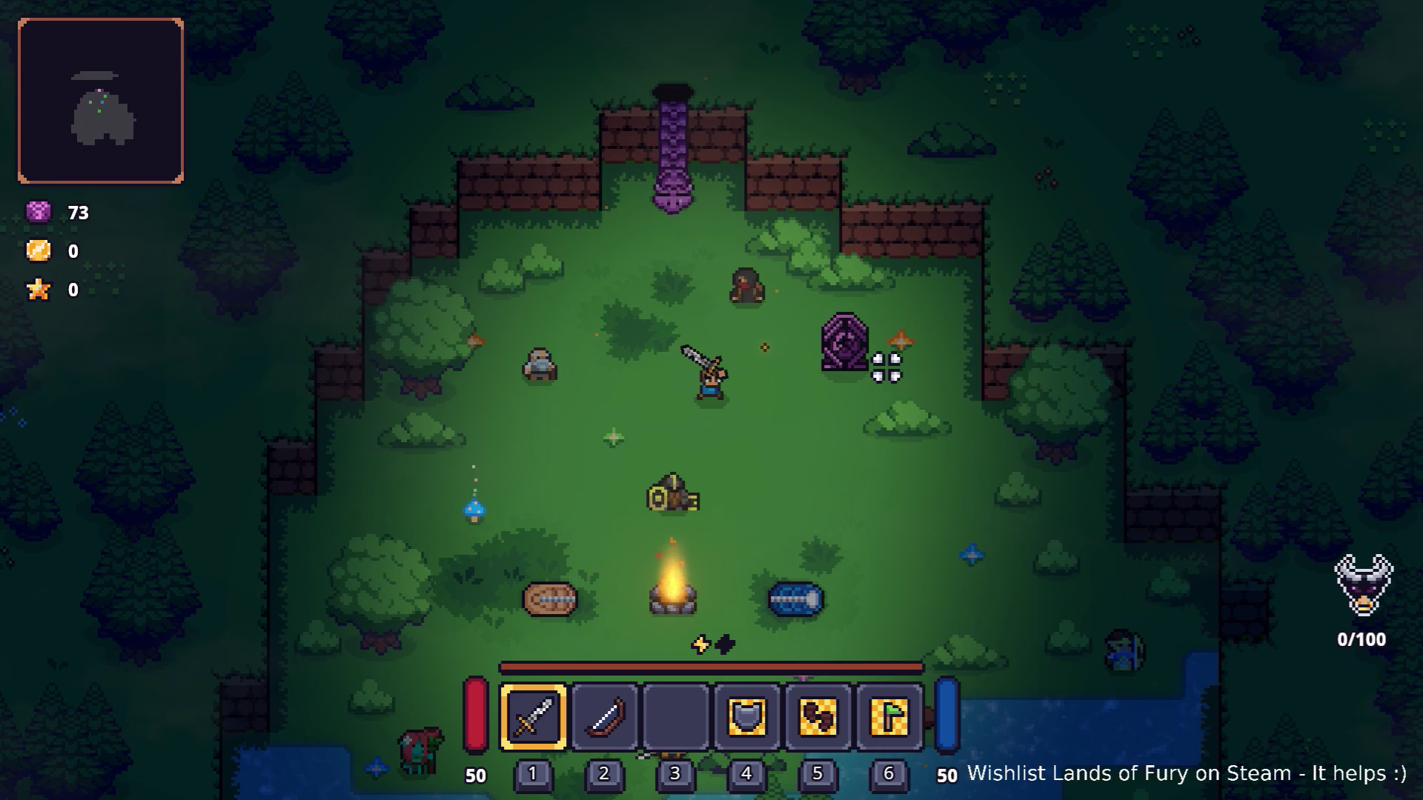
{"action": "key", "text": "w"}
{"action": "key", "text": "a"}
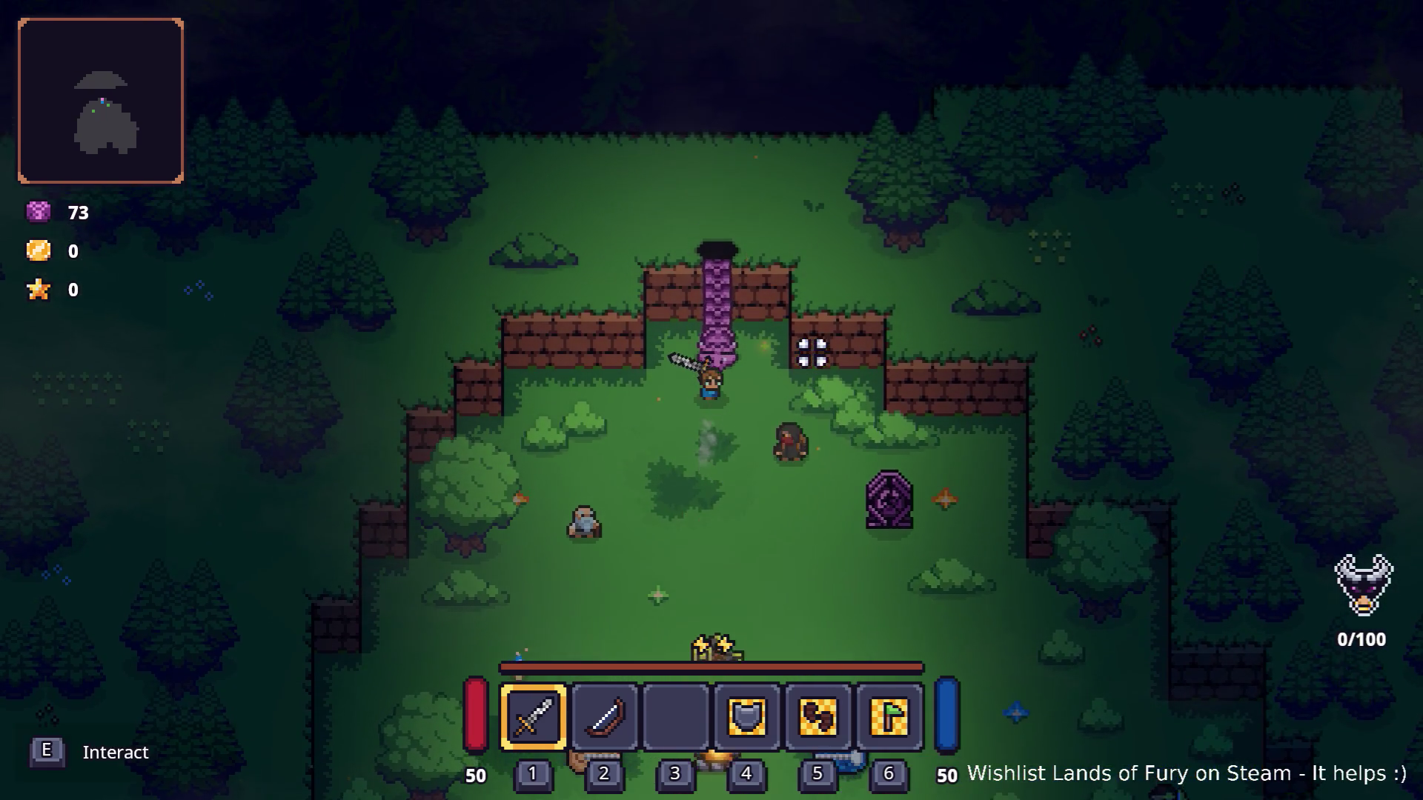
{"action": "key", "text": "w"}
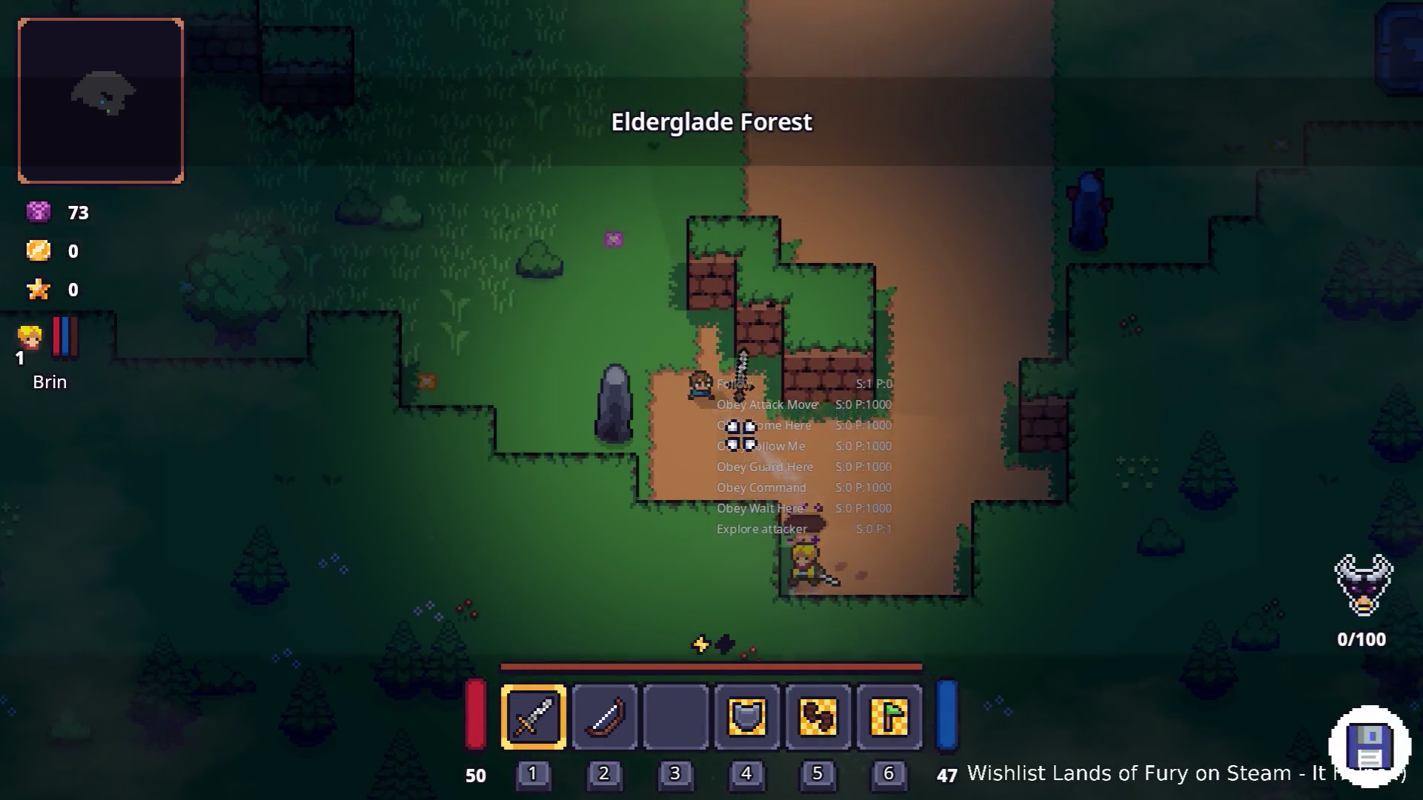
Fight the nearby enemy, pick up the Crafting Stone and head toward the camp path.
{"action": "key", "text": "w"}
{"action": "key", "text": "a"}
{"action": "left_click", "coordinate": [730, 499]}
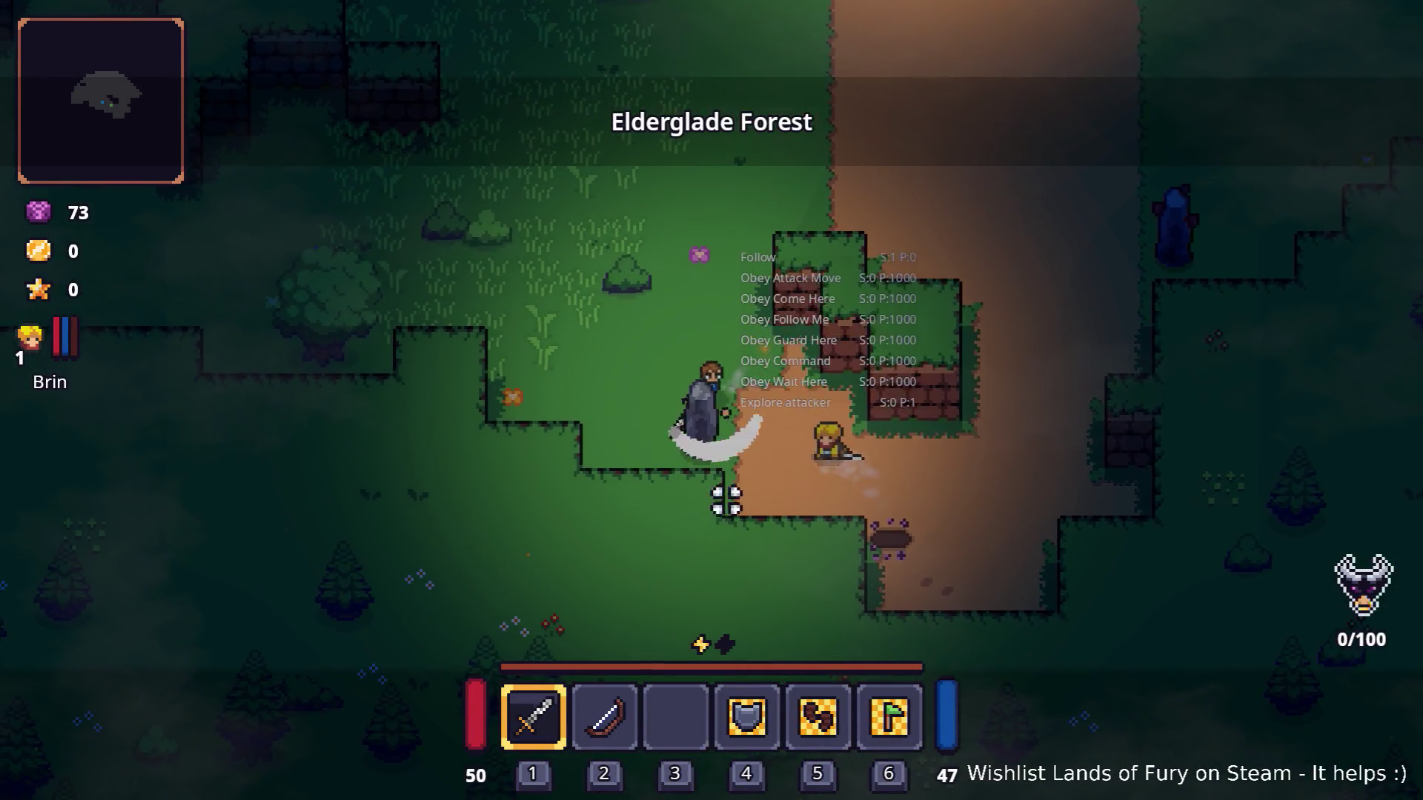
{"action": "key", "text": "e"}
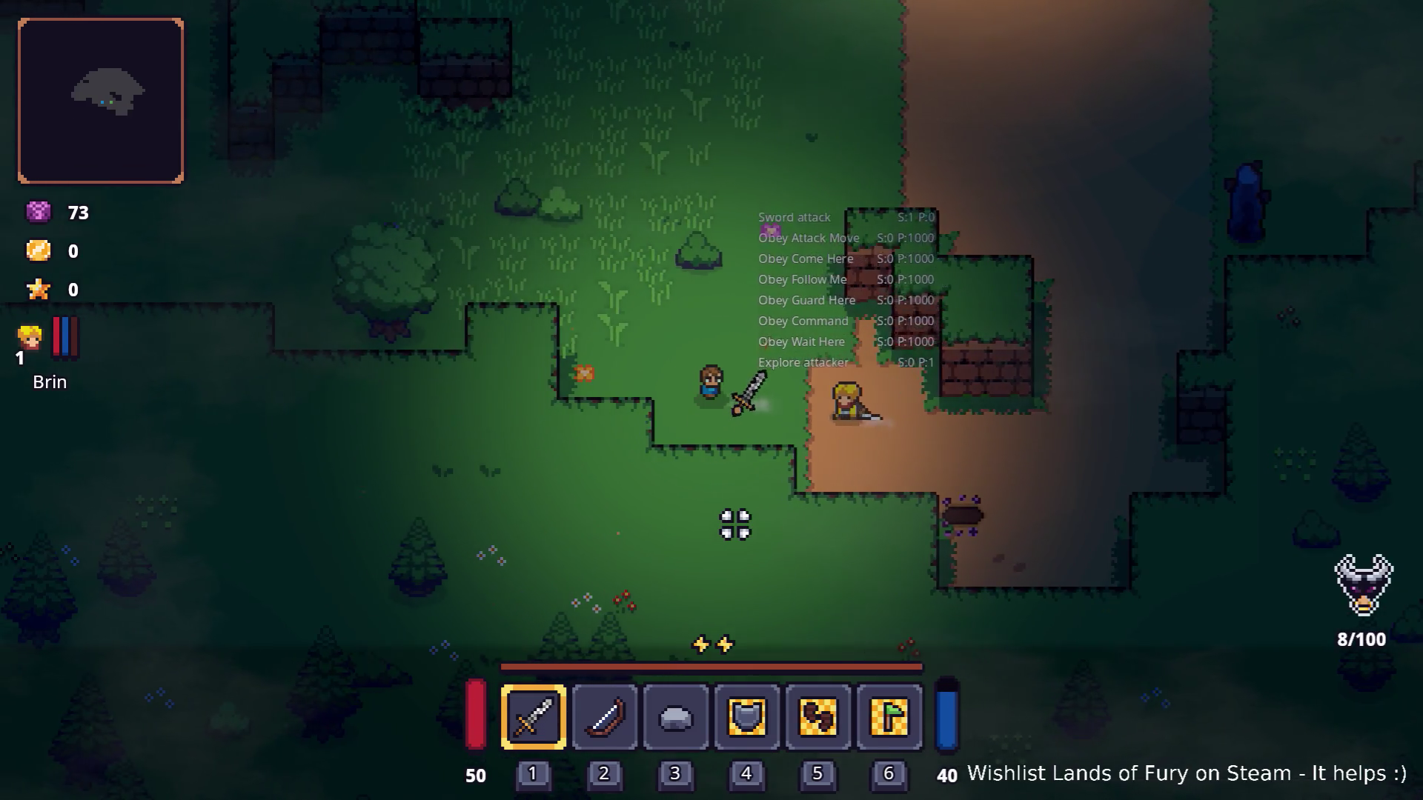
{"action": "key", "text": "w"}
{"action": "key", "text": "a"}
{"action": "key", "text": "w"}
{"action": "key", "text": "d"}
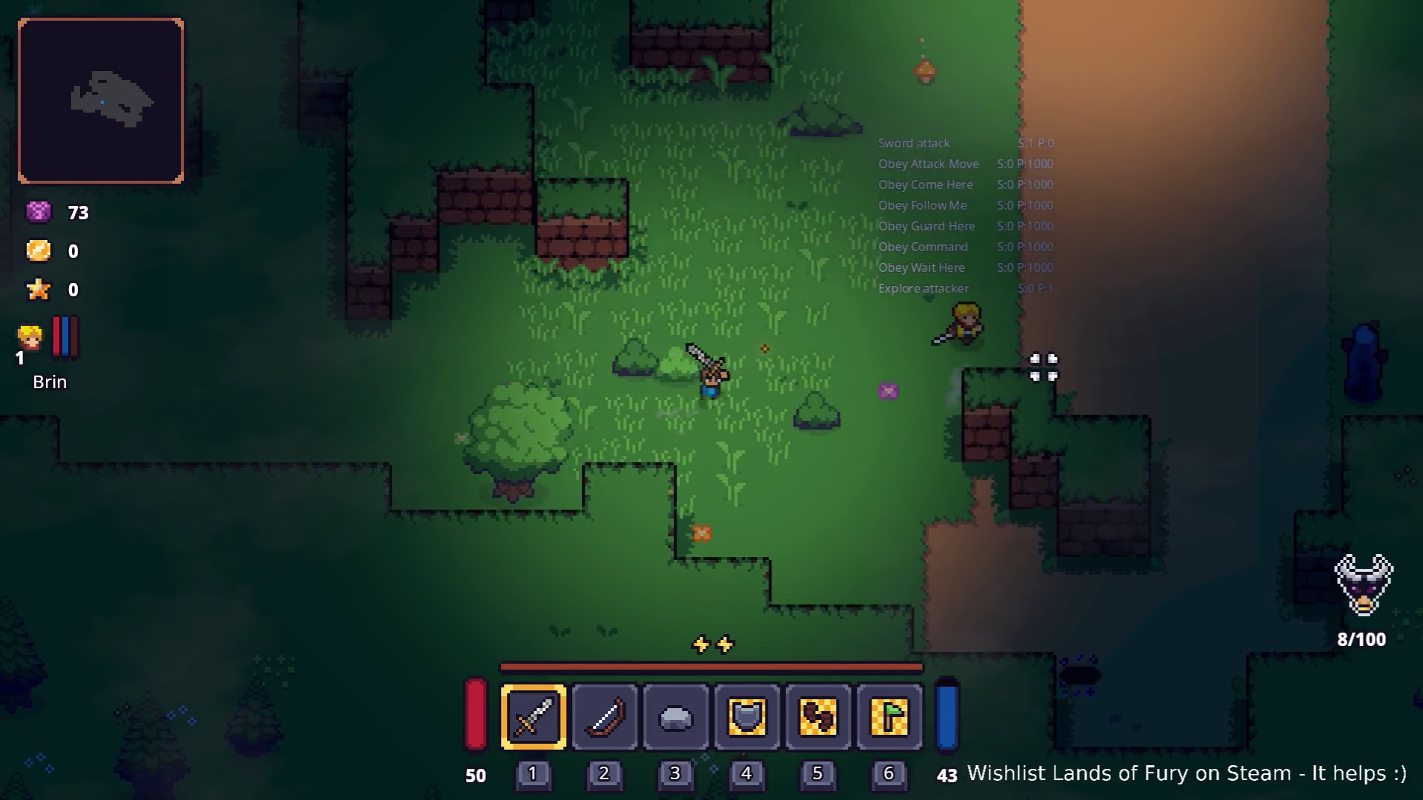
Run Companion.CompanionAddLevels(5) in the developer console and bring up Brin's stats and skills panel.
{"action": "key", "text": "i"}
{"action": "key", "text": "grave"}
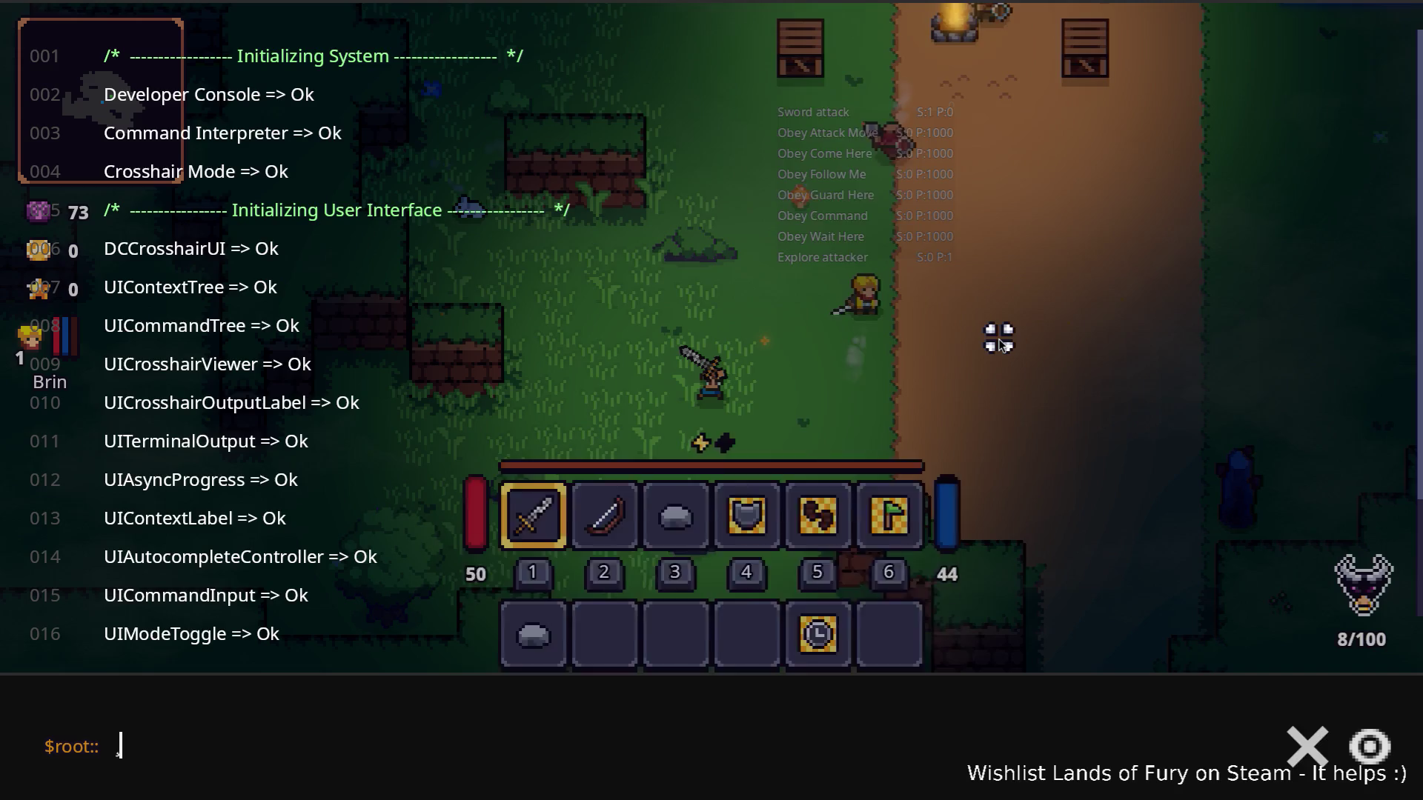
{"action": "type", "text": "Compl"}
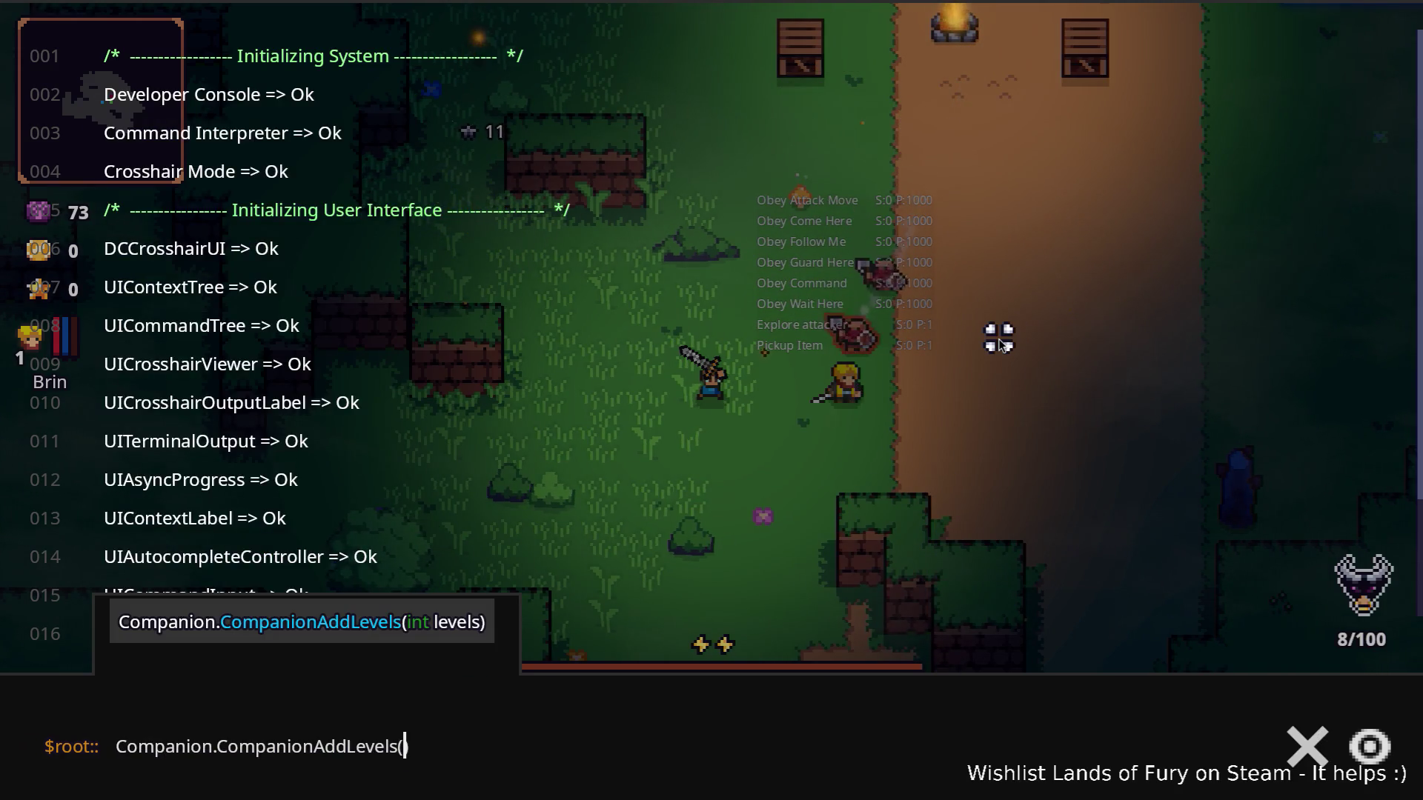
{"action": "type", "text": "5"}
{"action": "key", "text": "Return"}
{"action": "key", "text": "grave"}
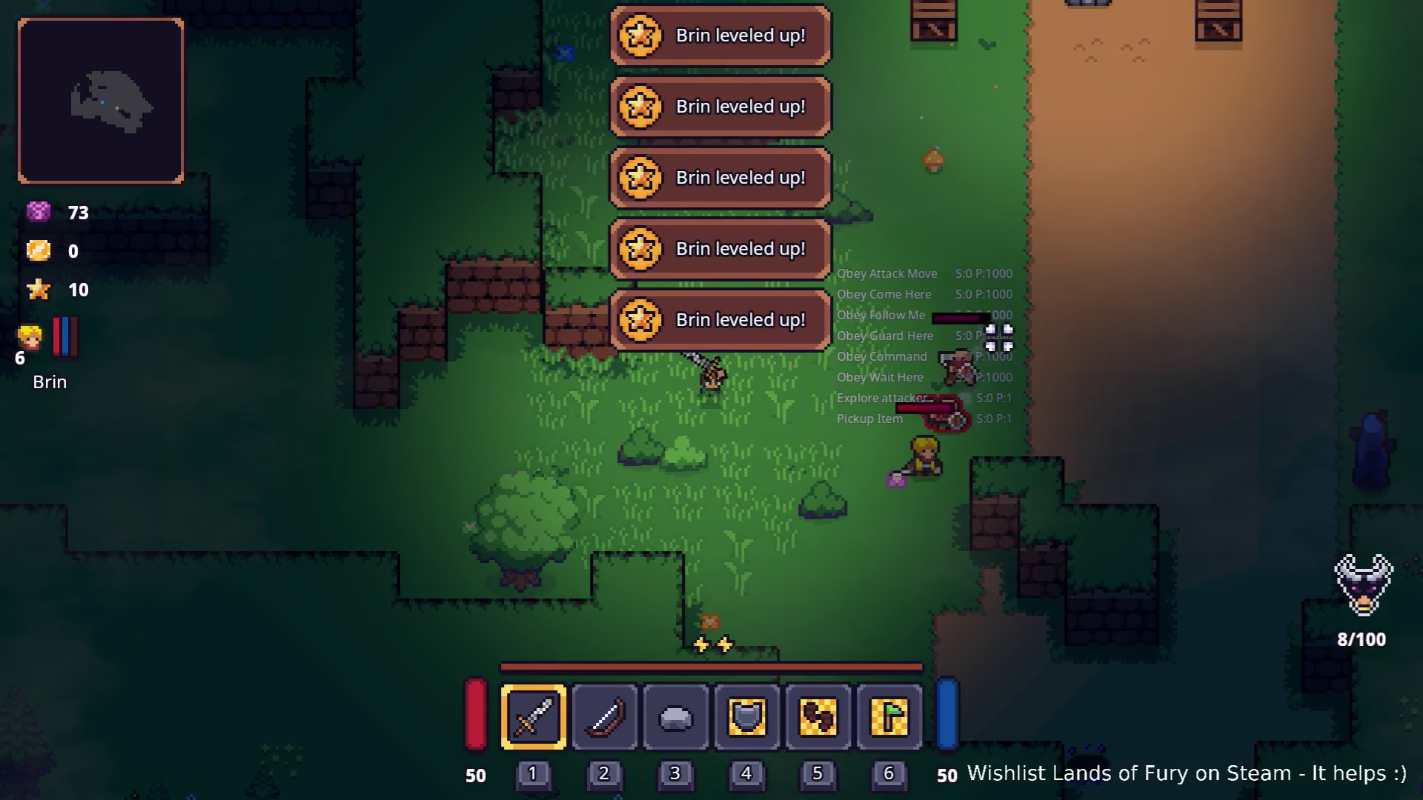
{"action": "key", "text": "i"}
{"action": "left_click", "coordinate": [433, 555]}
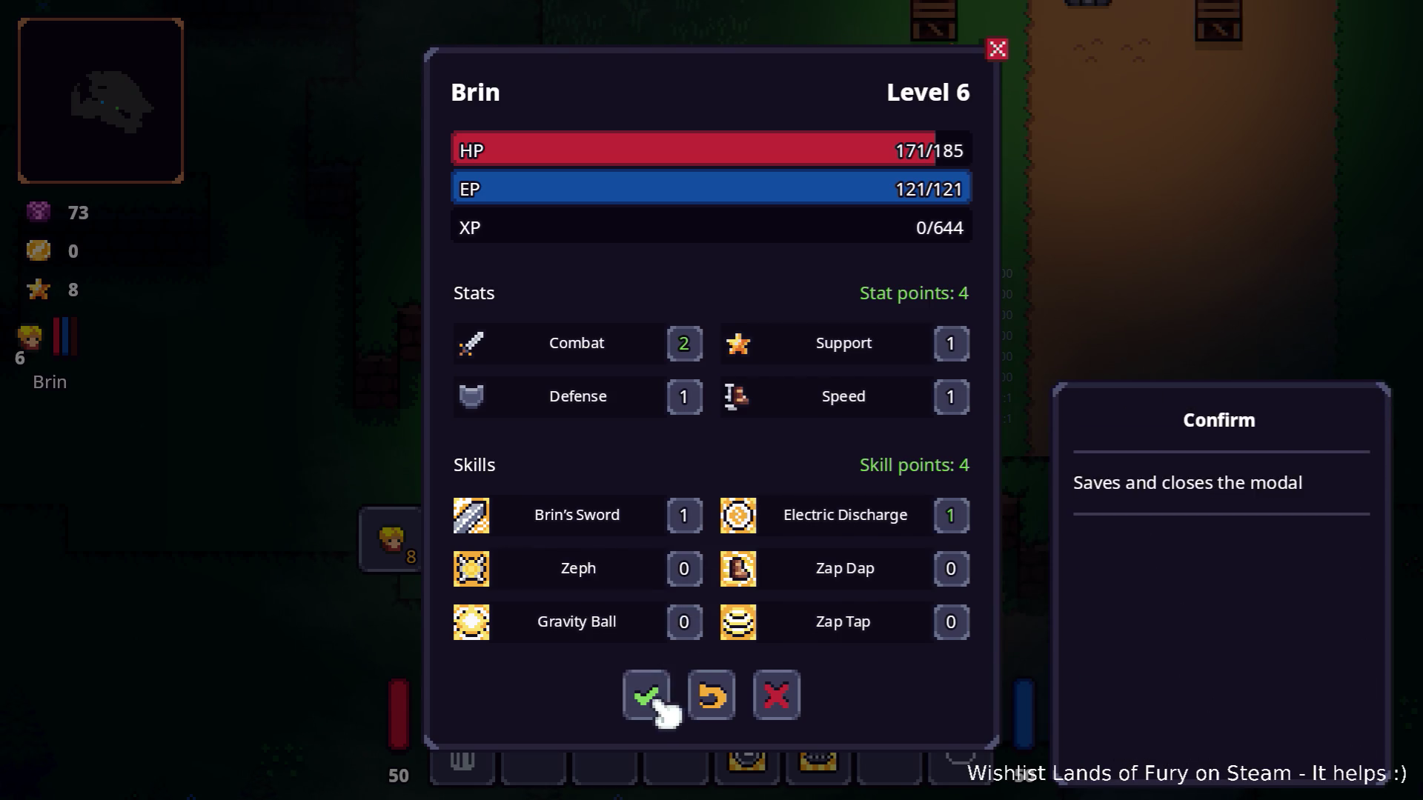
Confirm Brin's Combat point, saving Combat at 2.
{"action": "left_click", "coordinate": [646, 696]}
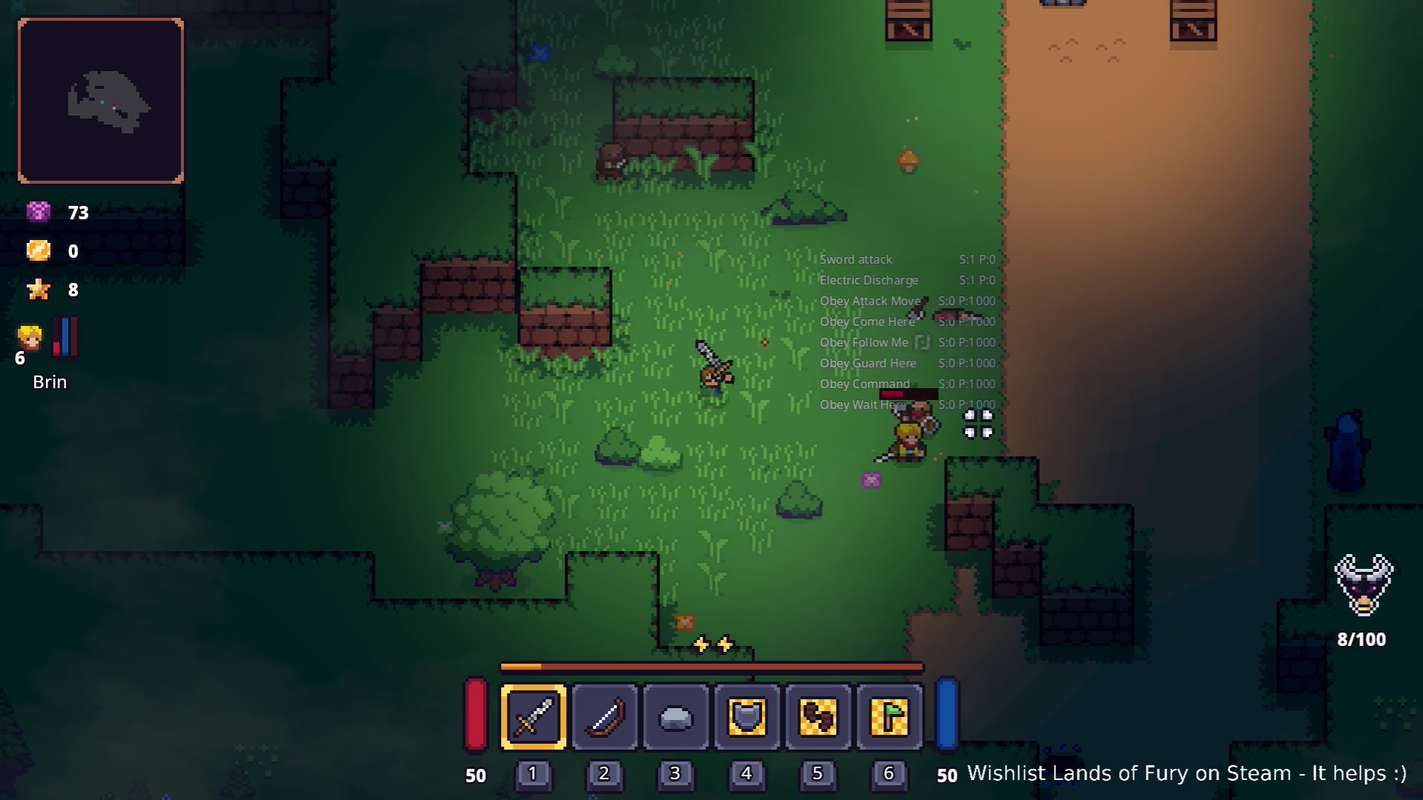
Fight the enemies near the dirt road and walk right along it.
{"action": "key", "text": "d"}
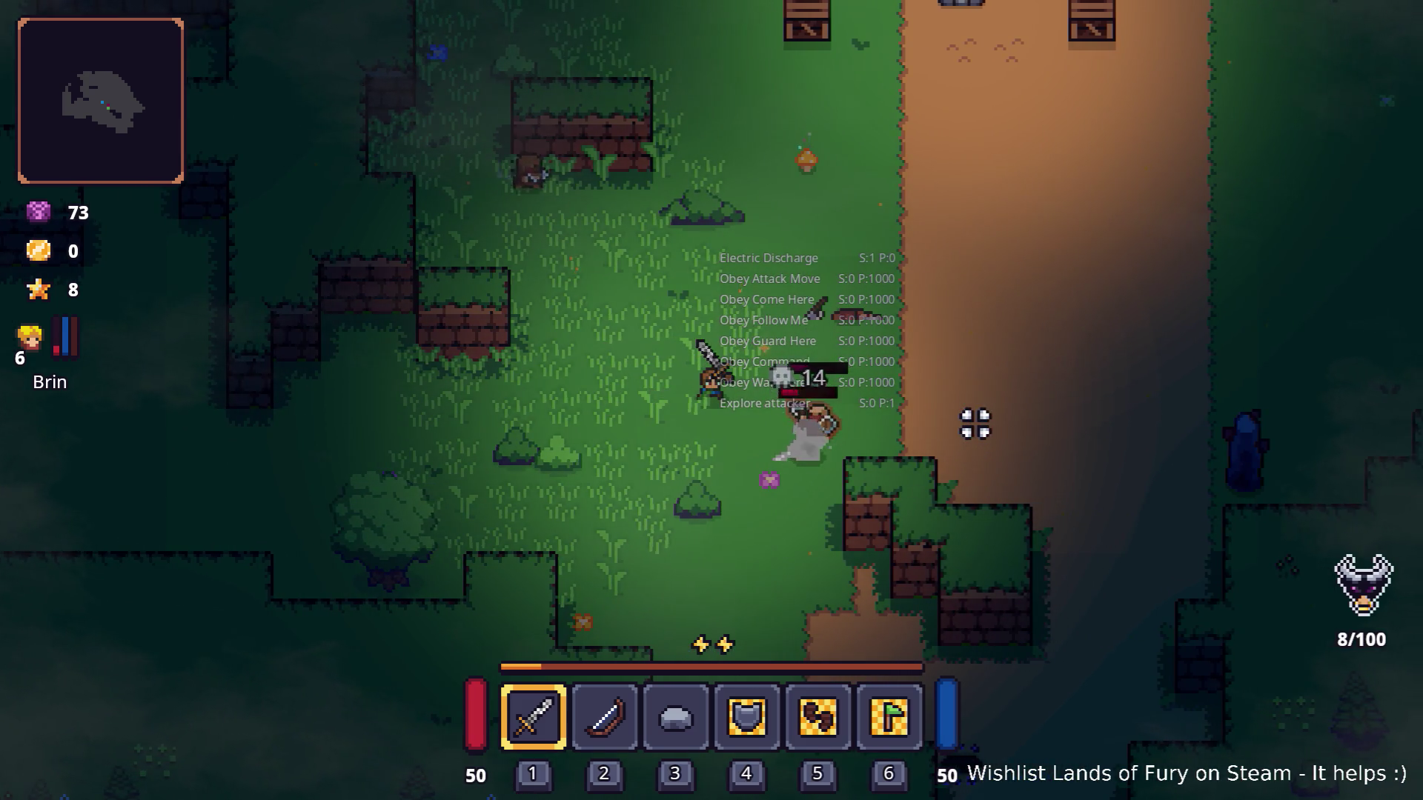
{"action": "key", "text": "a"}
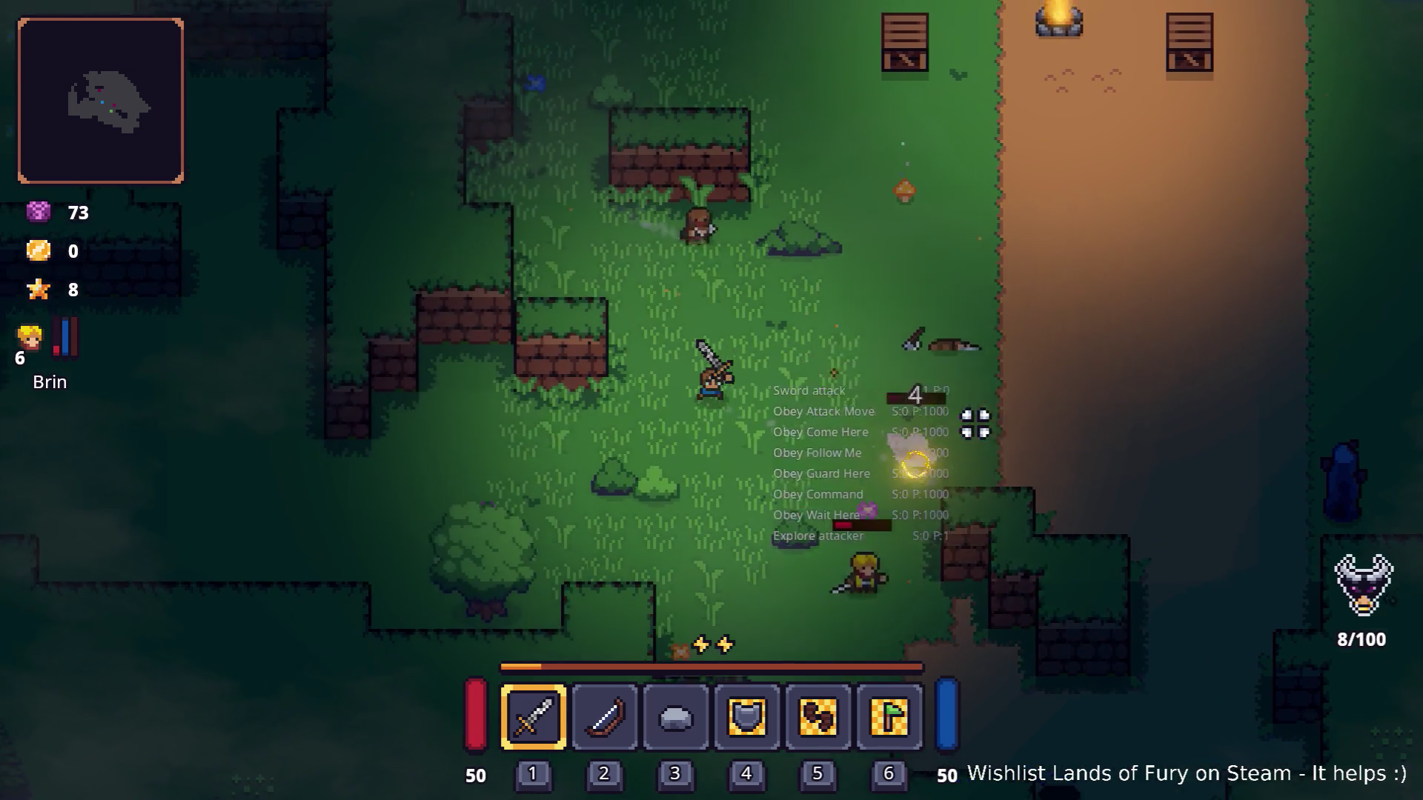
{"action": "key", "text": "d"}
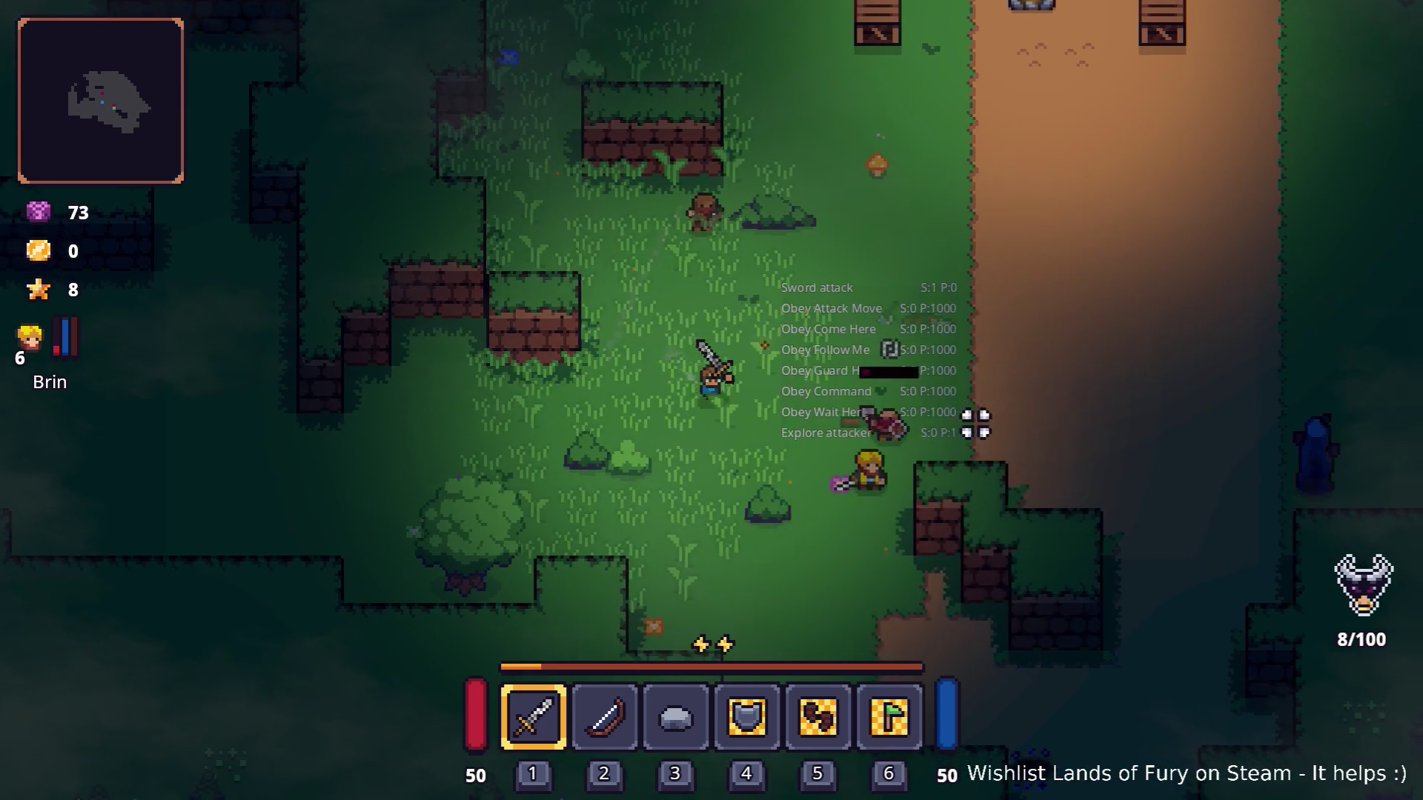
{"action": "key", "text": "d"}
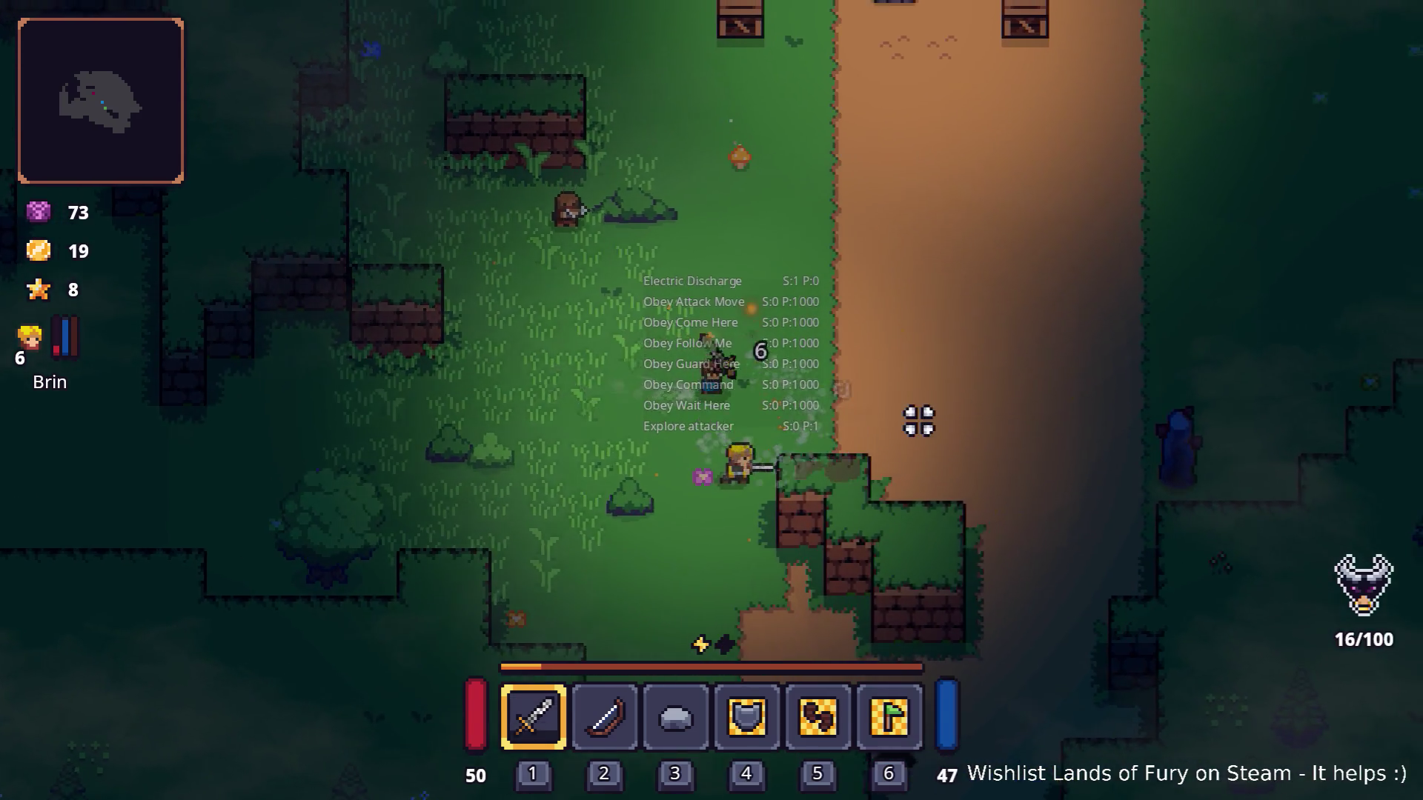
{"action": "key", "text": "w"}
{"action": "key", "text": "w"}
{"action": "key", "text": "a"}
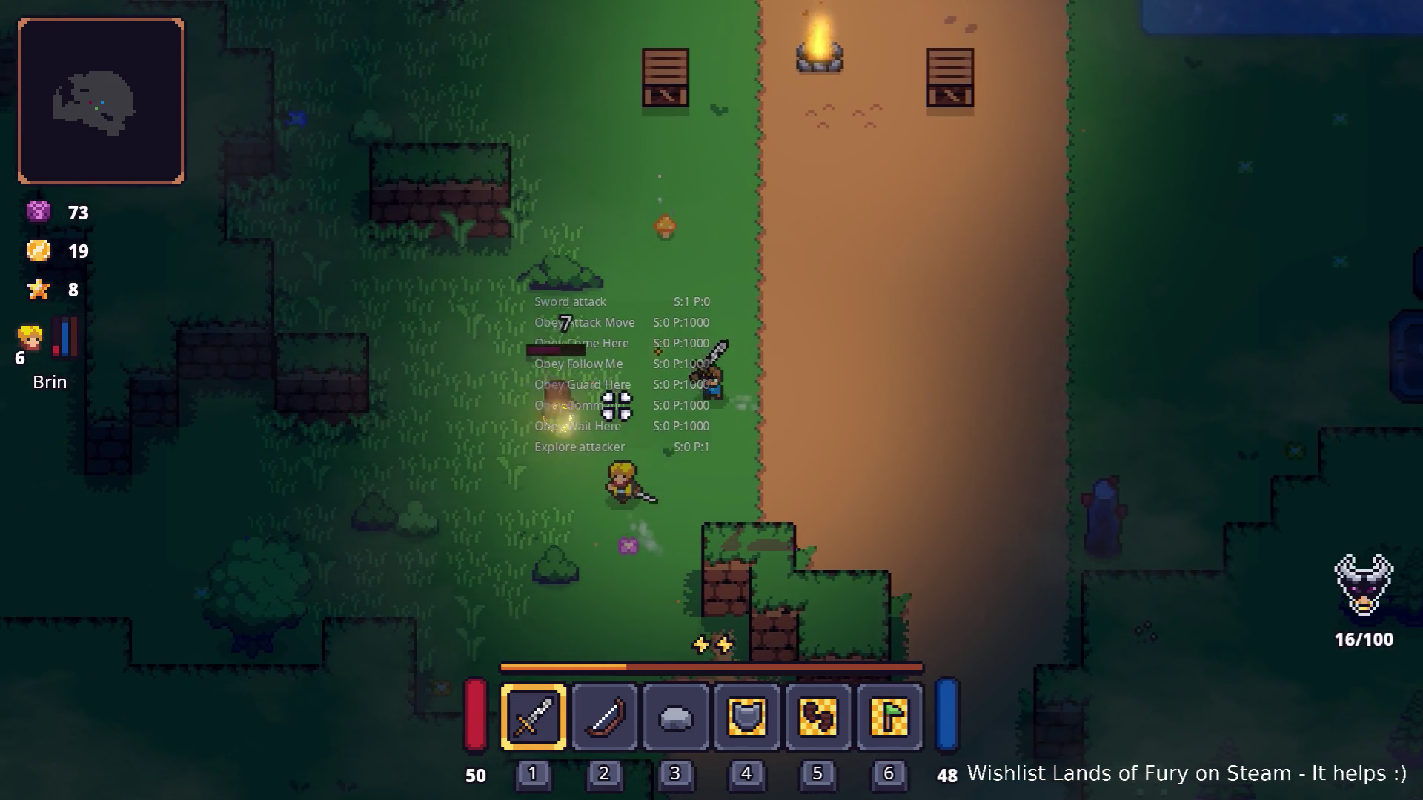
{"action": "key", "text": "w"}
{"action": "key", "text": "d"}
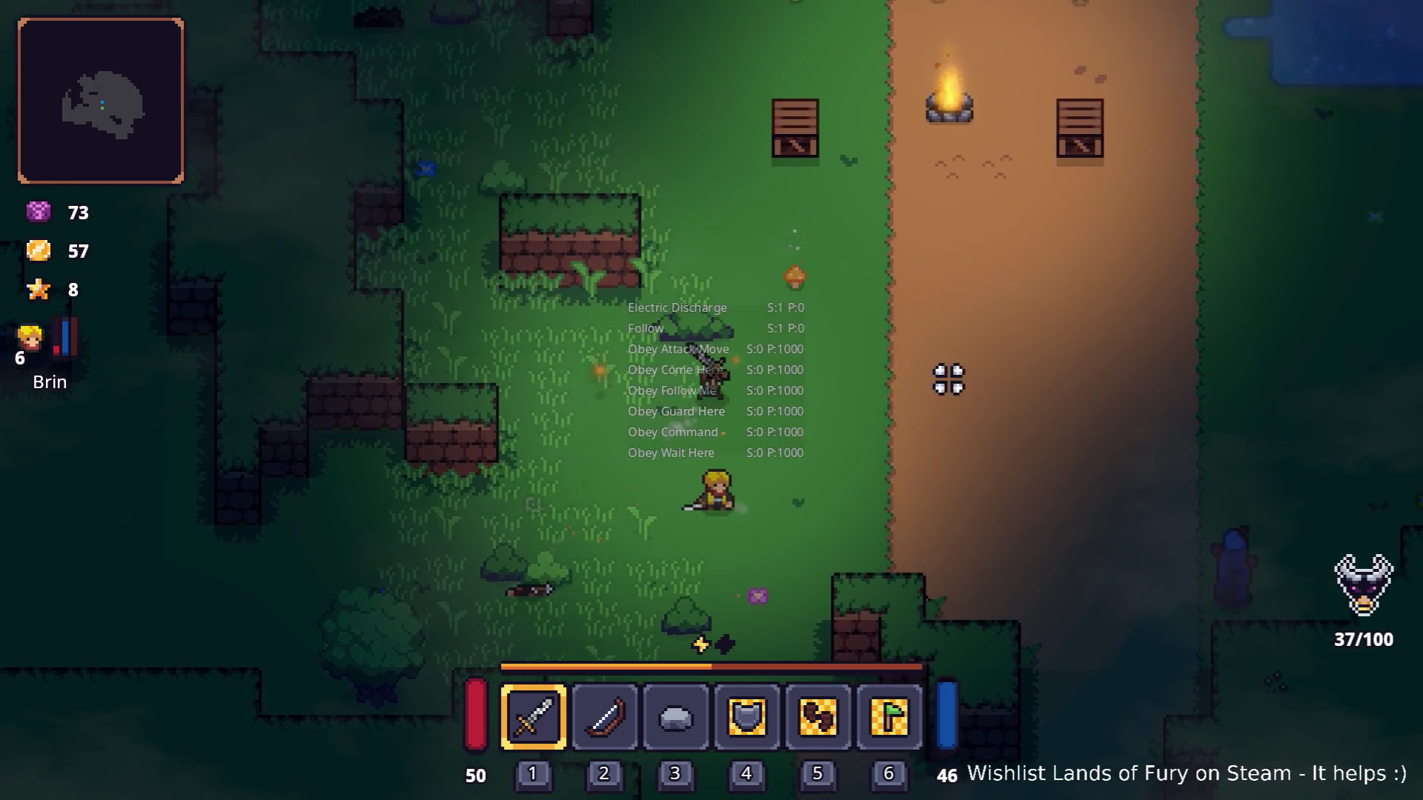
{"action": "left_click", "coordinate": [737, 315]}
{"action": "key", "text": "d"}
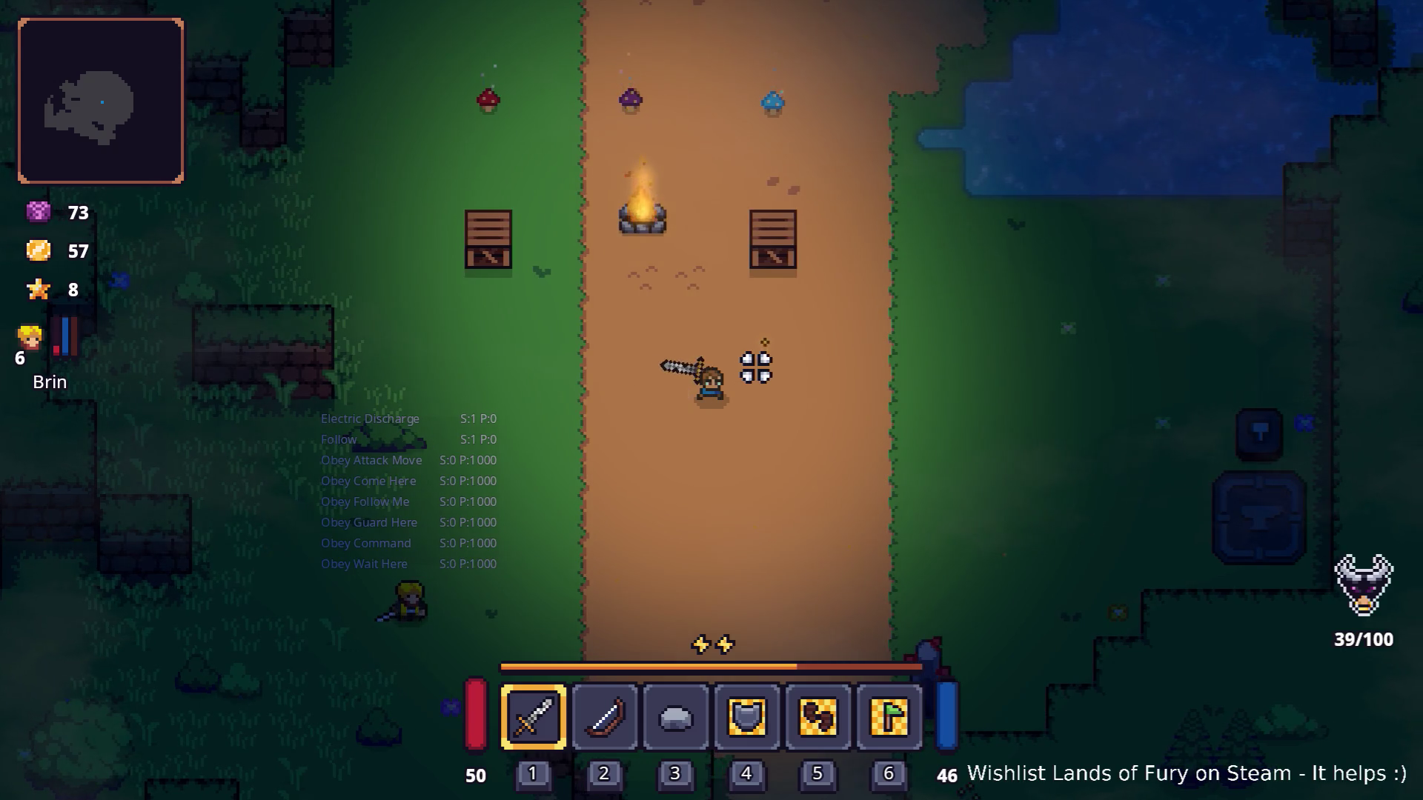
Explore around the road and continue north with Brin.
{"action": "key", "text": "s"}
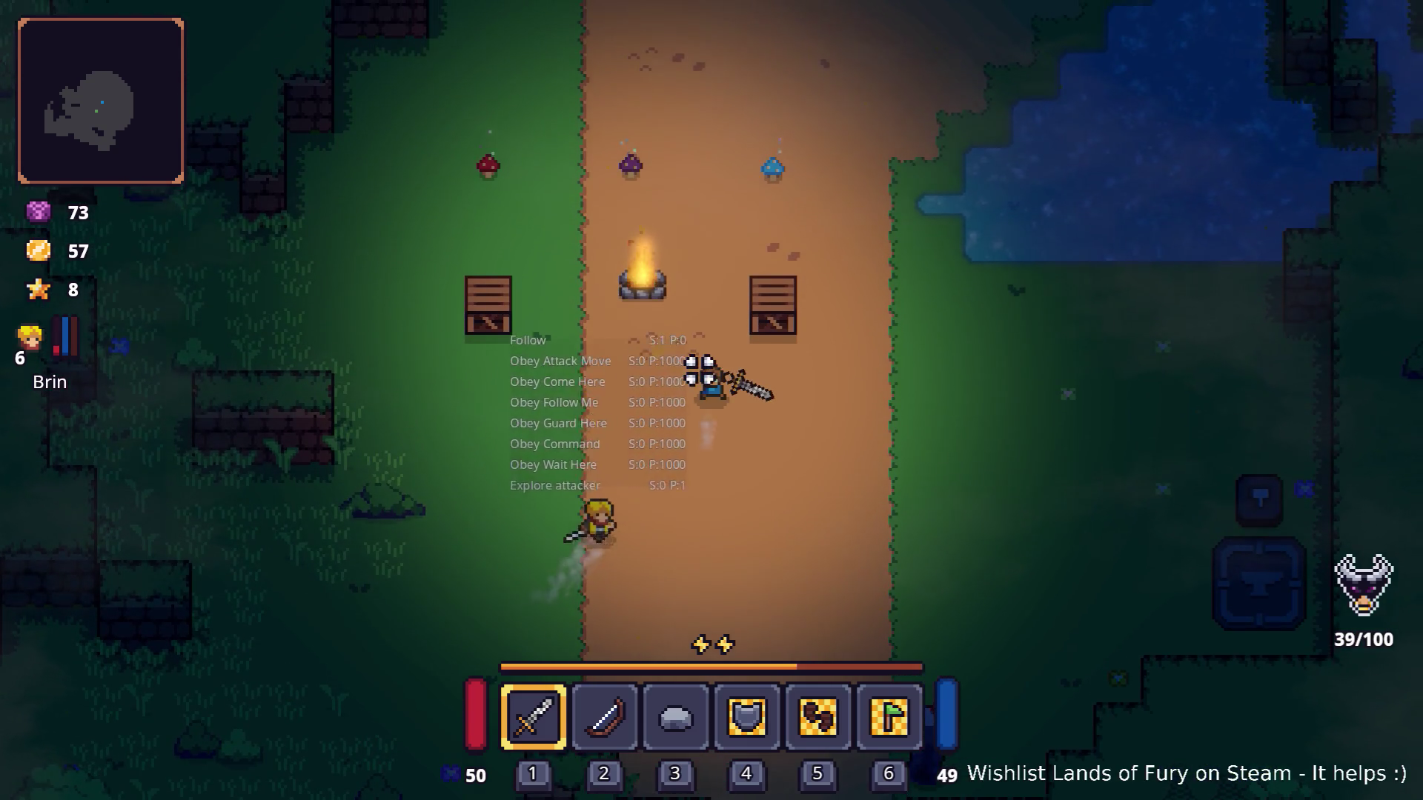
{"action": "key", "text": "w"}
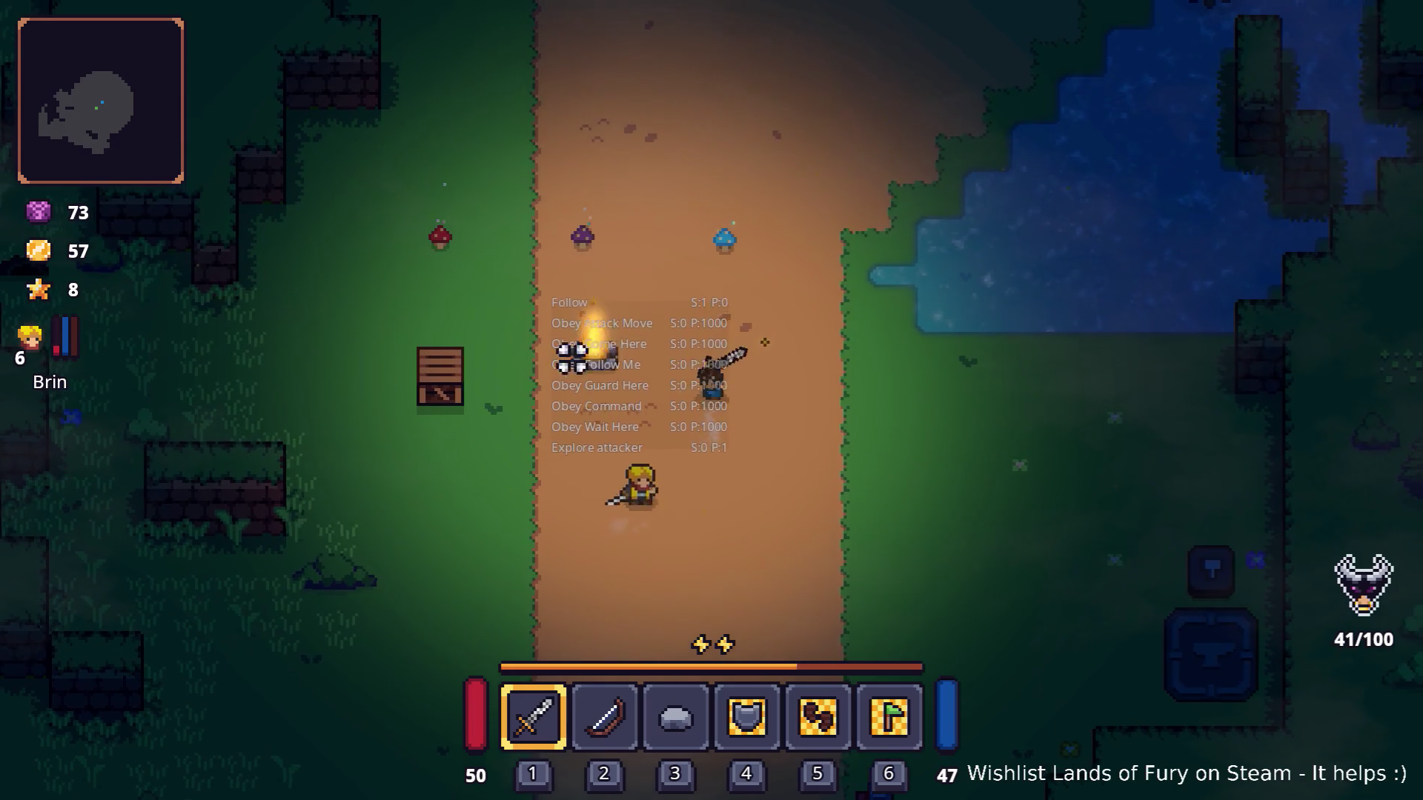
{"action": "key", "text": "a"}
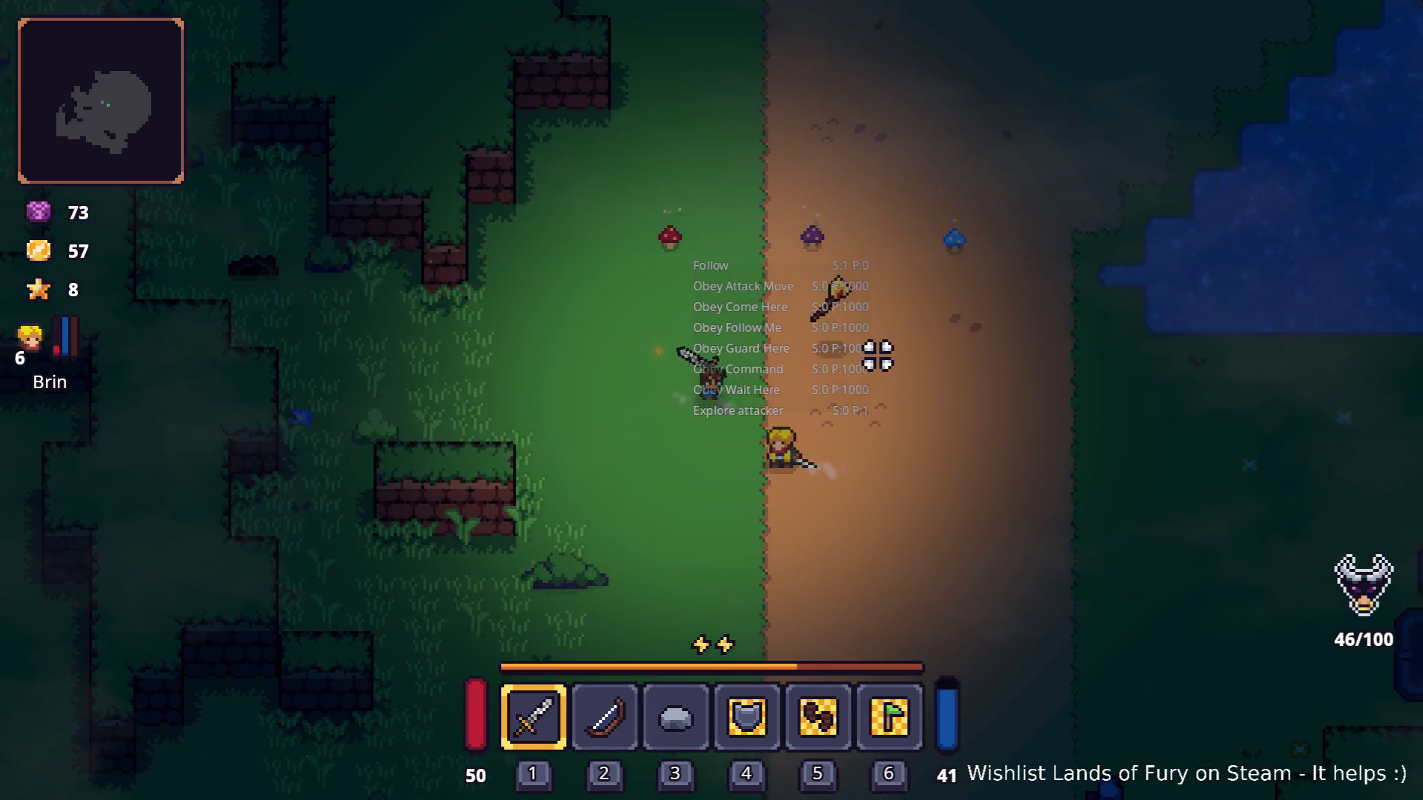
{"action": "key", "text": "d"}
{"action": "key", "text": "w"}
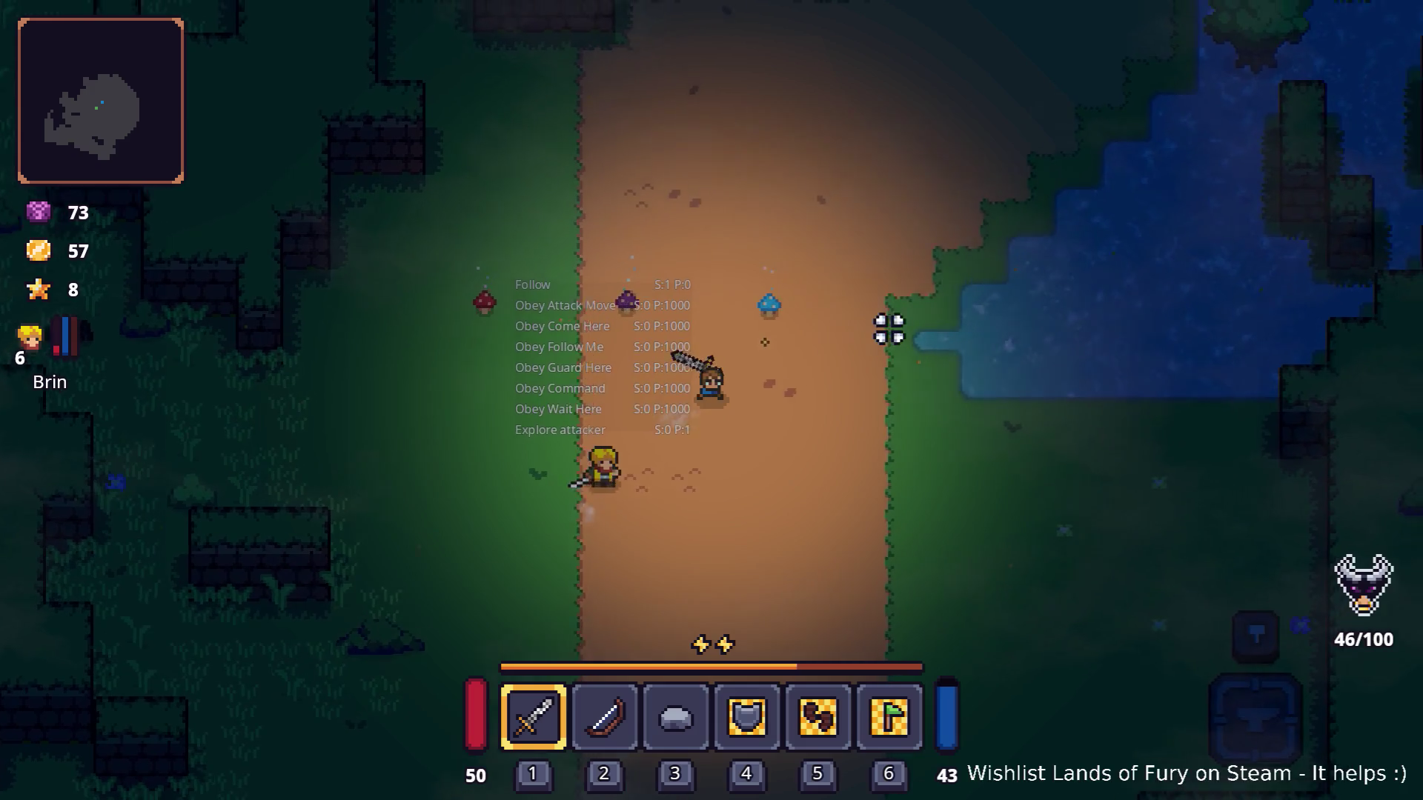
{"action": "key", "text": "w"}
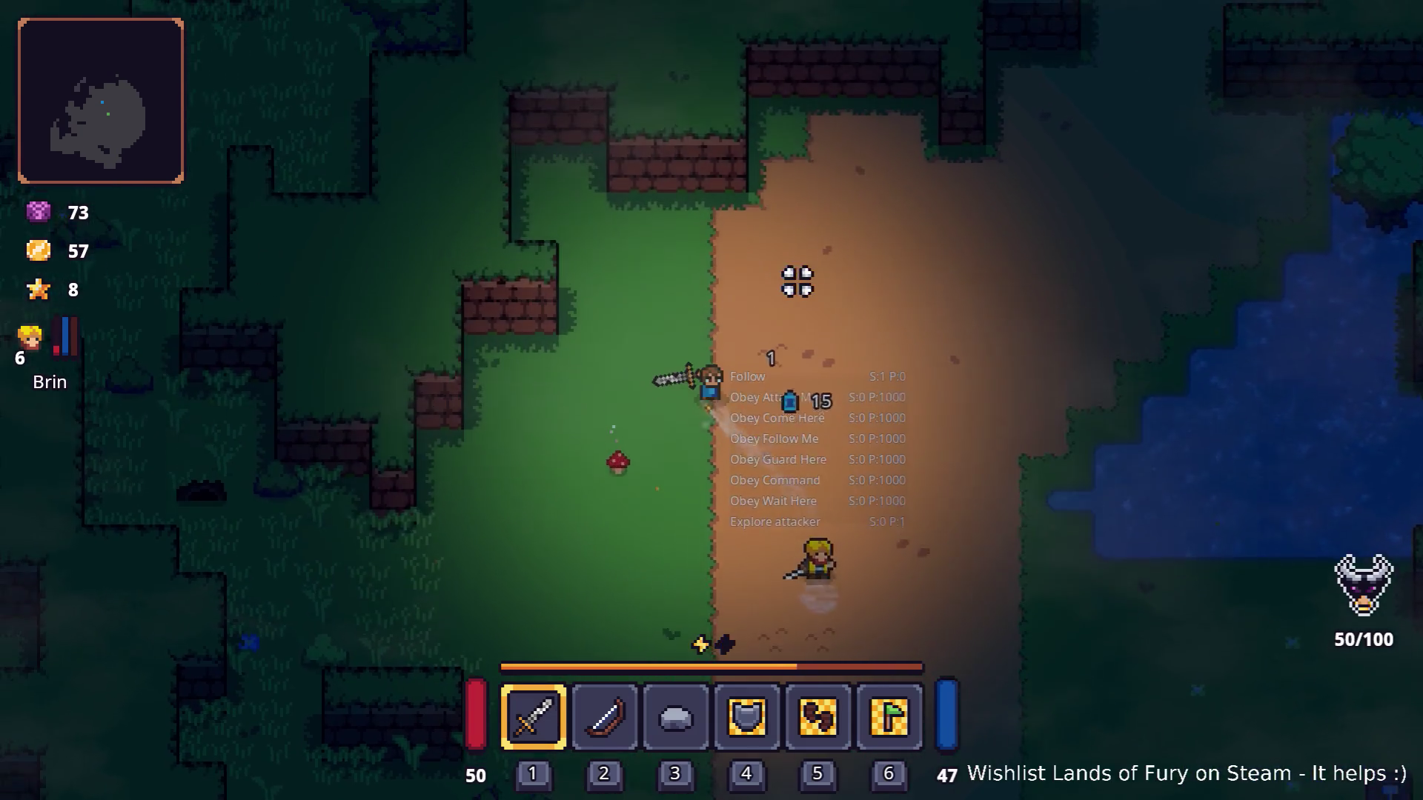
{"action": "key", "text": "w"}
Give Brin's Zeph, Zap Dap and Gravity Ball one point each, confirm, and walk on north-east.
{"action": "key", "text": "i"}
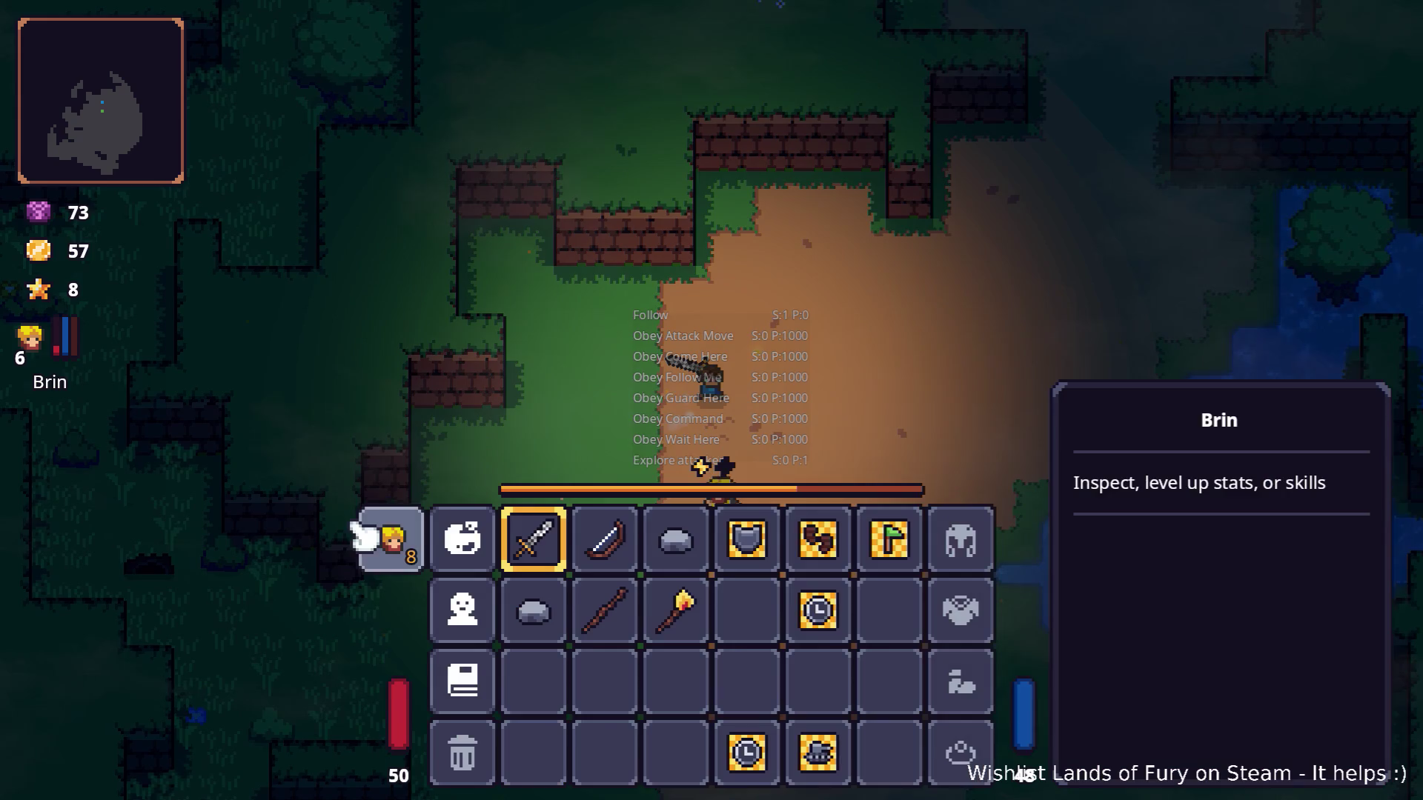
{"action": "left_click", "coordinate": [389, 542]}
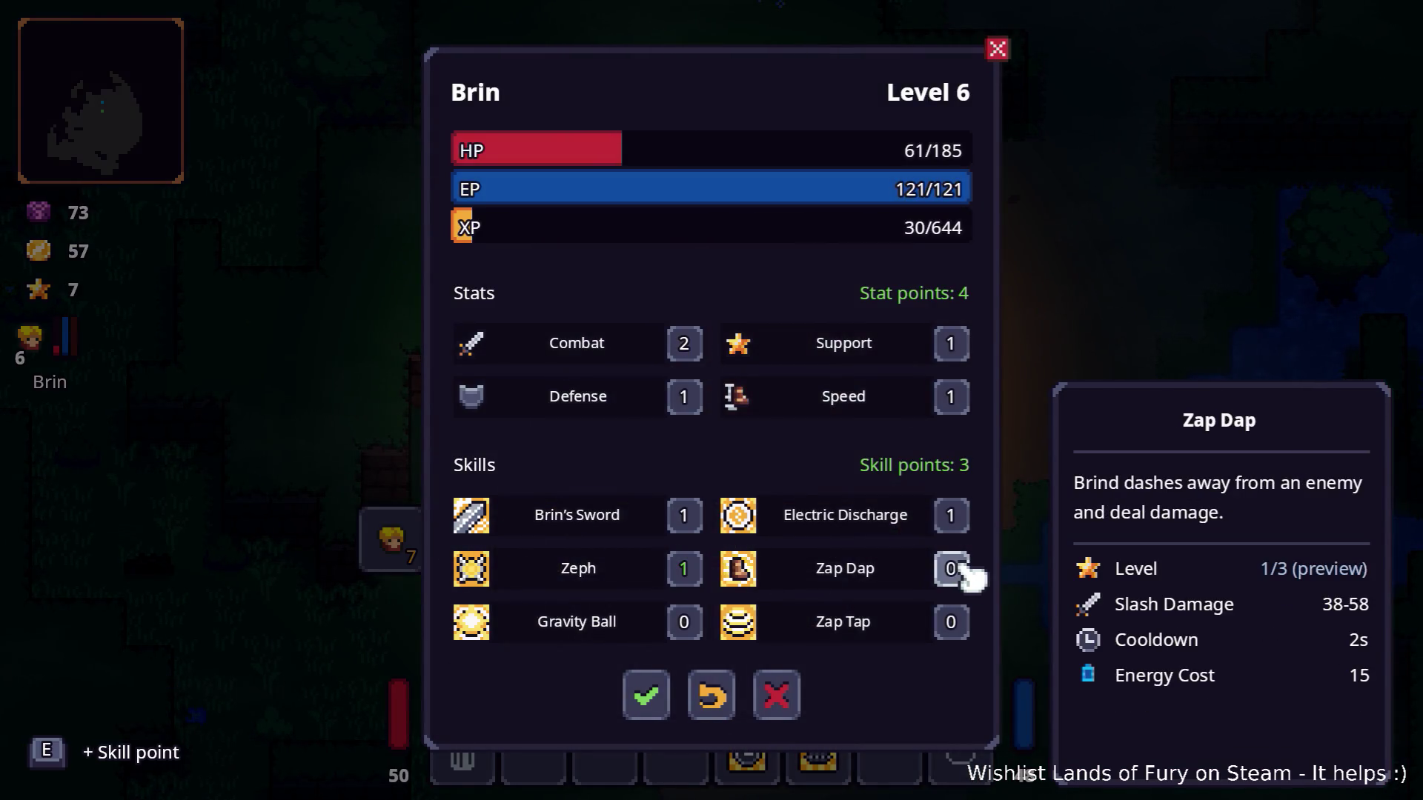
{"action": "left_click", "coordinate": [683, 622]}
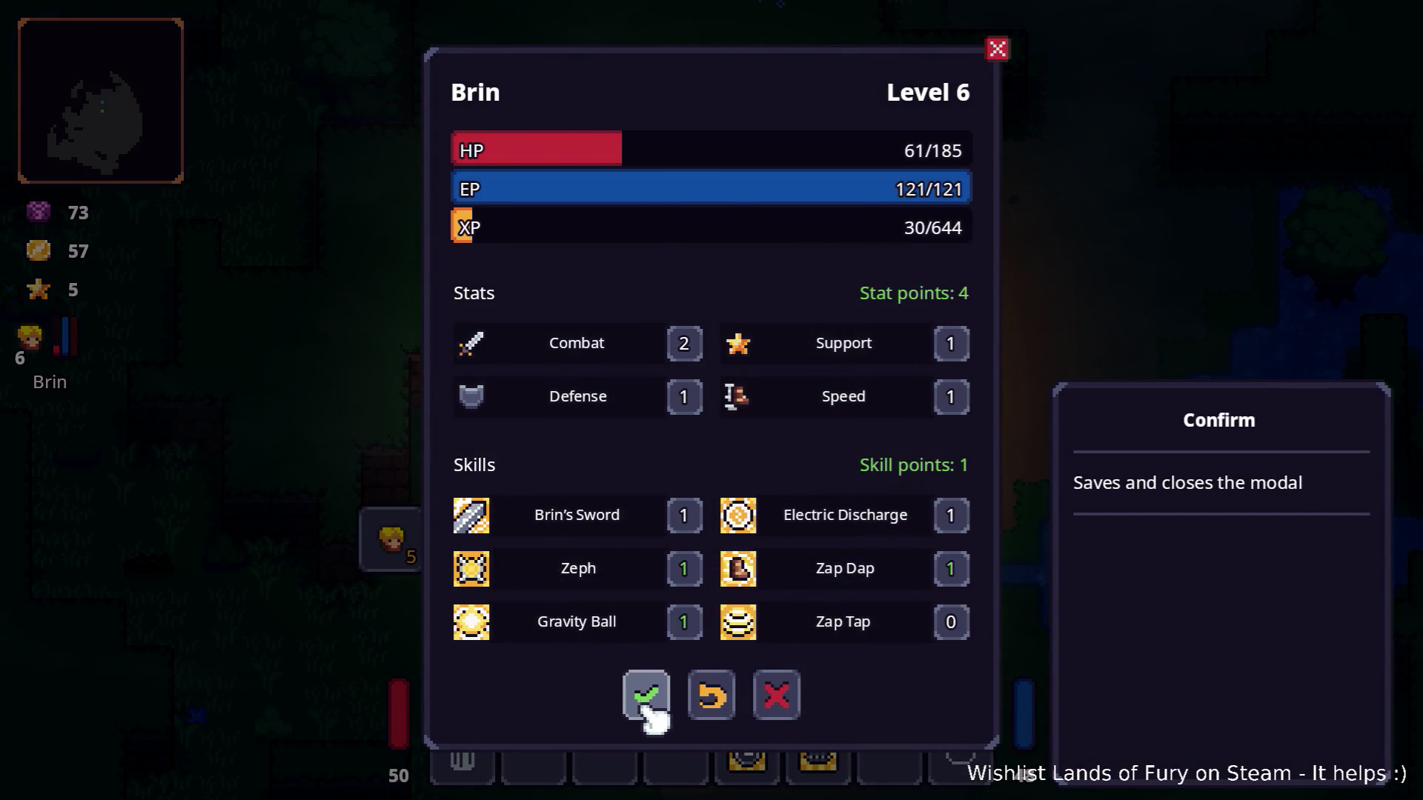
{"action": "left_click", "coordinate": [646, 696]}
{"action": "key", "text": "i"}
{"action": "key", "text": "i"}
{"action": "key", "text": "w"}
{"action": "key", "text": "d"}
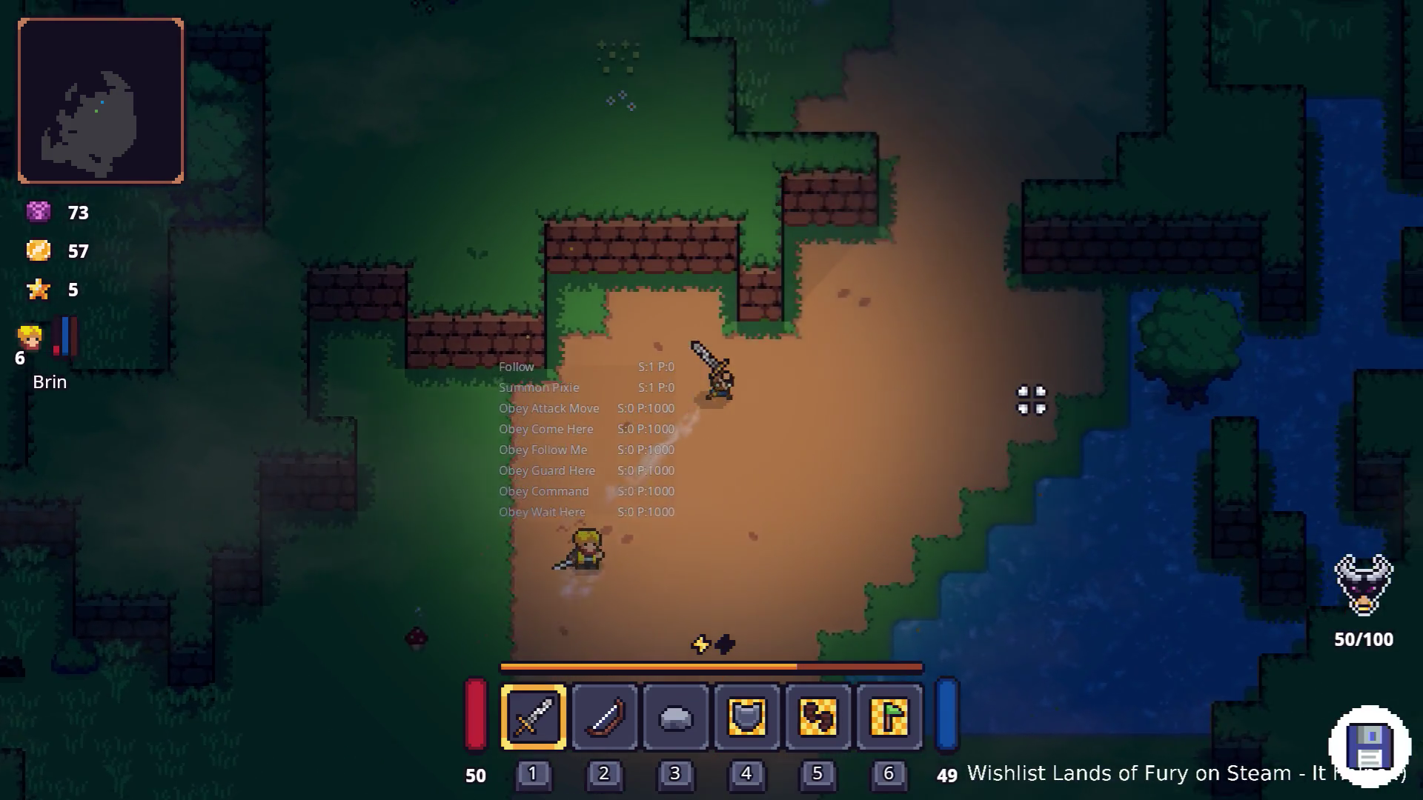
Walk north along the dirt path to the stone and break it with the sword.
{"action": "key", "text": "w"}
{"action": "key", "text": "d"}
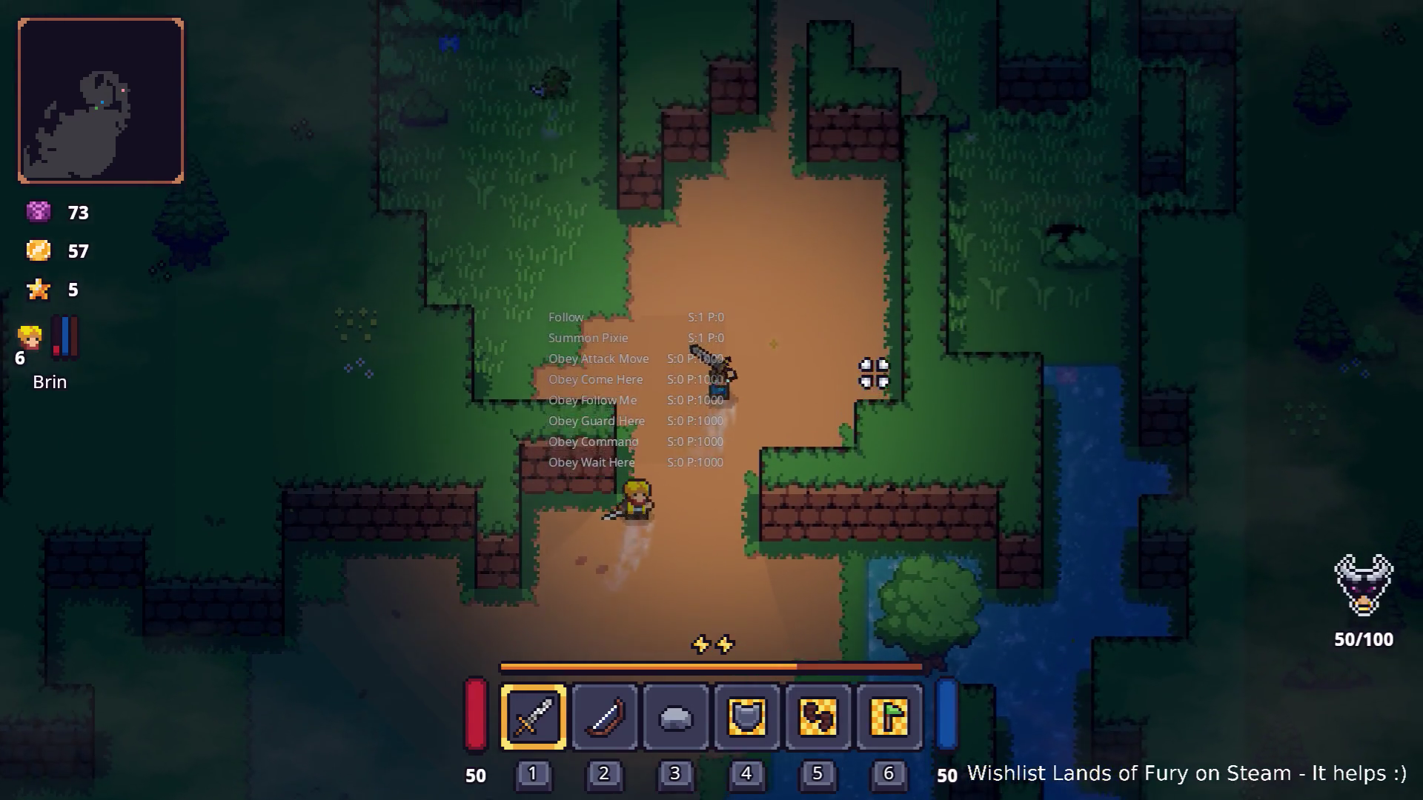
{"action": "key", "text": "w"}
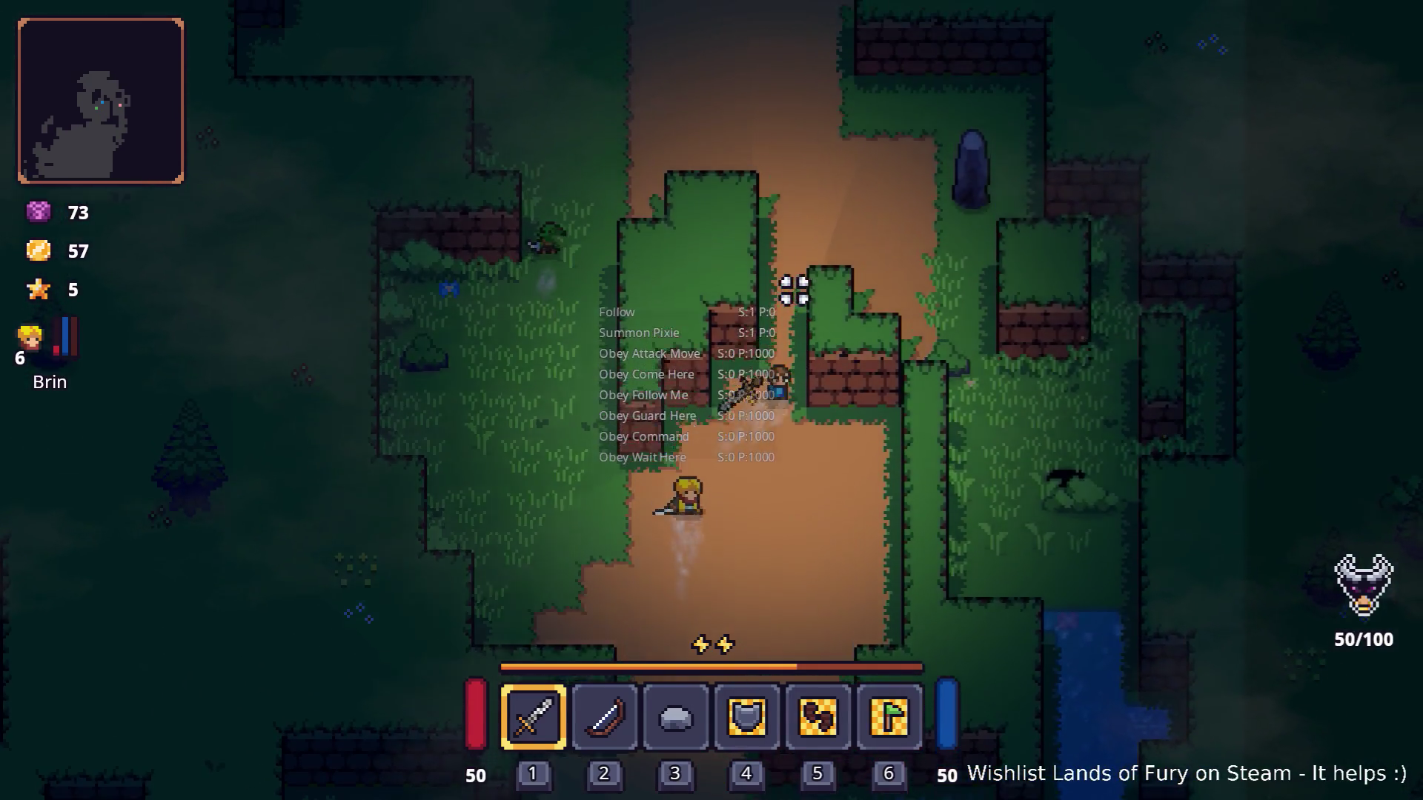
{"action": "key", "text": "w"}
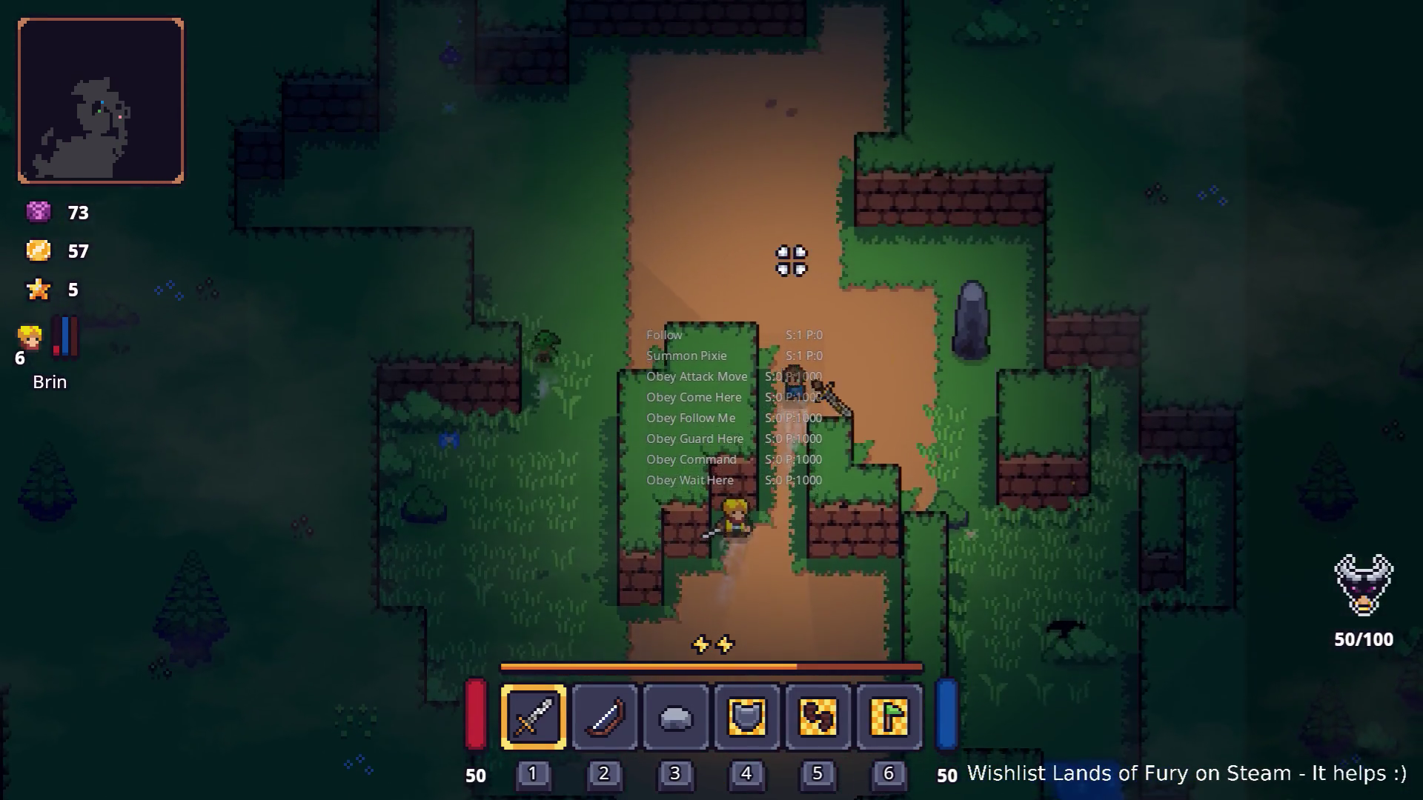
{"action": "key", "text": "d"}
{"action": "key", "text": "d"}
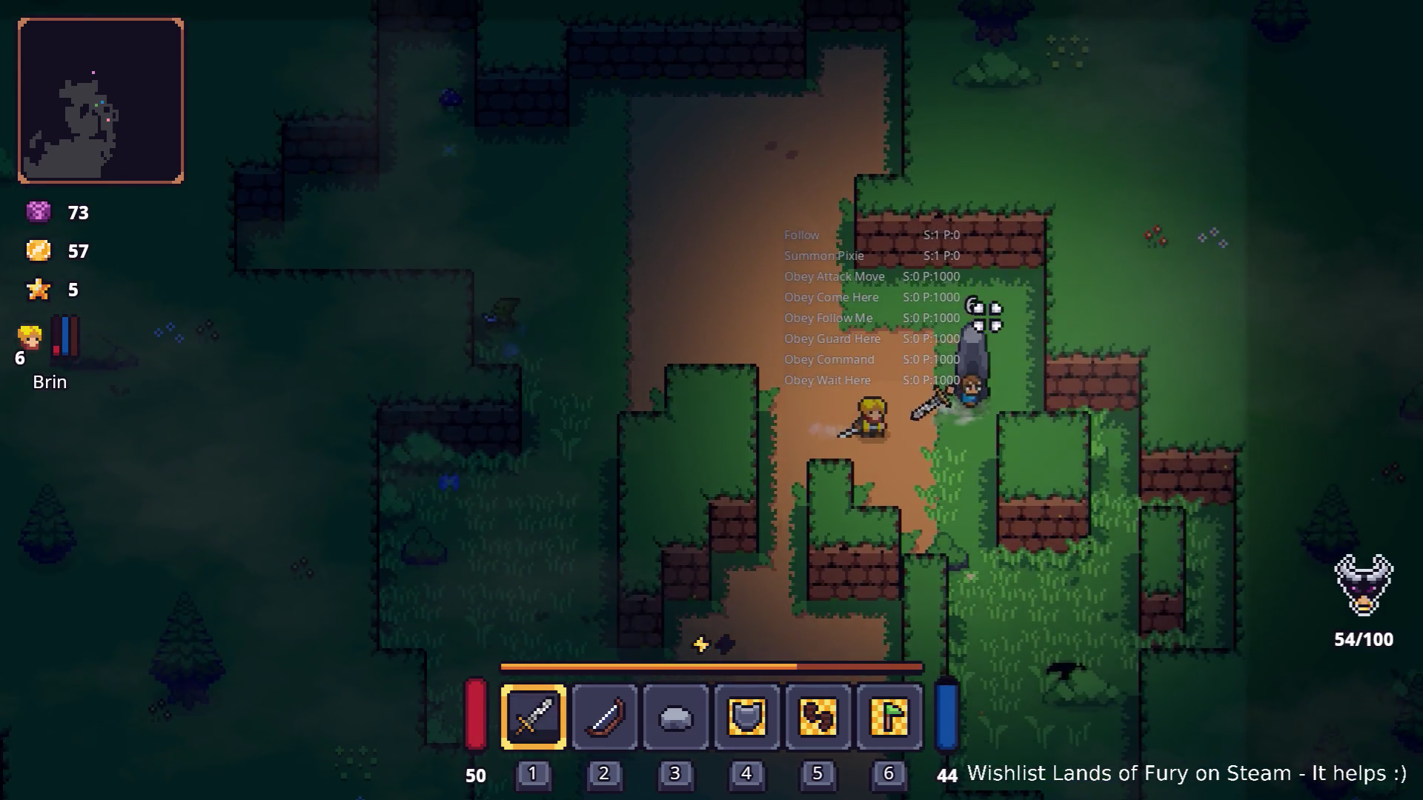
{"action": "left_click", "coordinate": [935, 321]}
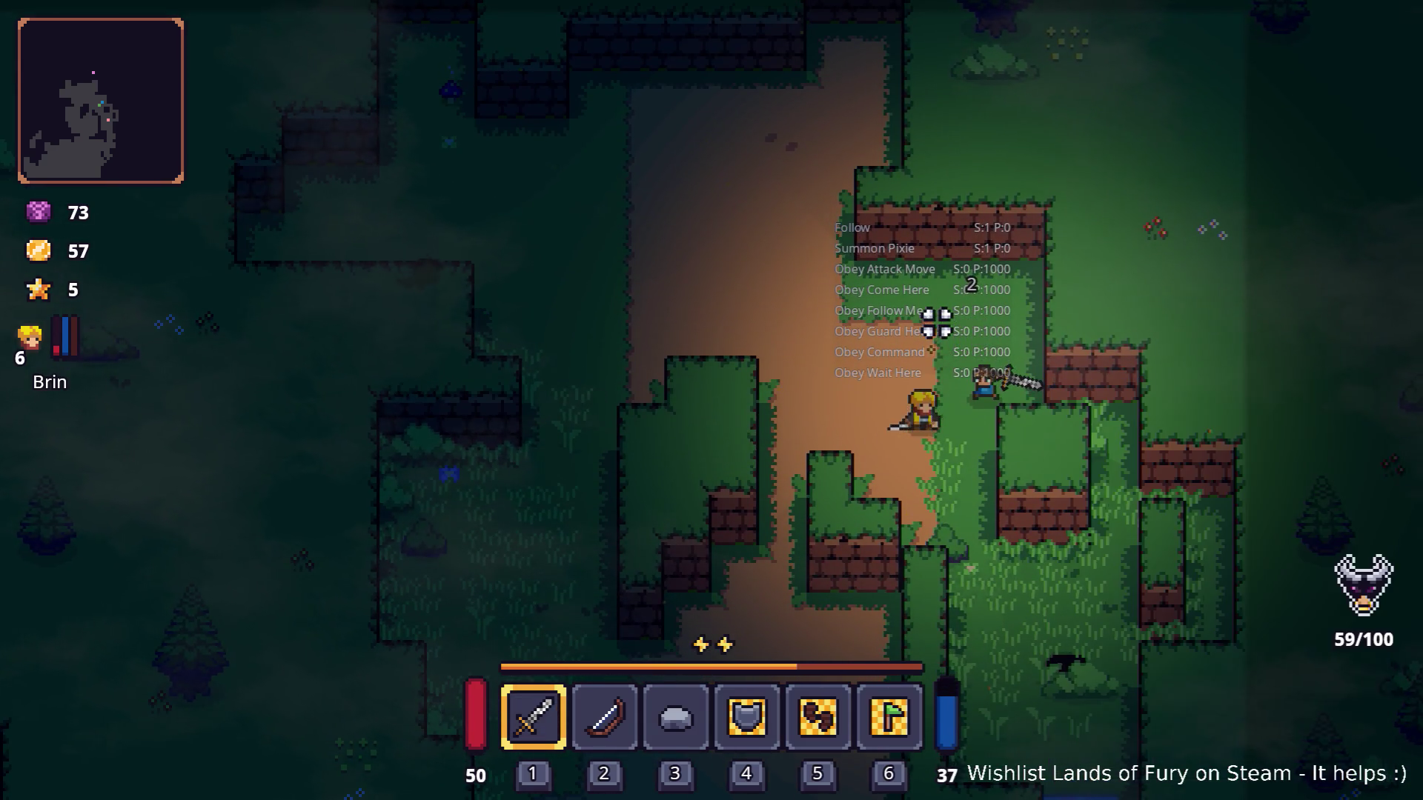
Walk through the grass to the entrance and enter the Lesser Didra Cavern.
{"action": "key", "text": "s"}
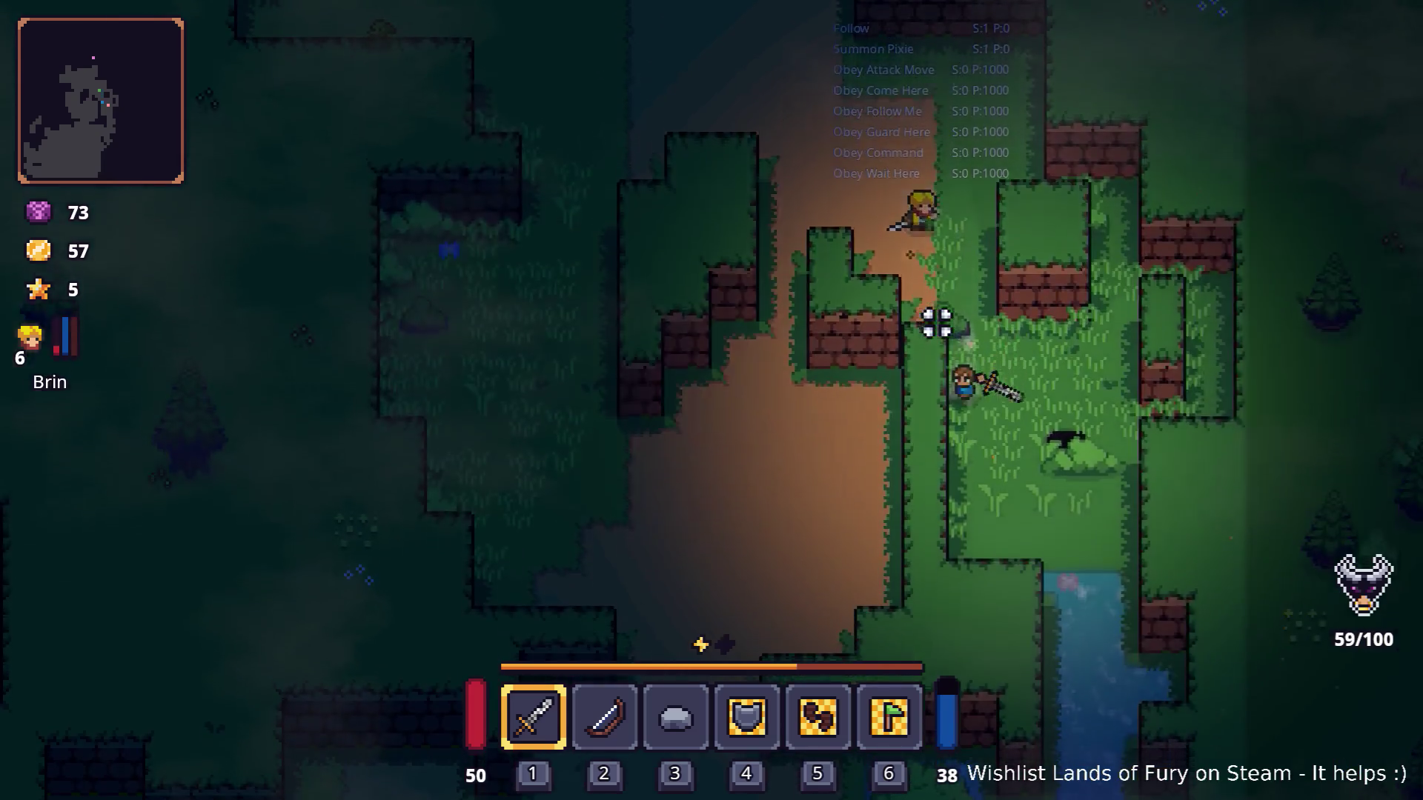
{"action": "key", "text": "s"}
{"action": "key", "text": "d"}
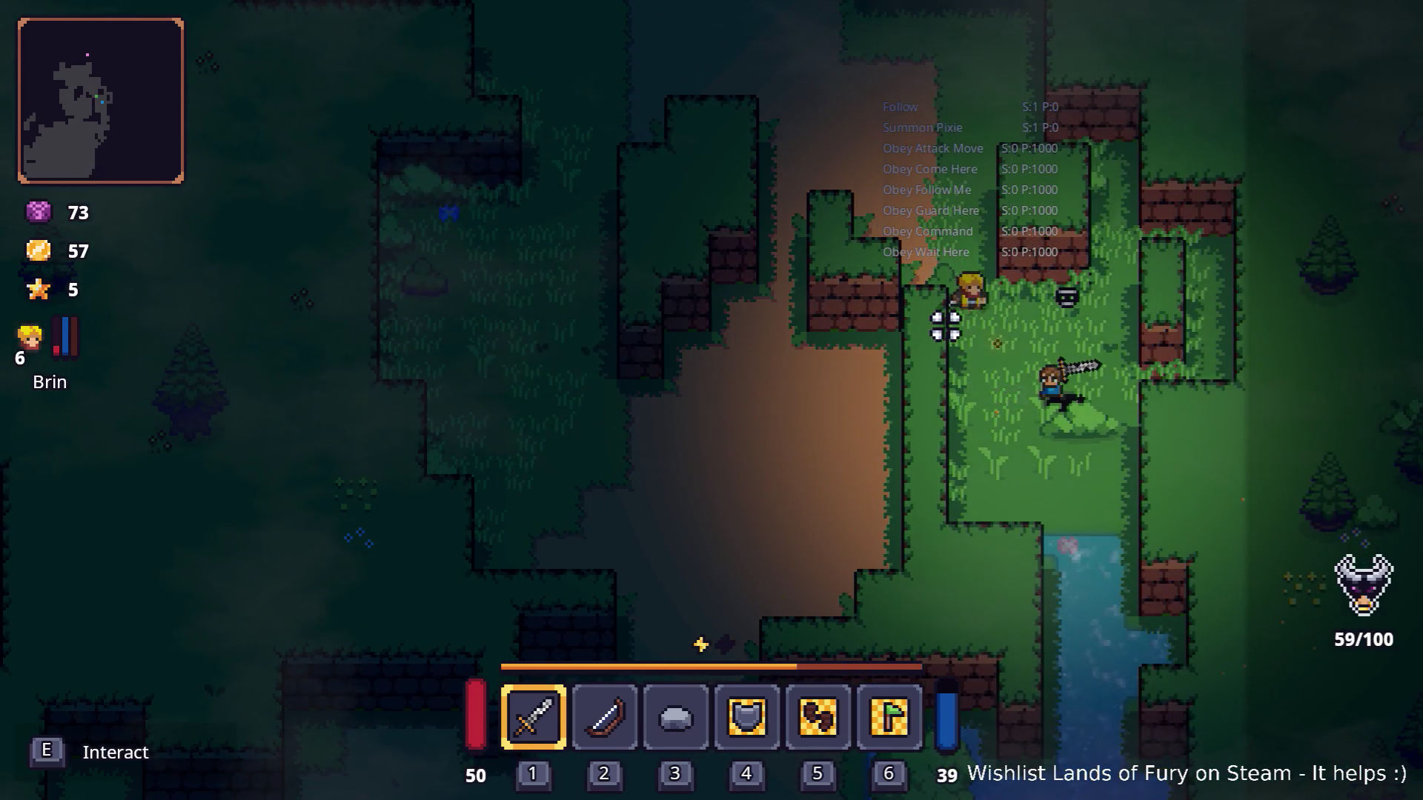
{"action": "key", "text": "e"}
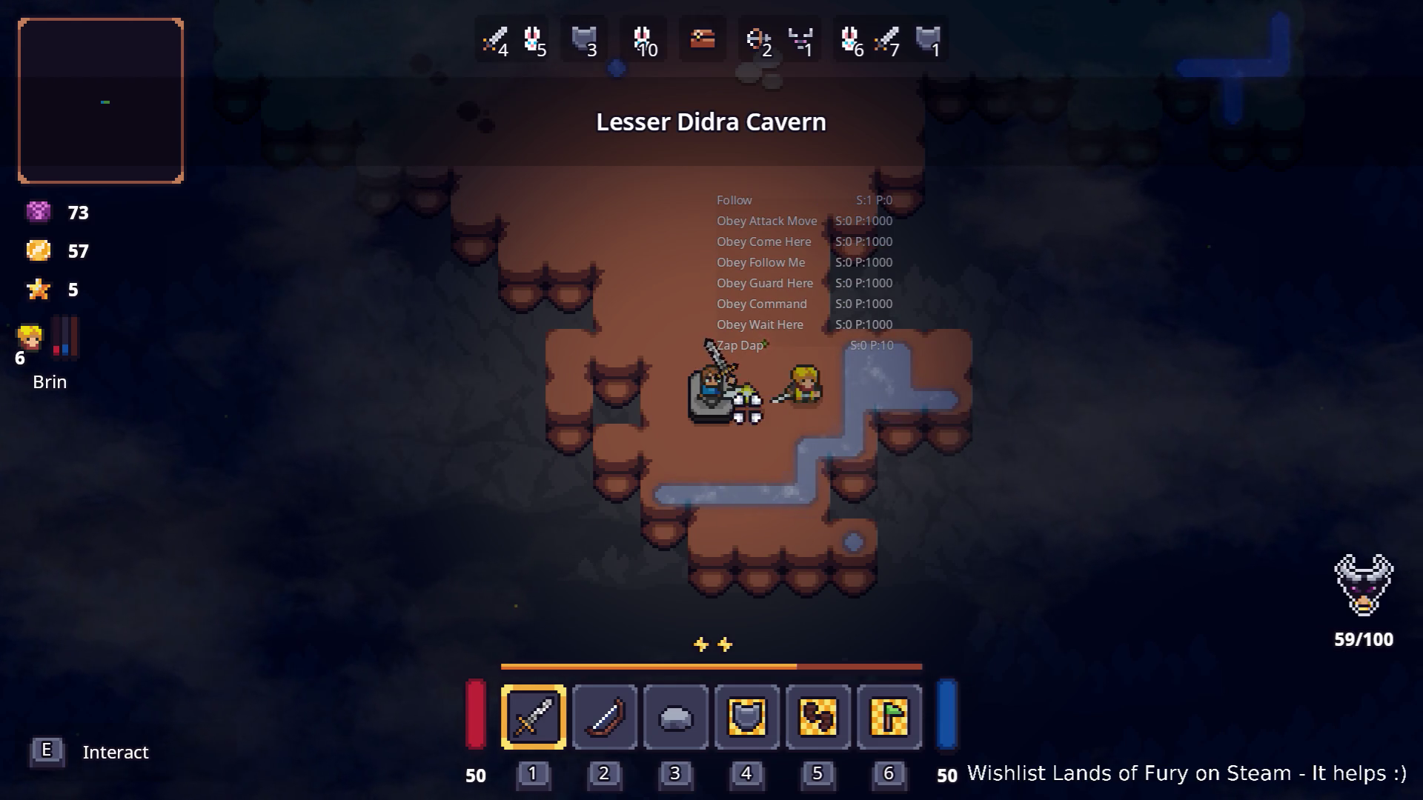
Advance north into the cavern to trigger wave 1 and fight its enemies.
{"action": "key", "text": "w"}
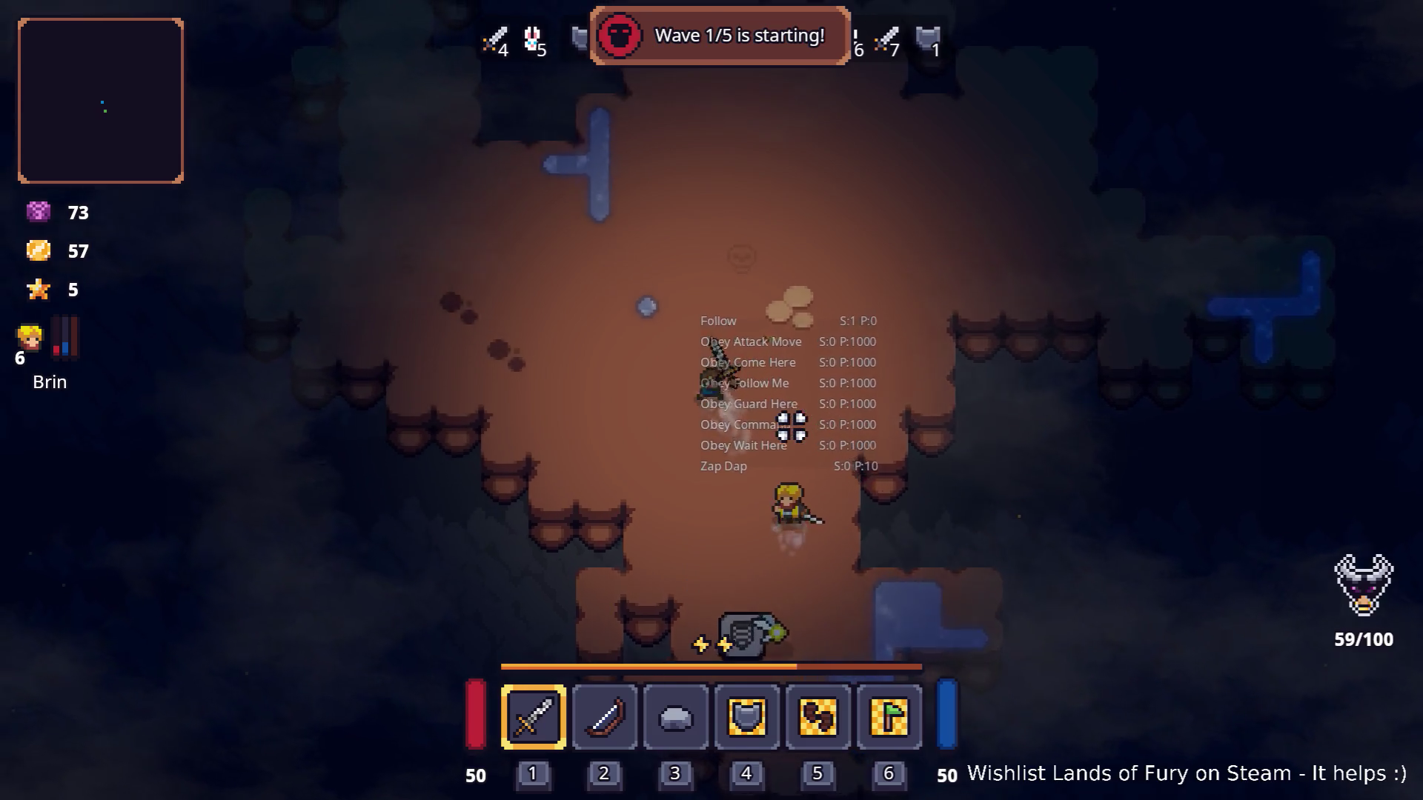
{"action": "key", "text": "w"}
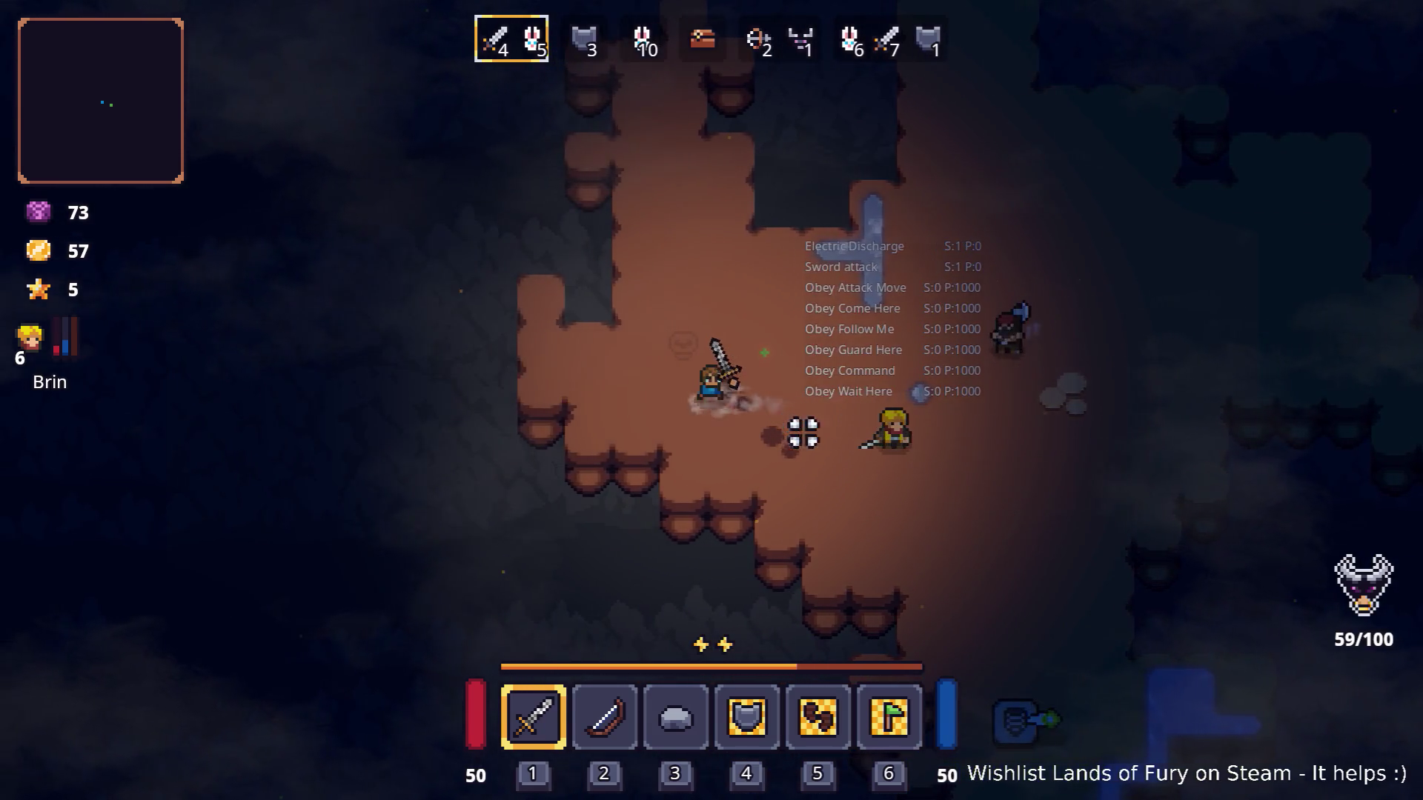
{"action": "key", "text": "w"}
{"action": "key", "text": "d"}
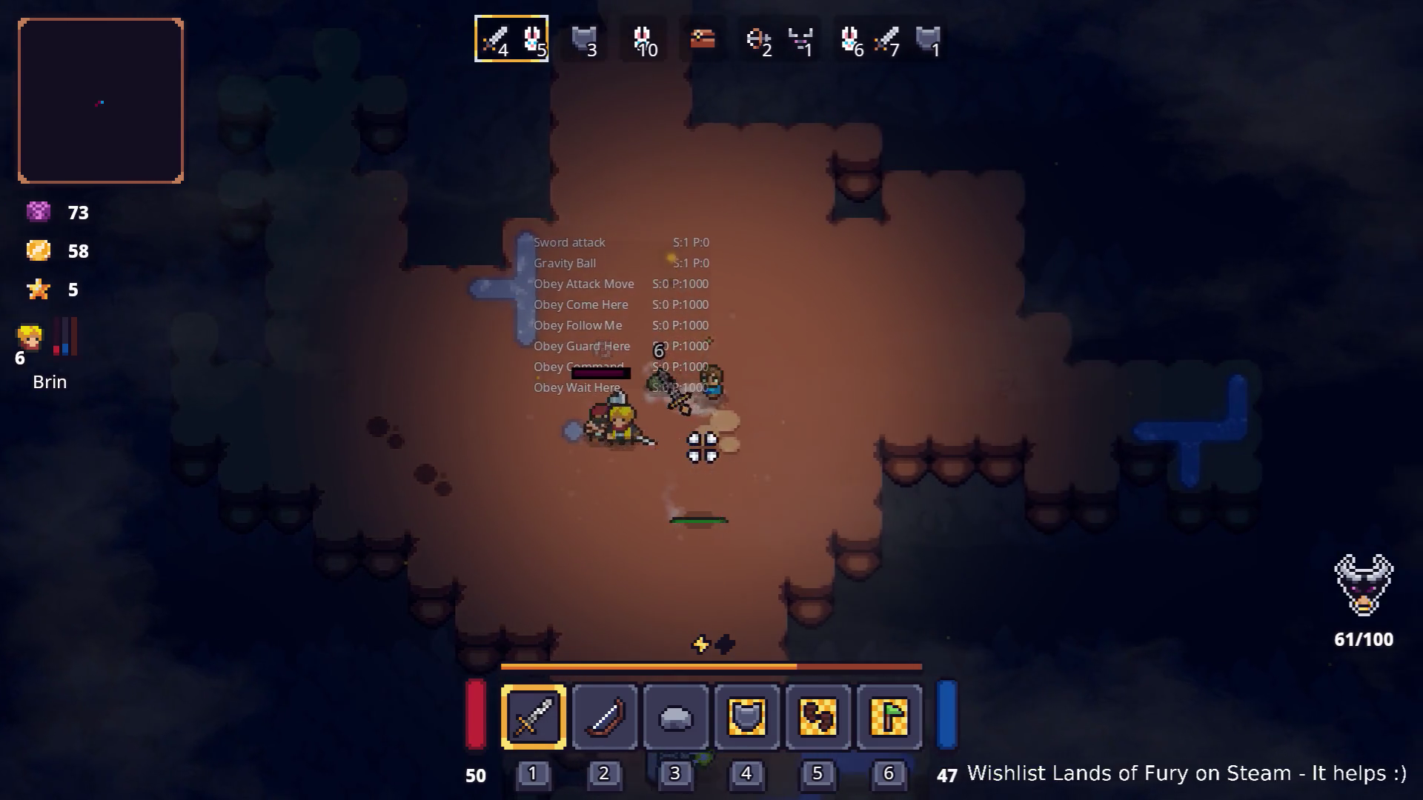
{"action": "key", "text": "s"}
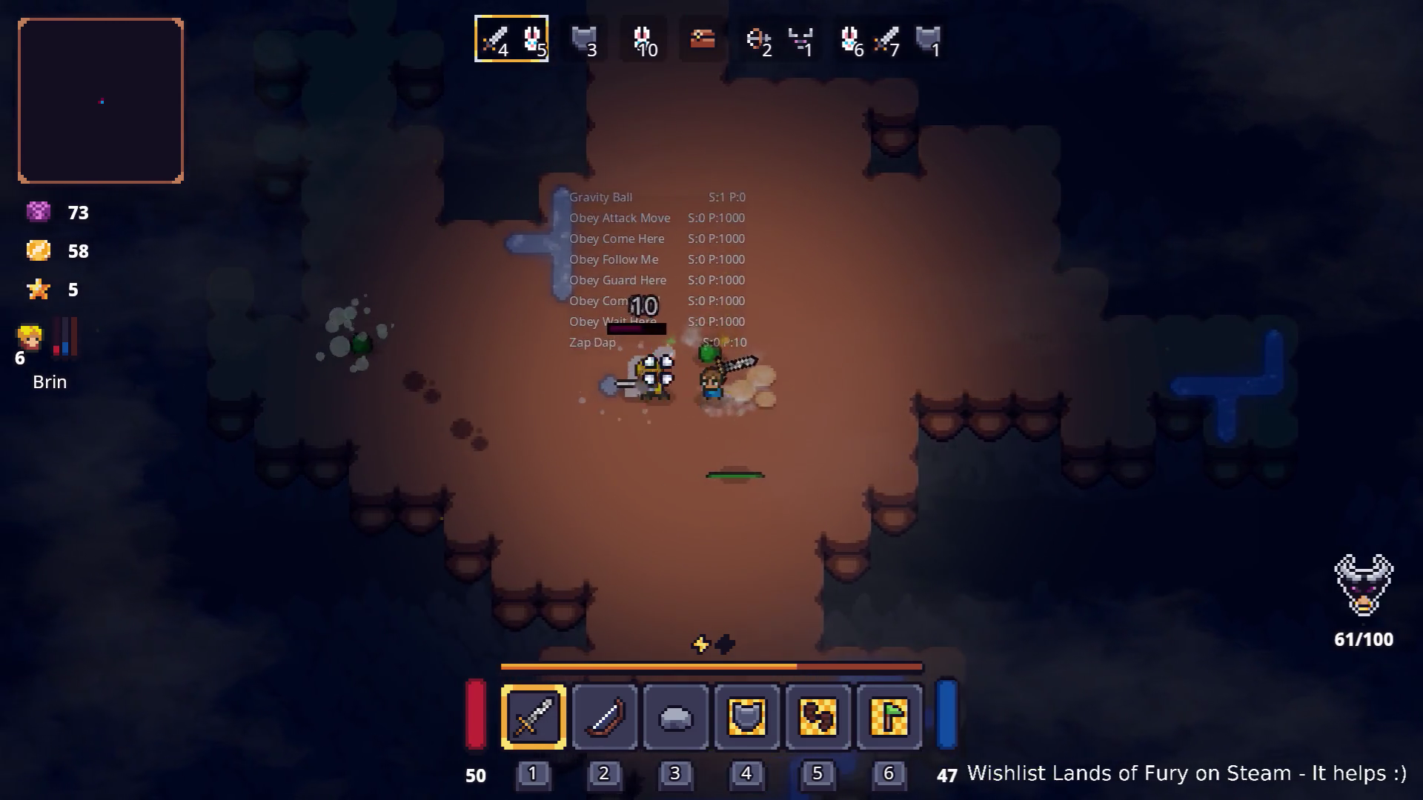
{"action": "key", "text": "i"}
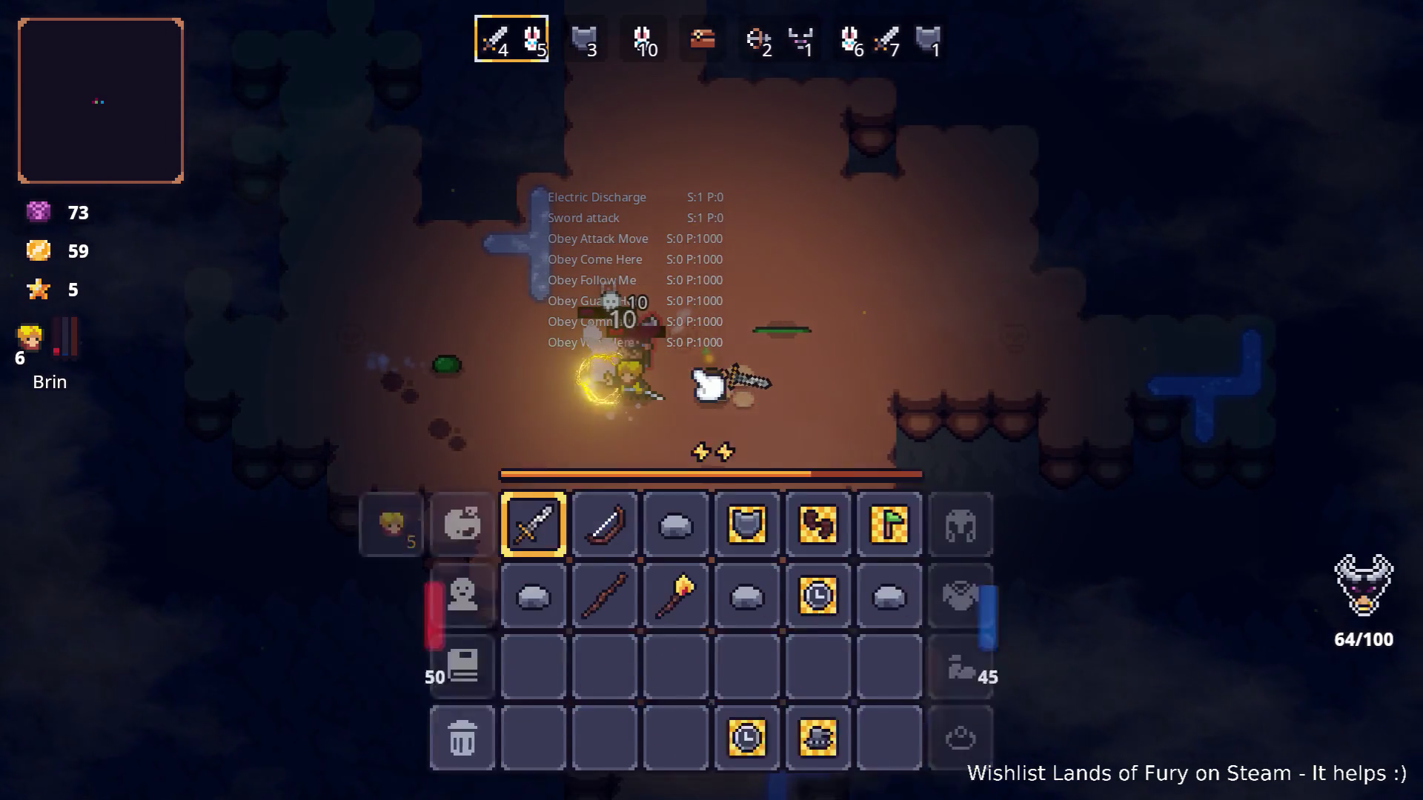
{"action": "key", "text": "i"}
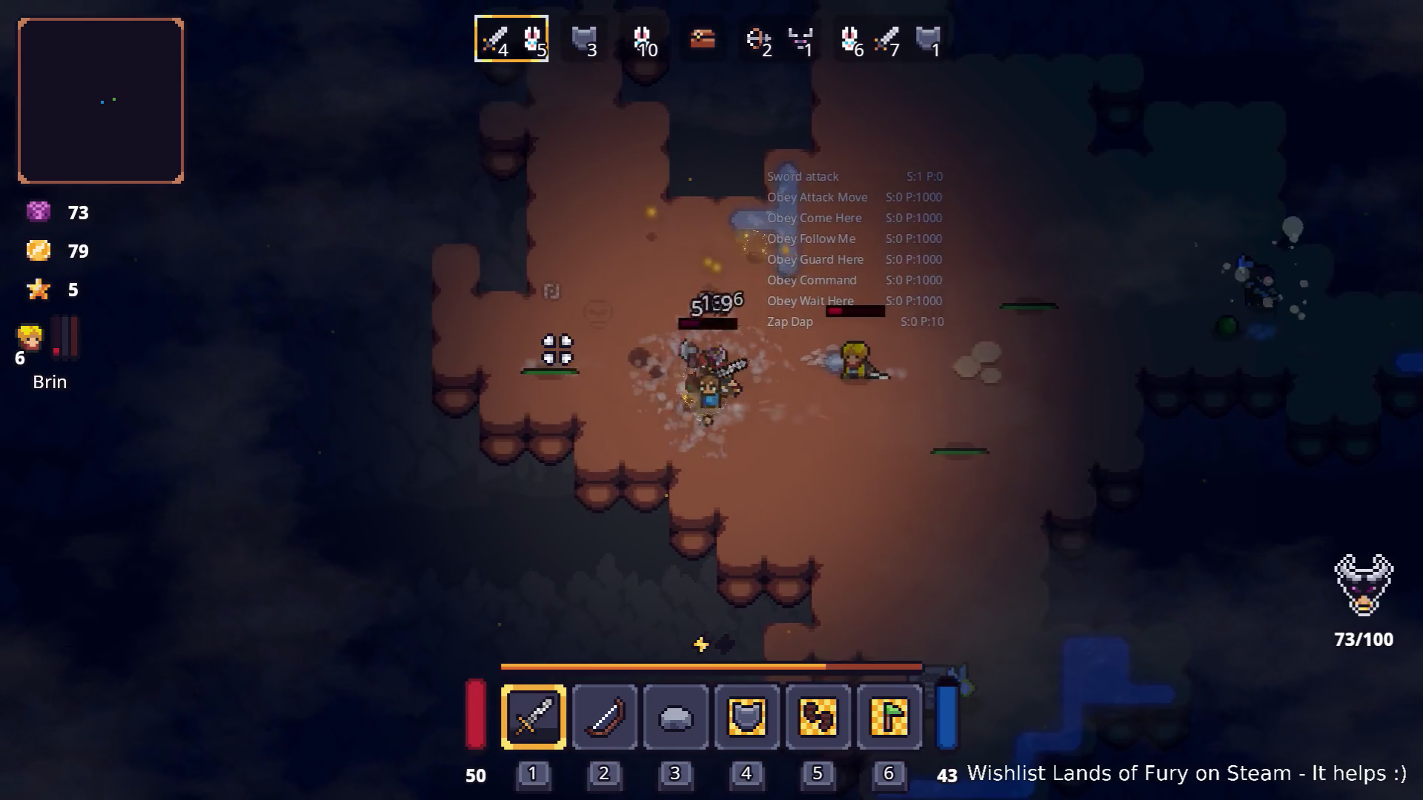
{"action": "key", "text": "d"}
{"action": "key", "text": "w"}
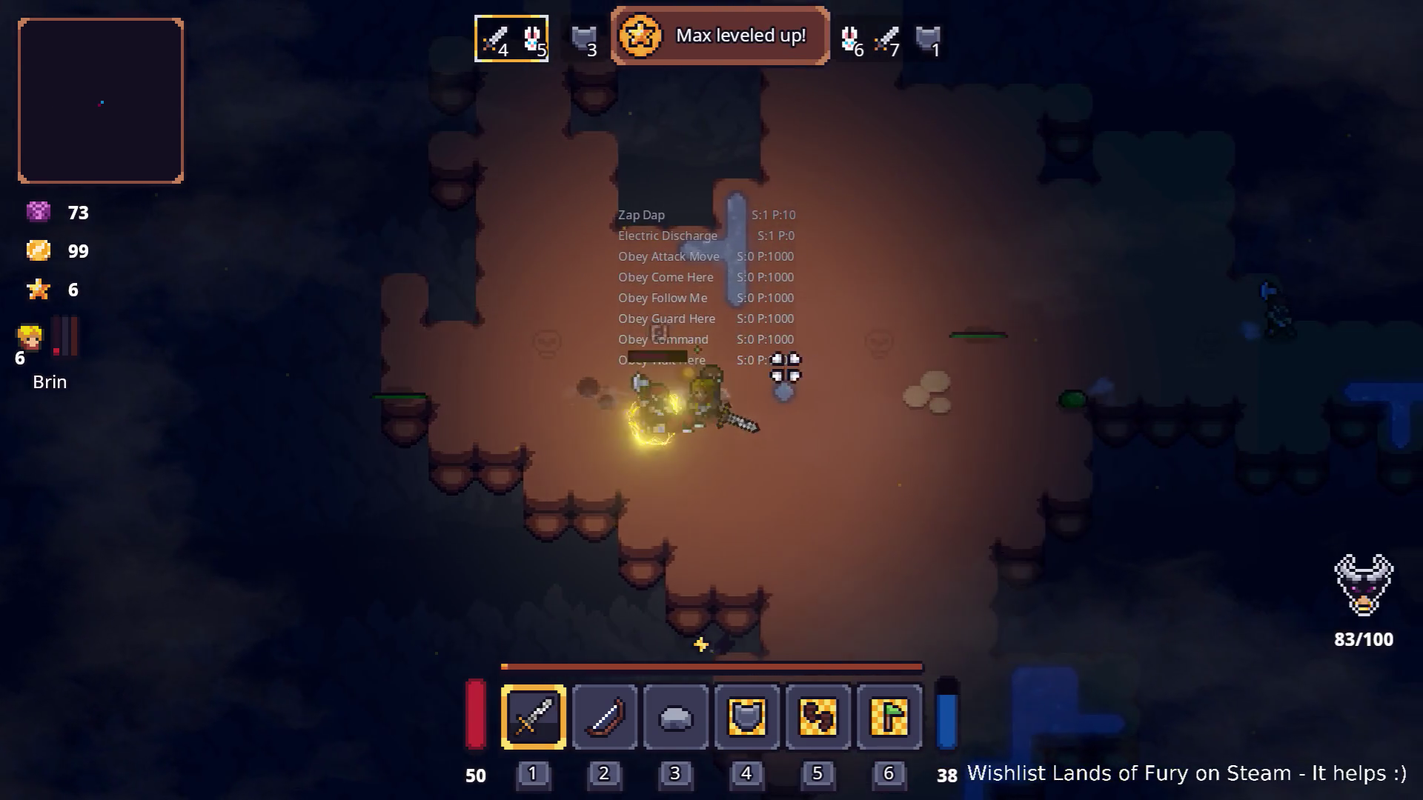
{"action": "key", "text": "d"}
{"action": "key", "text": "s"}
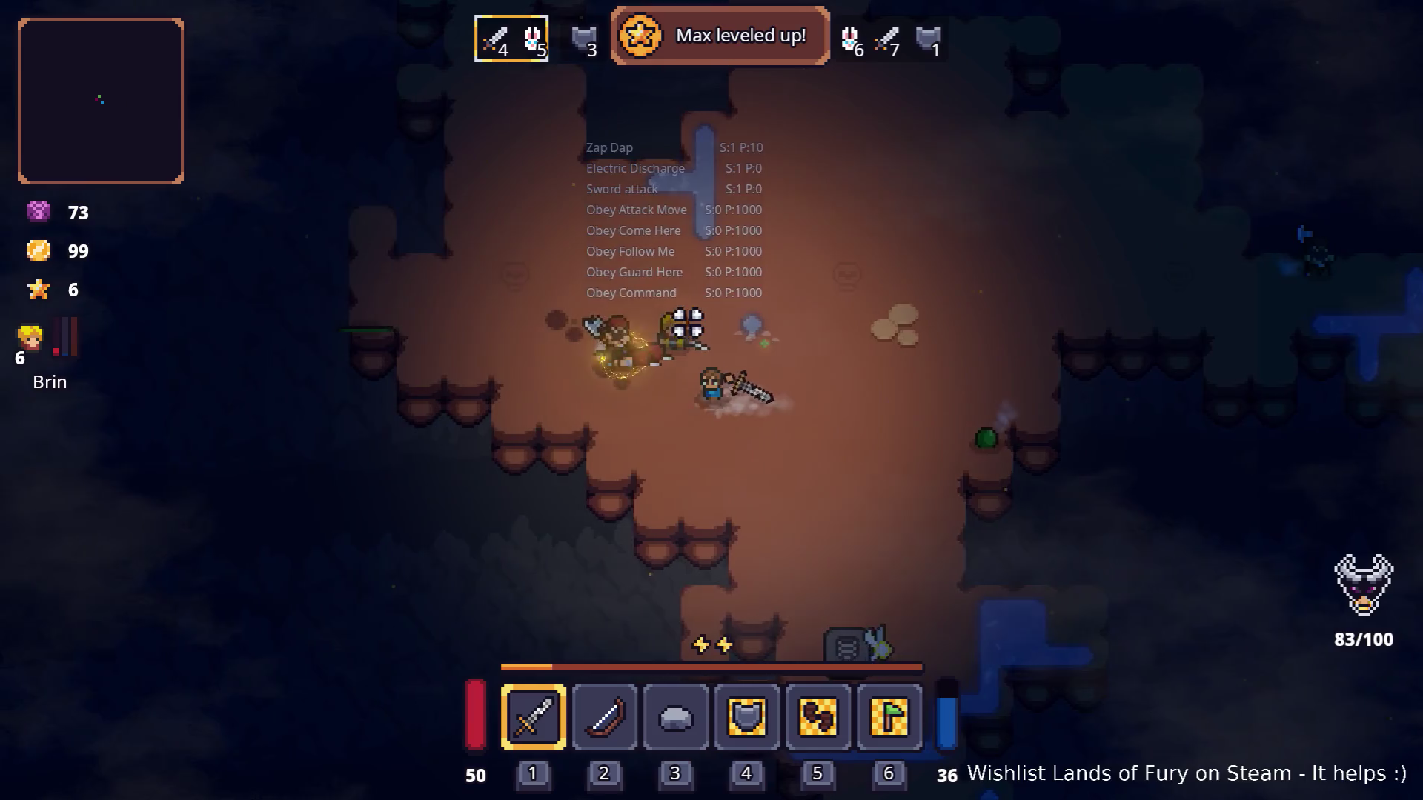
Chase down and finish the green slime, then regroup with Brin across the cavern.
{"action": "key", "text": "a"}
{"action": "key", "text": "w"}
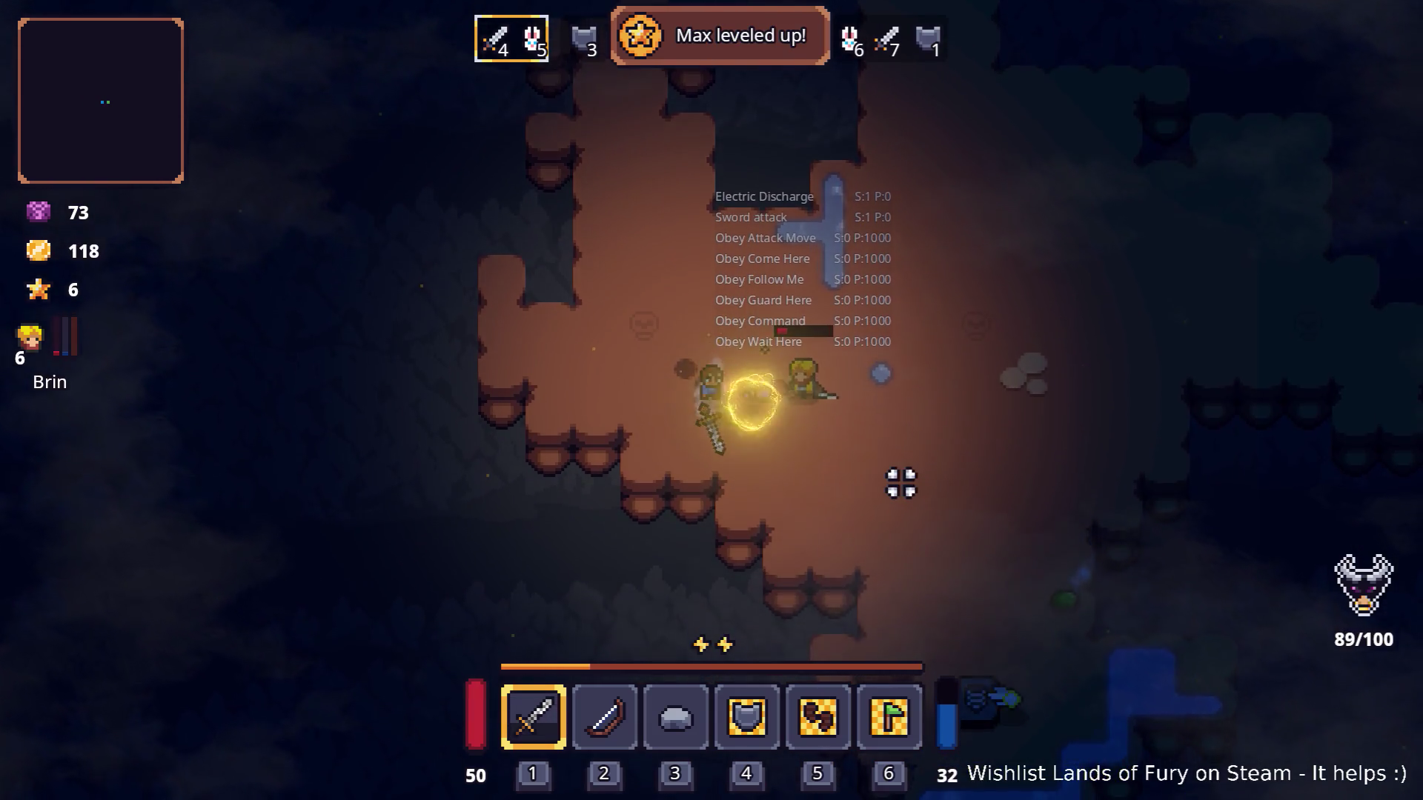
{"action": "key", "text": "s"}
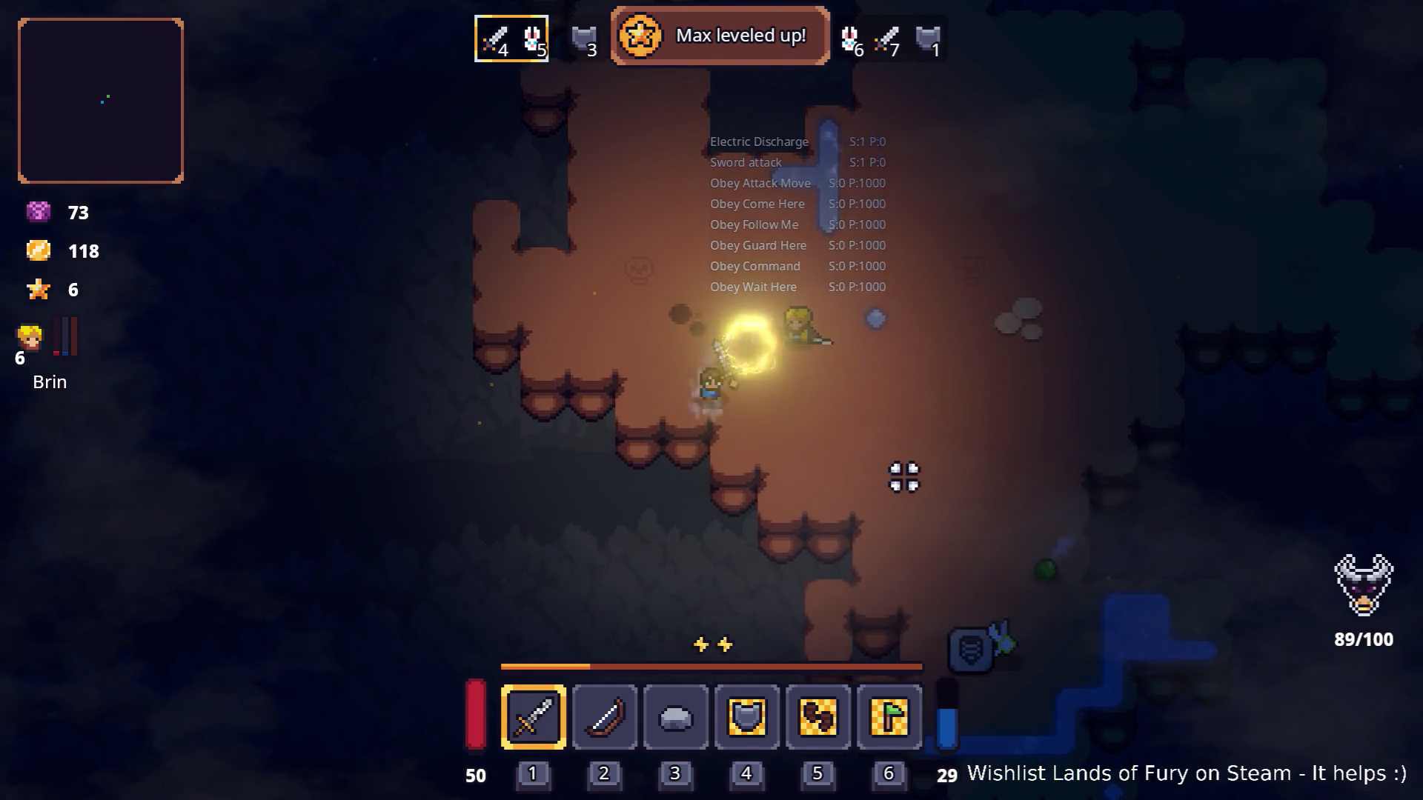
{"action": "key", "text": "d"}
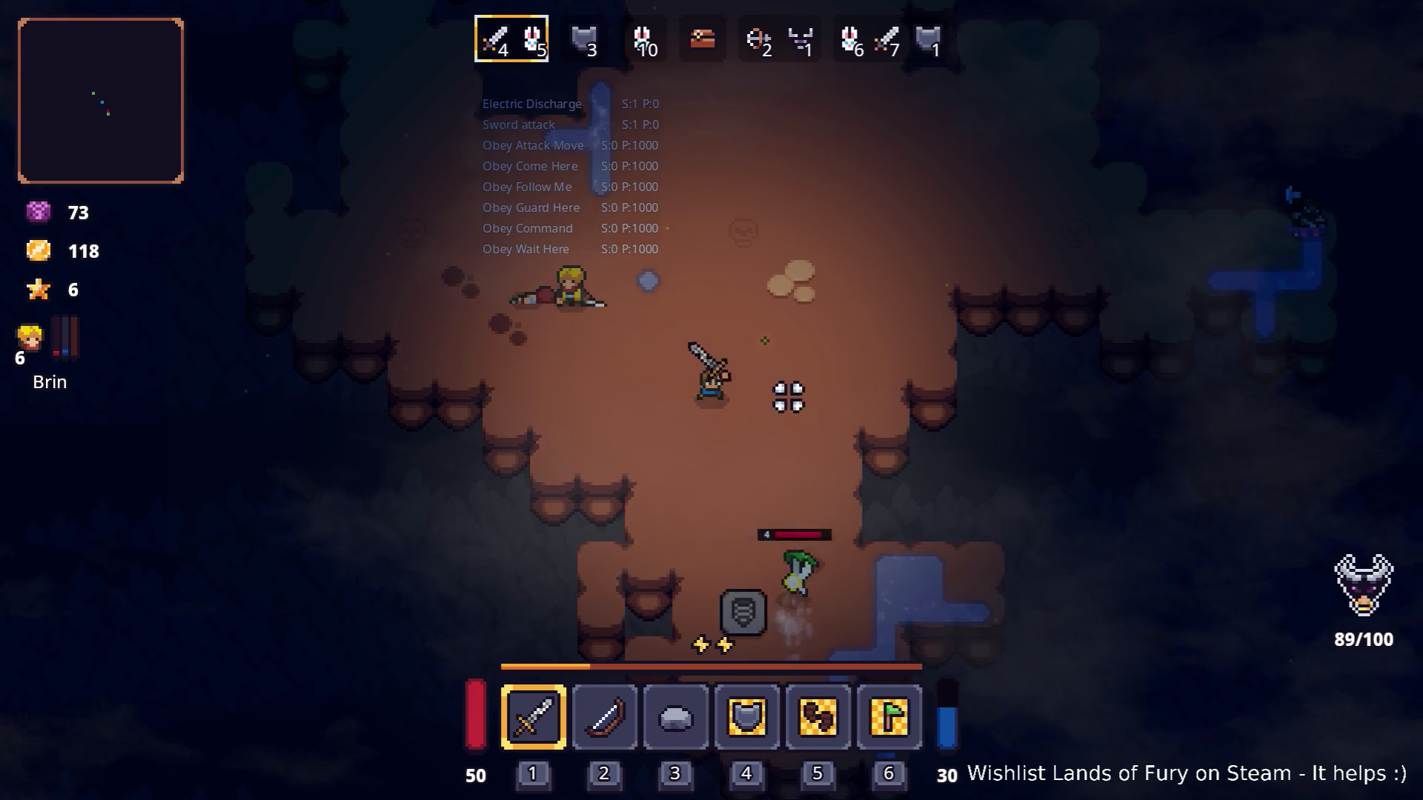
{"action": "key", "text": "d"}
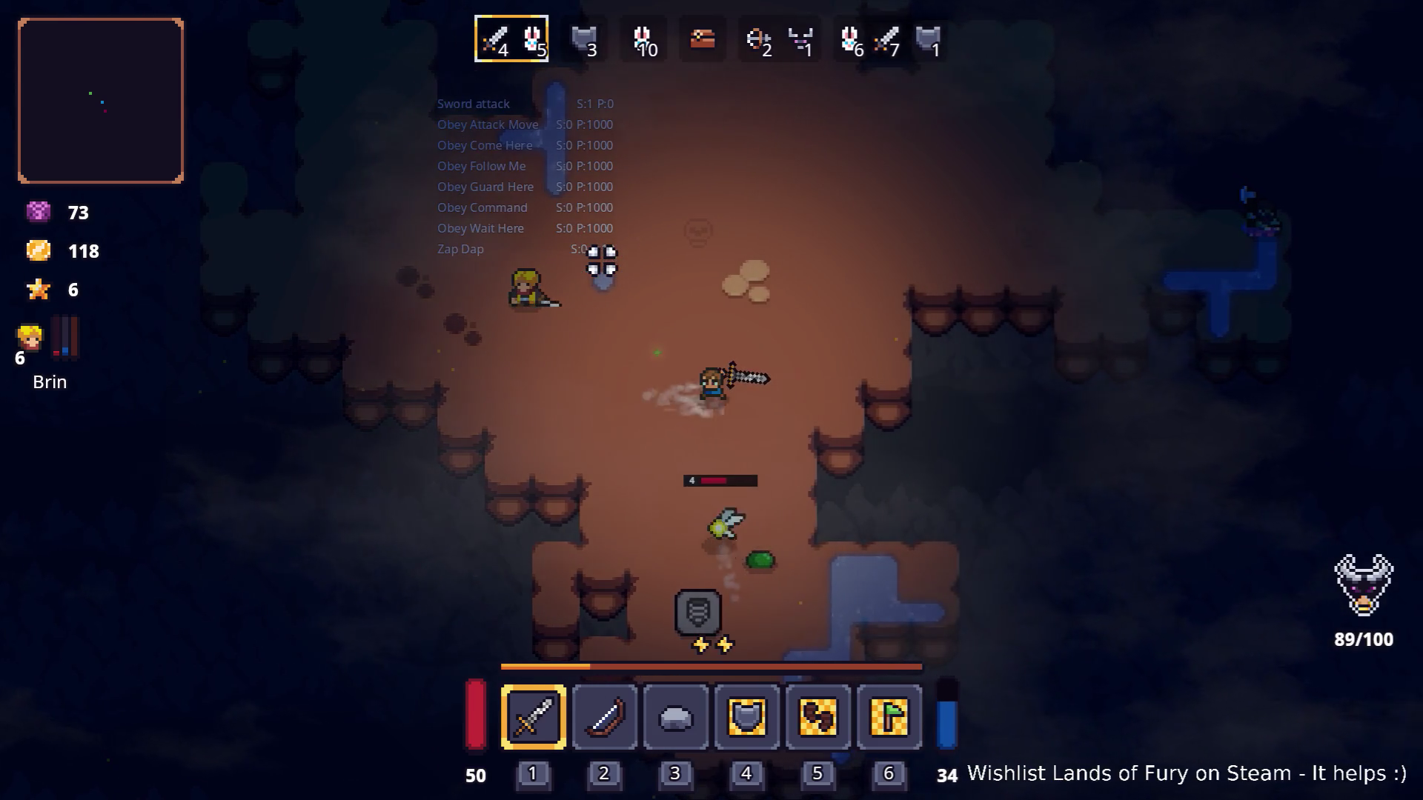
{"action": "key", "text": "s"}
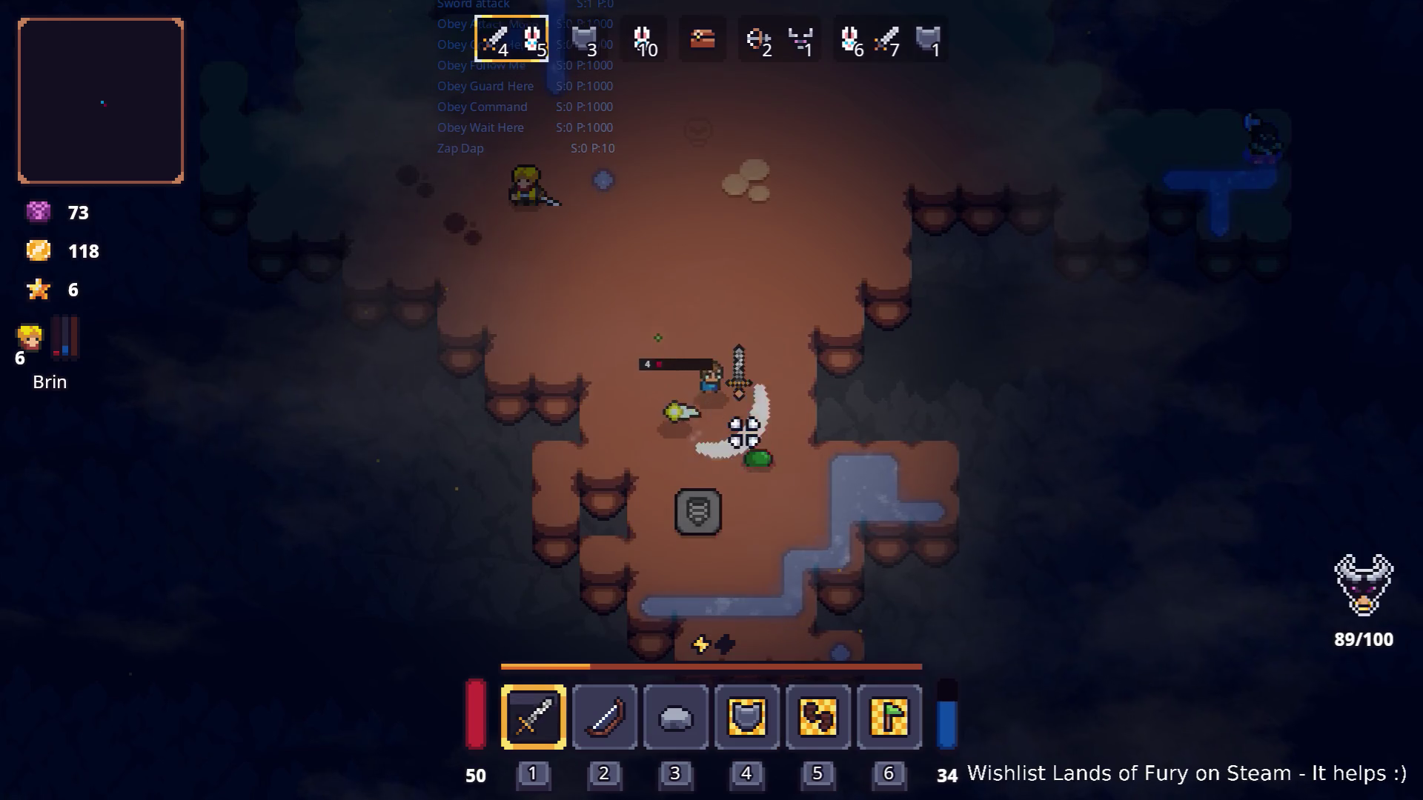
{"action": "key", "text": "a"}
{"action": "key", "text": "a"}
{"action": "key", "text": "w"}
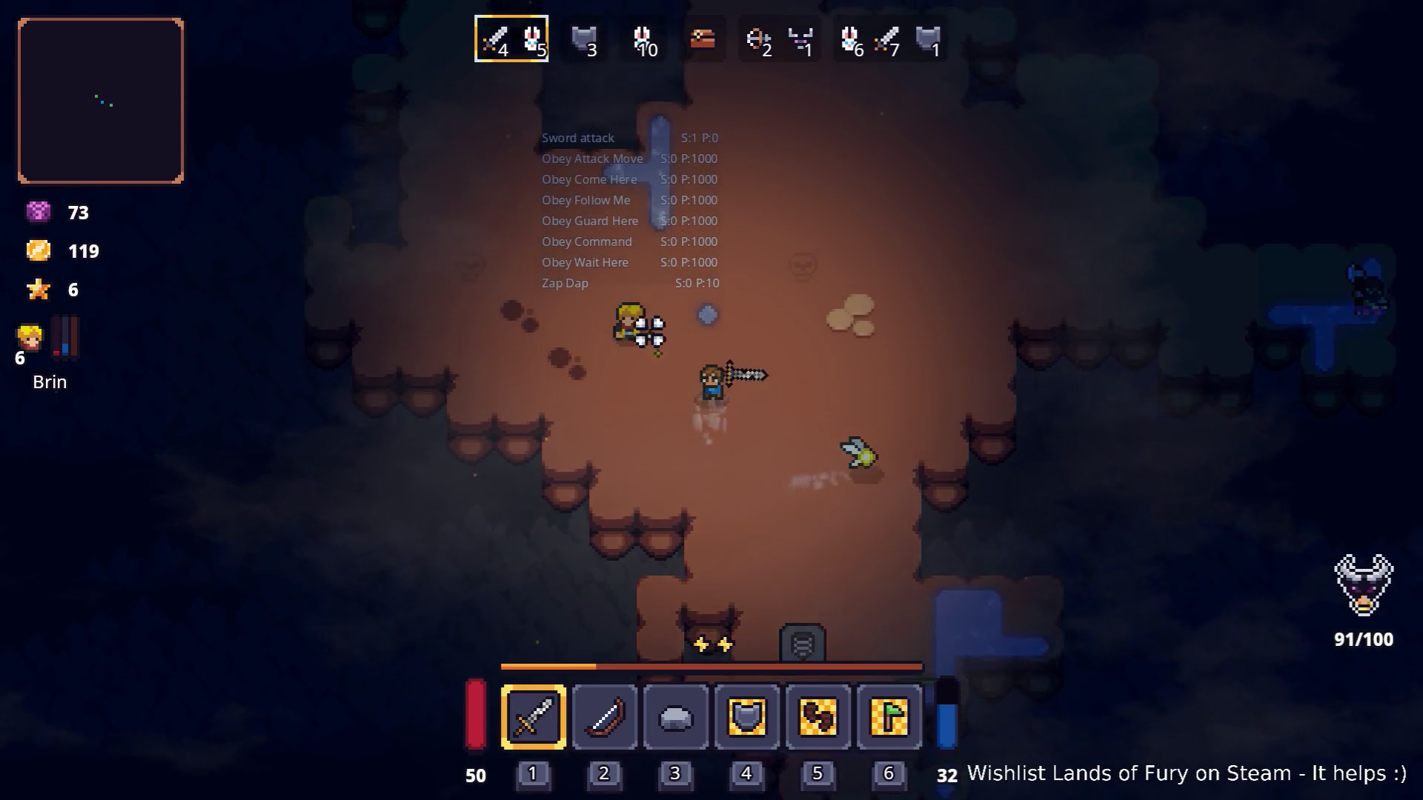
{"action": "key", "text": "d"}
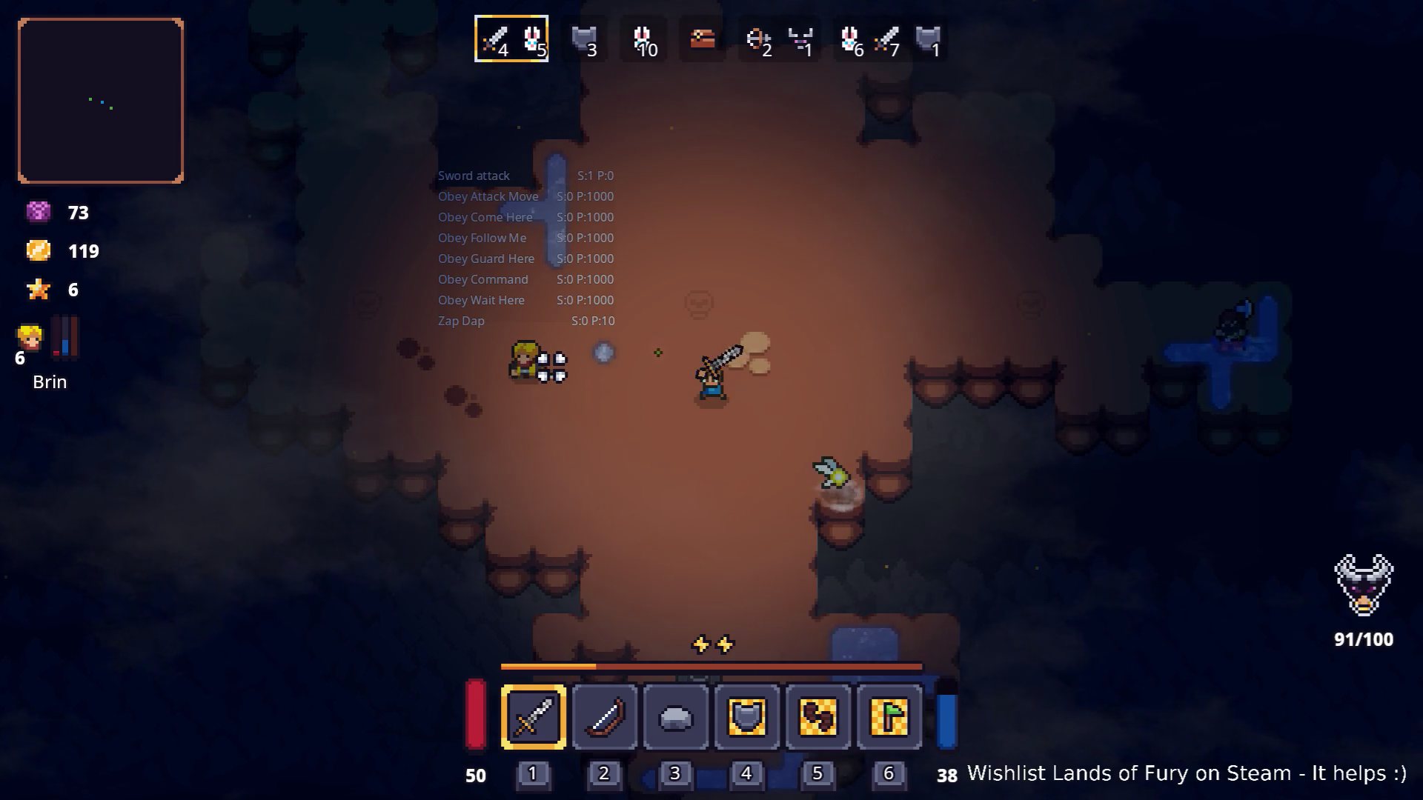
Close the game with F8 and show the Errors list in Godot's Debugger panel.
{"action": "key", "text": "F8"}
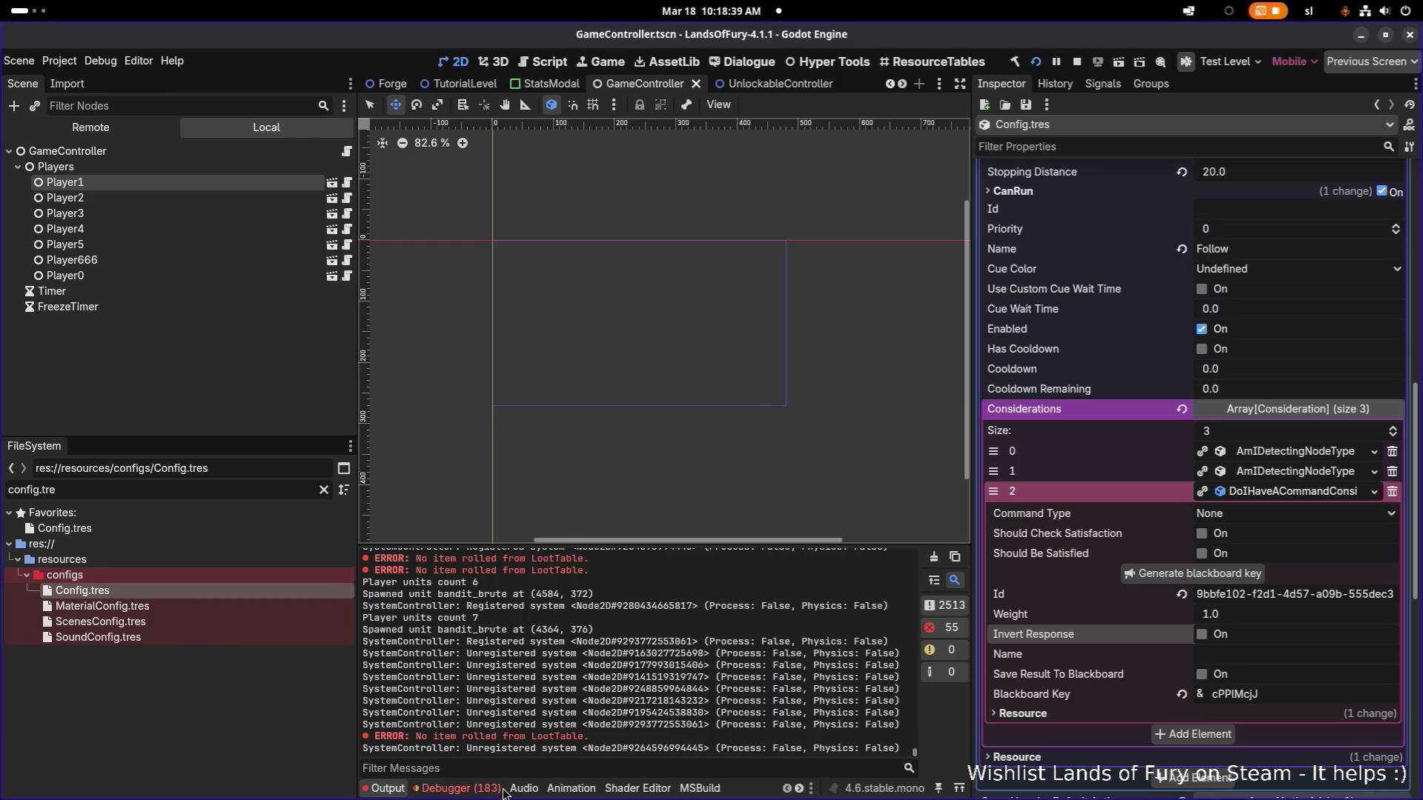
{"action": "left_click", "coordinate": [459, 788]}
{"action": "scroll", "coordinate": [549, 680], "scroll_direction": "down", "scroll_amount": 3}
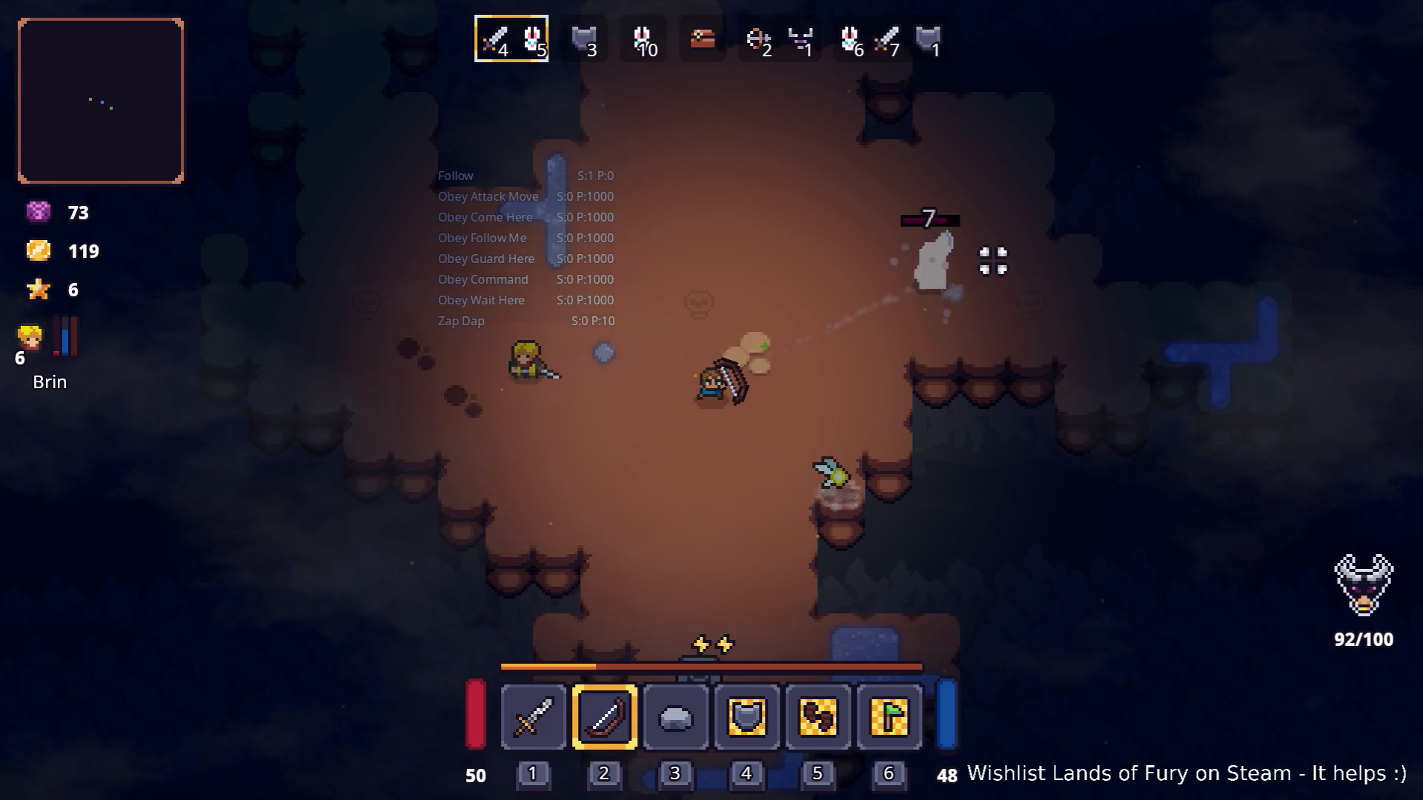
Move around the cavern fighting enemies with the bow and peek at the inventory.
{"action": "key", "text": "a"}
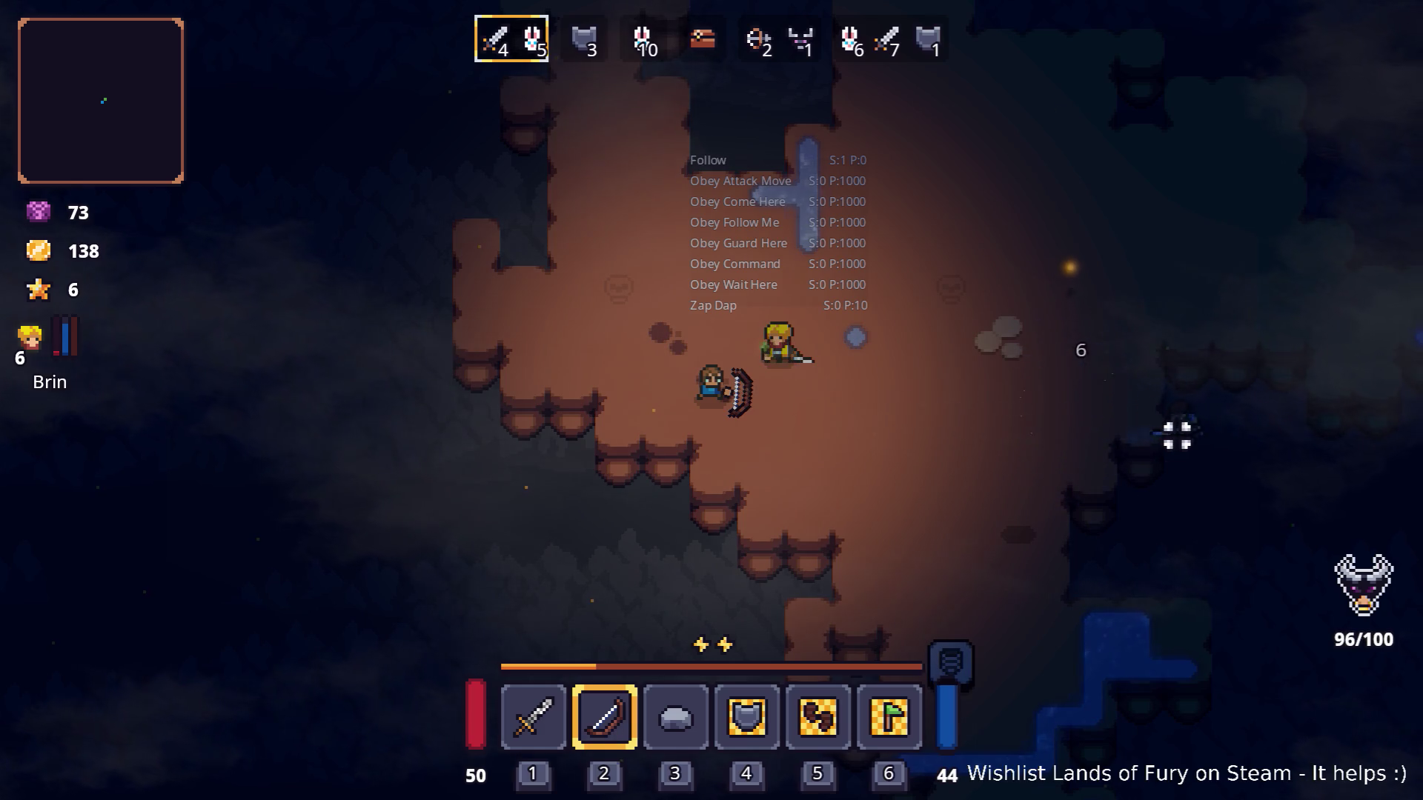
{"action": "key", "text": "d"}
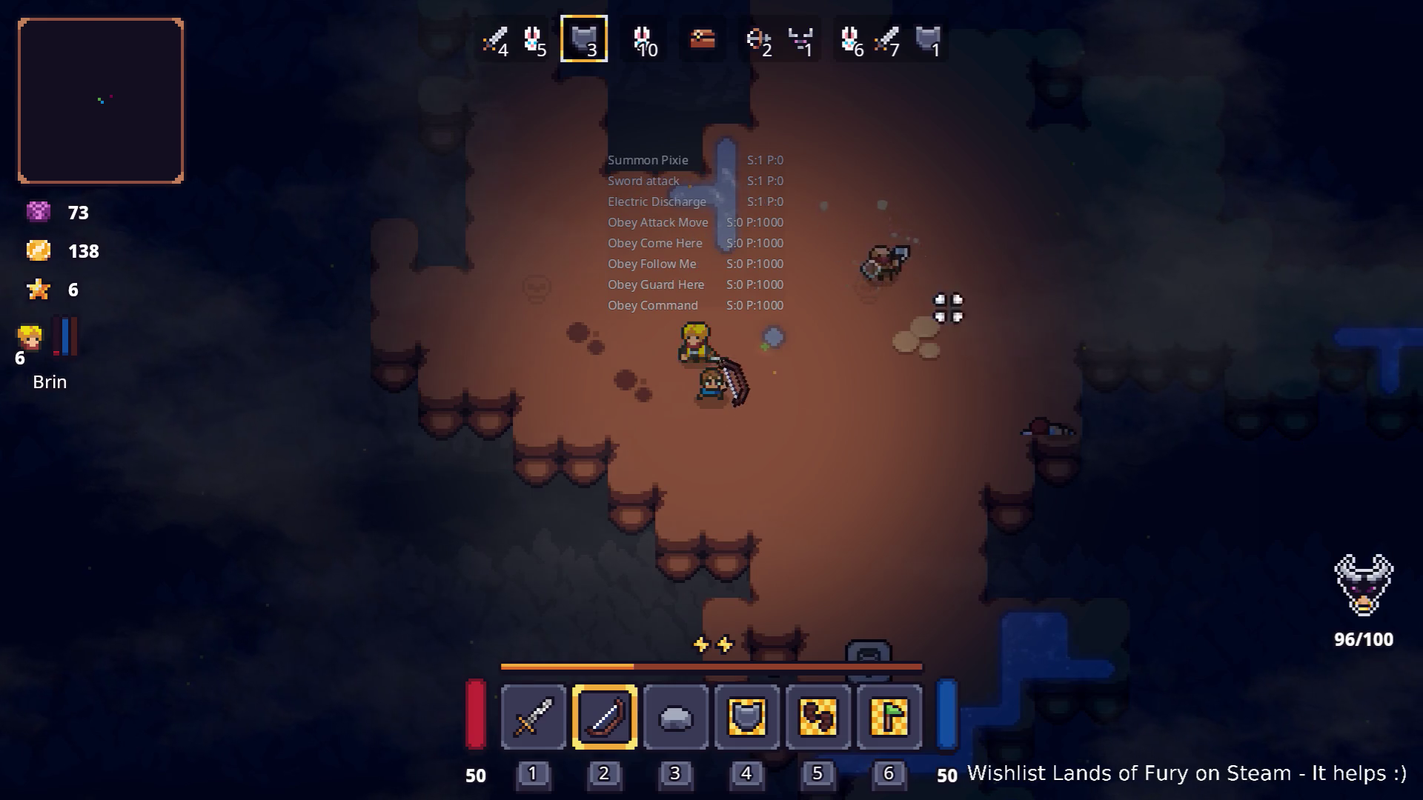
{"action": "key", "text": "s"}
{"action": "key", "text": "d"}
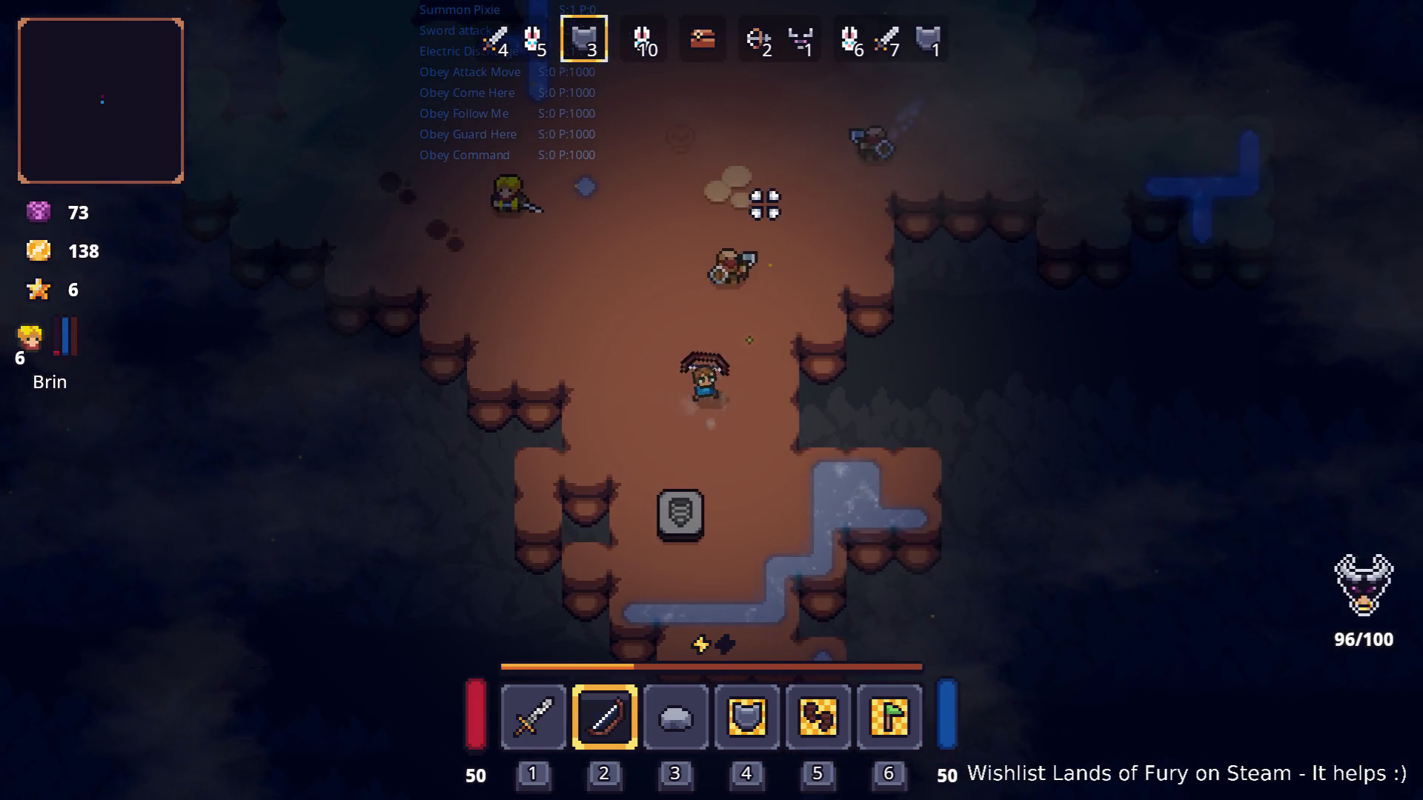
{"action": "key", "text": "a"}
{"action": "key", "text": "w"}
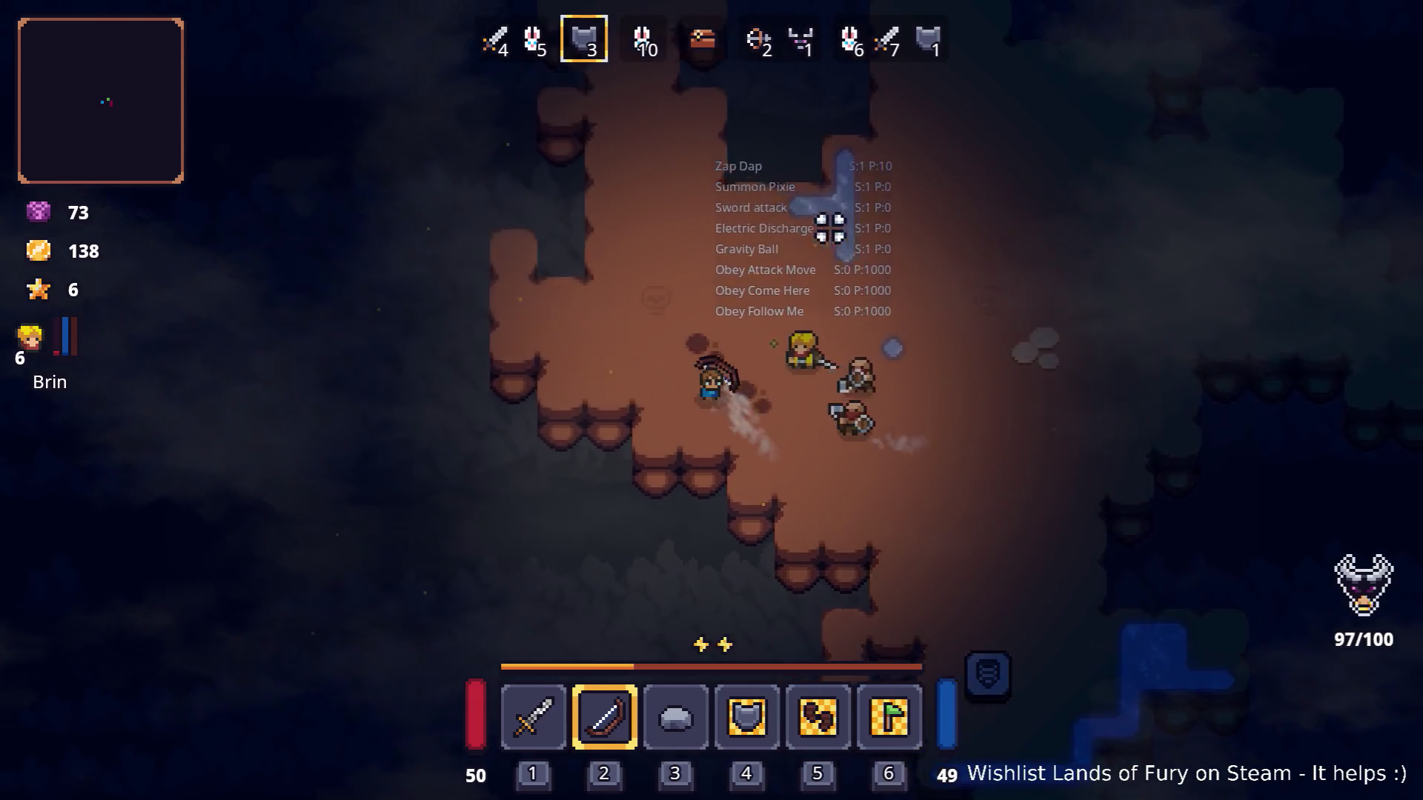
{"action": "key", "text": "i"}
{"action": "key", "text": "i"}
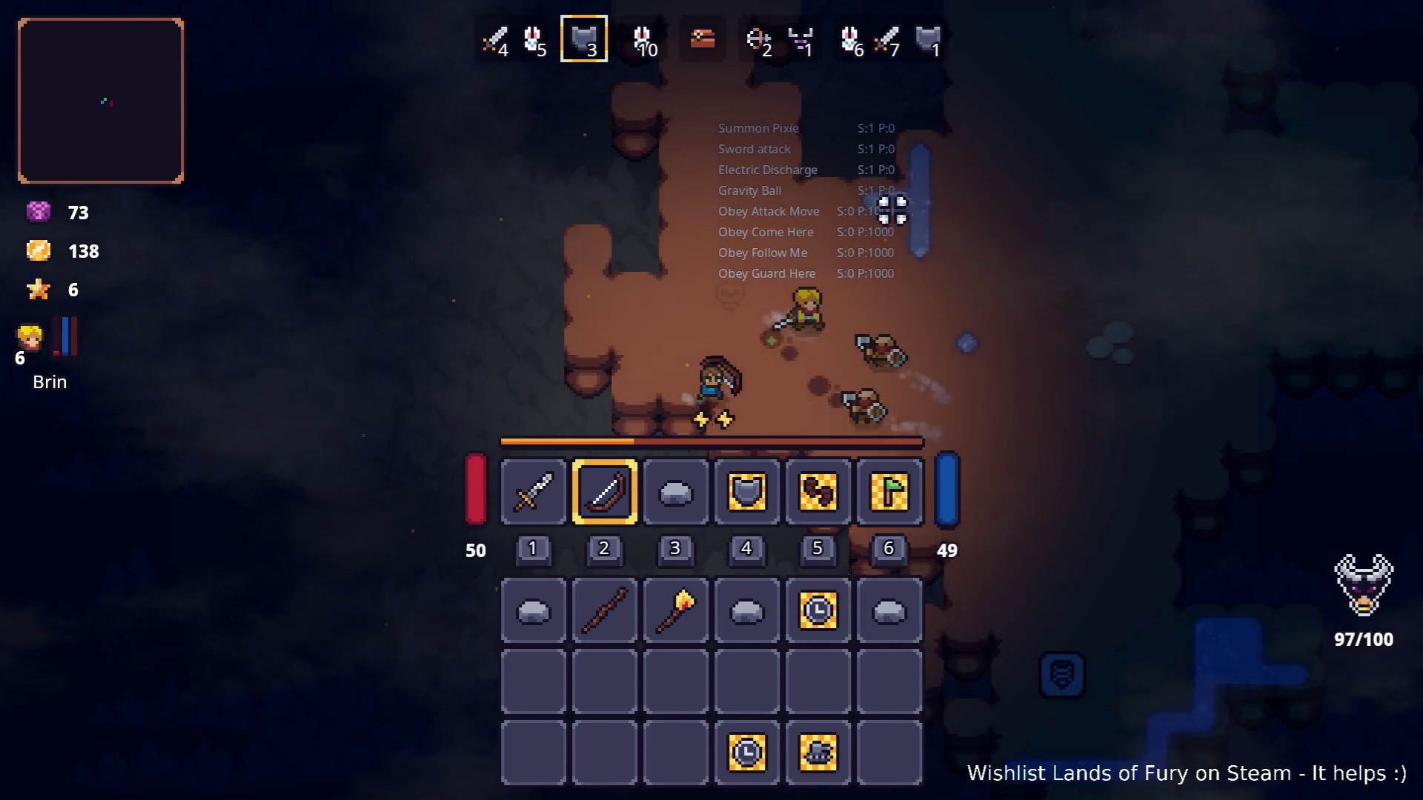
{"action": "key", "text": "i"}
{"action": "key", "text": "i"}
{"action": "key", "text": "i"}
{"action": "key", "text": "i"}
Head toward the enemies again and bring up the Wooden Bow's stats in the inventory.
{"action": "key", "text": "w"}
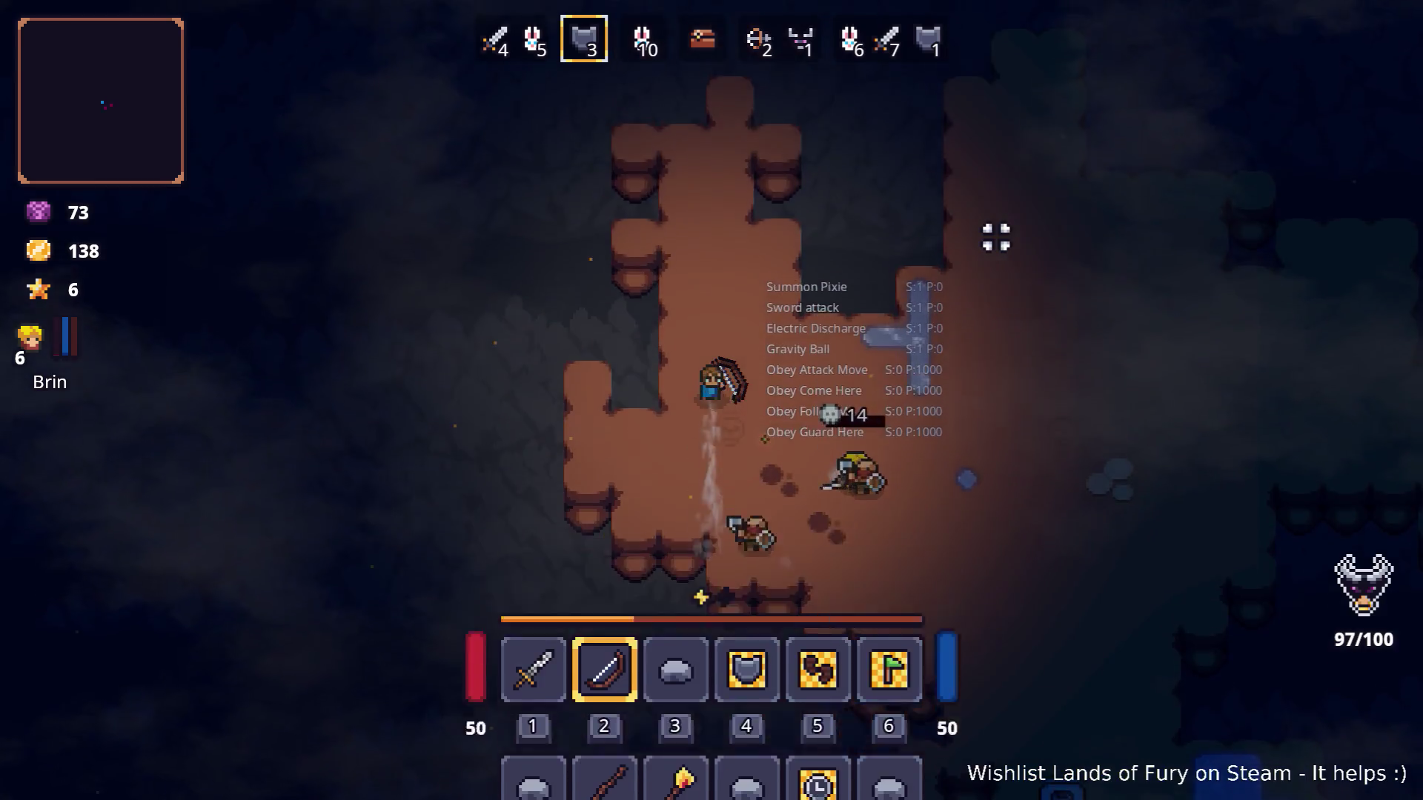
{"action": "key", "text": "d"}
{"action": "key", "text": "s"}
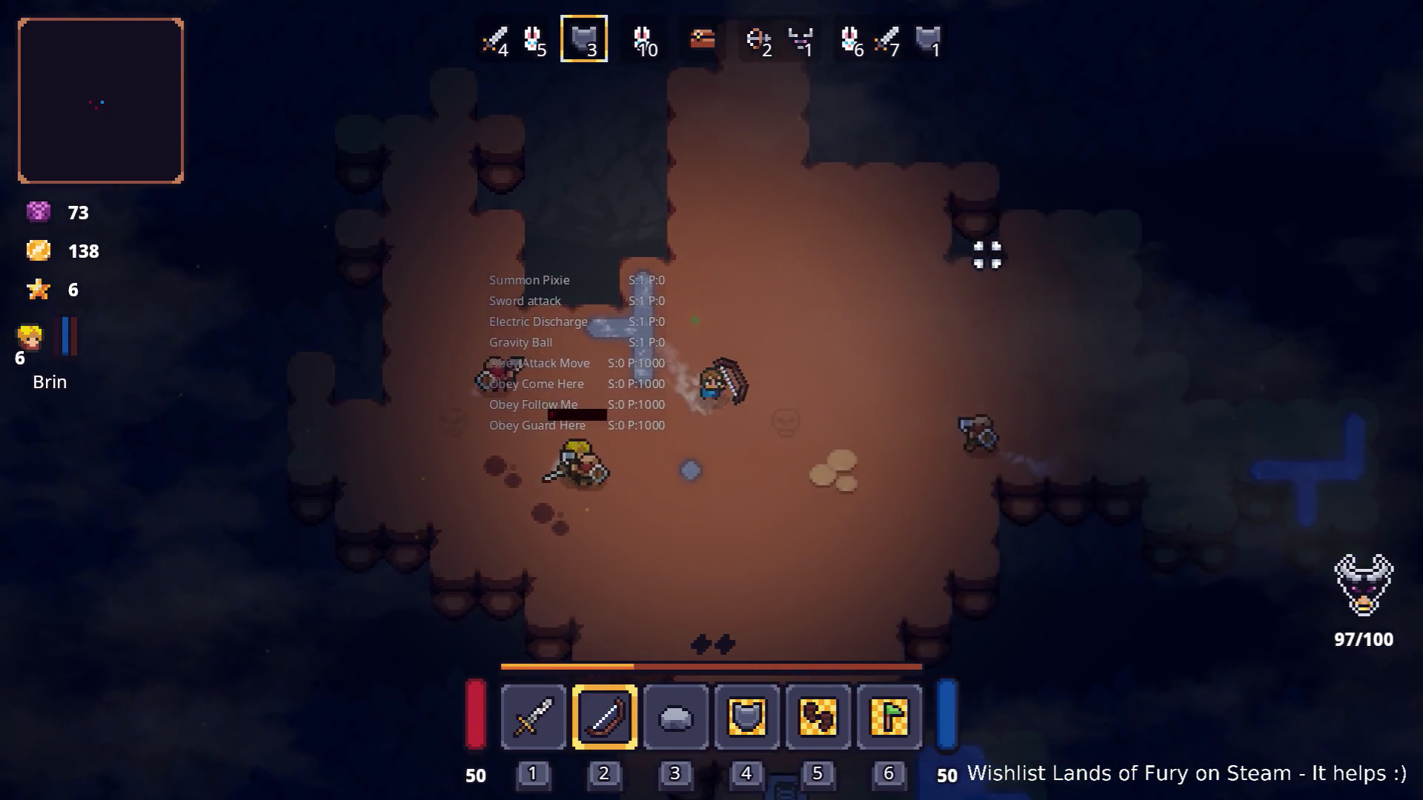
{"action": "key", "text": "i"}
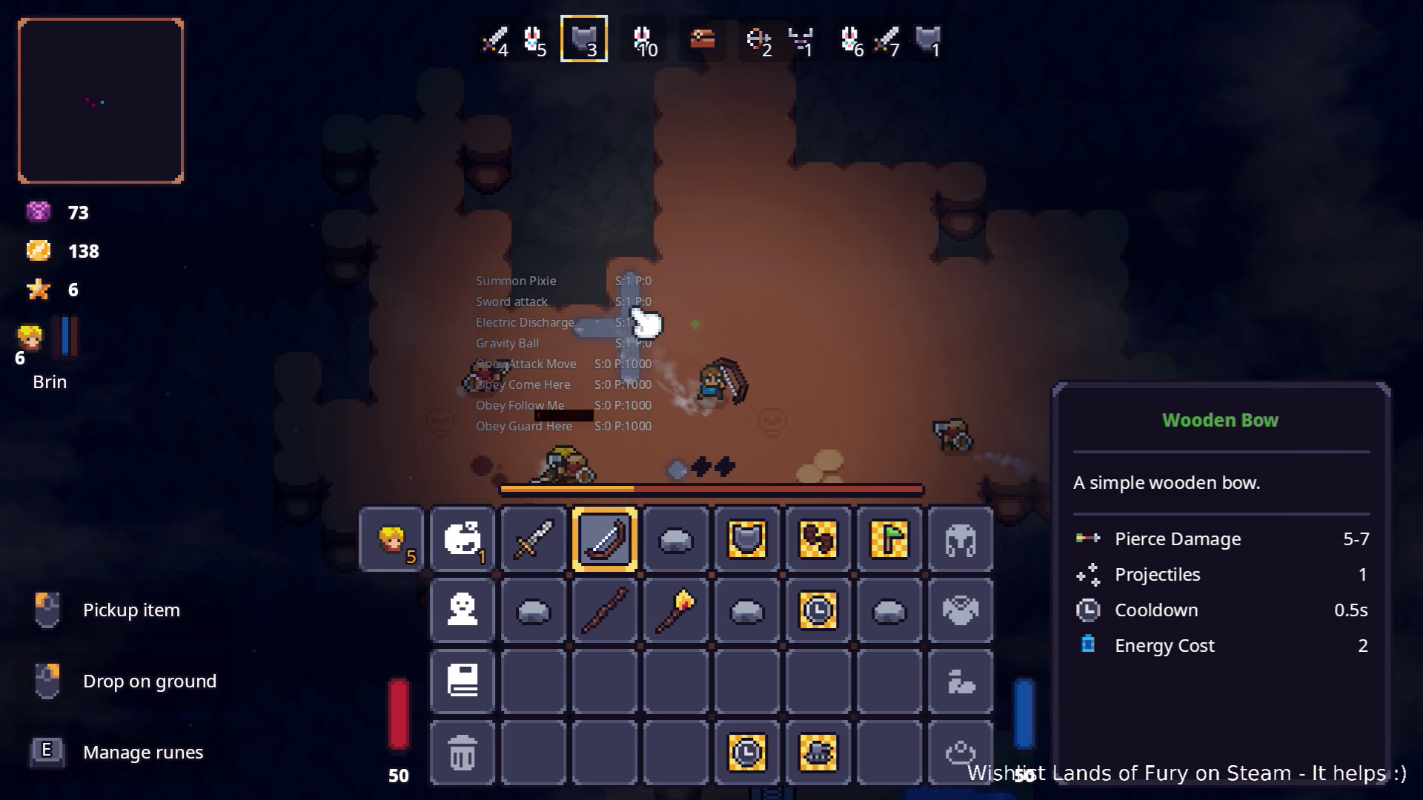
{"action": "key", "text": "i"}
{"action": "key", "text": "s"}
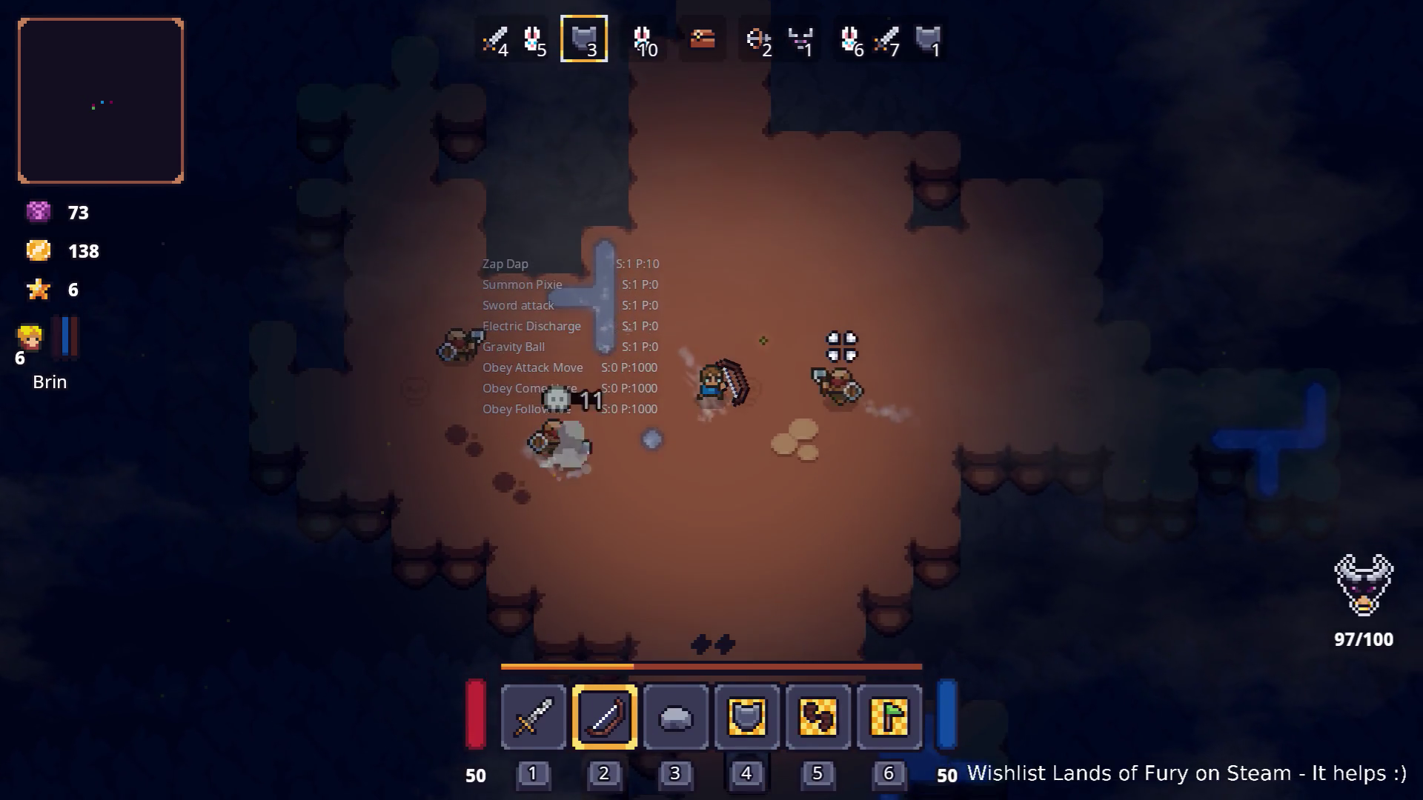
{"action": "key", "text": "i"}
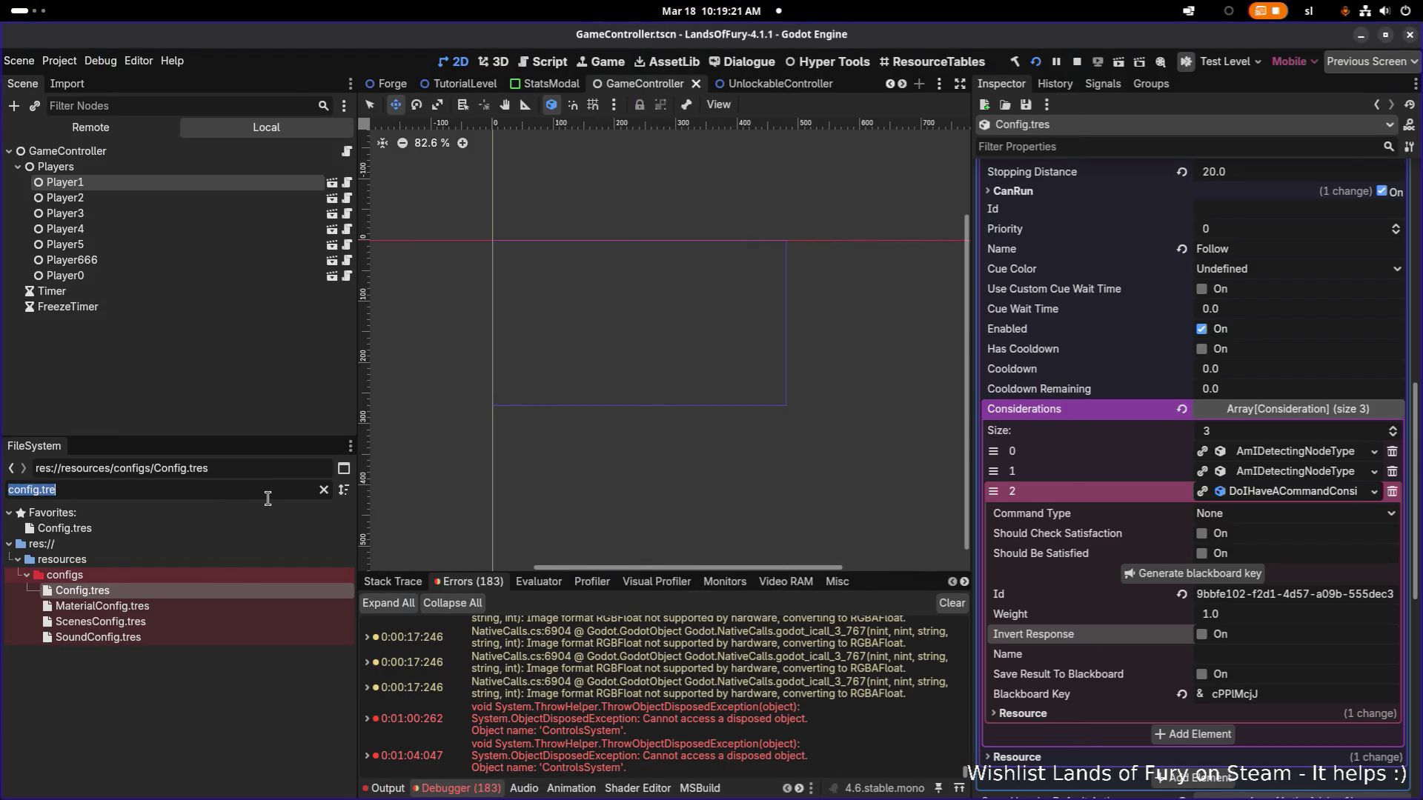
{"action": "type", "text": "brins"}
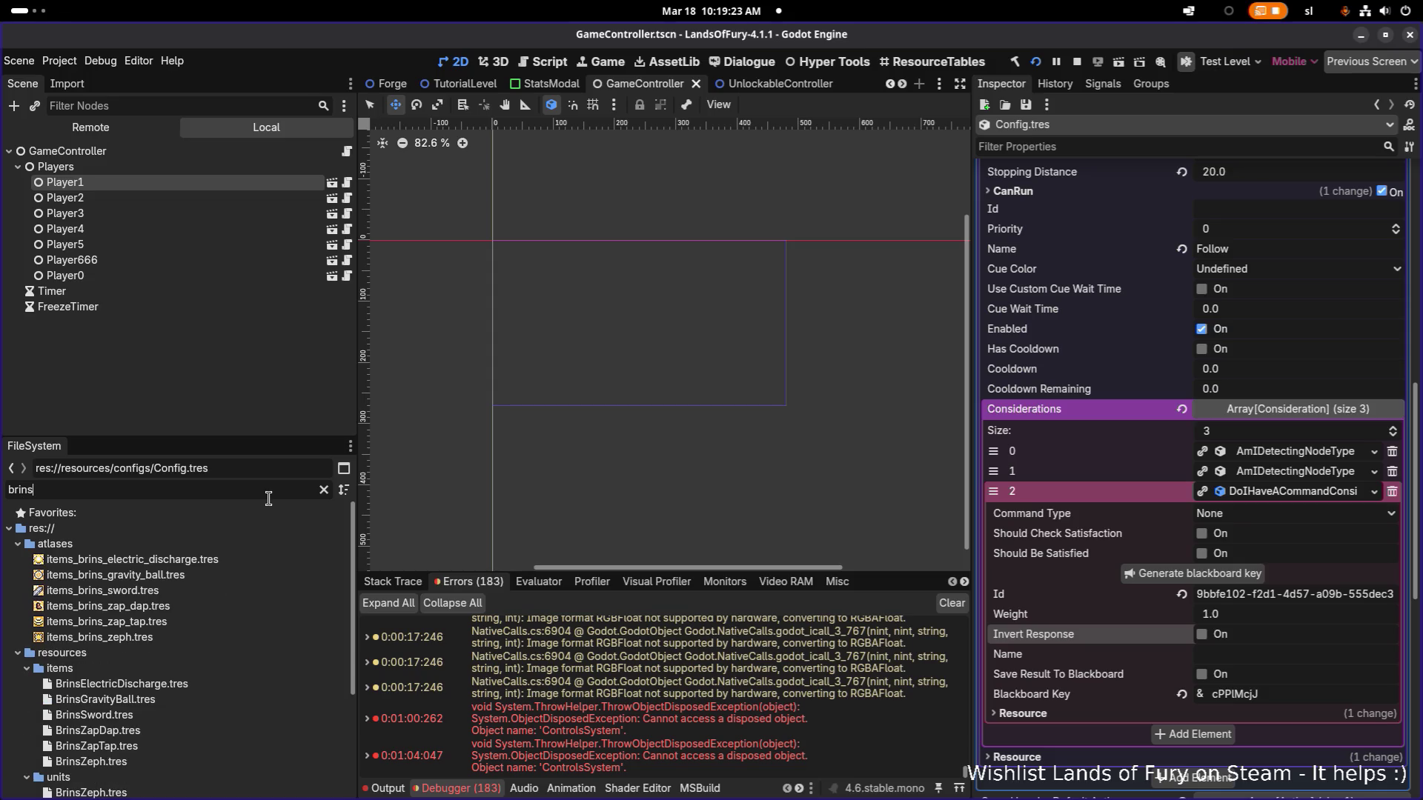
Inspect BrinsSword.tres, revealing its sound and AI settings.
{"action": "left_click", "coordinate": [211, 725]}
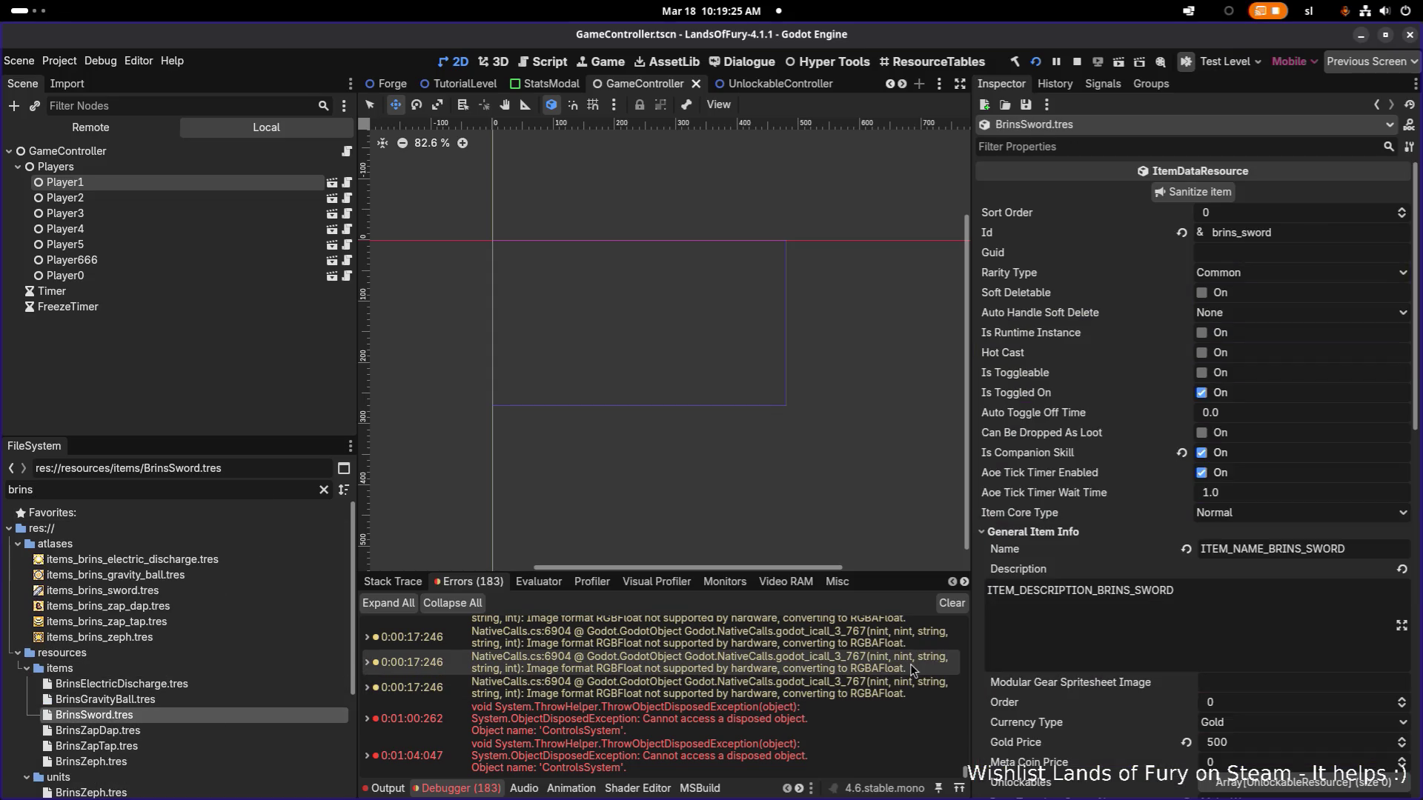
{"action": "scroll", "coordinate": [1290, 573], "scroll_direction": "down", "scroll_amount": 5}
{"action": "scroll", "coordinate": [1290, 573], "scroll_direction": "down", "scroll_amount": 3}
{"action": "scroll", "coordinate": [1285, 569], "scroll_direction": "down", "scroll_amount": 5}
{"action": "scroll", "coordinate": [1283, 570], "scroll_direction": "down", "scroll_amount": 5}
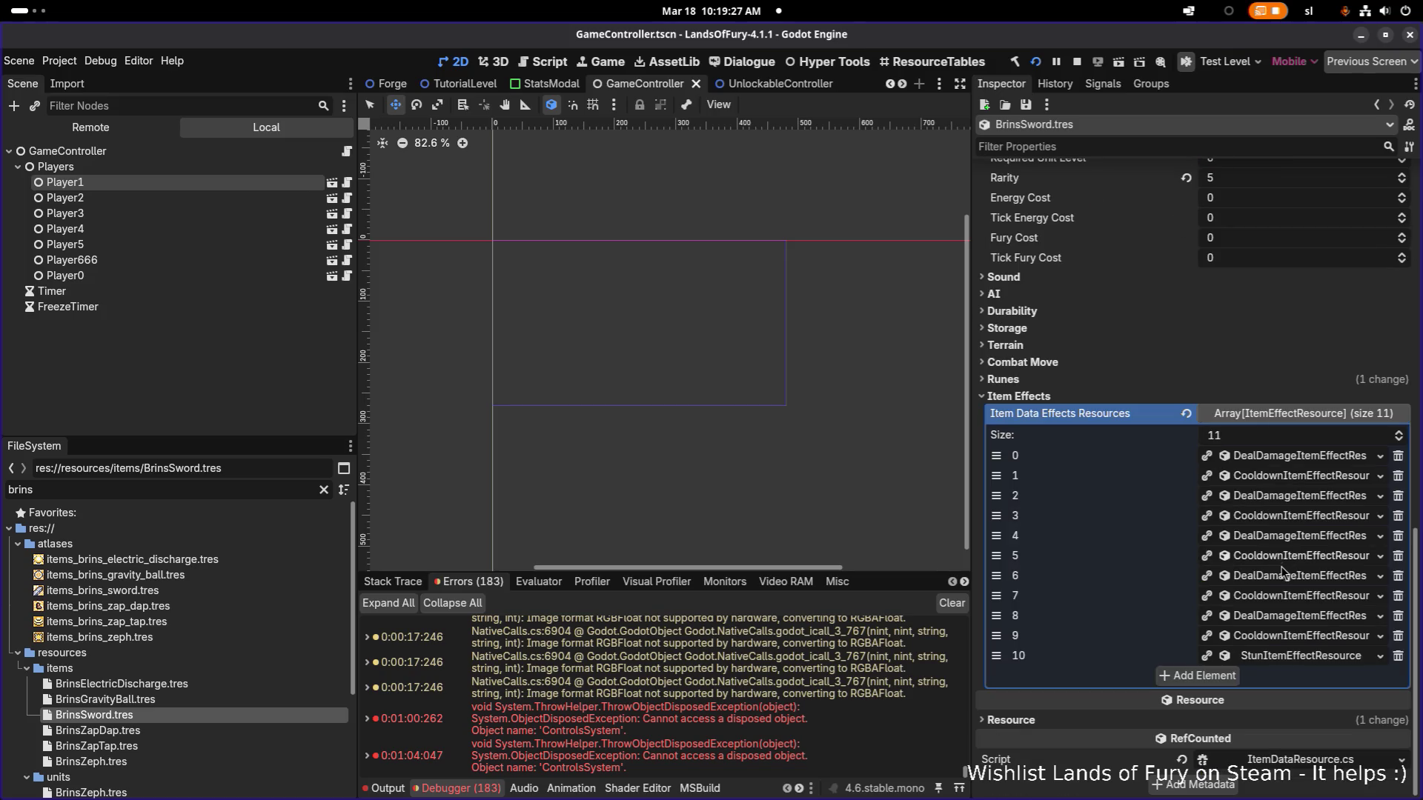
{"action": "scroll", "coordinate": [1177, 533], "scroll_direction": "up", "scroll_amount": 4}
{"action": "left_click", "coordinate": [1091, 515]}
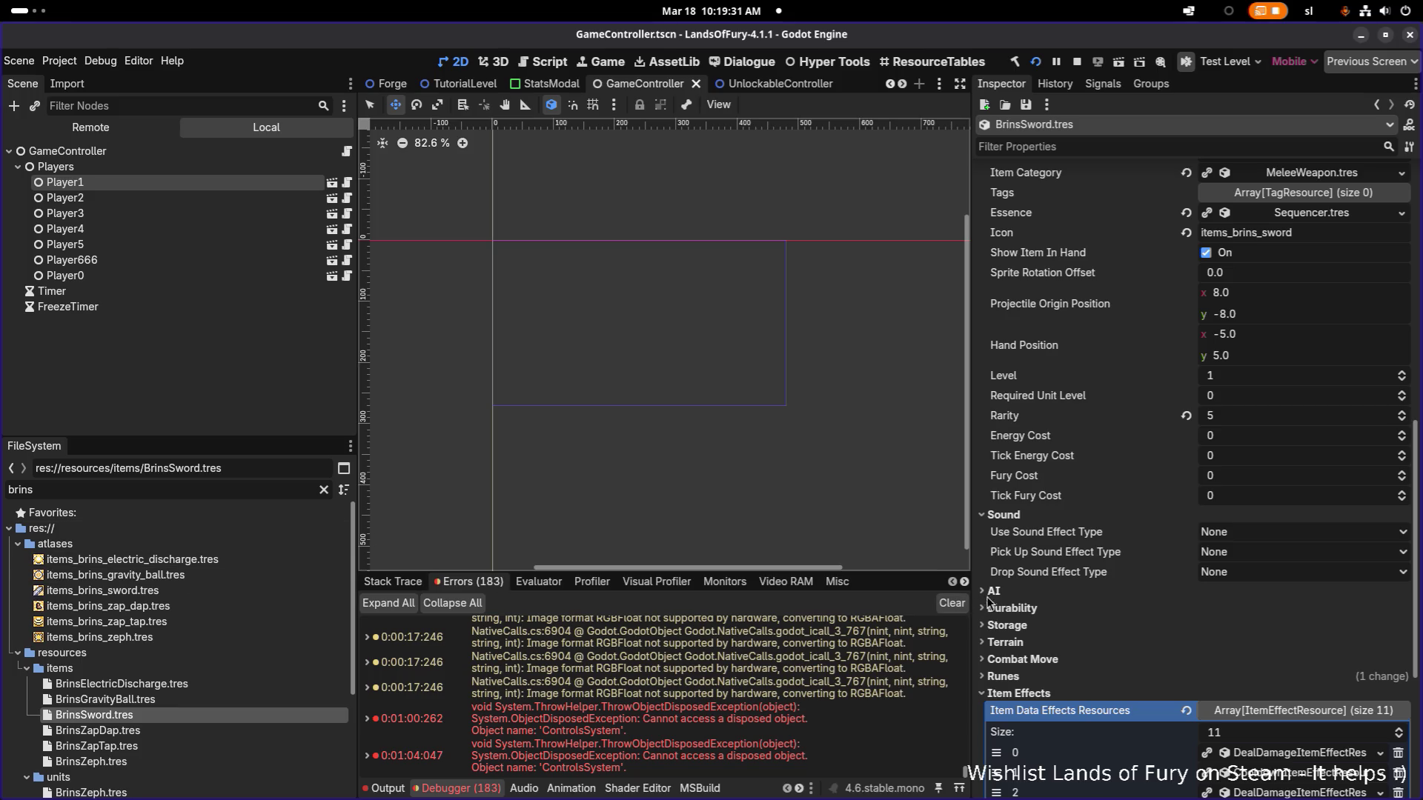
{"action": "left_click", "coordinate": [993, 591]}
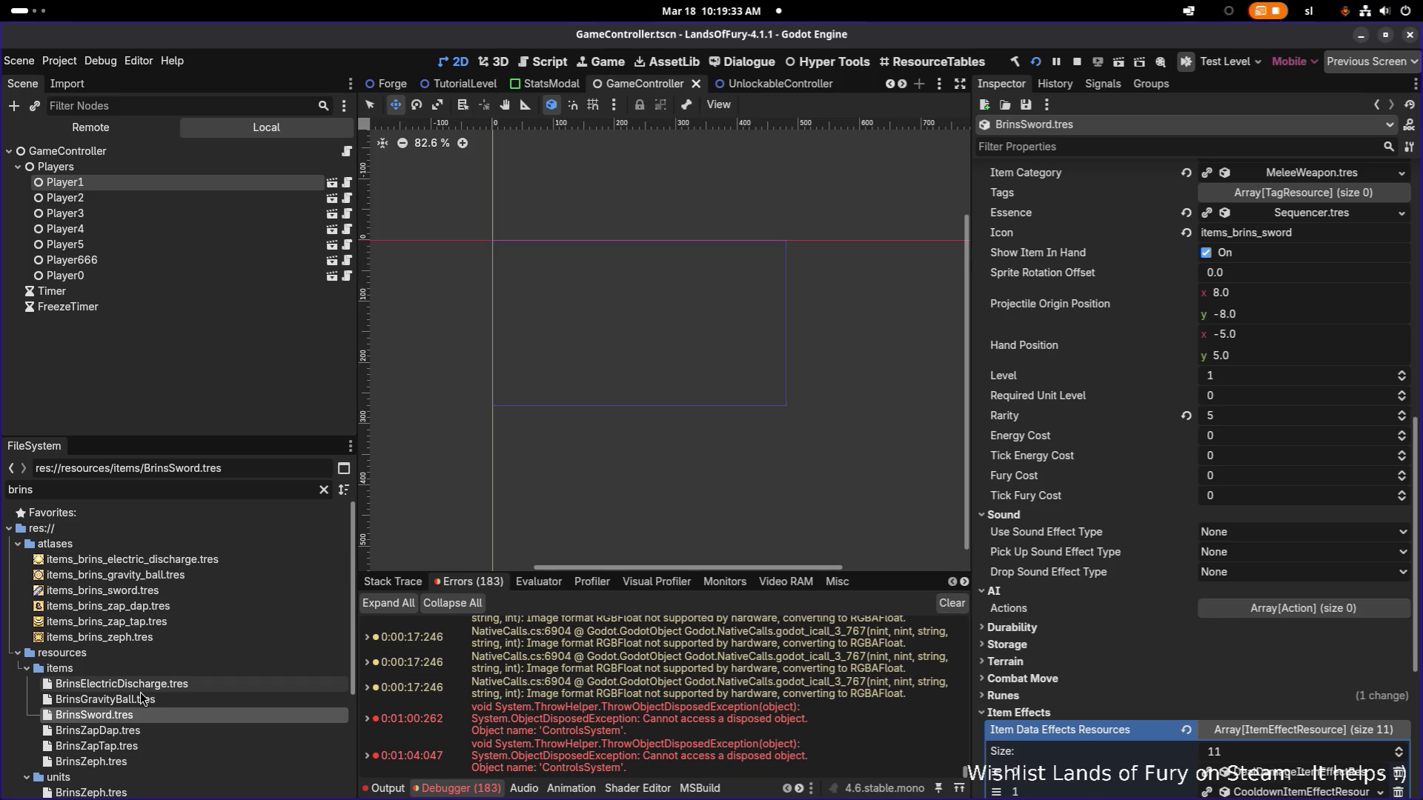
Inspect BrinsGravityBall.tres, revealing its attack action's AI considerations.
{"action": "left_click", "coordinate": [106, 699]}
{"action": "scroll", "coordinate": [1185, 584], "scroll_direction": "down", "scroll_amount": 5}
{"action": "scroll", "coordinate": [1185, 584], "scroll_direction": "down", "scroll_amount": 3}
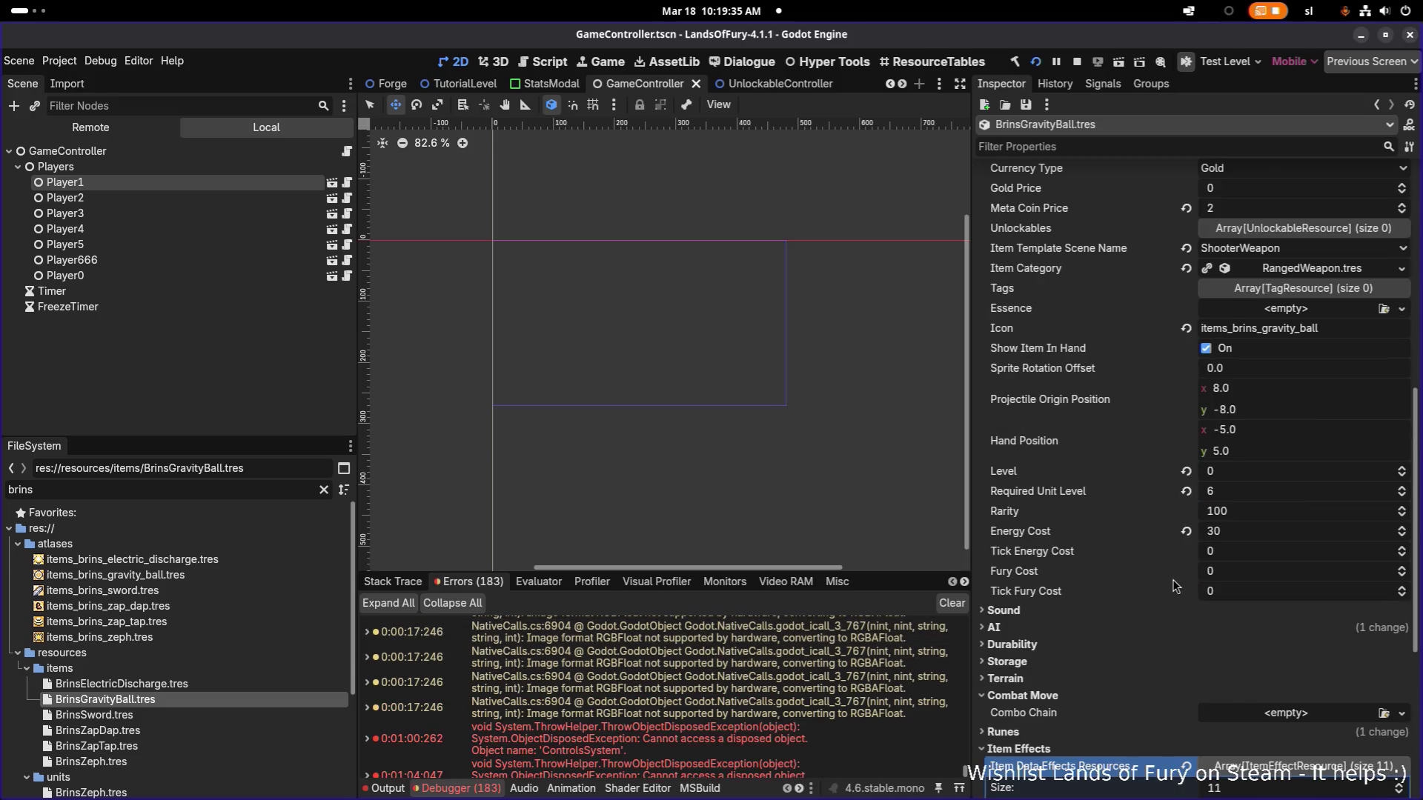
{"action": "scroll", "coordinate": [1184, 583], "scroll_direction": "down", "scroll_amount": 2}
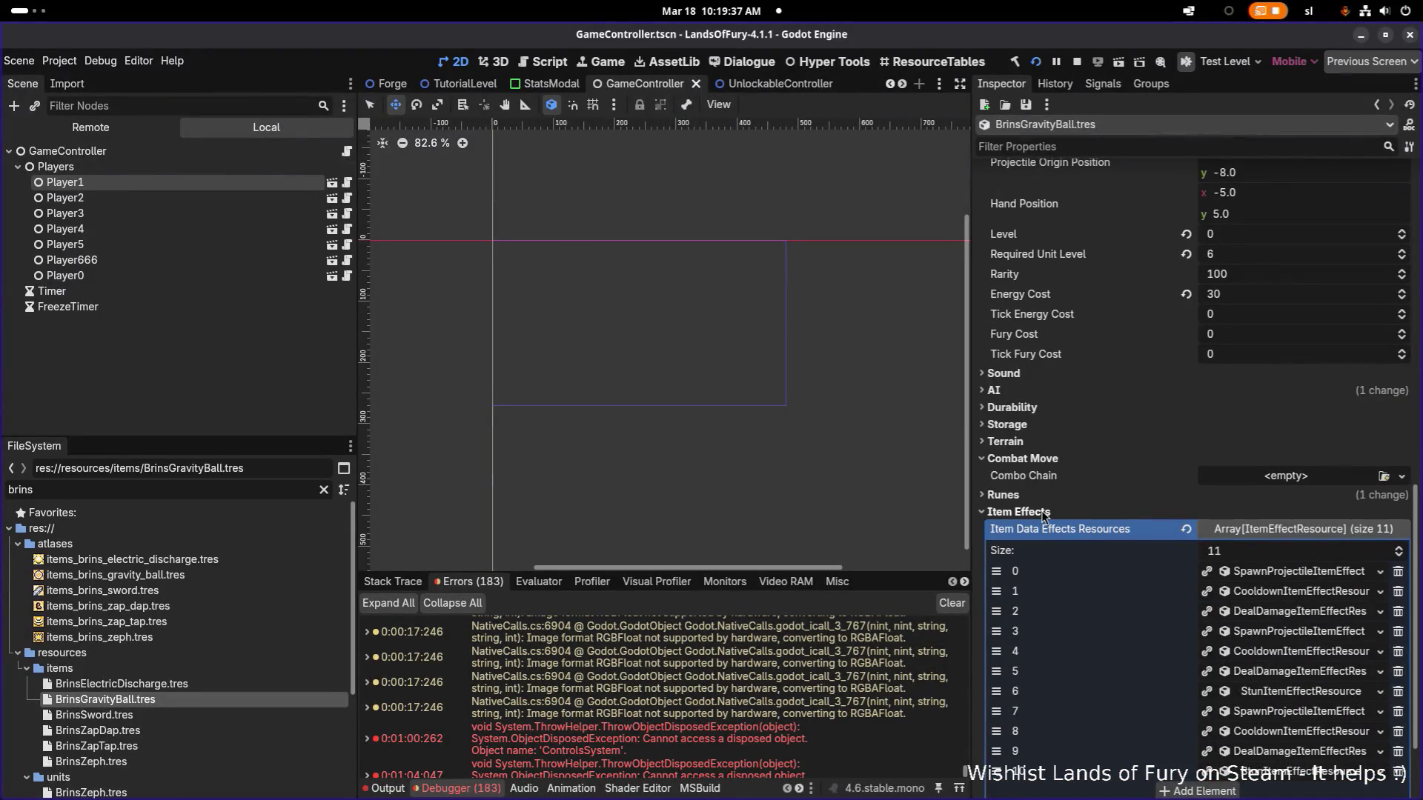
{"action": "left_click", "coordinate": [1054, 393]}
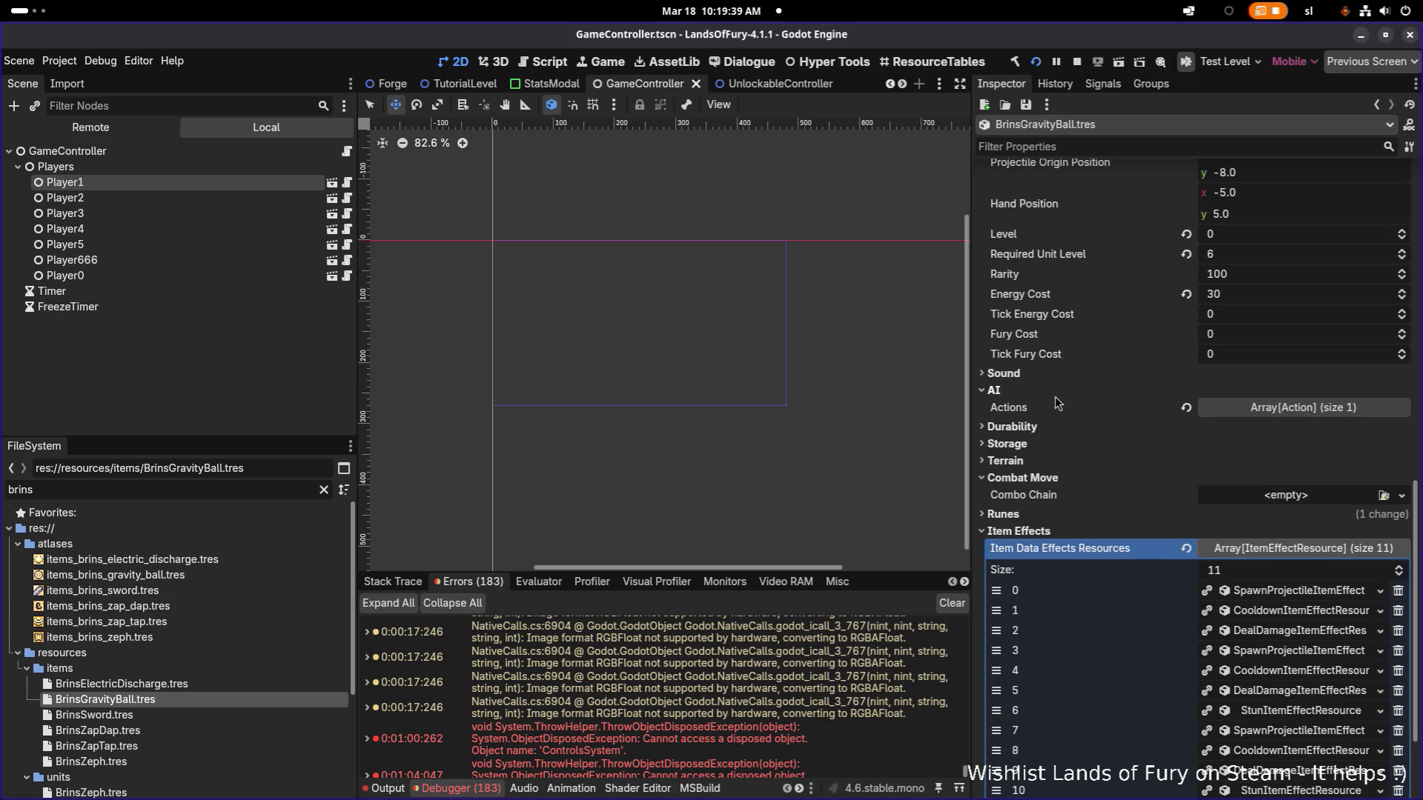
{"action": "left_click", "coordinate": [1302, 408]}
{"action": "left_click", "coordinate": [1303, 450]}
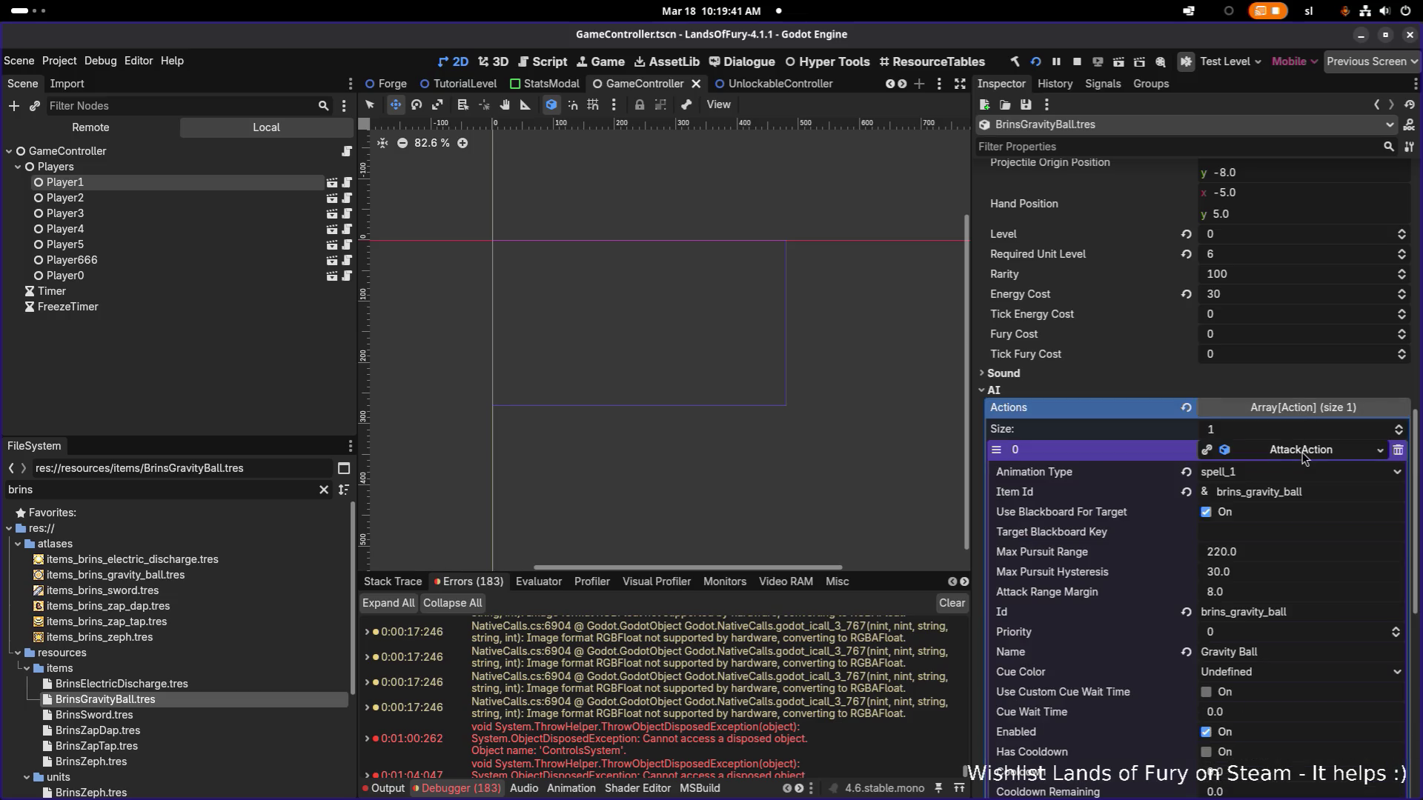
{"action": "scroll", "coordinate": [1296, 456], "scroll_direction": "down", "scroll_amount": 3}
{"action": "scroll", "coordinate": [1306, 535], "scroll_direction": "down", "scroll_amount": 3}
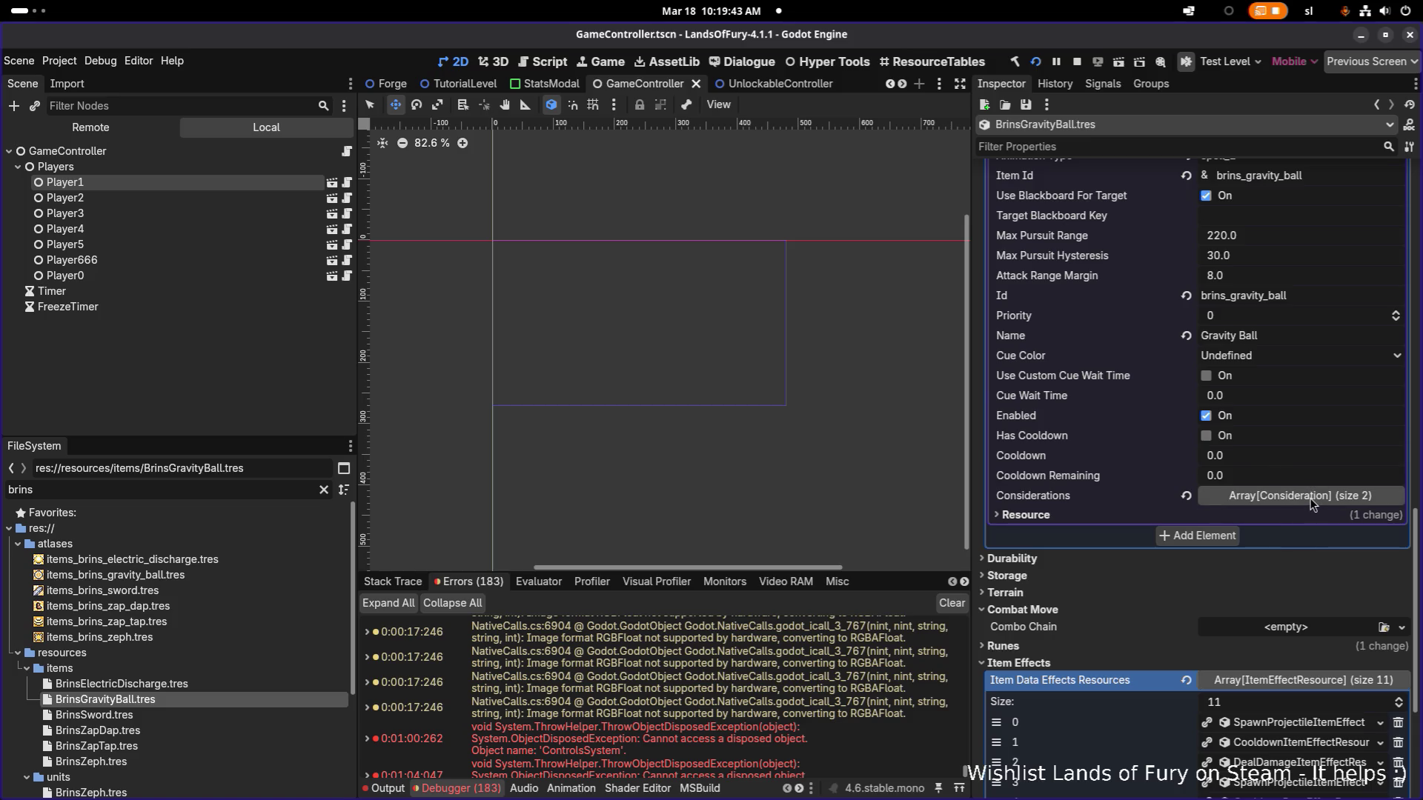
{"action": "left_click", "coordinate": [1312, 500]}
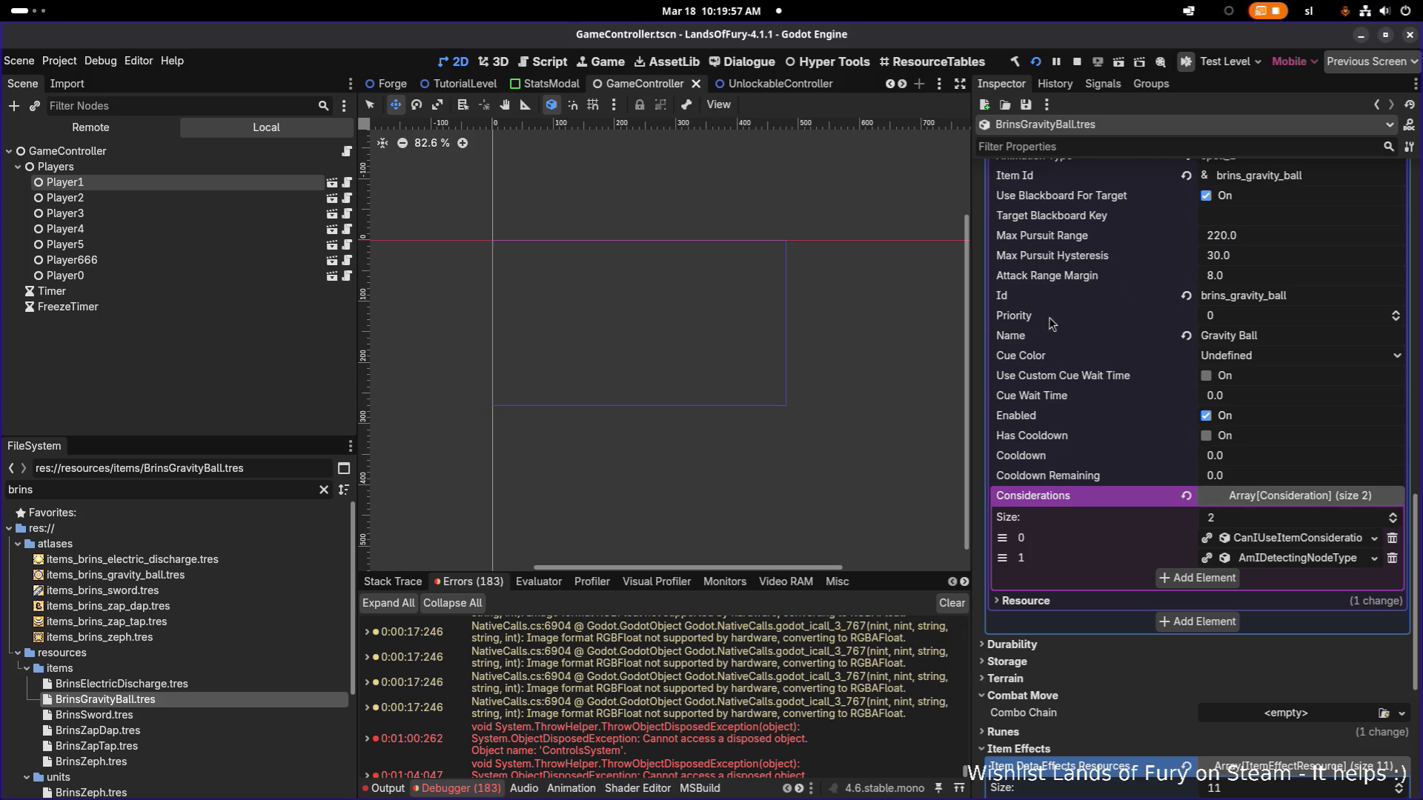
Set the Electric Discharge attack action's Priority to 10 in BrinsElectricDischarge.tres.
{"action": "left_click", "coordinate": [238, 686]}
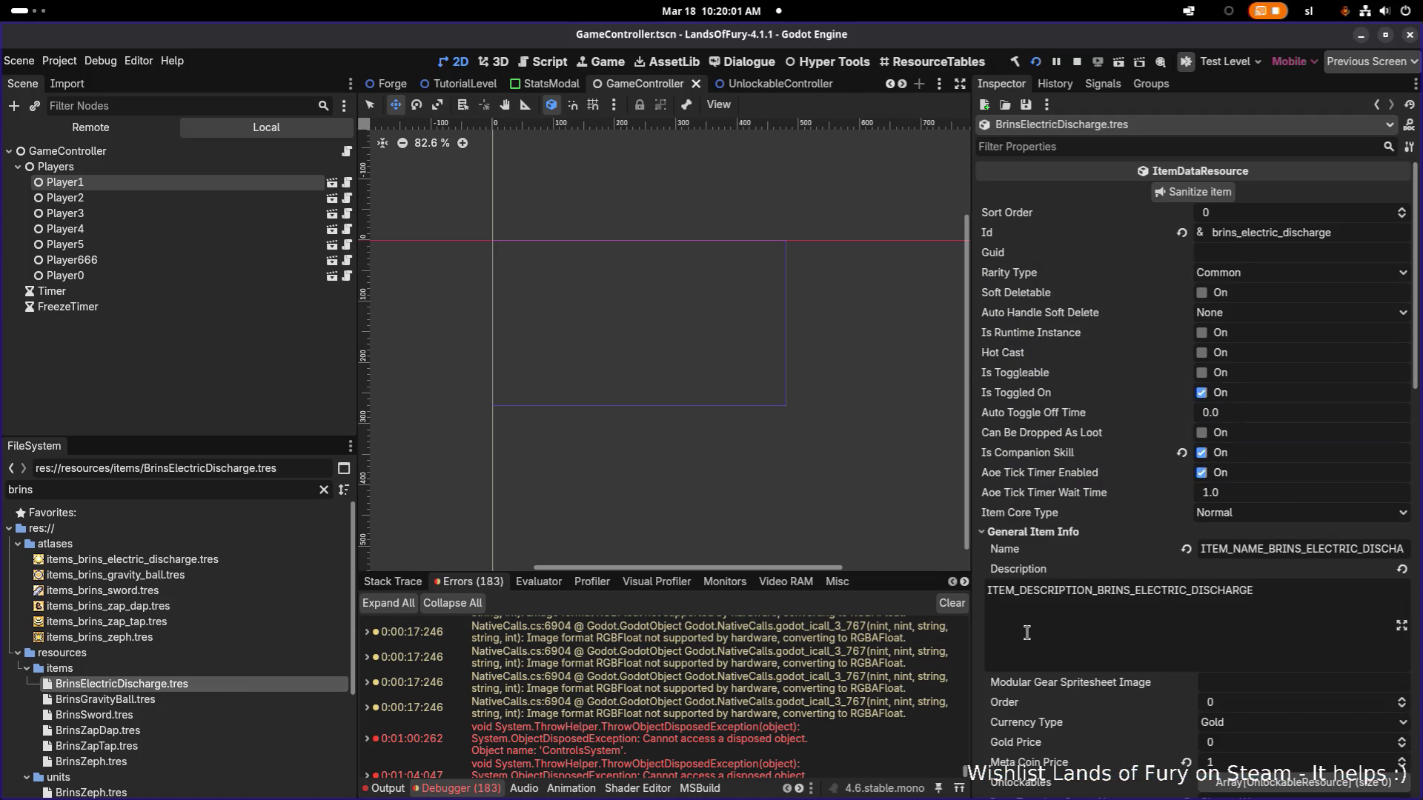
{"action": "scroll", "coordinate": [1027, 632], "scroll_direction": "down", "scroll_amount": 5}
{"action": "scroll", "coordinate": [1192, 497], "scroll_direction": "down", "scroll_amount": 5}
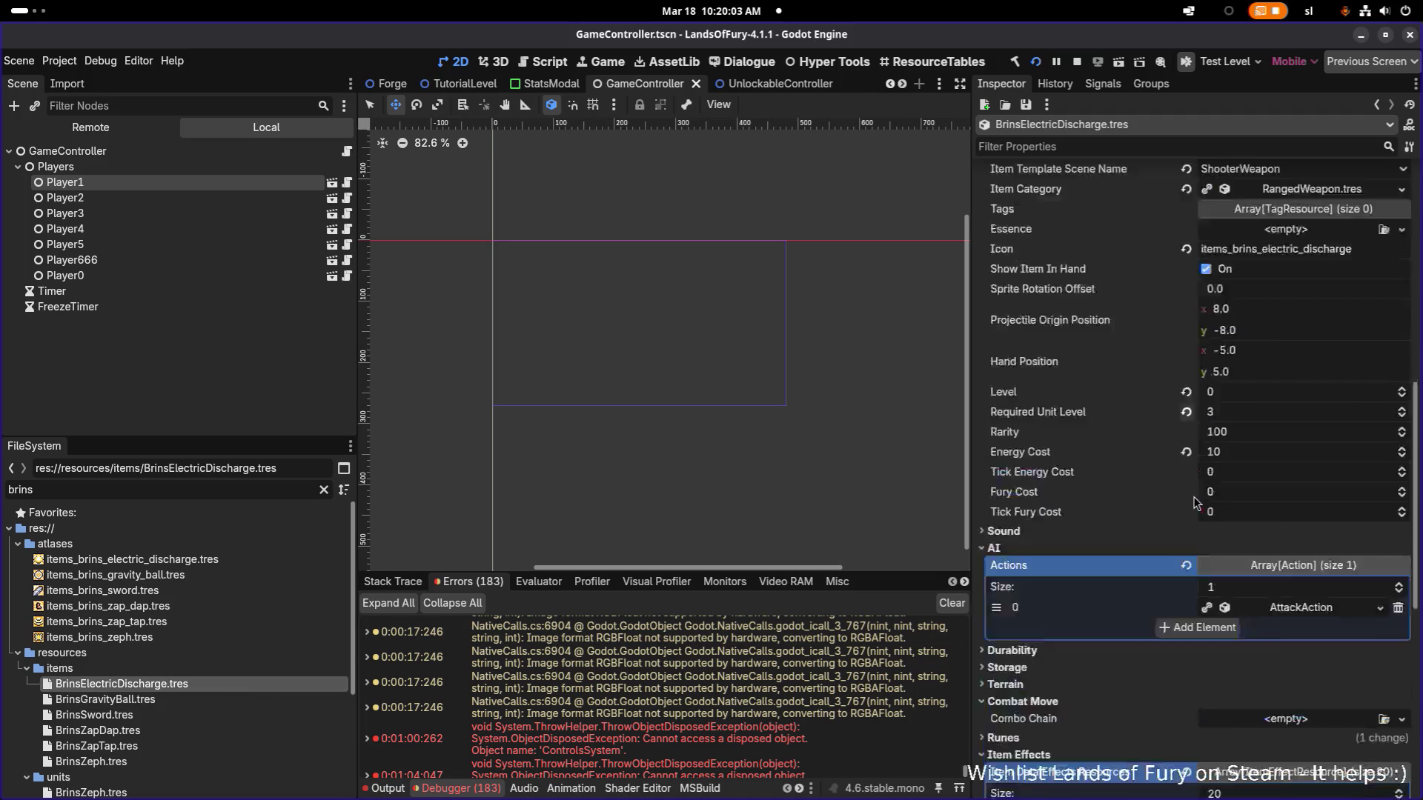
{"action": "scroll", "coordinate": [1163, 338], "scroll_direction": "up", "scroll_amount": 2}
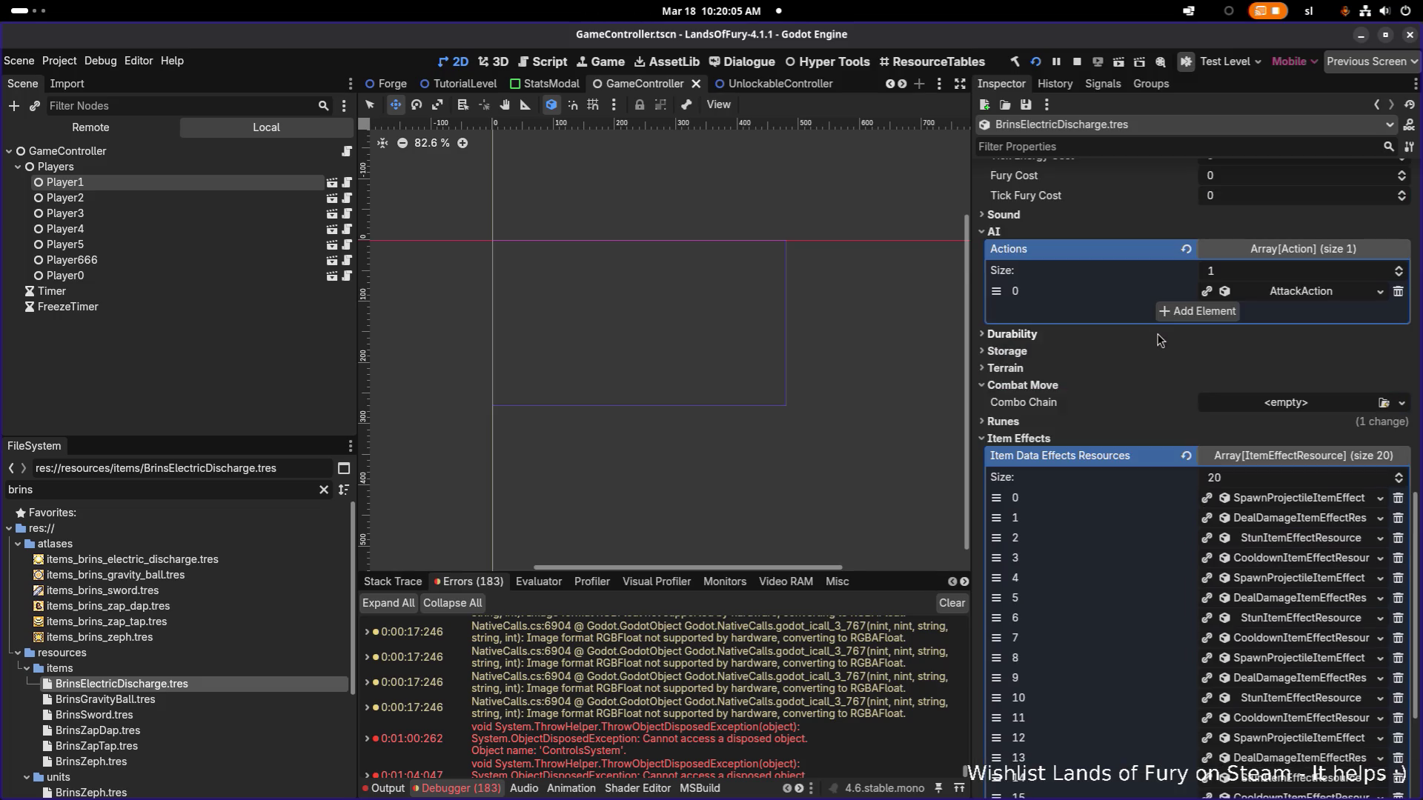
{"action": "left_click", "coordinate": [1300, 292]}
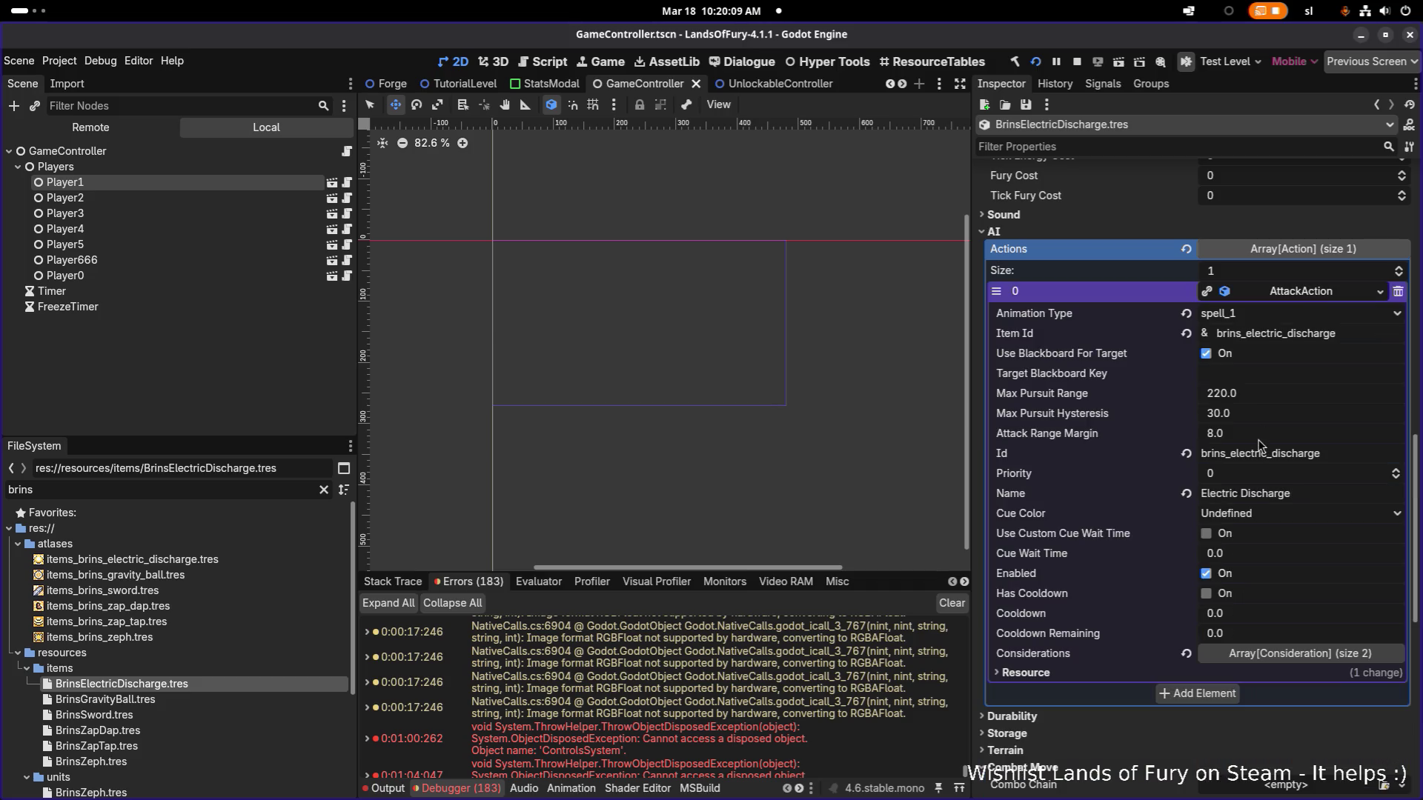
{"action": "left_click", "coordinate": [1250, 478]}
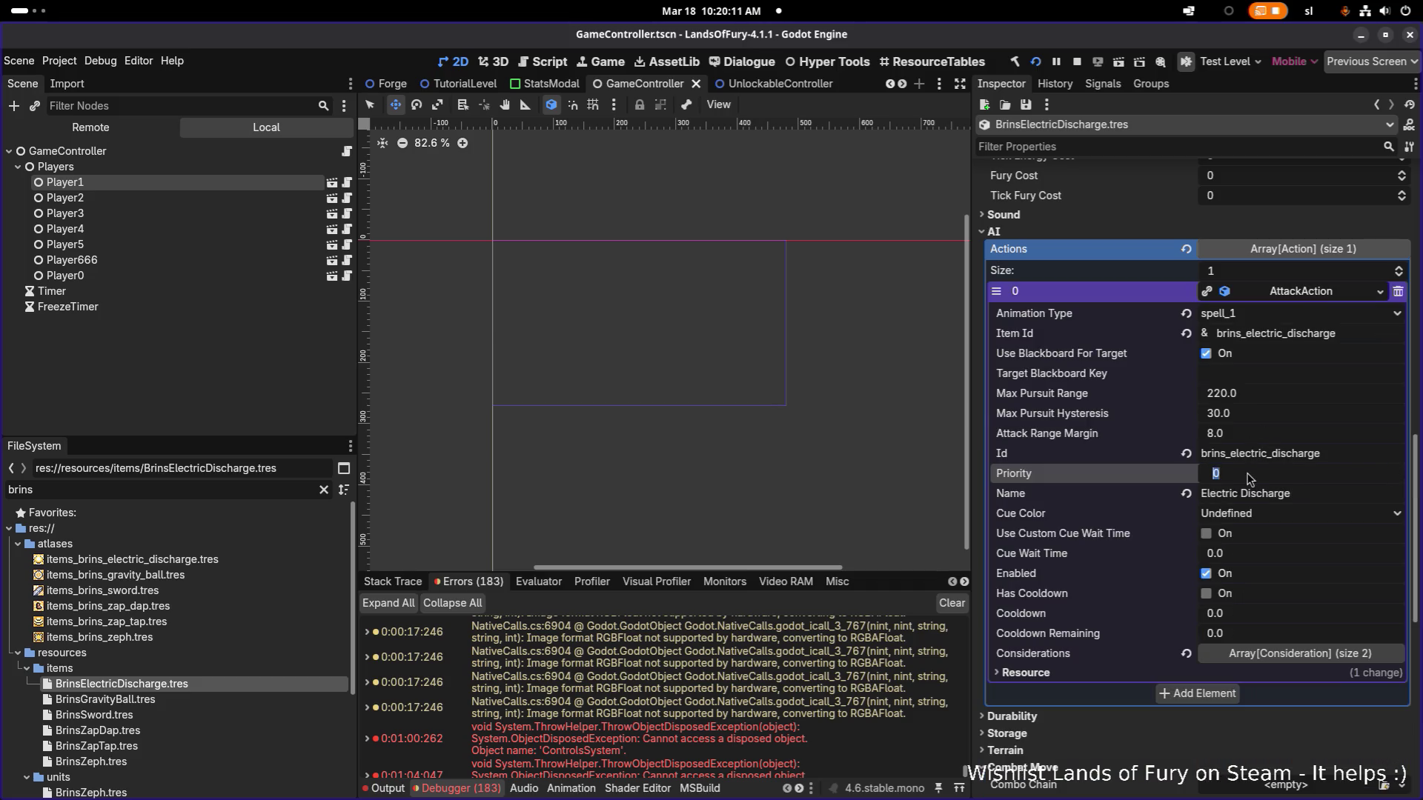
{"action": "type", "text": "10"}
{"action": "key", "text": "Return"}
{"action": "left_click", "coordinate": [1249, 478]}
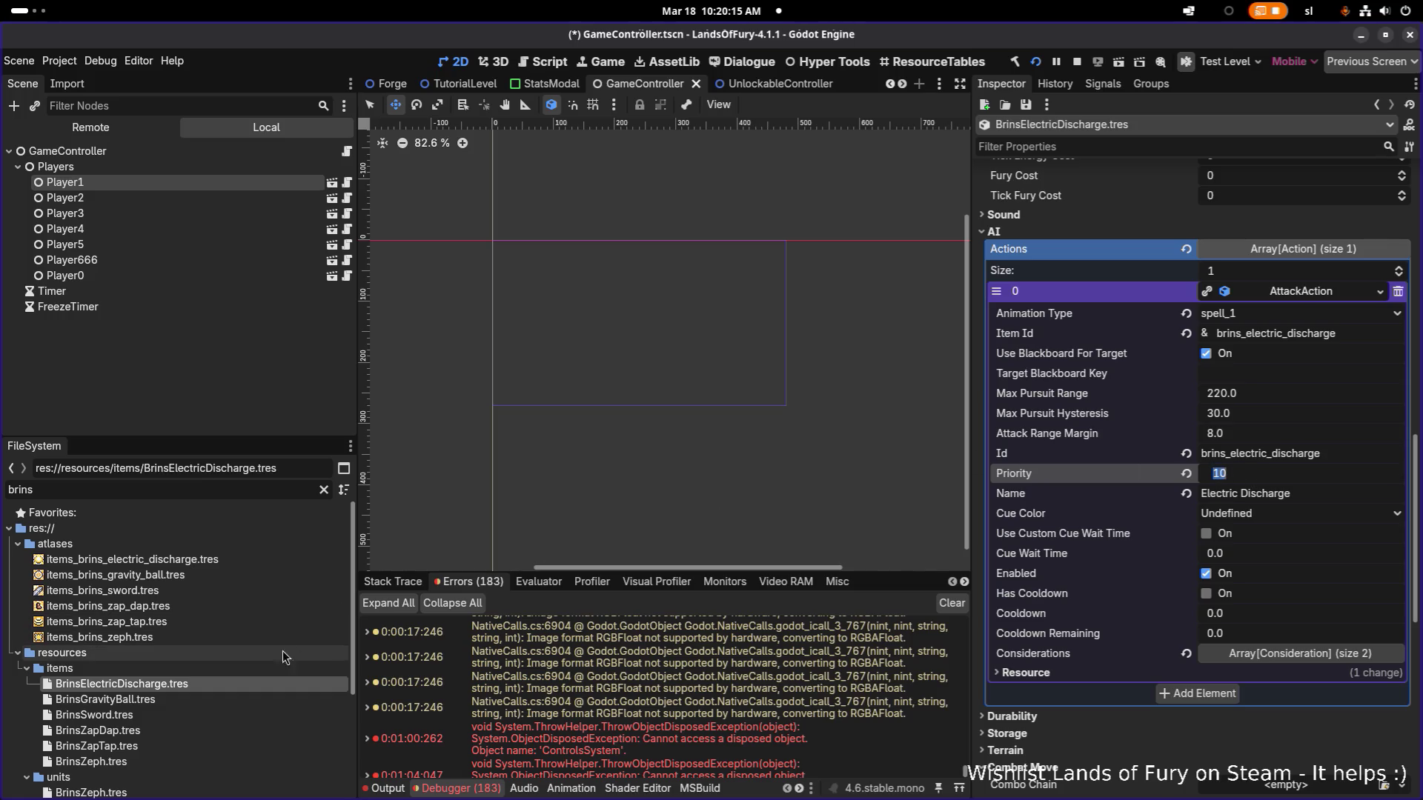
Set the Gravity Ball attack action's Priority to 10 in BrinsGravityBall.tres.
{"action": "left_click", "coordinate": [190, 704]}
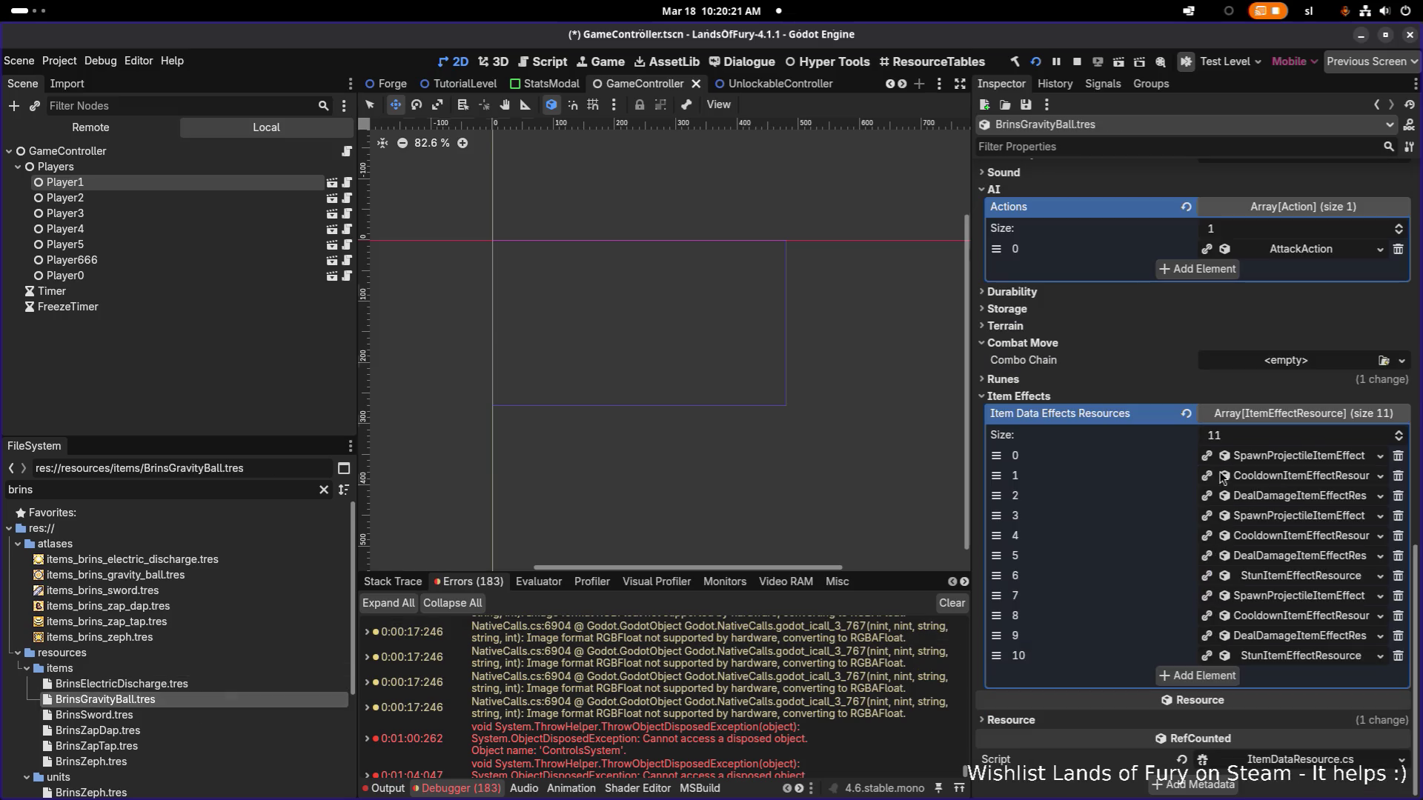
{"action": "scroll", "coordinate": [1301, 323], "scroll_direction": "up", "scroll_amount": 5}
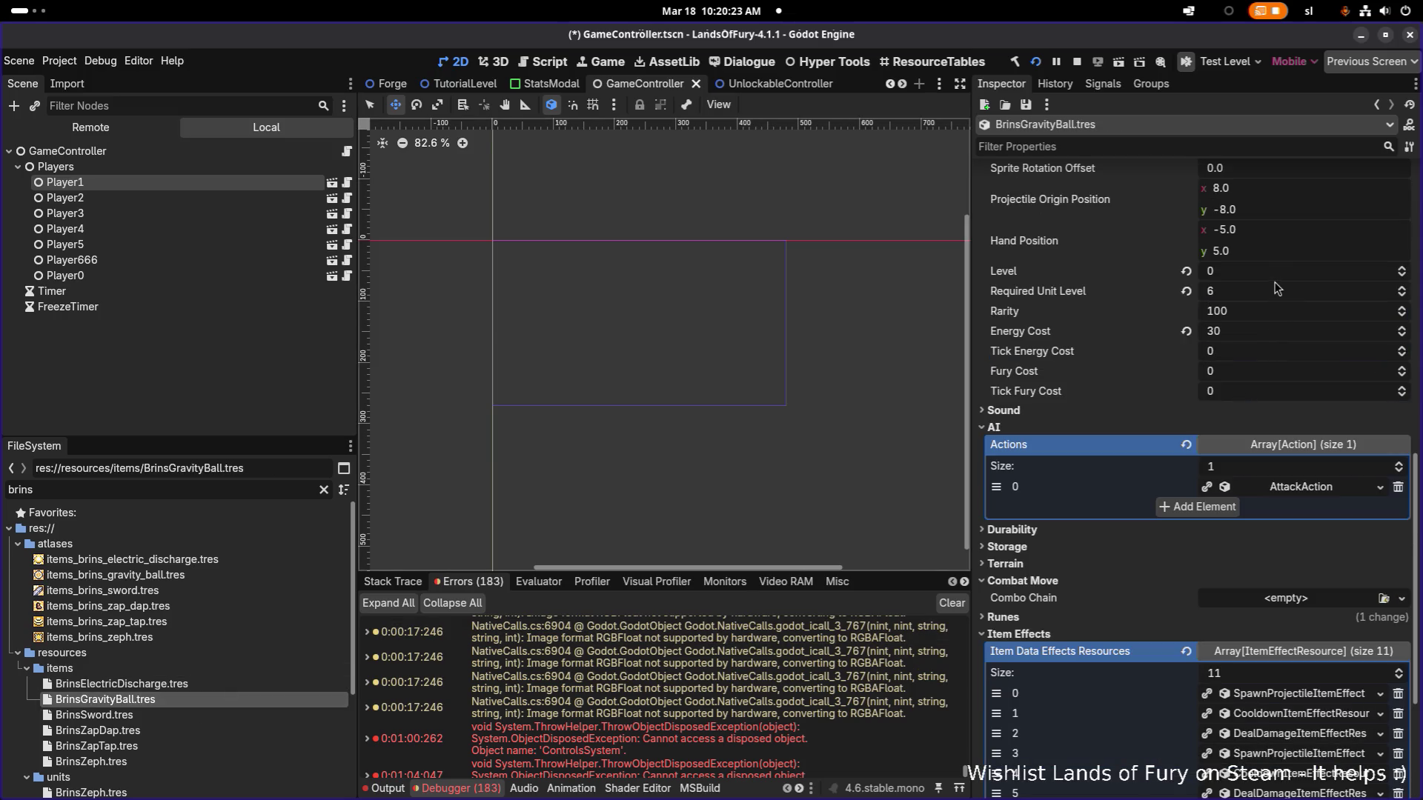
{"action": "scroll", "coordinate": [1289, 403], "scroll_direction": "down", "scroll_amount": 3}
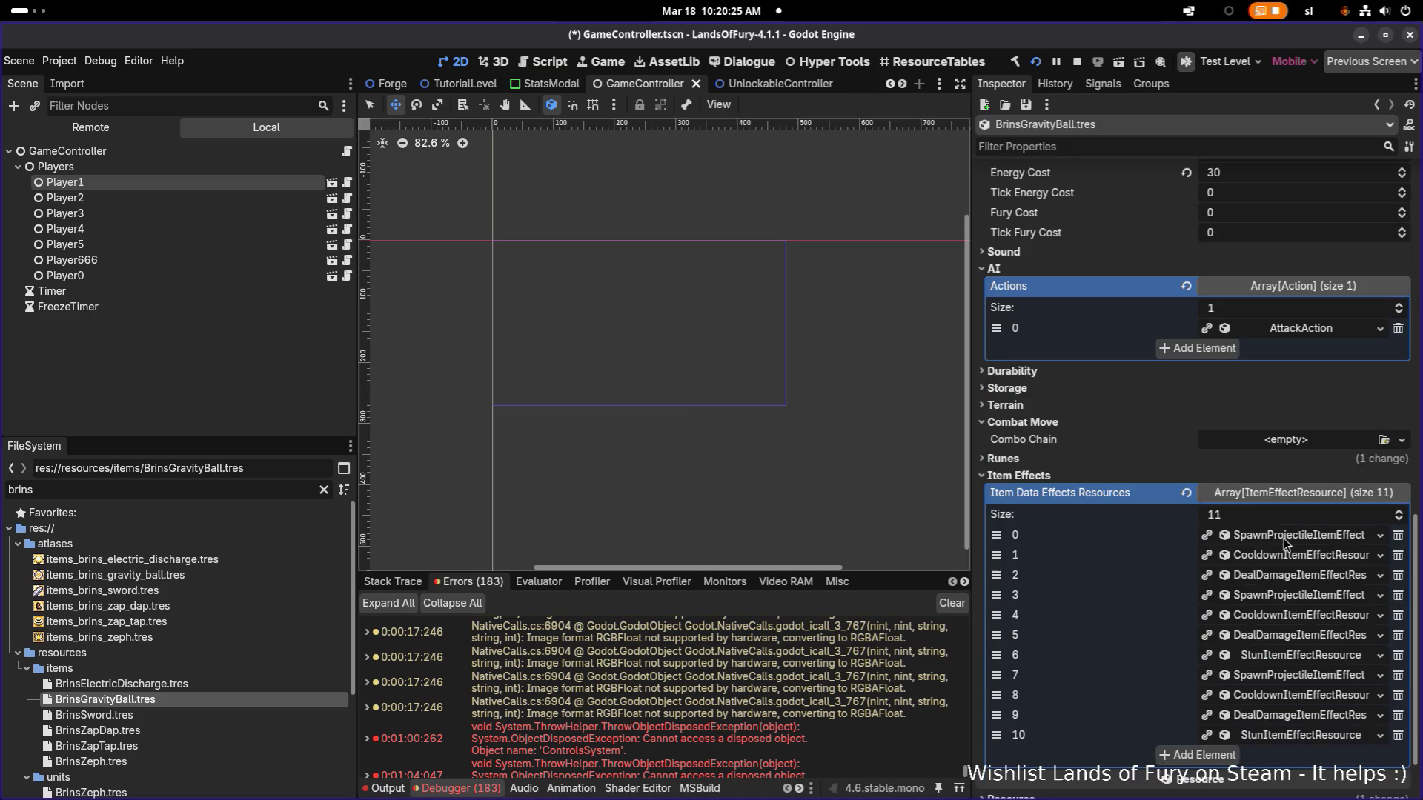
{"action": "scroll", "coordinate": [1267, 561], "scroll_direction": "up", "scroll_amount": 2}
{"action": "scroll", "coordinate": [1270, 493], "scroll_direction": "up", "scroll_amount": 2}
{"action": "left_click", "coordinate": [1286, 482]}
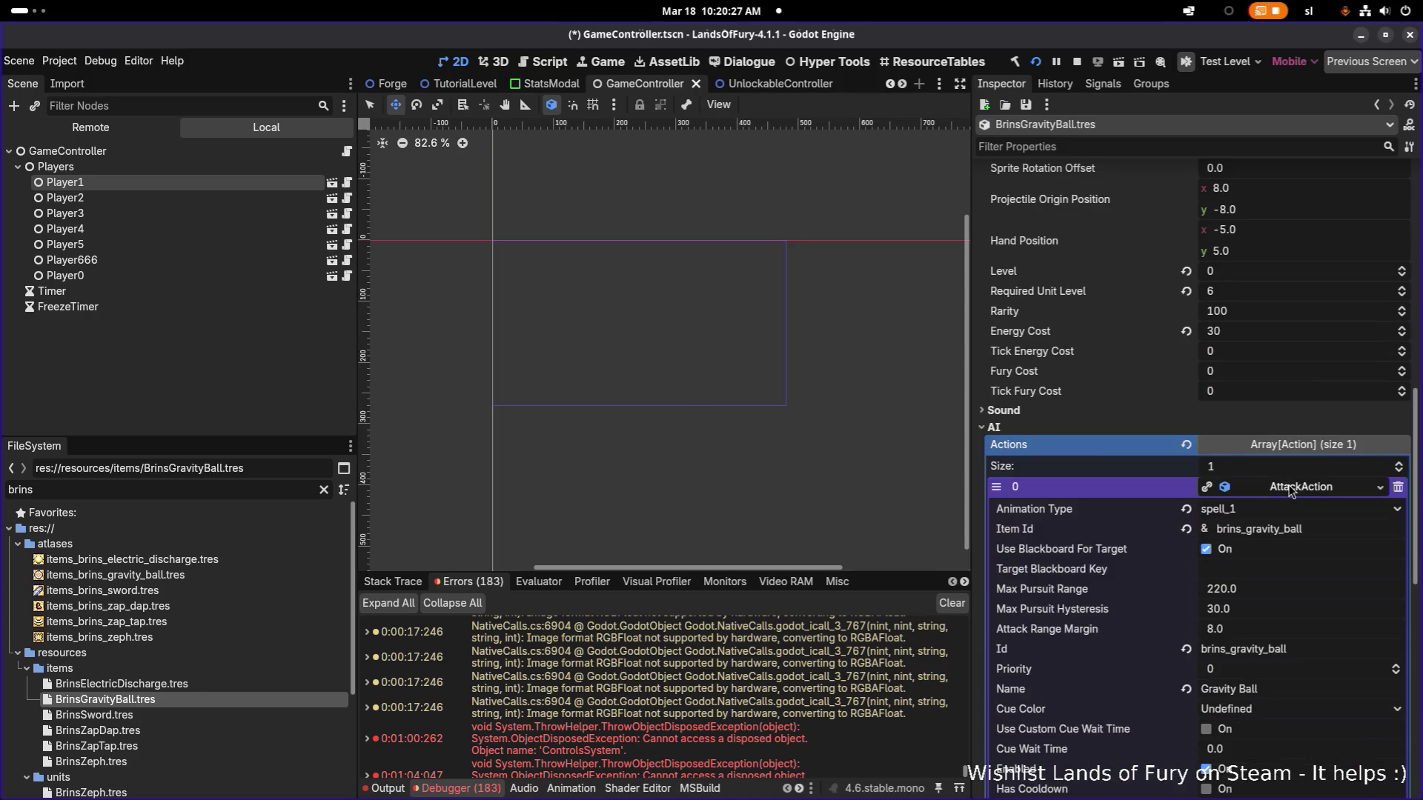
{"action": "scroll", "coordinate": [1286, 483], "scroll_direction": "down", "scroll_amount": 5}
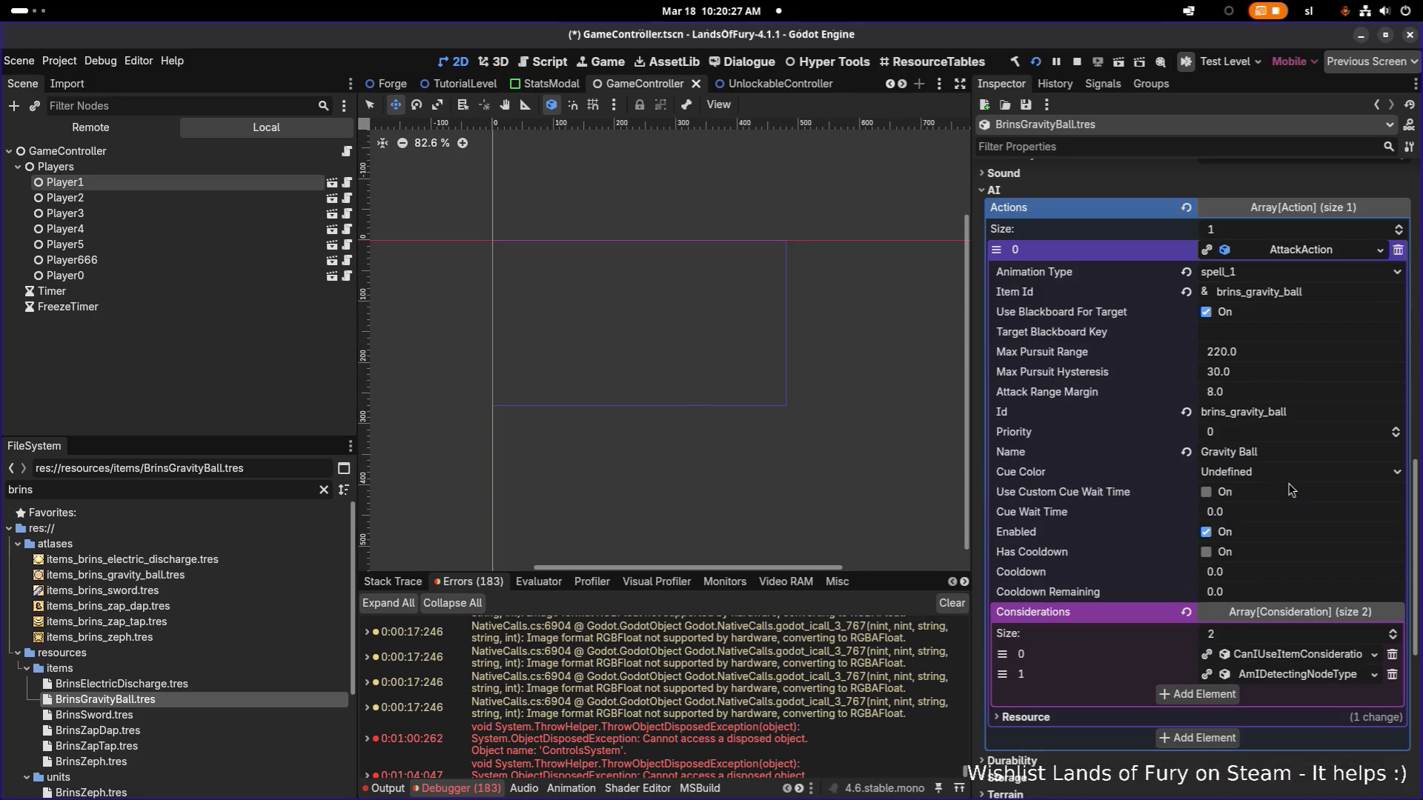
{"action": "left_click", "coordinate": [1276, 433]}
{"action": "type", "text": "10"}
{"action": "key", "text": "Return"}
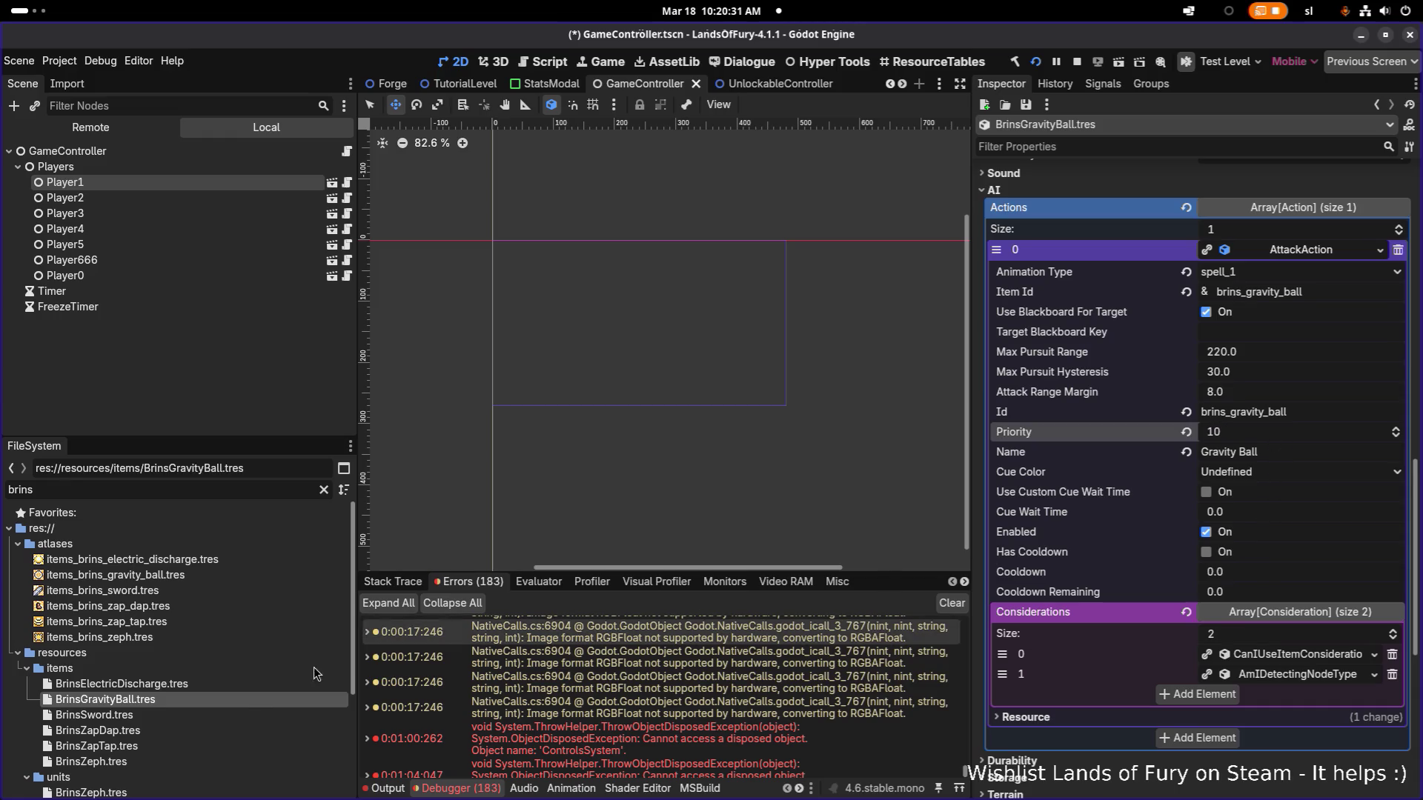
{"action": "left_click", "coordinate": [167, 731]}
{"action": "scroll", "coordinate": [1207, 556], "scroll_direction": "down", "scroll_amount": 5}
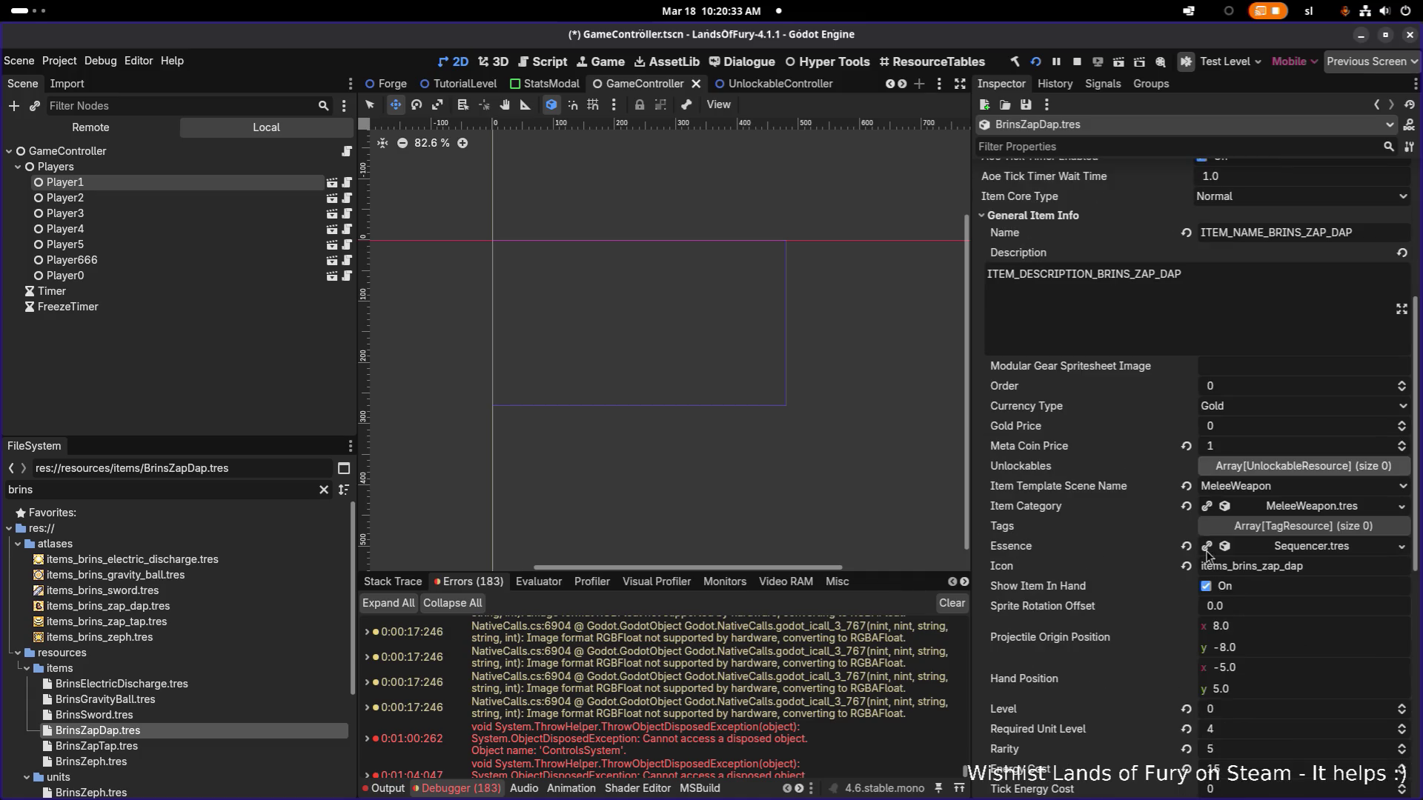
{"action": "scroll", "coordinate": [1256, 612], "scroll_direction": "down", "scroll_amount": 4}
{"action": "scroll", "coordinate": [1256, 611], "scroll_direction": "down", "scroll_amount": 4}
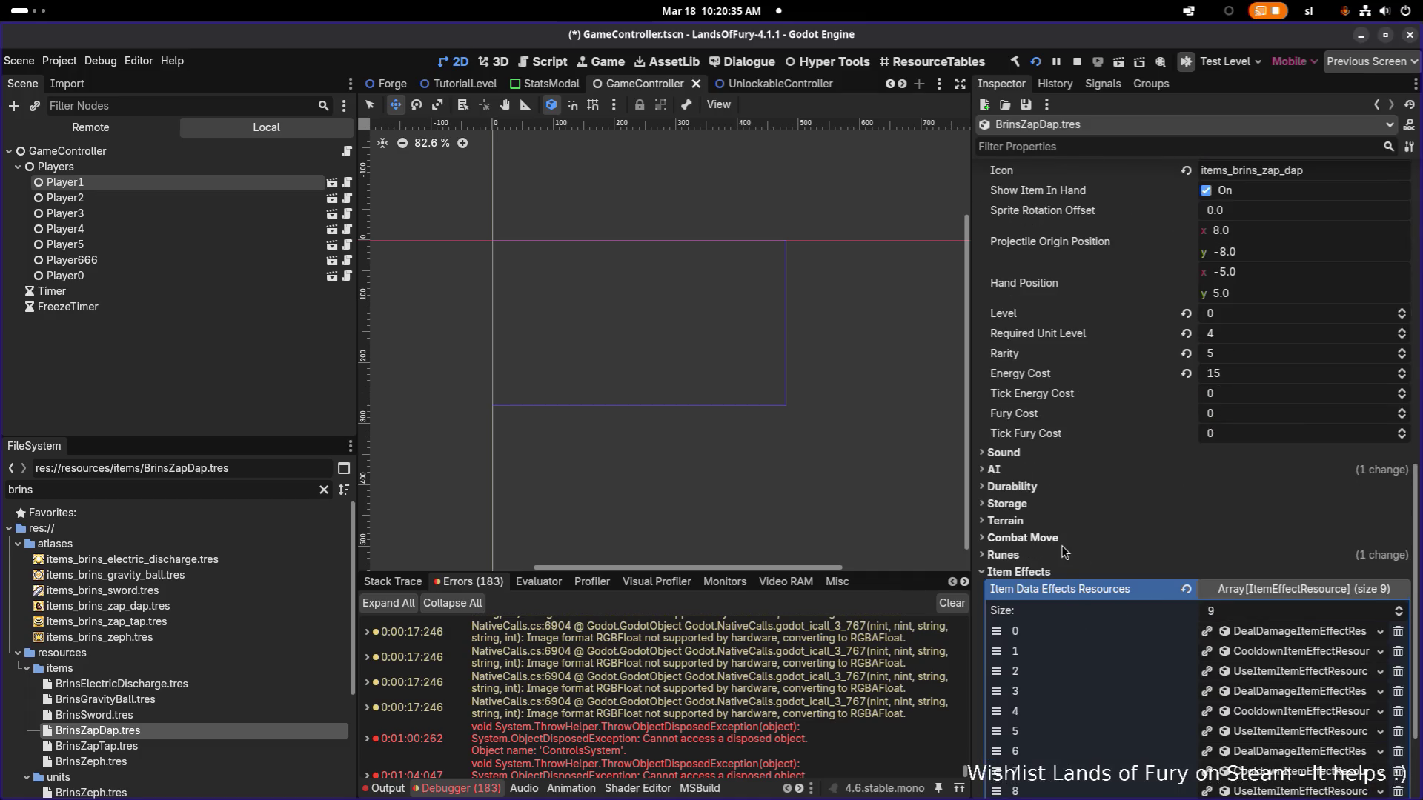
Review the Zap Dap item's ChargeInDirectionAction AI properties.
{"action": "left_click", "coordinate": [1070, 471]}
{"action": "left_click", "coordinate": [1273, 489]}
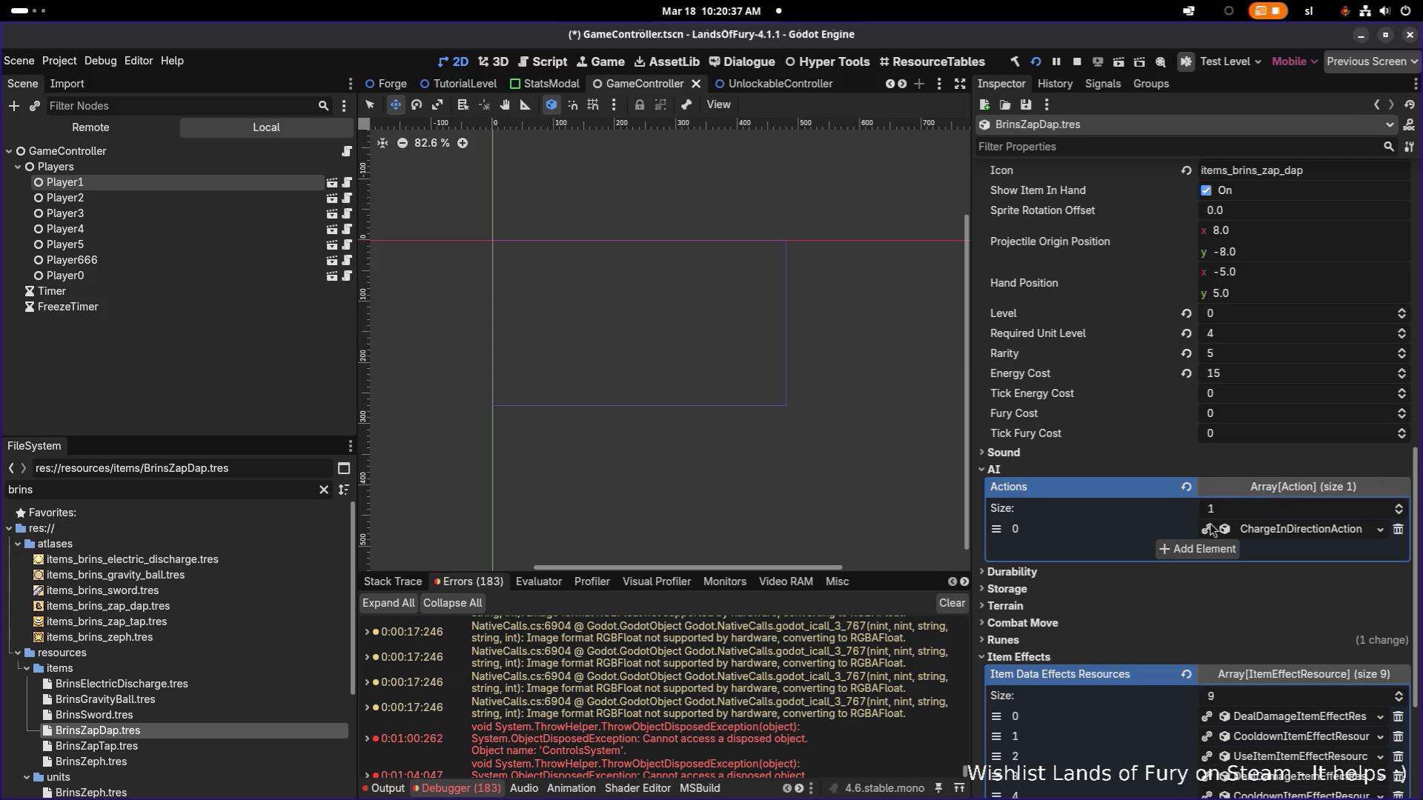
{"action": "left_click", "coordinate": [1264, 529]}
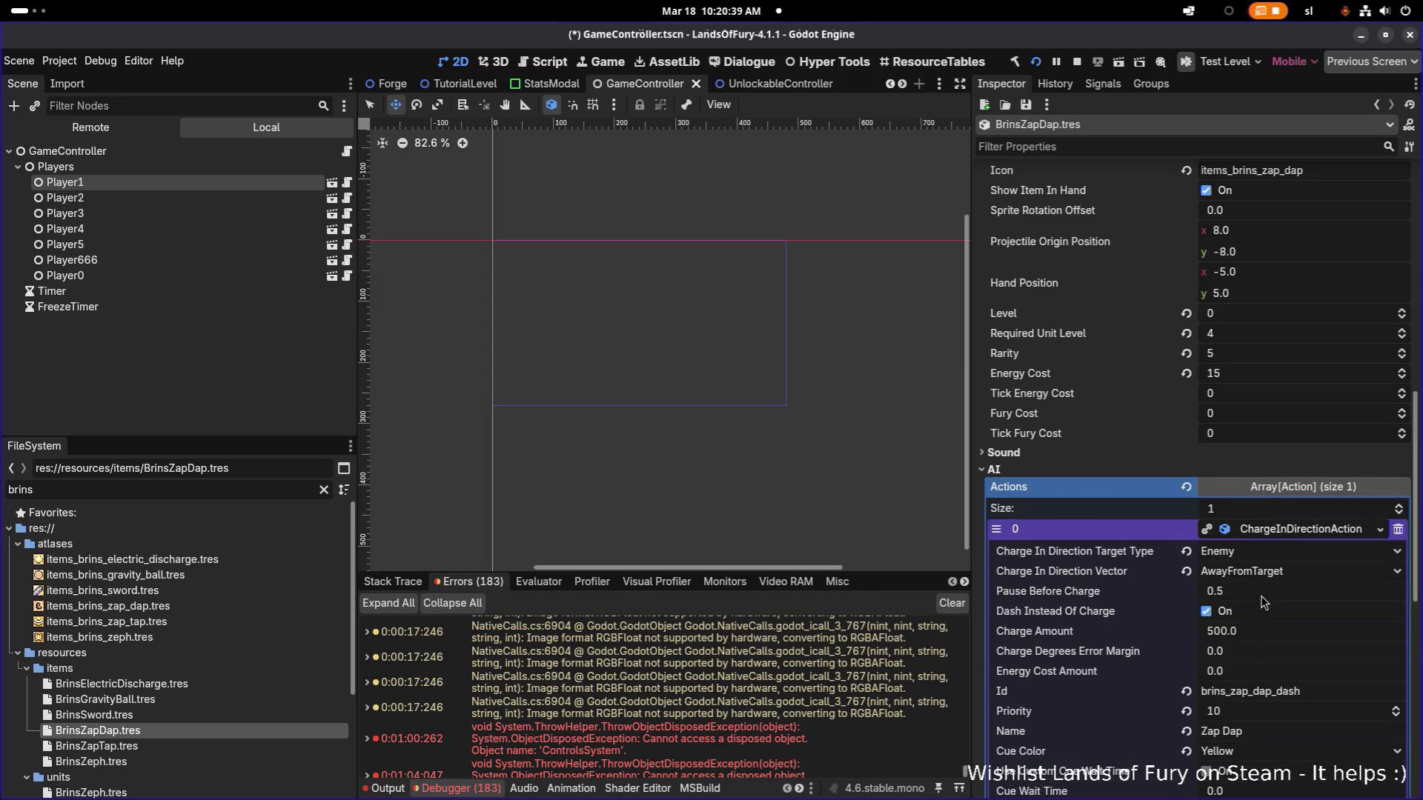
{"action": "scroll", "coordinate": [1262, 601], "scroll_direction": "down", "scroll_amount": 4}
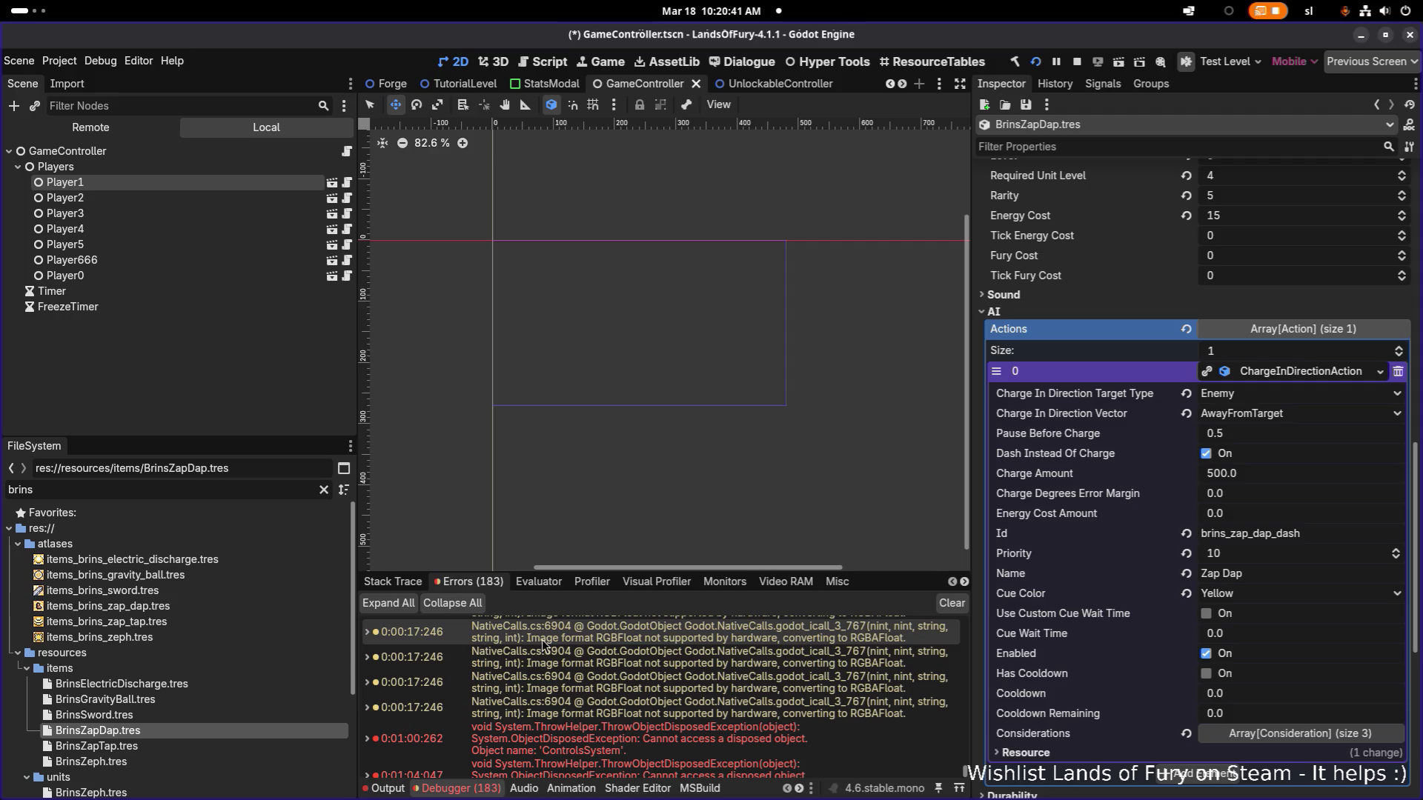
{"action": "left_click", "coordinate": [183, 747]}
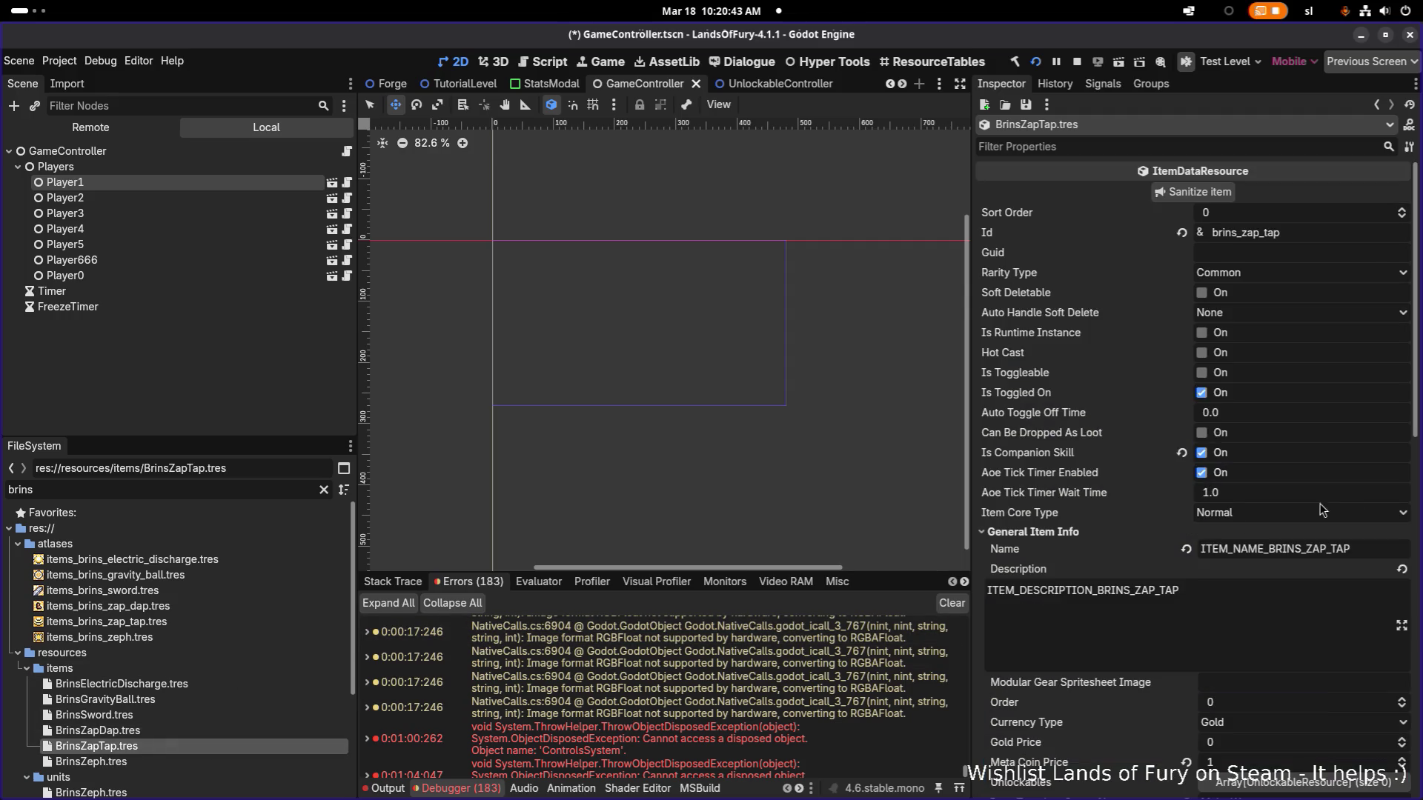
{"action": "scroll", "coordinate": [1090, 463], "scroll_direction": "down", "scroll_amount": 3}
{"action": "scroll", "coordinate": [1090, 463], "scroll_direction": "down", "scroll_amount": 10}
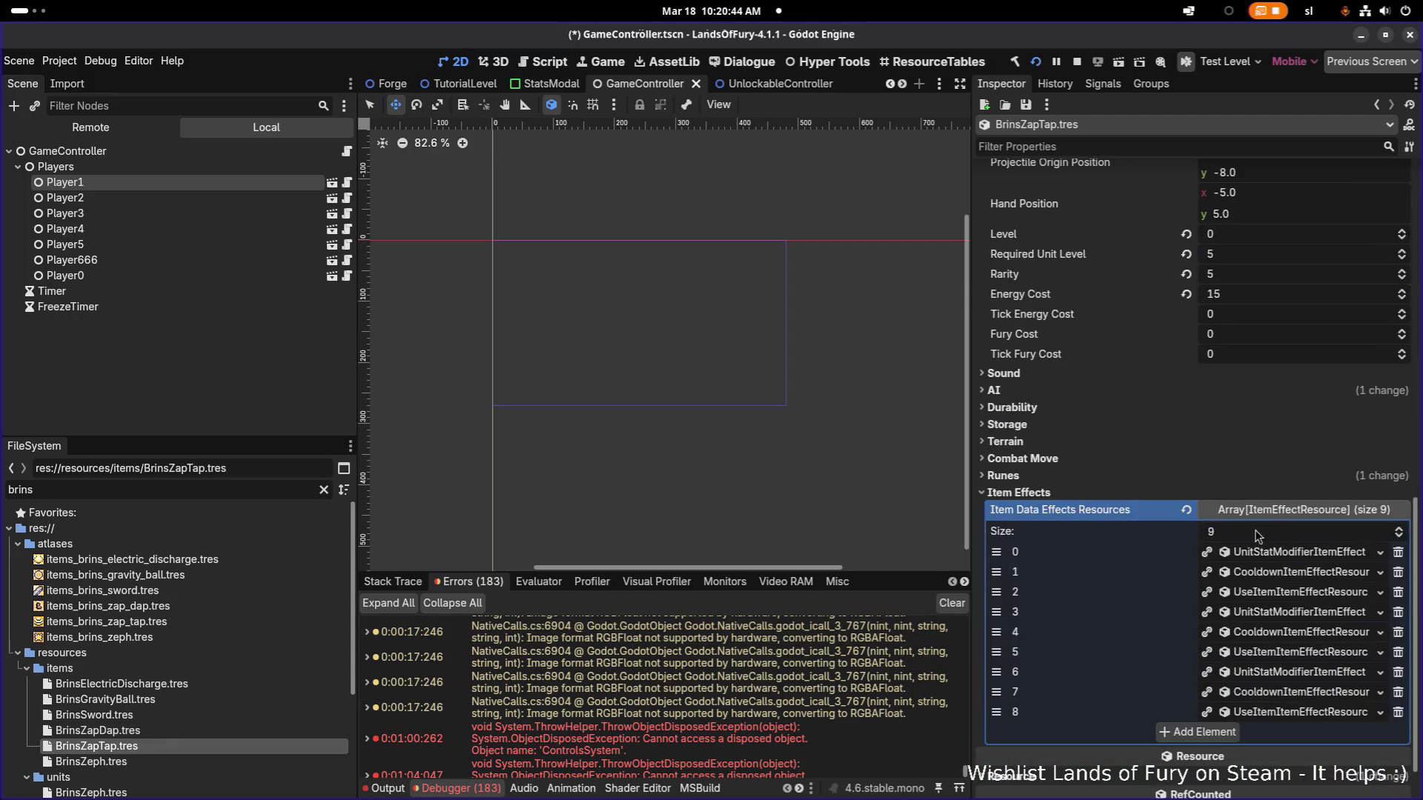
Raise the Zap Tap charge action's priority from 5 to 10 in BrinsZapTap.tres.
{"action": "left_click", "coordinate": [1090, 393]}
{"action": "left_click", "coordinate": [1277, 410]}
{"action": "left_click", "coordinate": [1242, 453]}
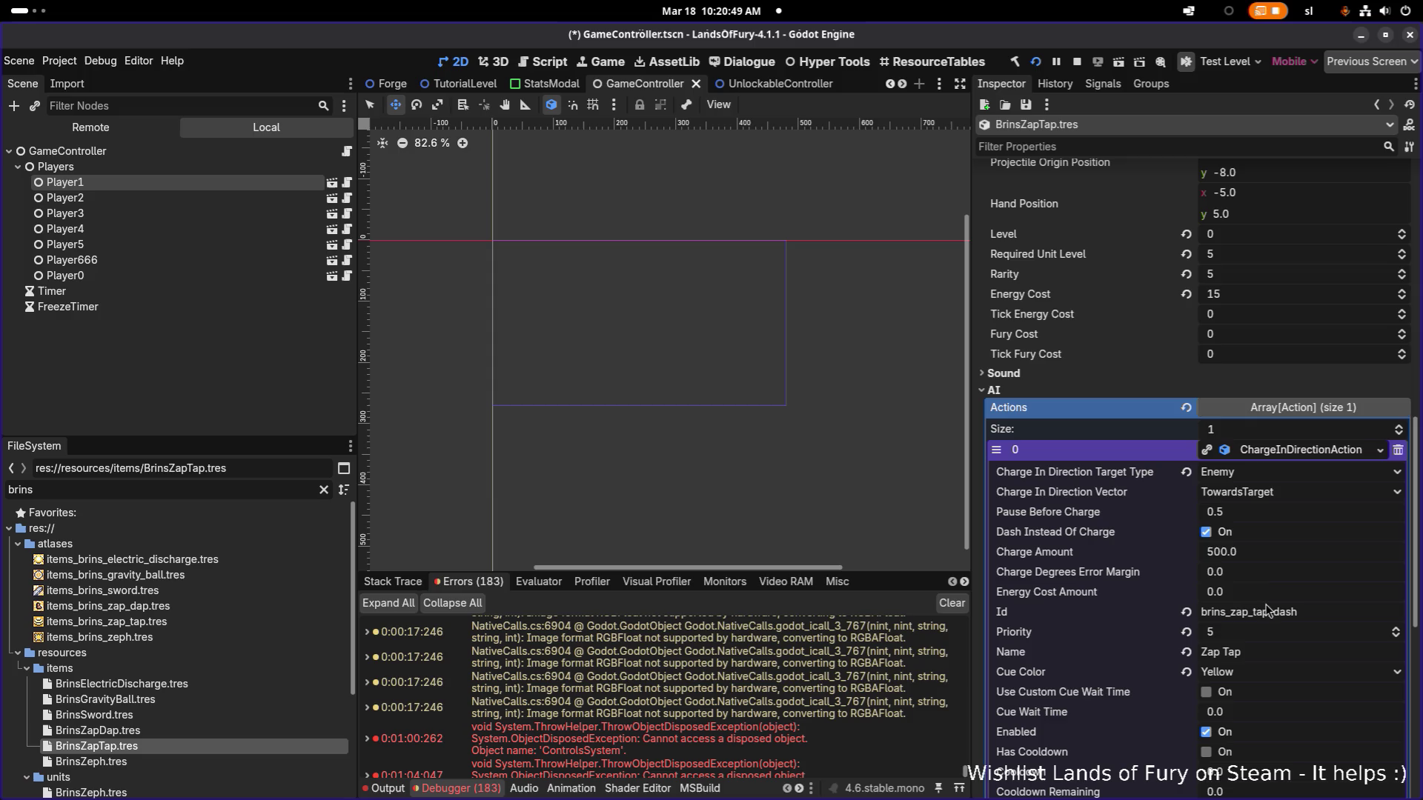
{"action": "left_click", "coordinate": [1247, 631]}
{"action": "type", "text": "10"}
{"action": "key", "text": "Return"}
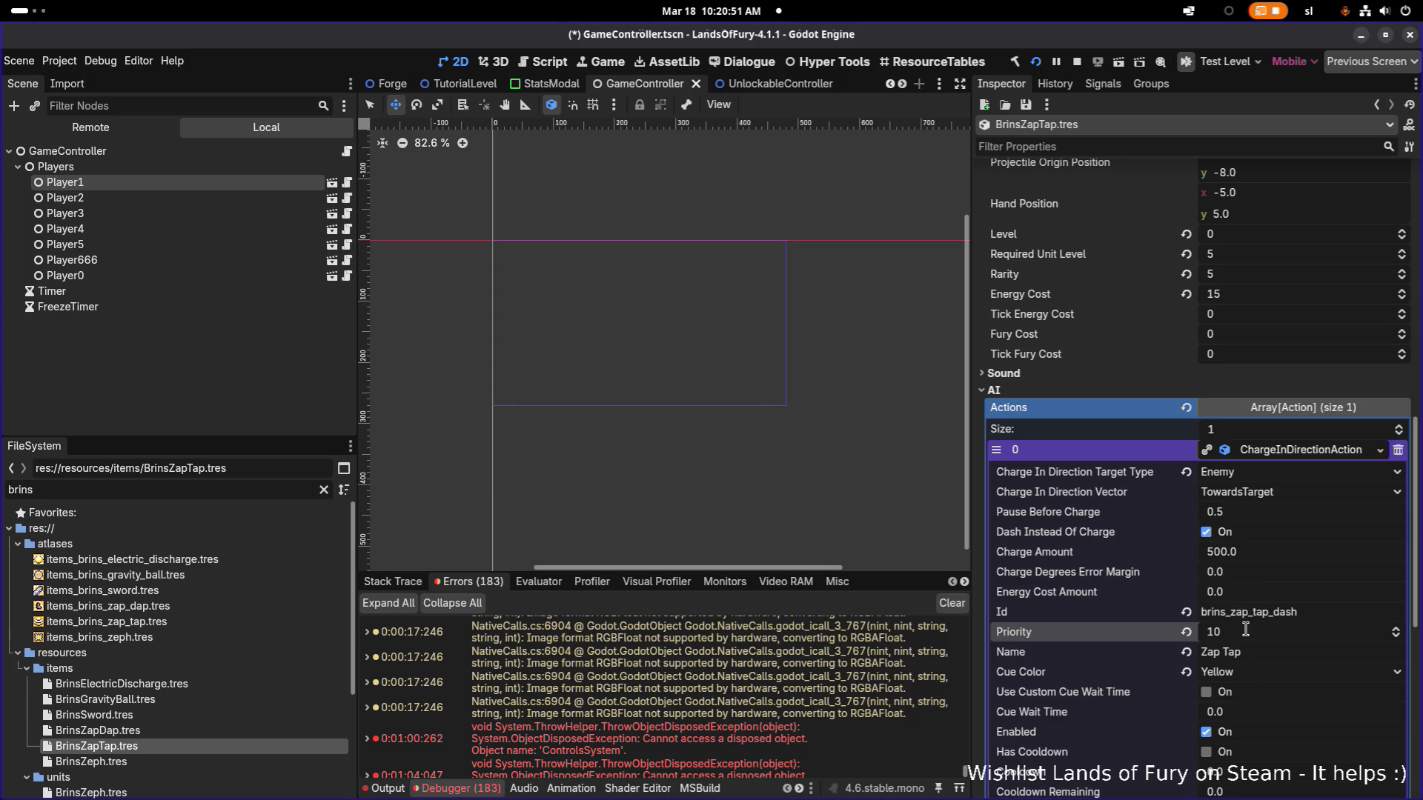
{"action": "left_click", "coordinate": [170, 762]}
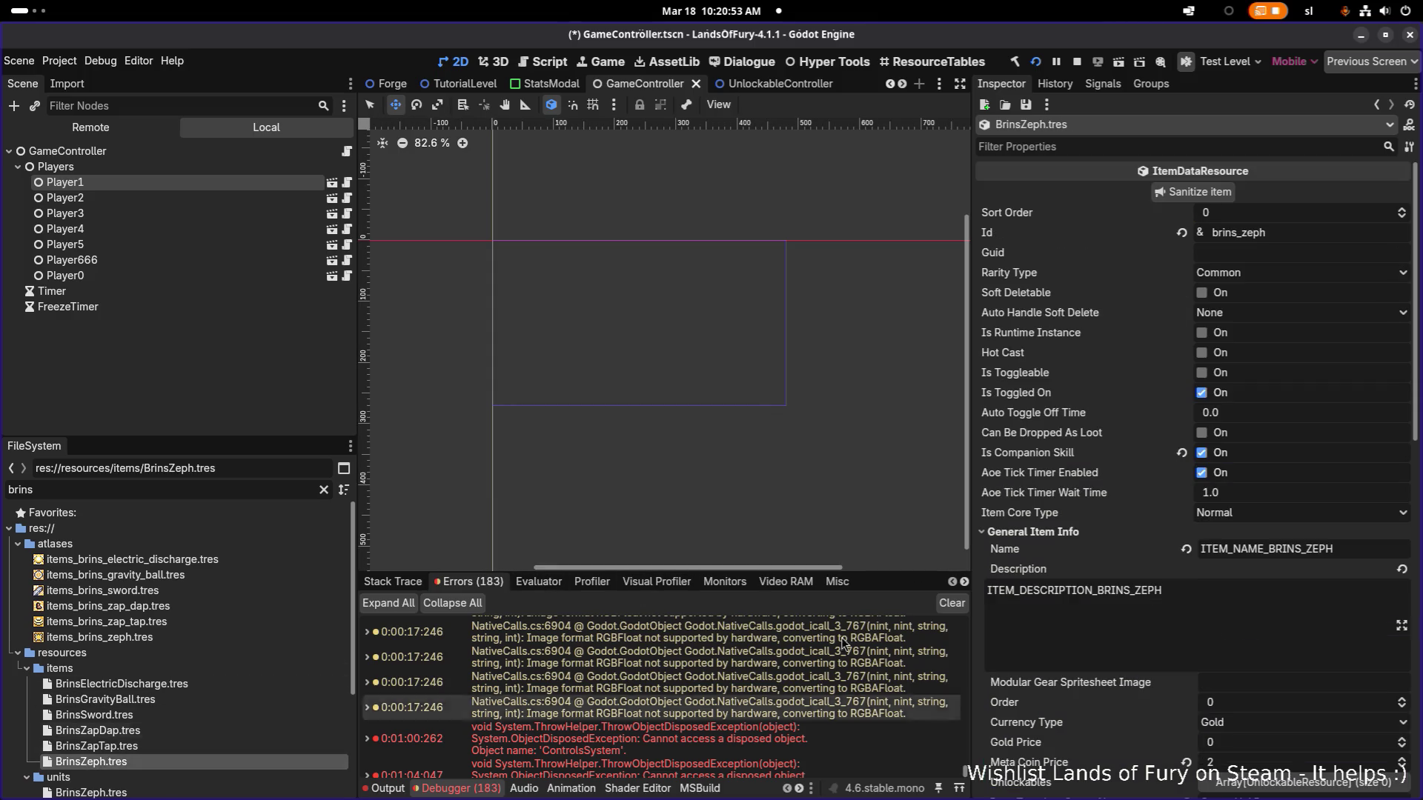
{"action": "scroll", "coordinate": [1155, 556], "scroll_direction": "down", "scroll_amount": 3}
{"action": "scroll", "coordinate": [1154, 557], "scroll_direction": "down", "scroll_amount": 3}
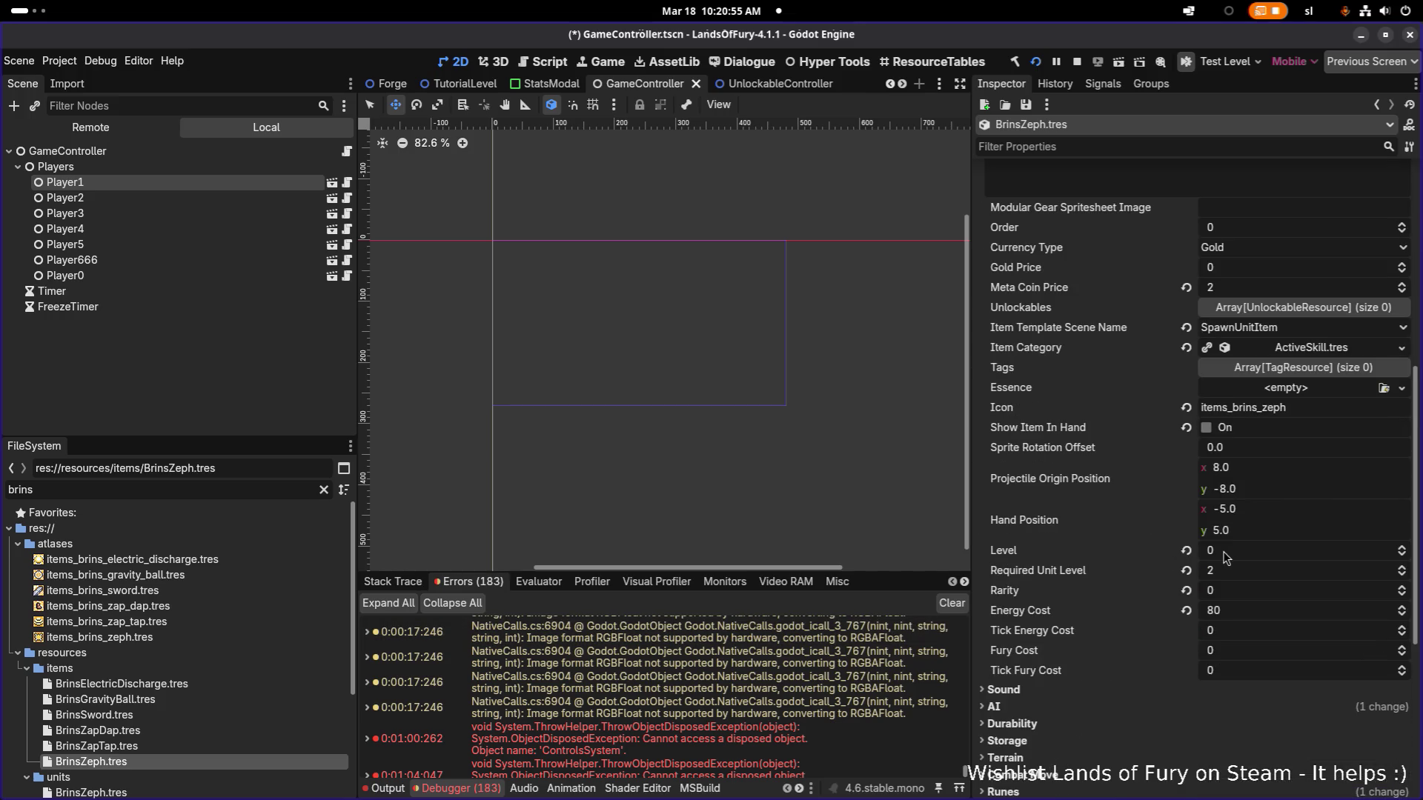
{"action": "scroll", "coordinate": [1226, 558], "scroll_direction": "down", "scroll_amount": 5}
{"action": "scroll", "coordinate": [1135, 664], "scroll_direction": "down", "scroll_amount": 3}
Set BrinsZeph's Summon Pixie UseItemAction priority to 10 and save the resources.
{"action": "left_click", "coordinate": [1103, 353]}
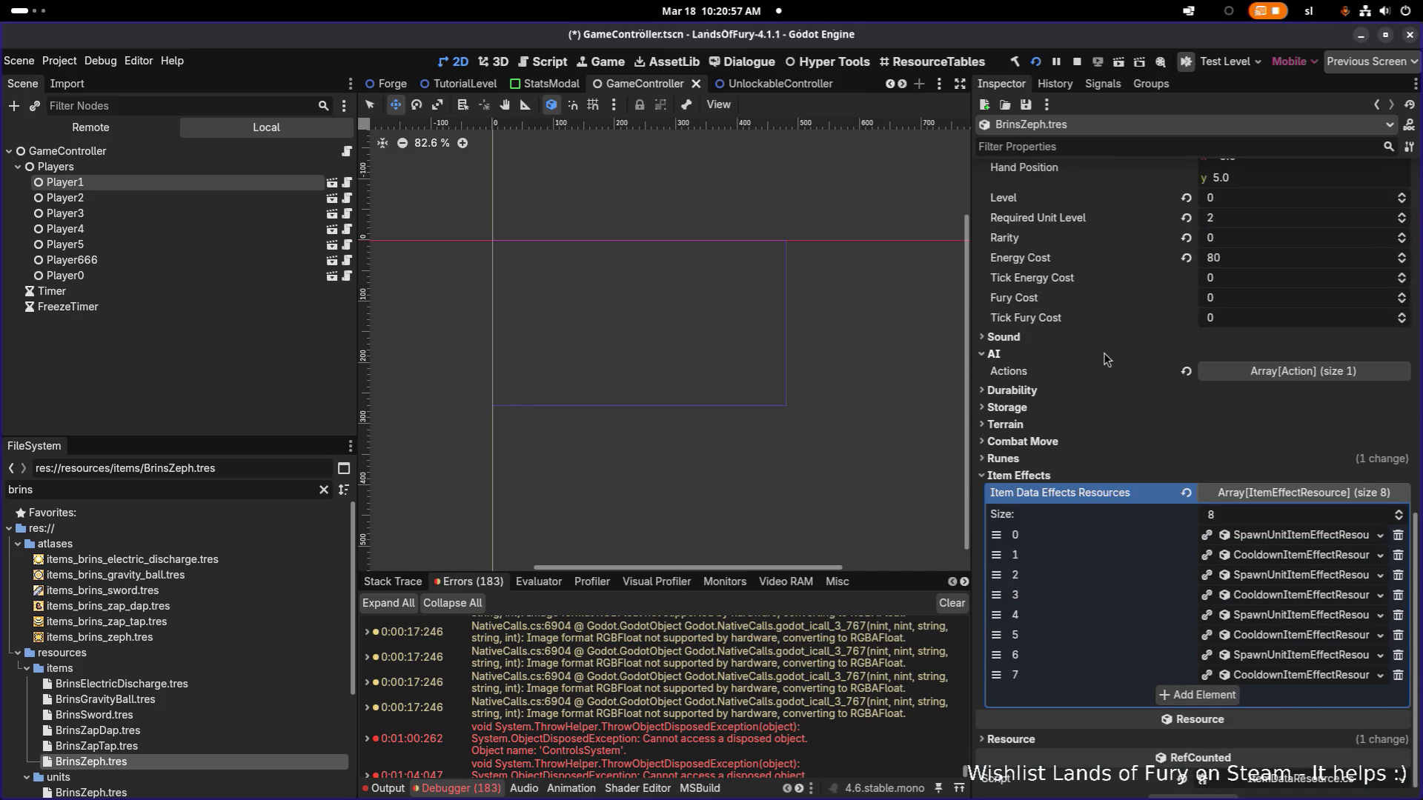
{"action": "left_click", "coordinate": [1246, 391]}
{"action": "left_click", "coordinate": [1290, 373]}
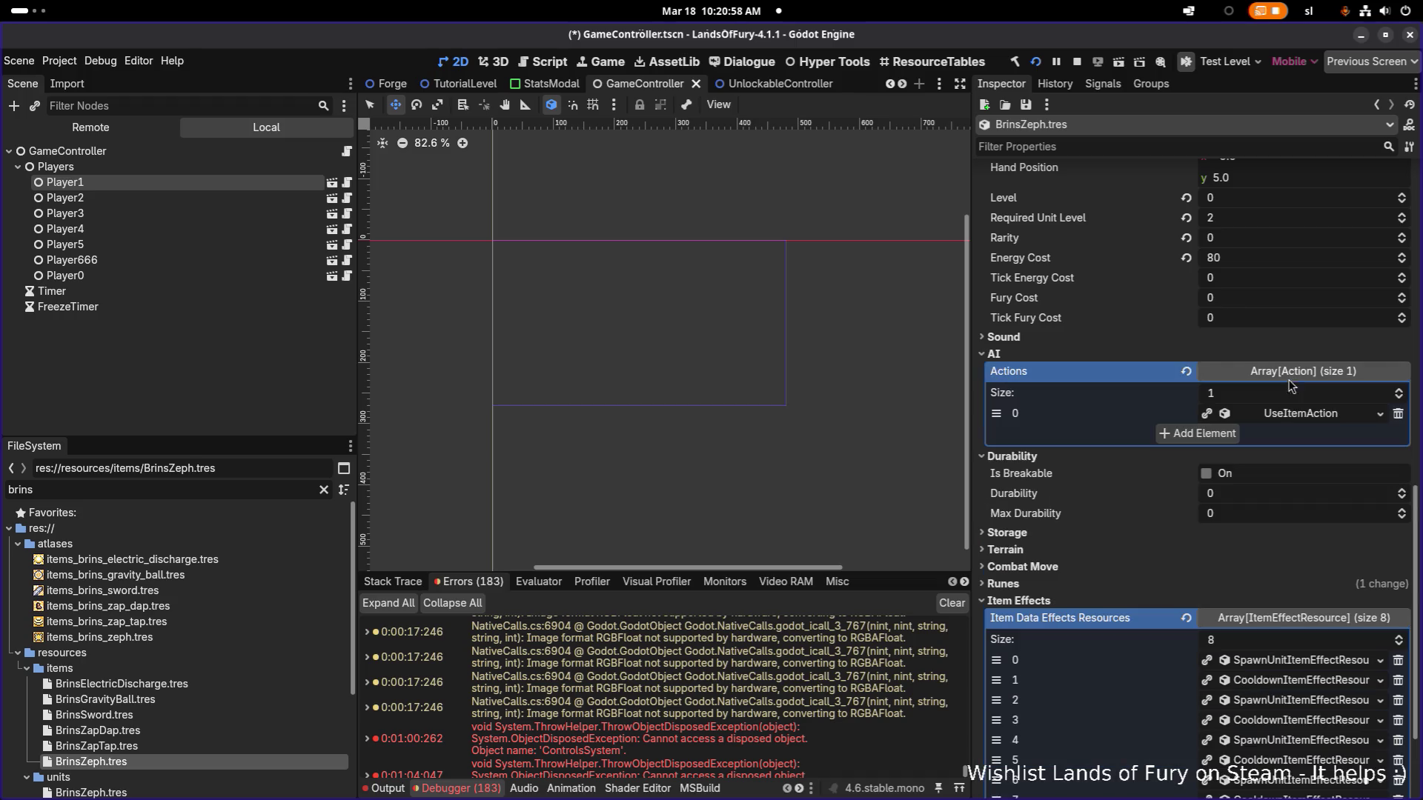
{"action": "left_click", "coordinate": [1273, 414]}
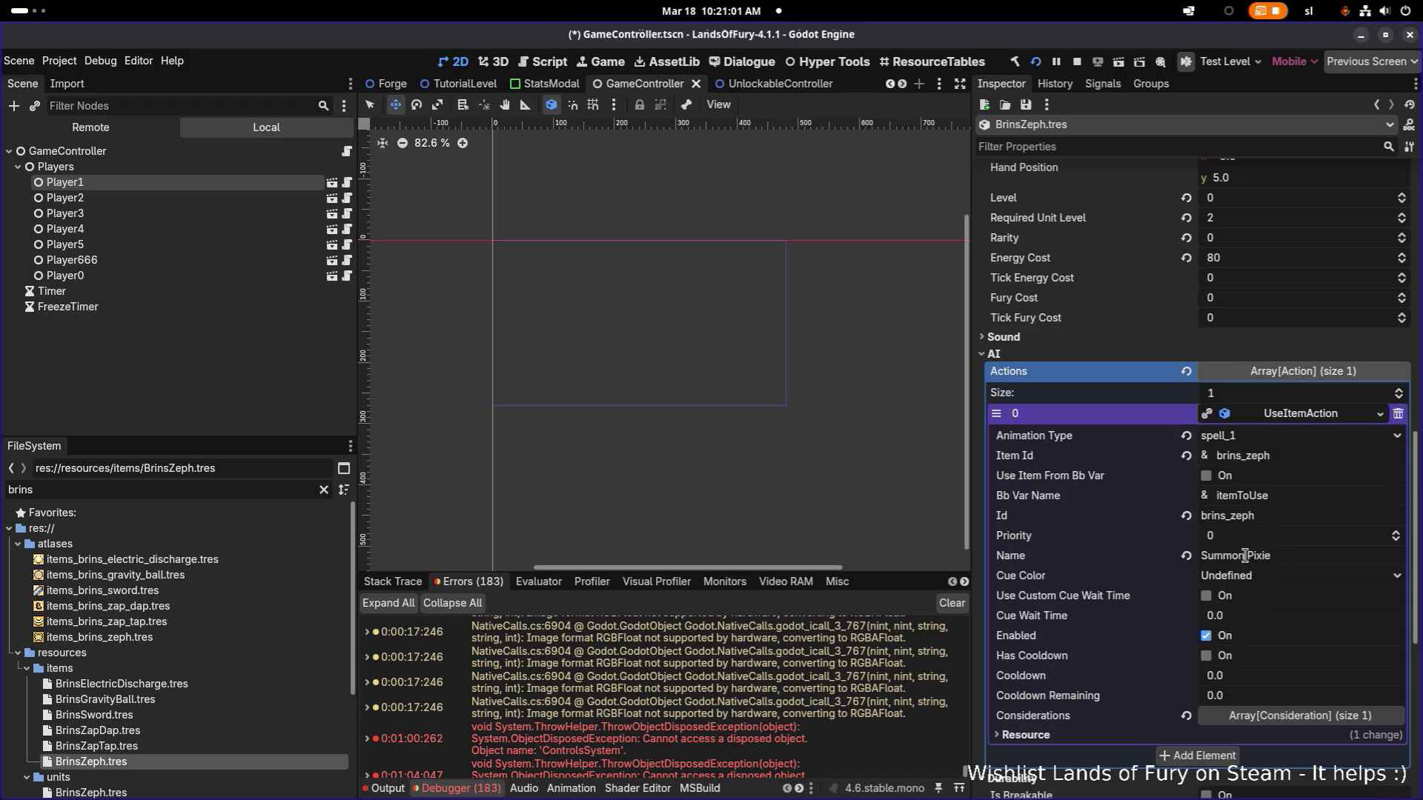
{"action": "left_click", "coordinate": [1250, 537]}
{"action": "type", "text": "10"}
{"action": "key", "text": "Return"}
{"action": "key", "text": "ctrl+s"}
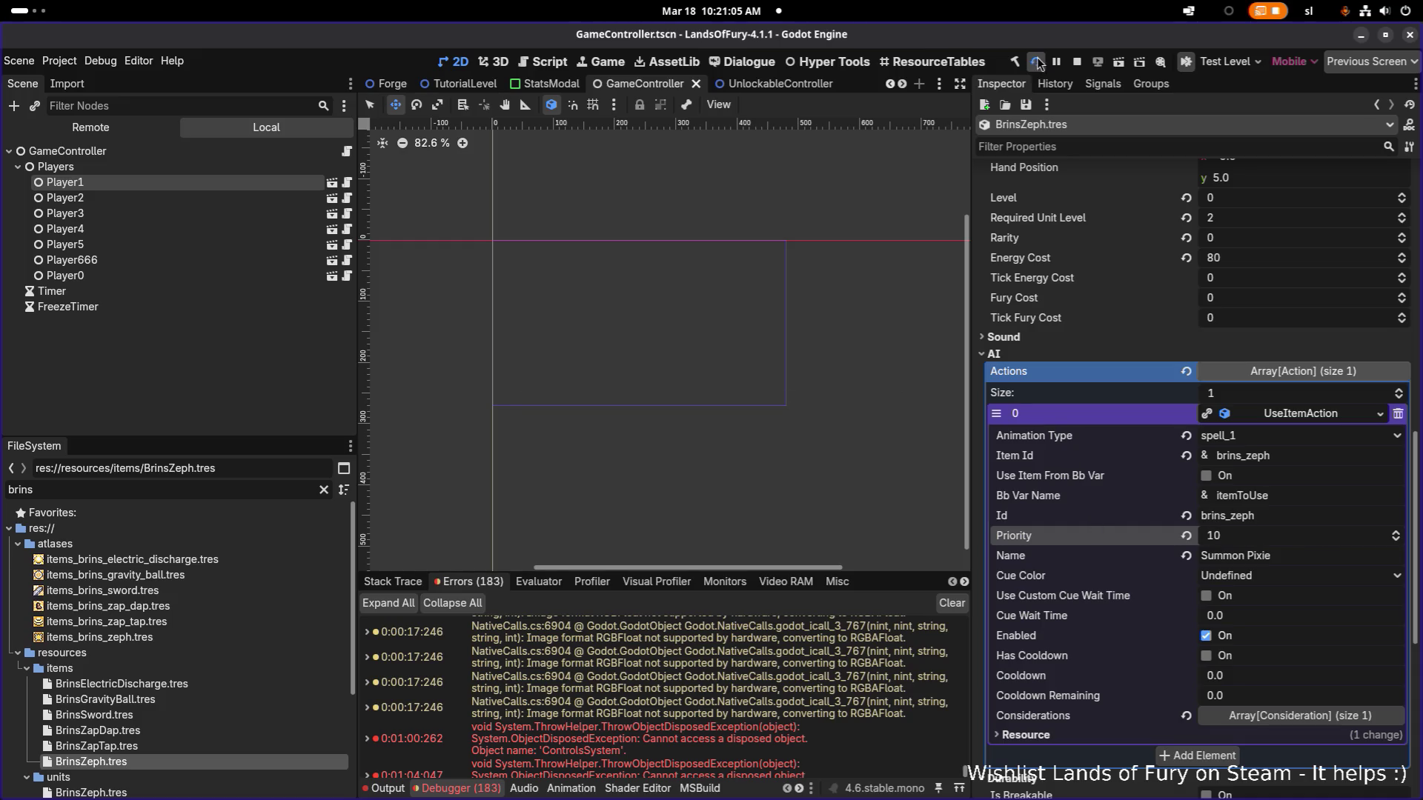
Relaunch the game with the changes, then stop it.
{"action": "left_click", "coordinate": [1034, 65]}
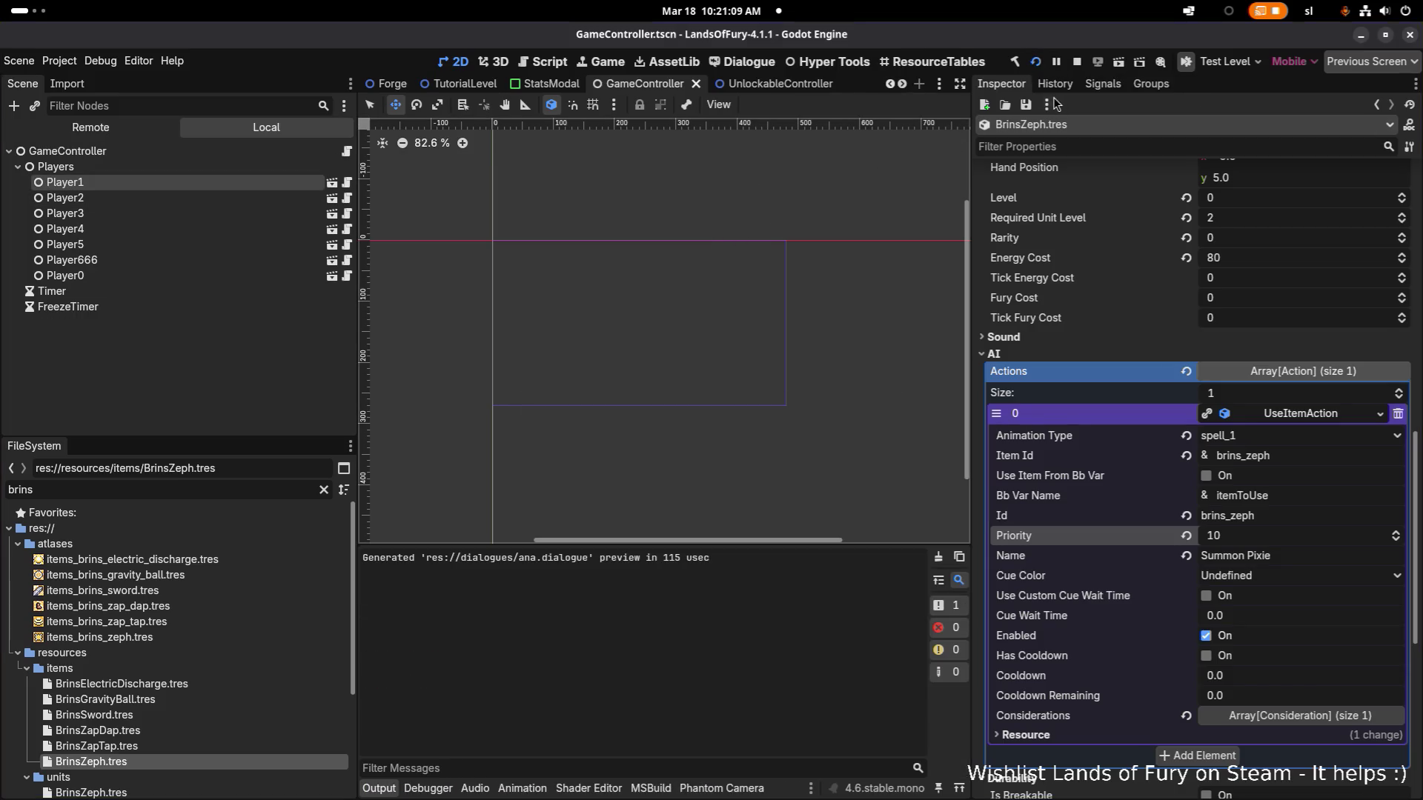
{"action": "left_click", "coordinate": [1076, 61]}
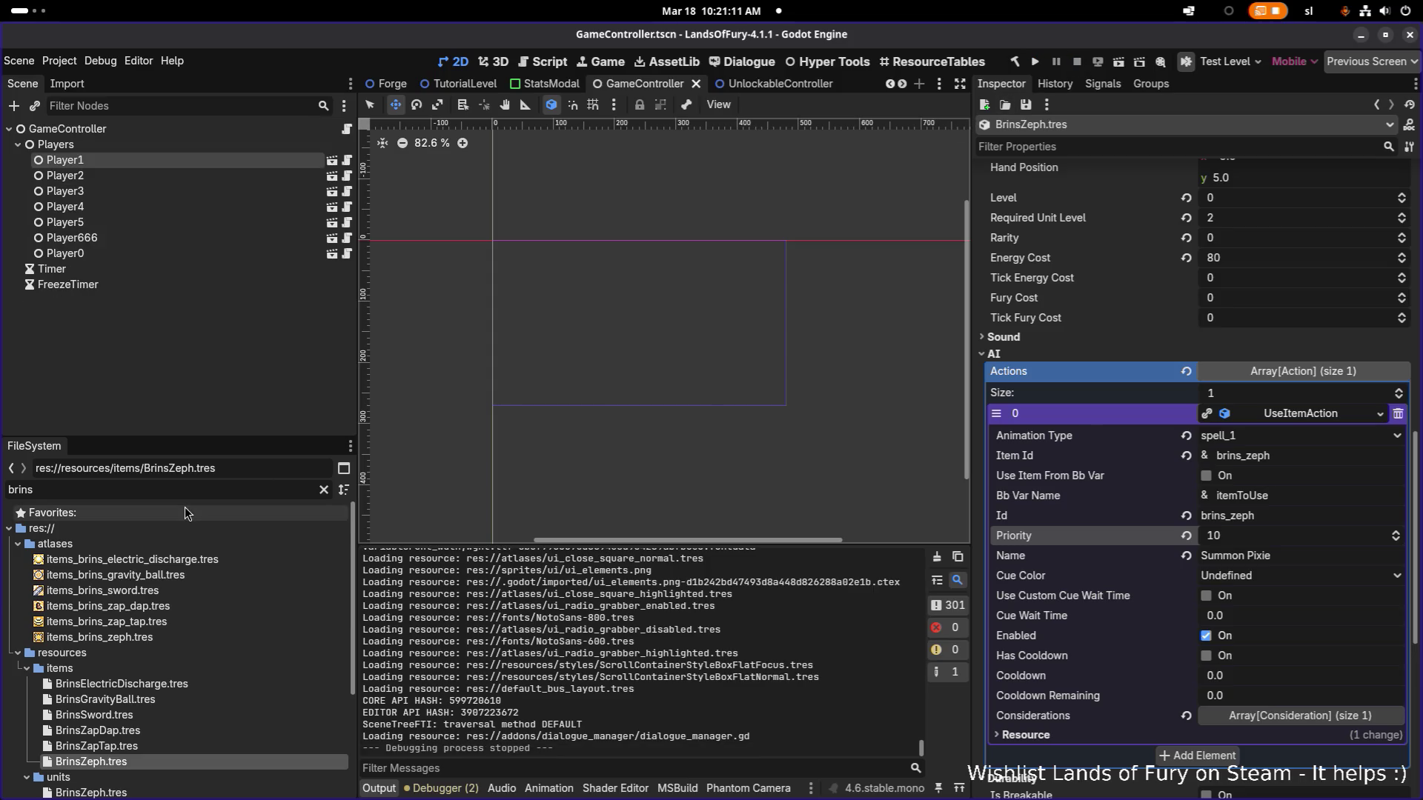
Open BrinZephsBond.tres and set its Item Template Scene Name to UnitLinkItem.
{"action": "key", "text": "ctrl+a"}
{"action": "type", "text": "zep"}
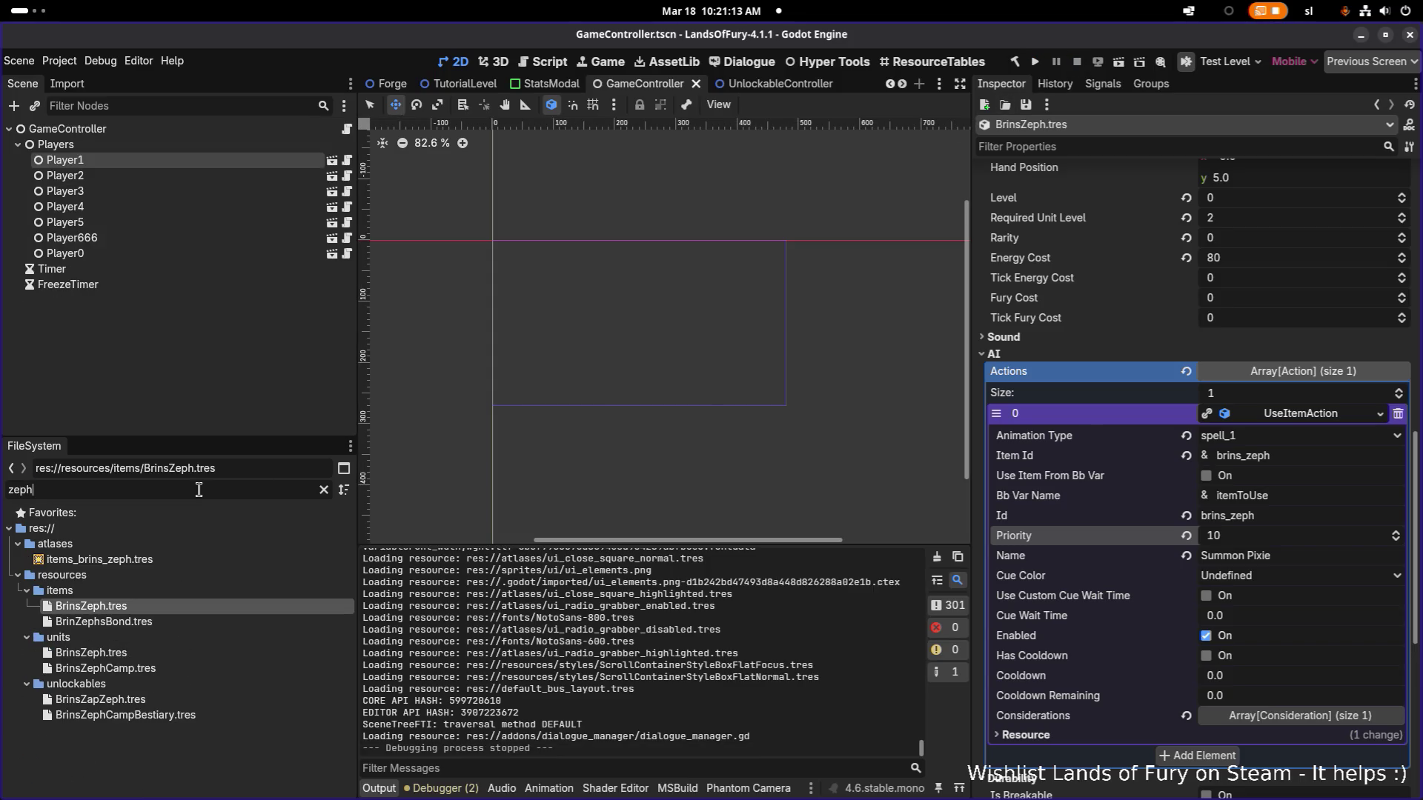
{"action": "left_click", "coordinate": [235, 621]}
{"action": "scroll", "coordinate": [1134, 575], "scroll_direction": "down", "scroll_amount": 5}
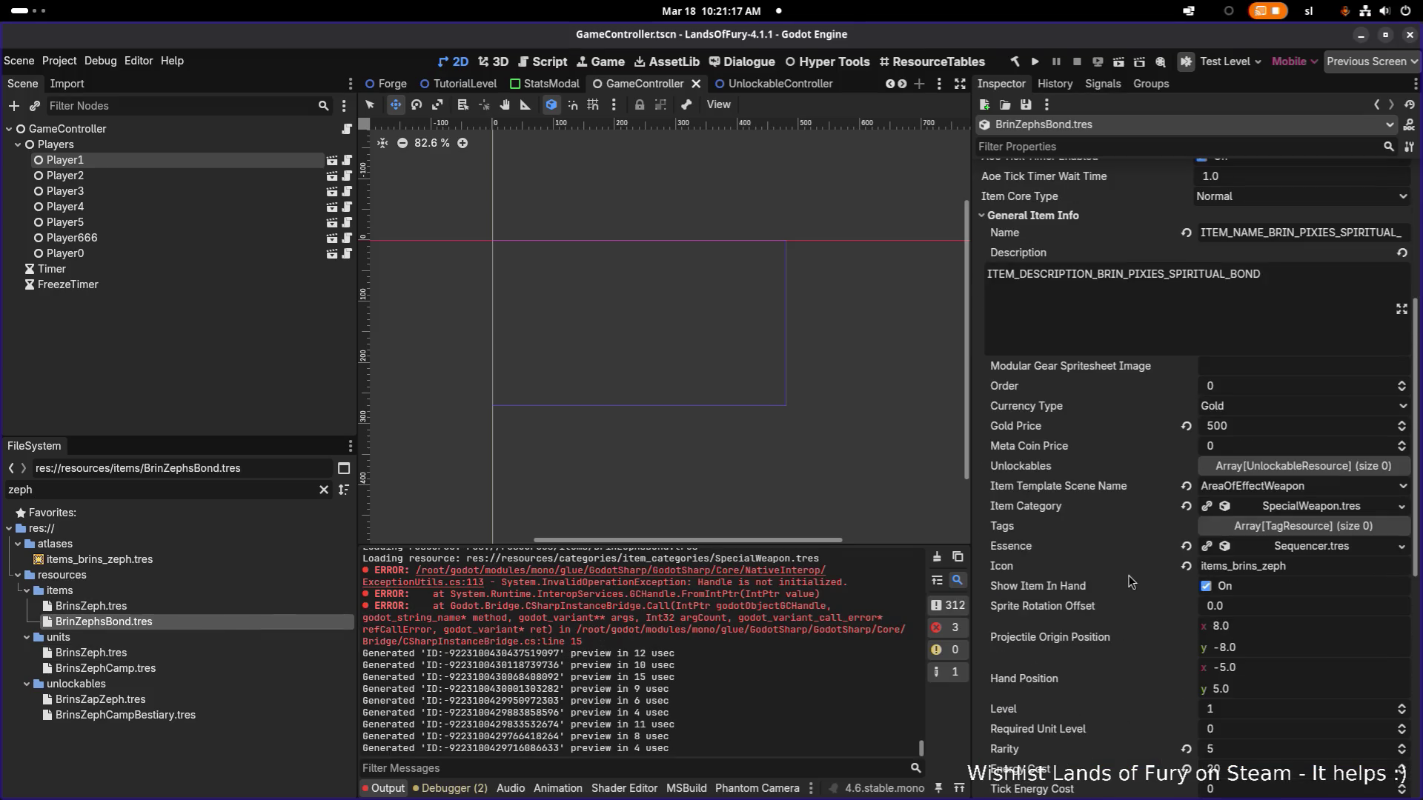
{"action": "left_click", "coordinate": [1279, 486]}
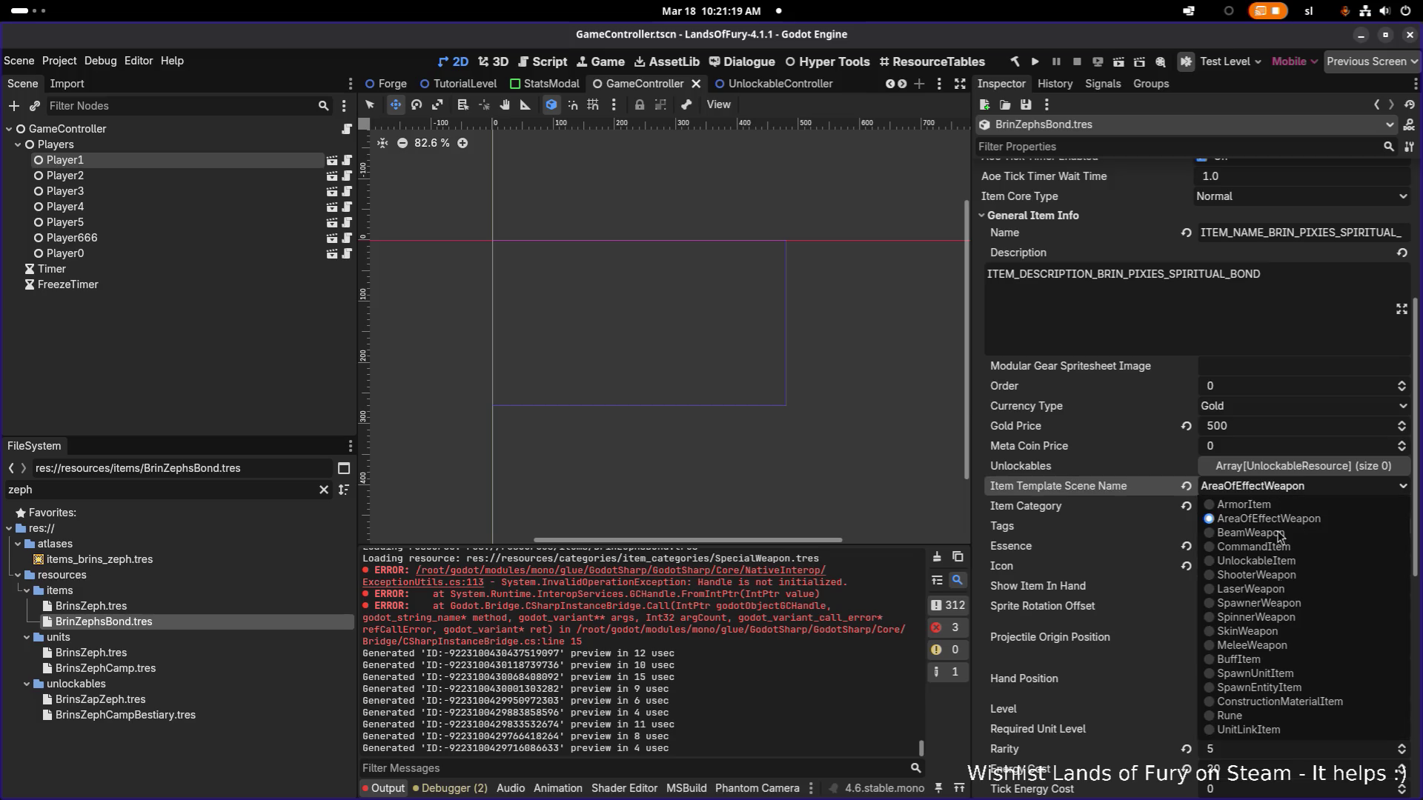
{"action": "left_click", "coordinate": [1263, 733]}
{"action": "scroll", "coordinate": [1286, 575], "scroll_direction": "down", "scroll_amount": 3}
{"action": "scroll", "coordinate": [1287, 575], "scroll_direction": "down", "scroll_amount": 3}
{"action": "scroll", "coordinate": [1286, 574], "scroll_direction": "down", "scroll_amount": 3}
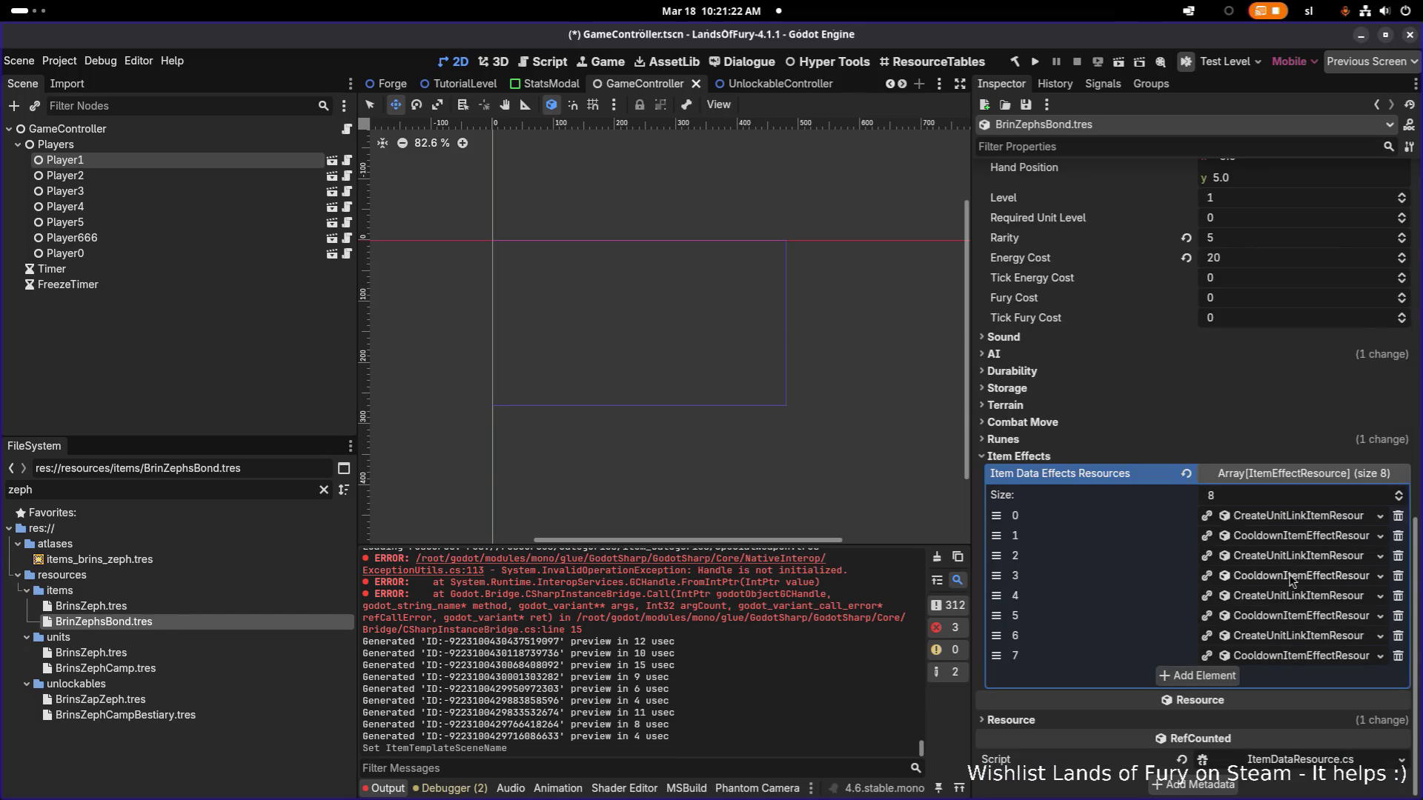
Check the first and third effects' EnergyGainUnitLink settings, then return to BrinsZeph.tres.
{"action": "left_click", "coordinate": [1322, 522]}
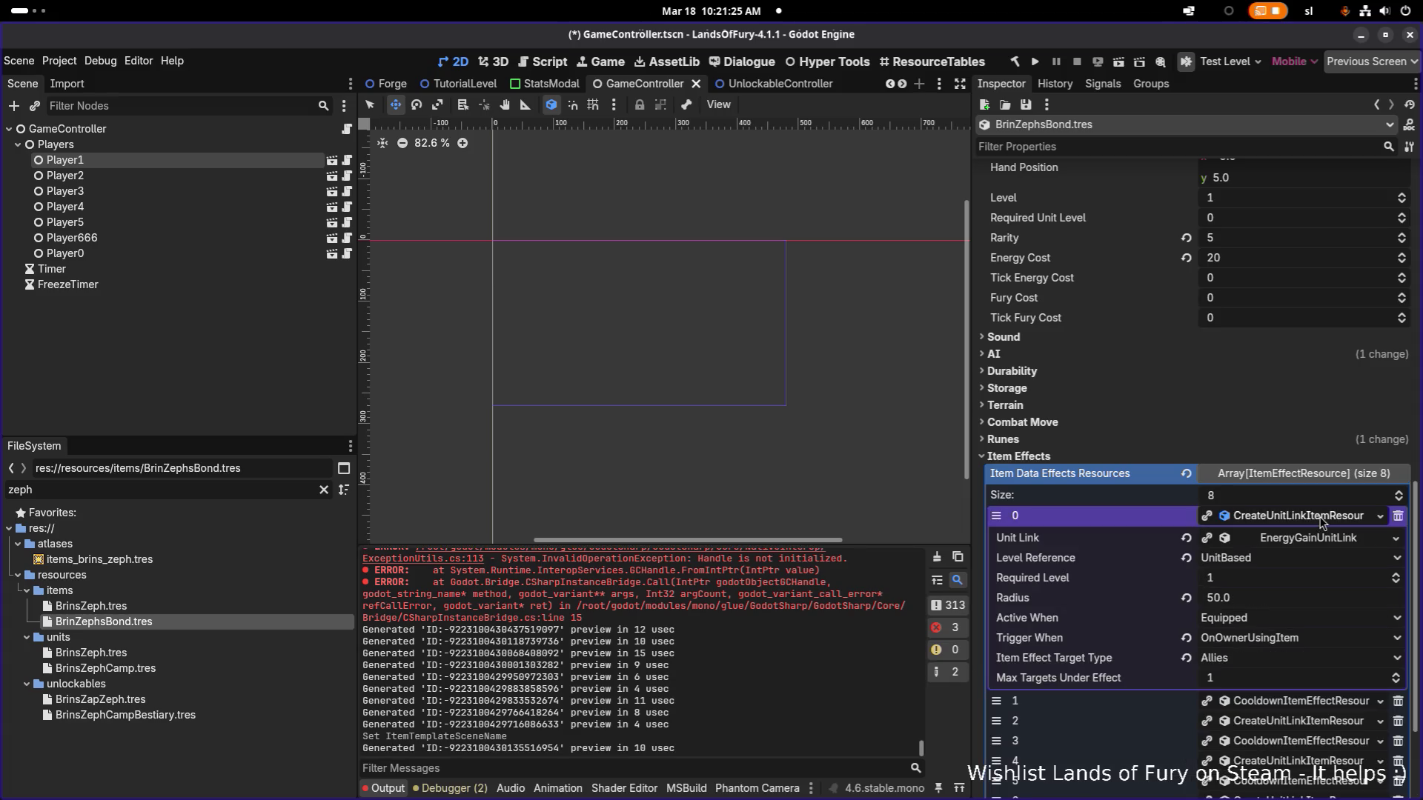
{"action": "left_click", "coordinate": [1325, 541]}
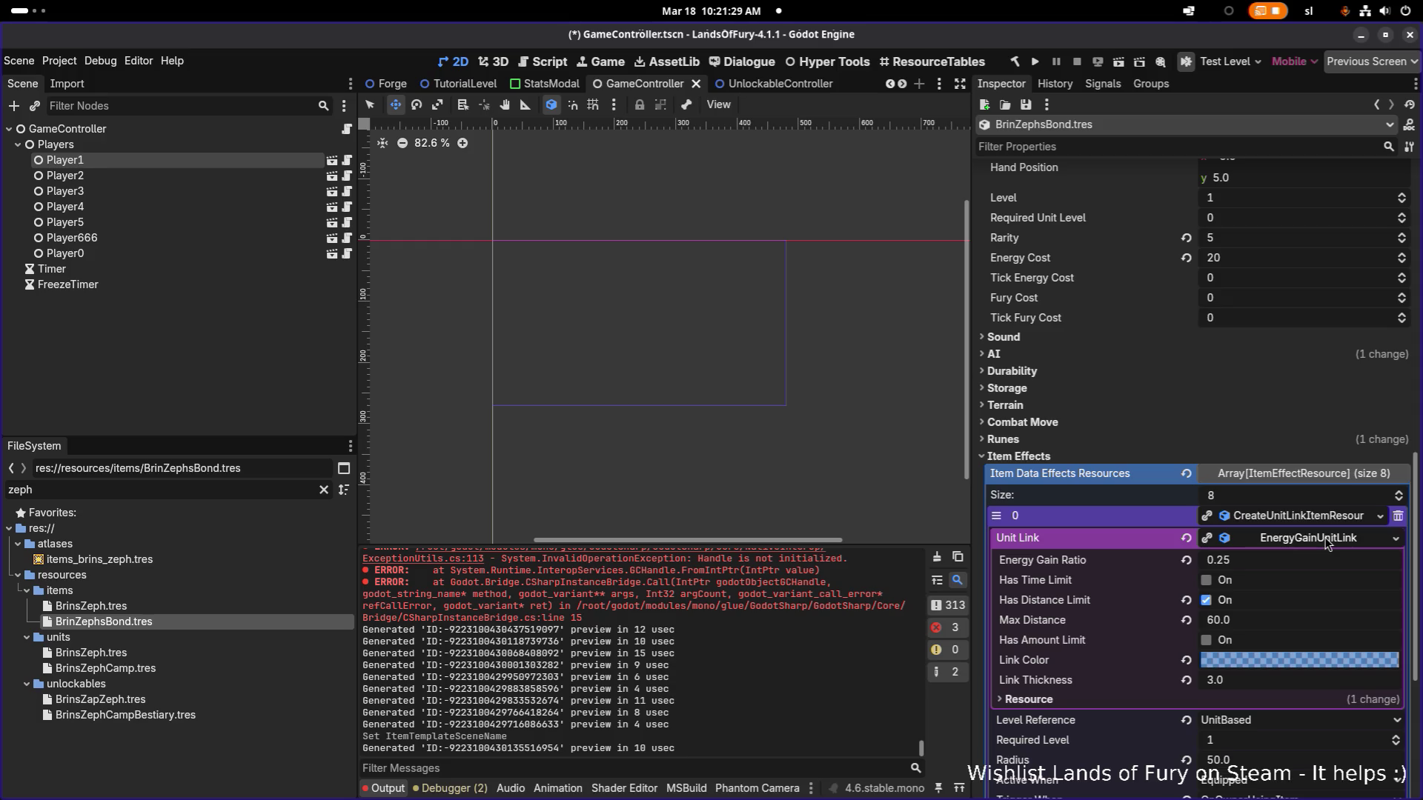
{"action": "left_click", "coordinate": [1327, 542]}
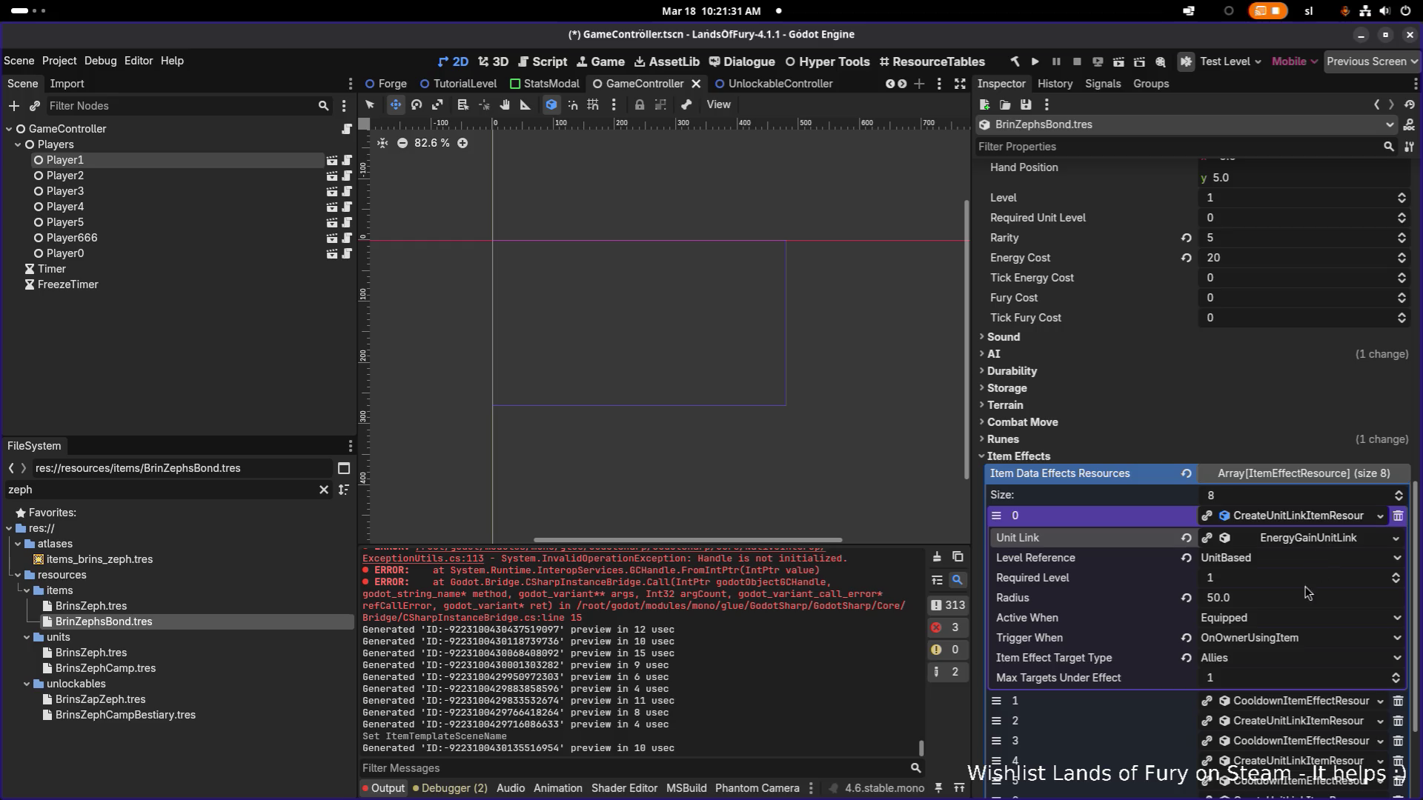
{"action": "left_click", "coordinate": [1296, 721]}
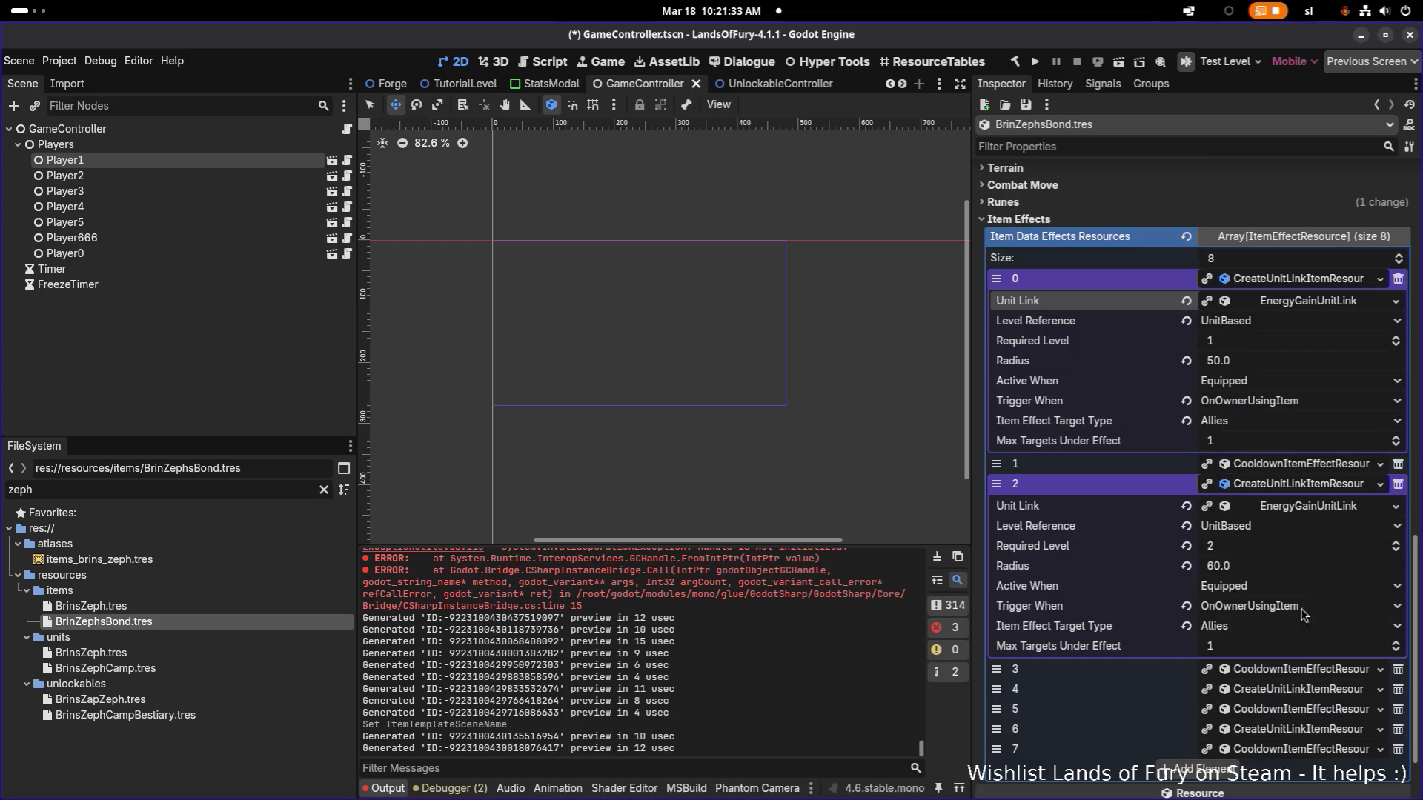
{"action": "left_click", "coordinate": [1314, 509]}
{"action": "left_click", "coordinate": [1315, 509]}
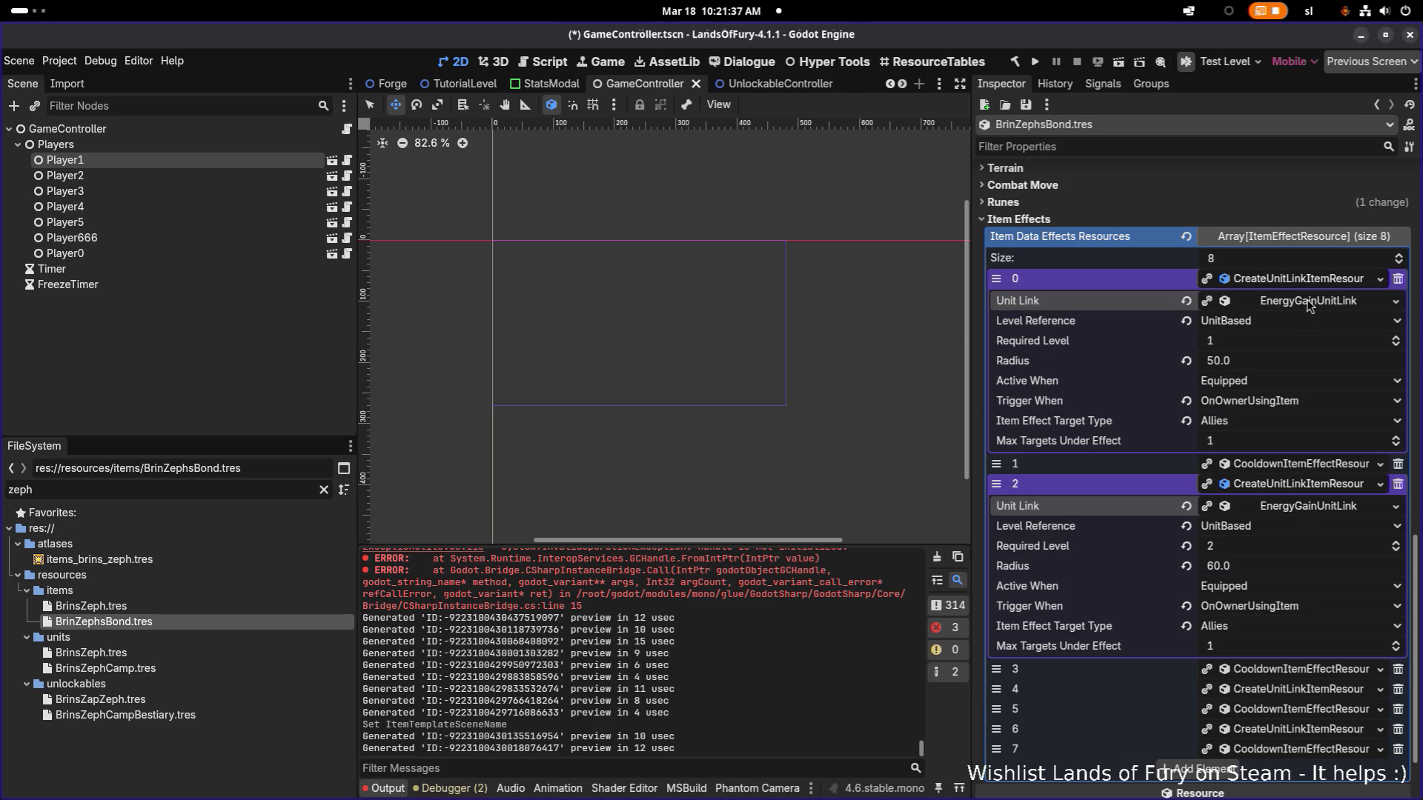
{"action": "left_click", "coordinate": [287, 607]}
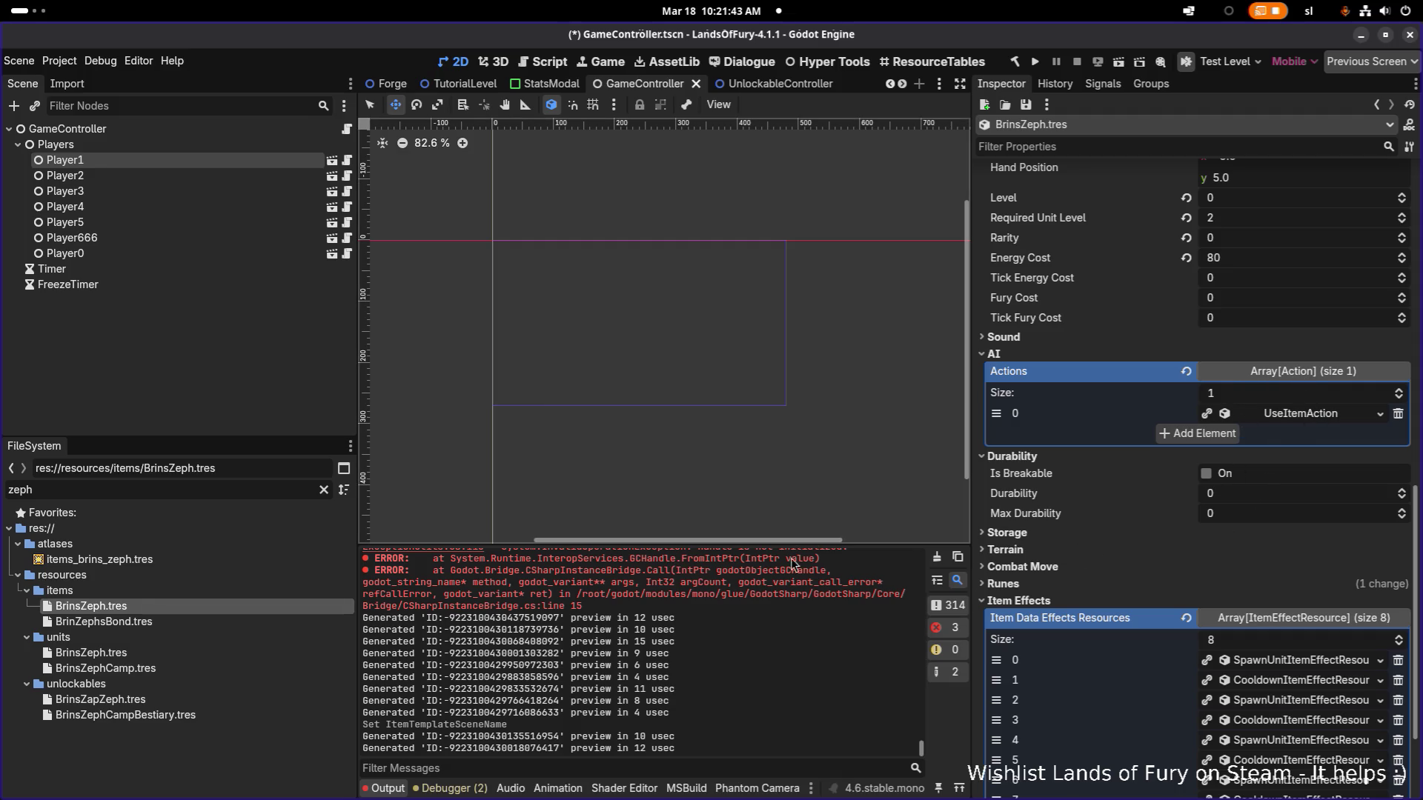
Review the BrinsZeph unit's FollowAction and its AmIDetectingNodeType consideration, then reopen BrinZephsBond.tres.
{"action": "left_click", "coordinate": [202, 656]}
{"action": "scroll", "coordinate": [1103, 537], "scroll_direction": "down", "scroll_amount": 10}
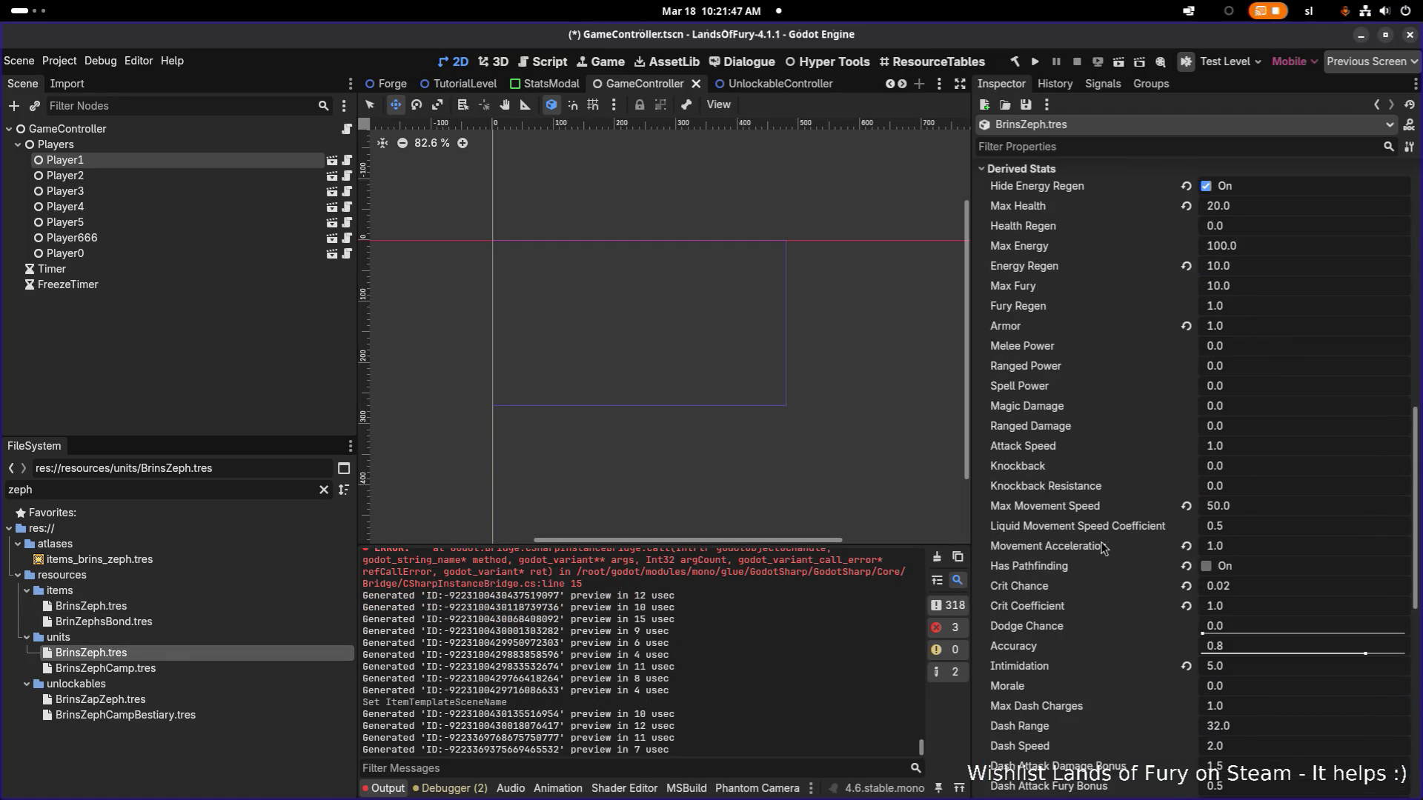
{"action": "scroll", "coordinate": [1105, 550], "scroll_direction": "down", "scroll_amount": 10}
{"action": "left_click", "coordinate": [1296, 589]}
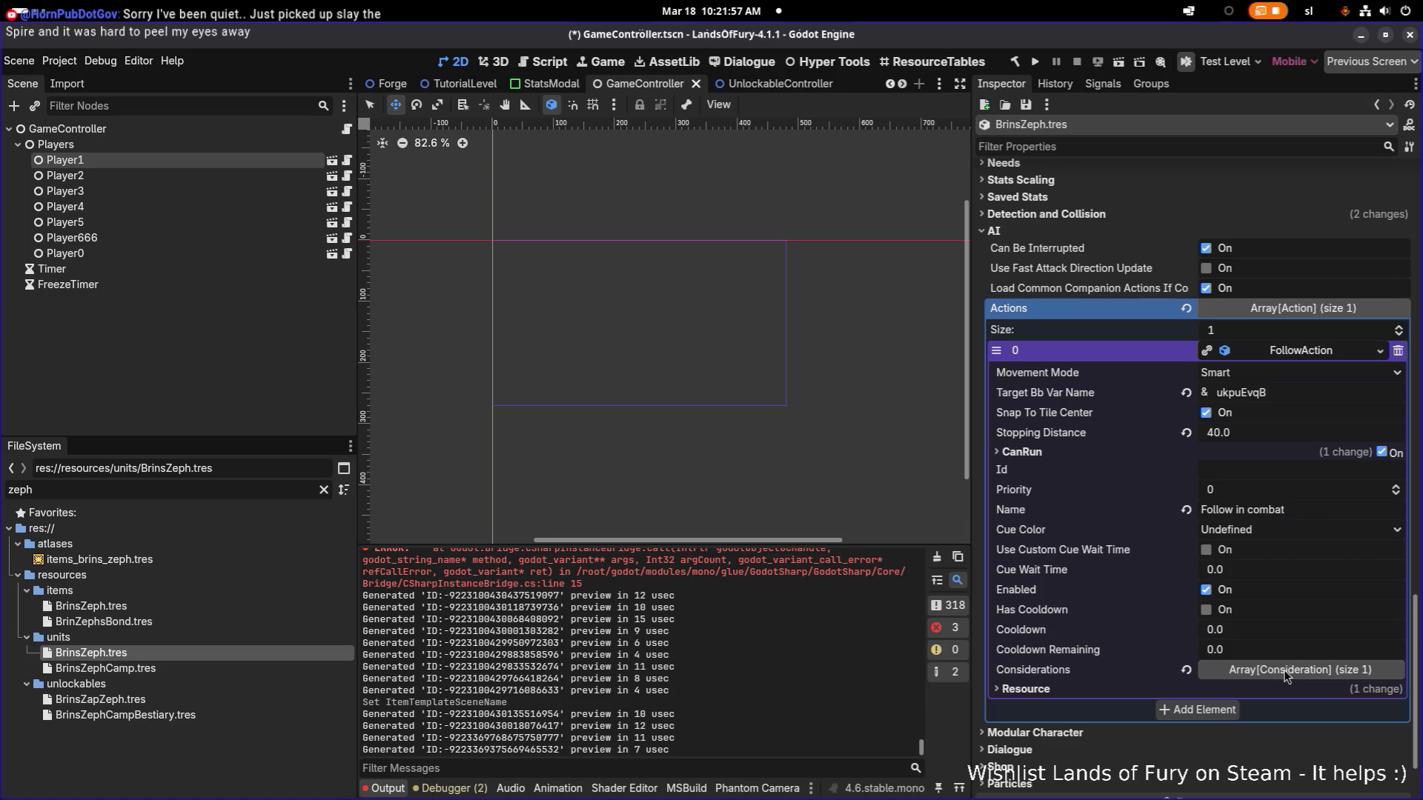
{"action": "left_click", "coordinate": [1275, 666]}
{"action": "left_click", "coordinate": [1292, 714]}
{"action": "scroll", "coordinate": [1257, 642], "scroll_direction": "down", "scroll_amount": 5}
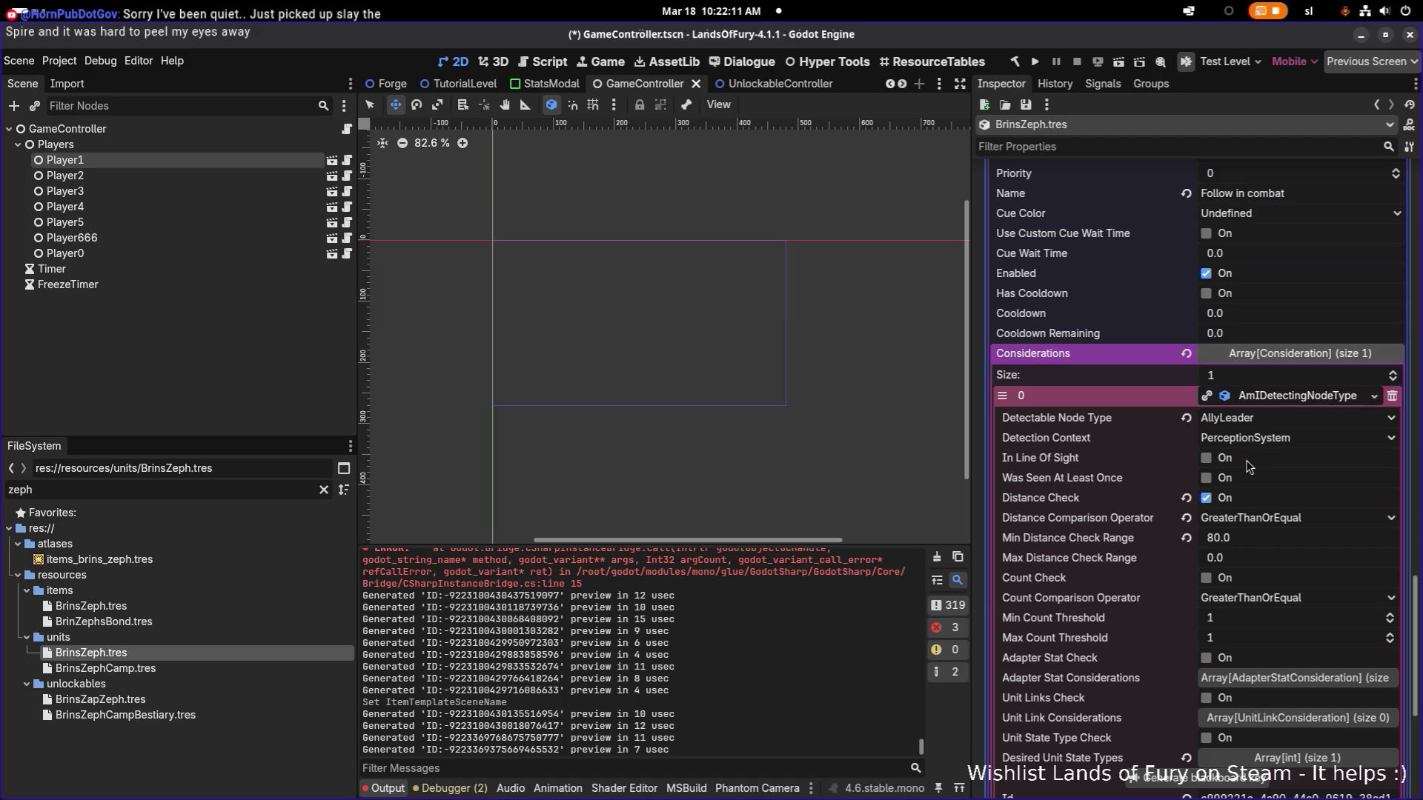
{"action": "scroll", "coordinate": [1248, 469], "scroll_direction": "down", "scroll_amount": 3}
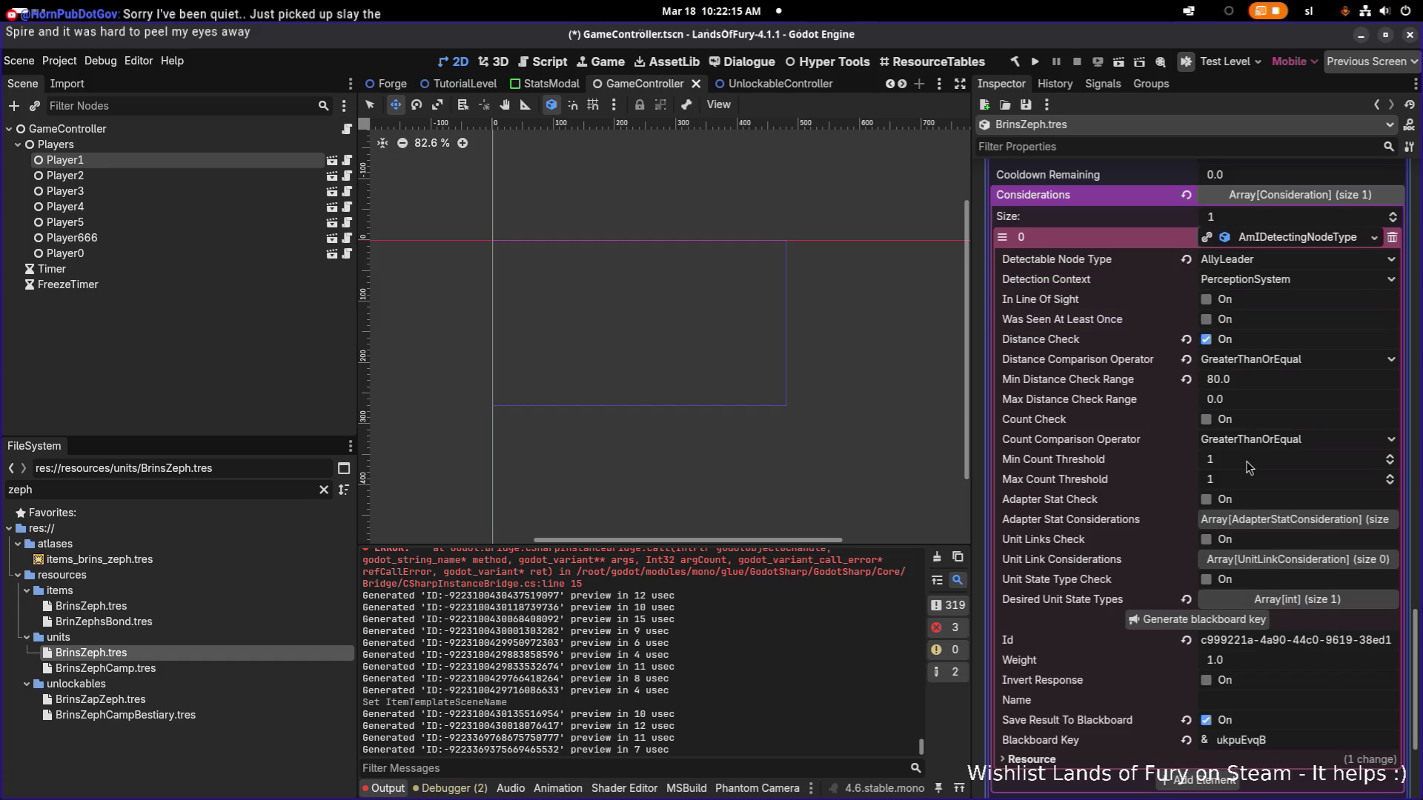
{"action": "scroll", "coordinate": [1247, 469], "scroll_direction": "up", "scroll_amount": 4}
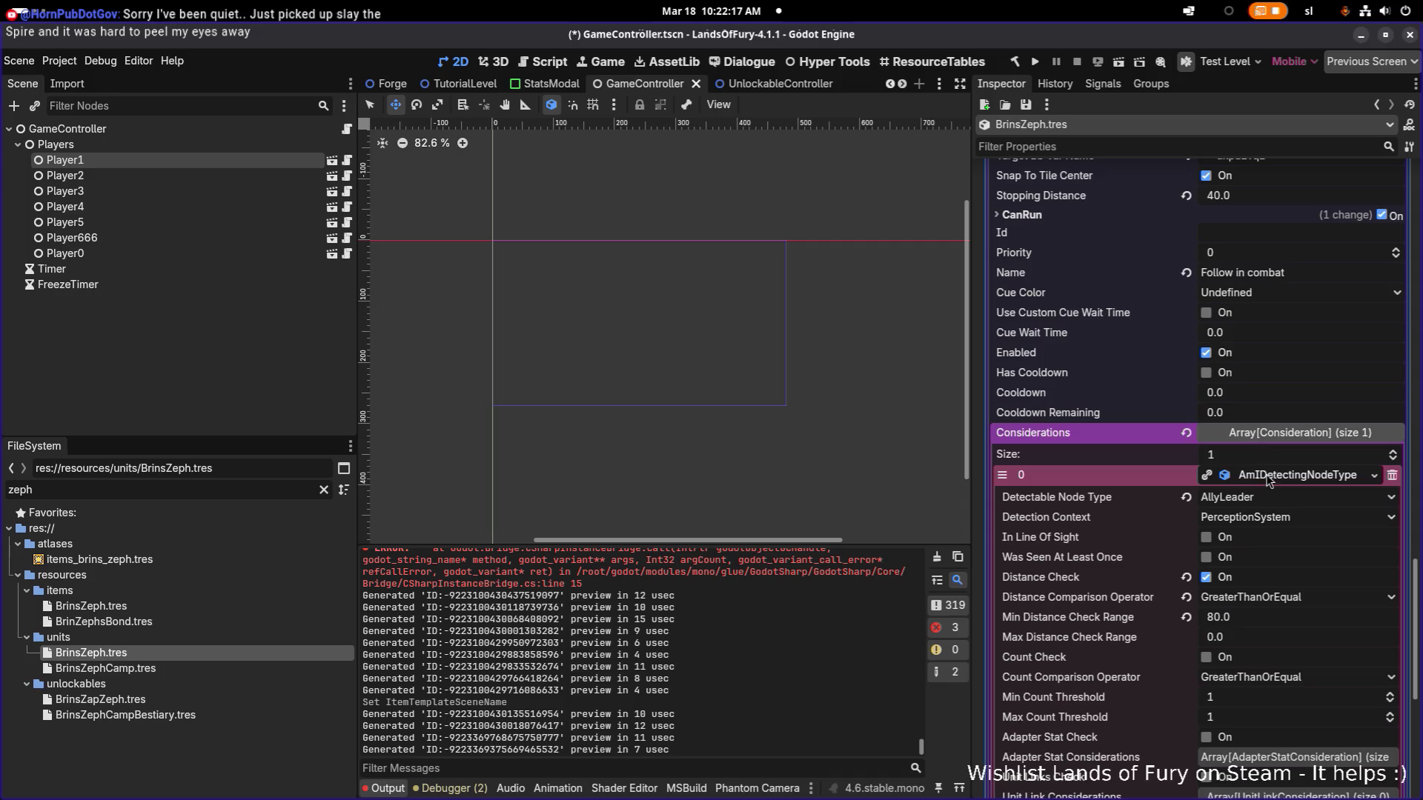
{"action": "left_click", "coordinate": [1068, 468]}
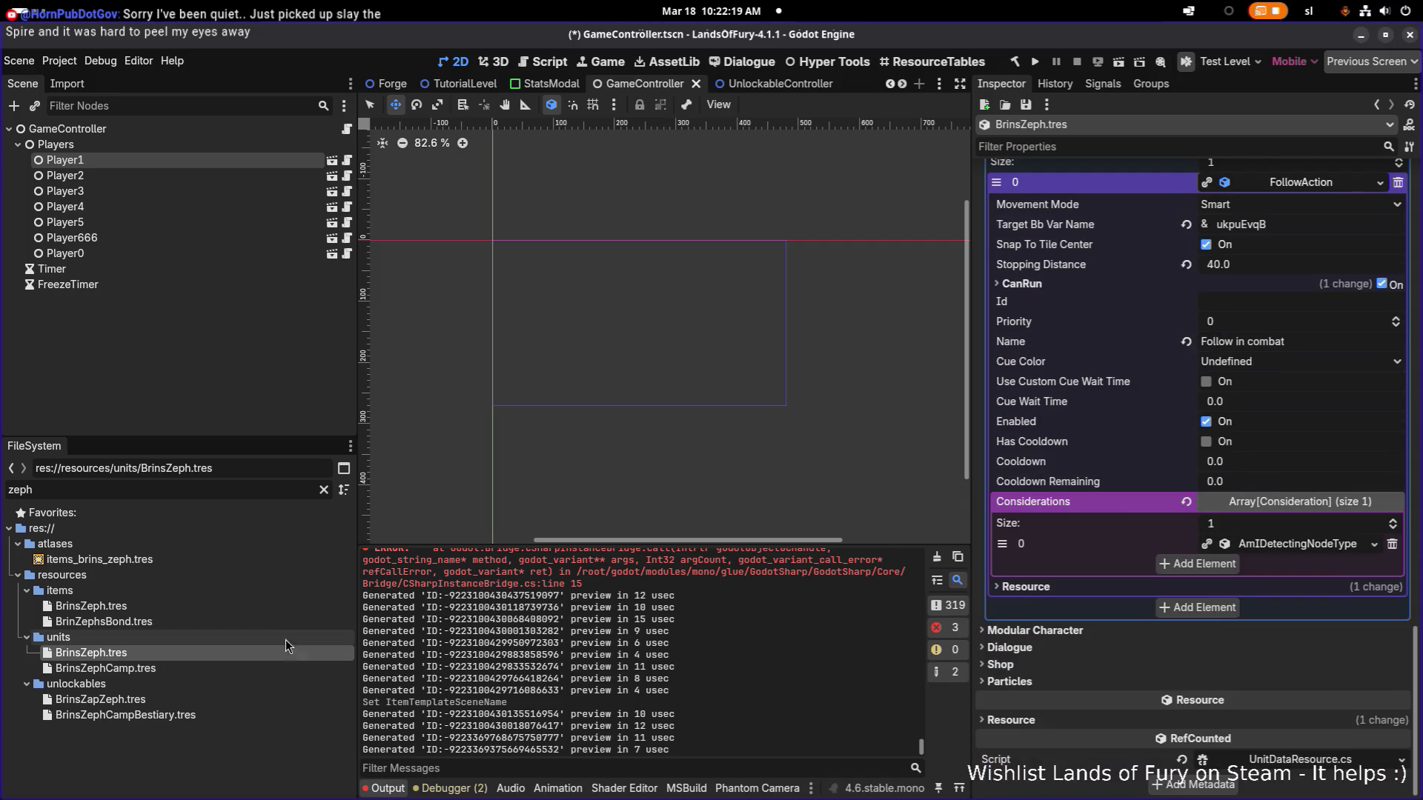
{"action": "left_click", "coordinate": [256, 622]}
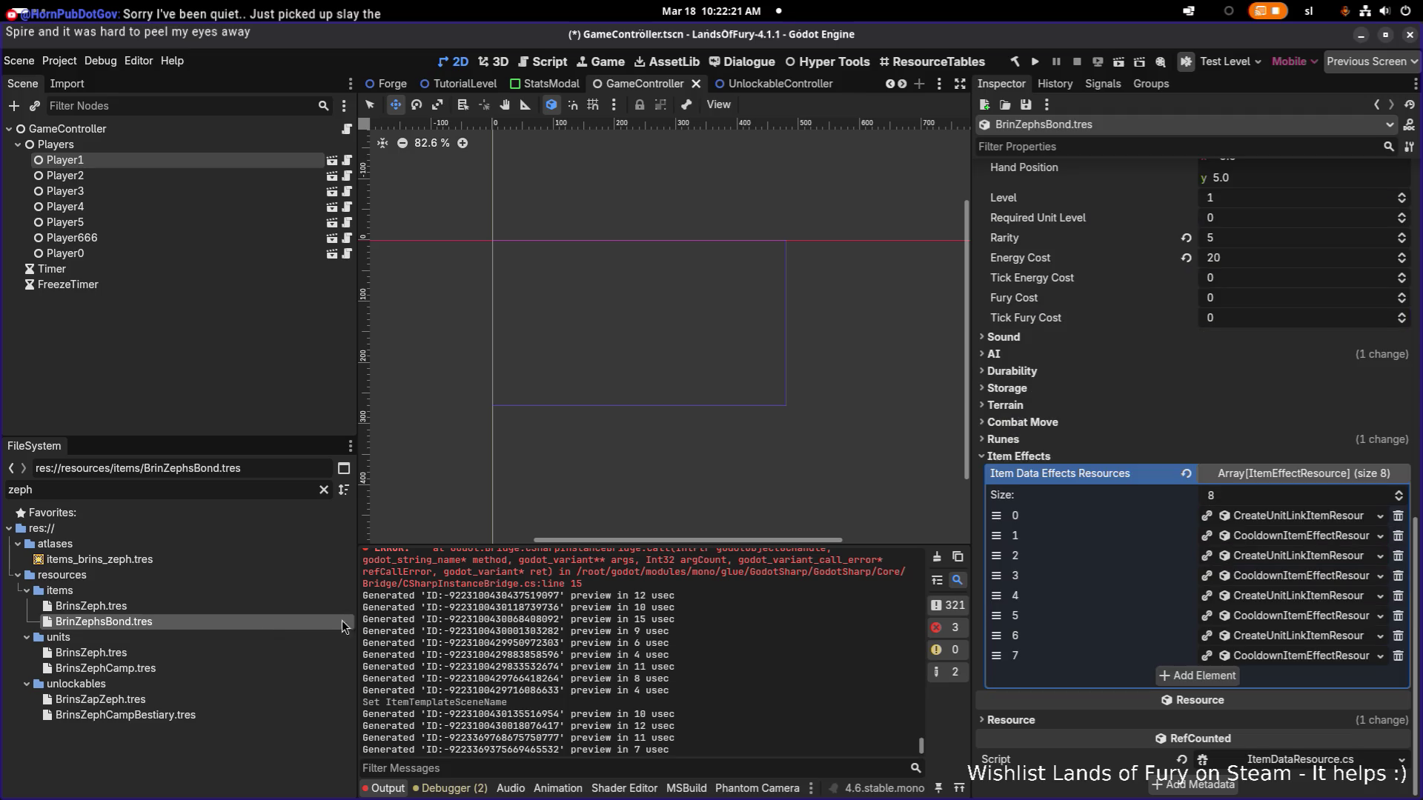
Keep the first unit-link effect's target type on Allies and expand the item's AI actions list.
{"action": "left_click", "coordinate": [1287, 519]}
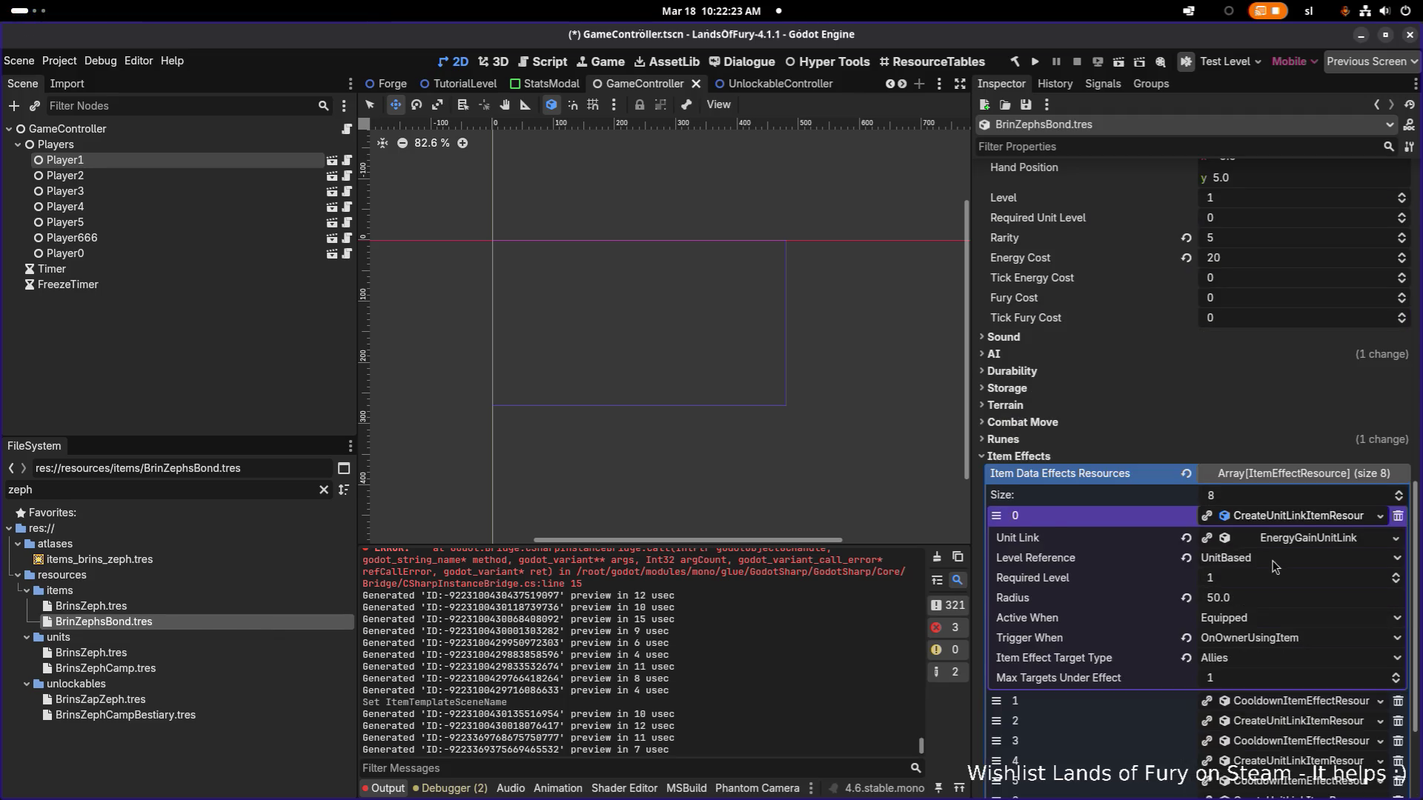
{"action": "scroll", "coordinate": [1274, 567], "scroll_direction": "down", "scroll_amount": 3}
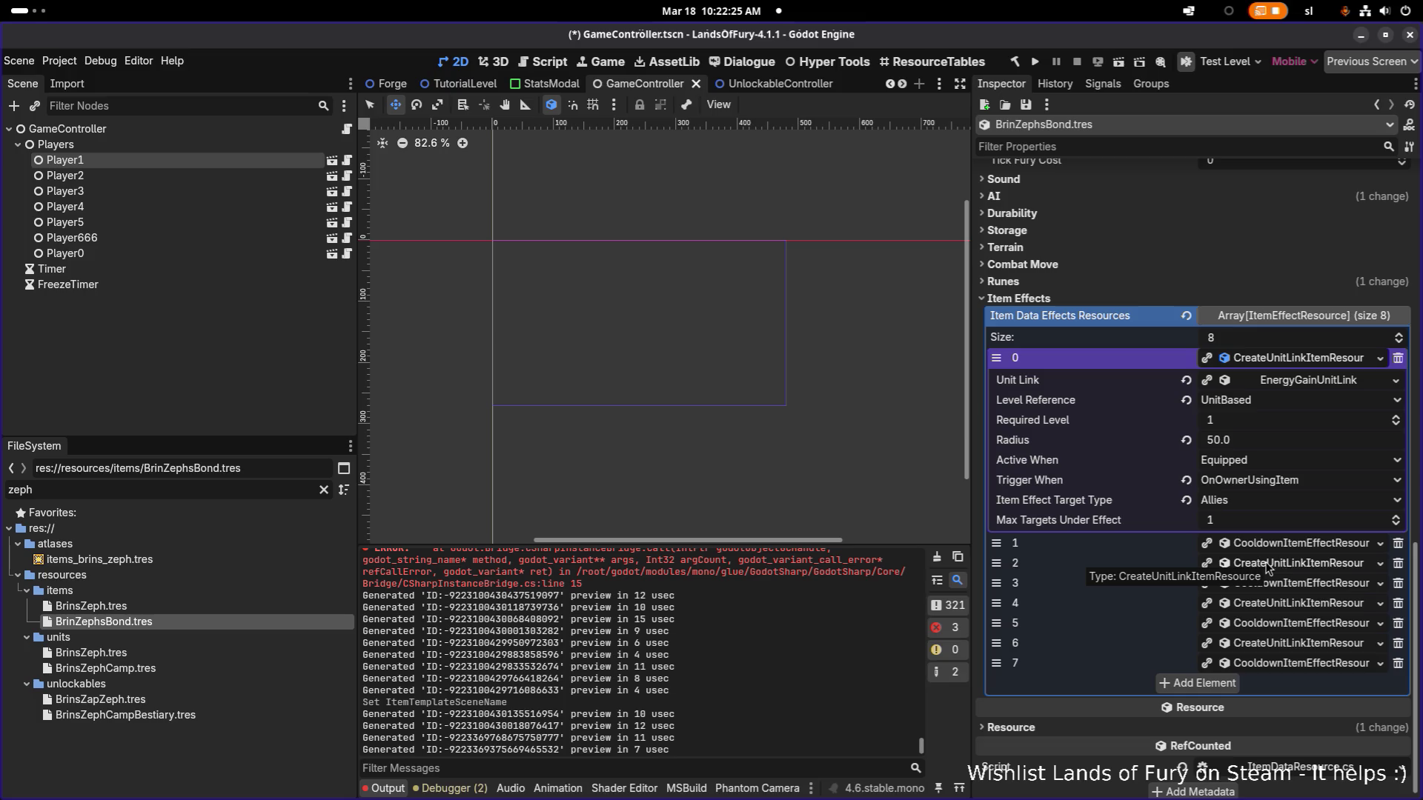
{"action": "left_click", "coordinate": [1259, 503]}
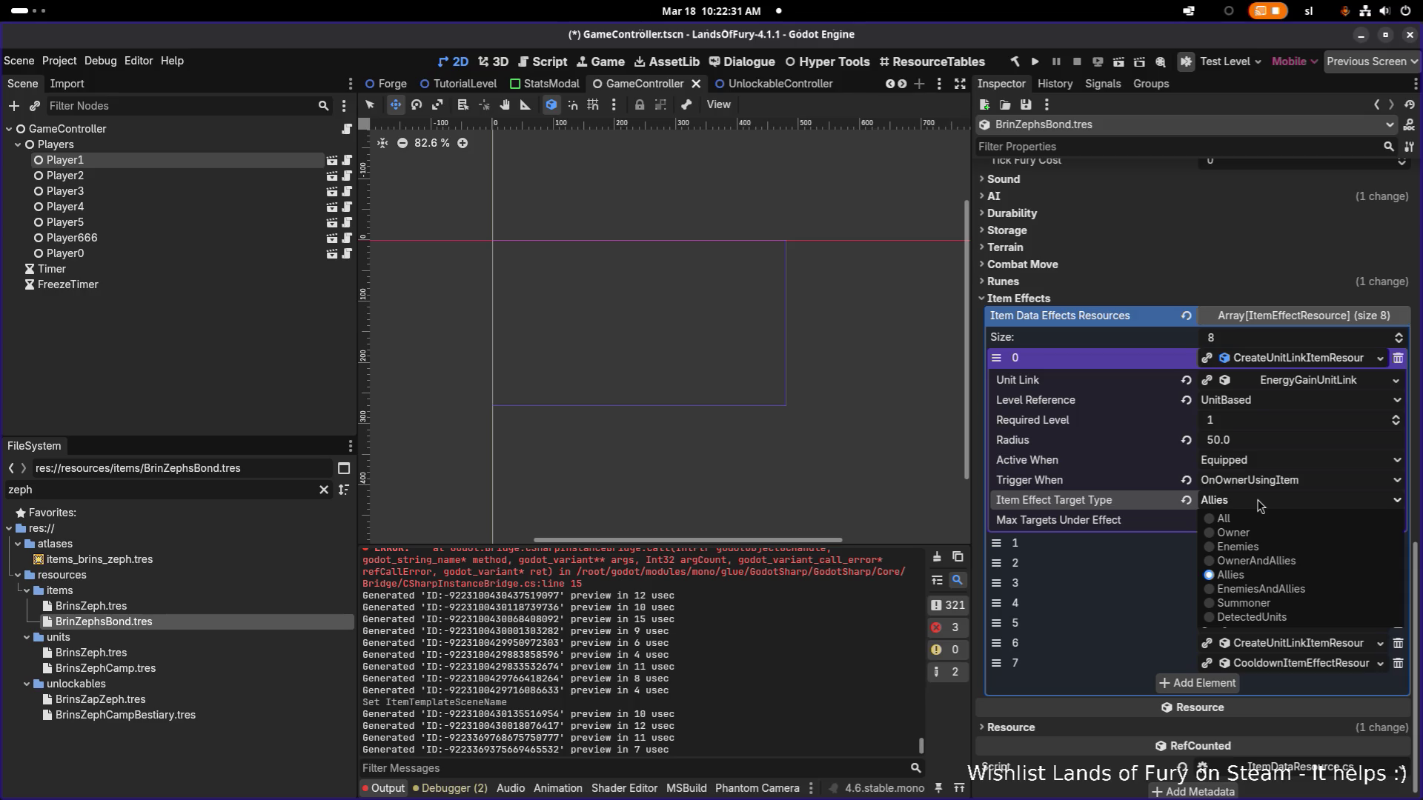
{"action": "left_click", "coordinate": [1260, 506]}
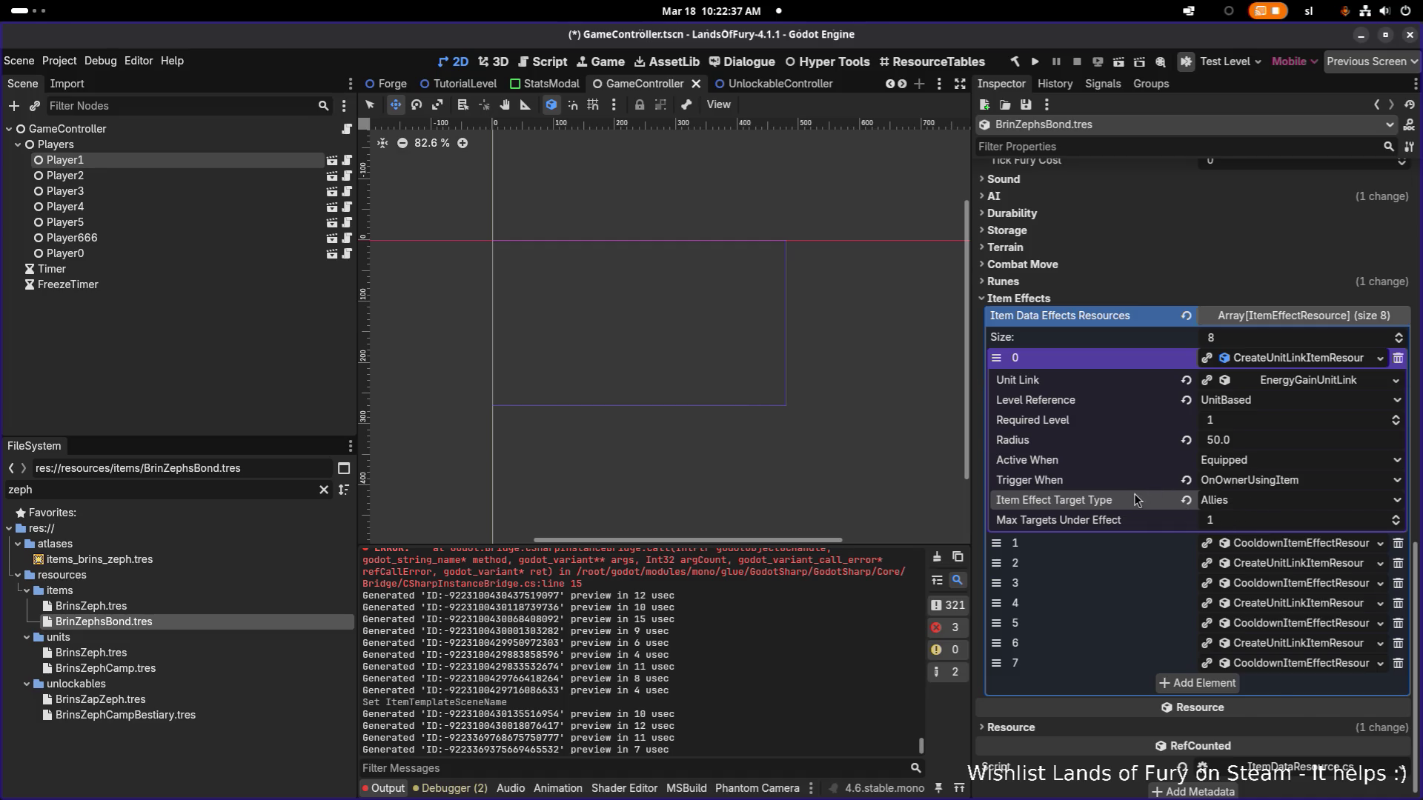
{"action": "scroll", "coordinate": [1134, 348], "scroll_direction": "up", "scroll_amount": 3}
{"action": "left_click", "coordinate": [1126, 355]}
{"action": "left_click", "coordinate": [1289, 371]}
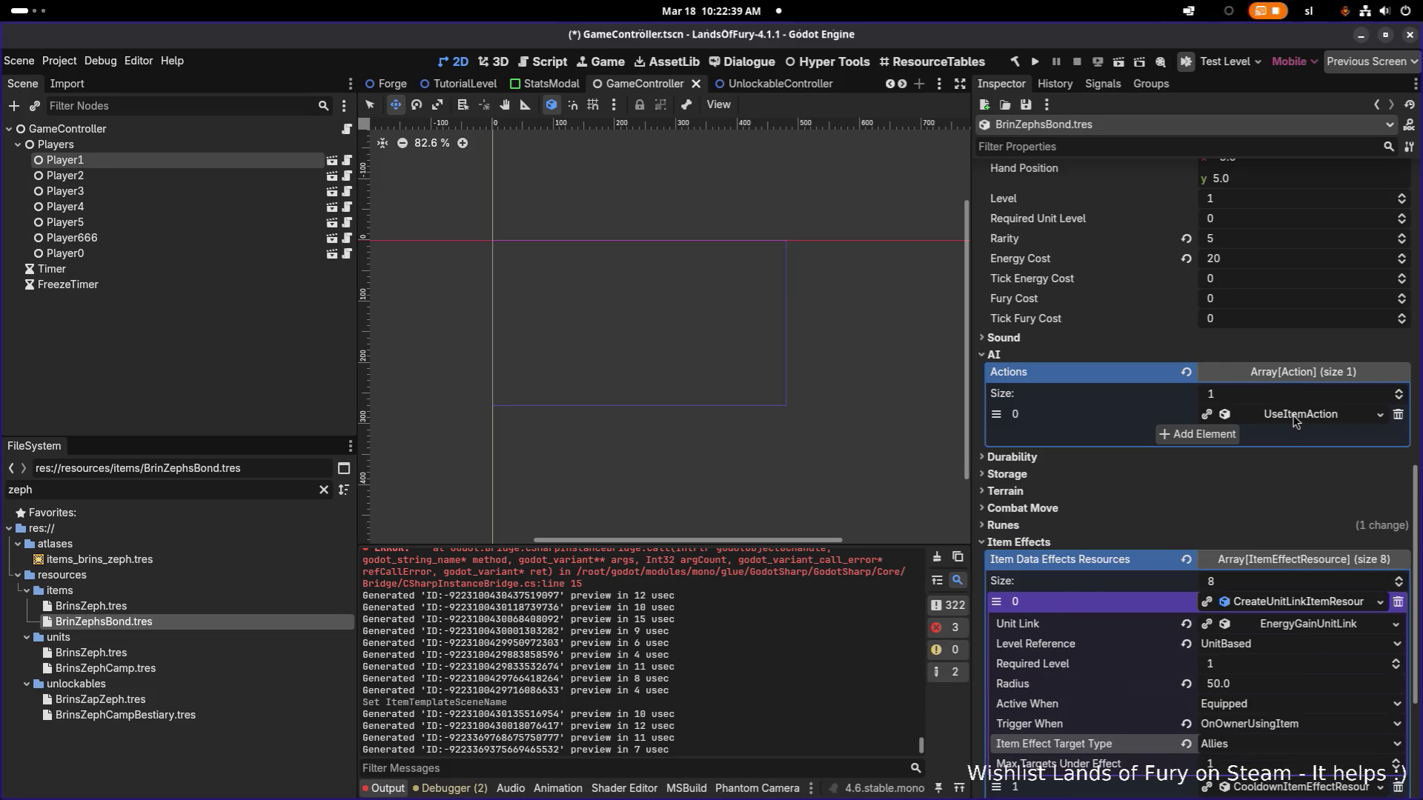
Set the UseItemAction's unit link consideration Link Direction To Check to IncomingLinks and save.
{"action": "left_click", "coordinate": [1299, 414]}
{"action": "scroll", "coordinate": [1279, 496], "scroll_direction": "down", "scroll_amount": 3}
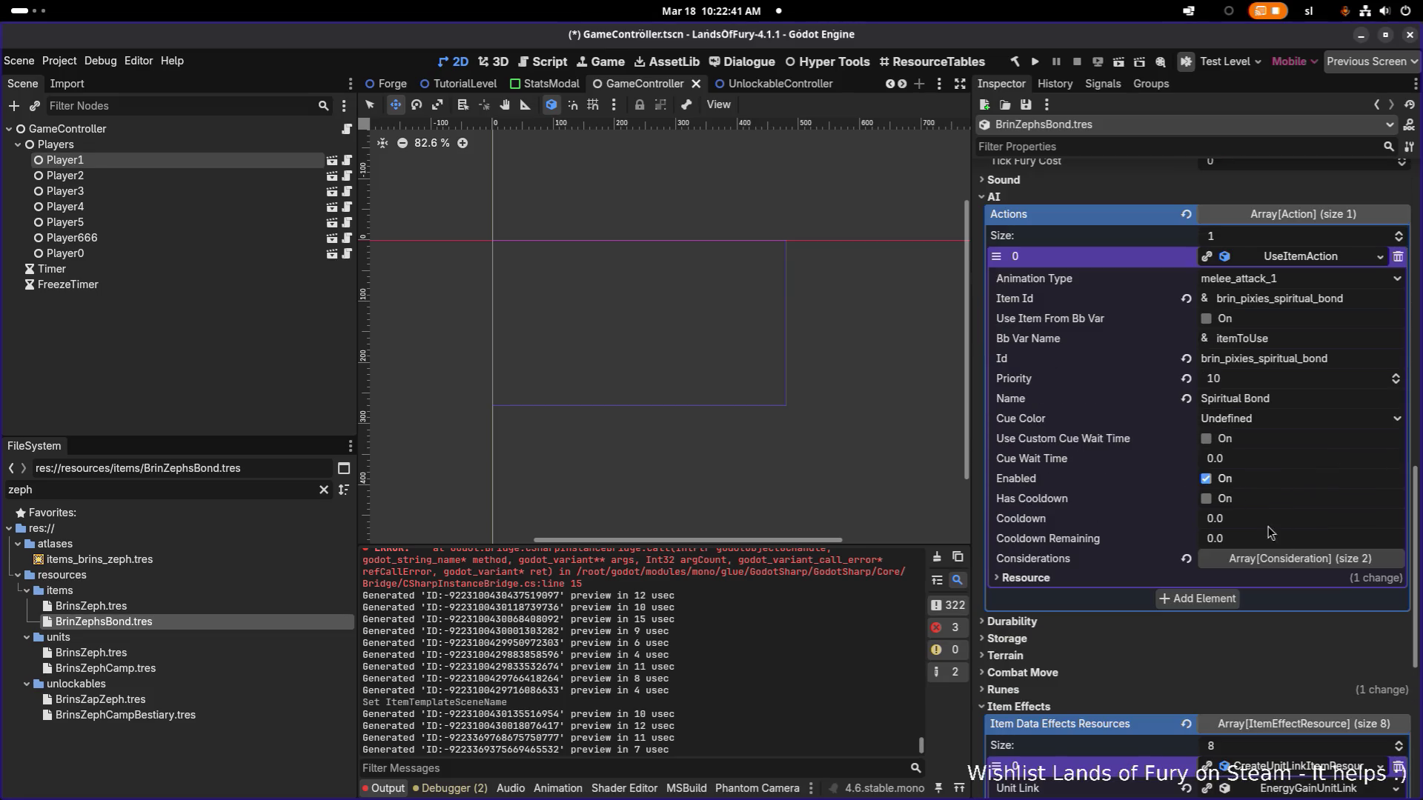
{"action": "left_click", "coordinate": [1289, 559]}
{"action": "scroll", "coordinate": [1289, 467], "scroll_direction": "down", "scroll_amount": 4}
{"action": "left_click", "coordinate": [1286, 367]}
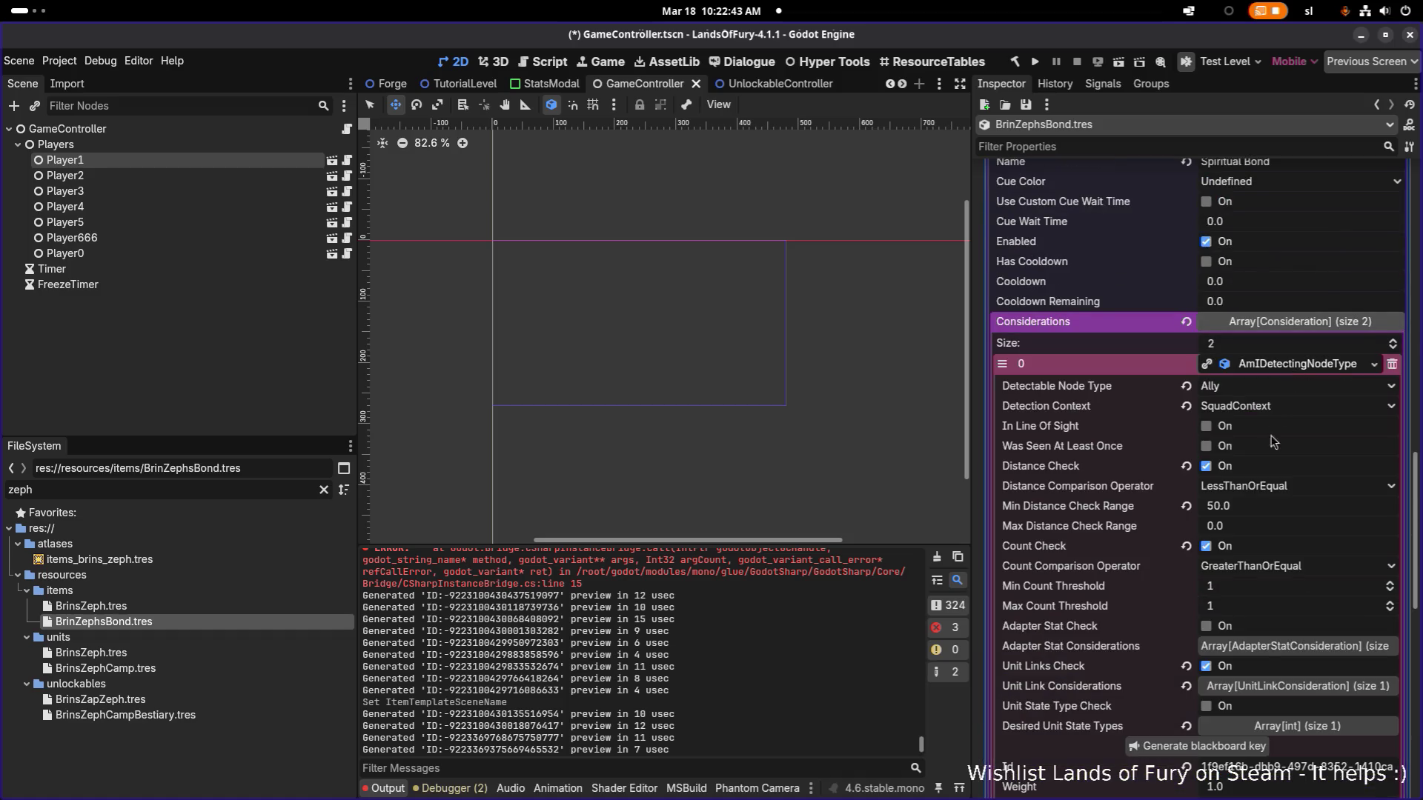
{"action": "scroll", "coordinate": [1268, 456], "scroll_direction": "down", "scroll_amount": 4}
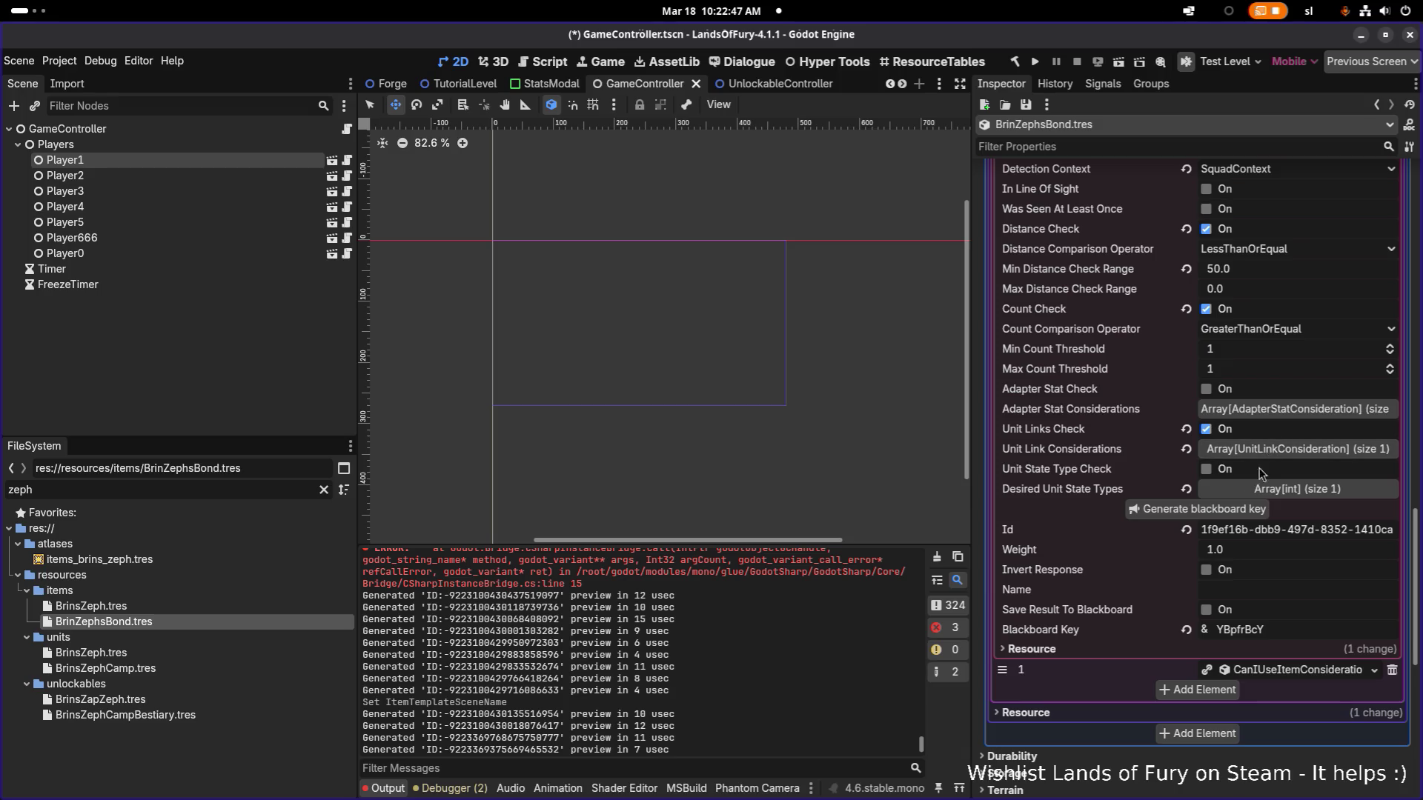
{"action": "left_click", "coordinate": [1268, 451]}
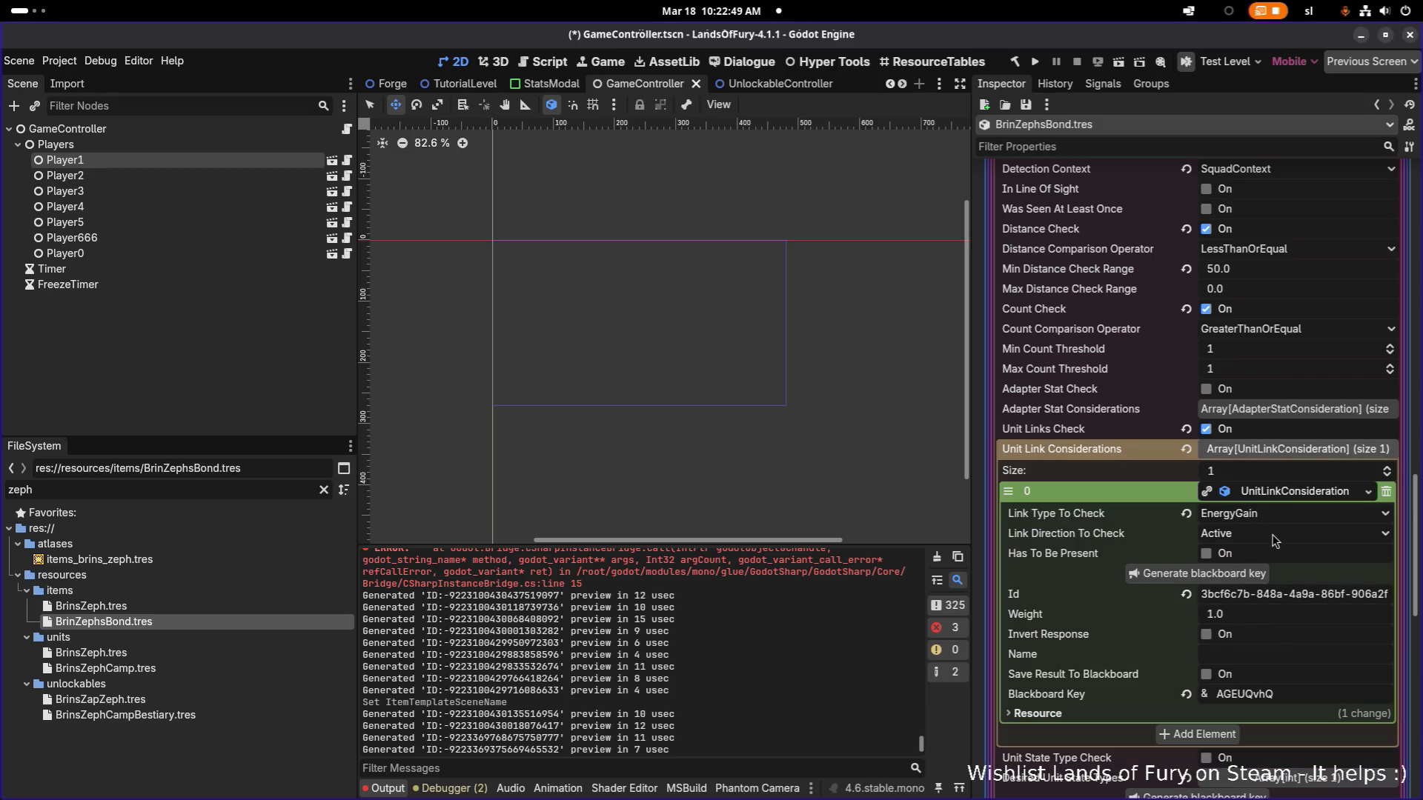
{"action": "left_click", "coordinate": [1273, 542]}
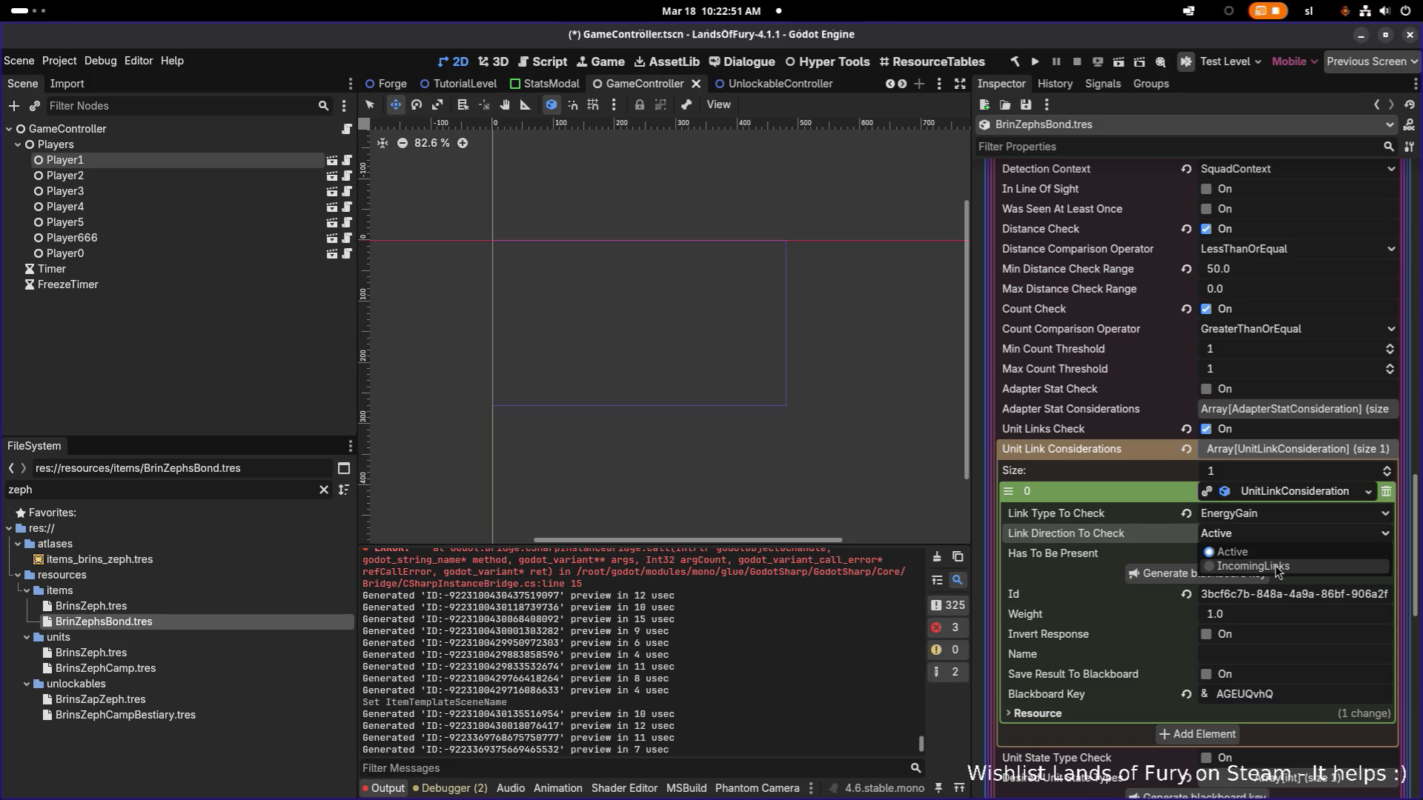
{"action": "left_click", "coordinate": [1276, 572]}
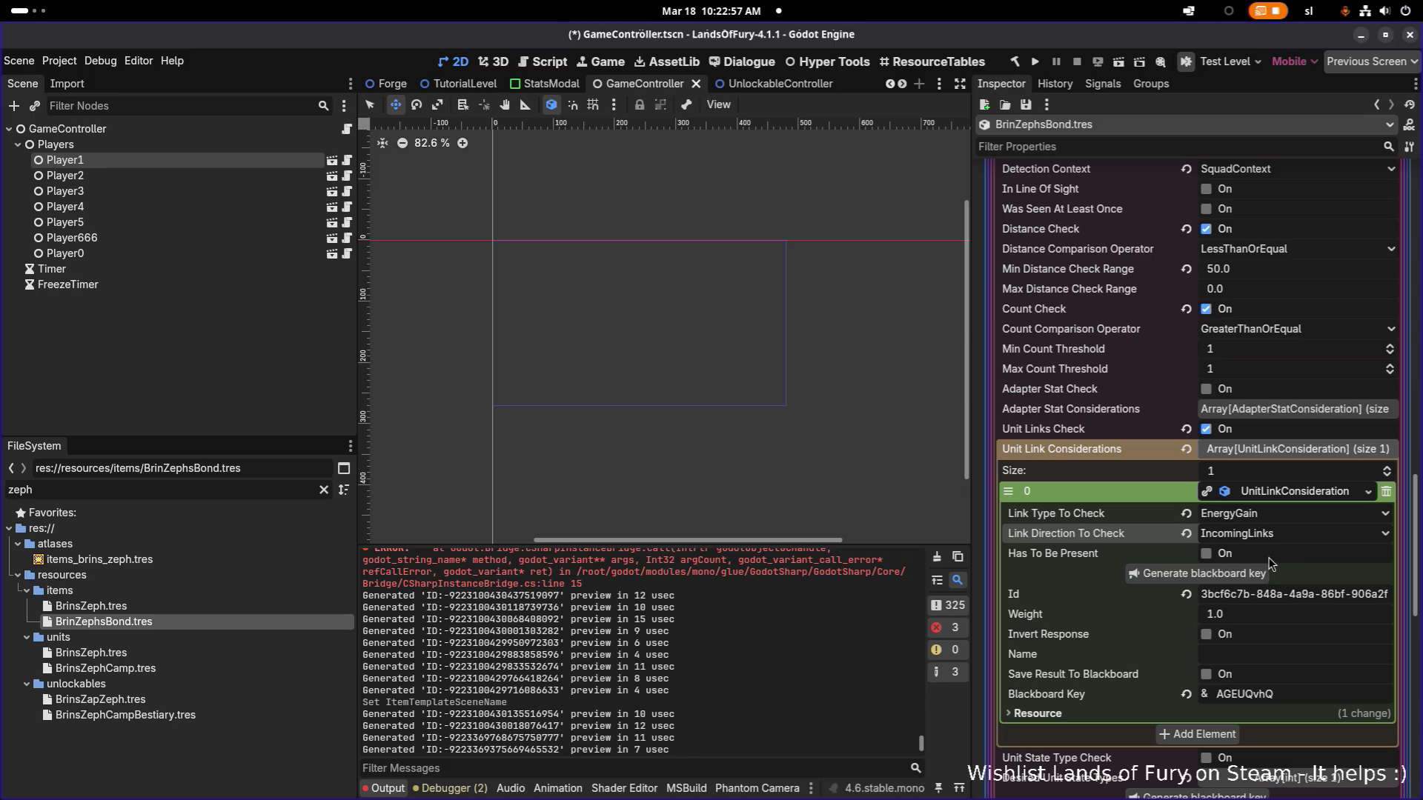
{"action": "key", "text": "ctrl+s"}
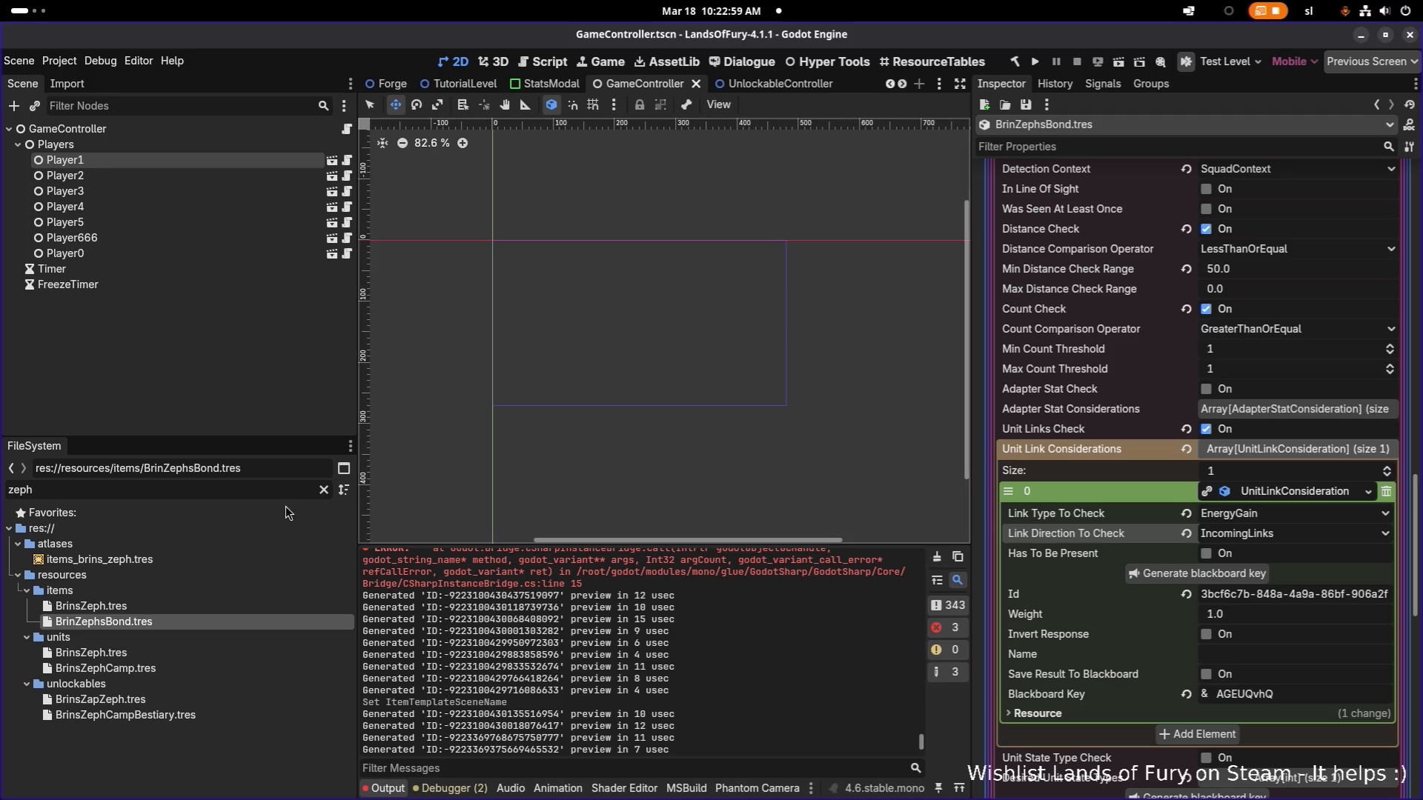
{"action": "double_click", "coordinate": [266, 488]}
{"action": "type", "text": "bond"}
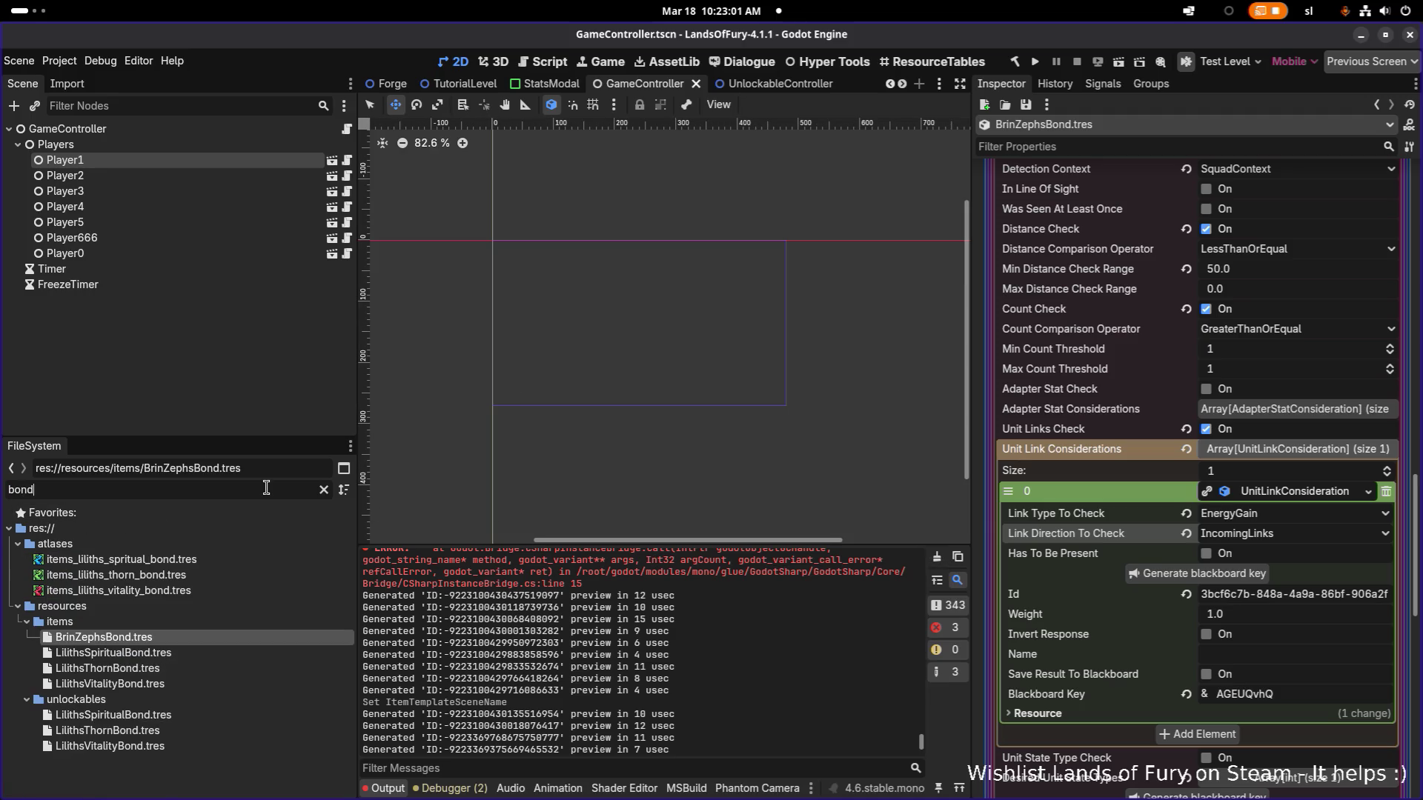
Inspect LilithsSpiritualBond.tres's first EnergyGainUnitLink item effect.
{"action": "left_click", "coordinate": [199, 654]}
{"action": "left_click", "coordinate": [1310, 564]}
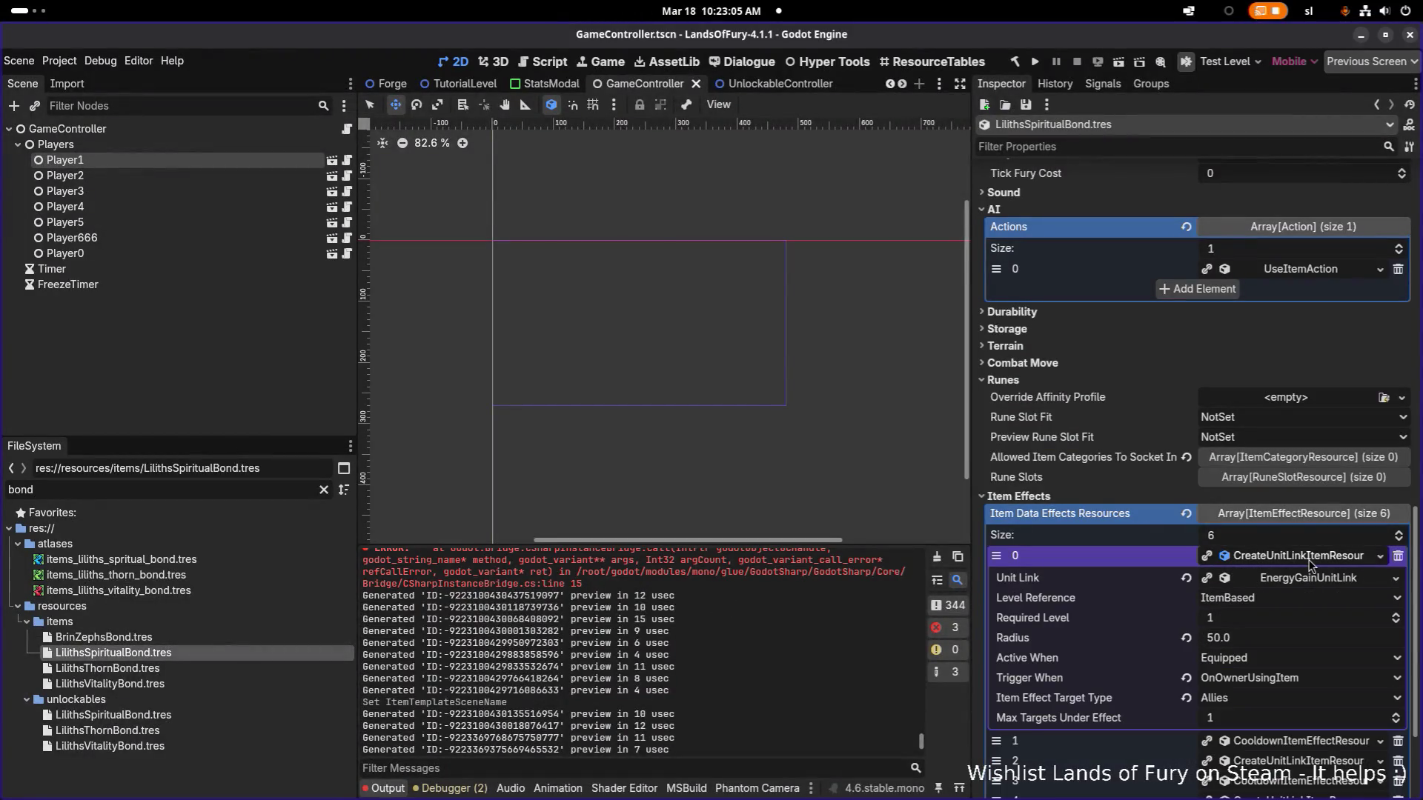
{"action": "scroll", "coordinate": [1295, 570], "scroll_direction": "down", "scroll_amount": 2}
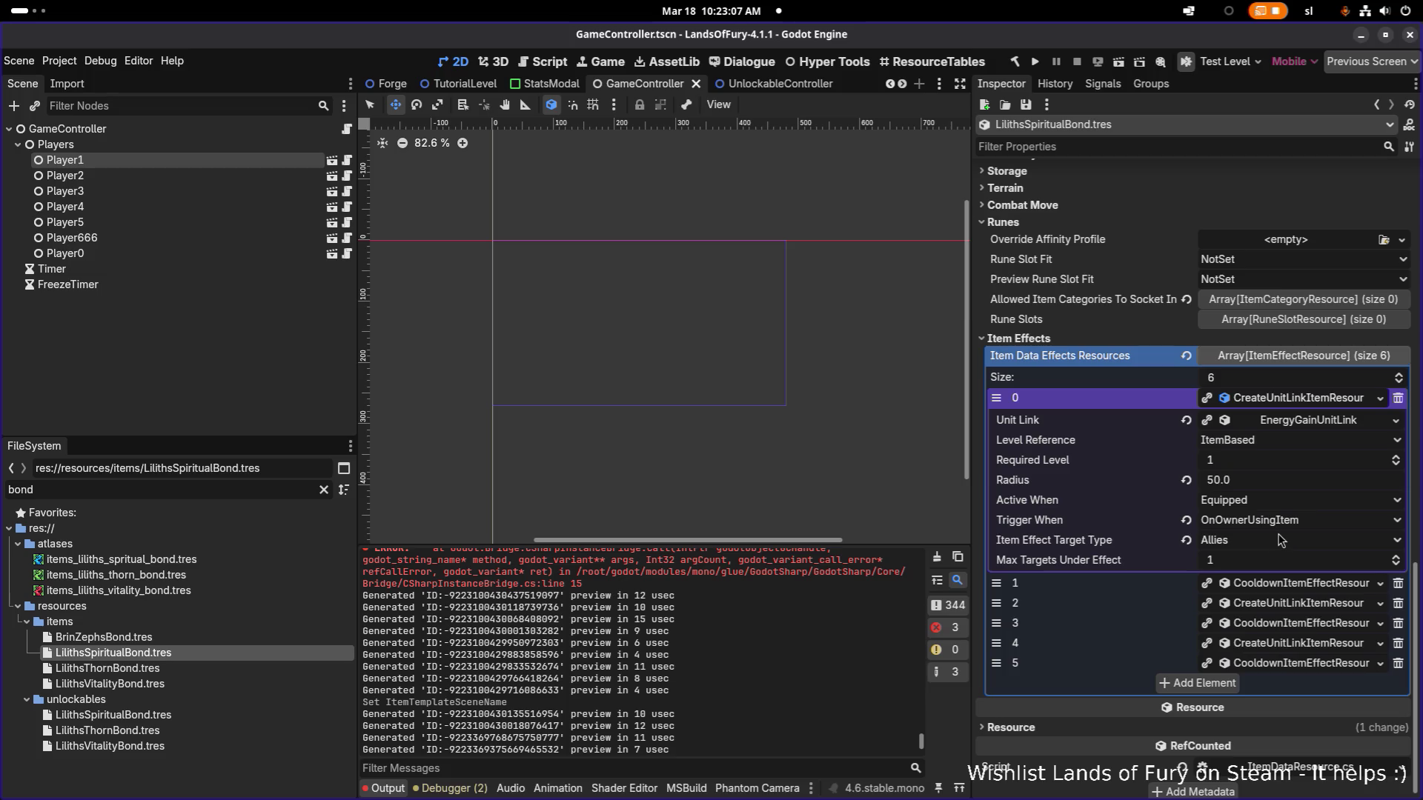
{"action": "left_click", "coordinate": [1321, 422]}
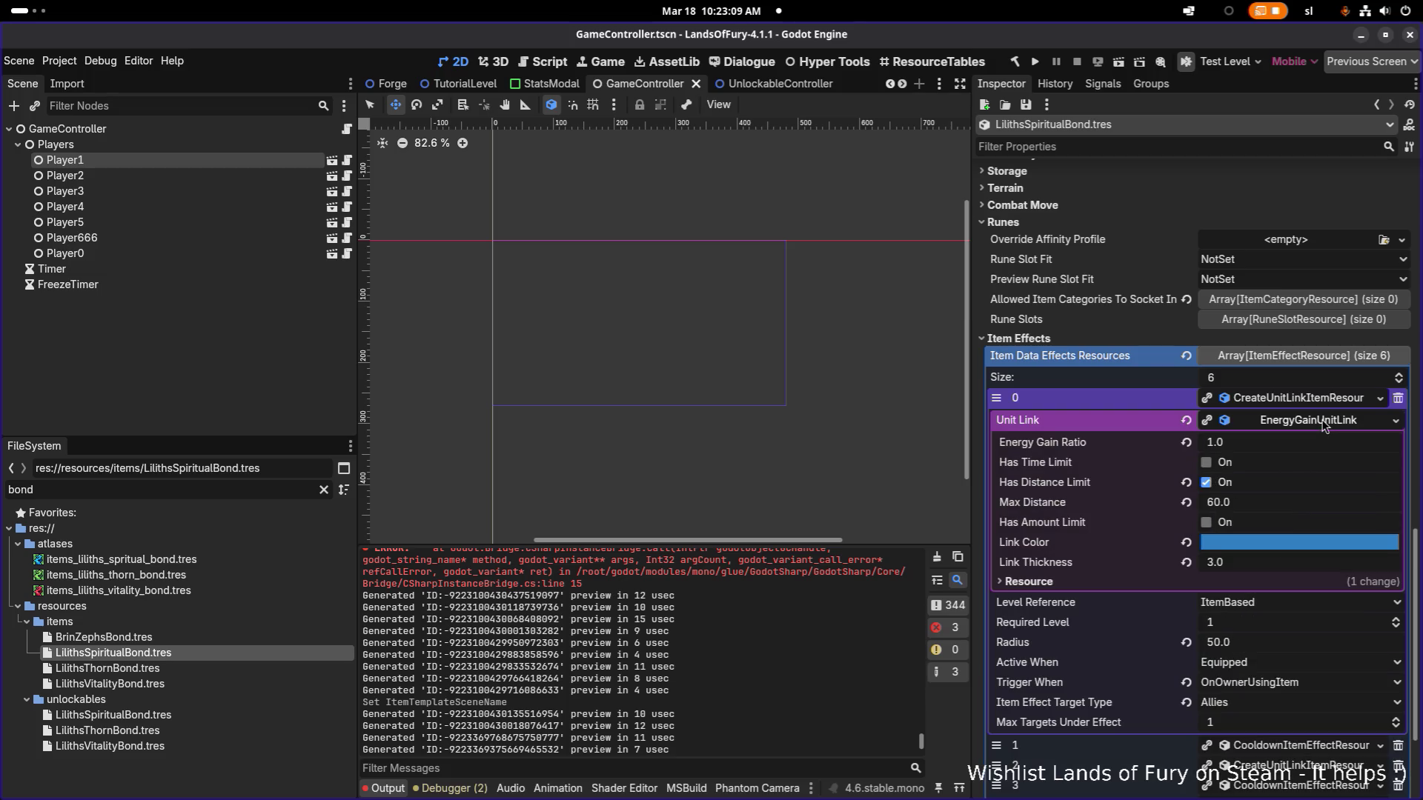
{"action": "left_click", "coordinate": [1324, 424]}
{"action": "scroll", "coordinate": [1306, 412], "scroll_direction": "up", "scroll_amount": 3}
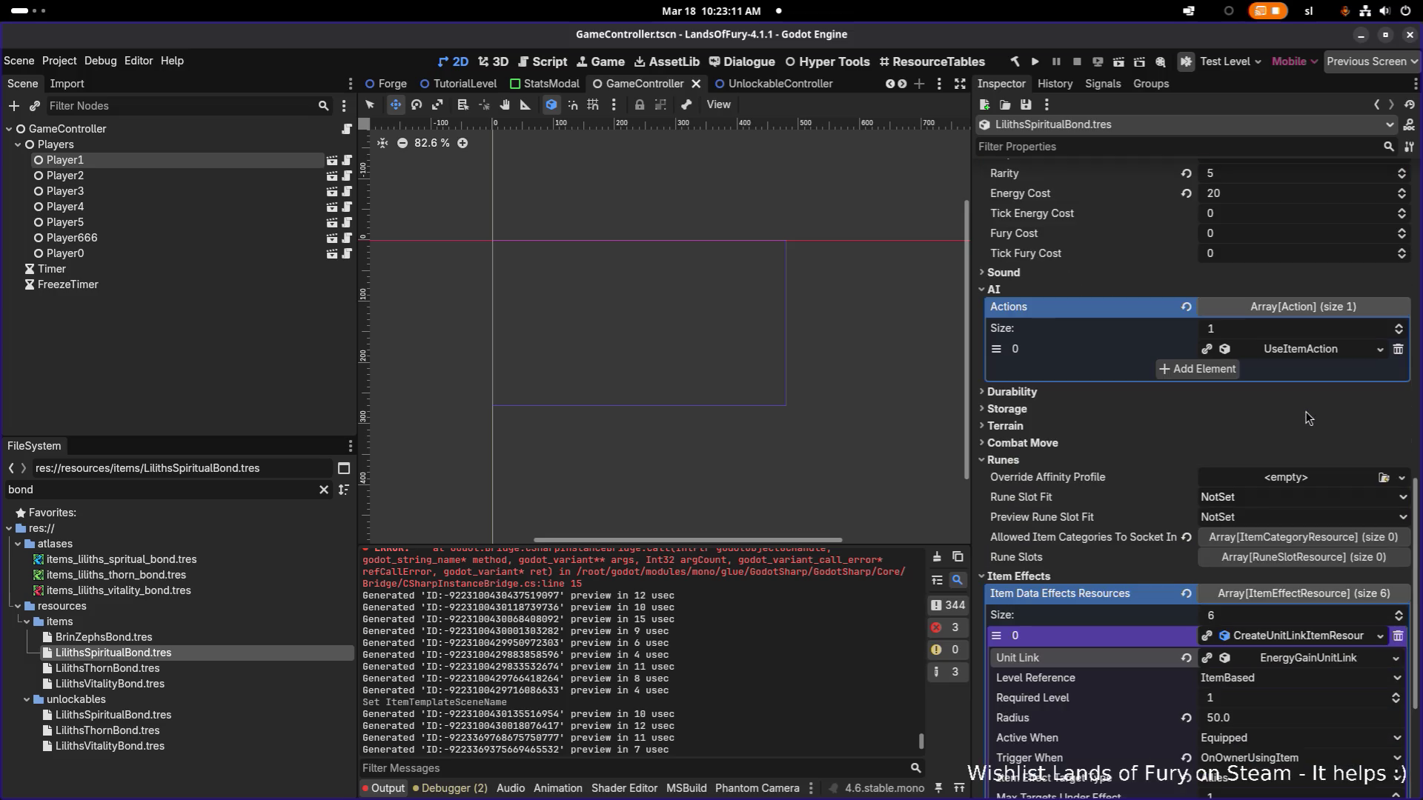
Confirm its UseItemAction's unit link consideration checks IncomingLinks, then return to BrinZephsBond.tres.
{"action": "left_click", "coordinate": [1320, 350]}
{"action": "scroll", "coordinate": [1287, 518], "scroll_direction": "down", "scroll_amount": 1}
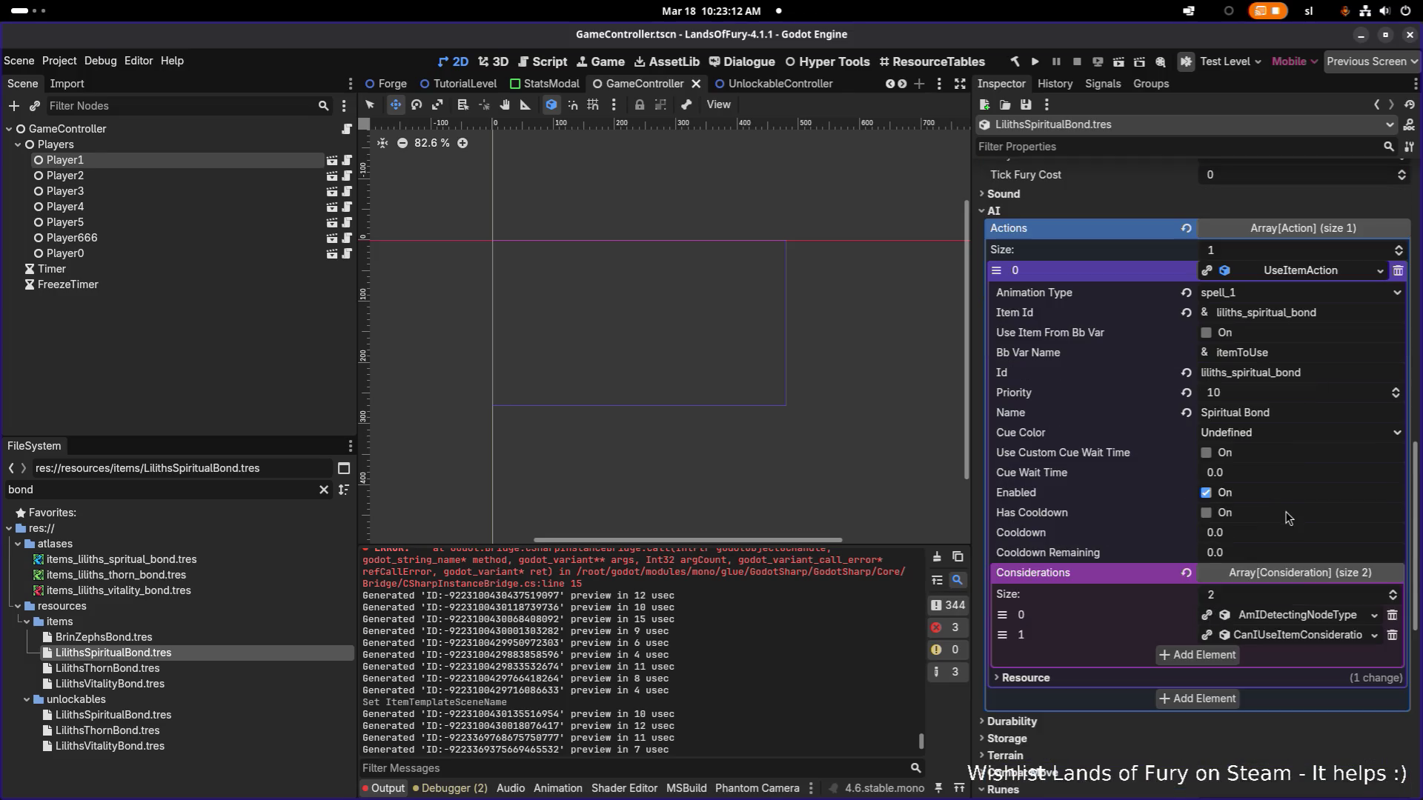
{"action": "left_click", "coordinate": [1309, 623]}
{"action": "scroll", "coordinate": [1306, 605], "scroll_direction": "up", "scroll_amount": 1}
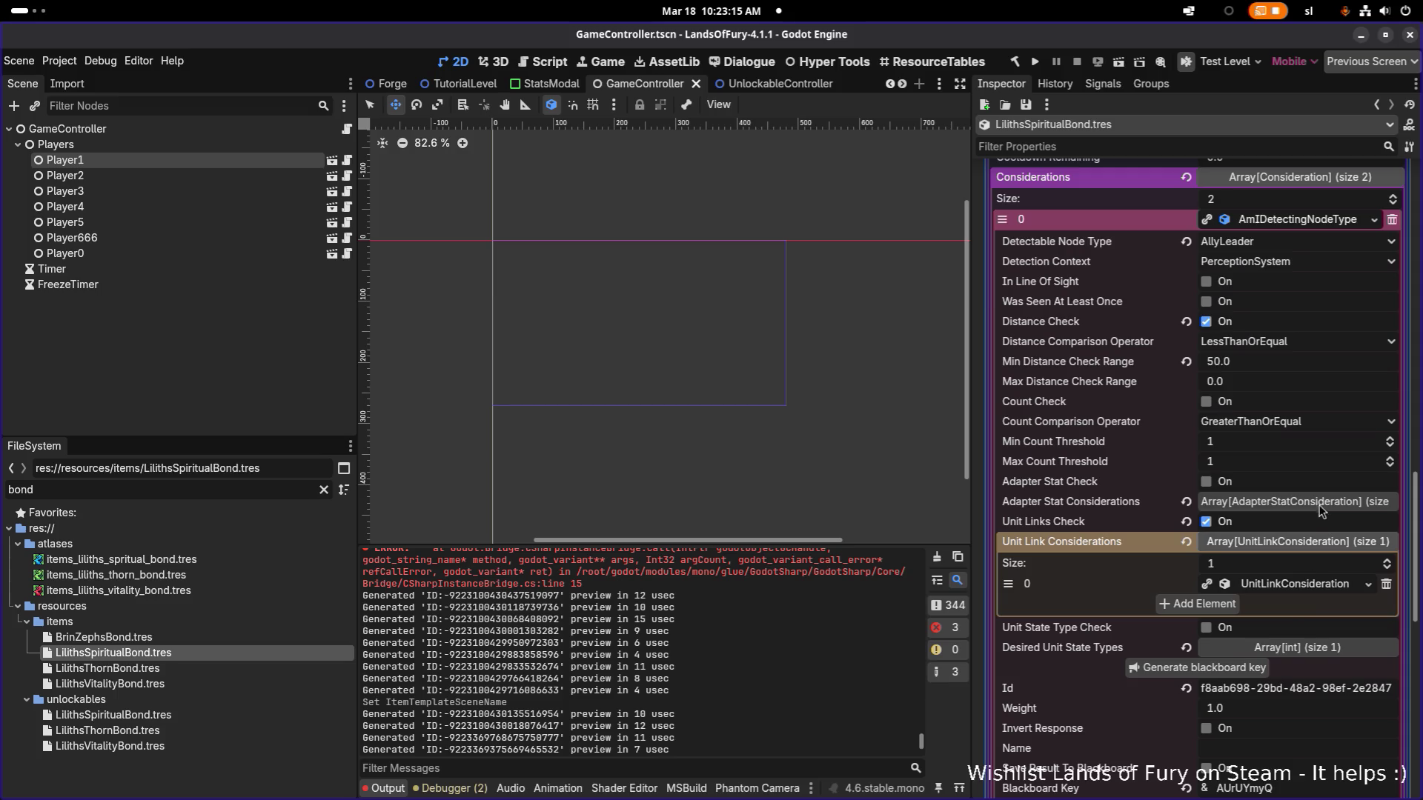
{"action": "left_click", "coordinate": [1299, 588]}
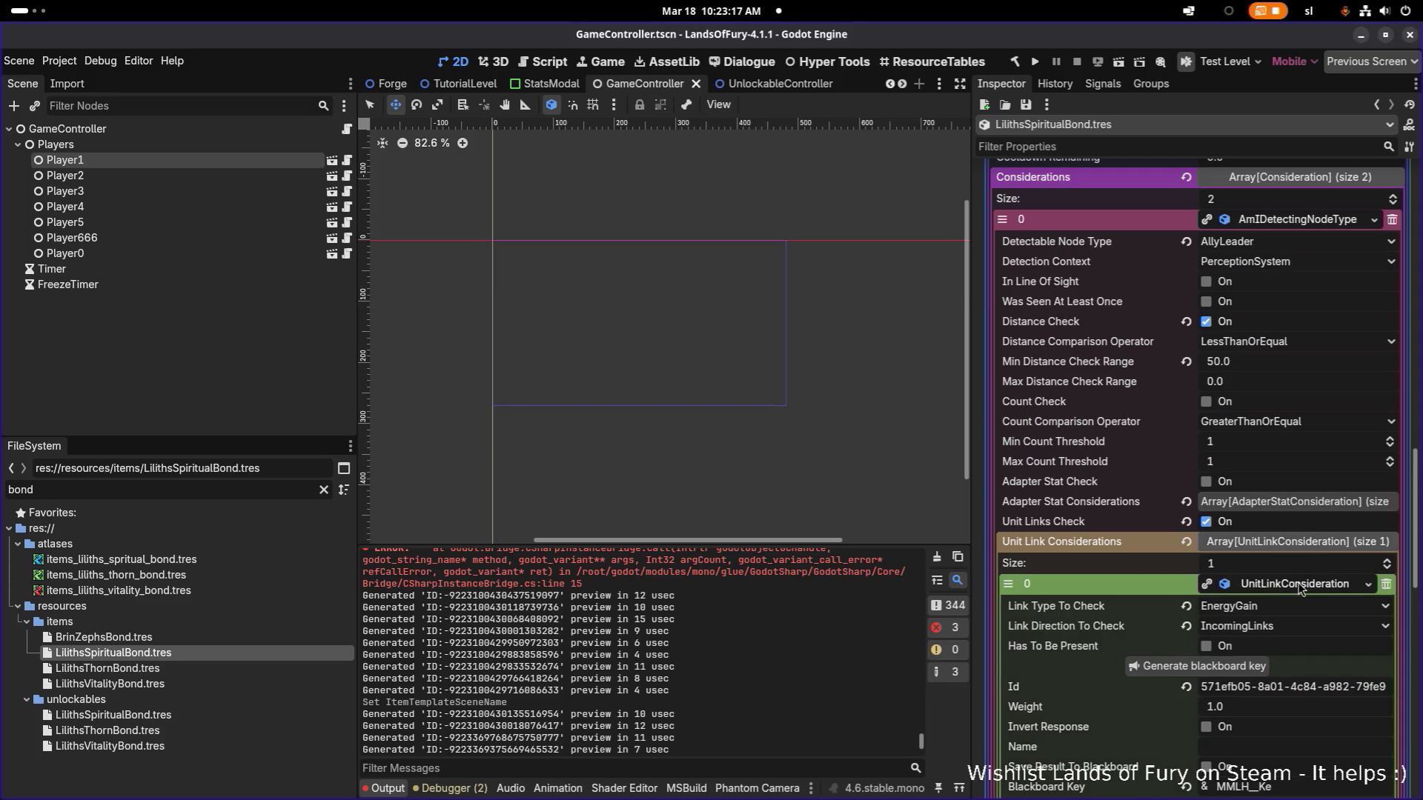
{"action": "scroll", "coordinate": [1298, 578], "scroll_direction": "down", "scroll_amount": 2}
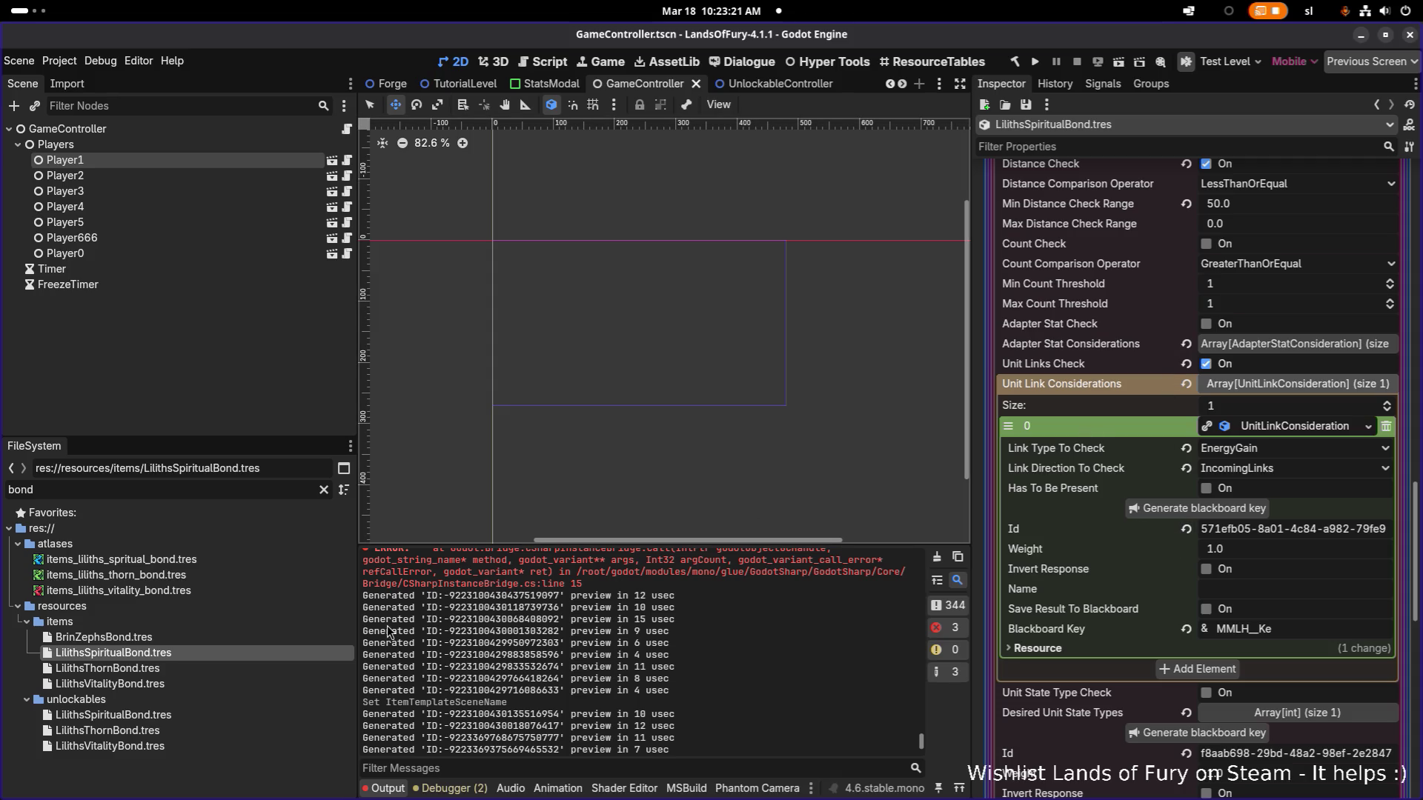
{"action": "left_click", "coordinate": [195, 639]}
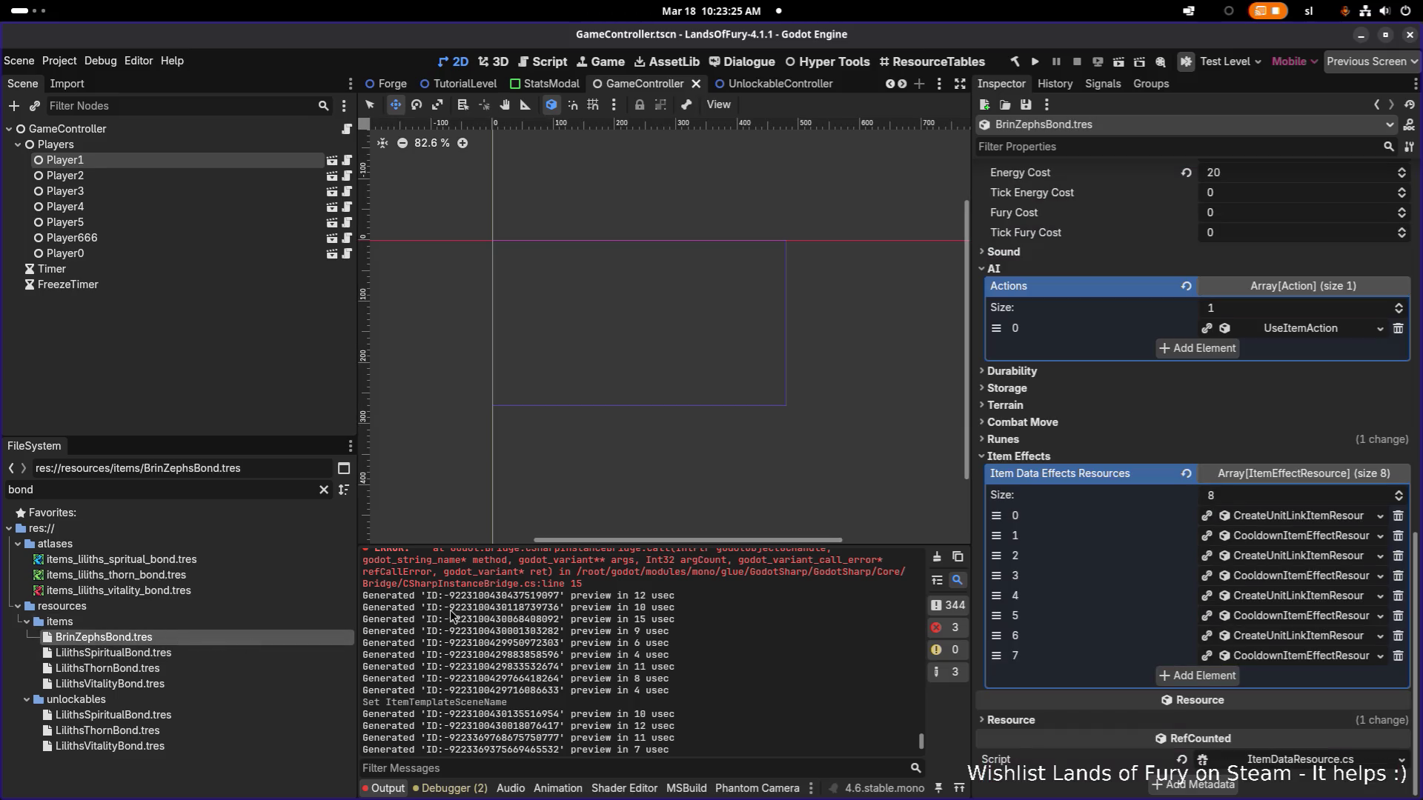
Save the project and run the game again.
{"action": "key", "text": "ctrl+s"}
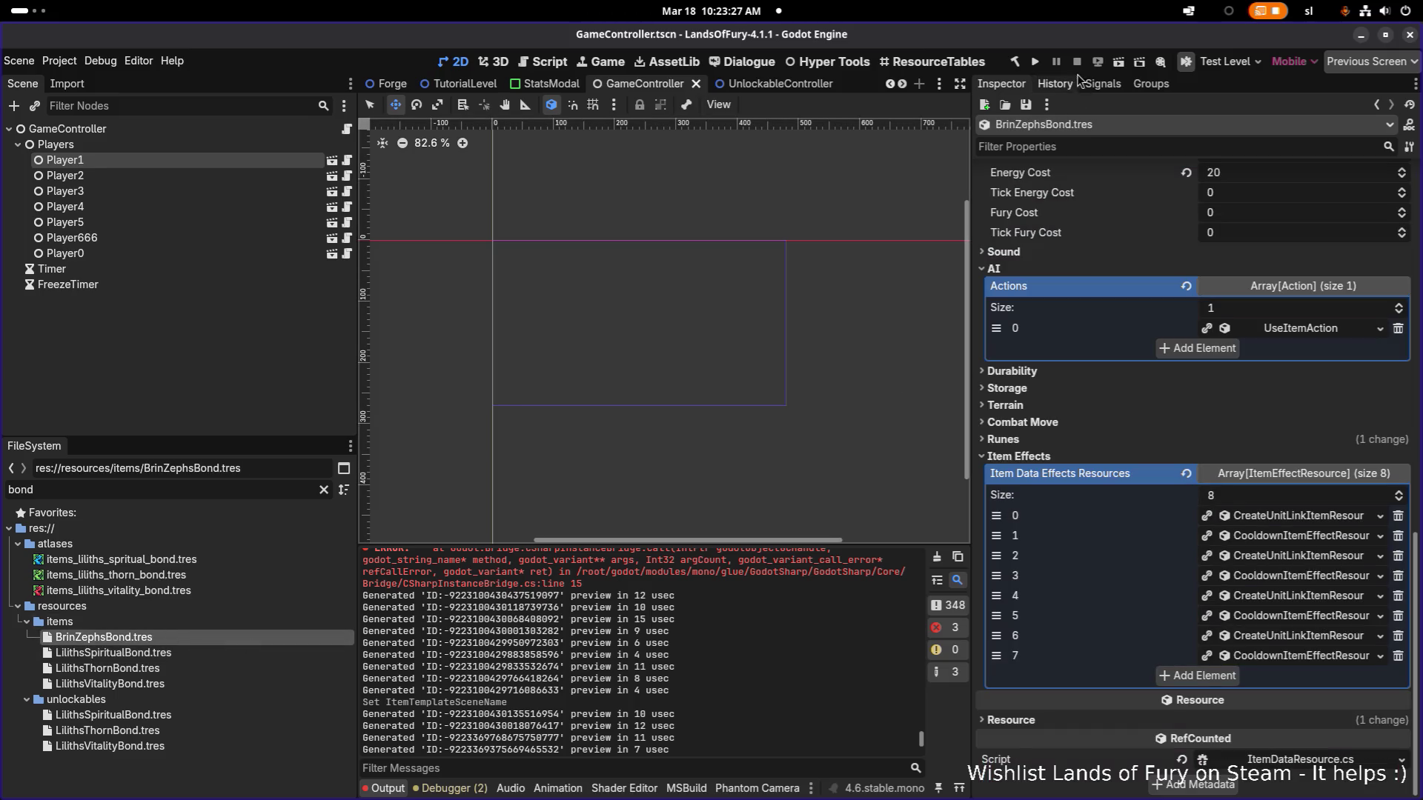
{"action": "left_click", "coordinate": [1041, 64]}
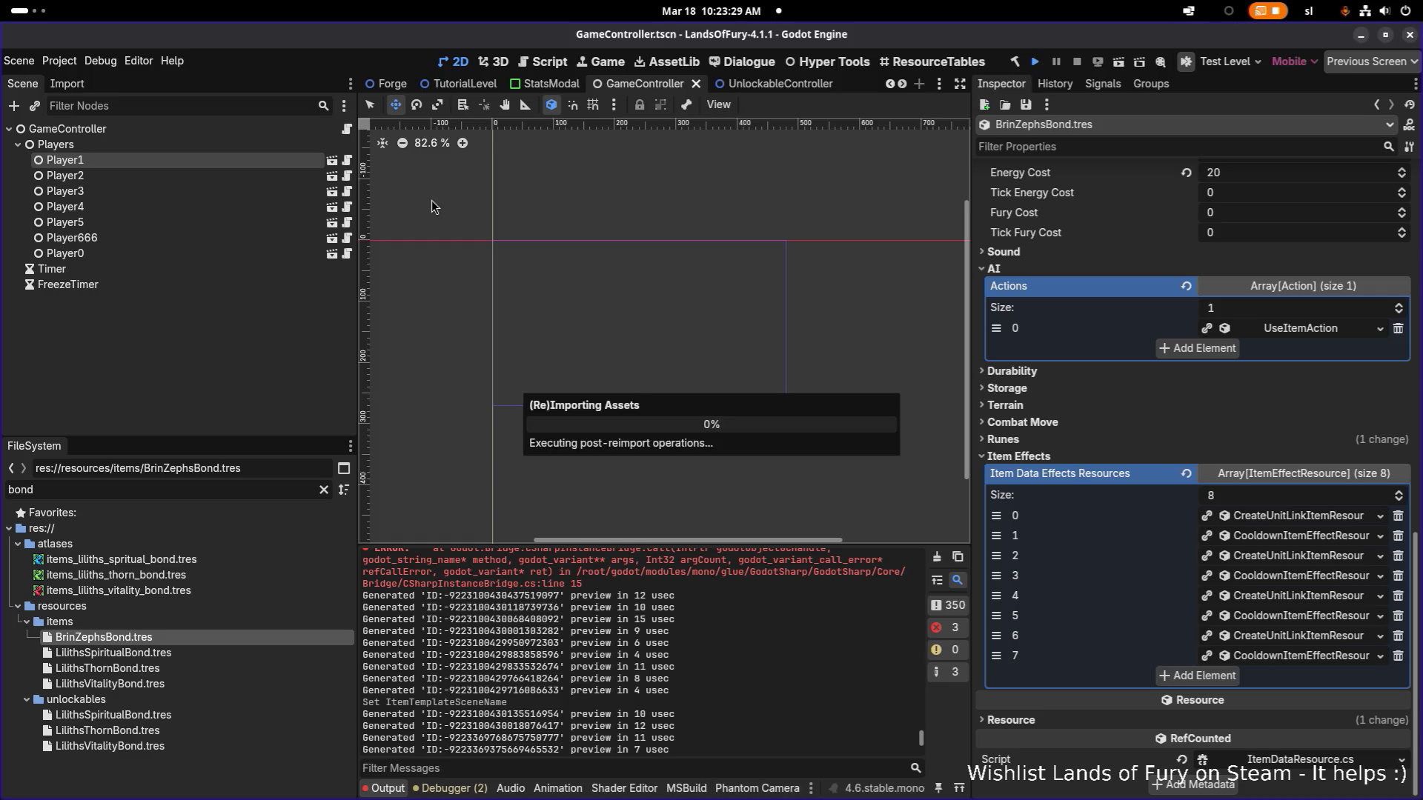
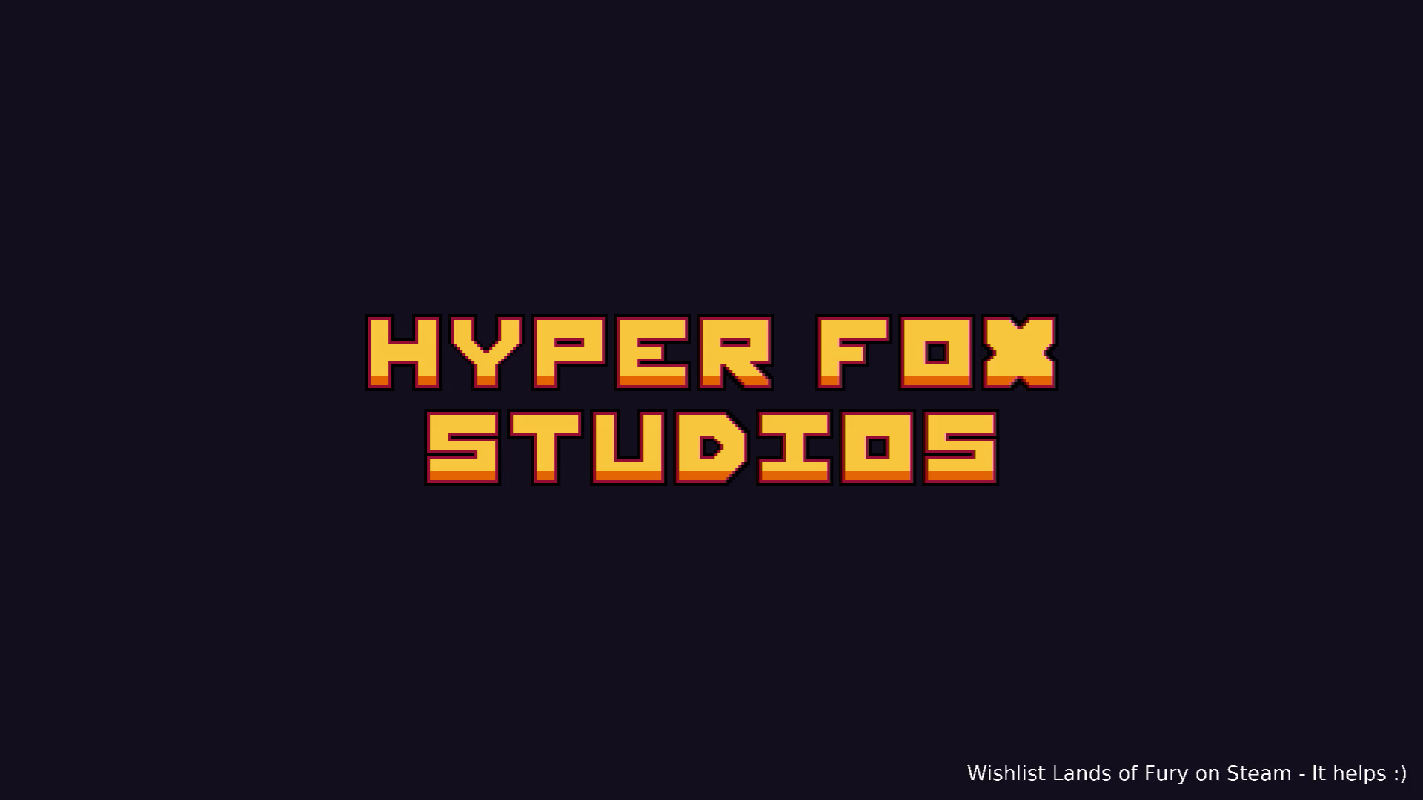
Skip past the splash into the loaded profile and walk north-west into Elderglade Forest.
{"action": "key", "text": "Return"}
{"action": "key", "text": "Return"}
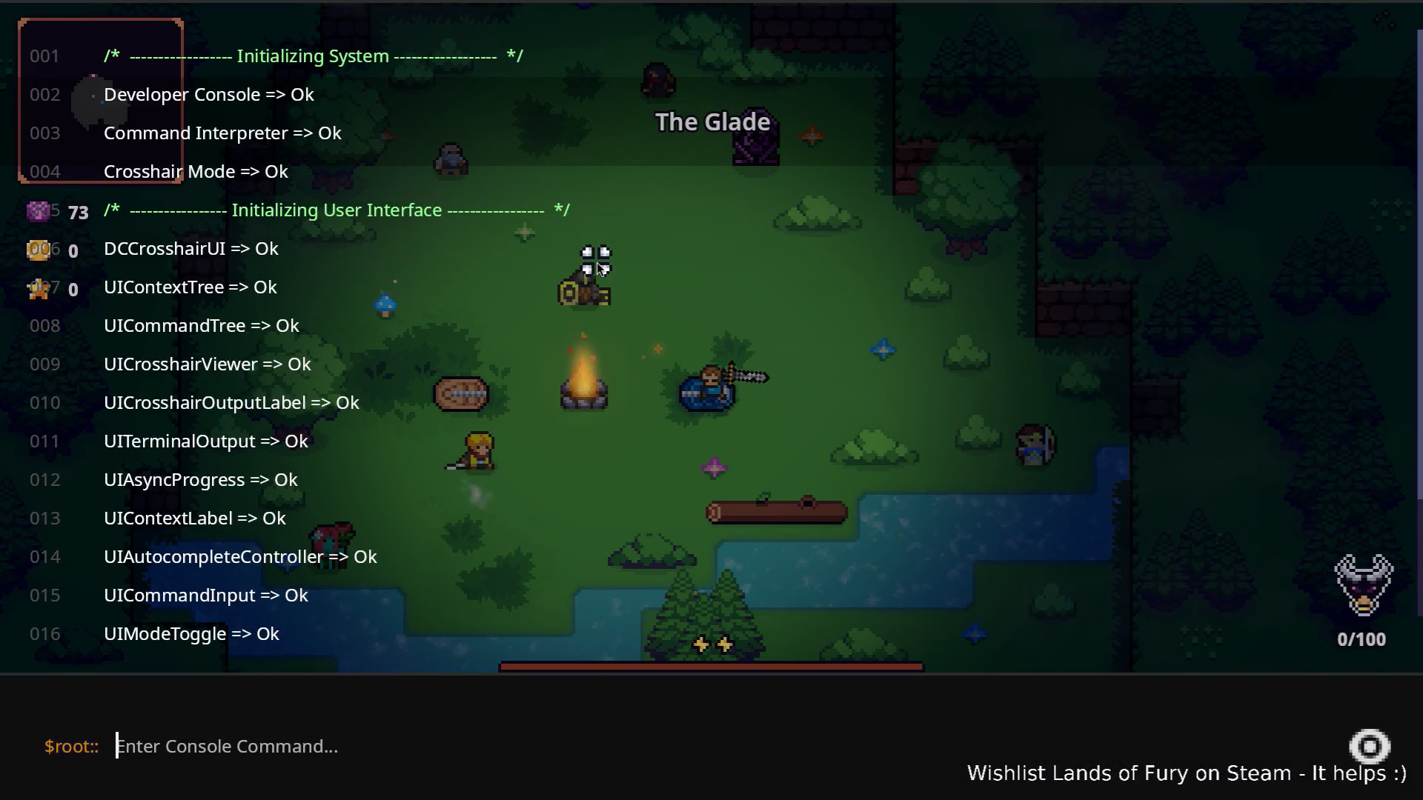
{"action": "key", "text": "w"}
{"action": "key", "text": "a"}
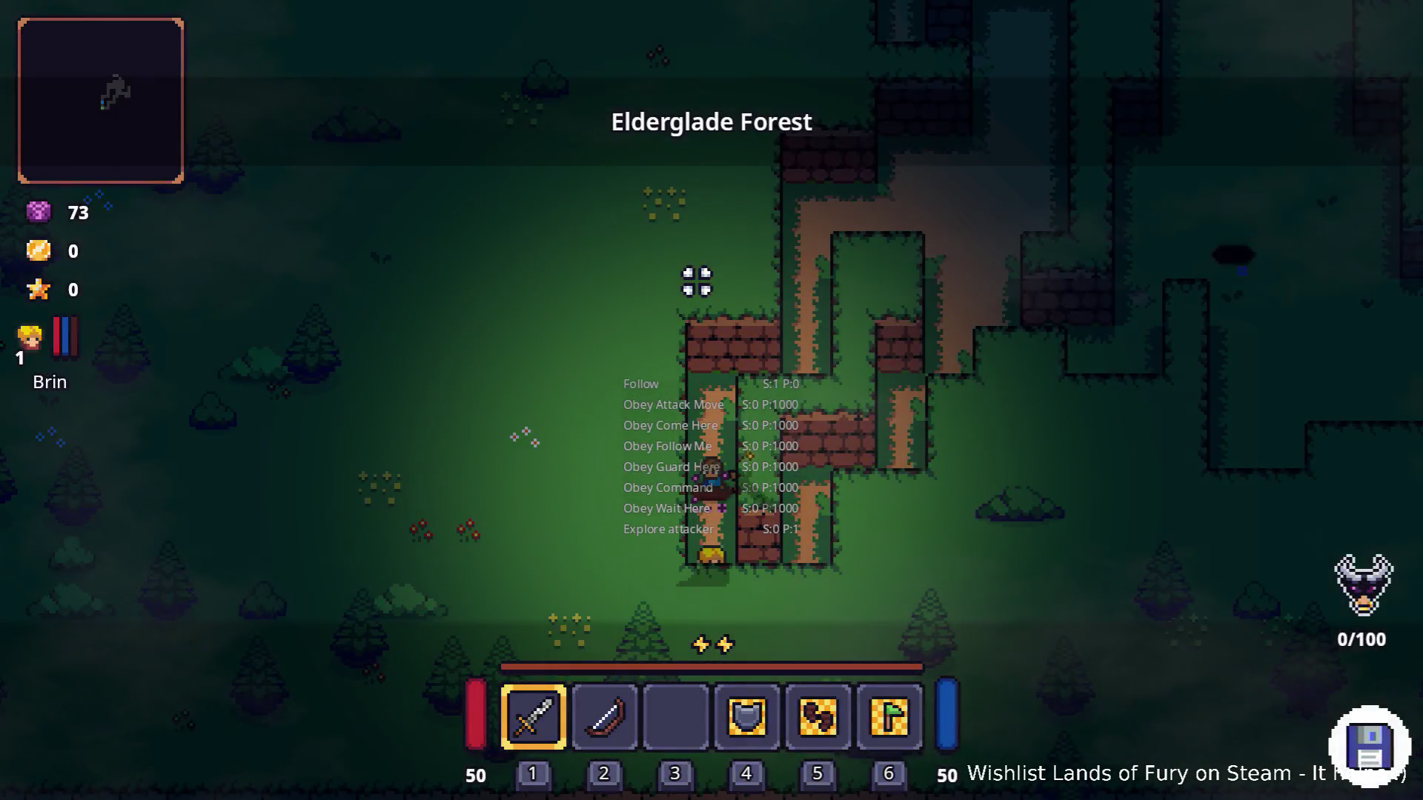
Run Companion.CompanionAddLevels(6) from the dev console to raise Brin to level 7.
{"action": "key", "text": "grave"}
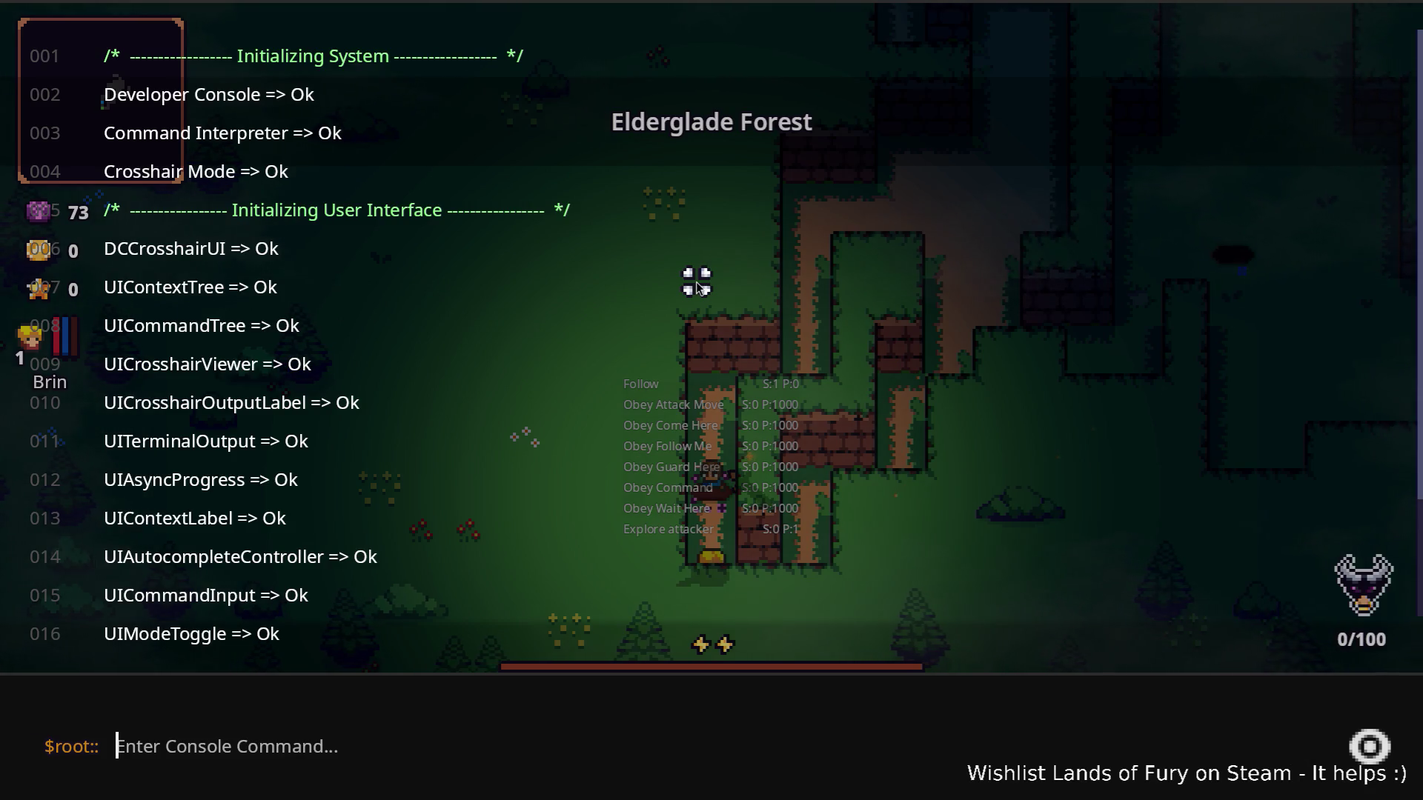
{"action": "type", "text": "Com"}
{"action": "key", "text": "Tab"}
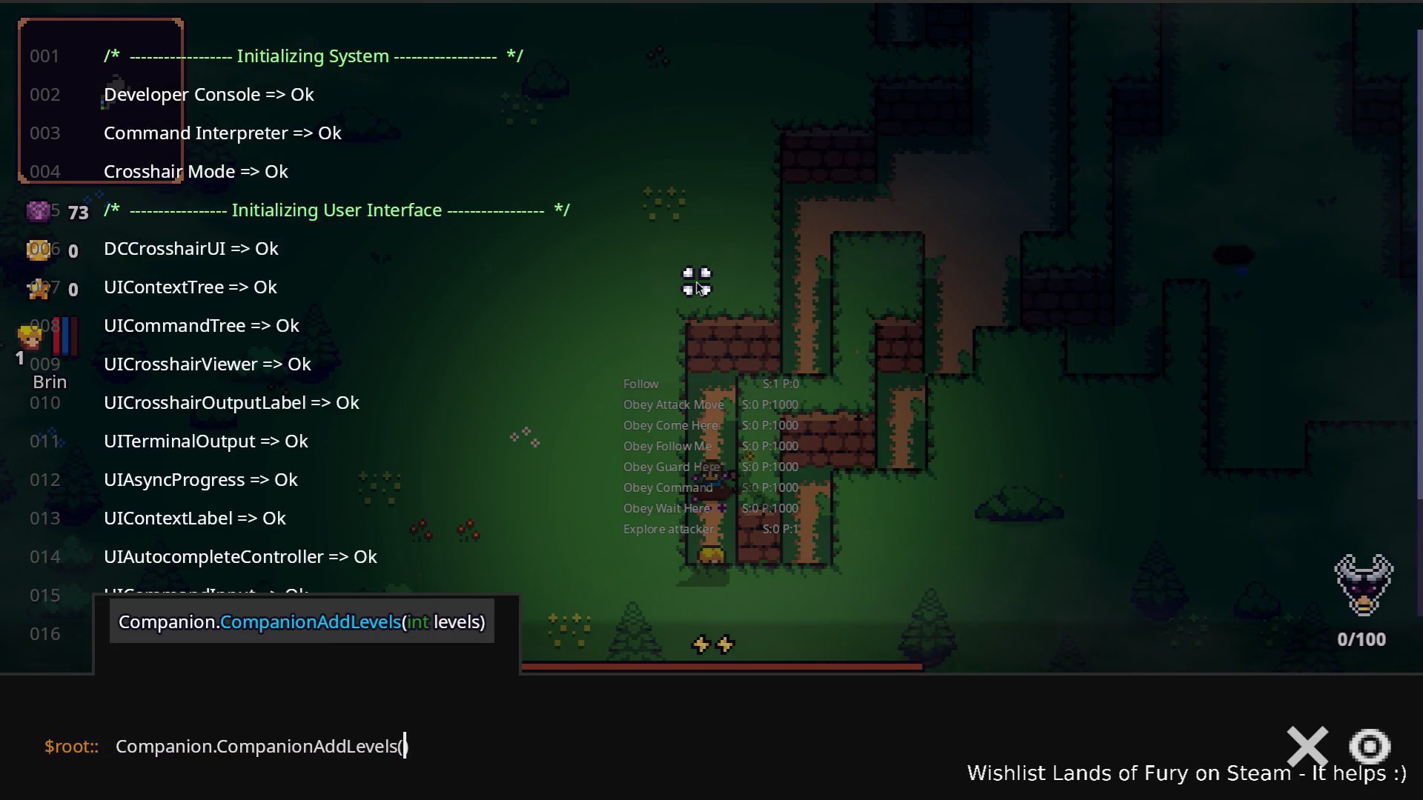
{"action": "type", "text": "6"}
{"action": "key", "text": "Return"}
{"action": "key", "text": "grave"}
Spend one skill point on Zeph in Brin's stats panel and confirm it.
{"action": "key", "text": "i"}
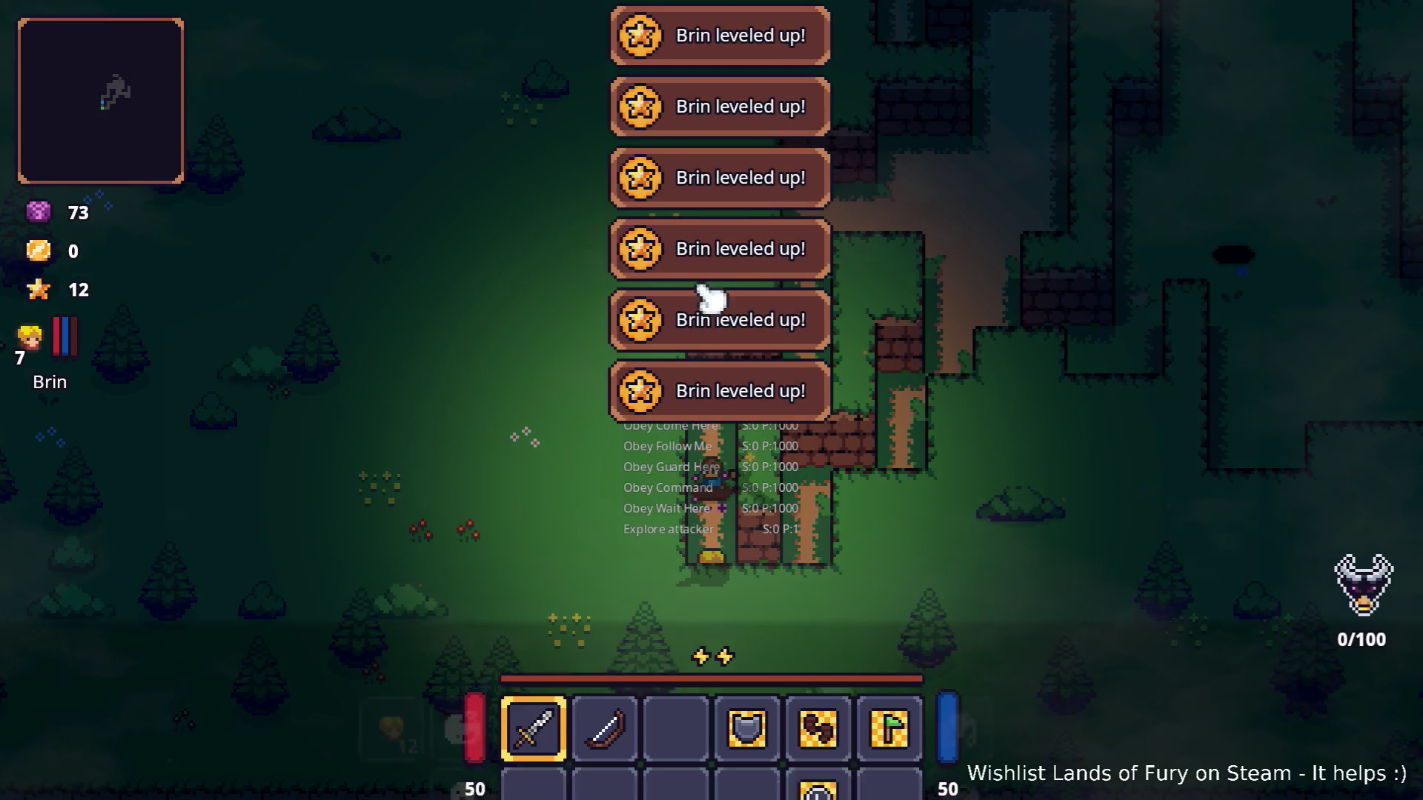
{"action": "left_click", "coordinate": [391, 539]}
{"action": "mouse_move", "coordinate": [577, 621]}
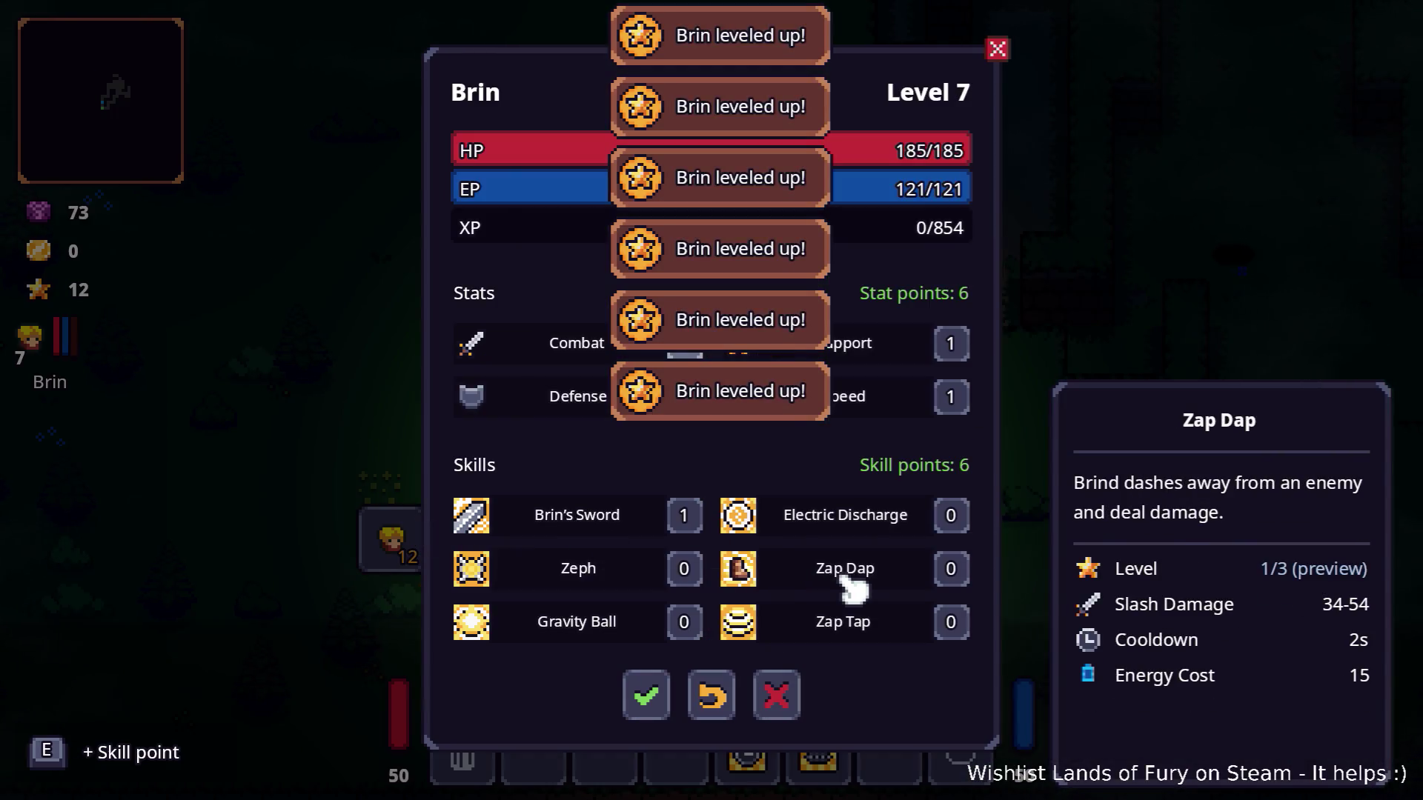
{"action": "left_click", "coordinate": [683, 567]}
{"action": "left_click", "coordinate": [648, 694]}
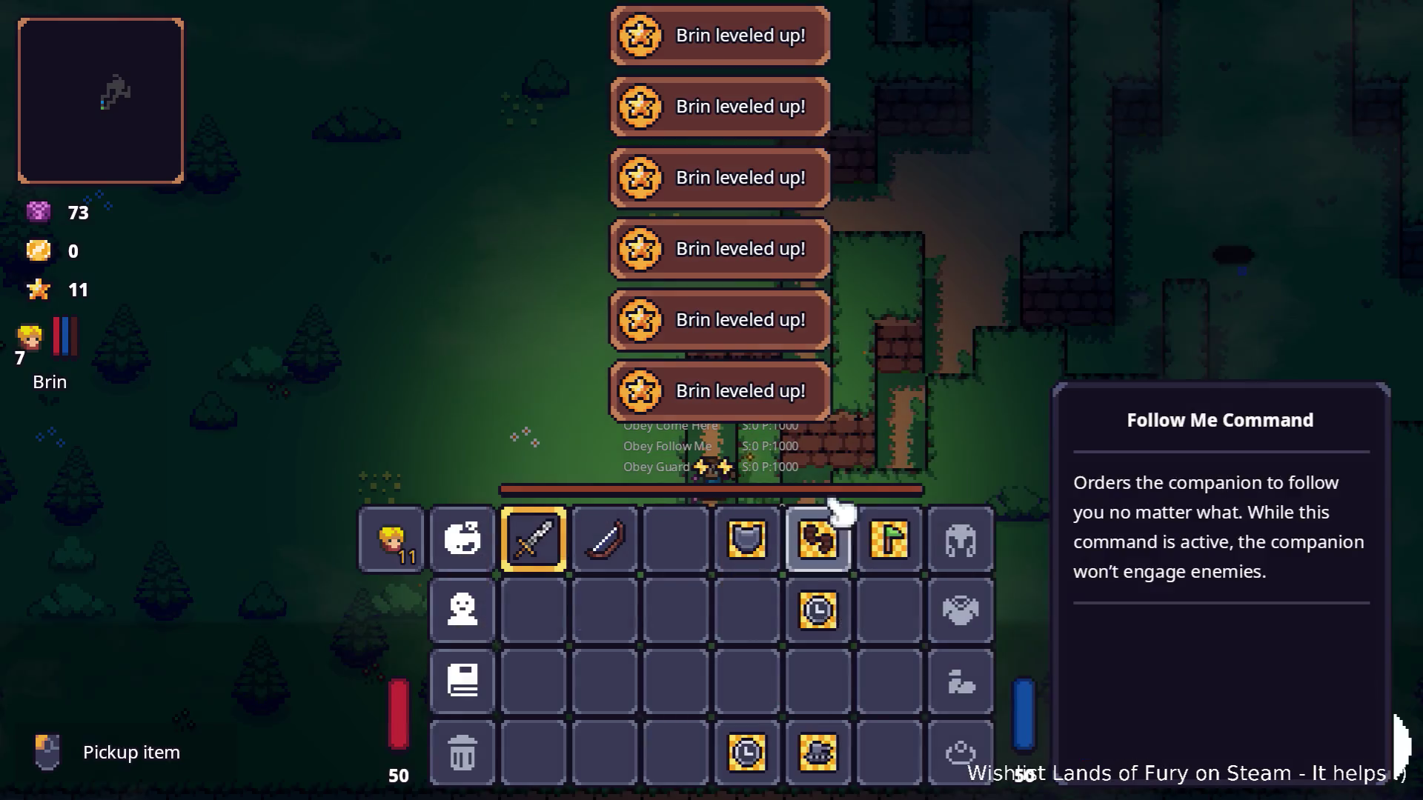
{"action": "key", "text": "i"}
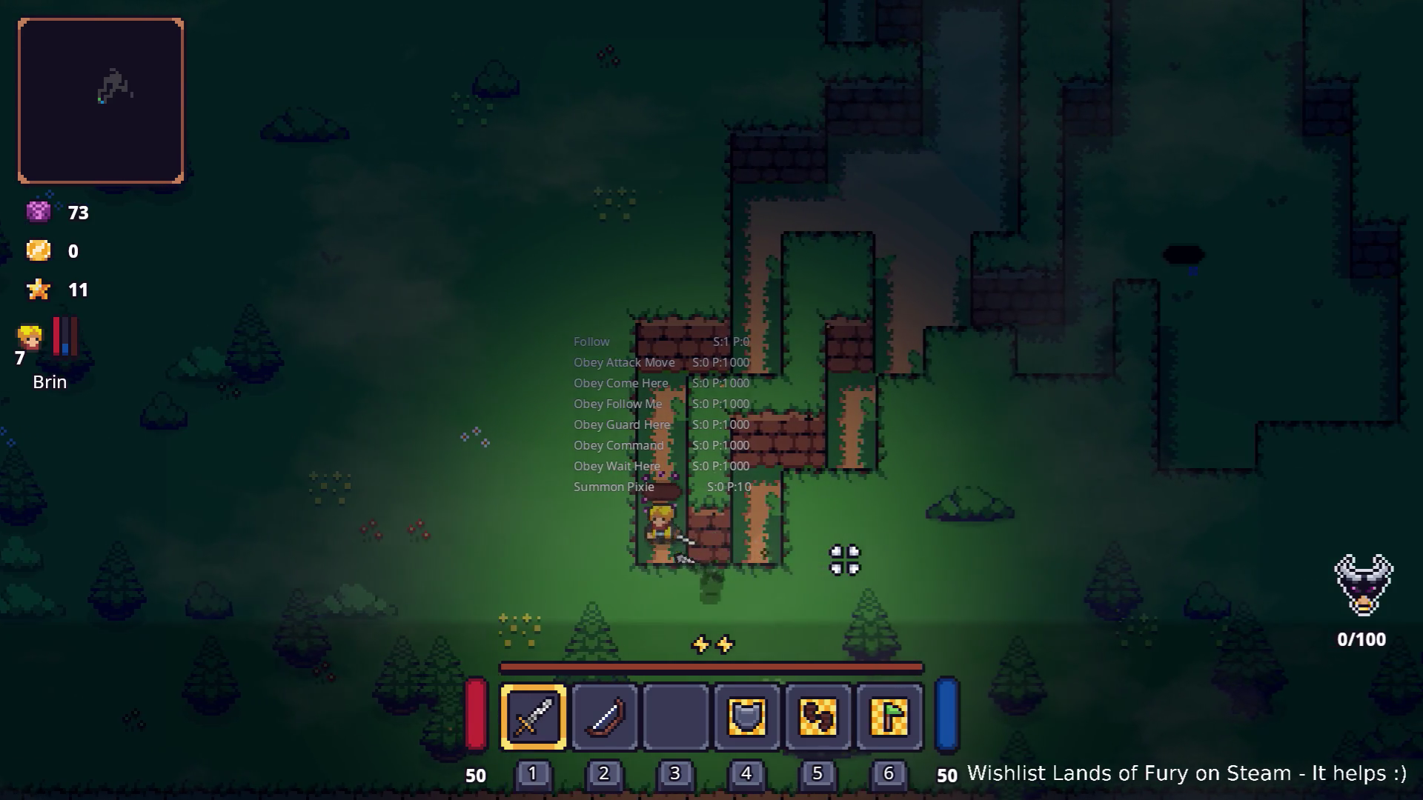
Walk the hero up the corridor and attack the bear with the sword.
{"action": "key", "text": "d"}
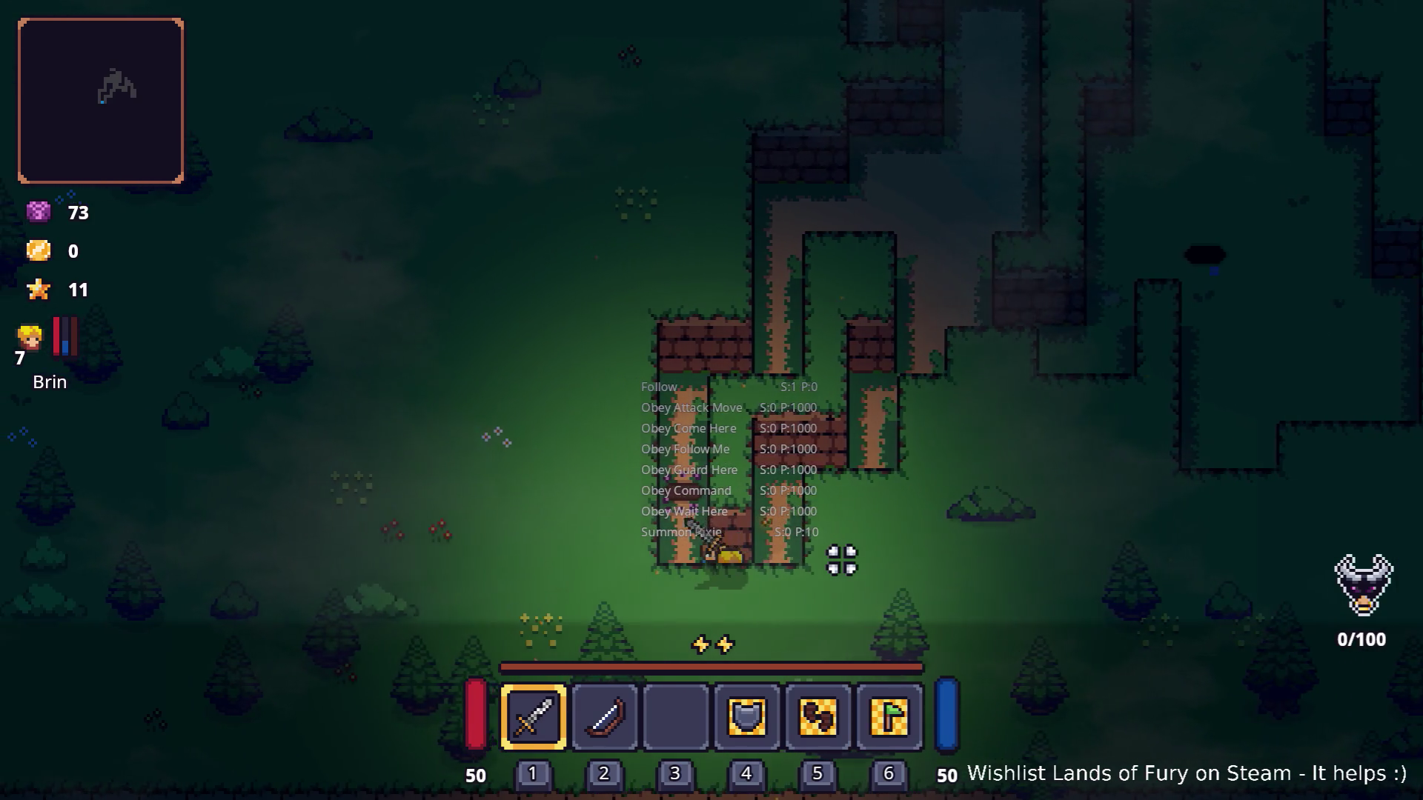
{"action": "key", "text": "w"}
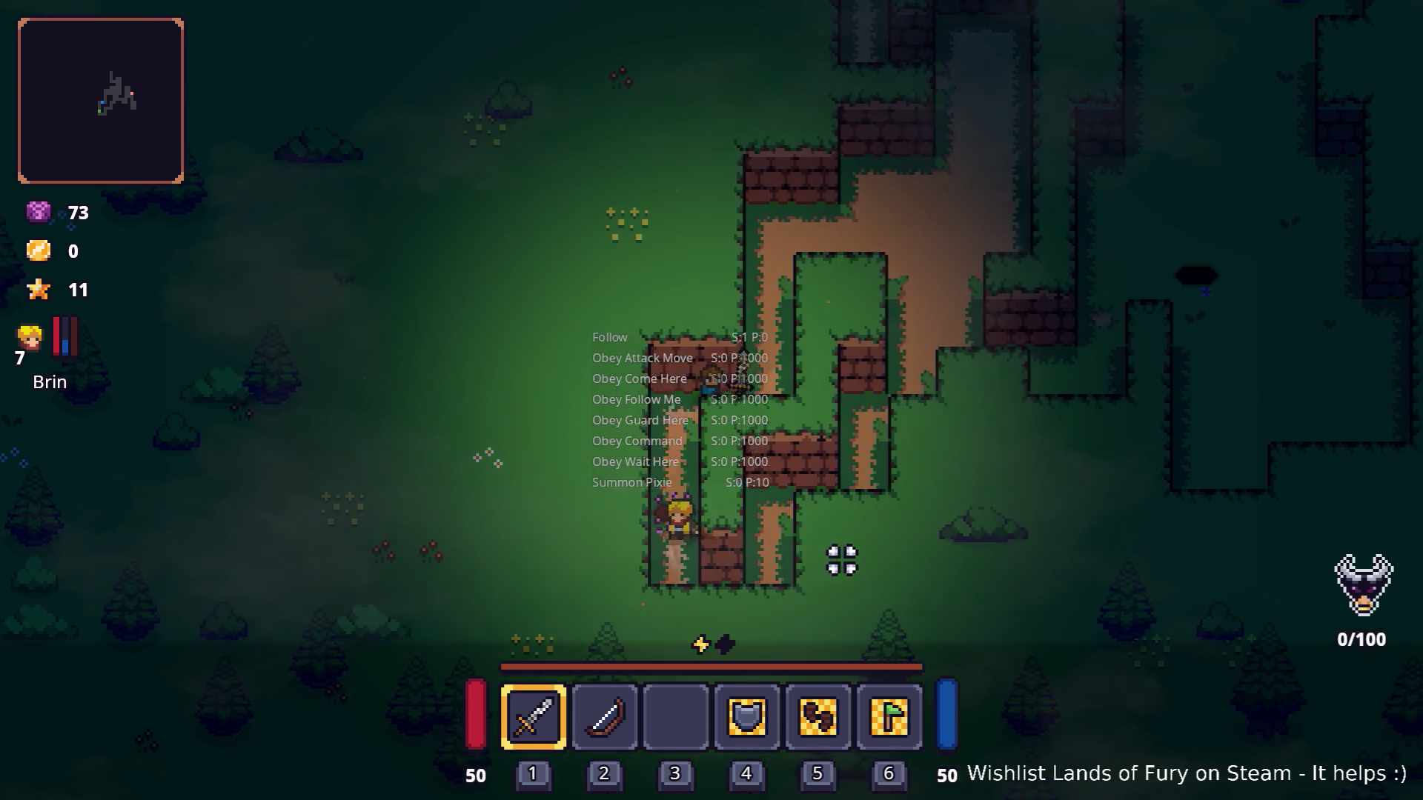
{"action": "key", "text": "w"}
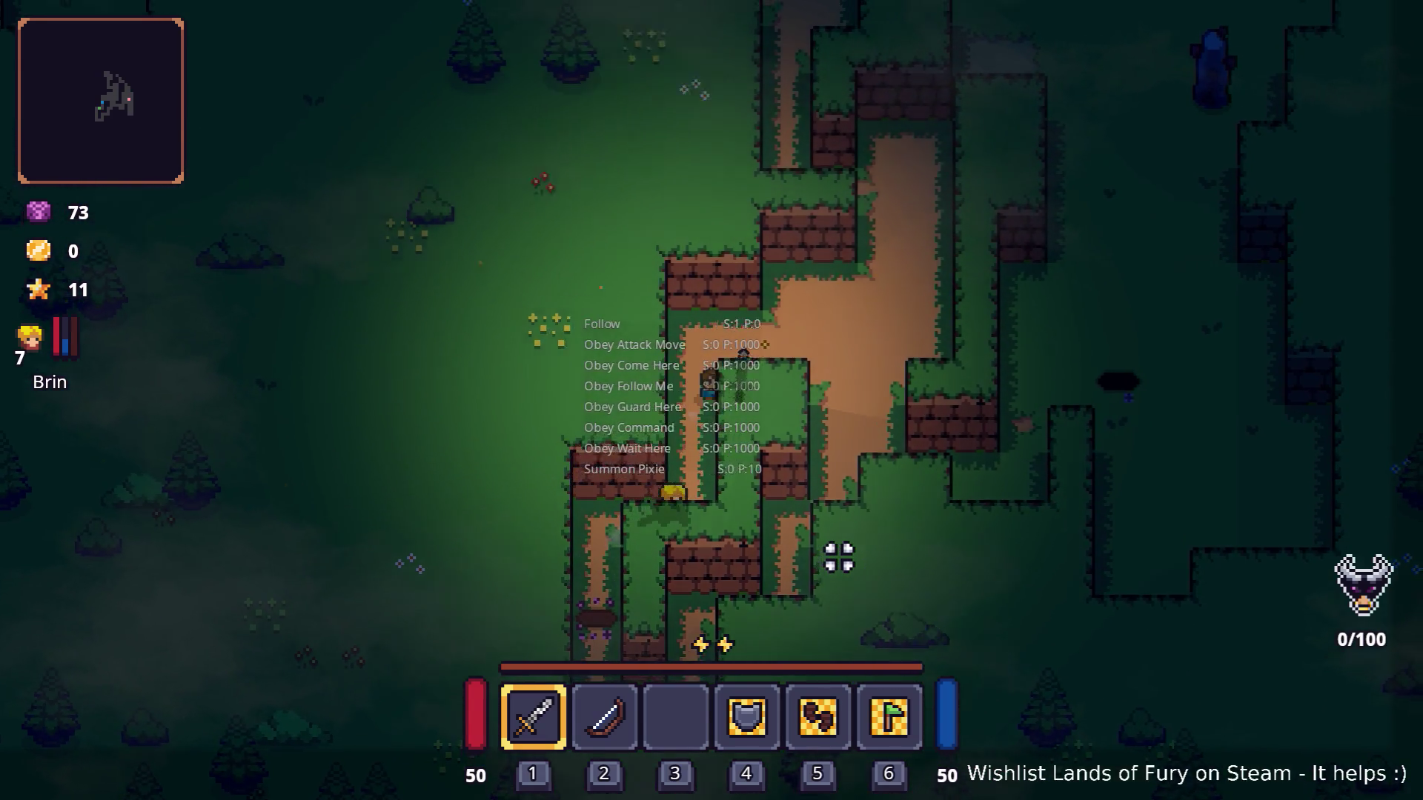
{"action": "key", "text": "d"}
{"action": "key", "text": "w"}
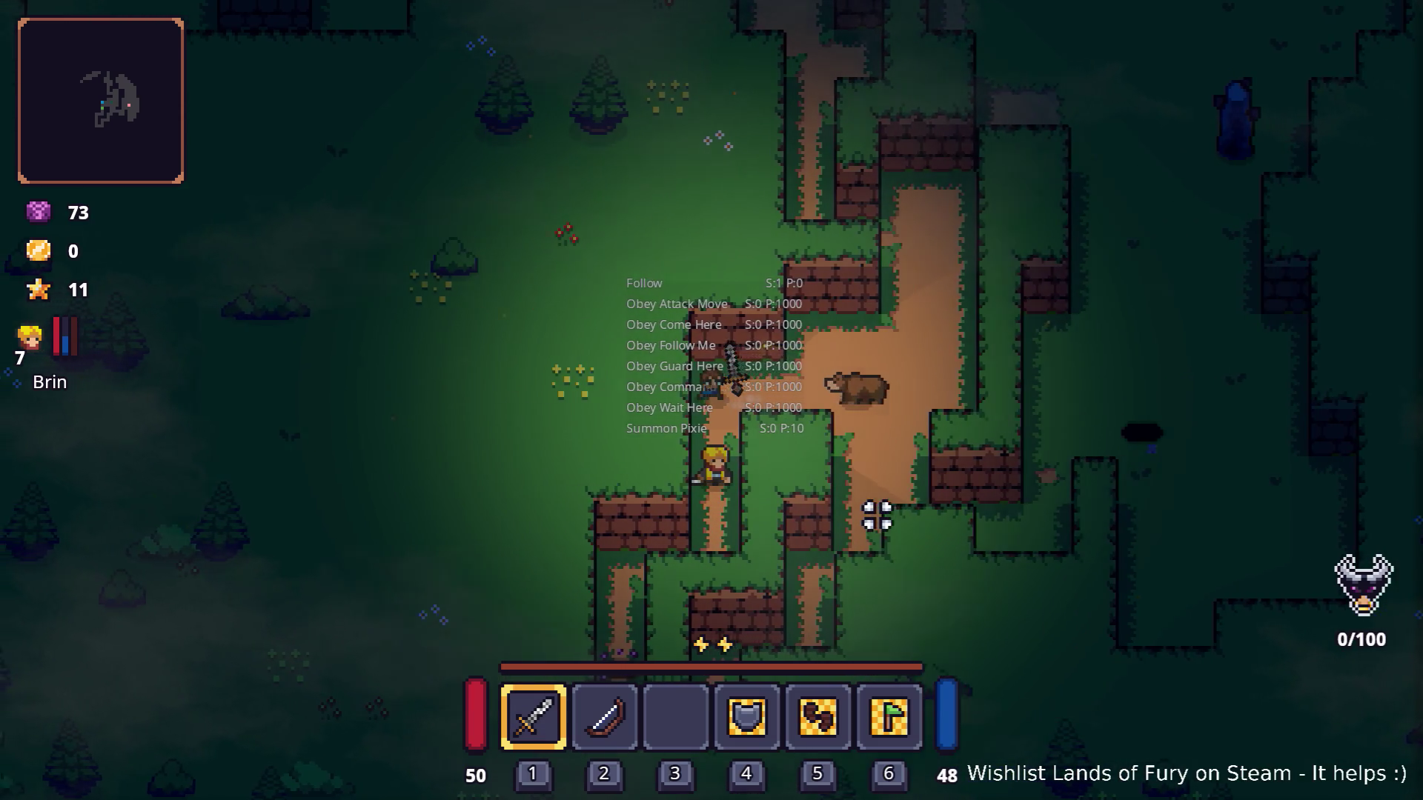
{"action": "key", "text": "d"}
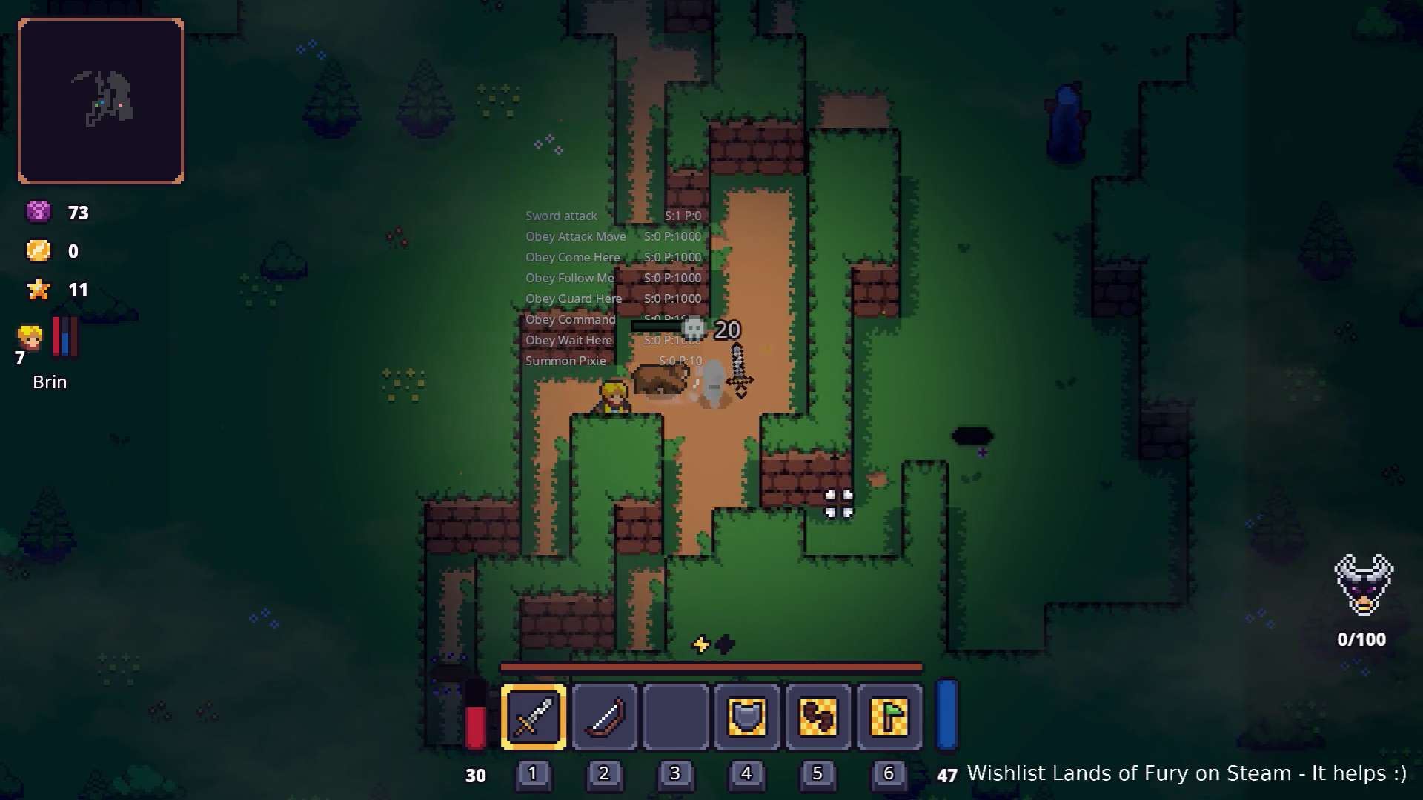
Bring up Brin's stats and skills panel from the inventory.
{"action": "key", "text": "i"}
{"action": "left_click", "coordinate": [398, 573]}
{"action": "mouse_move", "coordinate": [846, 515]}
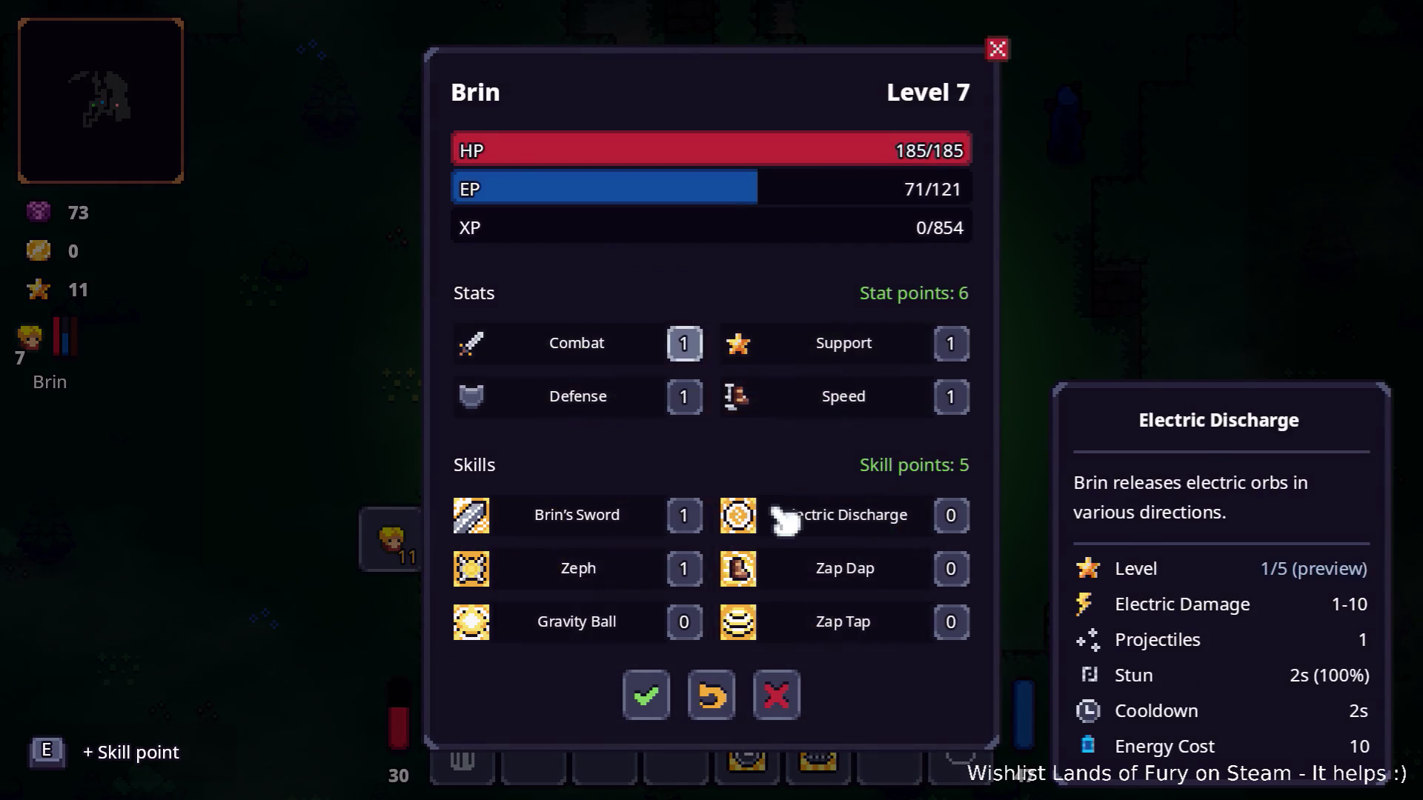
Add a point to Electric Discharge, put all six stat points into Combat, confirm and resume walking.
{"action": "left_click", "coordinate": [954, 527]}
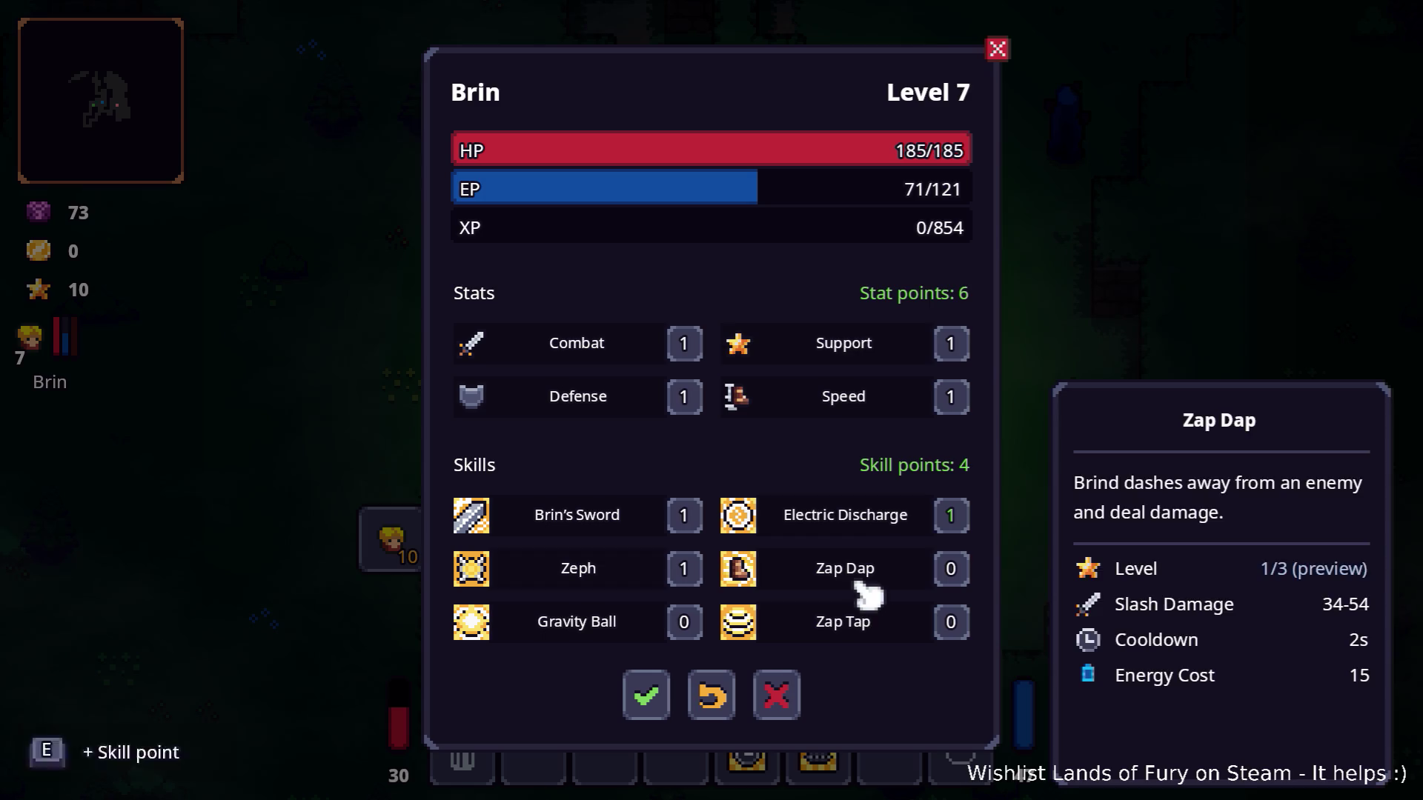
{"action": "left_click", "coordinate": [701, 340]}
{"action": "left_click", "coordinate": [705, 340]}
{"action": "left_click", "coordinate": [704, 340]}
{"action": "left_click", "coordinate": [705, 341]}
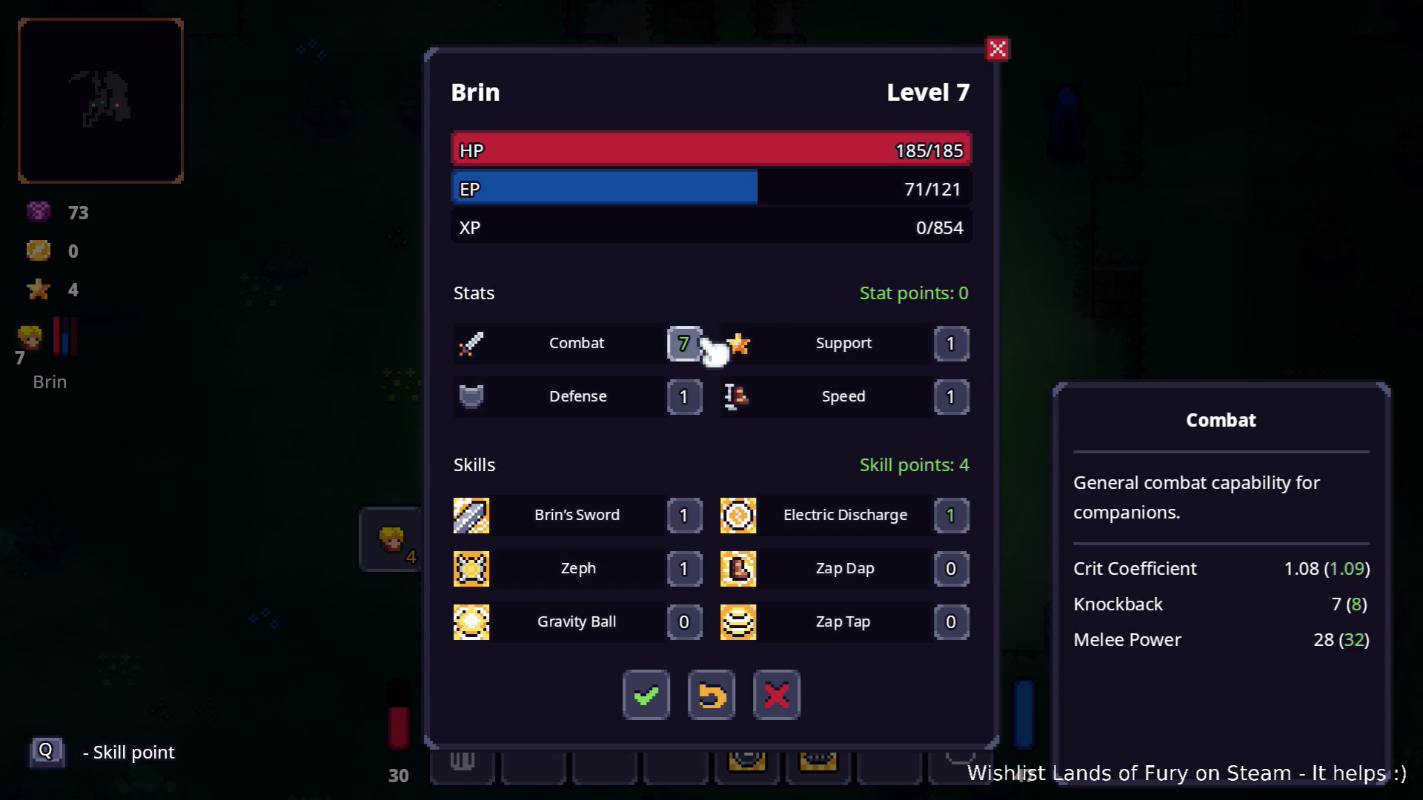
{"action": "left_click", "coordinate": [663, 690]}
{"action": "key", "text": "Escape"}
{"action": "key", "text": "s"}
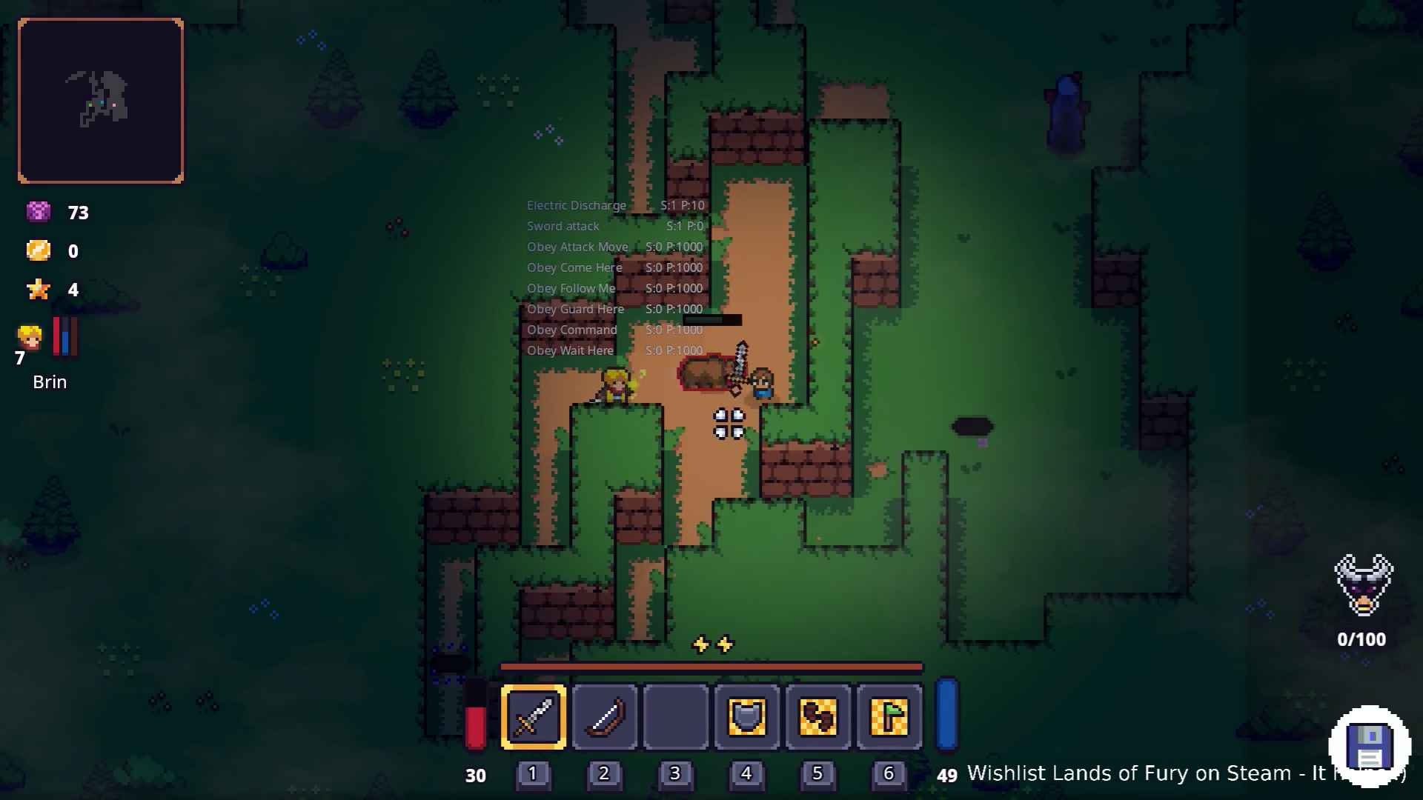
Manoeuvre around the brick wall to strike the bear, then walk up-right onto the grass.
{"action": "key", "text": "a"}
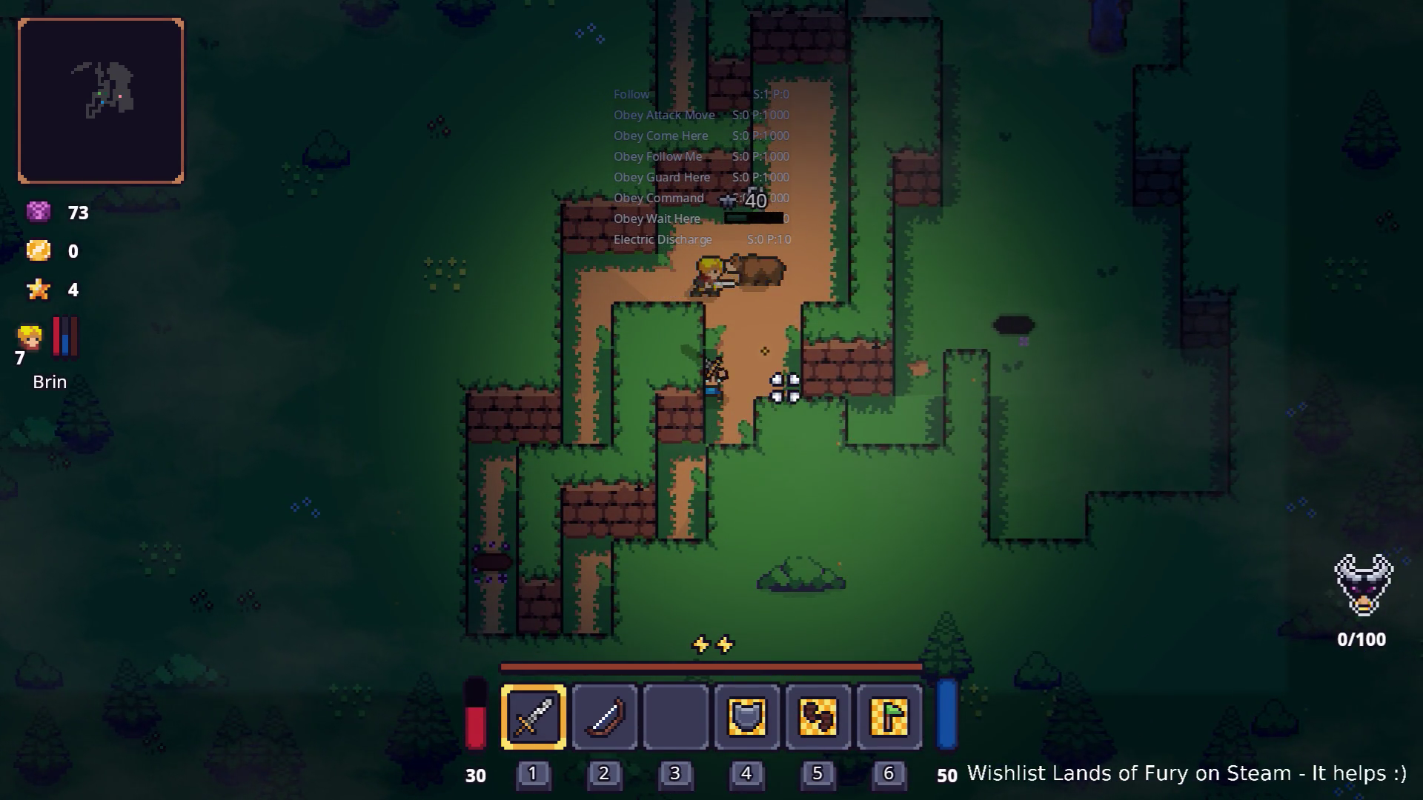
{"action": "key", "text": "d"}
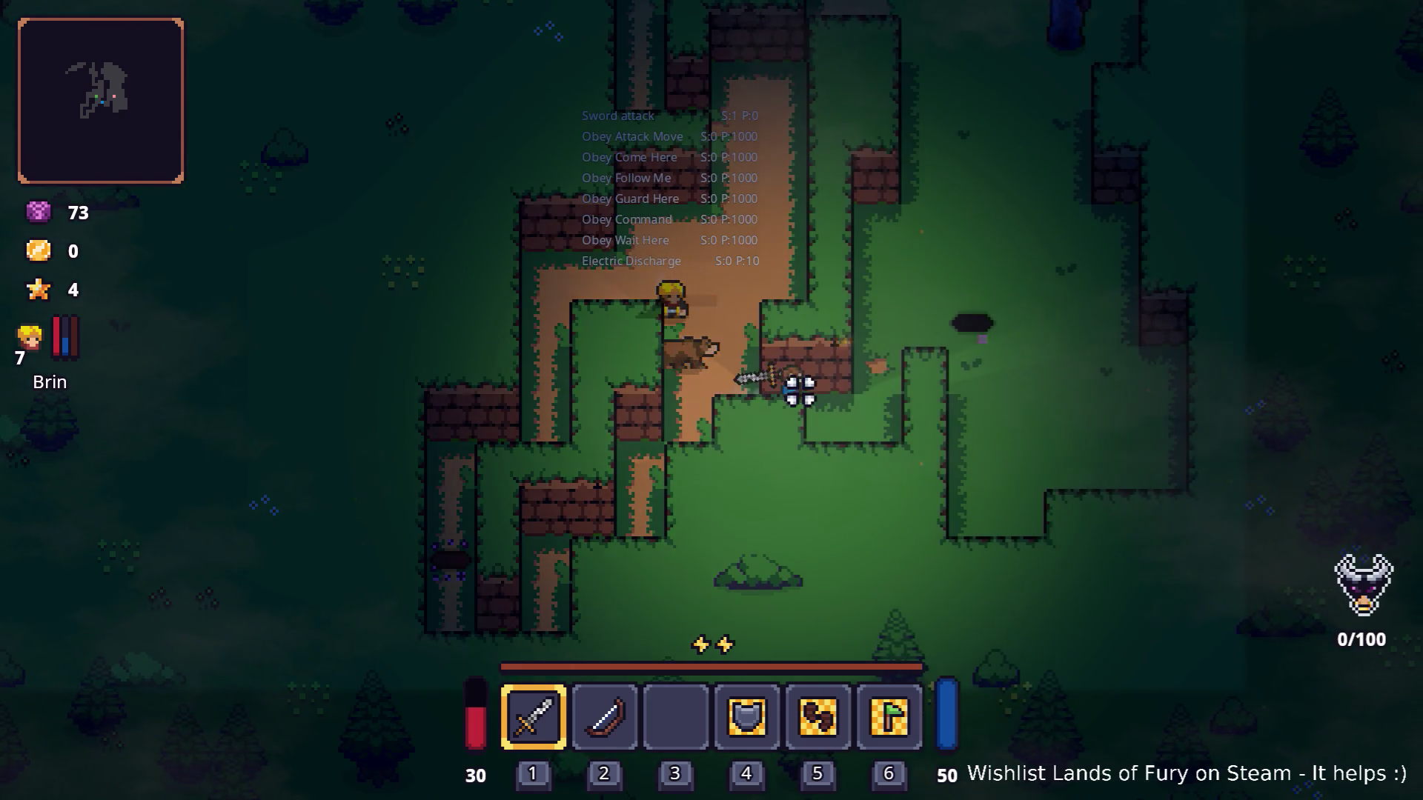
{"action": "key", "text": "d"}
{"action": "key", "text": "a"}
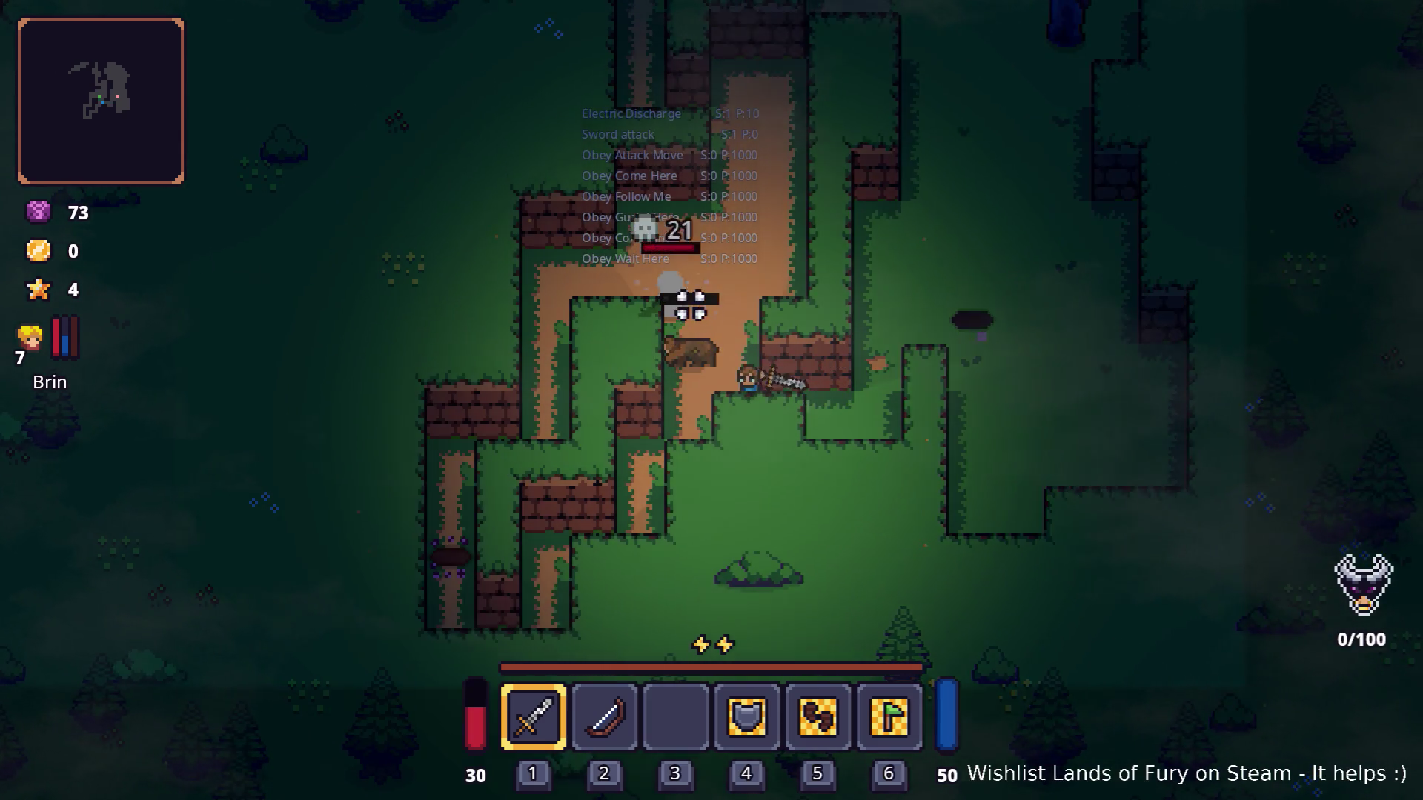
{"action": "left_click", "coordinate": [683, 289]}
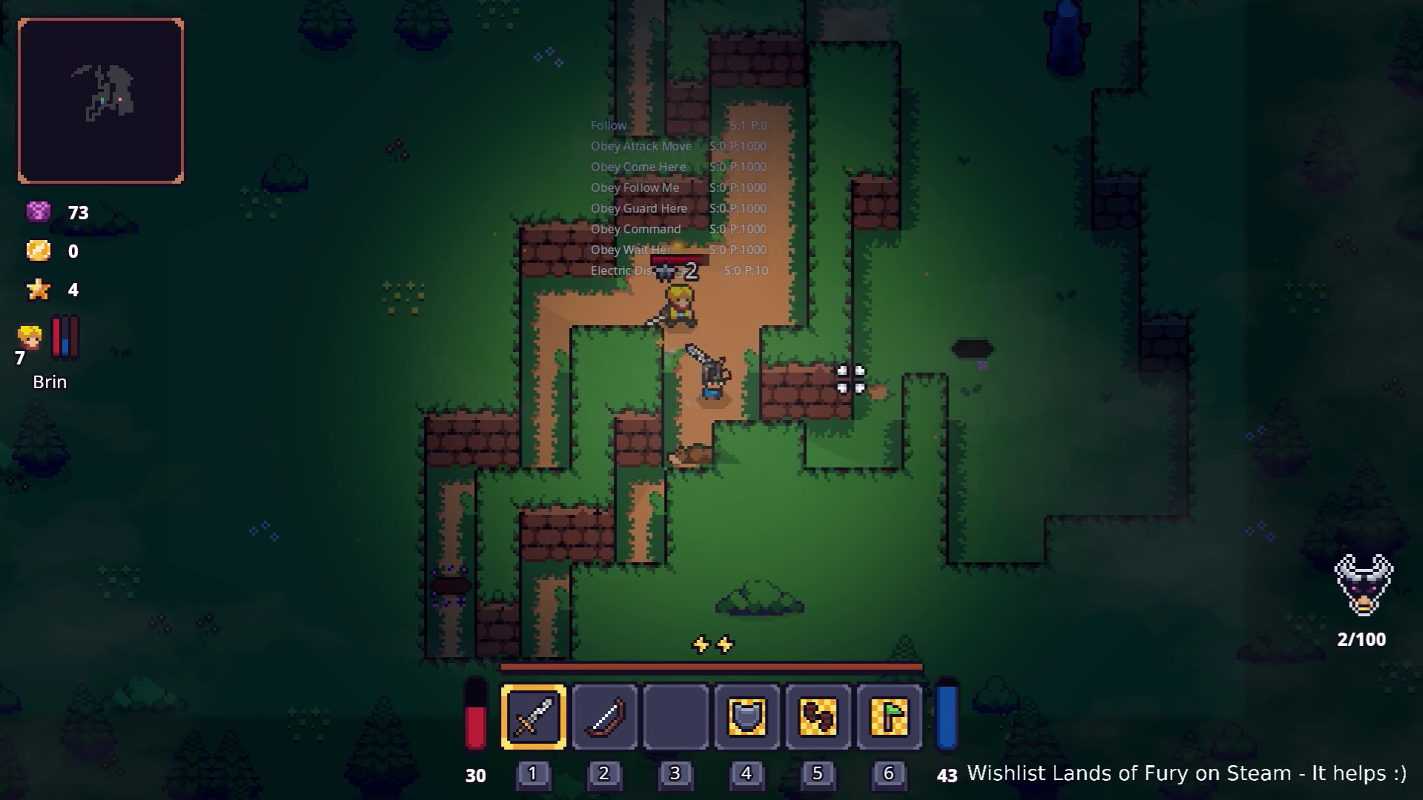
{"action": "key", "text": "d"}
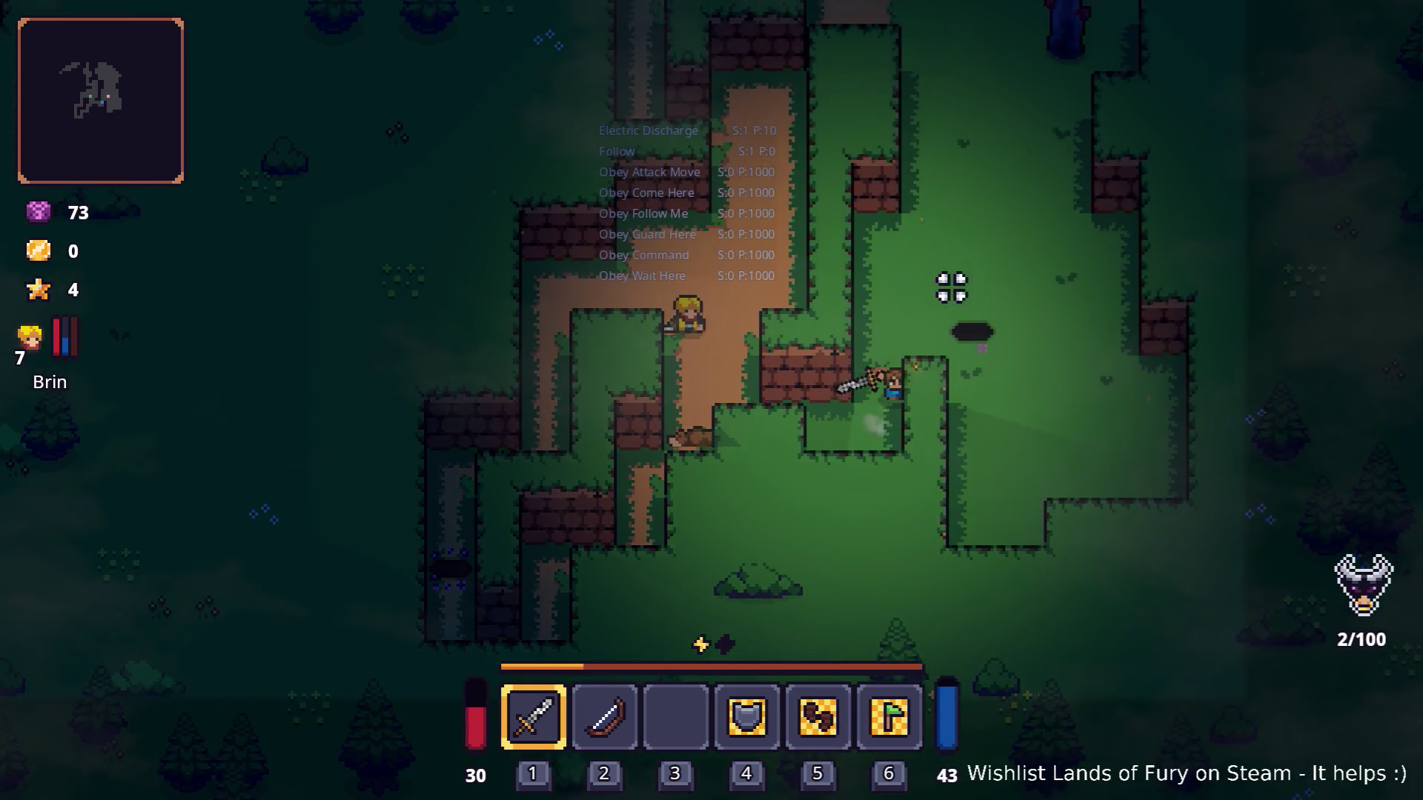
{"action": "key", "text": "w"}
{"action": "key", "text": "d"}
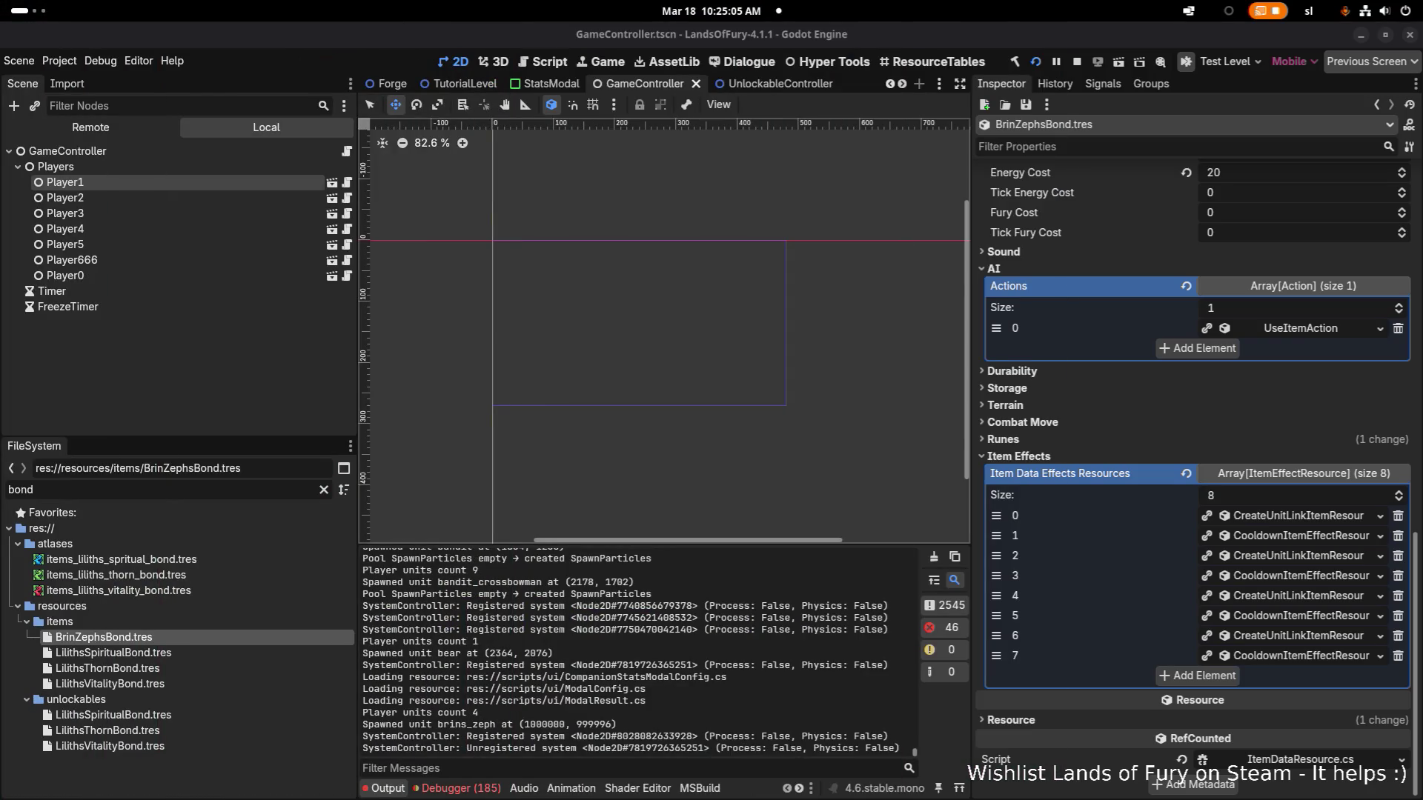
Filter FileSystem by 'electr' and load BrinsElectricDischarge.tres in the Inspector.
{"action": "double_click", "coordinate": [257, 491]}
{"action": "type", "text": "elec"}
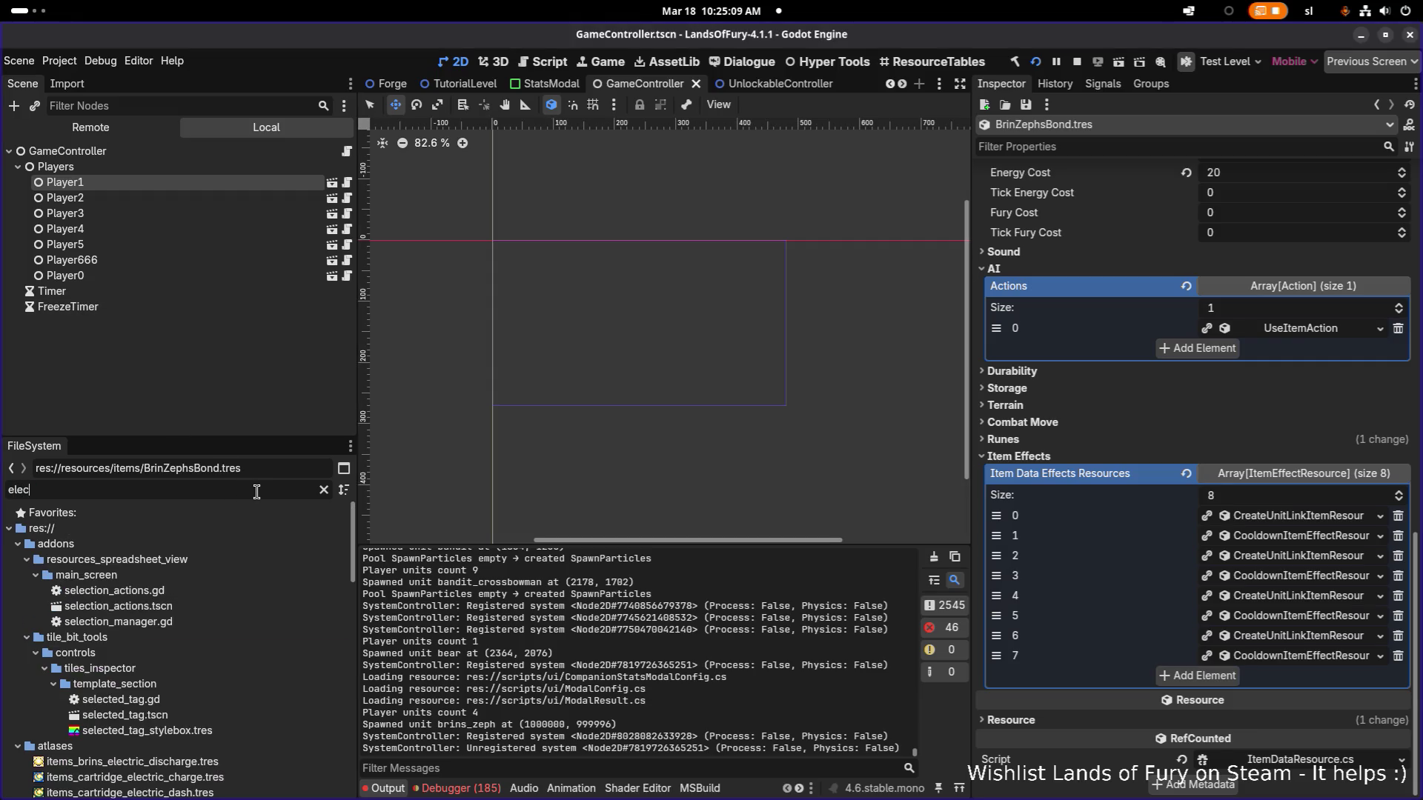
{"action": "type", "text": "tr"}
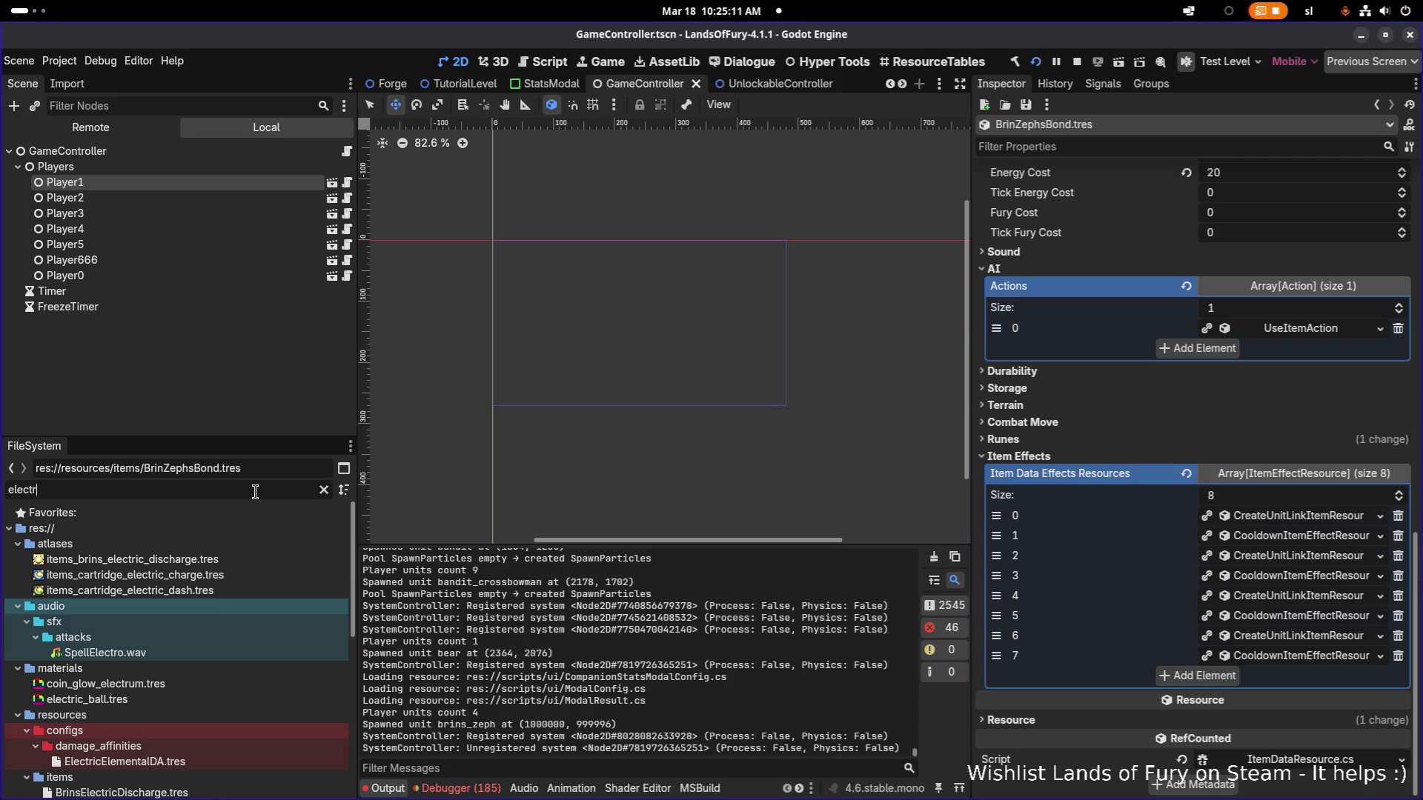
{"action": "scroll", "coordinate": [220, 710], "scroll_direction": "down", "scroll_amount": 2}
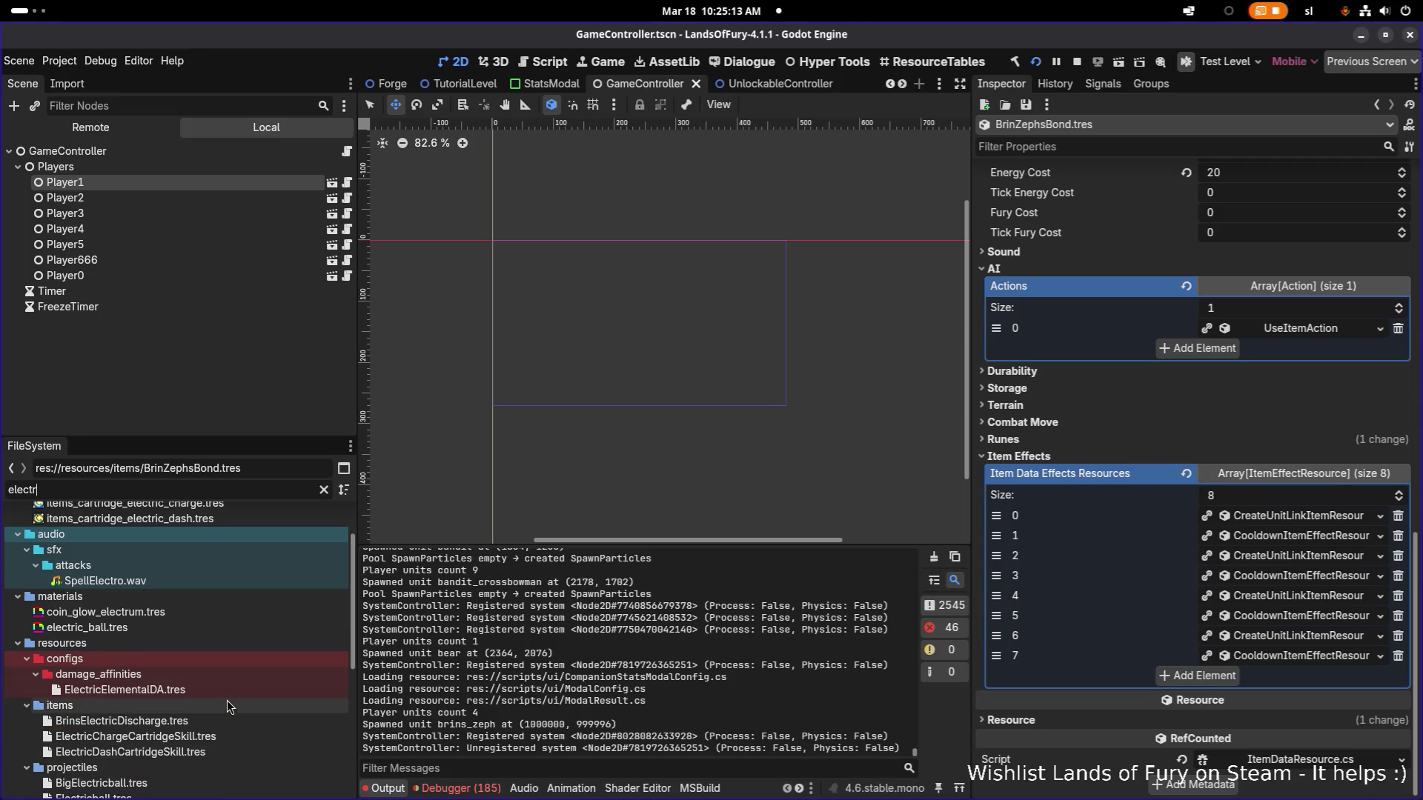
{"action": "left_click", "coordinate": [257, 721]}
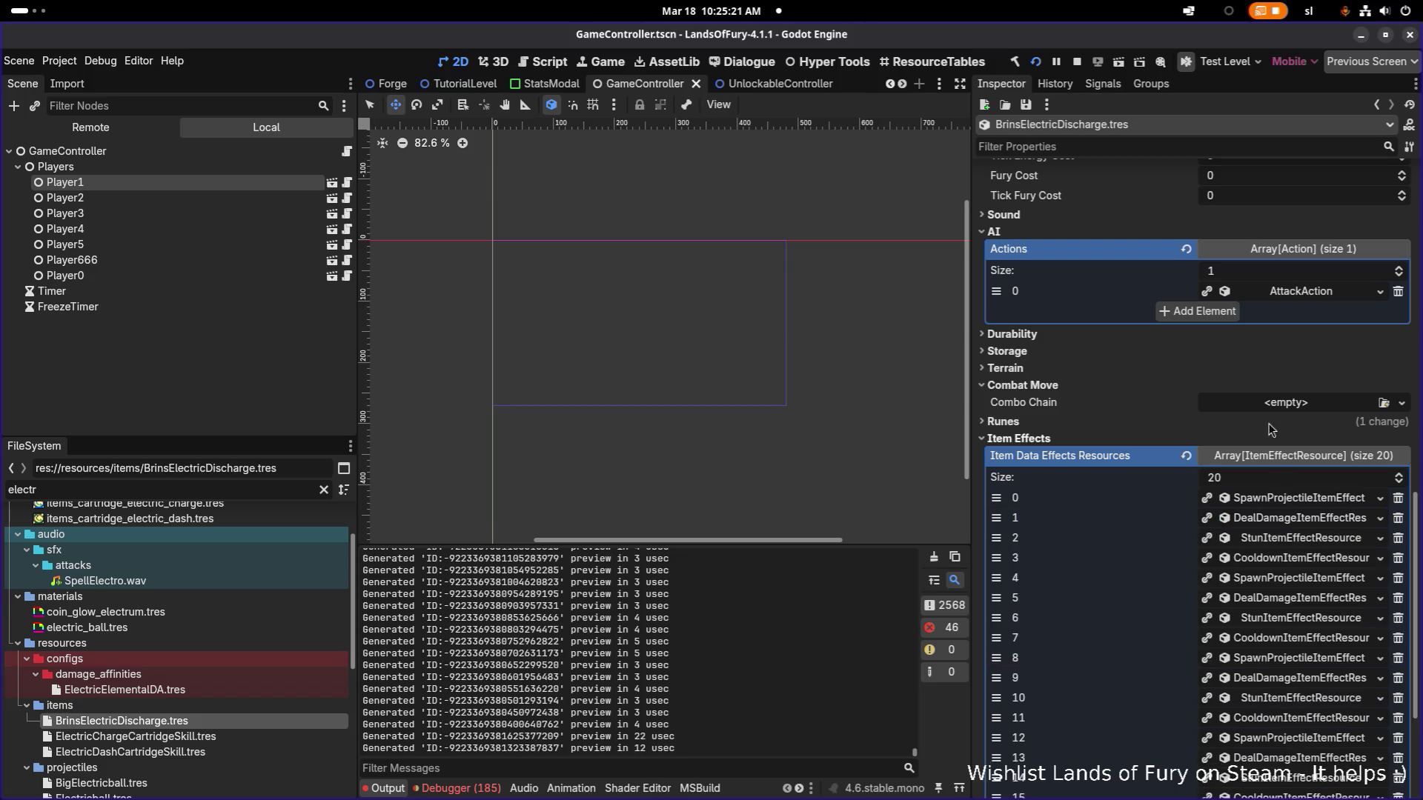
{"action": "scroll", "coordinate": [1275, 329], "scroll_direction": "up", "scroll_amount": 2}
Enable Unit State Type Check on Electric Discharge's AmIDetectingNodeType consideration and save.
{"action": "left_click", "coordinate": [1303, 373]}
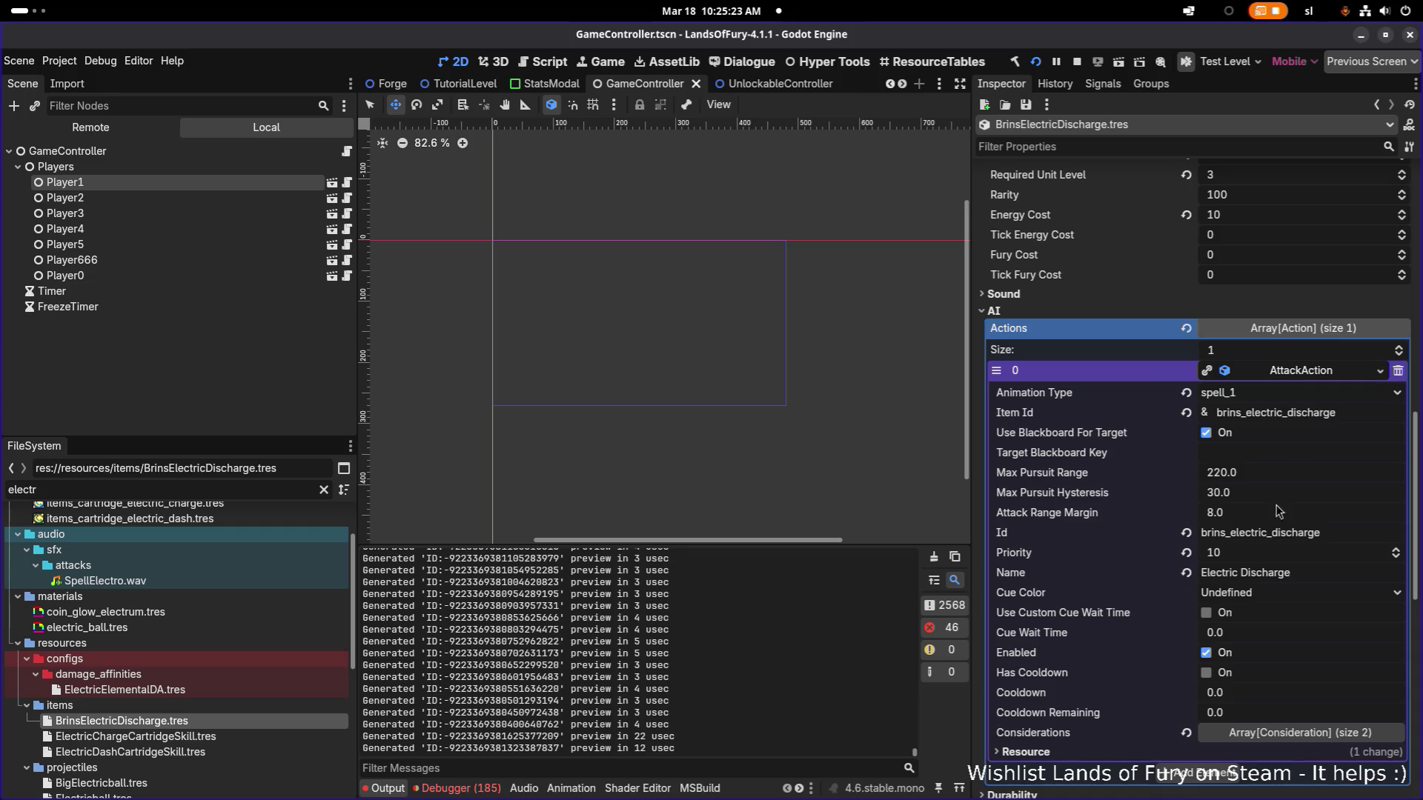
{"action": "scroll", "coordinate": [1306, 495], "scroll_direction": "down", "scroll_amount": 5}
{"action": "left_click", "coordinate": [1305, 494]}
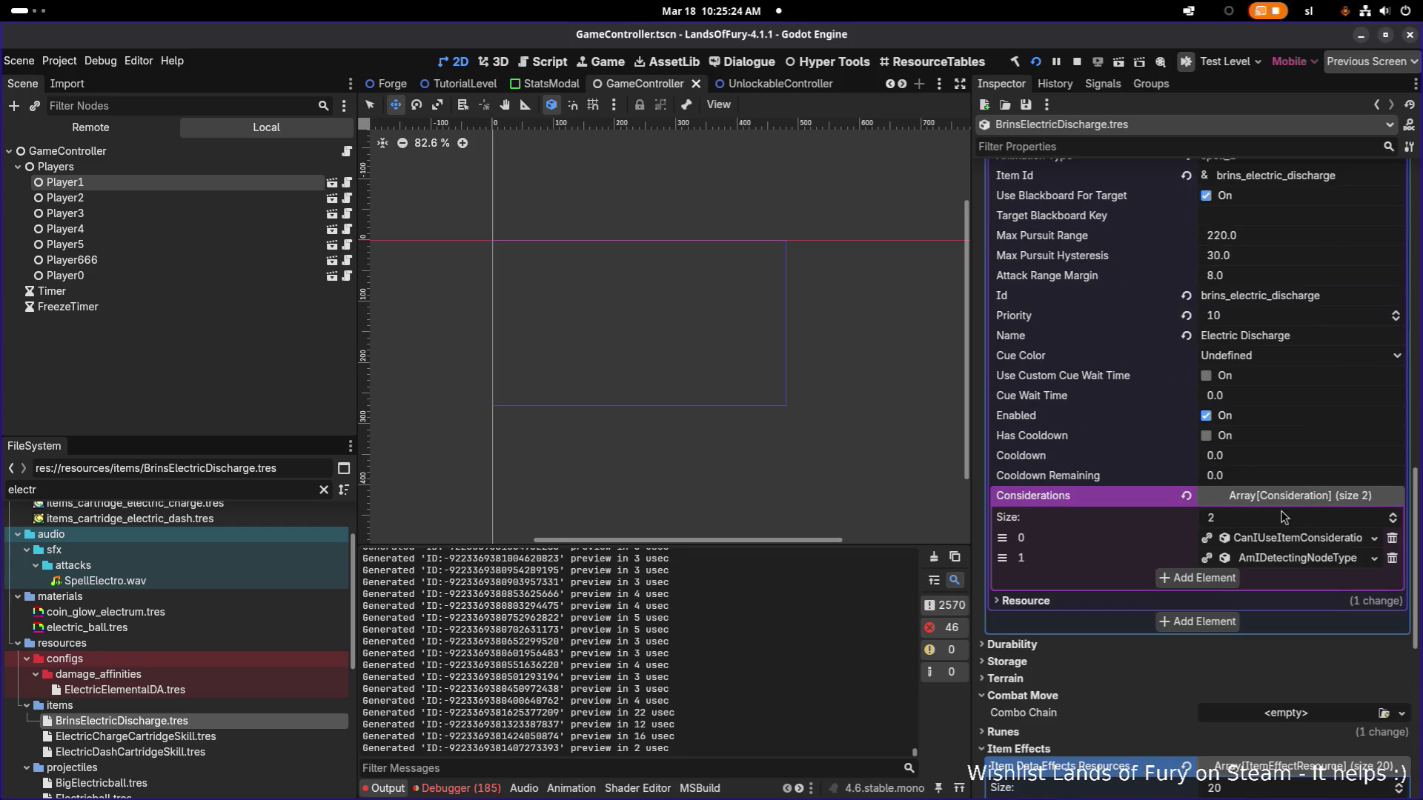
{"action": "left_click", "coordinate": [1307, 559]}
{"action": "scroll", "coordinate": [1303, 560], "scroll_direction": "down", "scroll_amount": 3}
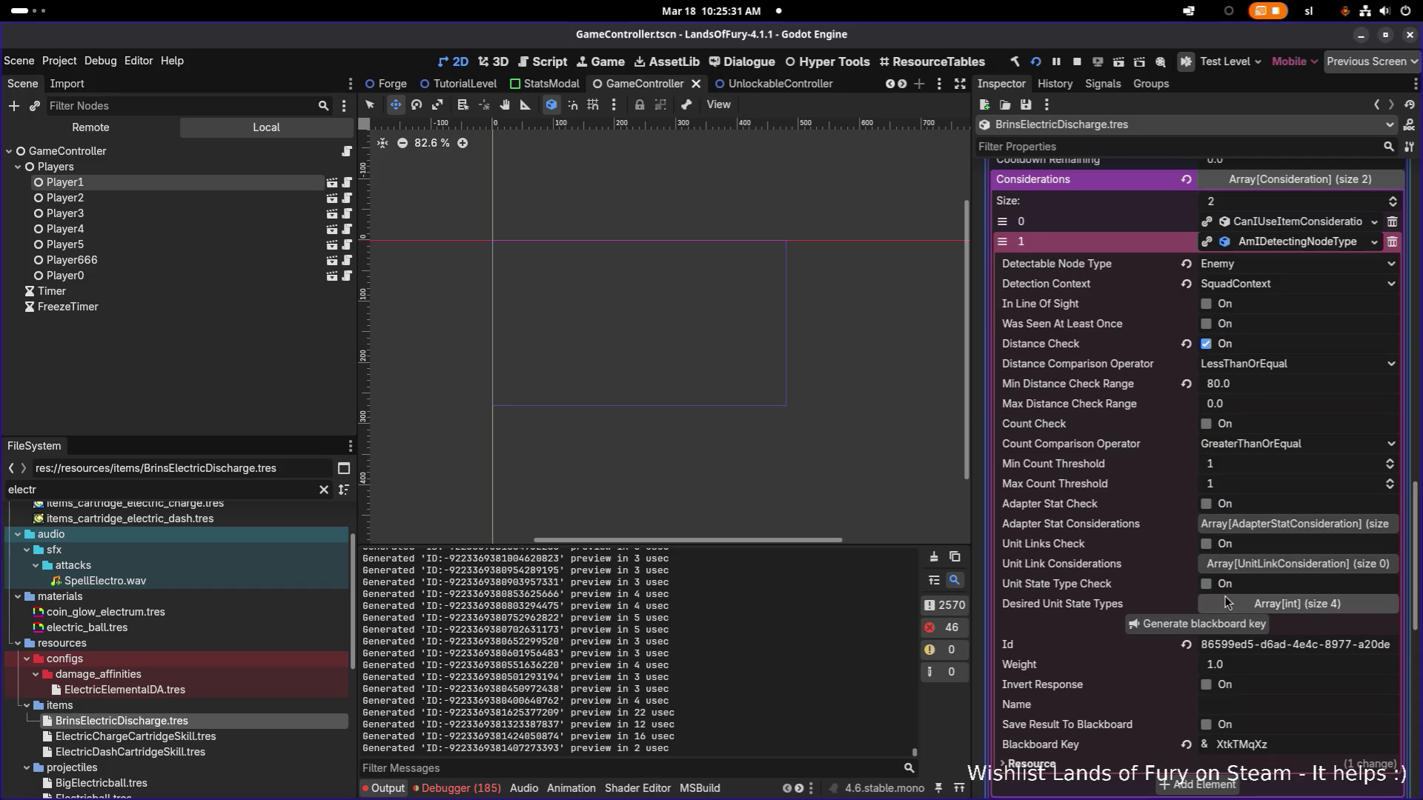
{"action": "left_click", "coordinate": [1253, 605]}
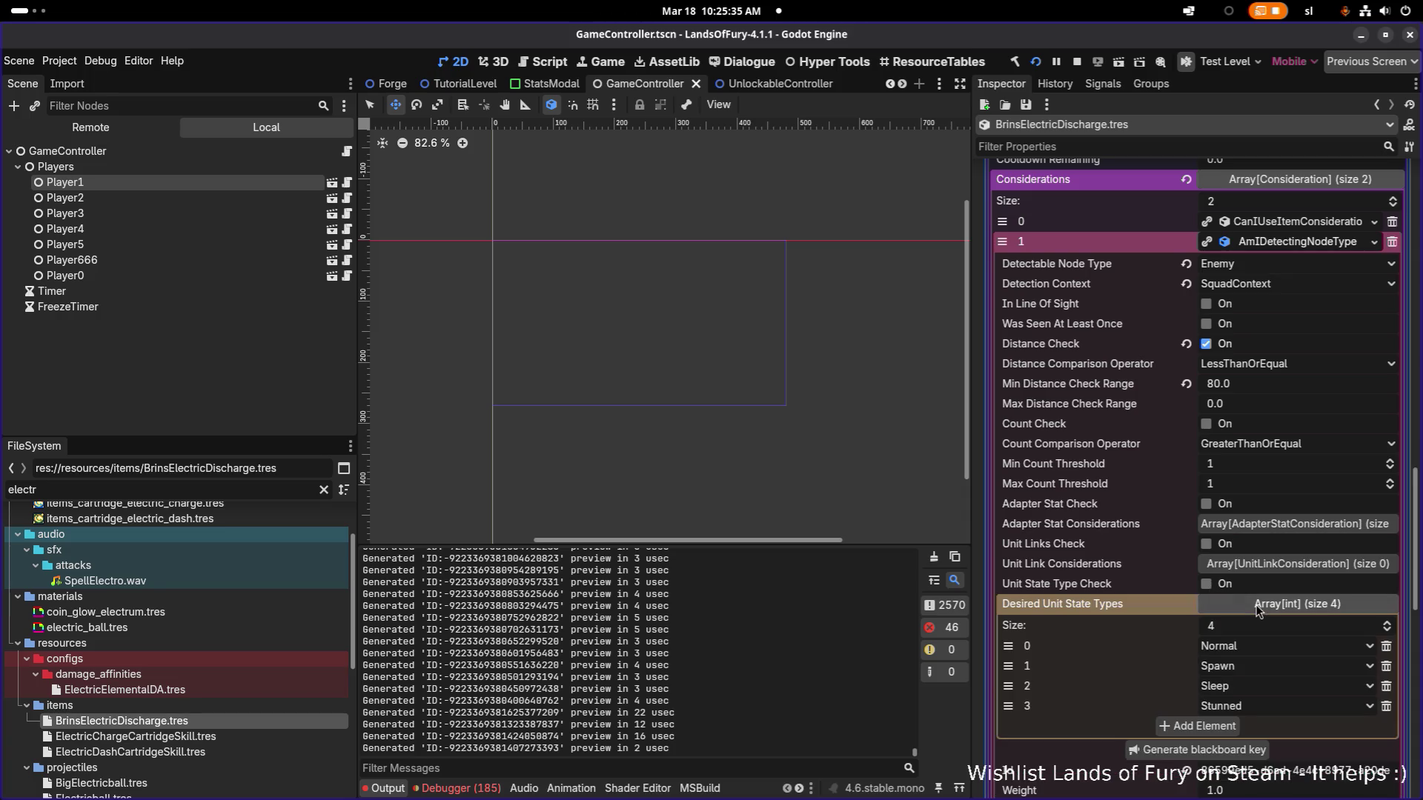
{"action": "left_click", "coordinate": [1206, 585]}
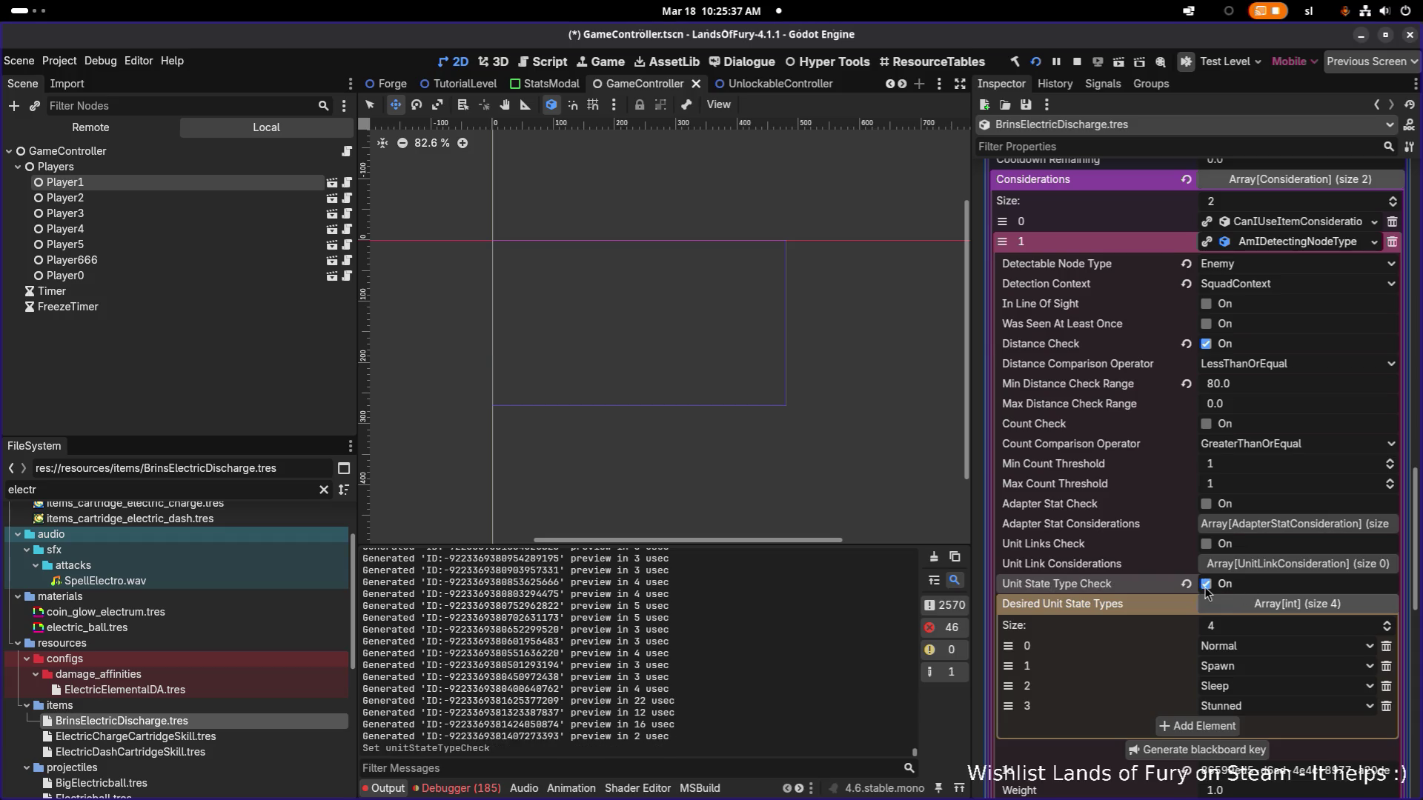
{"action": "key", "text": "ctrl+s"}
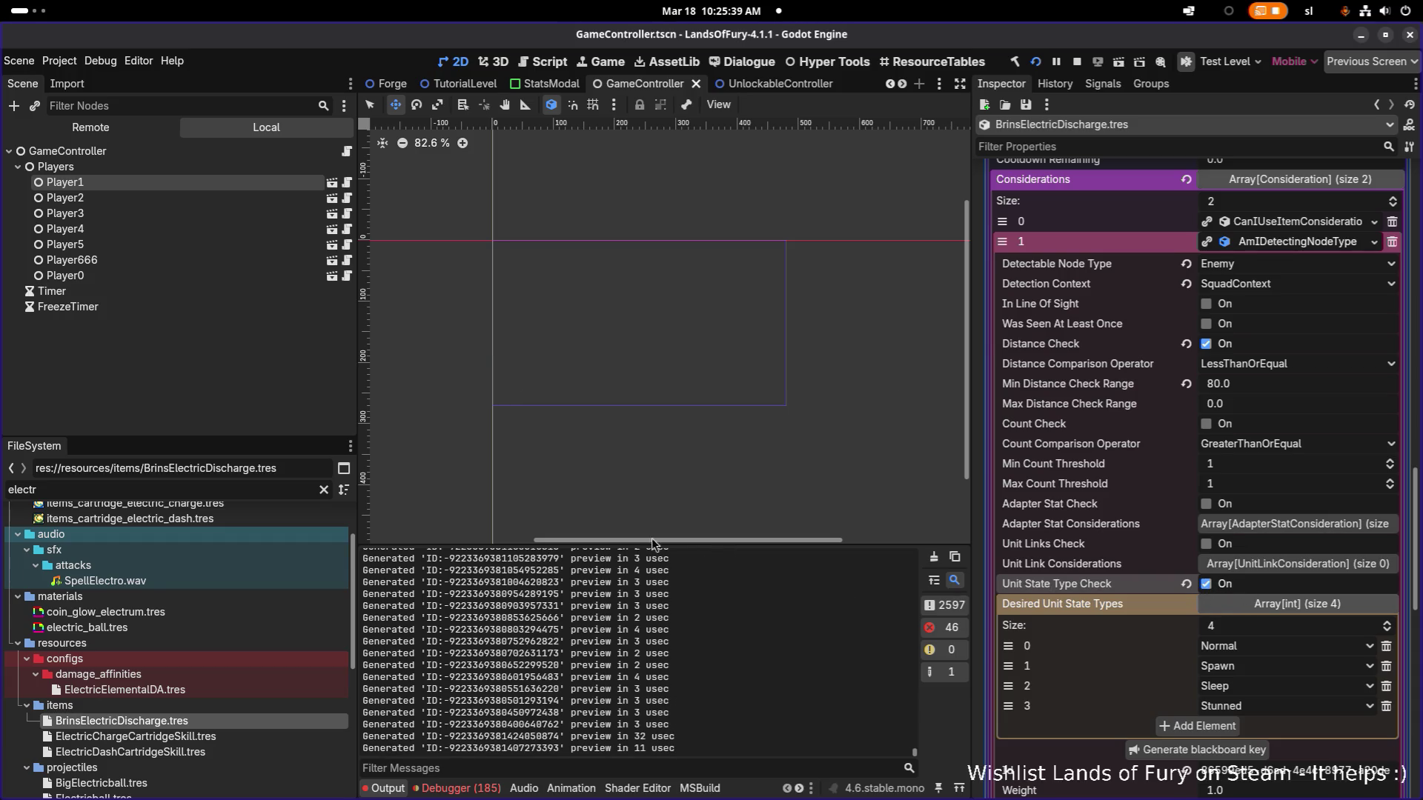
Filter by 'brins' and review the AI actions of BrinsGravityBall, BrinsSword and BrinsZapDap.
{"action": "double_click", "coordinate": [163, 486]}
{"action": "key", "text": "BackSpace"}
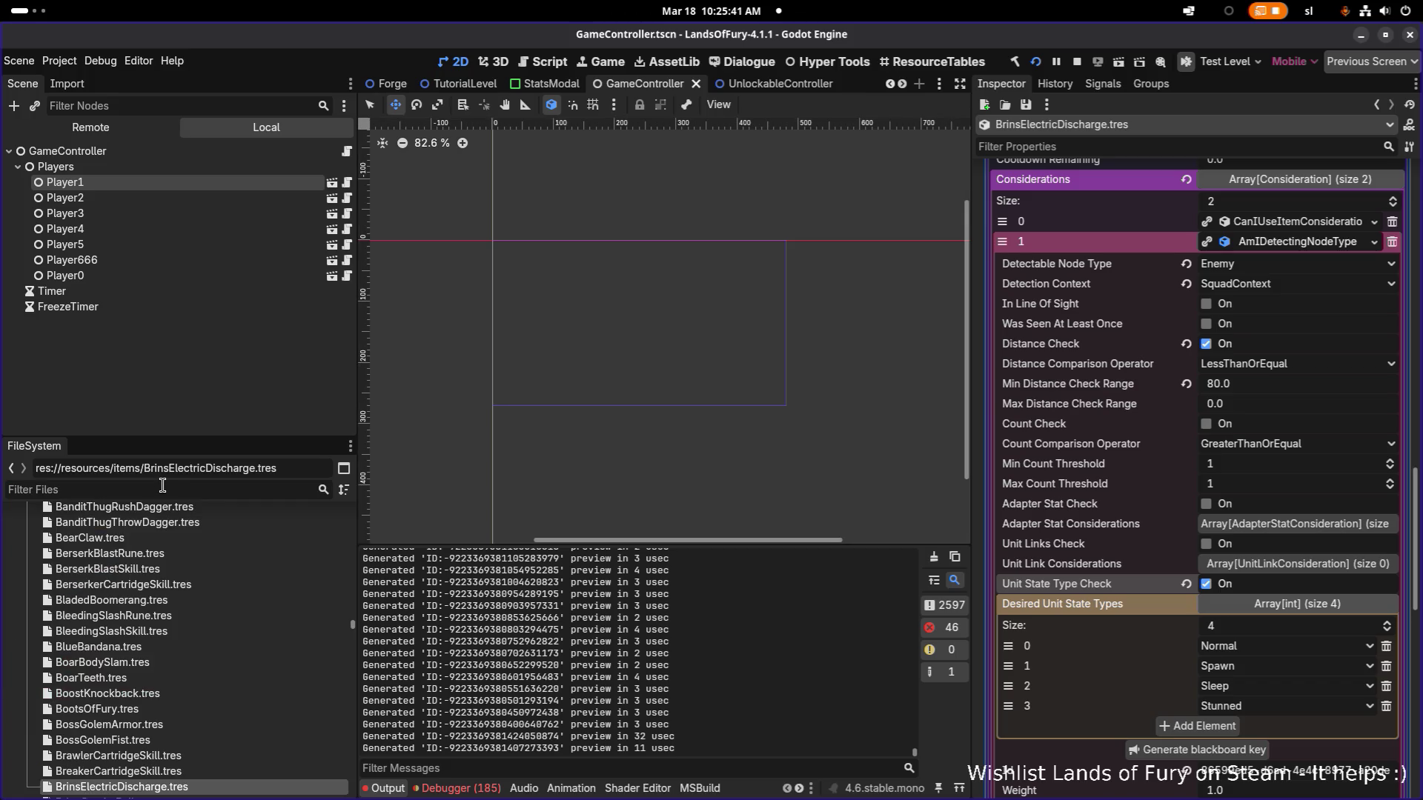
{"action": "type", "text": "brins"}
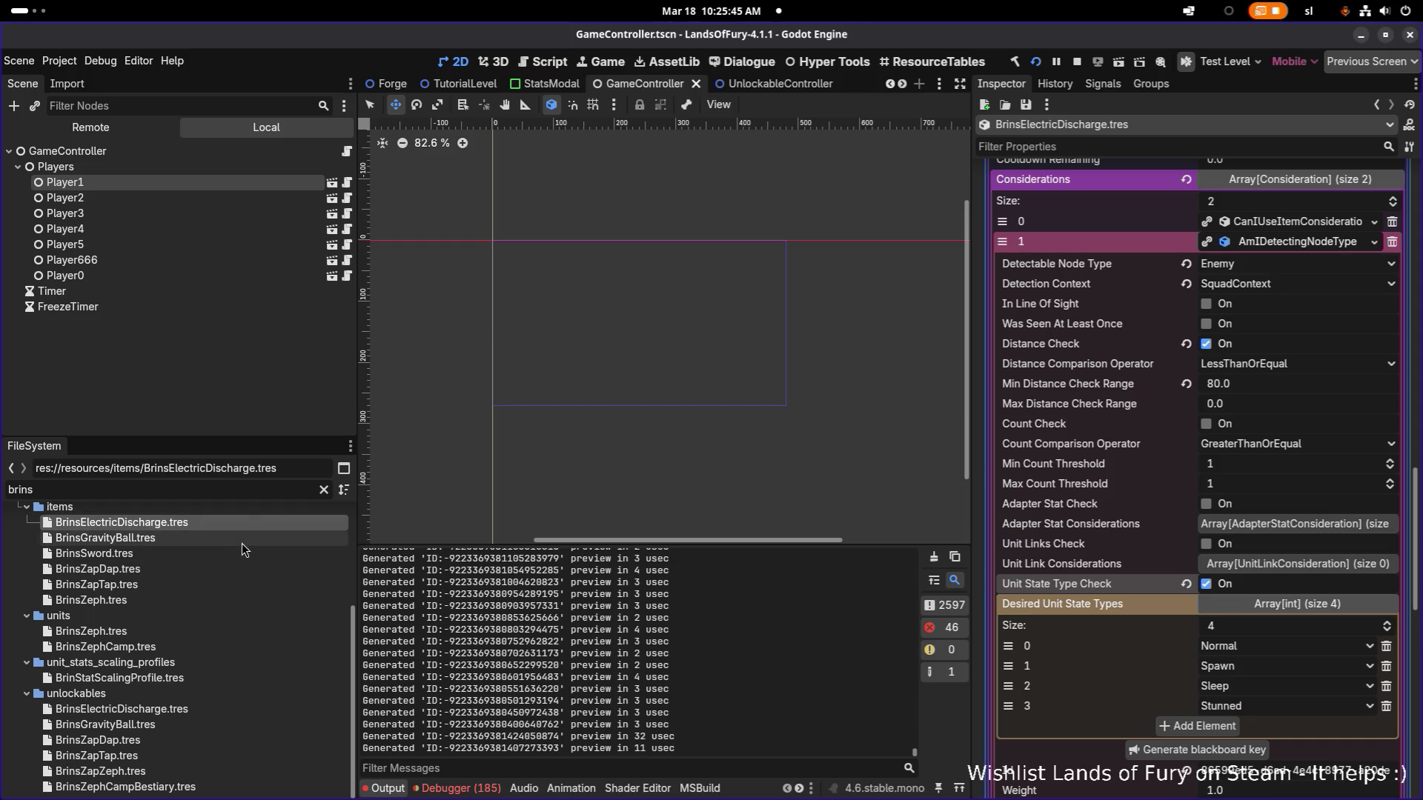
{"action": "left_click", "coordinate": [243, 541]}
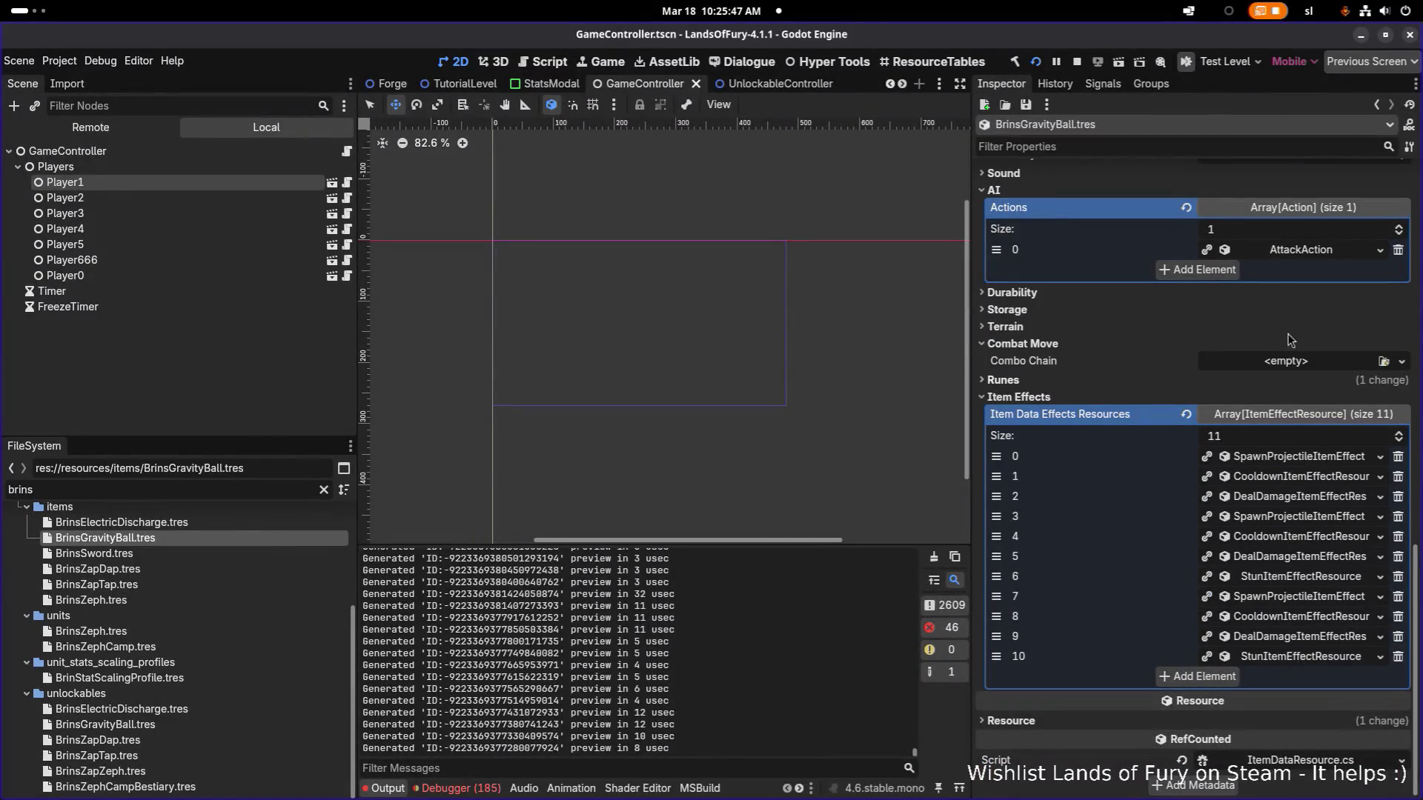
{"action": "left_click", "coordinate": [1283, 251]}
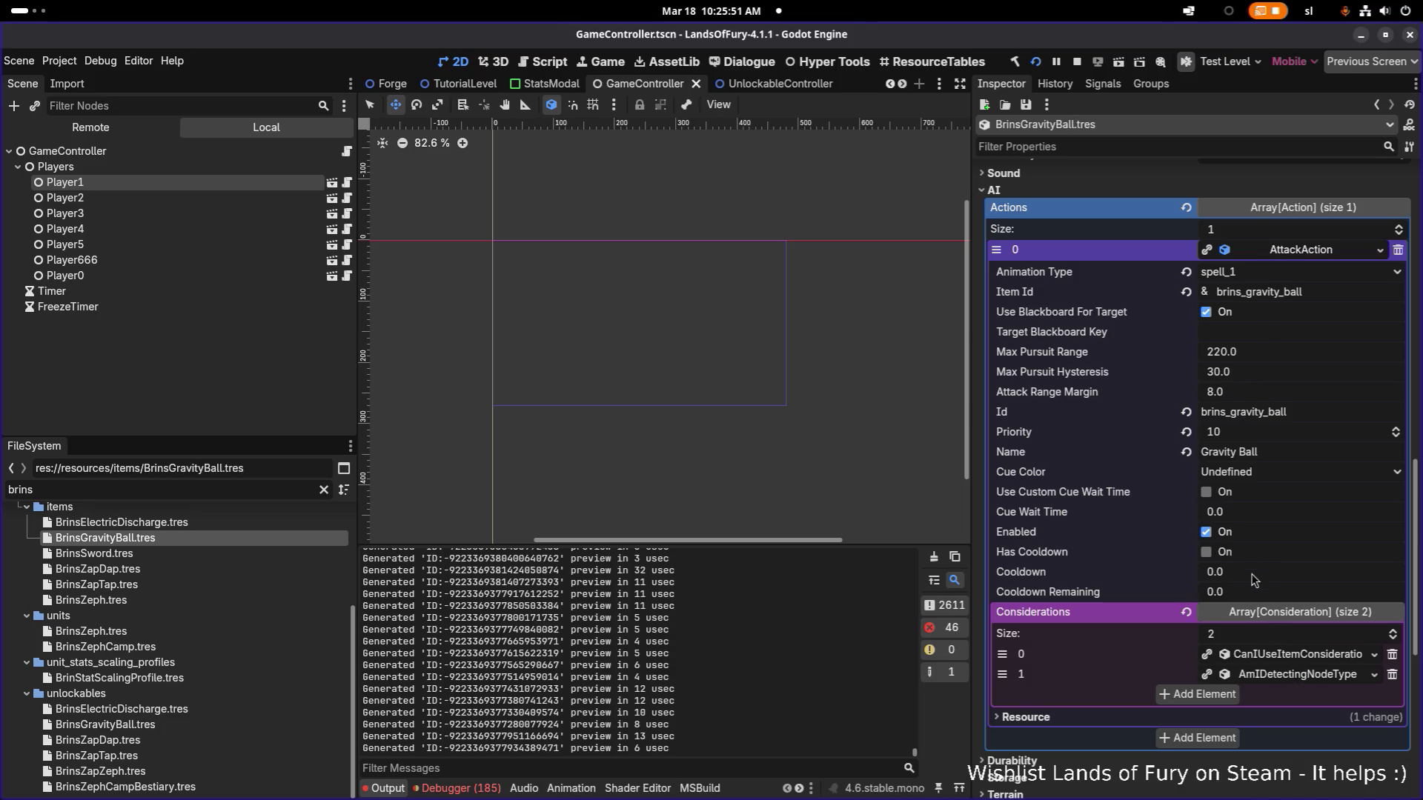
{"action": "key", "text": "Down"}
{"action": "scroll", "coordinate": [1259, 500], "scroll_direction": "up", "scroll_amount": 3}
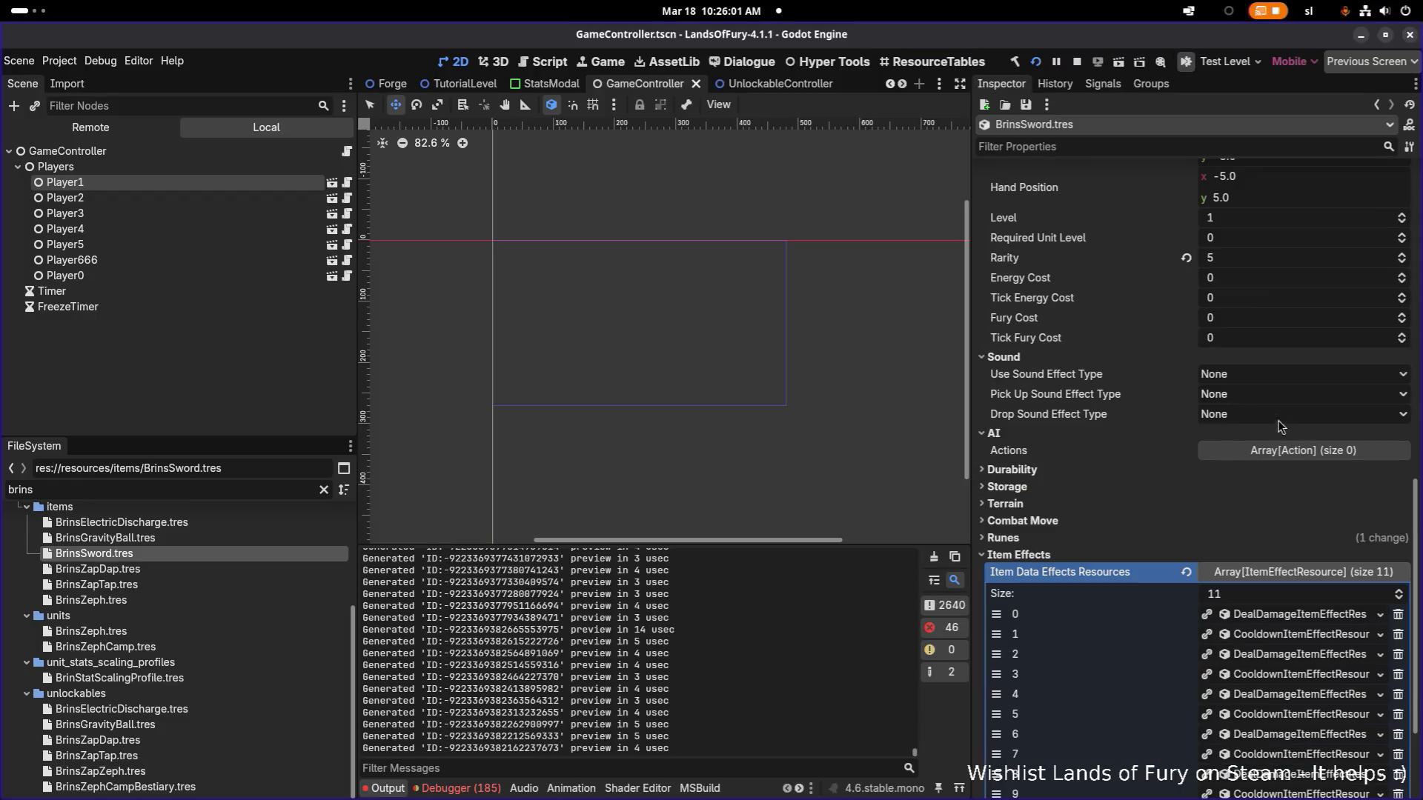
{"action": "scroll", "coordinate": [1201, 510], "scroll_direction": "down", "scroll_amount": 1}
{"action": "scroll", "coordinate": [1201, 510], "scroll_direction": "down", "scroll_amount": 1}
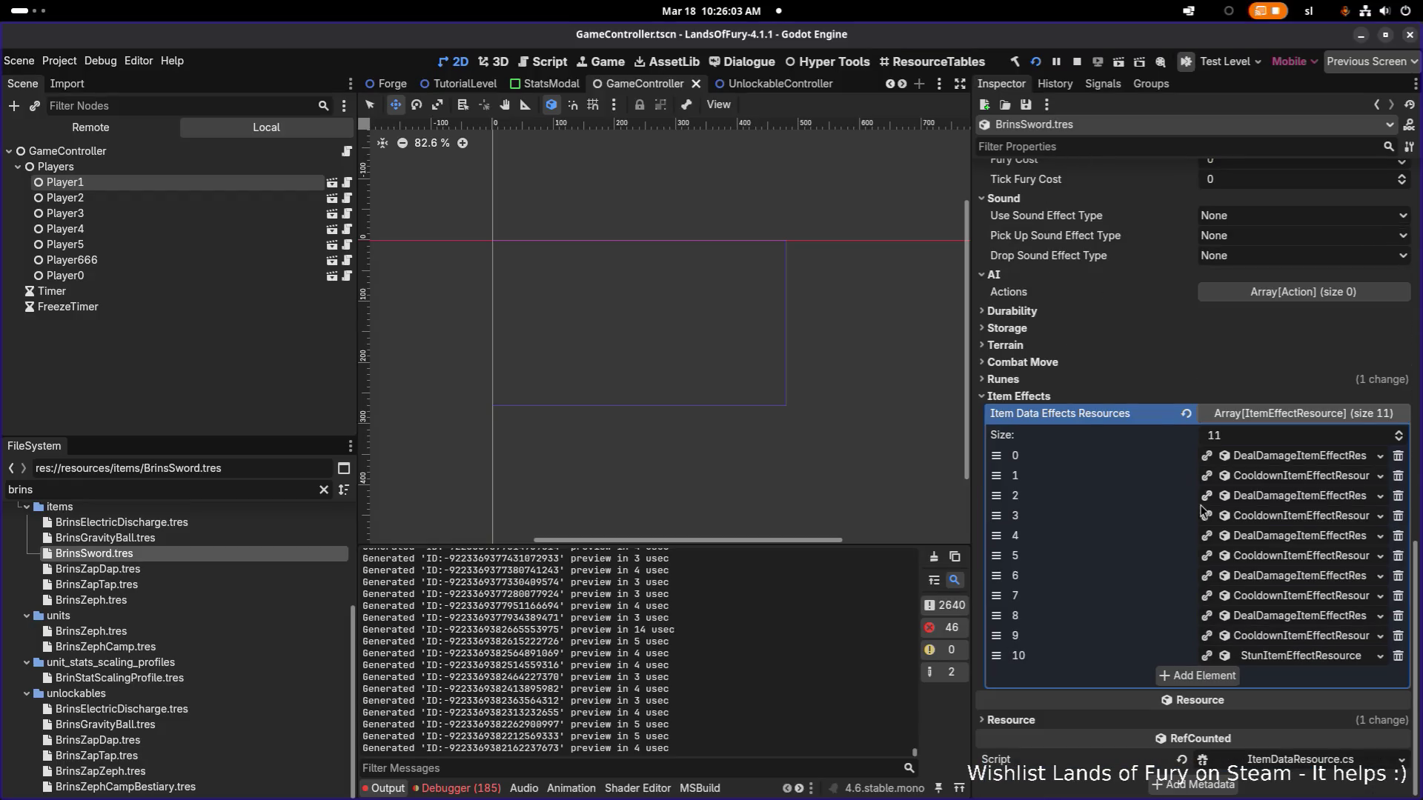
{"action": "scroll", "coordinate": [1189, 404], "scroll_direction": "up", "scroll_amount": 2}
{"action": "scroll", "coordinate": [1187, 405], "scroll_direction": "up", "scroll_amount": 3}
{"action": "scroll", "coordinate": [1188, 405], "scroll_direction": "up", "scroll_amount": 4}
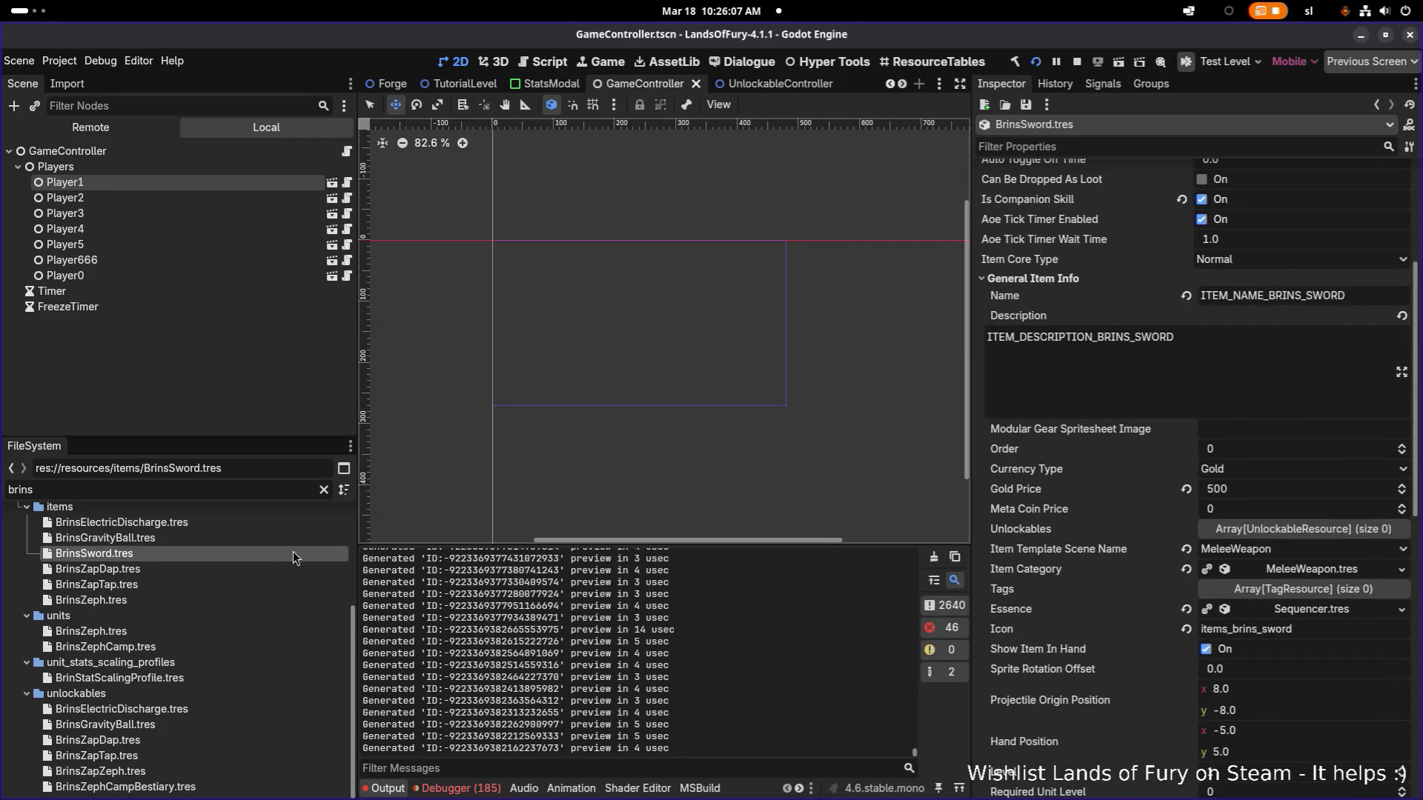
{"action": "left_click", "coordinate": [175, 568]}
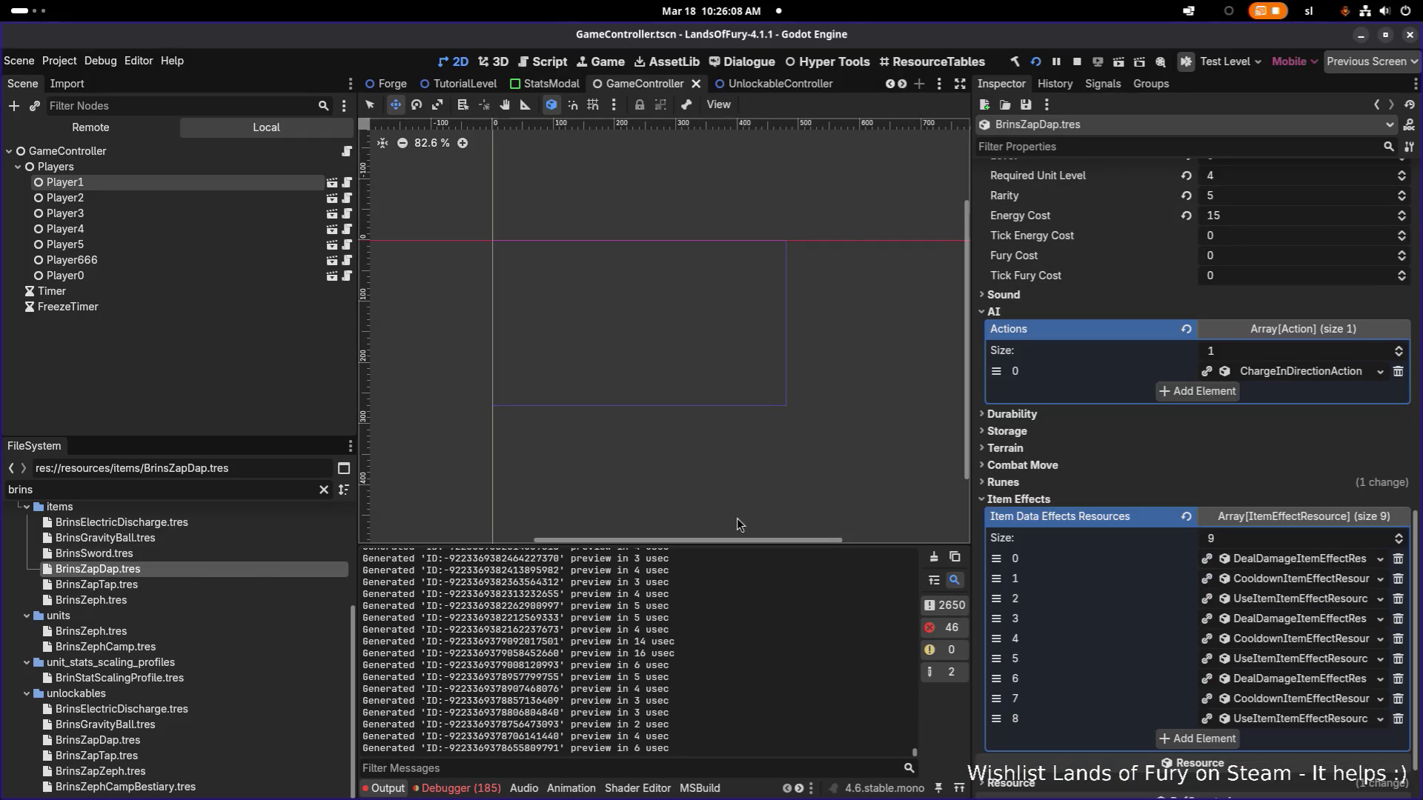
{"action": "left_click", "coordinate": [1296, 373]}
{"action": "scroll", "coordinate": [1296, 423], "scroll_direction": "down", "scroll_amount": 1}
{"action": "scroll", "coordinate": [1296, 468], "scroll_direction": "down", "scroll_amount": 1}
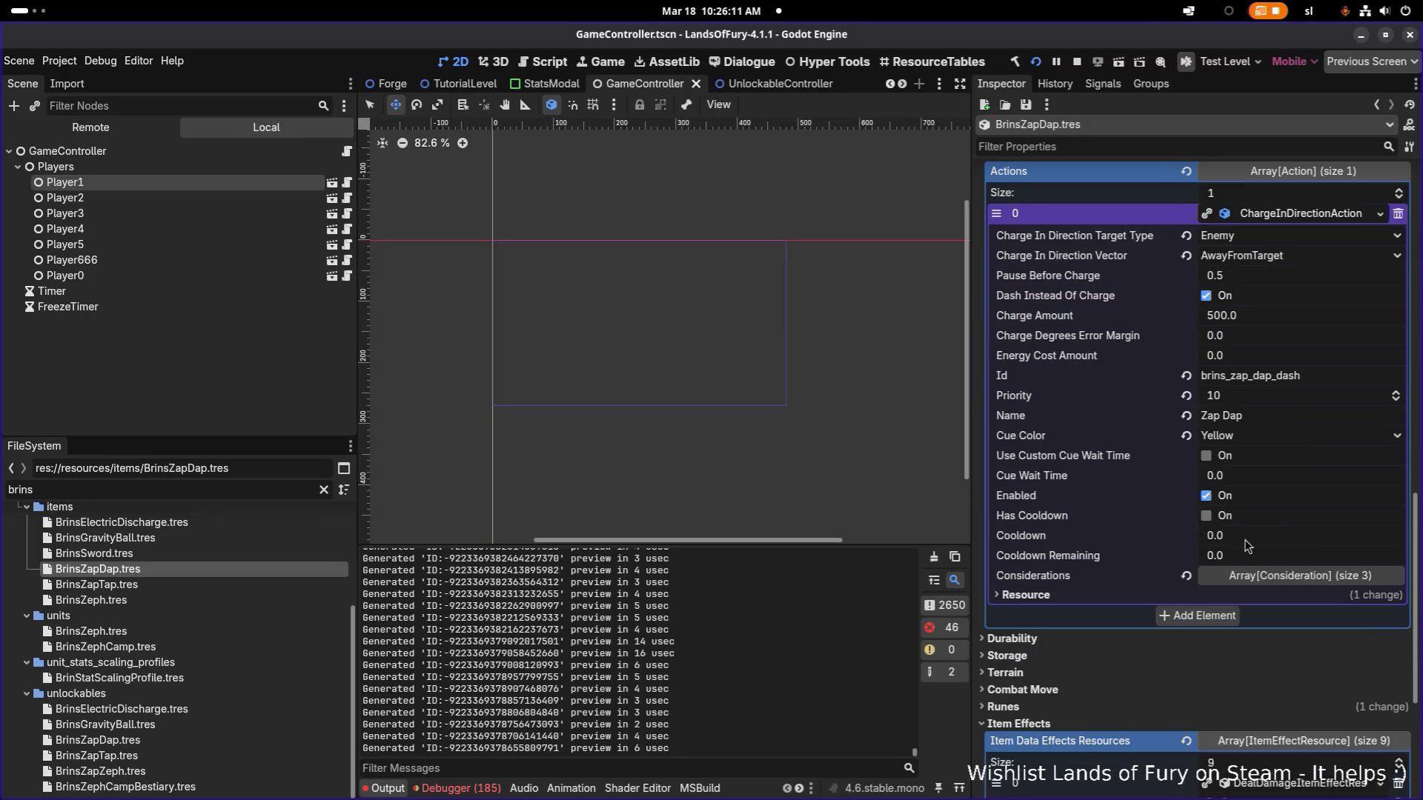
{"action": "left_click", "coordinate": [1288, 574]}
{"action": "scroll", "coordinate": [1288, 574], "scroll_direction": "down", "scroll_amount": 3}
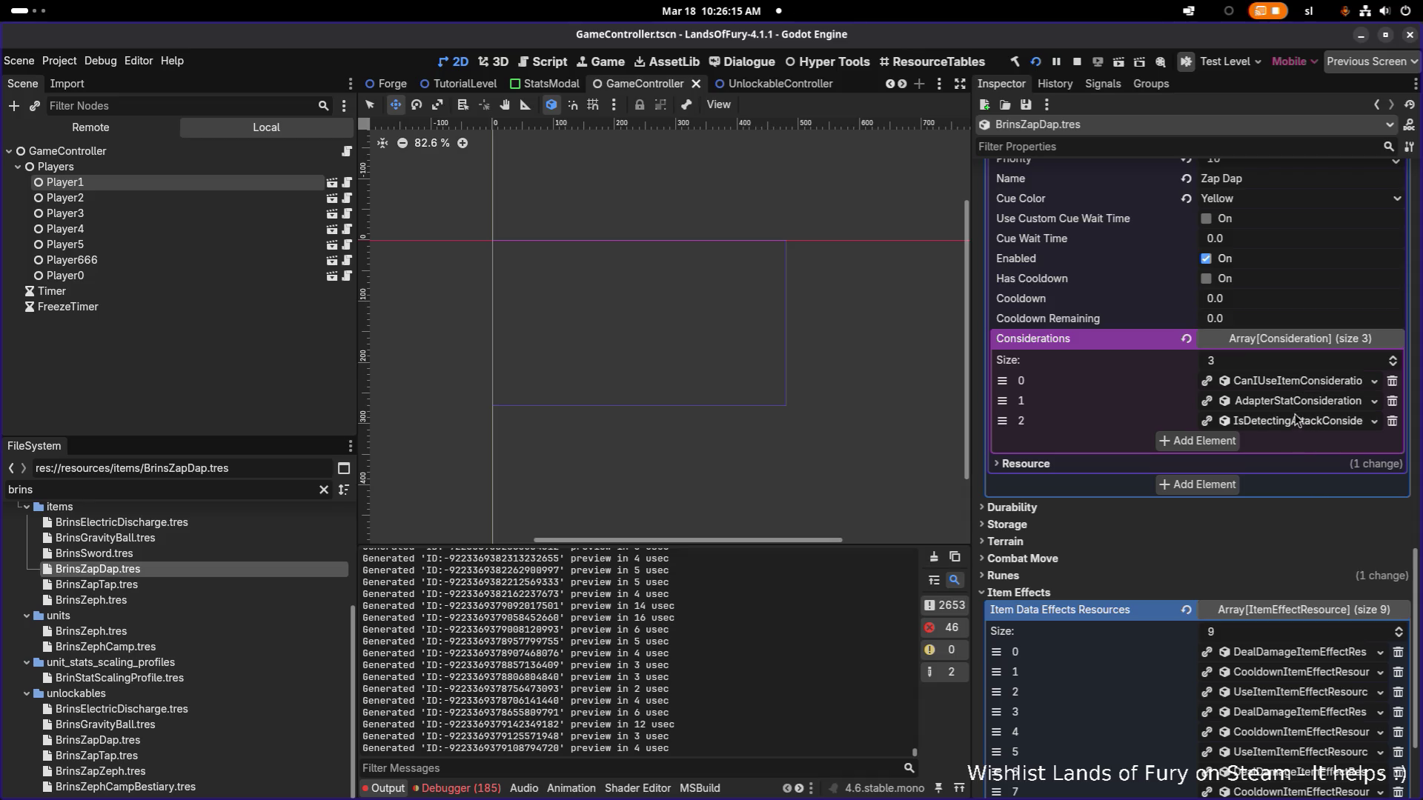
{"action": "scroll", "coordinate": [1243, 451], "scroll_direction": "up", "scroll_amount": 1}
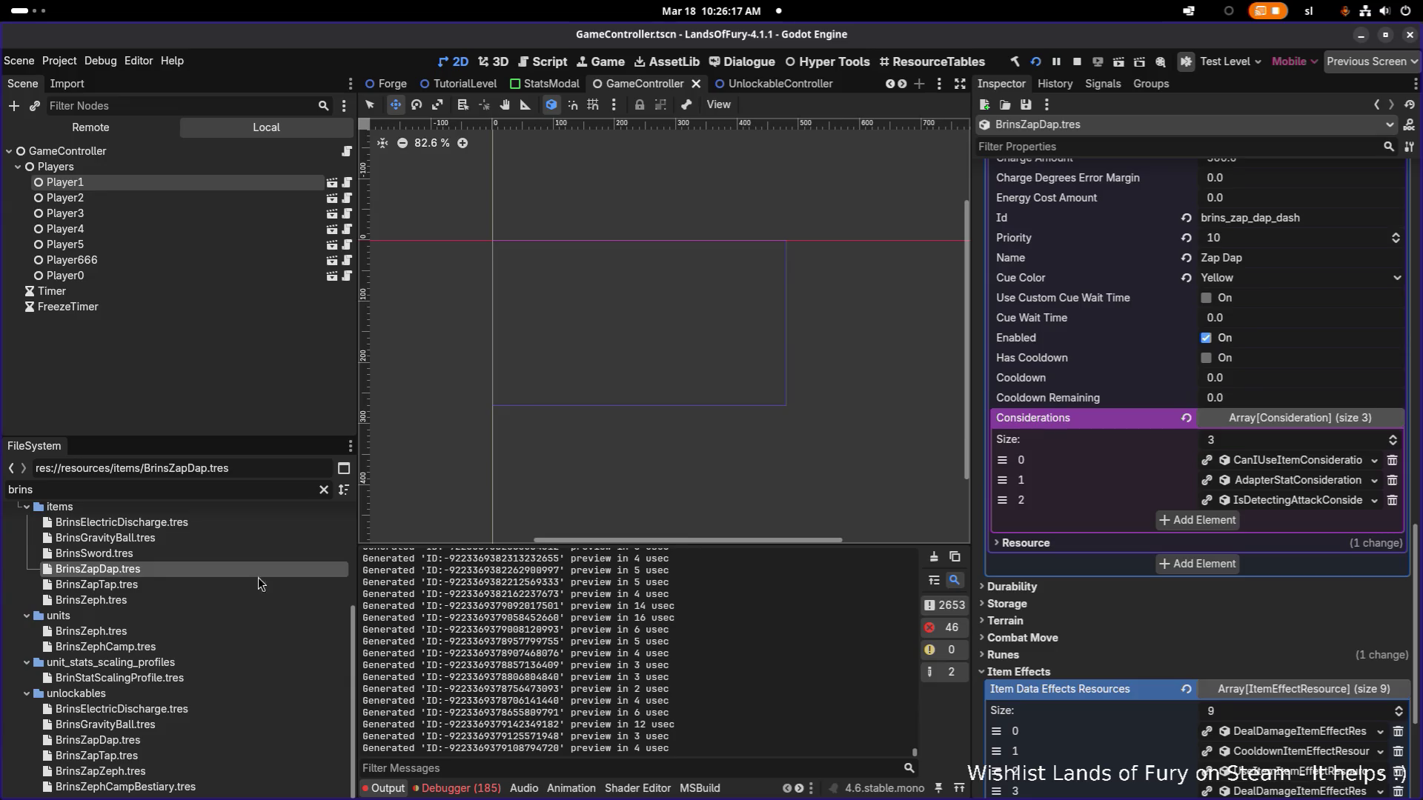
Enable Unit State Type Check on BrinsZapTap's enemy-detection consideration, then load BrinsZeph's Summon Pixie action.
{"action": "left_click", "coordinate": [201, 584]}
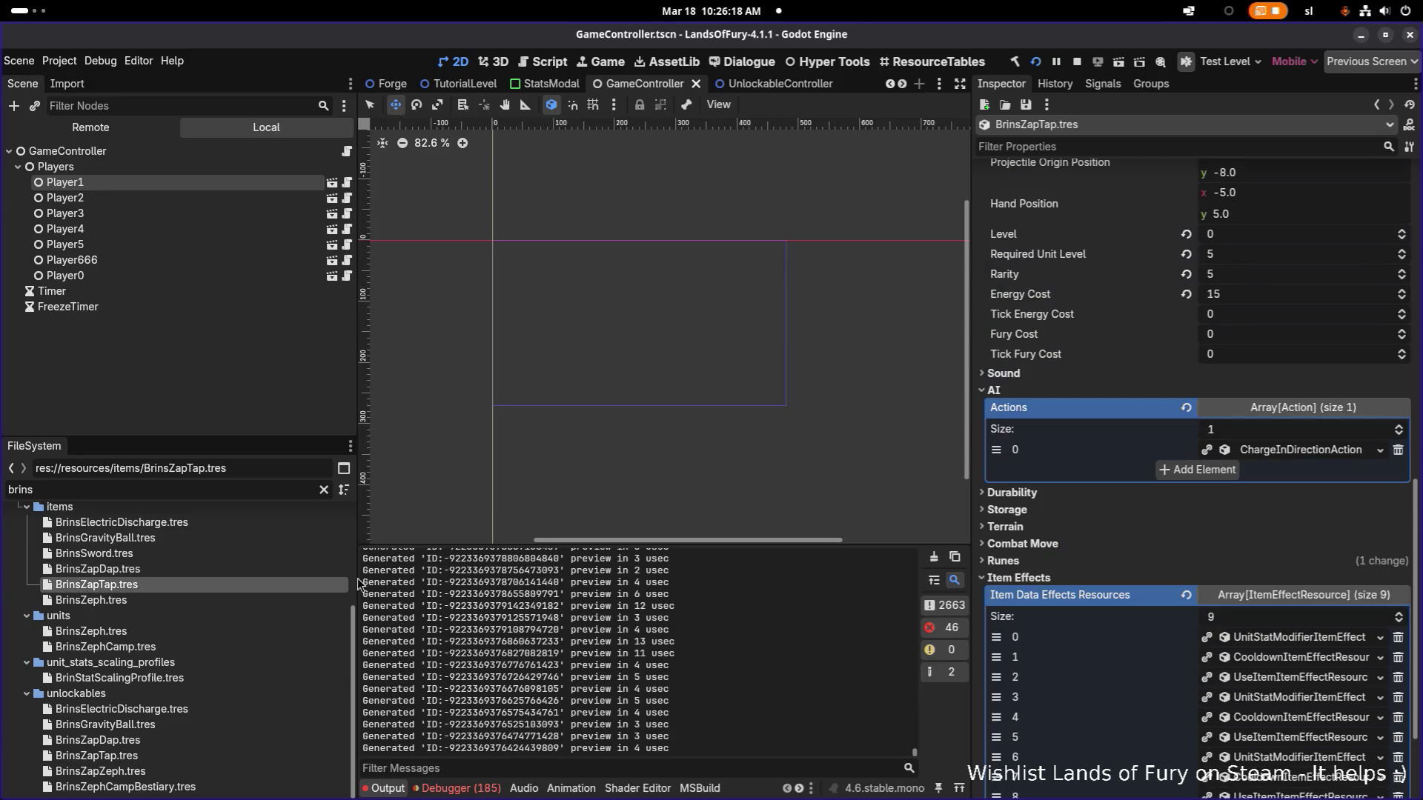
{"action": "left_click", "coordinate": [1267, 452]}
{"action": "scroll", "coordinate": [1211, 553], "scroll_direction": "down", "scroll_amount": 5}
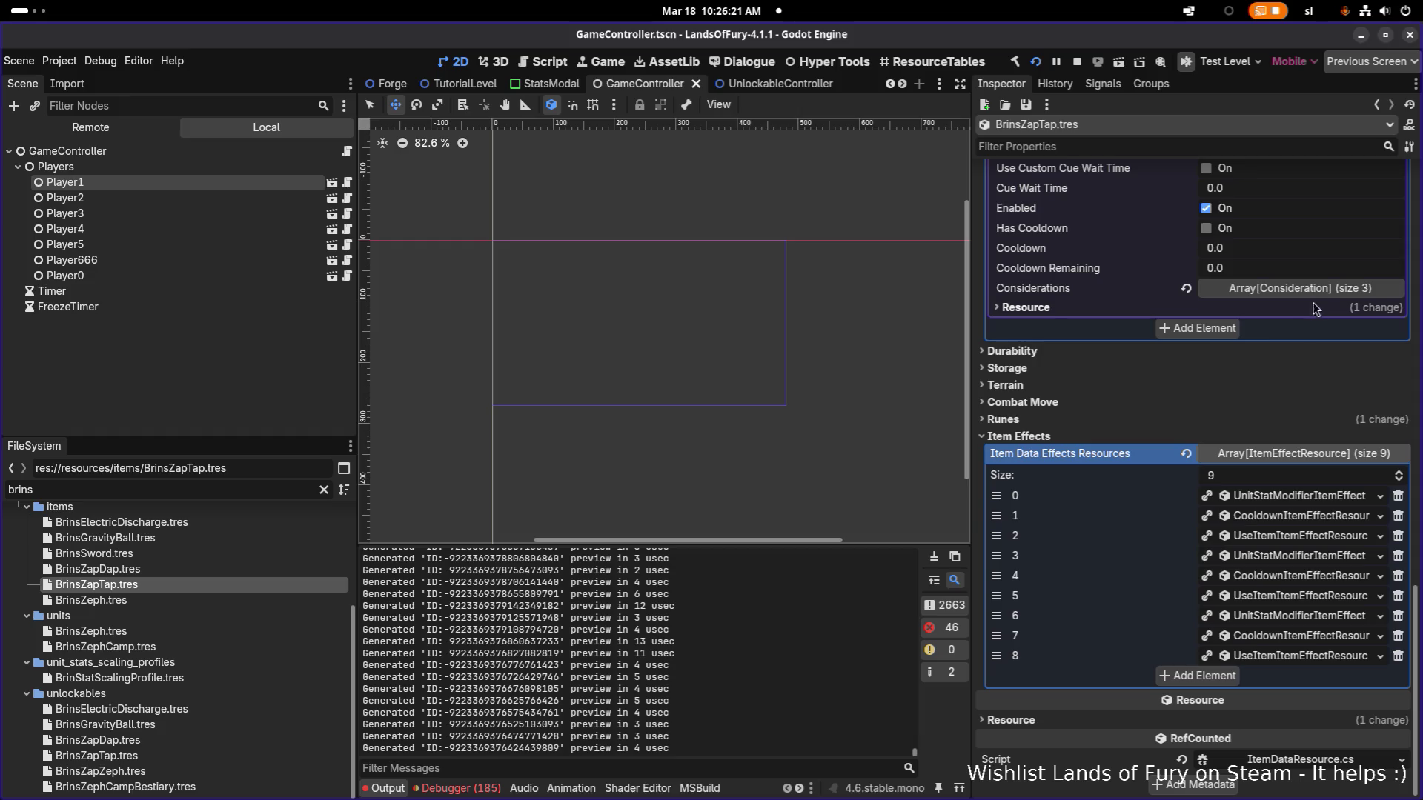
{"action": "left_click", "coordinate": [1299, 288]}
{"action": "scroll", "coordinate": [844, 493], "scroll_direction": "down", "scroll_amount": 1}
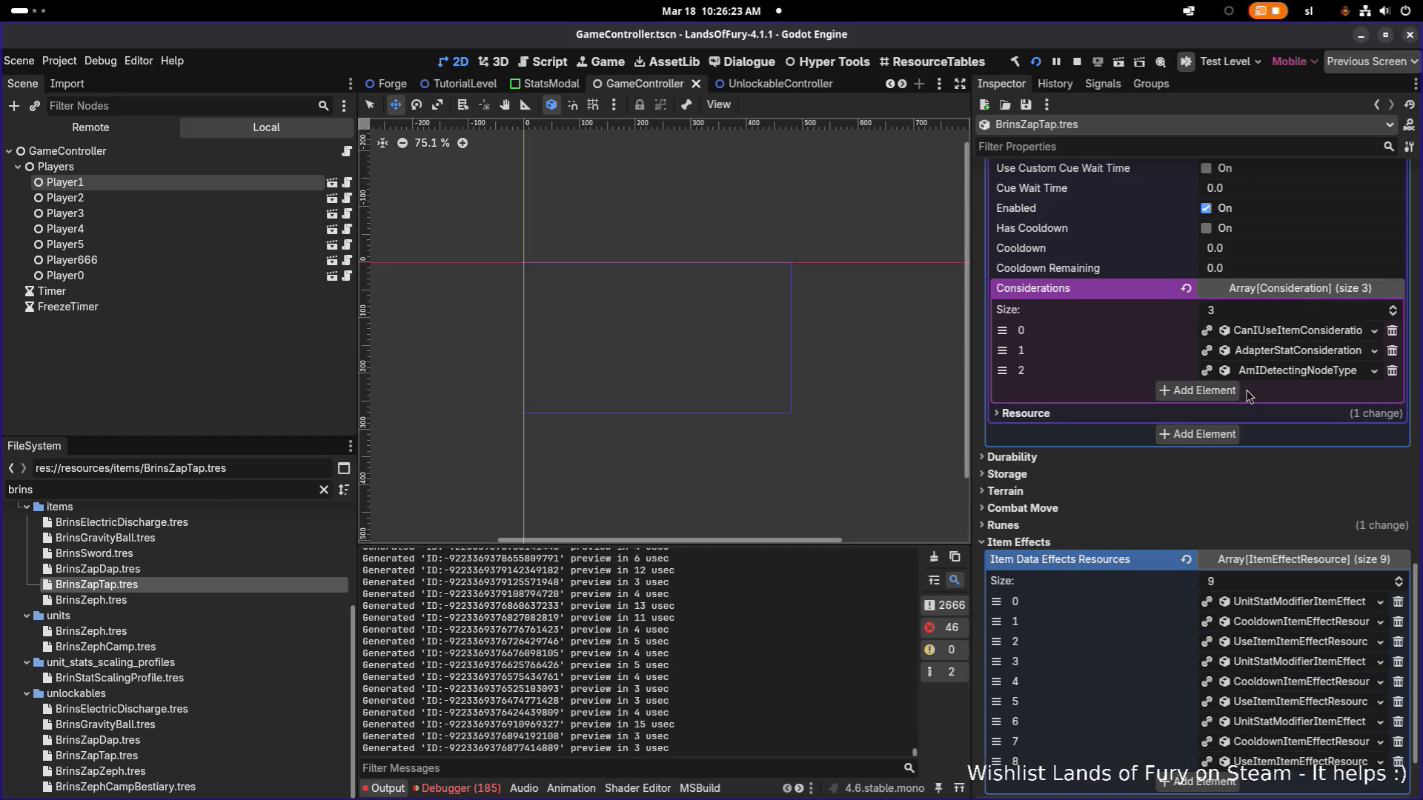
{"action": "left_click", "coordinate": [1268, 374]}
{"action": "scroll", "coordinate": [1264, 528], "scroll_direction": "down", "scroll_amount": 1}
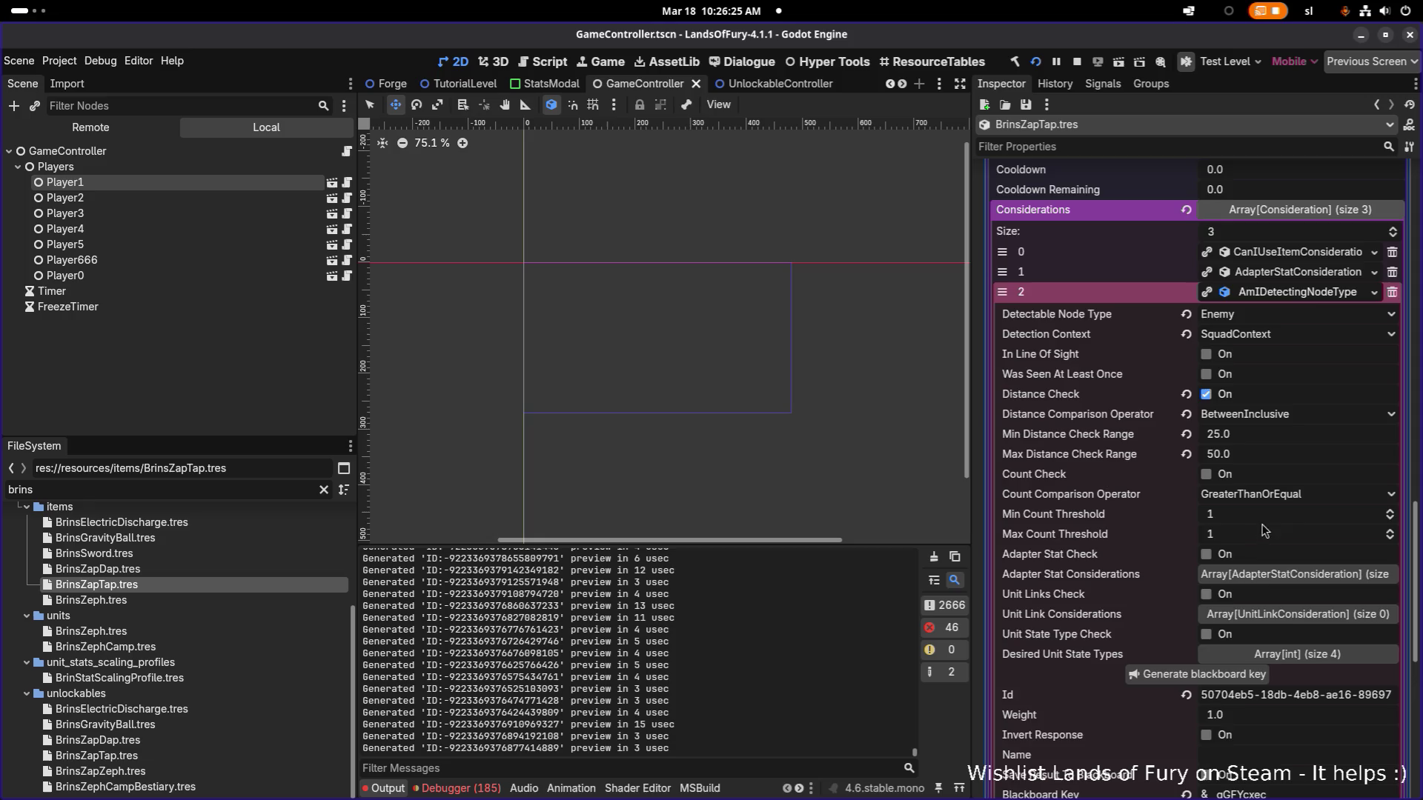
{"action": "scroll", "coordinate": [1245, 506], "scroll_direction": "down", "scroll_amount": 2}
{"action": "left_click", "coordinate": [1222, 478]}
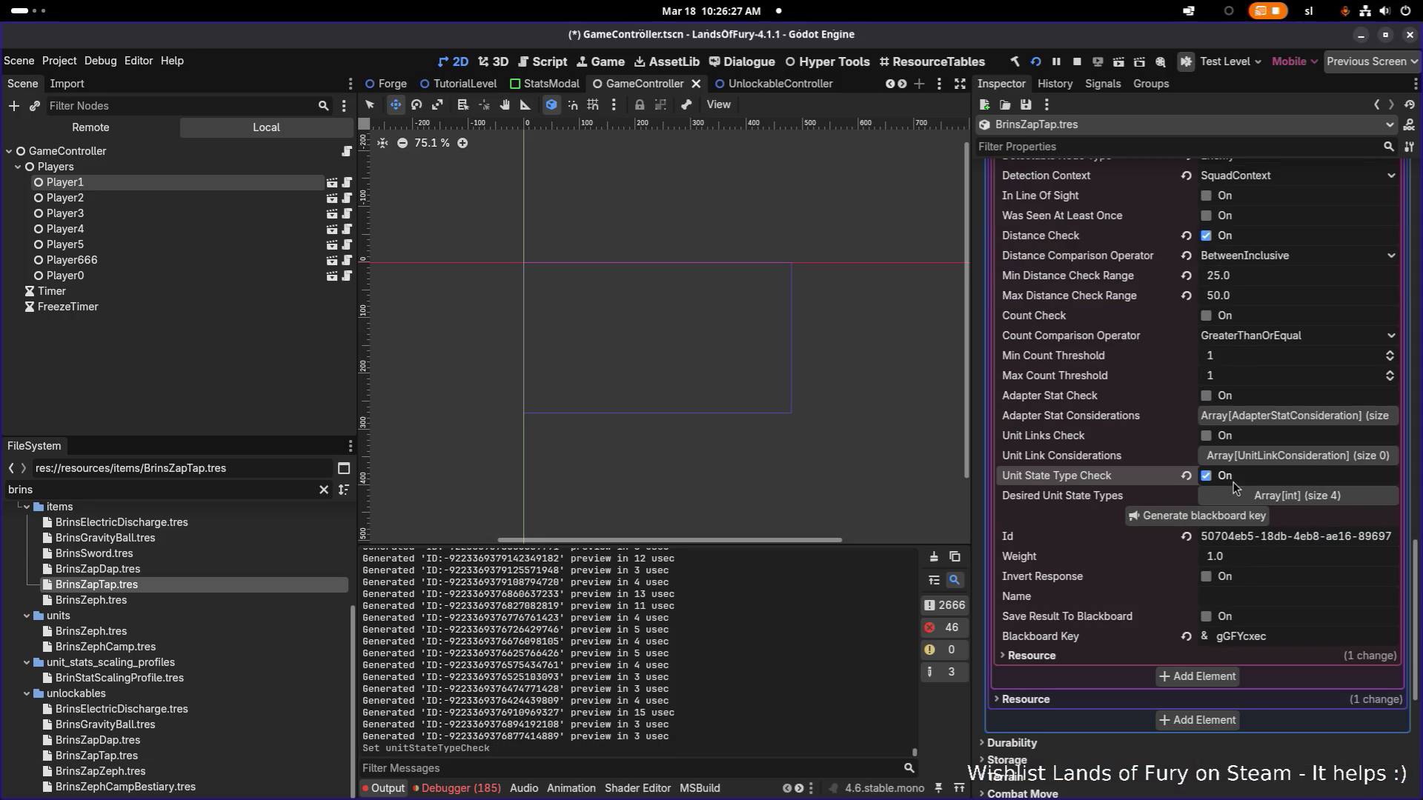
{"action": "left_click", "coordinate": [219, 599]}
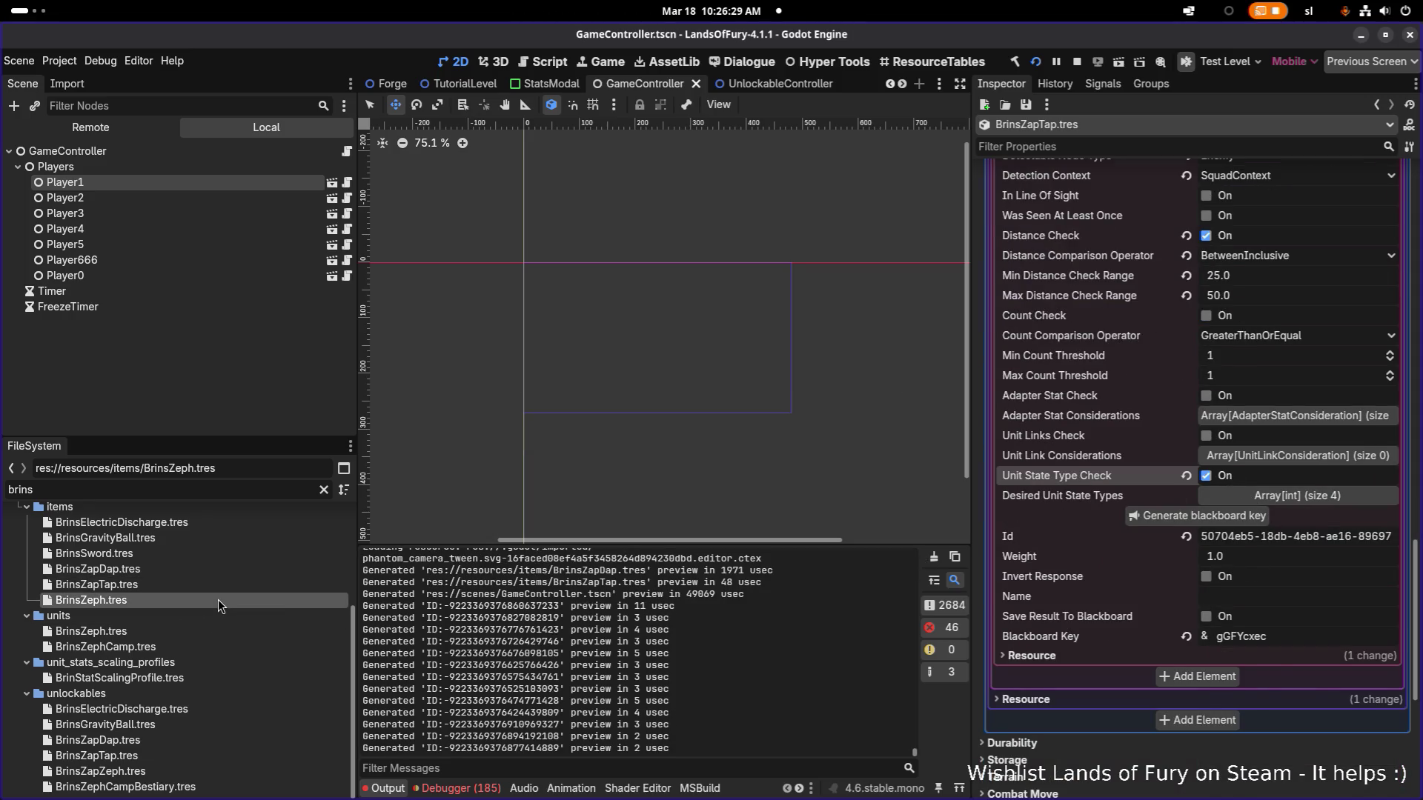
{"action": "left_click", "coordinate": [1289, 417]}
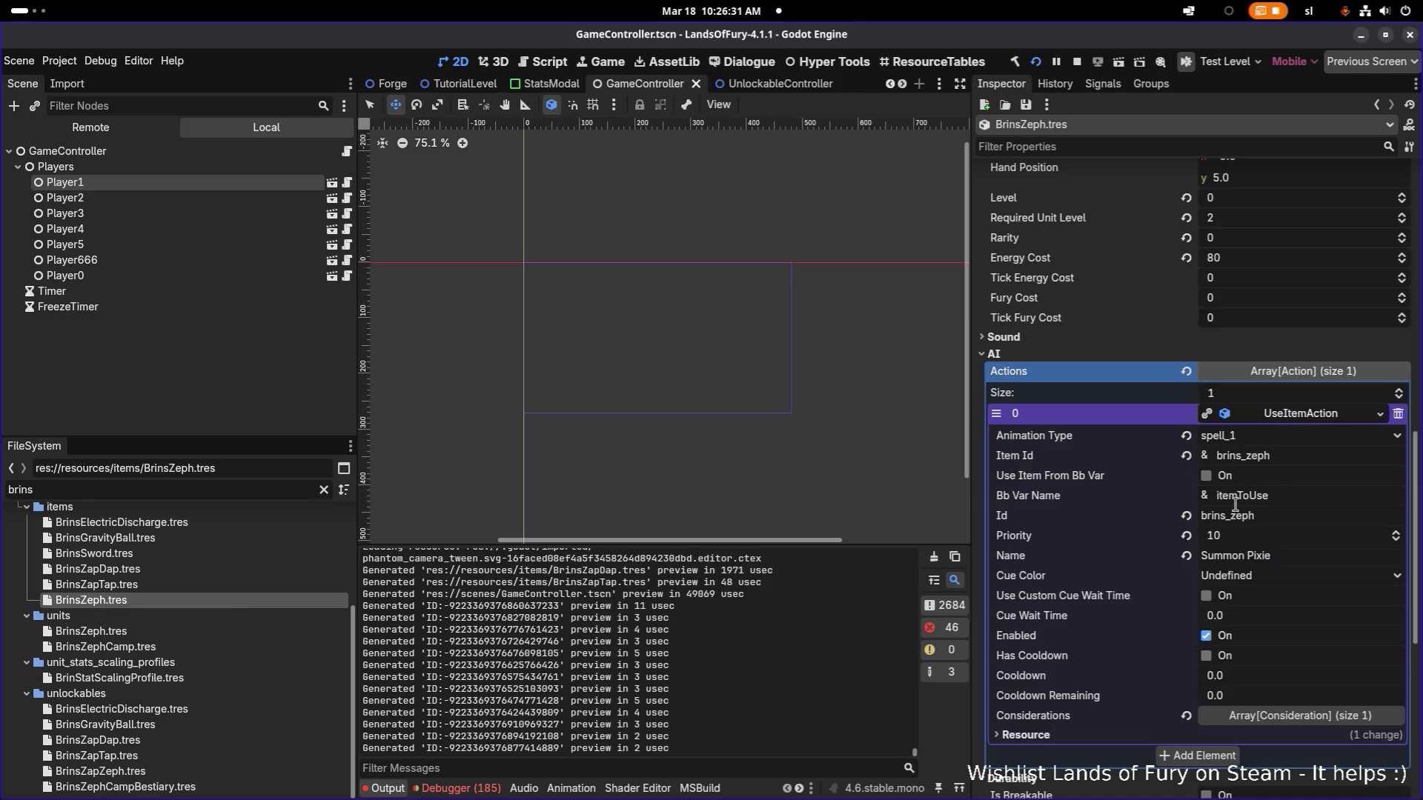
{"action": "scroll", "coordinate": [1236, 514], "scroll_direction": "down", "scroll_amount": 2}
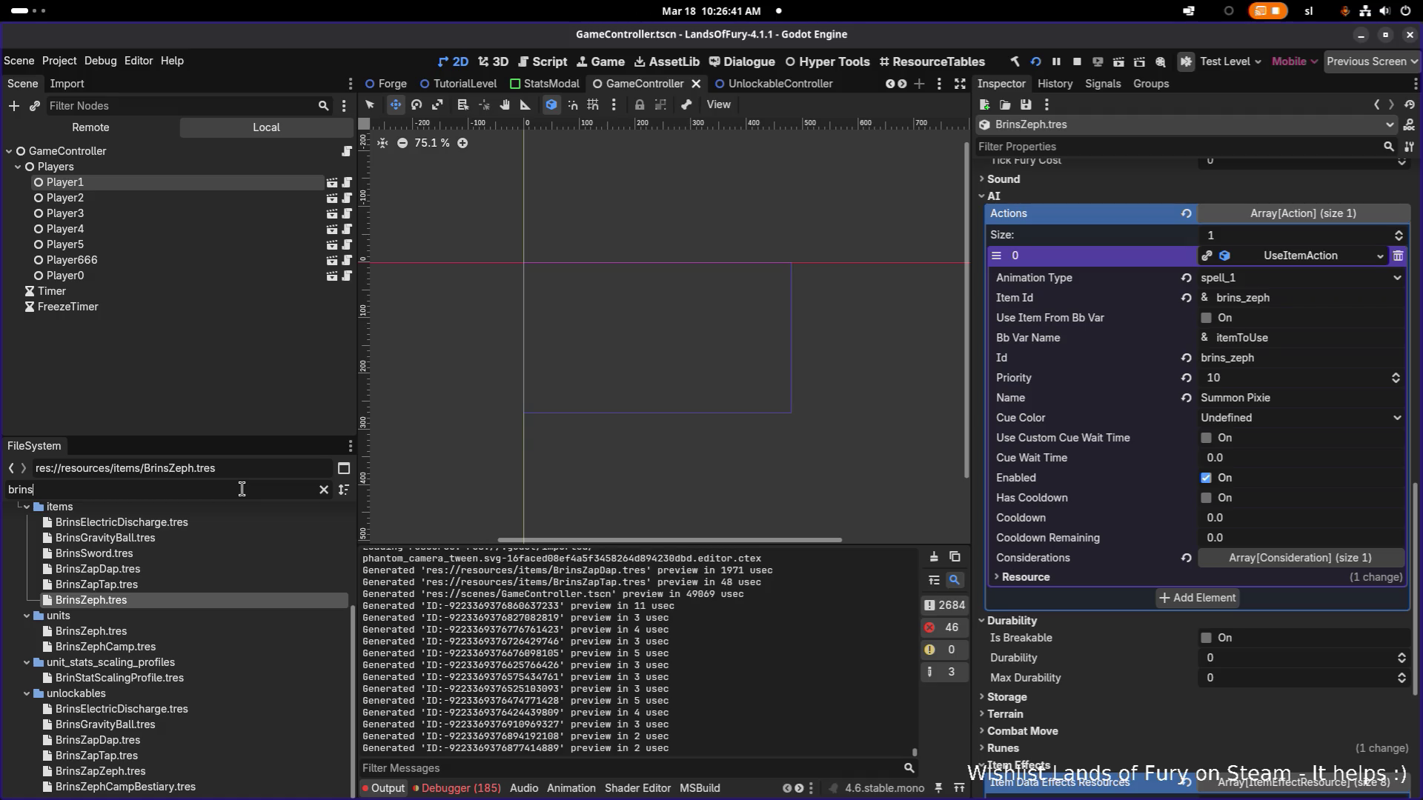
Load BrinCompanion.tres and expand its sword attack's enemy-detection consideration.
{"action": "key", "text": "BackSpace"}
{"action": "key", "text": "BackSpace"}
{"action": "key", "text": "BackSpace"}
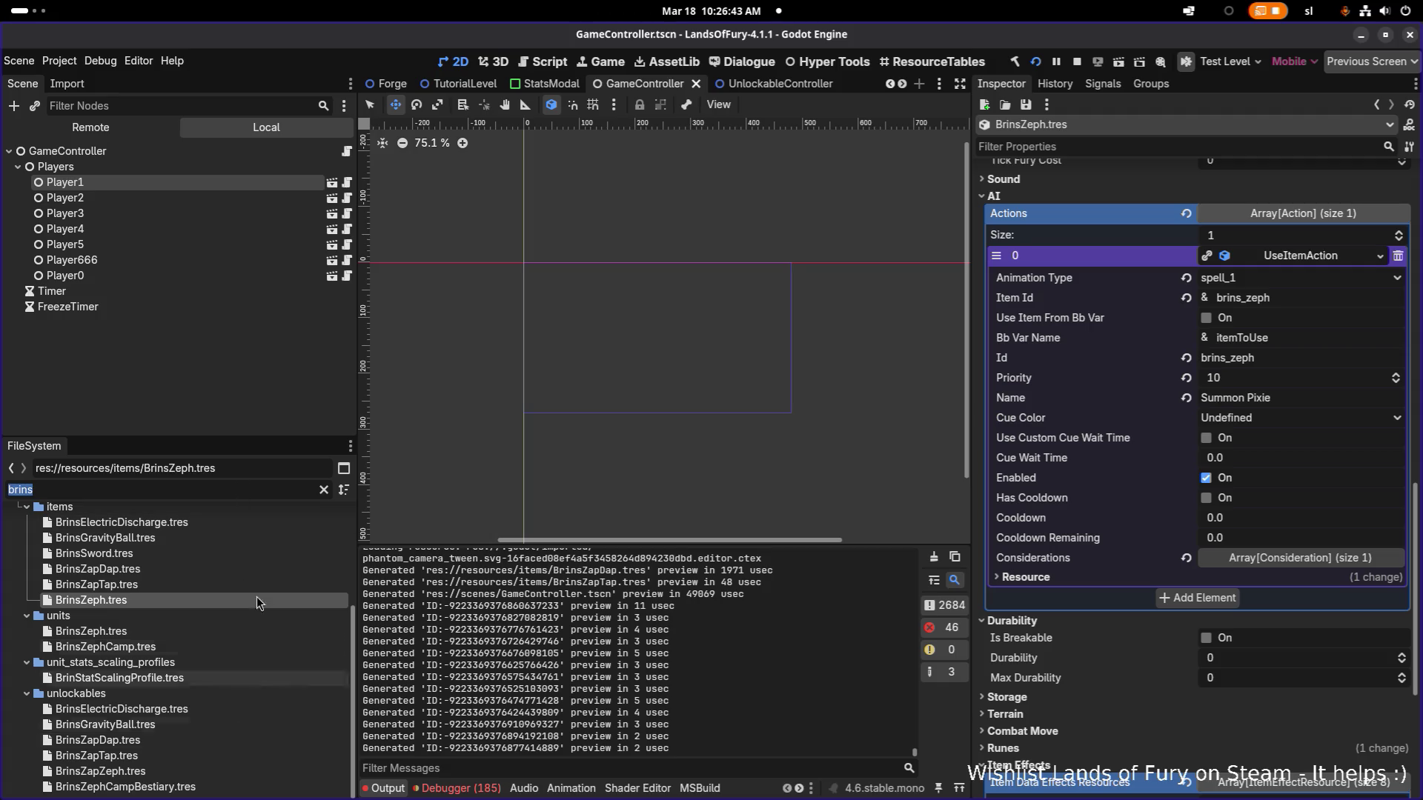
{"action": "type", "text": "brin"}
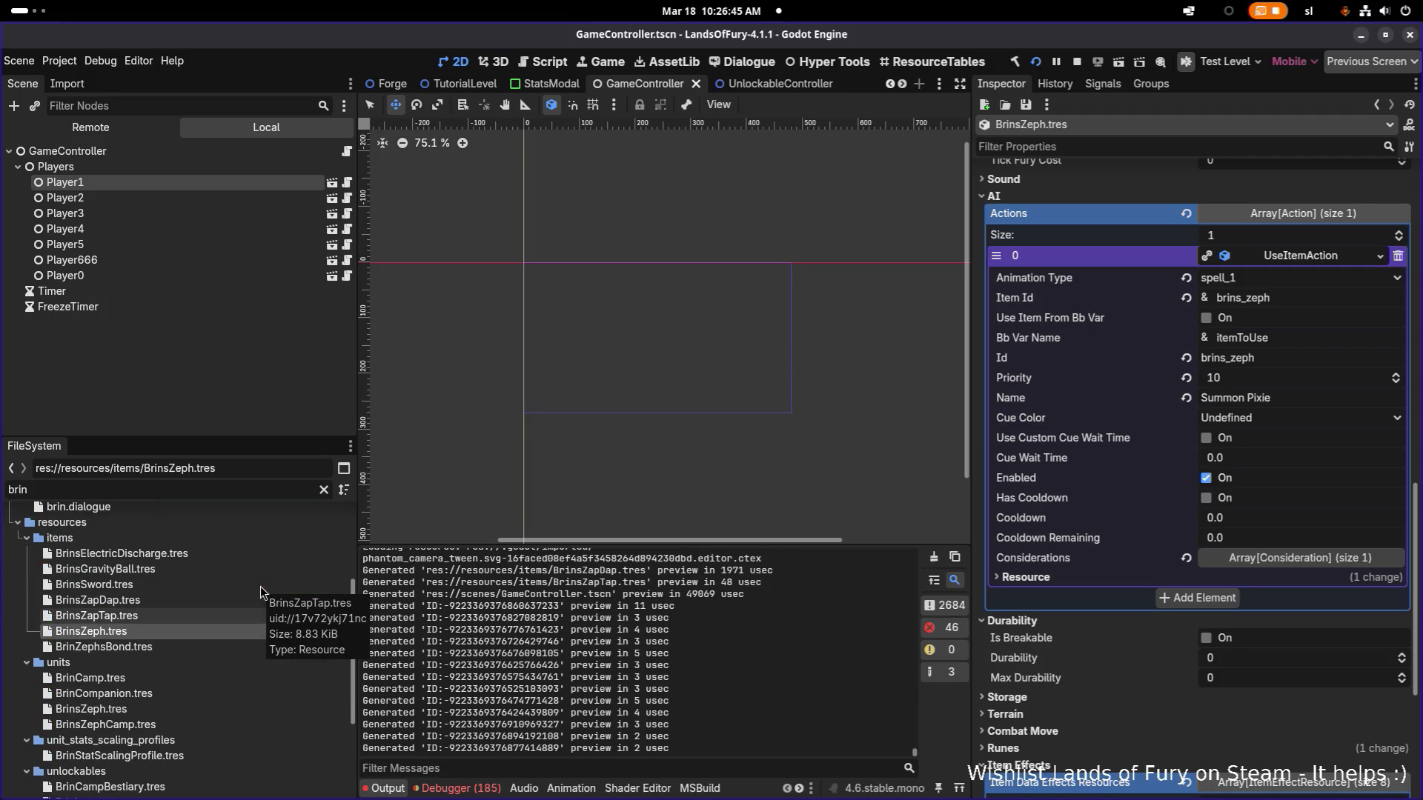
{"action": "type", "text": "com"}
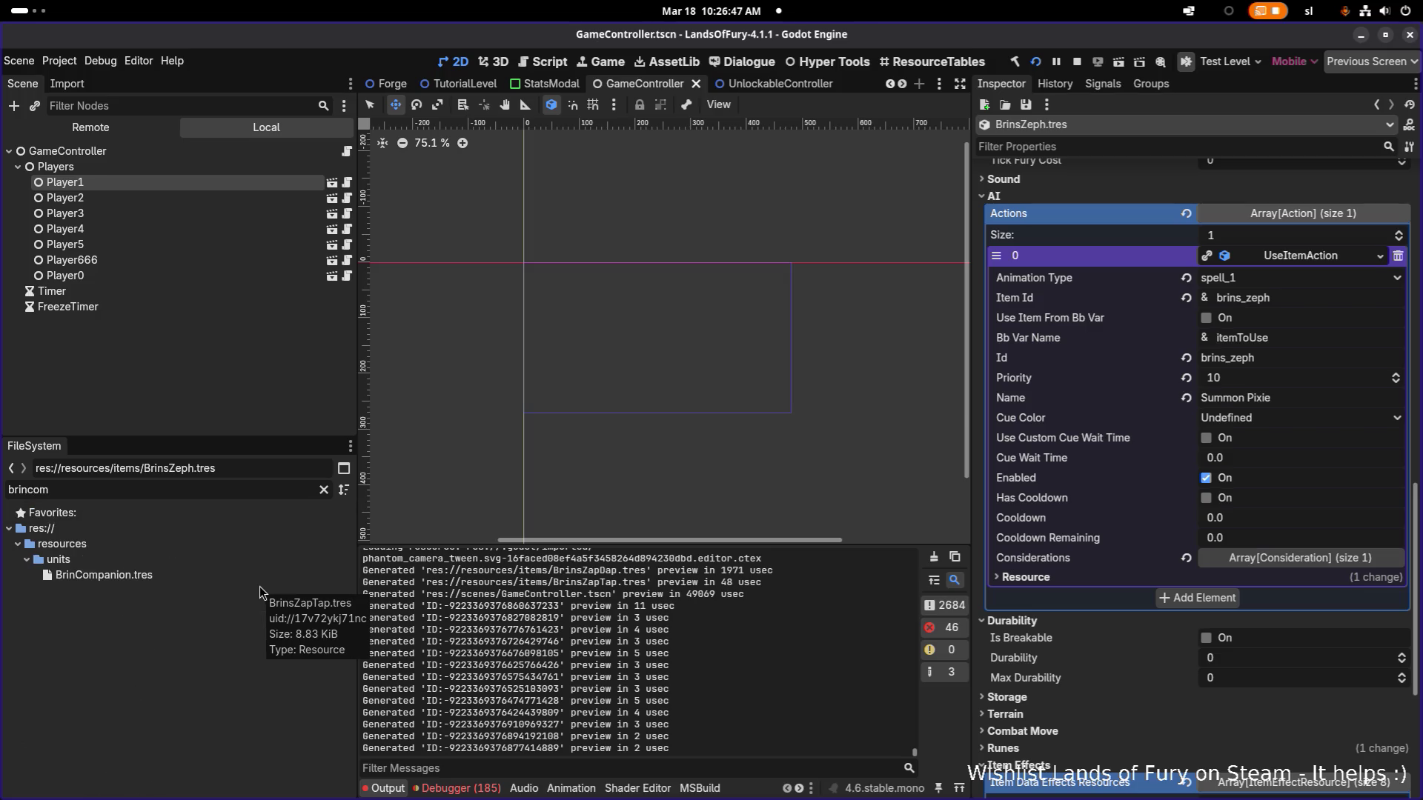
{"action": "left_click", "coordinate": [268, 575]}
{"action": "scroll", "coordinate": [1224, 501], "scroll_direction": "down", "scroll_amount": 6}
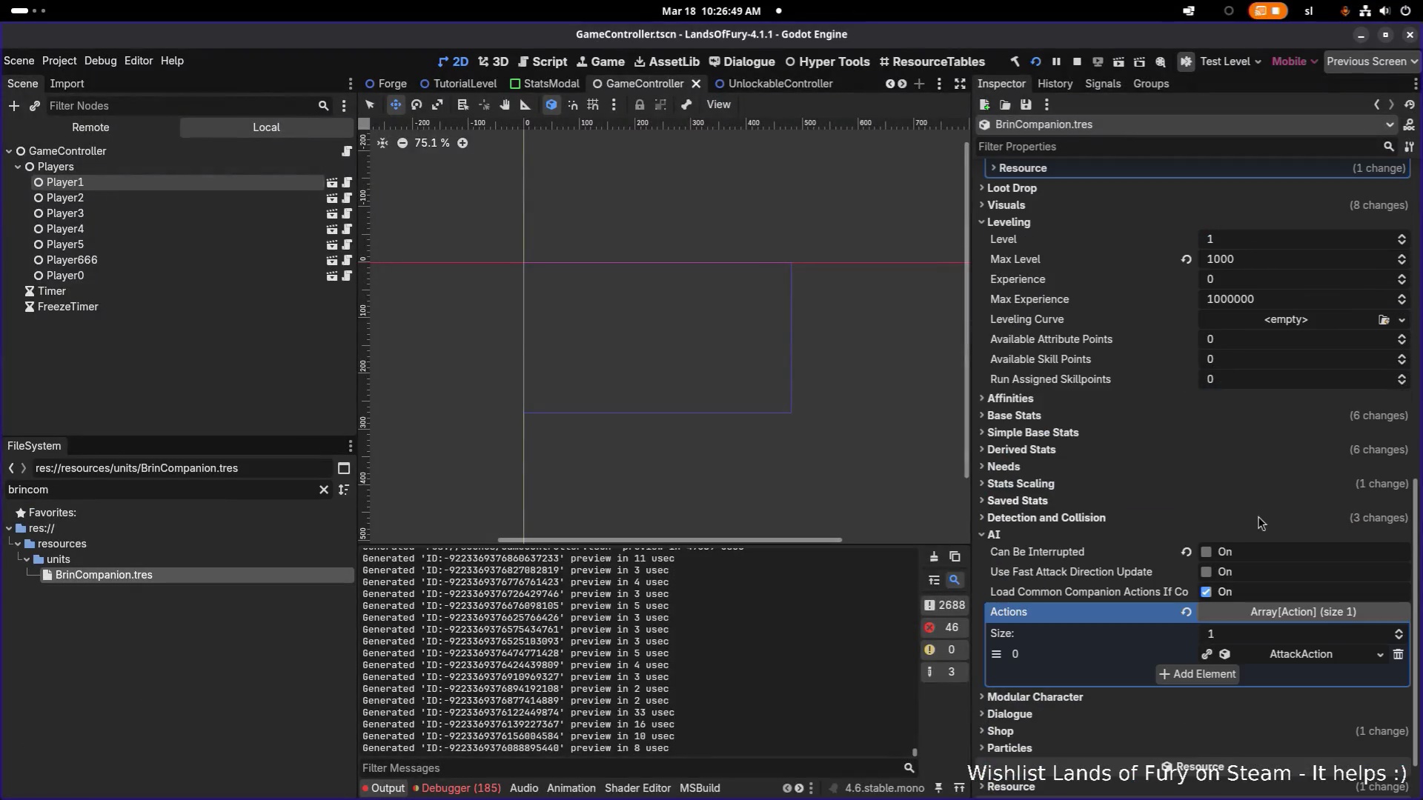
{"action": "scroll", "coordinate": [1262, 520], "scroll_direction": "up", "scroll_amount": 2}
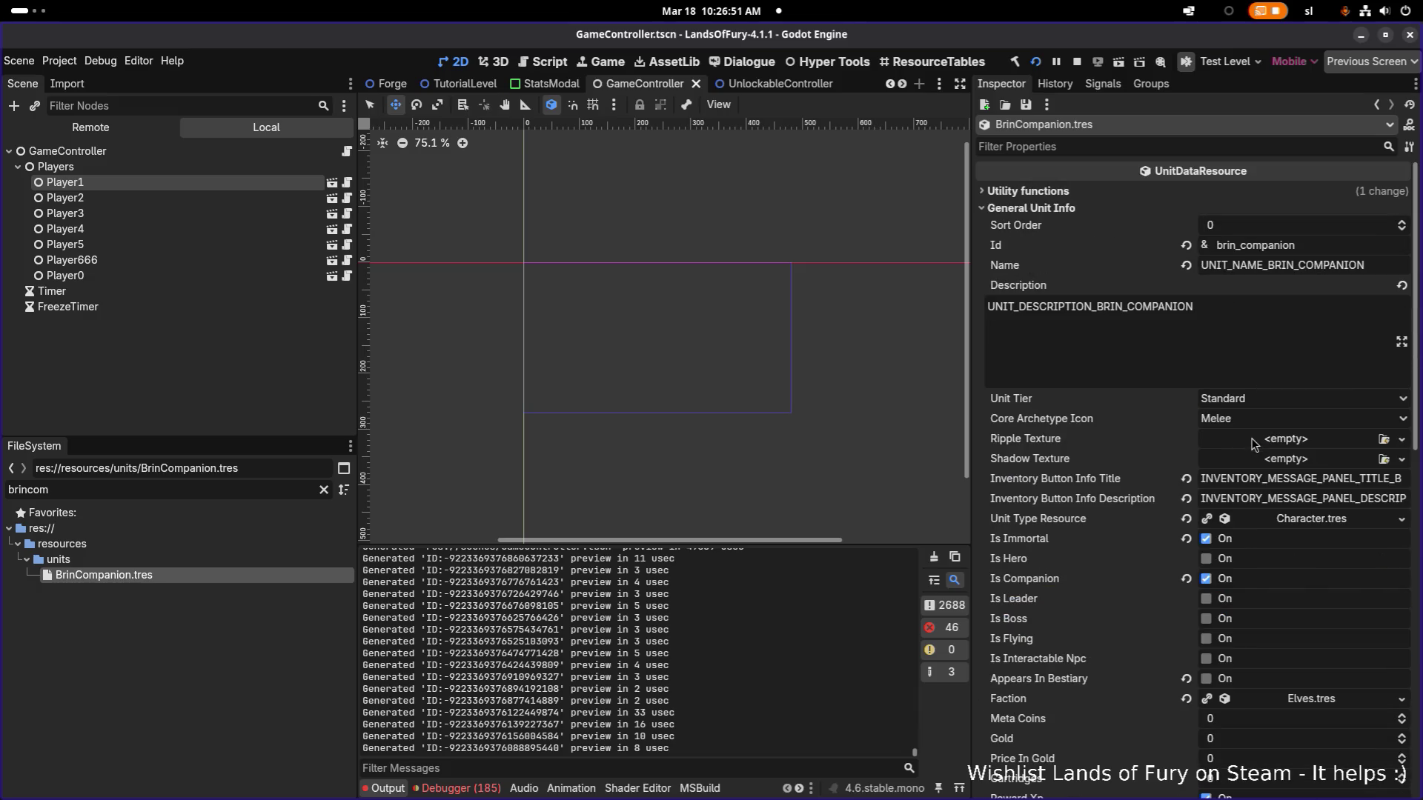
{"action": "left_click", "coordinate": [1289, 589]}
{"action": "scroll", "coordinate": [1288, 594], "scroll_direction": "down", "scroll_amount": 4}
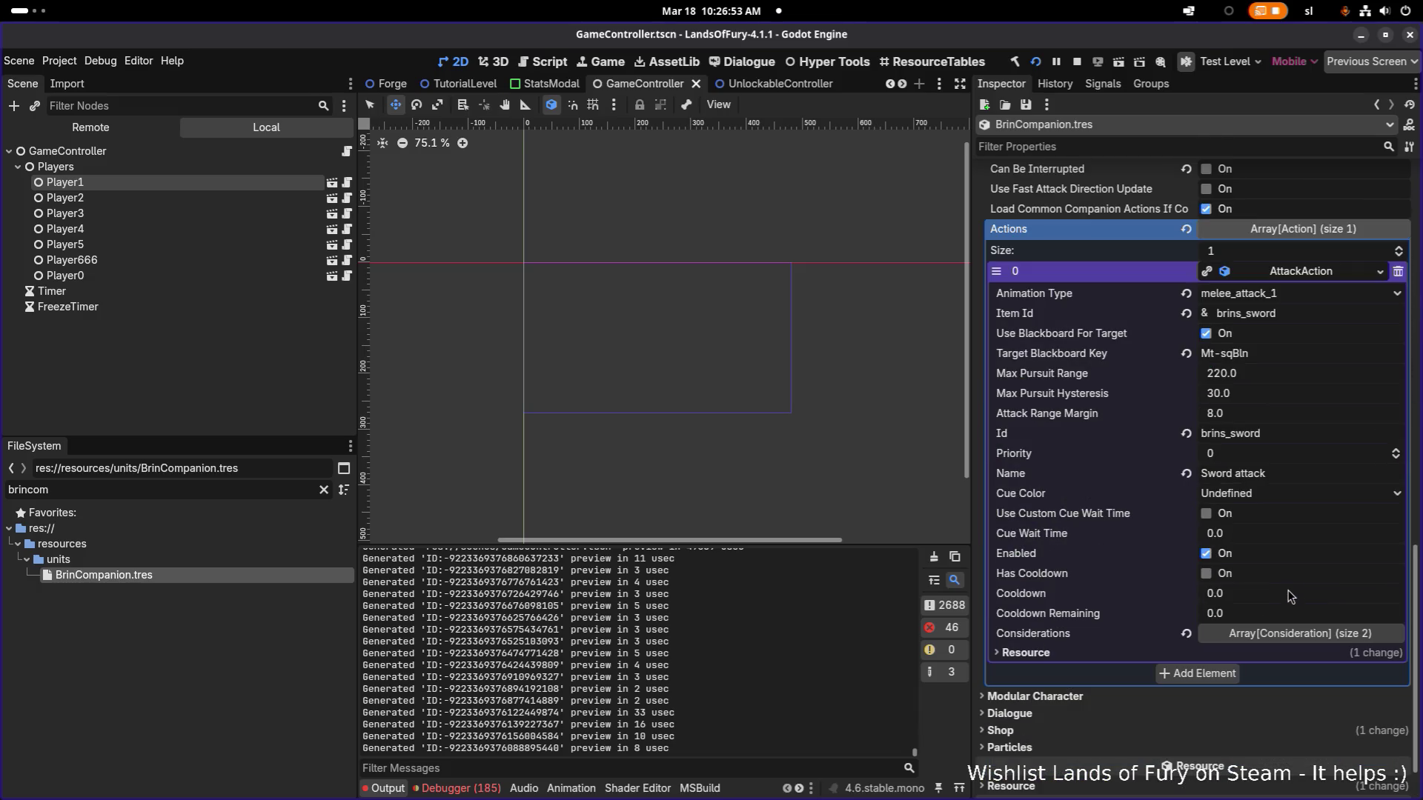
{"action": "left_click", "coordinate": [1298, 636]}
{"action": "scroll", "coordinate": [1311, 634], "scroll_direction": "down", "scroll_amount": 2}
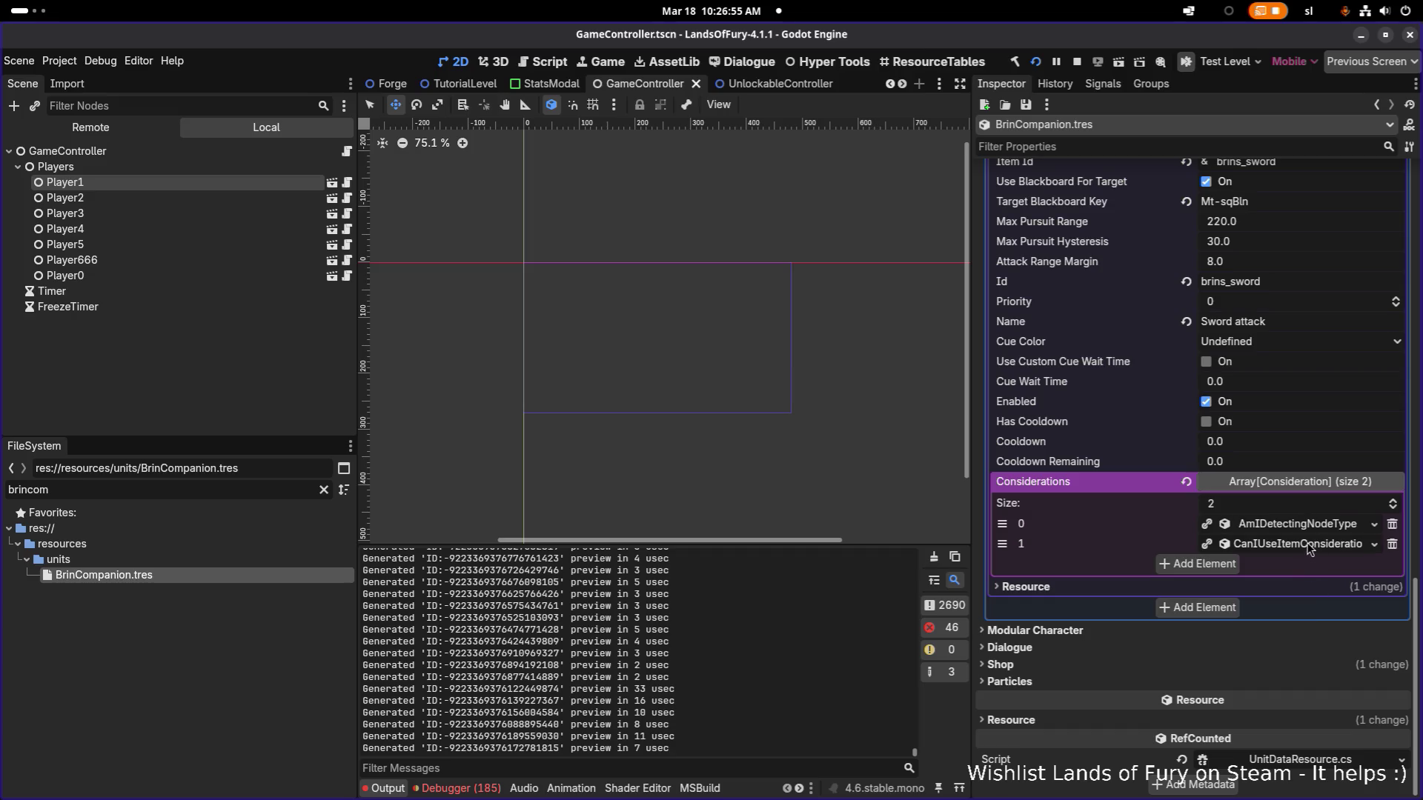
{"action": "left_click", "coordinate": [1311, 523]}
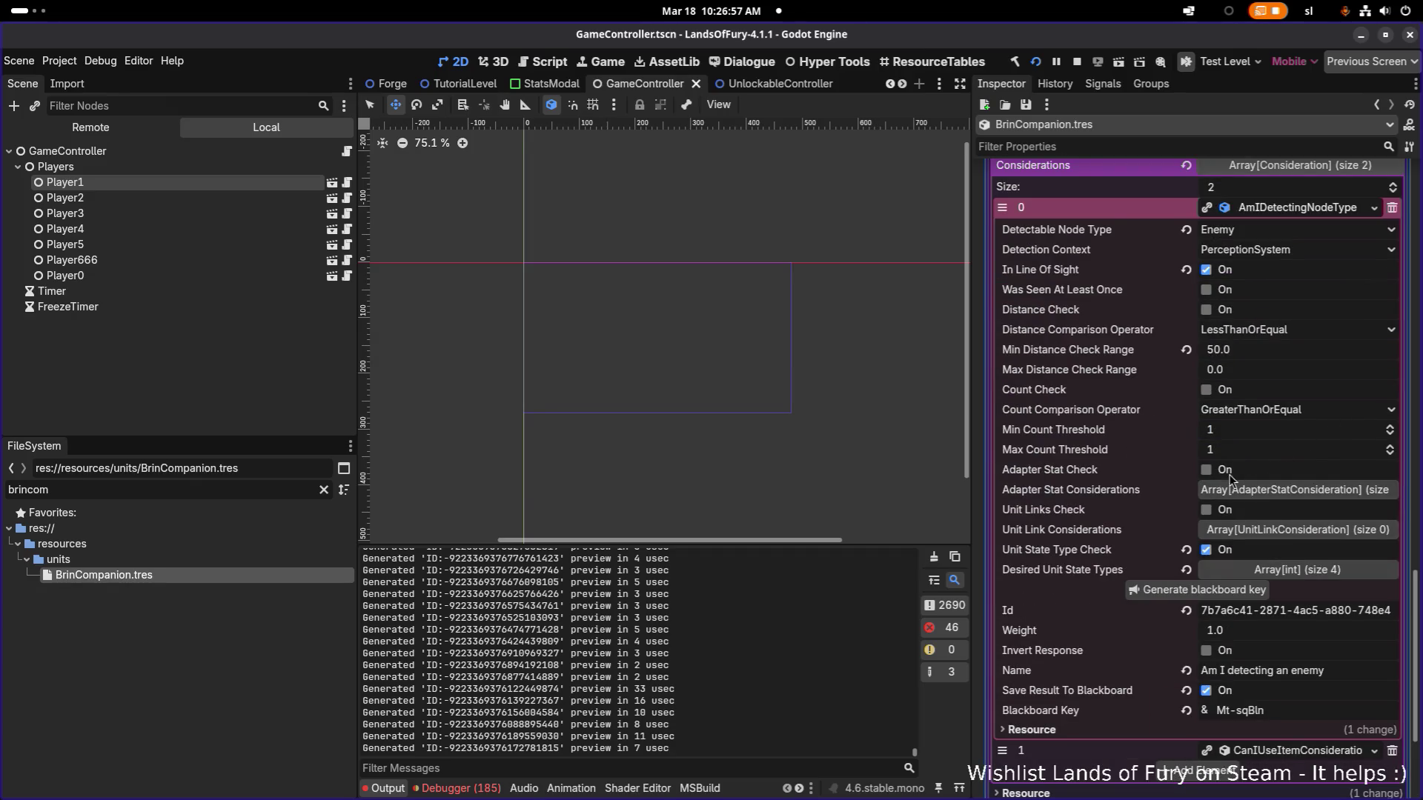
Peek at the unit links check, leave it off, save the companion changes and start a 'lili' file filter.
{"action": "left_click", "coordinate": [1217, 512]}
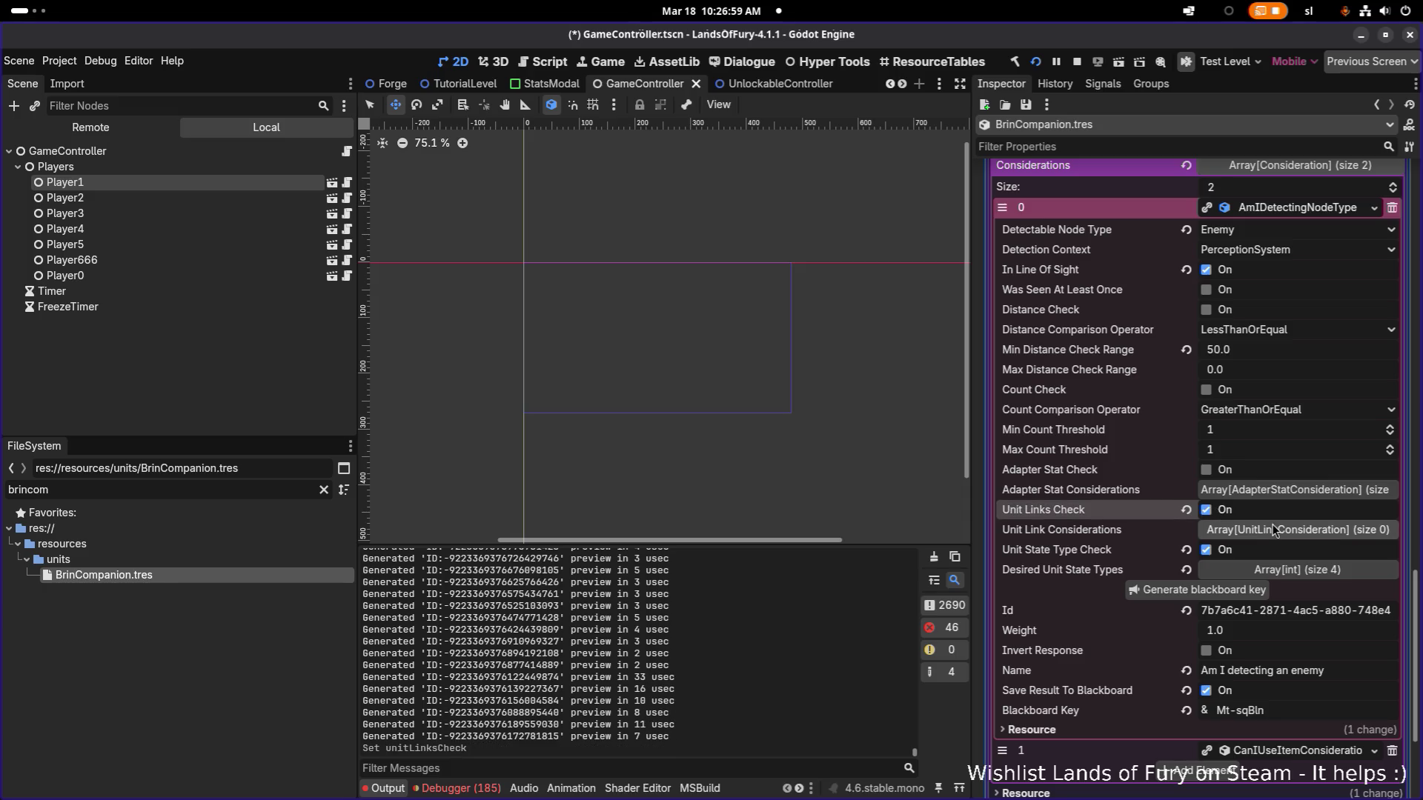
{"action": "left_click", "coordinate": [1260, 534]}
{"action": "left_click", "coordinate": [1207, 510]}
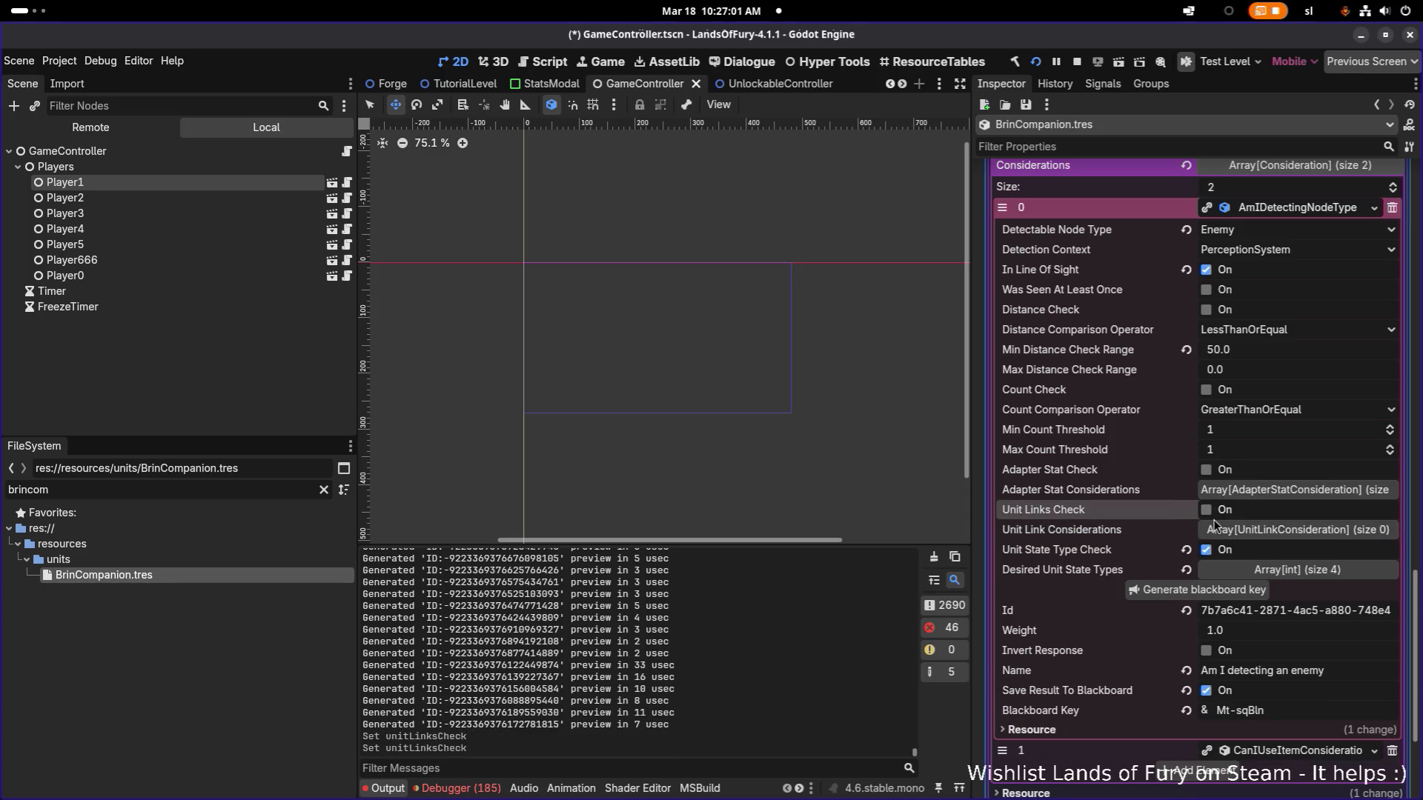
{"action": "left_click", "coordinate": [1297, 571]}
{"action": "key", "text": "ctrl+s"}
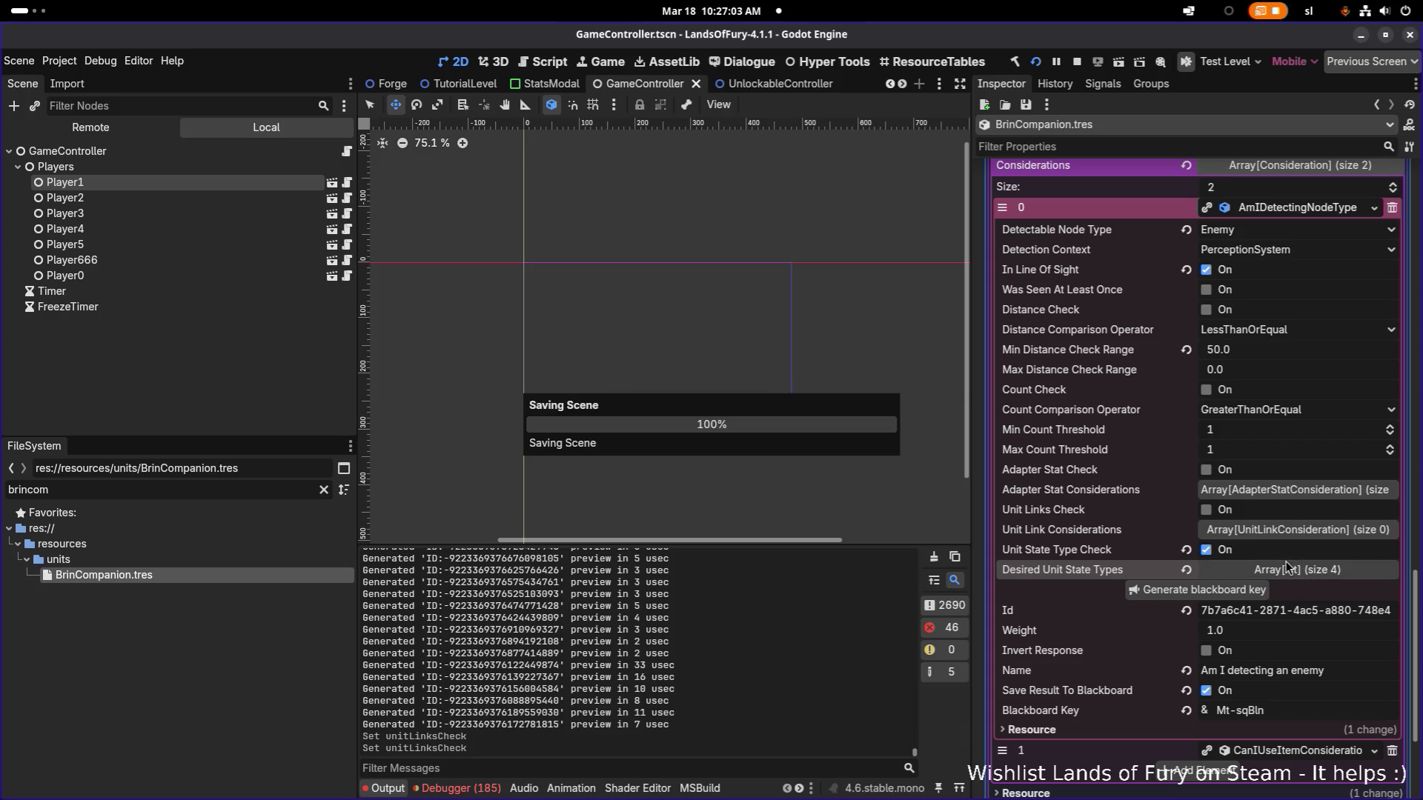
{"action": "left_click", "coordinate": [238, 490]}
{"action": "key", "text": "ctrl+a"}
{"action": "type", "text": "lili"}
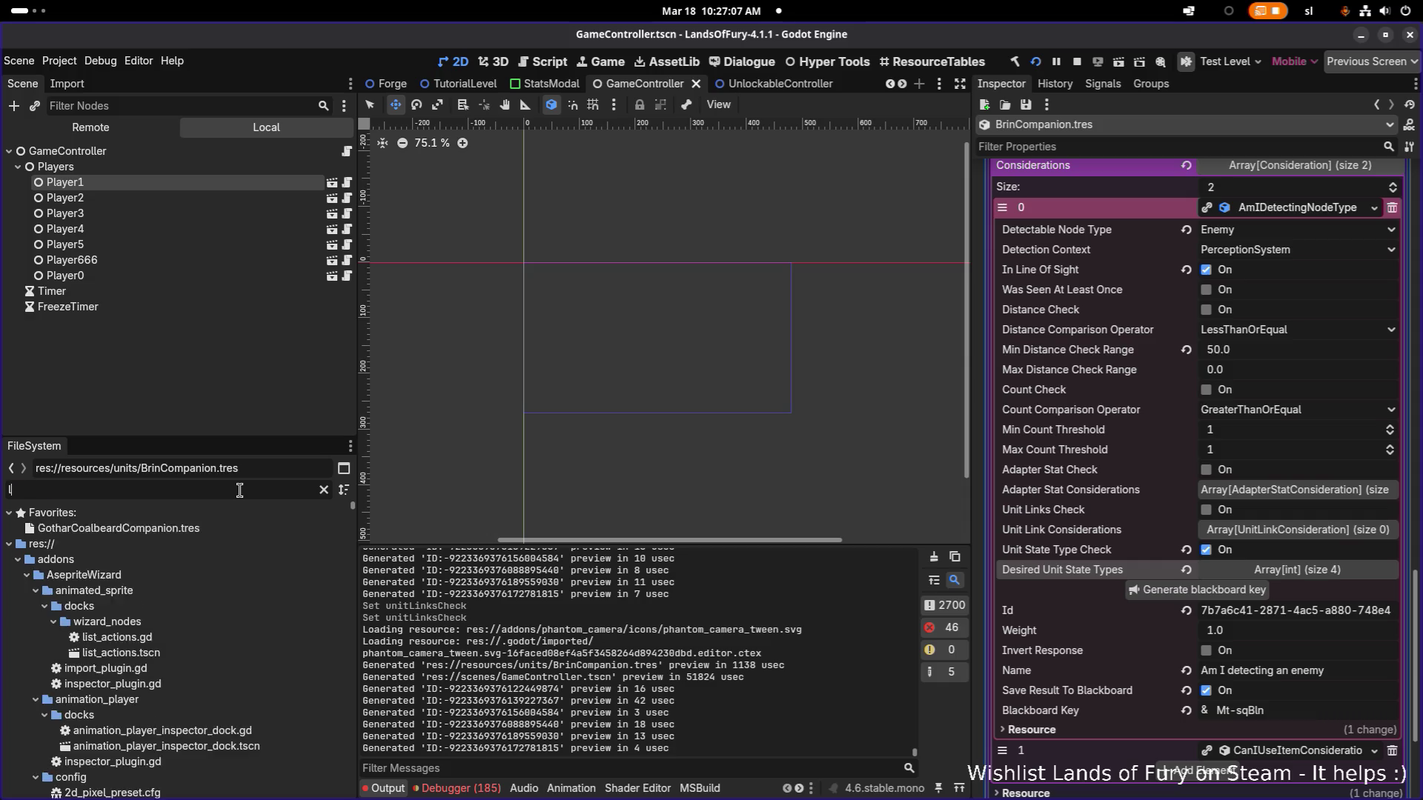
{"action": "scroll", "coordinate": [244, 569], "scroll_direction": "down", "scroll_amount": 2}
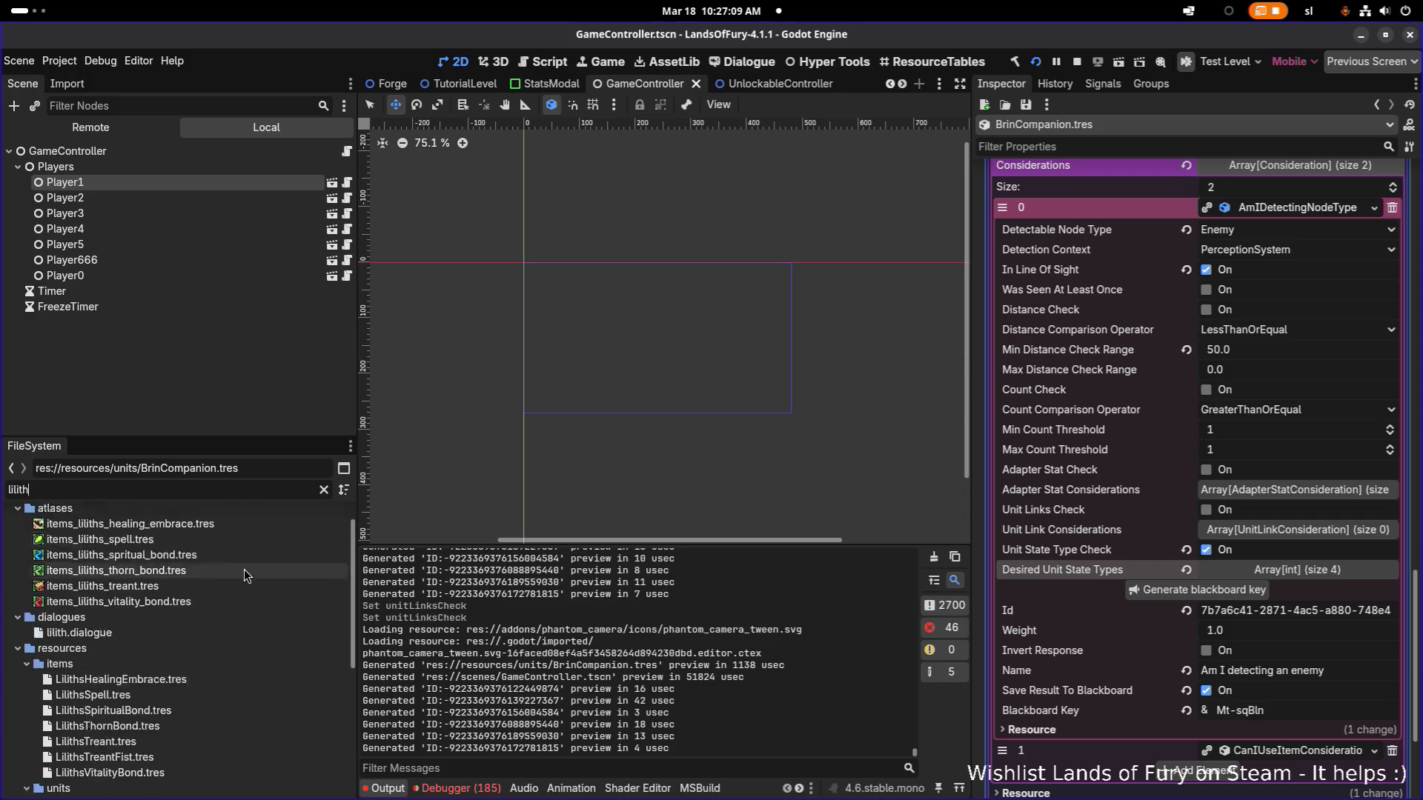
{"action": "scroll", "coordinate": [245, 600], "scroll_direction": "down", "scroll_amount": 2}
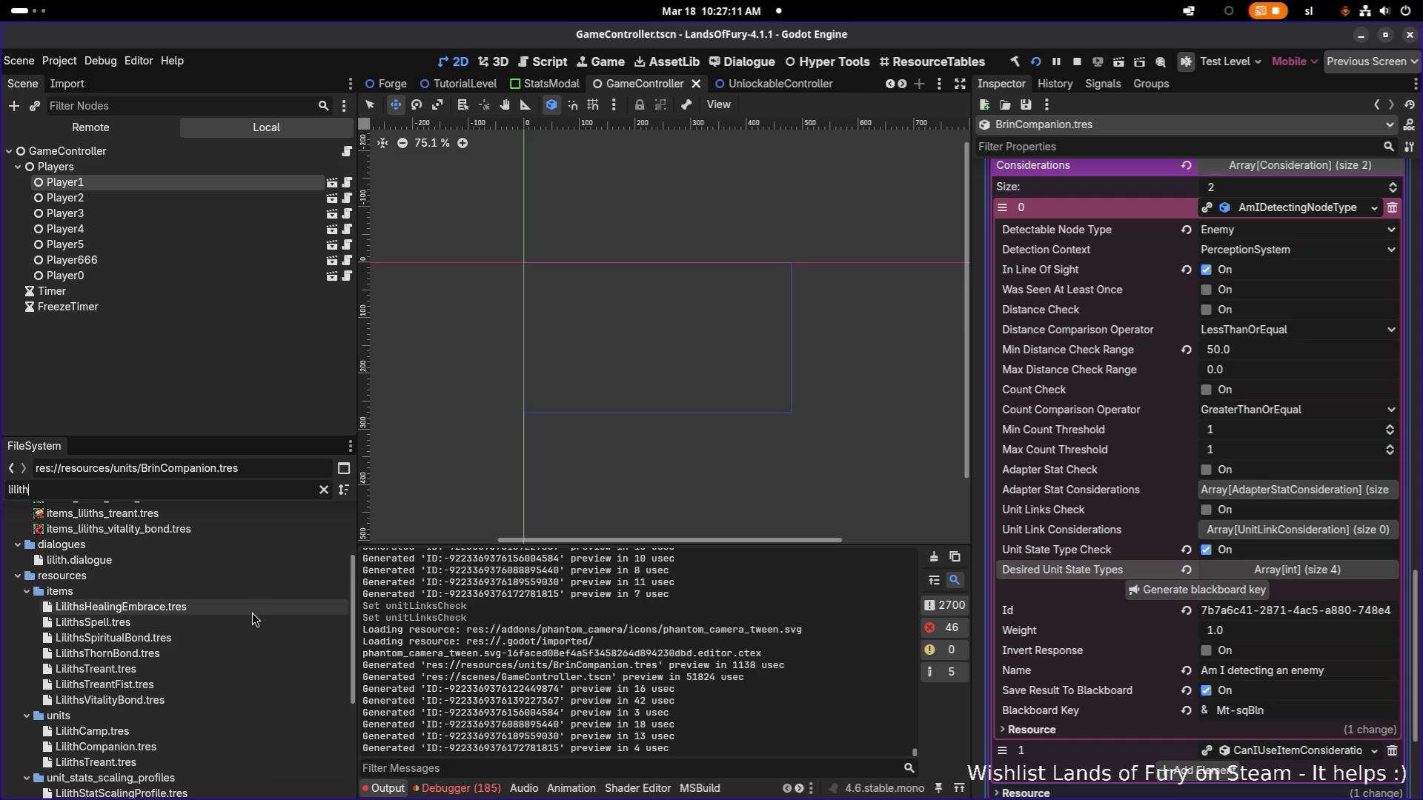
Review the AI actions of LilithsHealingEmbrace, LilithsSpell and LilithsSpiritualBond.
{"action": "left_click", "coordinate": [254, 608]}
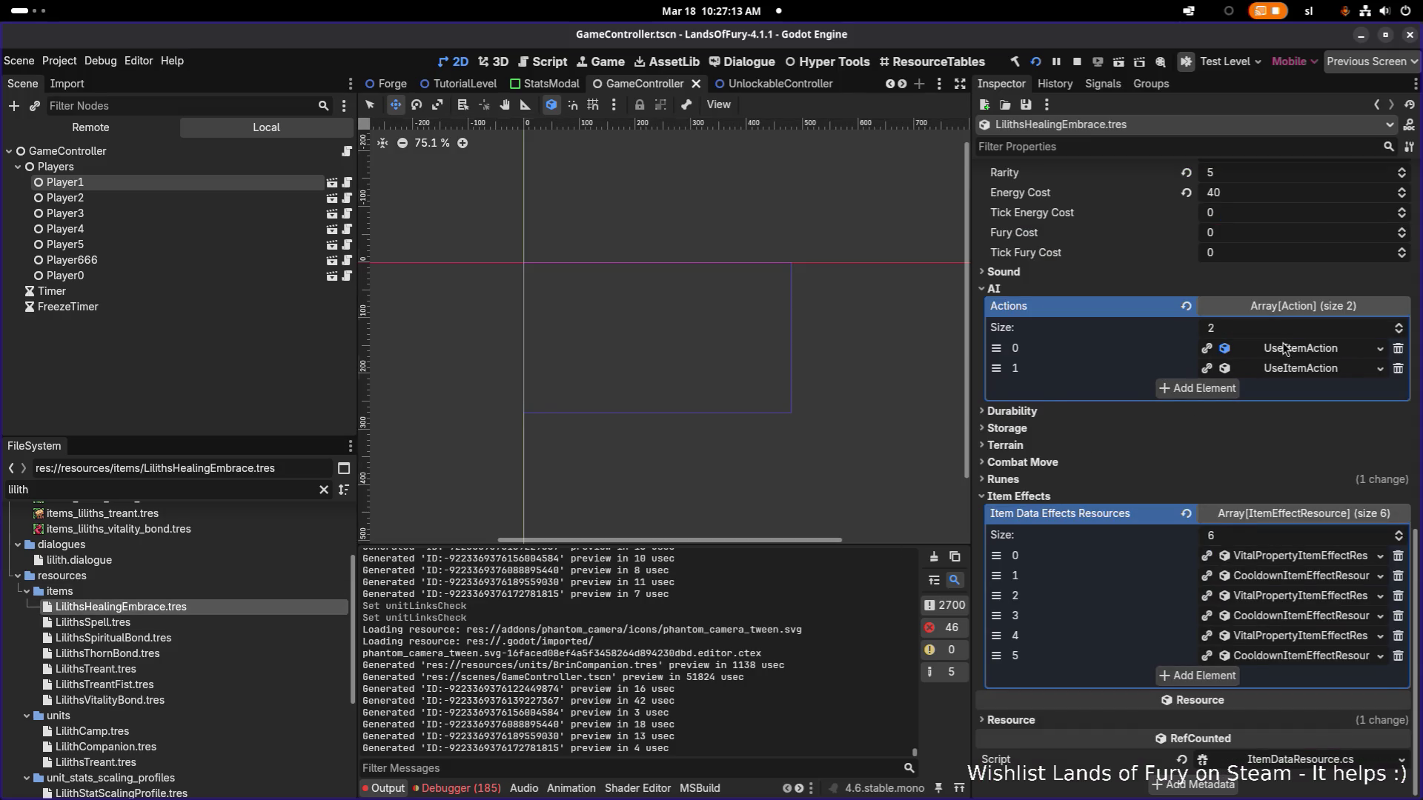
{"action": "left_click", "coordinate": [1288, 349]}
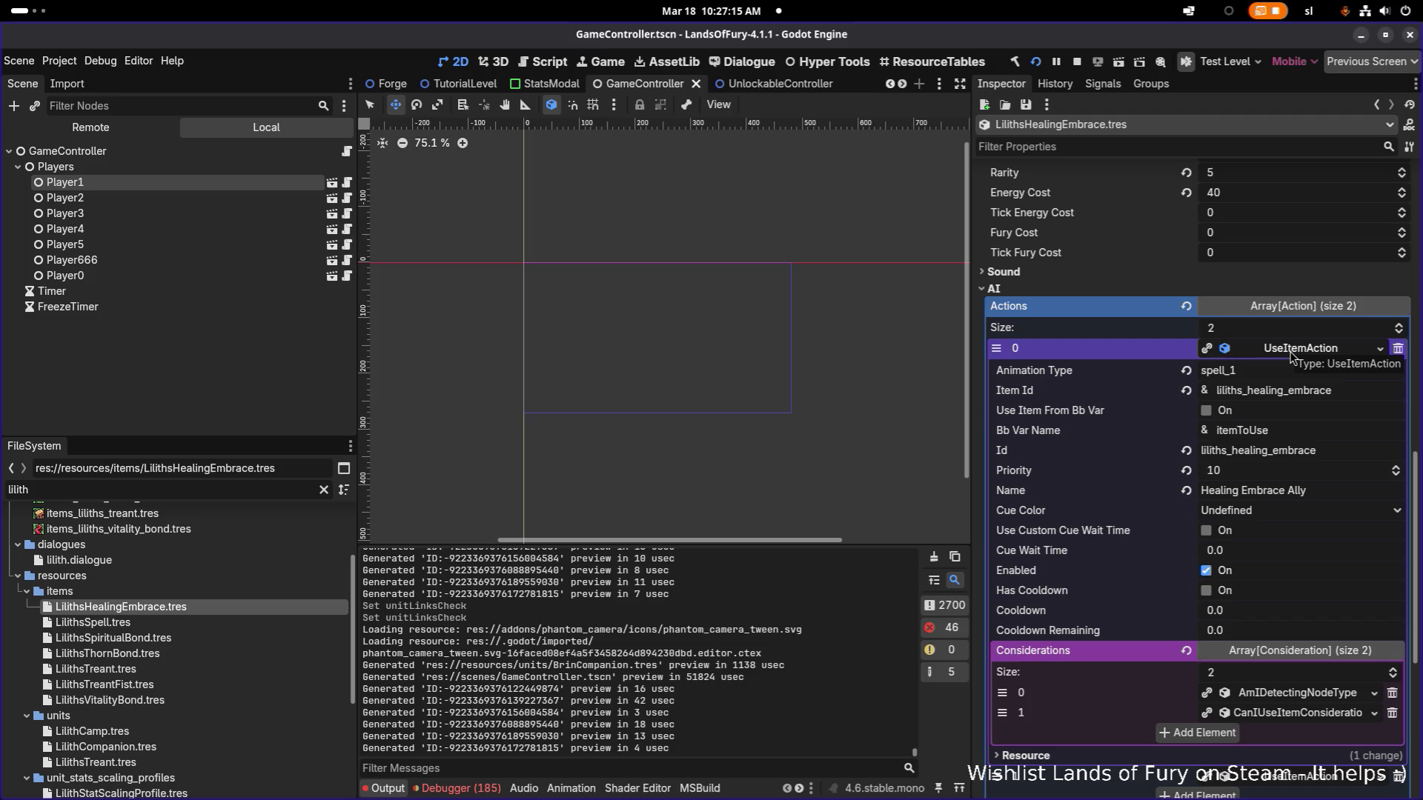
{"action": "left_click", "coordinate": [1290, 356]}
{"action": "left_click", "coordinate": [253, 622]}
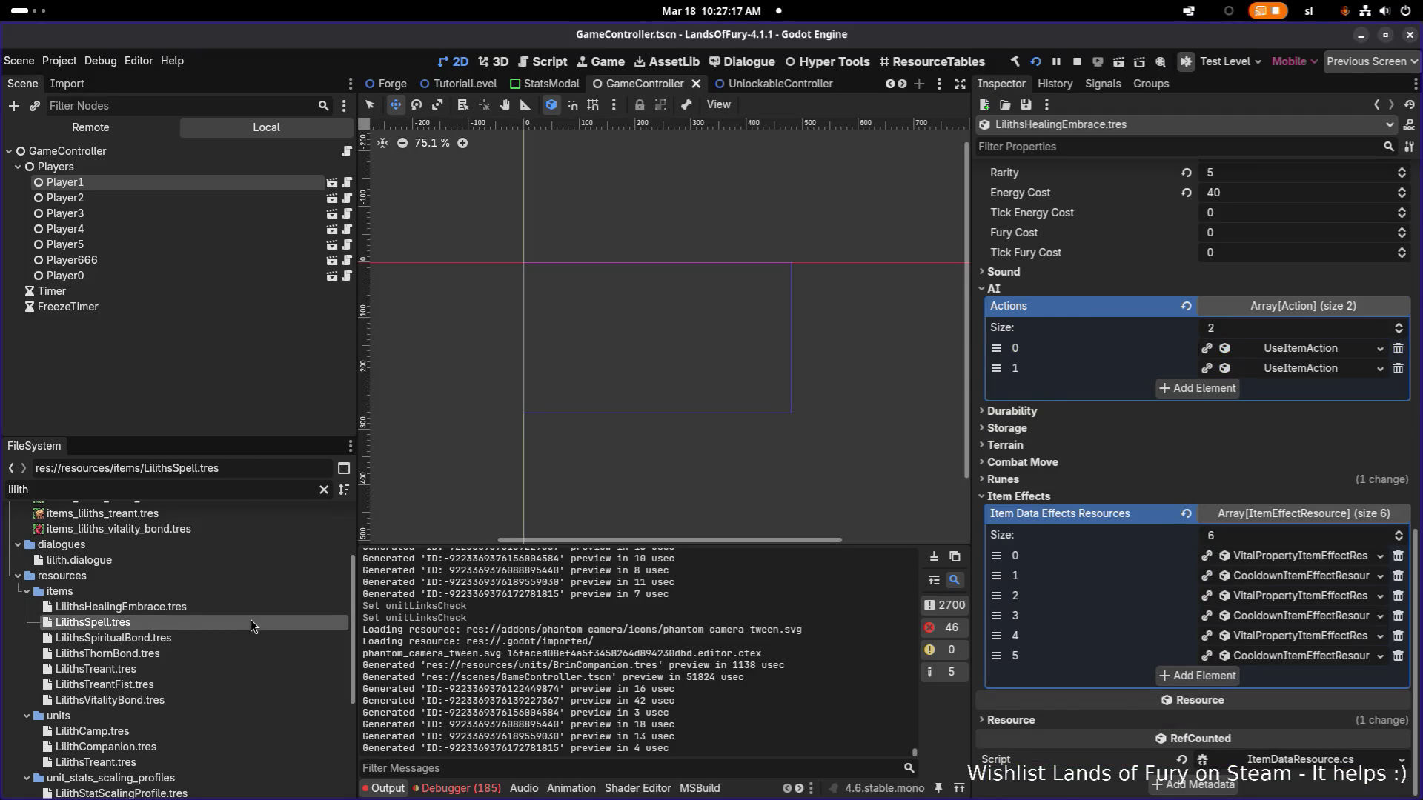
{"action": "scroll", "coordinate": [1318, 585], "scroll_direction": "down", "scroll_amount": 2}
{"action": "scroll", "coordinate": [1318, 586], "scroll_direction": "down", "scroll_amount": 2}
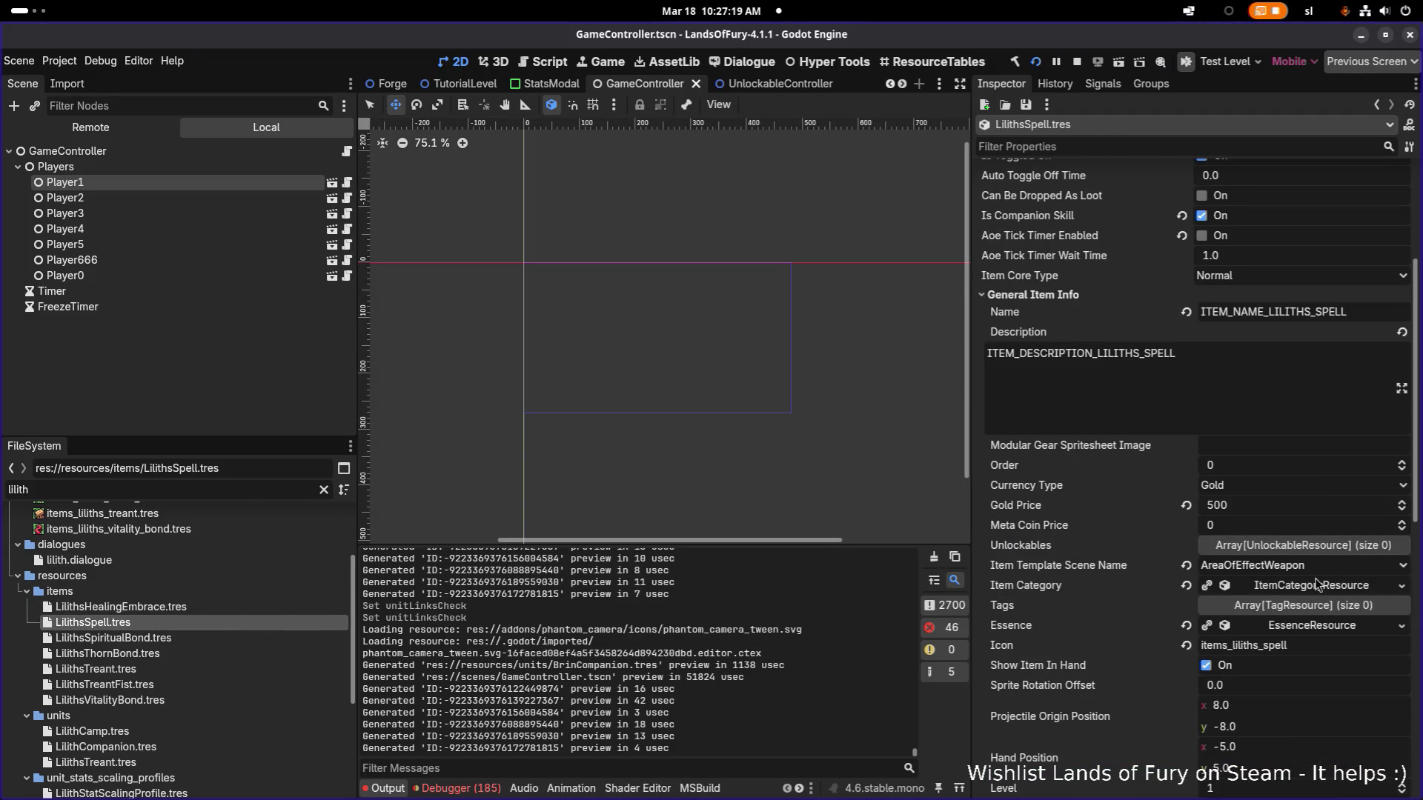
{"action": "scroll", "coordinate": [1297, 545], "scroll_direction": "down", "scroll_amount": 3}
{"action": "scroll", "coordinate": [1295, 551], "scroll_direction": "down", "scroll_amount": 1}
{"action": "scroll", "coordinate": [1282, 648], "scroll_direction": "down", "scroll_amount": 2}
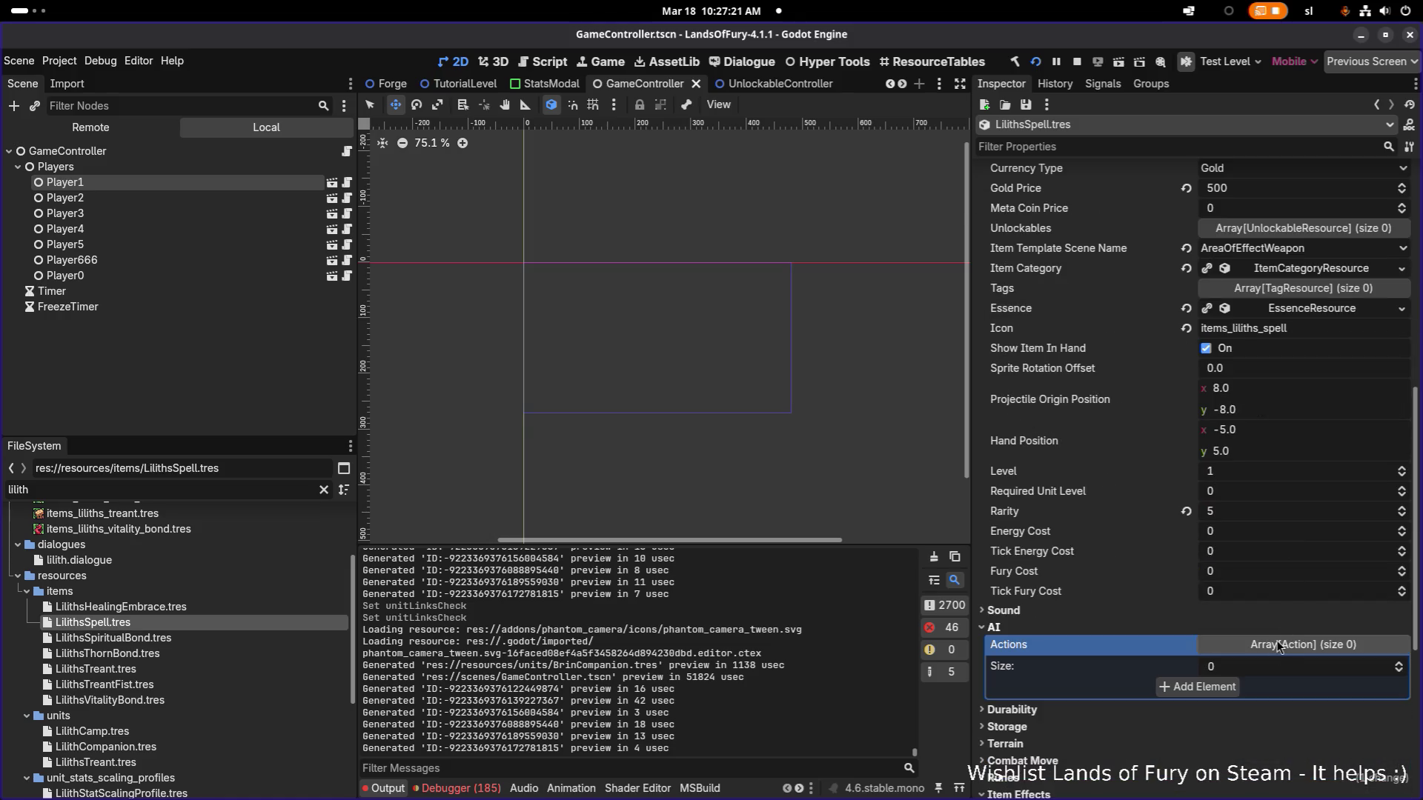
{"action": "left_click", "coordinate": [253, 638]}
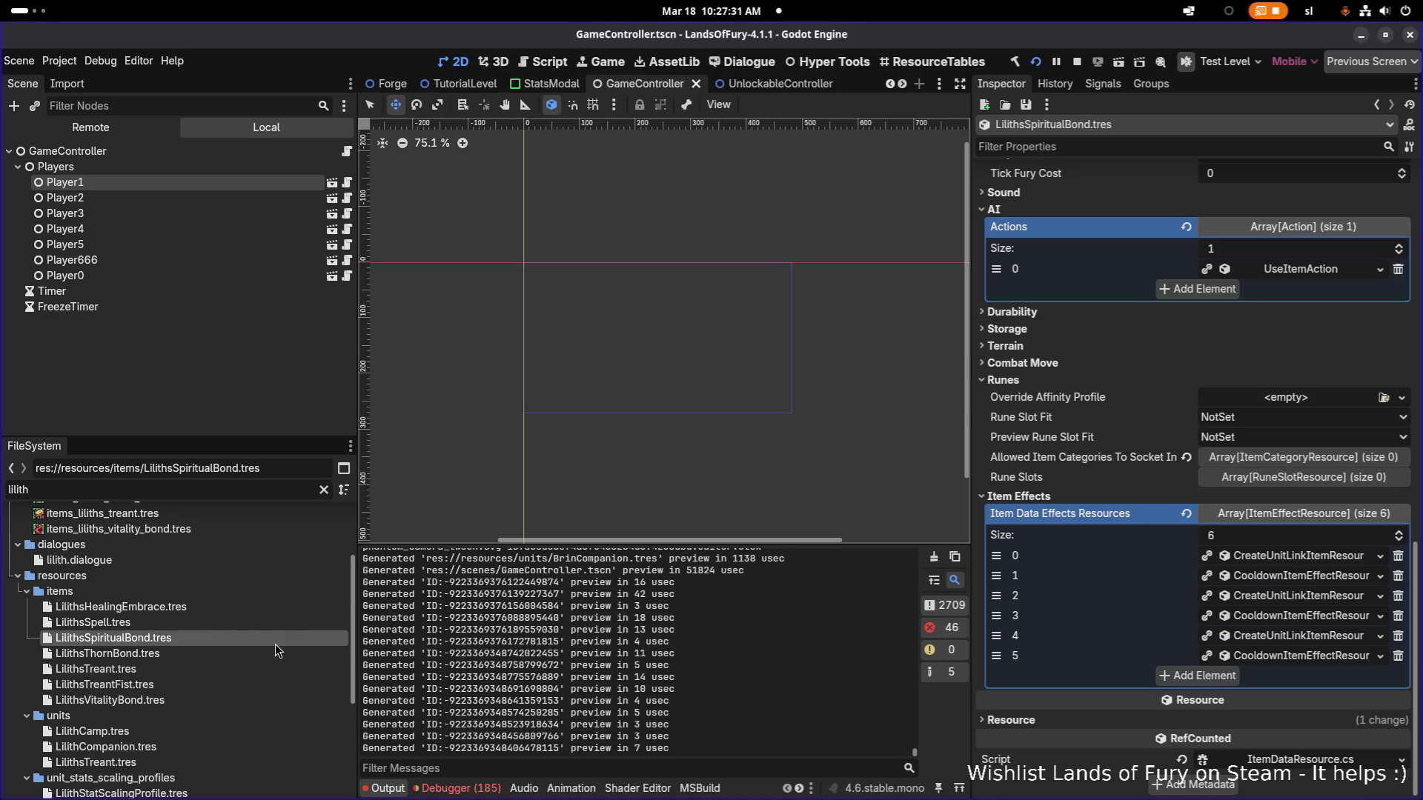
Load LilithCompanion.tres in the Inspector.
{"action": "left_click", "coordinate": [198, 487]}
{"action": "double_click", "coordinate": [199, 487]}
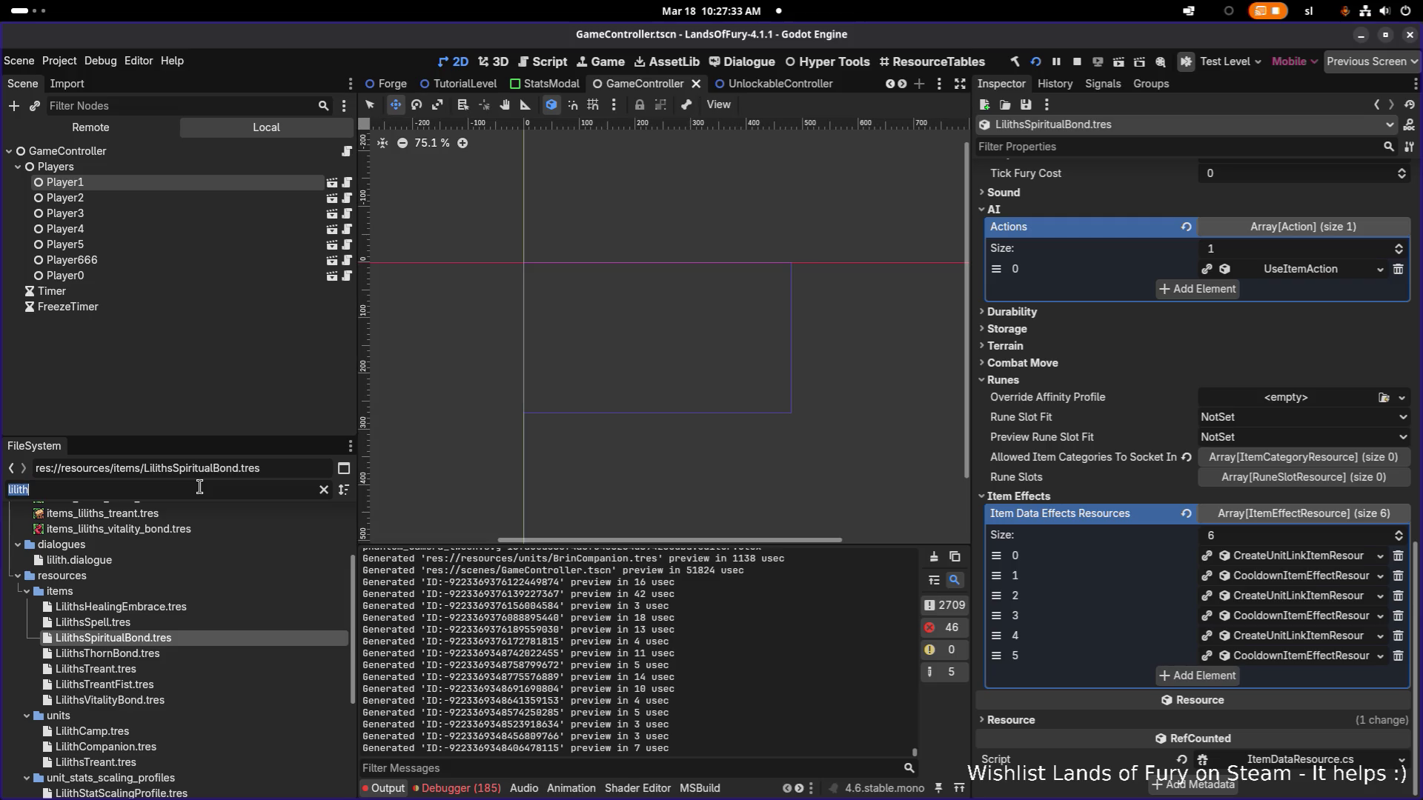
{"action": "left_click", "coordinate": [210, 750]}
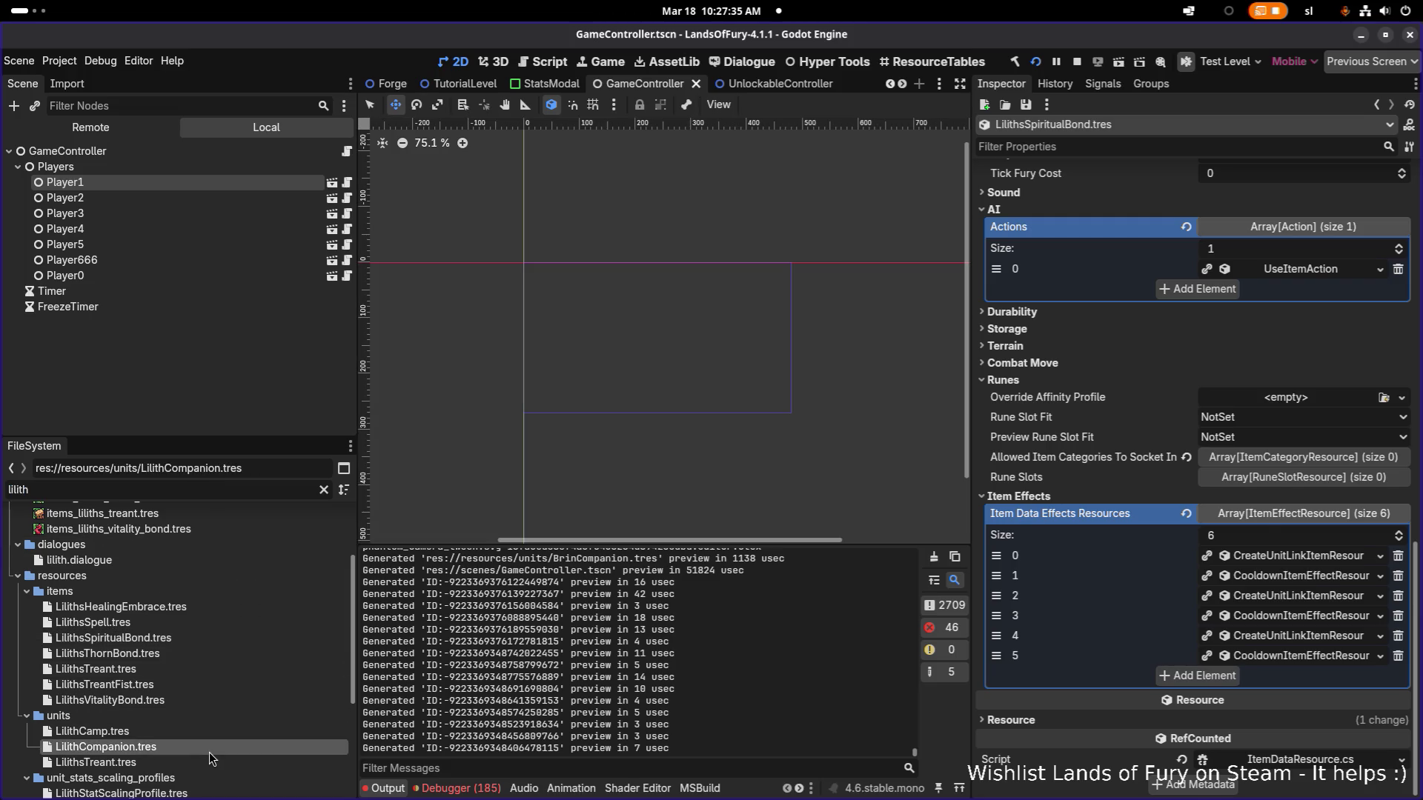
{"action": "scroll", "coordinate": [1223, 529], "scroll_direction": "down", "scroll_amount": 10}
{"action": "scroll", "coordinate": [1224, 529], "scroll_direction": "up", "scroll_amount": 6}
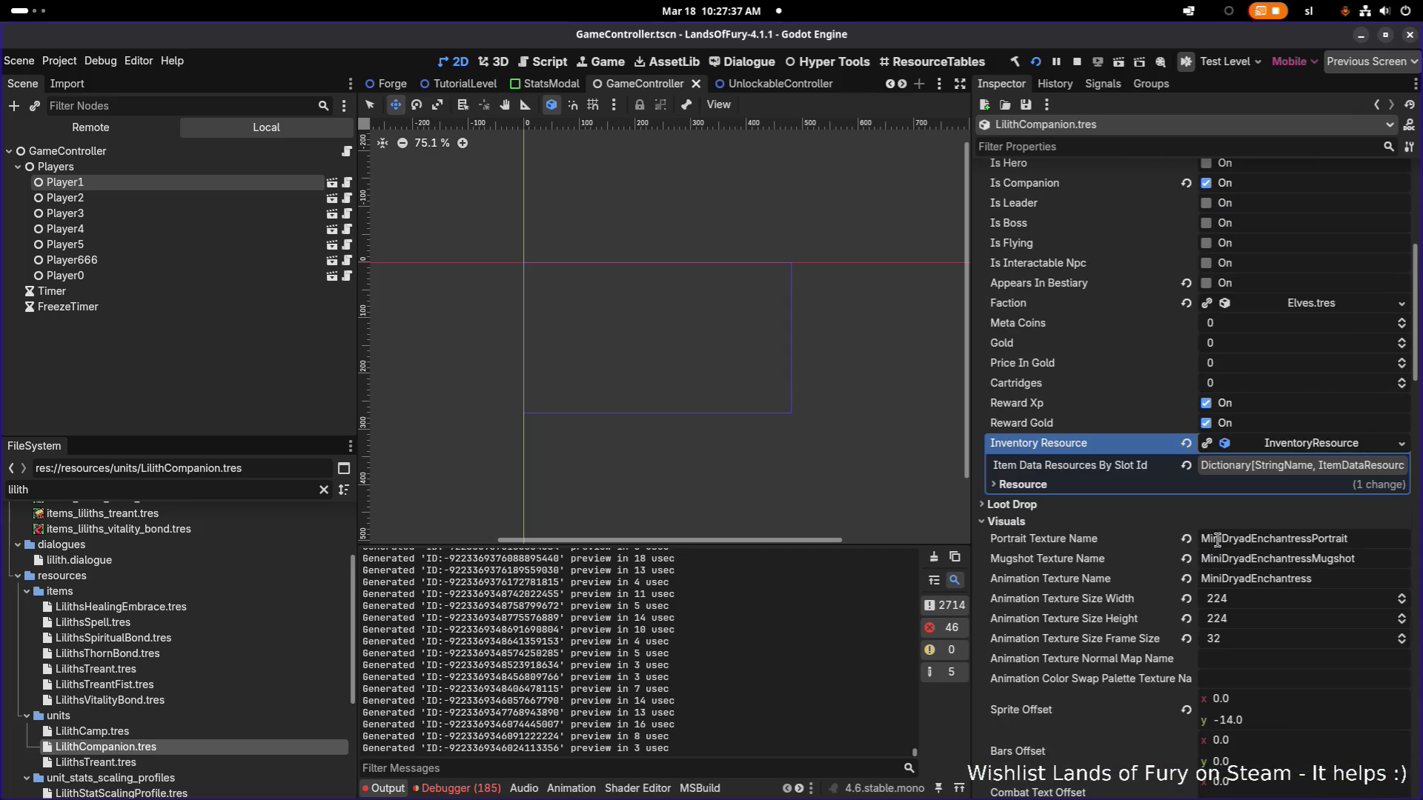
{"action": "scroll", "coordinate": [1262, 455], "scroll_direction": "up", "scroll_amount": 5}
{"action": "scroll", "coordinate": [1261, 455], "scroll_direction": "down", "scroll_amount": 5}
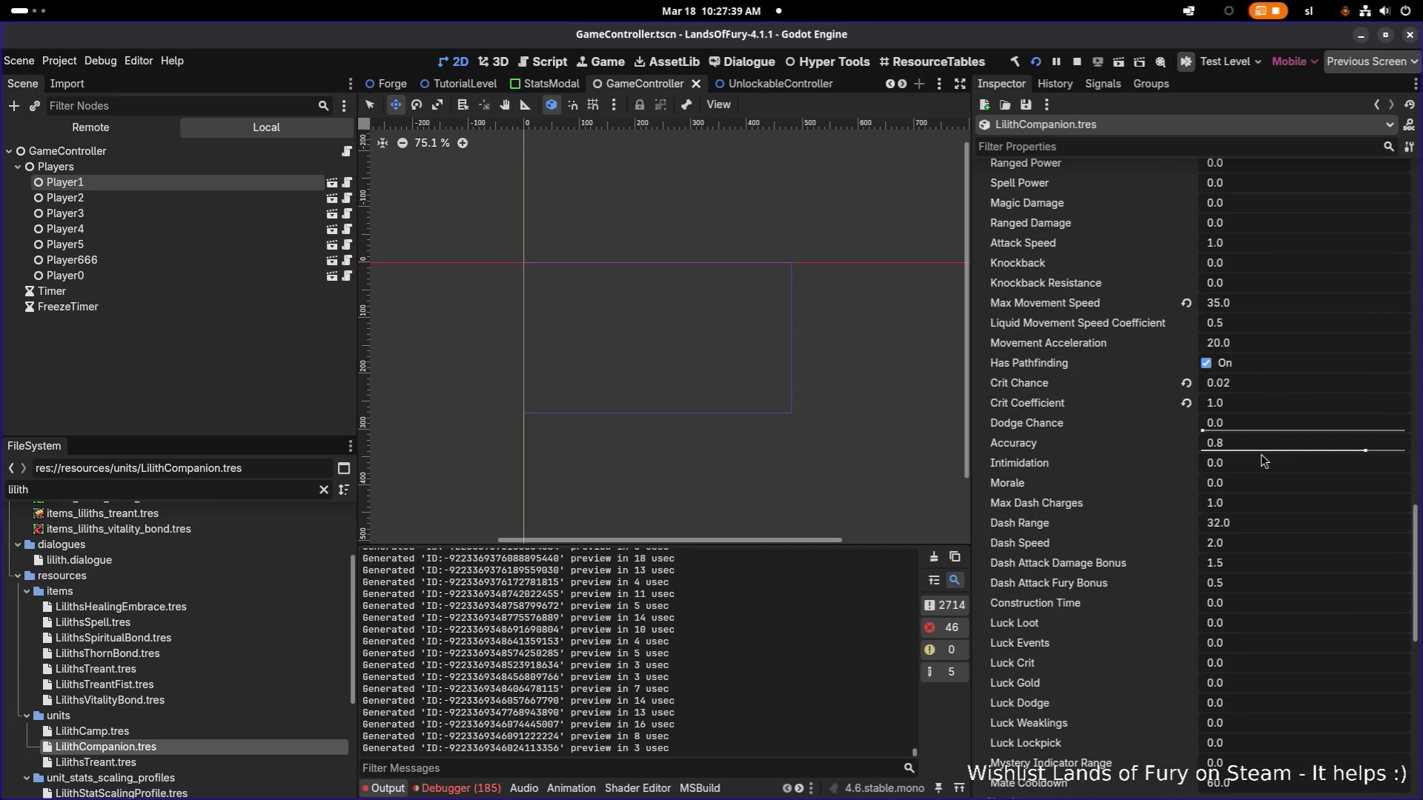
{"action": "scroll", "coordinate": [1264, 462], "scroll_direction": "down", "scroll_amount": 5}
Reveal Lilith's Spell Attack AmIDetectingNodeType consideration with its 96 minimum distance check range.
{"action": "left_click", "coordinate": [1313, 587]}
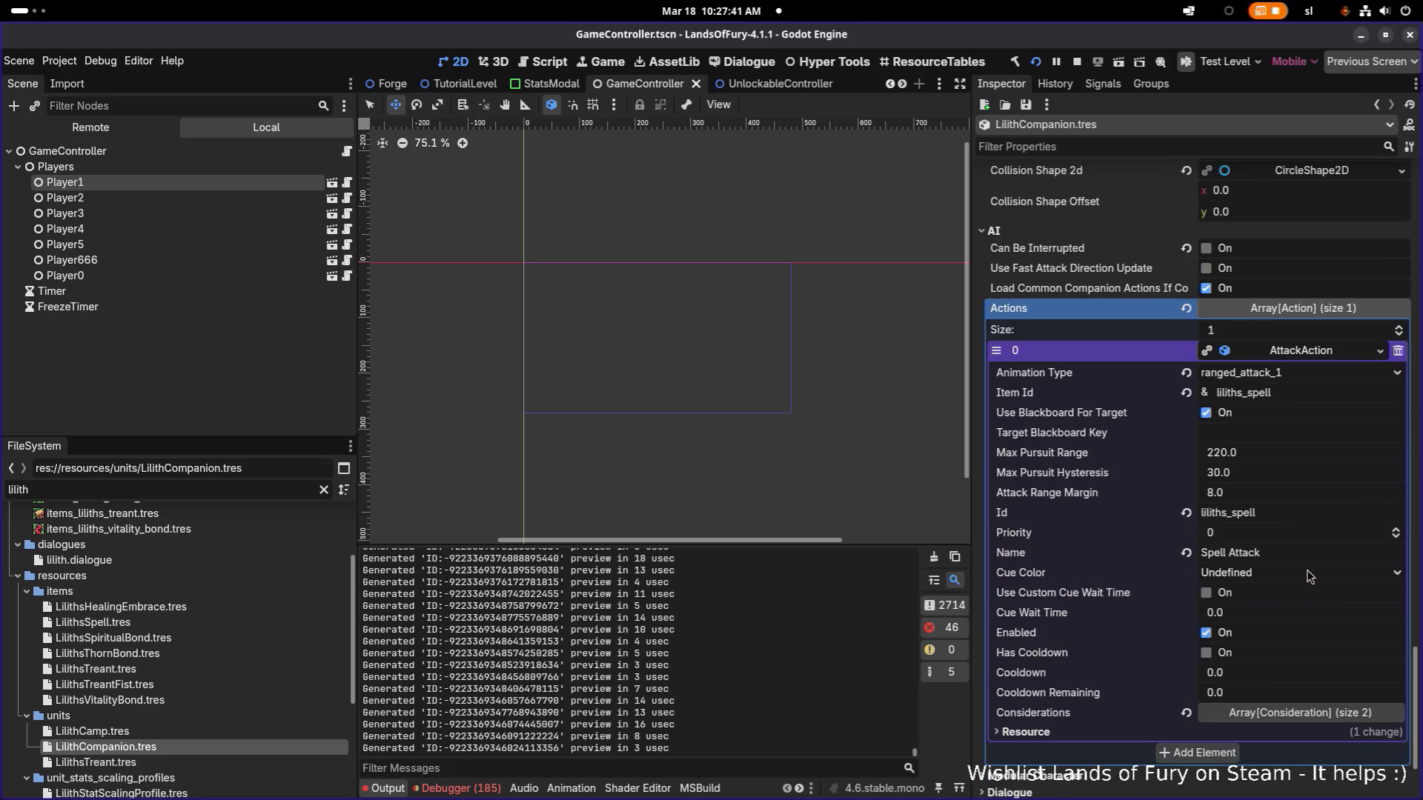
{"action": "left_click", "coordinate": [1301, 712]}
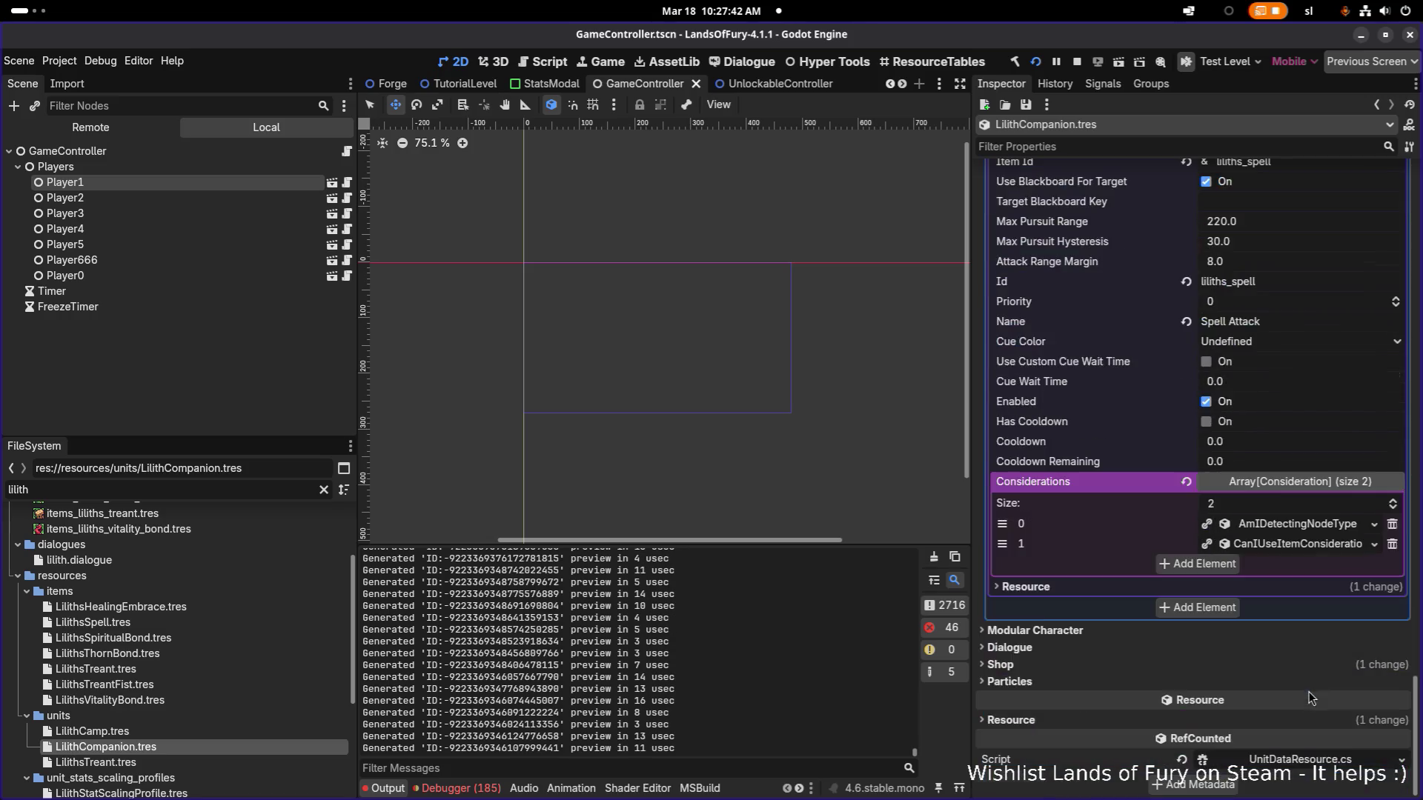
{"action": "left_click", "coordinate": [1317, 529]}
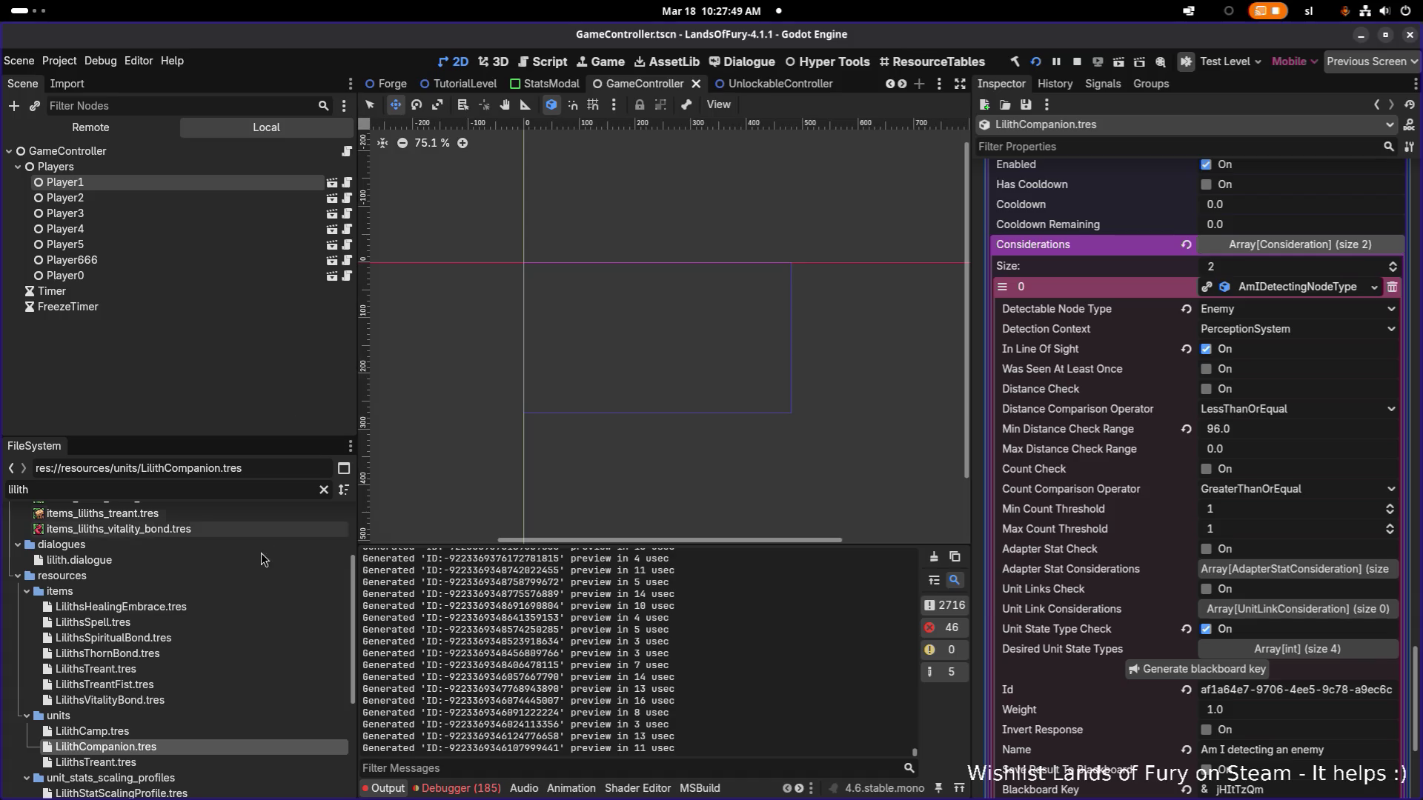
{"action": "double_click", "coordinate": [268, 495]}
{"action": "type", "text": "gothar"}
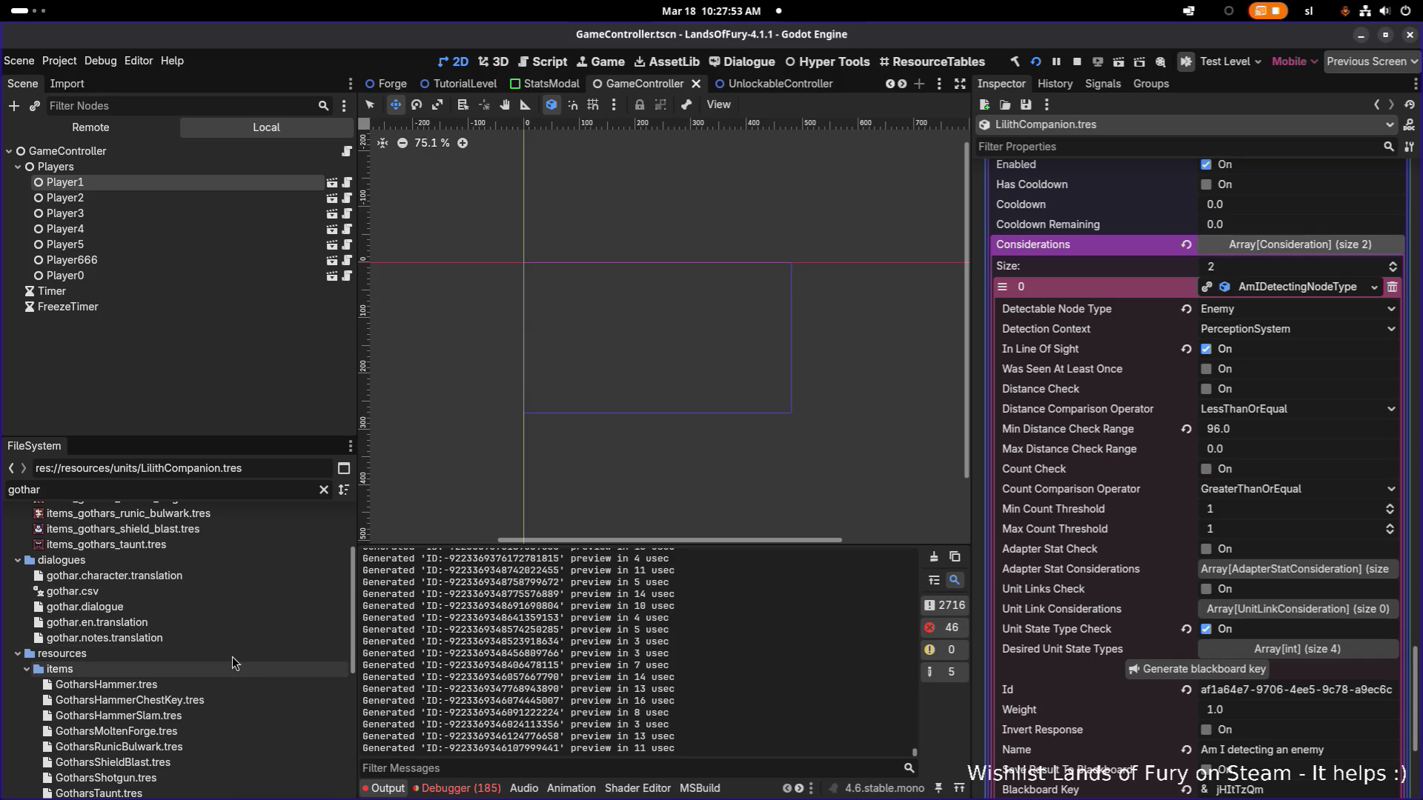
{"action": "scroll", "coordinate": [244, 674], "scroll_direction": "down", "scroll_amount": 3}
{"action": "scroll", "coordinate": [248, 662], "scroll_direction": "down", "scroll_amount": 5}
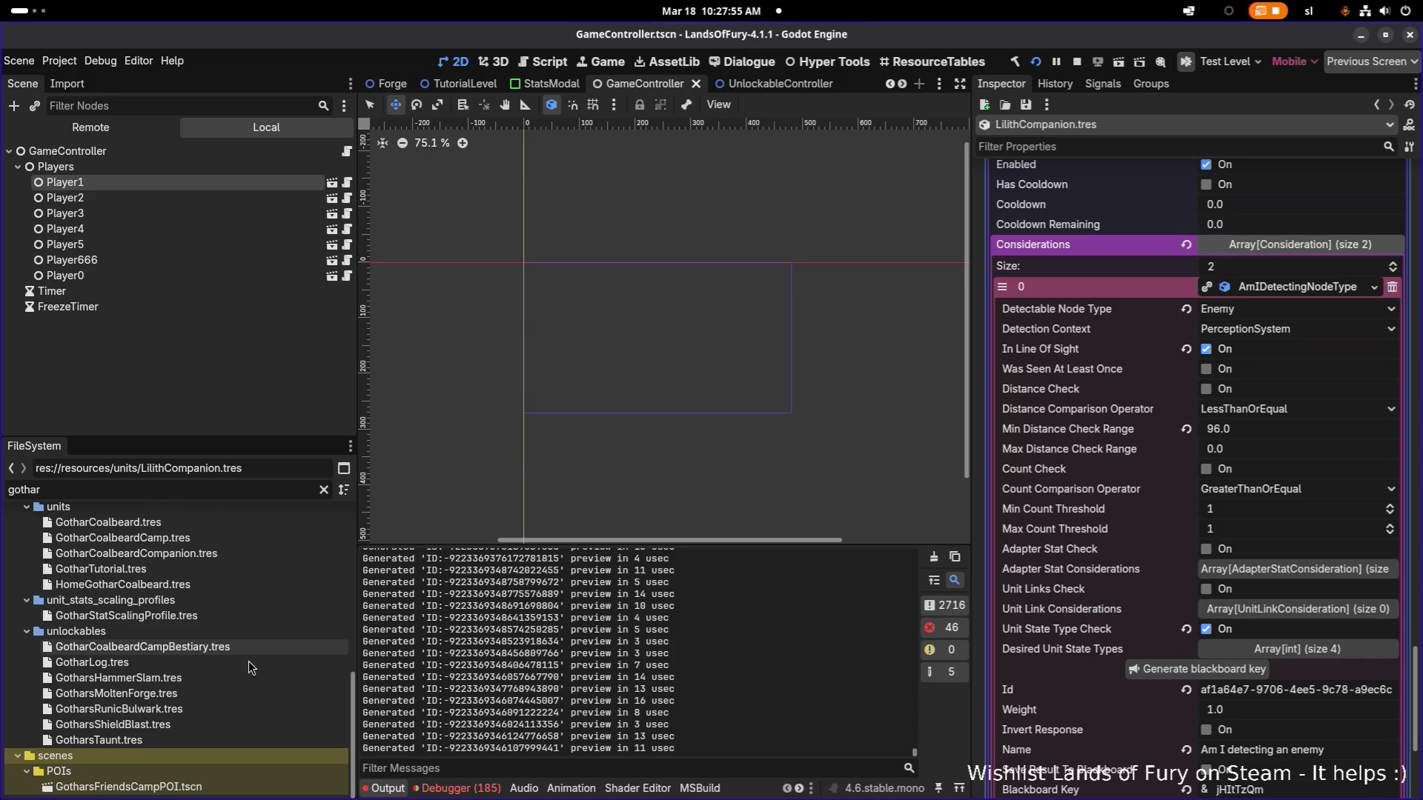
Open GotharCoalbeardCompanion.tres from the gothar-filtered FileSystem results.
{"action": "left_click", "coordinate": [238, 662]}
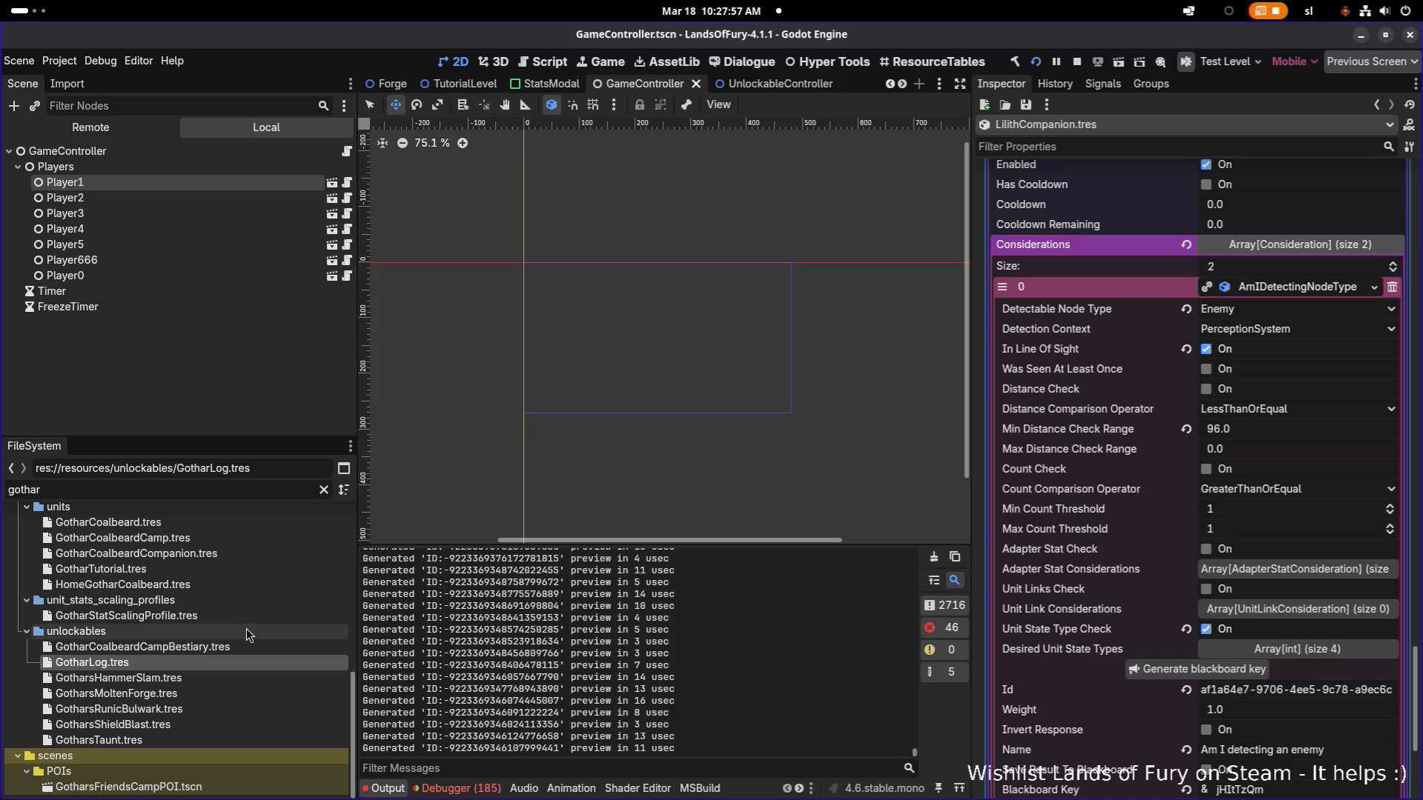
{"action": "scroll", "coordinate": [244, 628], "scroll_direction": "up", "scroll_amount": 1}
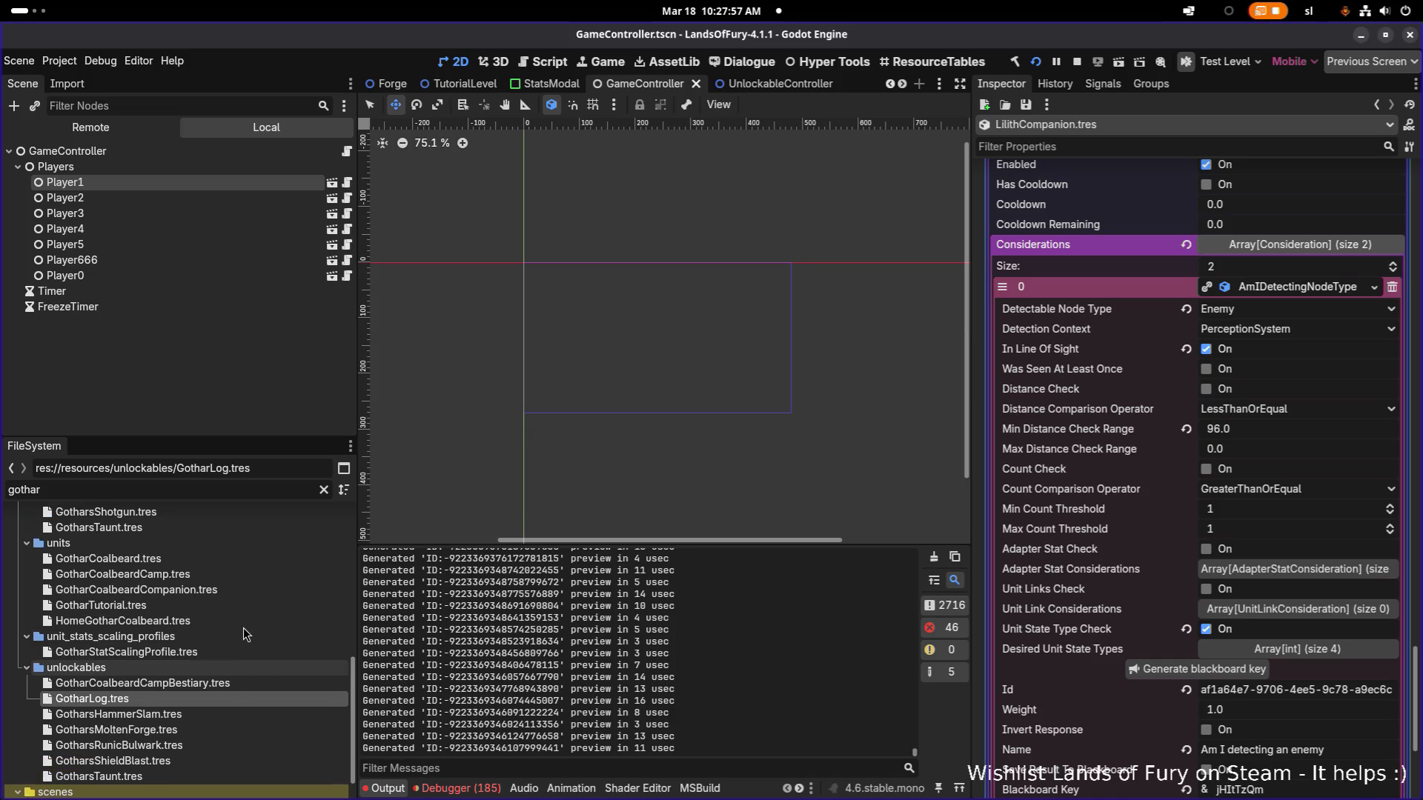
{"action": "left_click", "coordinate": [247, 588]}
{"action": "double_click", "coordinate": [248, 587]}
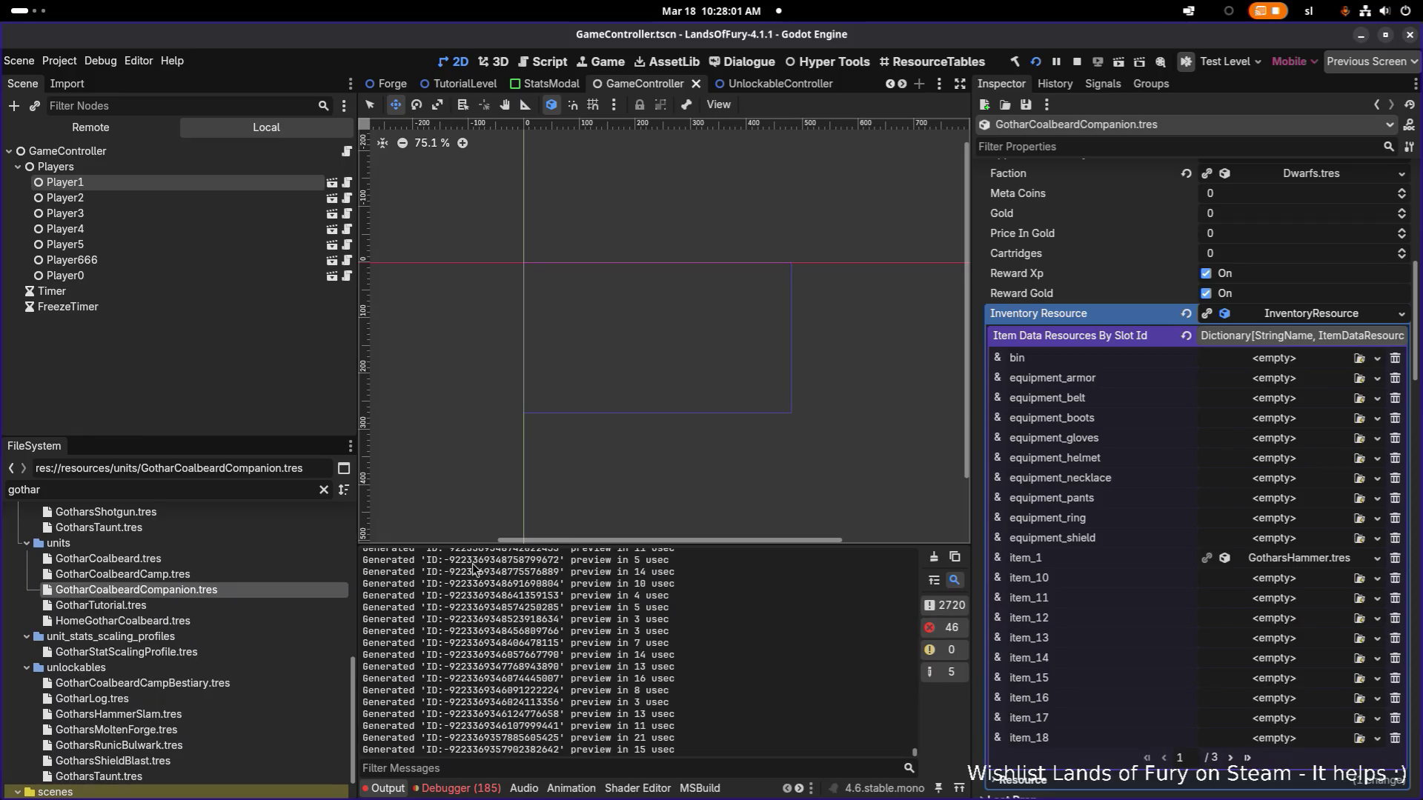
{"action": "scroll", "coordinate": [1217, 454], "scroll_direction": "up", "scroll_amount": 10}
{"action": "scroll", "coordinate": [1218, 454], "scroll_direction": "down", "scroll_amount": 5}
{"action": "scroll", "coordinate": [1217, 454], "scroll_direction": "down", "scroll_amount": 10}
{"action": "scroll", "coordinate": [1217, 453], "scroll_direction": "down", "scroll_amount": 3}
{"action": "scroll", "coordinate": [1217, 454], "scroll_direction": "down", "scroll_amount": 2}
Reveal the Hammer attack's AmIDetectingNodeType consideration at 96 minimum distance, then load GotharsHammer.tres.
{"action": "left_click", "coordinate": [1298, 431]}
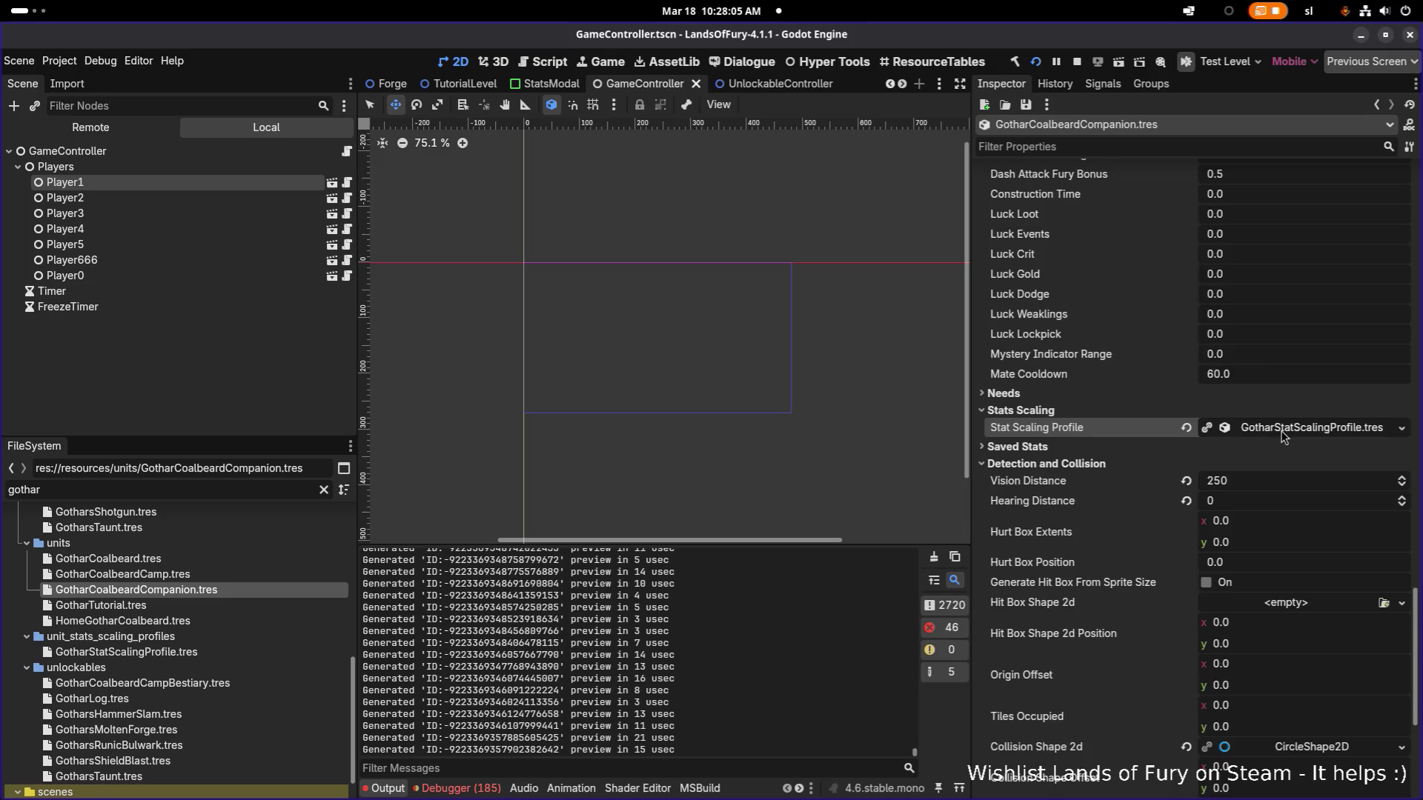
{"action": "scroll", "coordinate": [1281, 437], "scroll_direction": "down", "scroll_amount": 8}
{"action": "scroll", "coordinate": [1274, 512], "scroll_direction": "down", "scroll_amount": 1}
{"action": "left_click", "coordinate": [1308, 589]}
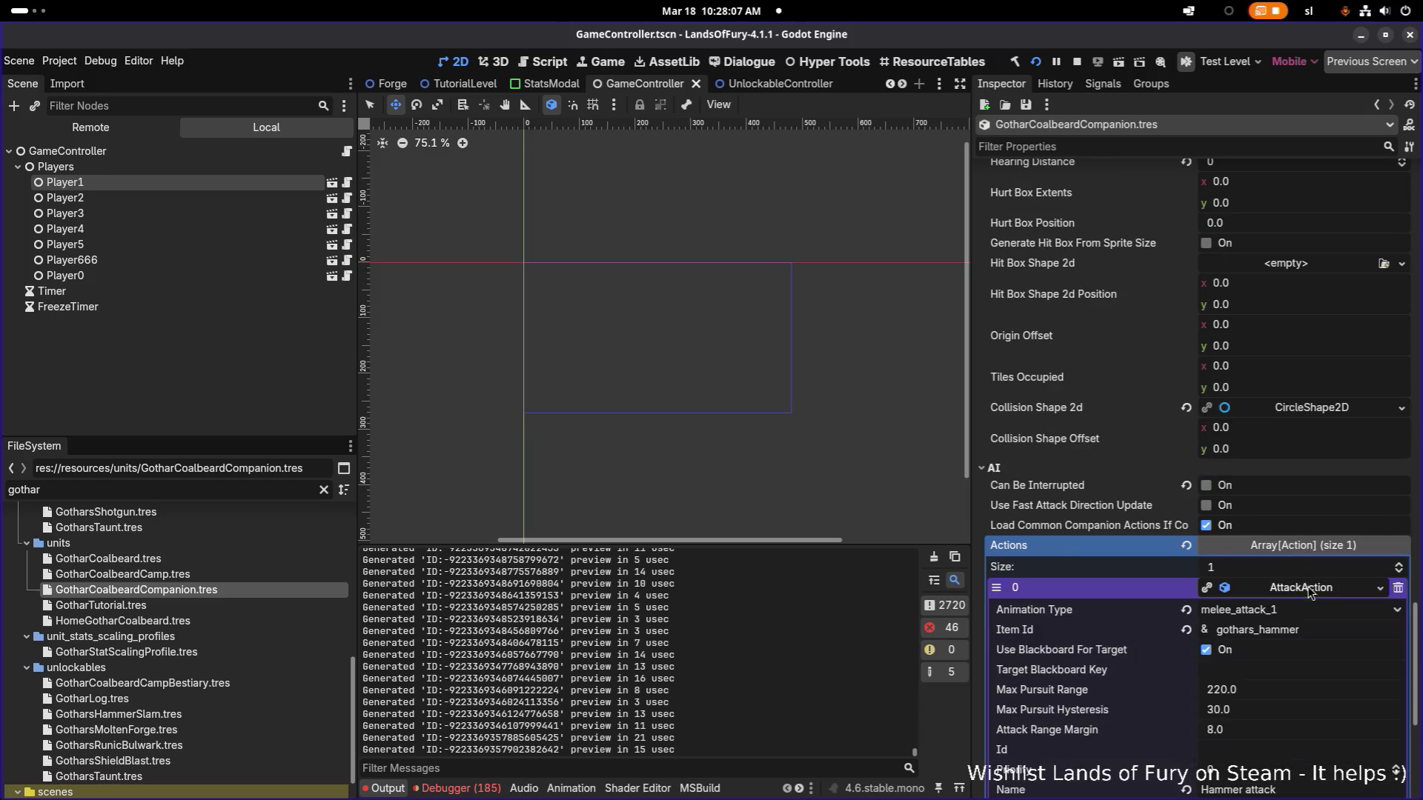
{"action": "scroll", "coordinate": [1307, 611], "scroll_direction": "down", "scroll_amount": 5}
{"action": "left_click", "coordinate": [1306, 633]}
{"action": "scroll", "coordinate": [1309, 600], "scroll_direction": "down", "scroll_amount": 4}
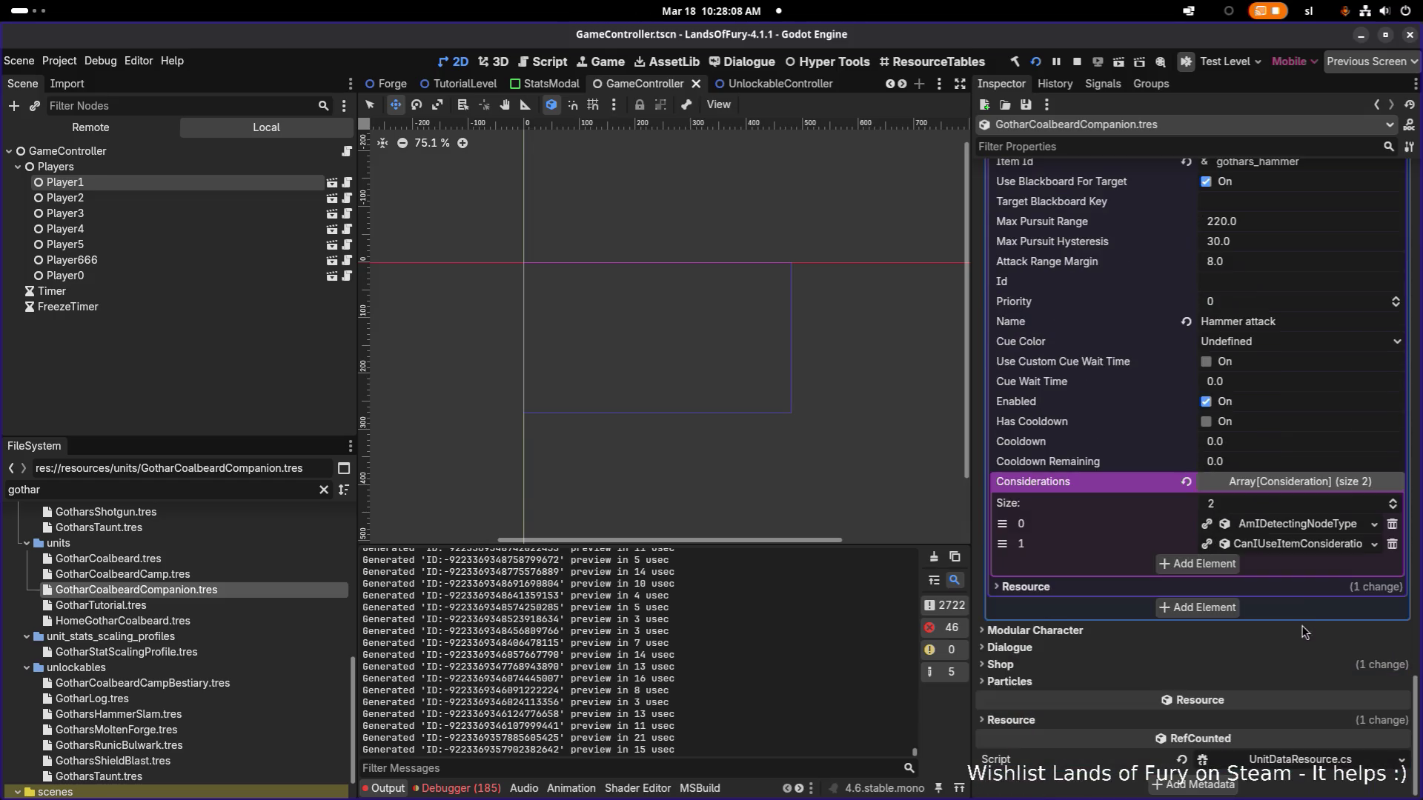
{"action": "left_click", "coordinate": [1305, 527]}
{"action": "scroll", "coordinate": [1310, 532], "scroll_direction": "down", "scroll_amount": 4}
{"action": "scroll", "coordinate": [1318, 523], "scroll_direction": "down", "scroll_amount": 2}
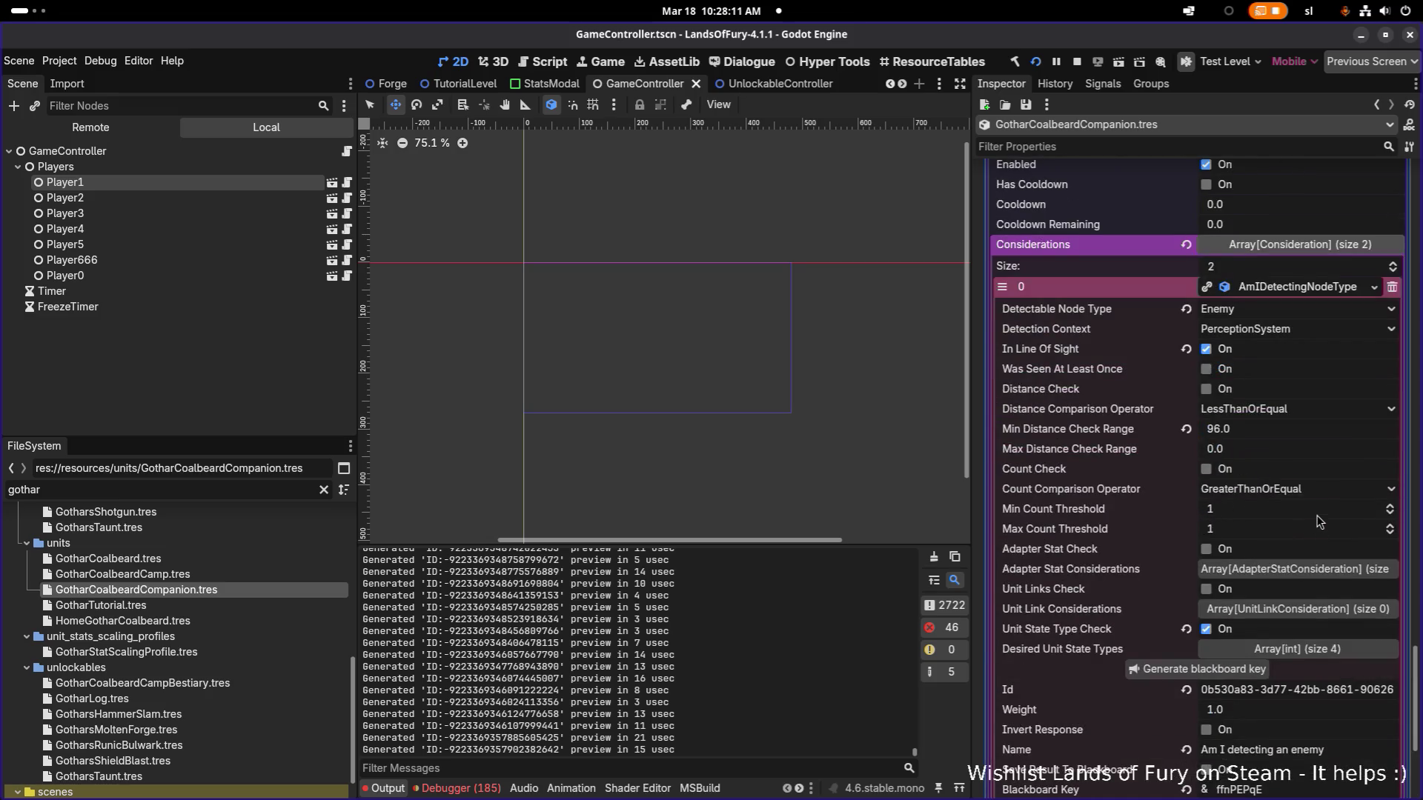
{"action": "scroll", "coordinate": [1320, 510], "scroll_direction": "down", "scroll_amount": 6}
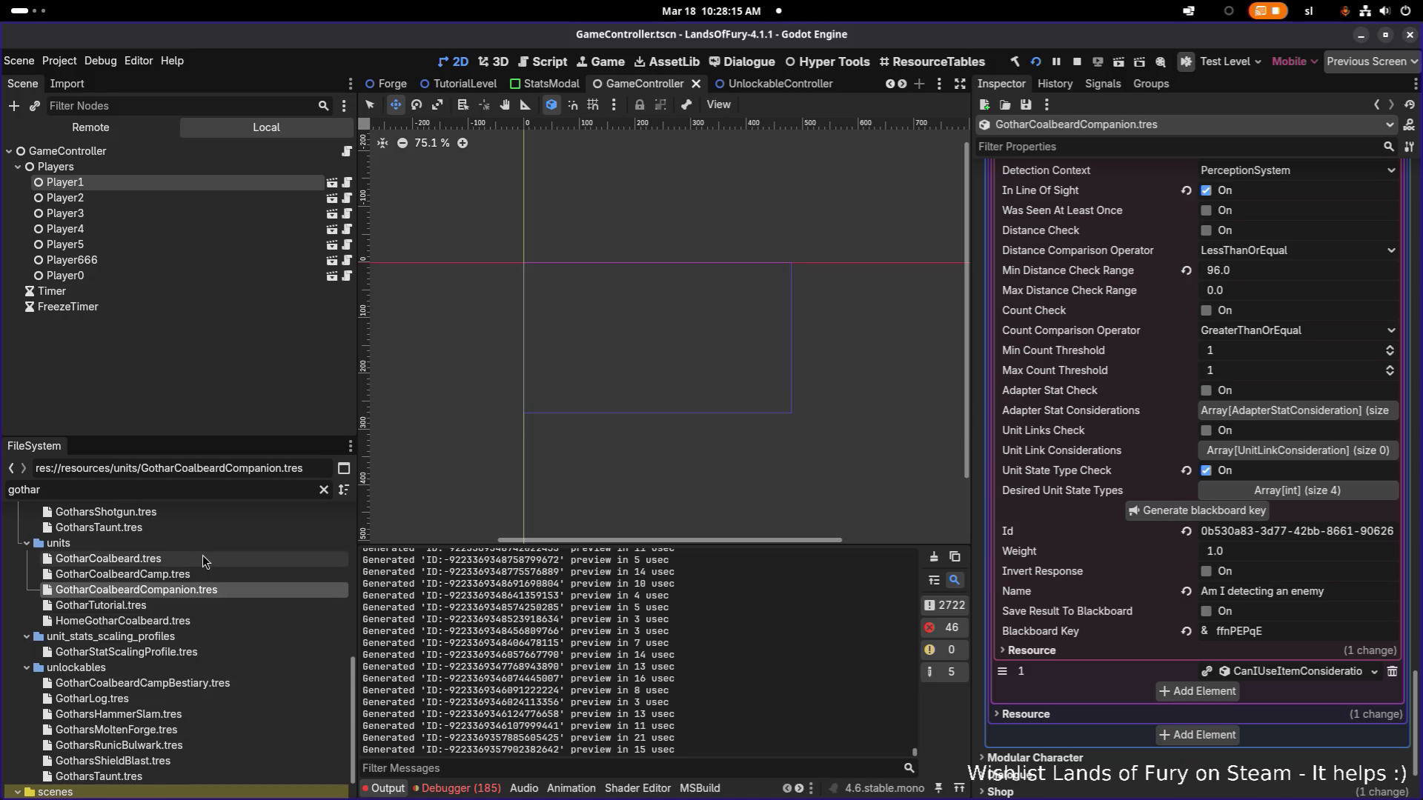
{"action": "scroll", "coordinate": [196, 651], "scroll_direction": "up", "scroll_amount": 1}
{"action": "scroll", "coordinate": [199, 634], "scroll_direction": "up", "scroll_amount": 3}
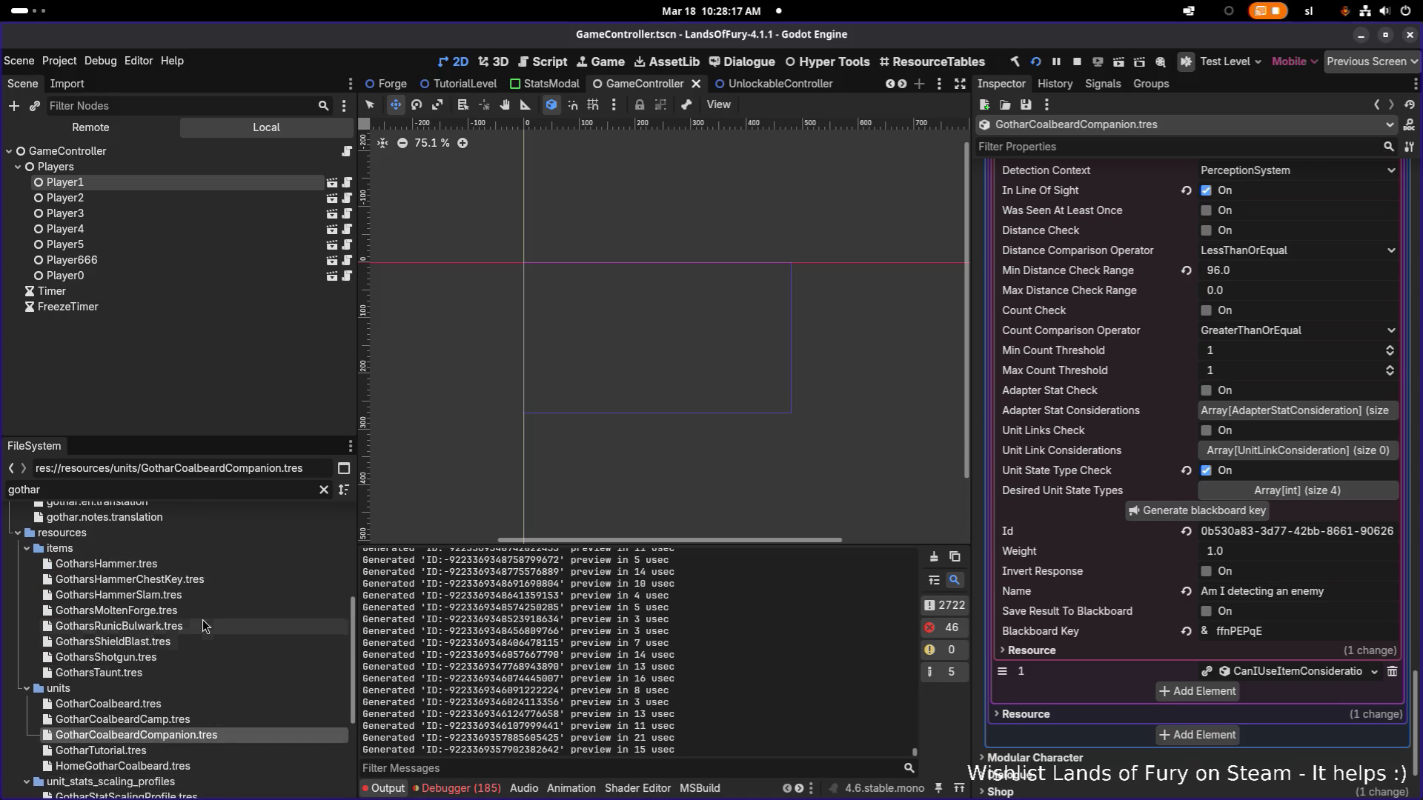
{"action": "left_click", "coordinate": [212, 567]}
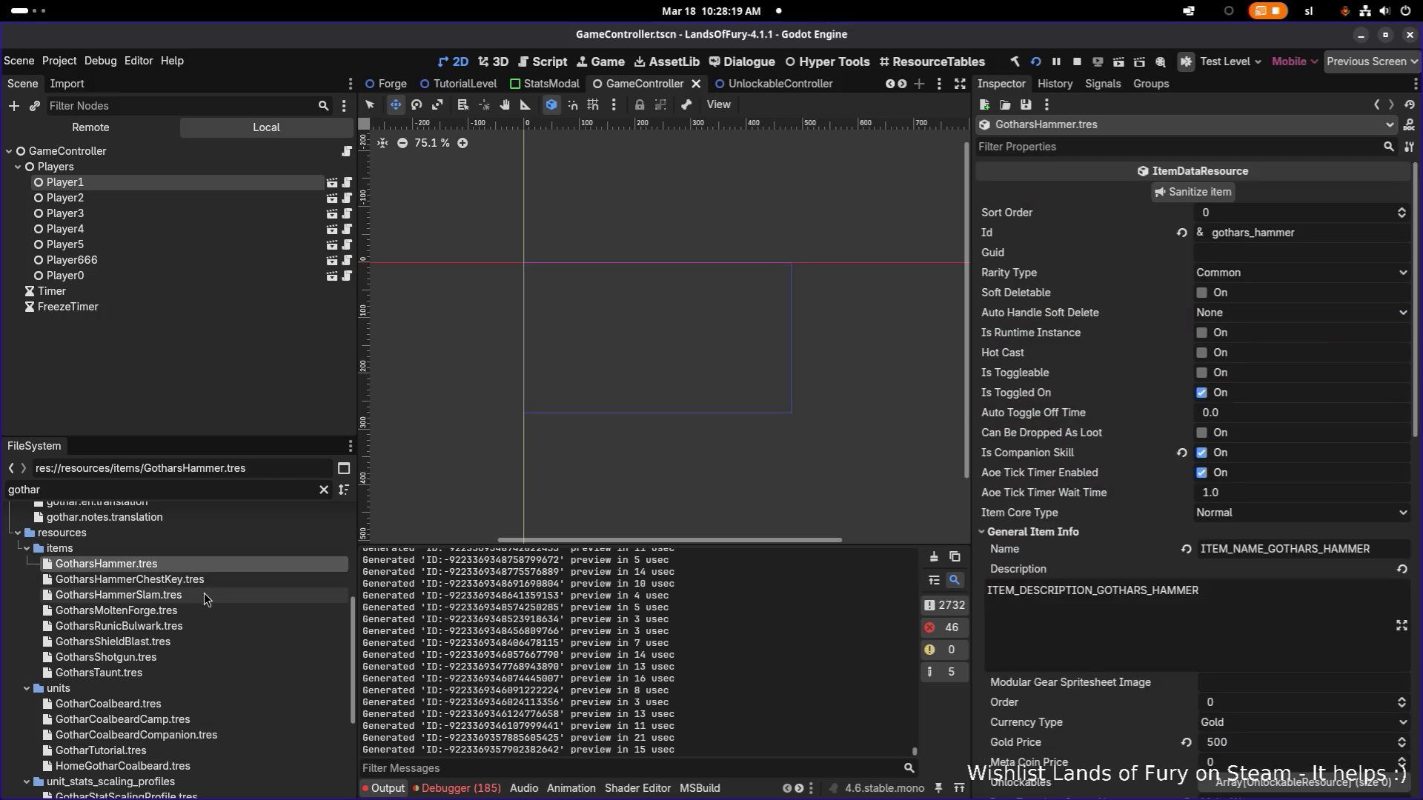
Enable Unit State Type Check on Hammer Slam's AmIDetectingNodeType consideration and review its desired state types.
{"action": "left_click", "coordinate": [204, 591]}
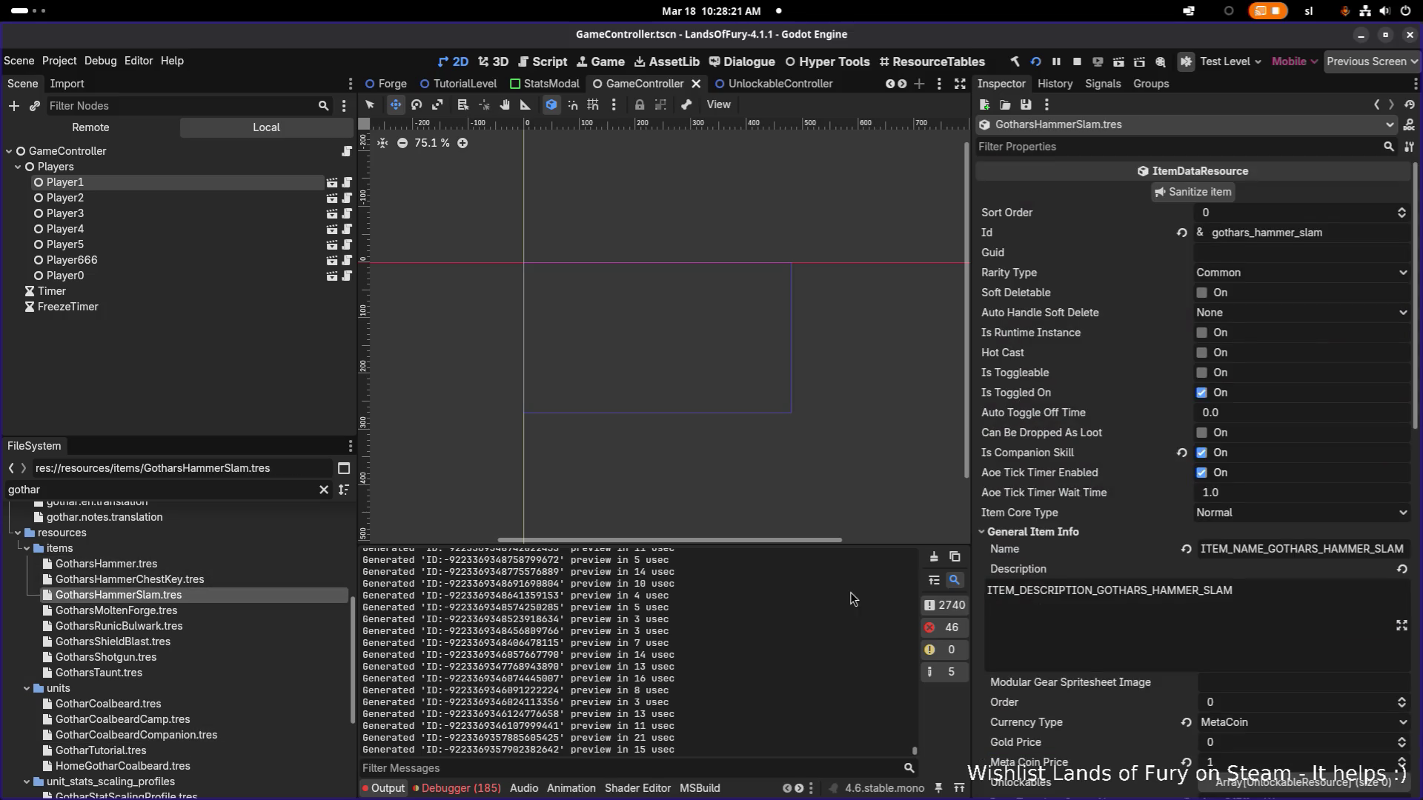
{"action": "scroll", "coordinate": [1216, 581], "scroll_direction": "down", "scroll_amount": 5}
{"action": "scroll", "coordinate": [1228, 589], "scroll_direction": "down", "scroll_amount": 3}
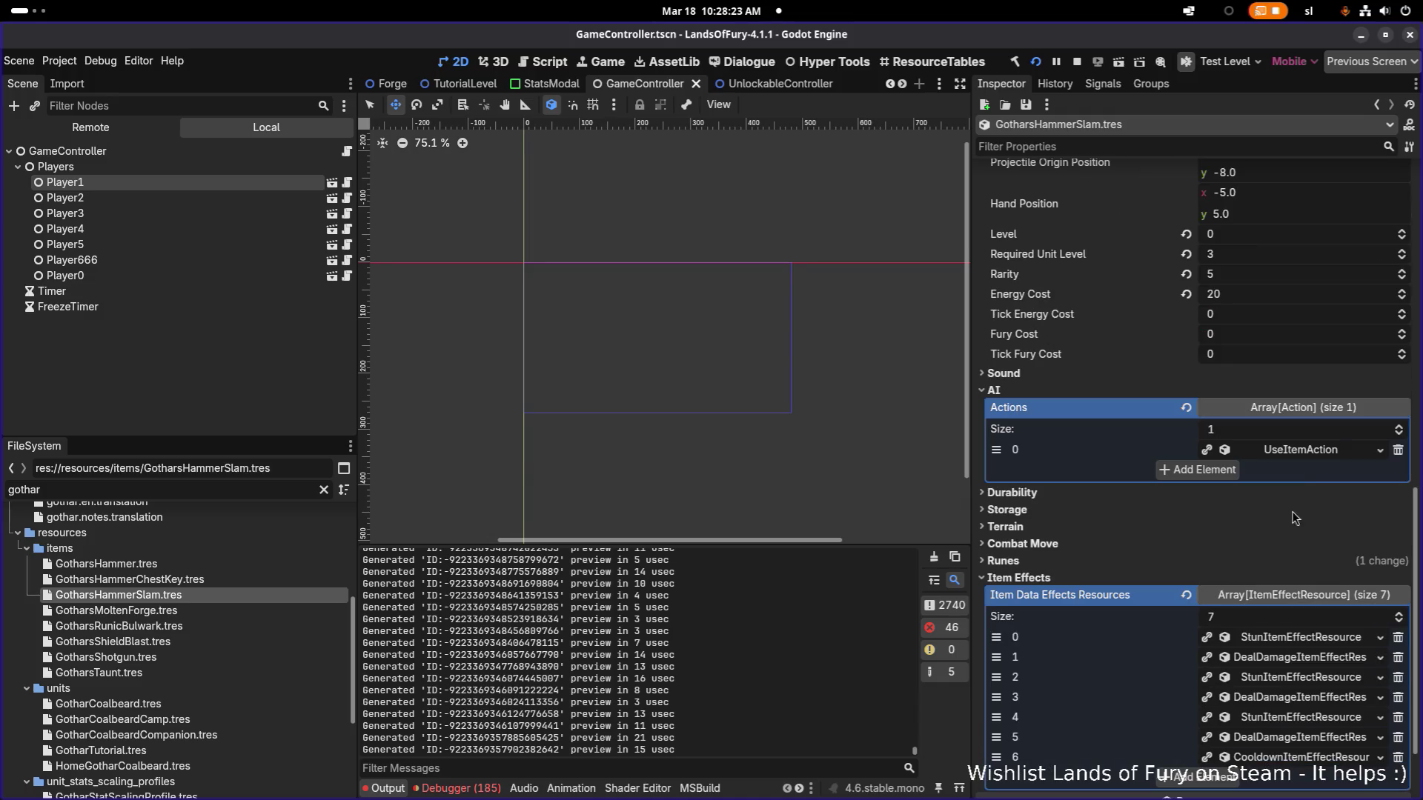
{"action": "left_click", "coordinate": [1313, 456]}
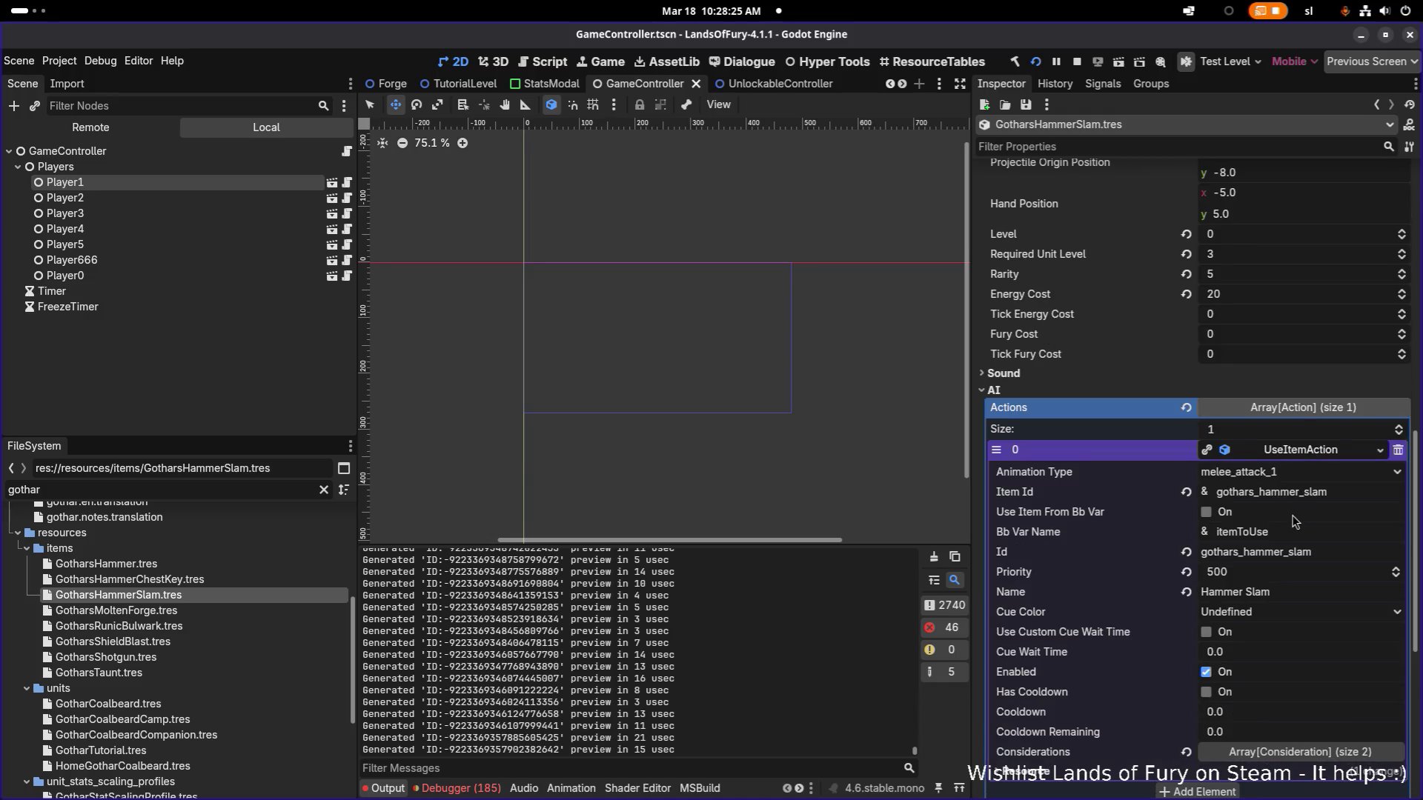
{"action": "scroll", "coordinate": [1294, 522], "scroll_direction": "down", "scroll_amount": 3}
{"action": "left_click", "coordinate": [1290, 595]}
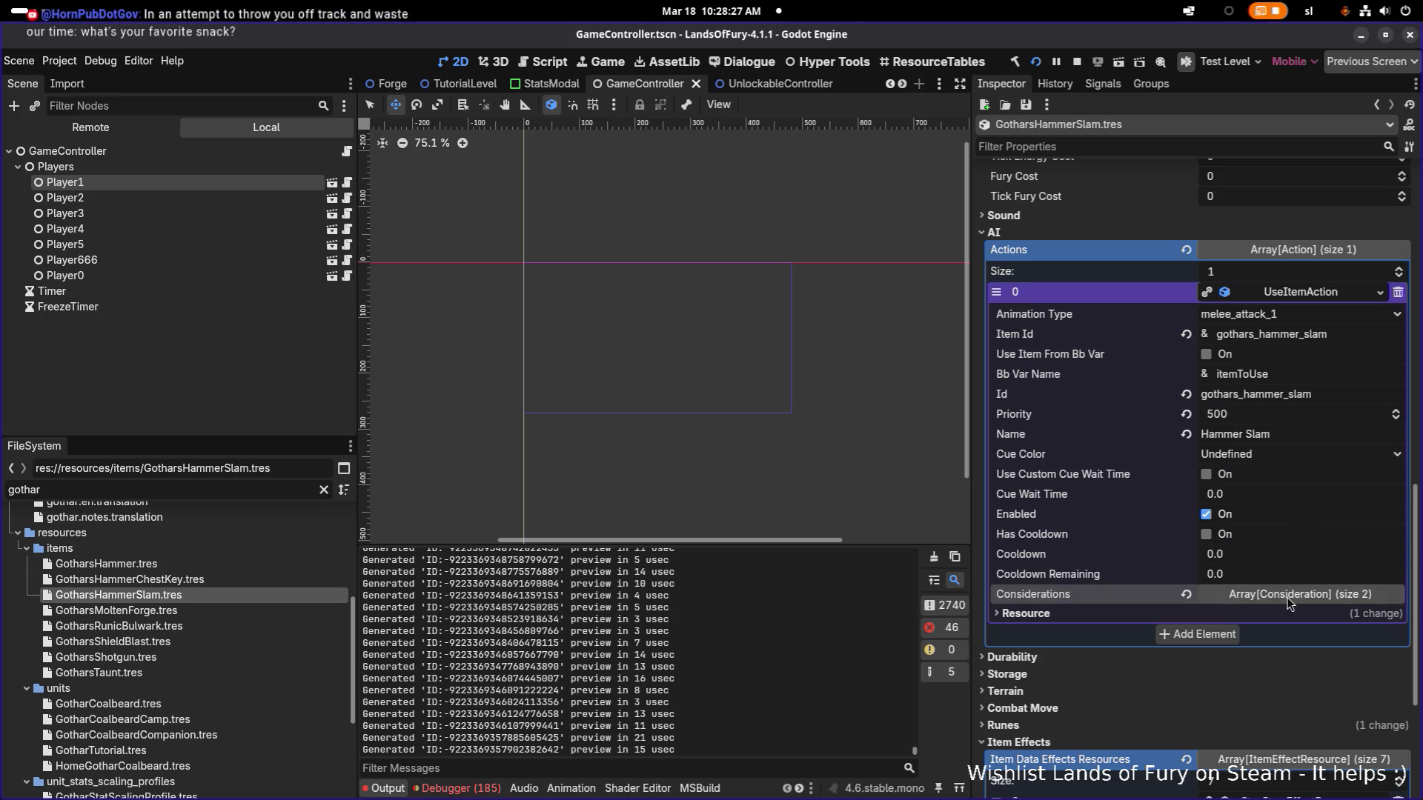
{"action": "scroll", "coordinate": [1293, 571], "scroll_direction": "down", "scroll_amount": 2}
{"action": "left_click", "coordinate": [1315, 478]}
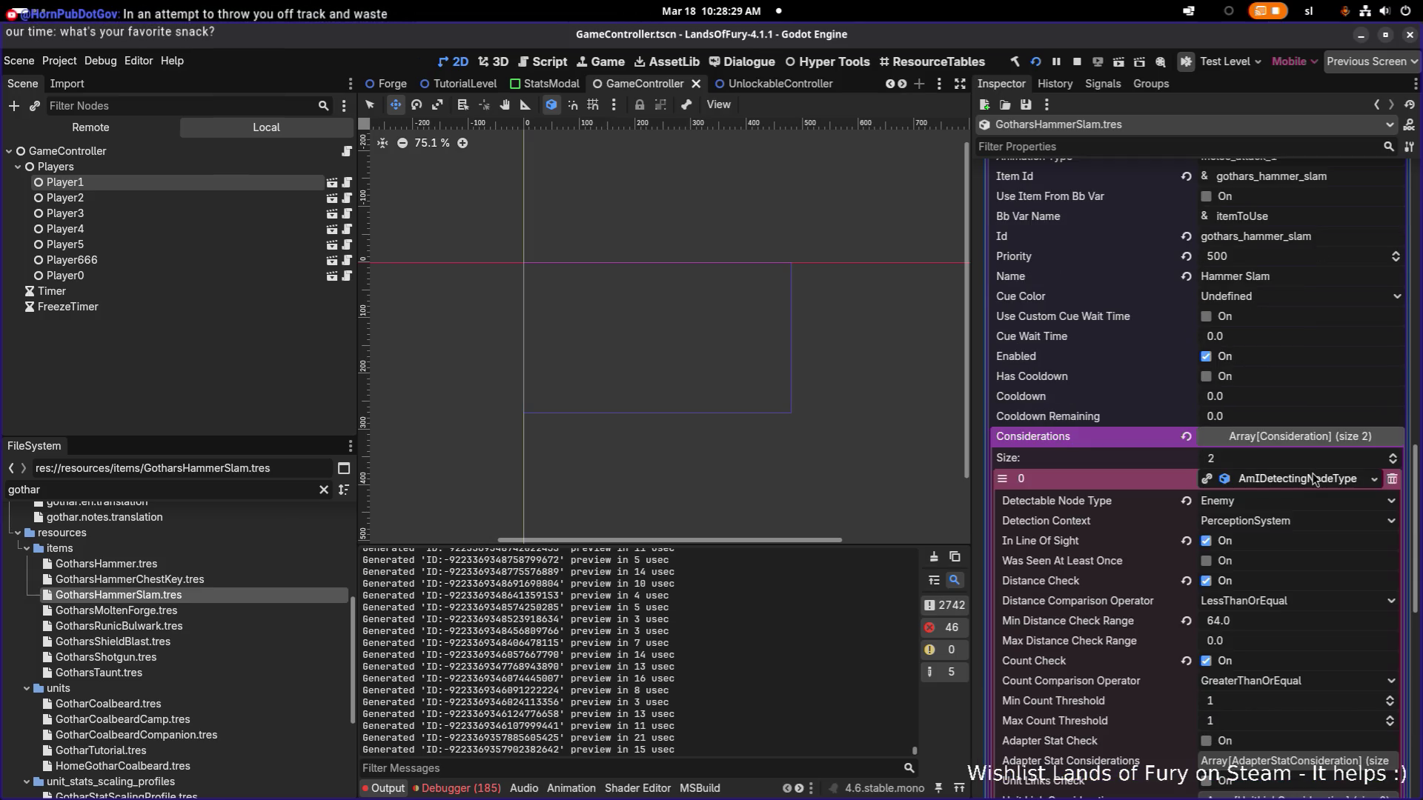
{"action": "scroll", "coordinate": [1312, 484], "scroll_direction": "down", "scroll_amount": 5}
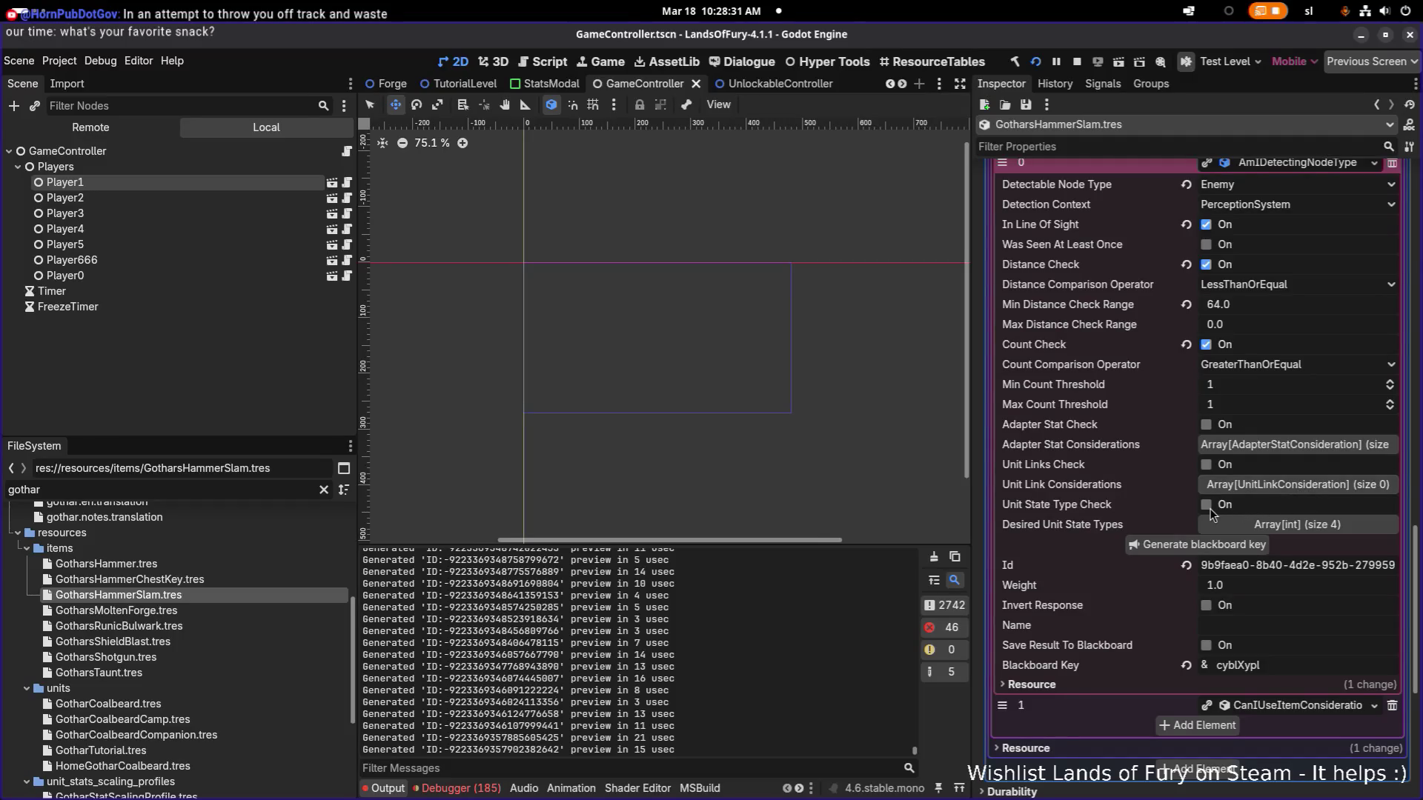
{"action": "left_click", "coordinate": [1208, 505]}
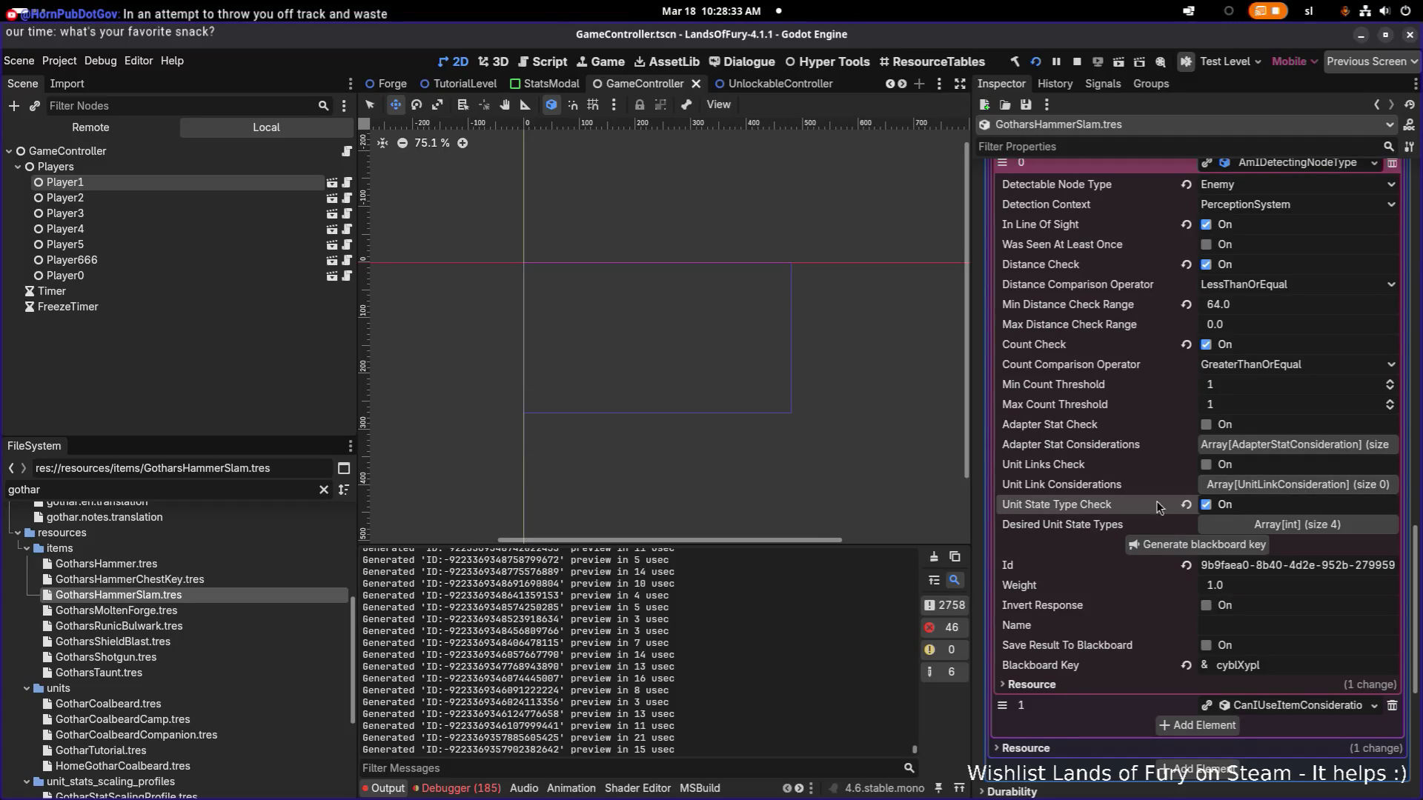
{"action": "left_click", "coordinate": [1261, 524]}
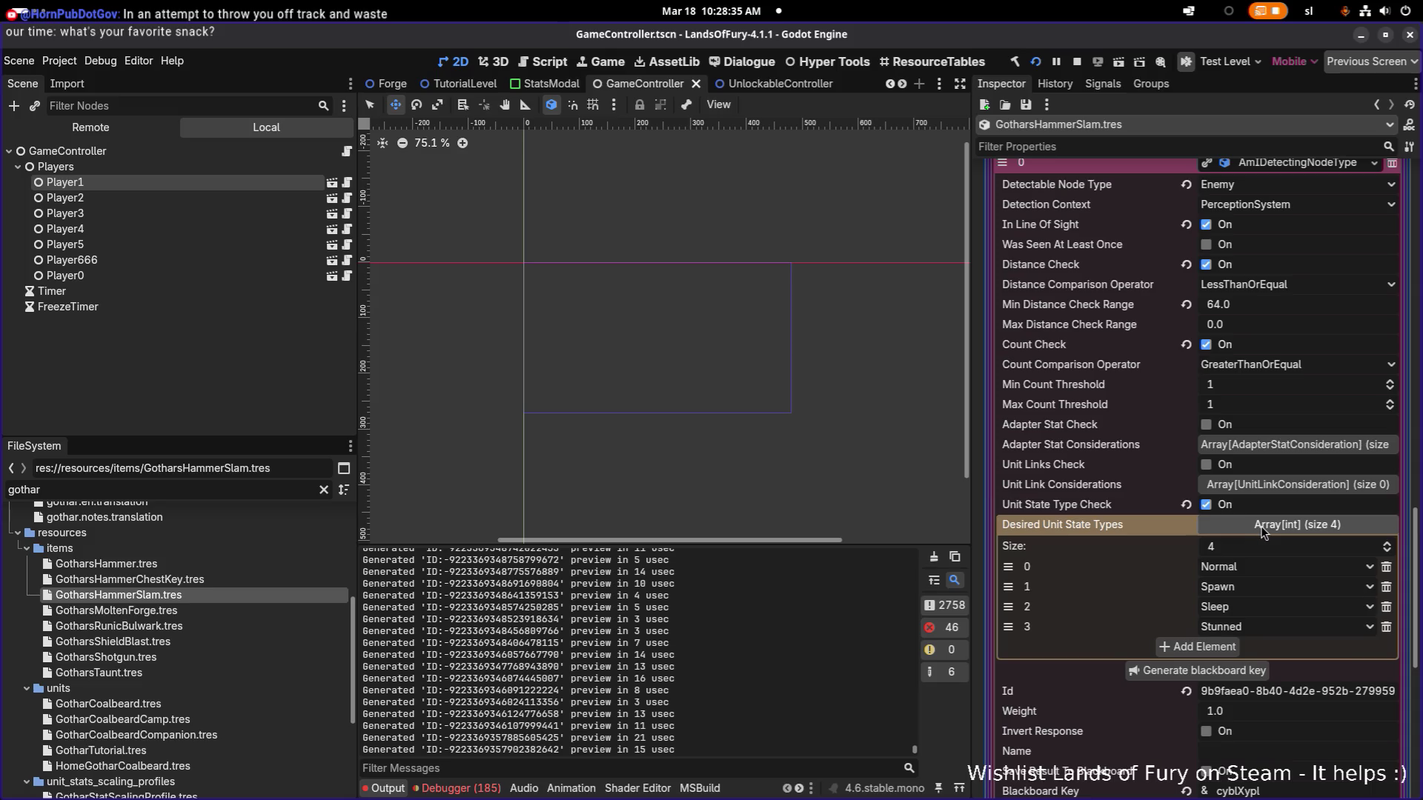
{"action": "left_click", "coordinate": [1261, 527]}
Inspect Molten Forge's enemy-detection consideration settings, then load GotharsRunicBulwark.tres.
{"action": "left_click", "coordinate": [283, 615]}
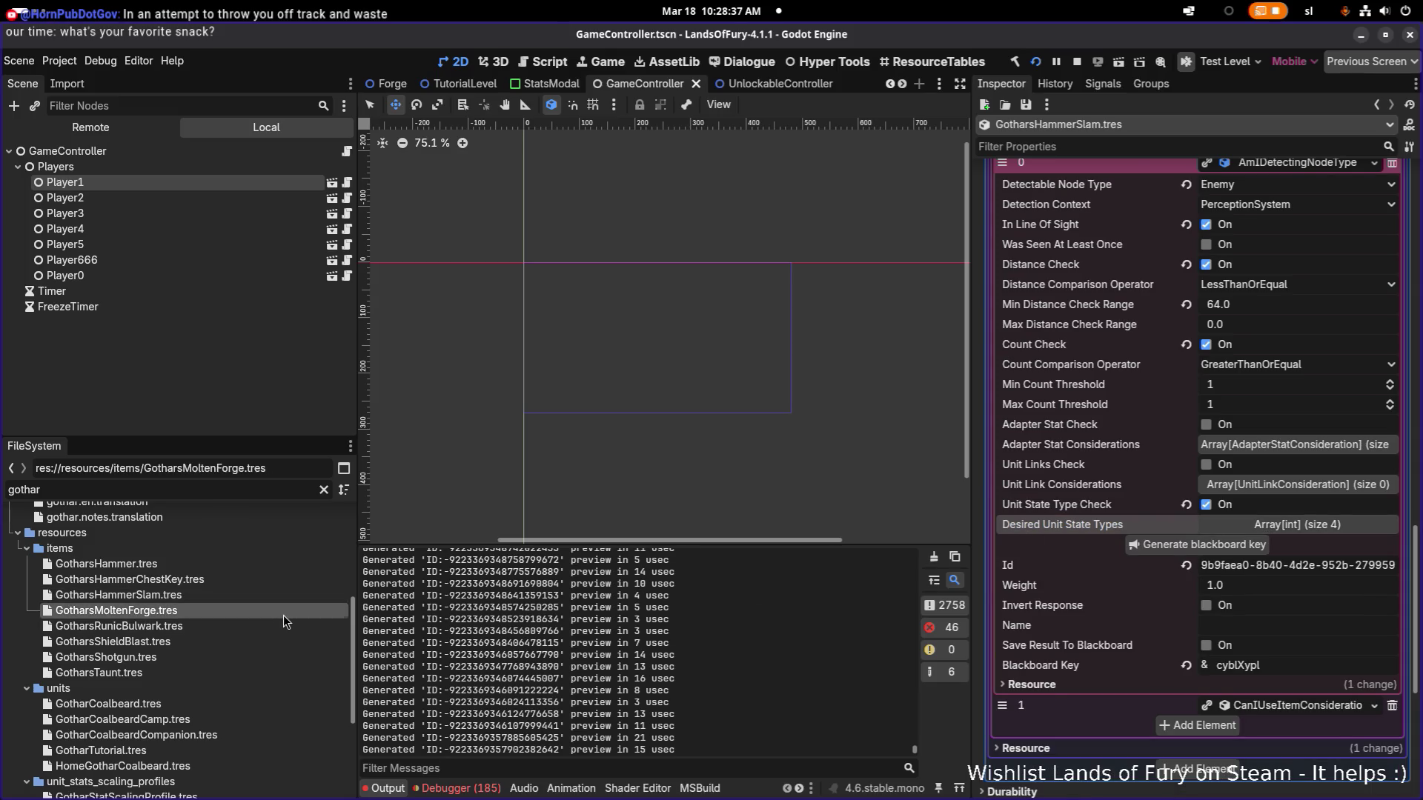
{"action": "scroll", "coordinate": [1223, 589], "scroll_direction": "down", "scroll_amount": 5}
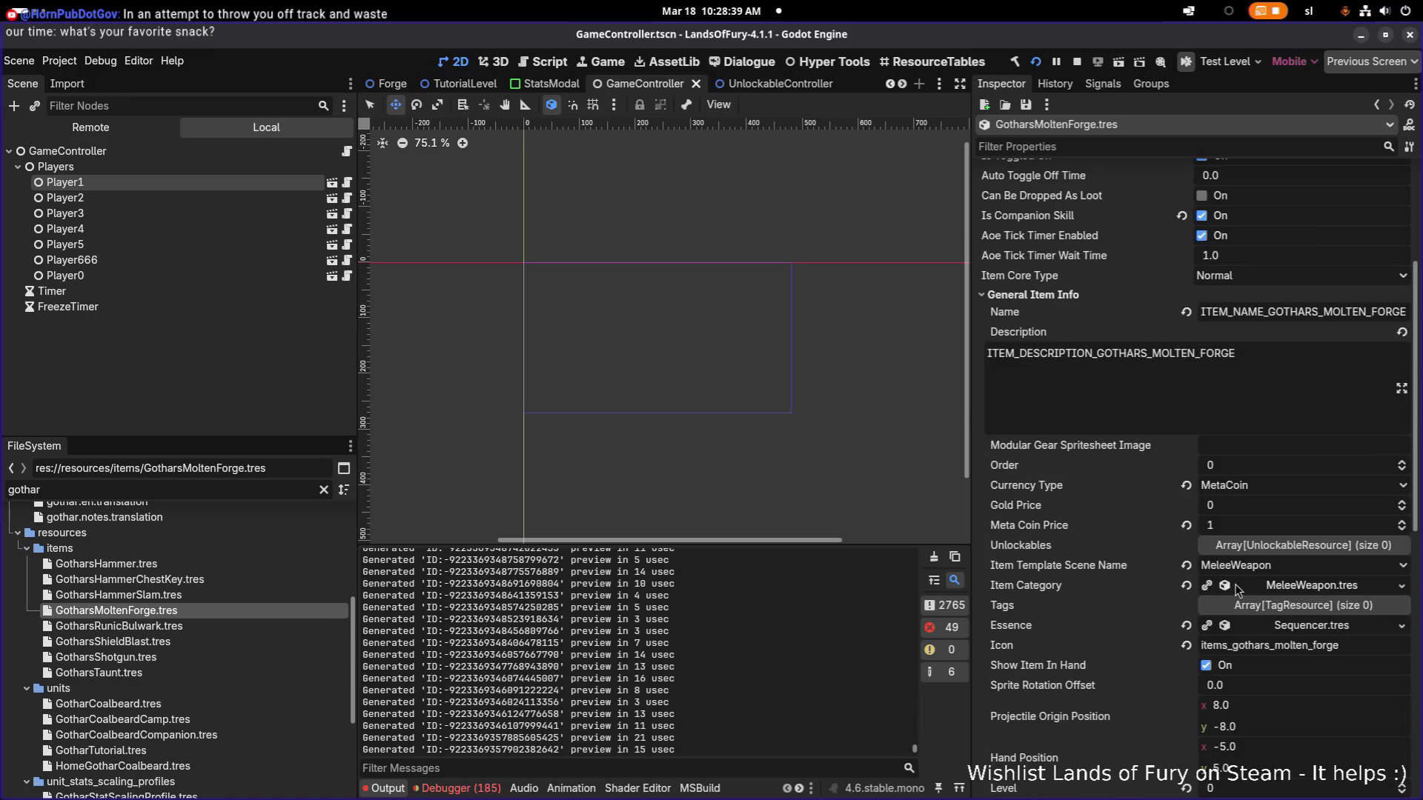
{"action": "scroll", "coordinate": [1238, 590], "scroll_direction": "down", "scroll_amount": 5}
{"action": "scroll", "coordinate": [1286, 569], "scroll_direction": "down", "scroll_amount": 6}
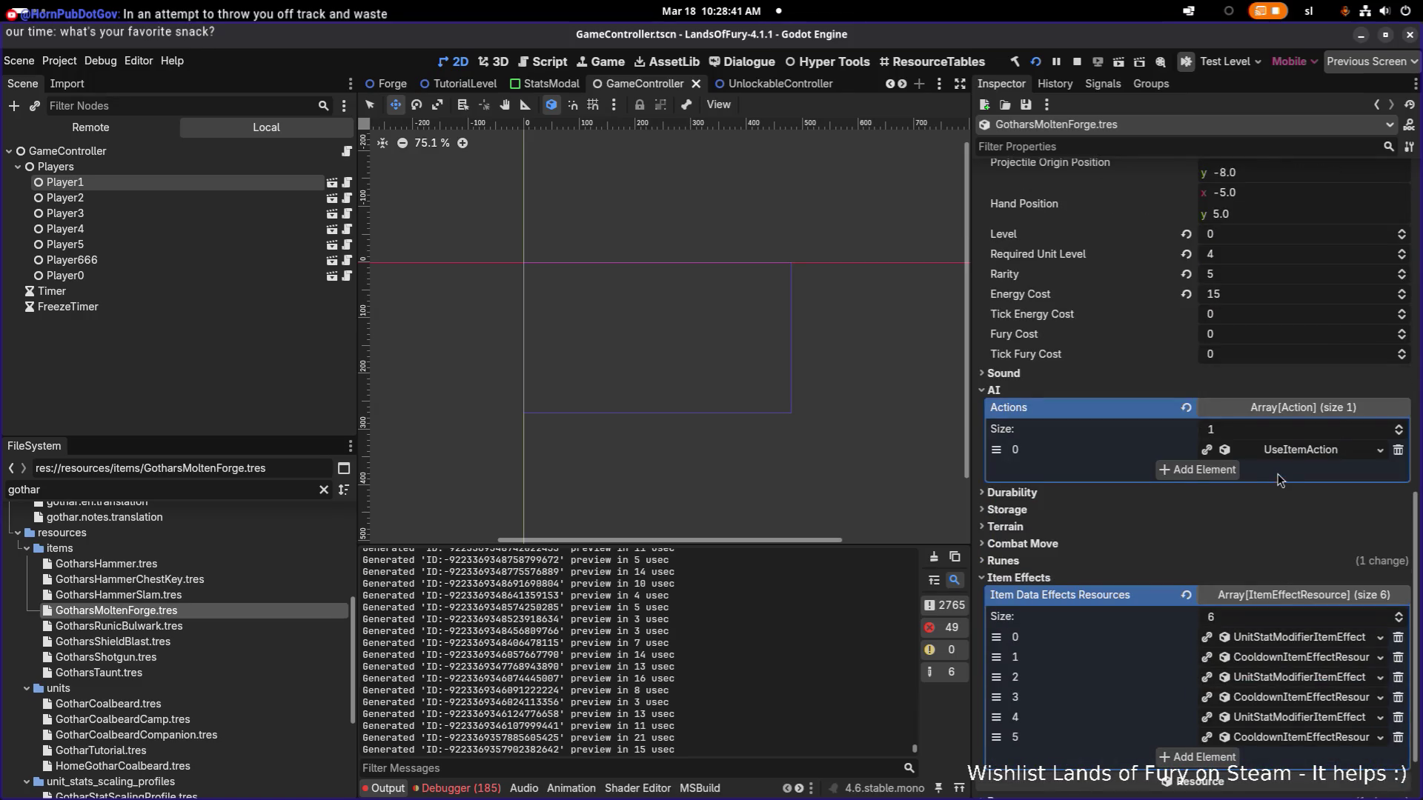
{"action": "left_click", "coordinate": [1280, 450]}
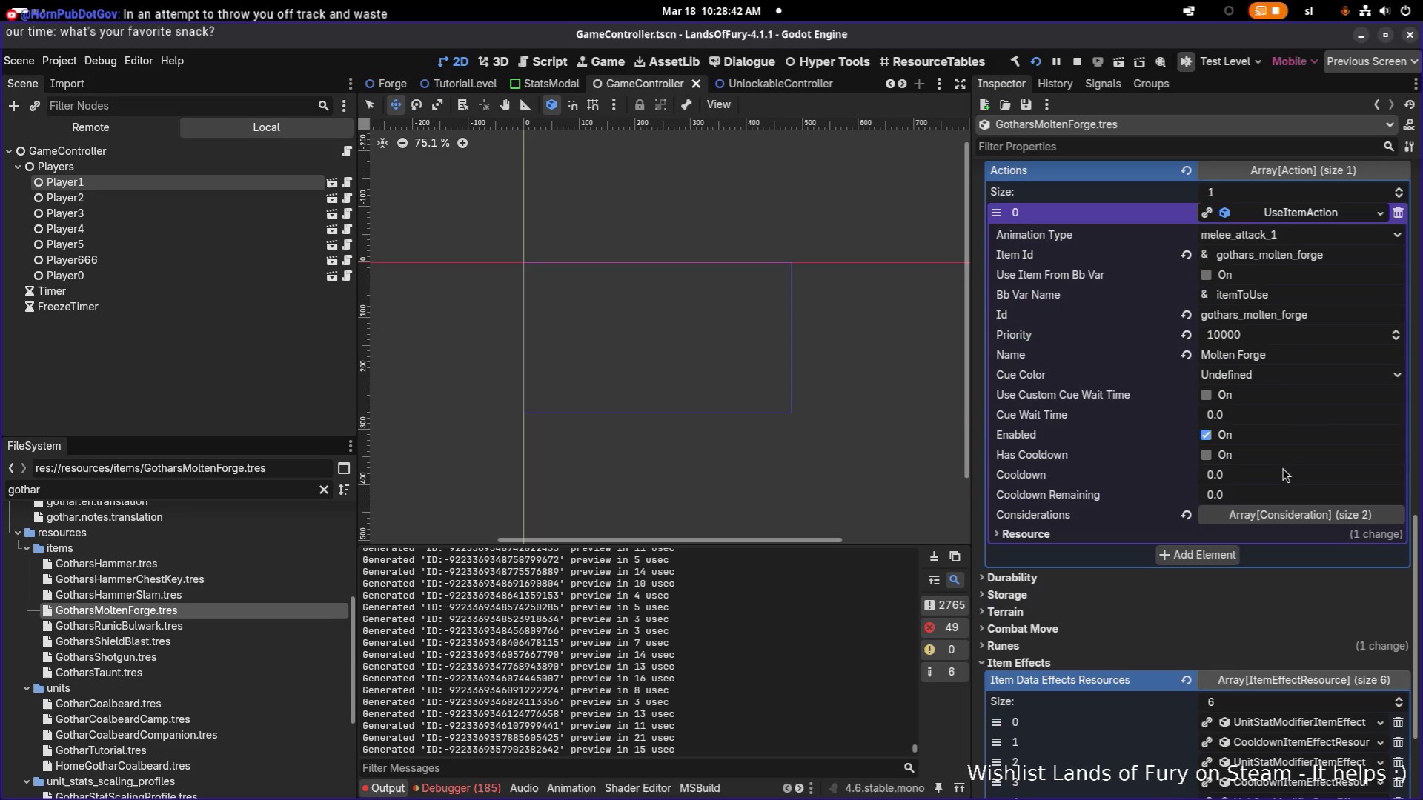
{"action": "left_click", "coordinate": [1278, 508]}
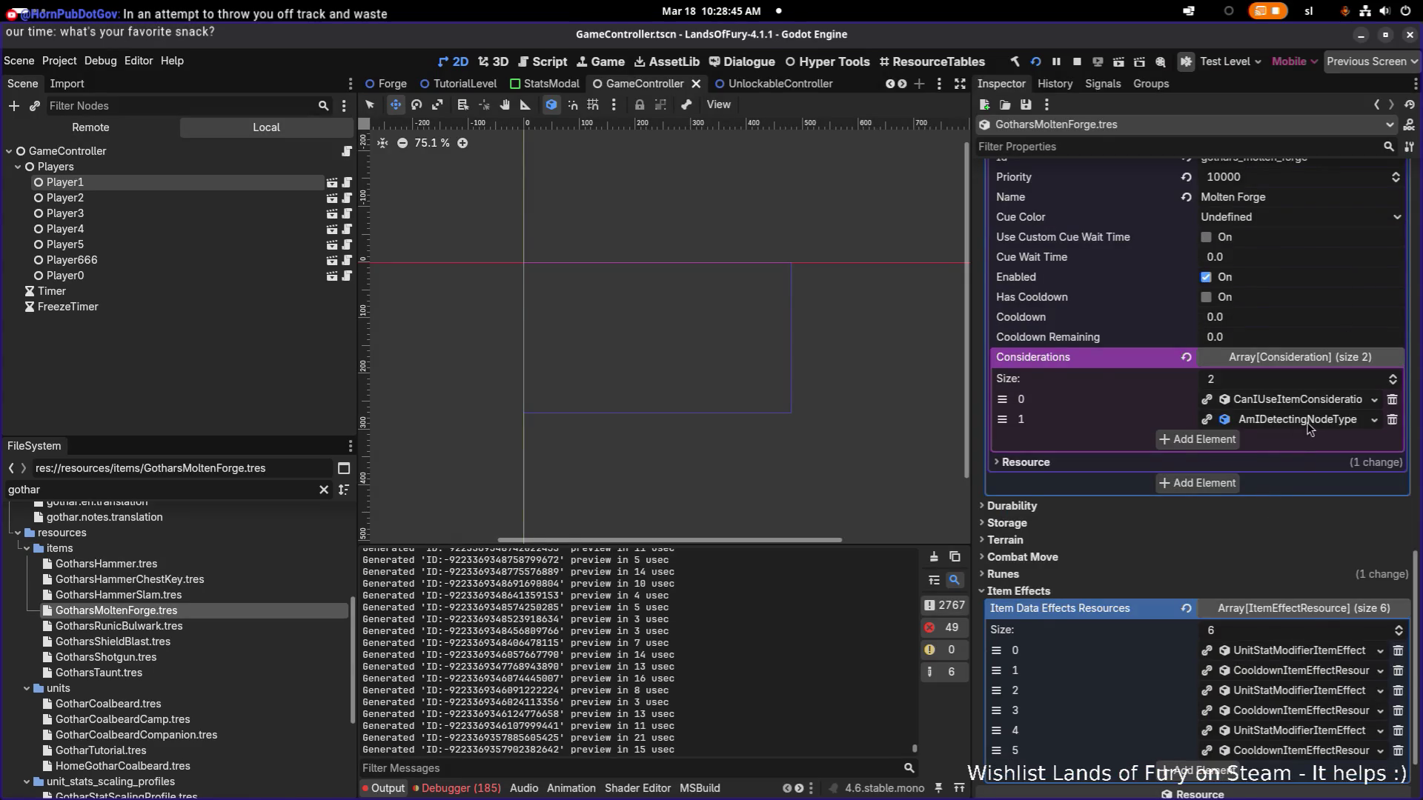
{"action": "left_click", "coordinate": [1309, 422]}
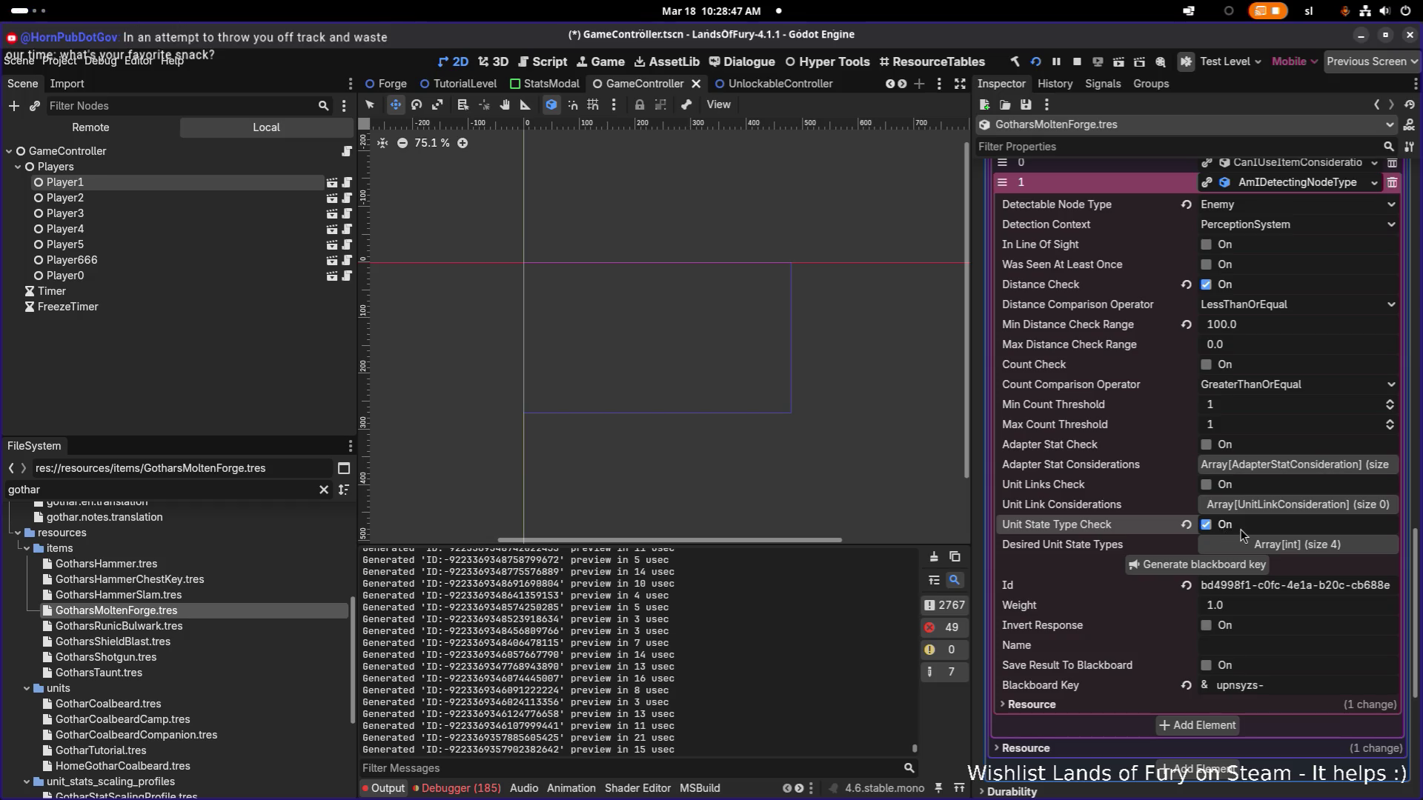
{"action": "left_click", "coordinate": [259, 629]}
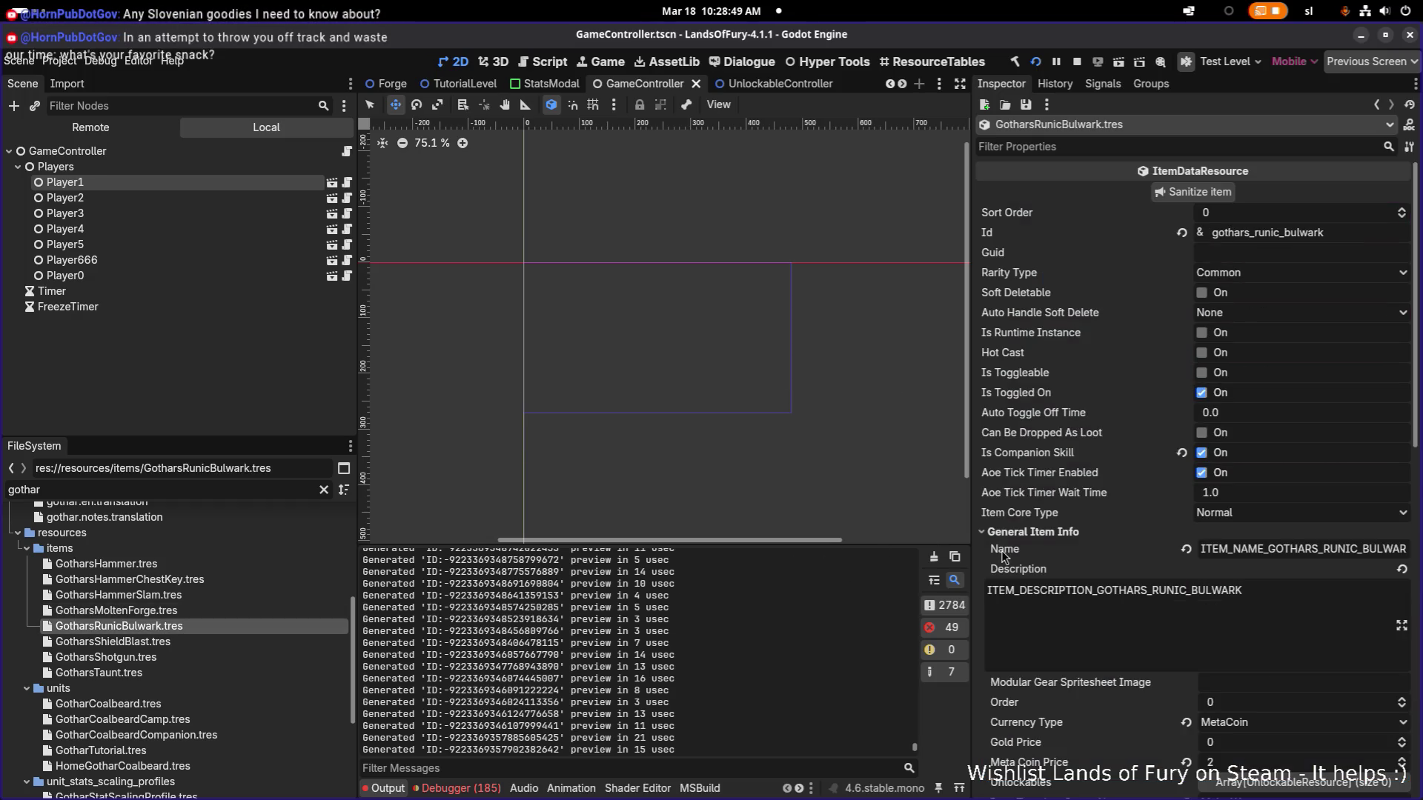
{"action": "scroll", "coordinate": [1003, 556], "scroll_direction": "down", "scroll_amount": 3}
{"action": "scroll", "coordinate": [1004, 556], "scroll_direction": "down", "scroll_amount": 2}
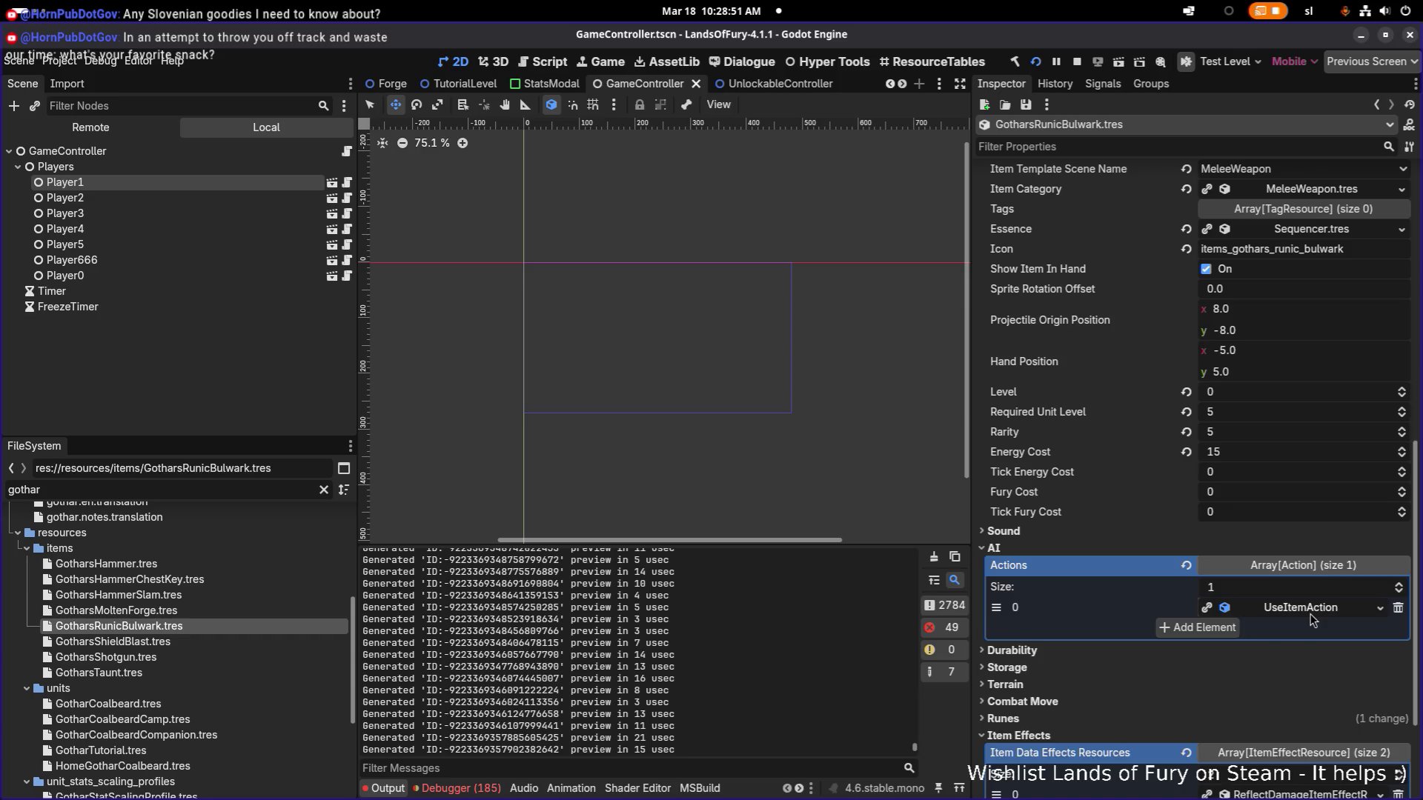
Enable Unit State Type Check on Runic Bulwark's enemy-detection consideration.
{"action": "left_click", "coordinate": [1310, 614]}
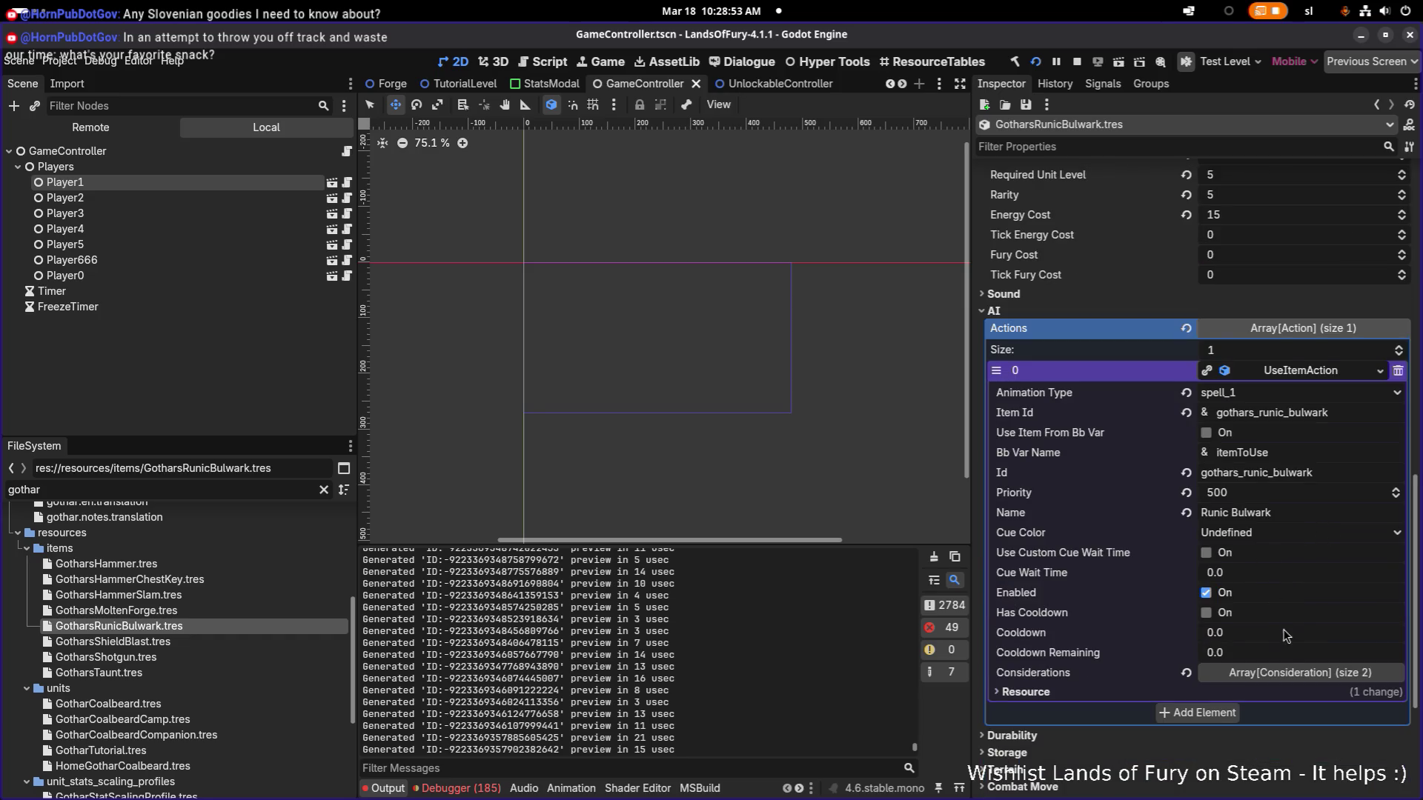
{"action": "left_click", "coordinate": [1285, 680]}
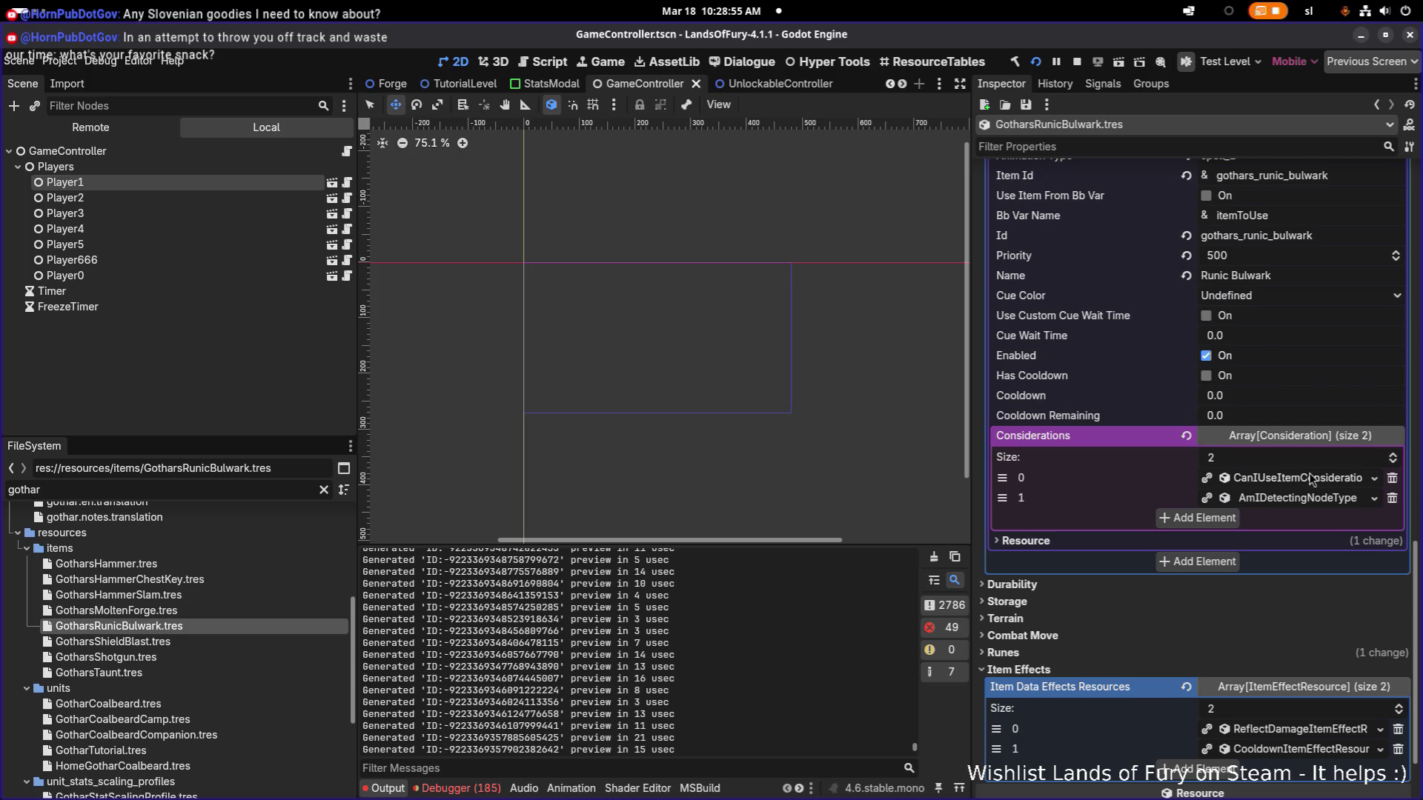
{"action": "left_click", "coordinate": [1311, 504]}
{"action": "scroll", "coordinate": [1301, 534], "scroll_direction": "down", "scroll_amount": 2}
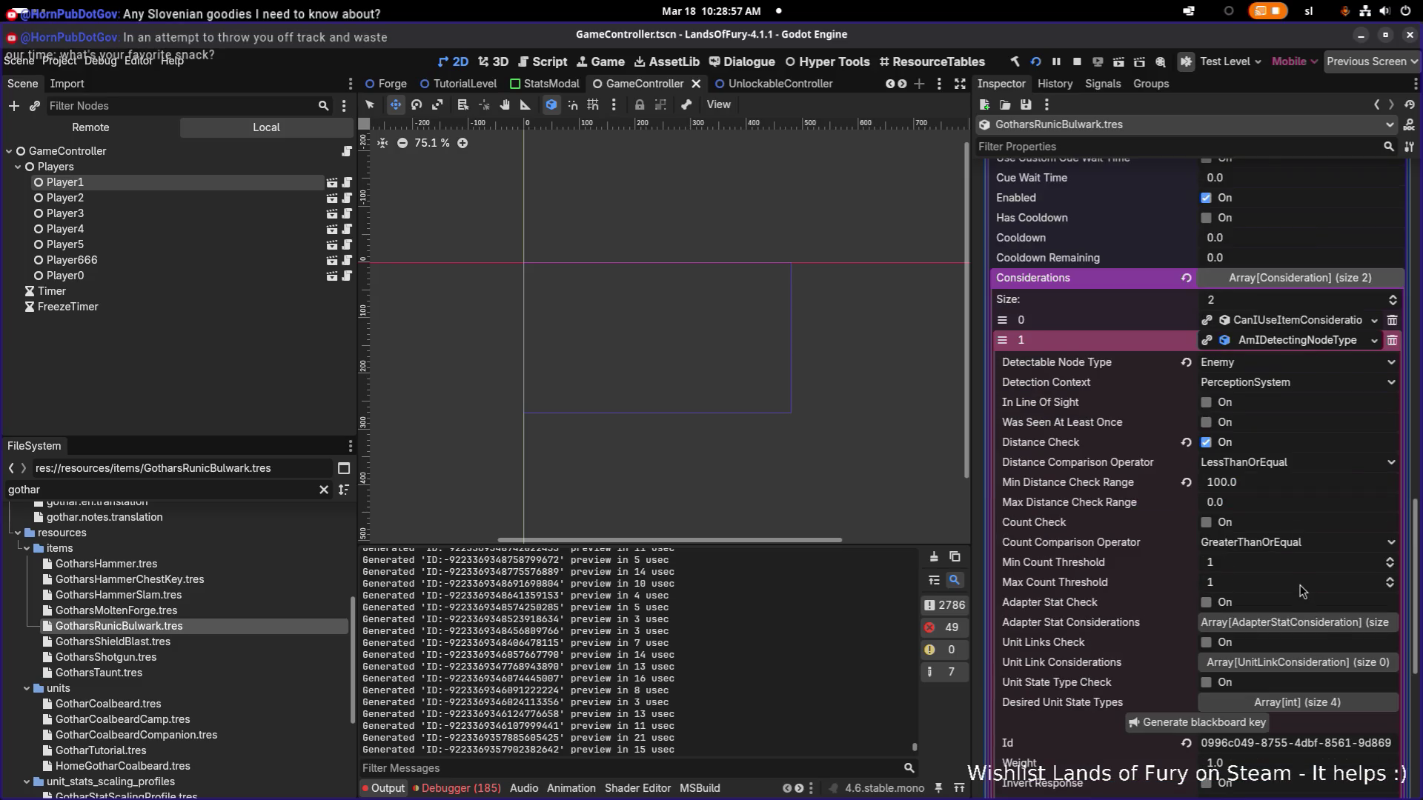
{"action": "scroll", "coordinate": [1346, 516], "scroll_direction": "down", "scroll_amount": 3}
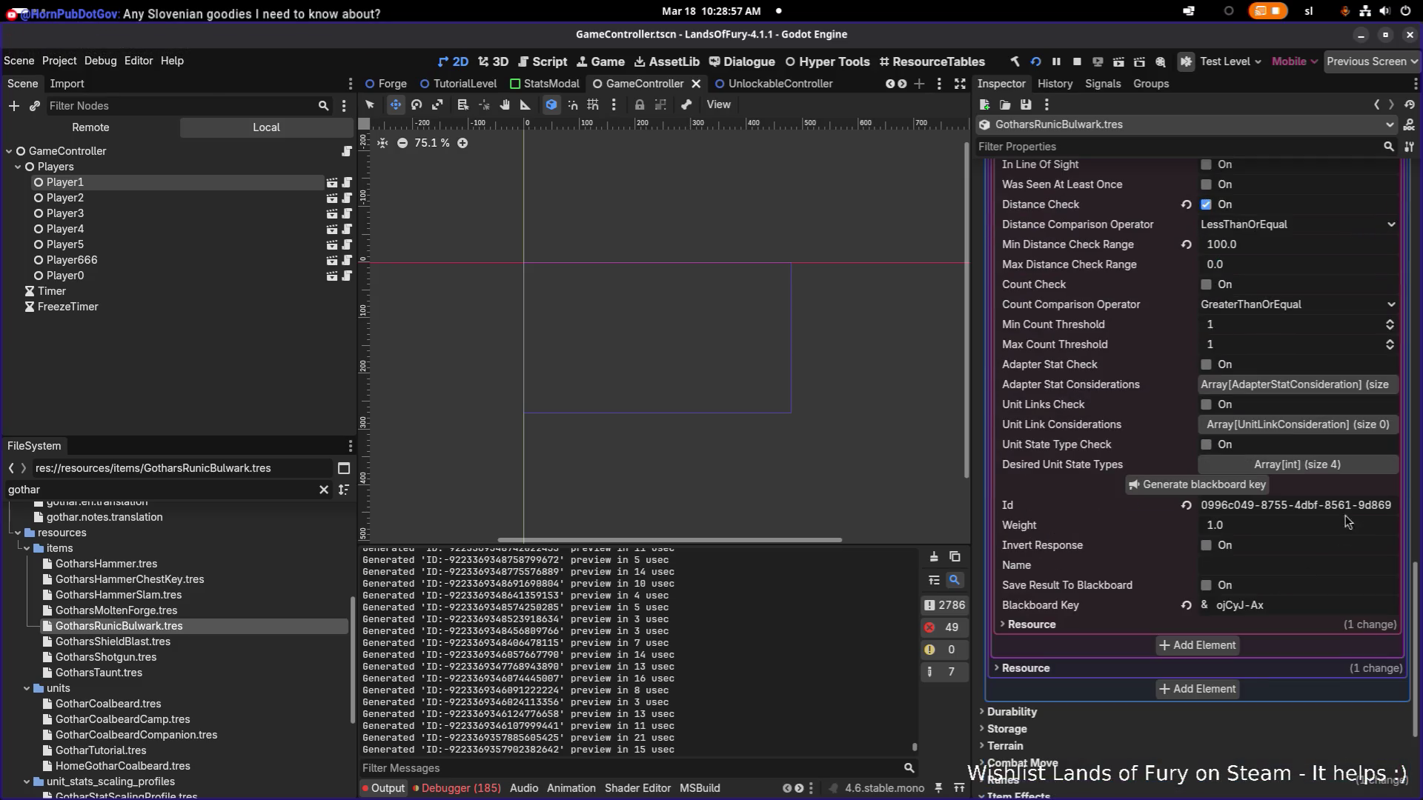
{"action": "left_click", "coordinate": [1207, 445]}
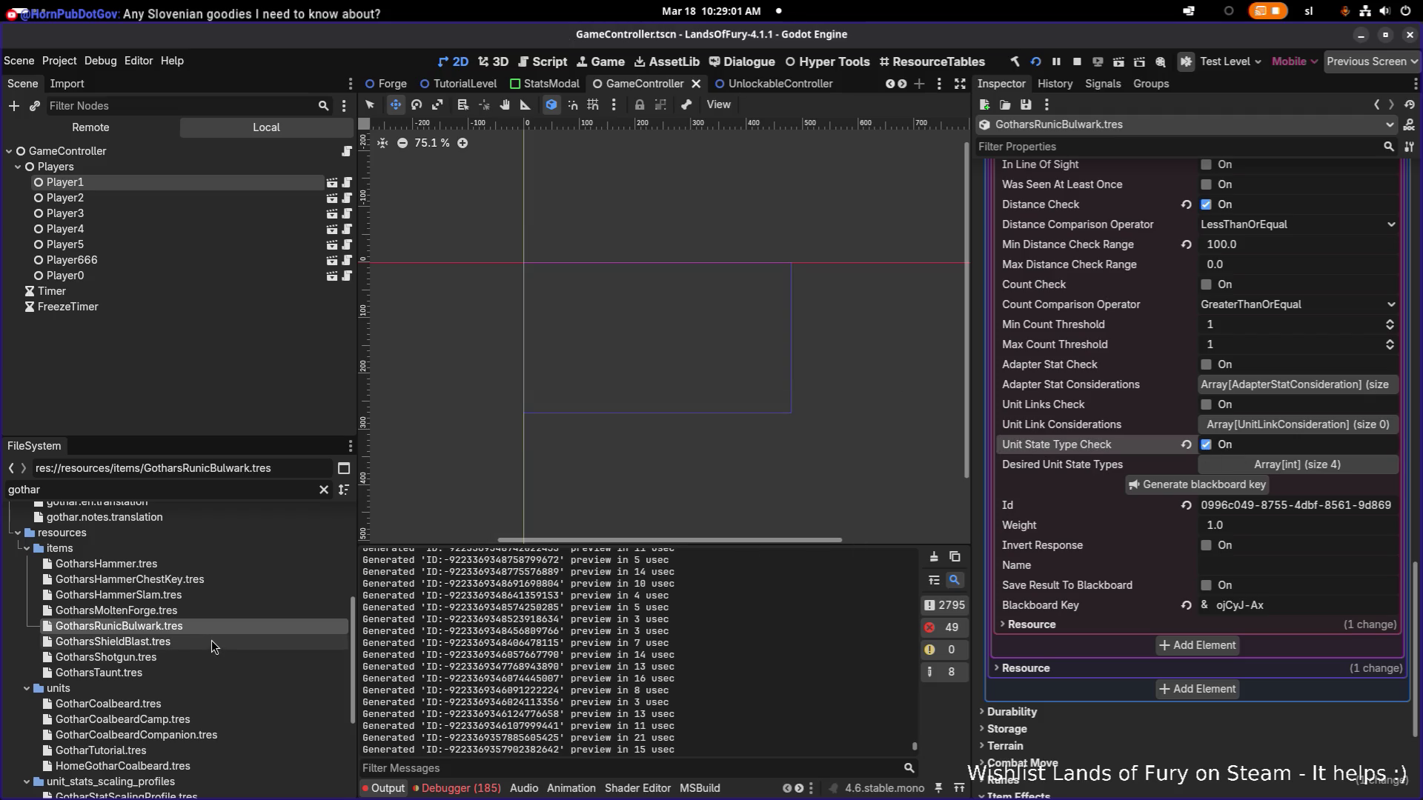
Enable Unit State Type Check on Shield Blast's enemy-detection consideration, save, and load GotharsTaunt.tres.
{"action": "left_click", "coordinate": [212, 641]}
{"action": "scroll", "coordinate": [1256, 576], "scroll_direction": "down", "scroll_amount": 5}
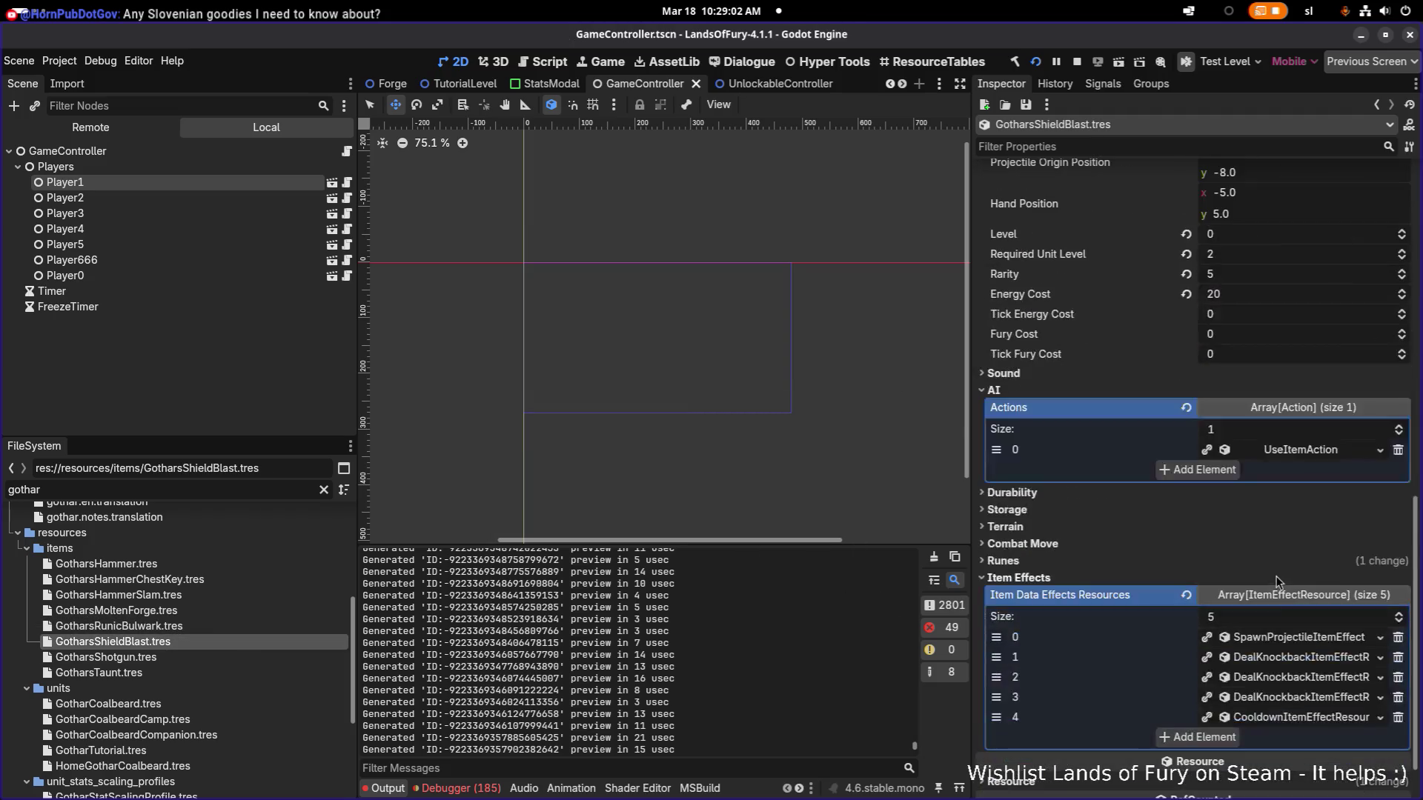
{"action": "left_click", "coordinate": [1317, 448]}
{"action": "scroll", "coordinate": [1311, 478], "scroll_direction": "down", "scroll_amount": 3}
{"action": "left_click", "coordinate": [1311, 515]}
{"action": "scroll", "coordinate": [1310, 444], "scroll_direction": "down", "scroll_amount": 3}
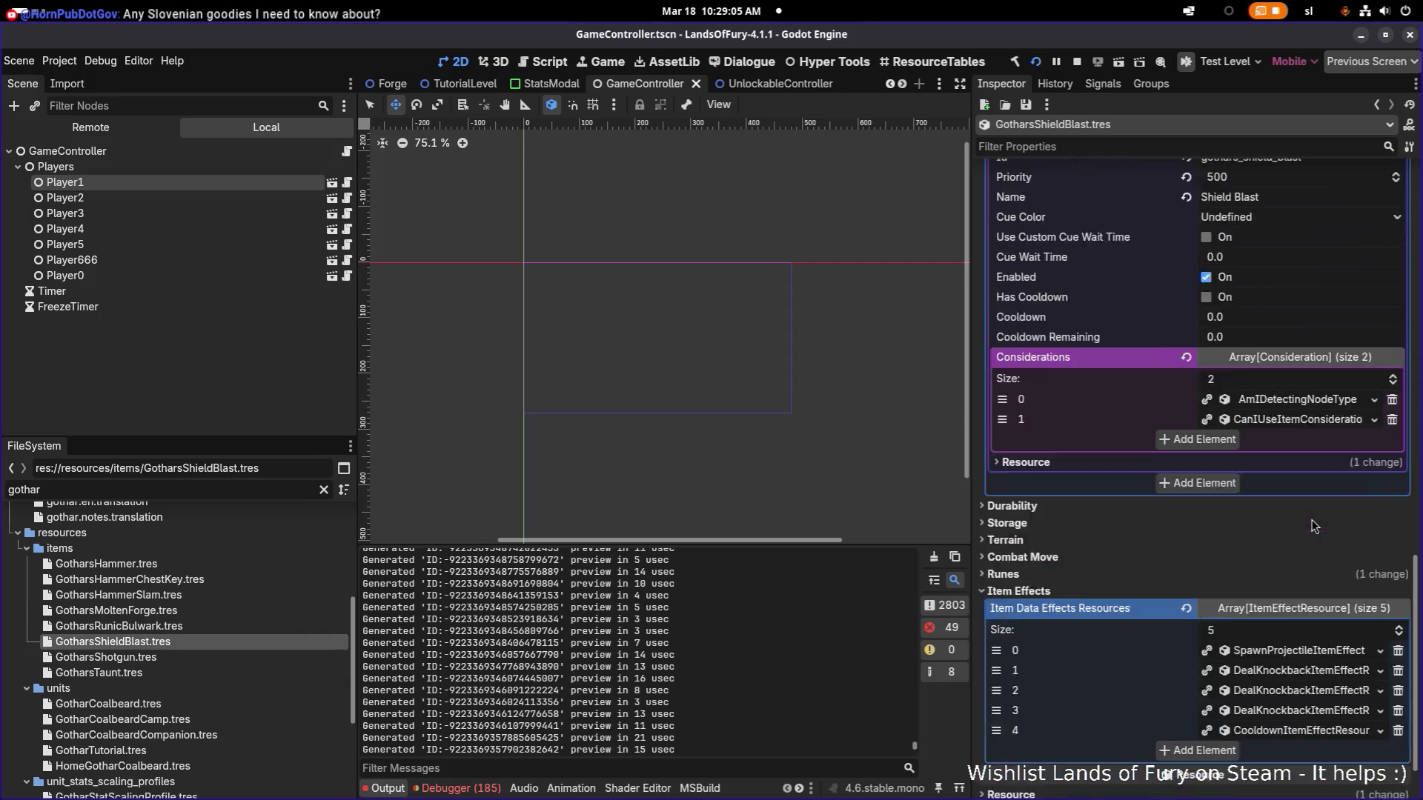
{"action": "left_click", "coordinate": [1313, 324]}
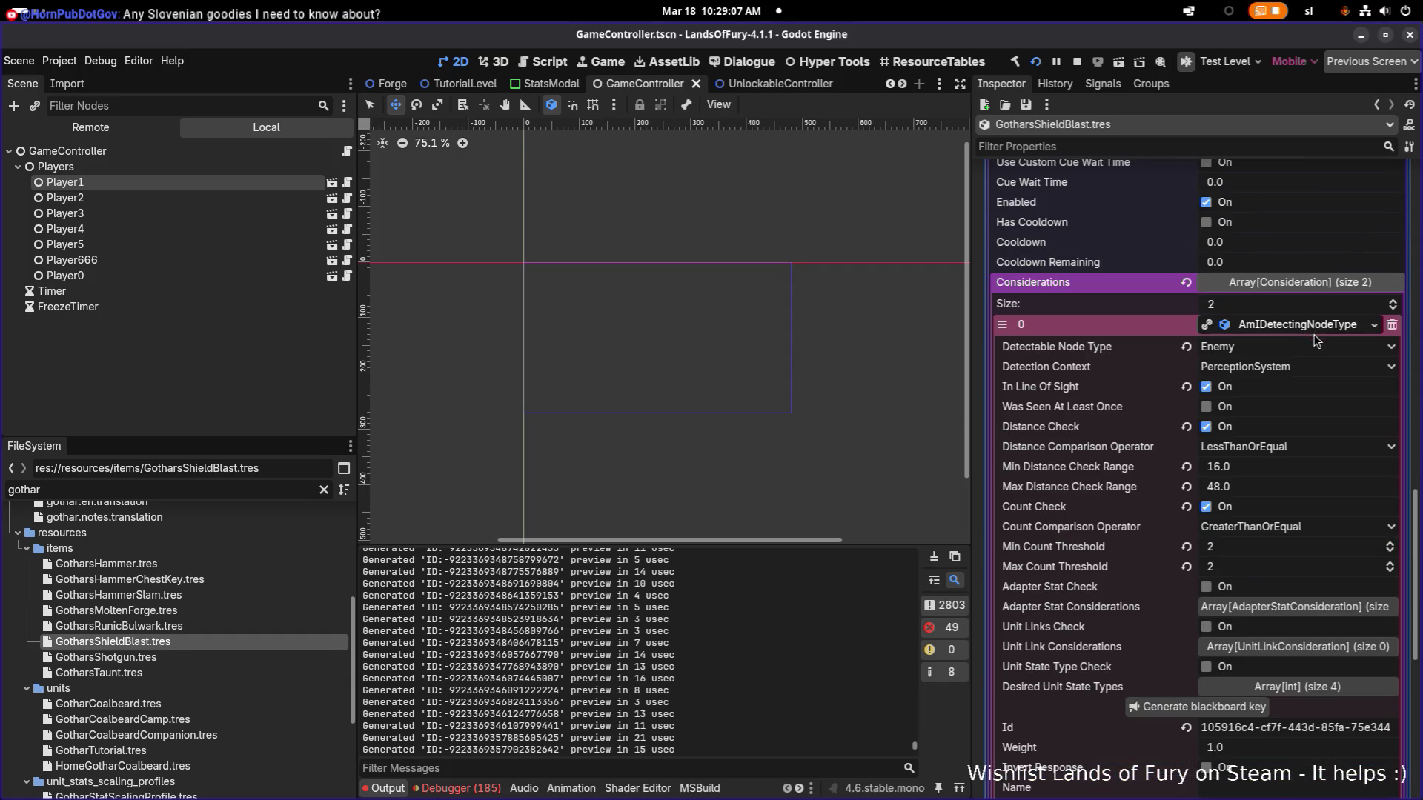
{"action": "scroll", "coordinate": [1281, 506], "scroll_direction": "down", "scroll_amount": 2}
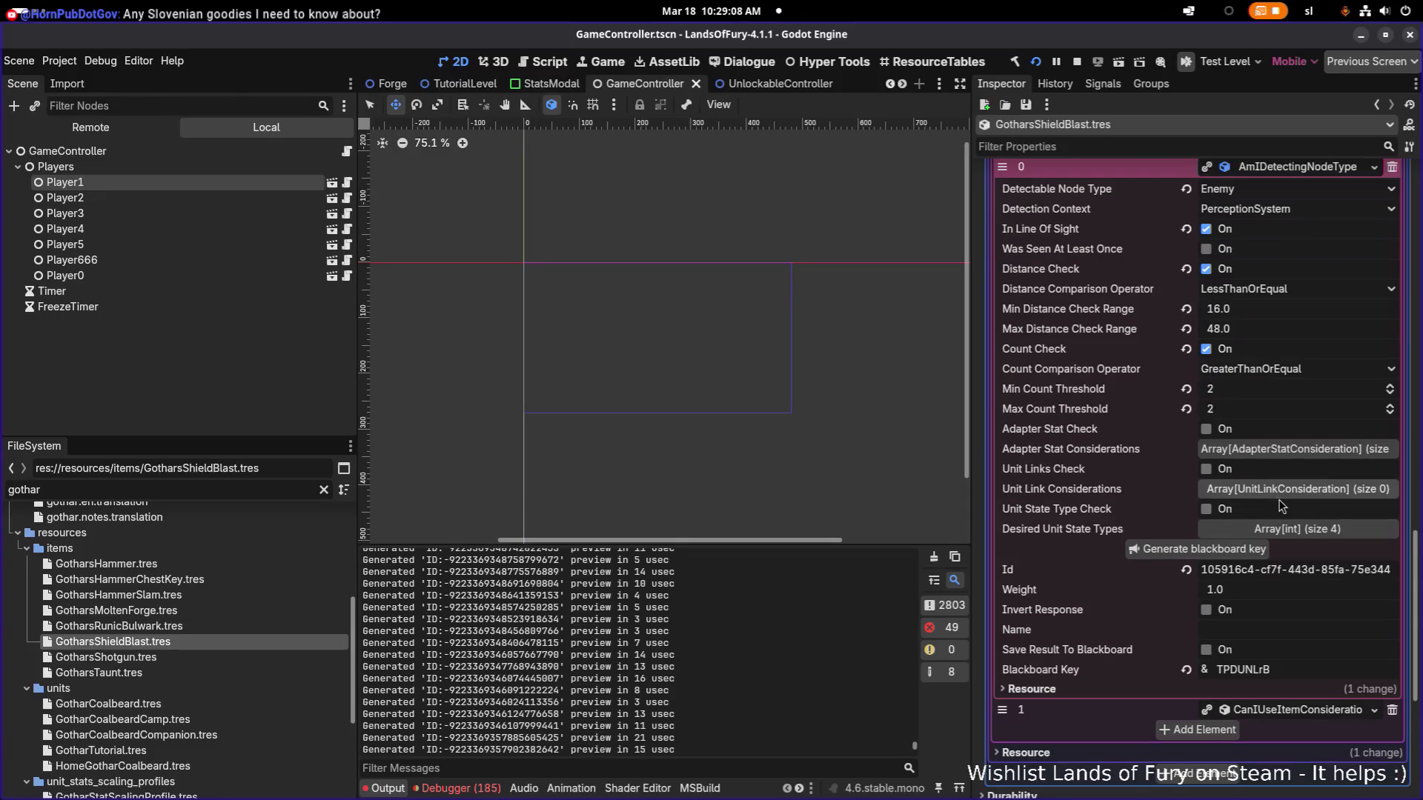
{"action": "left_click", "coordinate": [1206, 509]}
{"action": "key", "text": "ctrl+s"}
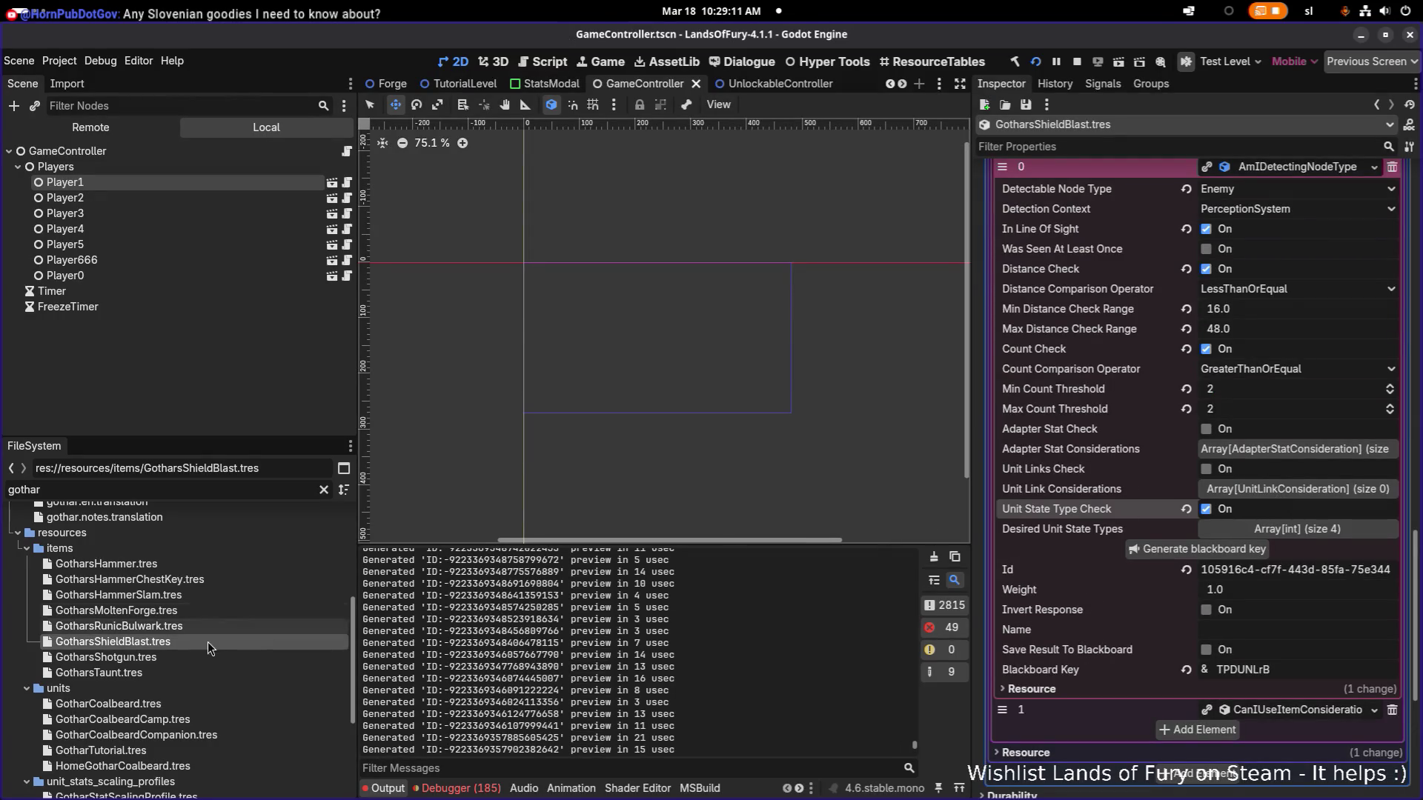
{"action": "left_click", "coordinate": [99, 673]}
{"action": "scroll", "coordinate": [1244, 548], "scroll_direction": "down", "scroll_amount": 5}
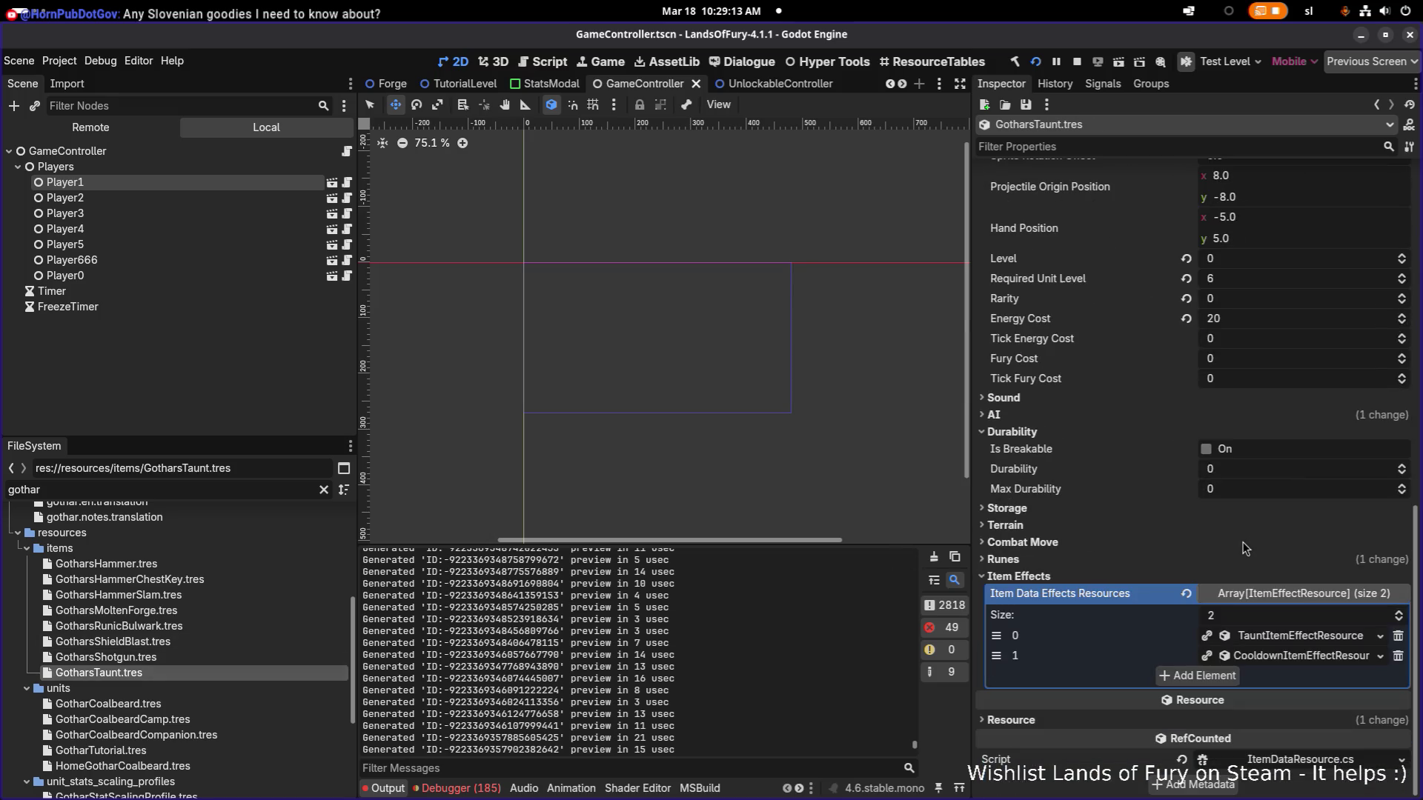
{"action": "scroll", "coordinate": [1286, 647], "scroll_direction": "up", "scroll_amount": 2}
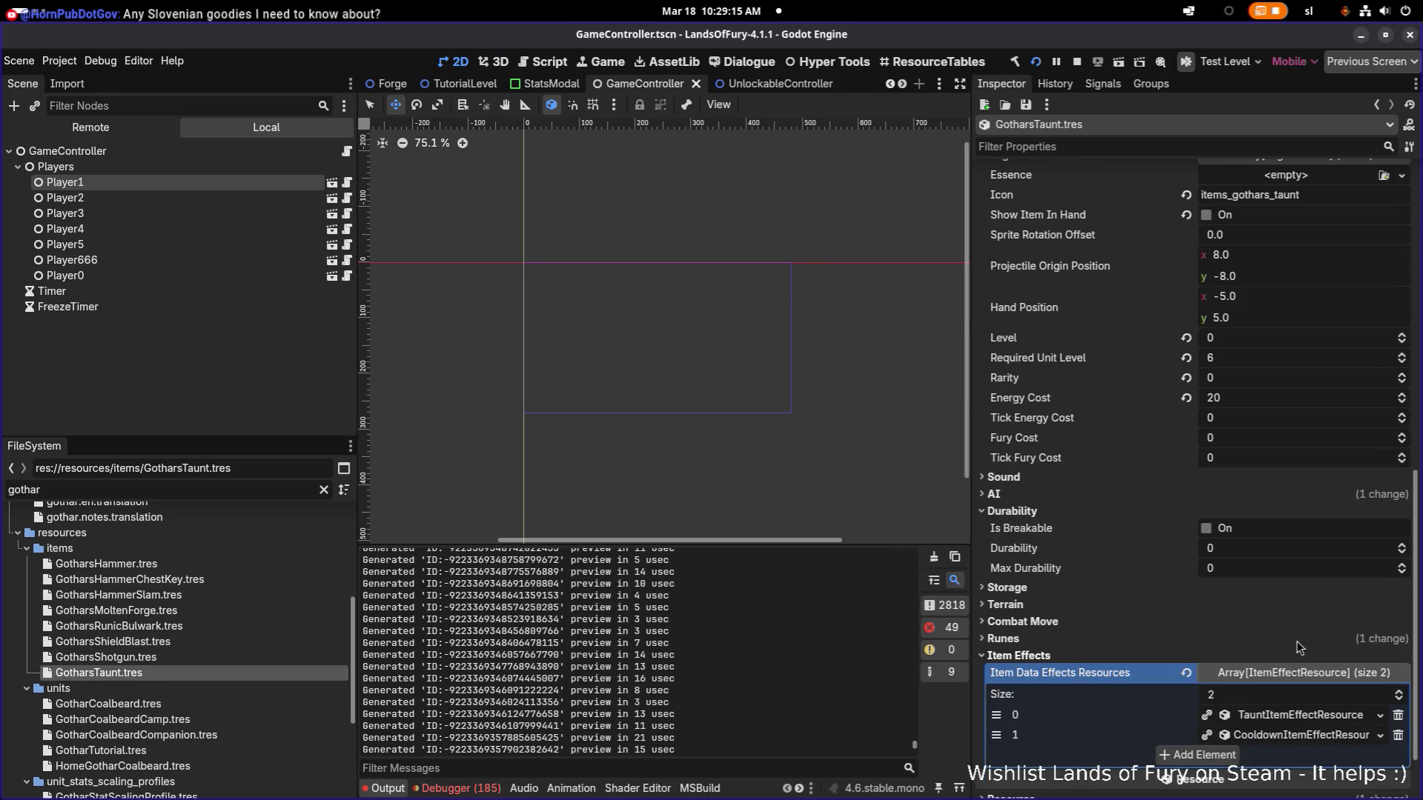
{"action": "scroll", "coordinate": [1297, 645], "scroll_direction": "up", "scroll_amount": 5}
{"action": "scroll", "coordinate": [1296, 612], "scroll_direction": "up", "scroll_amount": 1}
{"action": "scroll", "coordinate": [1293, 579], "scroll_direction": "up", "scroll_amount": 5}
{"action": "scroll", "coordinate": [1288, 511], "scroll_direction": "down", "scroll_amount": 6}
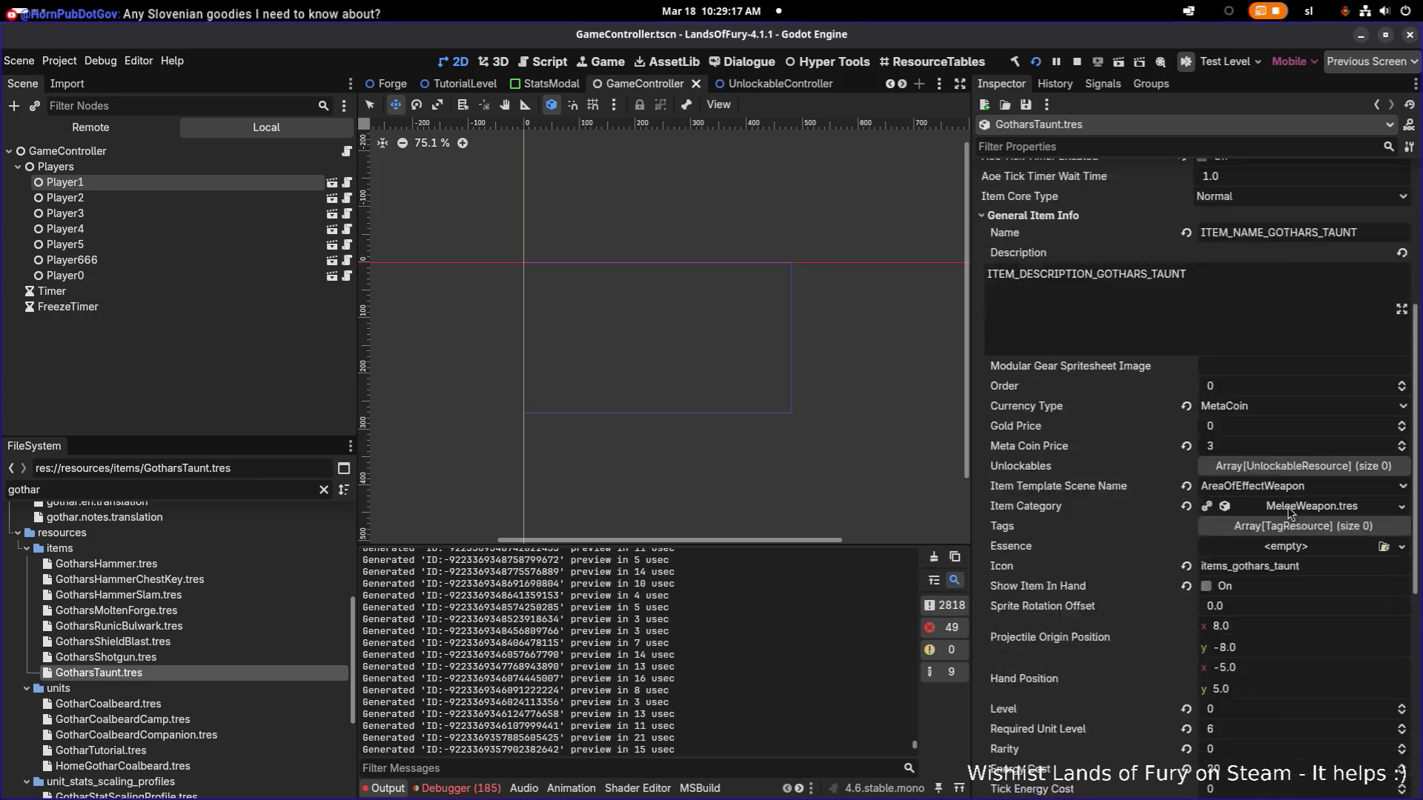
{"action": "scroll", "coordinate": [1301, 490], "scroll_direction": "down", "scroll_amount": 2}
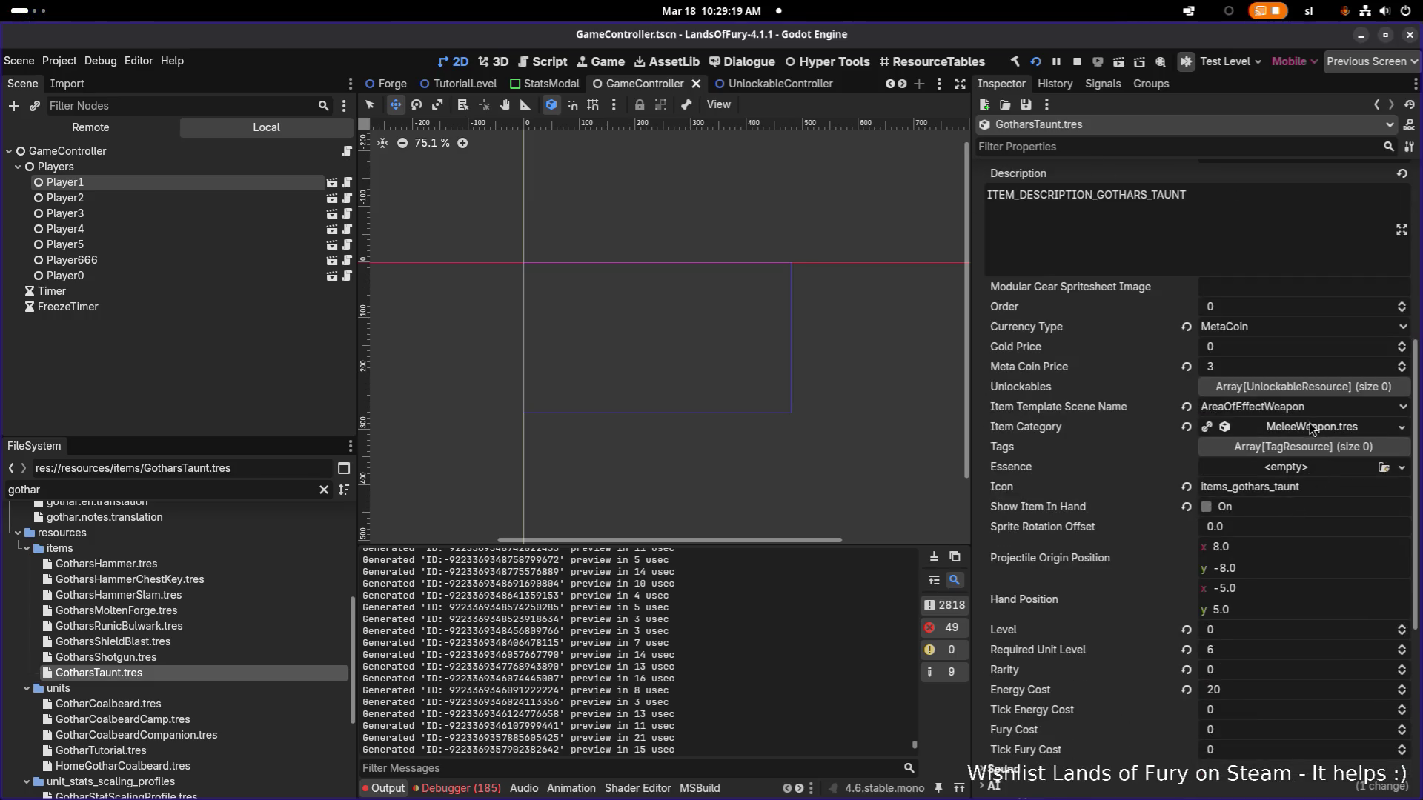
{"action": "scroll", "coordinate": [1278, 481], "scroll_direction": "down", "scroll_amount": 6}
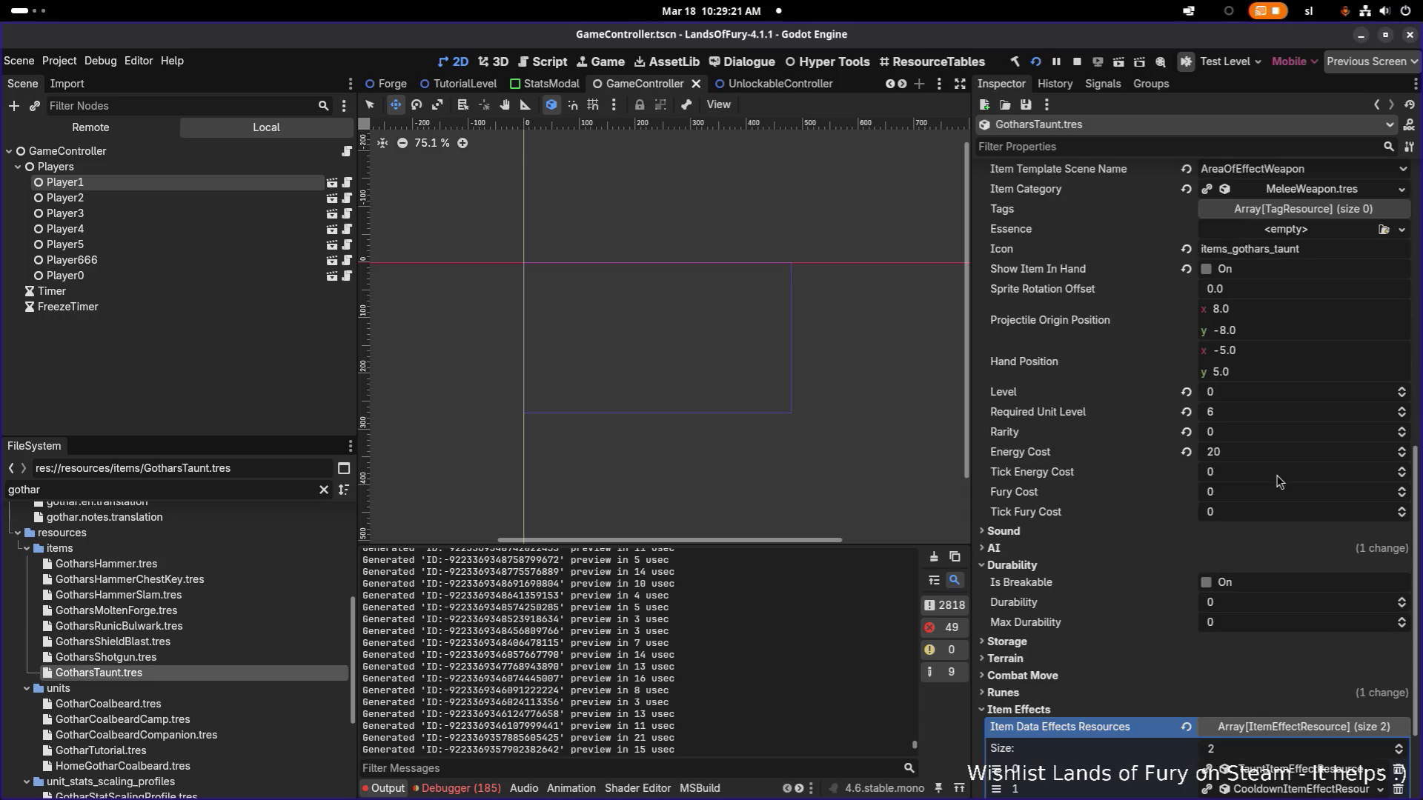
{"action": "scroll", "coordinate": [1279, 482], "scroll_direction": "down", "scroll_amount": 4}
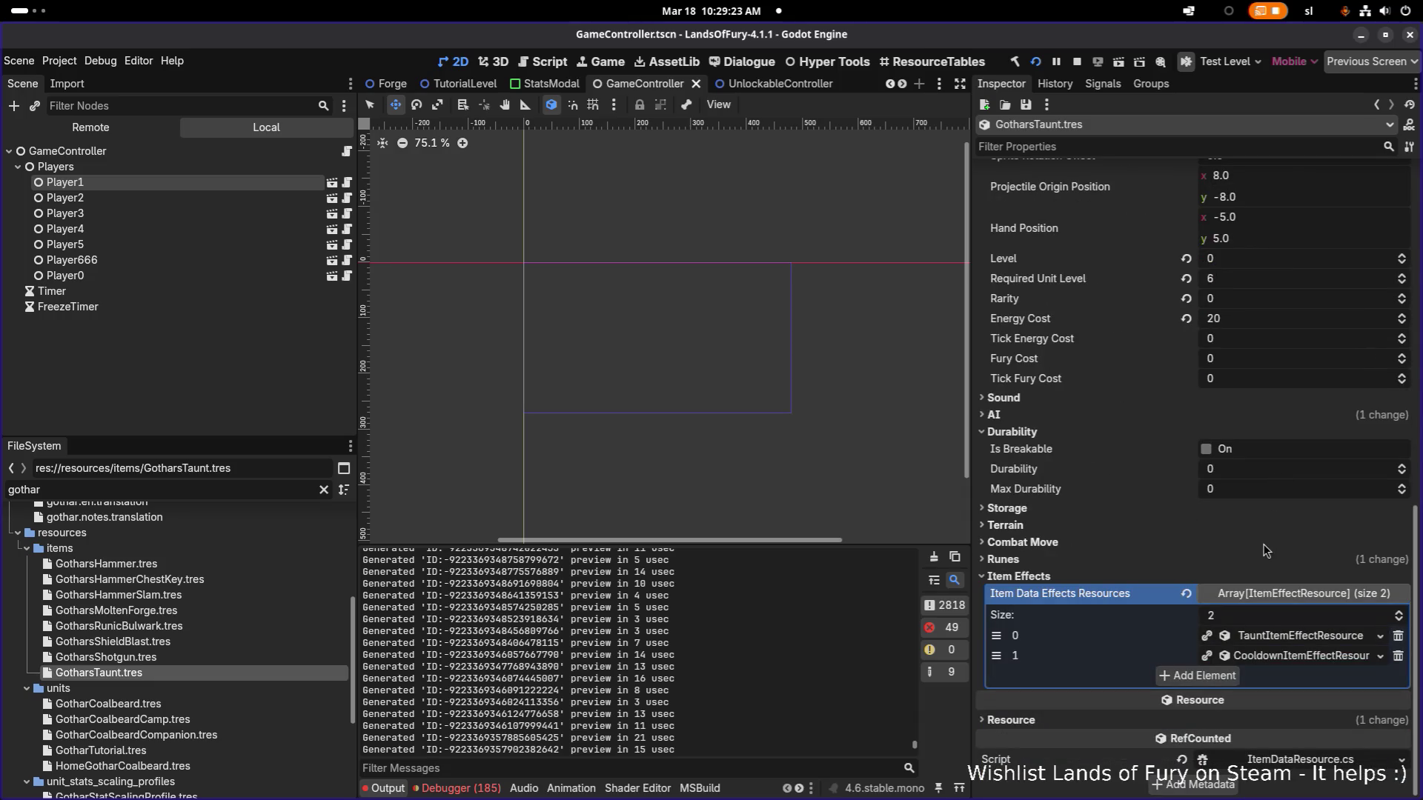
Enable Unit State Type Check on Taunt's AmIDetectingNodeType consideration (element 2) and save with Ctrl+S.
{"action": "left_click", "coordinate": [1281, 559]}
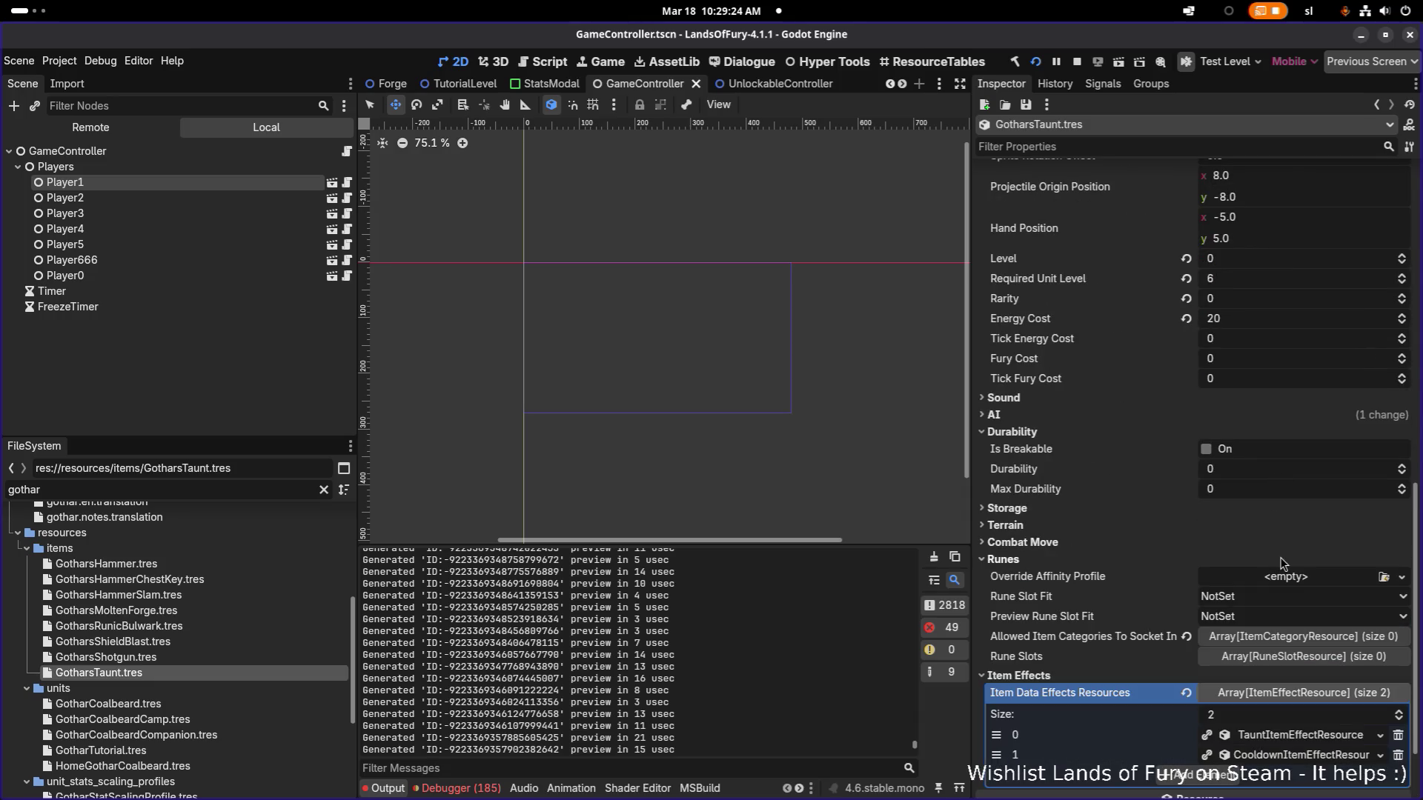
{"action": "left_click", "coordinate": [1241, 422]}
{"action": "left_click", "coordinate": [1303, 477]}
{"action": "scroll", "coordinate": [1303, 600], "scroll_direction": "down", "scroll_amount": 5}
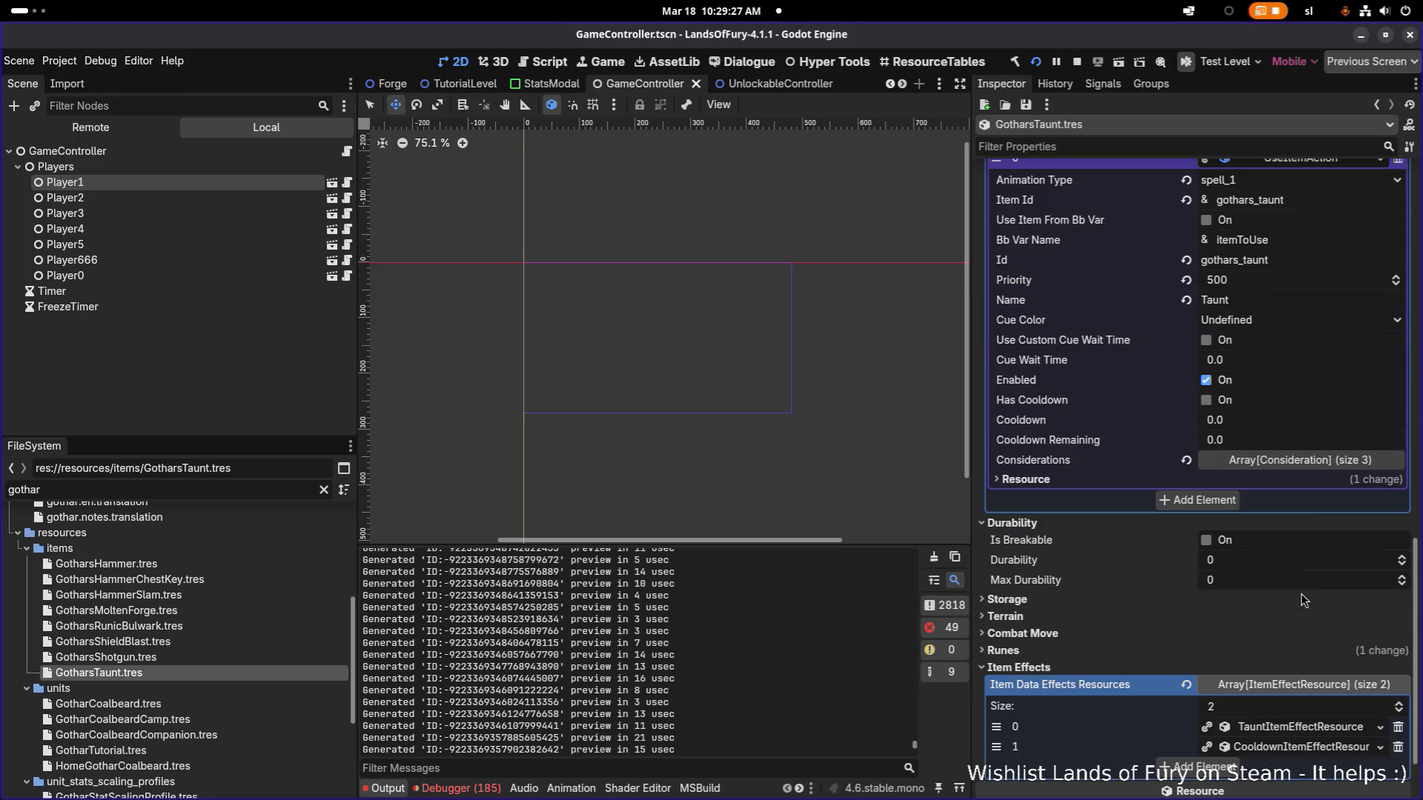
{"action": "left_click", "coordinate": [1315, 460]}
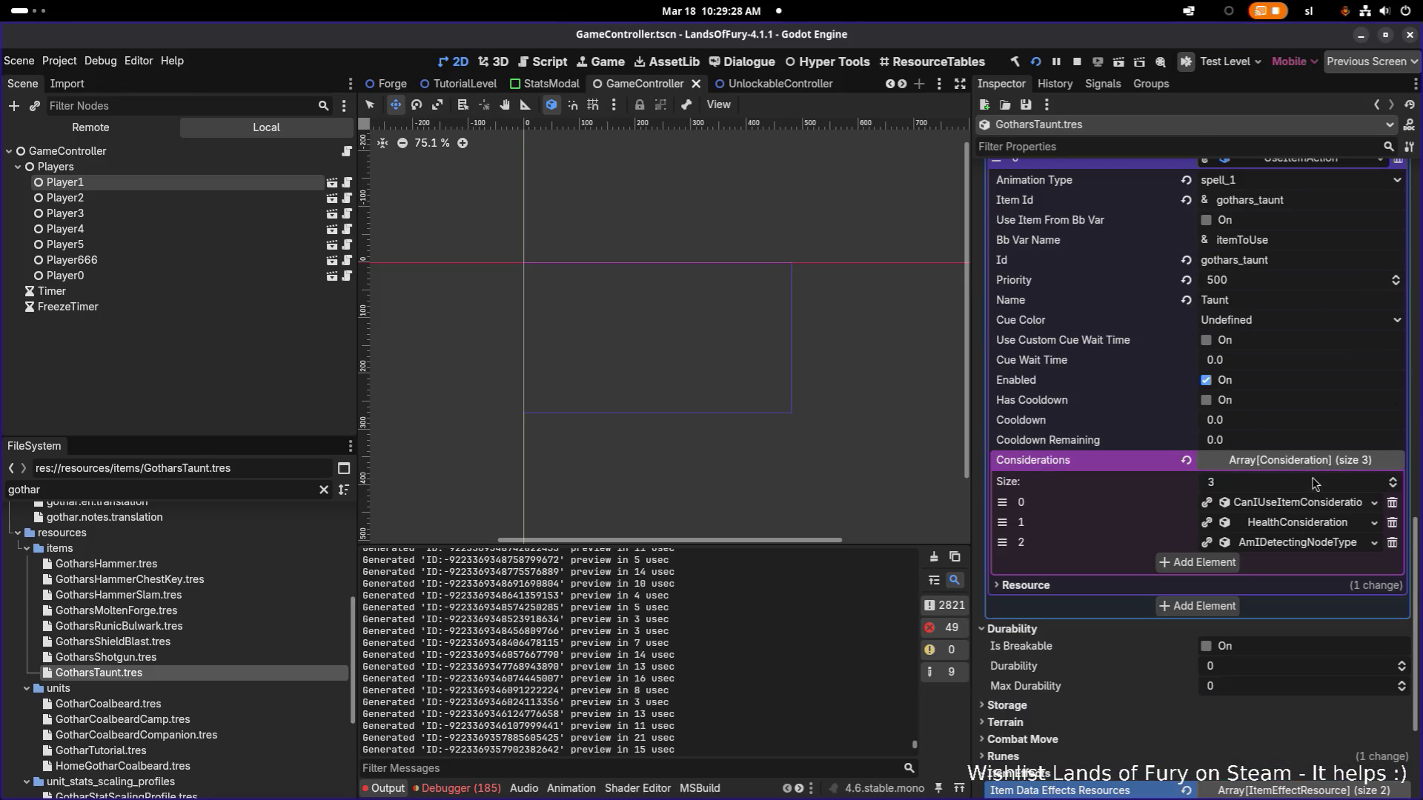
{"action": "left_click", "coordinate": [1317, 553]}
{"action": "scroll", "coordinate": [1318, 553], "scroll_direction": "down", "scroll_amount": 4}
{"action": "scroll", "coordinate": [1317, 553], "scroll_direction": "down", "scroll_amount": 1}
{"action": "scroll", "coordinate": [1324, 541], "scroll_direction": "down", "scroll_amount": 1}
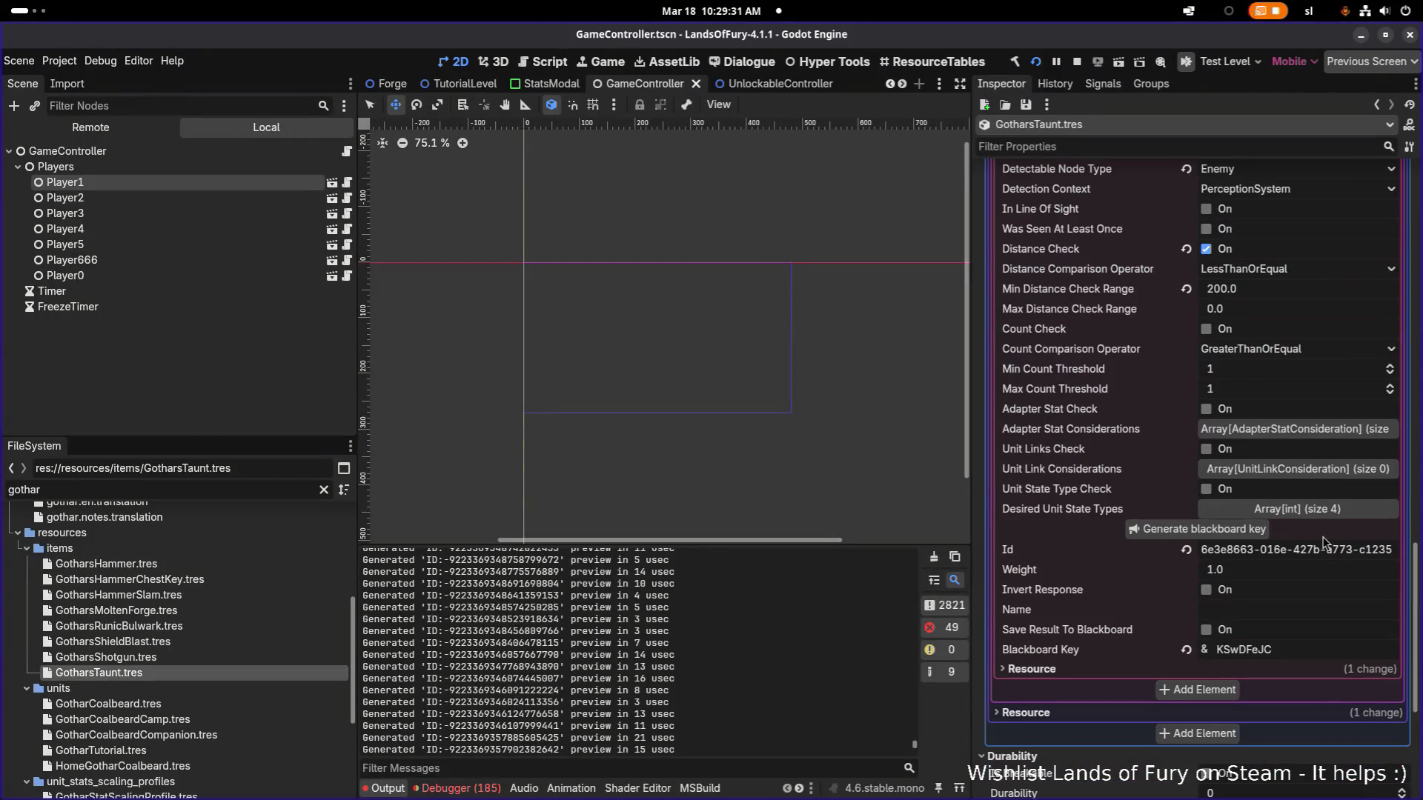
{"action": "left_click", "coordinate": [1217, 494]}
{"action": "key", "text": "ctrl+s"}
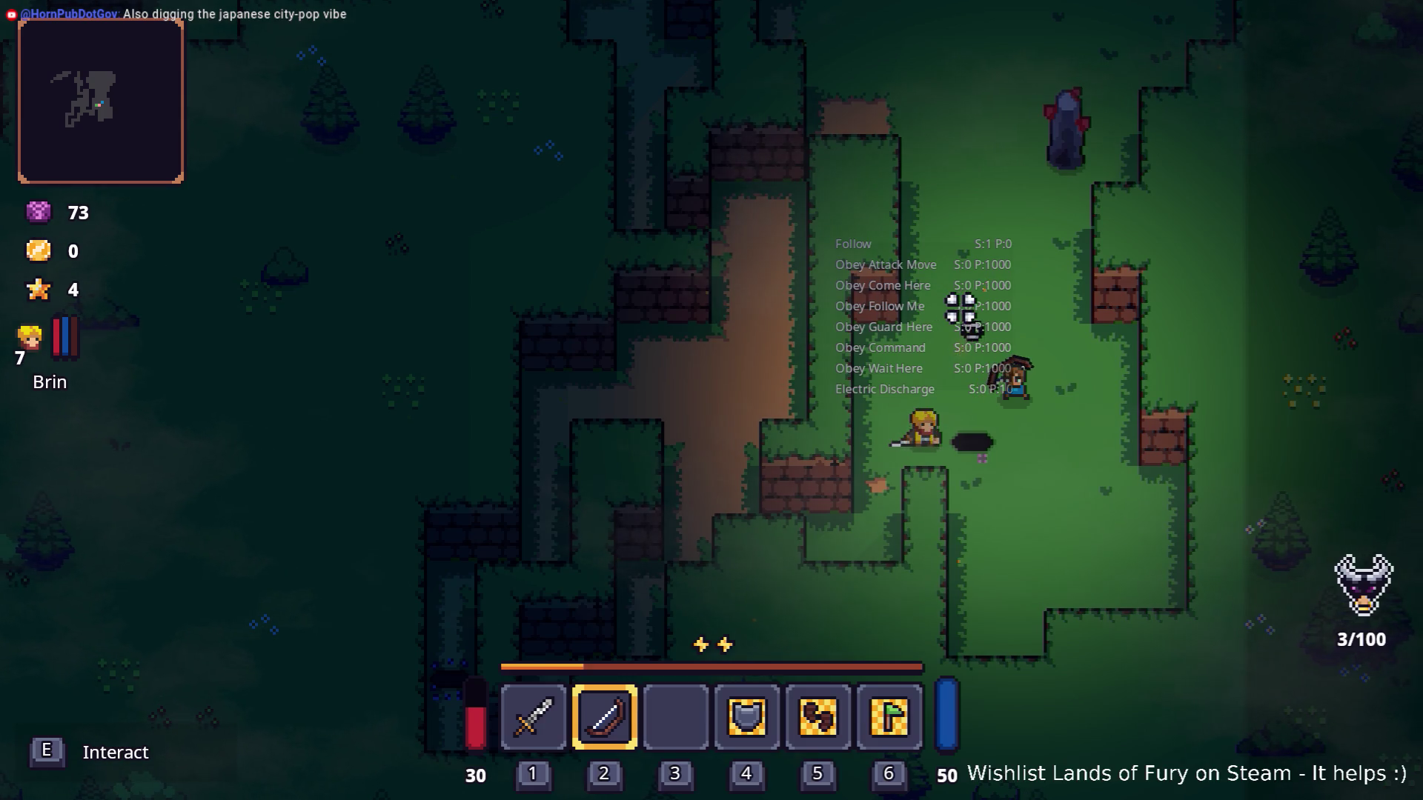
Fire two arrows at the enemies near the companion, taking the kill count to 4/100.
{"action": "left_click", "coordinate": [984, 302]}
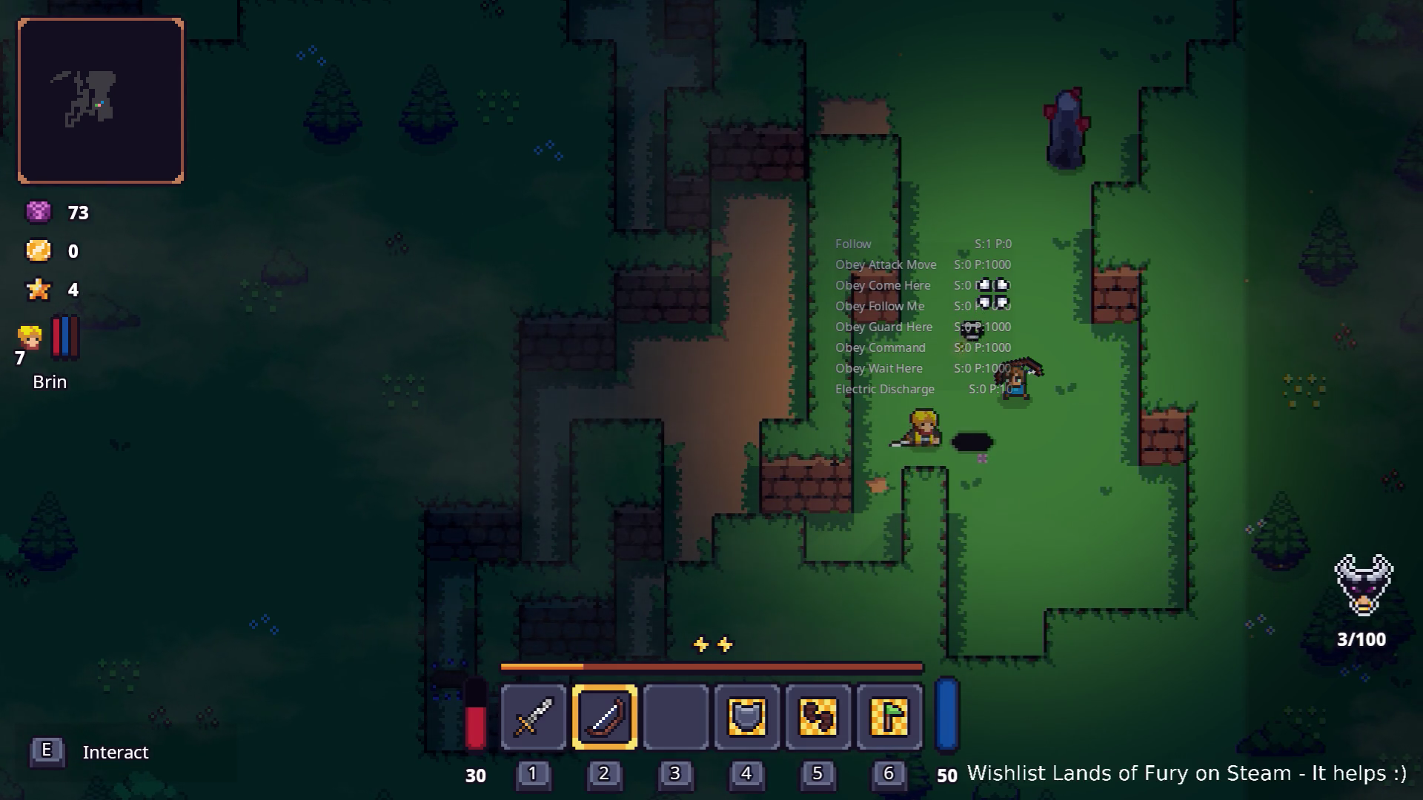
{"action": "left_click", "coordinate": [917, 231]}
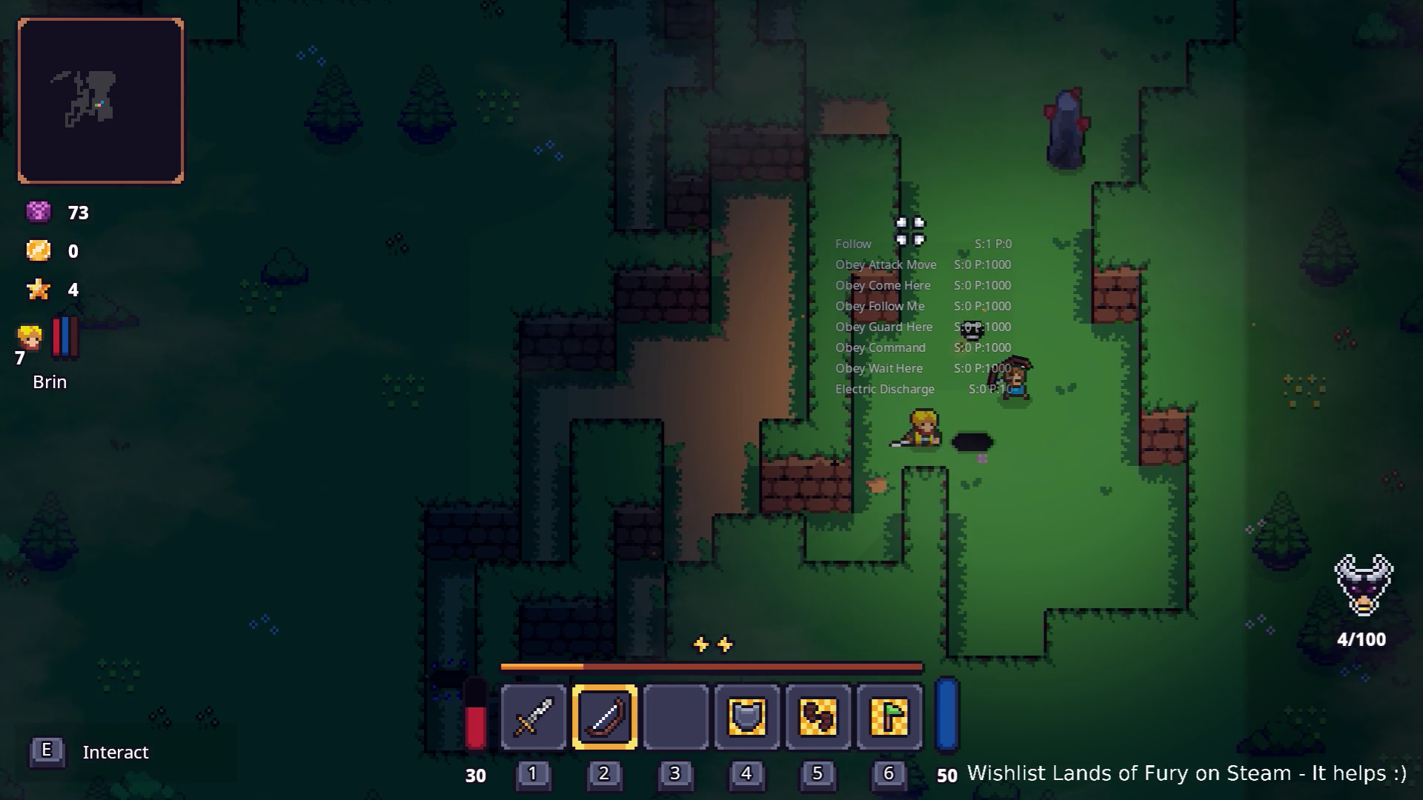
Shoot the approaching enemies, then walk around the clearing collecting Dyno Ore.
{"action": "left_click", "coordinate": [1071, 204]}
{"action": "left_click", "coordinate": [1064, 167]}
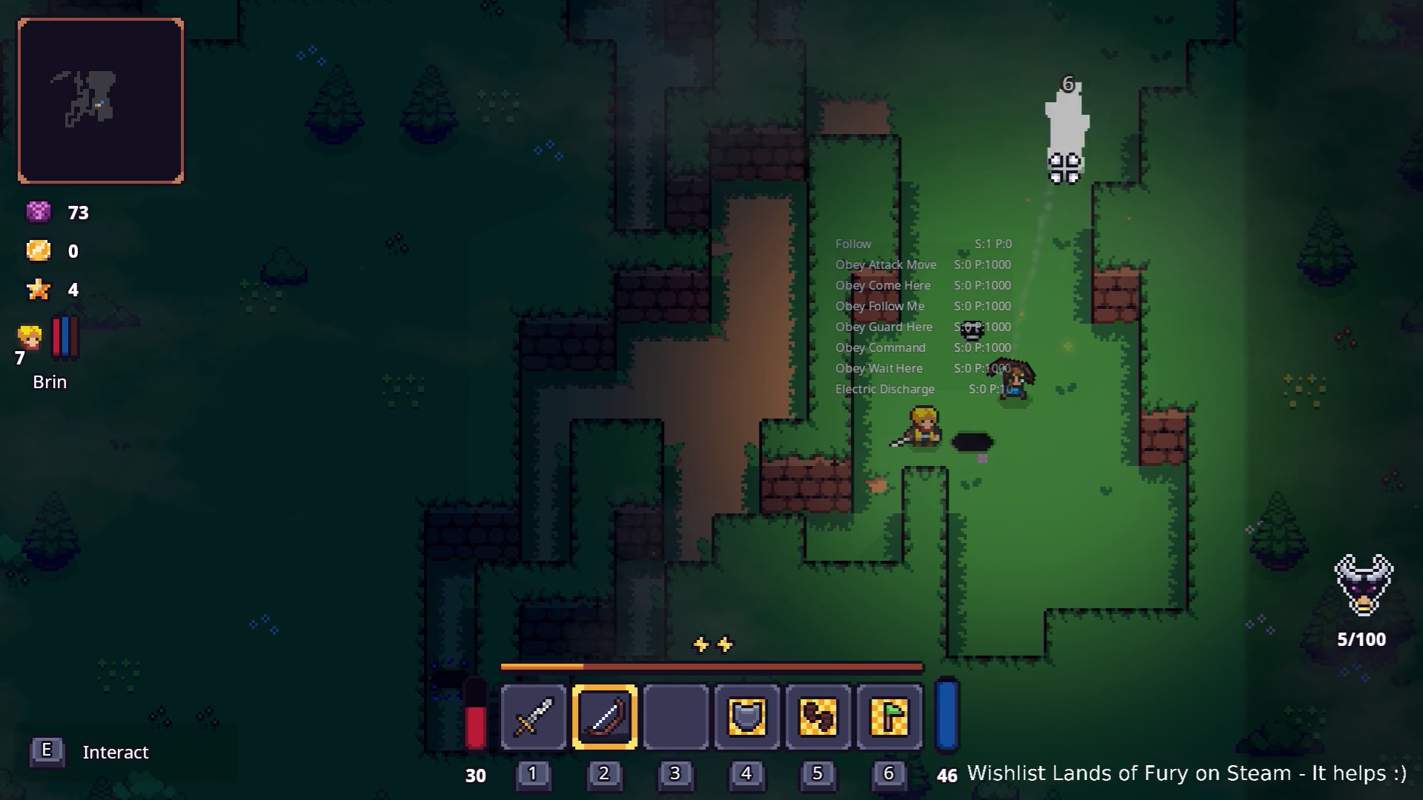
{"action": "left_click", "coordinate": [1063, 166]}
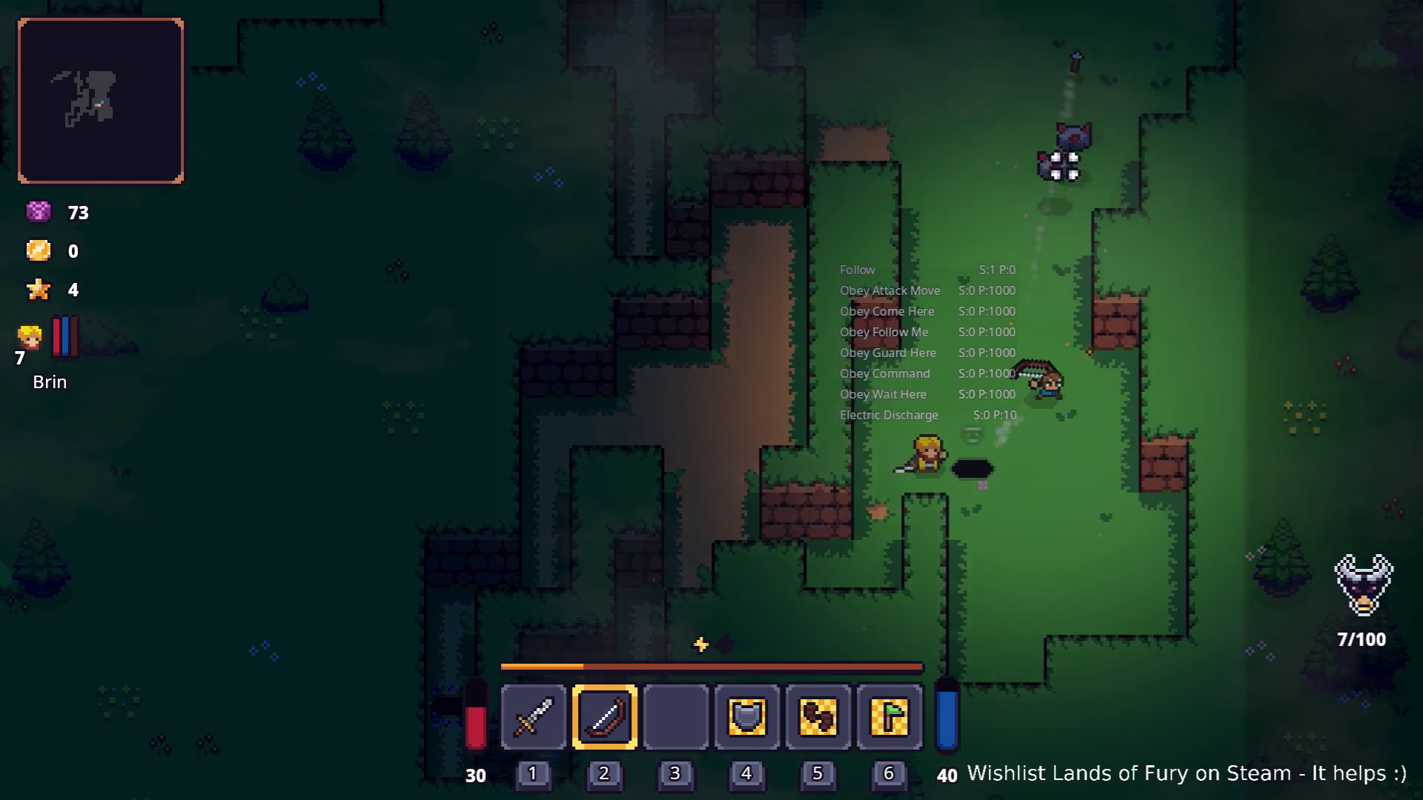
{"action": "key", "text": "w"}
{"action": "key", "text": "d"}
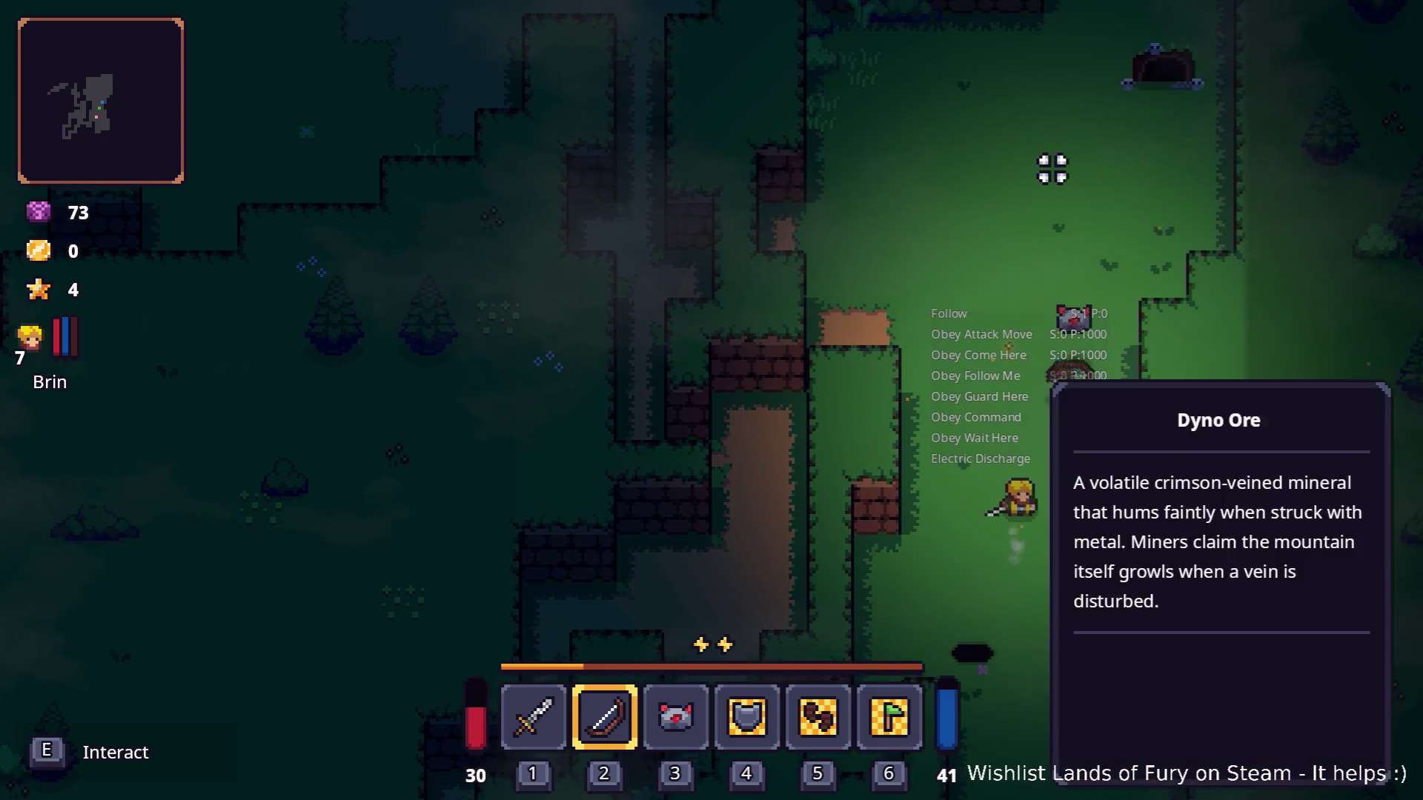
{"action": "key", "text": "w"}
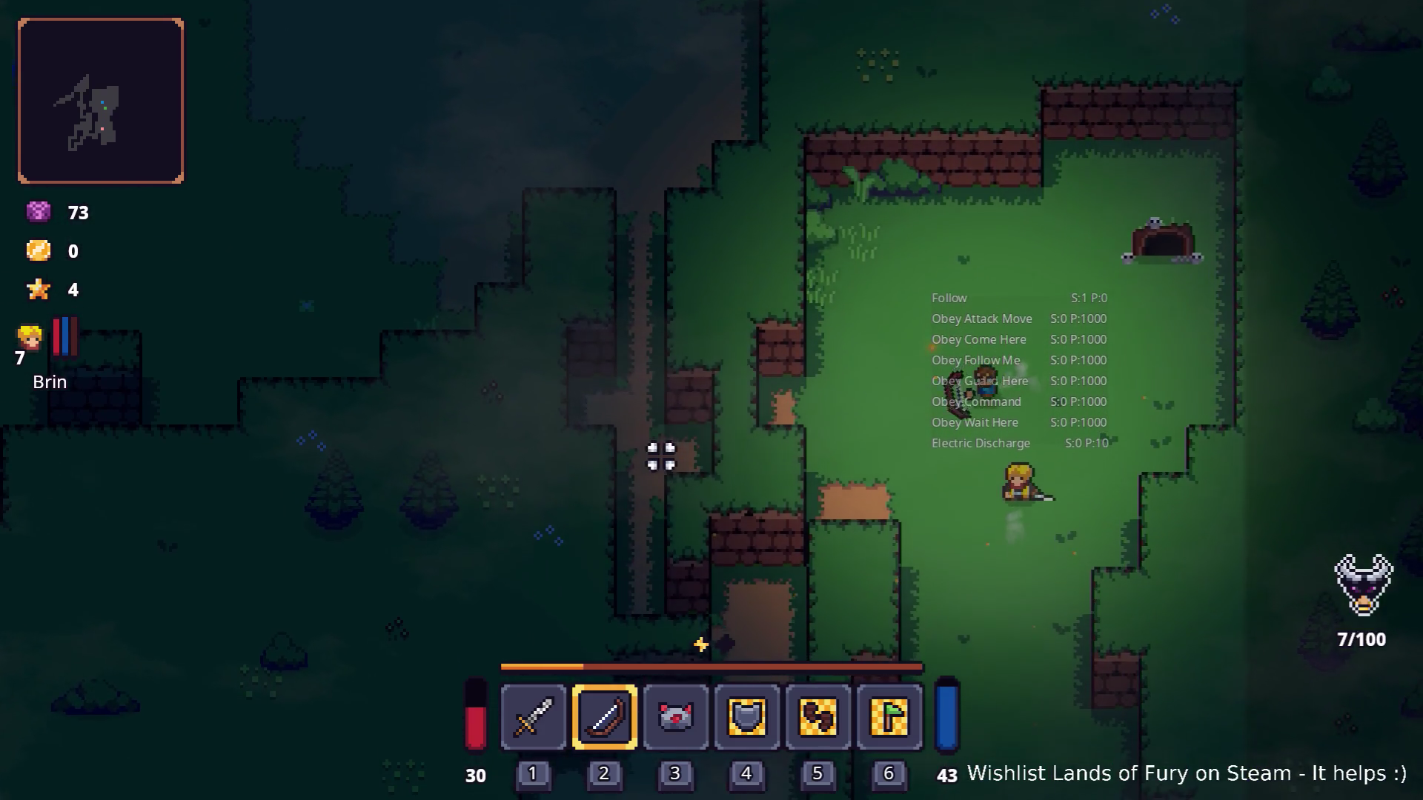
{"action": "key", "text": "s"}
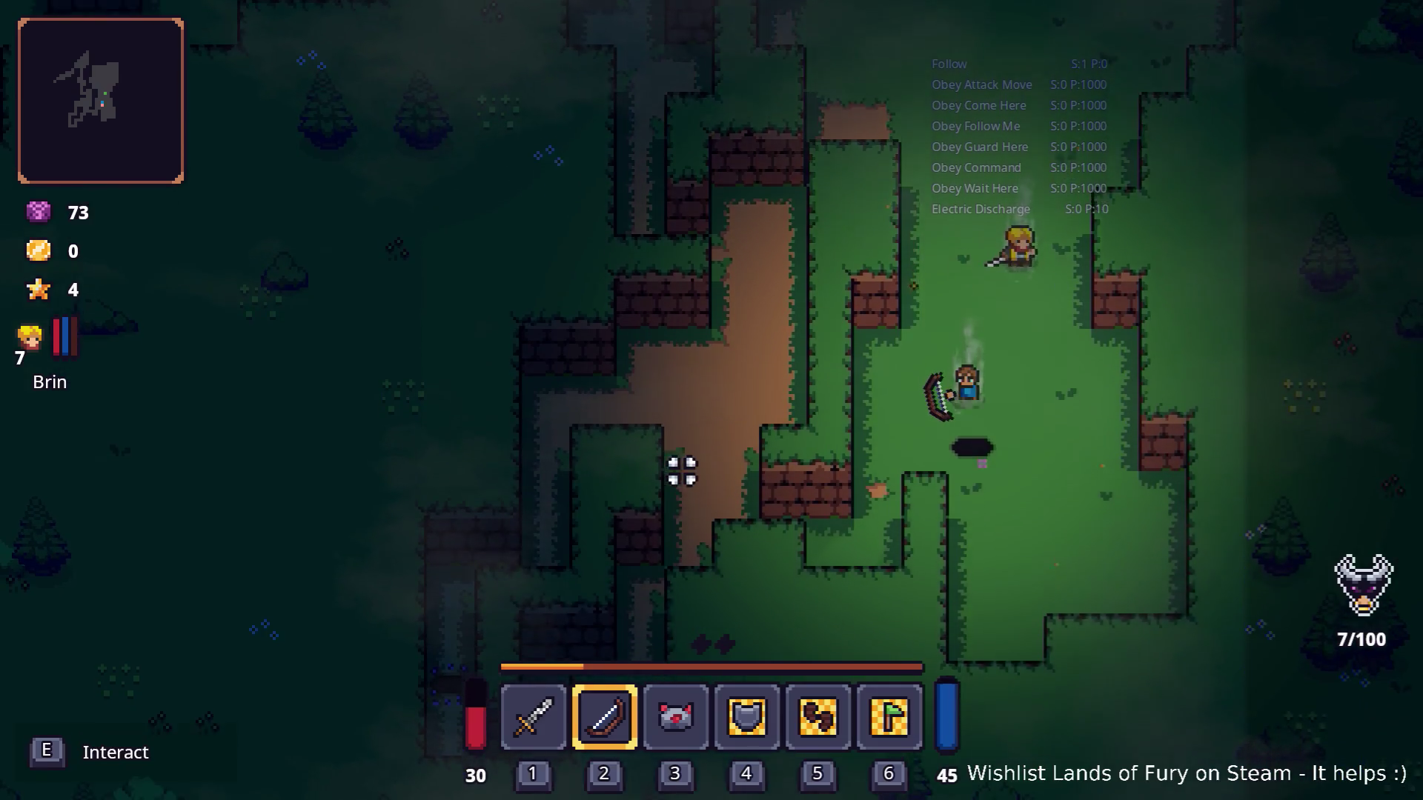
{"action": "key", "text": "s"}
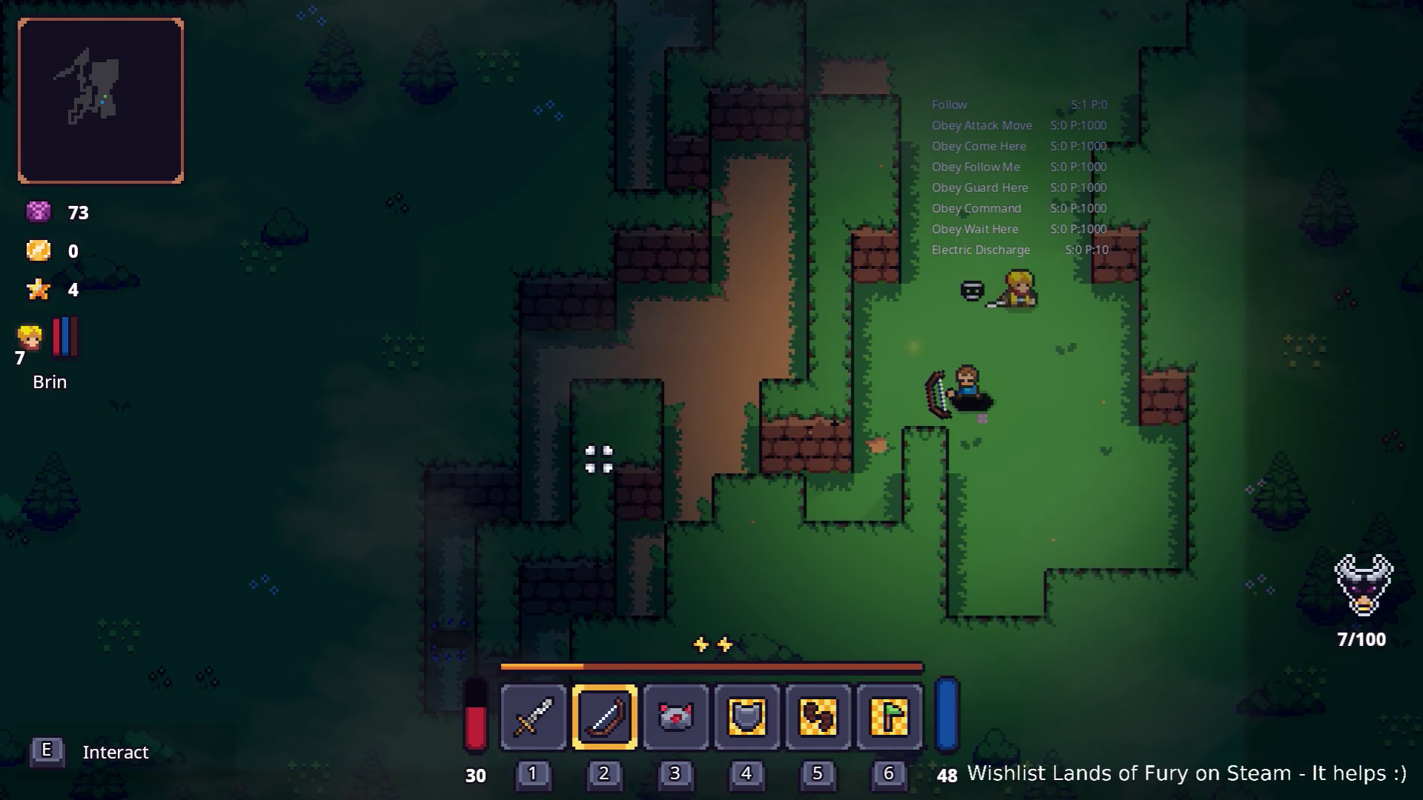
{"action": "key", "text": "a"}
{"action": "key", "text": "s"}
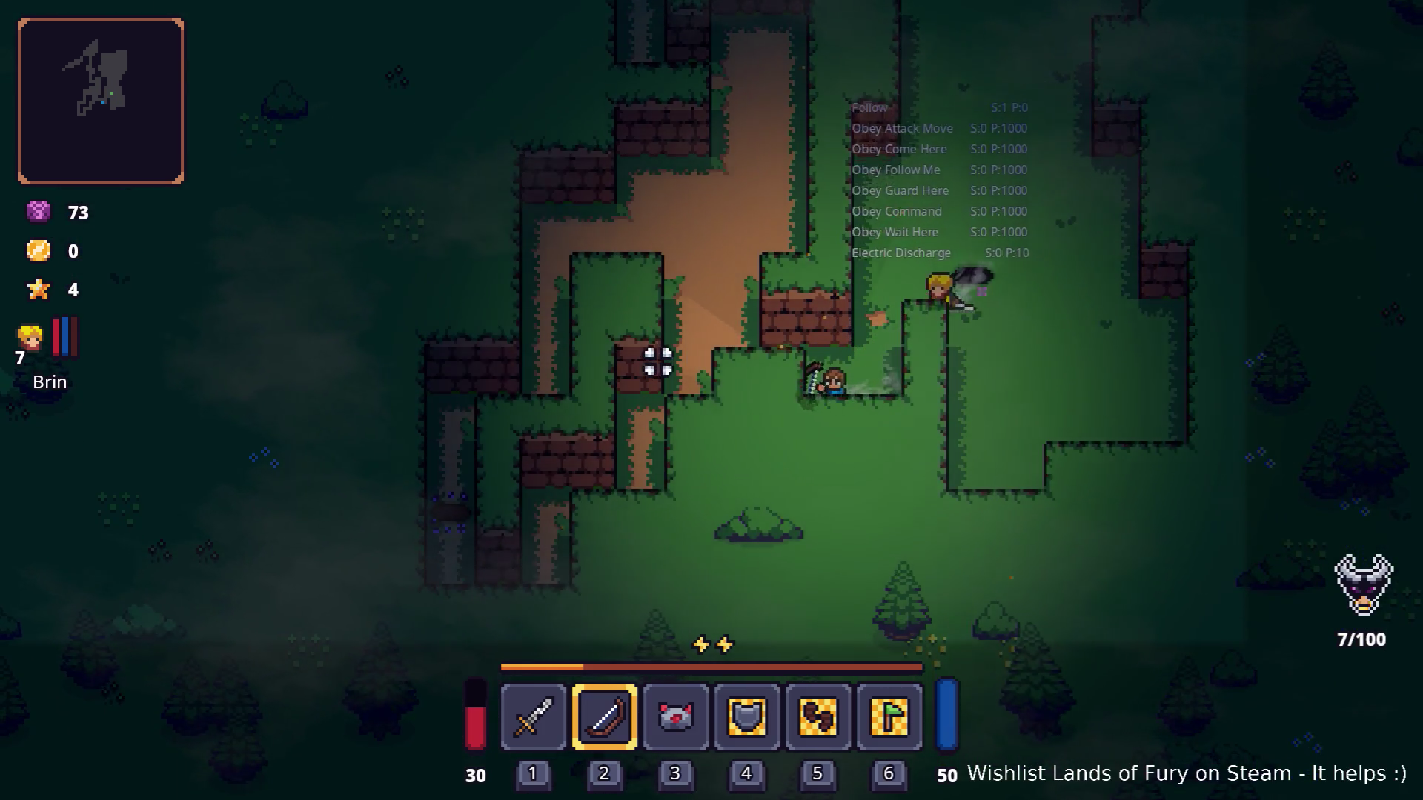
{"action": "key", "text": "w"}
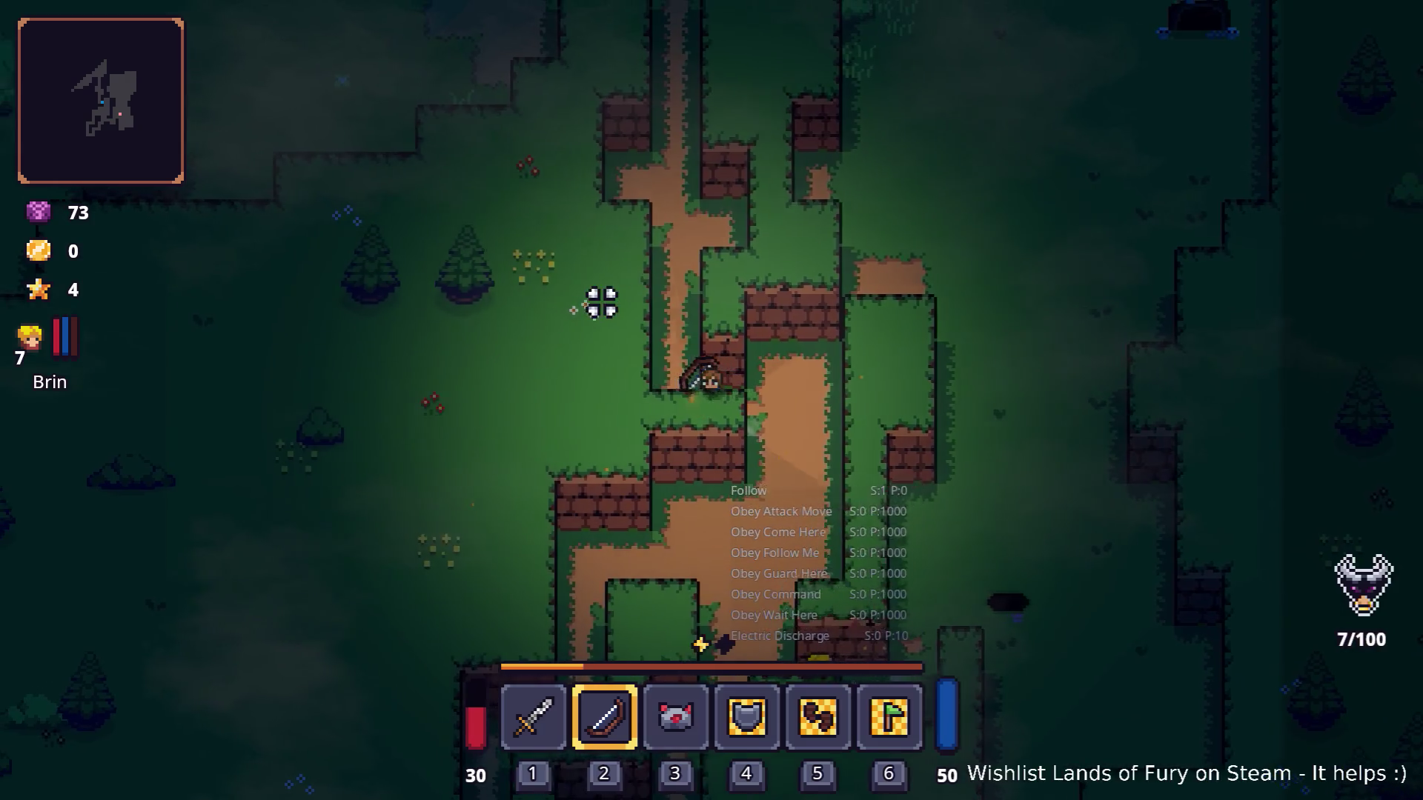
{"action": "key", "text": "w"}
Switch between sword and bow, fight westward and destroy the stone figure with arrows.
{"action": "key", "text": "1"}
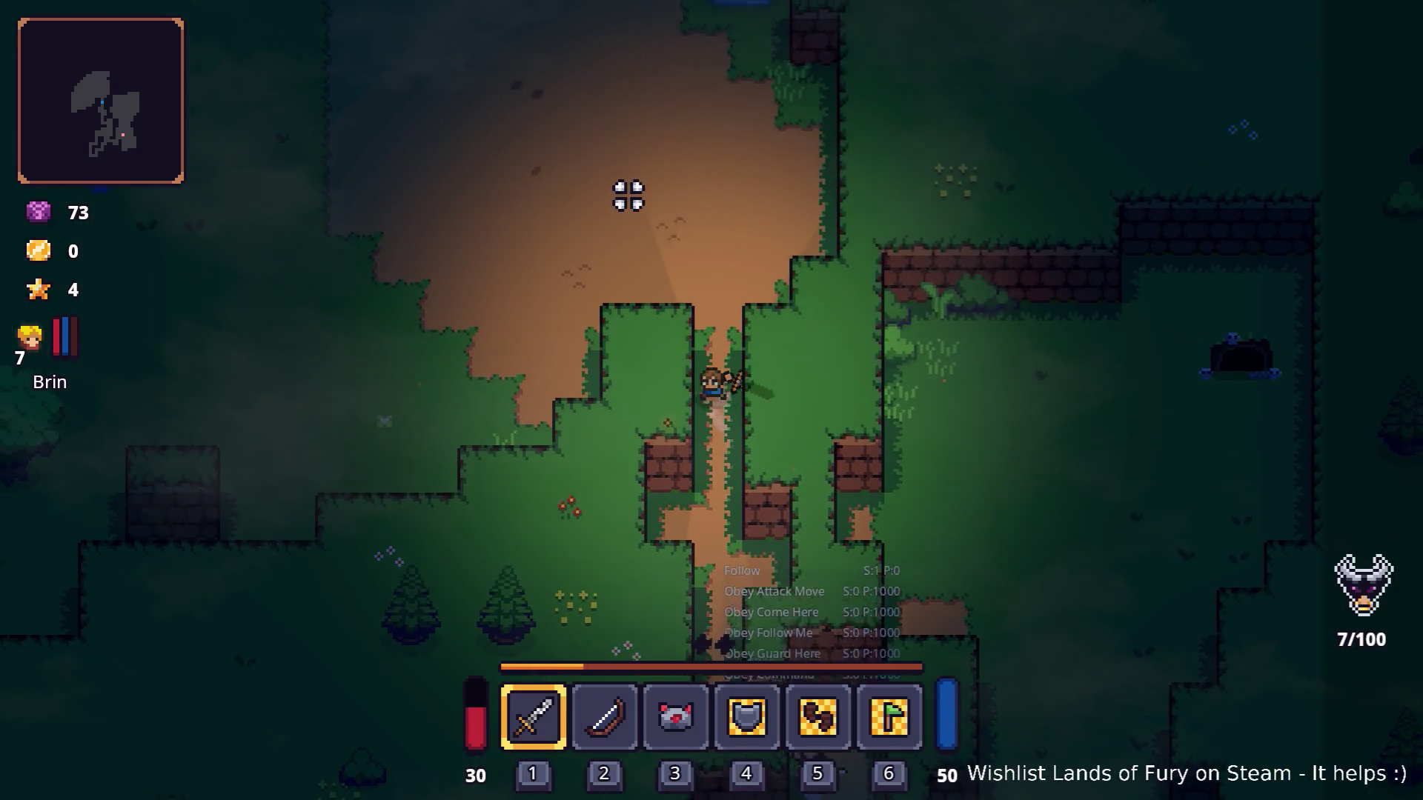
{"action": "key", "text": "w"}
{"action": "key", "text": "a"}
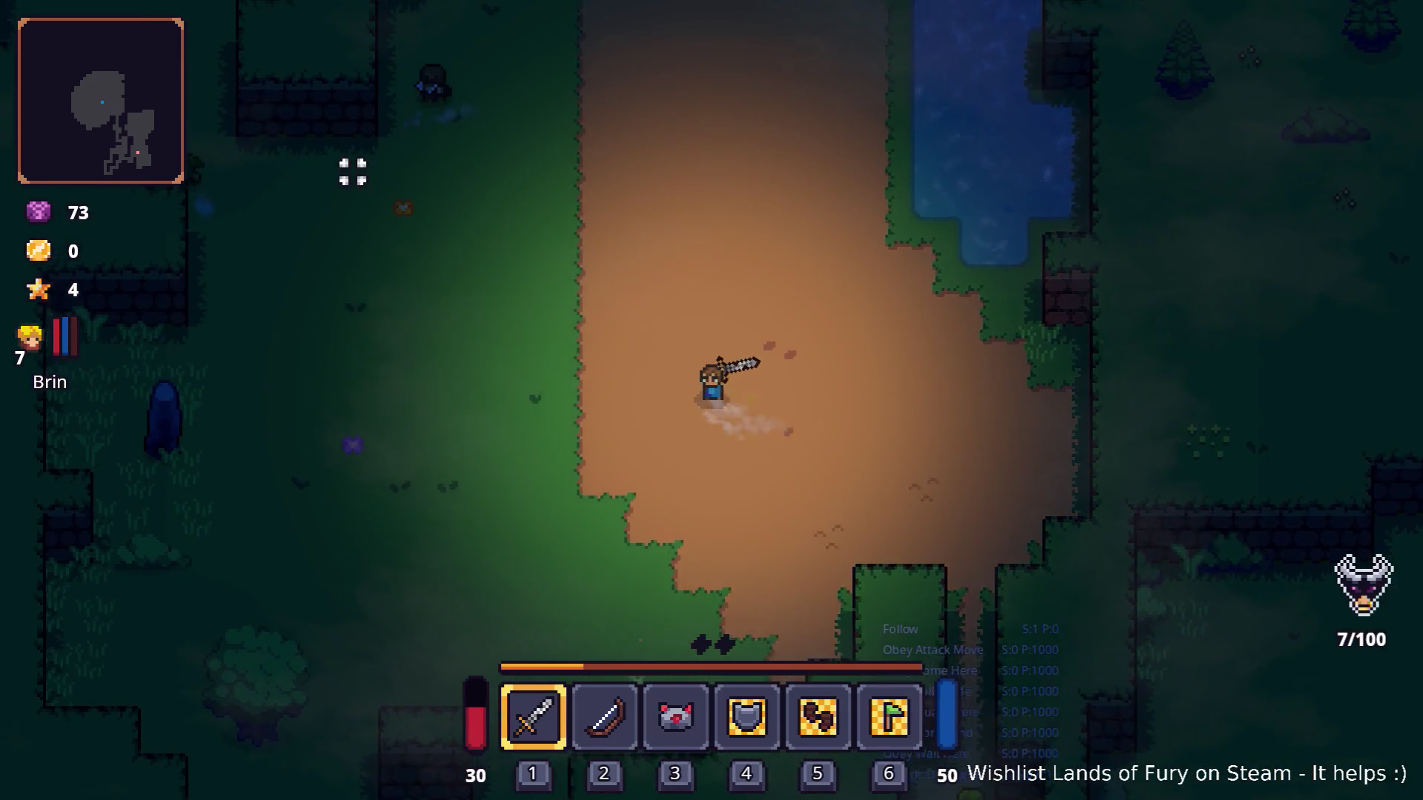
{"action": "key", "text": "w"}
{"action": "key", "text": "a"}
{"action": "key", "text": "2"}
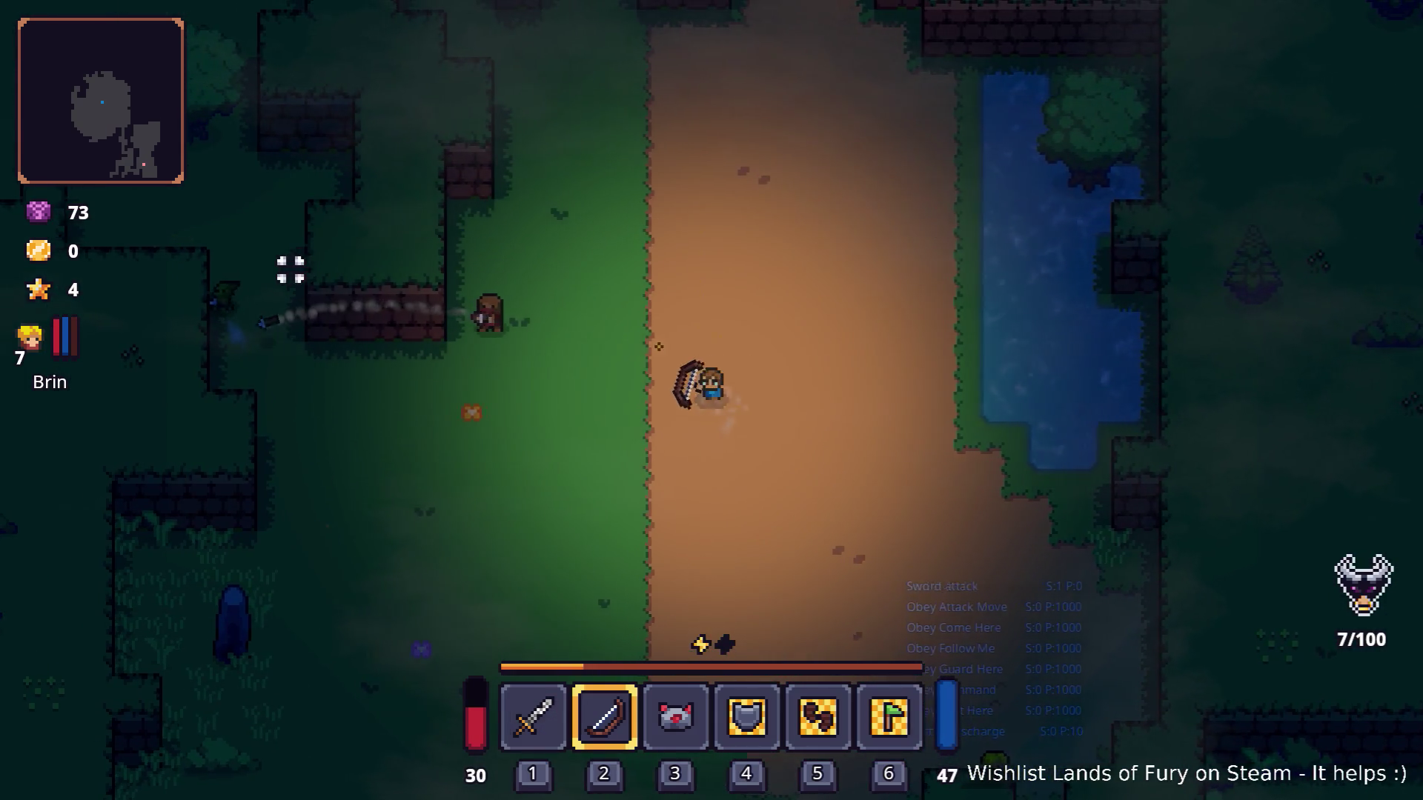
{"action": "left_click", "coordinate": [290, 269]}
{"action": "key", "text": "a"}
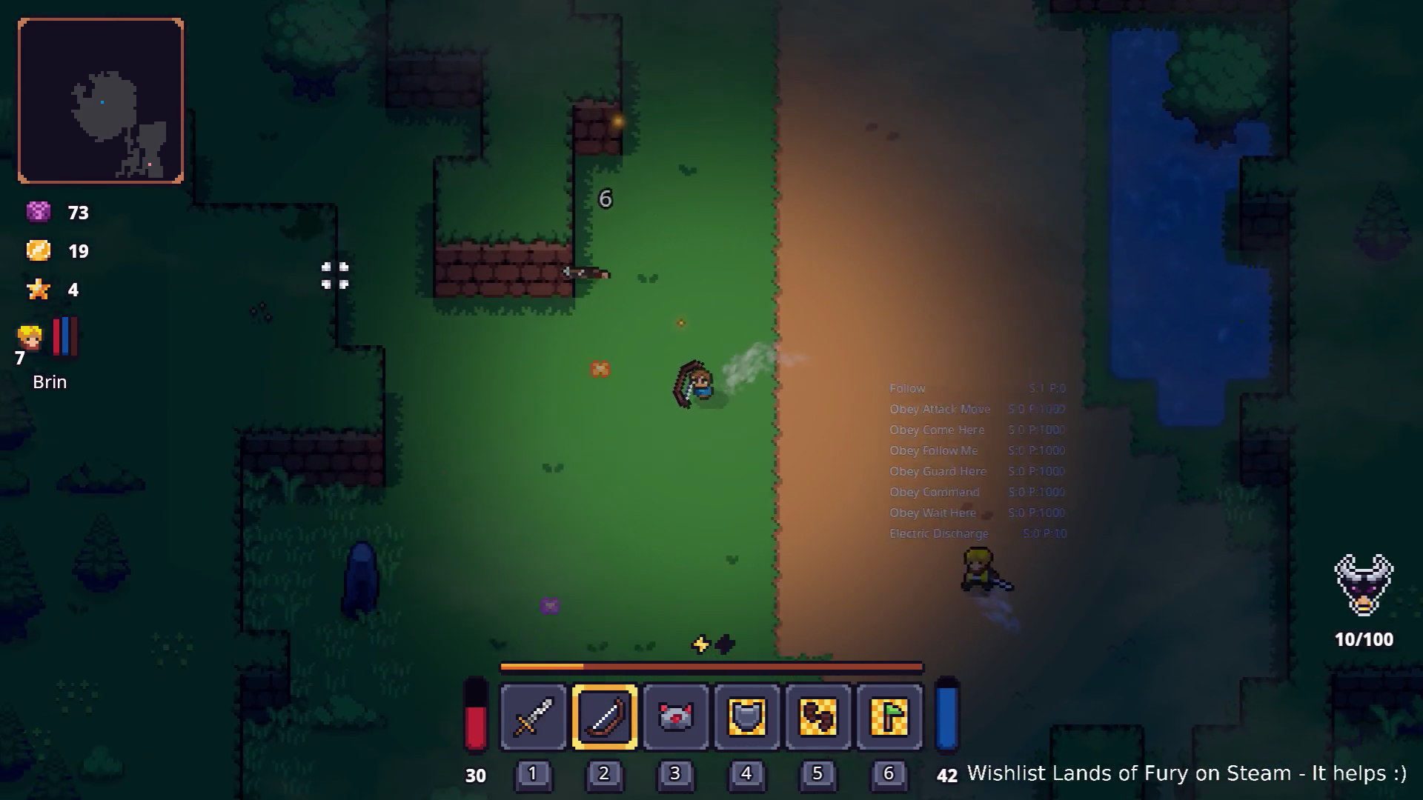
{"action": "key", "text": "s"}
{"action": "key", "text": "a"}
{"action": "left_click", "coordinate": [368, 461]}
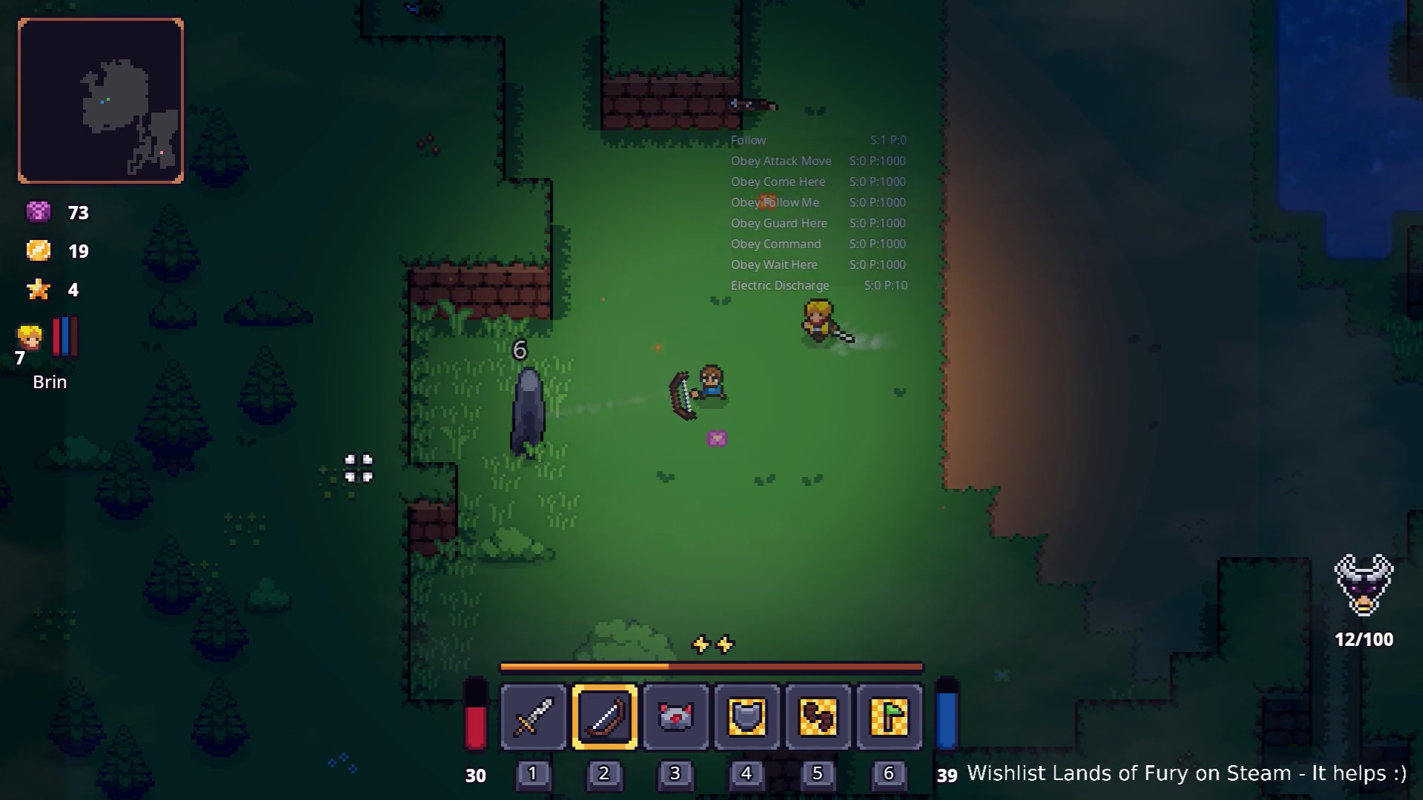
{"action": "key", "text": "s"}
{"action": "key", "text": "a"}
{"action": "left_click", "coordinate": [391, 385]}
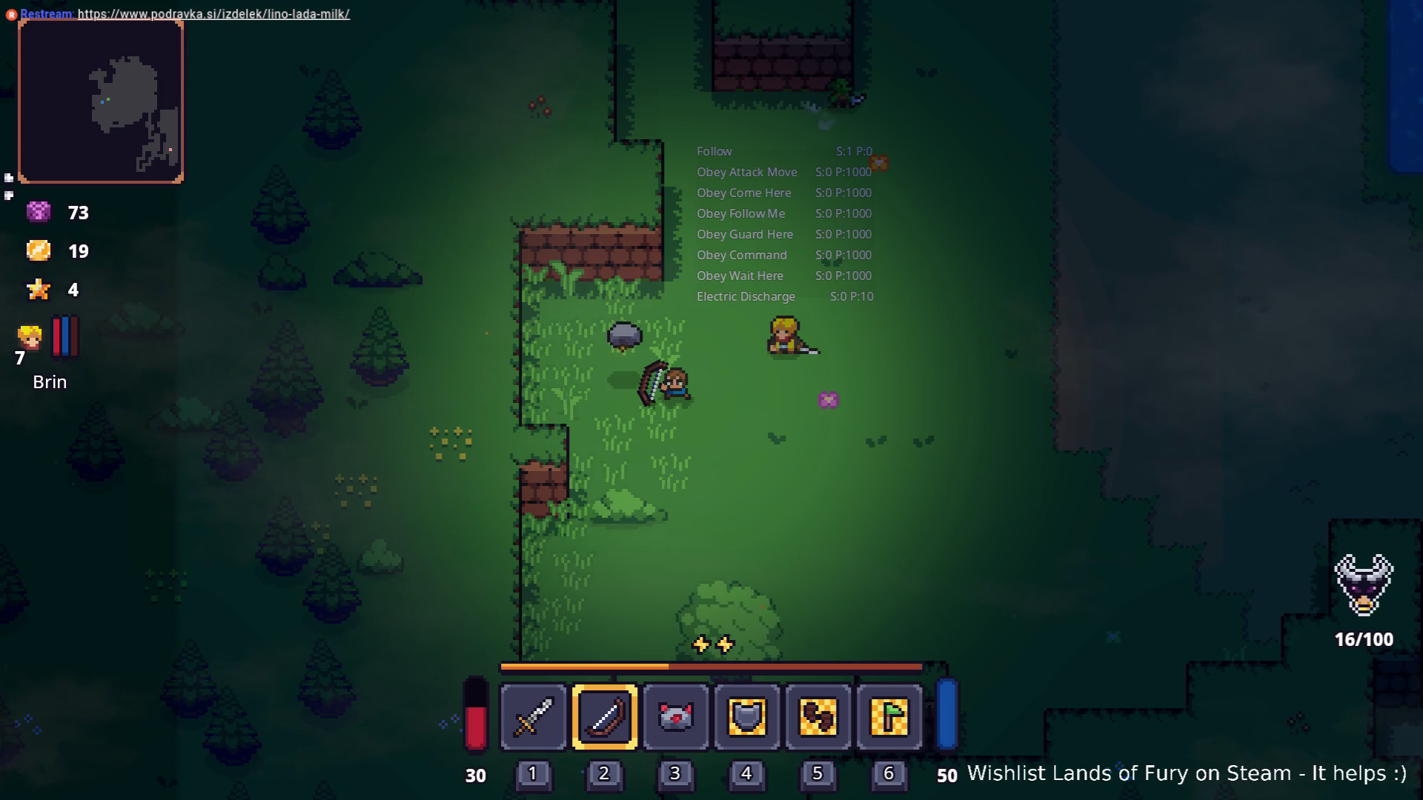
Cross the crafting stone, wade into the pond for honey, head toward the campfire and bring up the inventory.
{"action": "key", "text": "a"}
{"action": "key", "text": "w"}
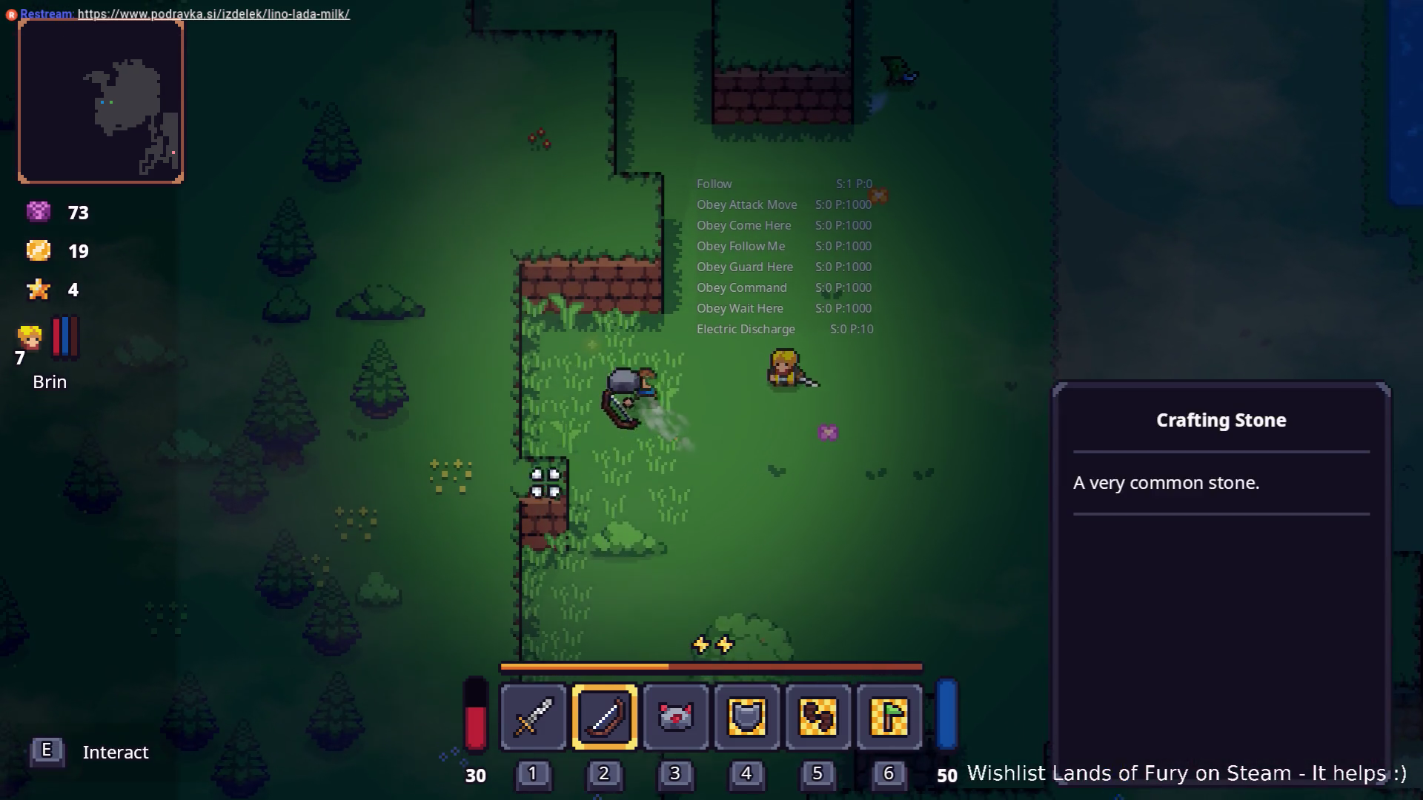
{"action": "key", "text": "w"}
{"action": "key", "text": "d"}
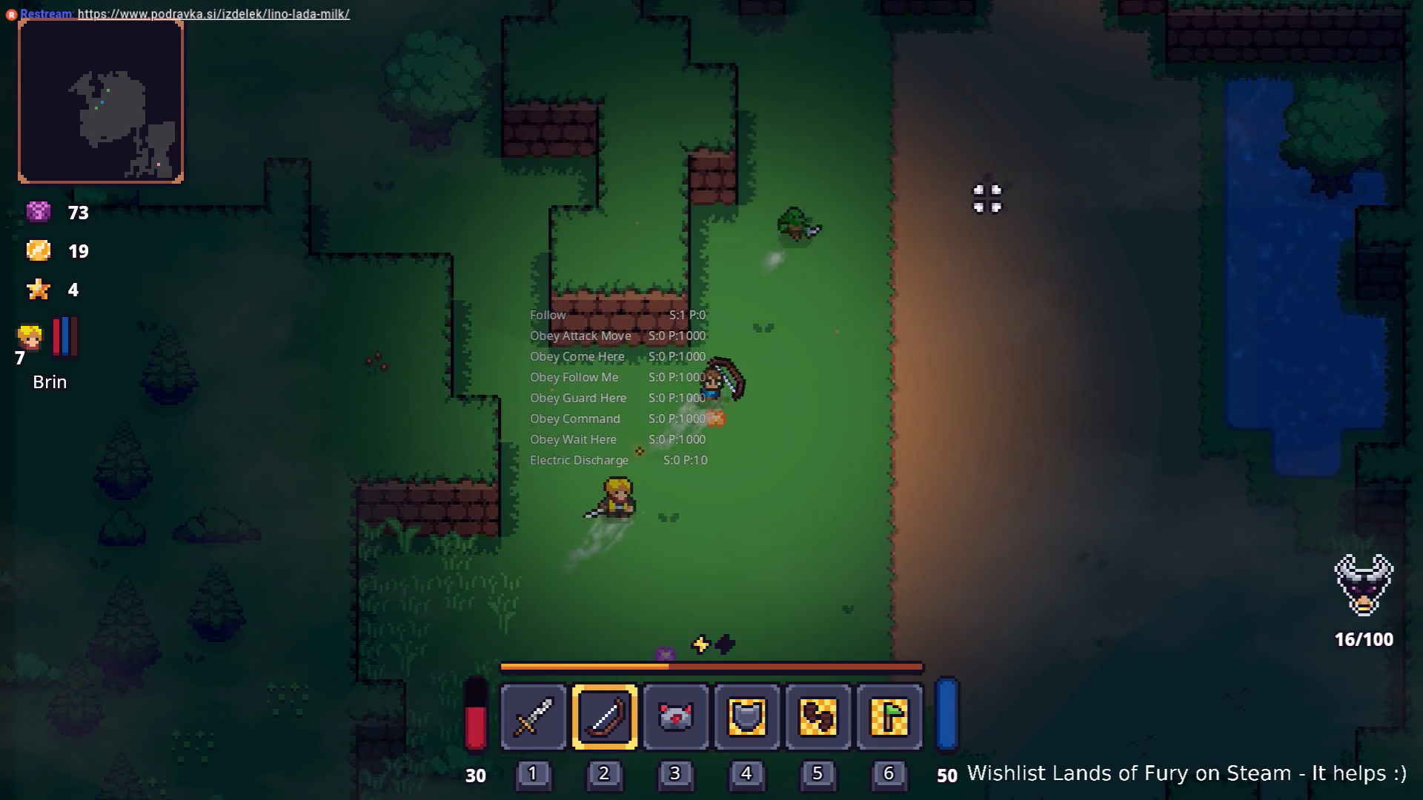
{"action": "key", "text": "w"}
{"action": "key", "text": "d"}
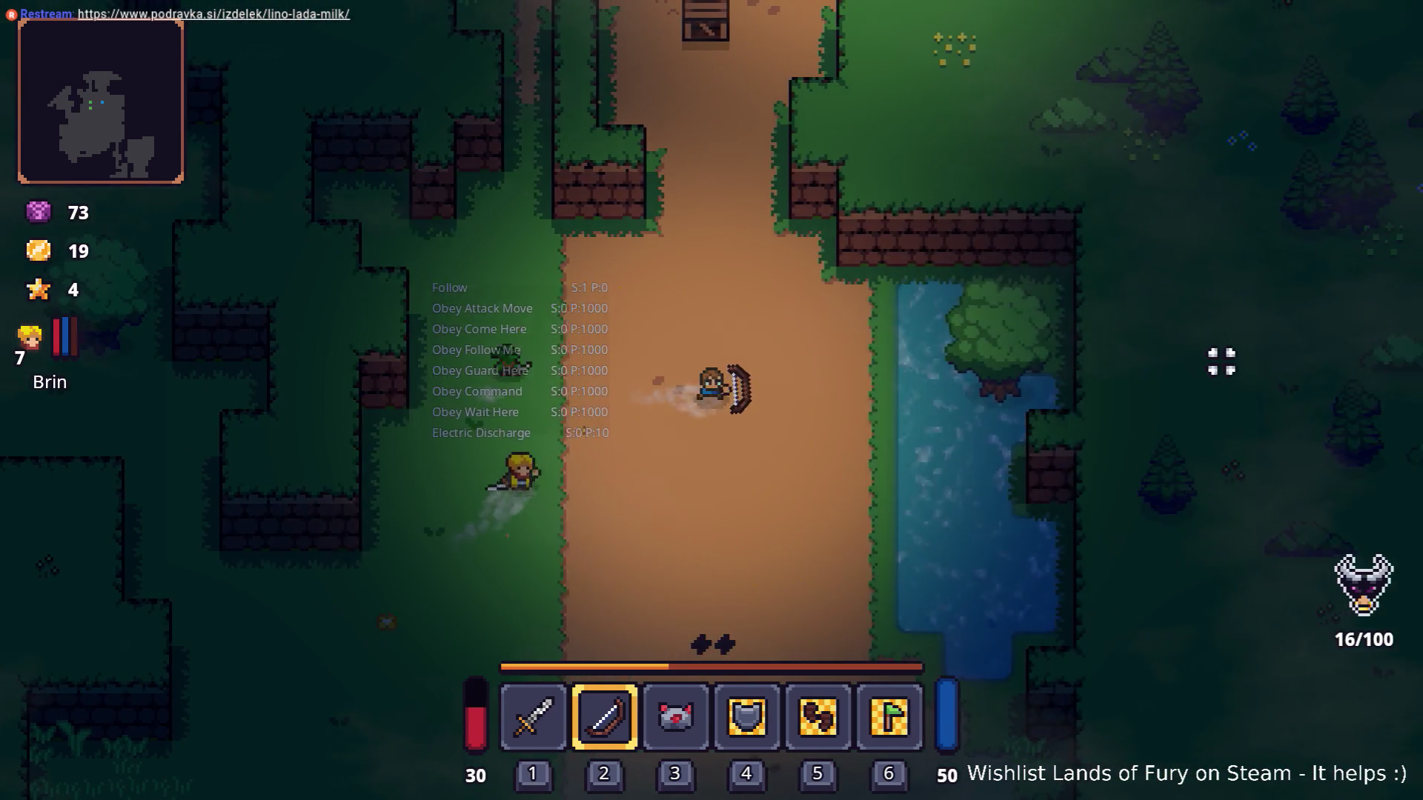
{"action": "key", "text": "d"}
{"action": "key", "text": "d"}
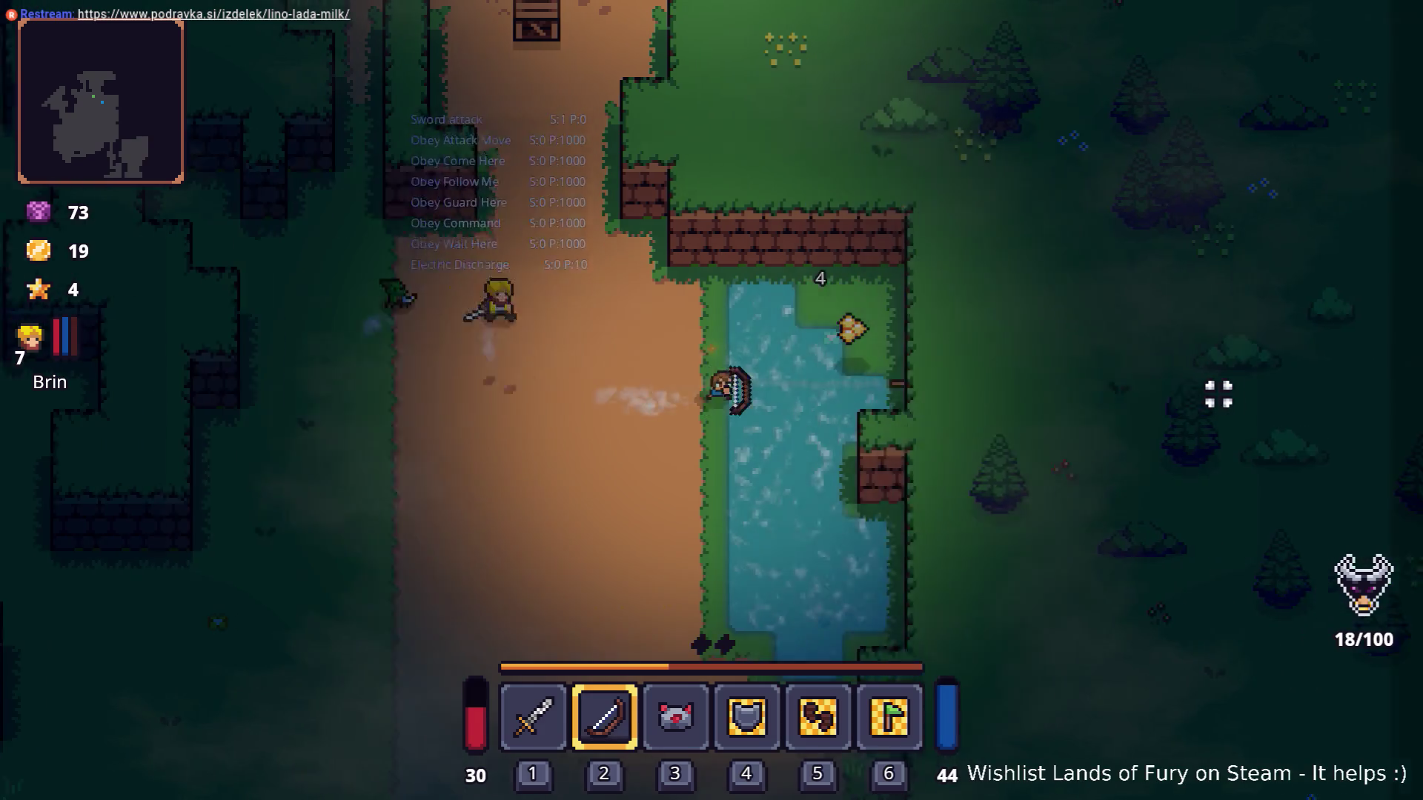
{"action": "key", "text": "w"}
{"action": "key", "text": "d"}
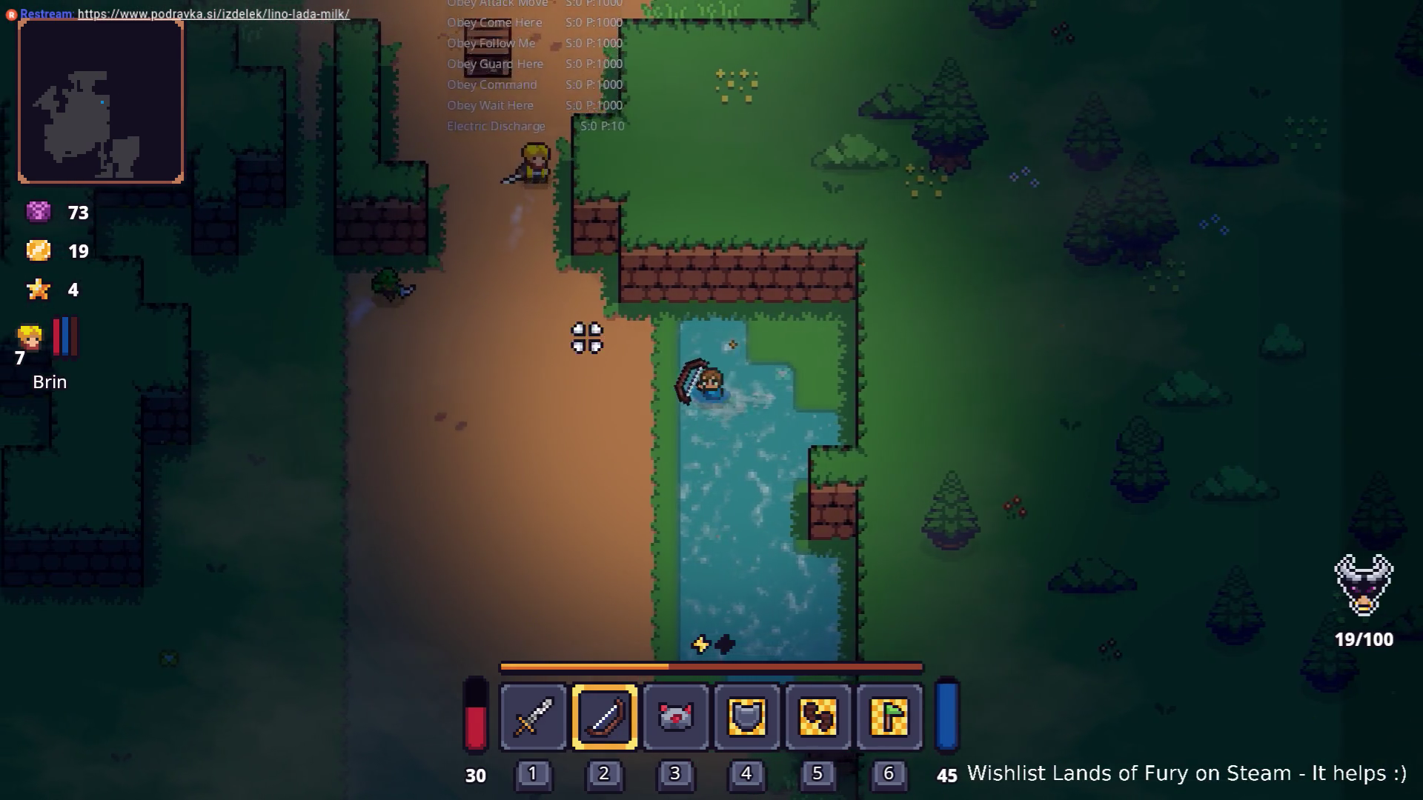
{"action": "key", "text": "a"}
{"action": "key", "text": "w"}
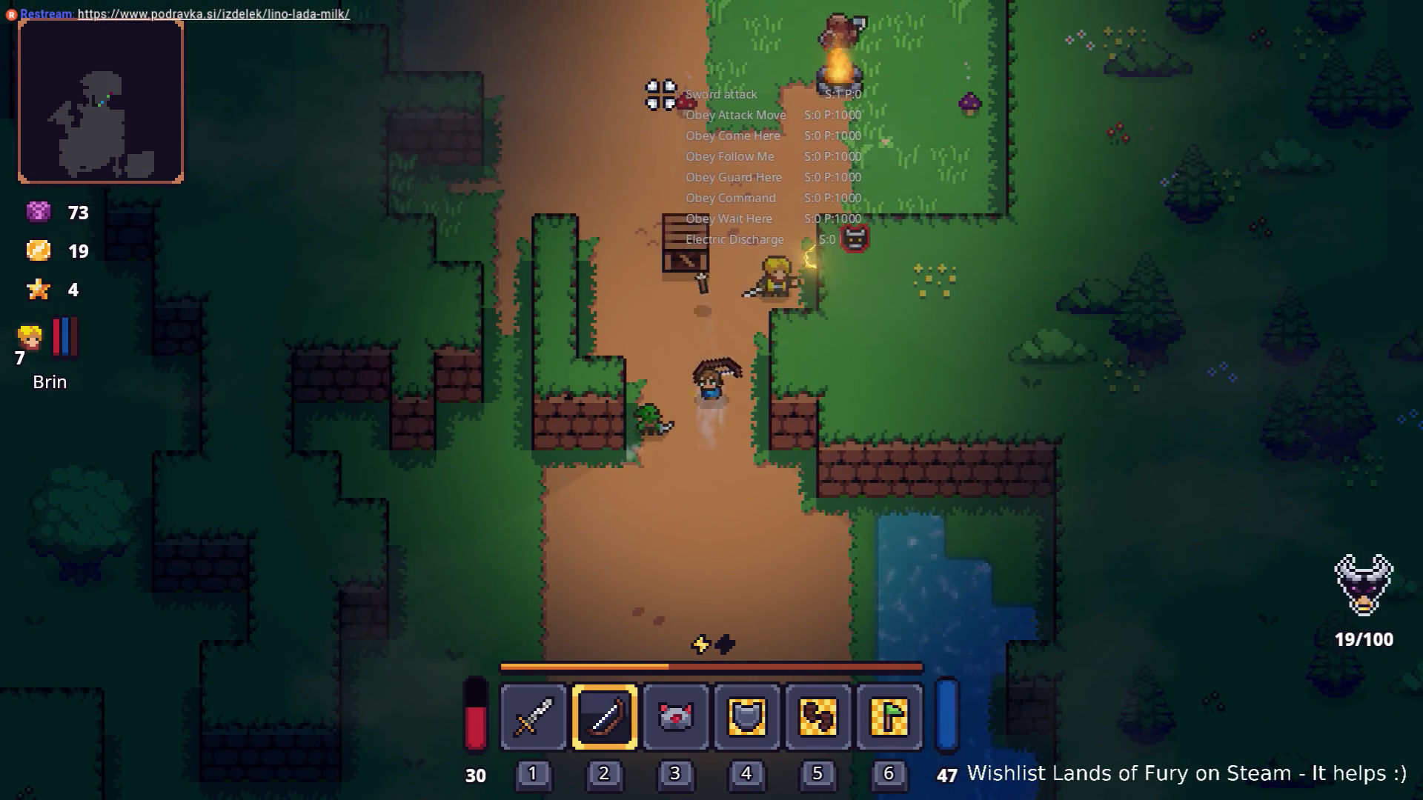
{"action": "key", "text": "w"}
{"action": "key", "text": "Tab"}
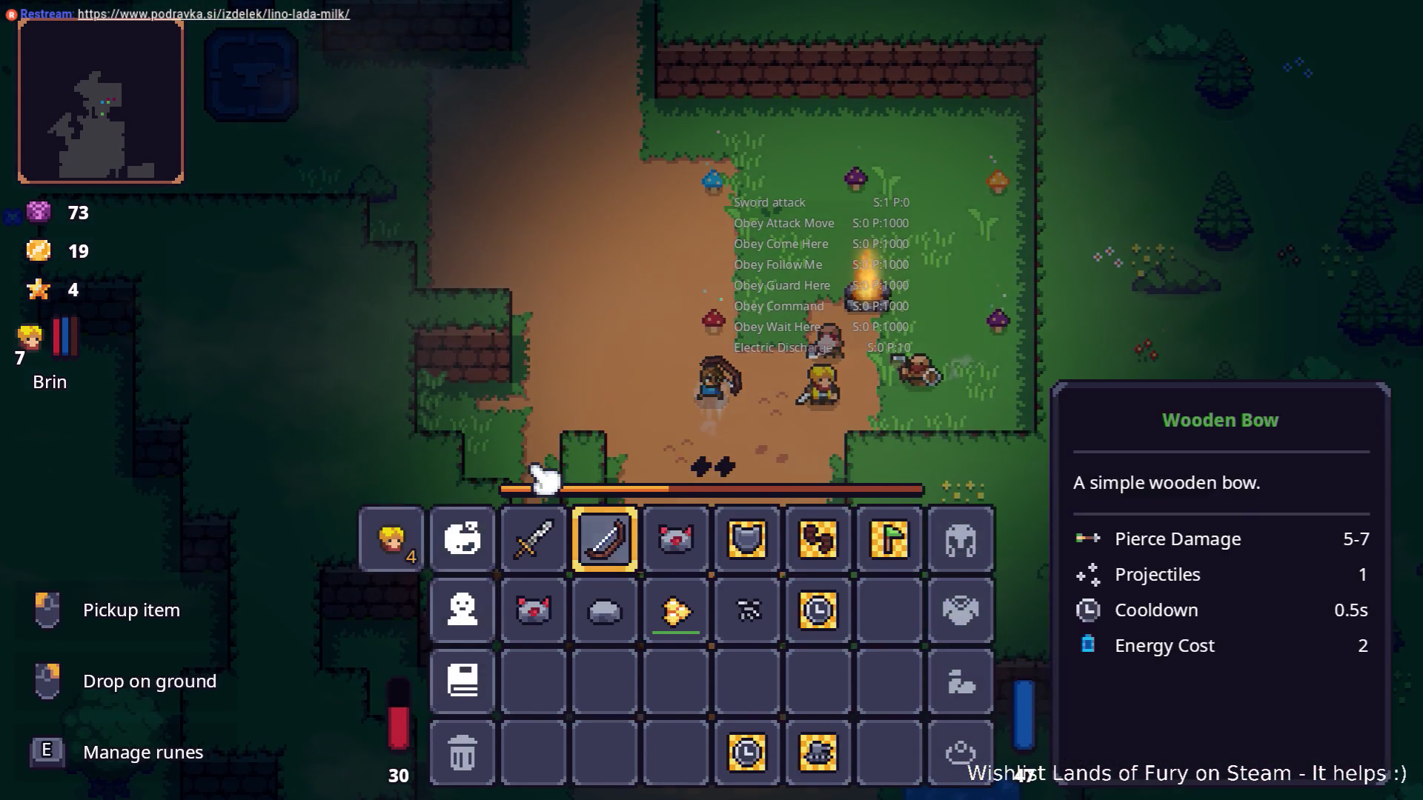
Spend the companion's skill points on Zap Dap, Gravity Ball and Electric Discharge, confirm, and close the inventory.
{"action": "left_click", "coordinate": [392, 539]}
{"action": "mouse_move", "coordinate": [604, 539]}
{"action": "left_click", "coordinate": [950, 567]}
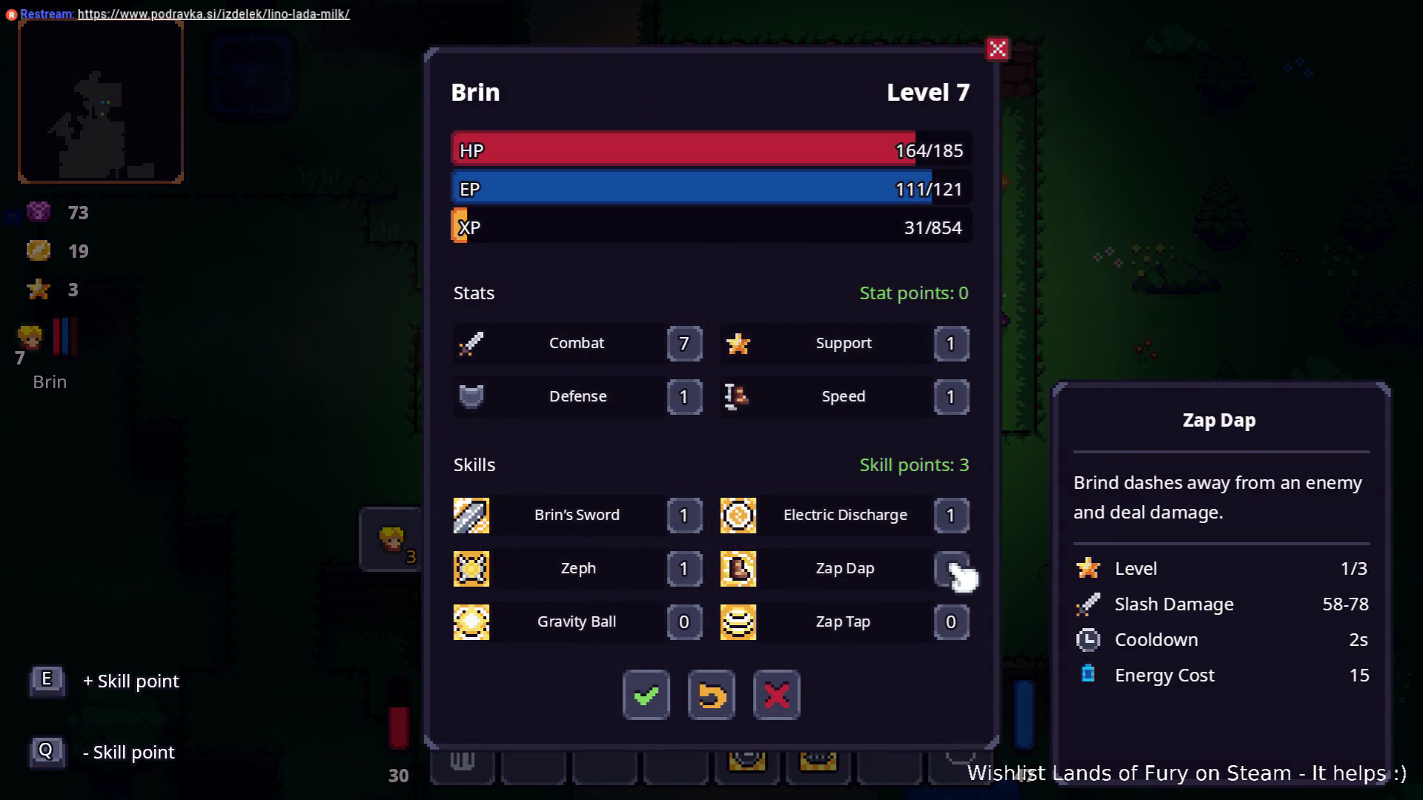
{"action": "left_click", "coordinate": [684, 620]}
{"action": "left_click", "coordinate": [951, 515]}
{"action": "left_click", "coordinate": [646, 696]}
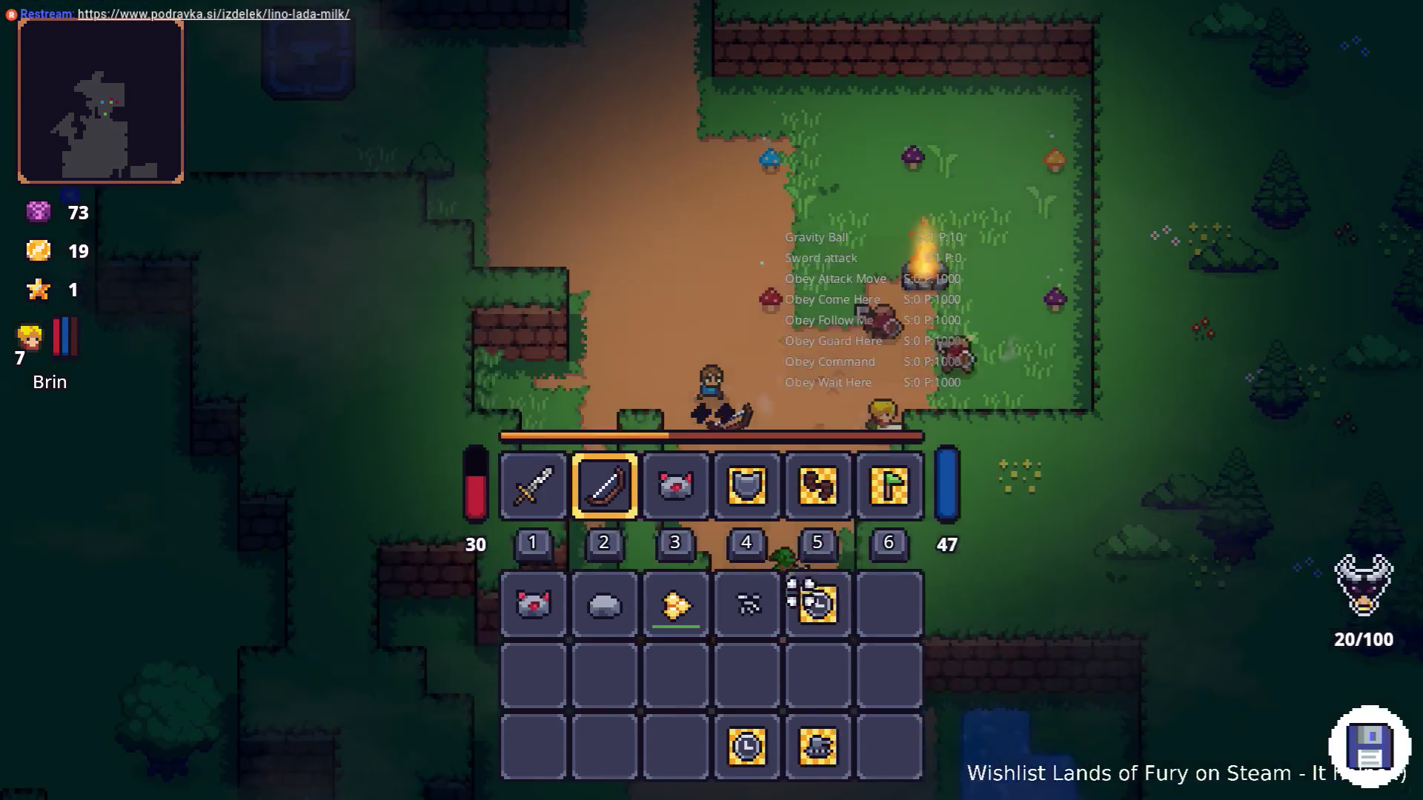
{"action": "key", "text": "Tab"}
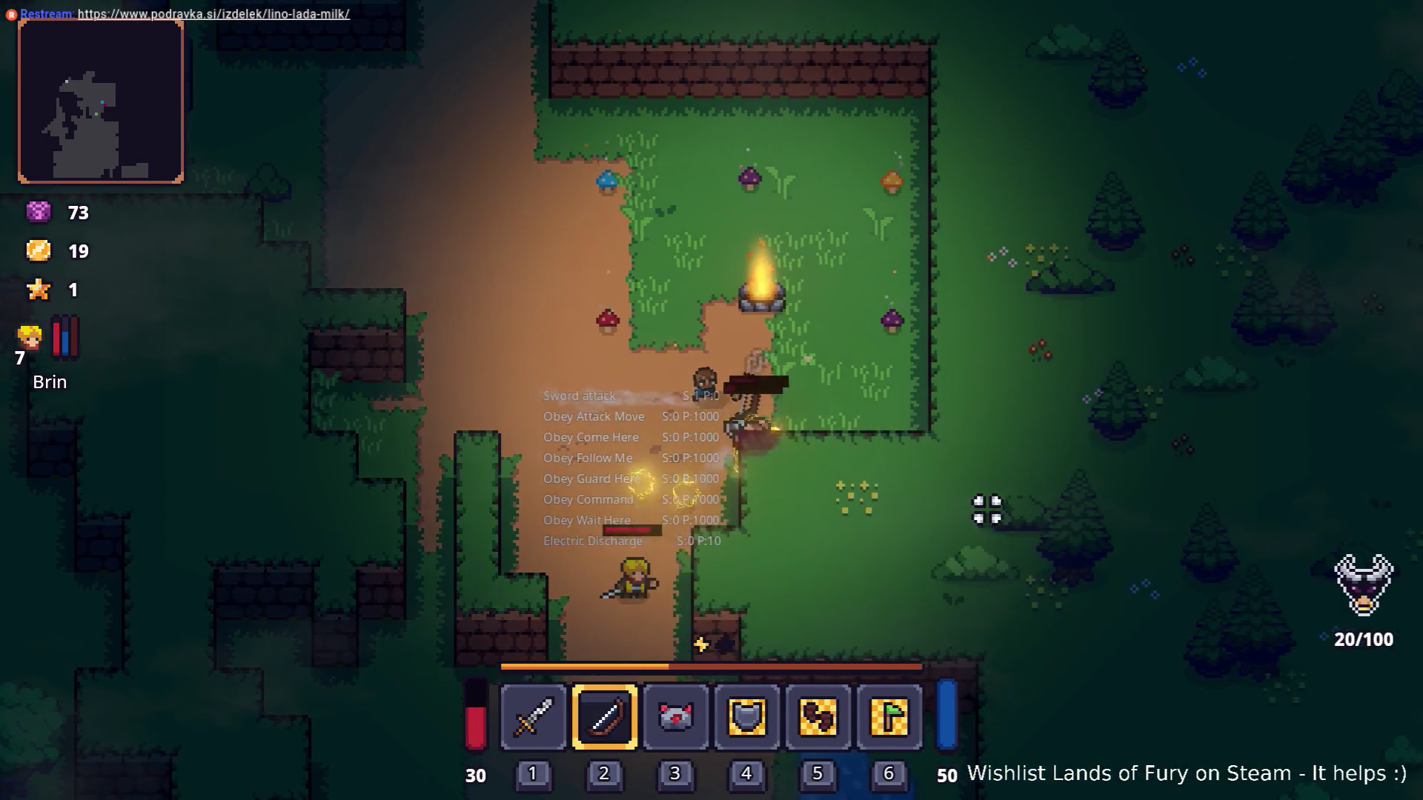
Fight enemies around the campfire with the sword, then pause the game with Escape.
{"action": "key", "text": "w"}
{"action": "key", "text": "d"}
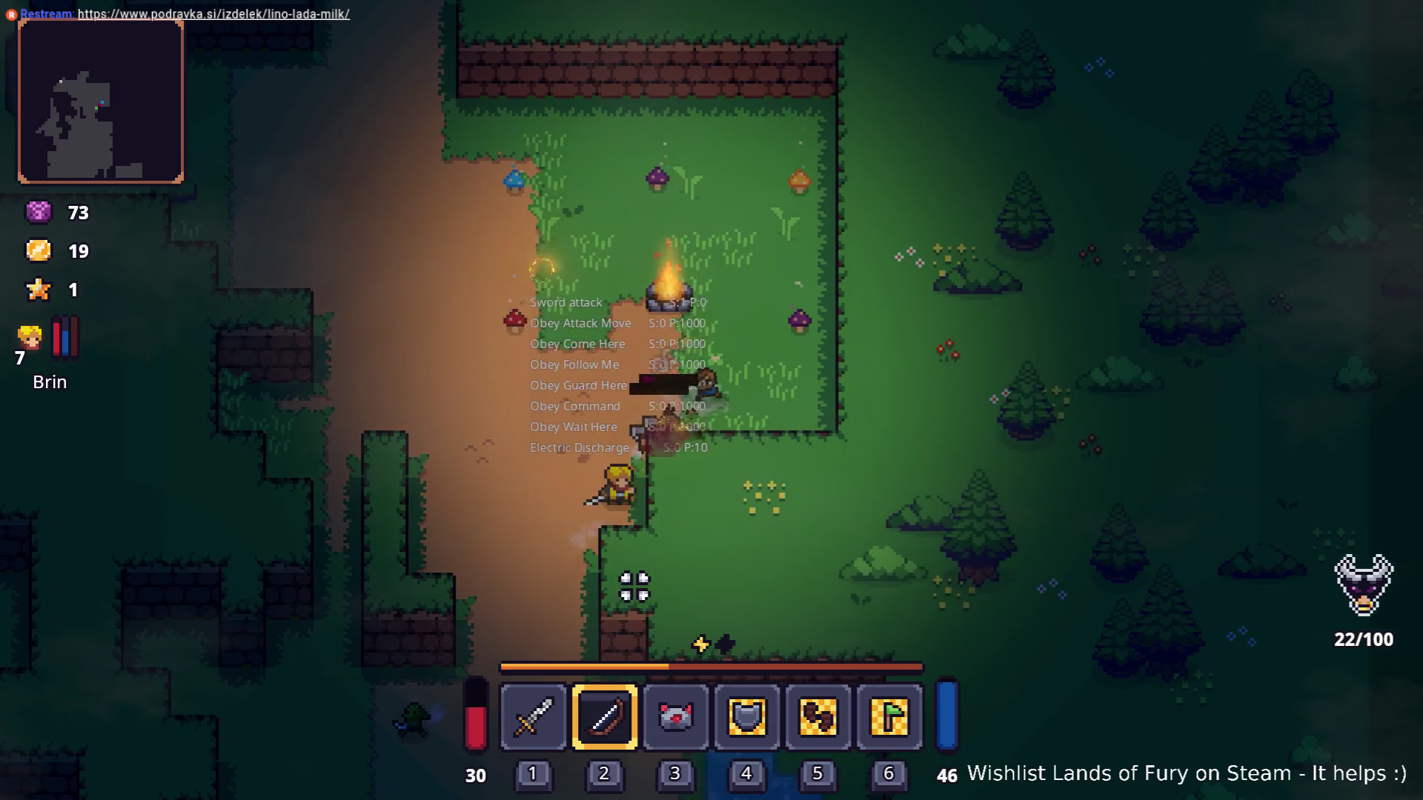
{"action": "key", "text": "d"}
{"action": "key", "text": "1"}
{"action": "left_click", "coordinate": [598, 572]}
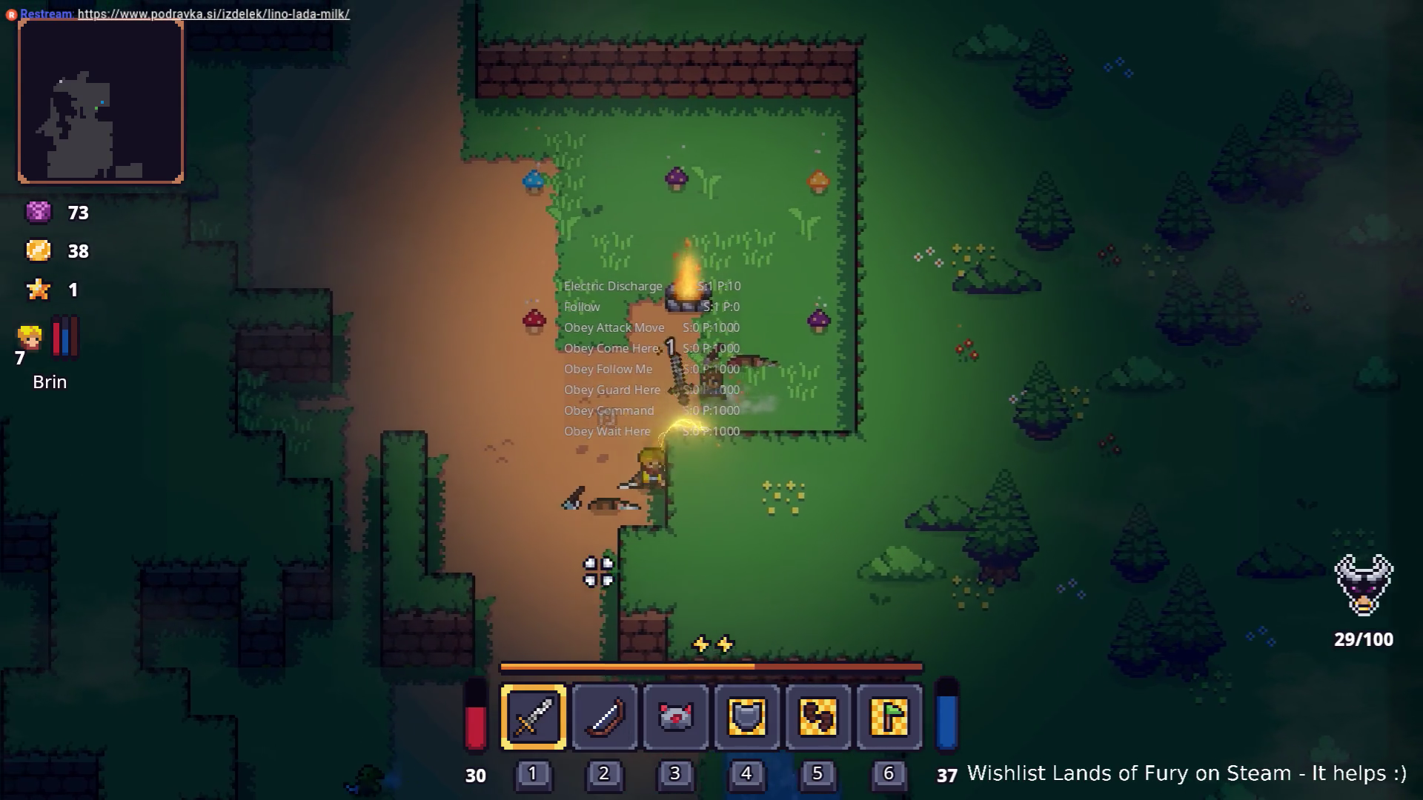
{"action": "key", "text": "w"}
{"action": "key", "text": "a"}
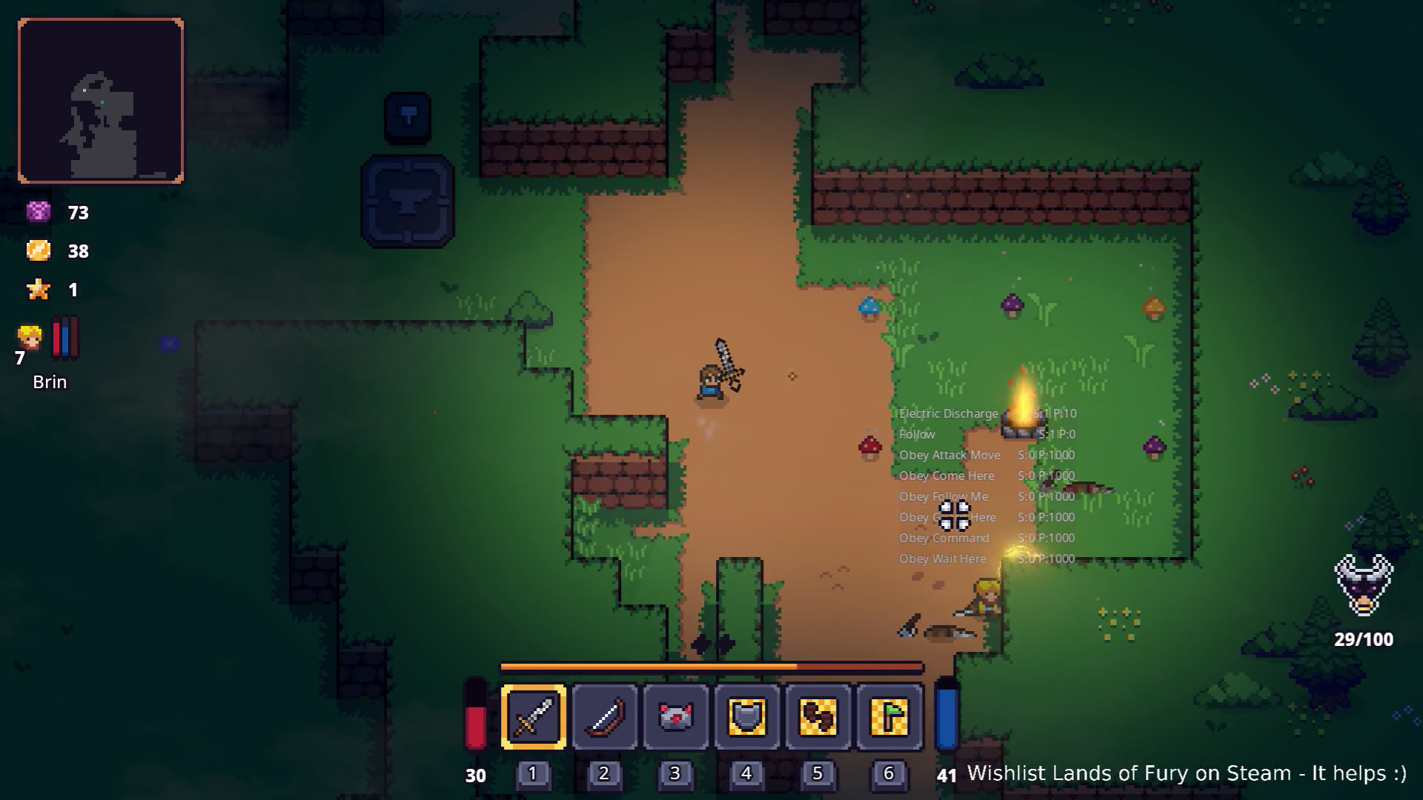
{"action": "key", "text": "d"}
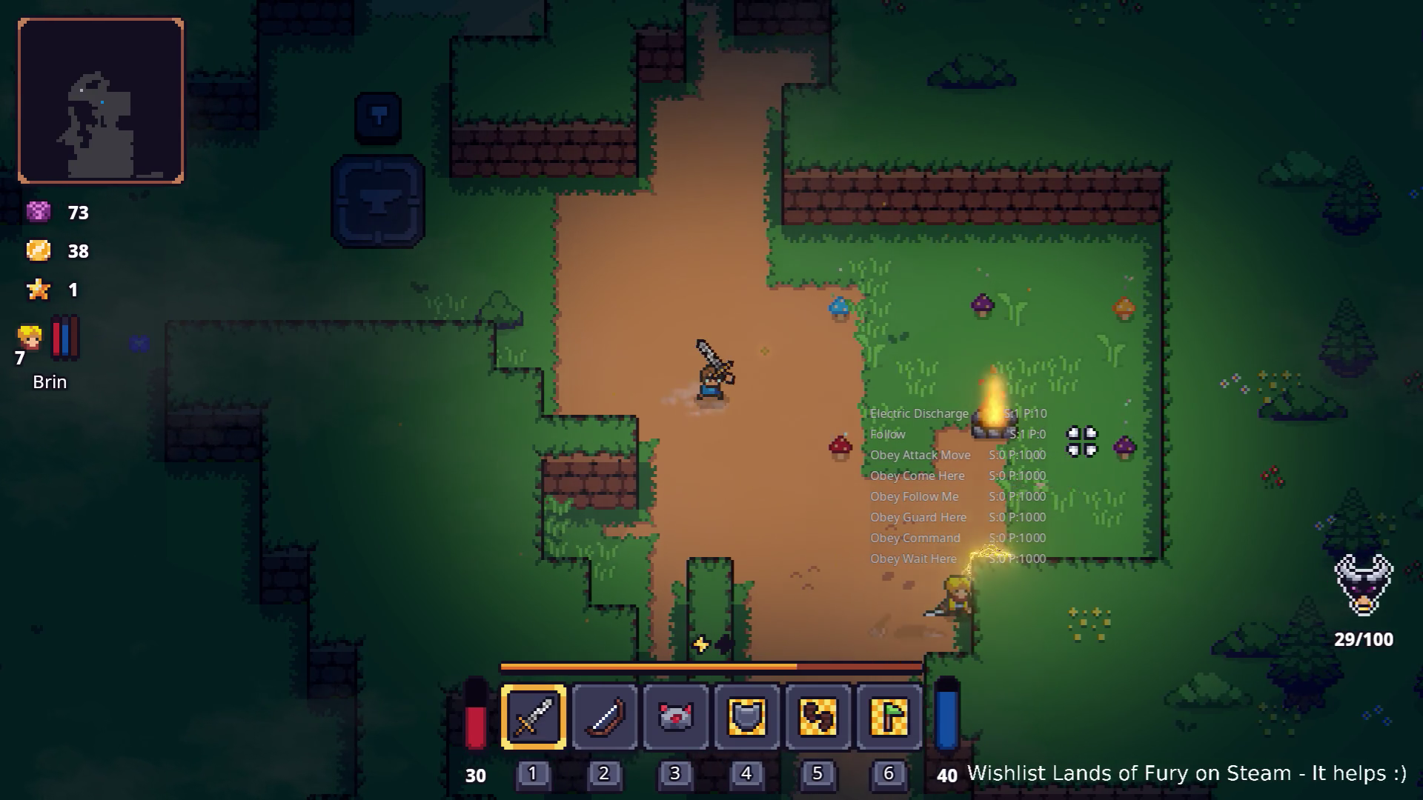
{"action": "left_click", "coordinate": [1084, 436]}
{"action": "key", "text": "Escape"}
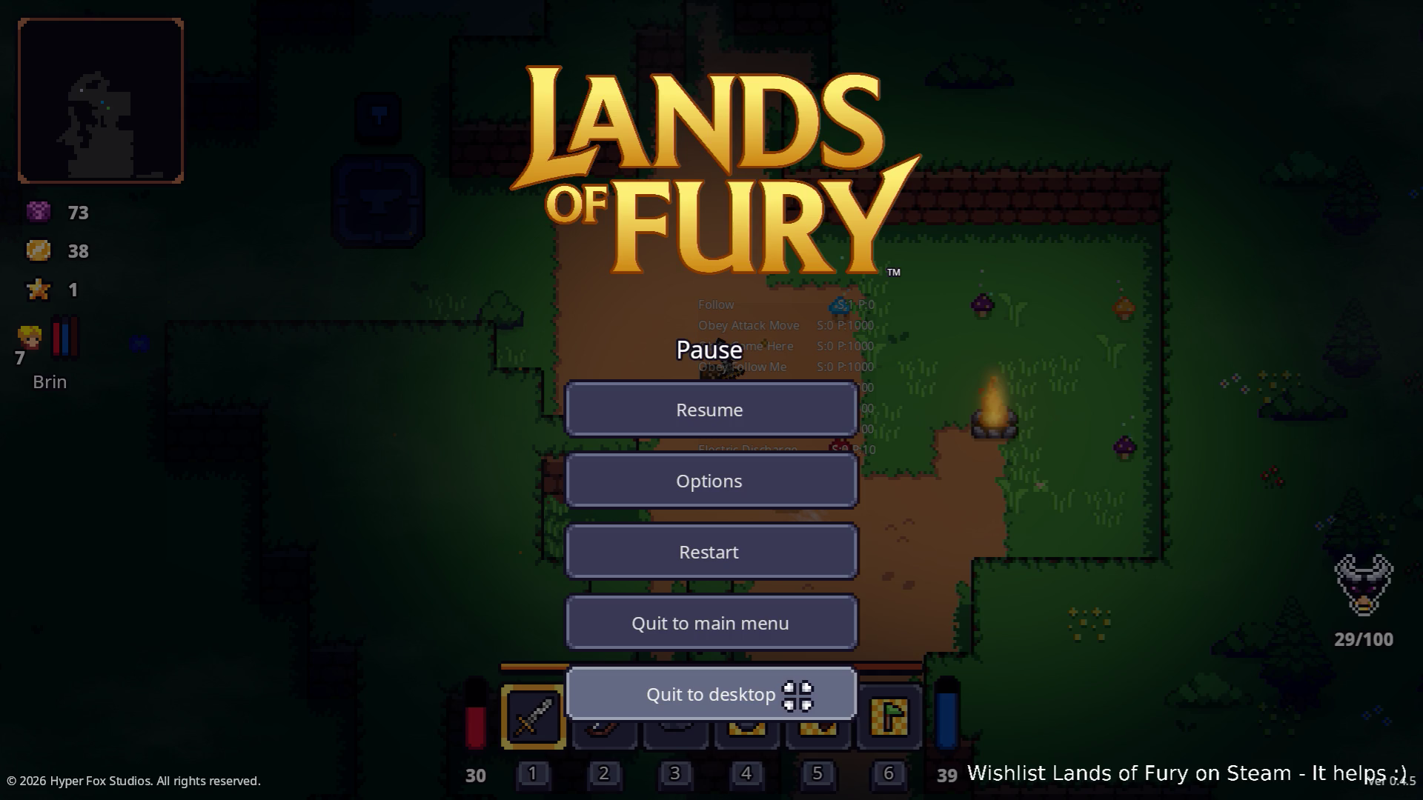
Quit the playtest to desktop and relaunch the game from the editor into a fresh run in The Glade.
{"action": "left_click", "coordinate": [797, 694]}
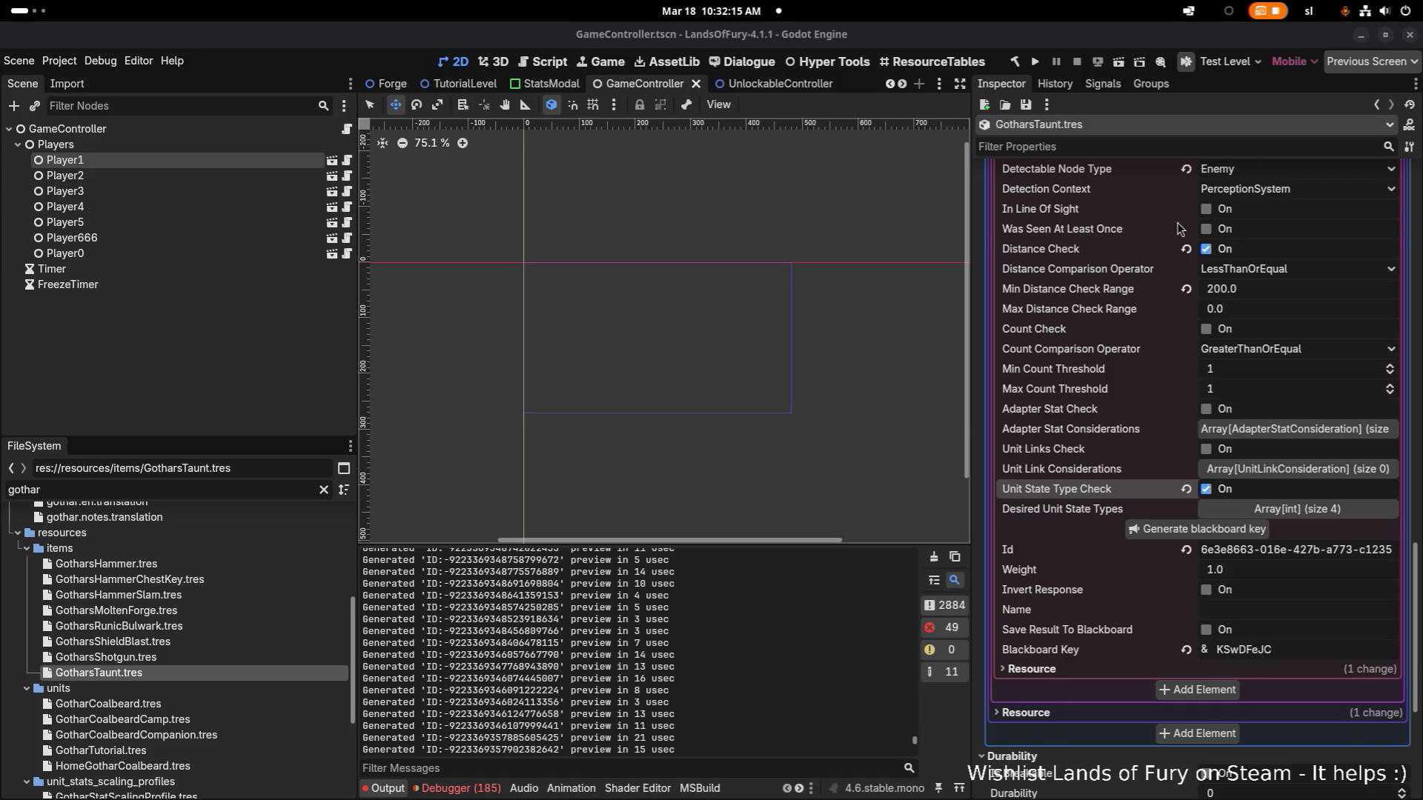
{"action": "scroll", "coordinate": [1178, 230], "scroll_direction": "up", "scroll_amount": 2}
{"action": "scroll", "coordinate": [1169, 265], "scroll_direction": "up", "scroll_amount": 10}
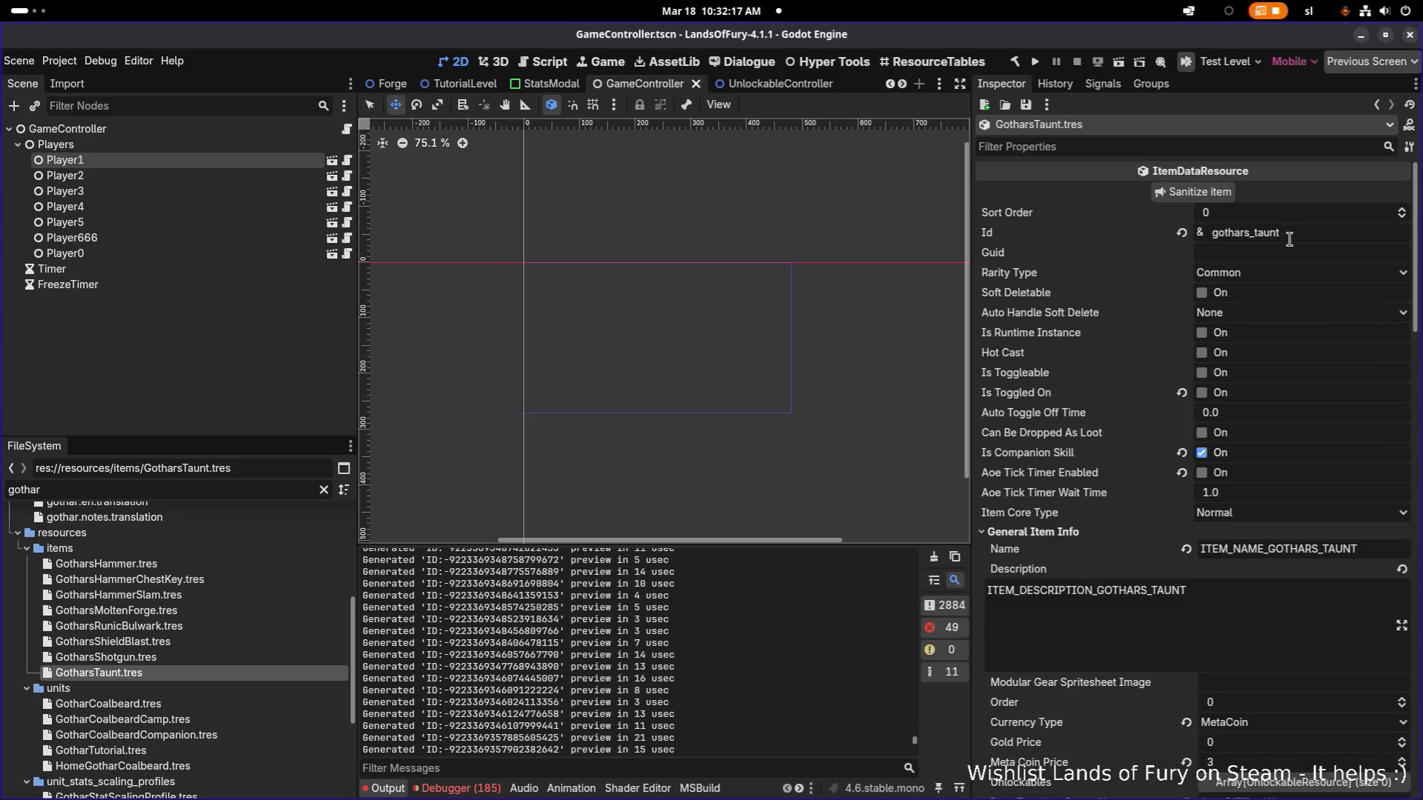
{"action": "left_click", "coordinate": [1035, 64]}
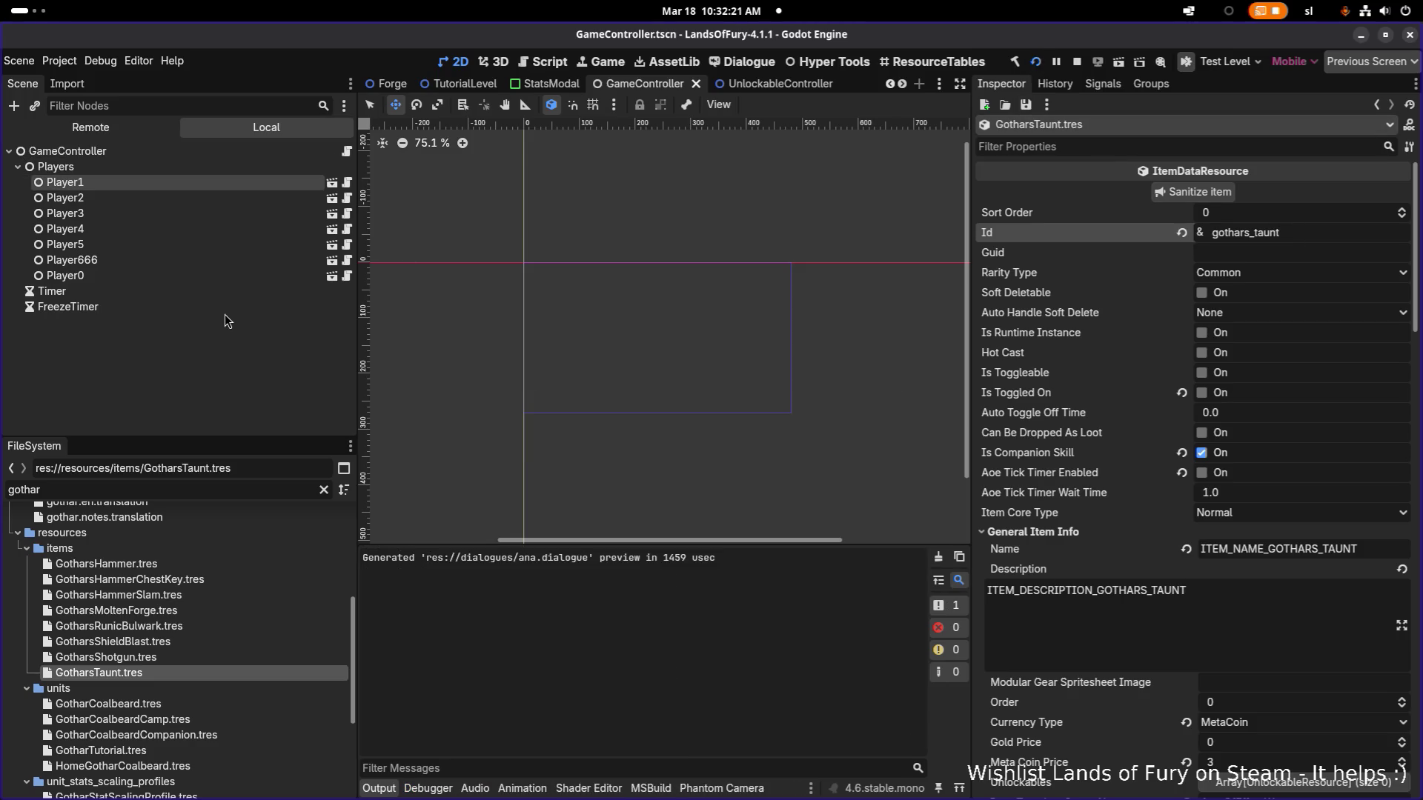
{"action": "key", "text": "alt+Tab"}
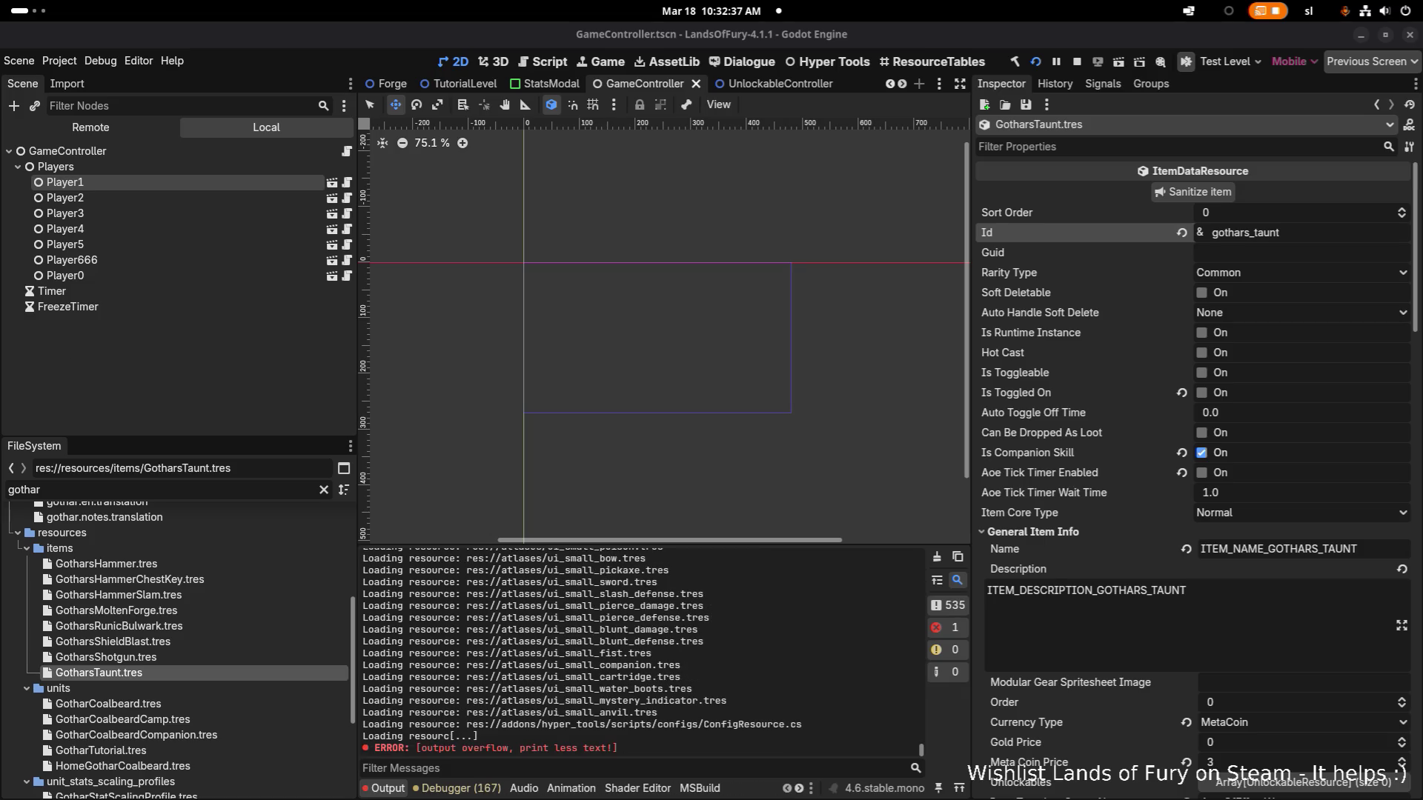
{"action": "key", "text": "alt+Tab"}
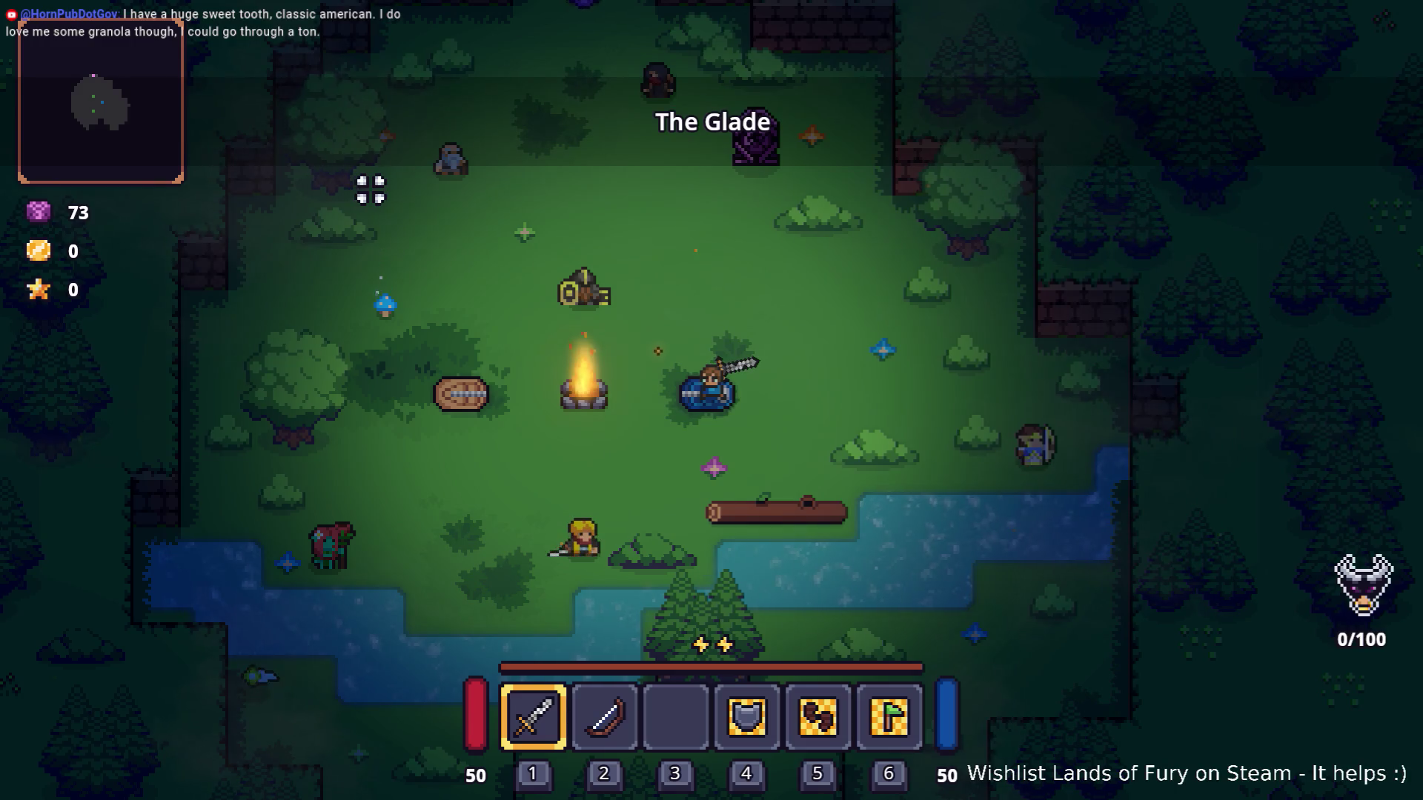
Walk north across The Glade to the purple pillar and travel into Elderglade Forest.
{"action": "key", "text": "w"}
{"action": "key", "text": "a"}
{"action": "key", "text": "w"}
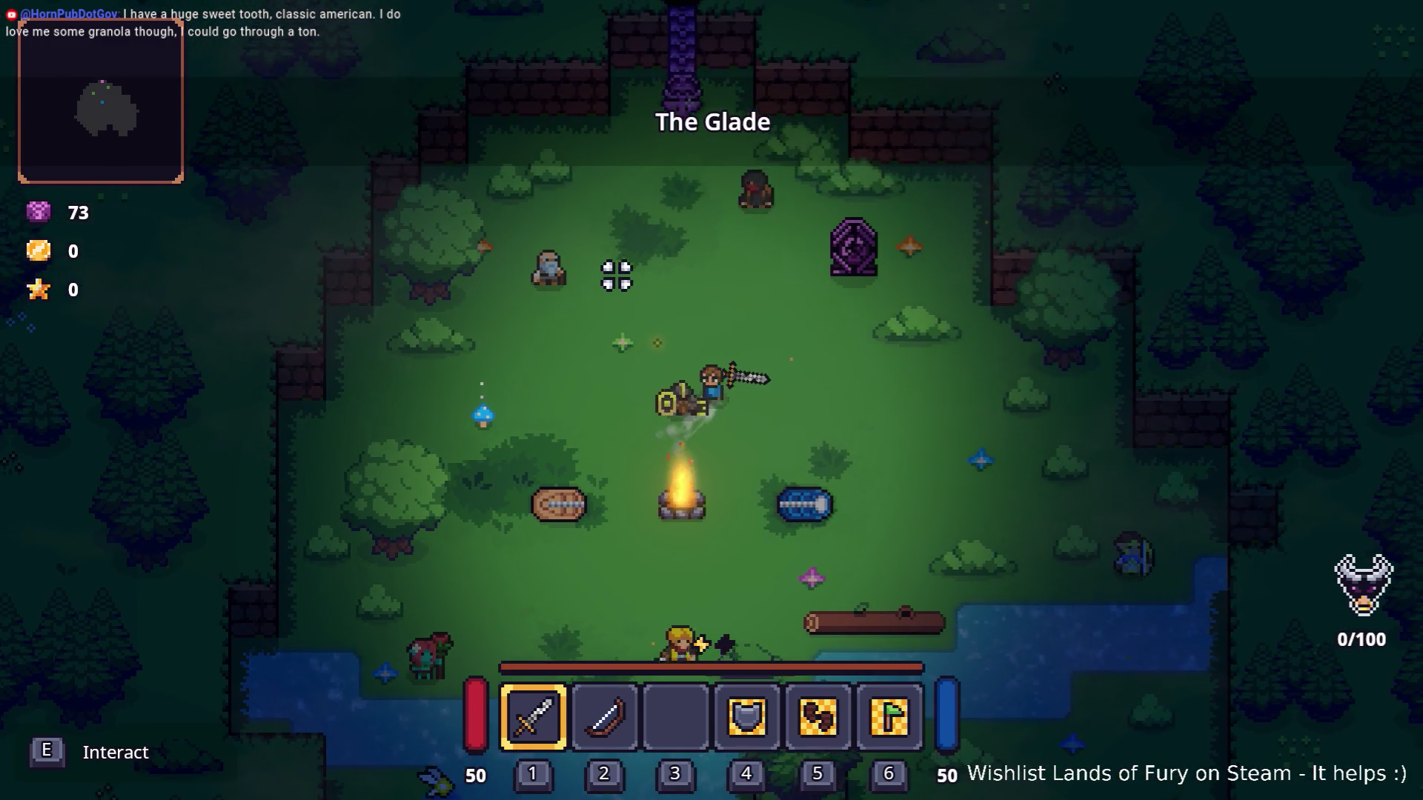
{"action": "key", "text": "w"}
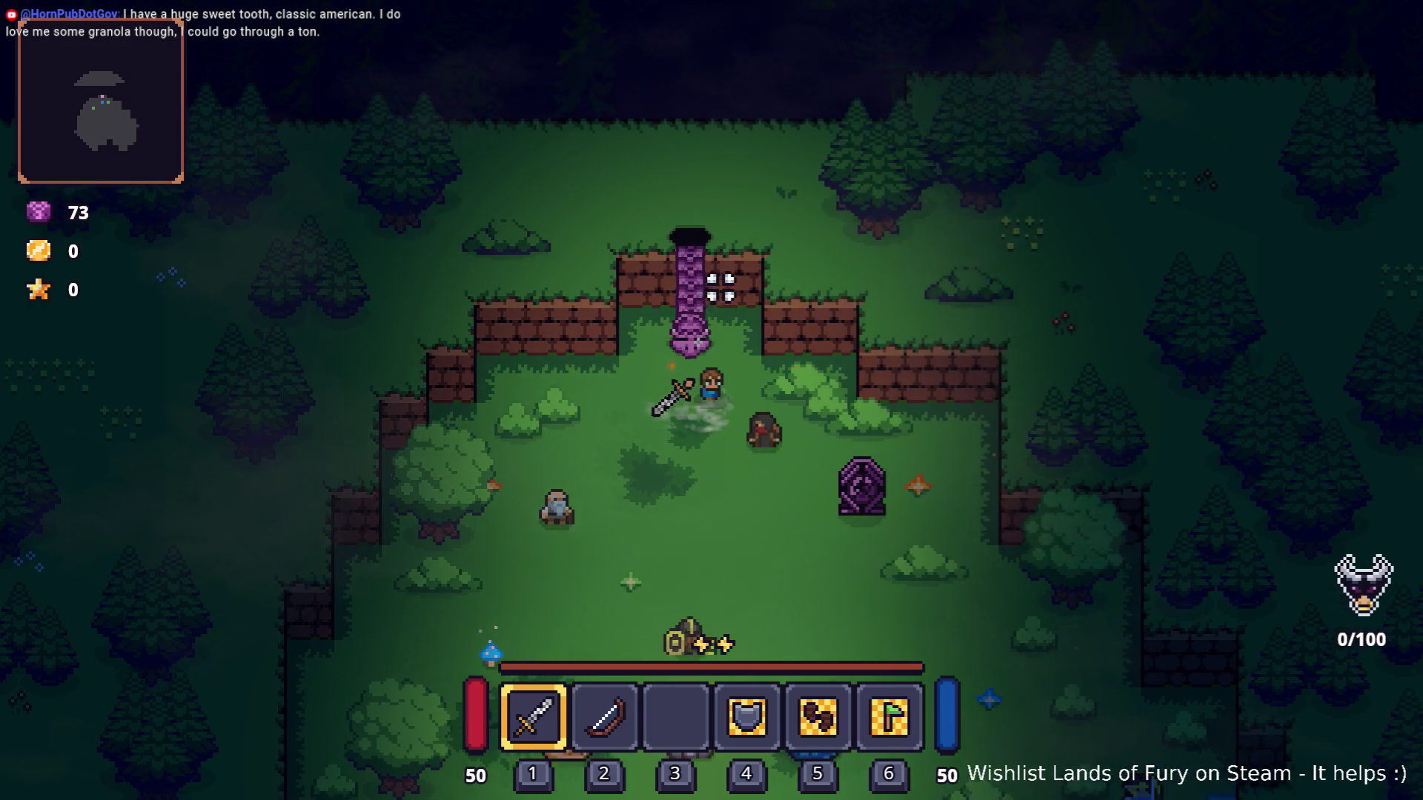
{"action": "key", "text": "e"}
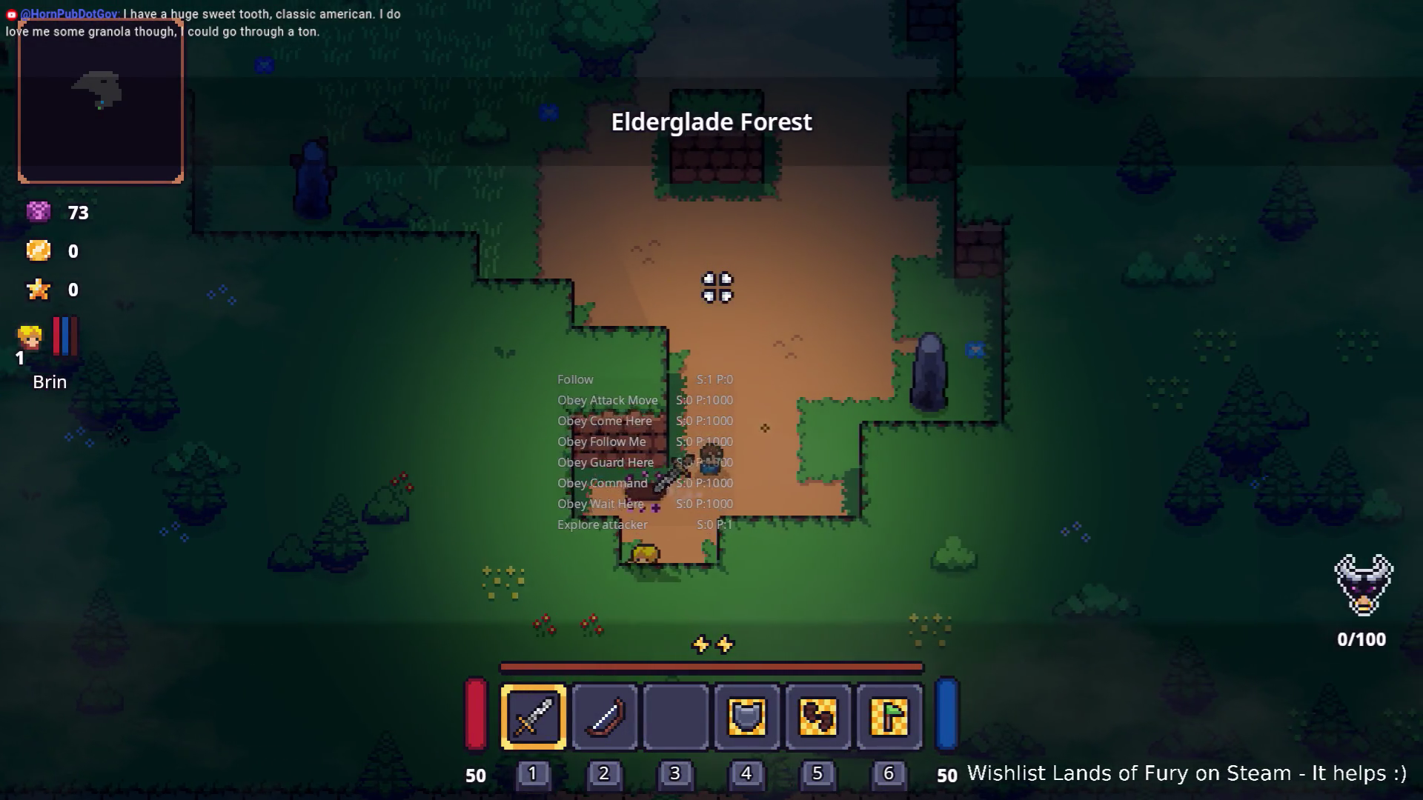
Walk through the forest past the dark statue toward the enemy near it.
{"action": "key", "text": "w"}
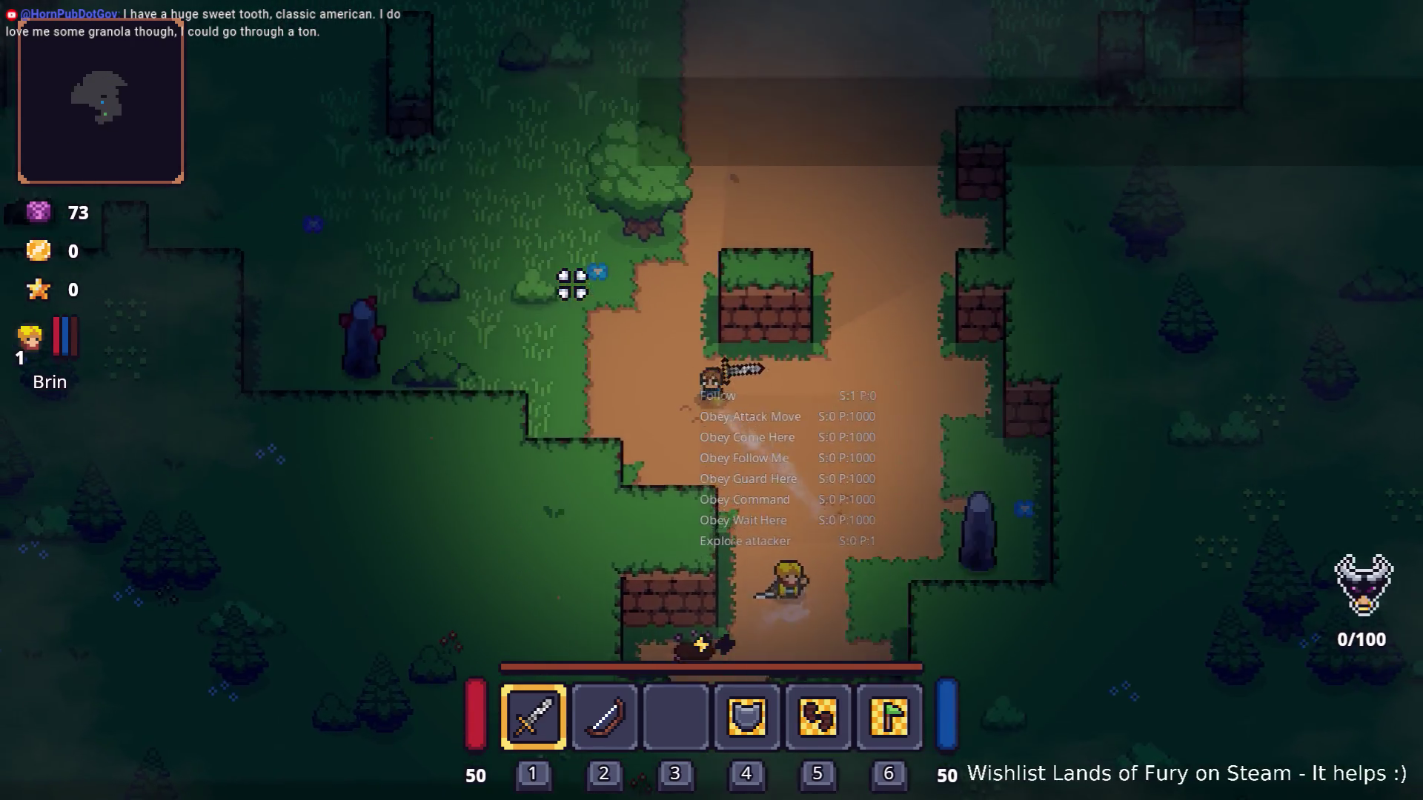
{"action": "key", "text": "w"}
{"action": "key", "text": "a"}
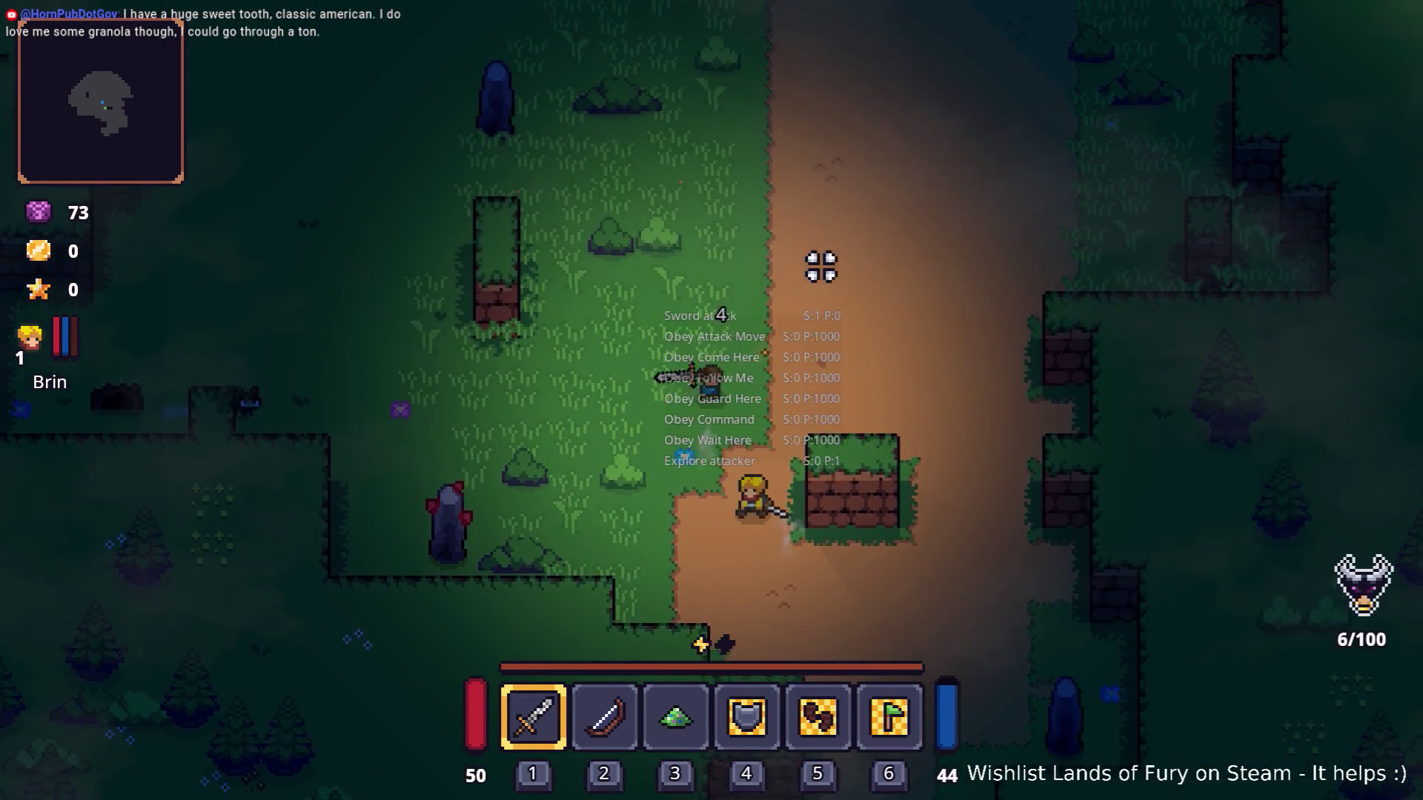
{"action": "key", "text": "a"}
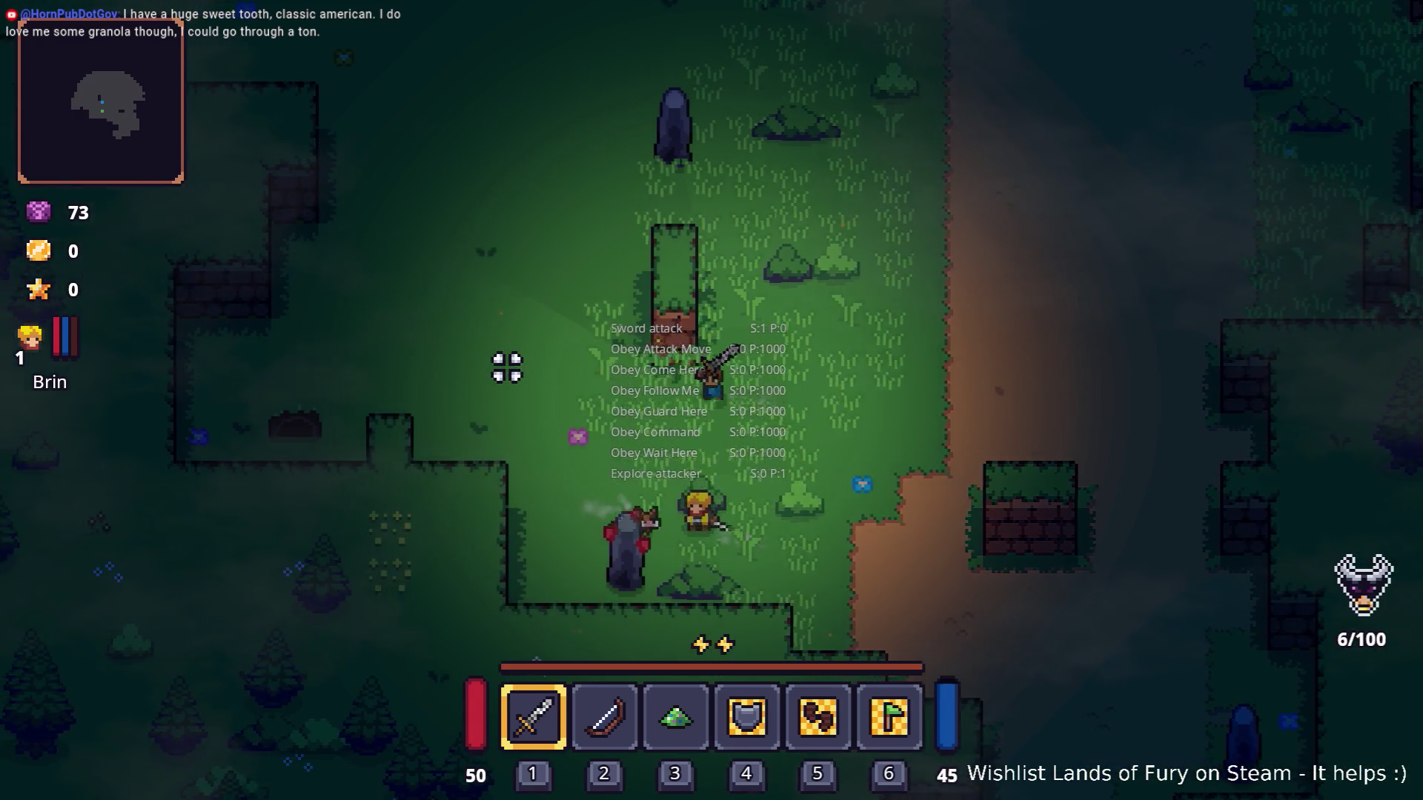
{"action": "key", "text": "a"}
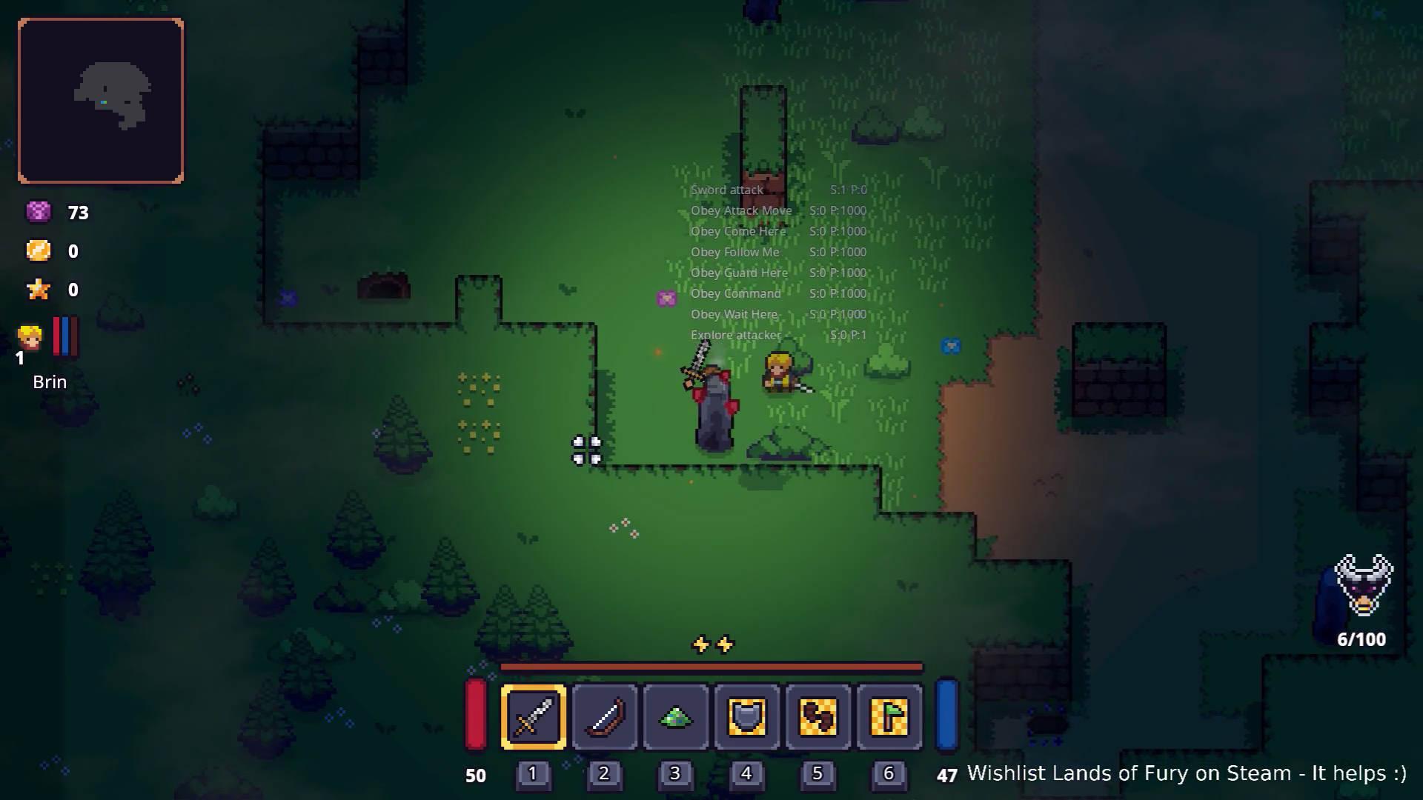
{"action": "key", "text": "s"}
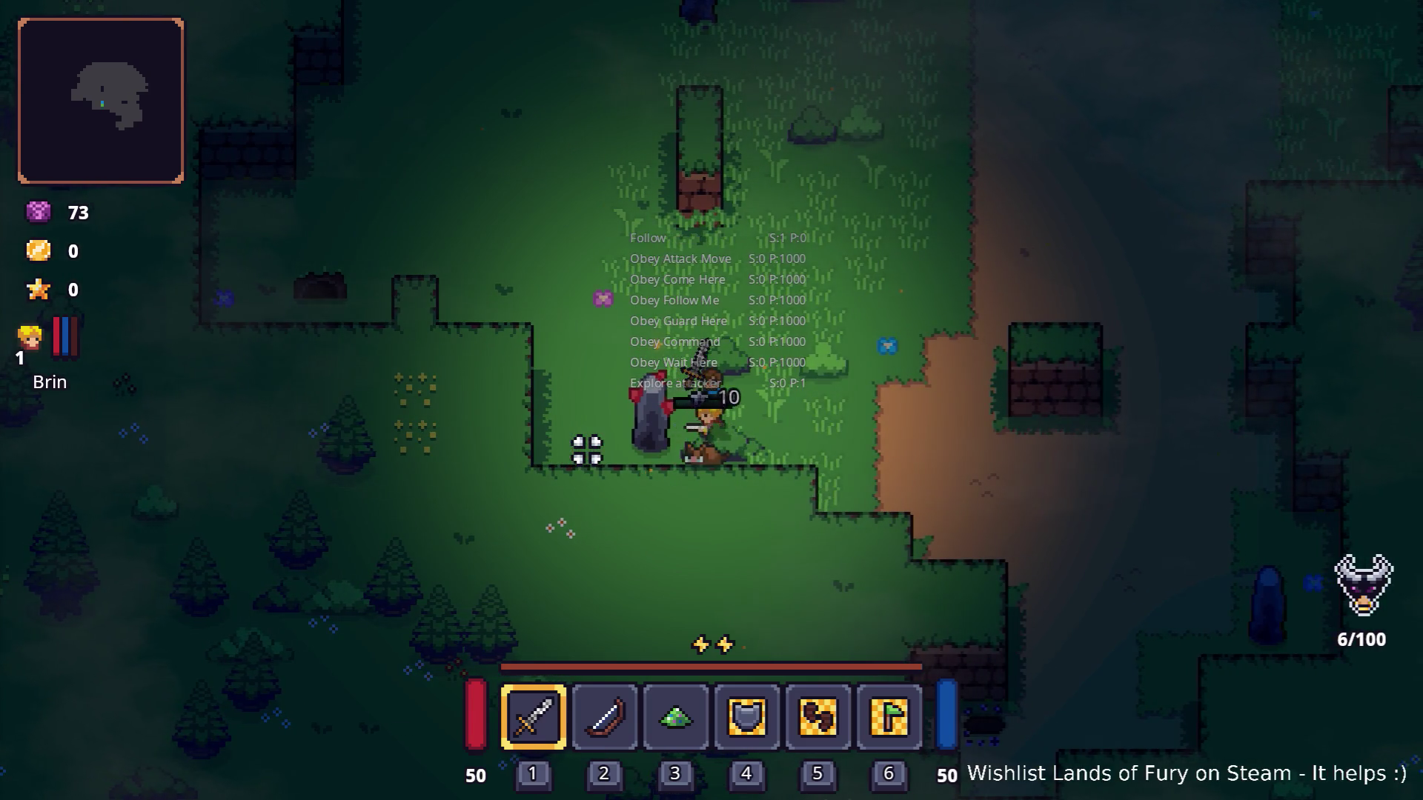
{"action": "key", "text": "d"}
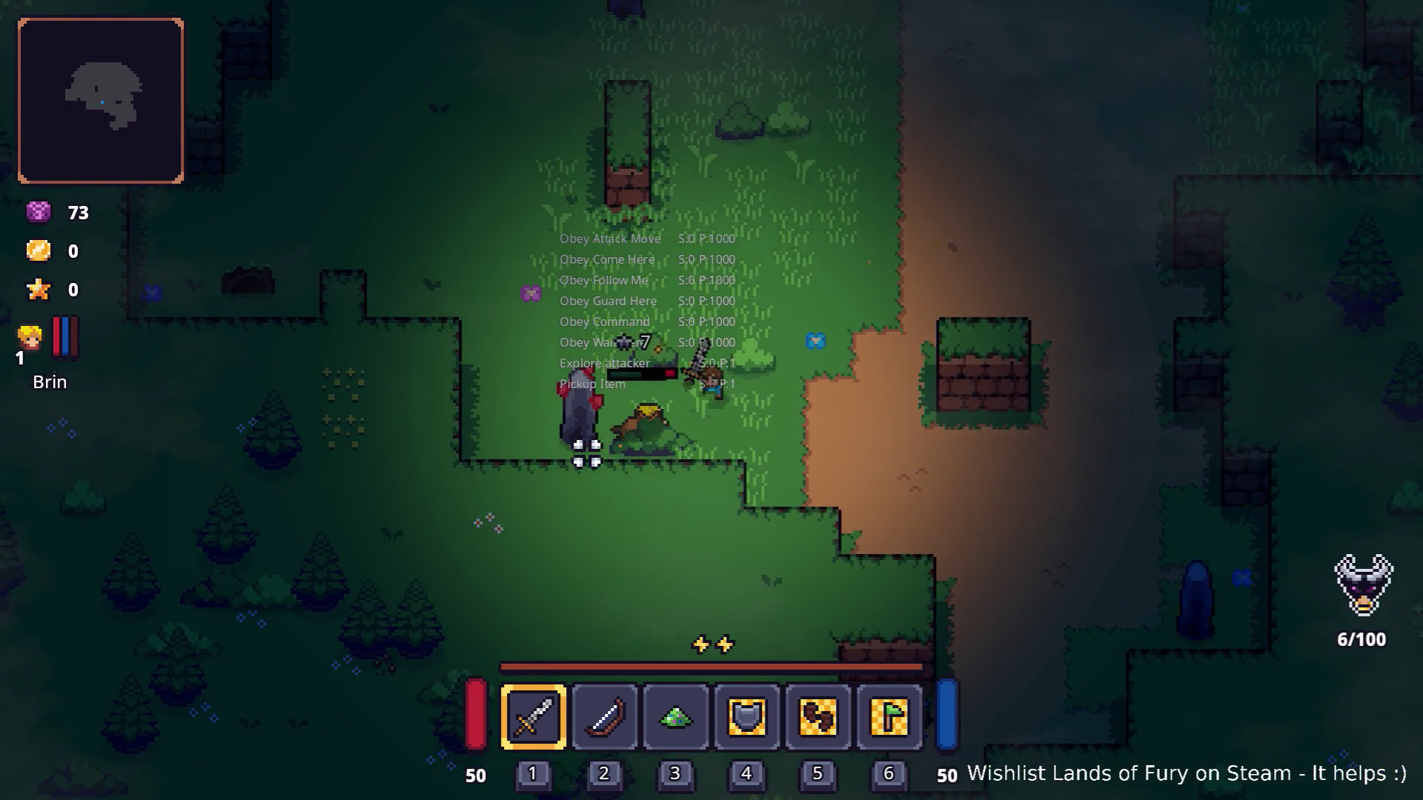
{"action": "key", "text": "a"}
{"action": "key", "text": "s"}
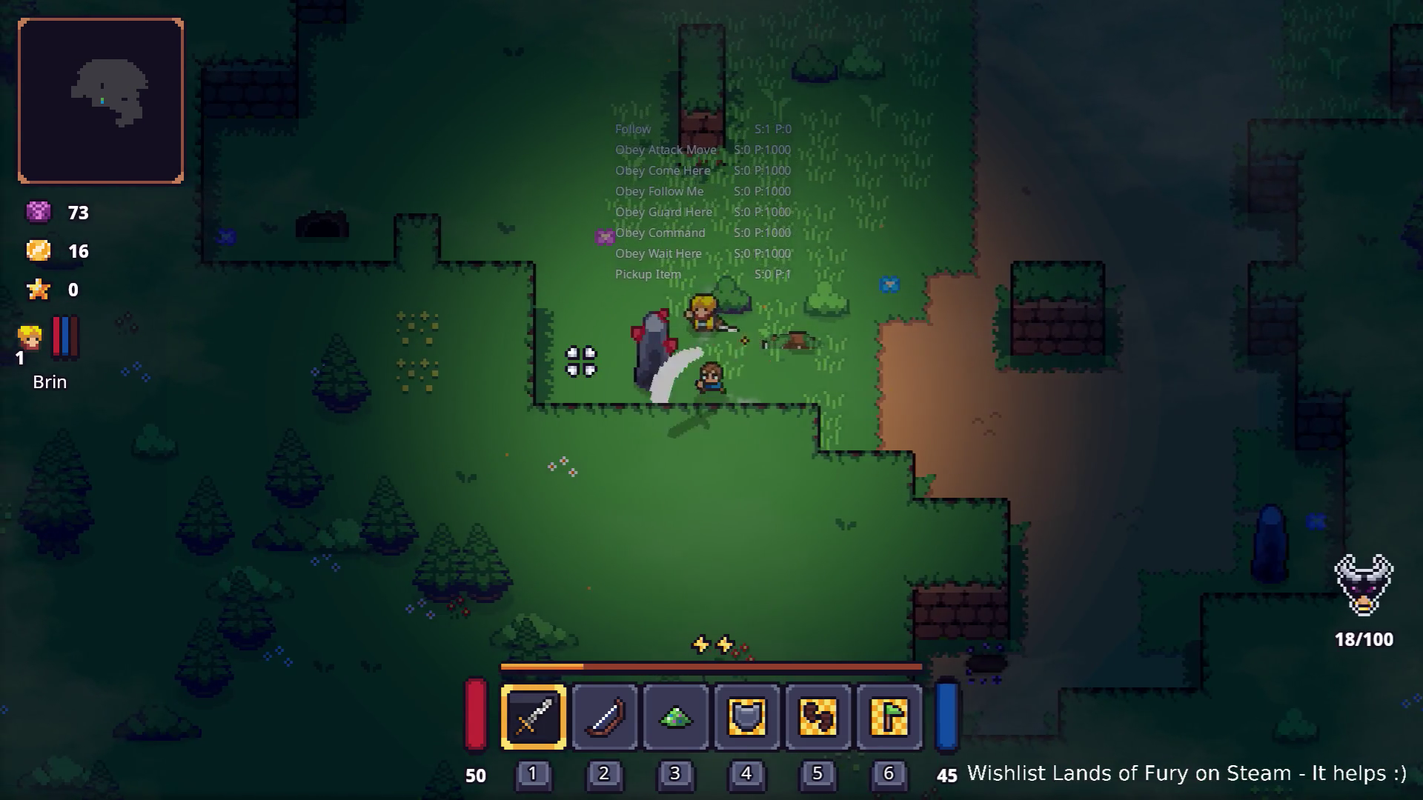
{"action": "key", "text": "a"}
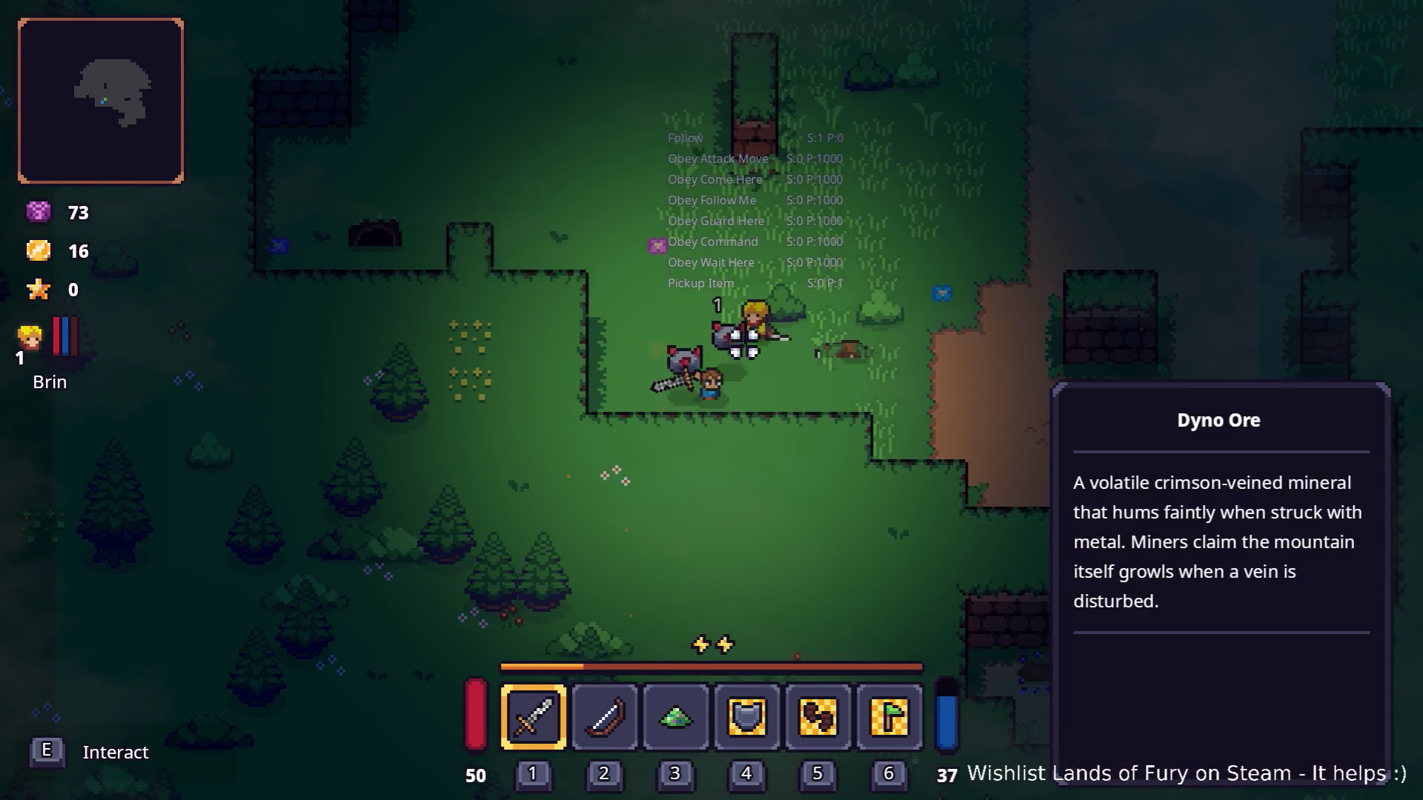
{"action": "key", "text": "w"}
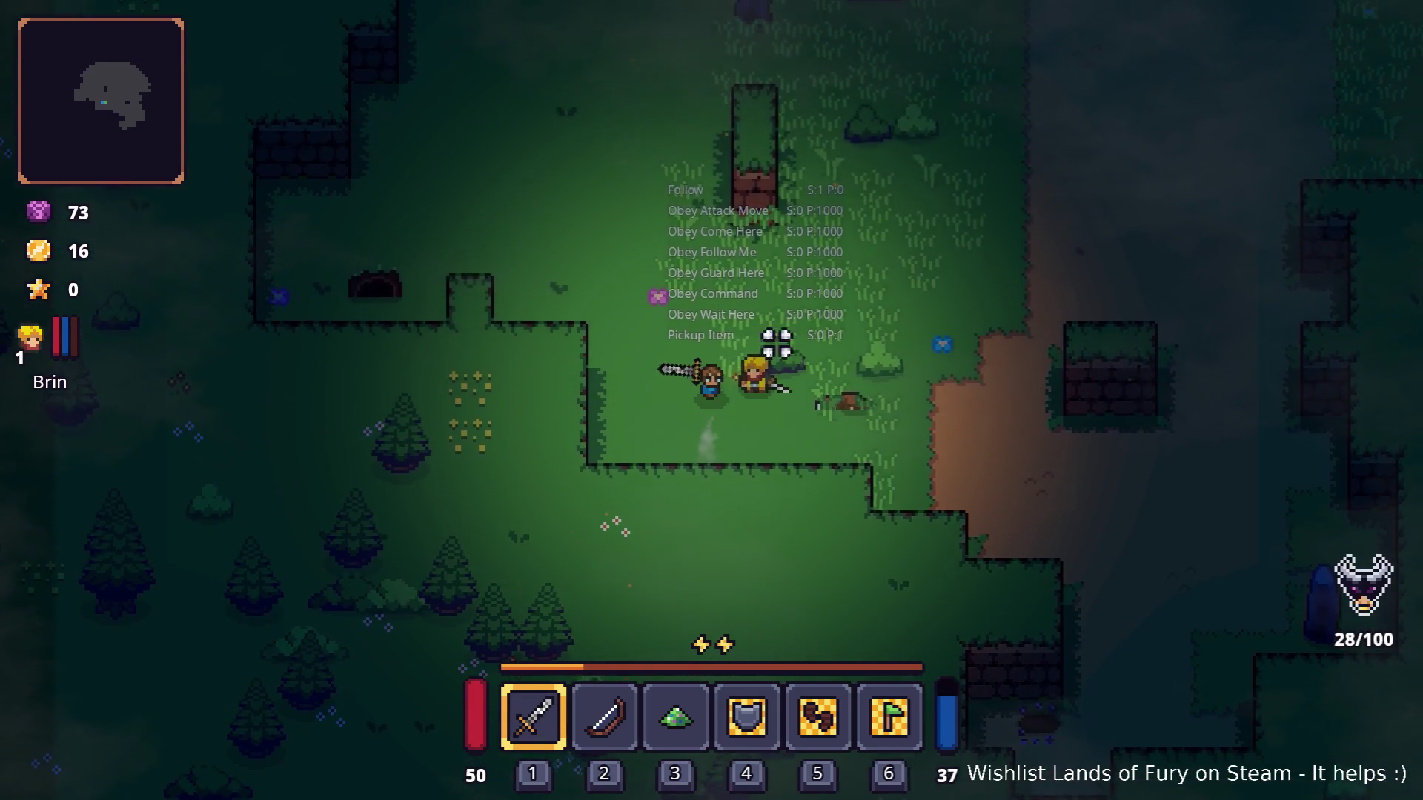
{"action": "key", "text": "d"}
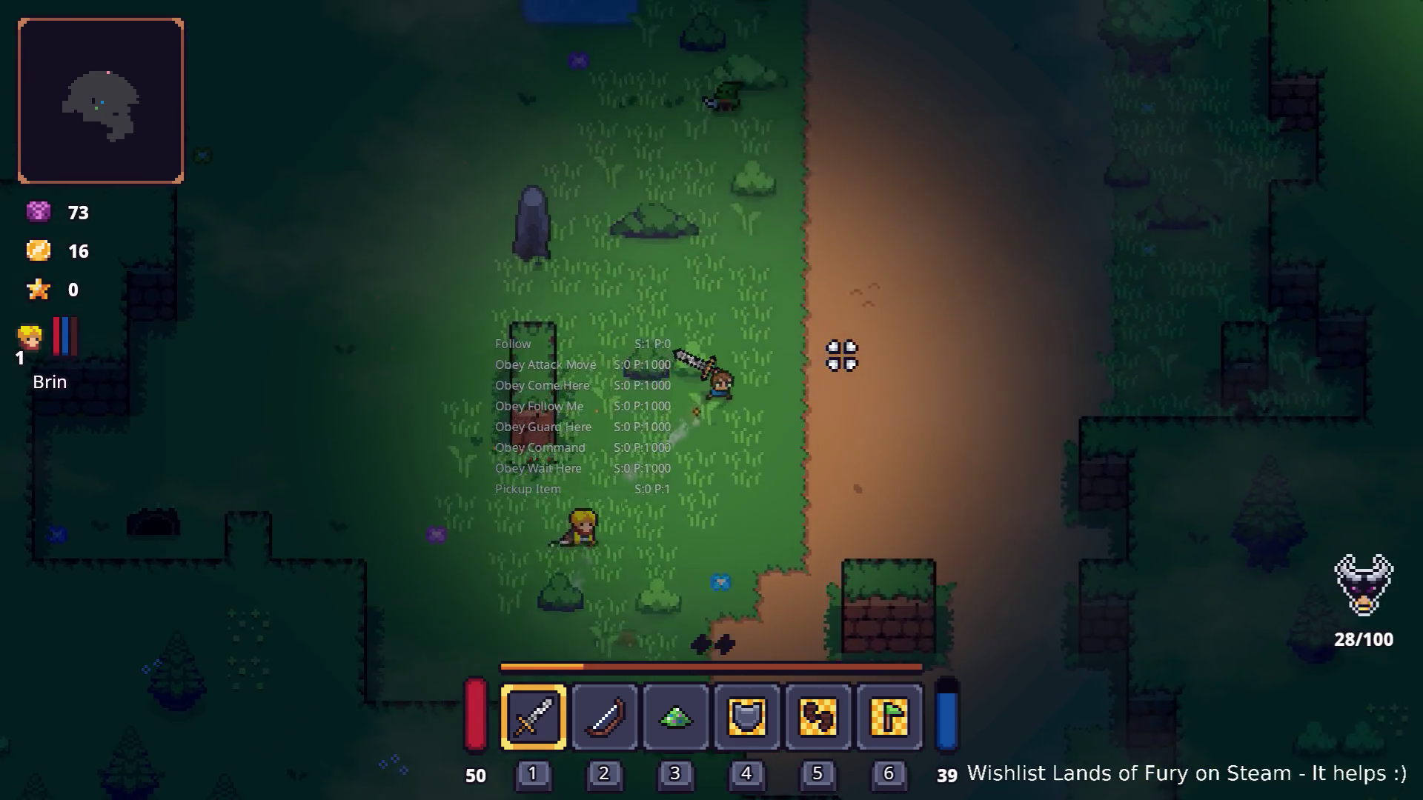
Follow the dirt path to the campfire clearing and slash the enemies there.
{"action": "key", "text": "w"}
{"action": "key", "text": "d"}
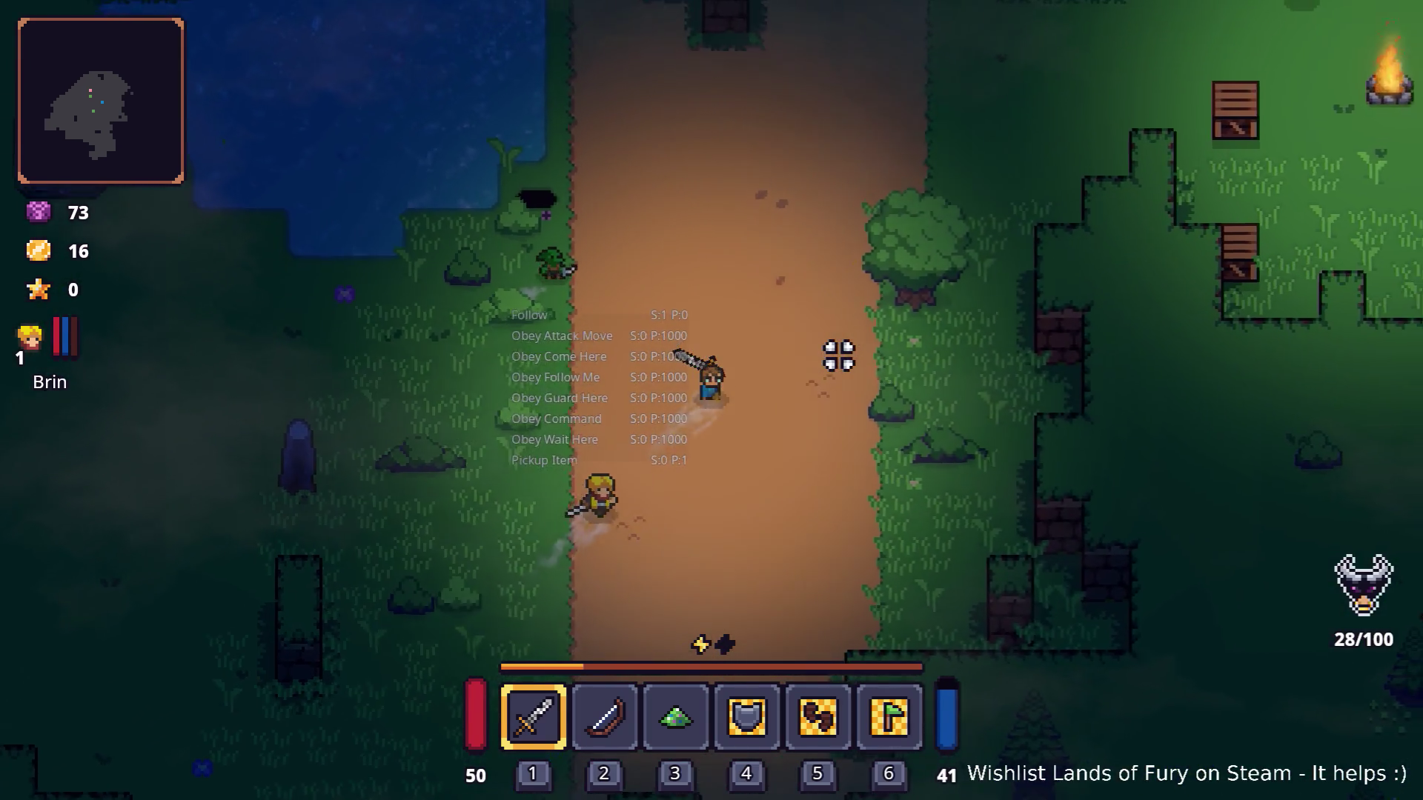
{"action": "key", "text": "w"}
{"action": "key", "text": "d"}
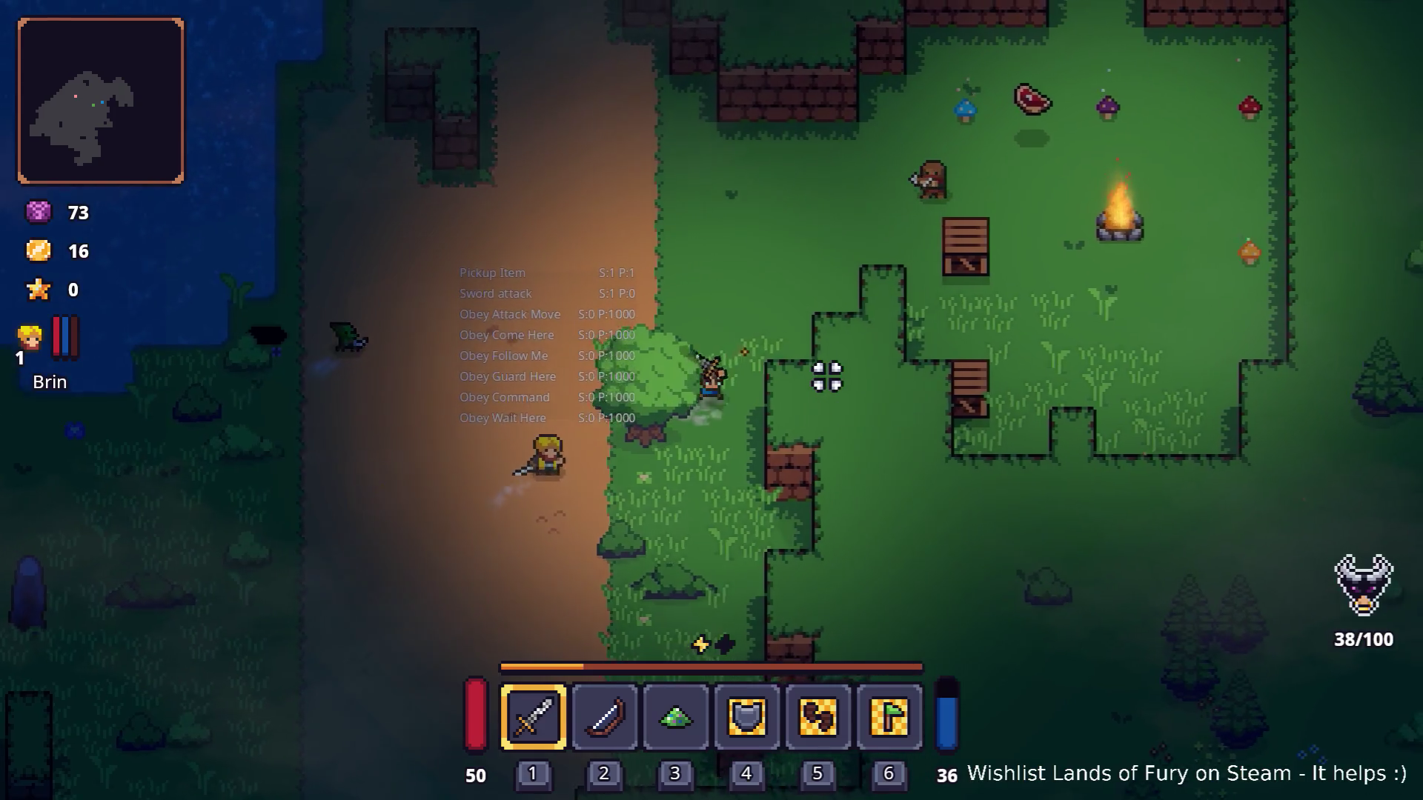
{"action": "key", "text": "w"}
{"action": "key", "text": "d"}
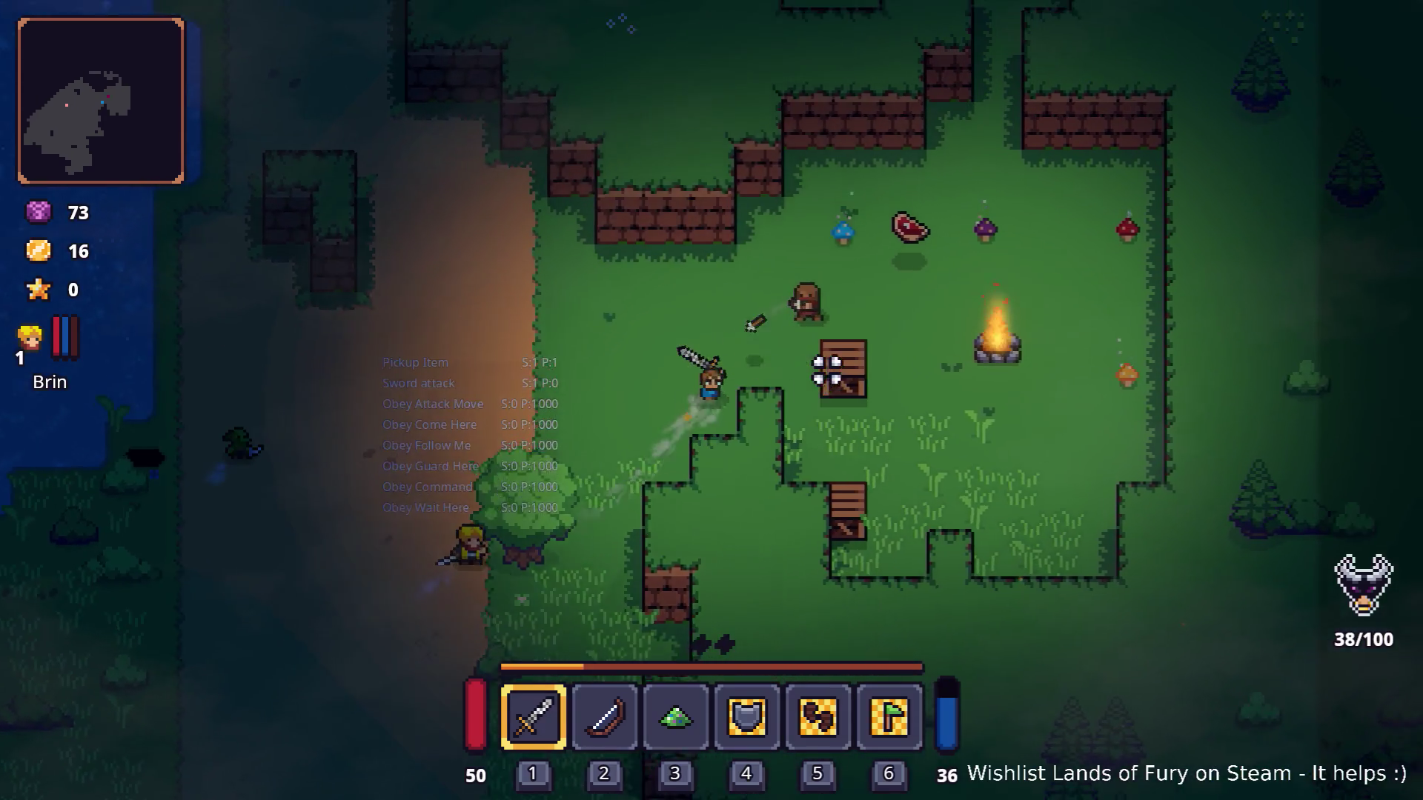
{"action": "left_click", "coordinate": [818, 419]}
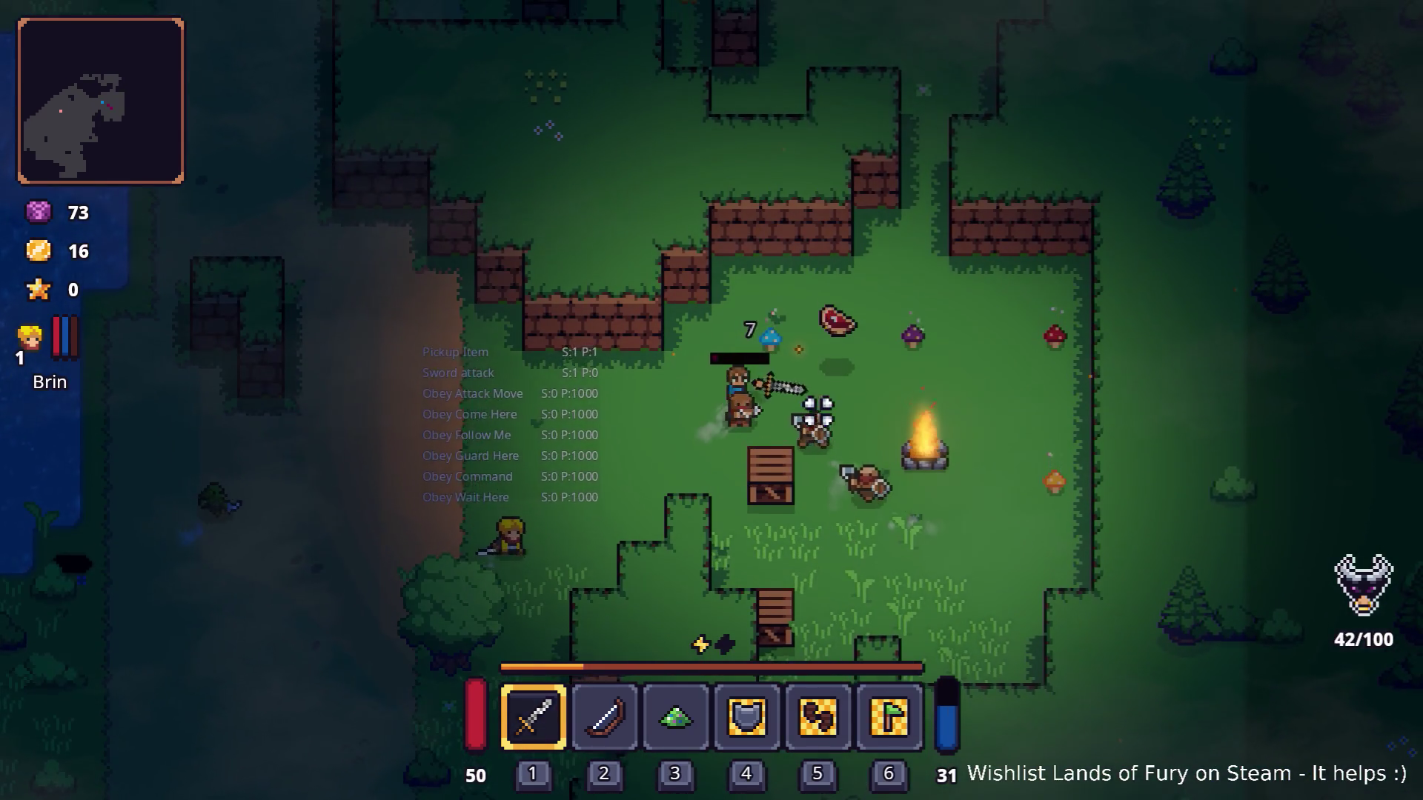
{"action": "key", "text": "d"}
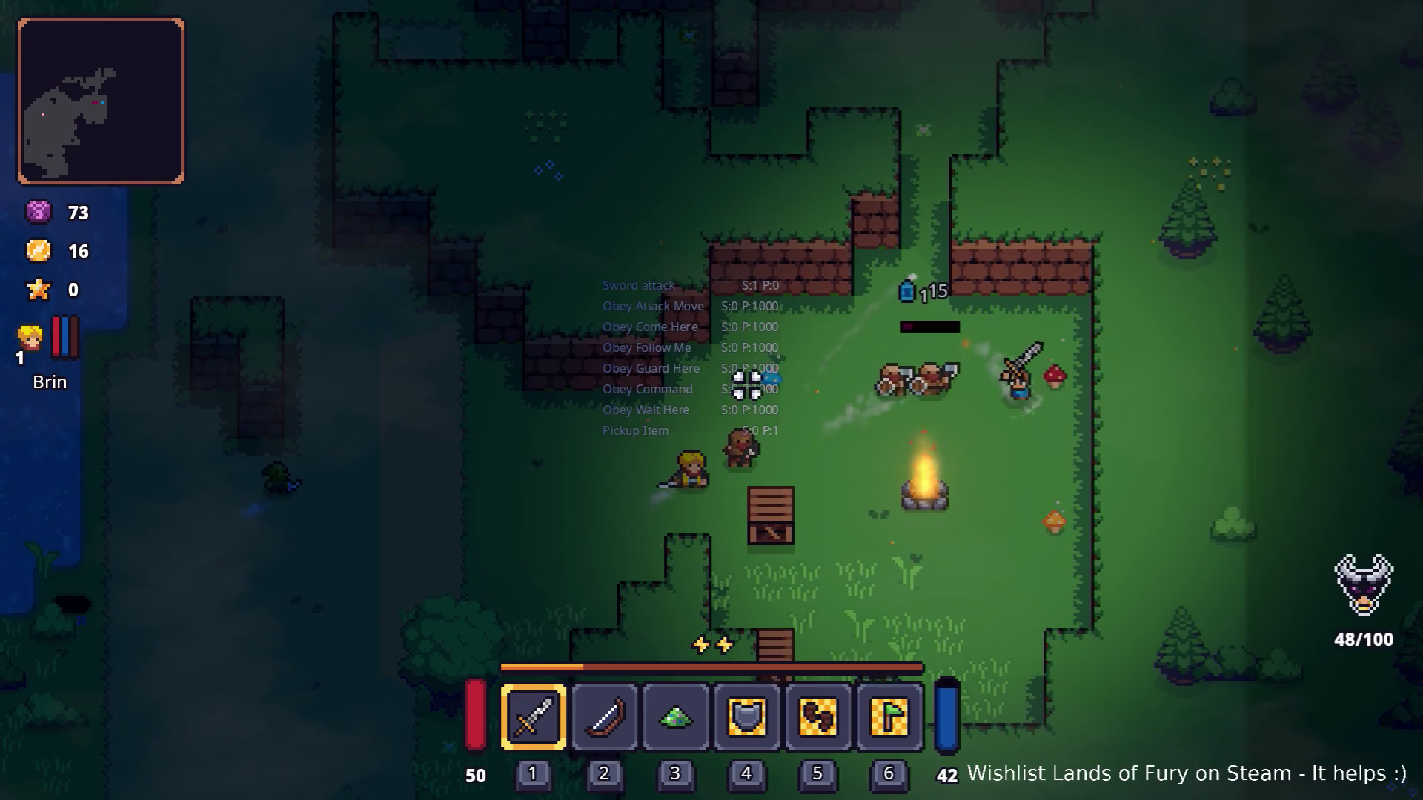
{"action": "key", "text": "a"}
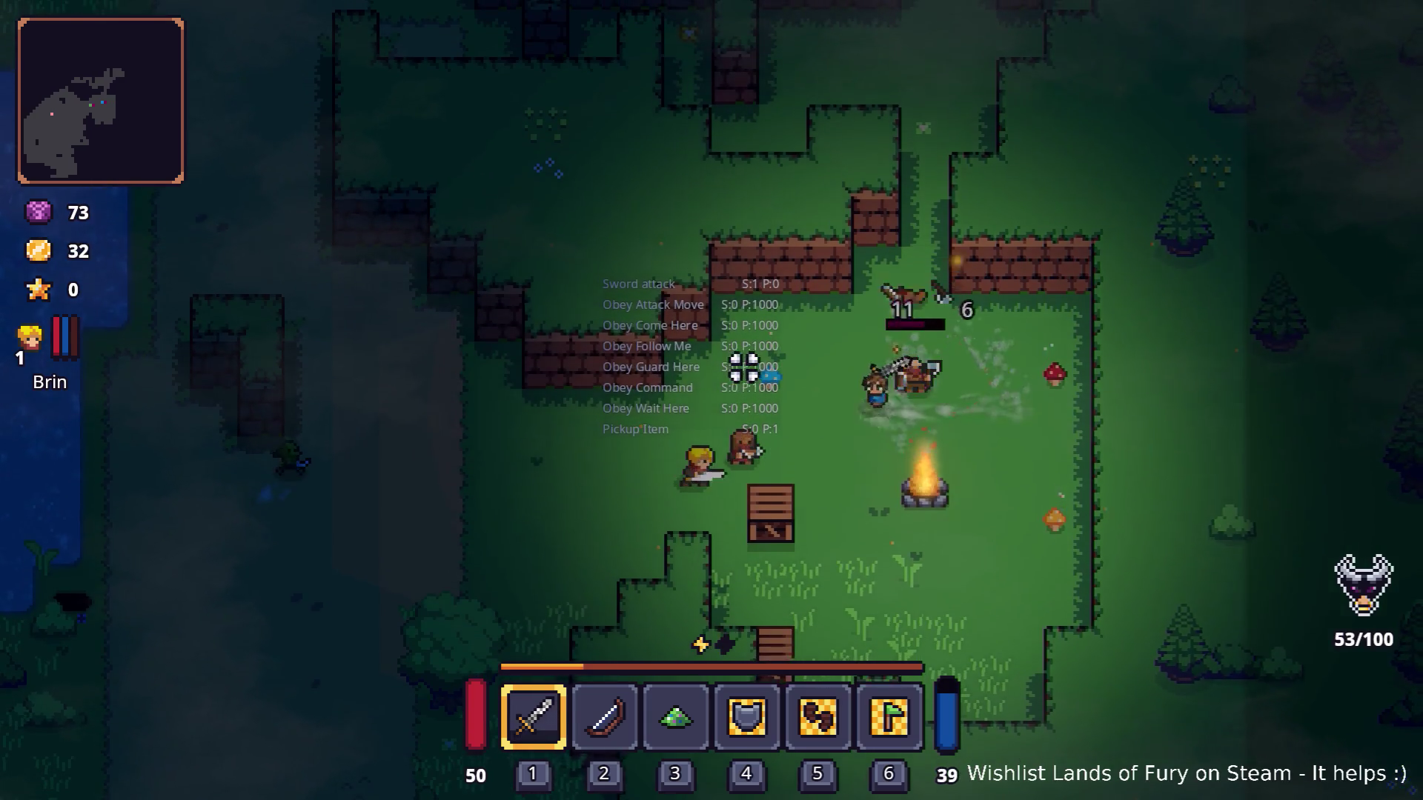
{"action": "left_click", "coordinate": [868, 360]}
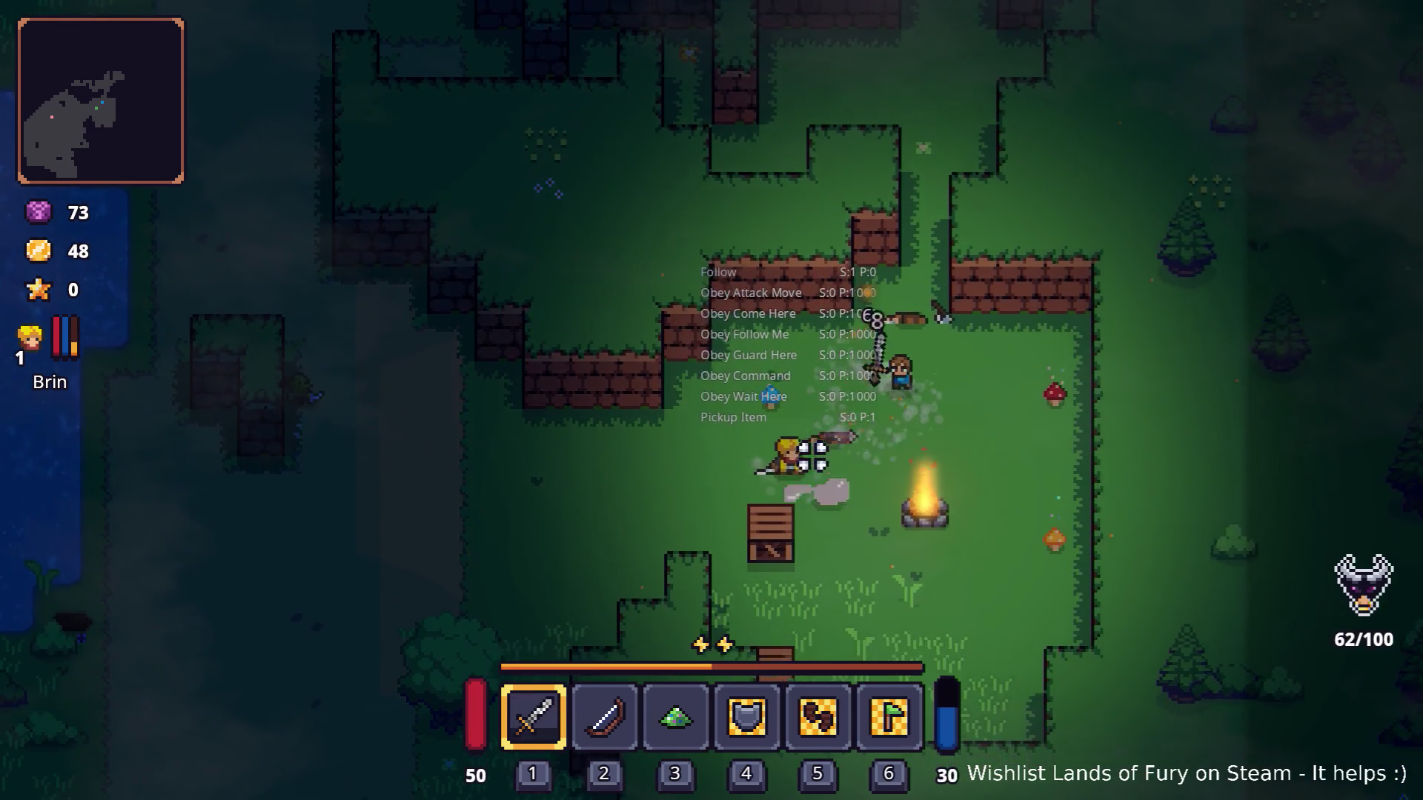
{"action": "key", "text": "s"}
{"action": "left_click", "coordinate": [777, 459]}
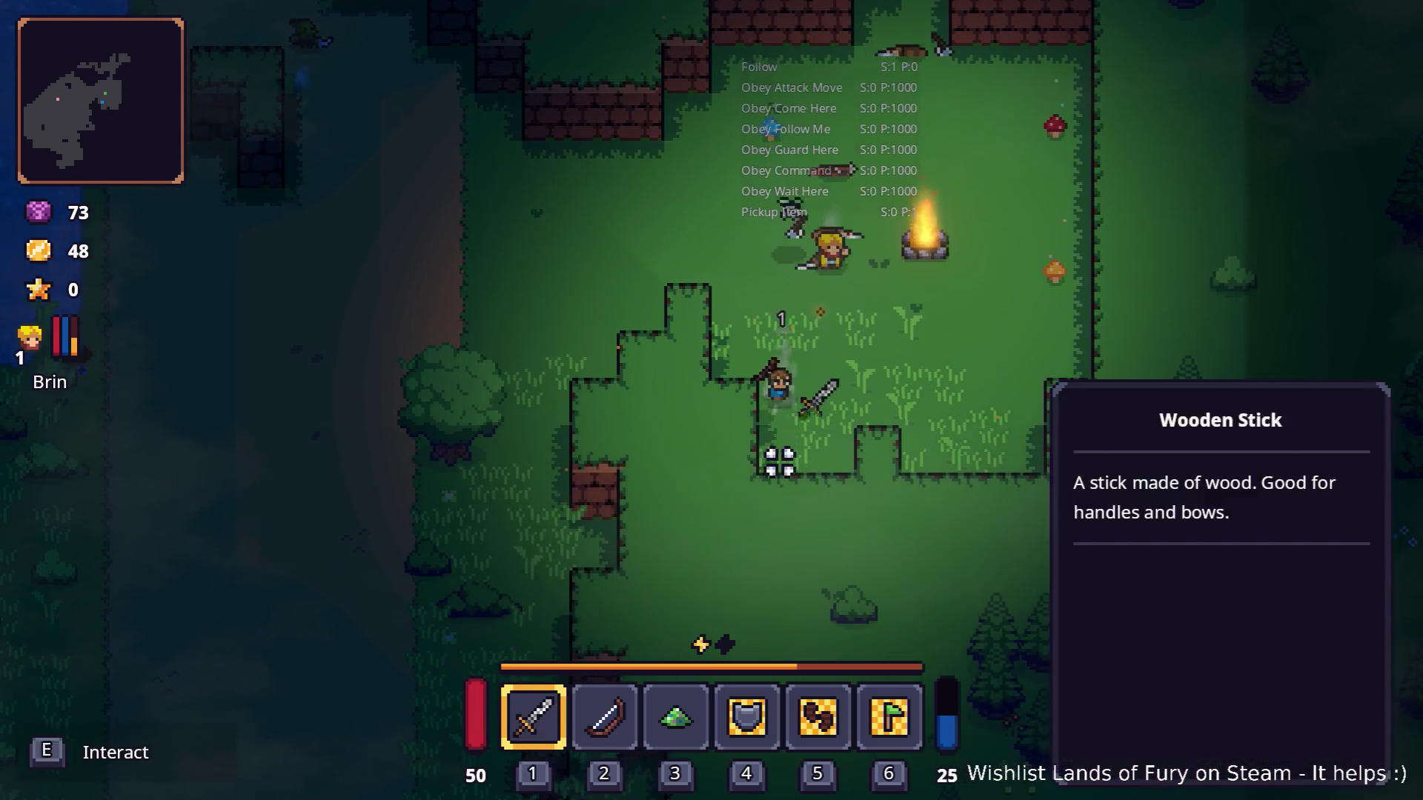
{"action": "key", "text": "w"}
{"action": "key", "text": "d"}
{"action": "left_click", "coordinate": [889, 389]}
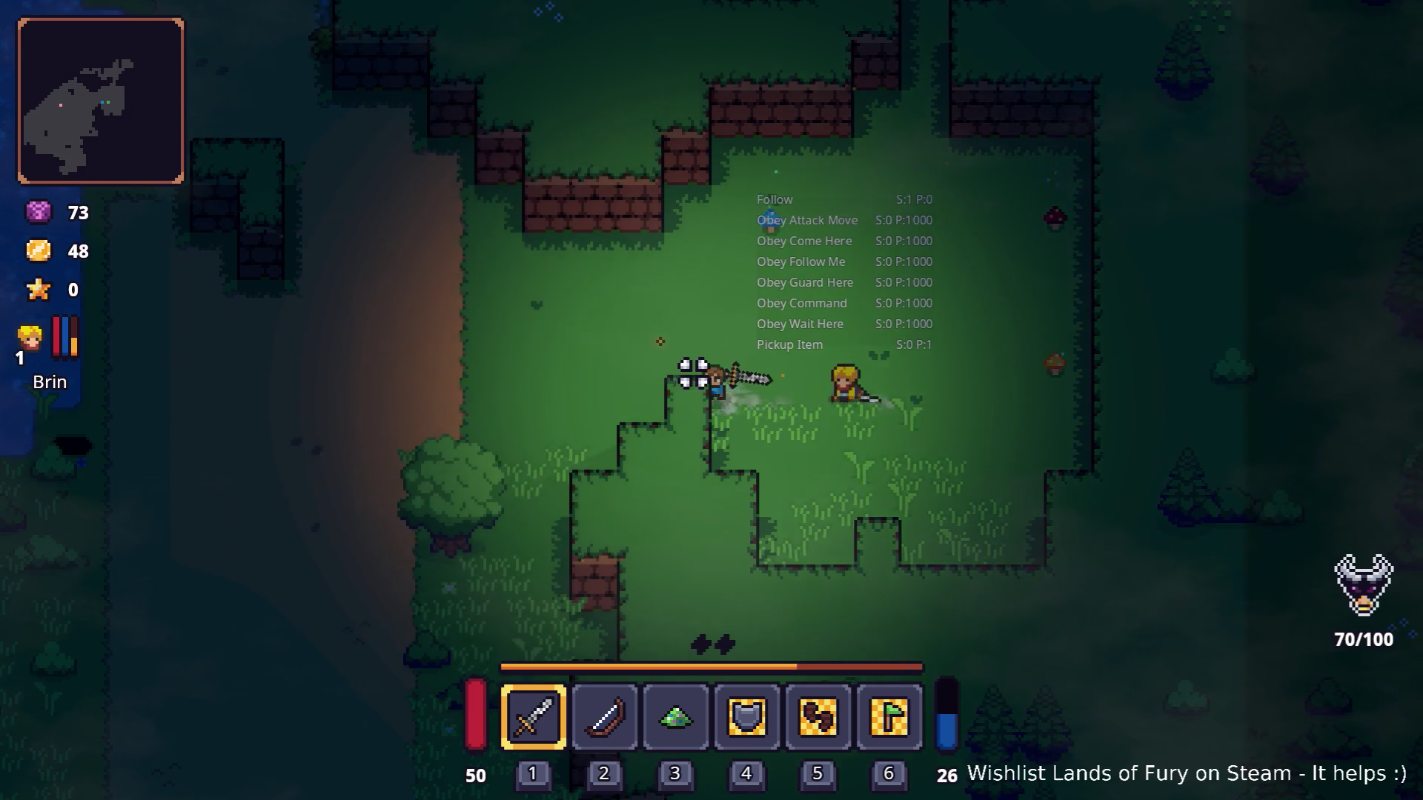
Approach the armoured enemy and strike it twice with the sword.
{"action": "key", "text": "a"}
{"action": "key", "text": "w"}
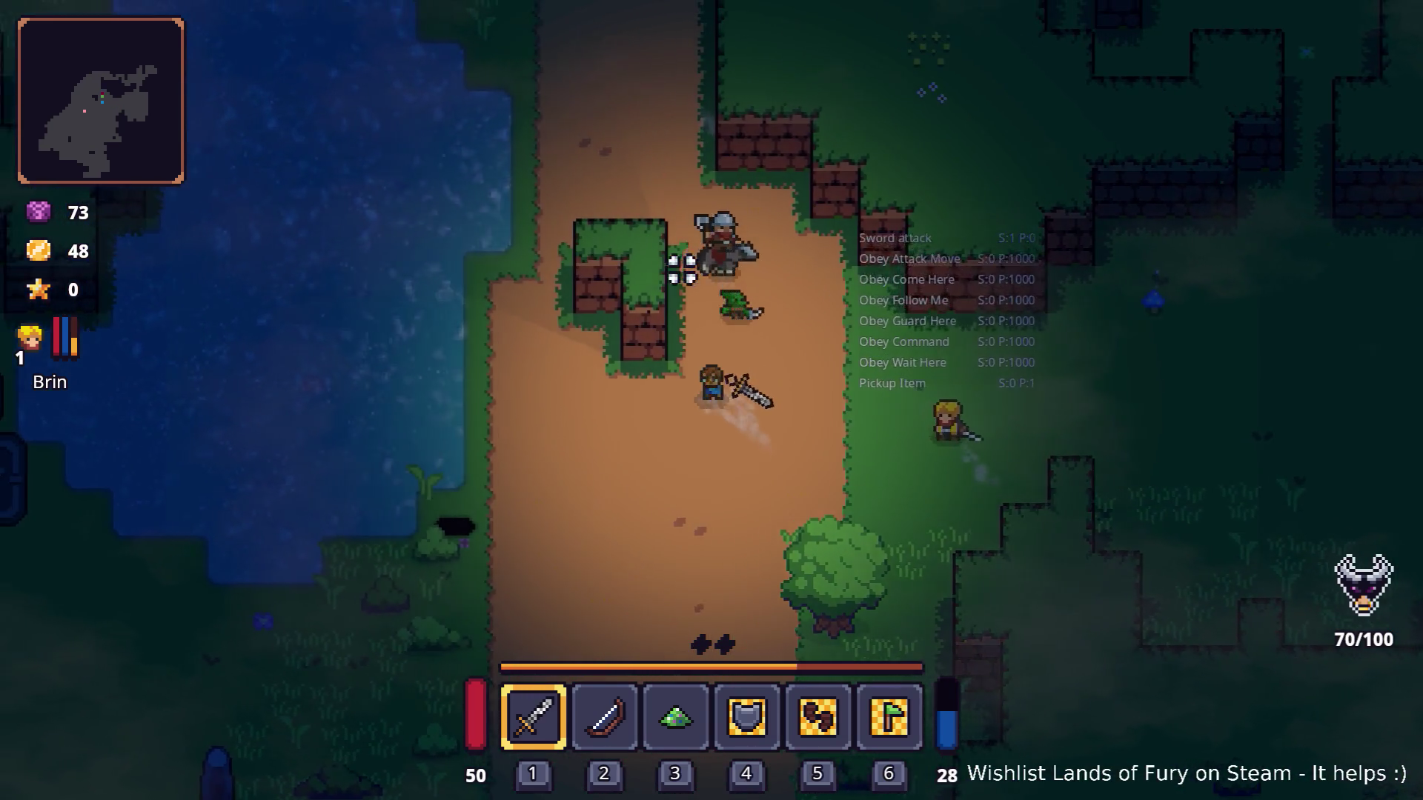
{"action": "key", "text": "w"}
{"action": "key", "text": "d"}
{"action": "left_click", "coordinate": [595, 379]}
{"action": "left_click", "coordinate": [593, 402]}
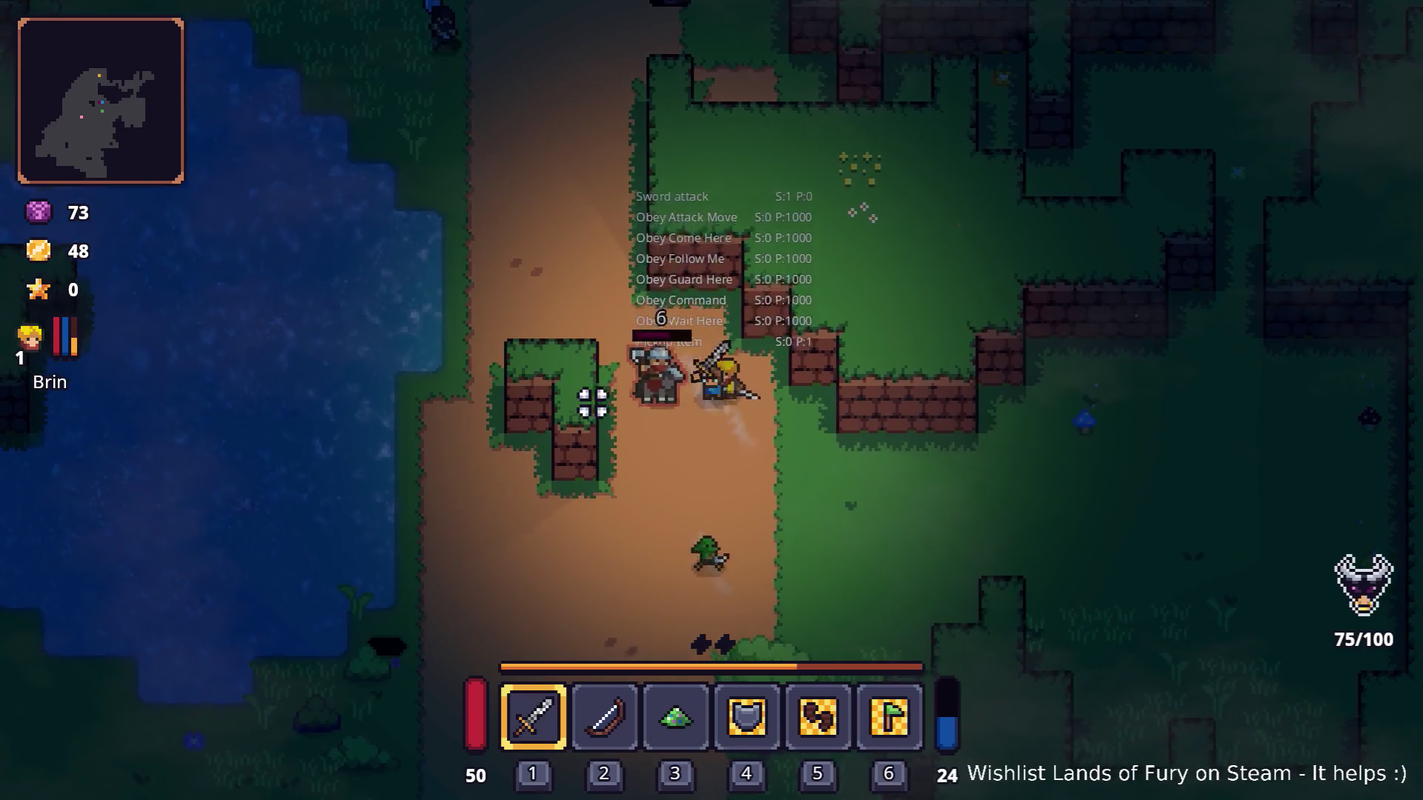
Briefly inspect Brin's stats in the inventory, then move back toward the enemy.
{"action": "key", "text": "i"}
{"action": "left_click", "coordinate": [392, 538]}
{"action": "key", "text": "Escape"}
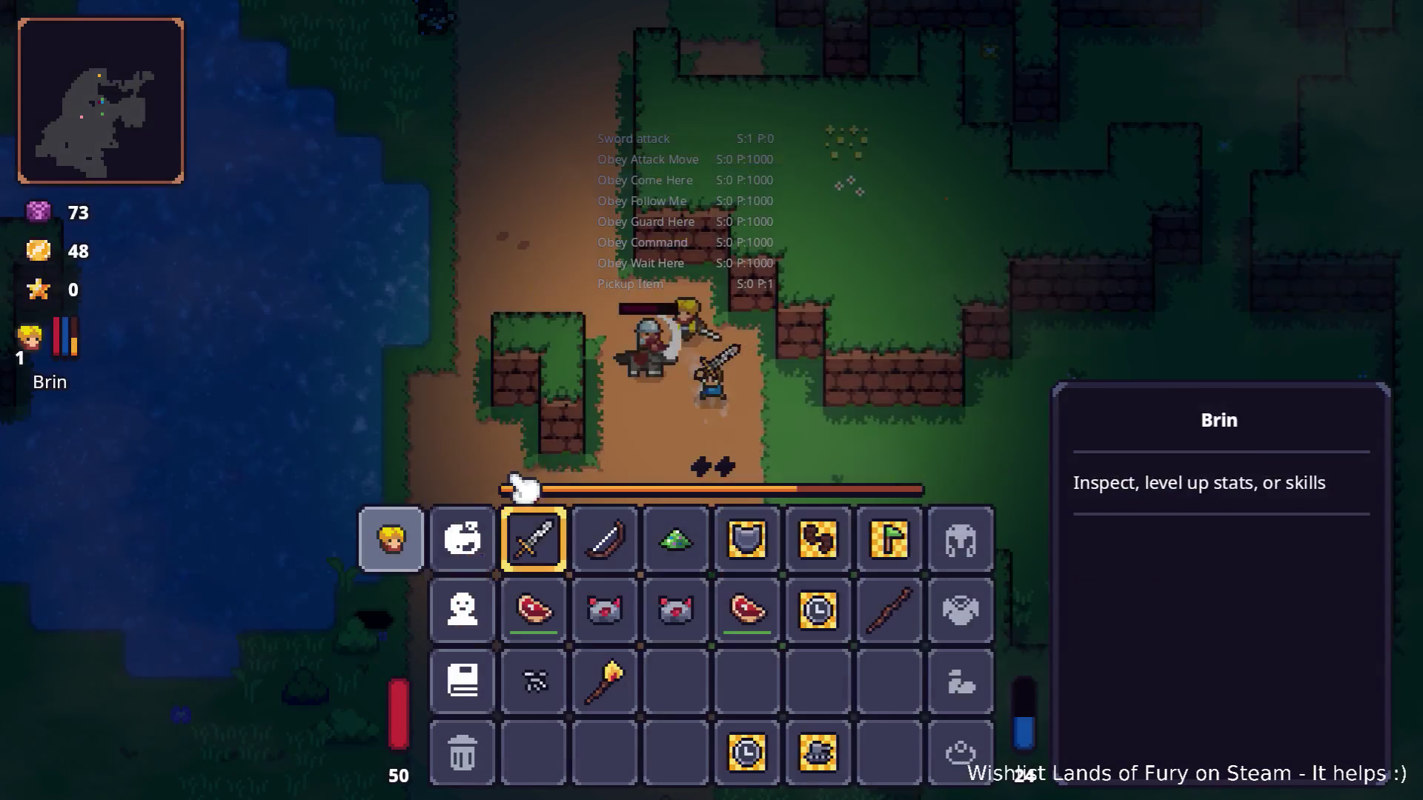
{"action": "key", "text": "i"}
{"action": "key", "text": "d"}
{"action": "key", "text": "w"}
{"action": "key", "text": "a"}
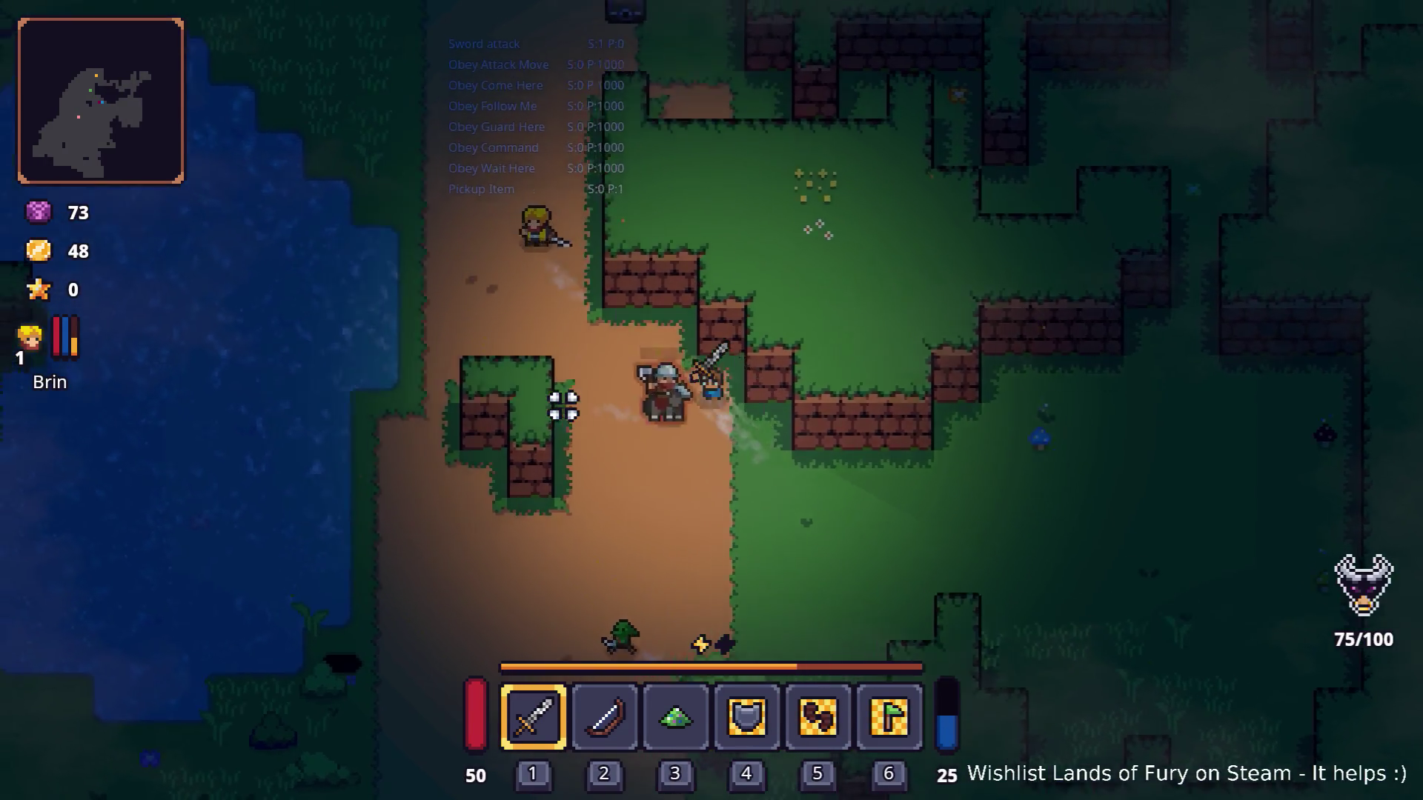
{"action": "key", "text": "a"}
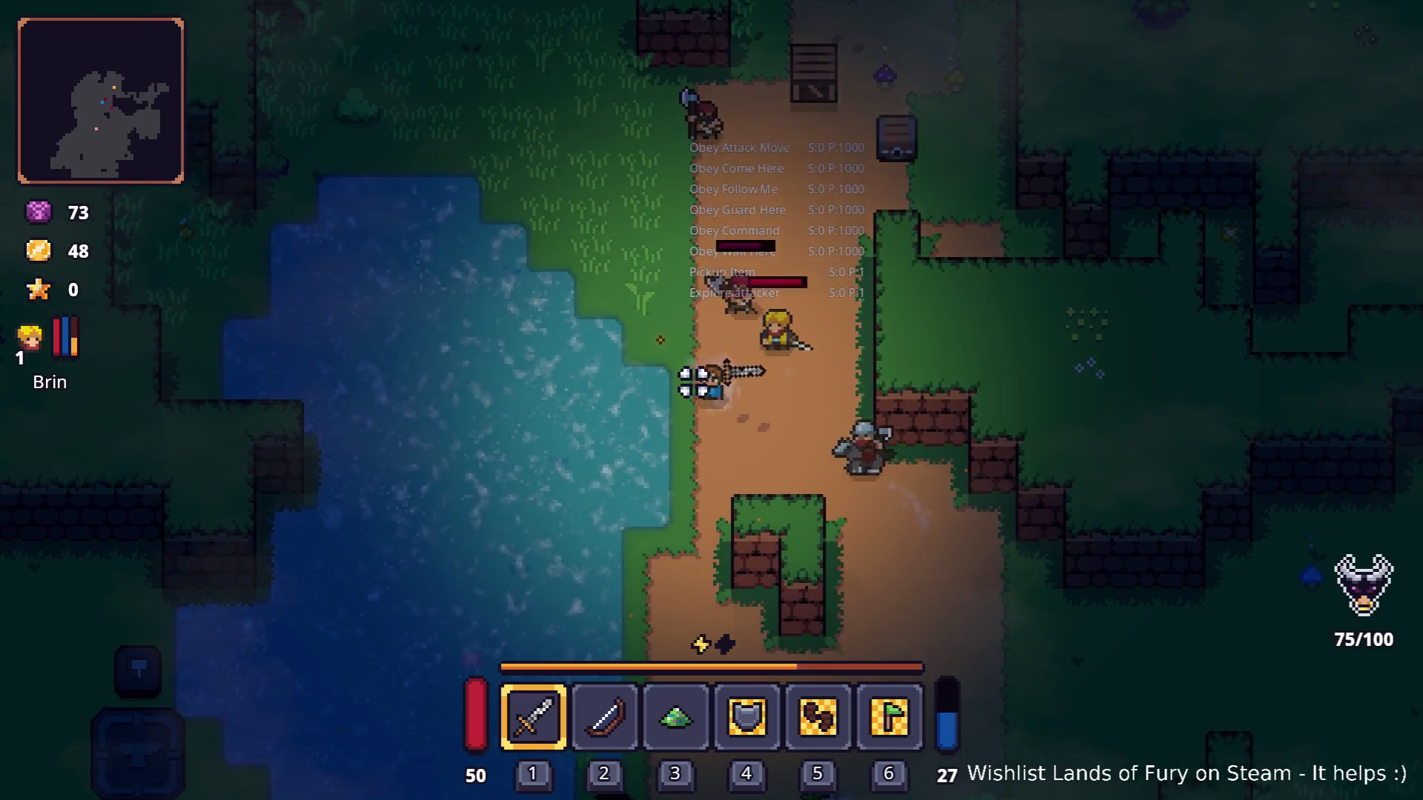
Run Companion.CompanionAddLevels(5) in the developer console to raise Brin to level 6.
{"action": "key", "text": "s"}
{"action": "key", "text": "grave"}
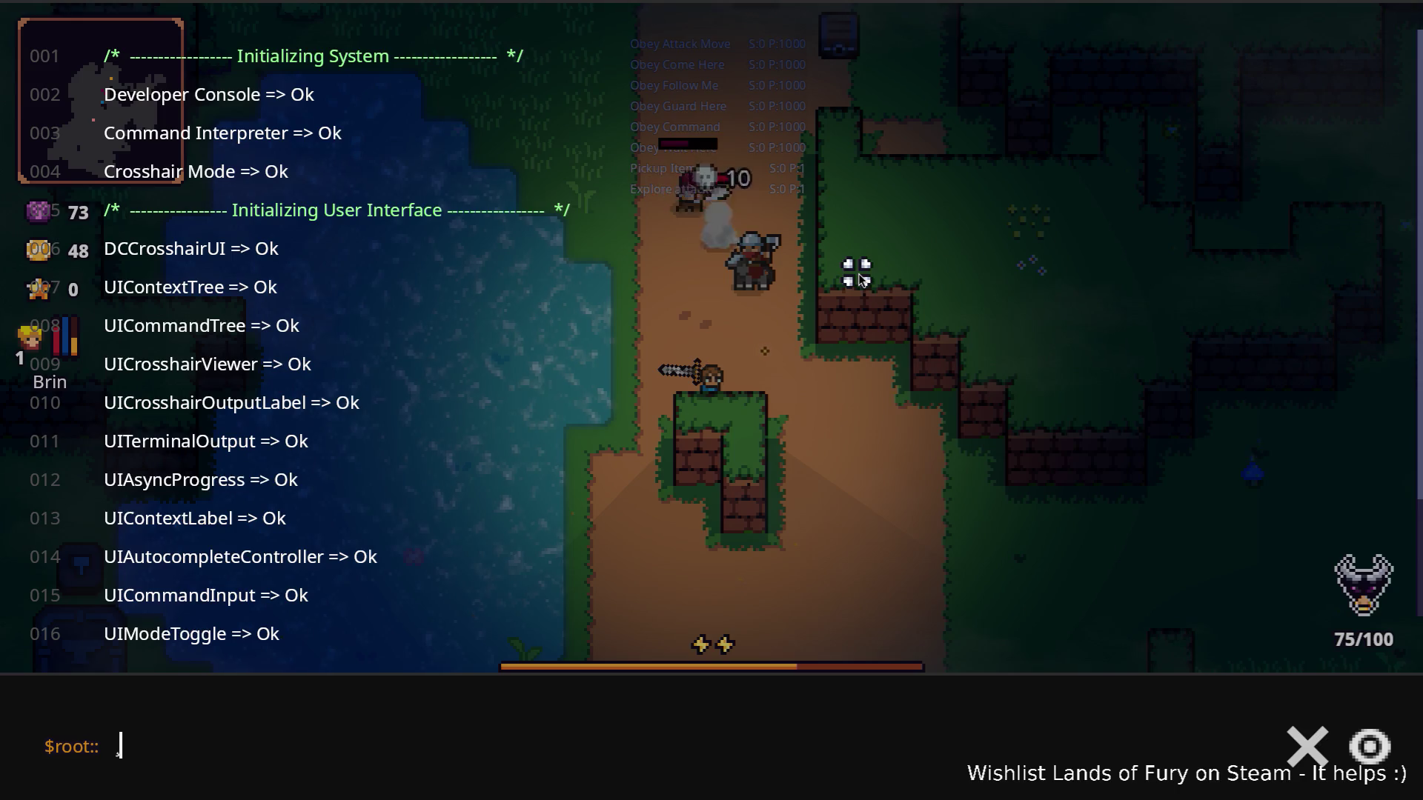
{"action": "type", "text": "co"}
{"action": "key", "text": "BackSpace"}
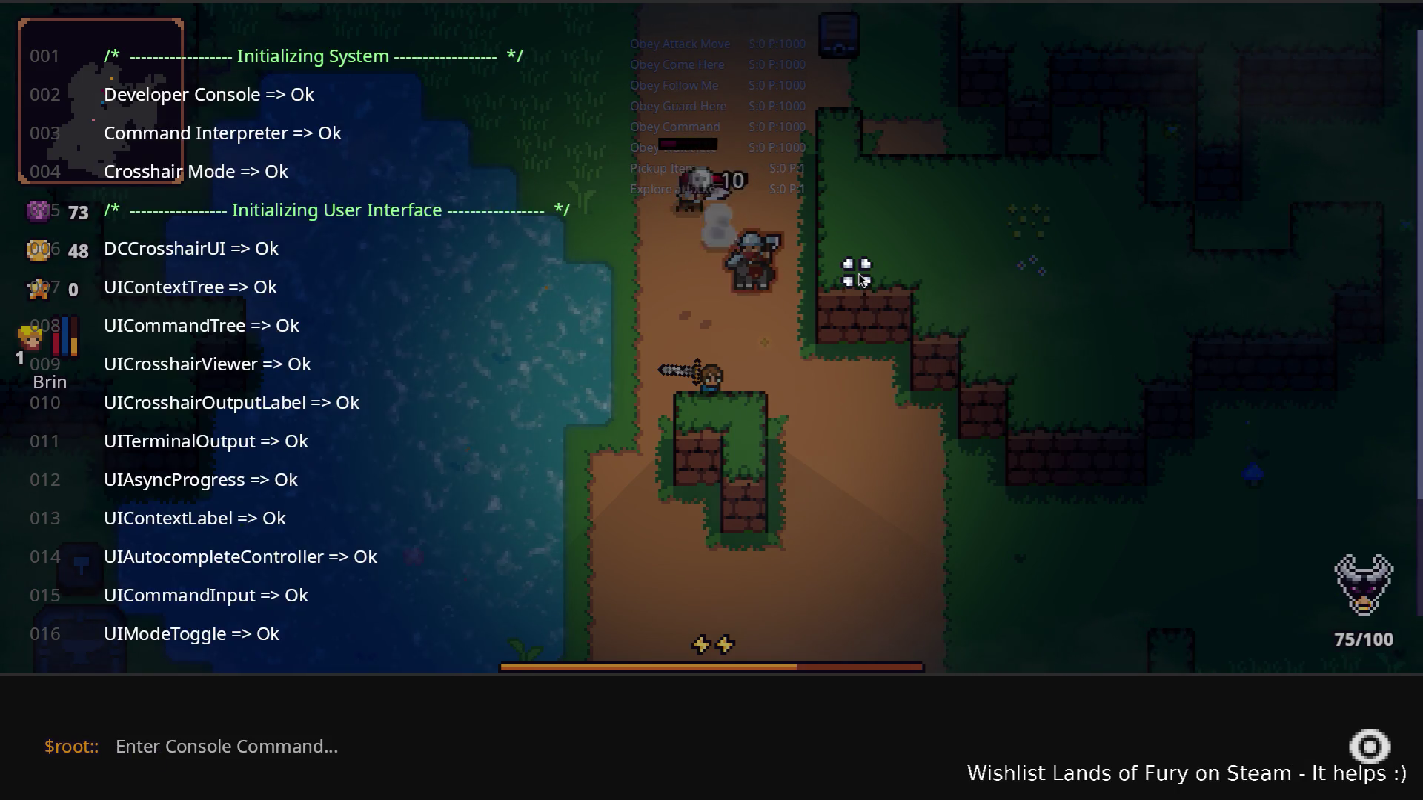
{"action": "type", "text": "Comp"}
{"action": "key", "text": "Tab"}
{"action": "type", "text": "("}
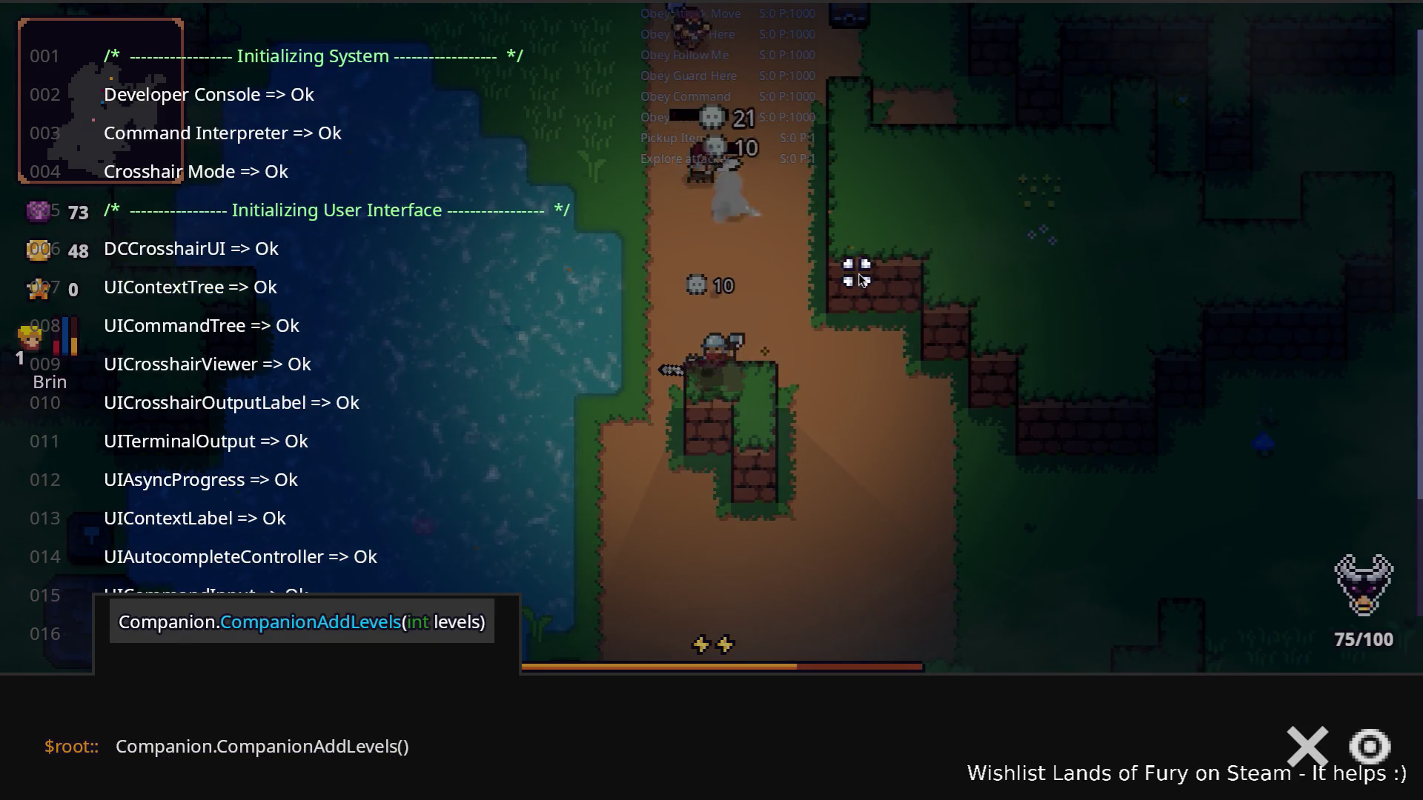
{"action": "type", "text": "5)"}
{"action": "key", "text": "Return"}
{"action": "key", "text": "grave"}
Review Brin's skills panel, take the point back out of Gravity Ball, and close the inventory.
{"action": "key", "text": "i"}
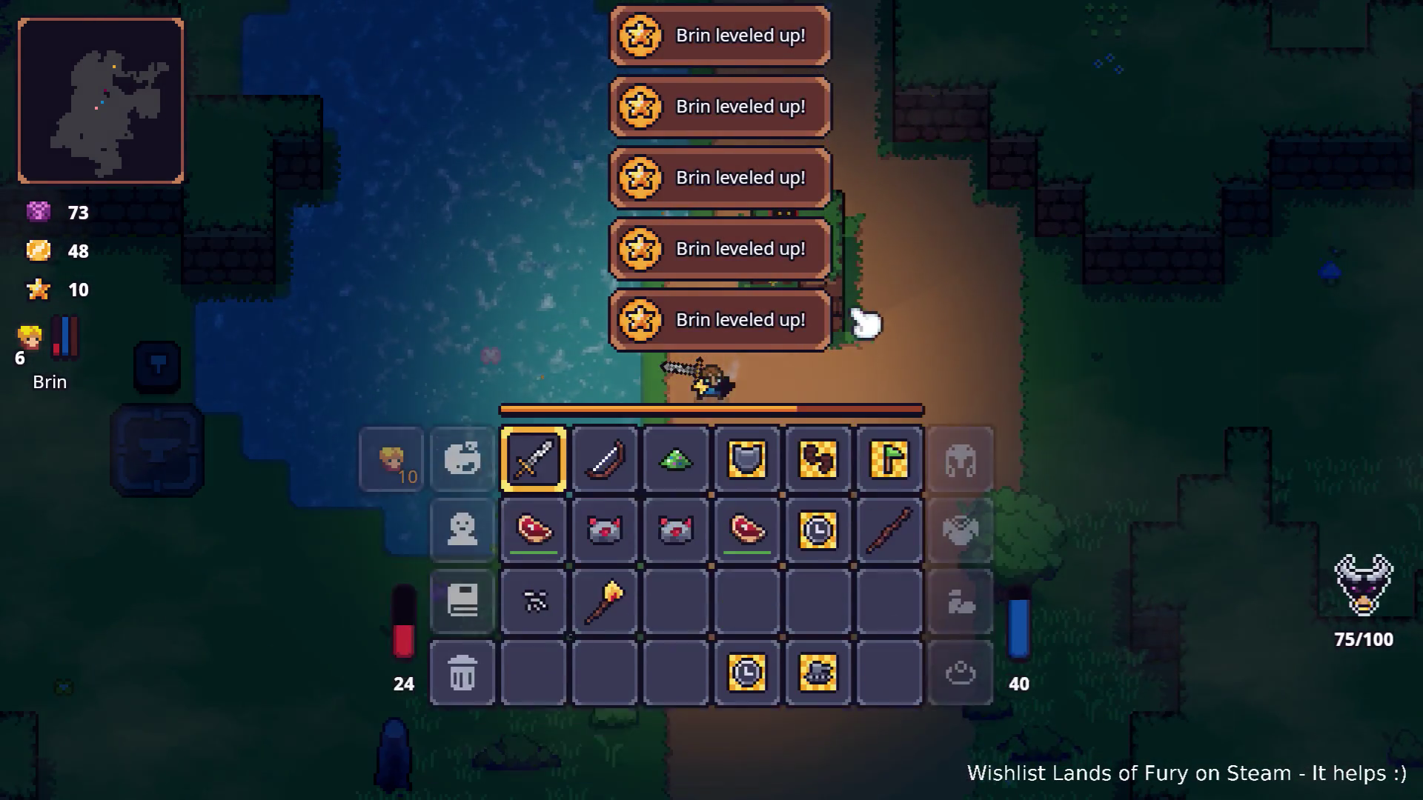
{"action": "left_click", "coordinate": [391, 539]}
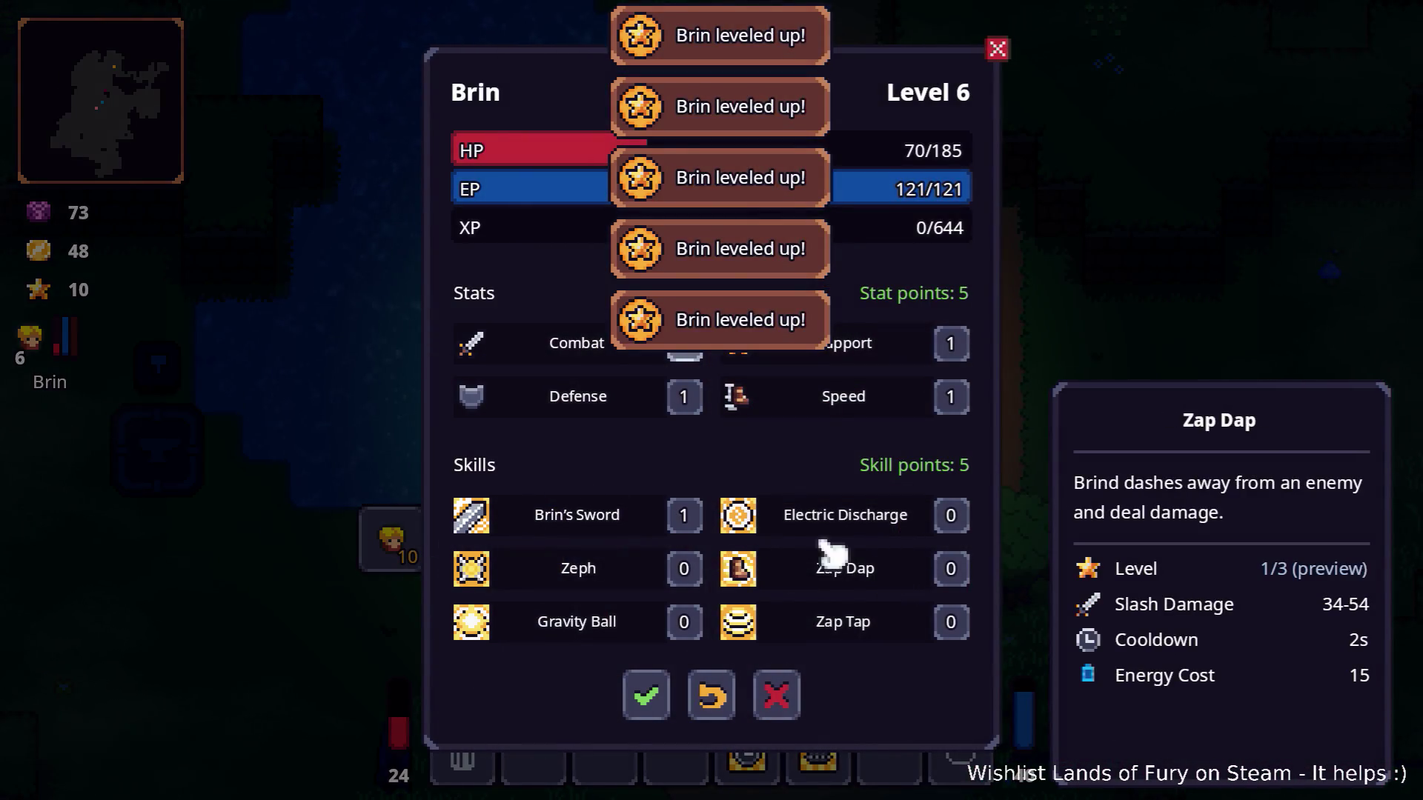
{"action": "mouse_move", "coordinate": [684, 622]}
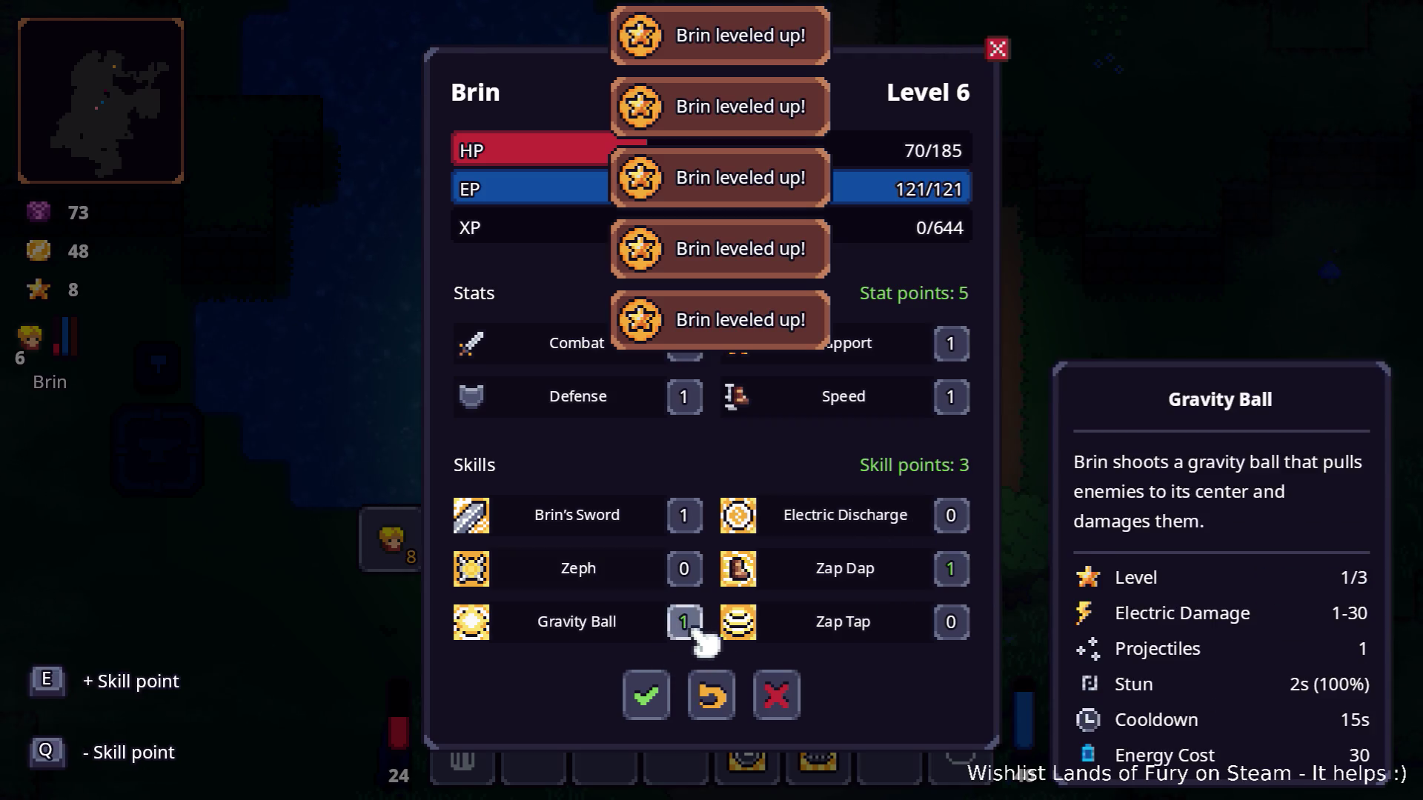
{"action": "key", "text": "q"}
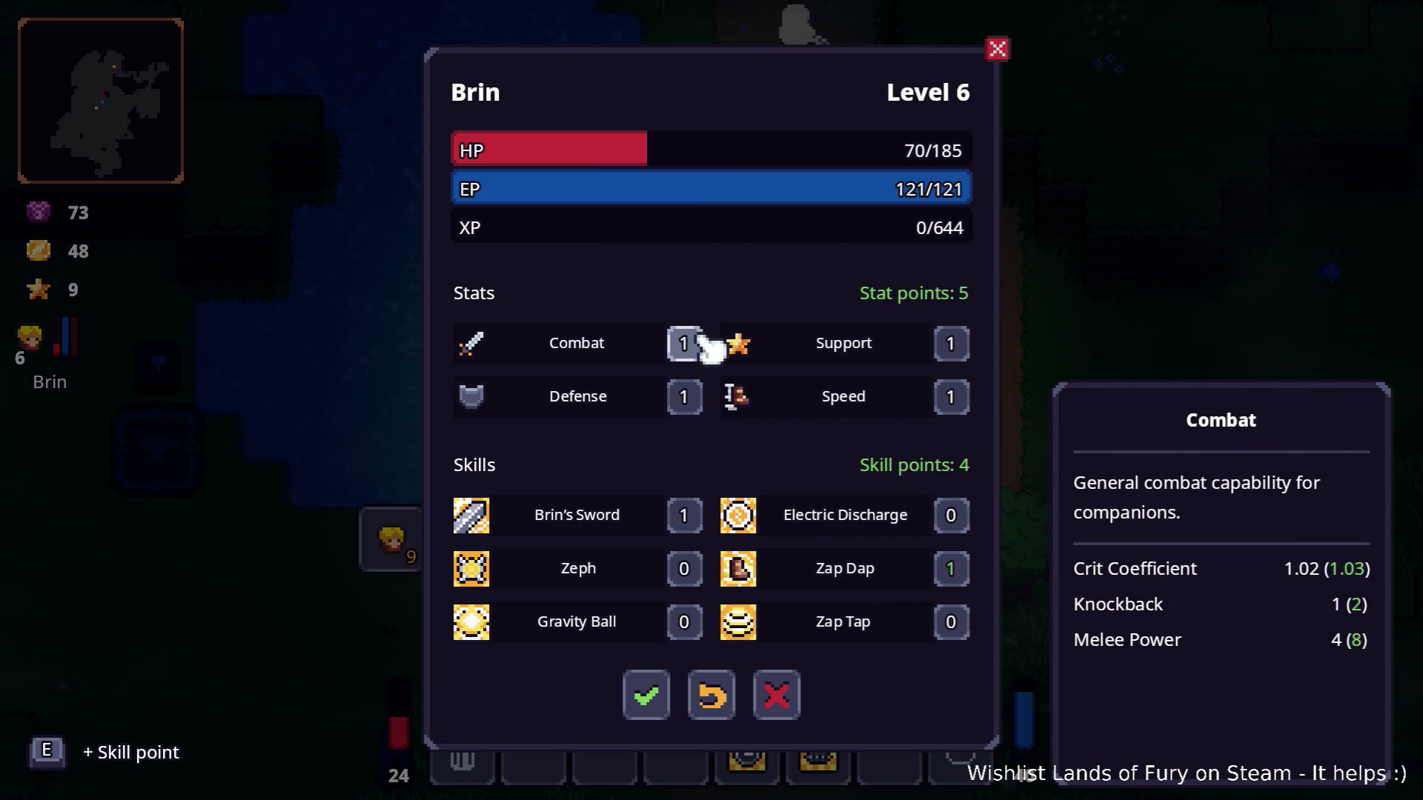
{"action": "left_click", "coordinate": [647, 696]}
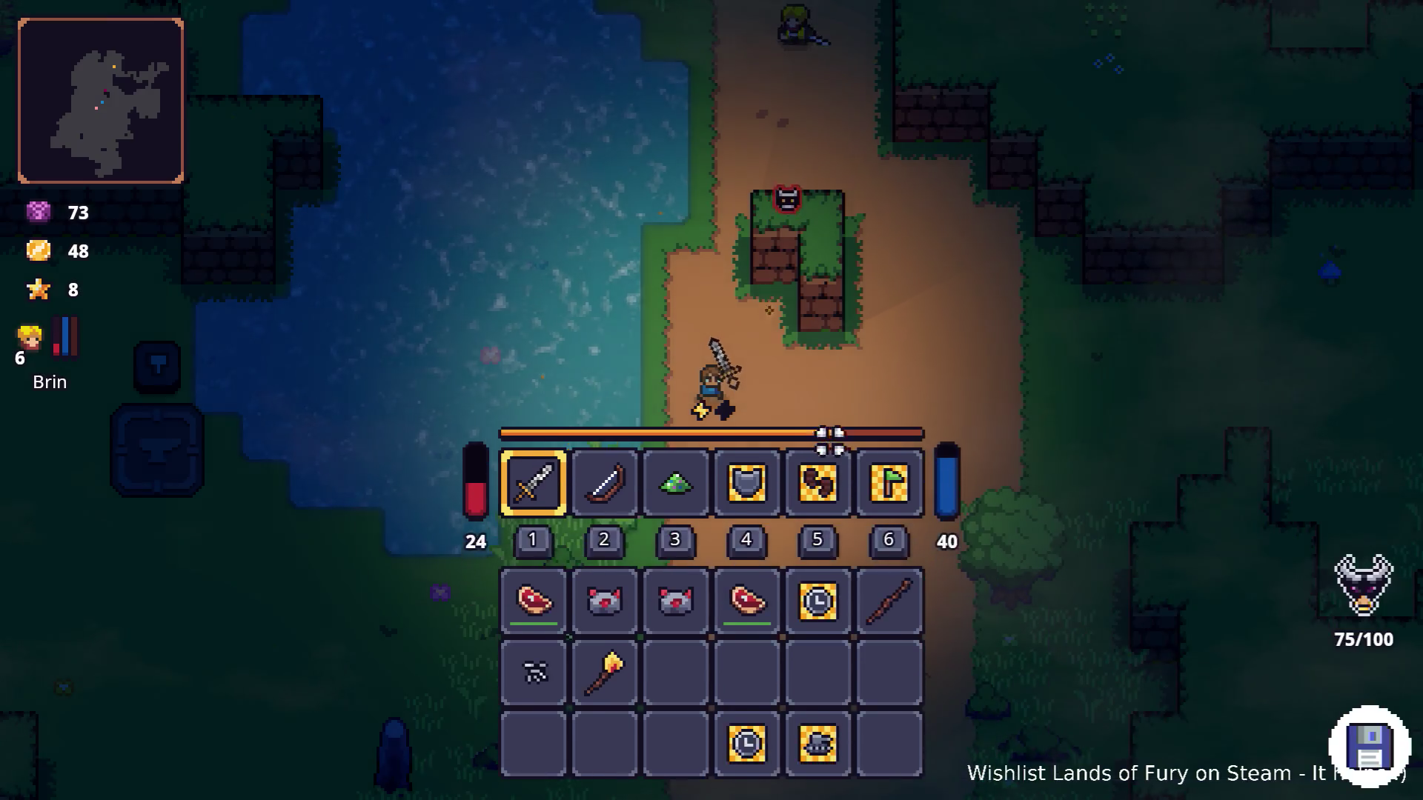
{"action": "key", "text": "i"}
Walk north, then put one point into Brin's Gravity Ball skill and close the inventory.
{"action": "key", "text": "w"}
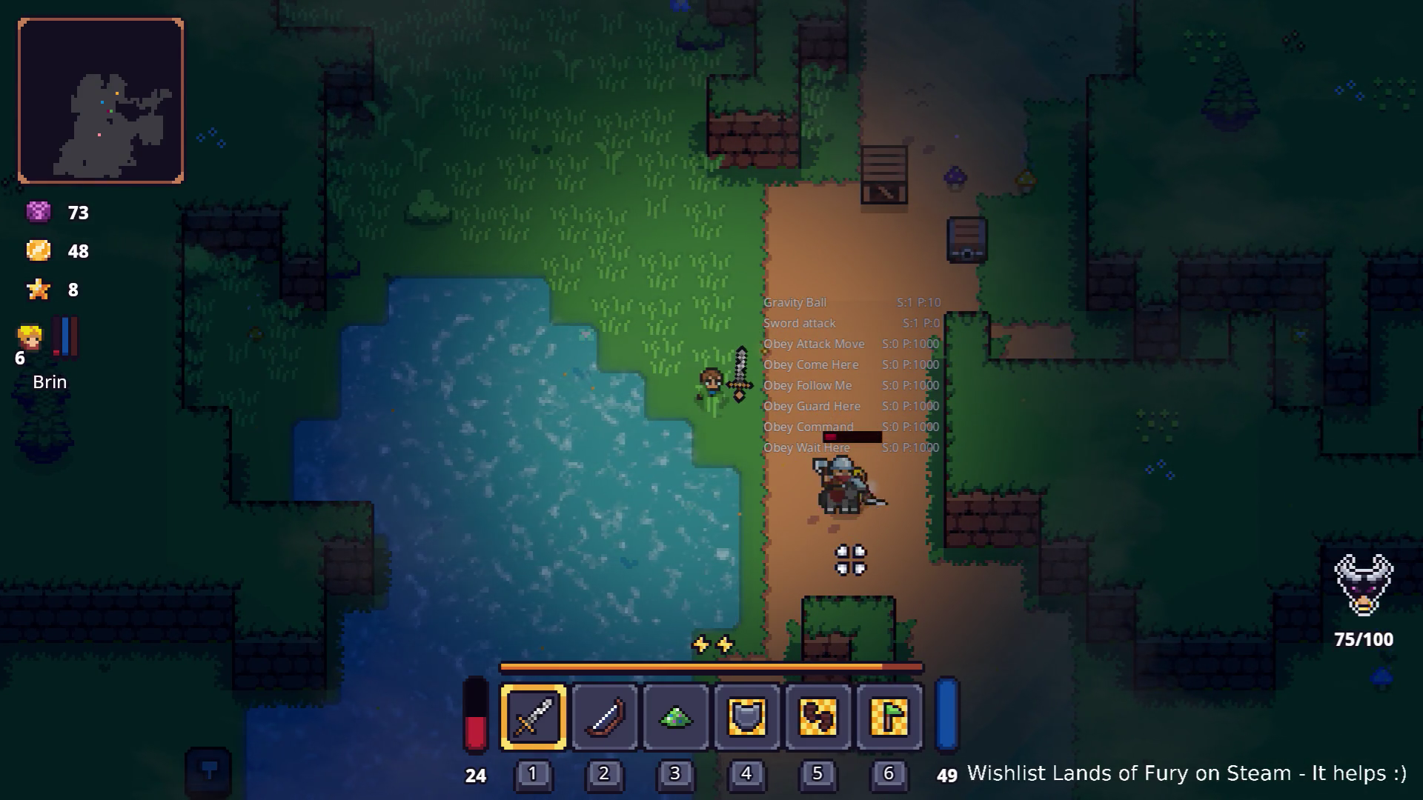
{"action": "key", "text": "w"}
{"action": "key", "text": "i"}
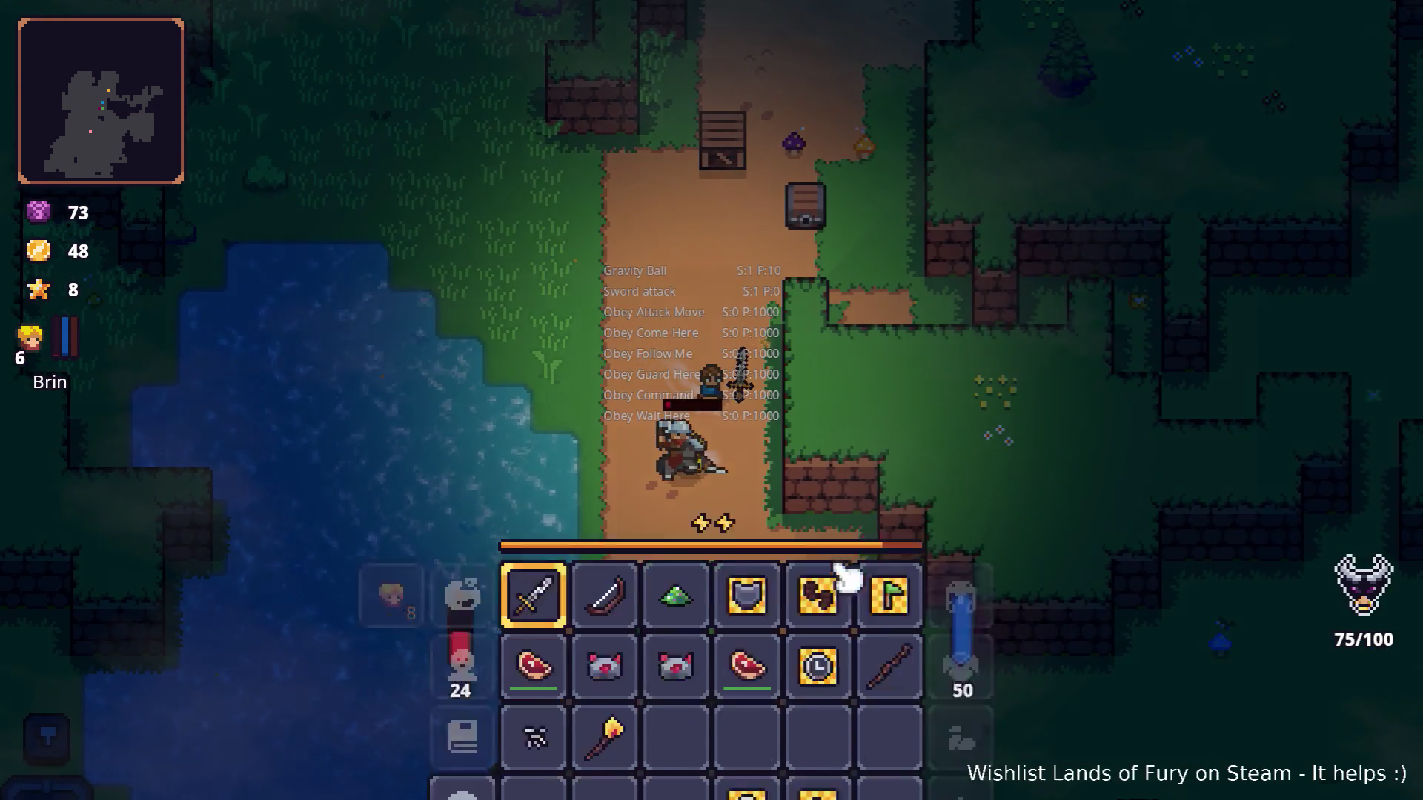
{"action": "left_click", "coordinate": [392, 540]}
{"action": "mouse_move", "coordinate": [684, 622]}
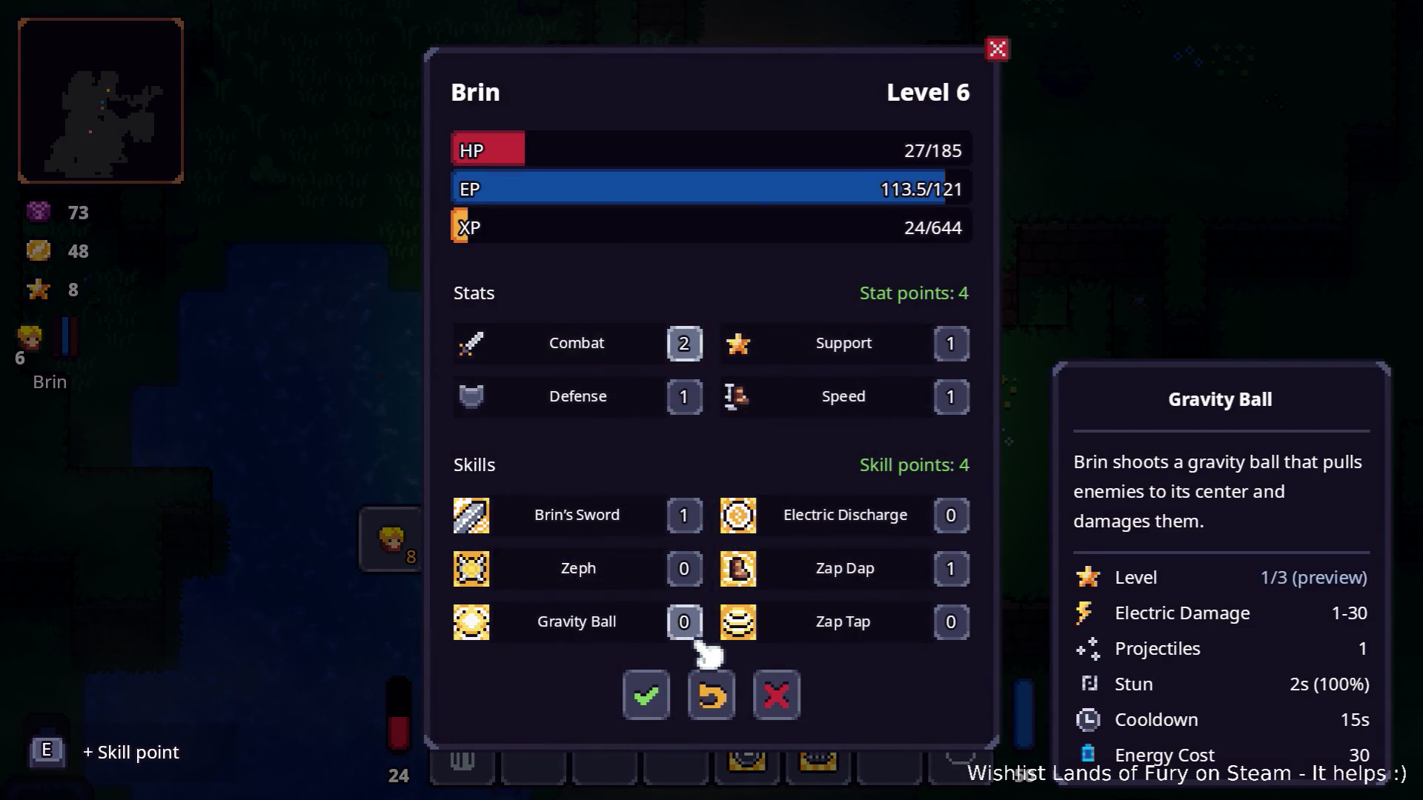
{"action": "left_click", "coordinate": [683, 621]}
{"action": "key", "text": "Return"}
{"action": "key", "text": "i"}
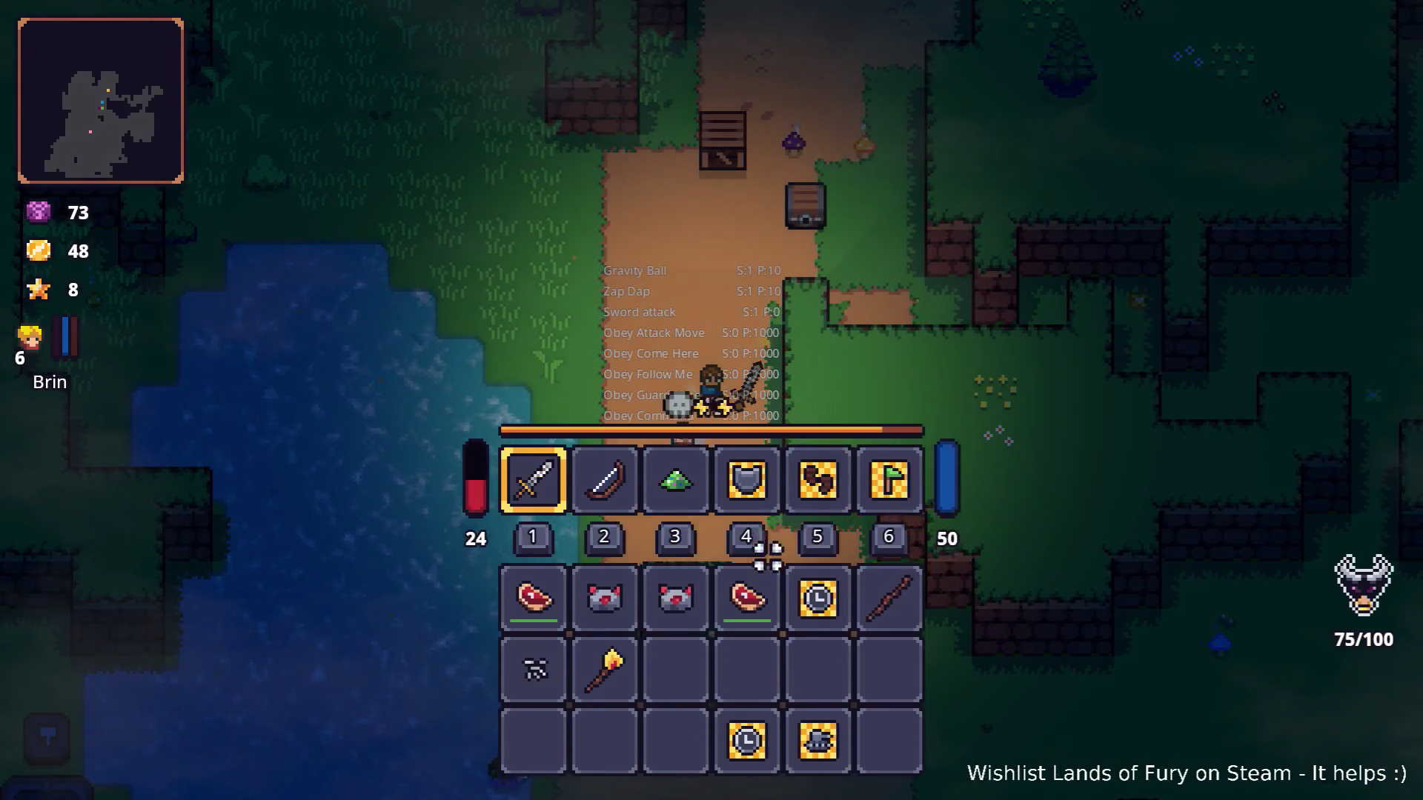
Head to the lake shore, attack the enemy, and restart after the game over.
{"action": "key", "text": "s"}
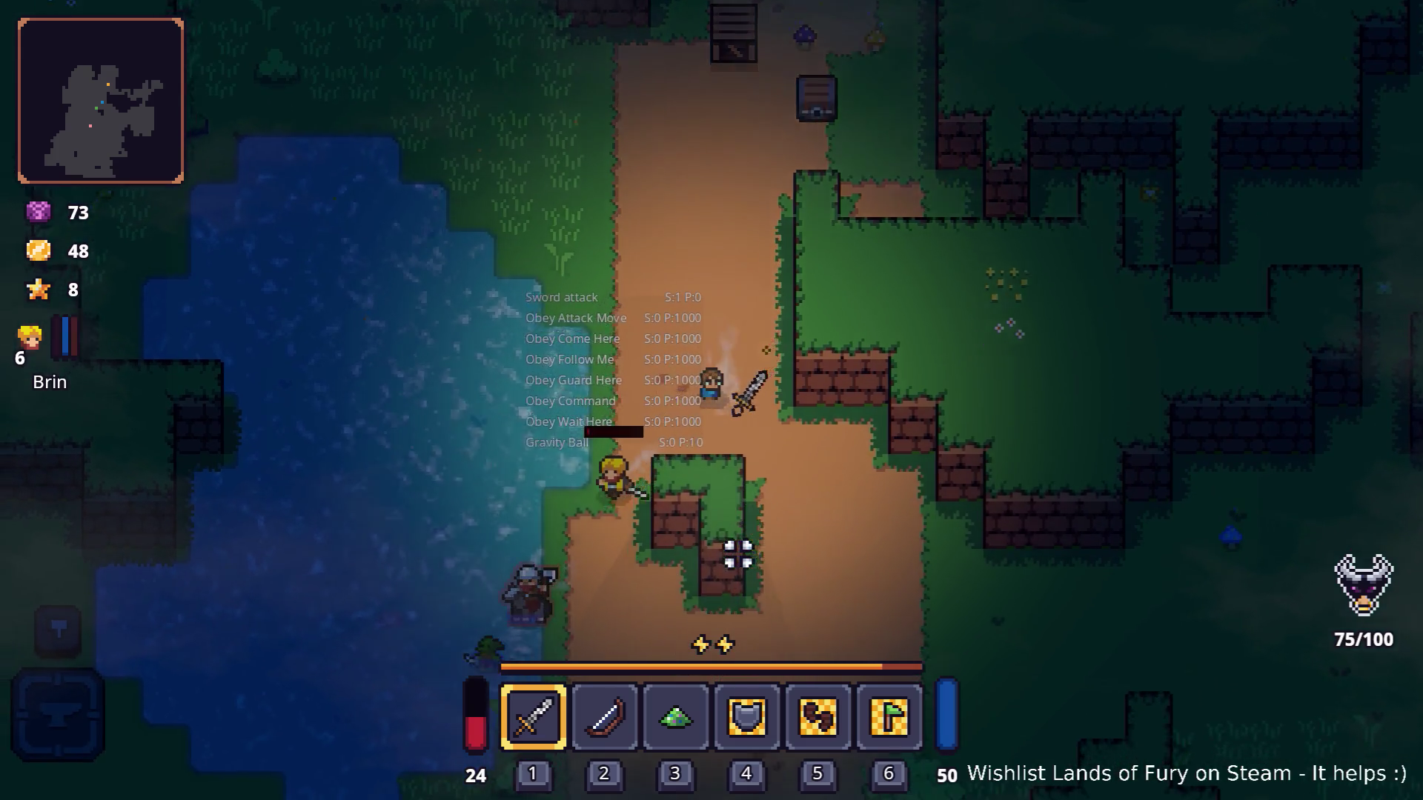
{"action": "key", "text": "a"}
{"action": "left_click", "coordinate": [557, 496]}
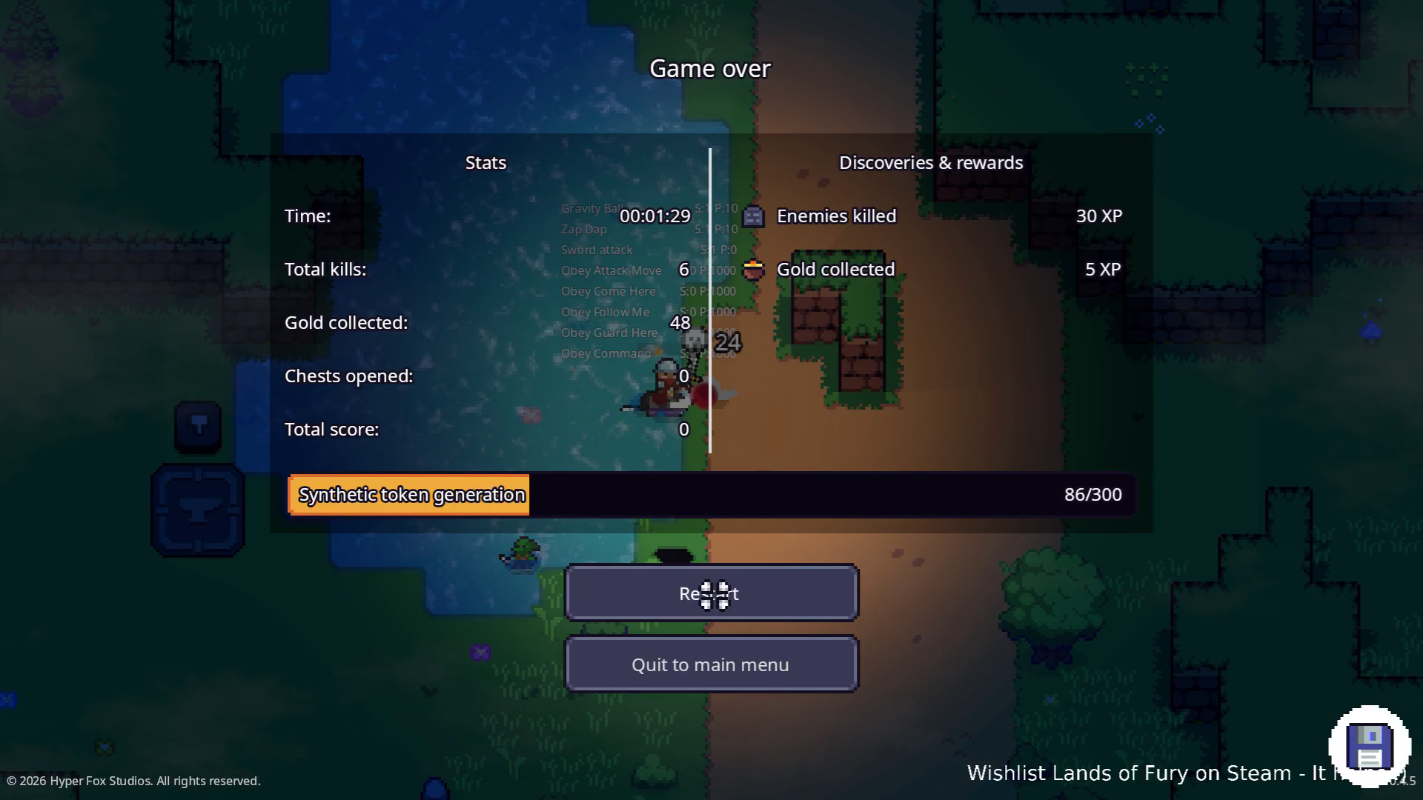
{"action": "left_click", "coordinate": [712, 595]}
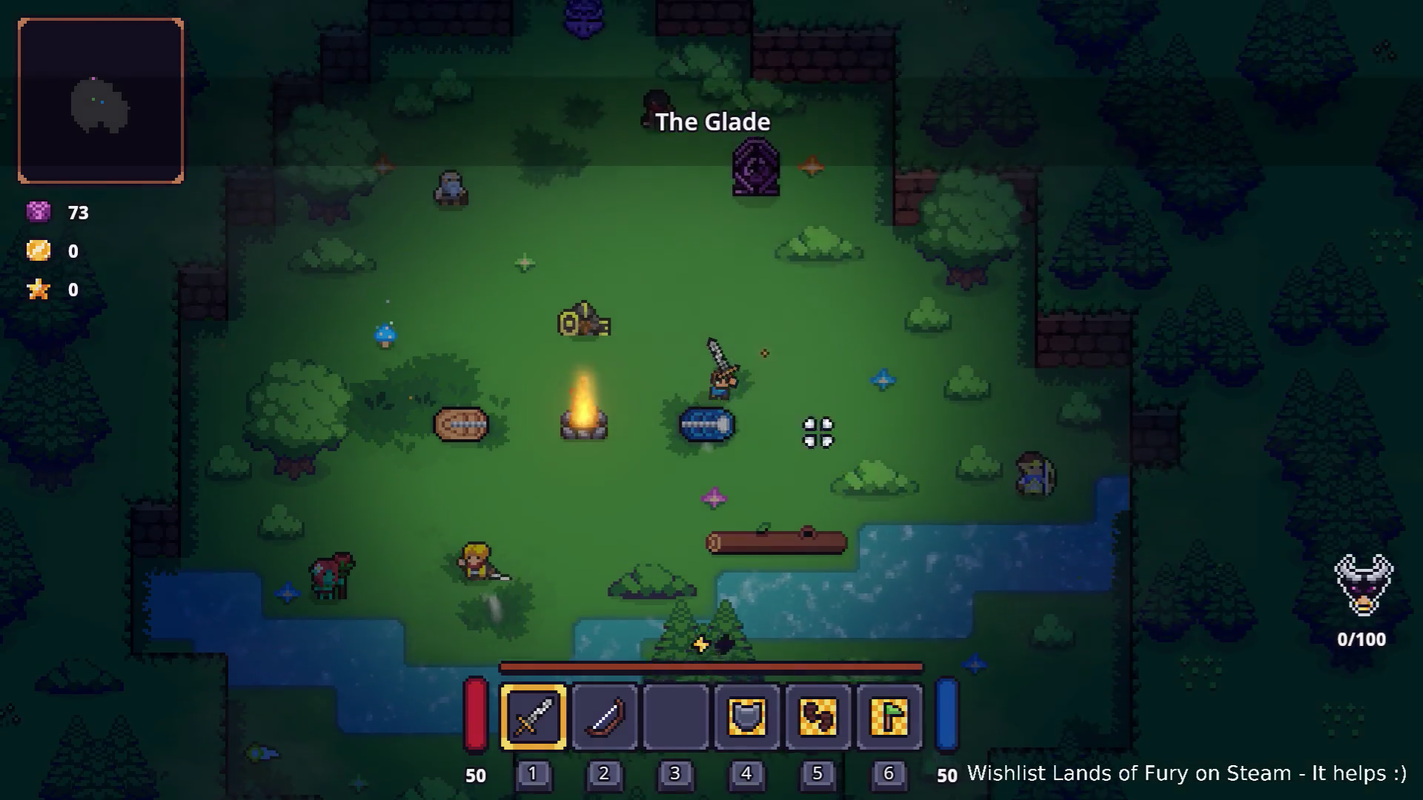
Walk north through The Glade and use the pillar to travel to Elderglade Forest.
{"action": "key", "text": "w"}
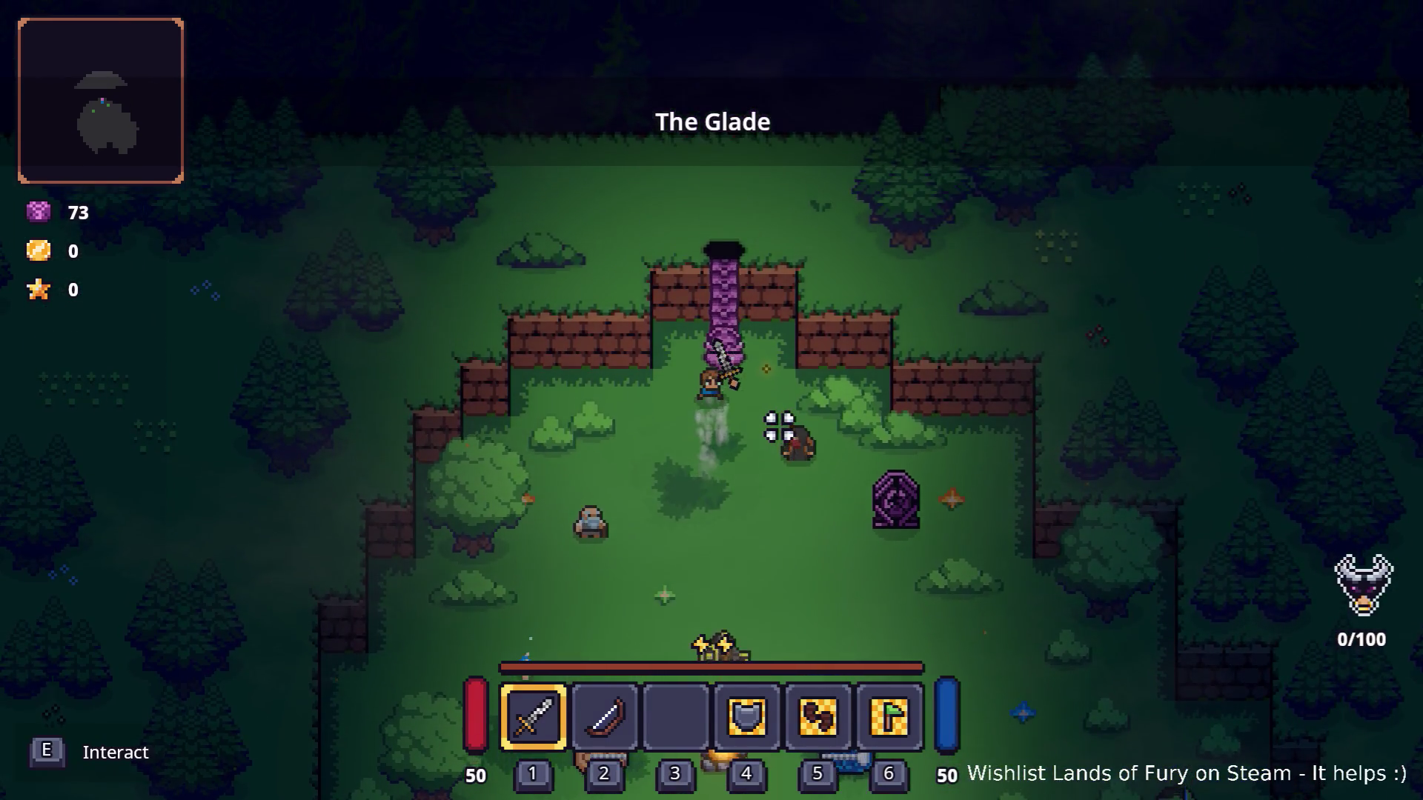
{"action": "key", "text": "e"}
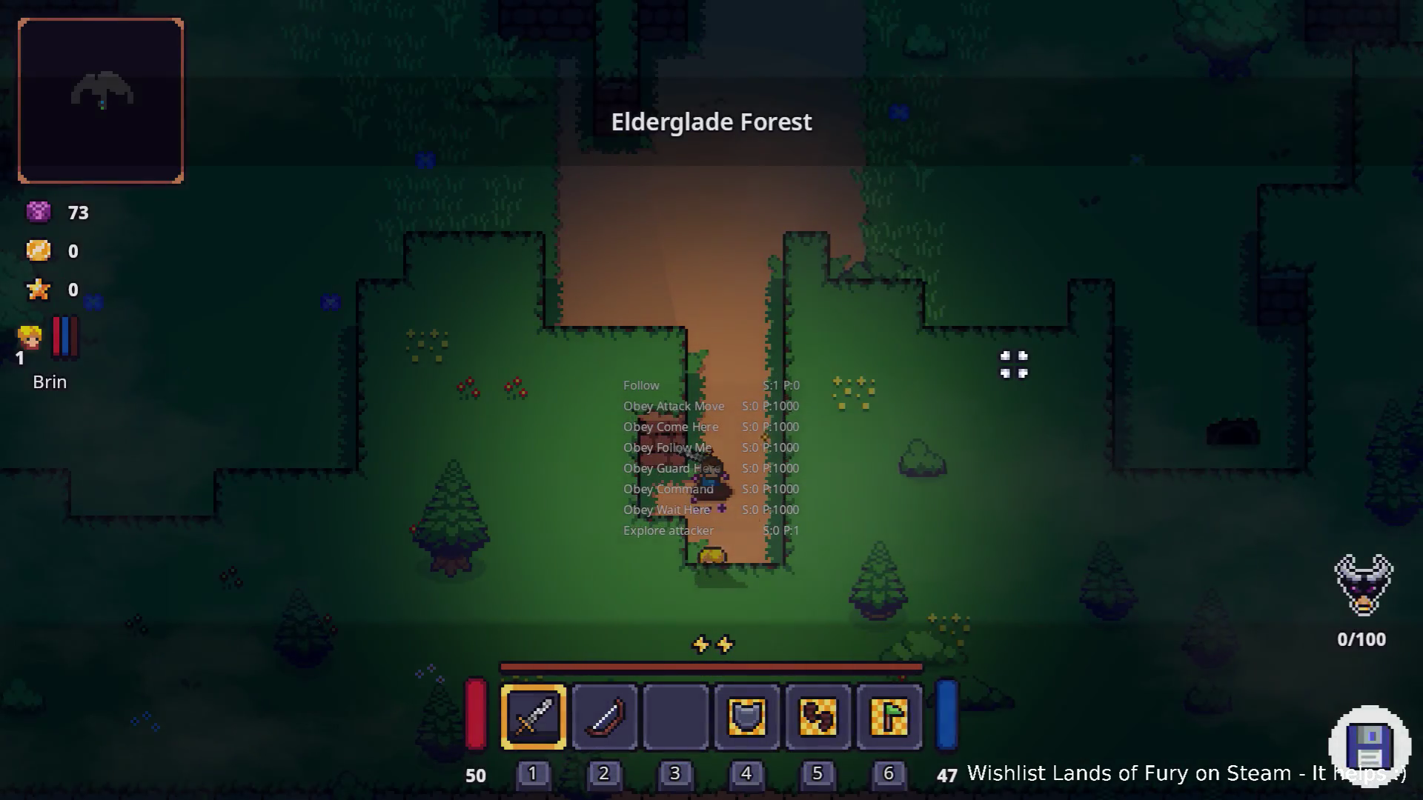
Run the CompanionAddLevels command in the console to raise Brin back to level 6.
{"action": "key", "text": "grave"}
{"action": "type", "text": "Level.Sp"}
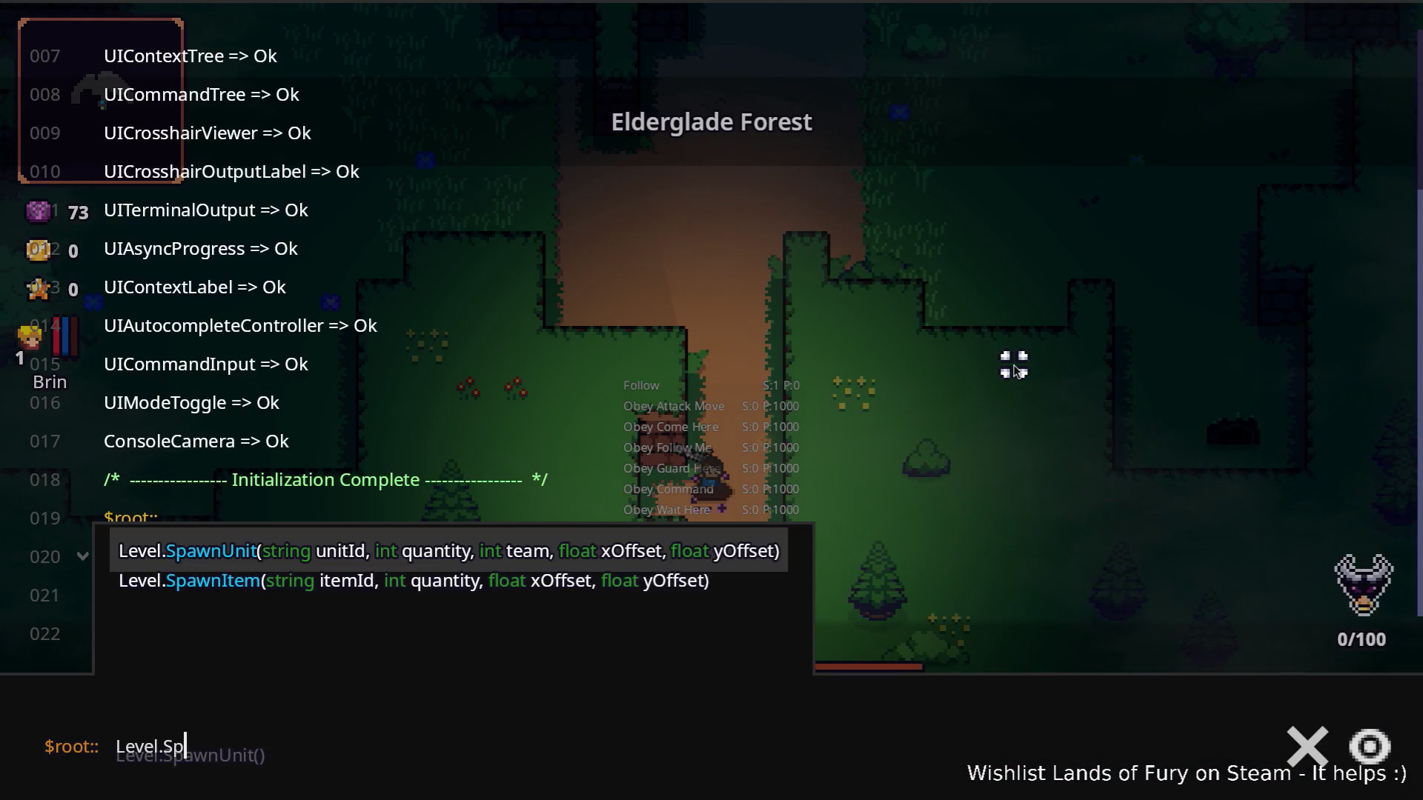
{"action": "key", "text": "Tab"}
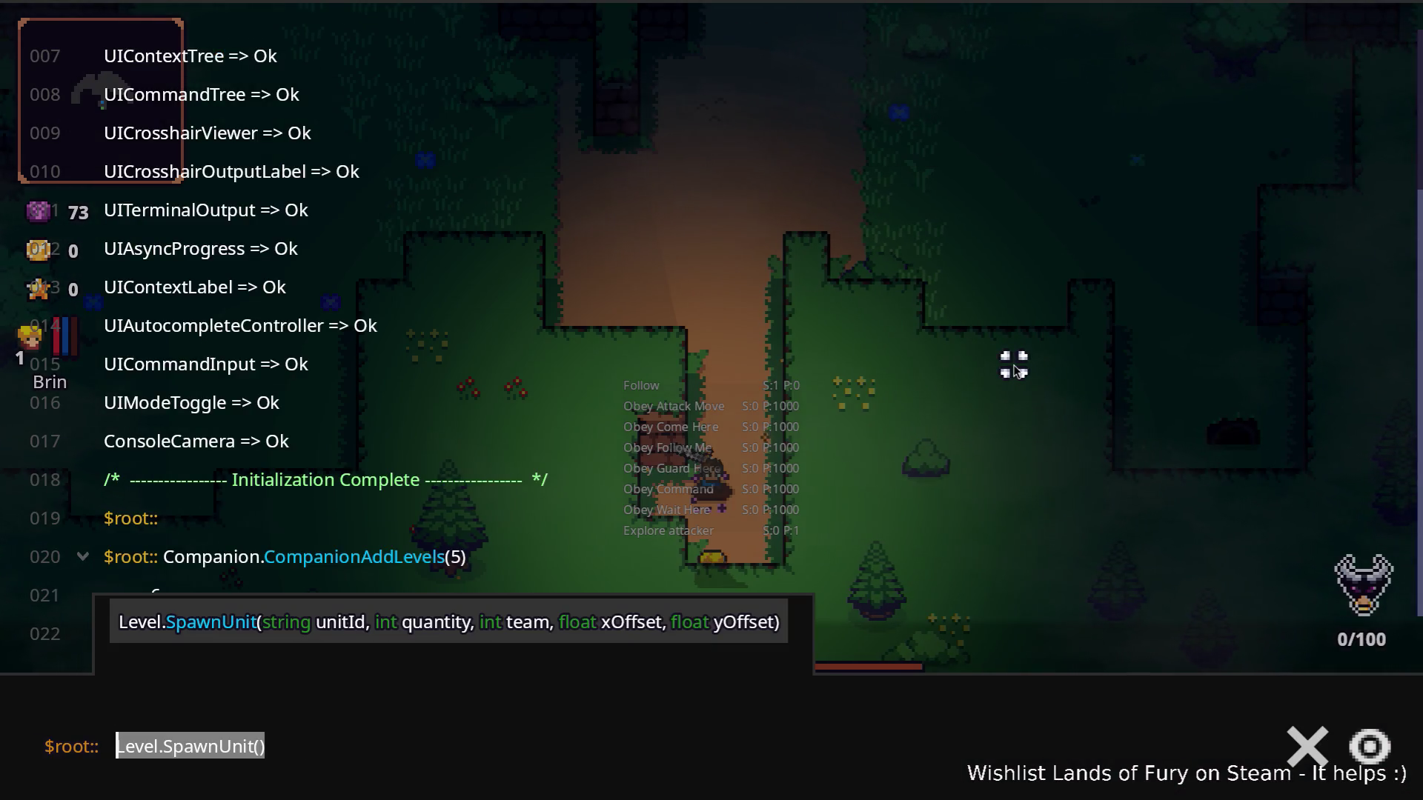
{"action": "type", "text": "Comp5)"}
{"action": "key", "text": "Return"}
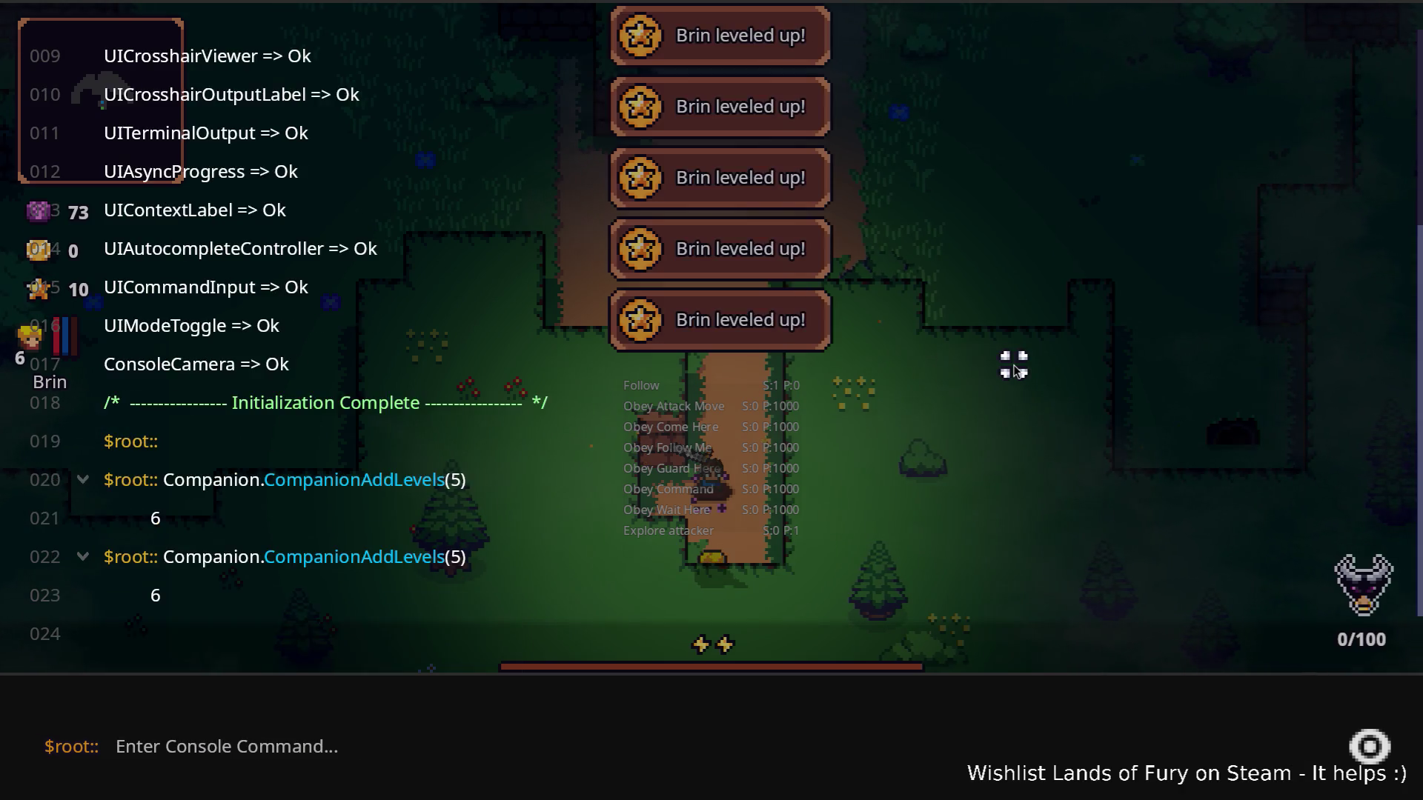
{"action": "key", "text": "grave"}
Check Brin's stats panel in the inventory, close it, and walk north up the path.
{"action": "key", "text": "i"}
{"action": "left_click", "coordinate": [392, 542]}
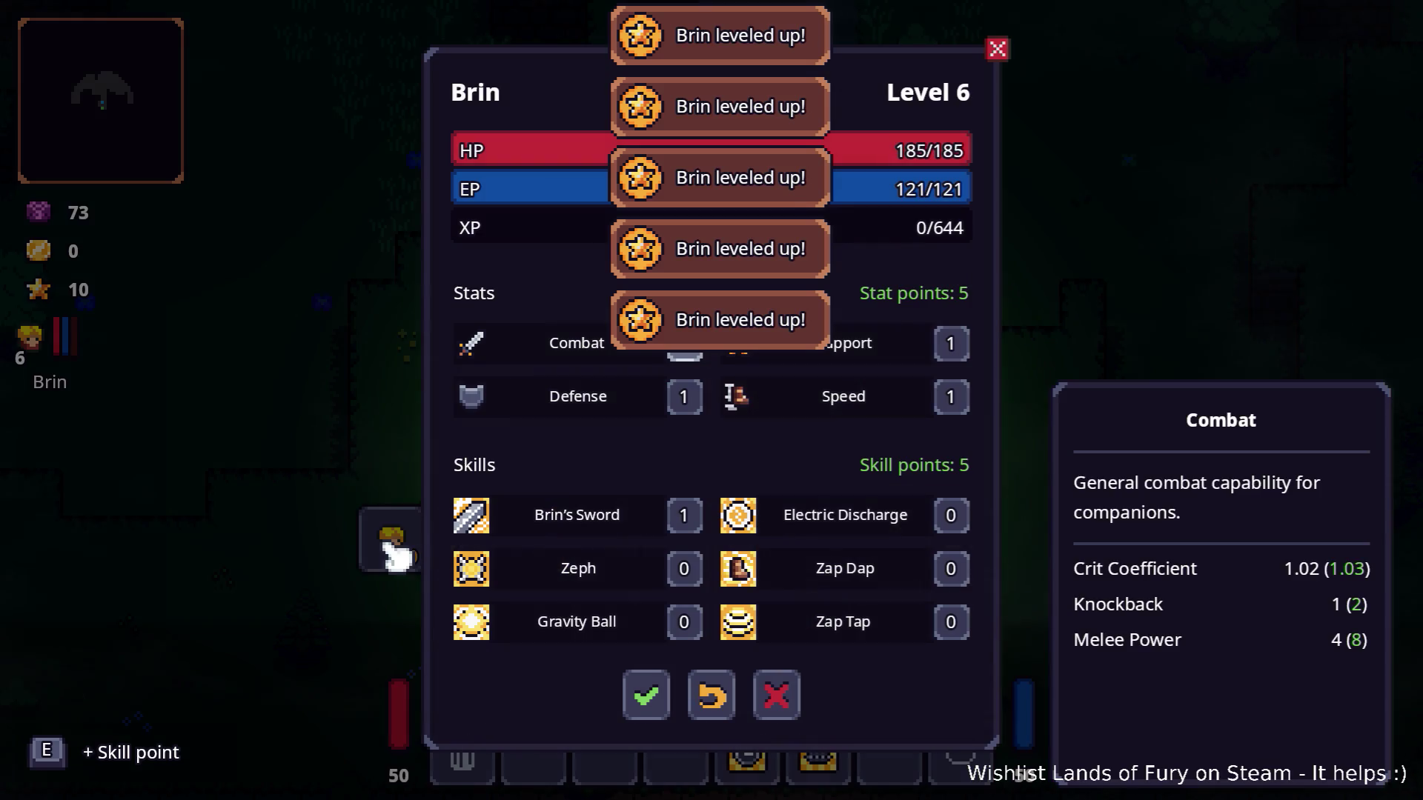
{"action": "left_click", "coordinate": [647, 694]}
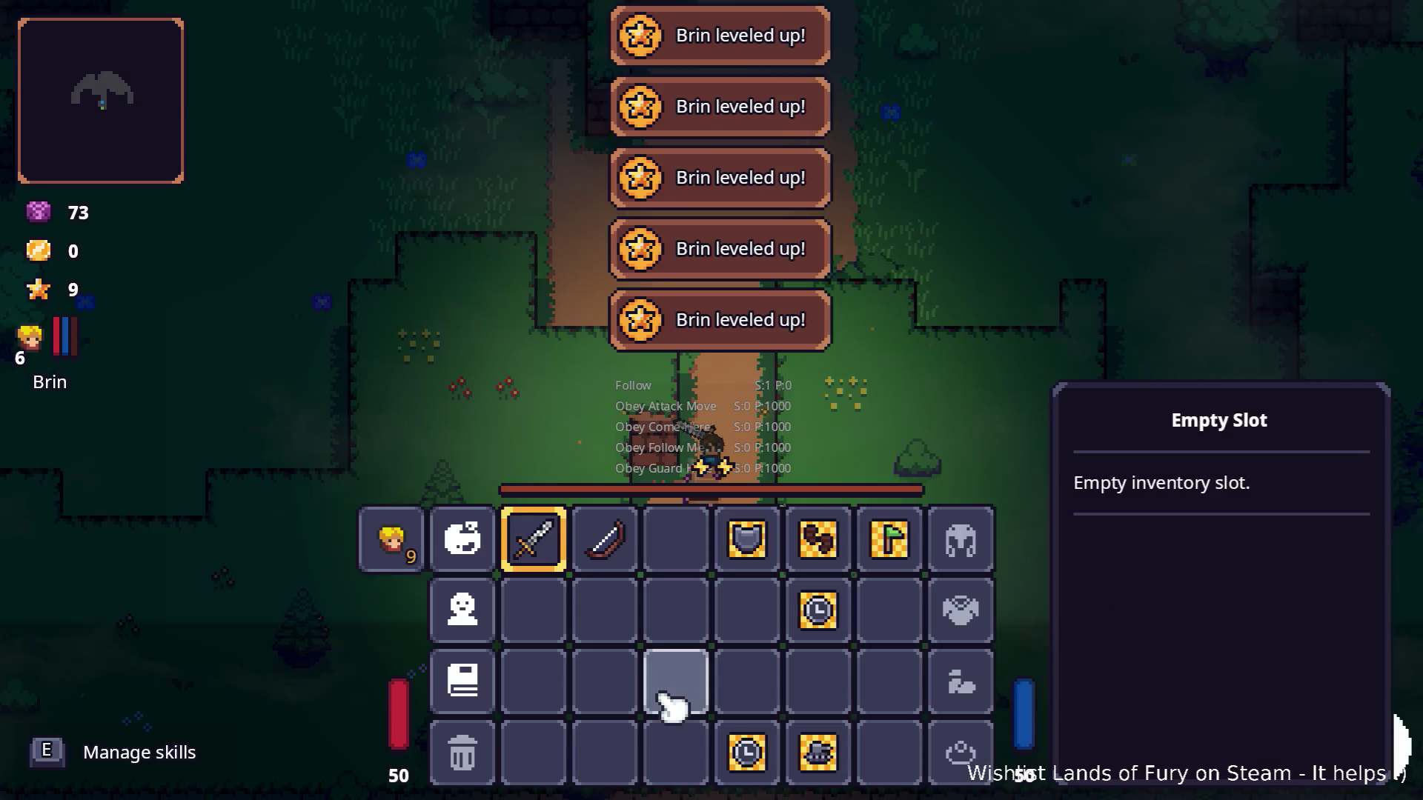
{"action": "key", "text": "i"}
{"action": "key", "text": "w"}
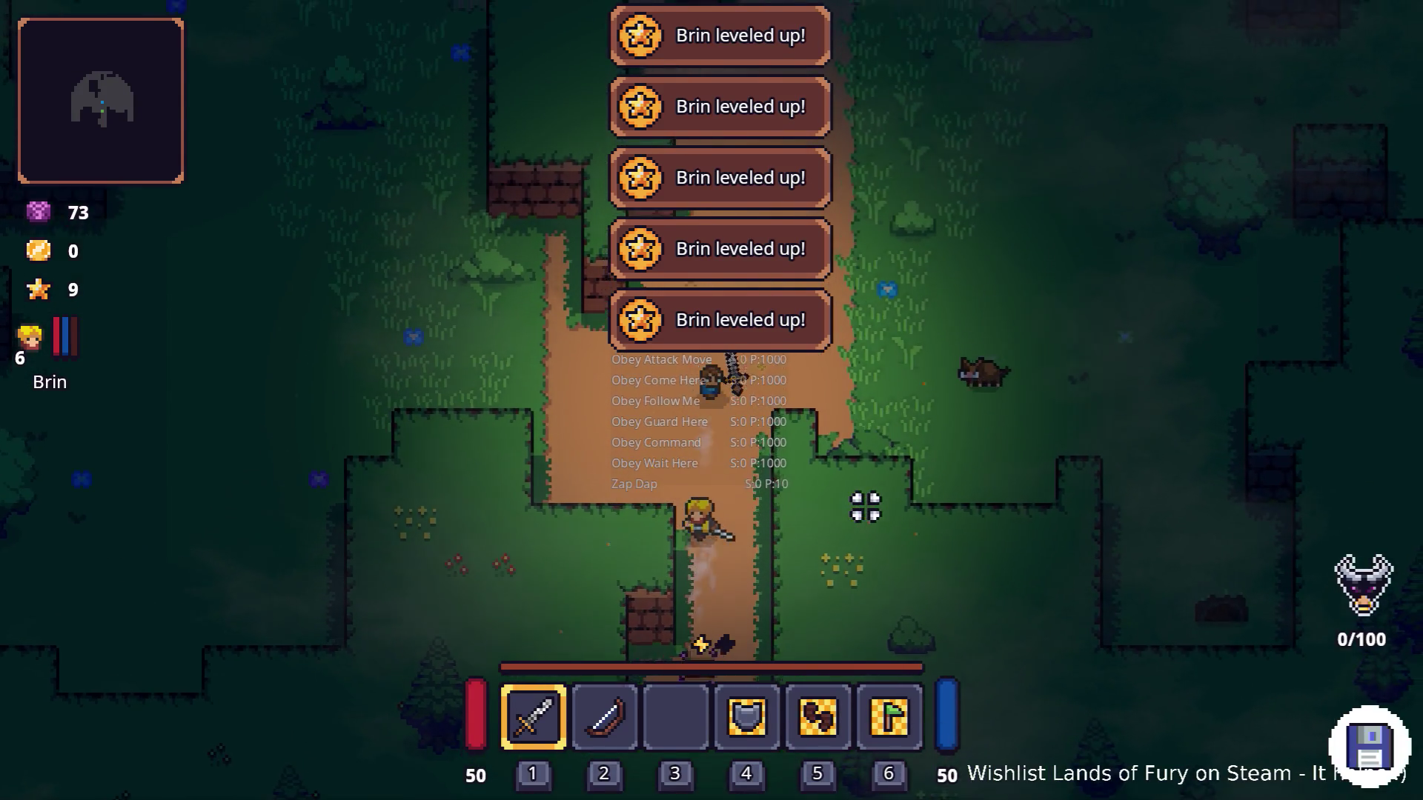
Walk north, attack the boar, and pick up the hive into the hotbar.
{"action": "key", "text": "w"}
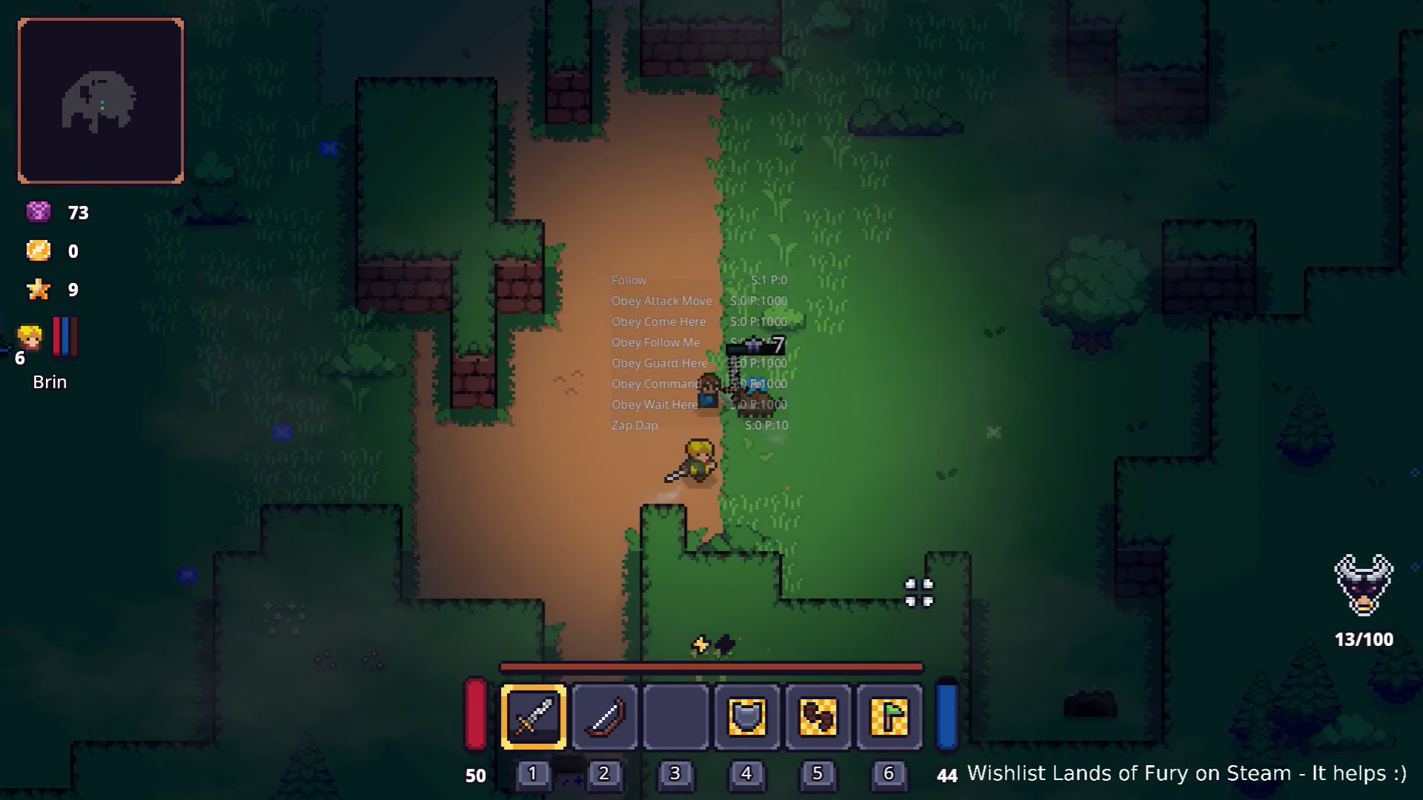
{"action": "key", "text": "d"}
{"action": "key", "text": "w"}
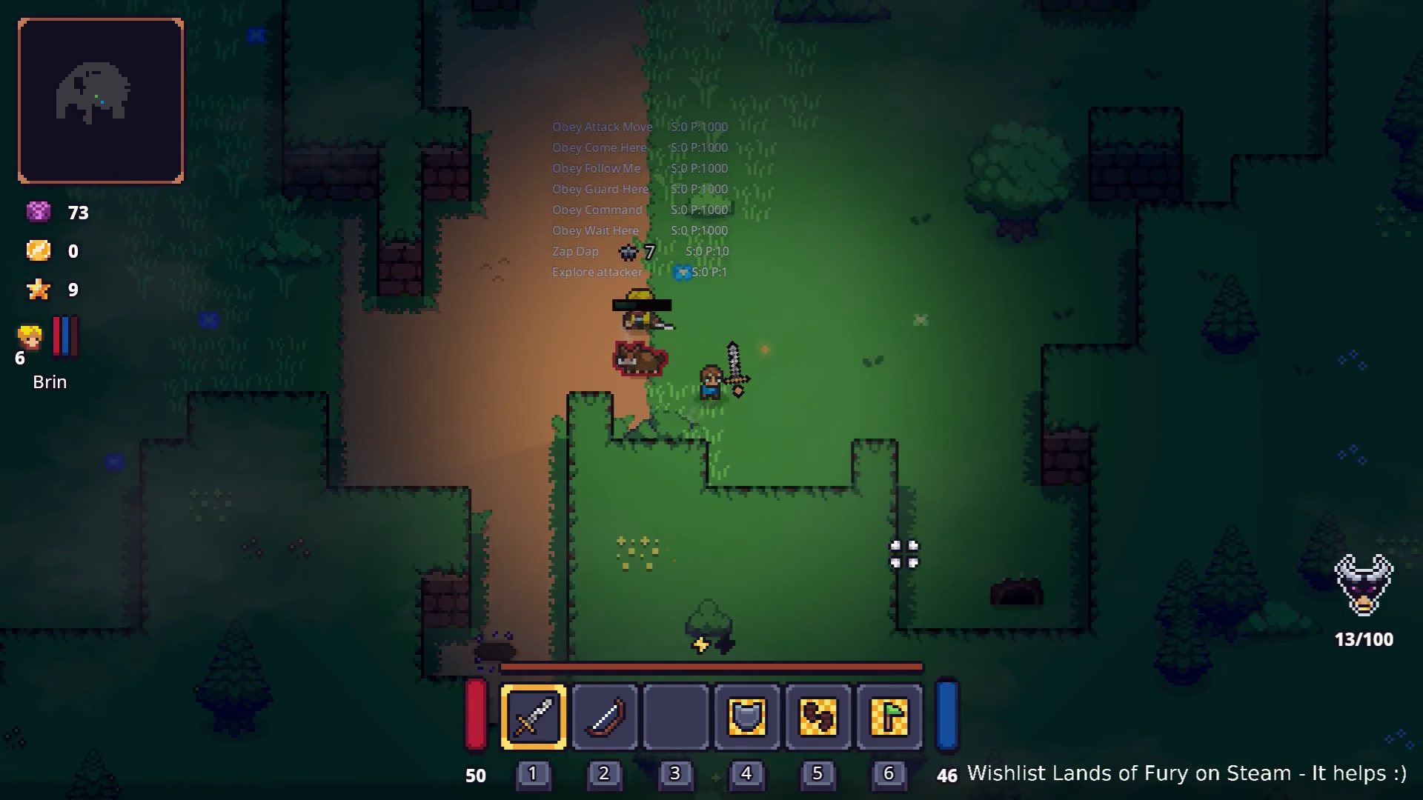
{"action": "key", "text": "a"}
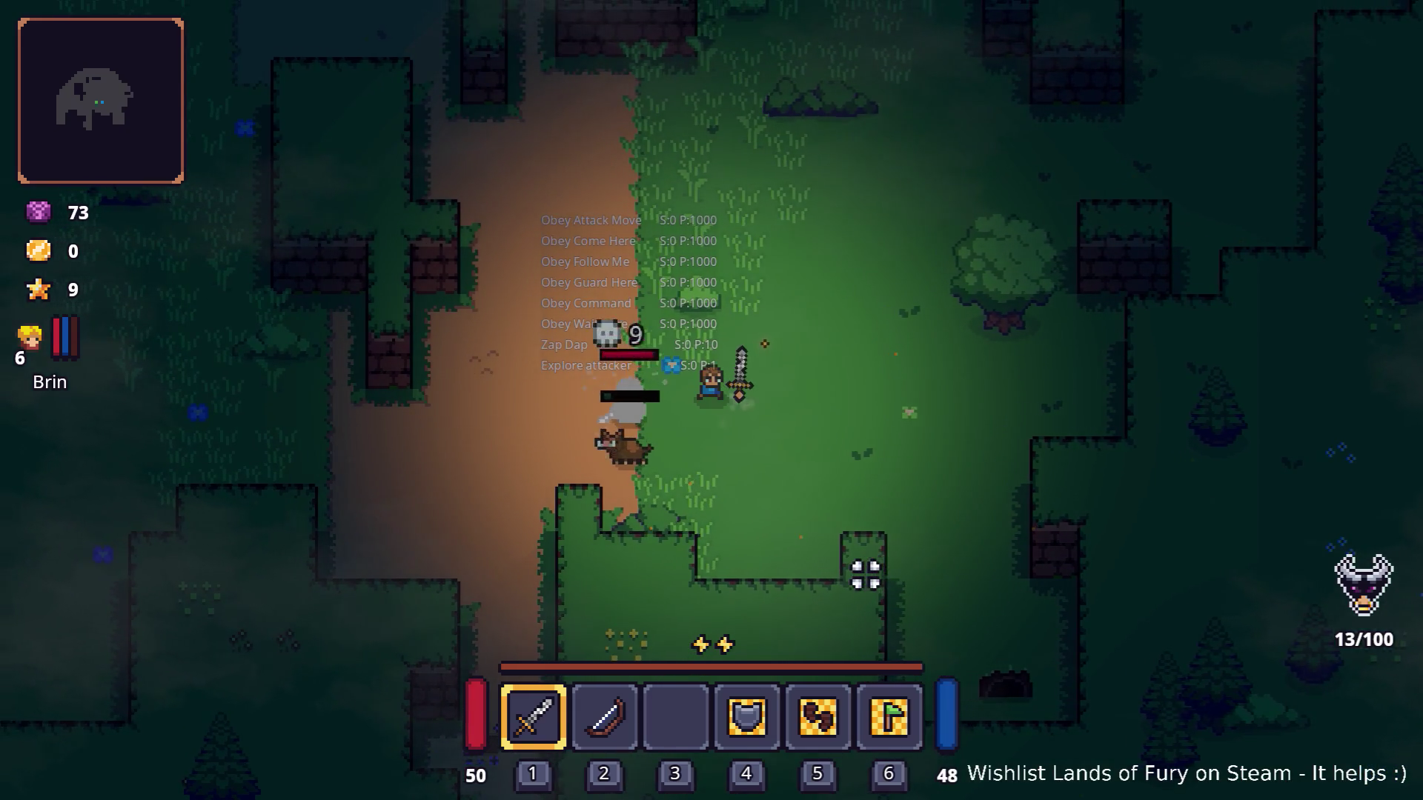
{"action": "left_click", "coordinate": [847, 579]}
{"action": "key", "text": "w"}
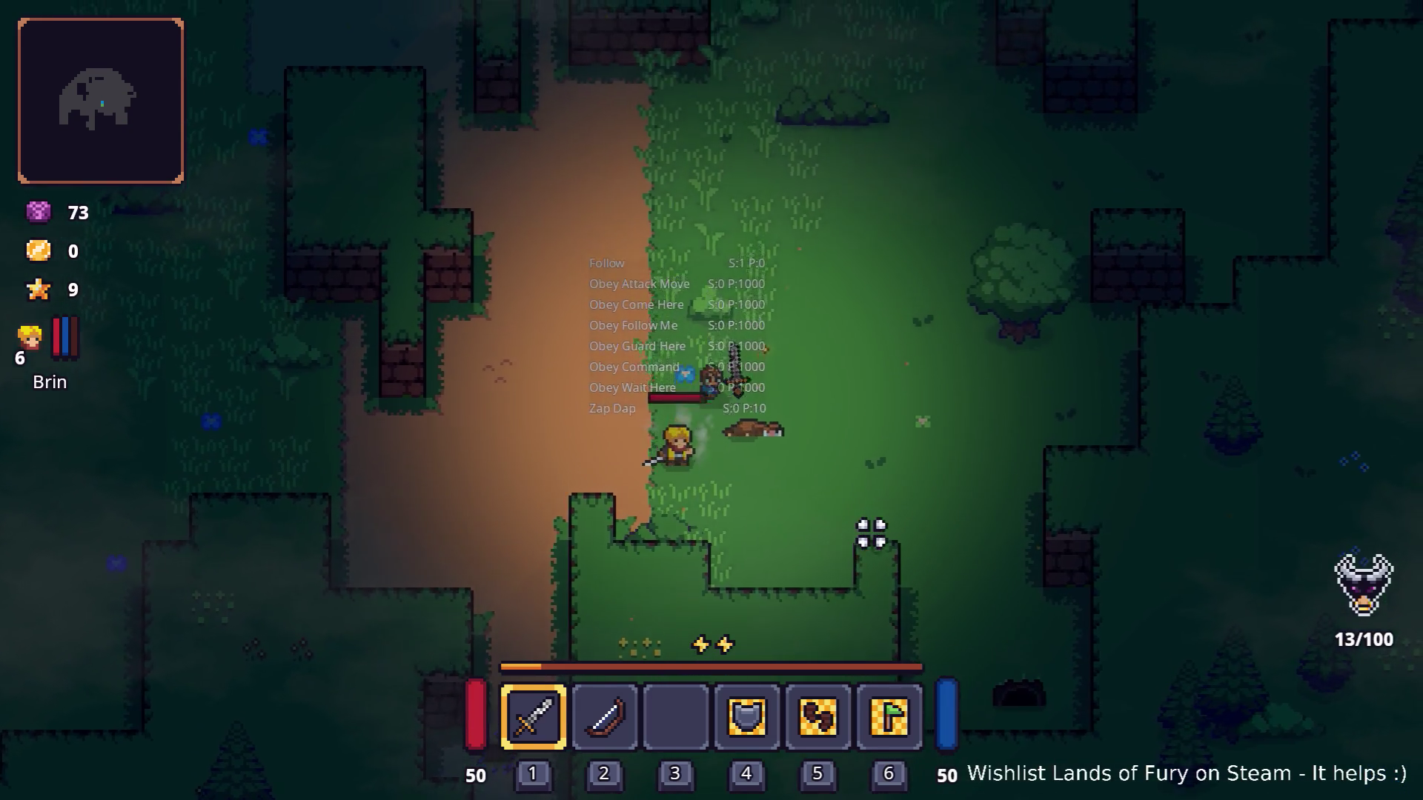
{"action": "key", "text": "d"}
{"action": "key", "text": "d"}
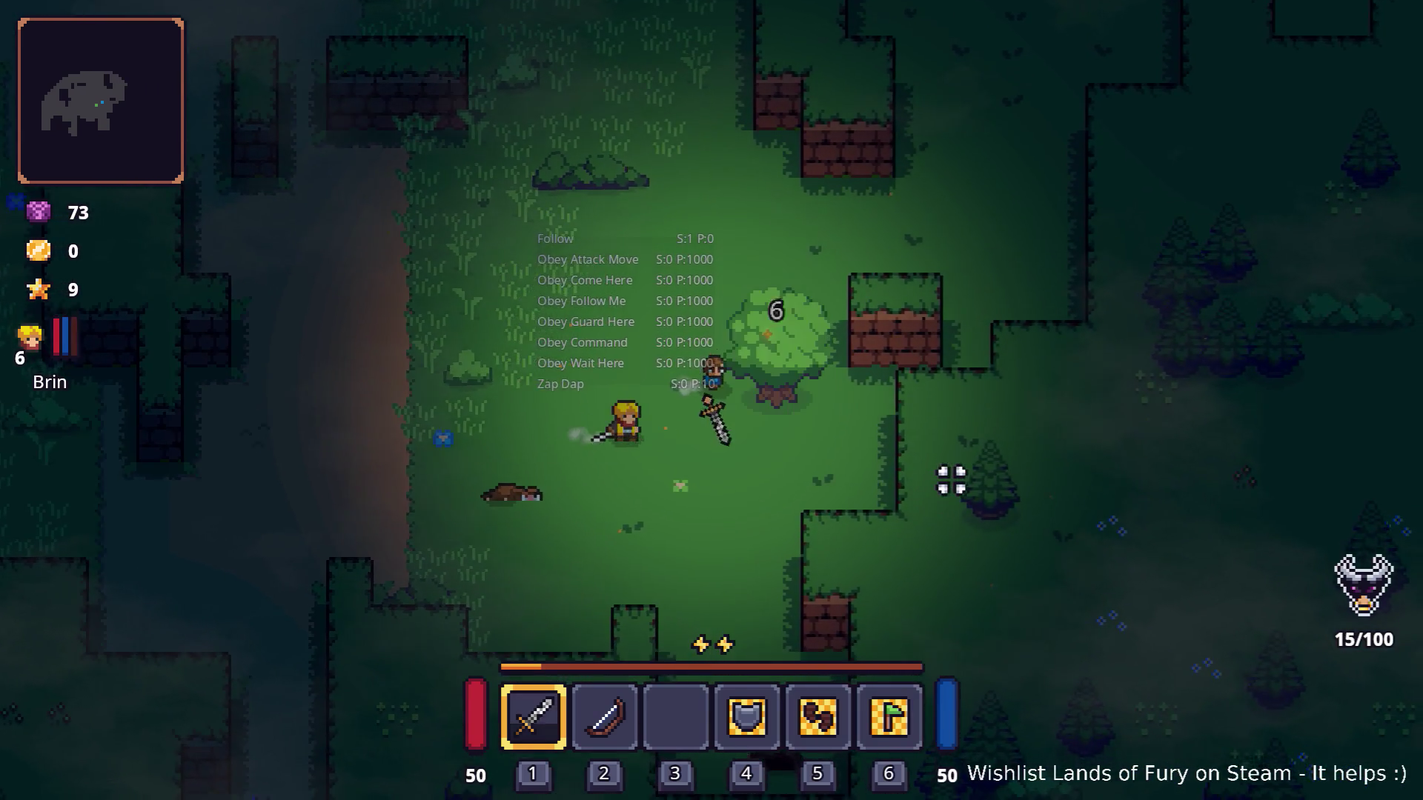
{"action": "key", "text": "e"}
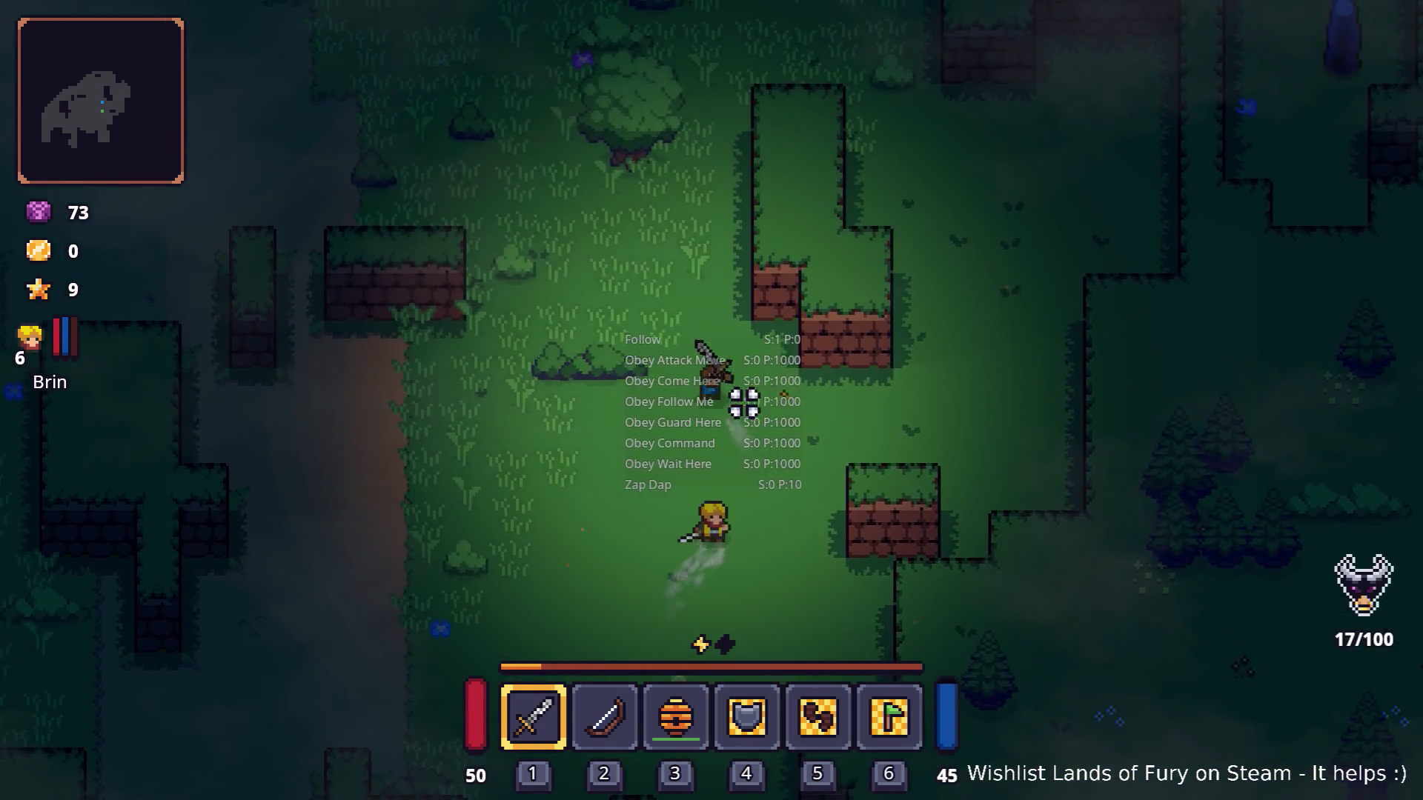
Roam the clearing with Brin and fight the enemies there with sword swings.
{"action": "key", "text": "w"}
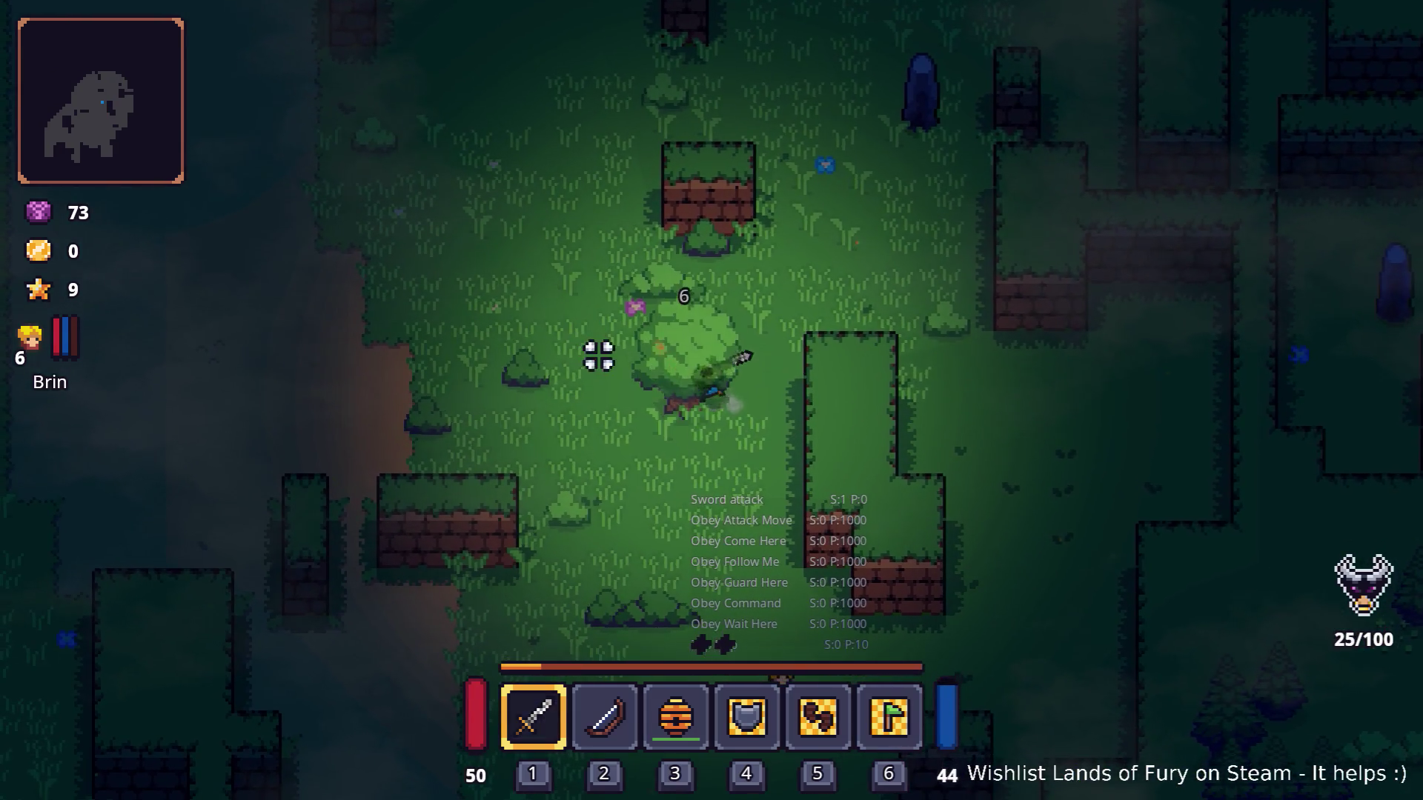
{"action": "key", "text": "a"}
{"action": "key", "text": "w"}
{"action": "key", "text": "w"}
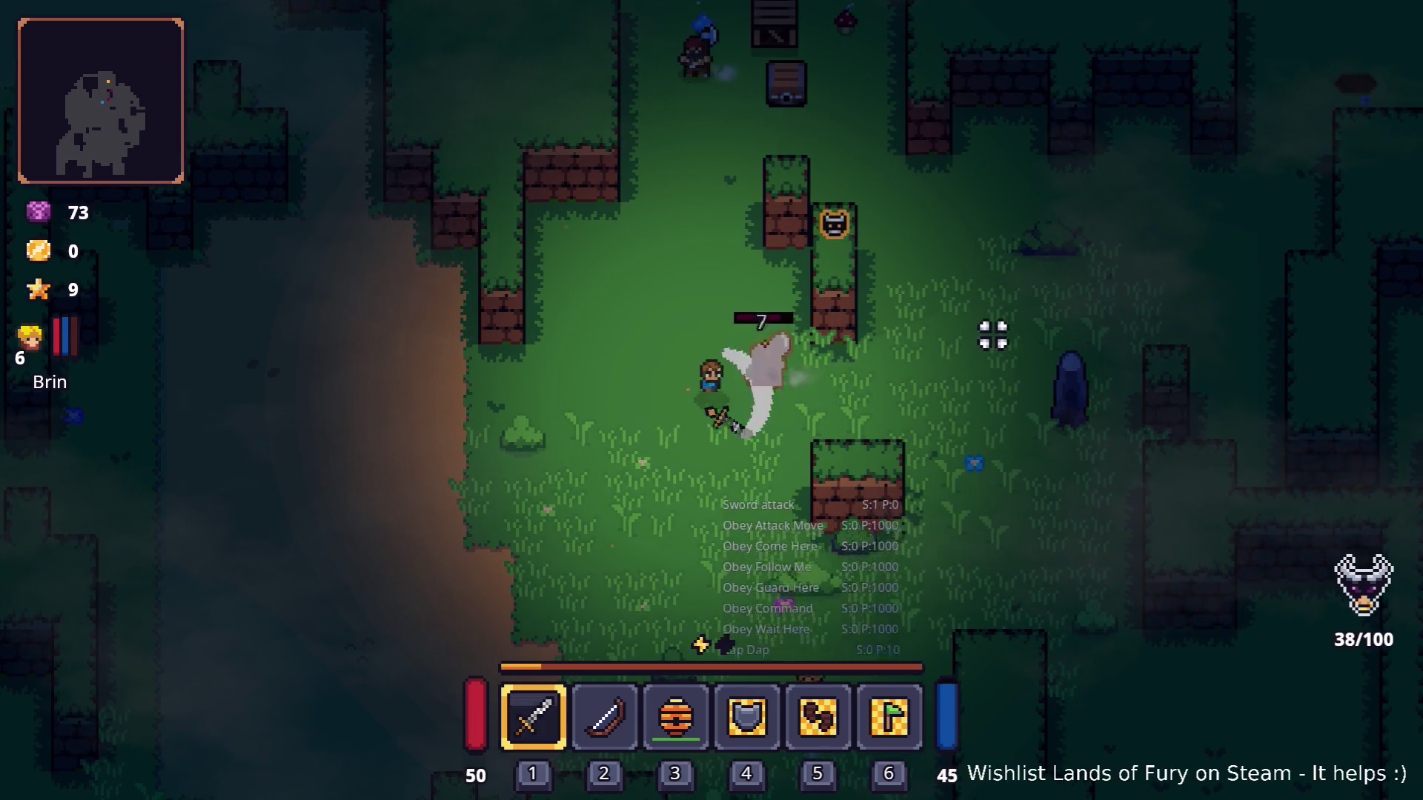
{"action": "key", "text": "s"}
{"action": "key", "text": "d"}
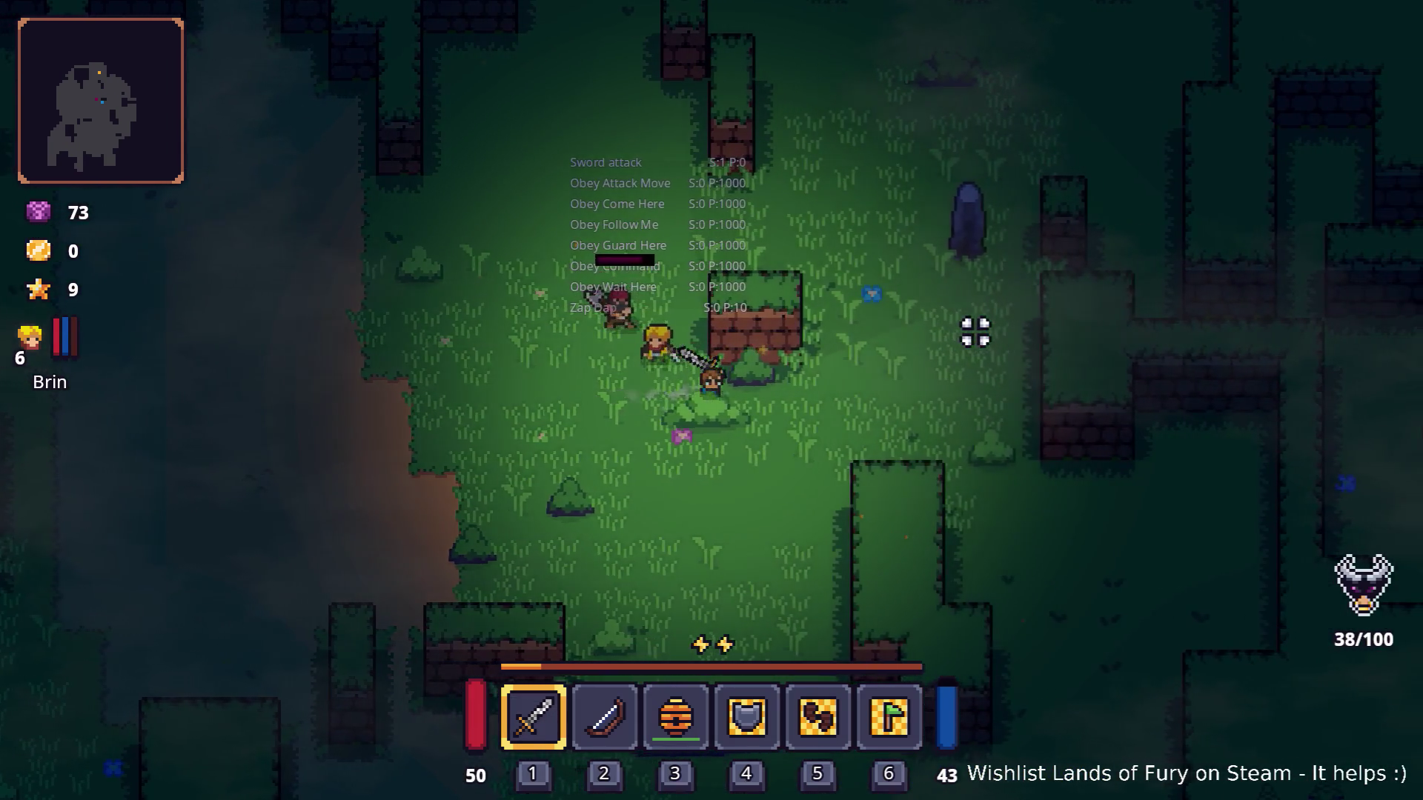
{"action": "key", "text": "a"}
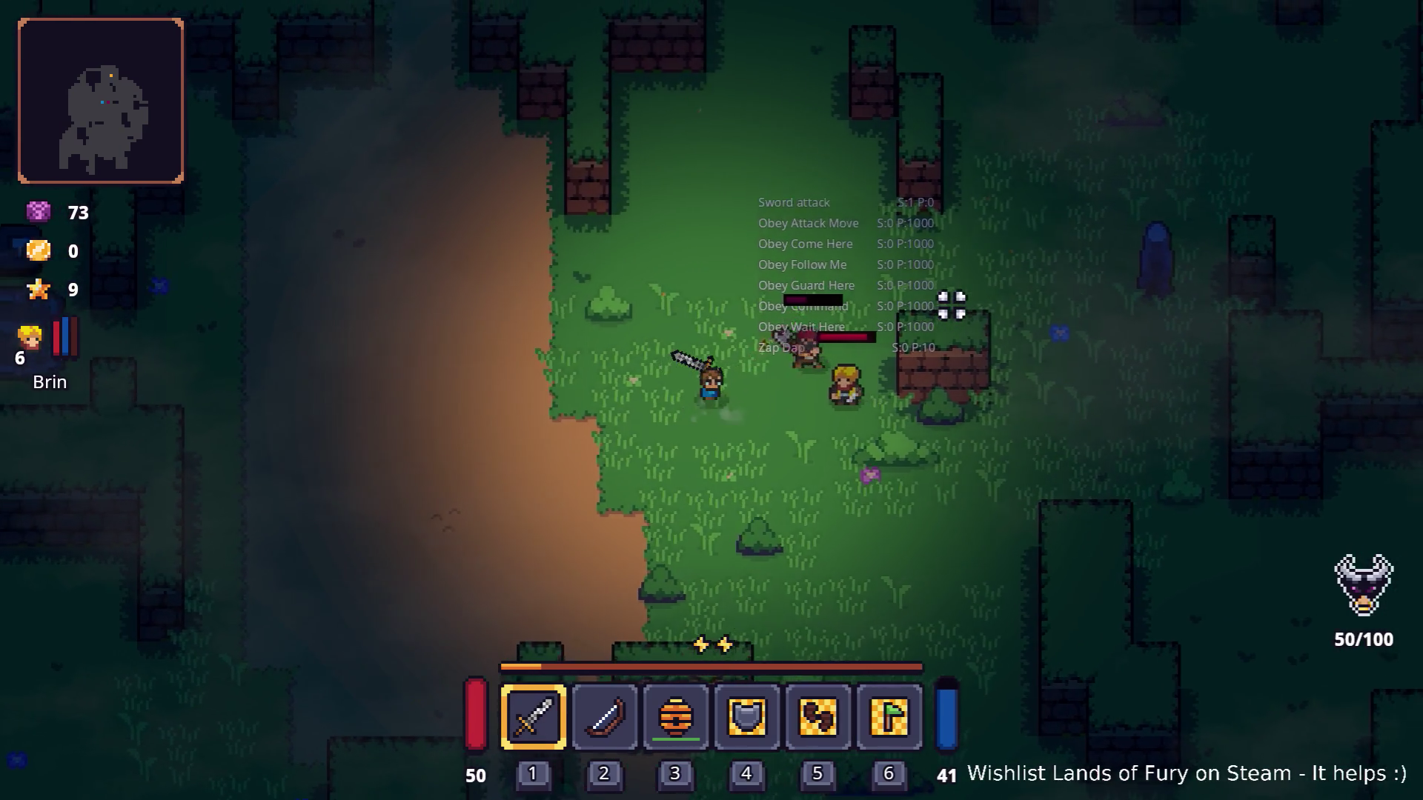
{"action": "key", "text": "d"}
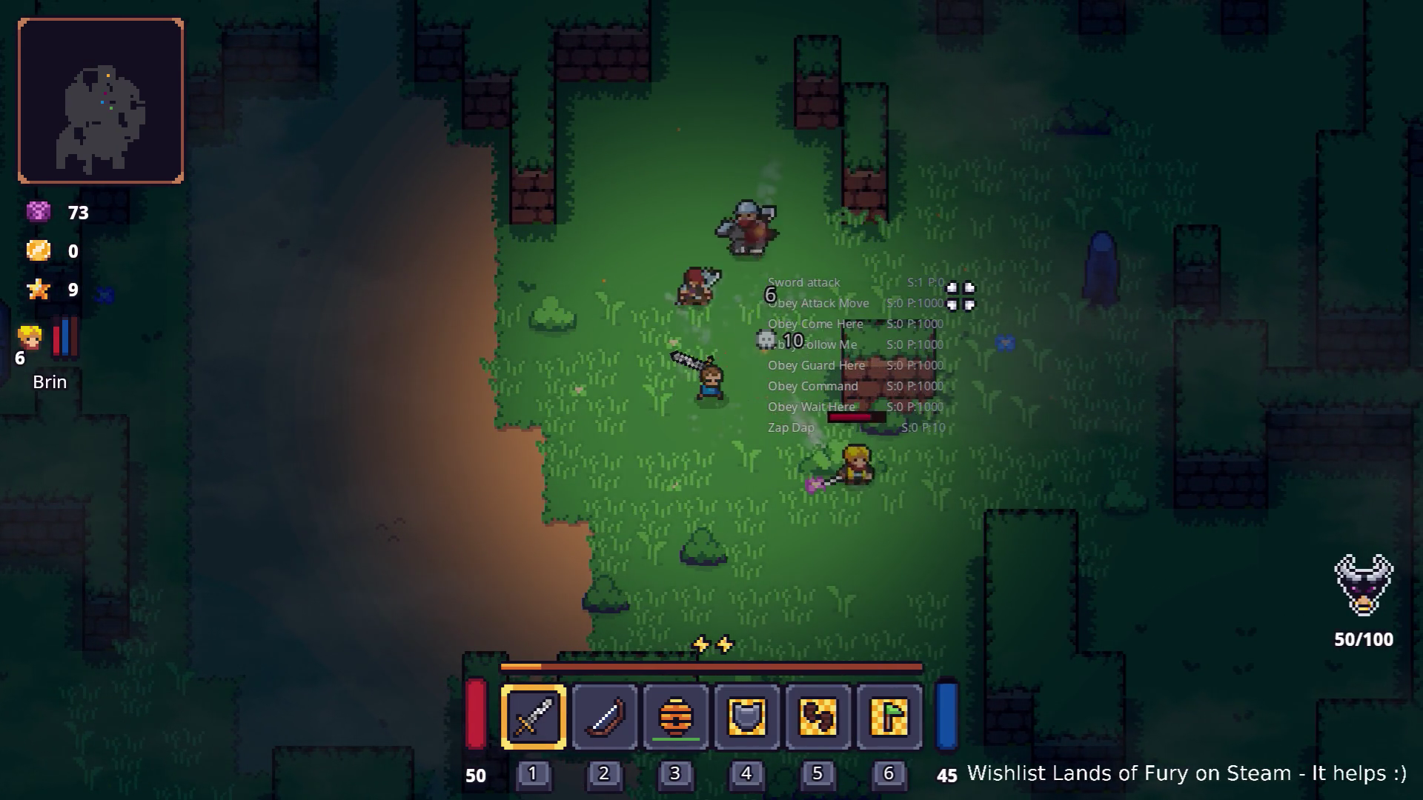
{"action": "key", "text": "s"}
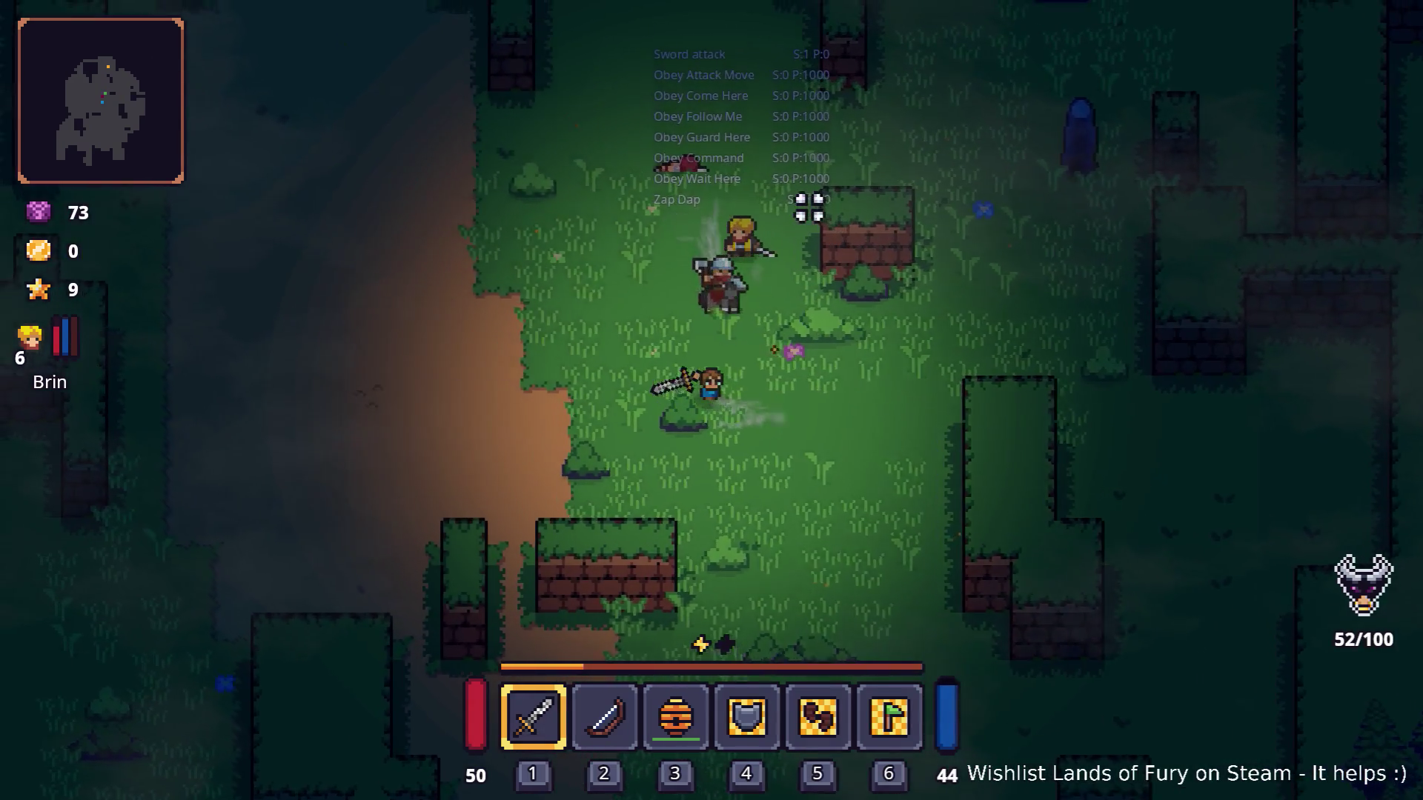
{"action": "key", "text": "w"}
{"action": "key", "text": "d"}
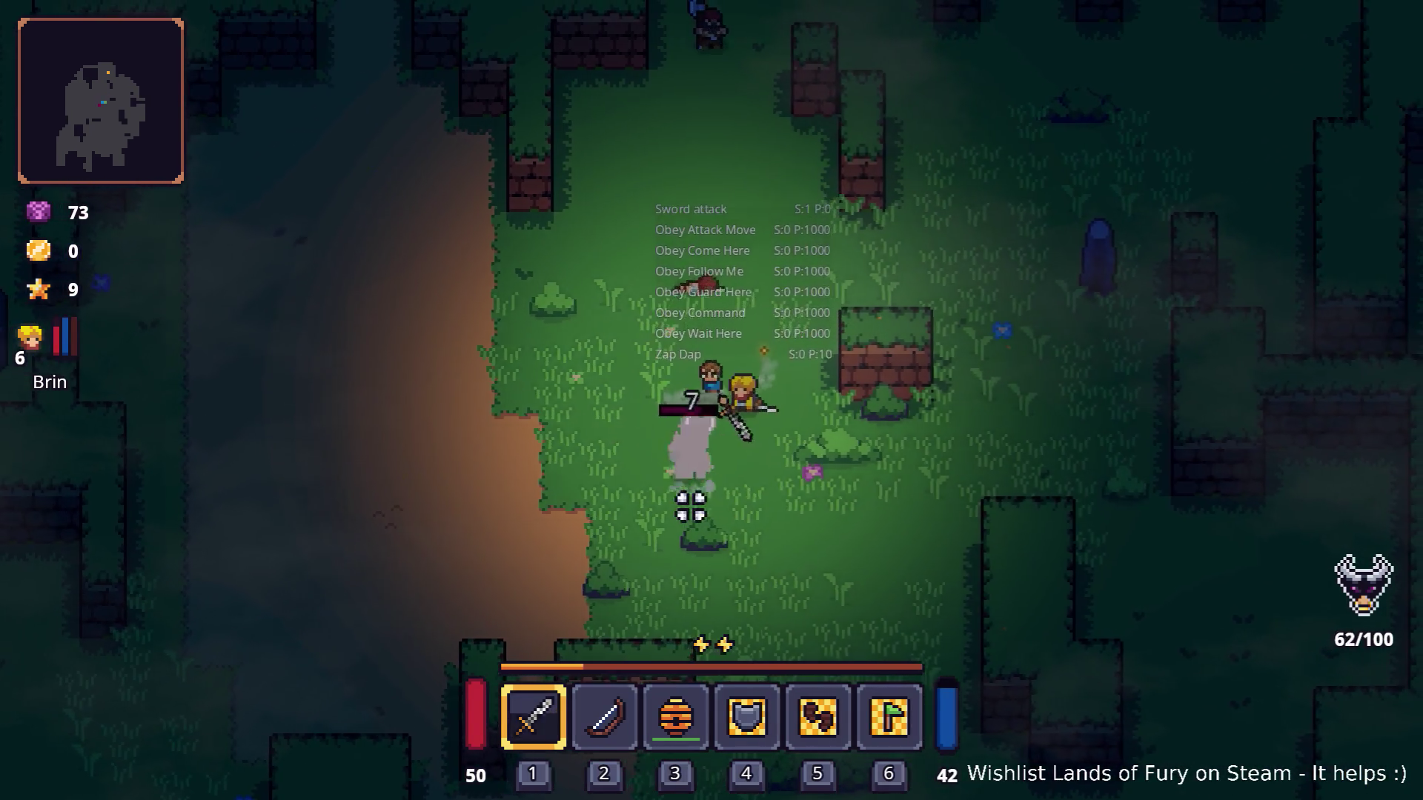
{"action": "key", "text": "s"}
{"action": "key", "text": "a"}
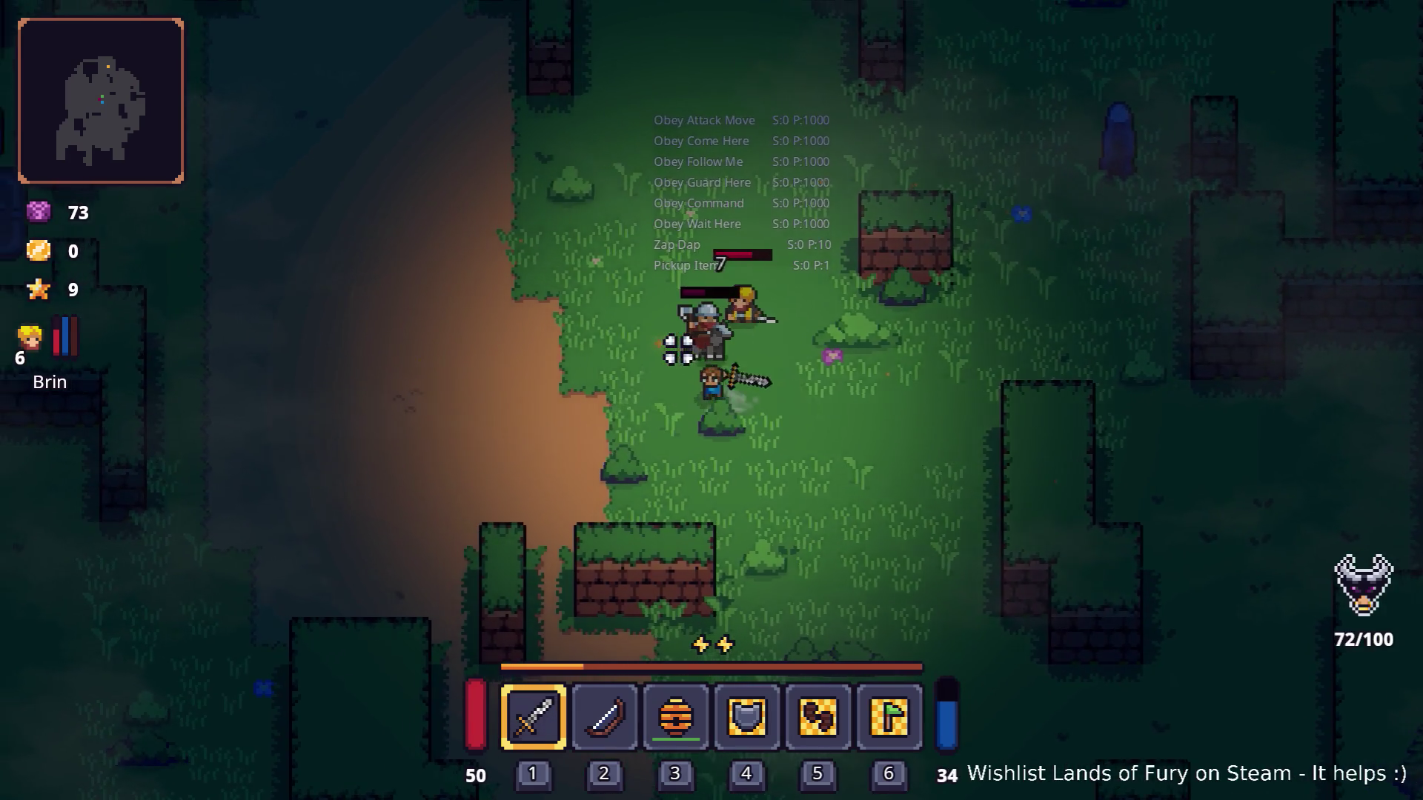
{"action": "left_click", "coordinate": [800, 355]}
{"action": "key", "text": "d"}
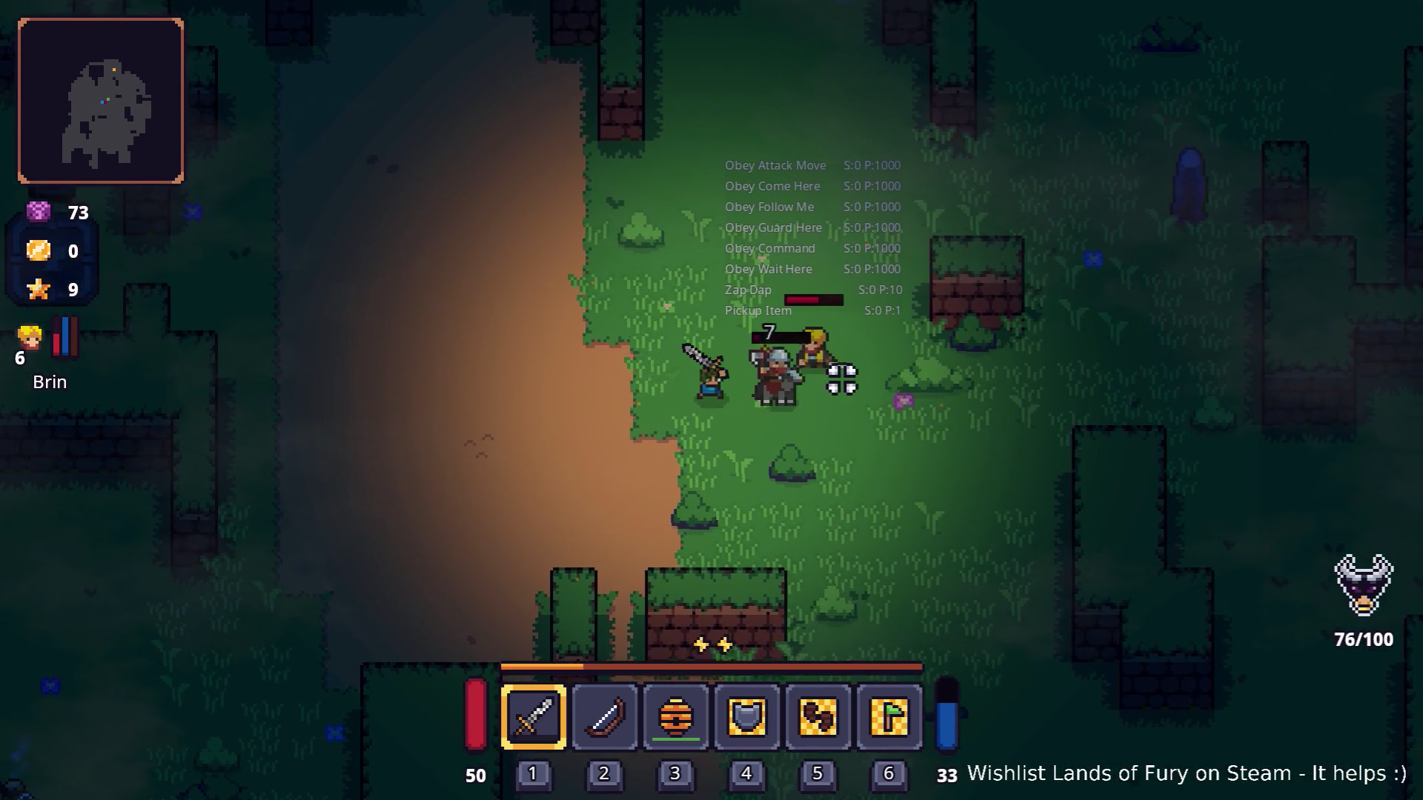
{"action": "key", "text": "d"}
{"action": "key", "text": "s"}
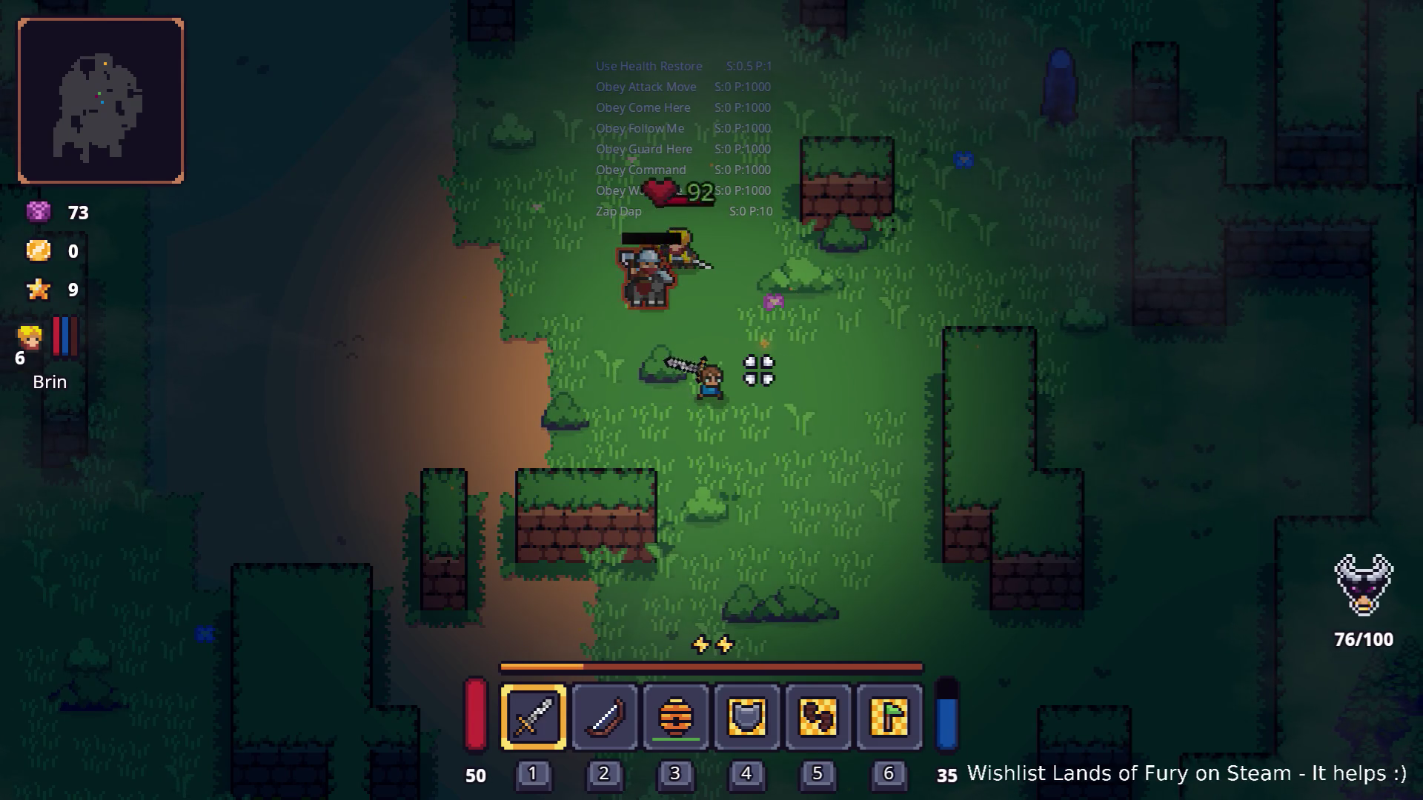
Walk up to the chests by the brick walls, attack, and wander the area nearby.
{"action": "key", "text": "w"}
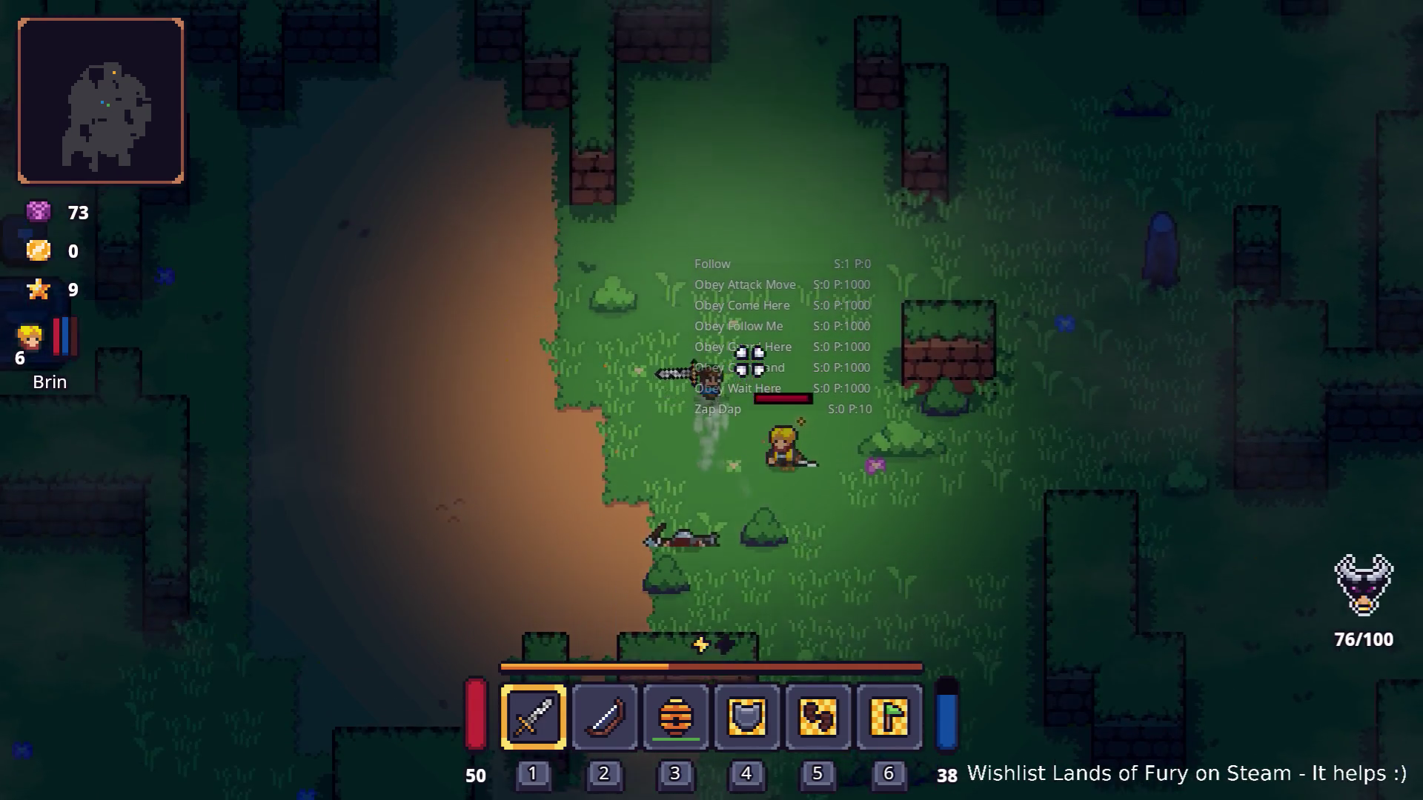
{"action": "key", "text": "w"}
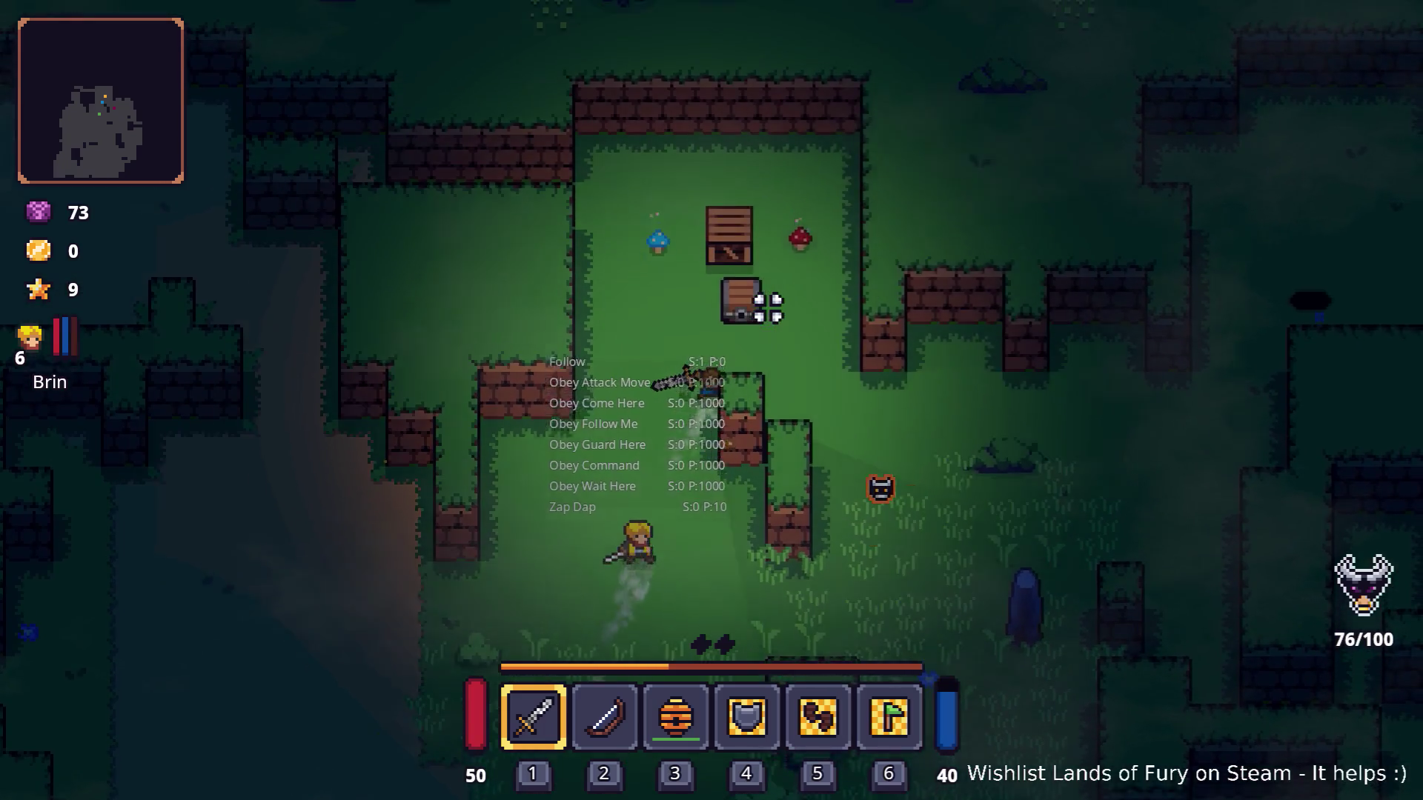
{"action": "key", "text": "d"}
{"action": "left_click", "coordinate": [783, 308]}
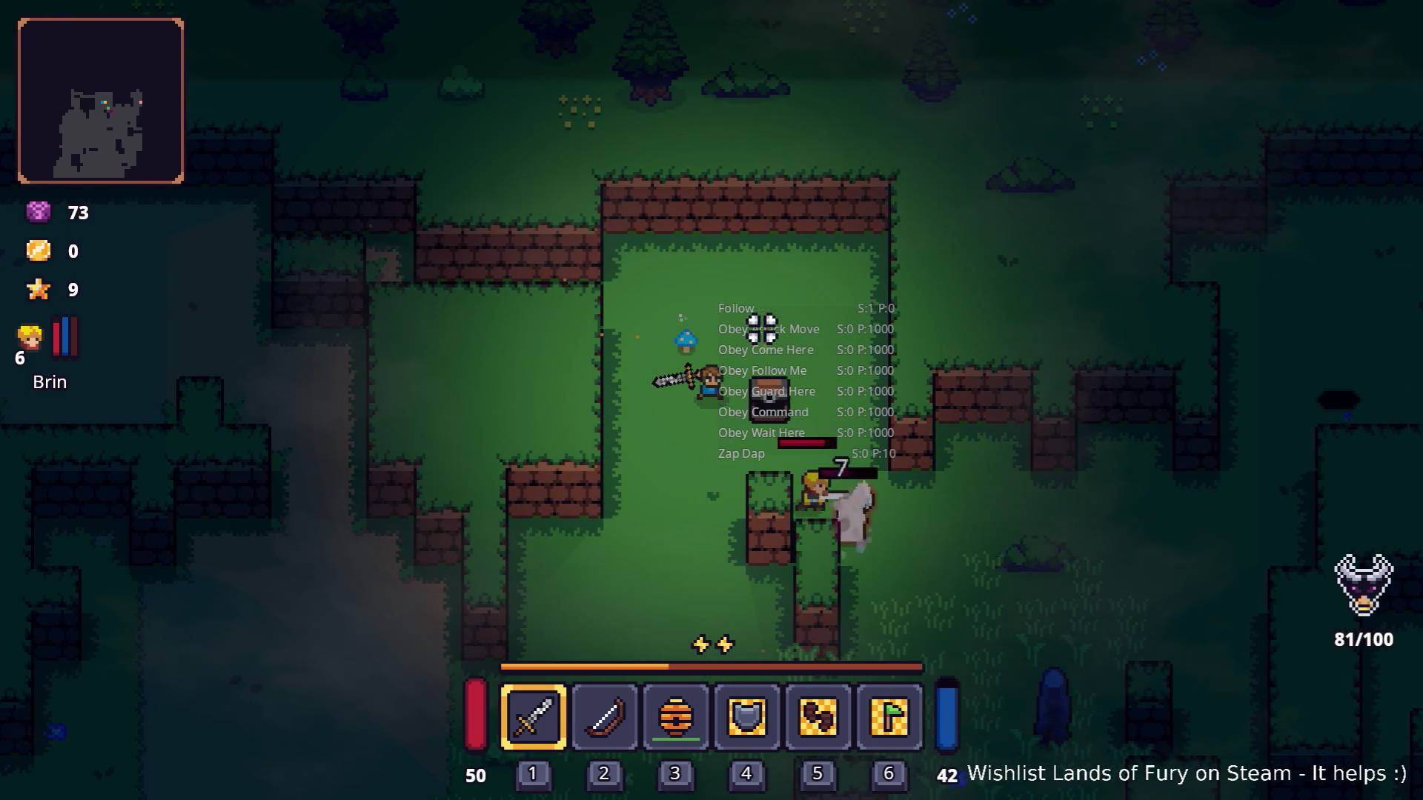
{"action": "key", "text": "s"}
{"action": "key", "text": "d"}
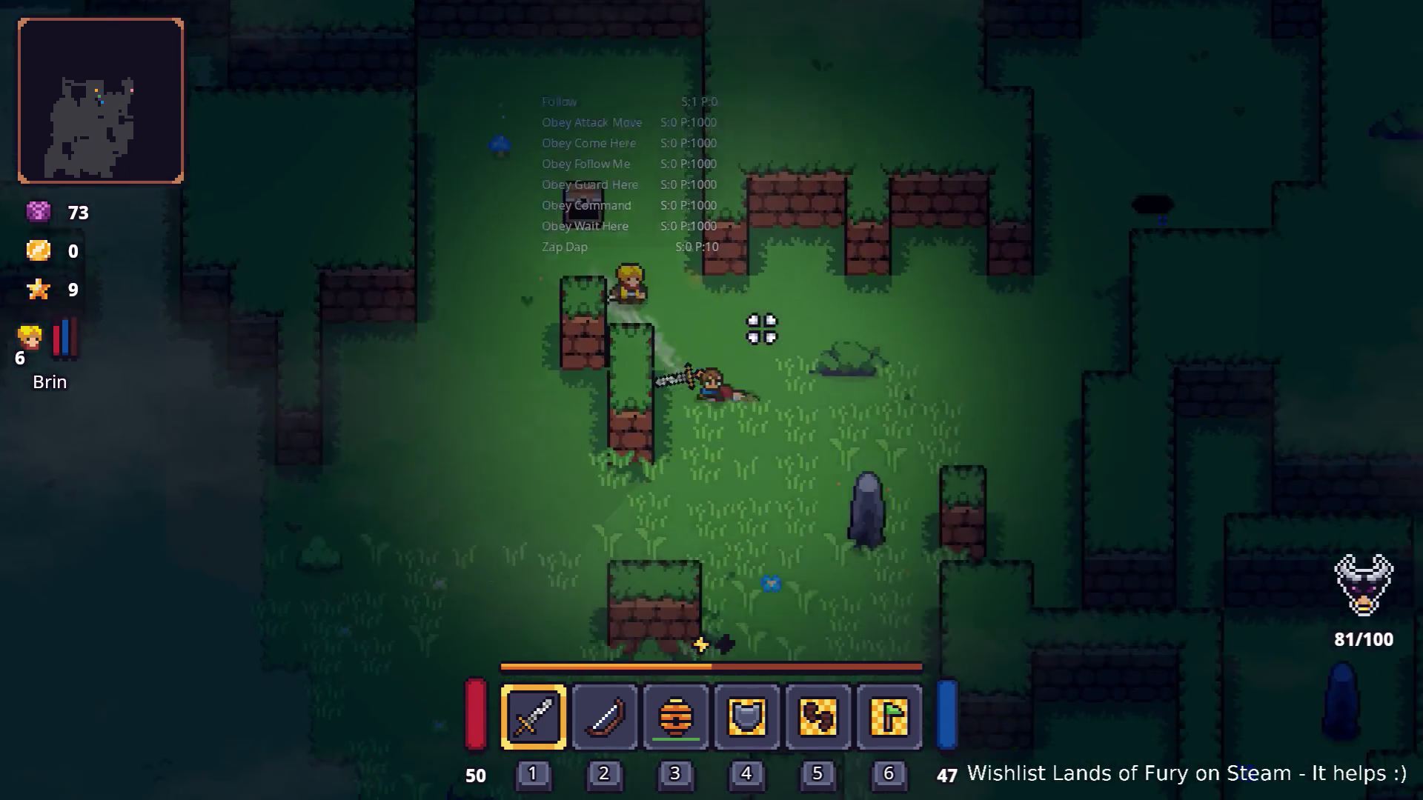
{"action": "key", "text": "d"}
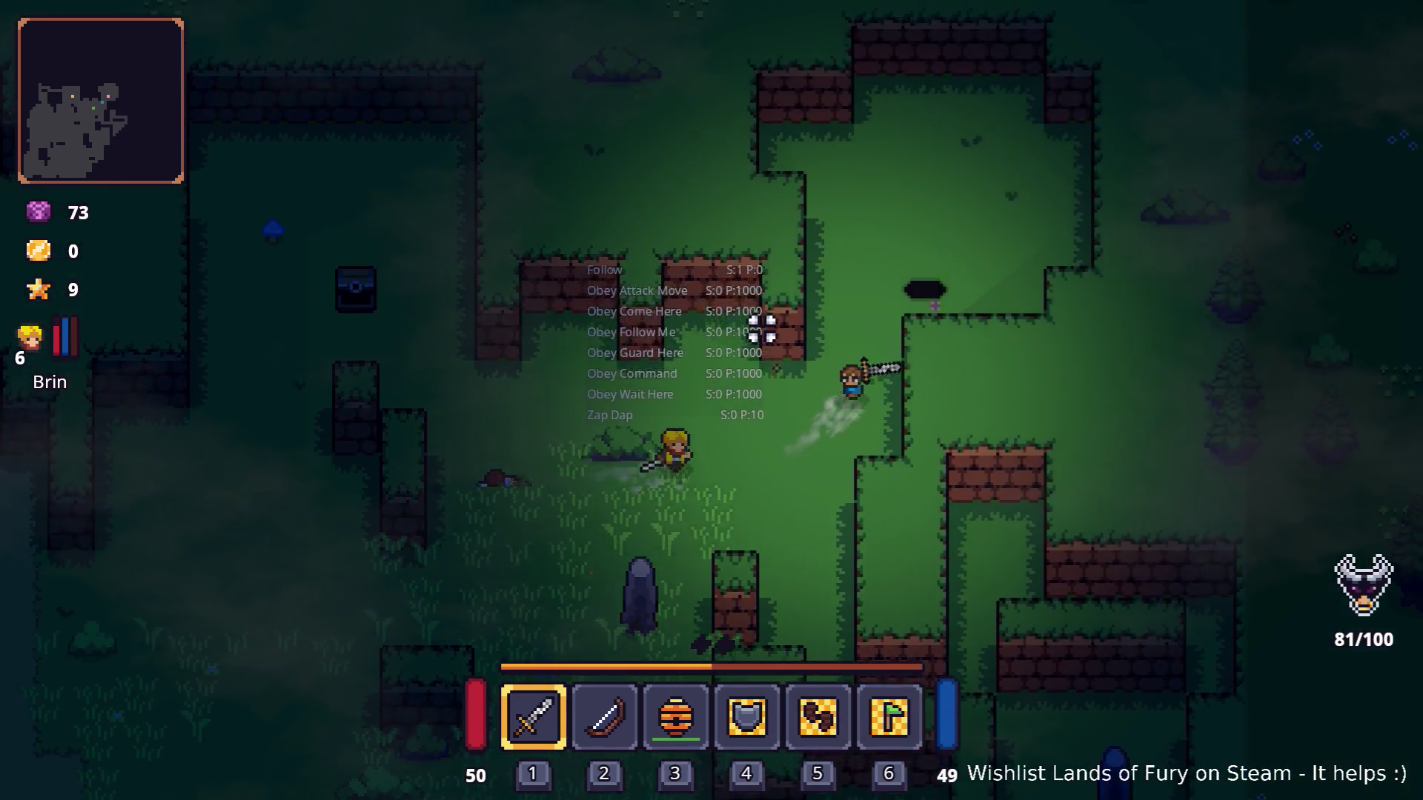
{"action": "key", "text": "s"}
{"action": "key", "text": "a"}
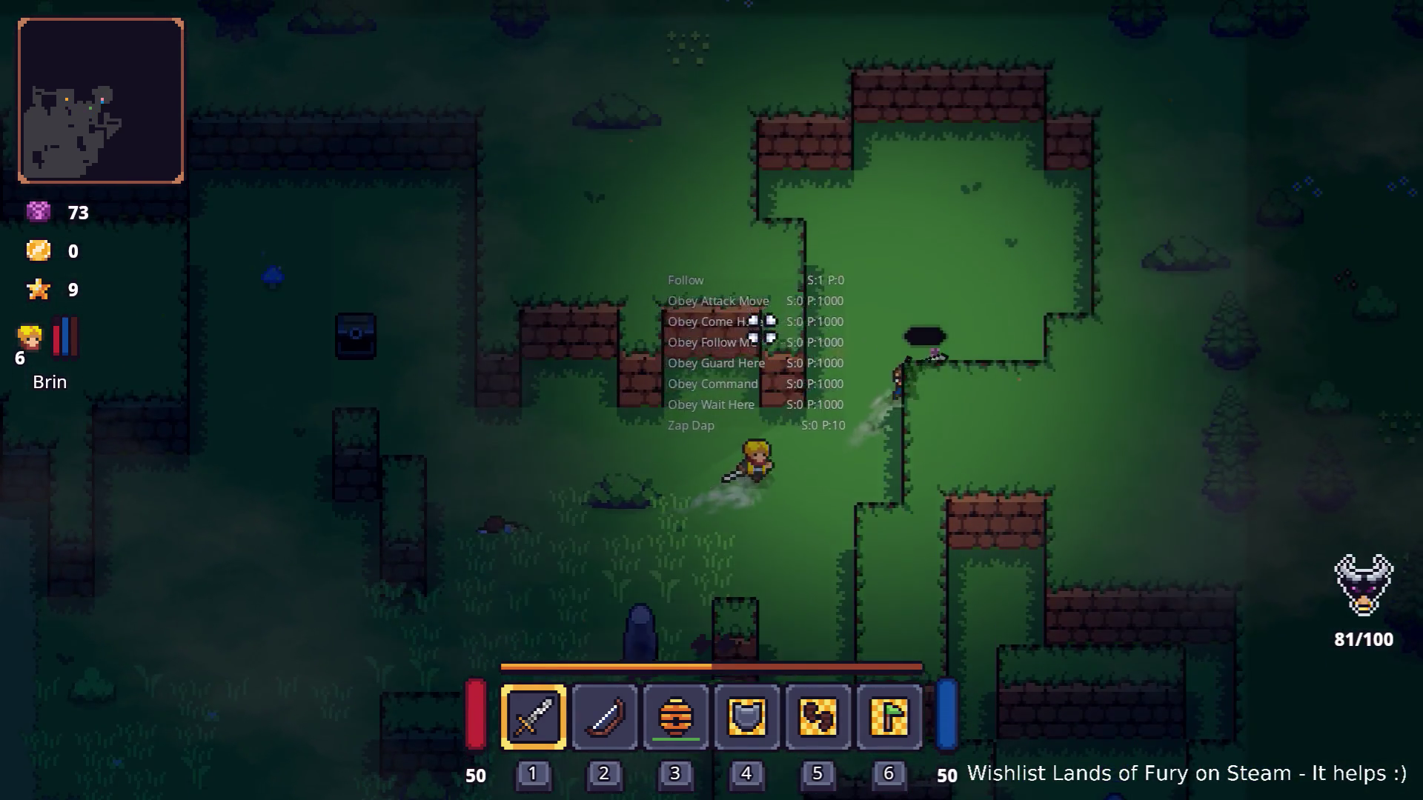
{"action": "key", "text": "d"}
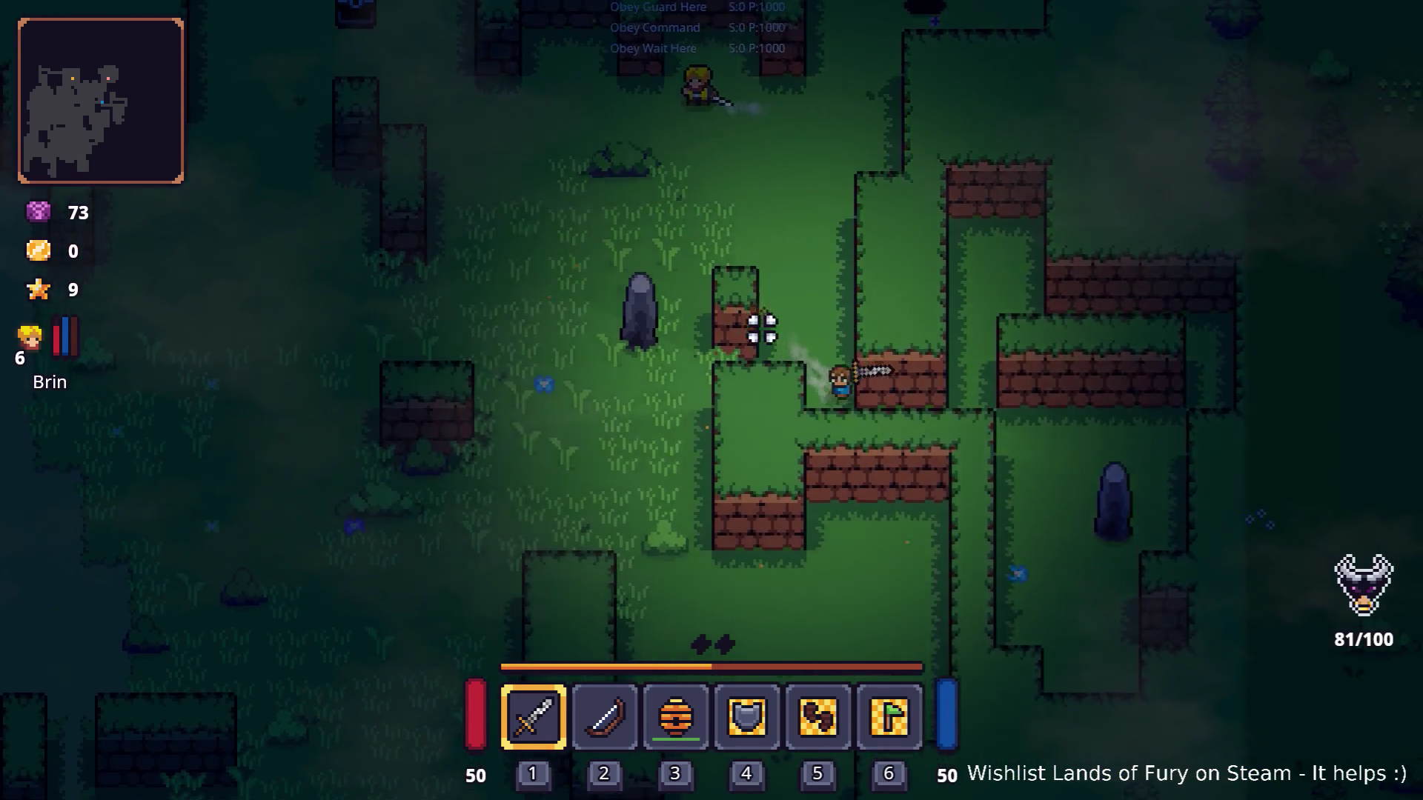
{"action": "key", "text": "a"}
{"action": "key", "text": "w"}
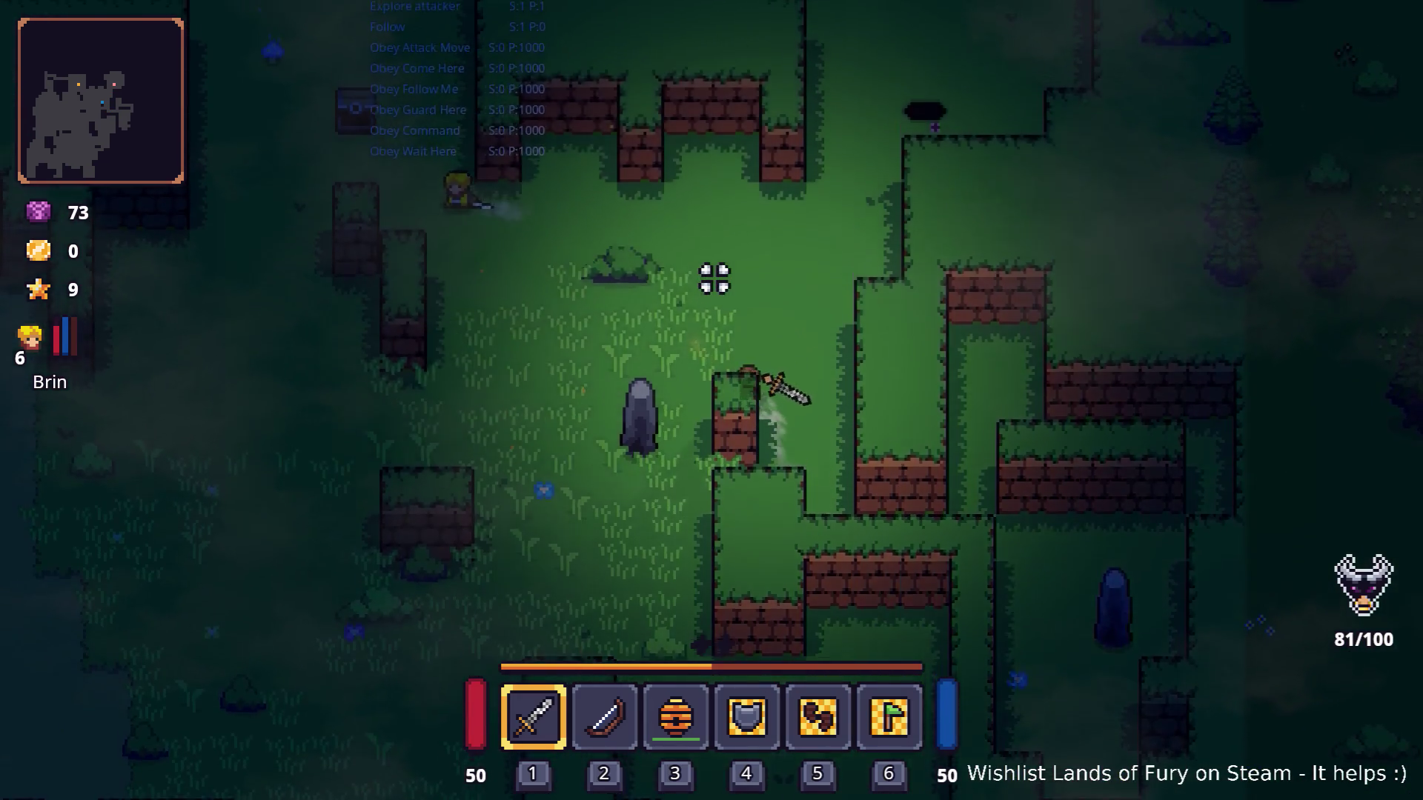
{"action": "key", "text": "a"}
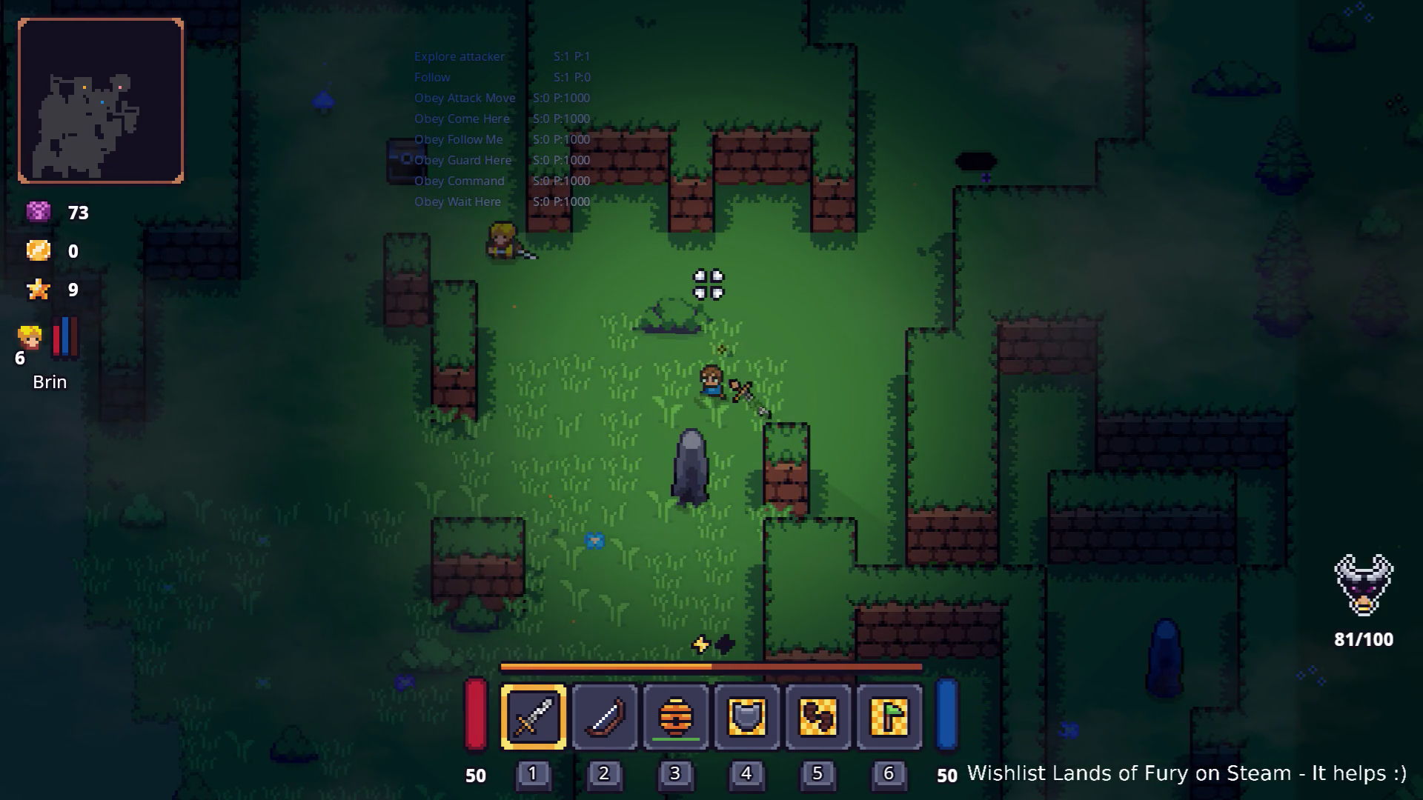
{"action": "key", "text": "a"}
{"action": "key", "text": "d"}
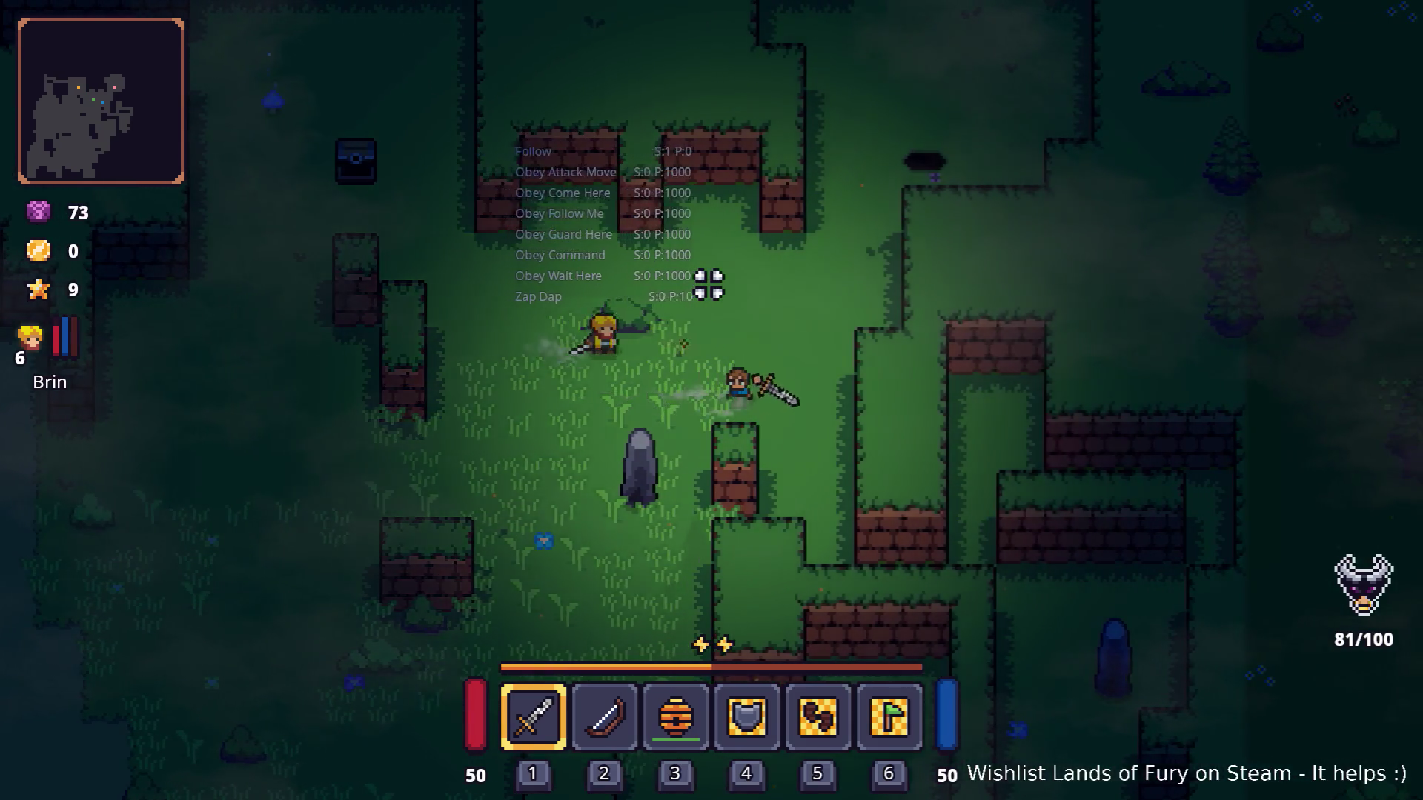
Destroy the stone statue with sword slashes, then enter the Lesser Didra Cavern.
{"action": "key", "text": "d"}
{"action": "key", "text": "s"}
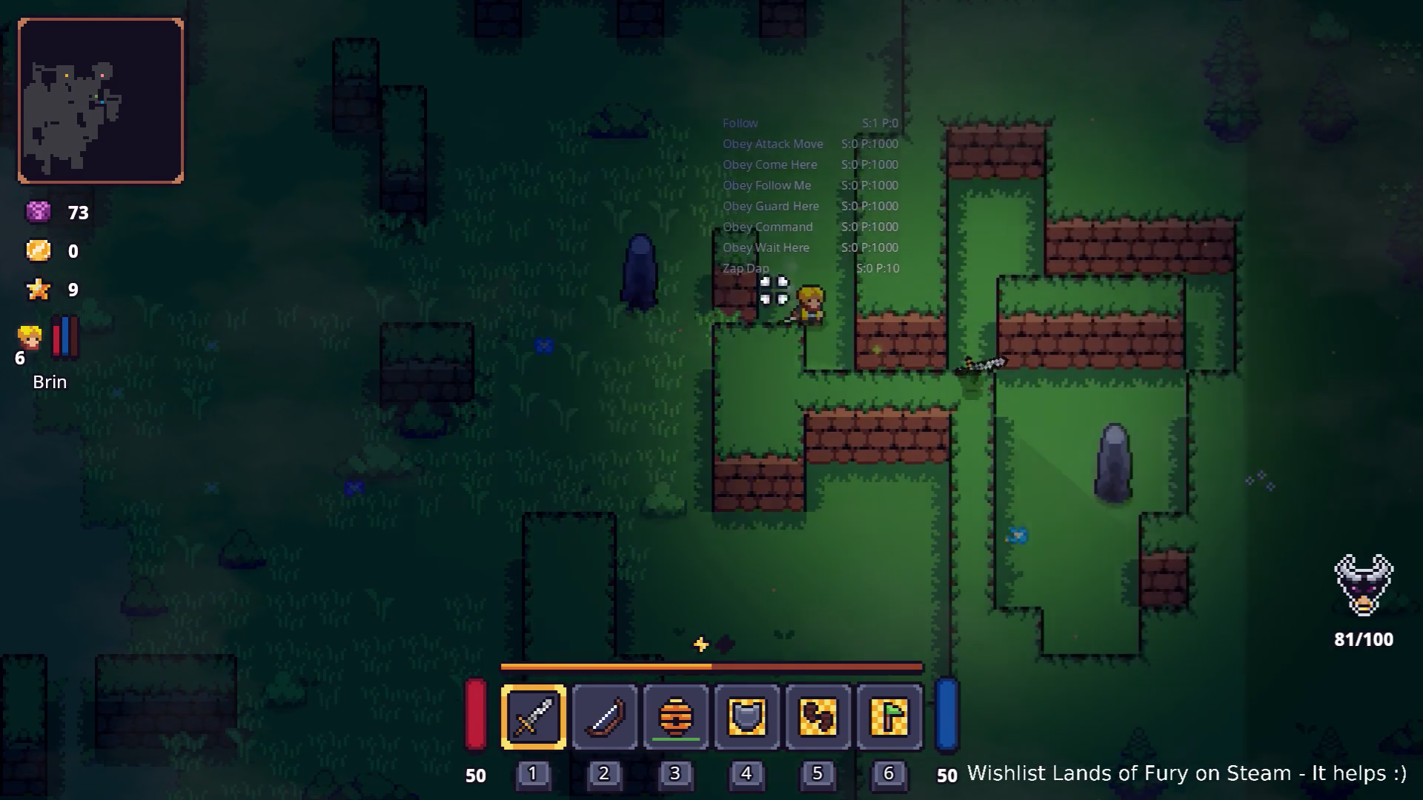
{"action": "key", "text": "d"}
{"action": "key", "text": "s"}
{"action": "left_click", "coordinate": [1078, 439]}
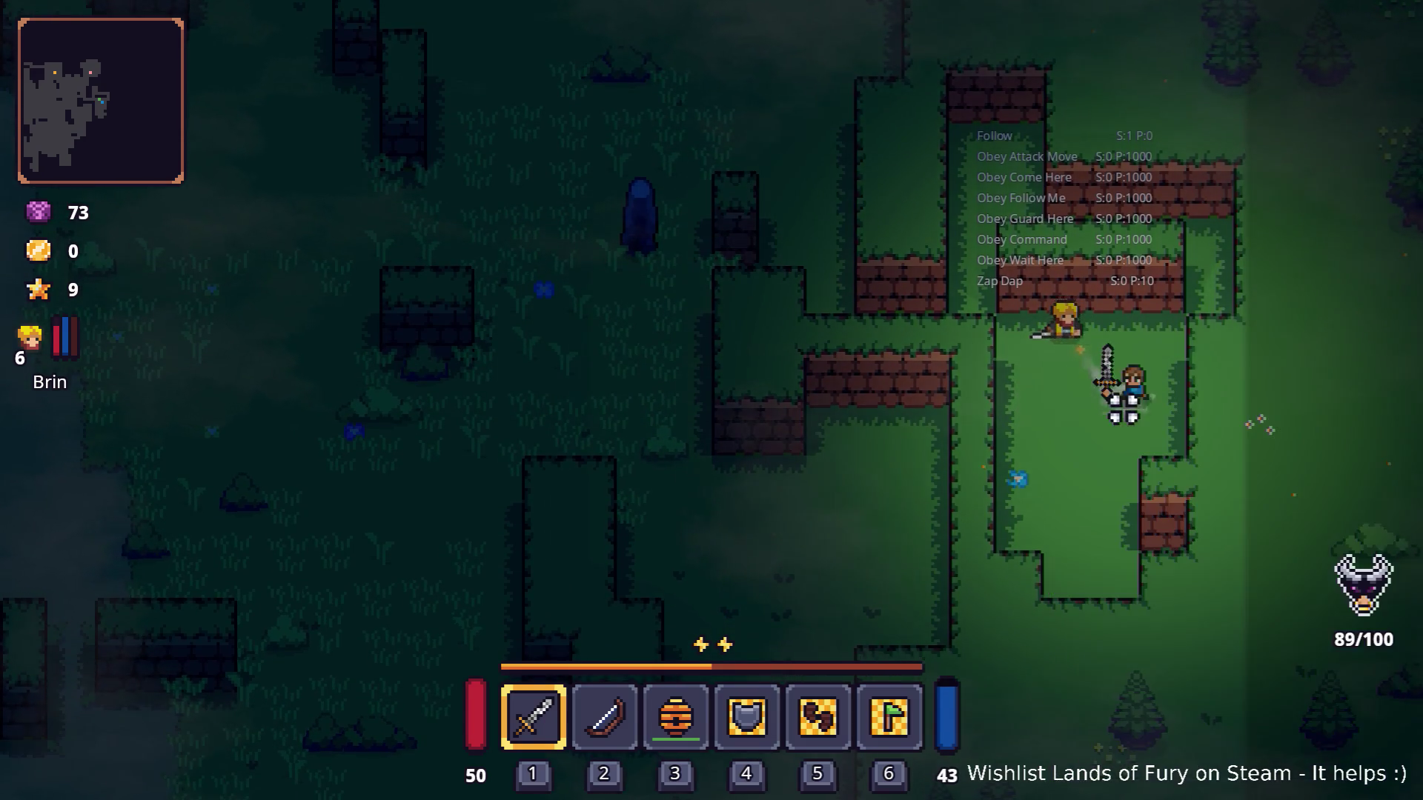
{"action": "left_click", "coordinate": [1119, 390]}
{"action": "key", "text": "w"}
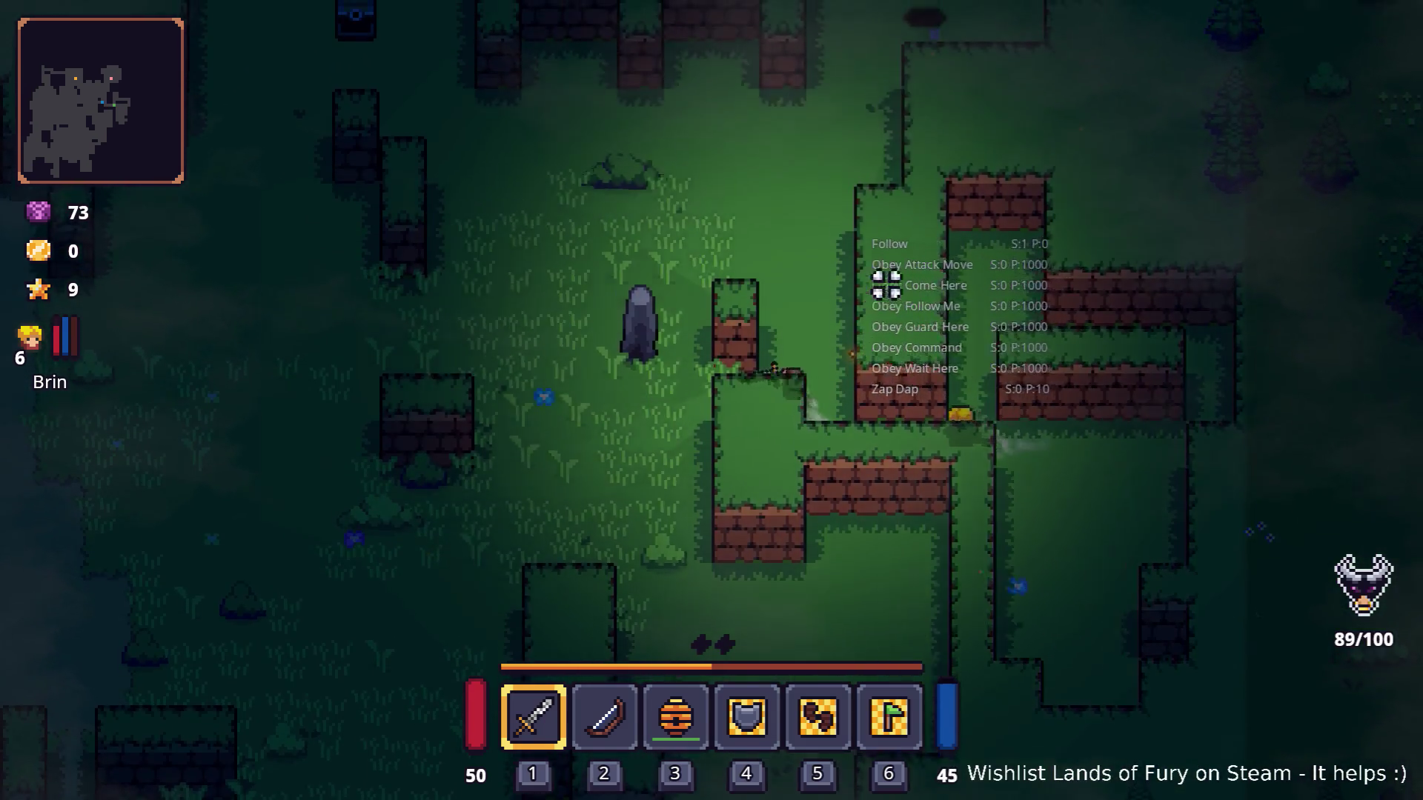
{"action": "key", "text": "a"}
{"action": "key", "text": "d"}
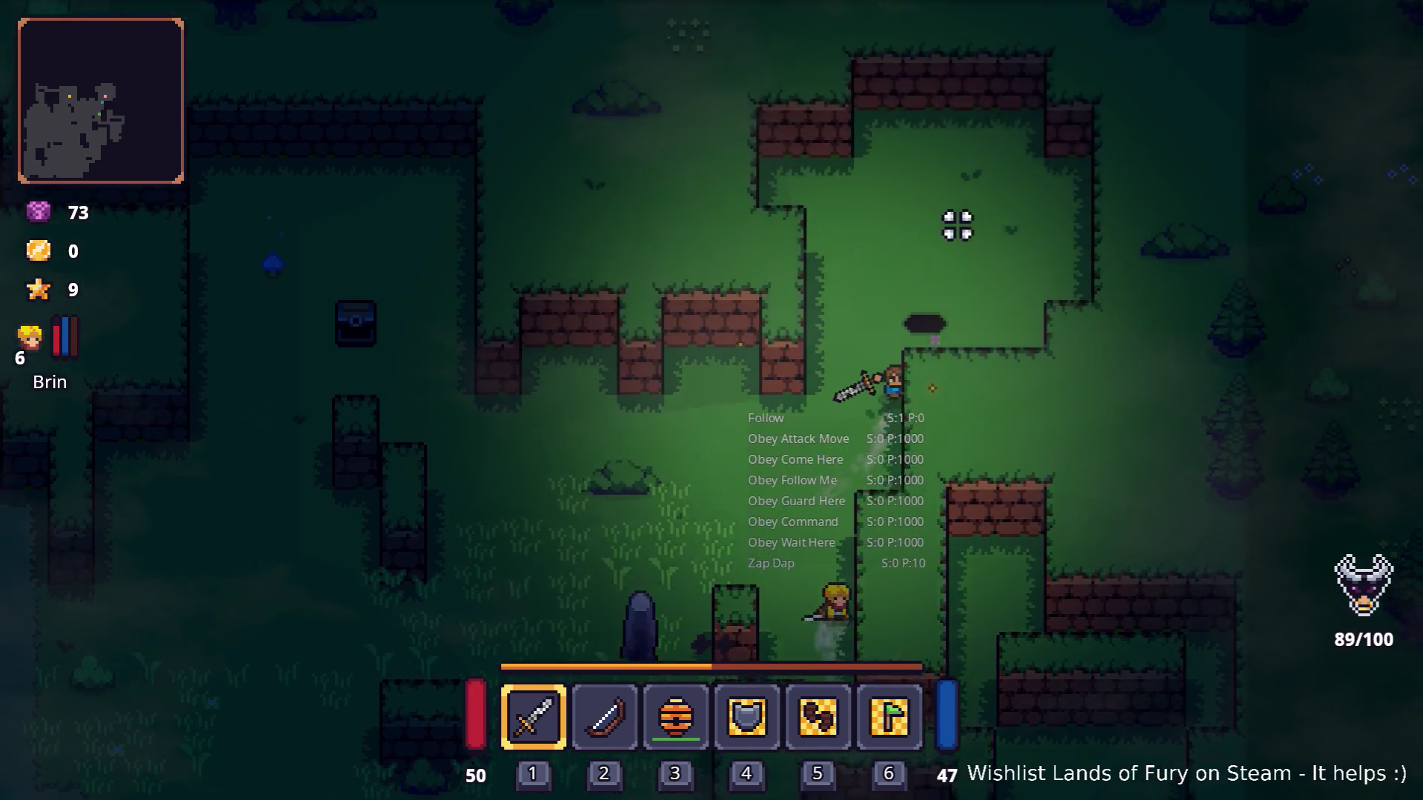
{"action": "key", "text": "e"}
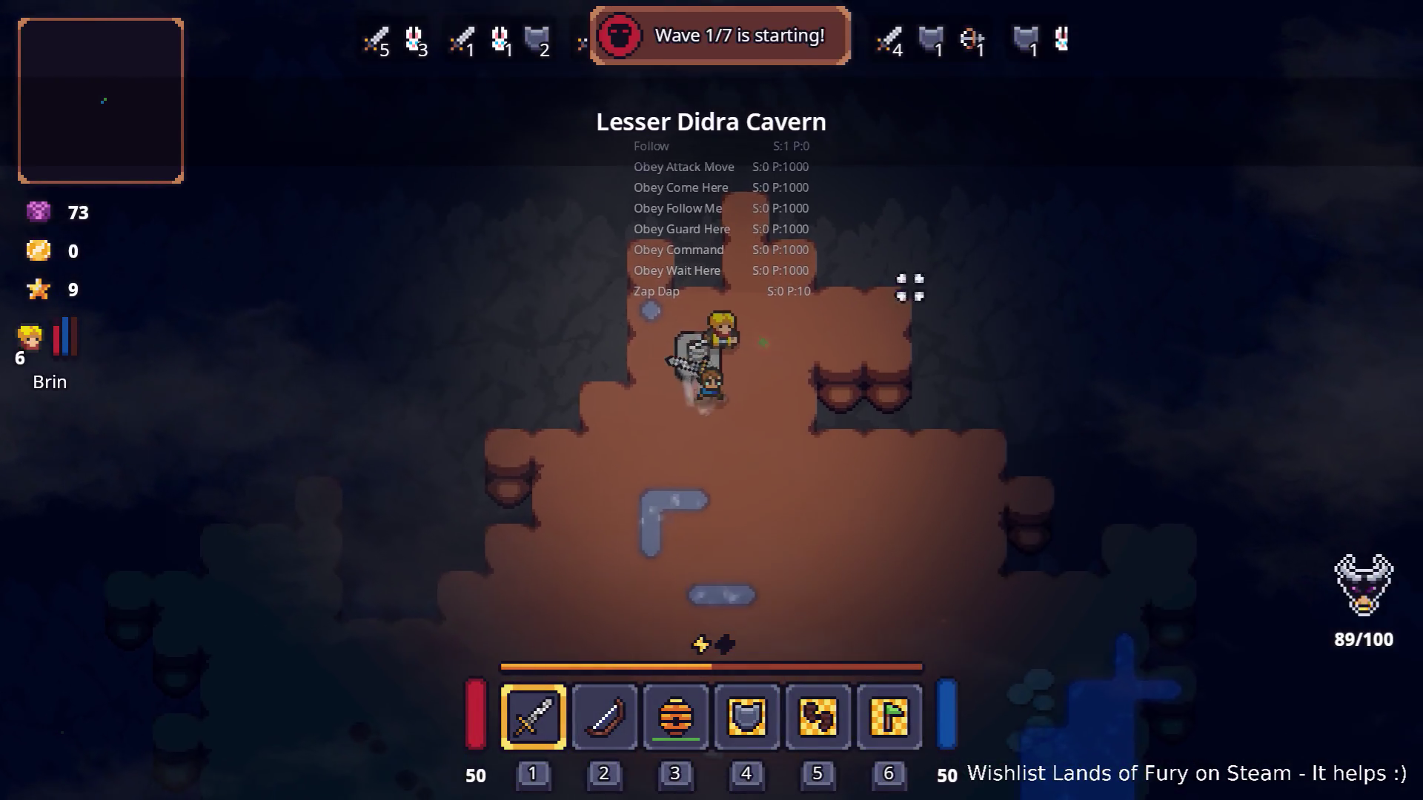
Give Brin's Electric Discharge, Zeph and Gravity Ball one point each, confirm, and resume the cavern fight.
{"action": "key", "text": "i"}
{"action": "left_click", "coordinate": [389, 541]}
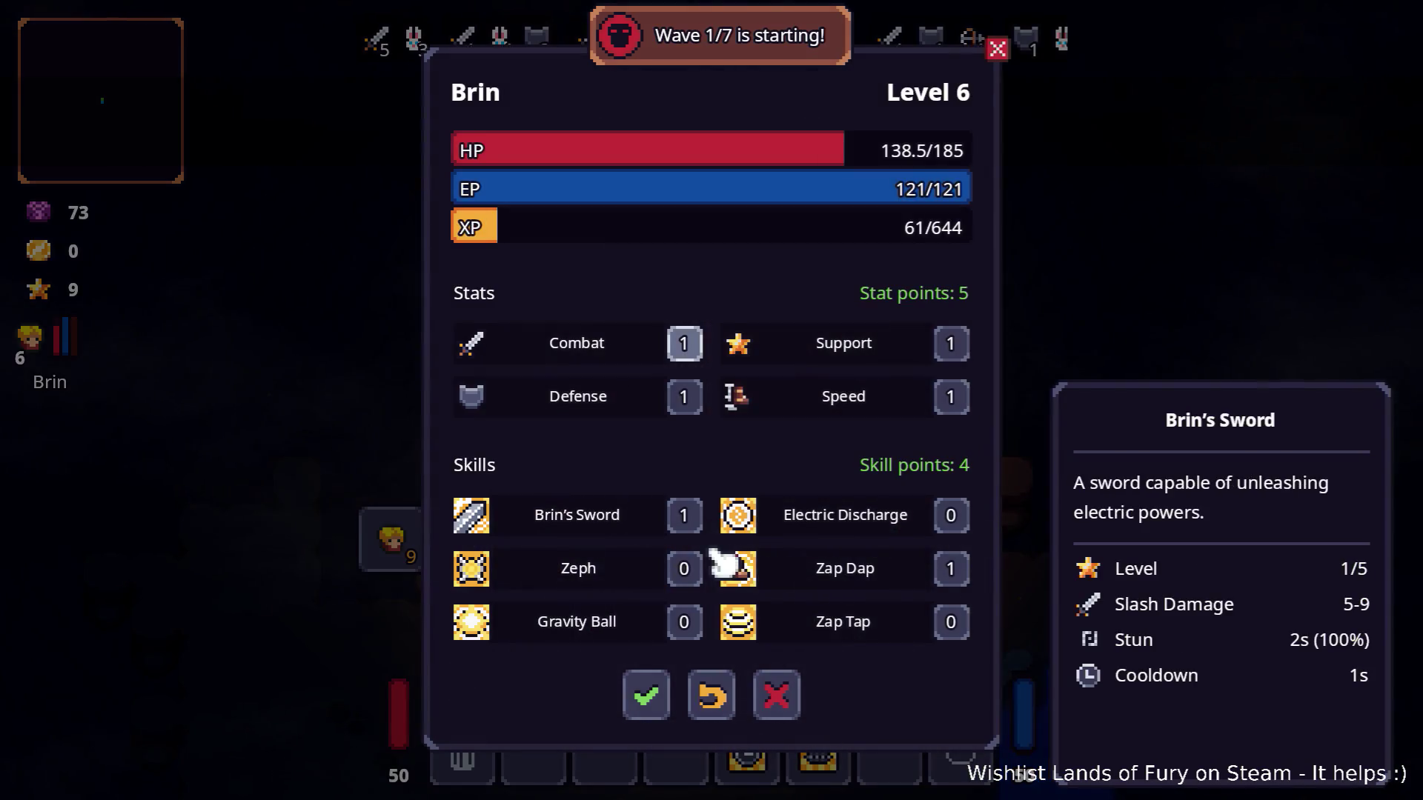
{"action": "left_click", "coordinate": [684, 622]}
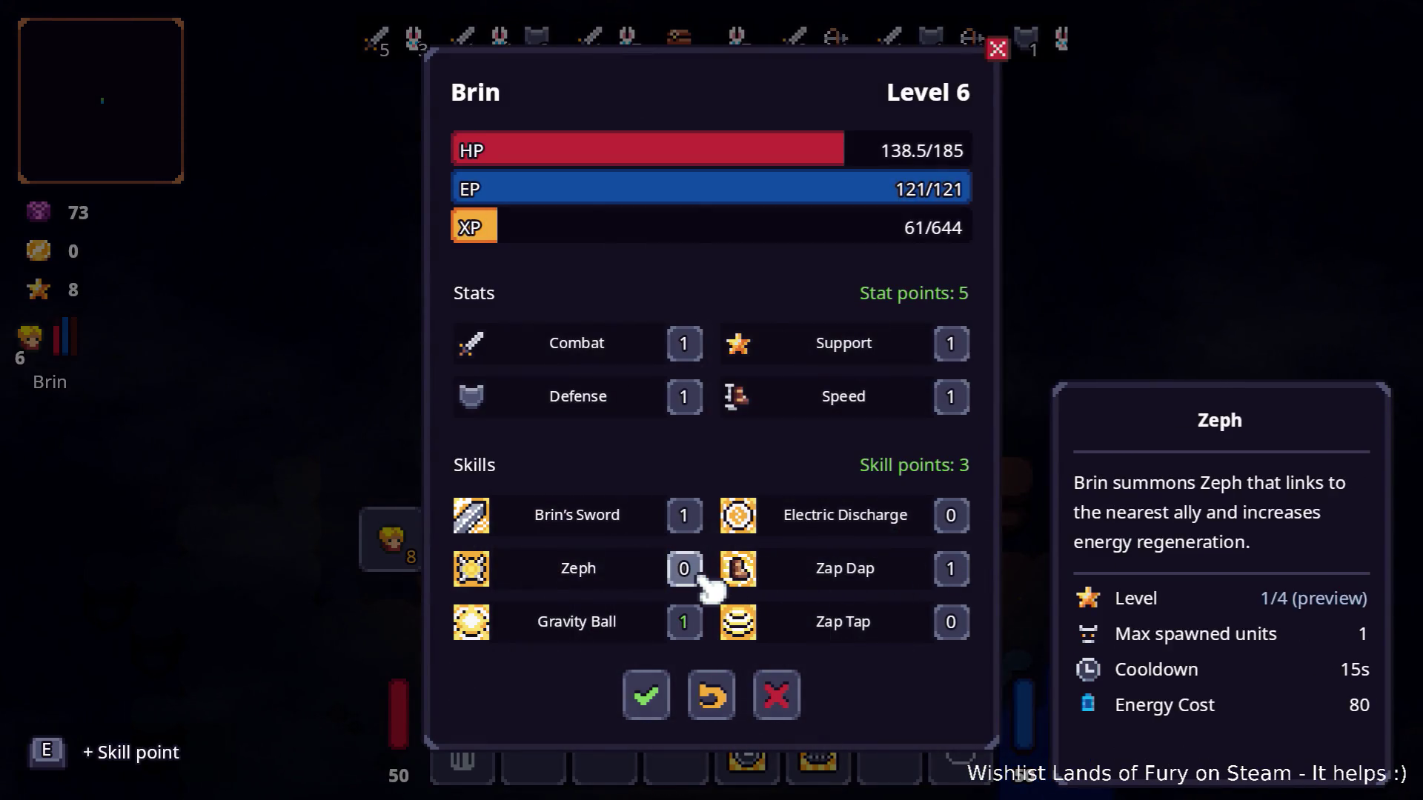
{"action": "left_click", "coordinate": [647, 697]}
{"action": "key", "text": "w"}
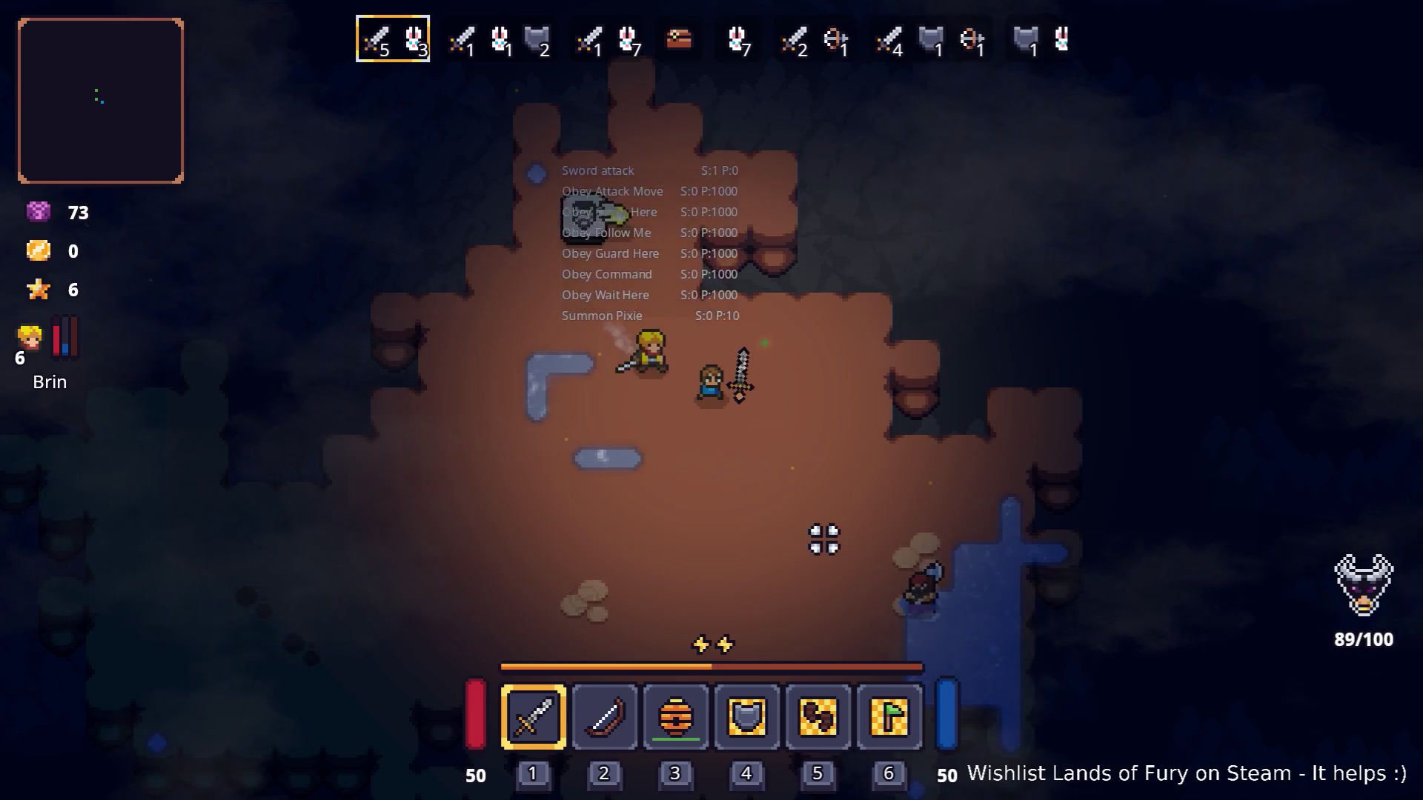
Chase down the bandit and slash it, then cut into the next group across the cave.
{"action": "key", "text": "d"}
{"action": "key", "text": "s"}
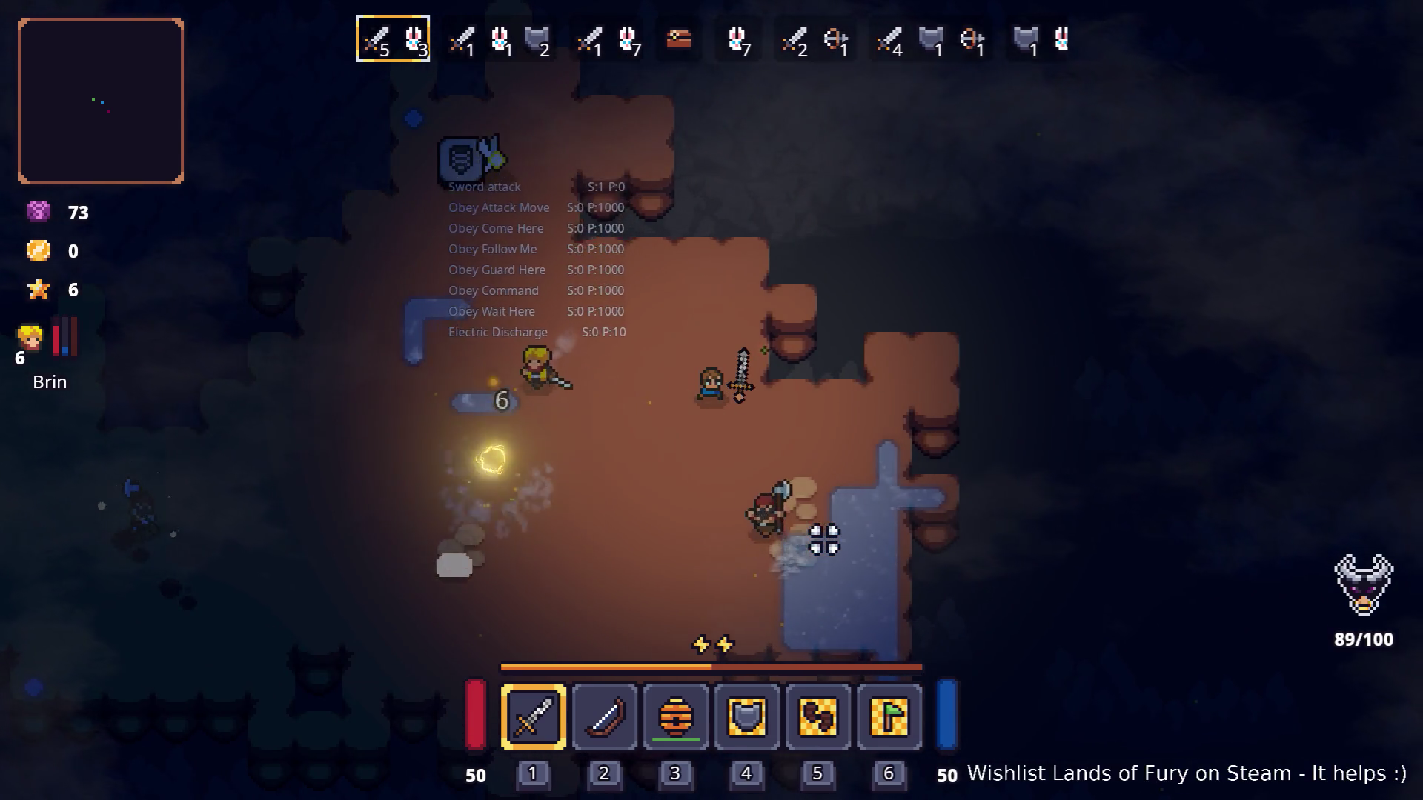
{"action": "key", "text": "a"}
{"action": "left_click", "coordinate": [901, 512]}
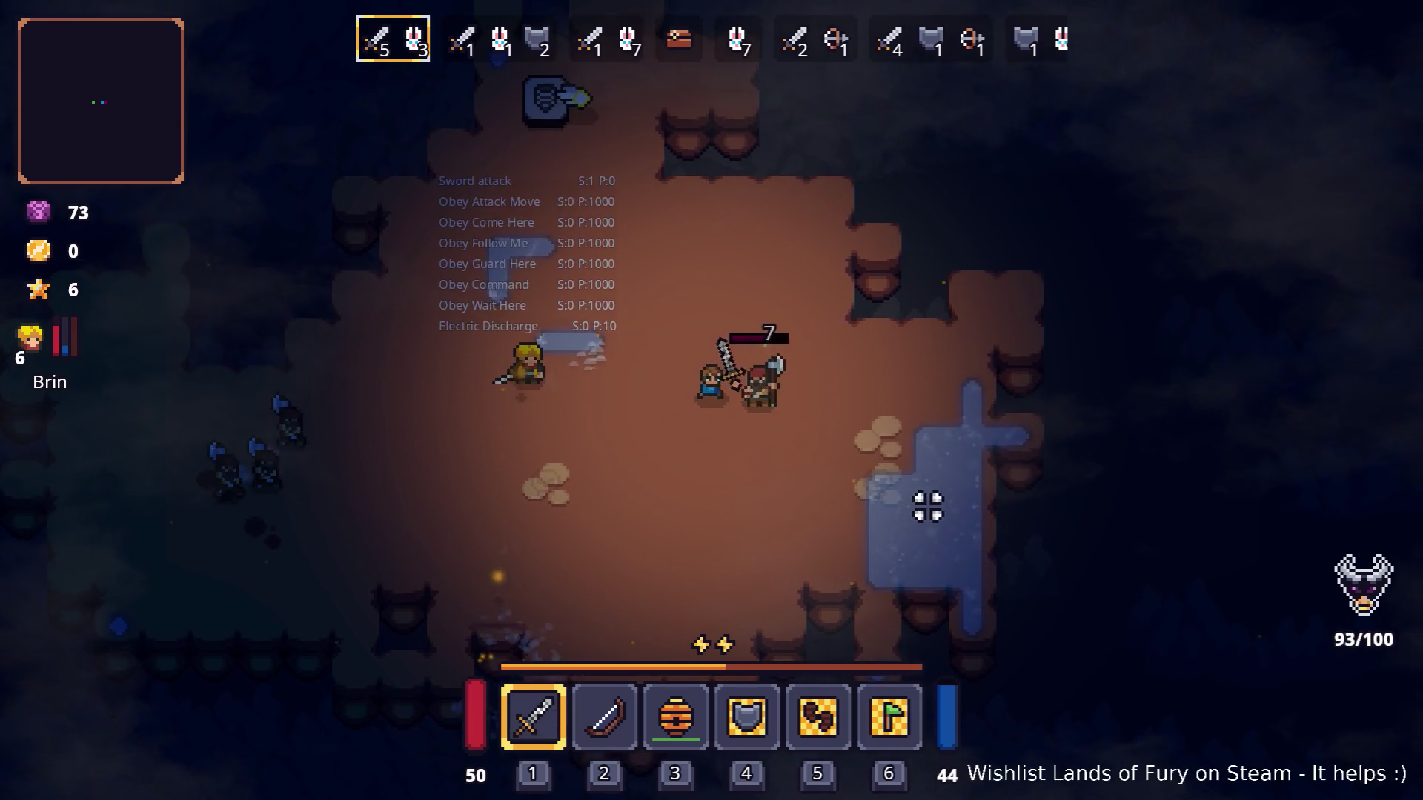
{"action": "left_click", "coordinate": [927, 507]}
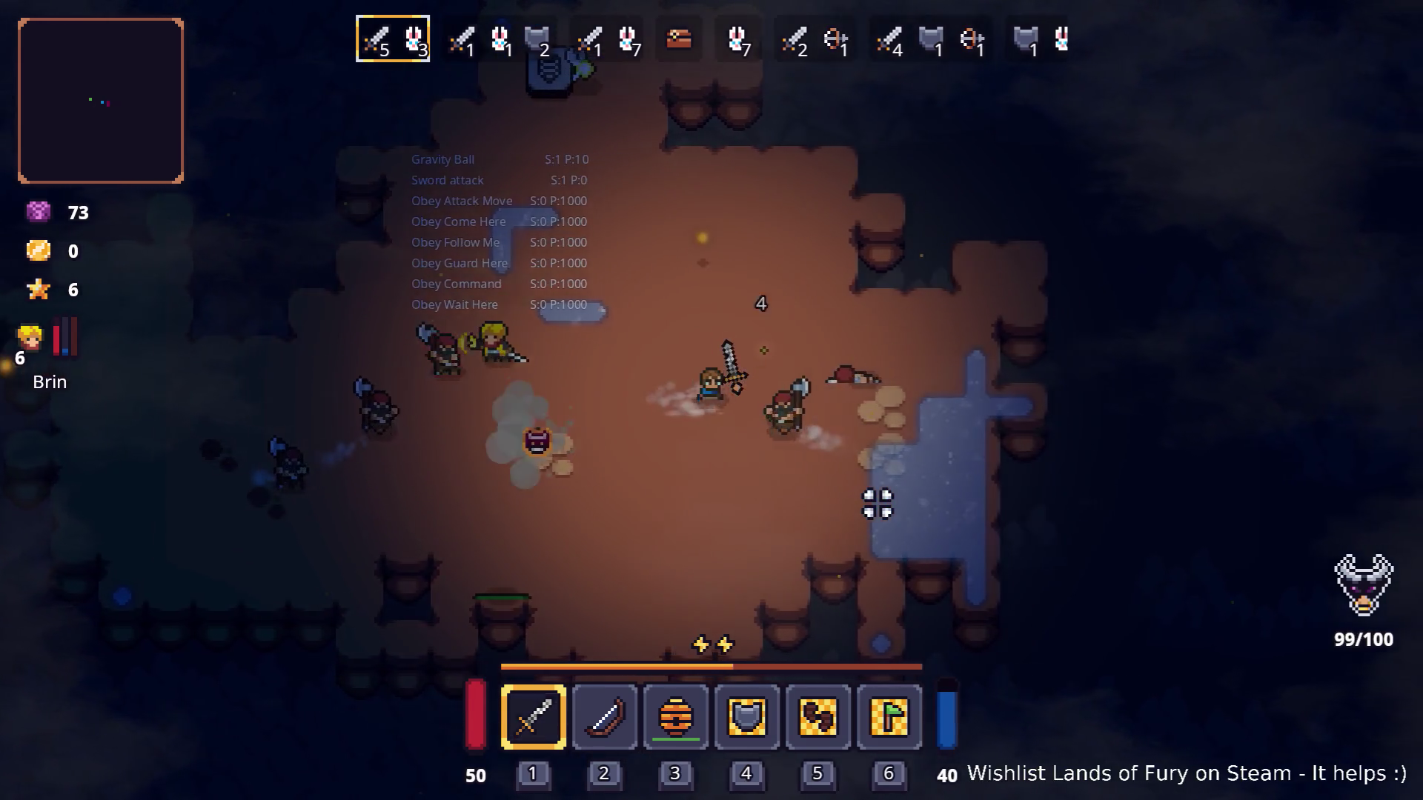
{"action": "key", "text": "a"}
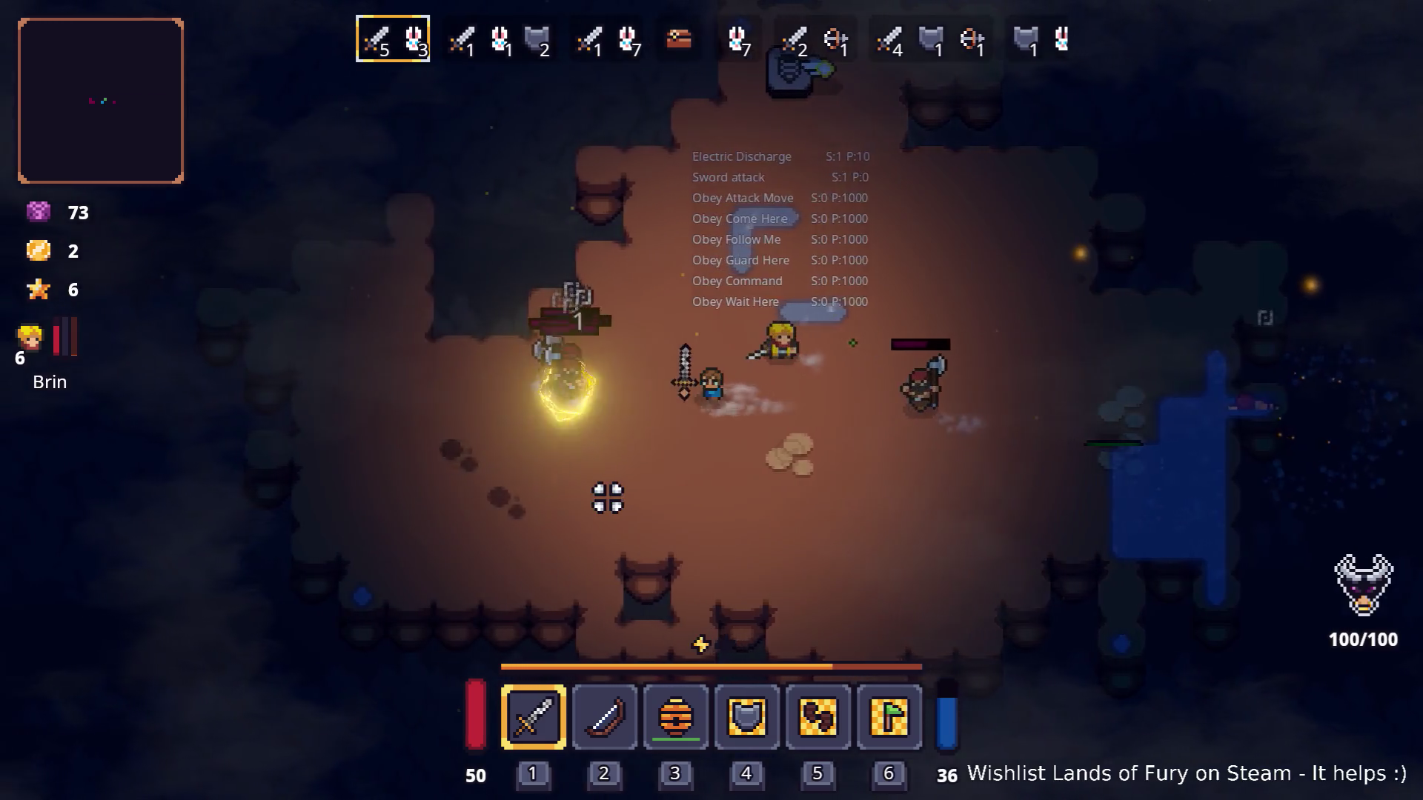
{"action": "key", "text": "s"}
{"action": "left_click", "coordinate": [569, 315]}
Weave through the cave striking the approaching wave-3 enemies beside the companion.
{"action": "key", "text": "d"}
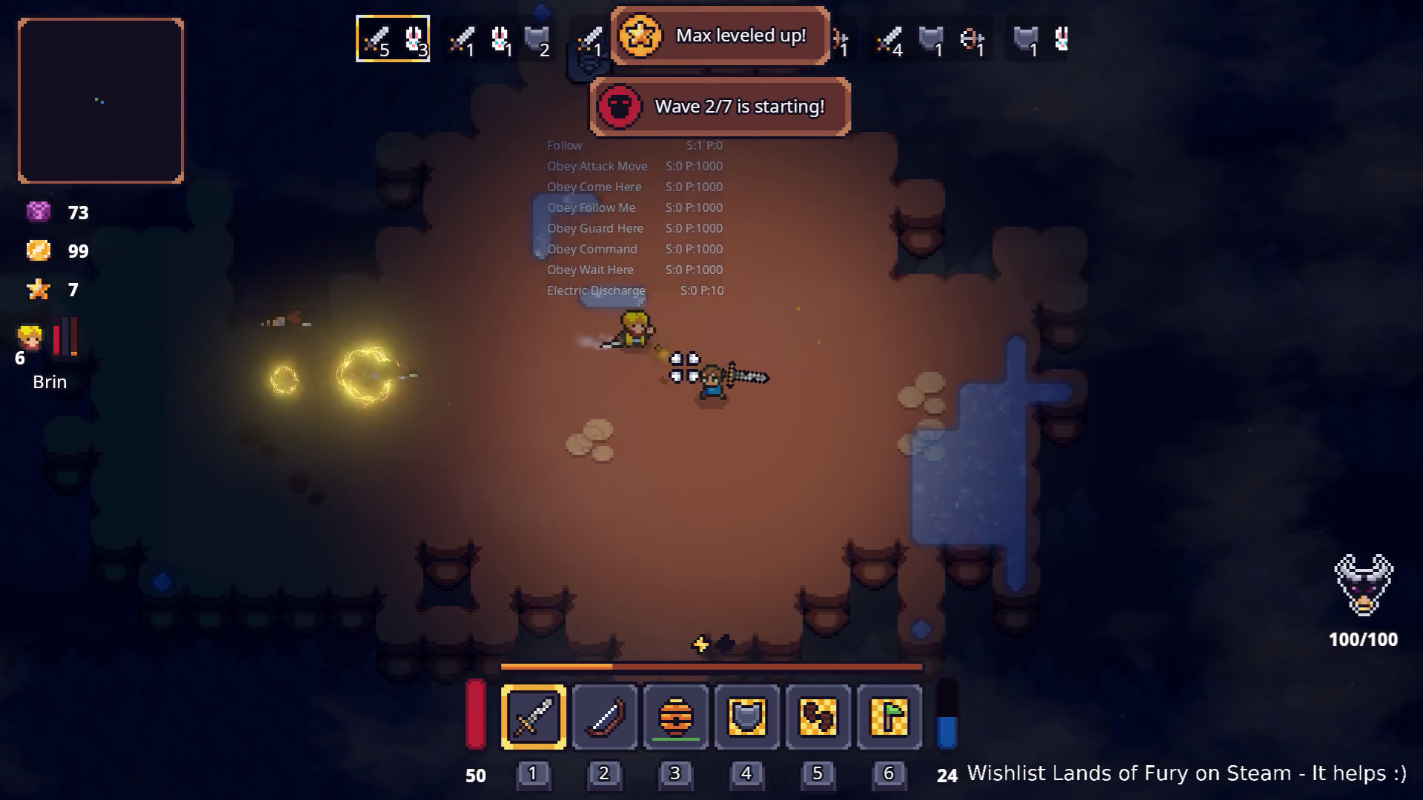
{"action": "key", "text": "d"}
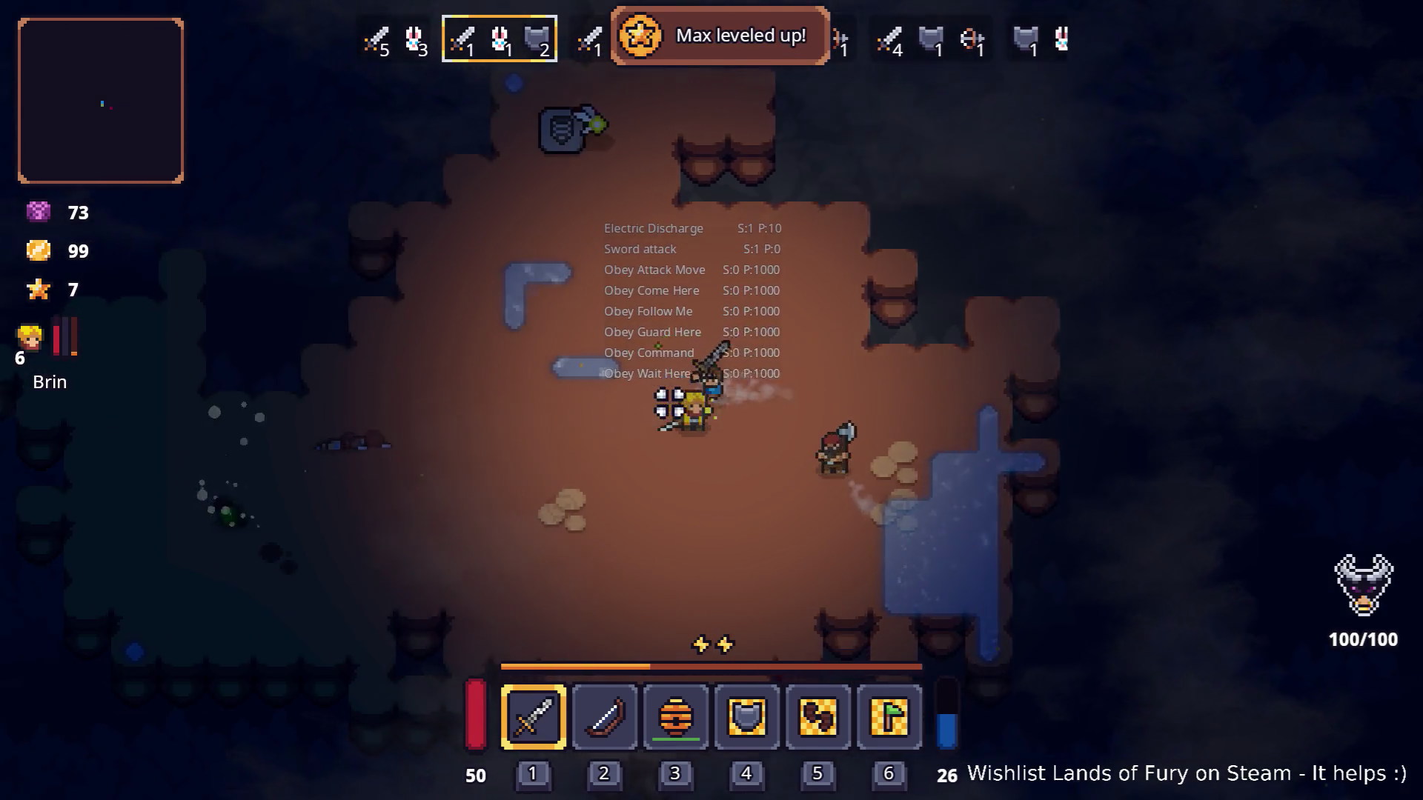
{"action": "key", "text": "s"}
{"action": "key", "text": "a"}
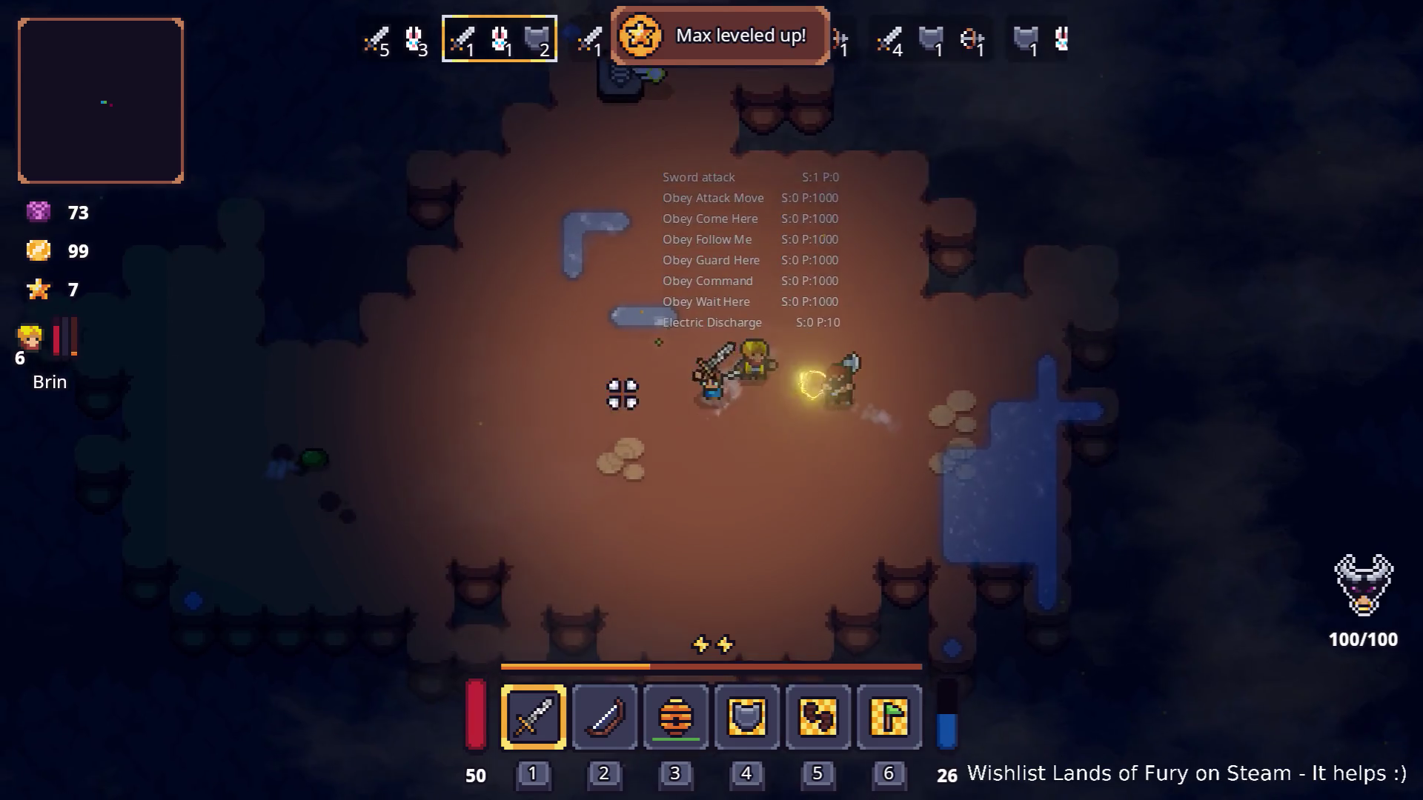
{"action": "left_click", "coordinate": [587, 403]}
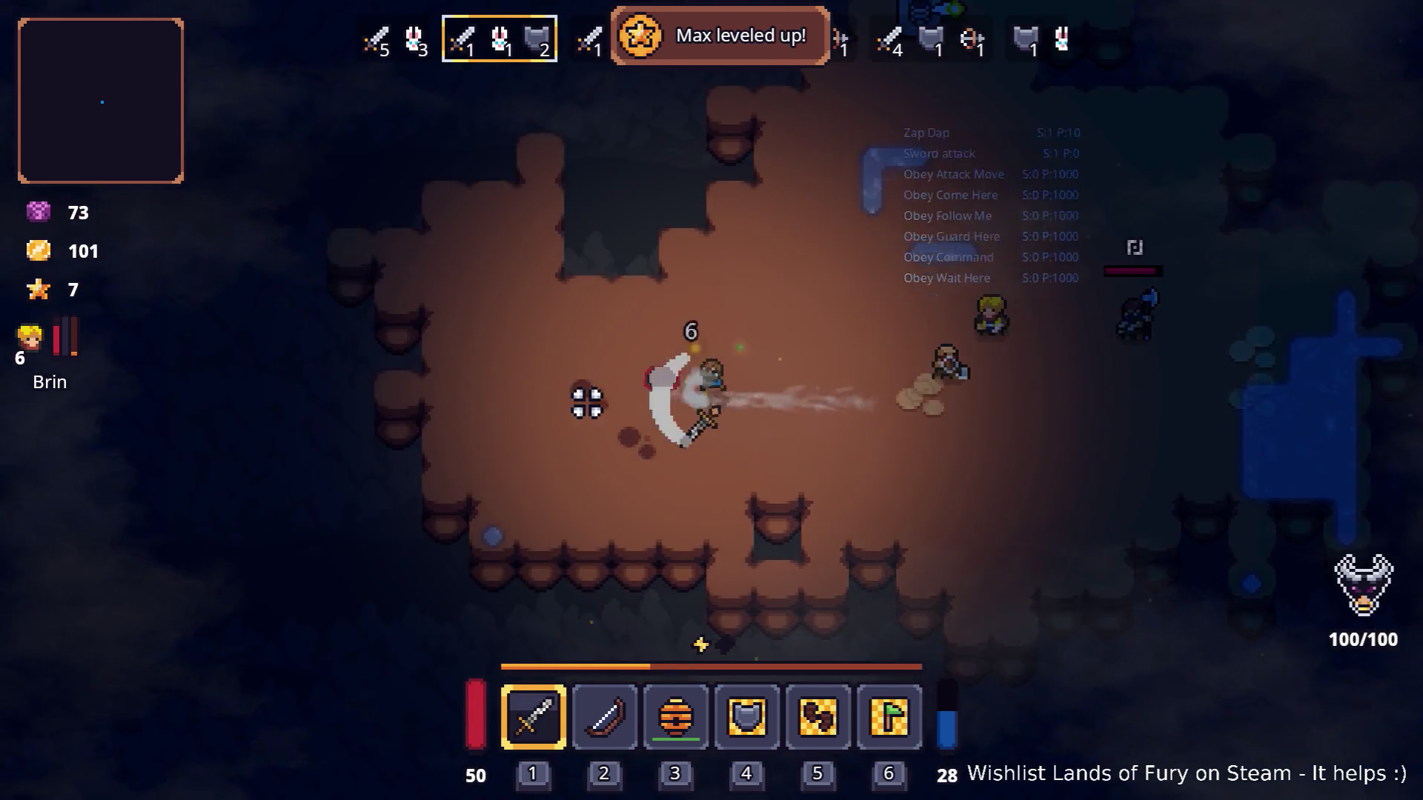
{"action": "key", "text": "d"}
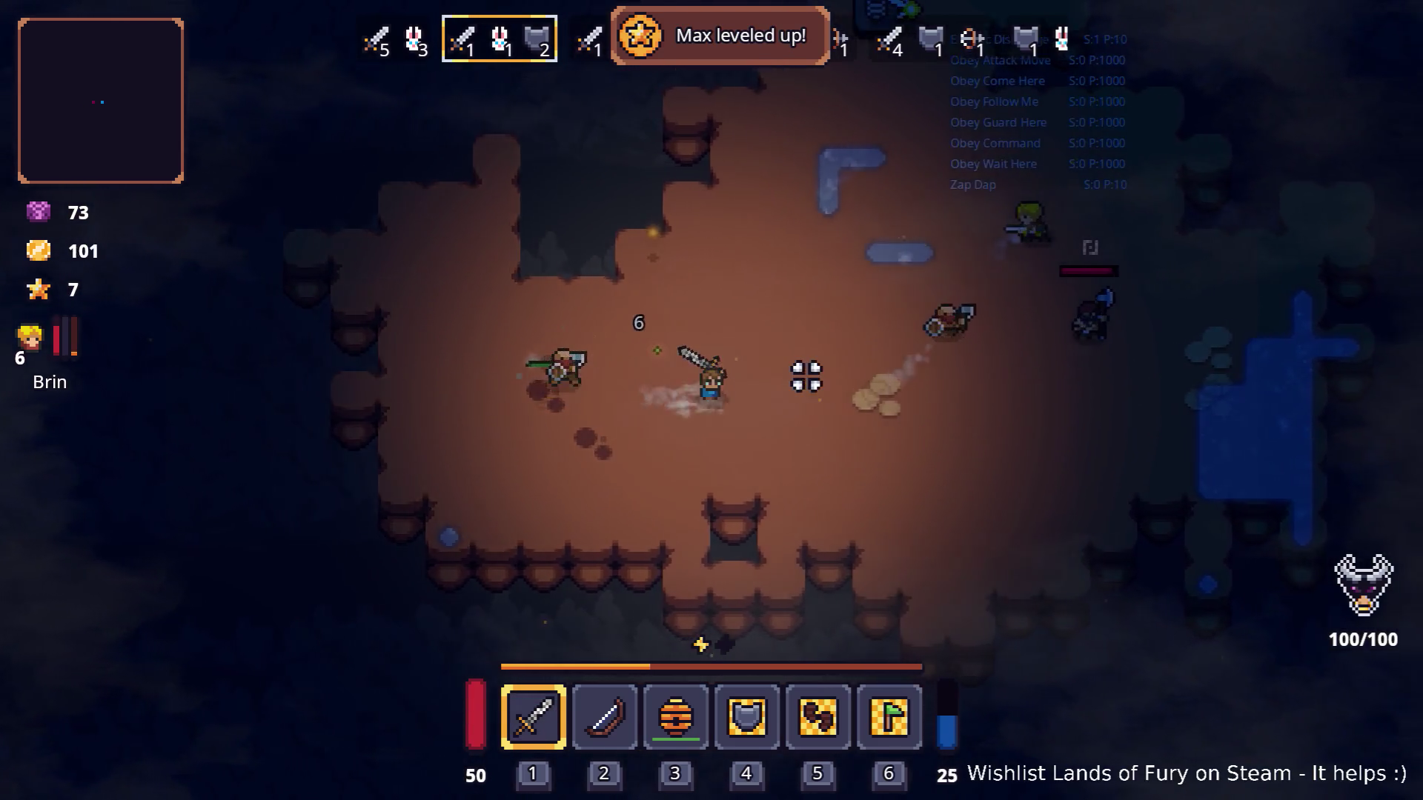
{"action": "left_click", "coordinate": [794, 379]}
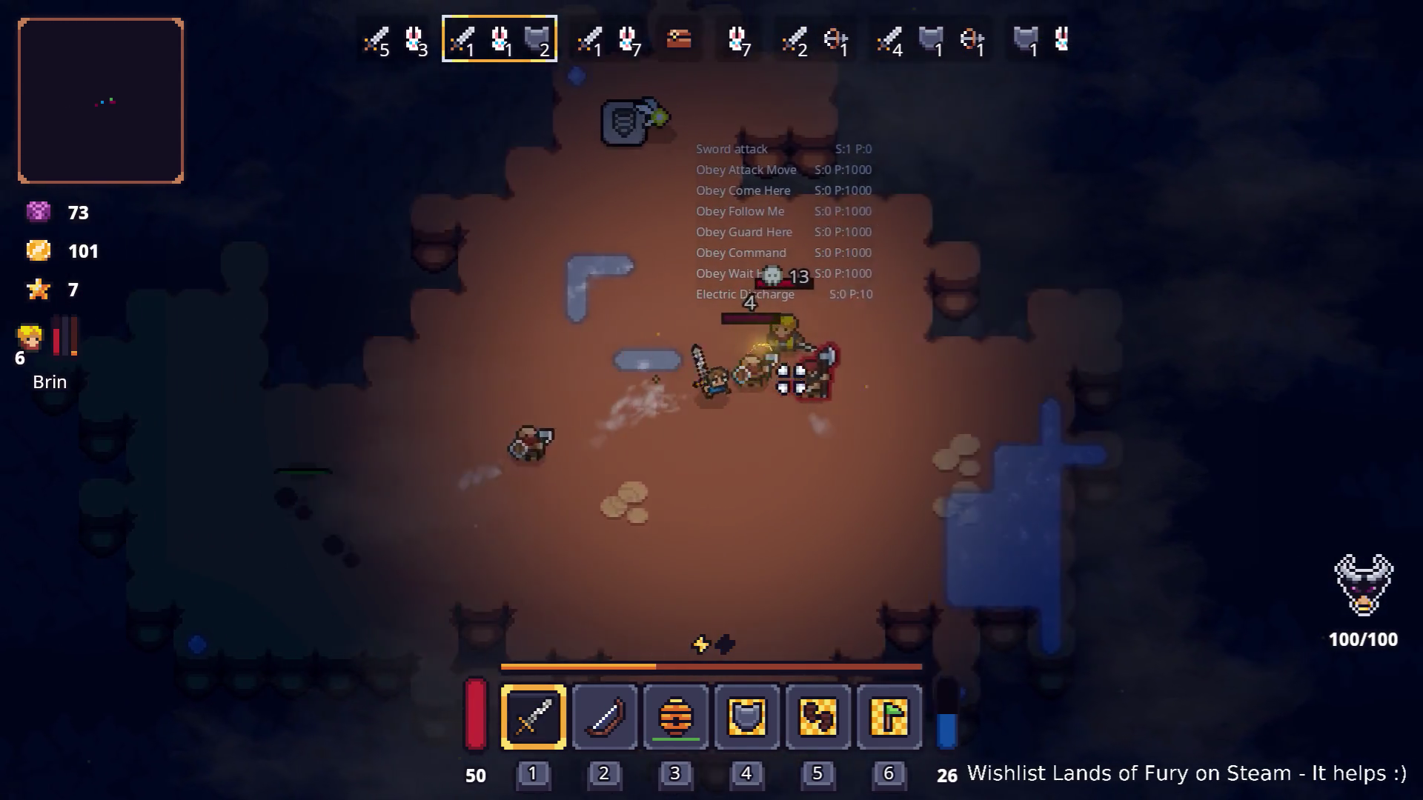
{"action": "key", "text": "d"}
{"action": "left_click", "coordinate": [692, 301]}
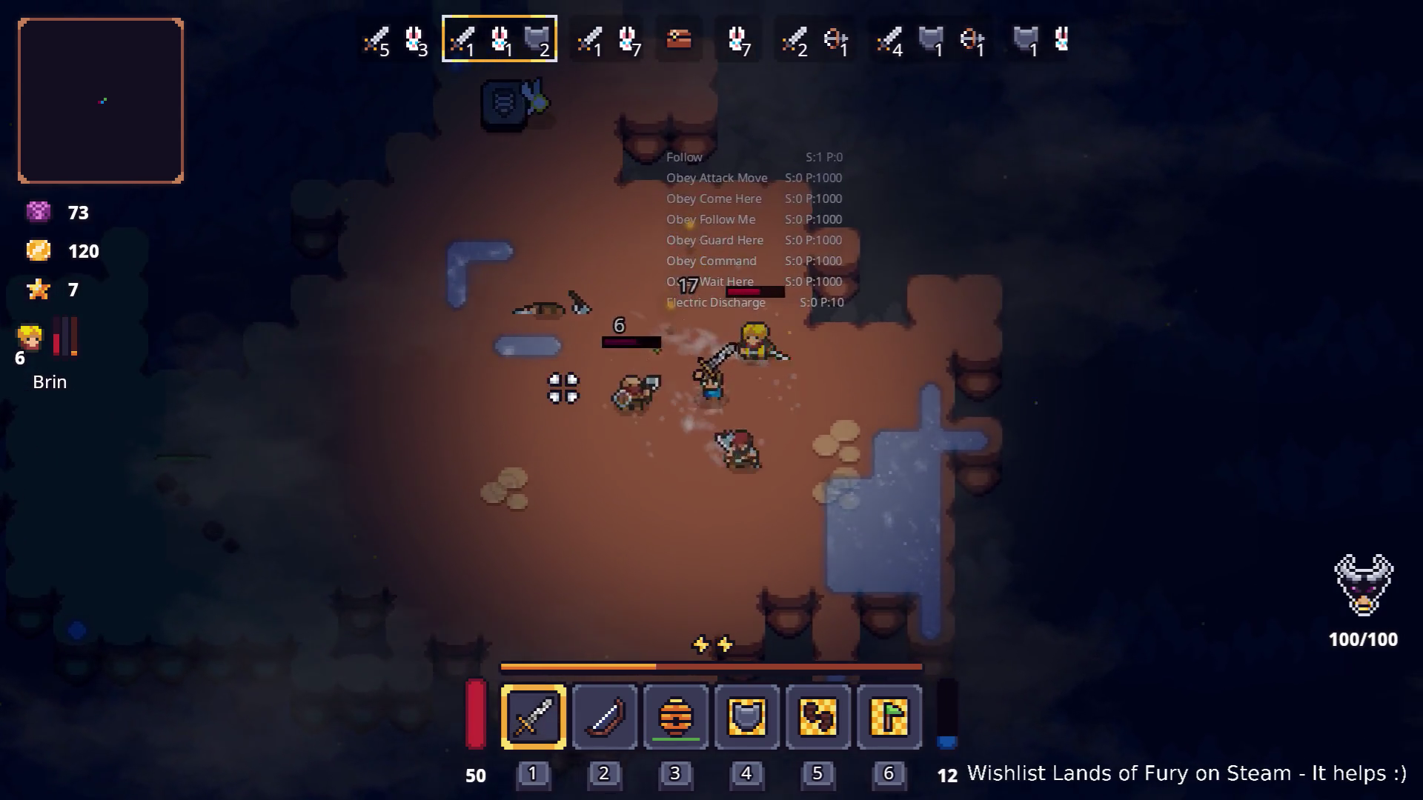
Finish off the nearby enemy to bring gold to 139, then bring up the inventory.
{"action": "key", "text": "a"}
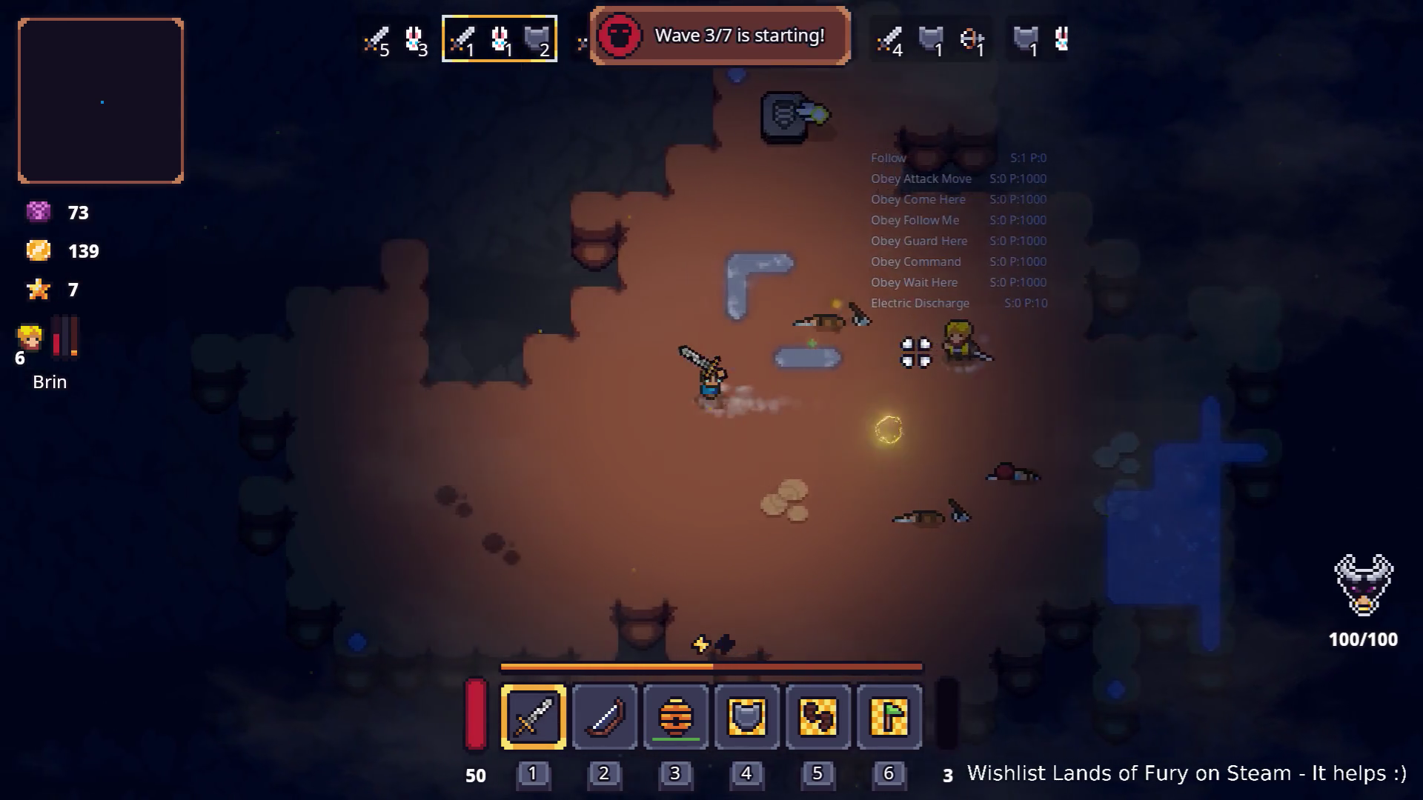
{"action": "key", "text": "d"}
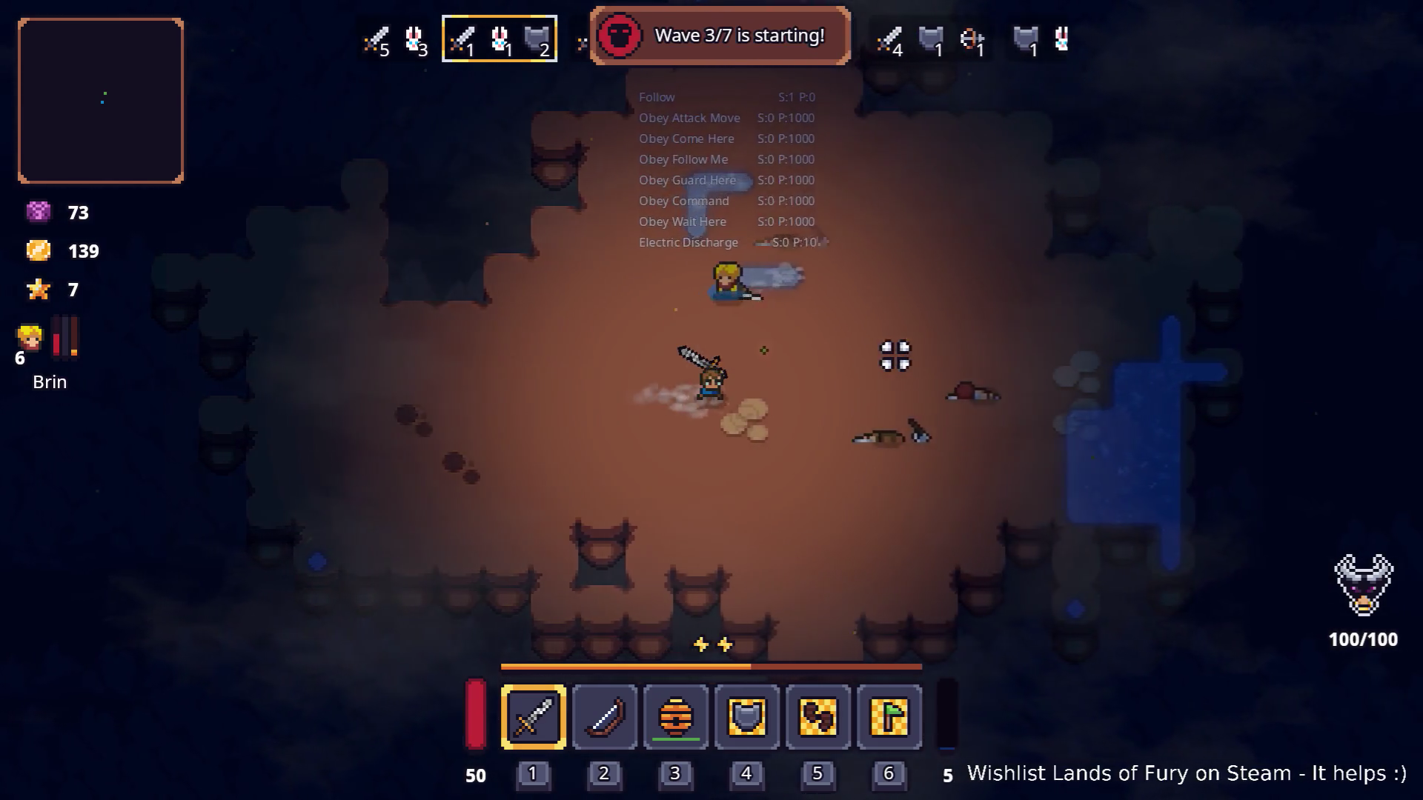
{"action": "left_click", "coordinate": [782, 375]}
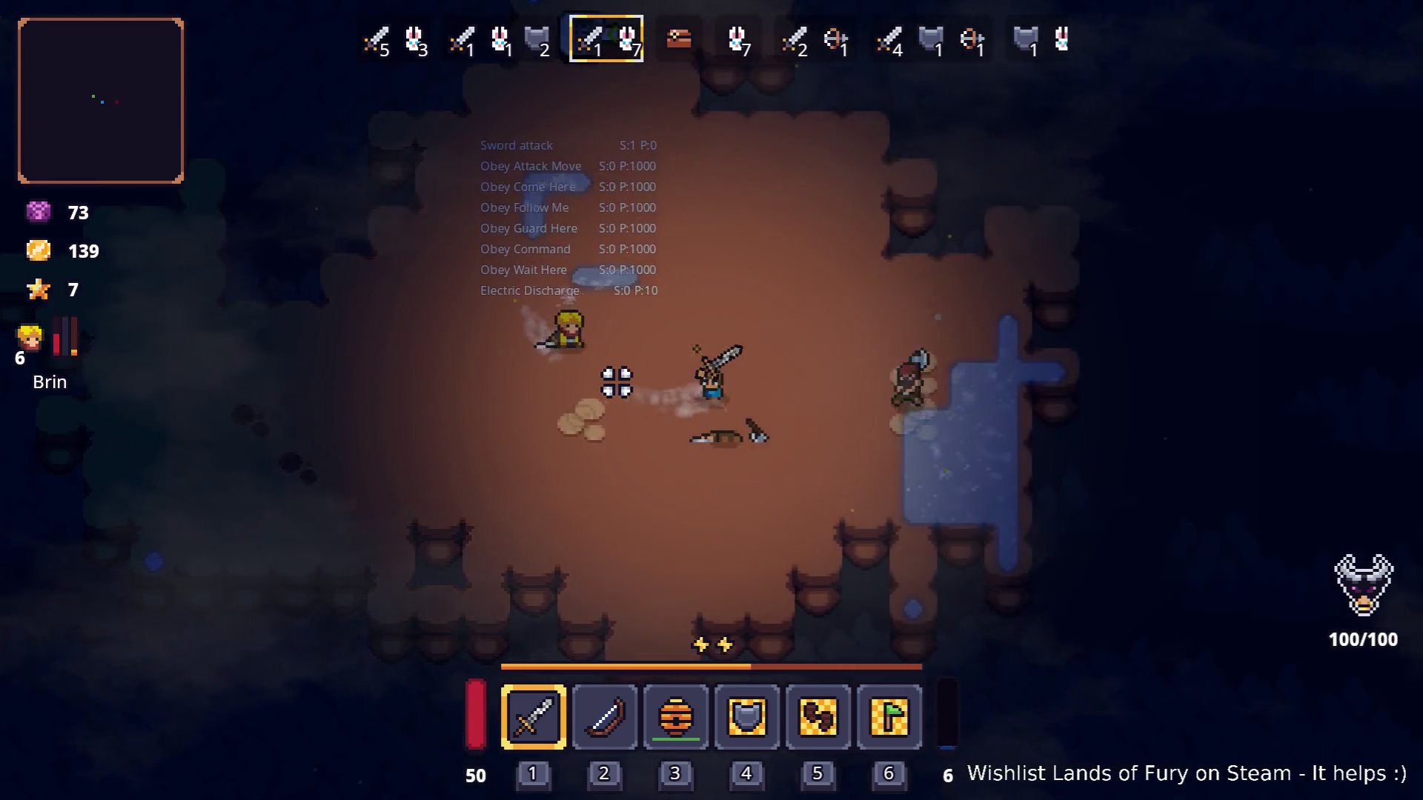
{"action": "key", "text": "d"}
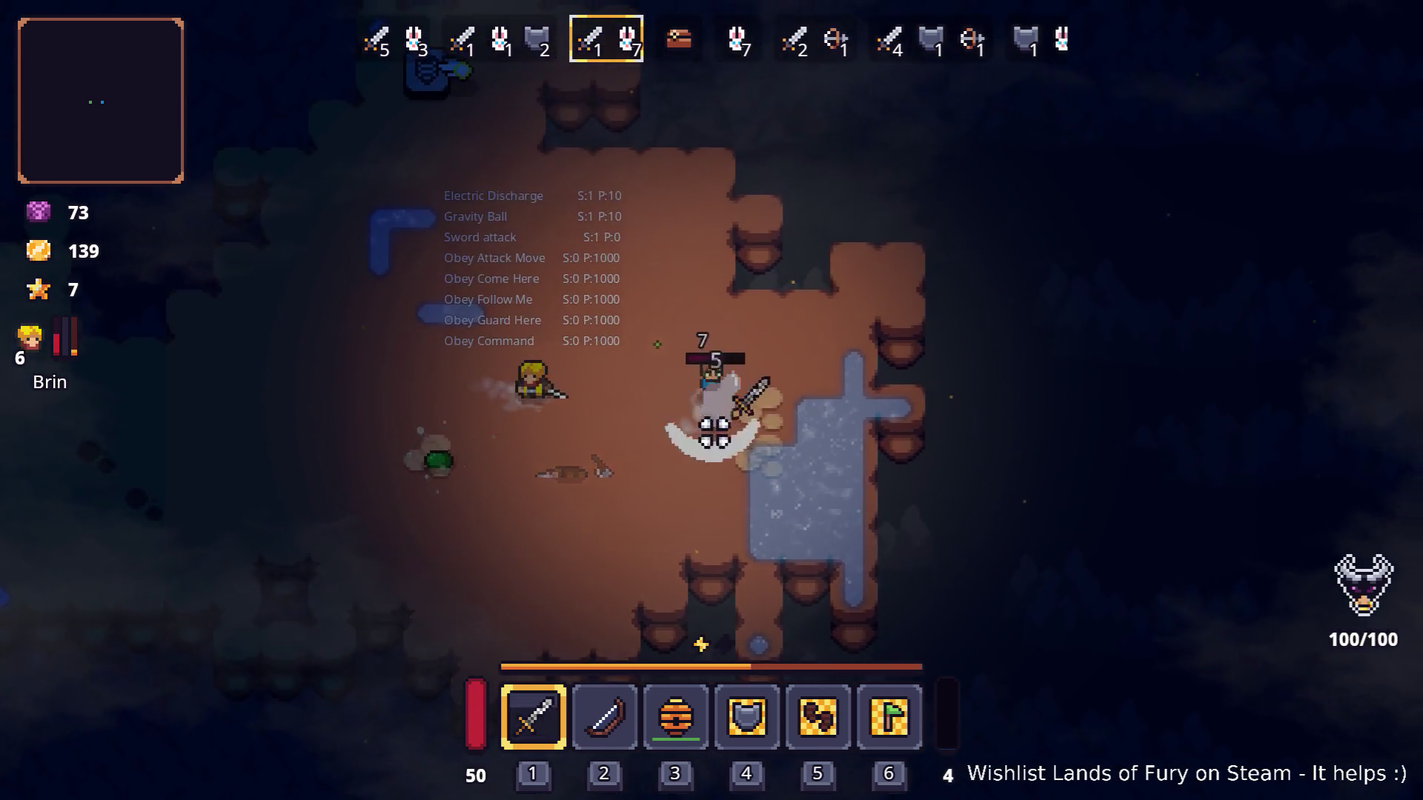
{"action": "key", "text": "i"}
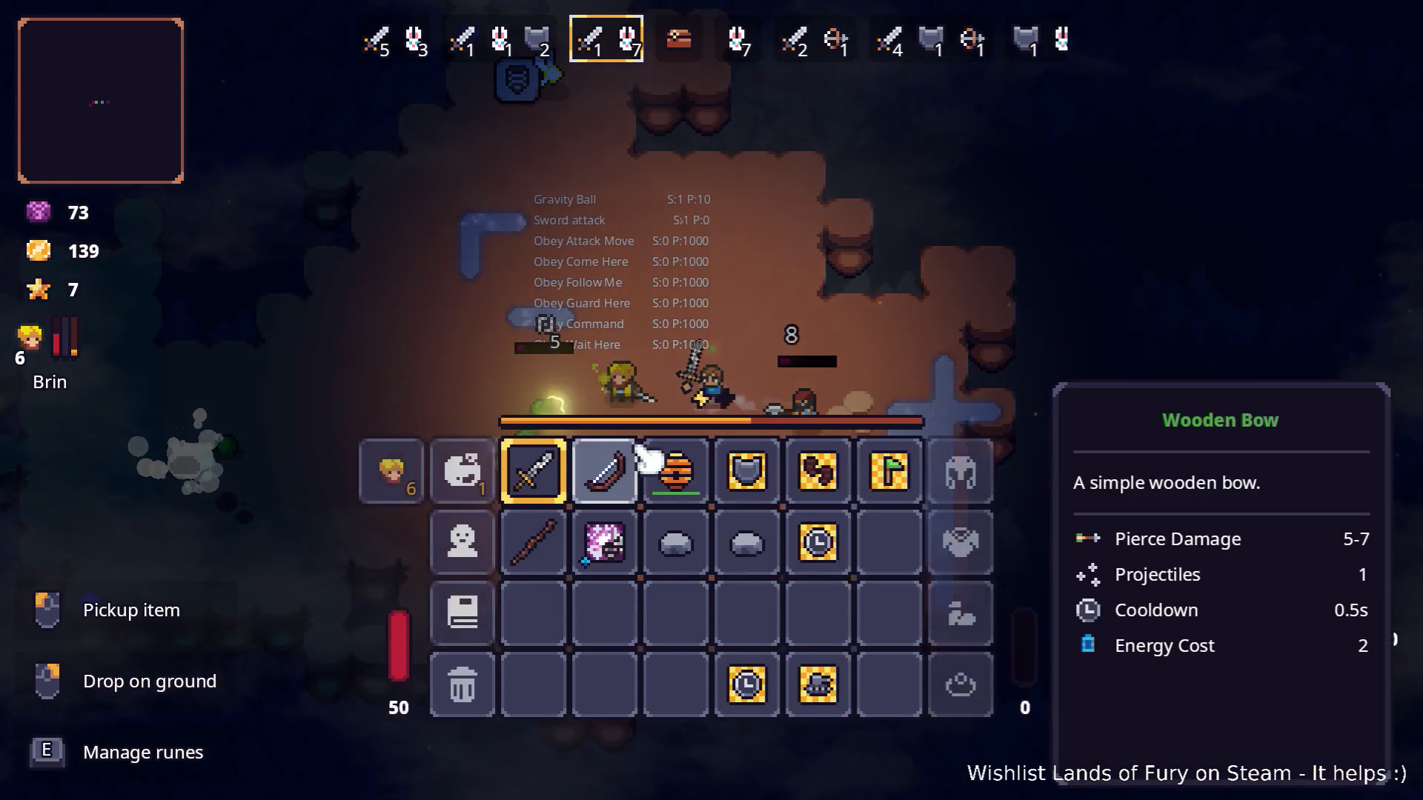
Socket a rune into the sword's rune slot and return to the fight.
{"action": "right_click", "coordinate": [537, 556]}
{"action": "left_click", "coordinate": [607, 415]}
{"action": "left_click", "coordinate": [604, 311]}
{"action": "key", "text": "Escape"}
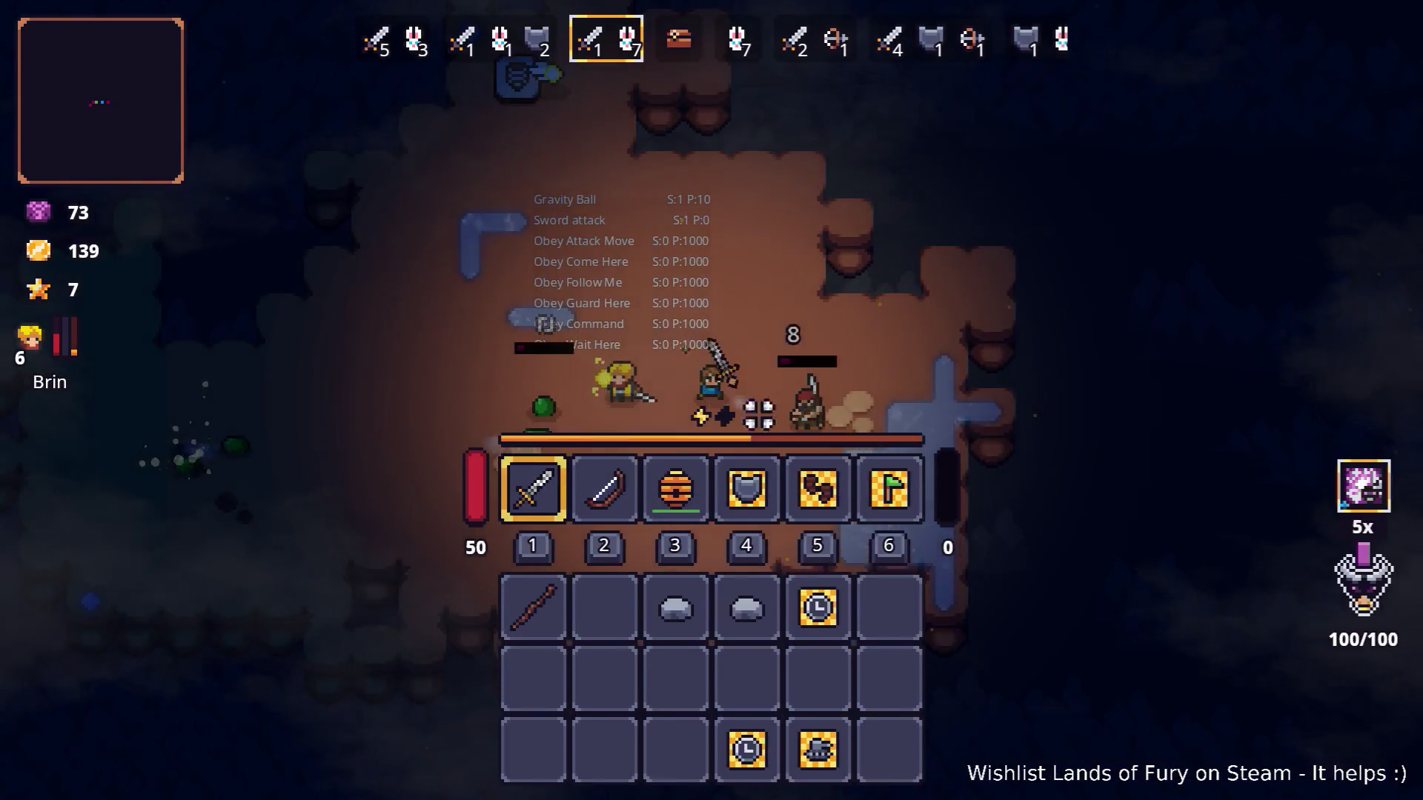
Walk through the cave to Snap's shop and confirm the trade, bringing gold to 158.
{"action": "key", "text": "a"}
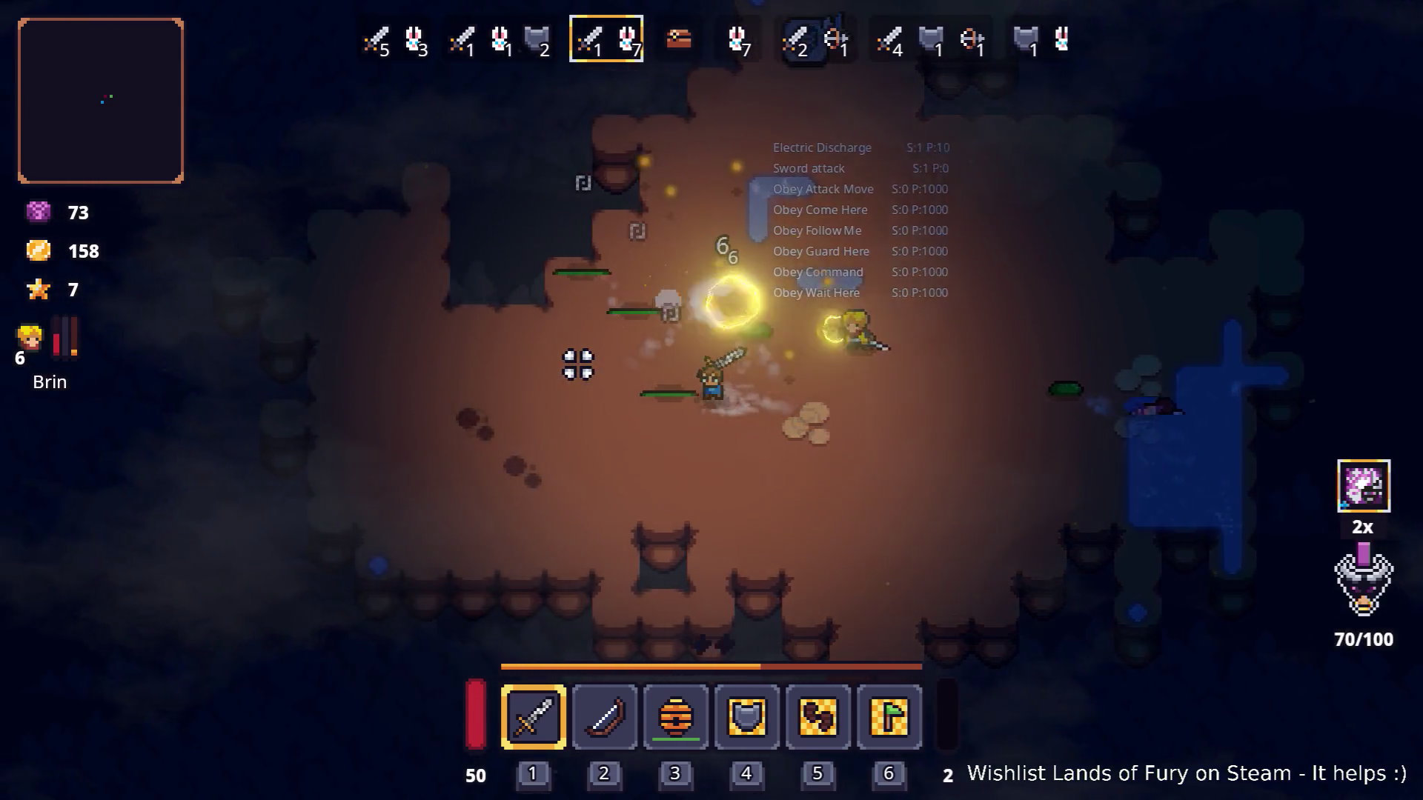
{"action": "key", "text": "d"}
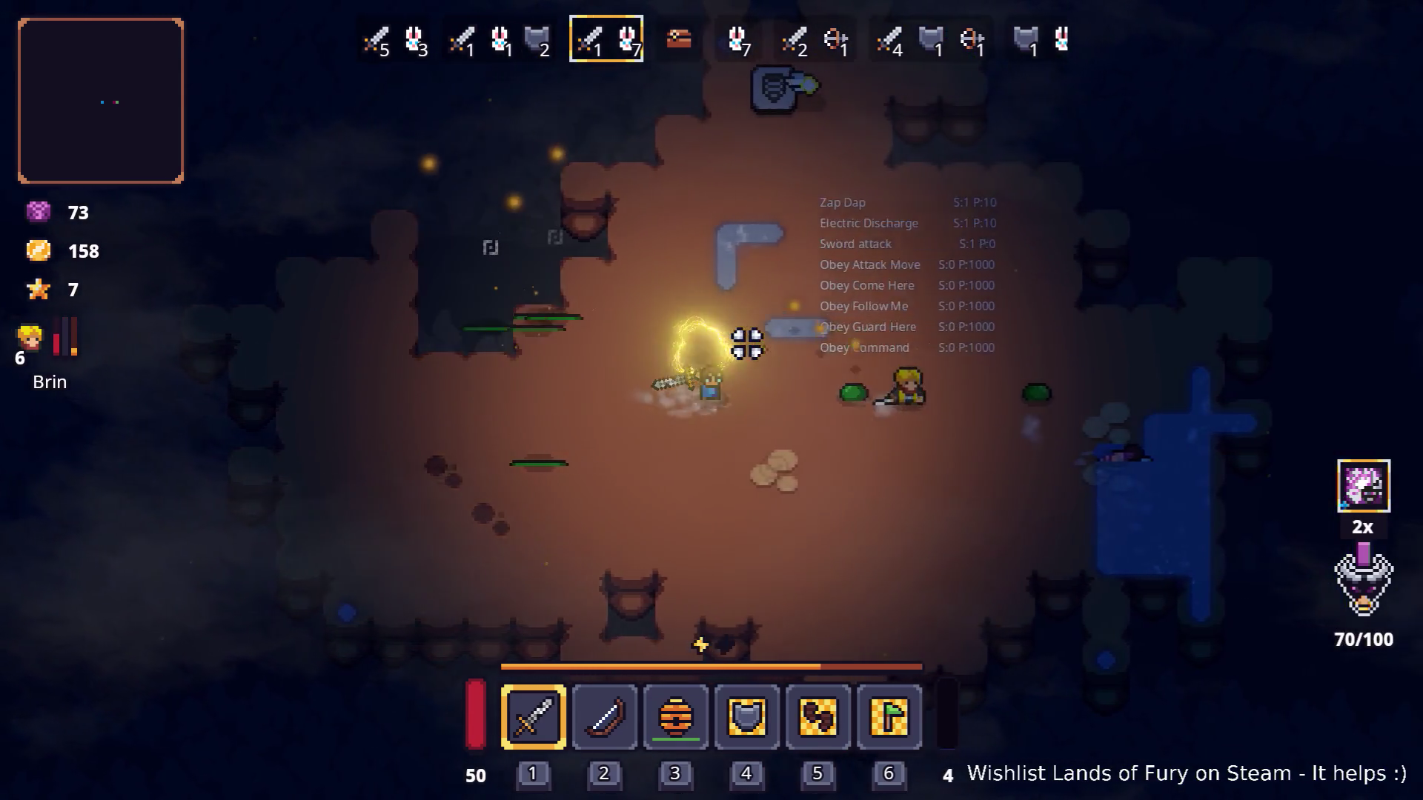
{"action": "key", "text": "d+s"}
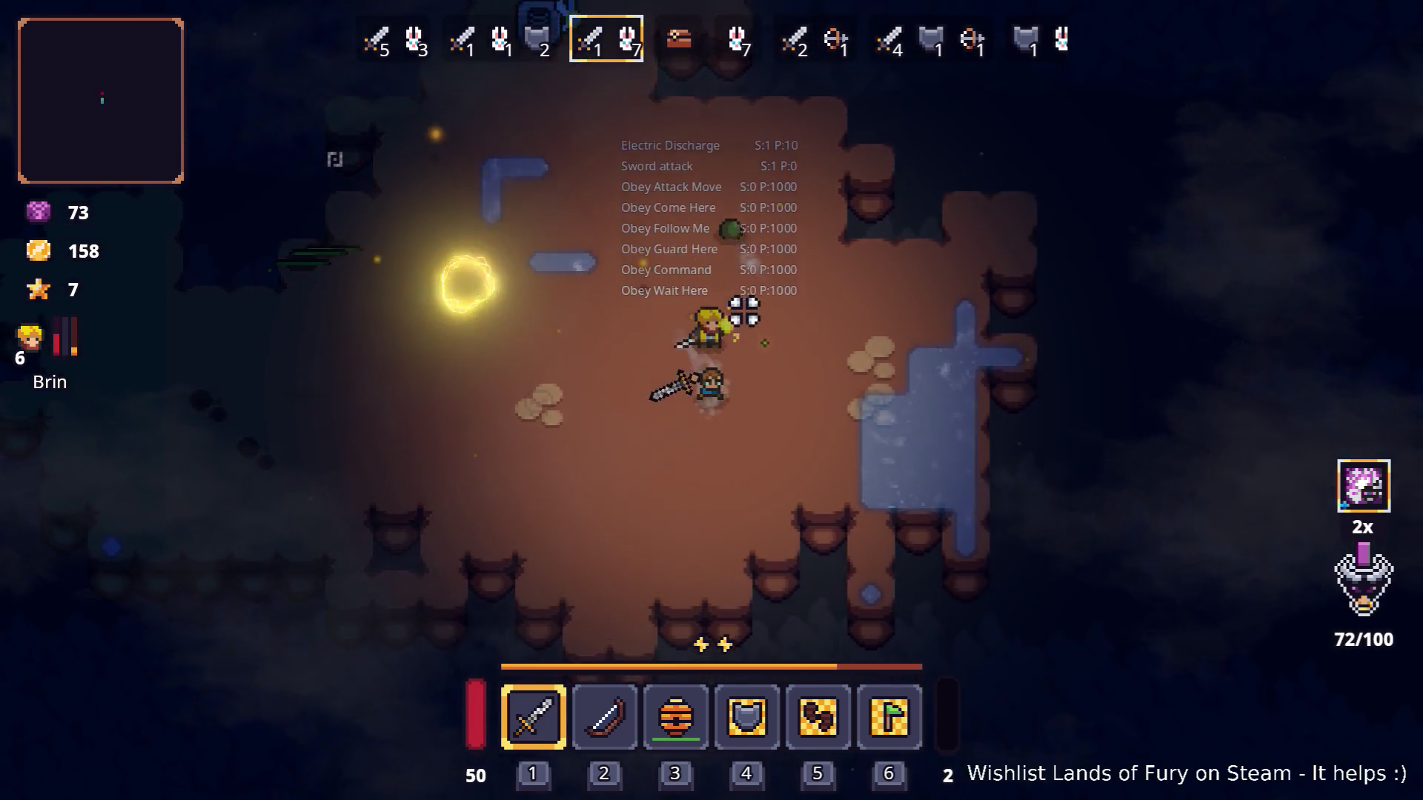
{"action": "key", "text": "a"}
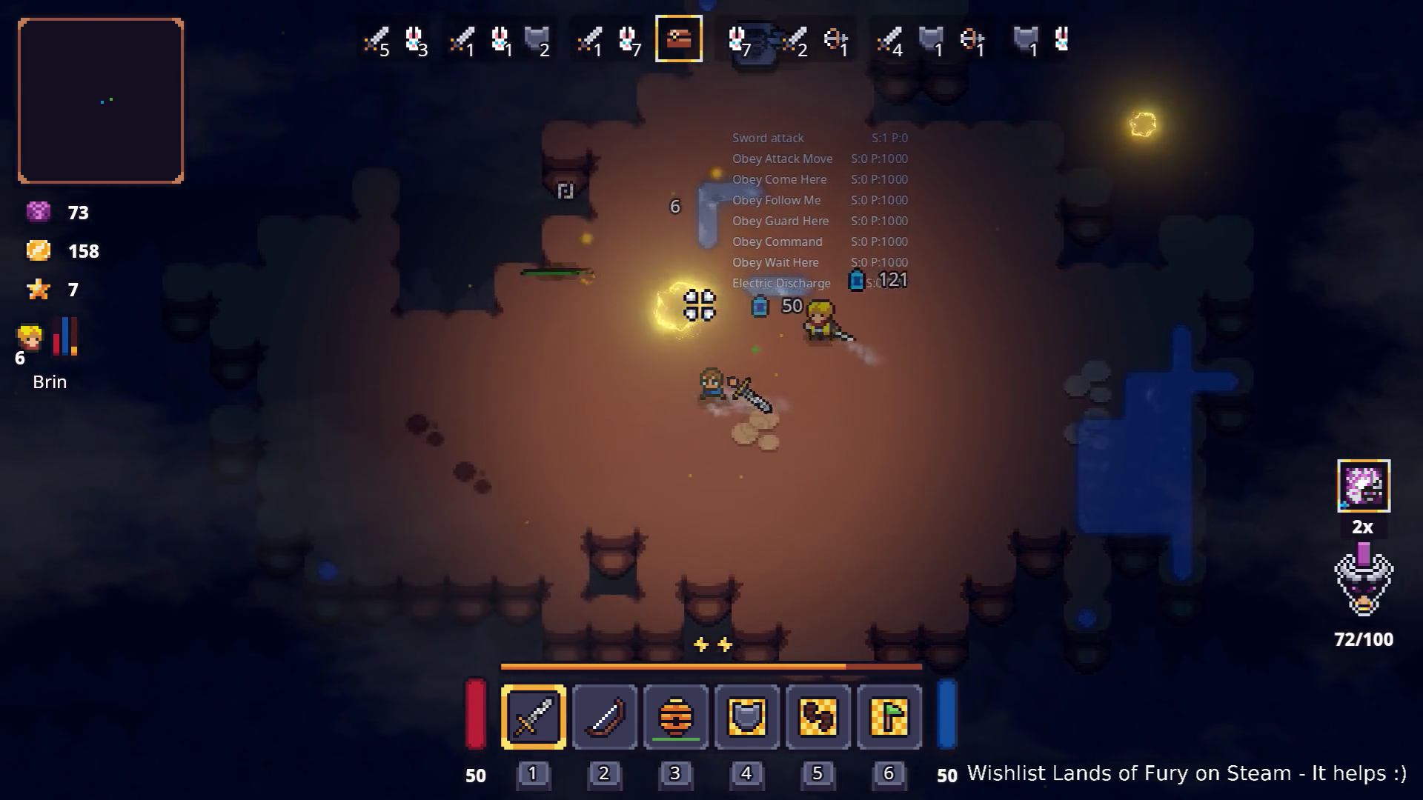
{"action": "key", "text": "d+w"}
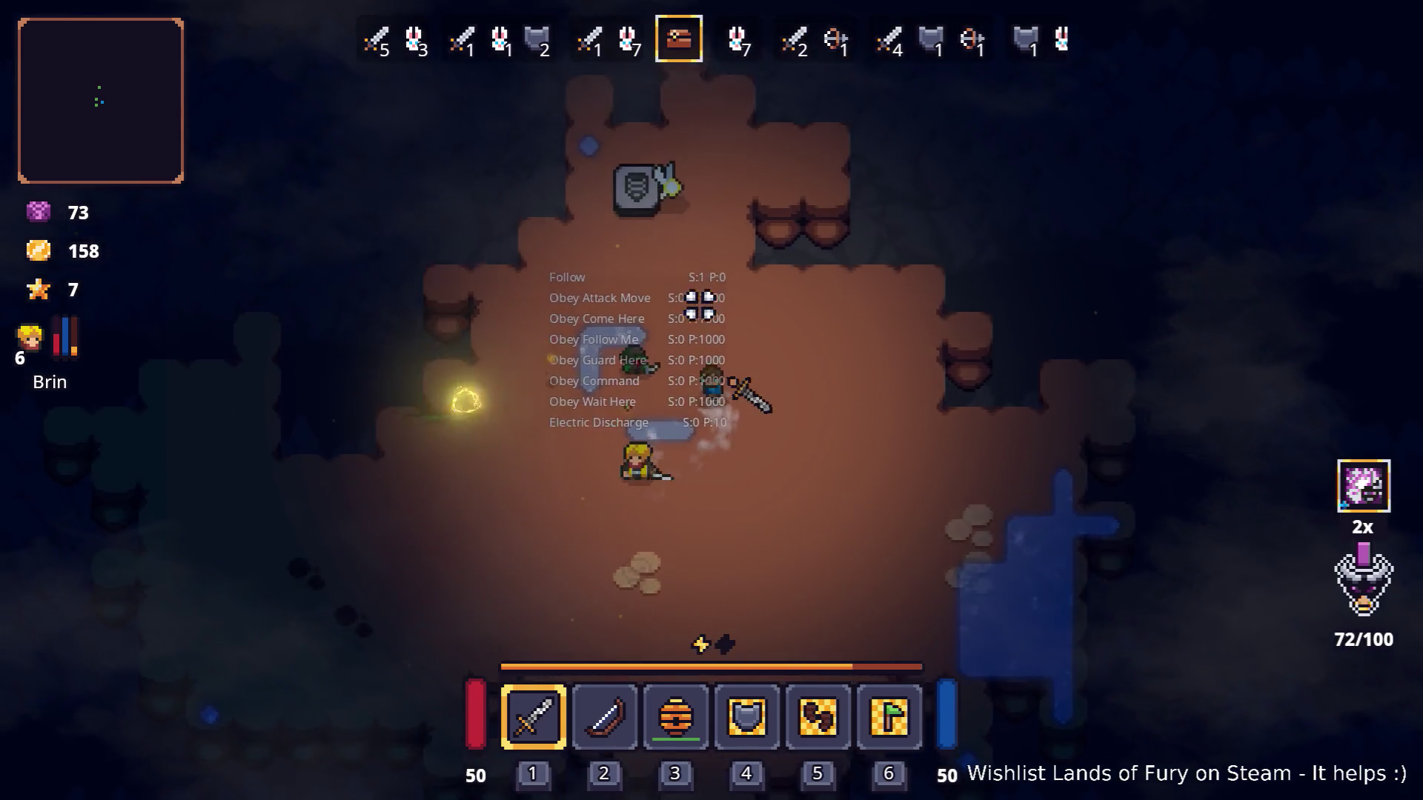
{"action": "key", "text": "e"}
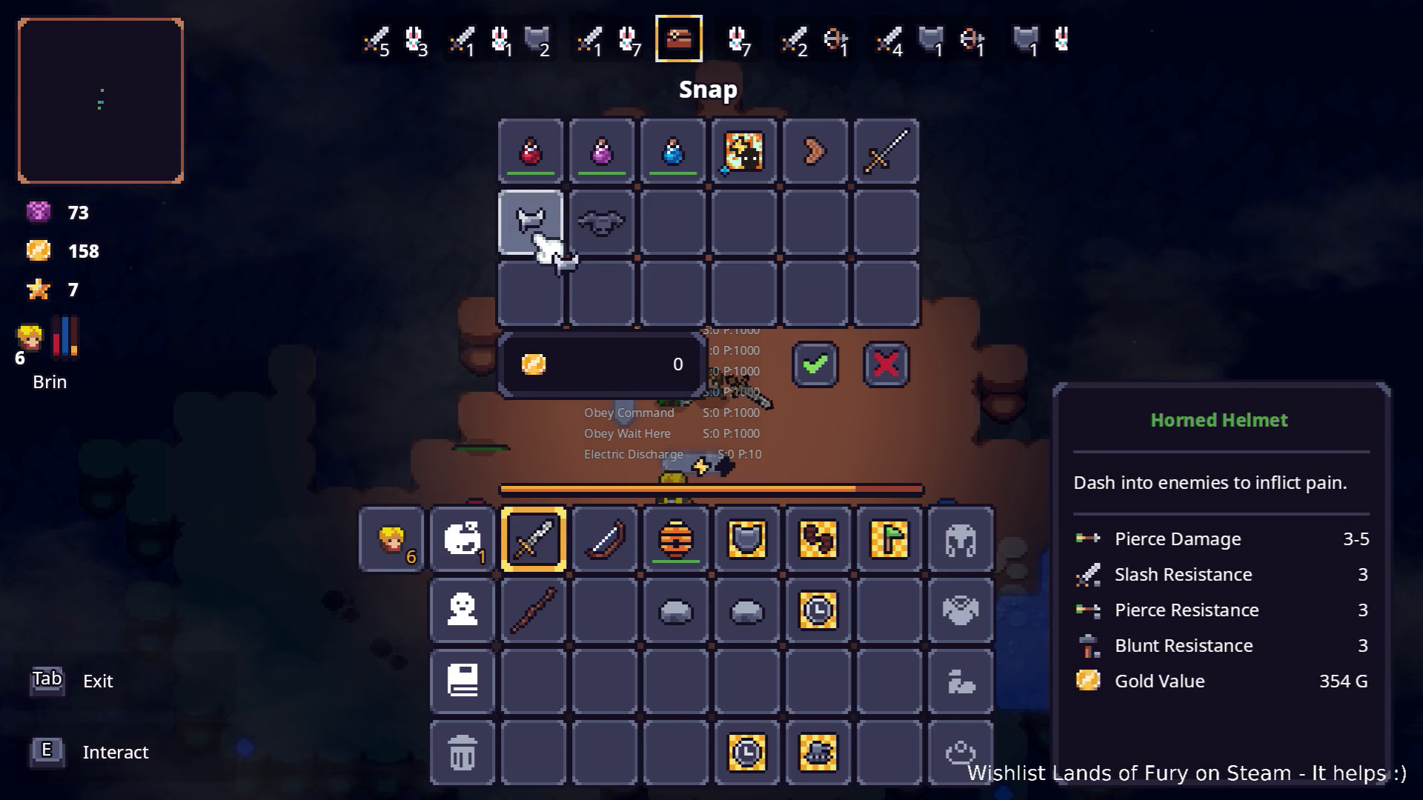
{"action": "left_click", "coordinate": [837, 365]}
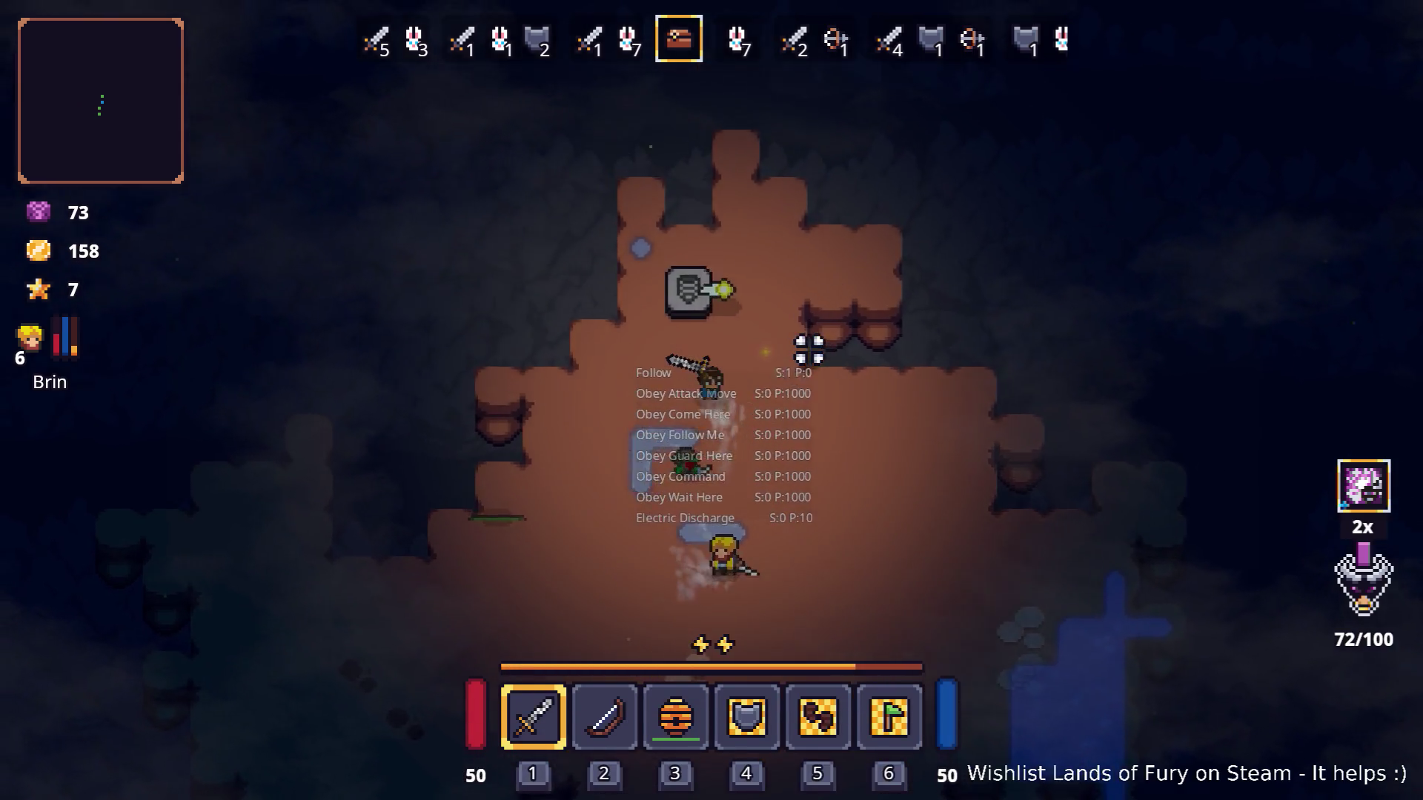
Move down and left into wave 4, then reopen the inventory for companion skills.
{"action": "key", "text": "w"}
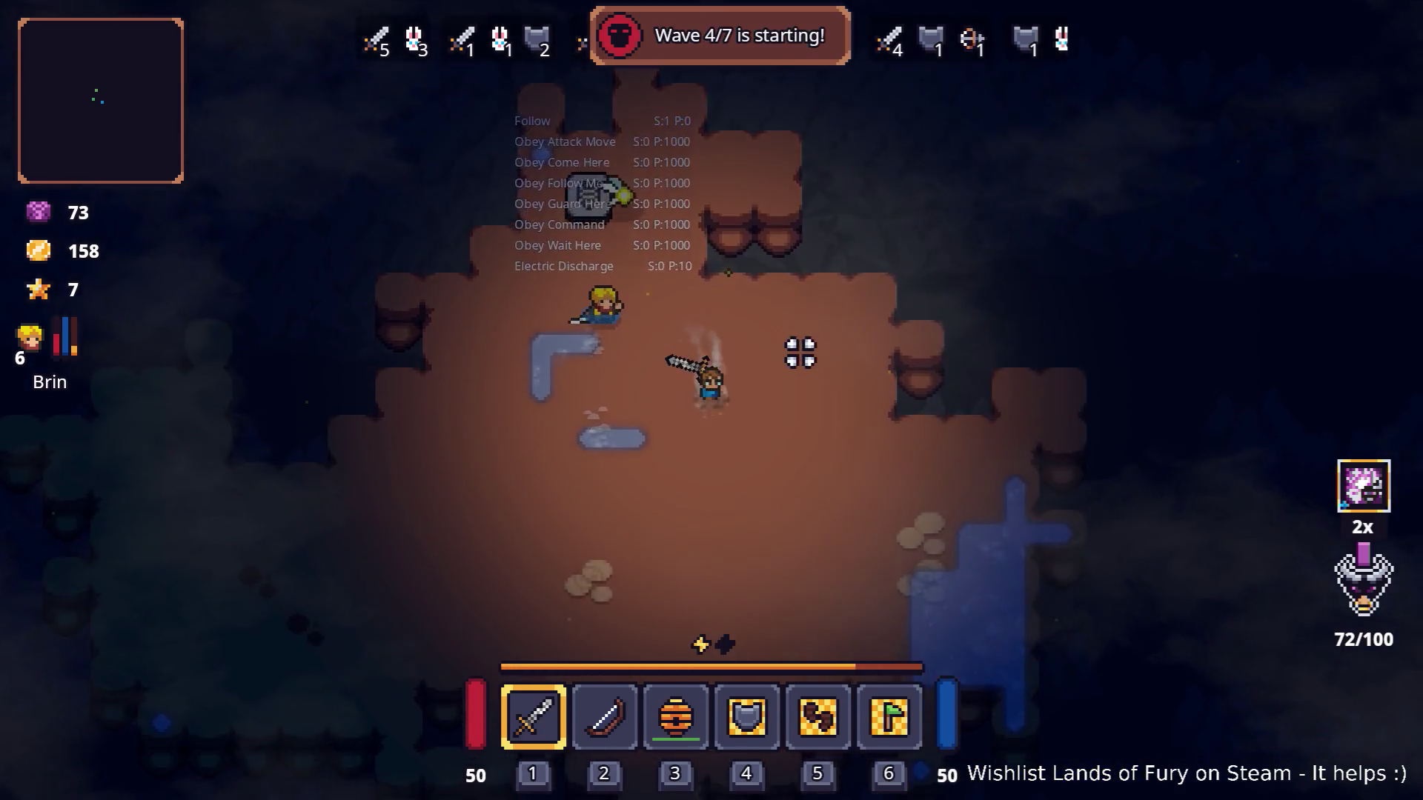
{"action": "key", "text": "s"}
{"action": "key", "text": "a"}
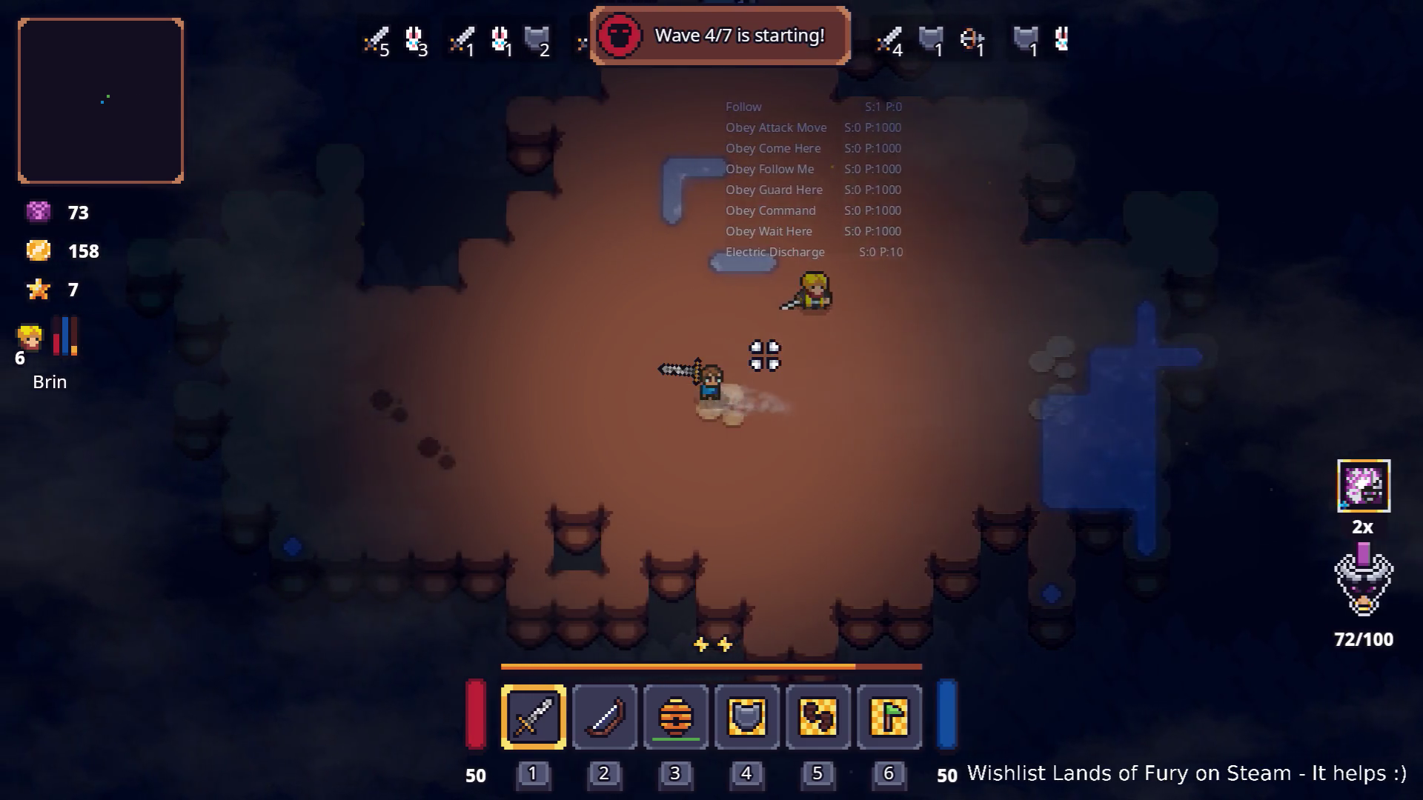
{"action": "key", "text": "a"}
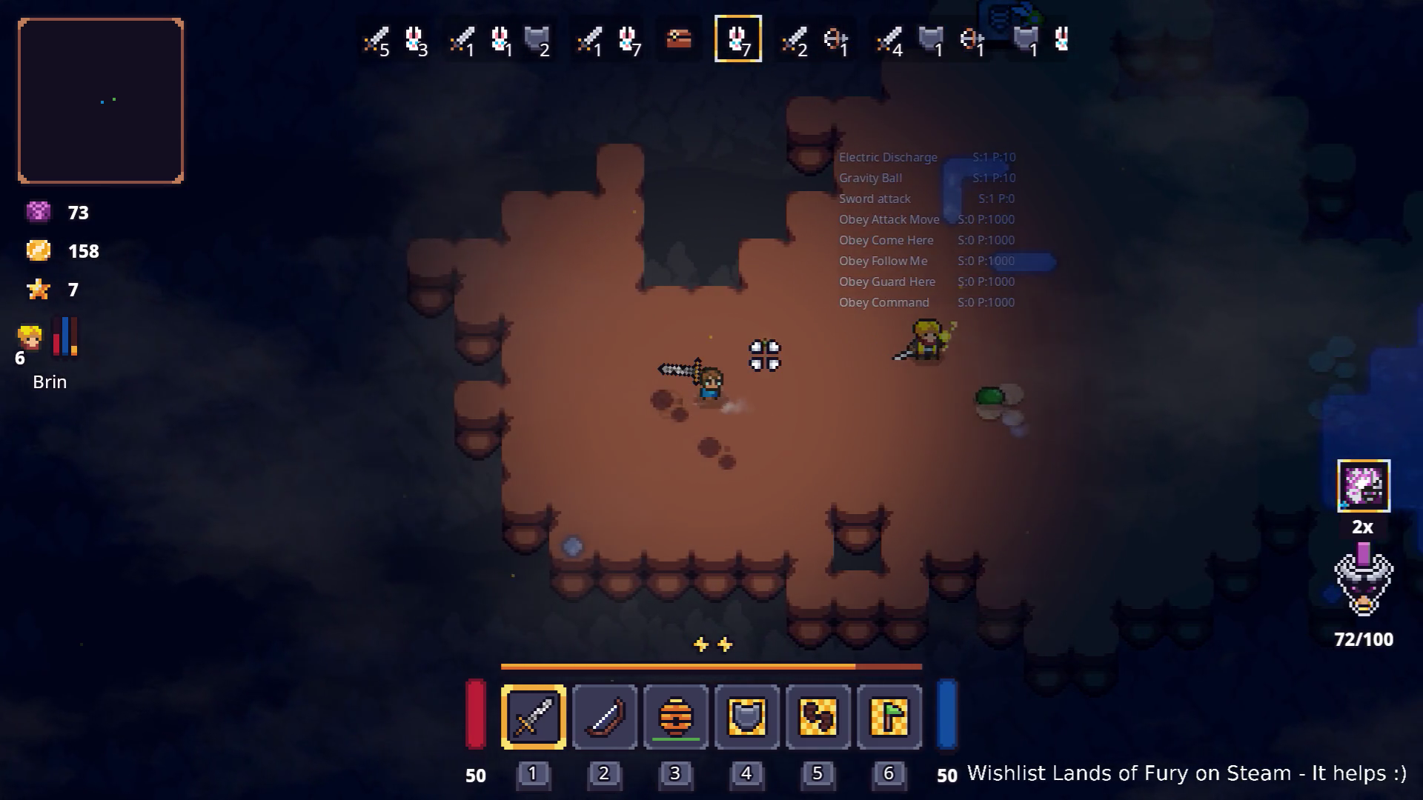
{"action": "key", "text": "i"}
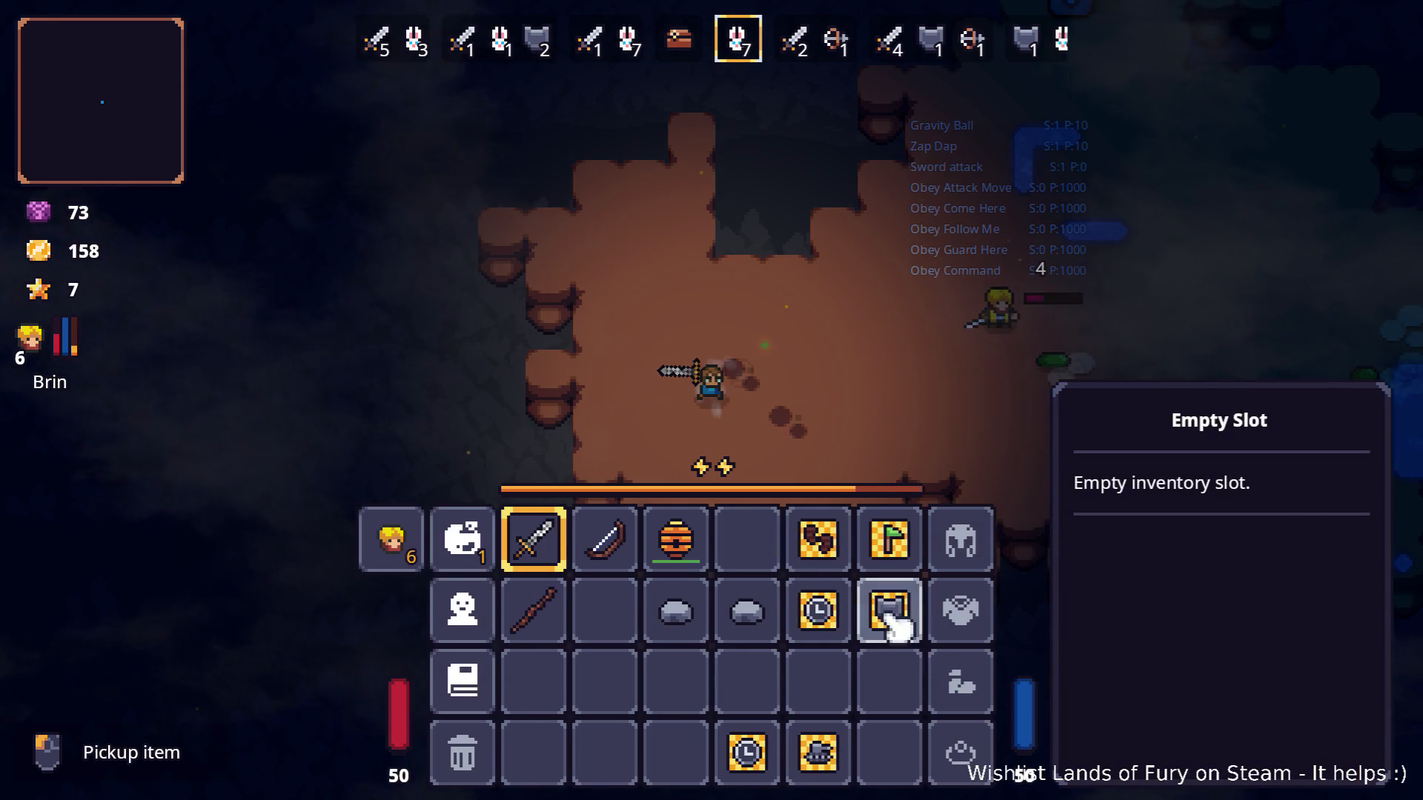
Assign Patrol Command to quick slot 4 and resume the fight.
{"action": "left_click", "coordinate": [767, 543]}
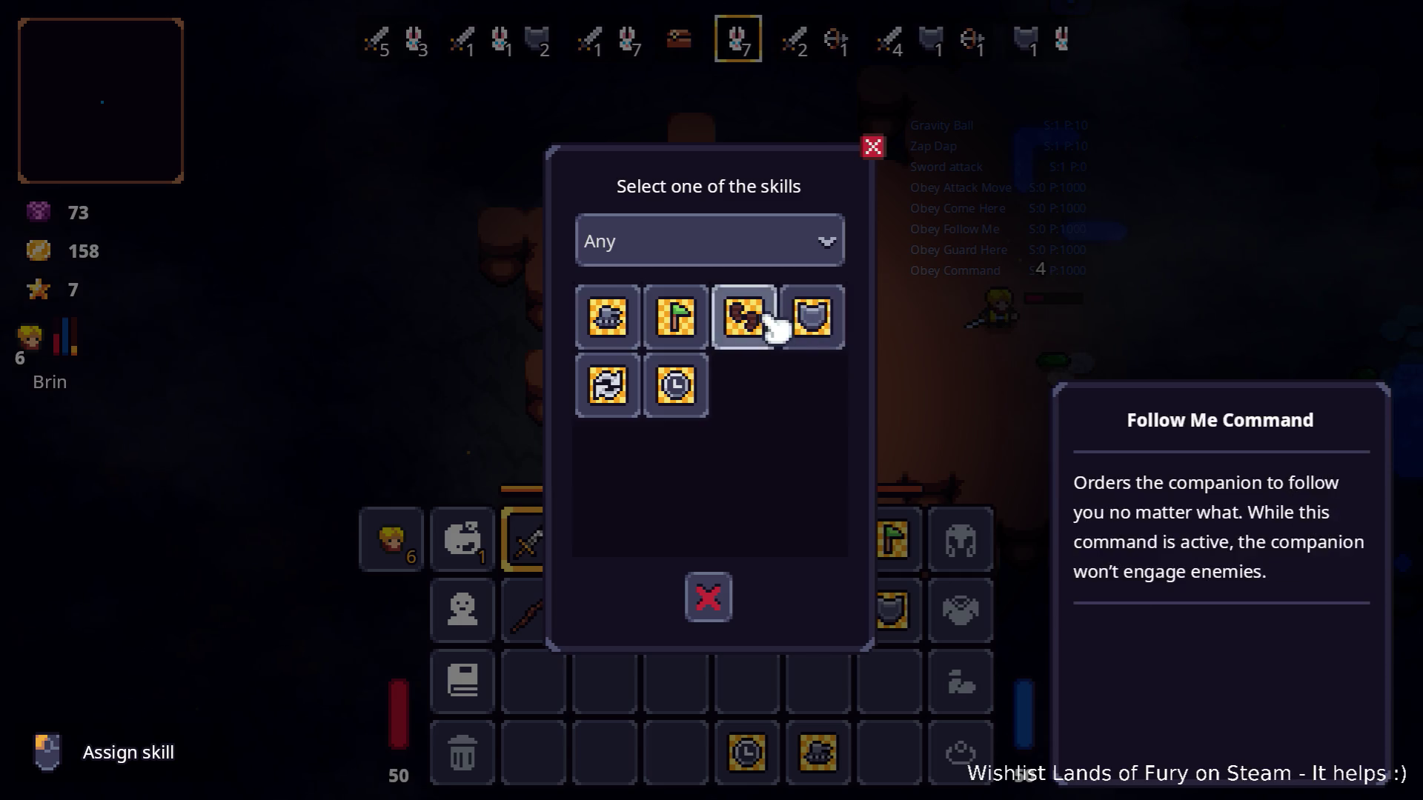
{"action": "left_click", "coordinate": [609, 386]}
{"action": "key", "text": "i"}
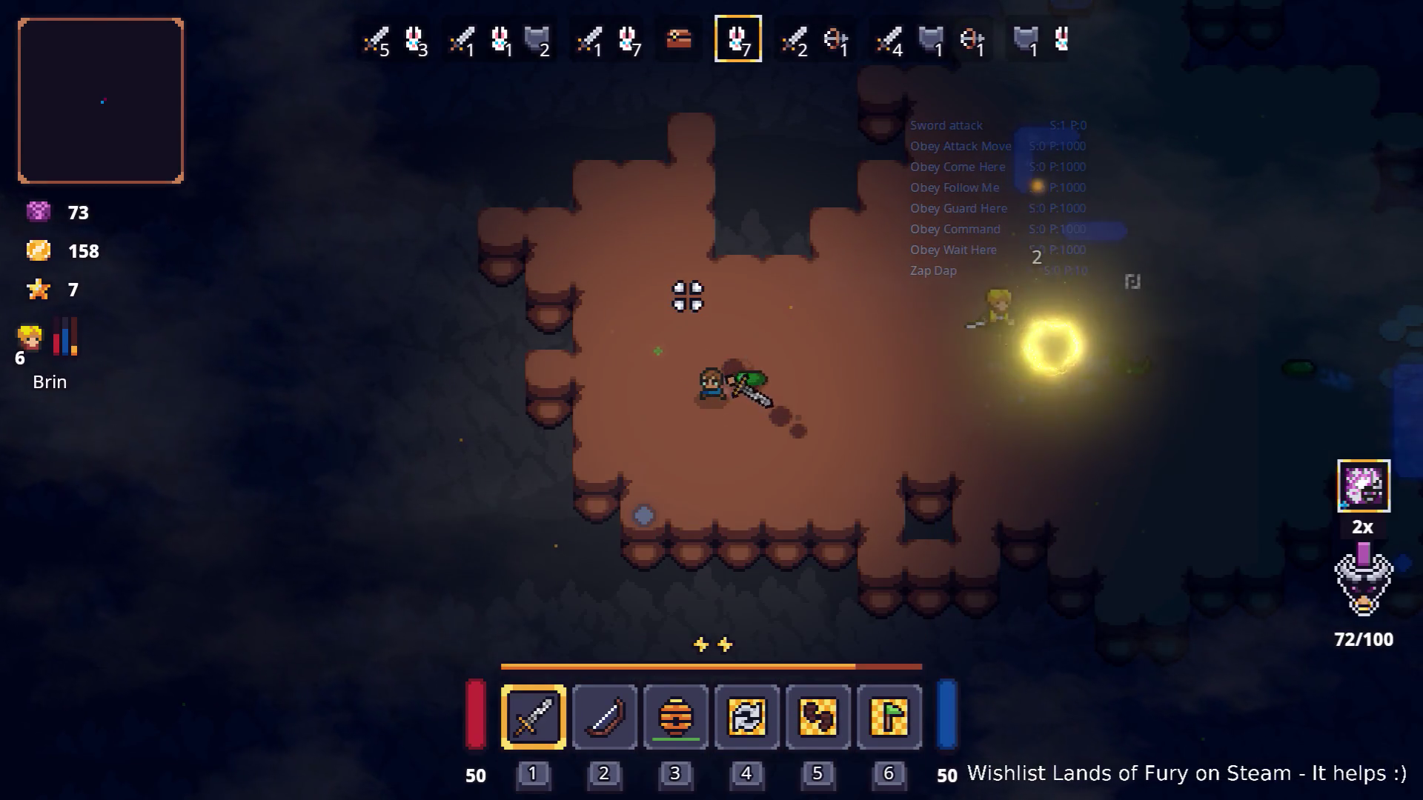
Roam the cave past the water pool during wave 5, glancing at the inventory.
{"action": "key", "text": "d"}
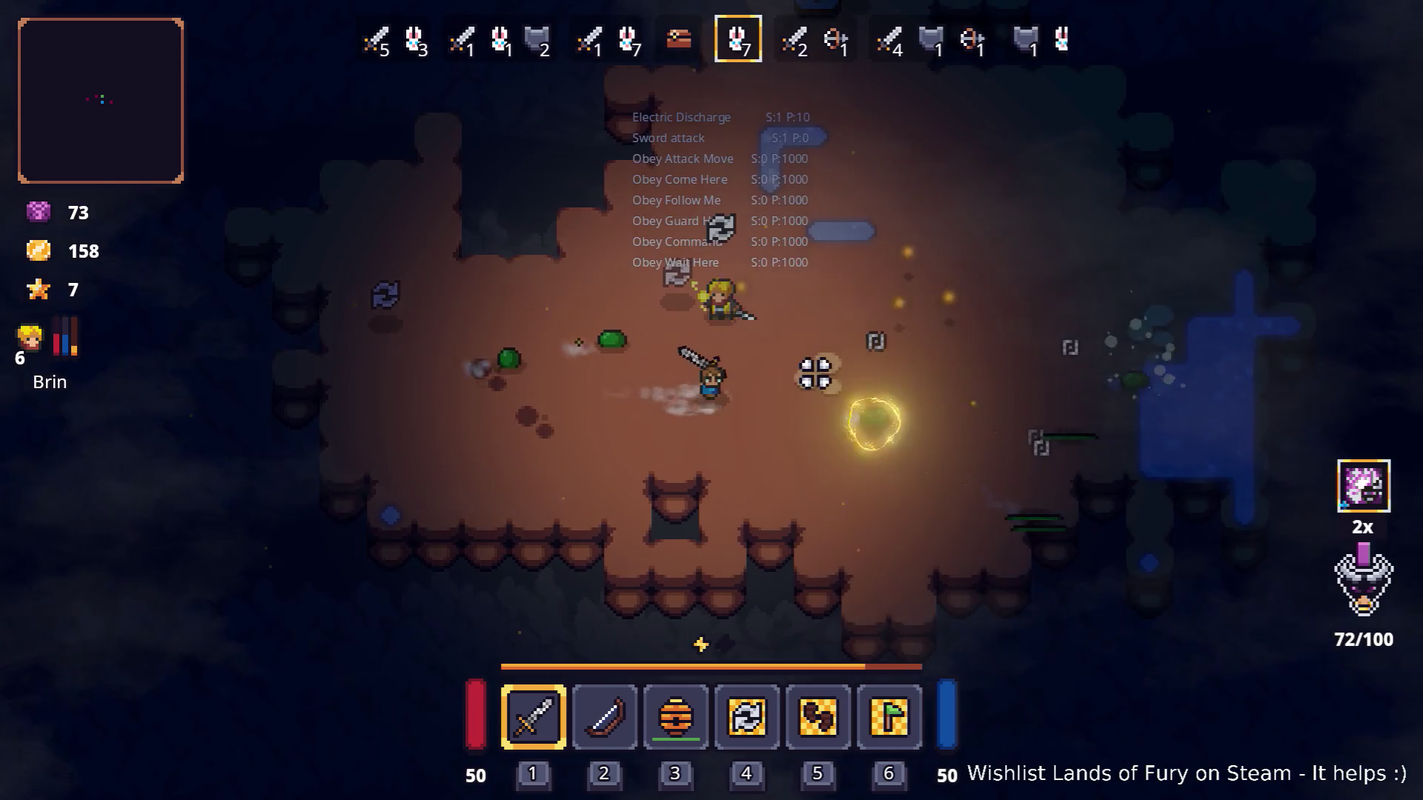
{"action": "key", "text": "d"}
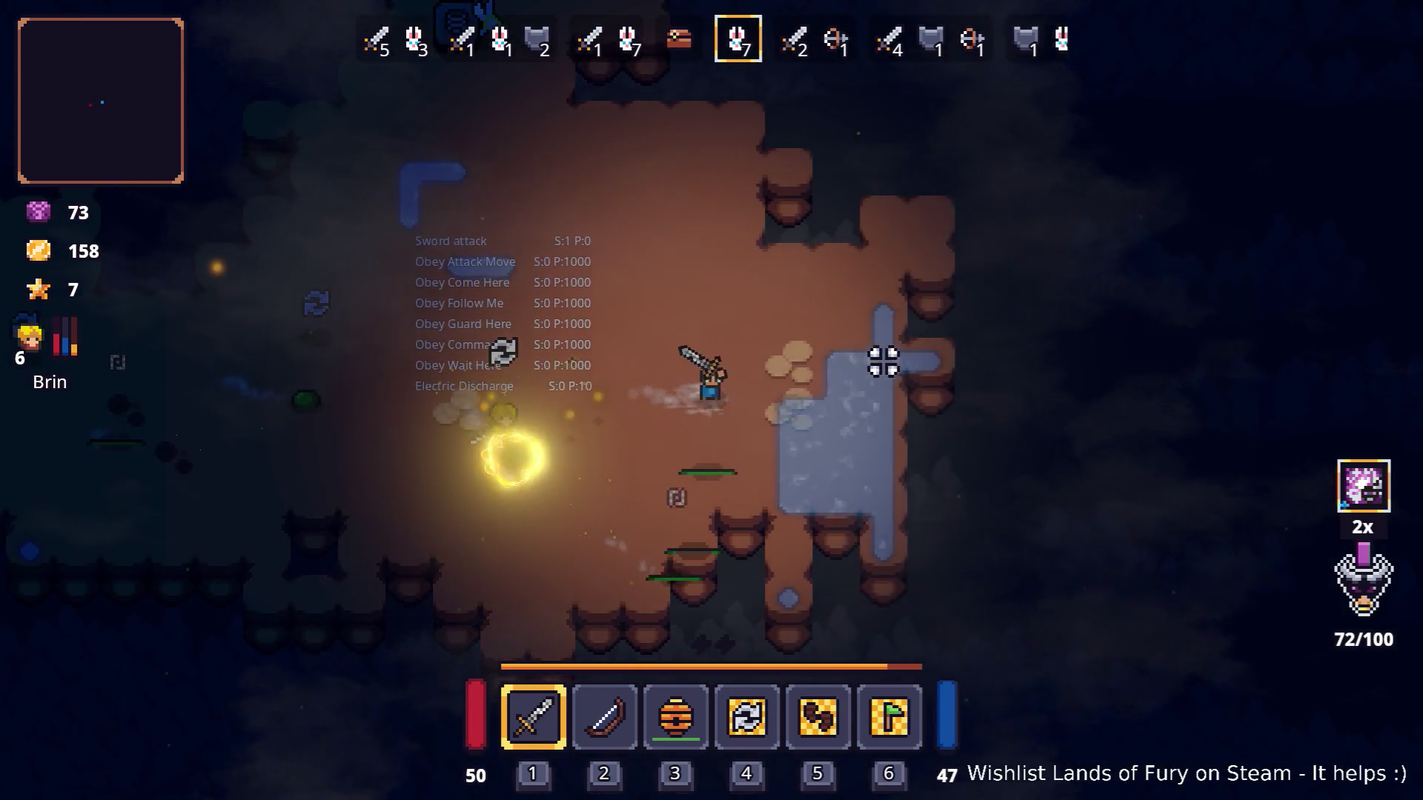
{"action": "key", "text": "a"}
{"action": "key", "text": "s"}
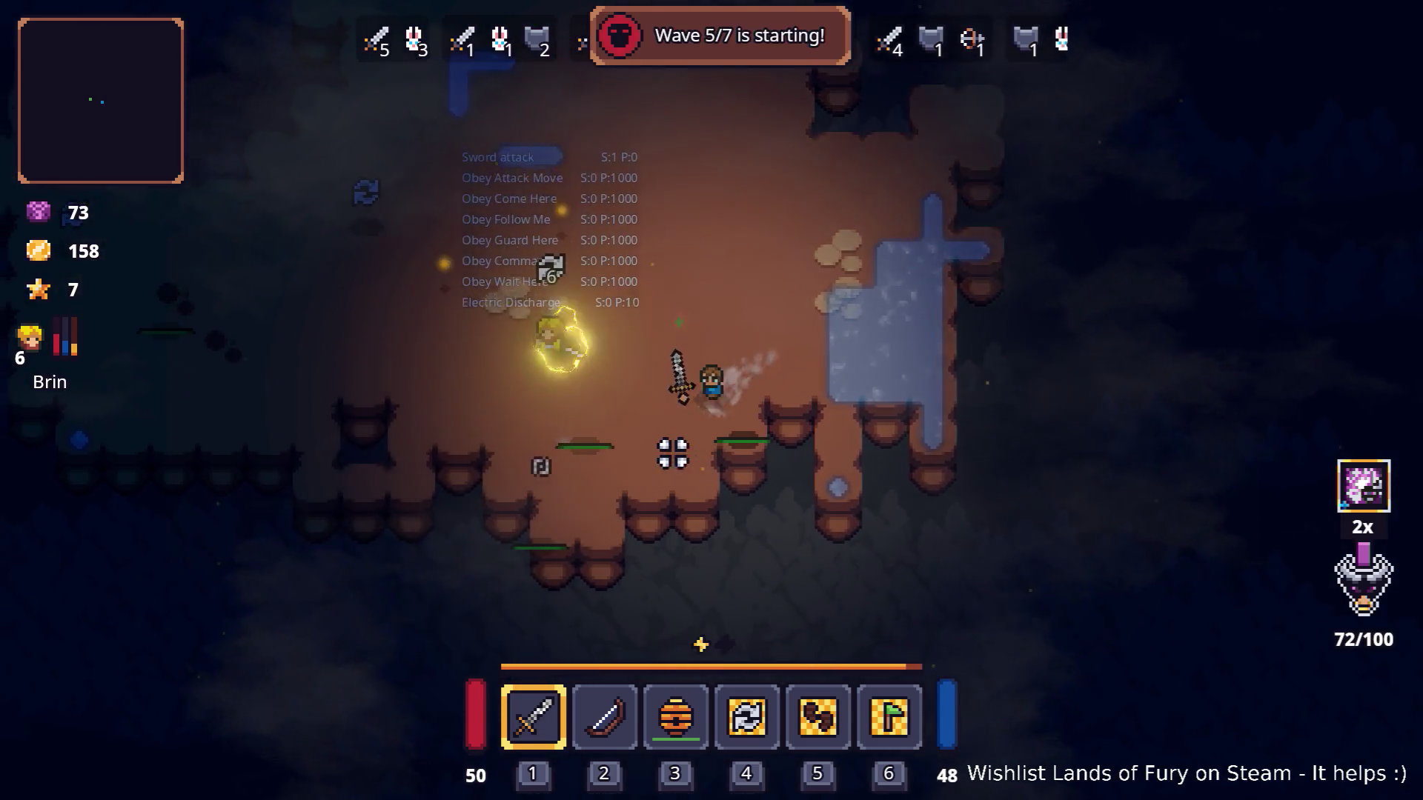
{"action": "key", "text": "a"}
{"action": "key", "text": "w"}
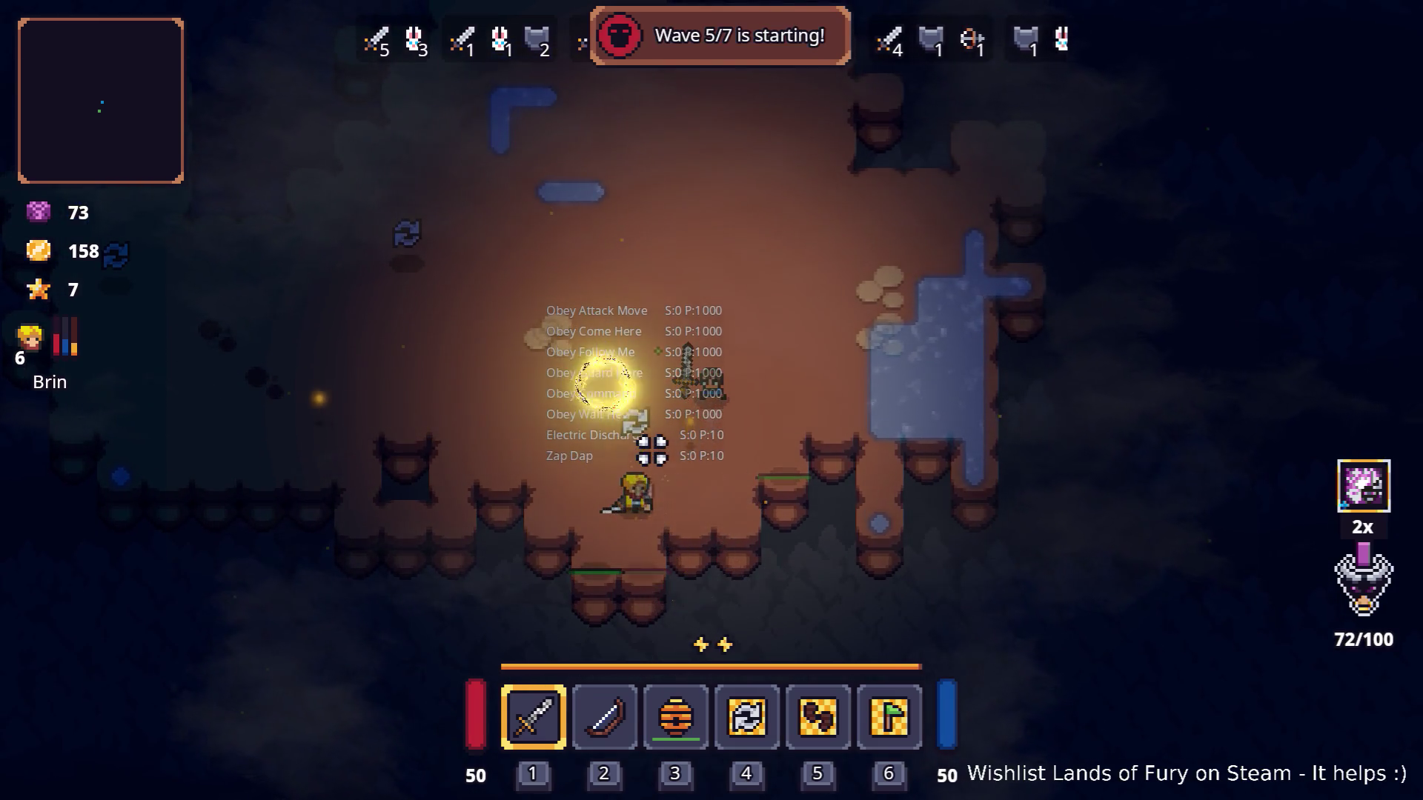
{"action": "key", "text": "i"}
{"action": "key", "text": "i"}
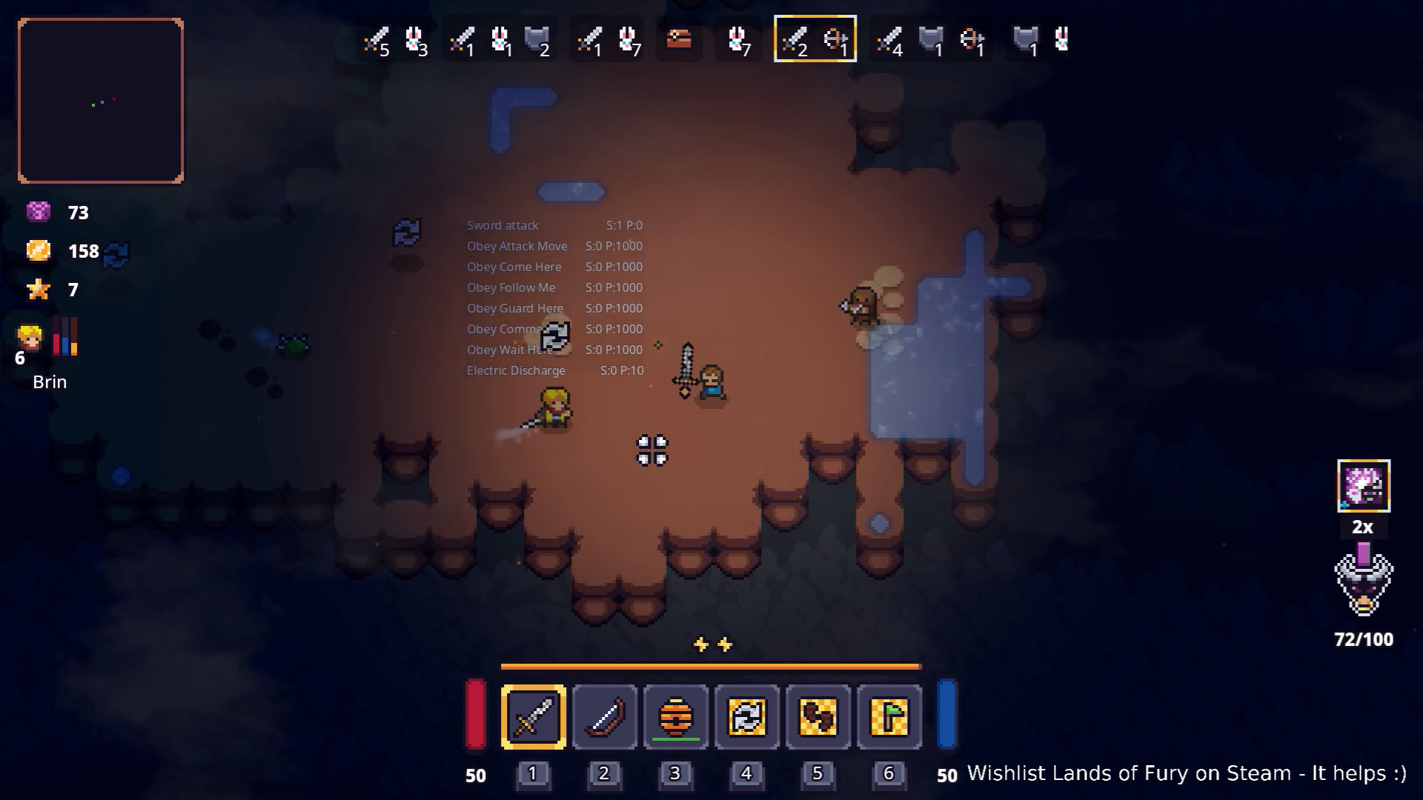
Head down-left into wave 6 as Max levels up and engage the fighting bandits.
{"action": "key", "text": "a"}
{"action": "key", "text": "w"}
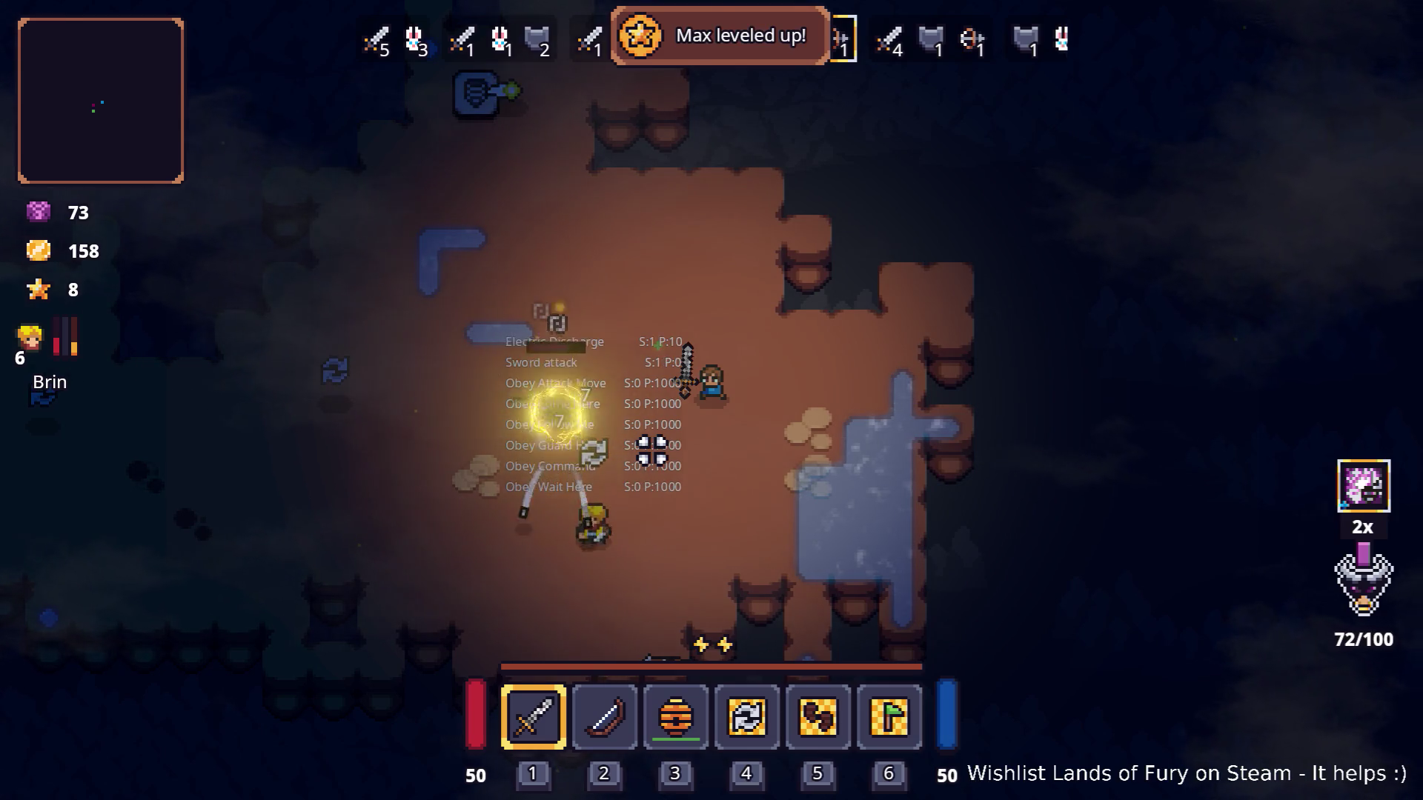
{"action": "key", "text": "a"}
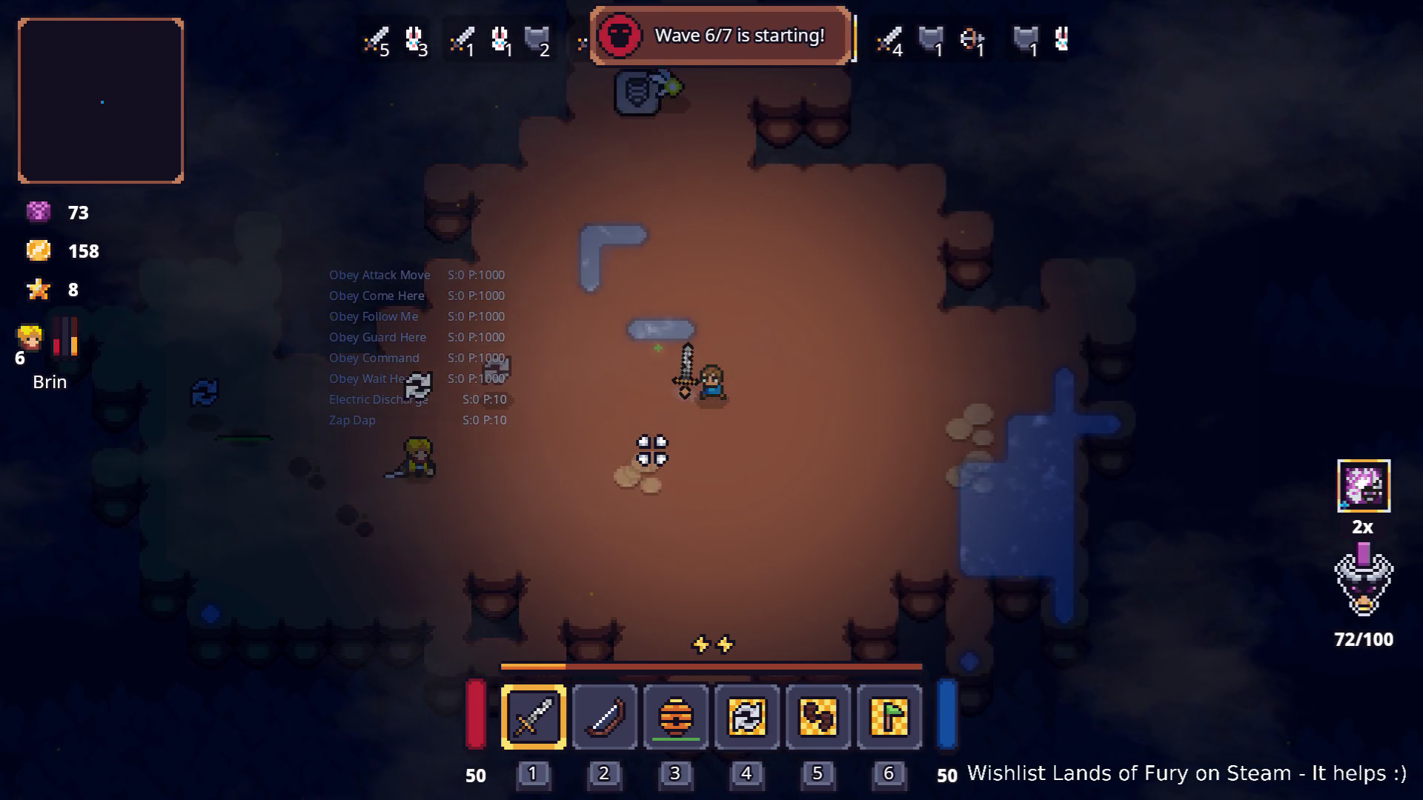
{"action": "key", "text": "s"}
{"action": "key", "text": "a"}
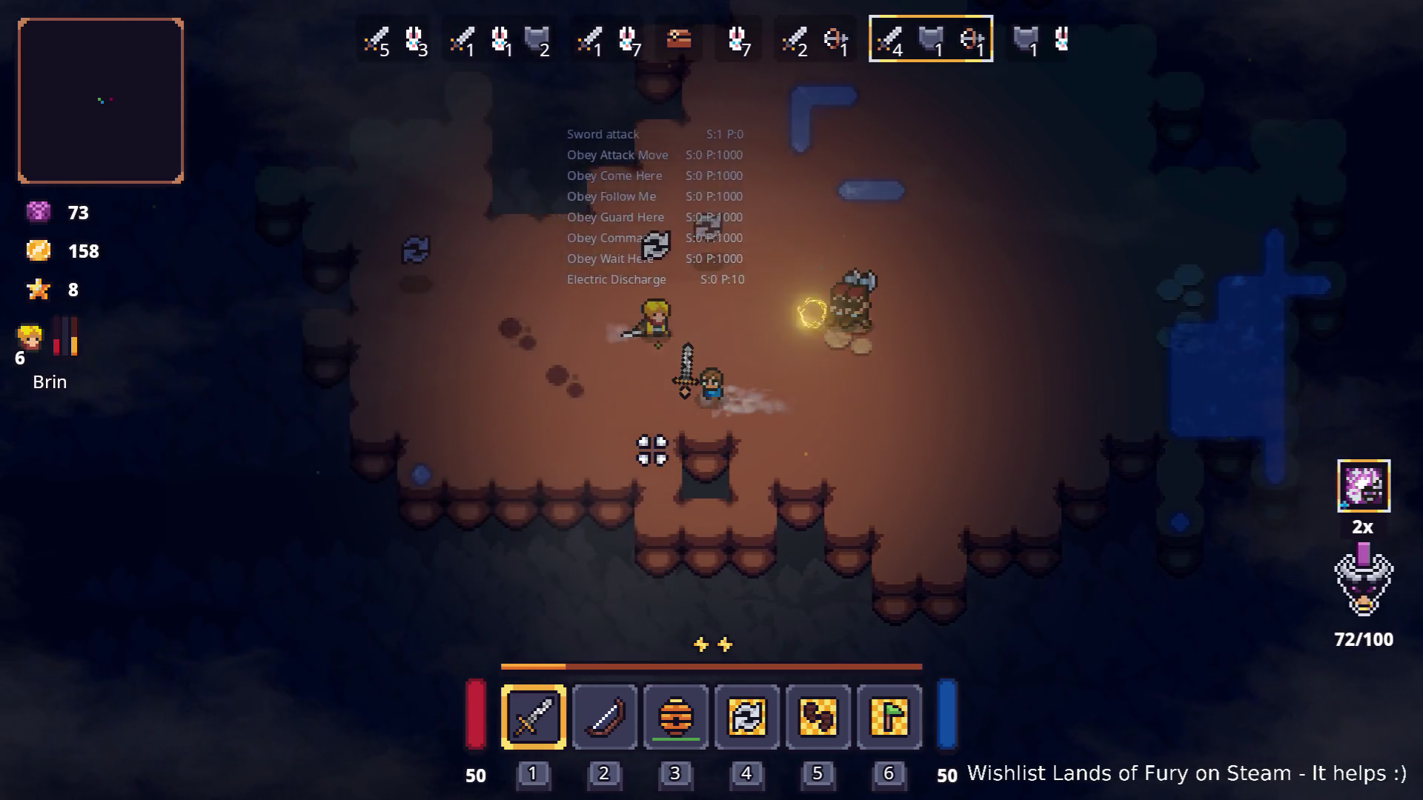
{"action": "key", "text": "s"}
{"action": "key", "text": "d"}
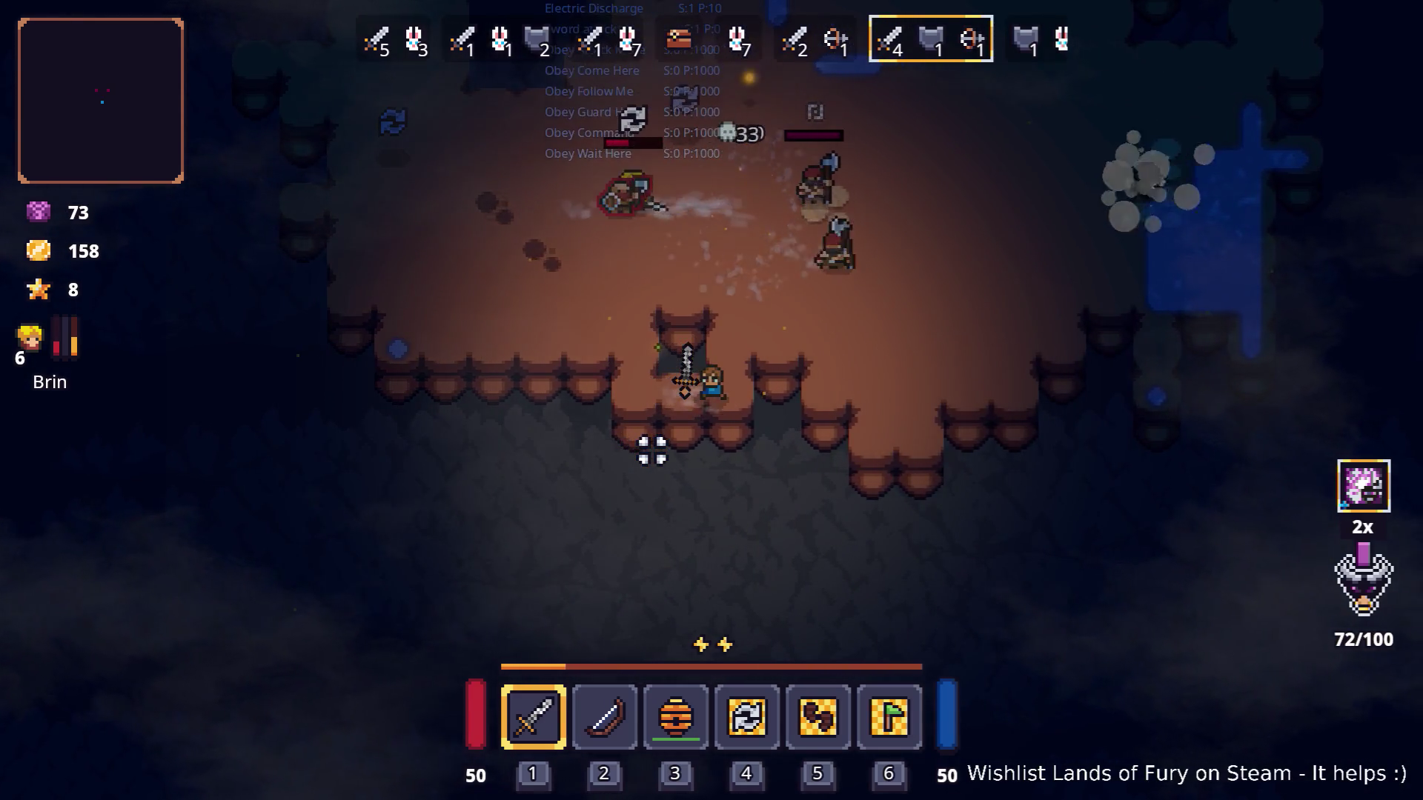
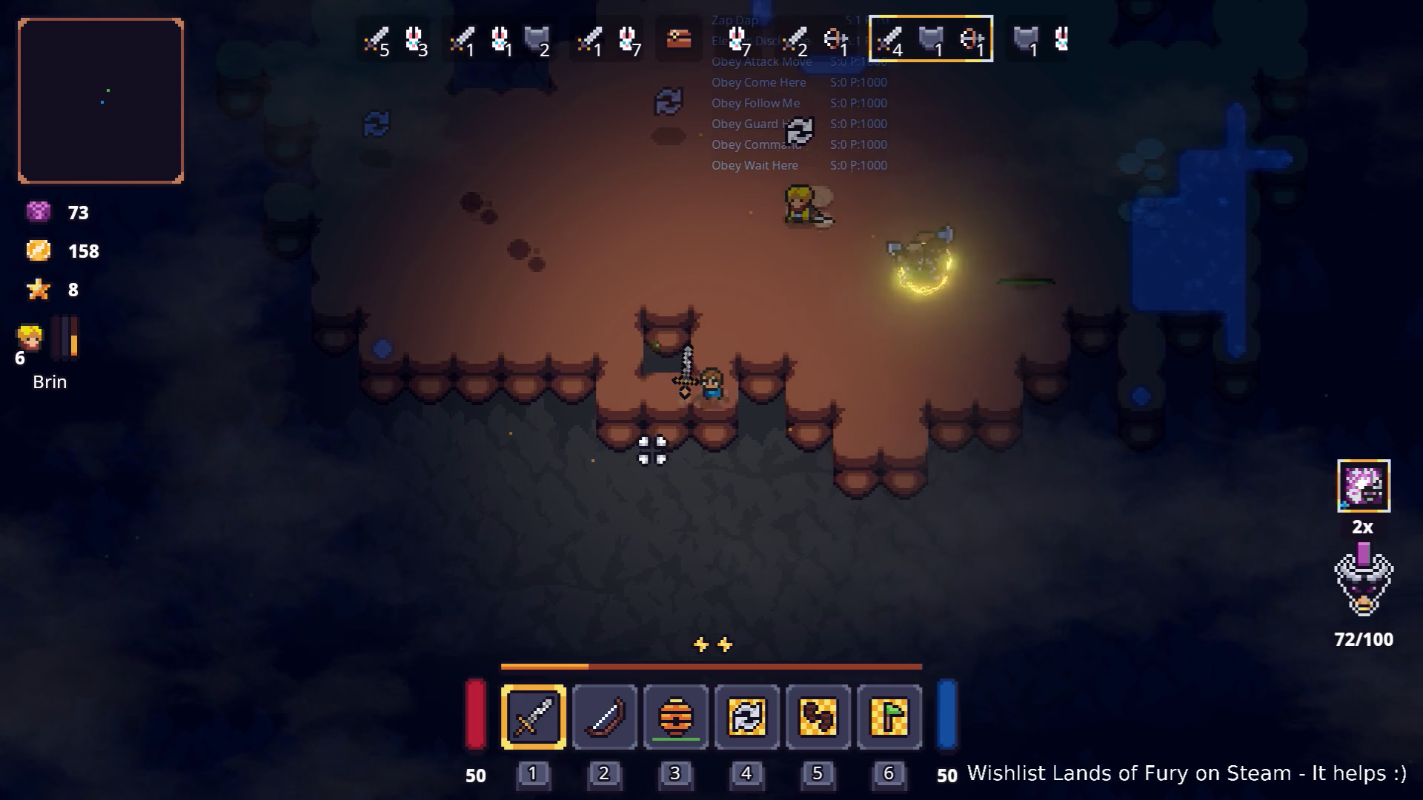
Walk the hero through the cave, then review Brin's companion stats in the inventory and resume play.
{"action": "key", "text": "w"}
{"action": "key", "text": "a"}
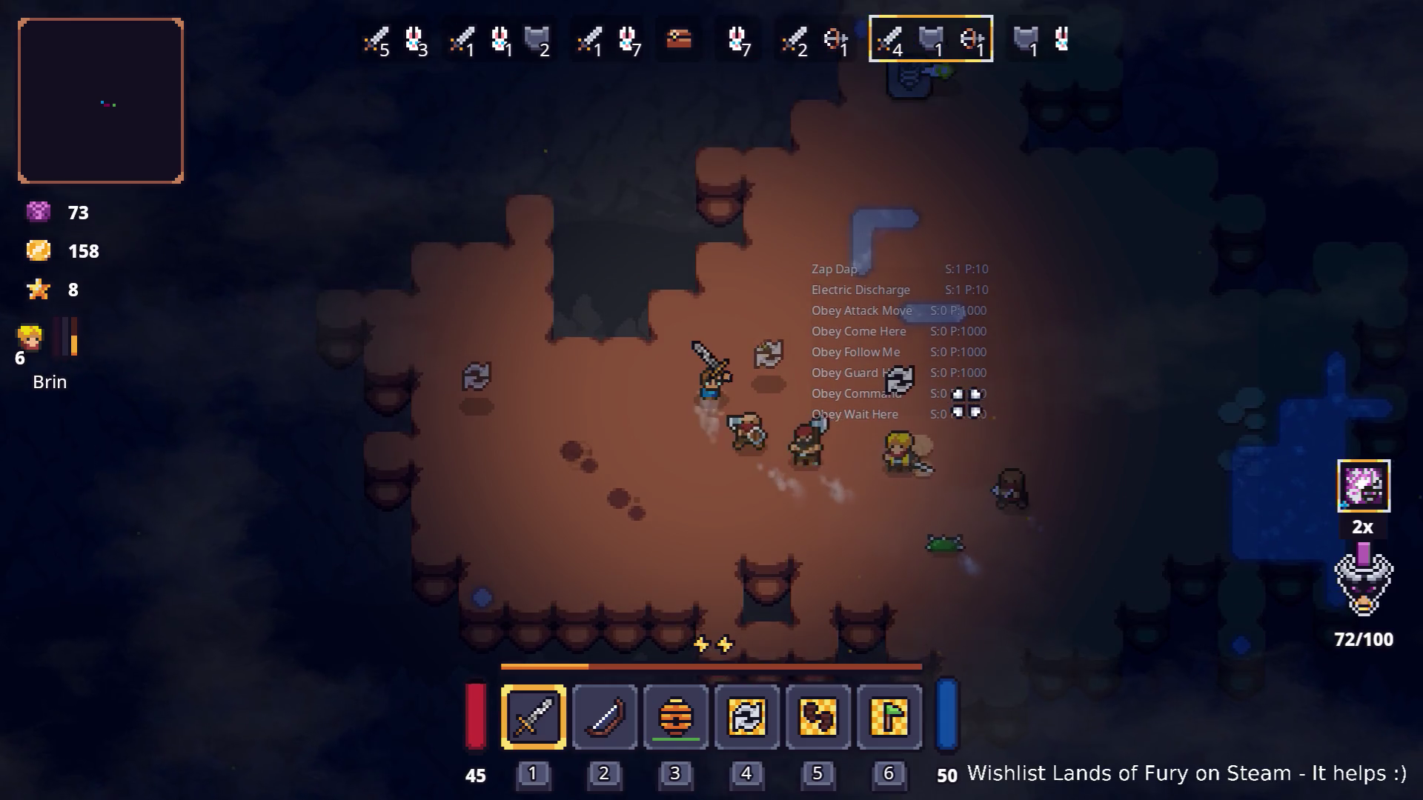
{"action": "key", "text": "w"}
{"action": "key", "text": "d"}
{"action": "key", "text": "d"}
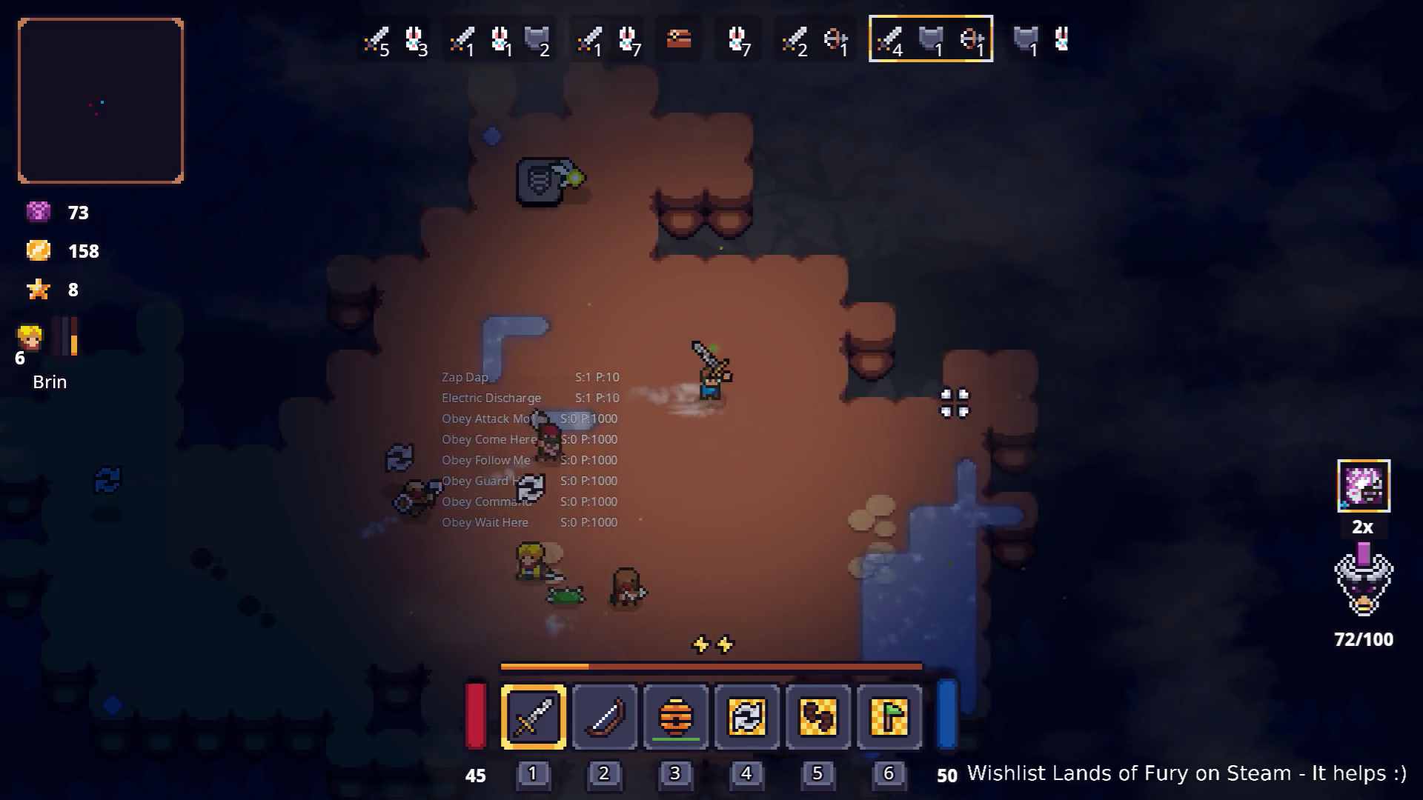
{"action": "key", "text": "s"}
{"action": "key", "text": "a"}
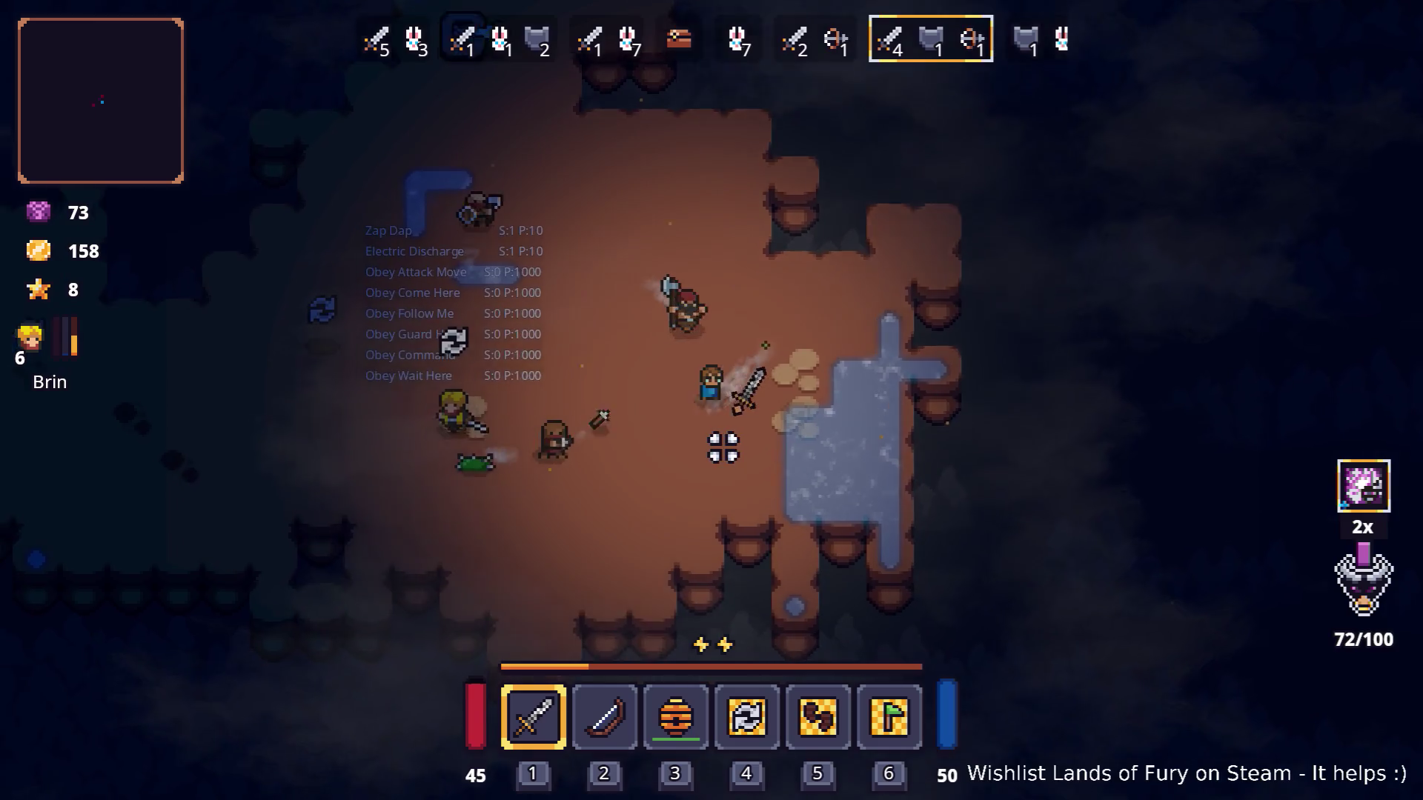
{"action": "key", "text": "Tab"}
{"action": "left_click", "coordinate": [412, 553]}
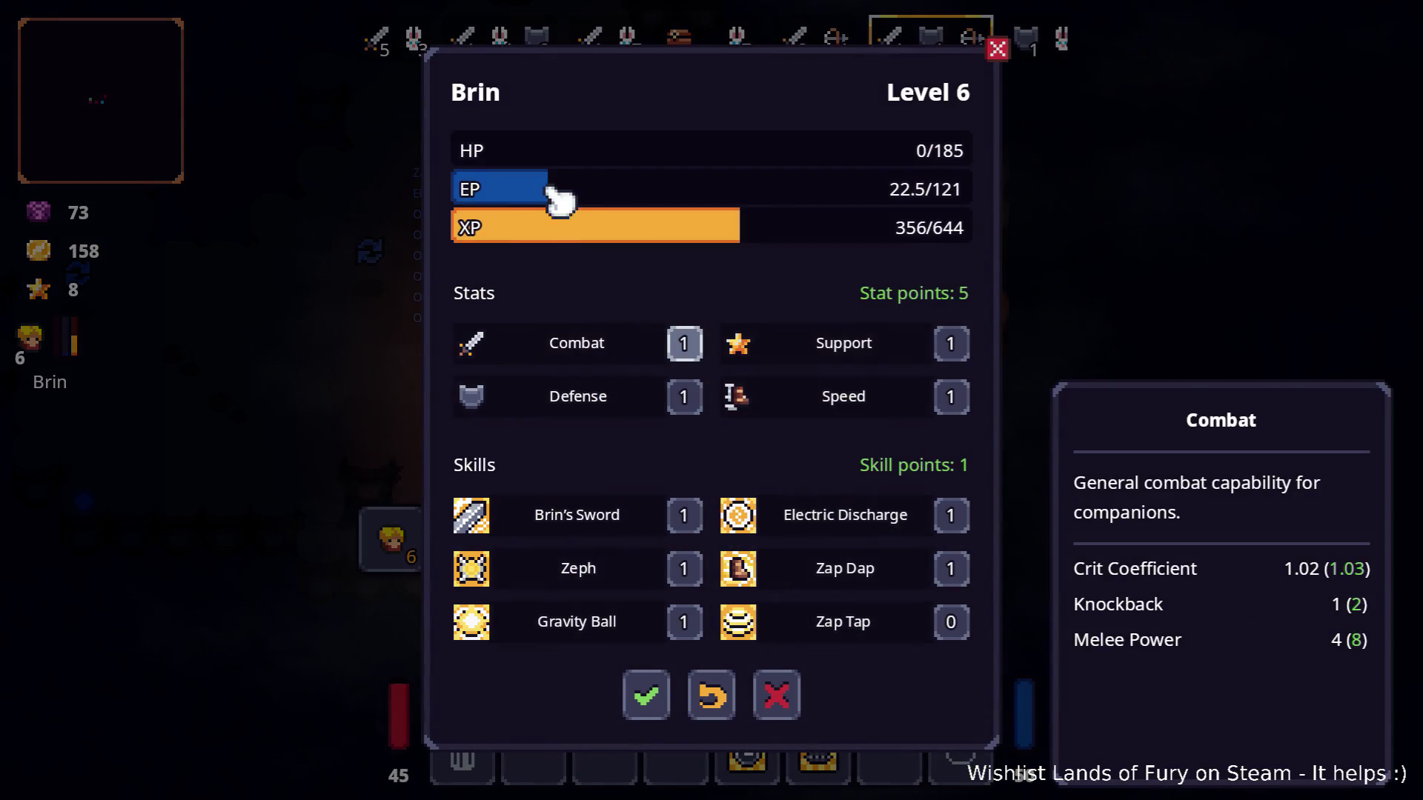
{"action": "key", "text": "Escape"}
{"action": "key", "text": "Tab"}
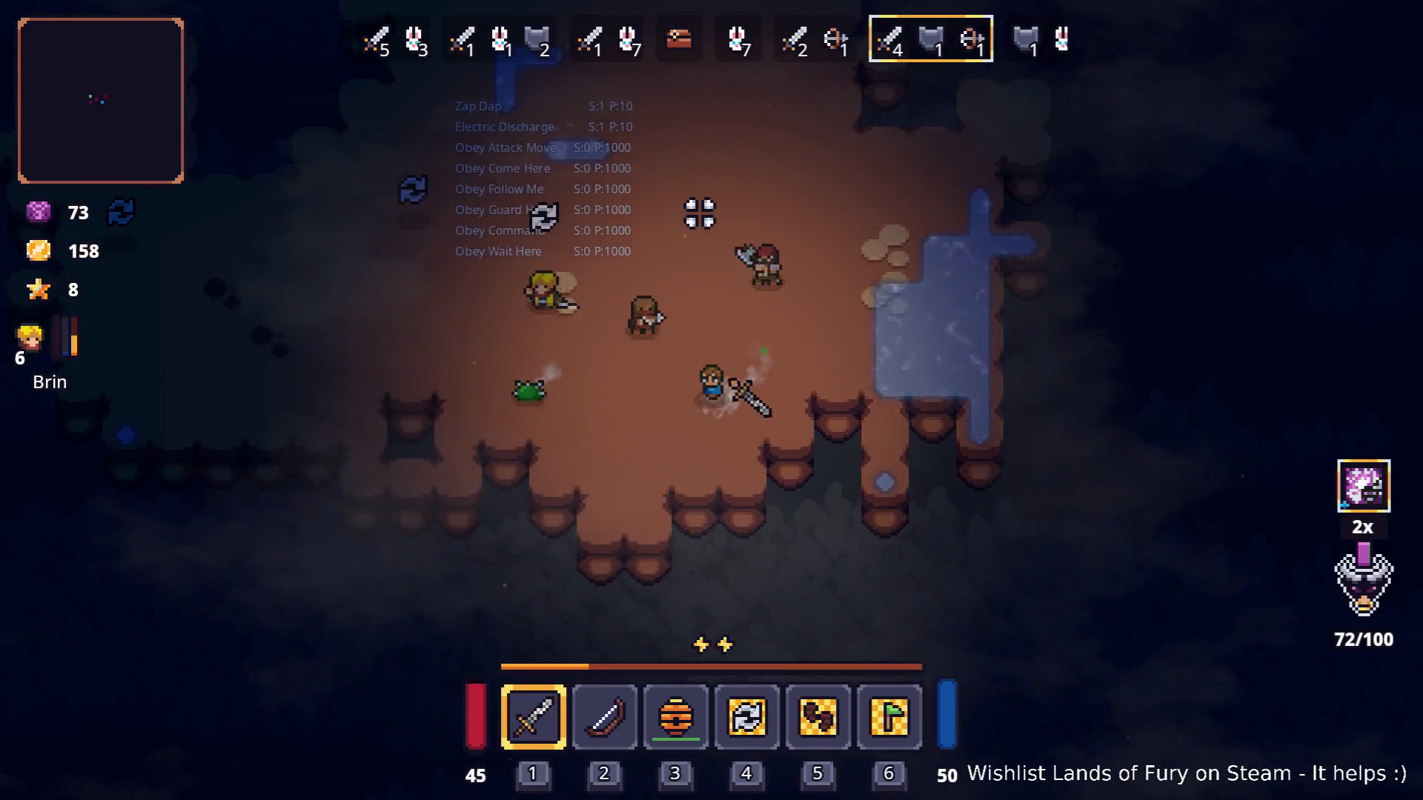
Move the hero around the cave picking up gold and fighting, raising gold from 158 to 234.
{"action": "key", "text": "a"}
{"action": "key", "text": "w"}
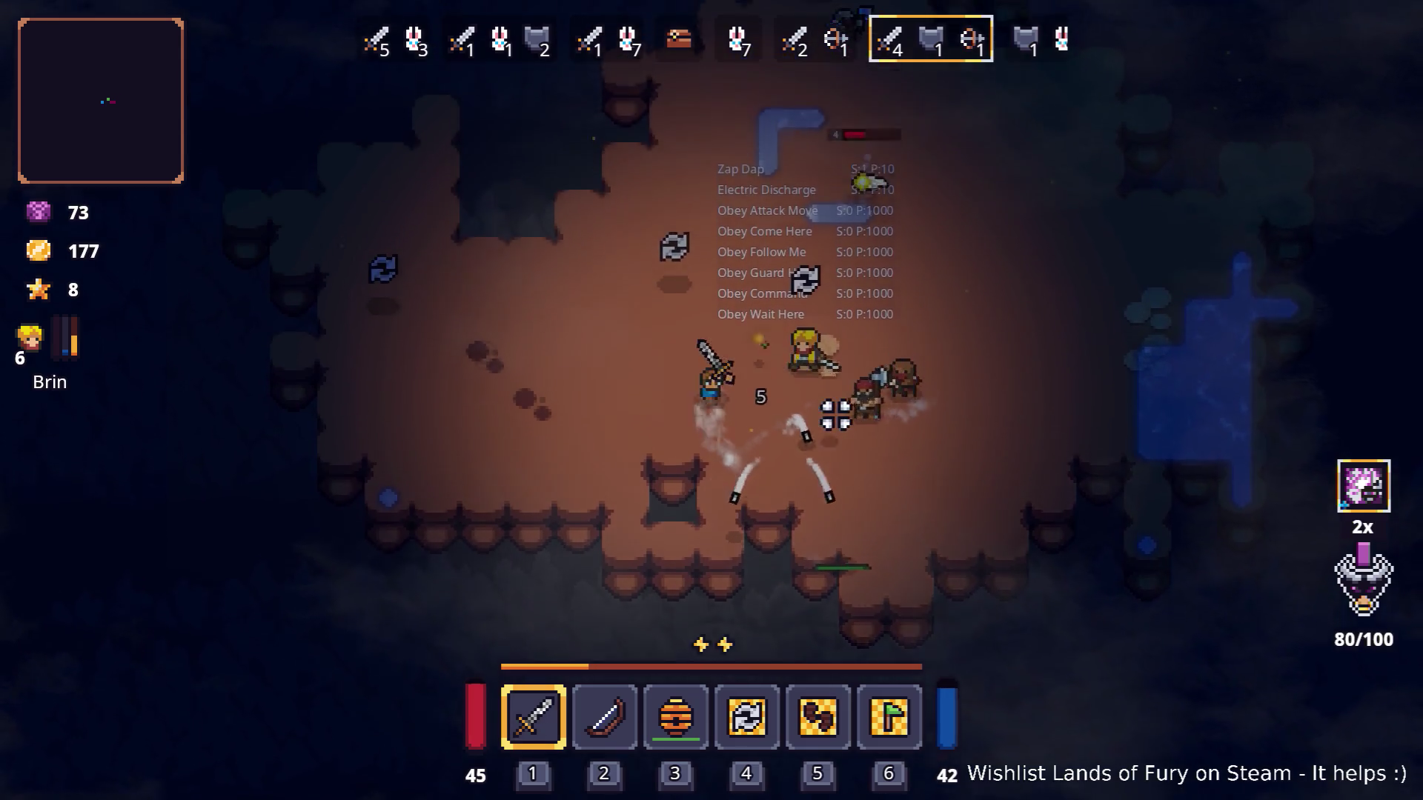
{"action": "key", "text": "w"}
{"action": "key", "text": "d"}
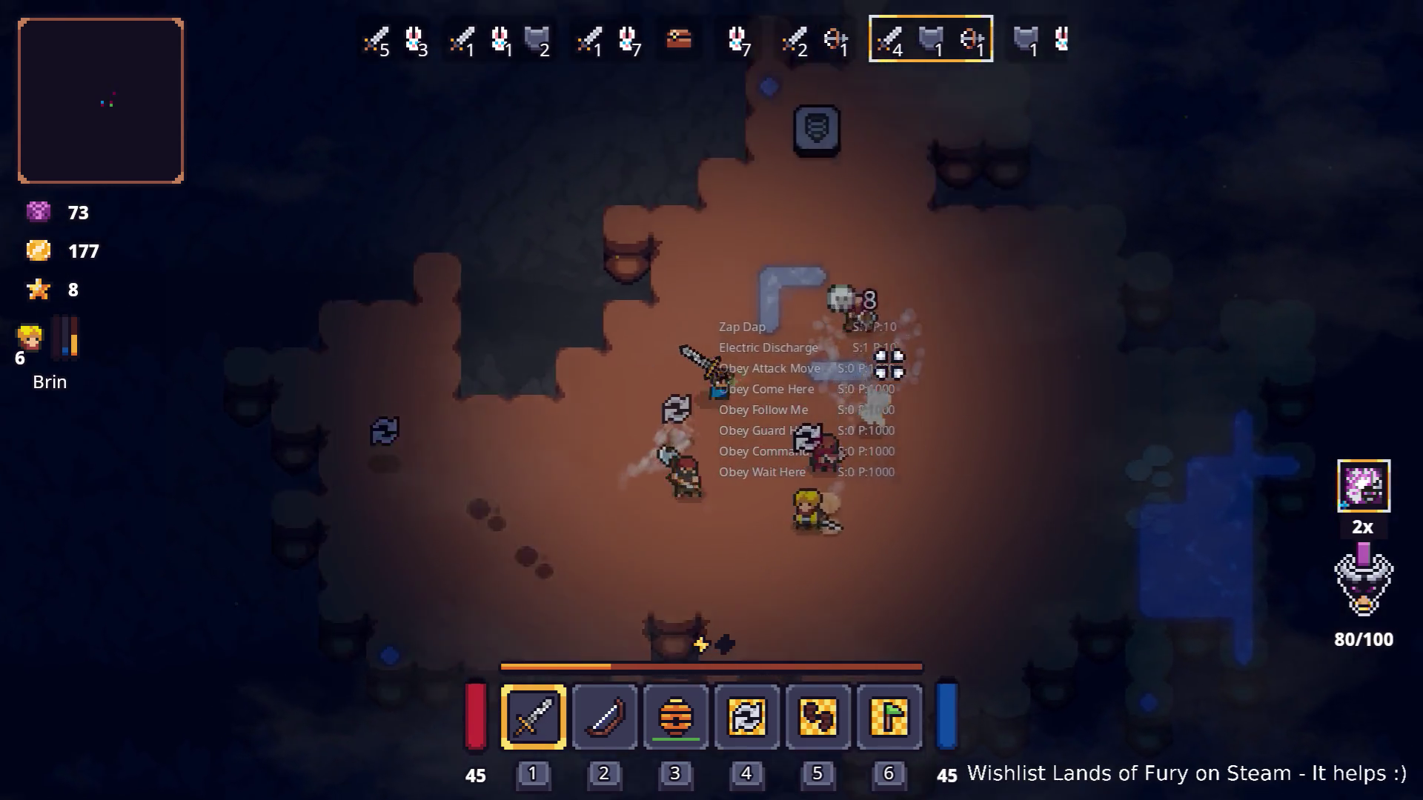
{"action": "key", "text": "d"}
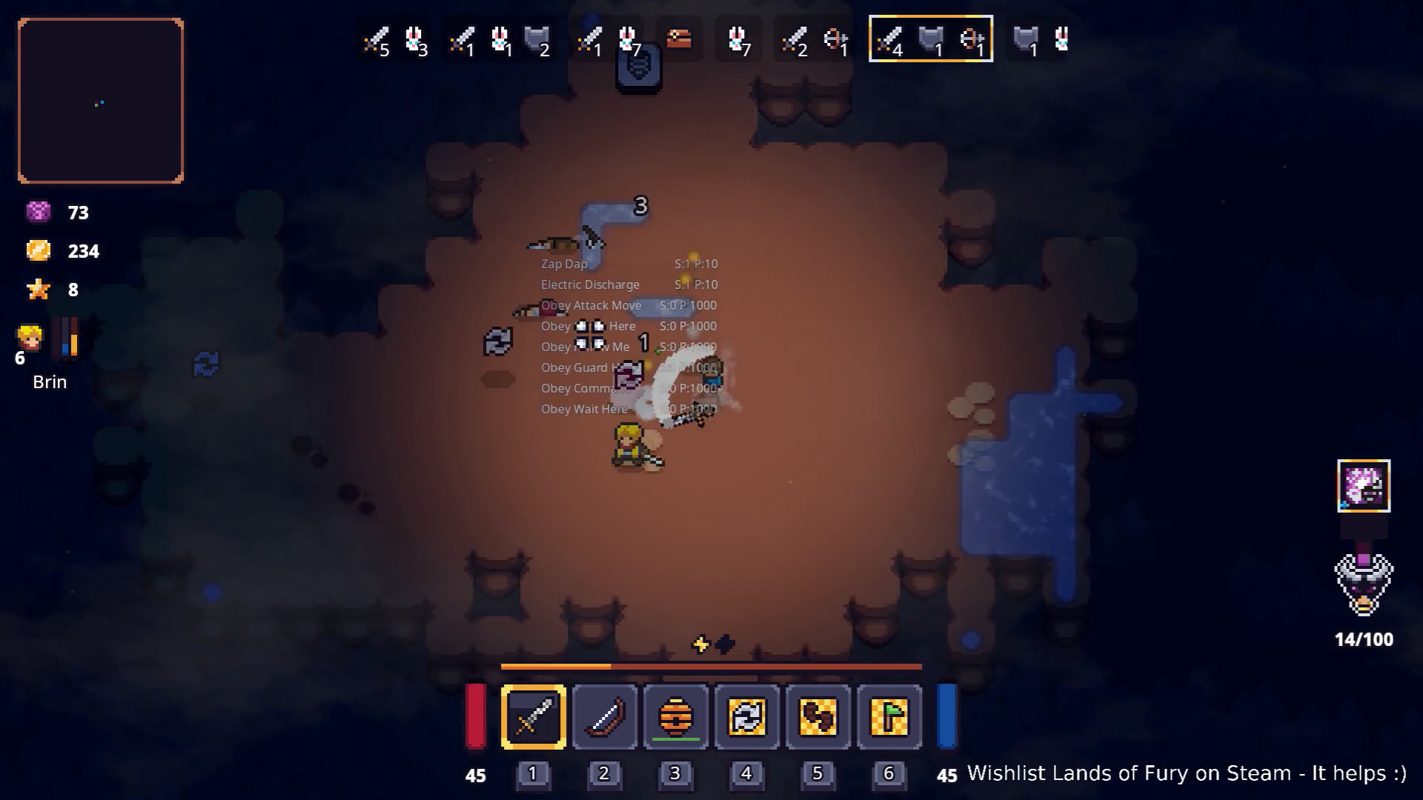
{"action": "key", "text": "a"}
{"action": "key", "text": "s"}
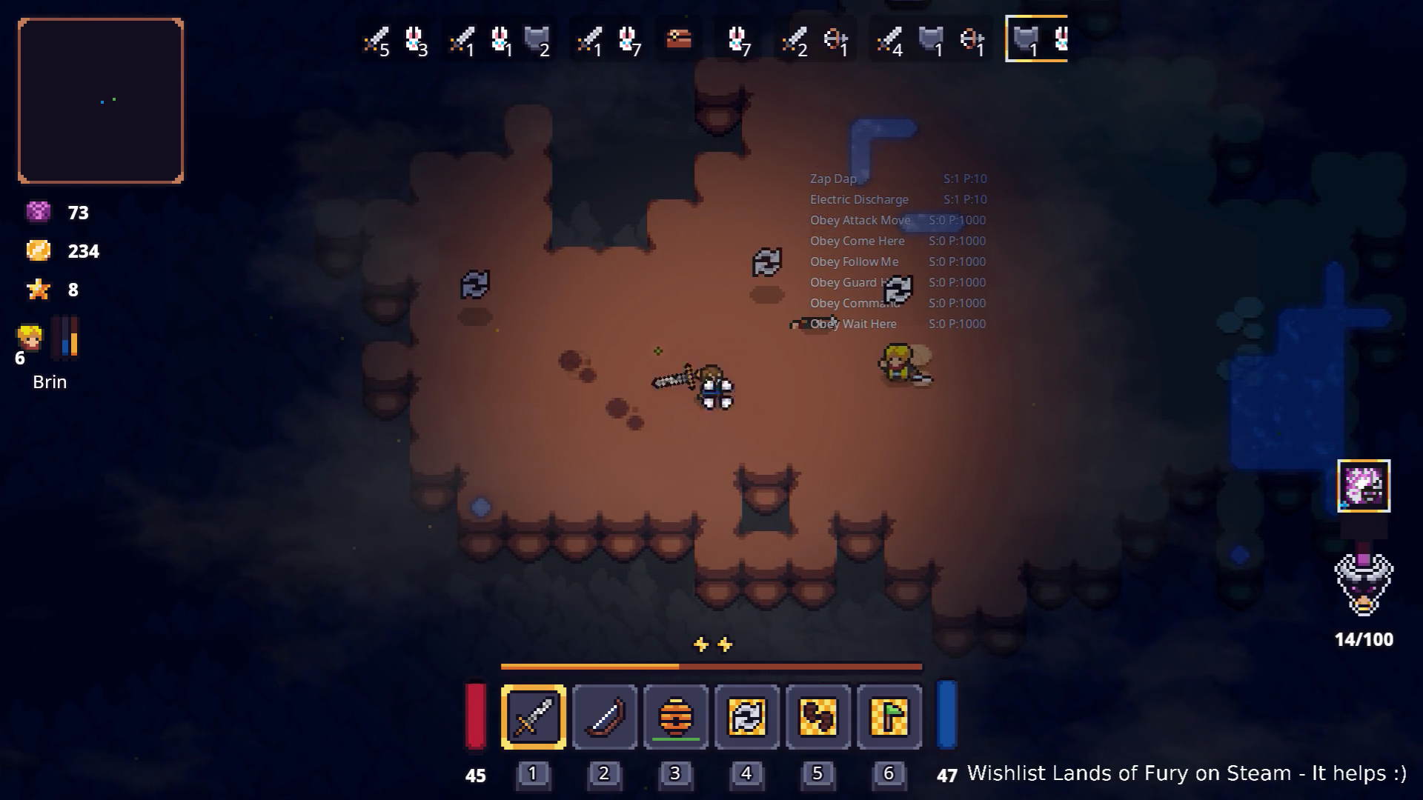
{"action": "key", "text": "d"}
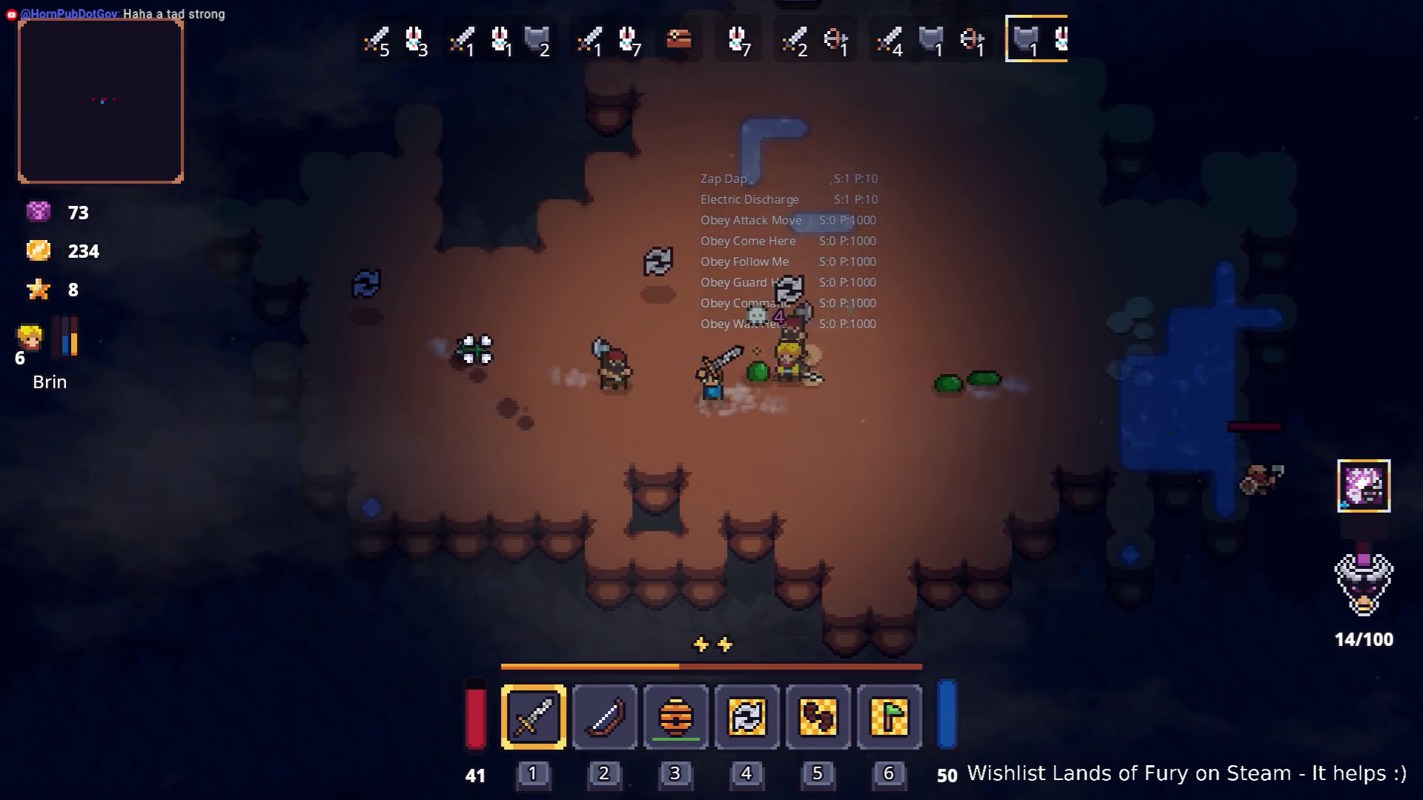
Swing the sword repeatedly at the wave-7 enemies while weaving through them.
{"action": "key", "text": "s"}
{"action": "key", "text": "d"}
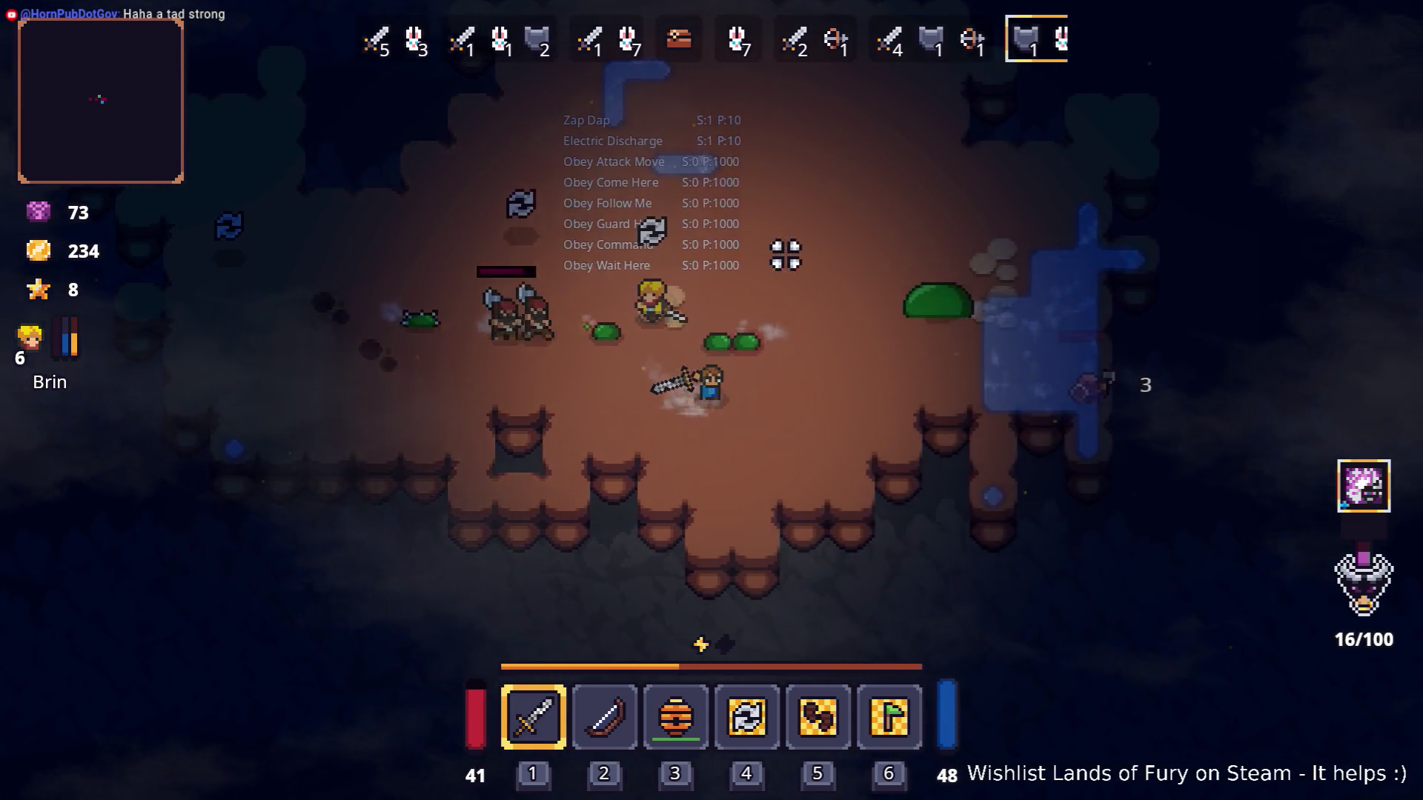
{"action": "left_click", "coordinate": [625, 256]}
{"action": "left_click", "coordinate": [571, 301]}
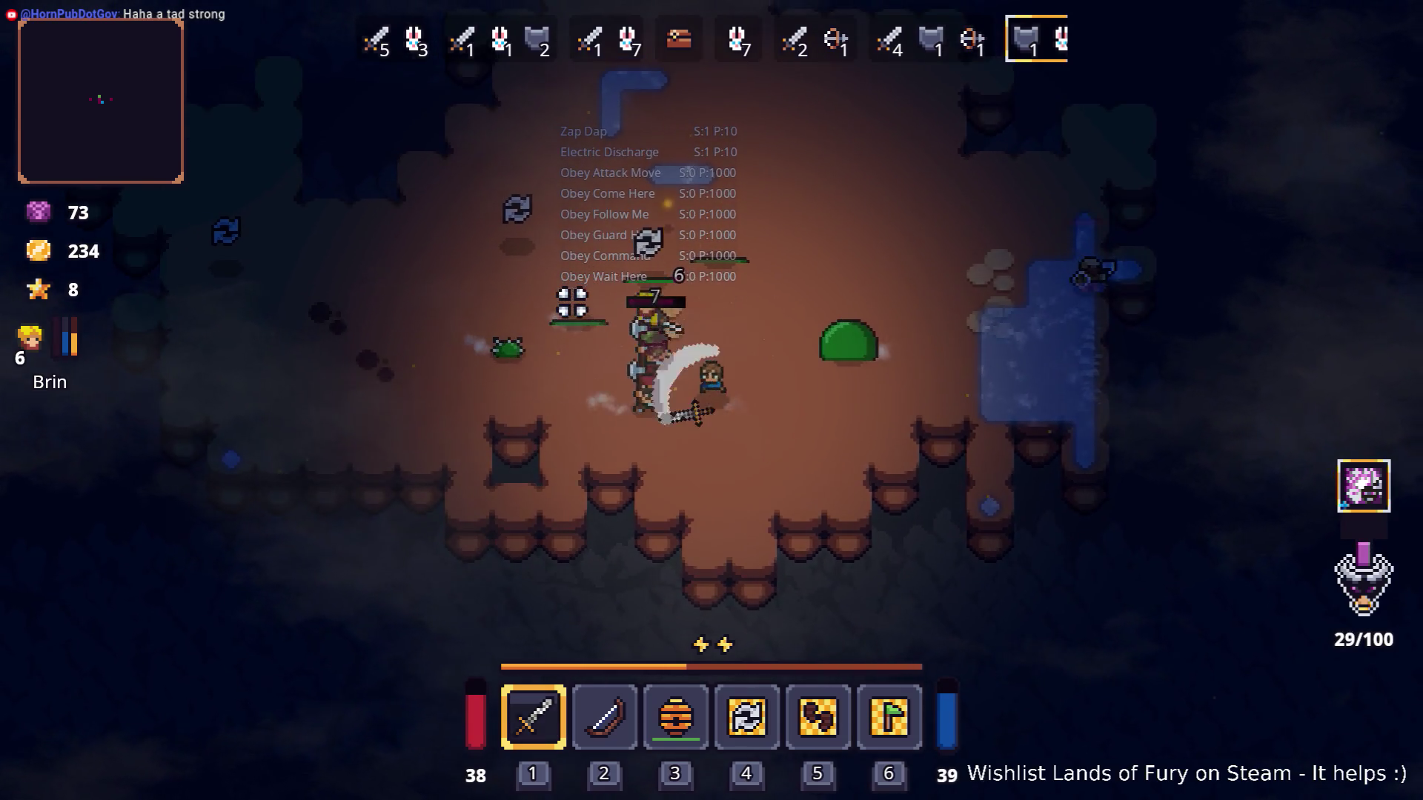
{"action": "key", "text": "w"}
{"action": "key", "text": "d"}
{"action": "left_click", "coordinate": [587, 276]}
{"action": "left_click", "coordinate": [686, 497]}
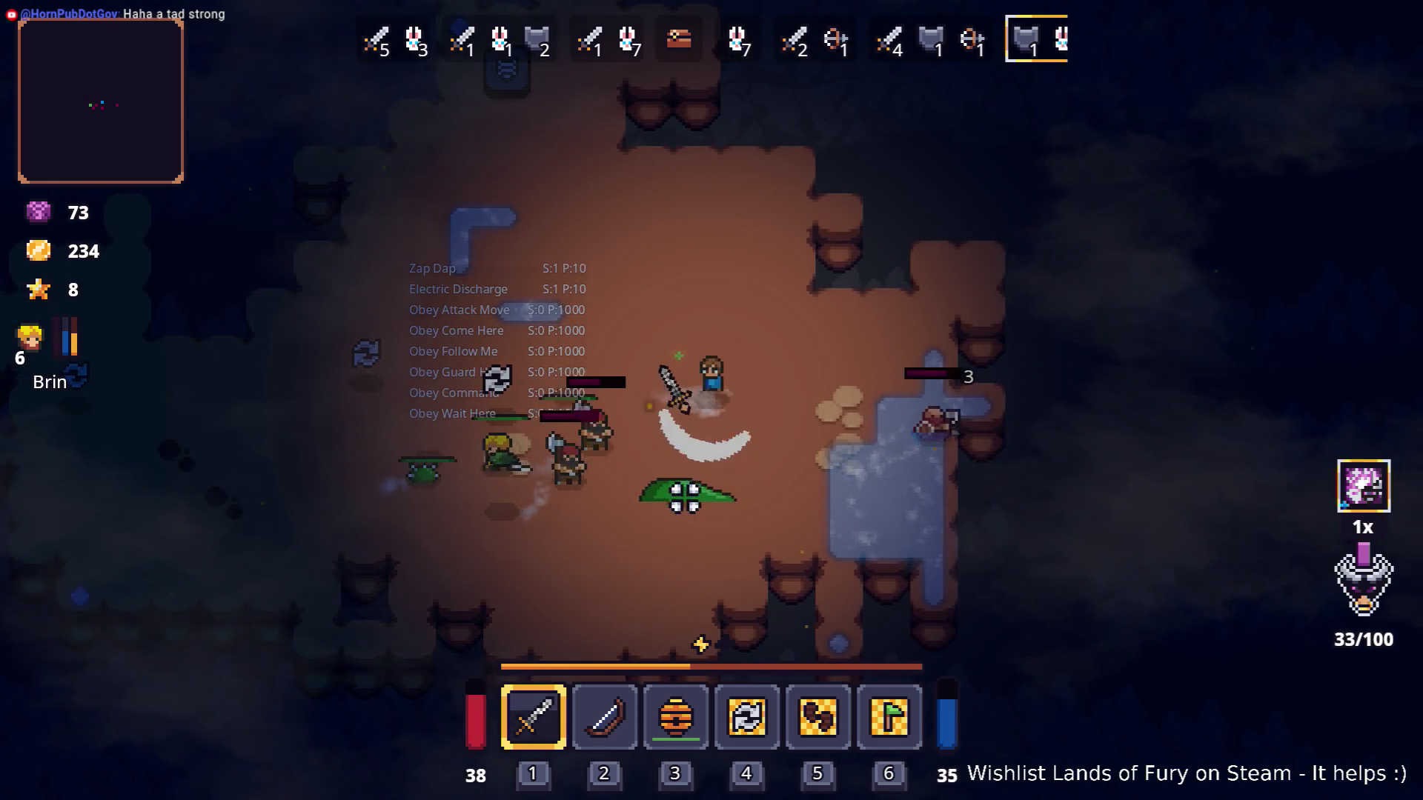
{"action": "key", "text": "a"}
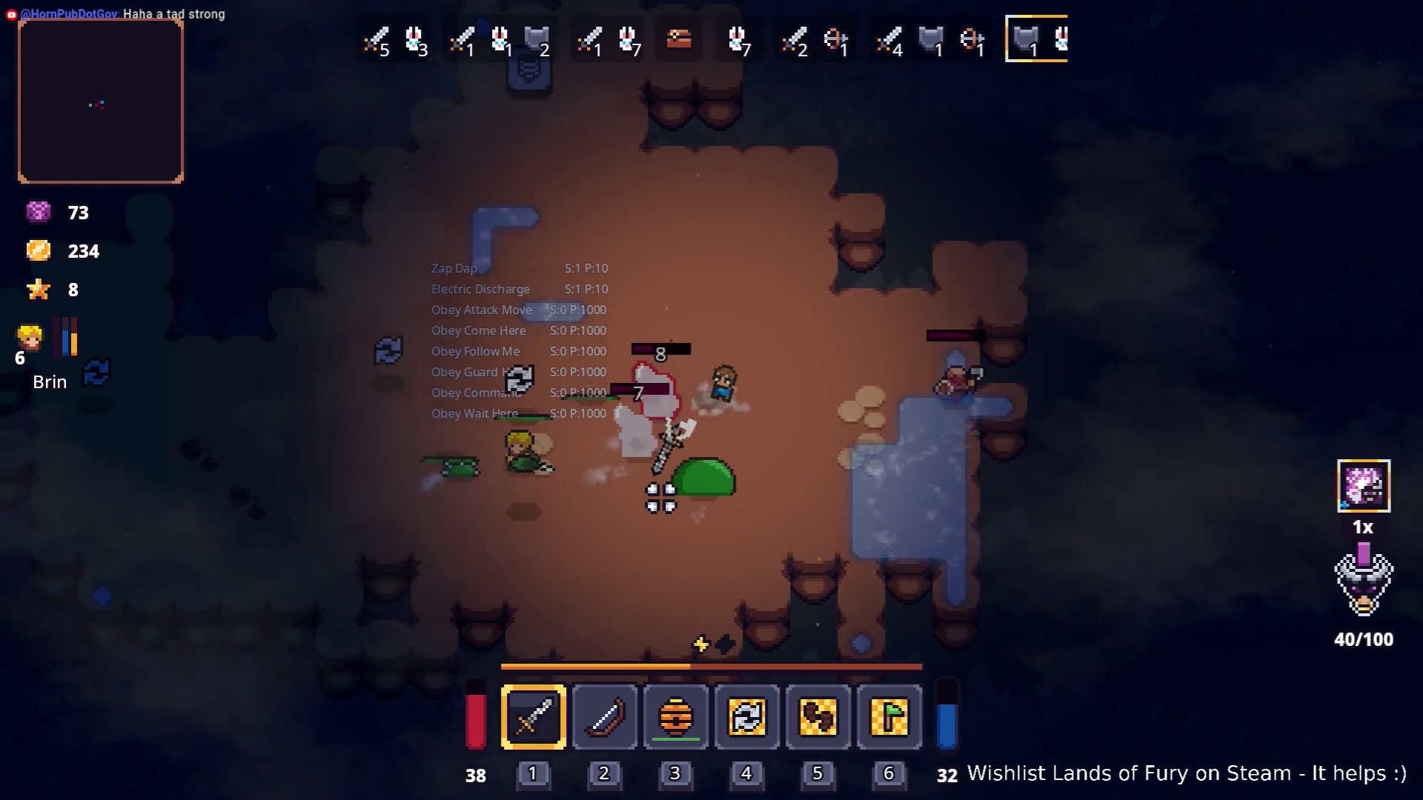
{"action": "left_click", "coordinate": [693, 543]}
{"action": "left_click", "coordinate": [768, 547]}
{"action": "left_click", "coordinate": [852, 507]}
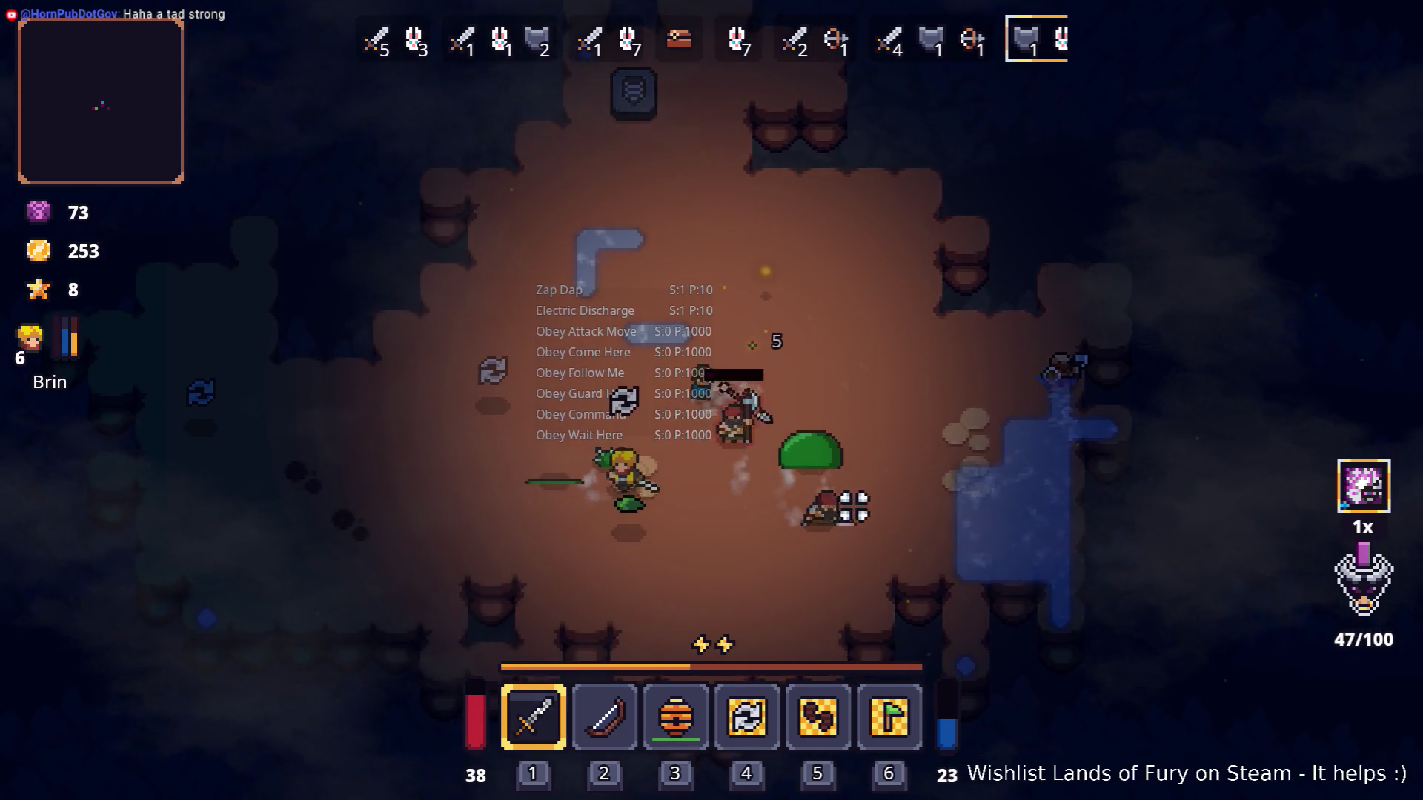
{"action": "left_click", "coordinate": [808, 471]}
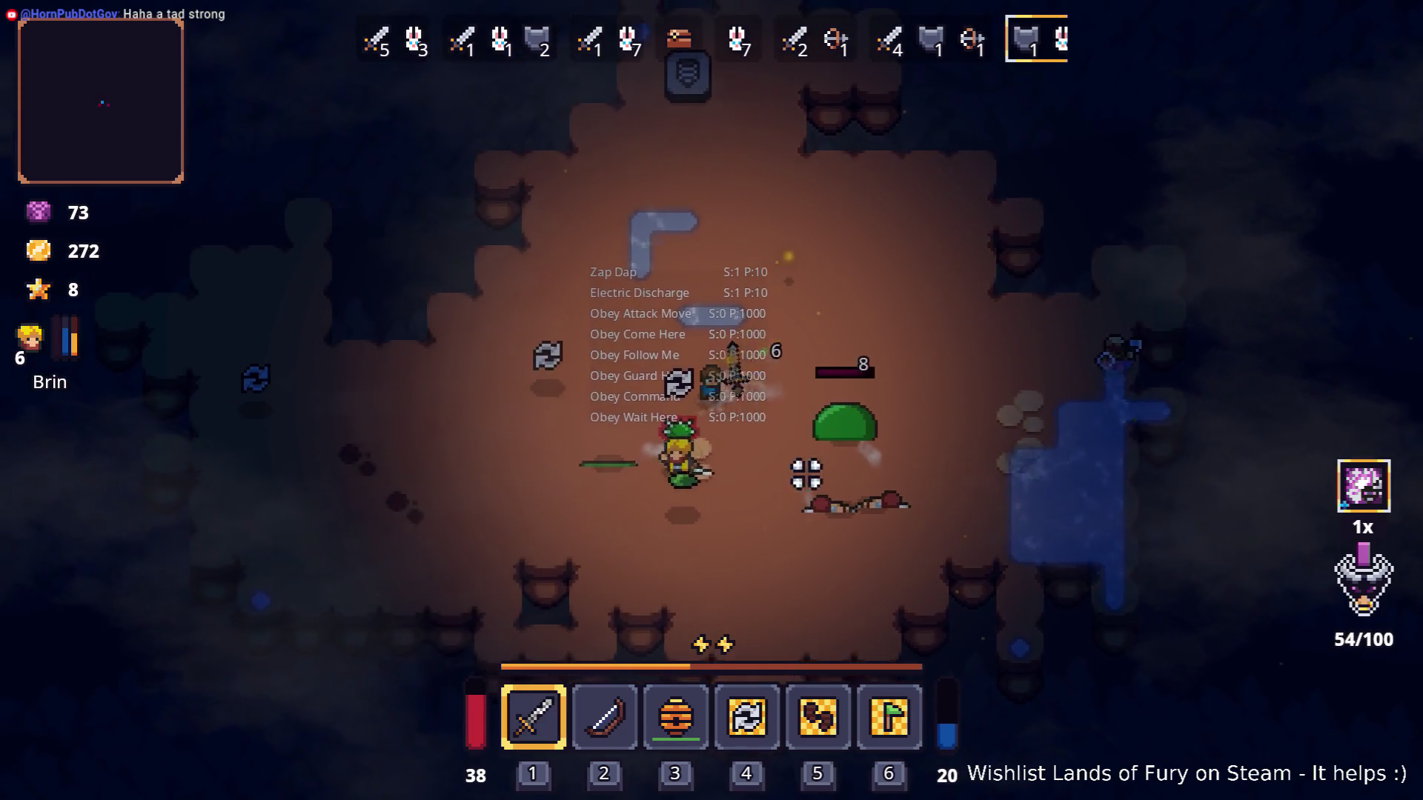
{"action": "left_click", "coordinate": [700, 471]}
{"action": "left_click", "coordinate": [858, 429]}
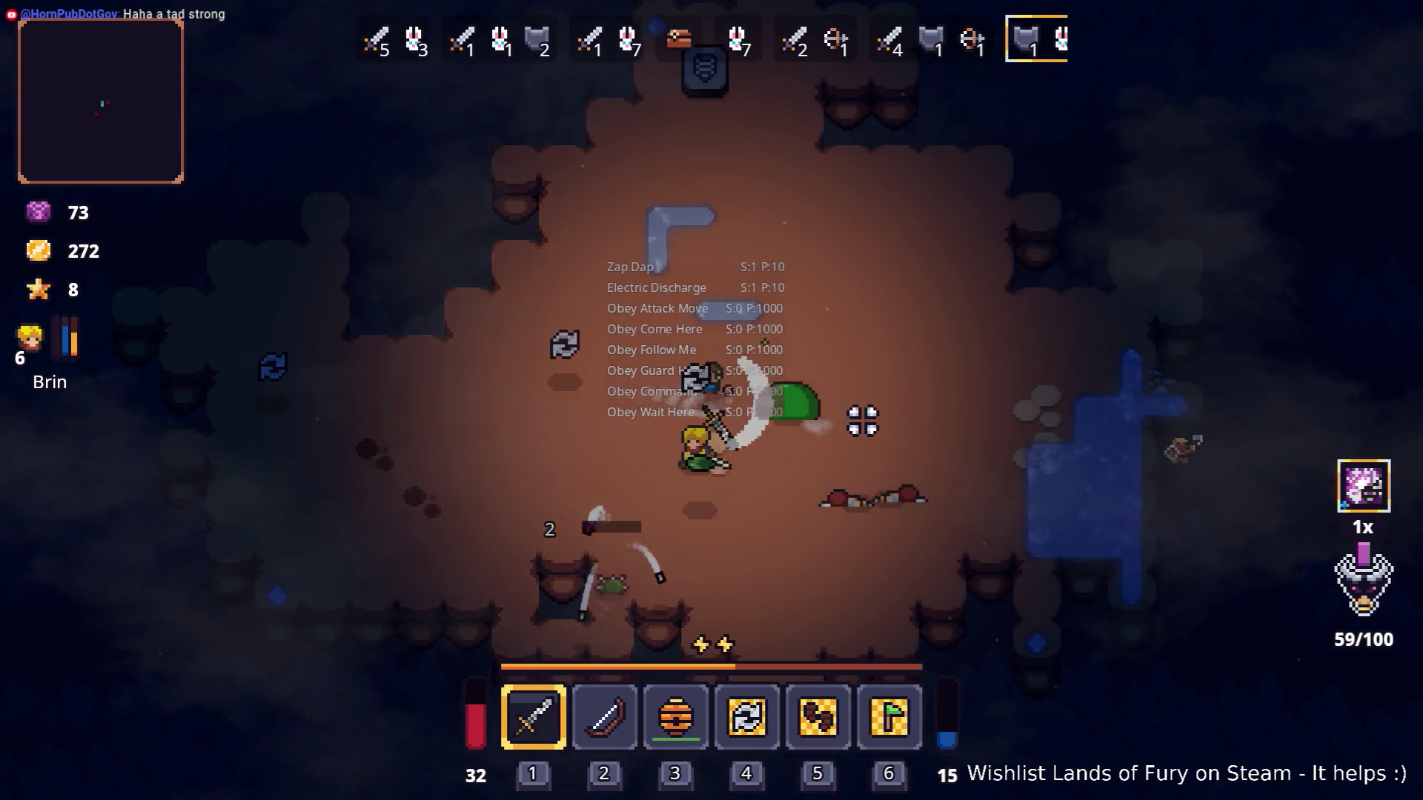
Finish off the remaining attackers, bringing gold up to 329.
{"action": "left_click", "coordinate": [857, 416]}
{"action": "left_click", "coordinate": [772, 464]}
{"action": "left_click", "coordinate": [723, 478]}
{"action": "left_click", "coordinate": [656, 457]}
{"action": "left_click", "coordinate": [629, 432]}
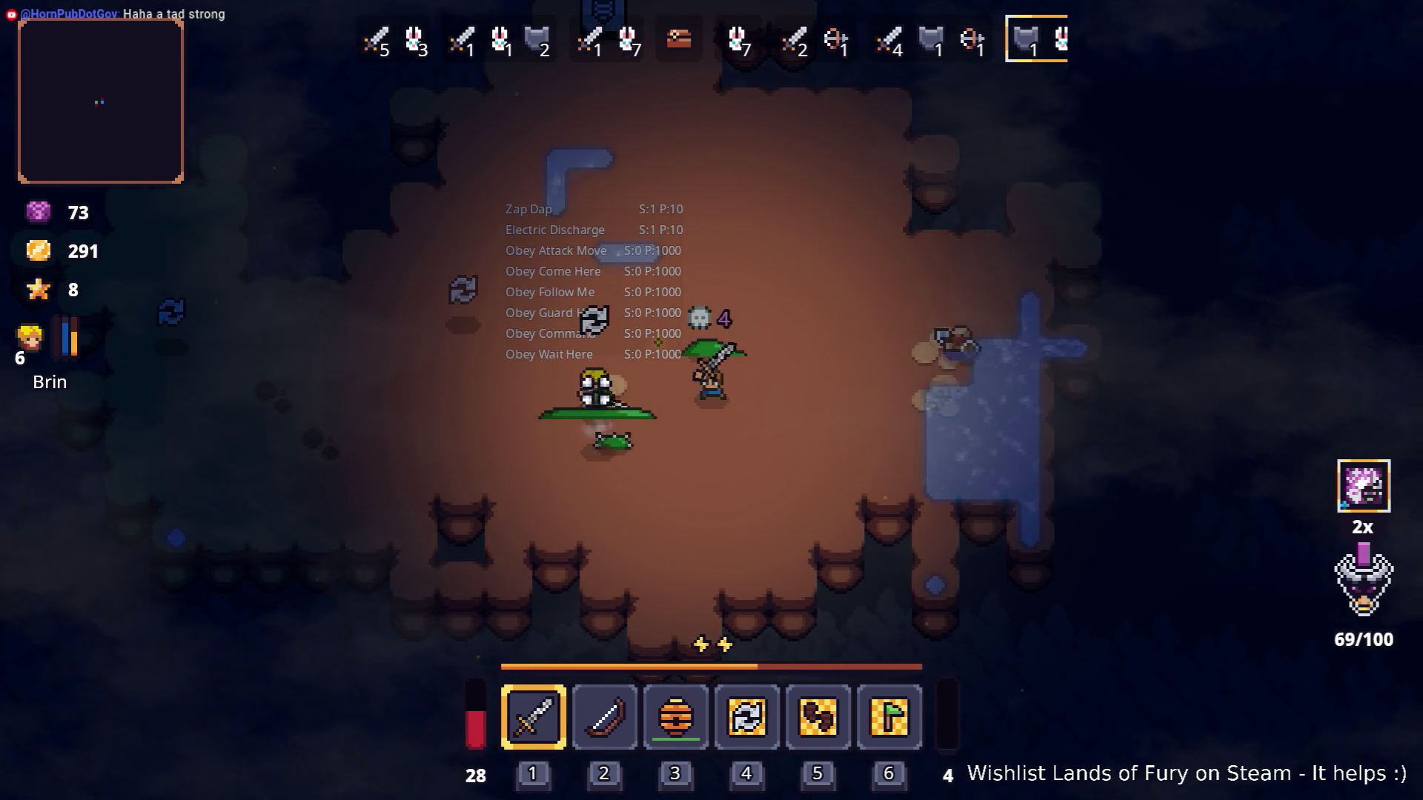
{"action": "left_click", "coordinate": [612, 423]}
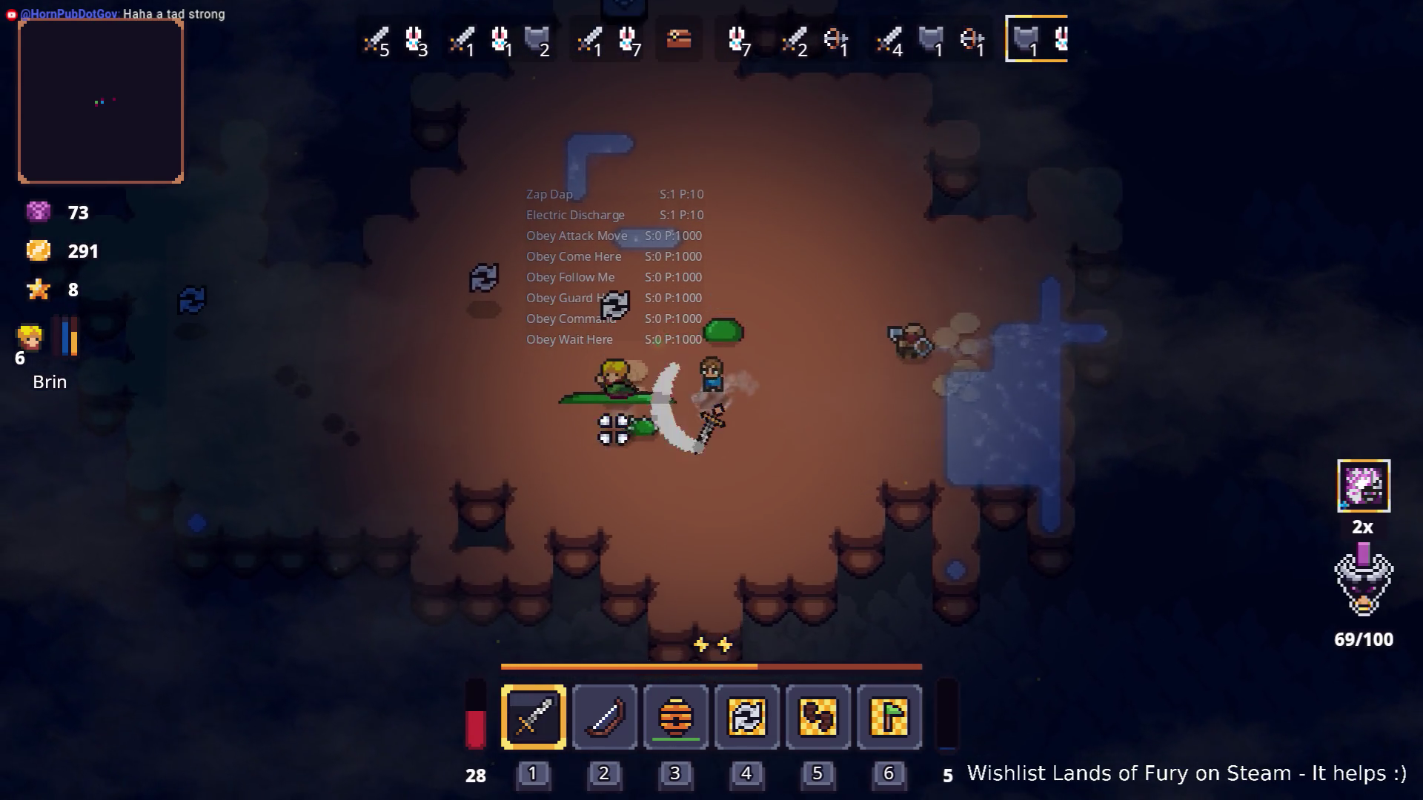
{"action": "left_click", "coordinate": [651, 360]}
{"action": "left_click", "coordinate": [741, 330]}
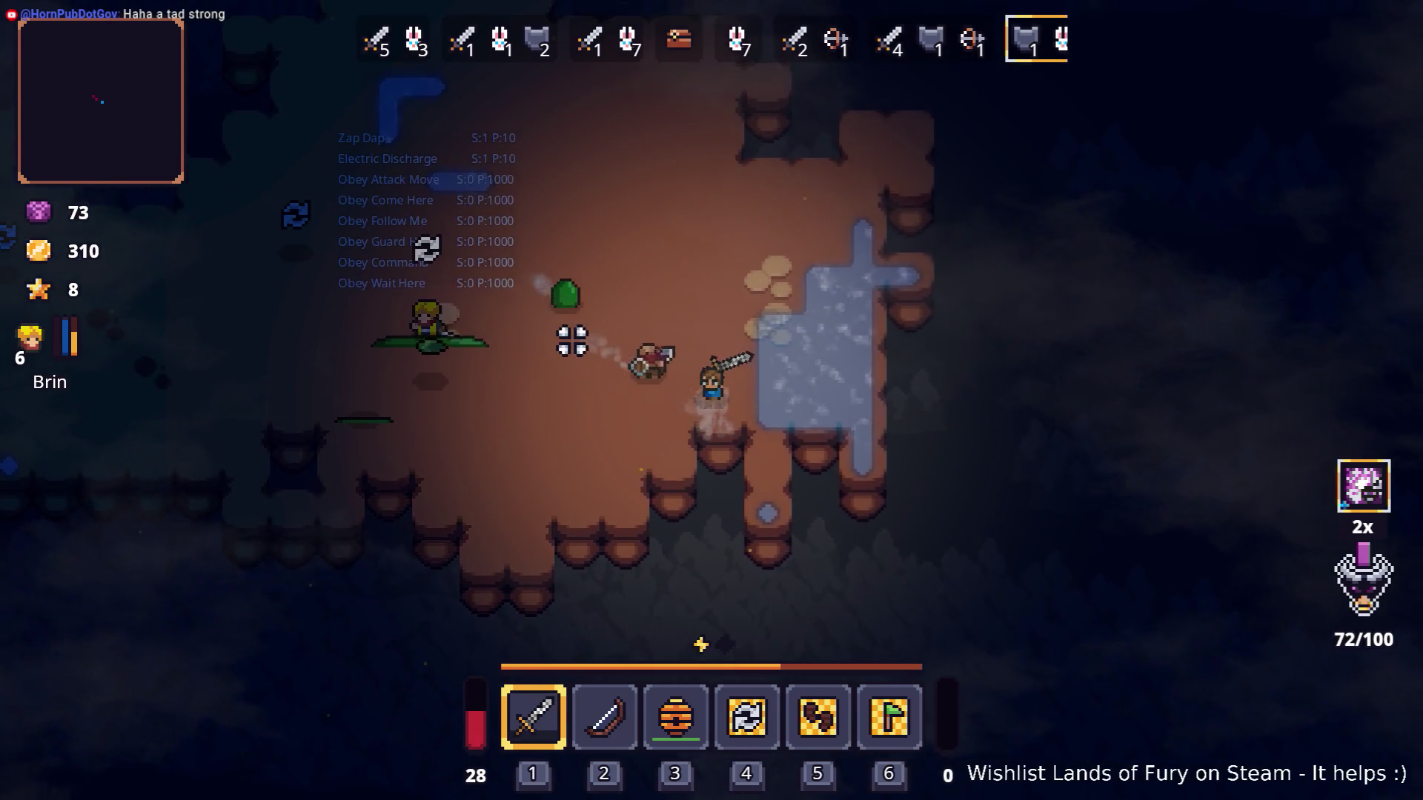
{"action": "left_click", "coordinate": [604, 499]}
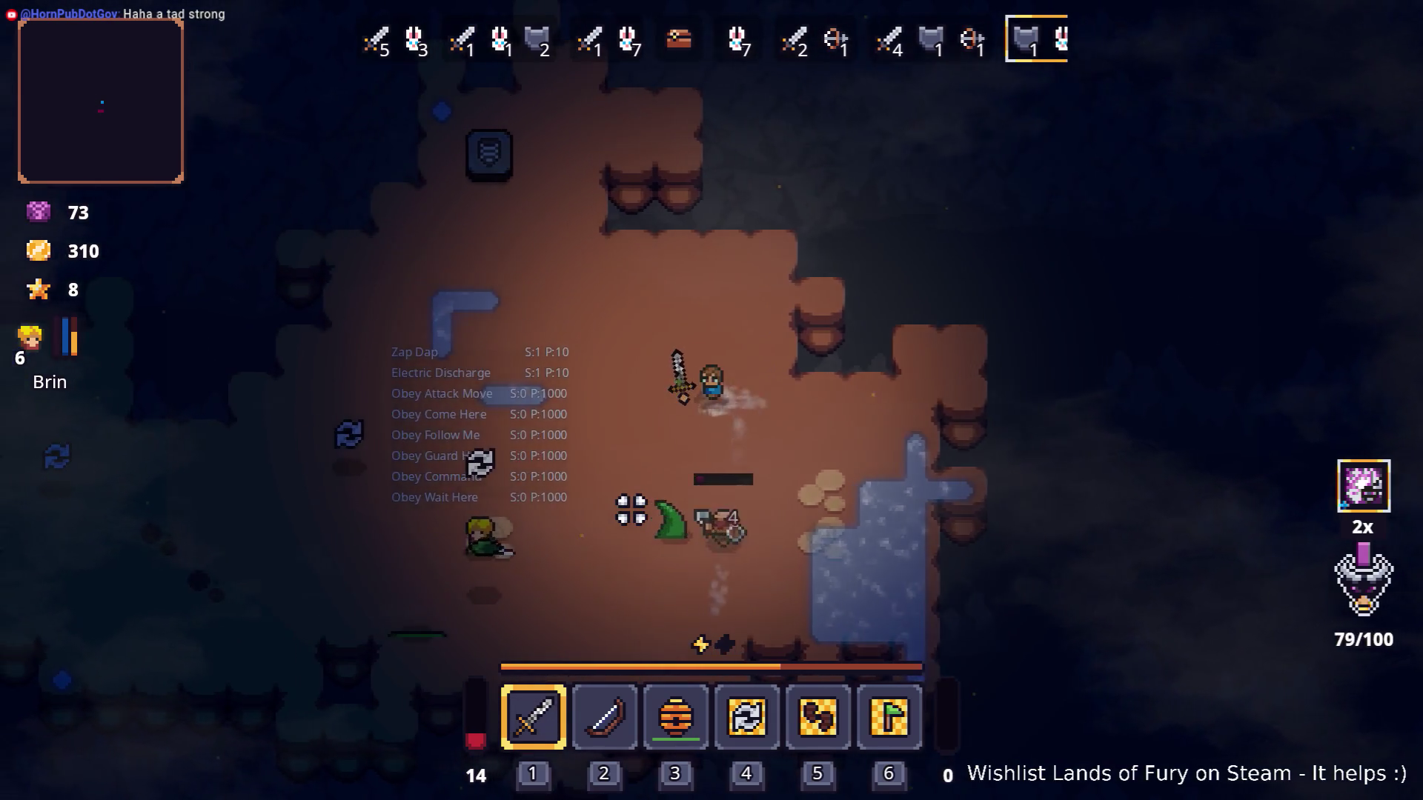
{"action": "left_click", "coordinate": [819, 423]}
{"action": "left_click", "coordinate": [856, 389]}
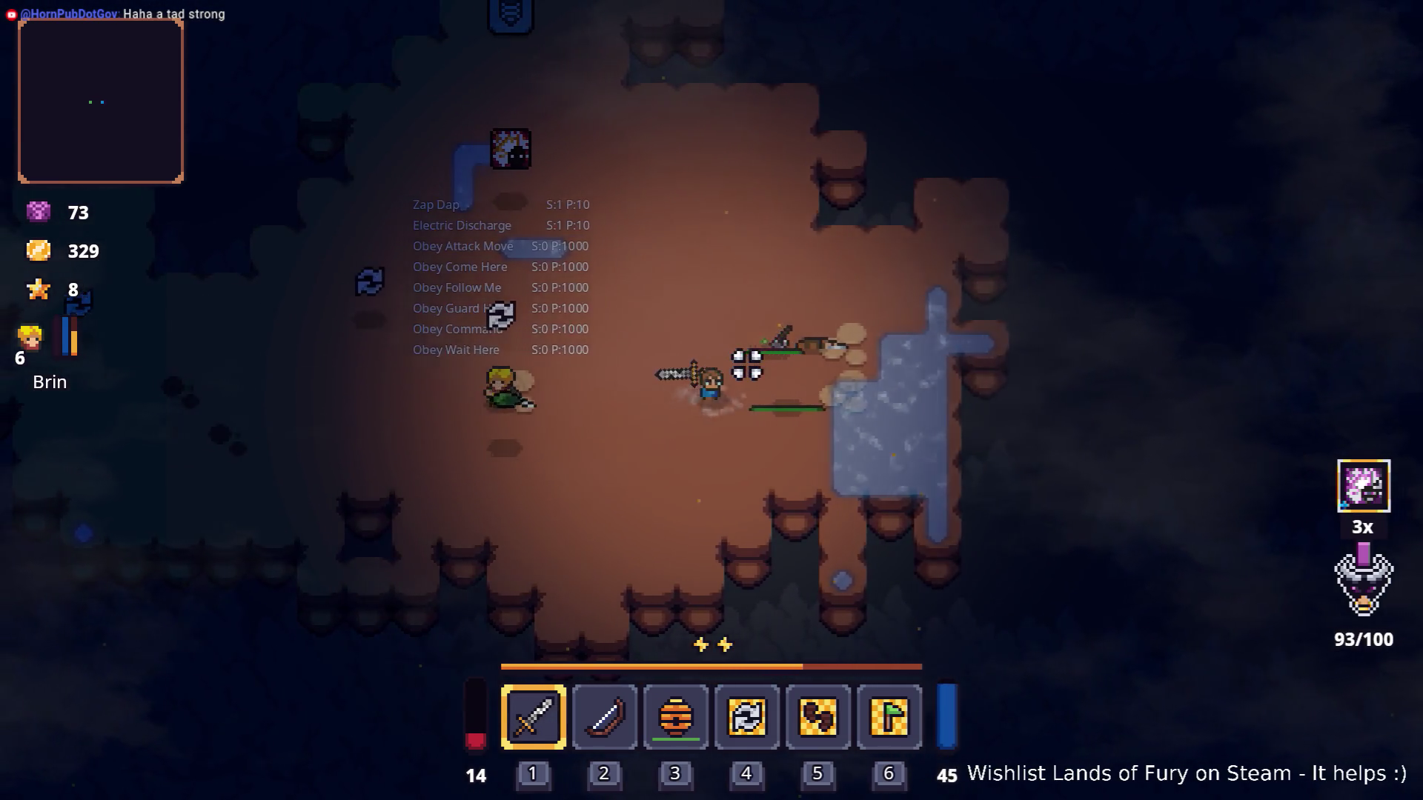
Walk the hero over to Brin and then up-left toward the stone rune.
{"action": "key", "text": "a"}
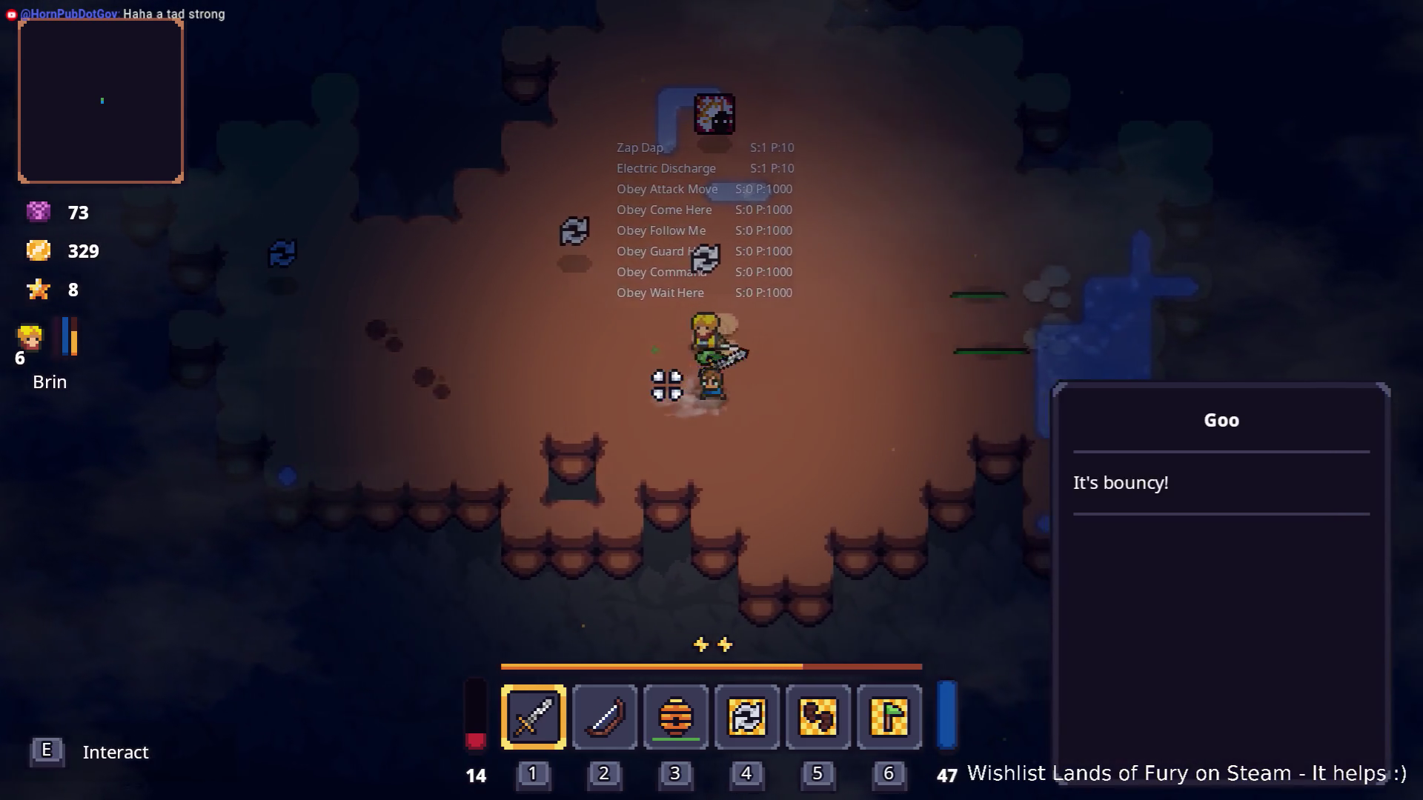
{"action": "key", "text": "d"}
{"action": "key", "text": "w"}
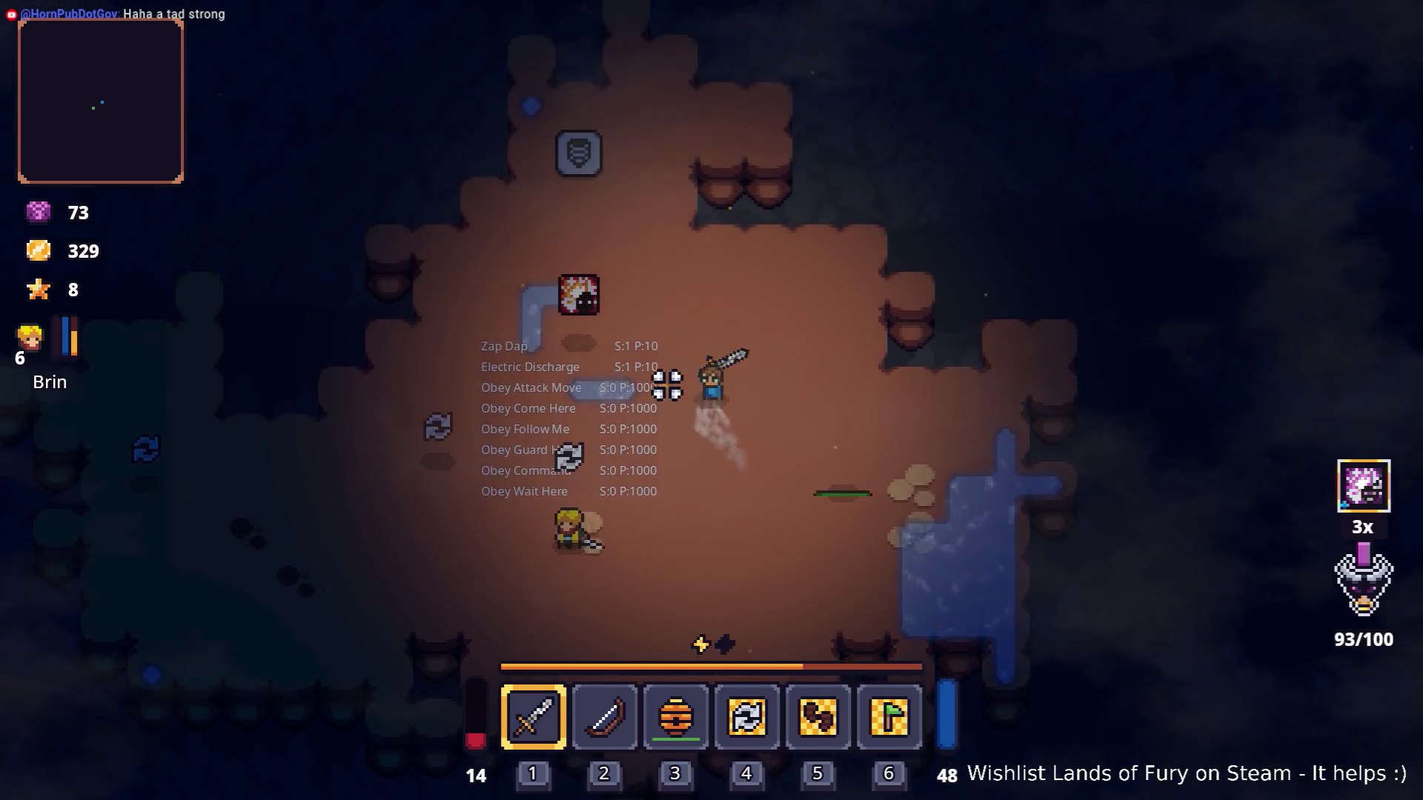
{"action": "key", "text": "w"}
{"action": "key", "text": "a"}
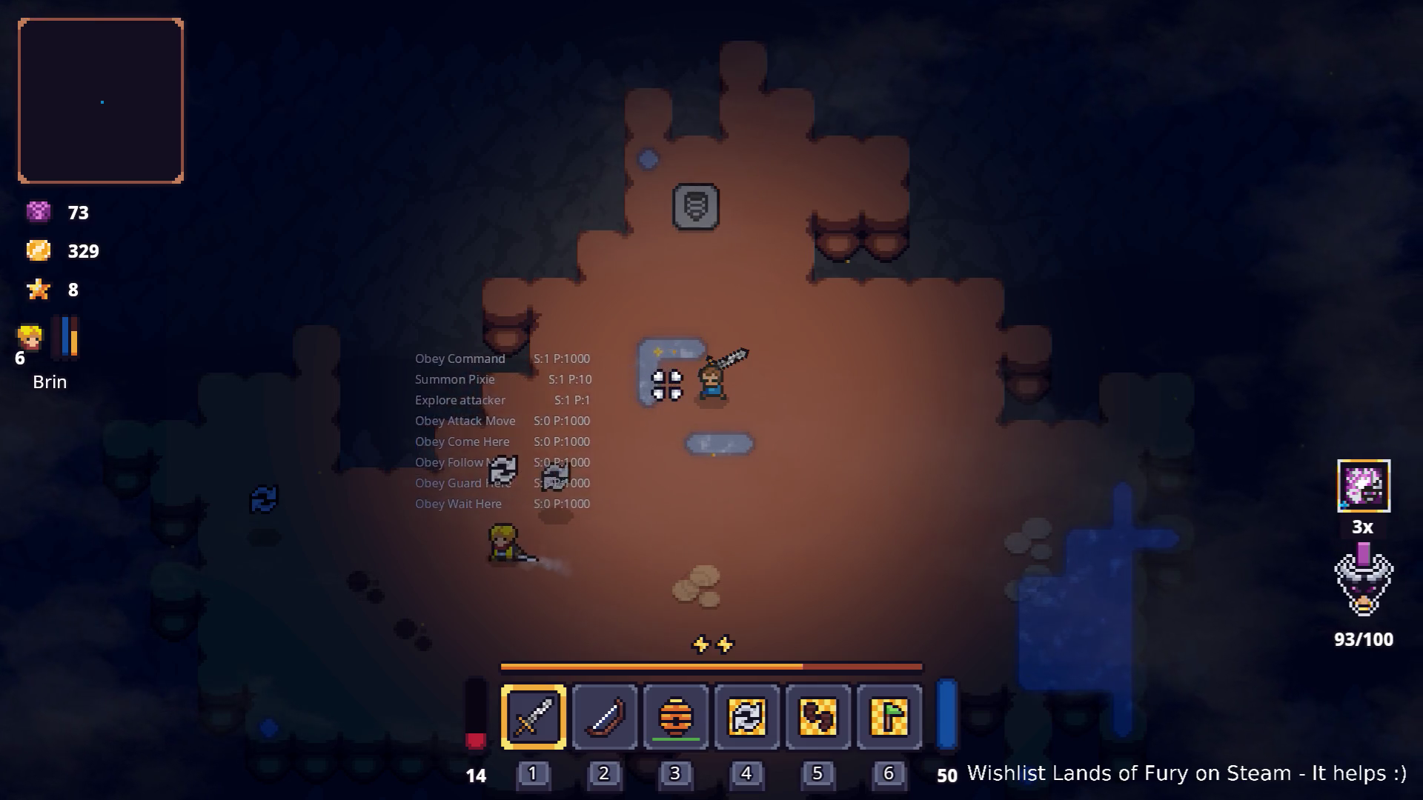
Use the stone rune to leave the cavern, walk up-right through Elderglade Forest, then bring up the app switcher.
{"action": "key", "text": "w"}
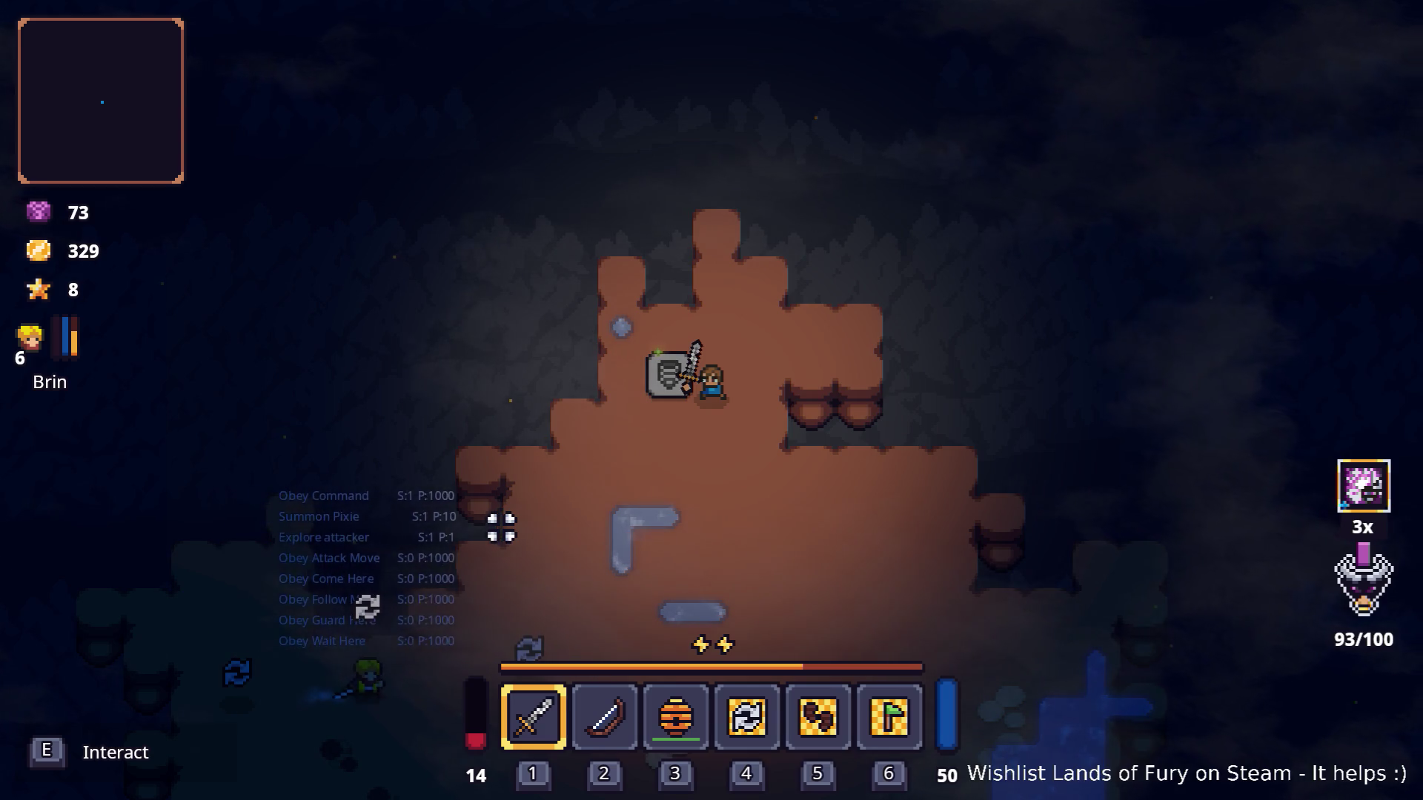
{"action": "key", "text": "e"}
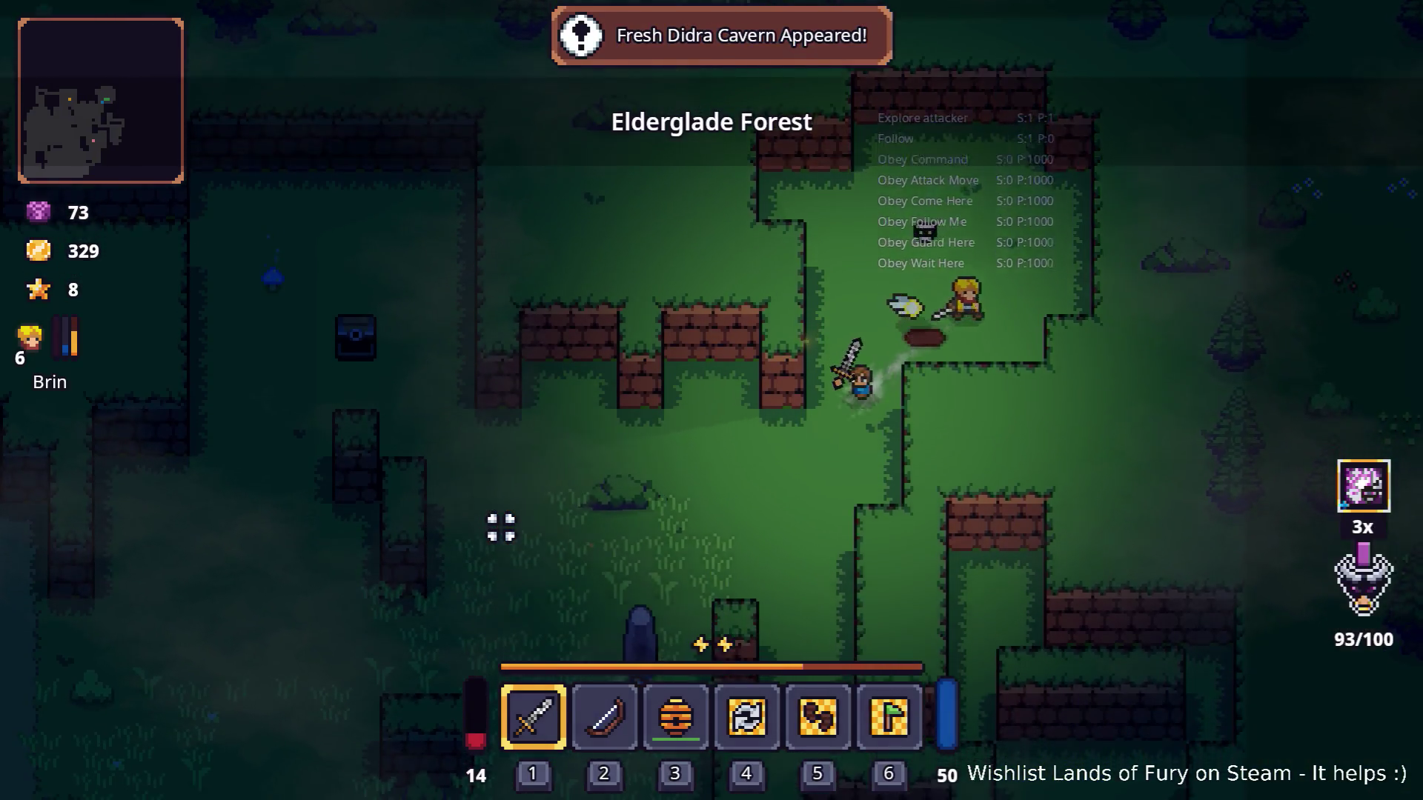
{"action": "key", "text": "w"}
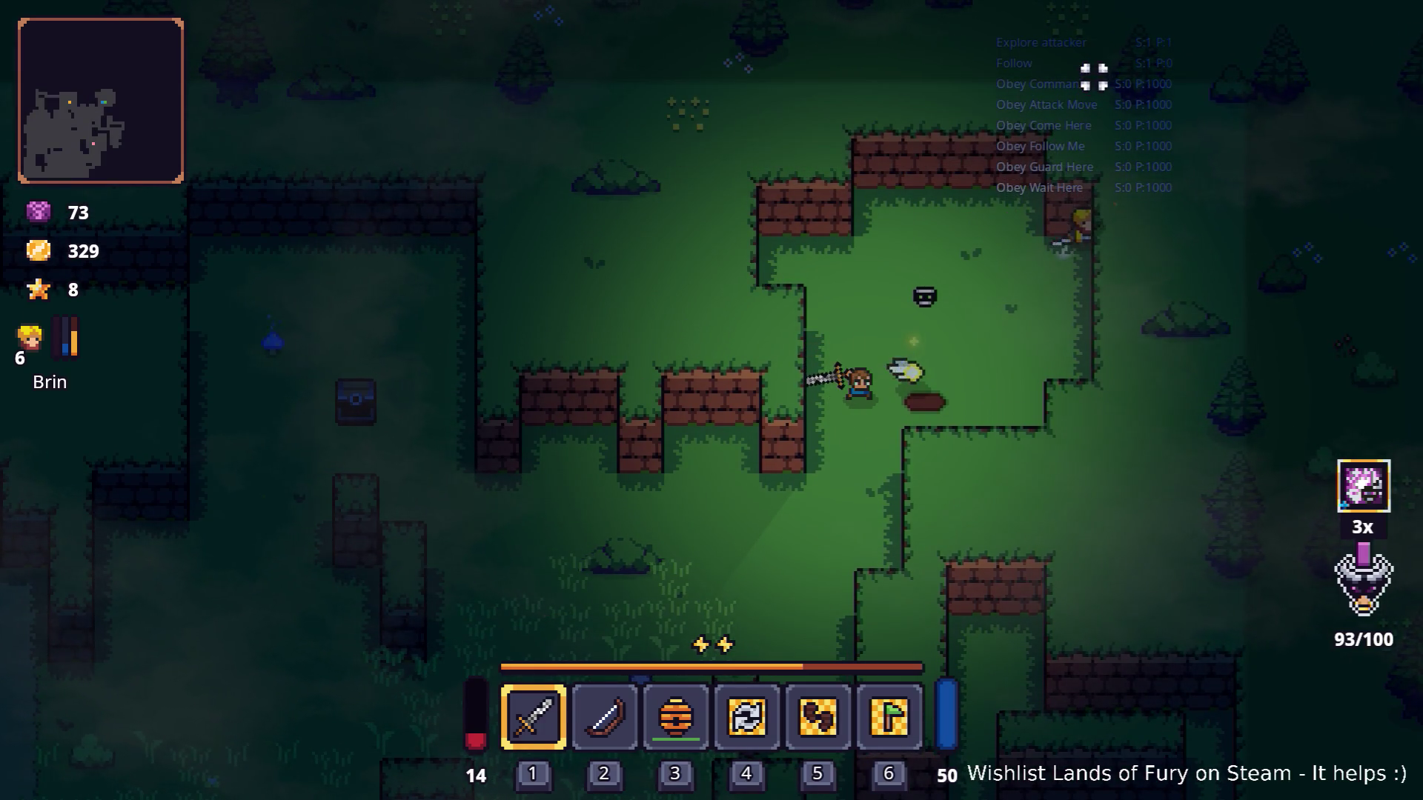
{"action": "key", "text": "w"}
{"action": "key", "text": "d"}
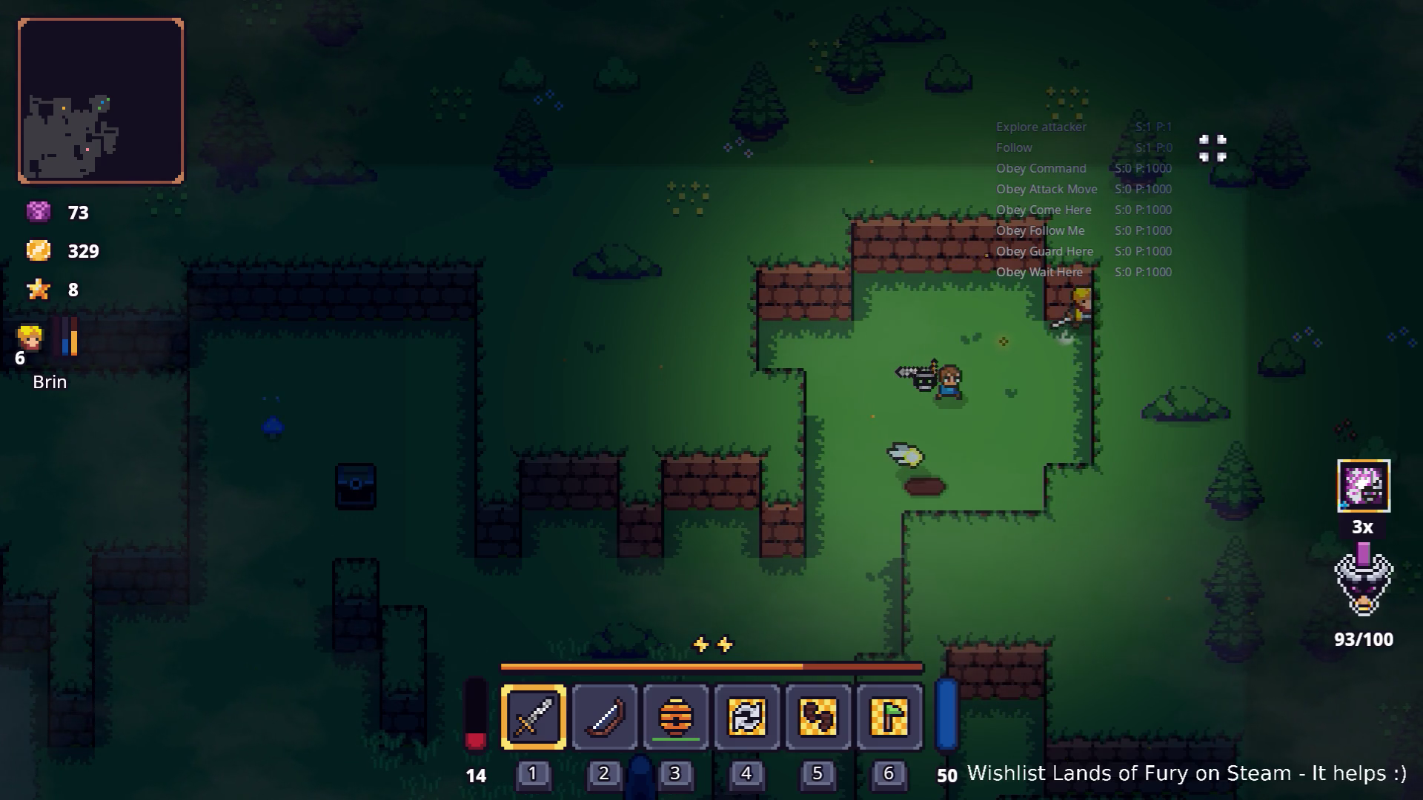
{"action": "key", "text": "alt+Tab"}
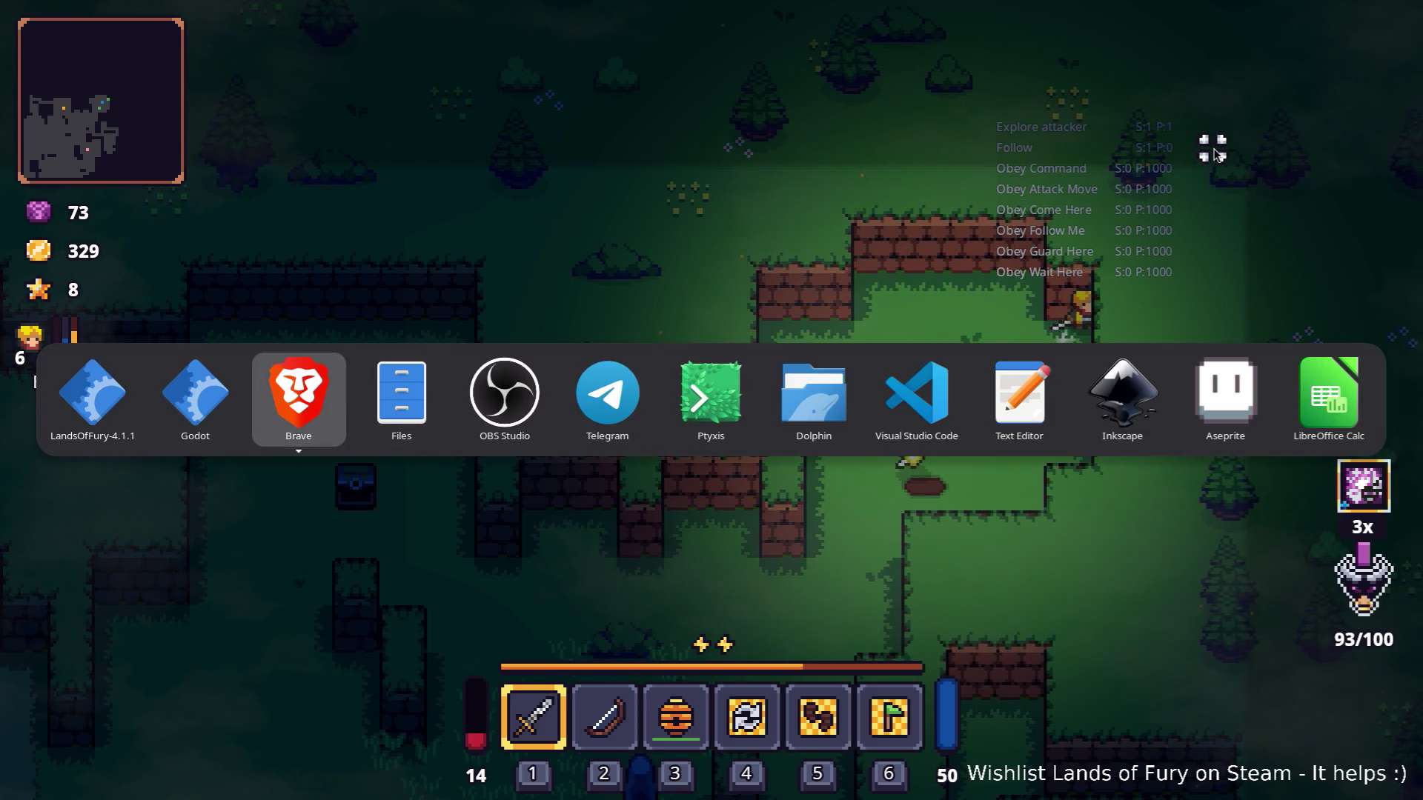
Switch from the game to Visual Studio Code via the task switcher.
{"action": "key", "text": "alt+Tab"}
{"action": "key", "text": "alt+Tab"}
{"action": "key", "text": "alt+Tab"}
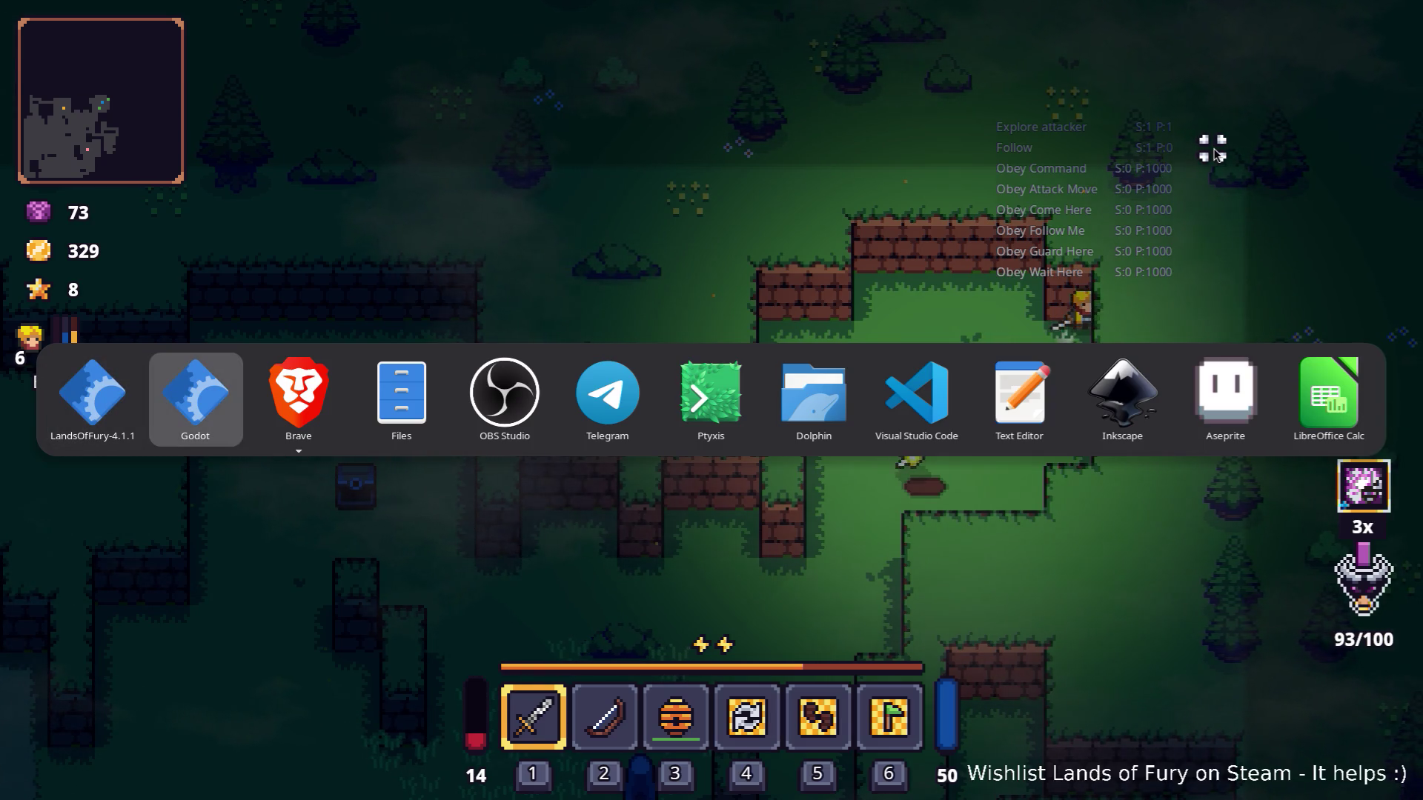
{"action": "left_click", "coordinate": [917, 398]}
{"action": "type", "text": "explore"}
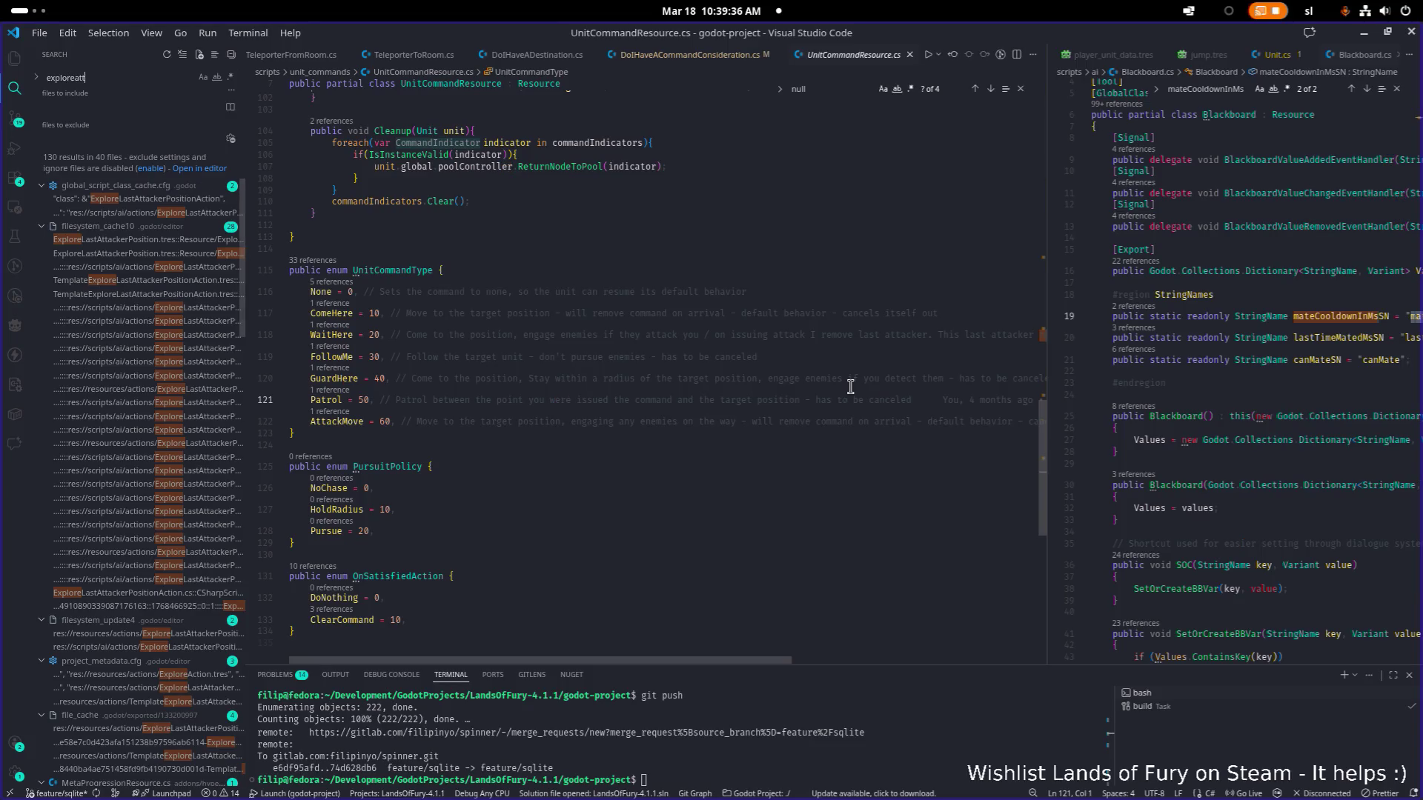
{"action": "type", "text": "atta"}
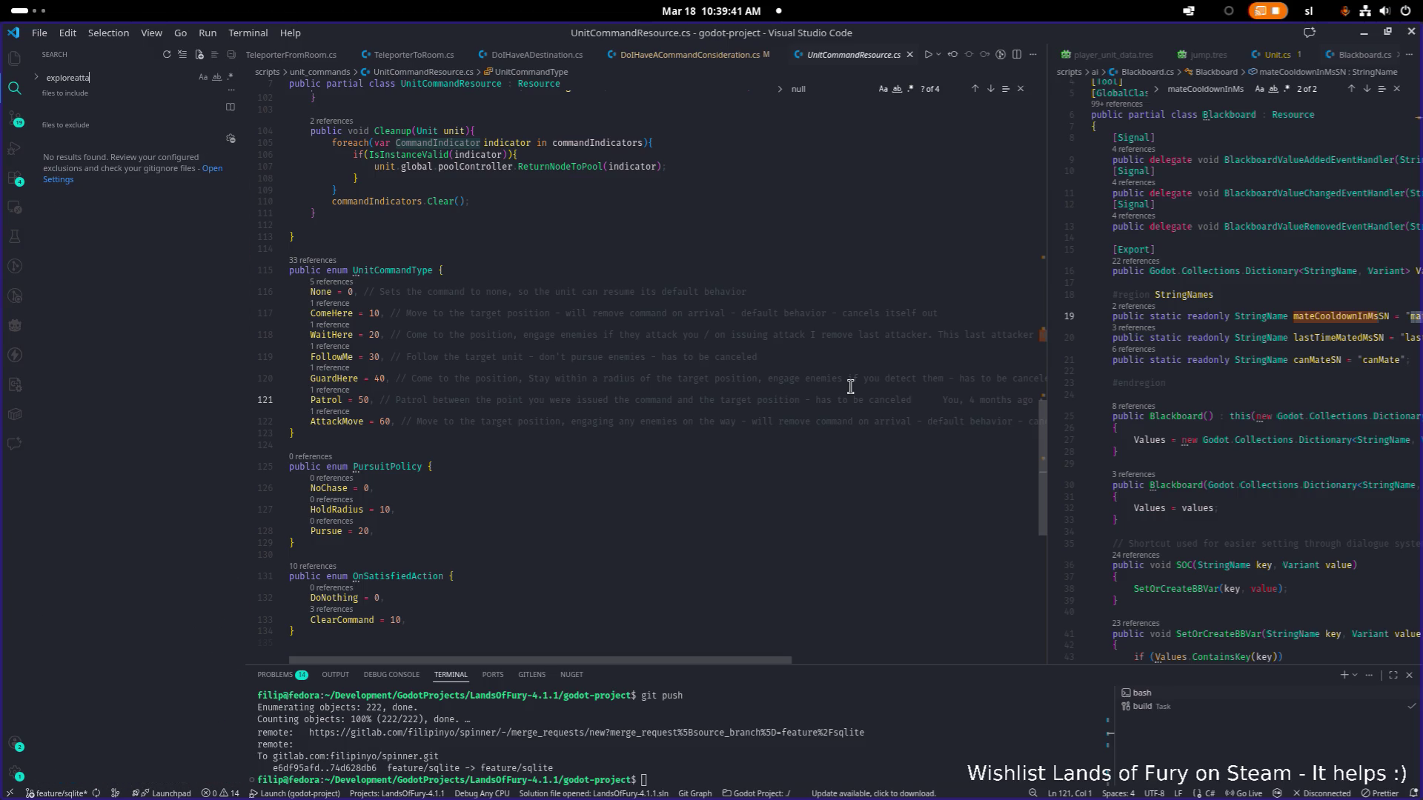
{"action": "type", "text": "exploreatt"}
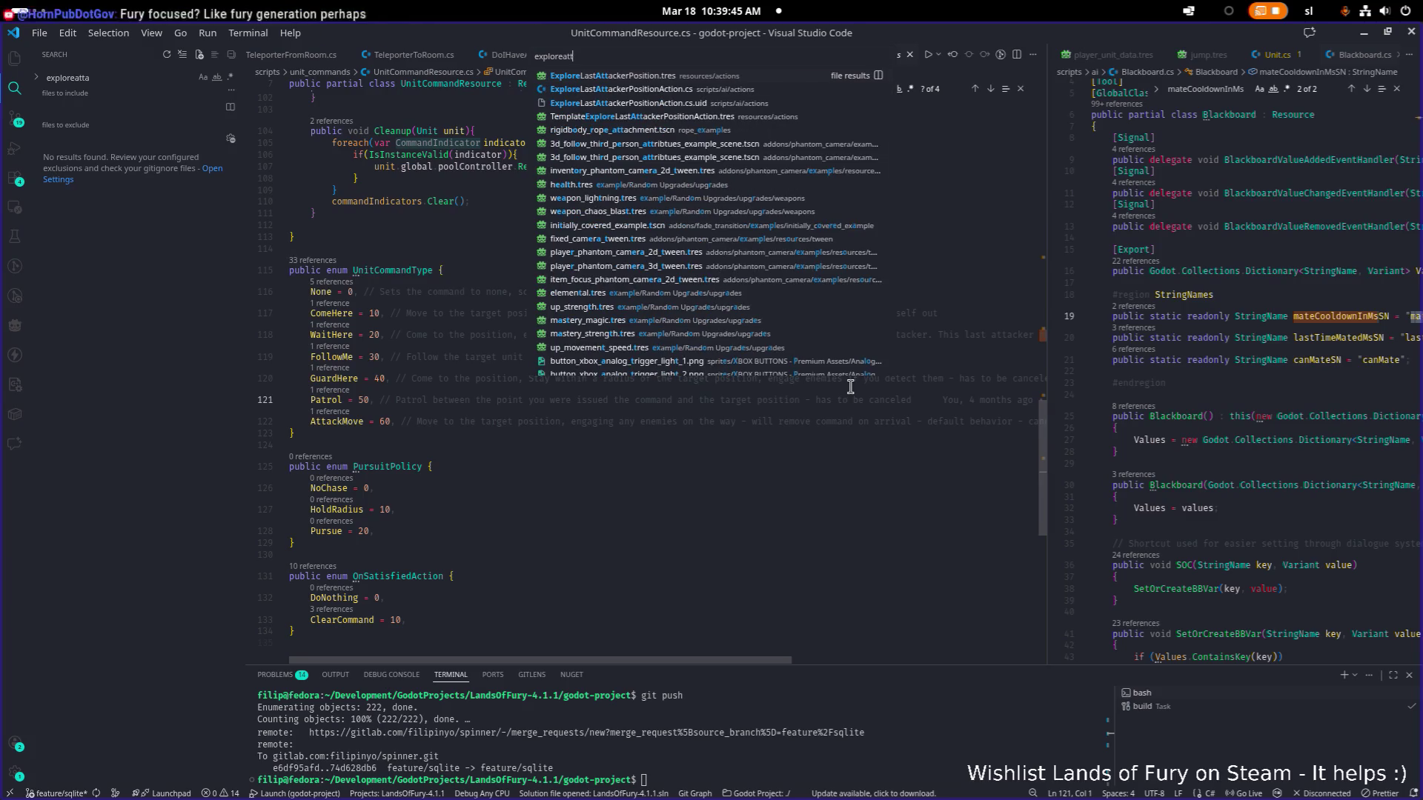
Open ExploreLastAttackerPosition.tres and select the ExploreLastAttackerPositionAction class name on line 5.
{"action": "key", "text": "Return"}
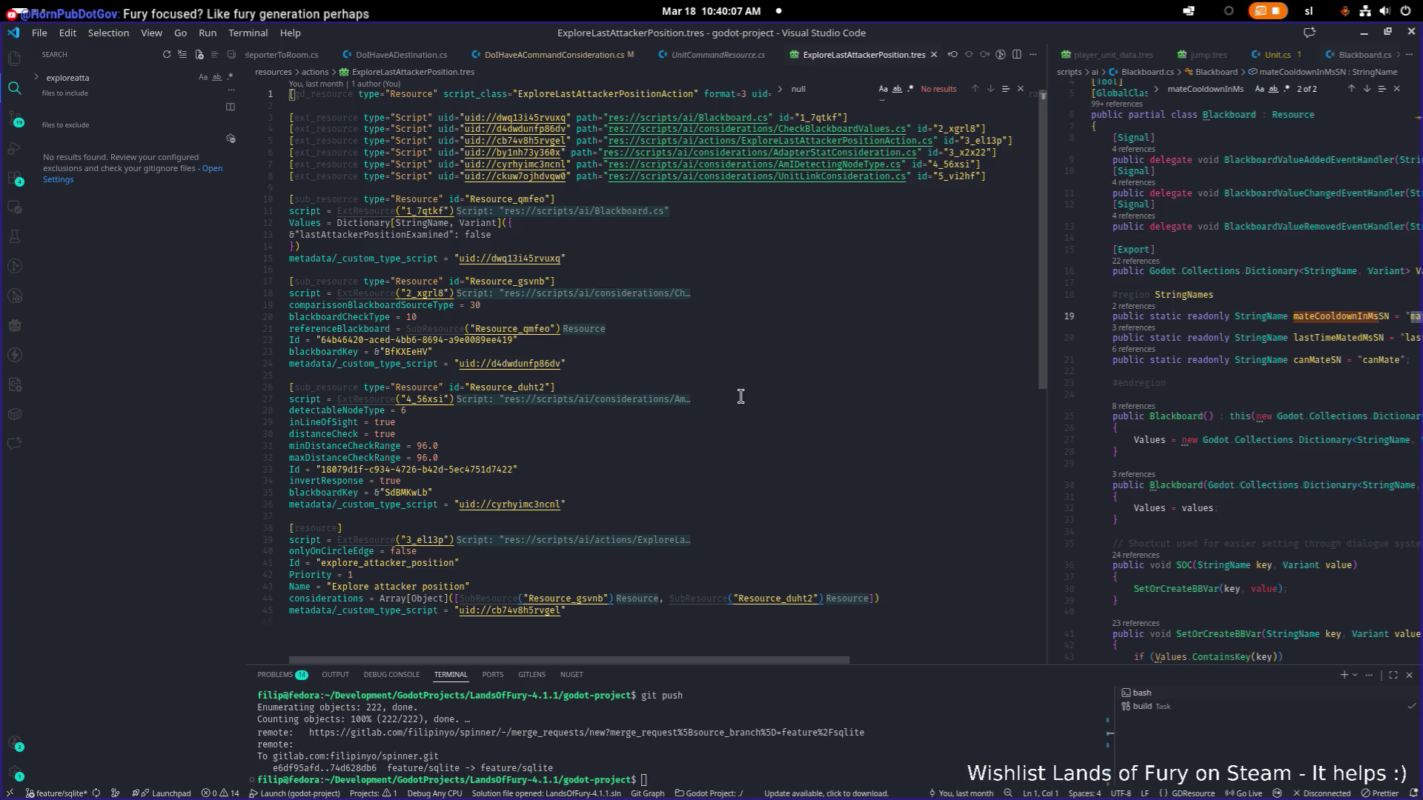
{"action": "key", "text": "alt+Tab"}
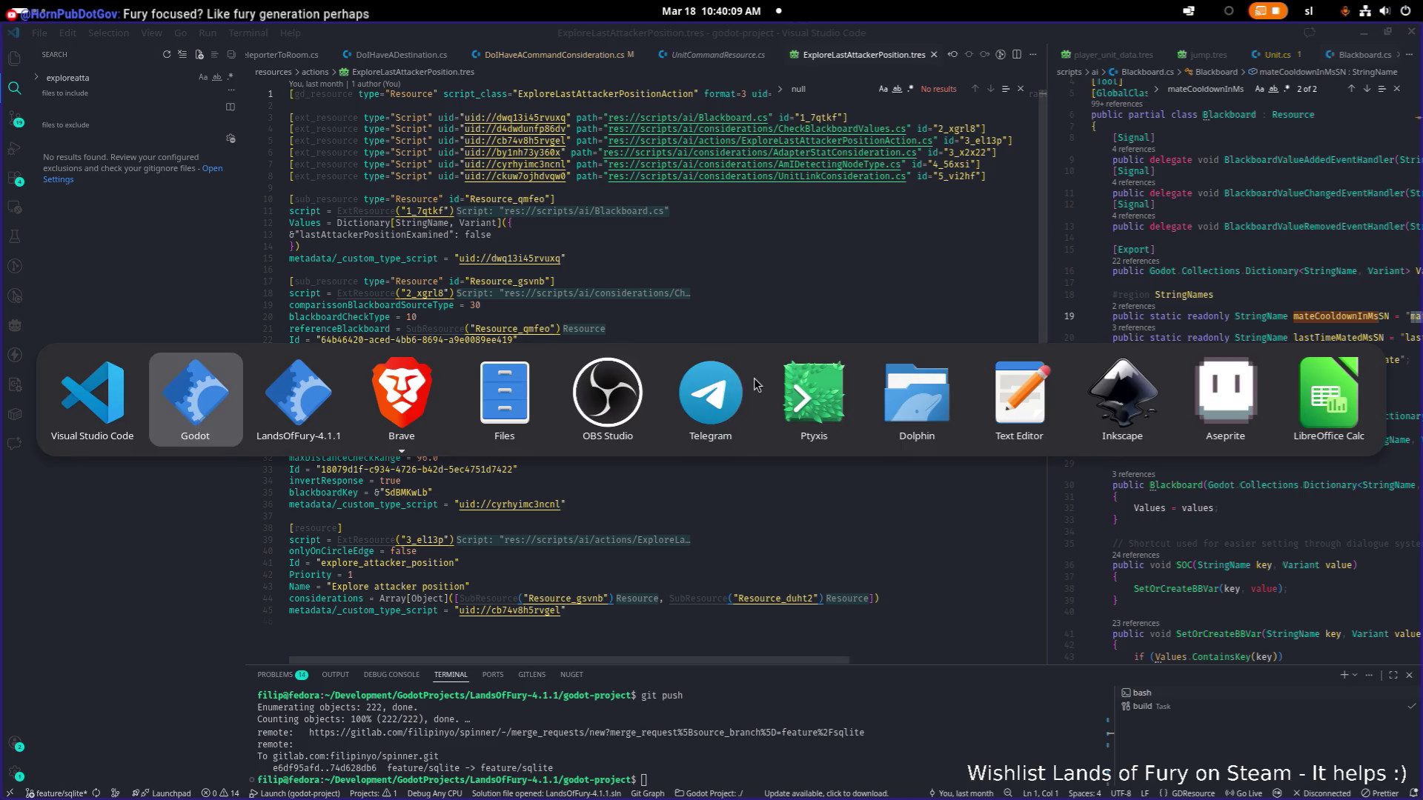
{"action": "key", "text": "Escape"}
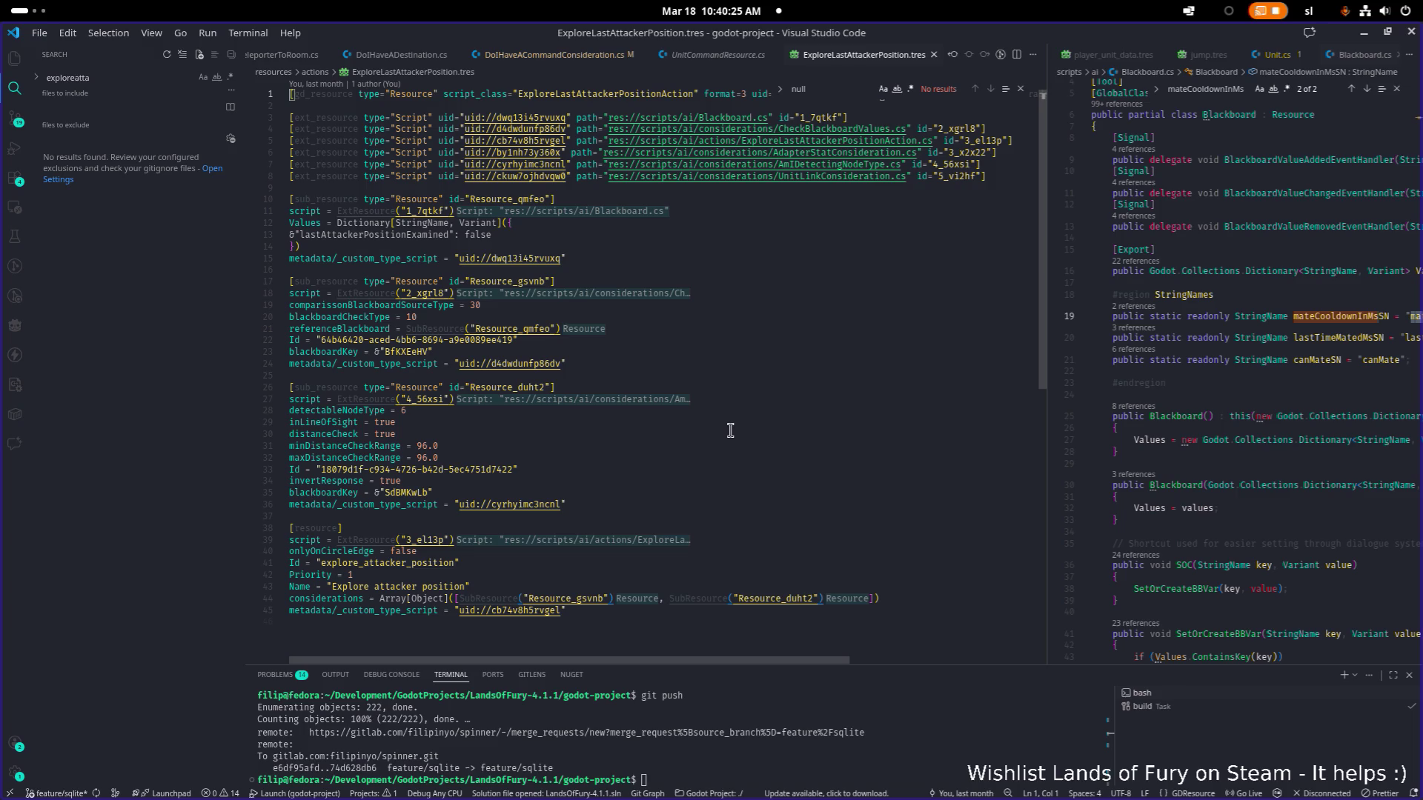
{"action": "scroll", "coordinate": [676, 459], "scroll_direction": "down", "scroll_amount": 1}
{"action": "left_click", "coordinate": [676, 459]}
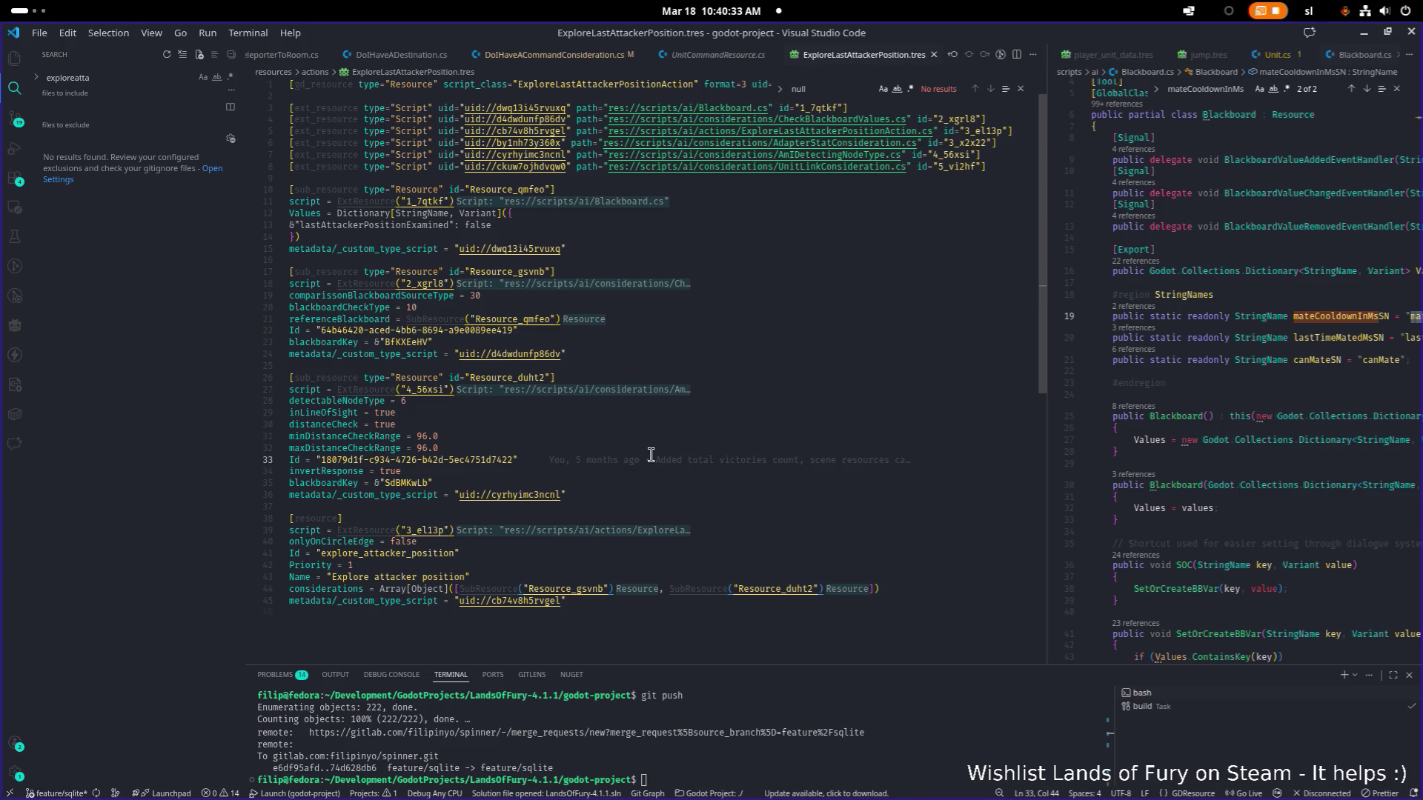
{"action": "scroll", "coordinate": [651, 455], "scroll_direction": "up", "scroll_amount": 1}
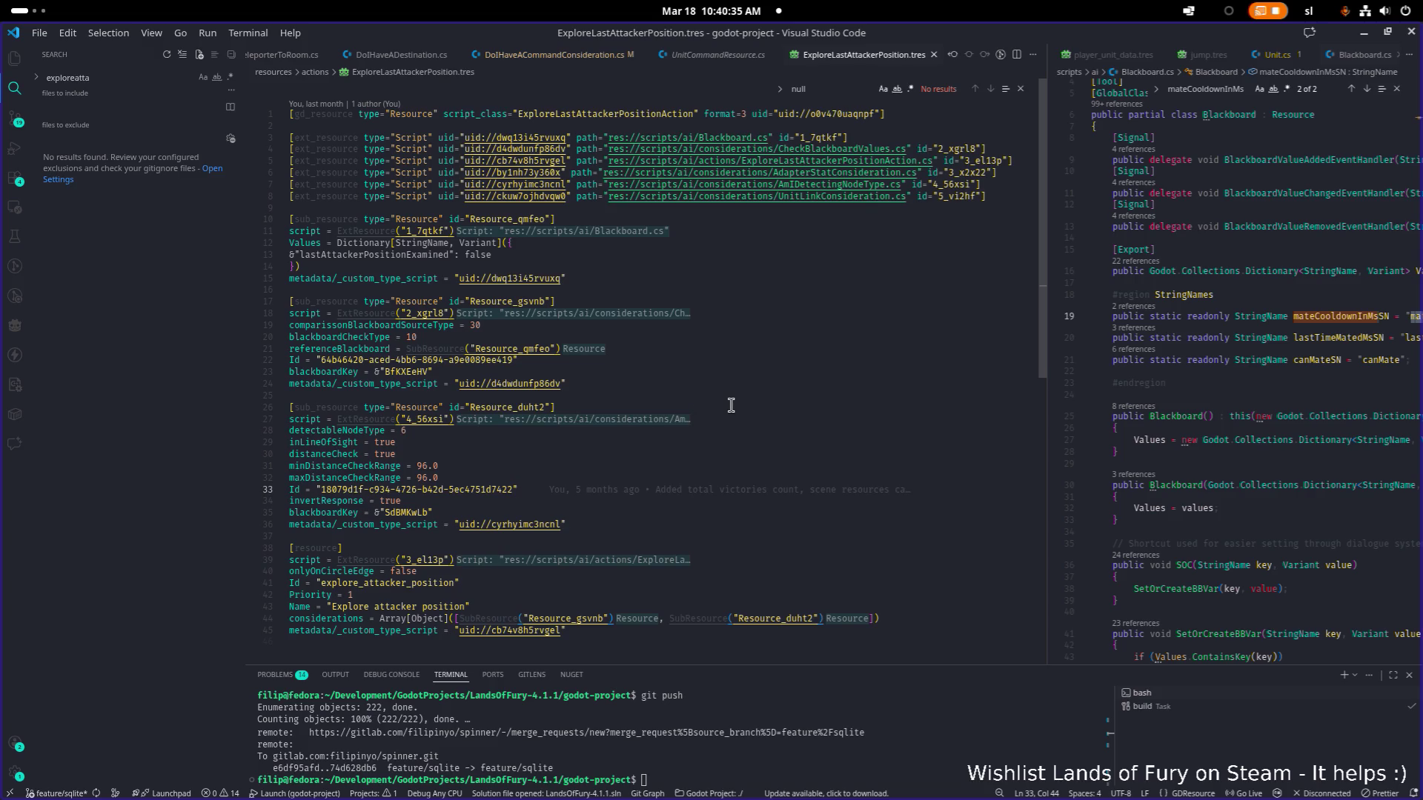
{"action": "double_click", "coordinate": [857, 161]}
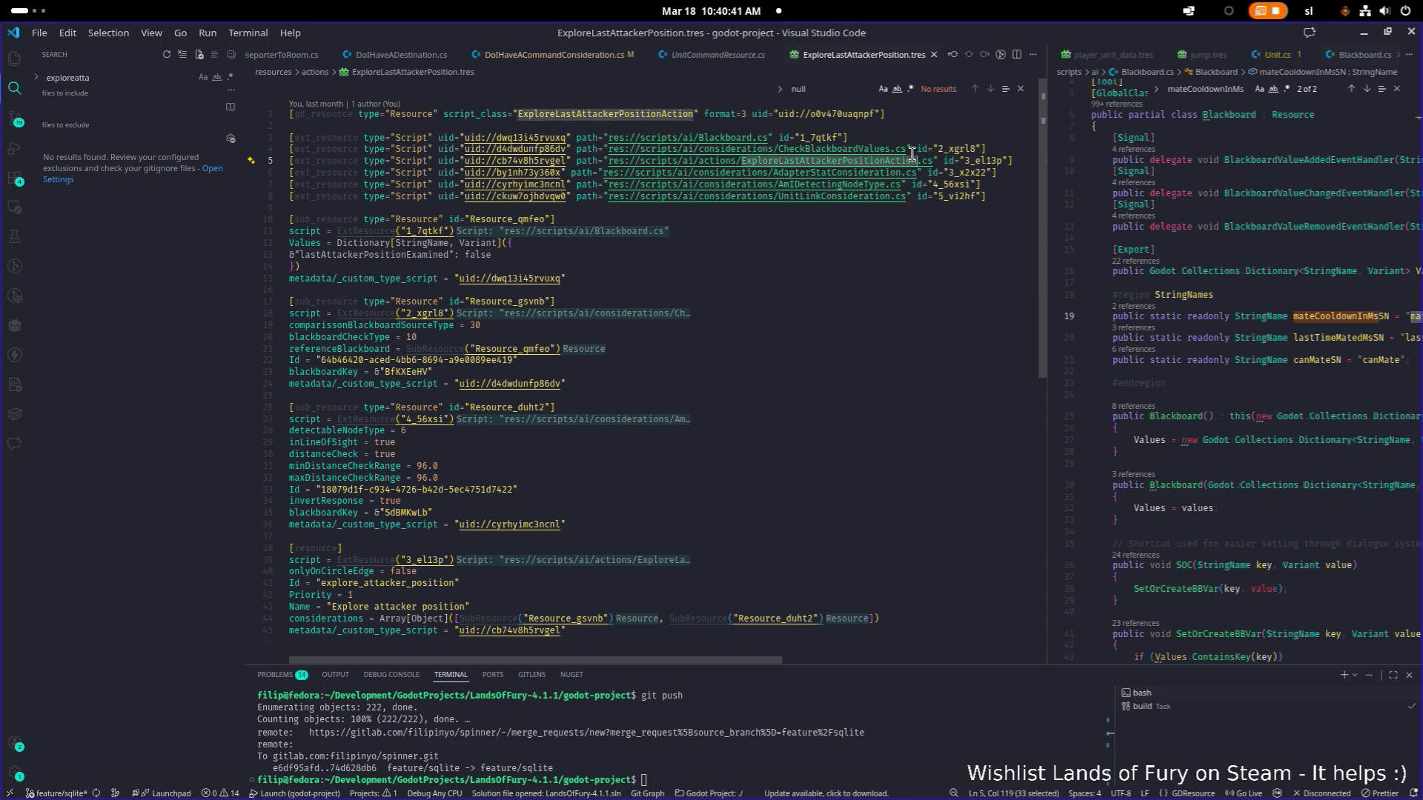
Open ExploreLastAttackerPositionAction.cs from the quick file search.
{"action": "key", "text": "ctrl+p"}
{"action": "type", "text": "explro"}
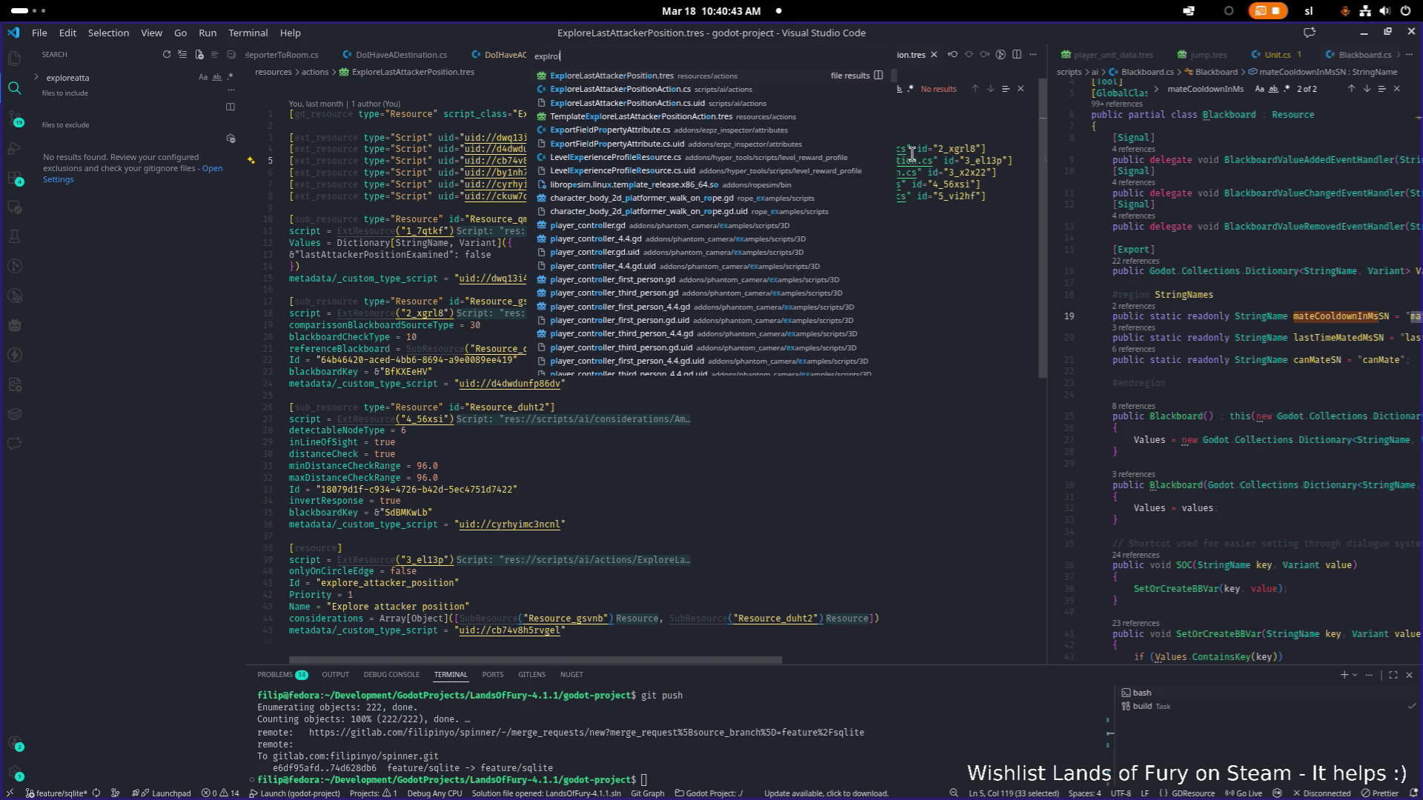
{"action": "key", "text": "BackSpace"}
{"action": "key", "text": "BackSpace"}
{"action": "type", "text": "ore"}
{"action": "key", "text": "Down"}
{"action": "key", "text": "Return"}
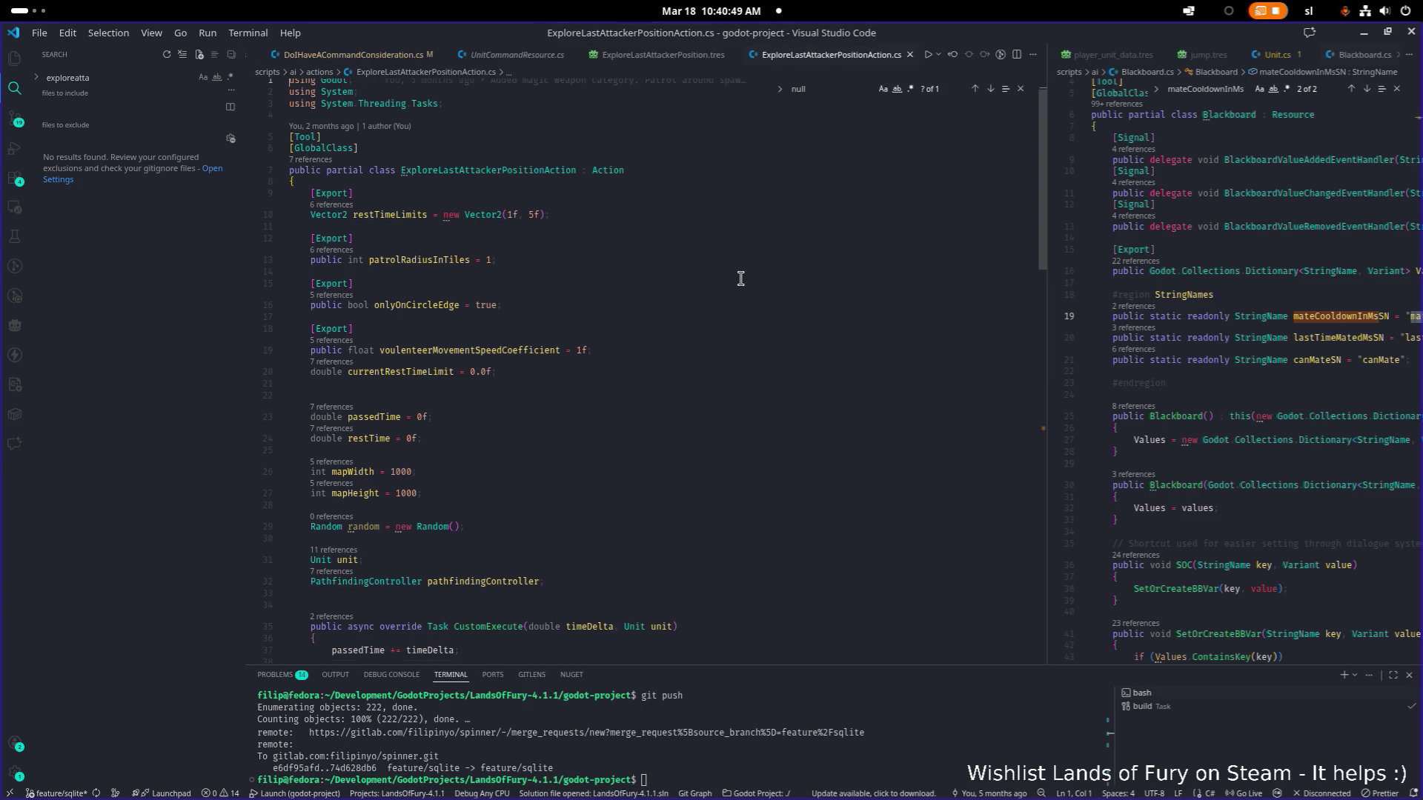
{"action": "scroll", "coordinate": [712, 287], "scroll_direction": "down", "scroll_amount": 2}
Step through the passedTime occurrences in the file down to the timeDelta line 37.
{"action": "double_click", "coordinate": [374, 280]}
{"action": "key", "text": "ctrl+f"}
{"action": "key", "text": "Return"}
{"action": "key", "text": "Return"}
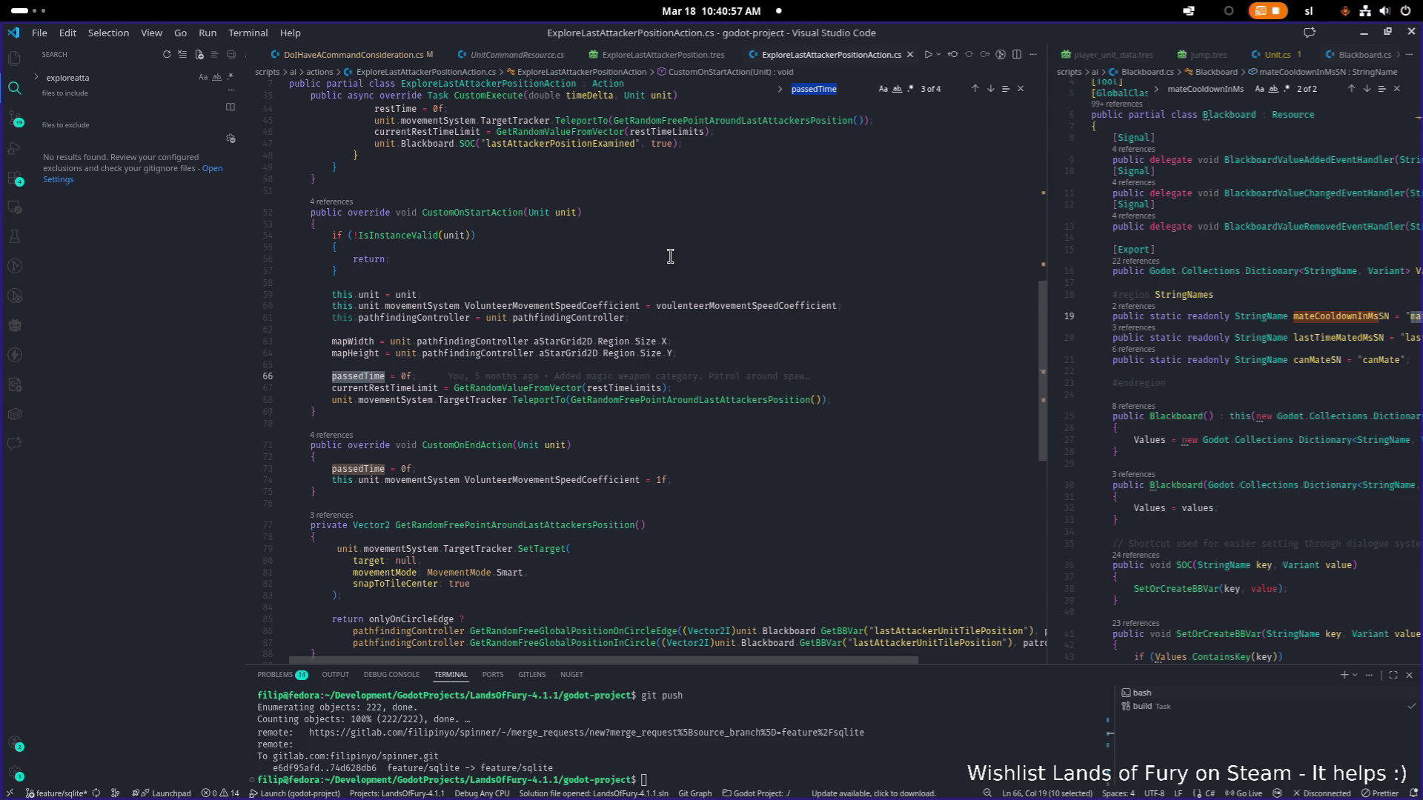
{"action": "key", "text": "Return"}
{"action": "key", "text": "Return"}
{"action": "key", "text": "Return"}
{"action": "key", "text": "Return"}
{"action": "scroll", "coordinate": [670, 257], "scroll_direction": "up", "scroll_amount": 5}
{"action": "scroll", "coordinate": [671, 257], "scroll_direction": "up", "scroll_amount": 5}
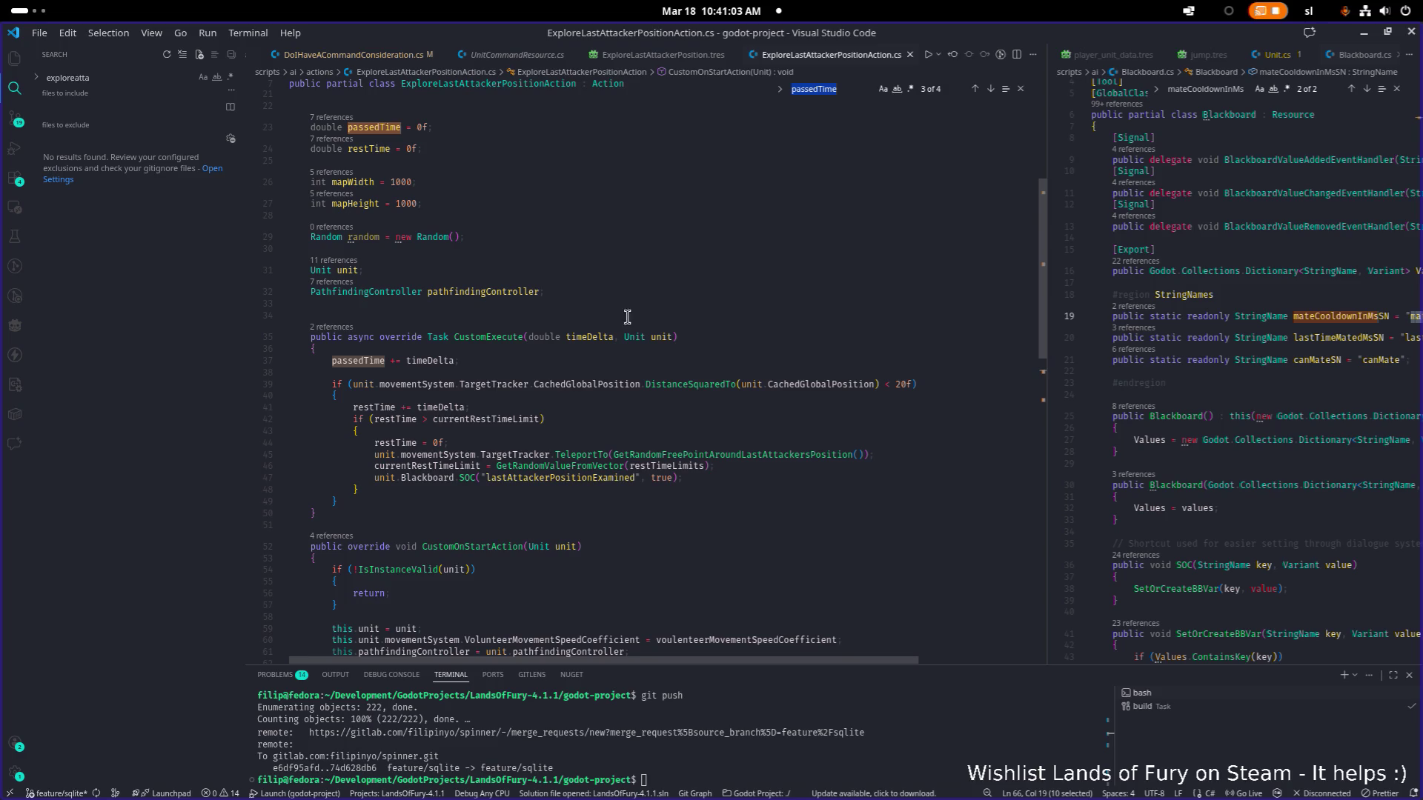
{"action": "double_click", "coordinate": [376, 361]}
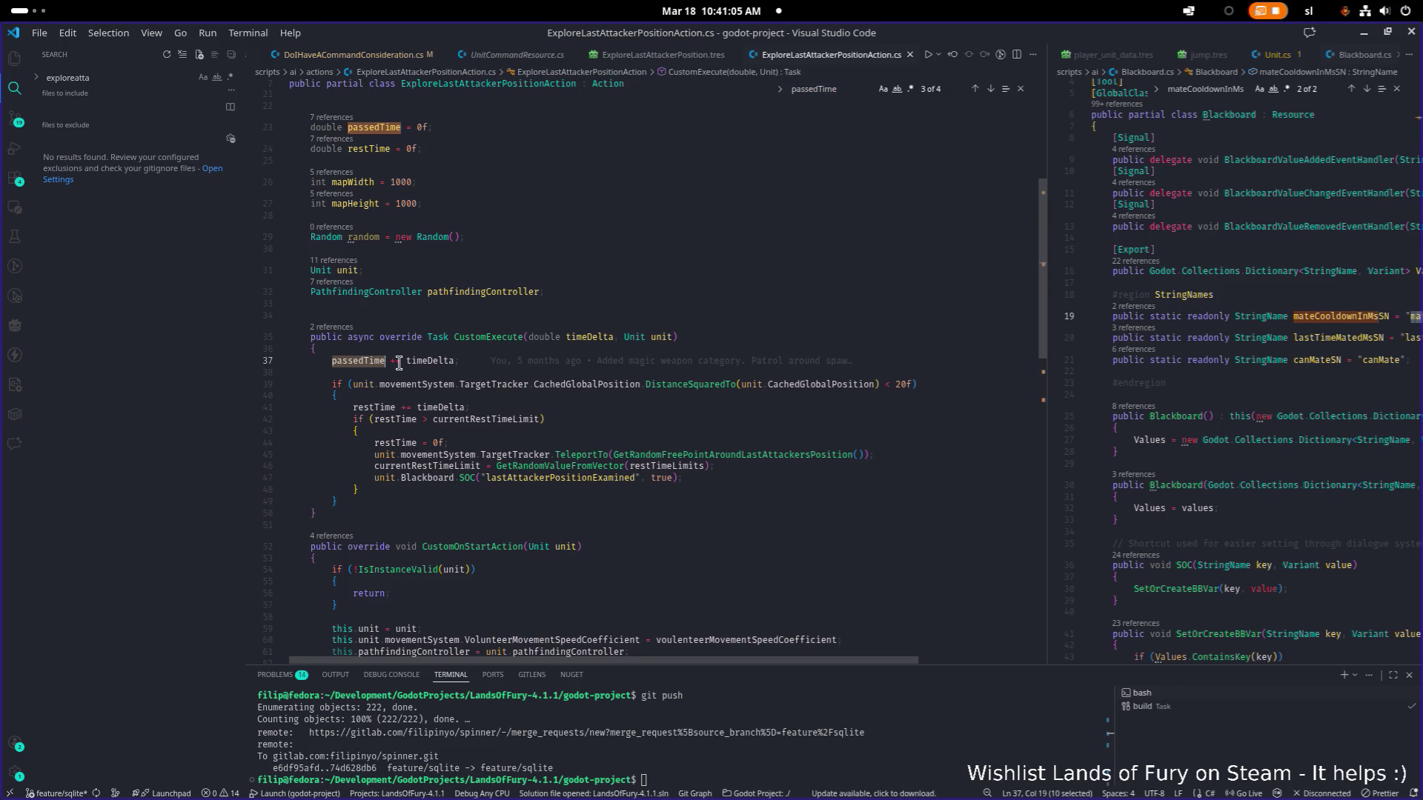
{"action": "left_click", "coordinate": [440, 361]}
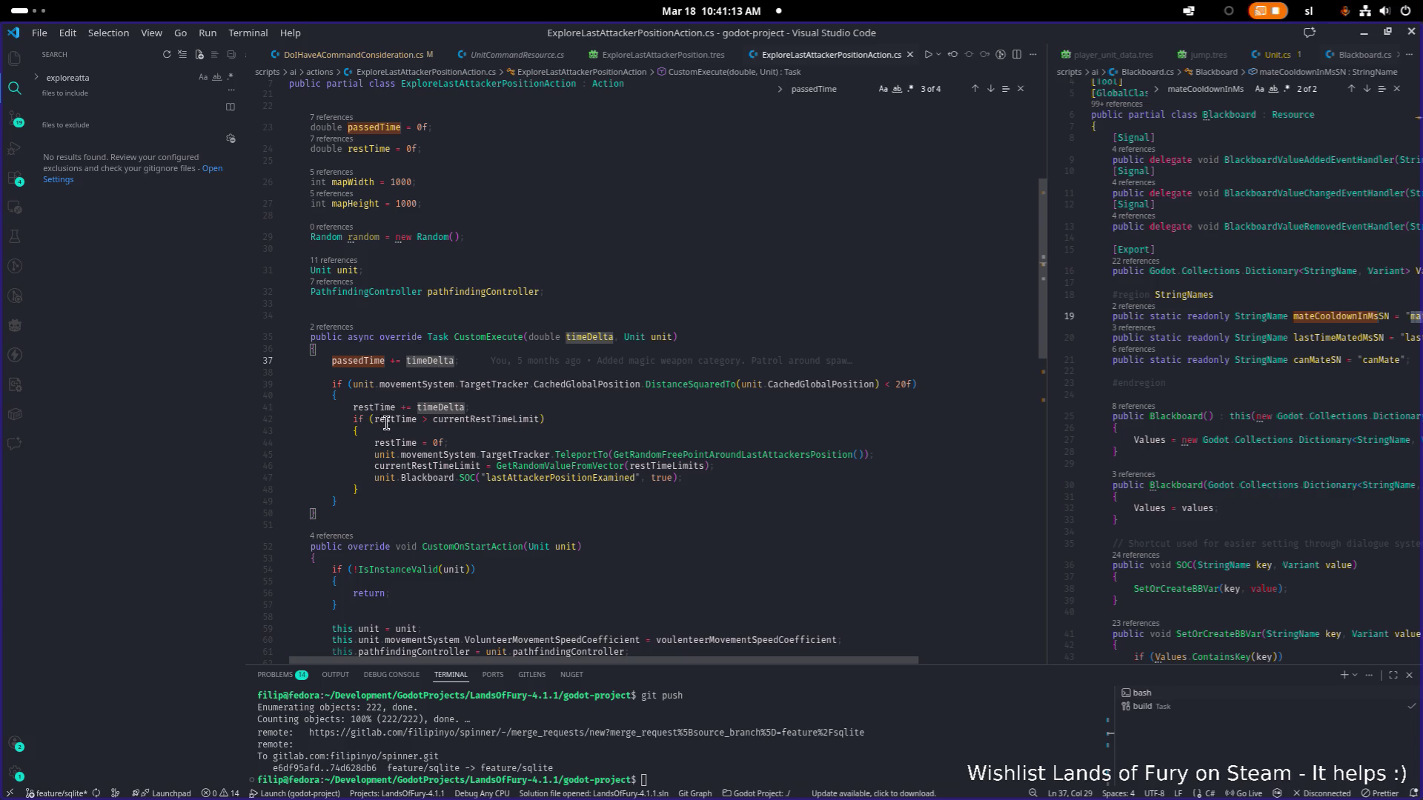
Add two blank lines after line 49 at the end of CustomExecute and restore the editor window.
{"action": "left_click", "coordinate": [372, 501]}
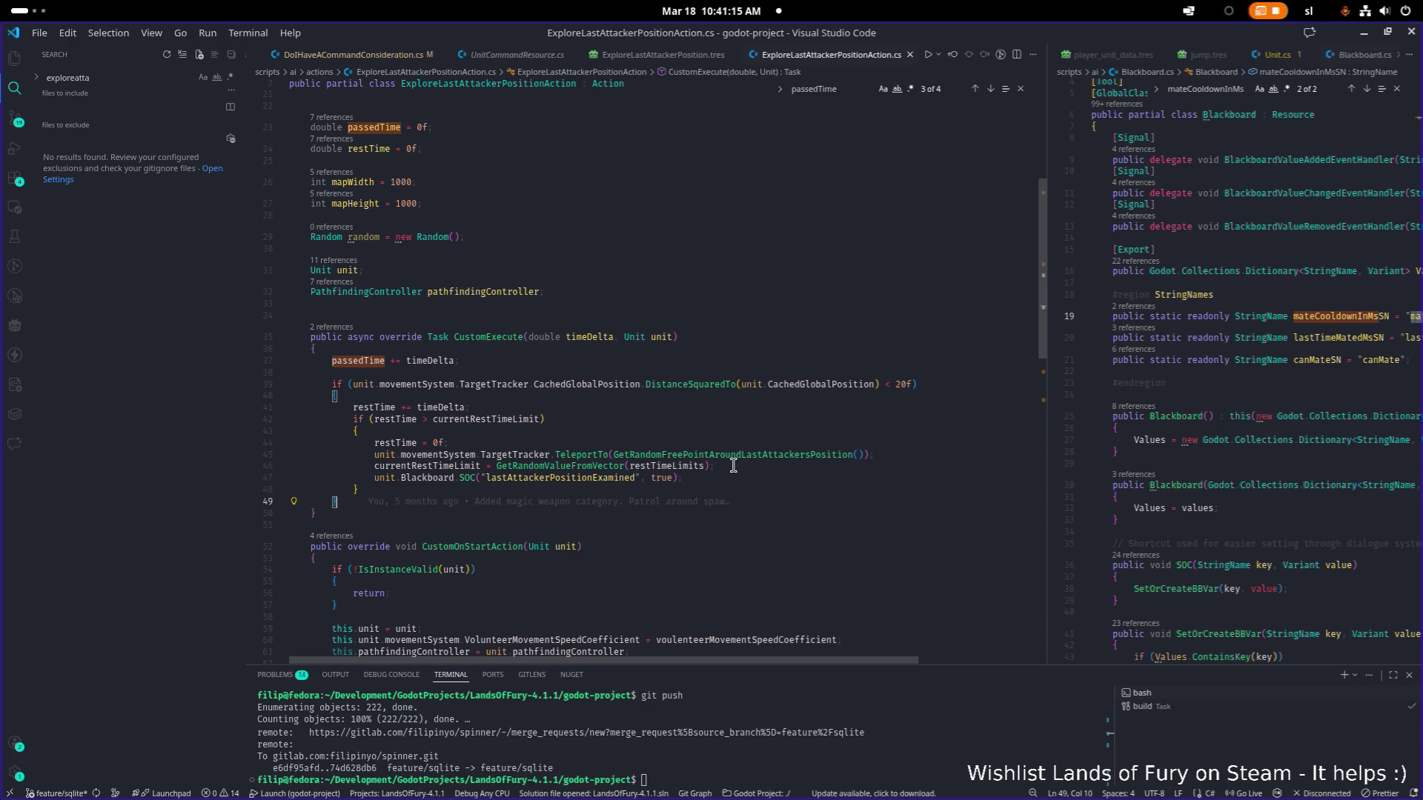
{"action": "key", "text": "Return"}
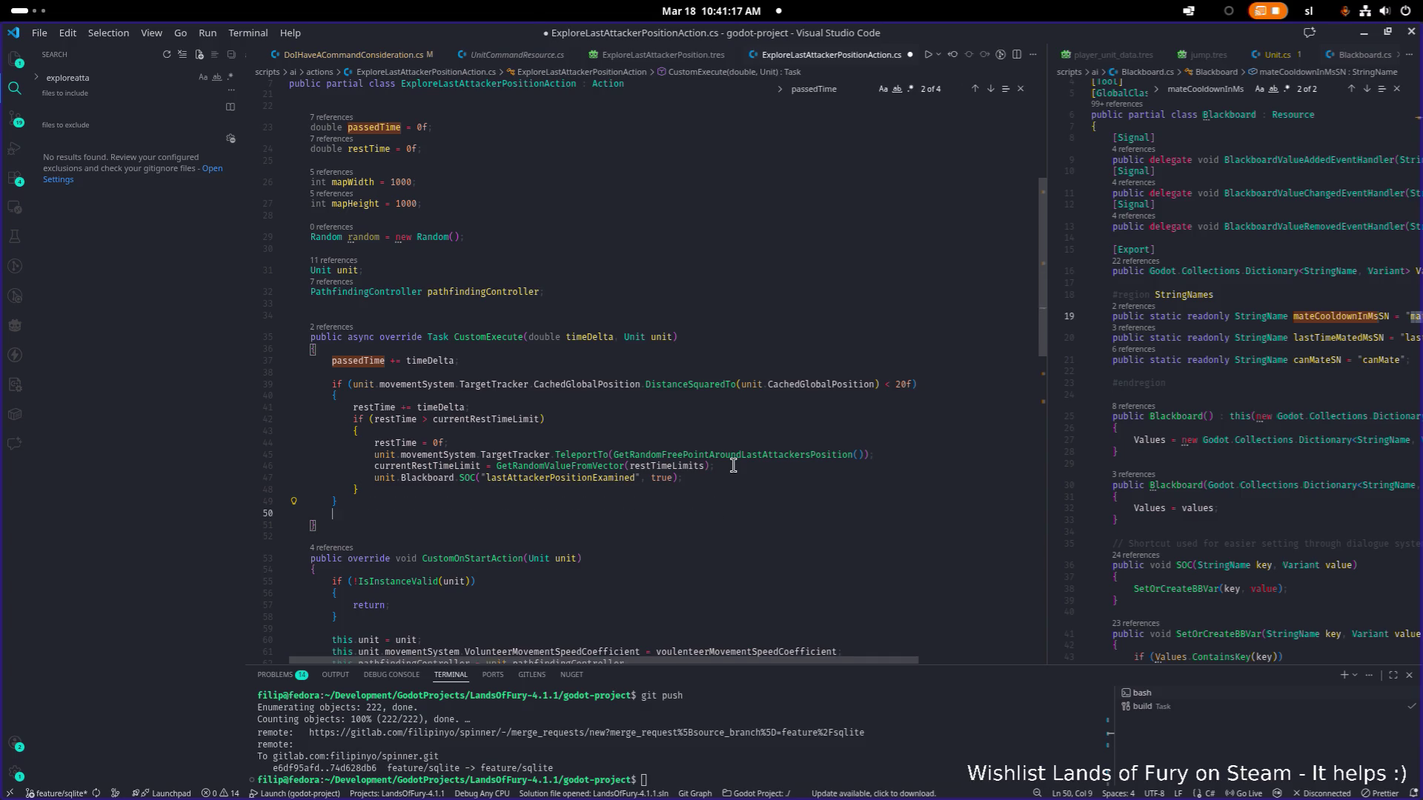
{"action": "key", "text": "Return"}
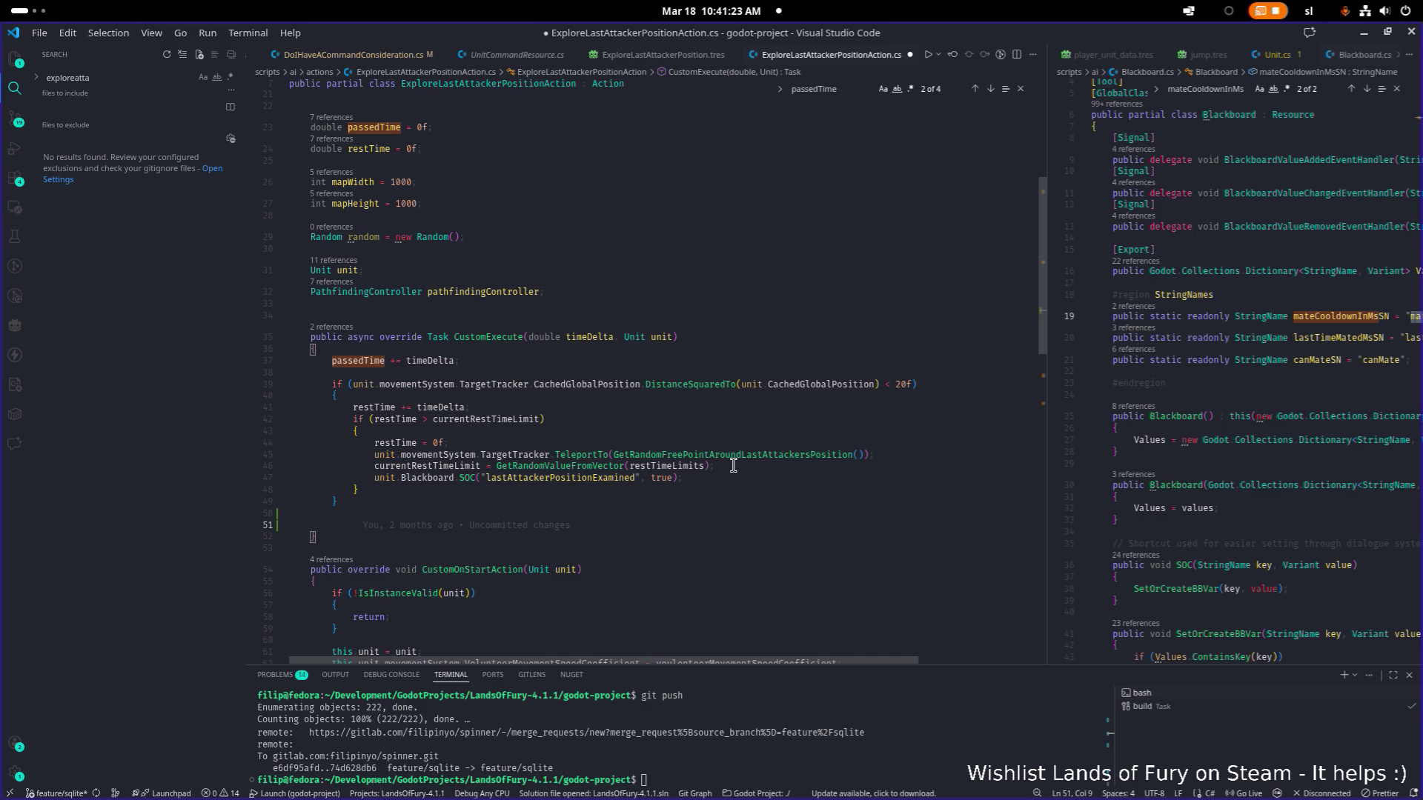
{"action": "scroll", "coordinate": [732, 464], "scroll_direction": "down", "scroll_amount": 4}
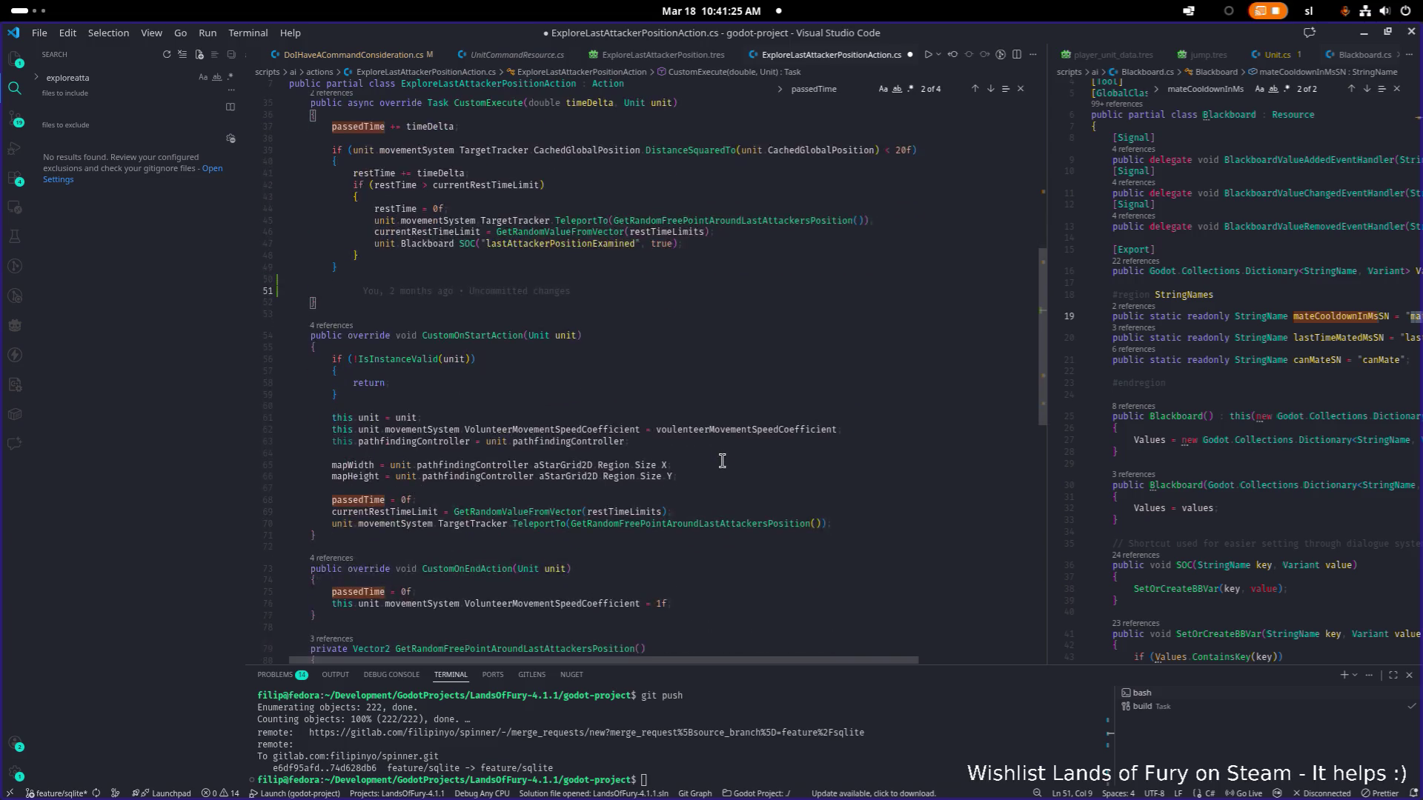
{"action": "scroll", "coordinate": [724, 464], "scroll_direction": "down", "scroll_amount": 2}
{"action": "mouse_move", "coordinate": [961, 19]}
{"action": "left_mouse_down"}
{"action": "mouse_move", "coordinate": [445, 243]}
{"action": "mouse_move", "coordinate": [167, 255]}
{"action": "left_mouse_up"}
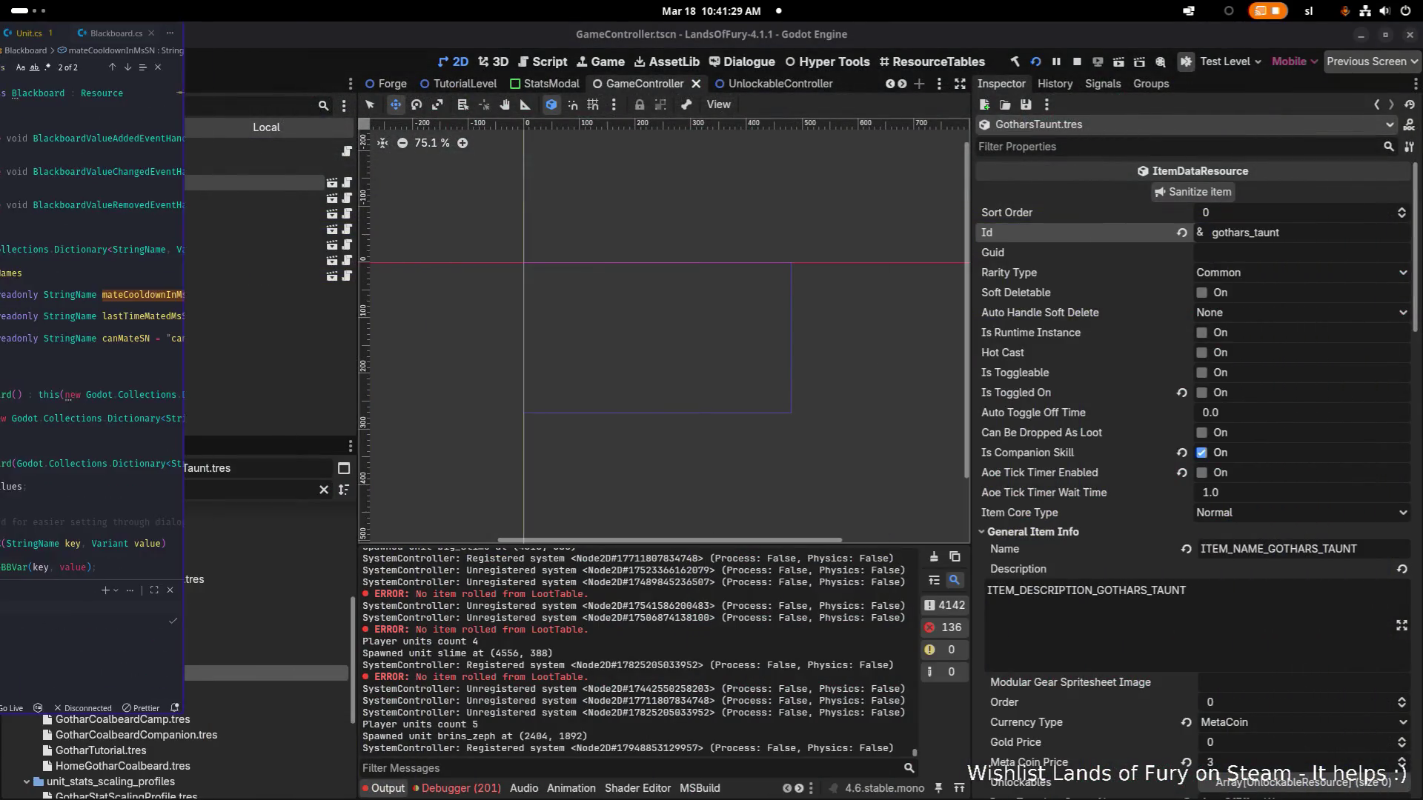
Switch to Godot Engine and open the Config.tres resource in the Inspector.
{"action": "left_click", "coordinate": [145, 489]}
{"action": "double_click", "coordinate": [185, 485]}
{"action": "type", "text": "config.tre"}
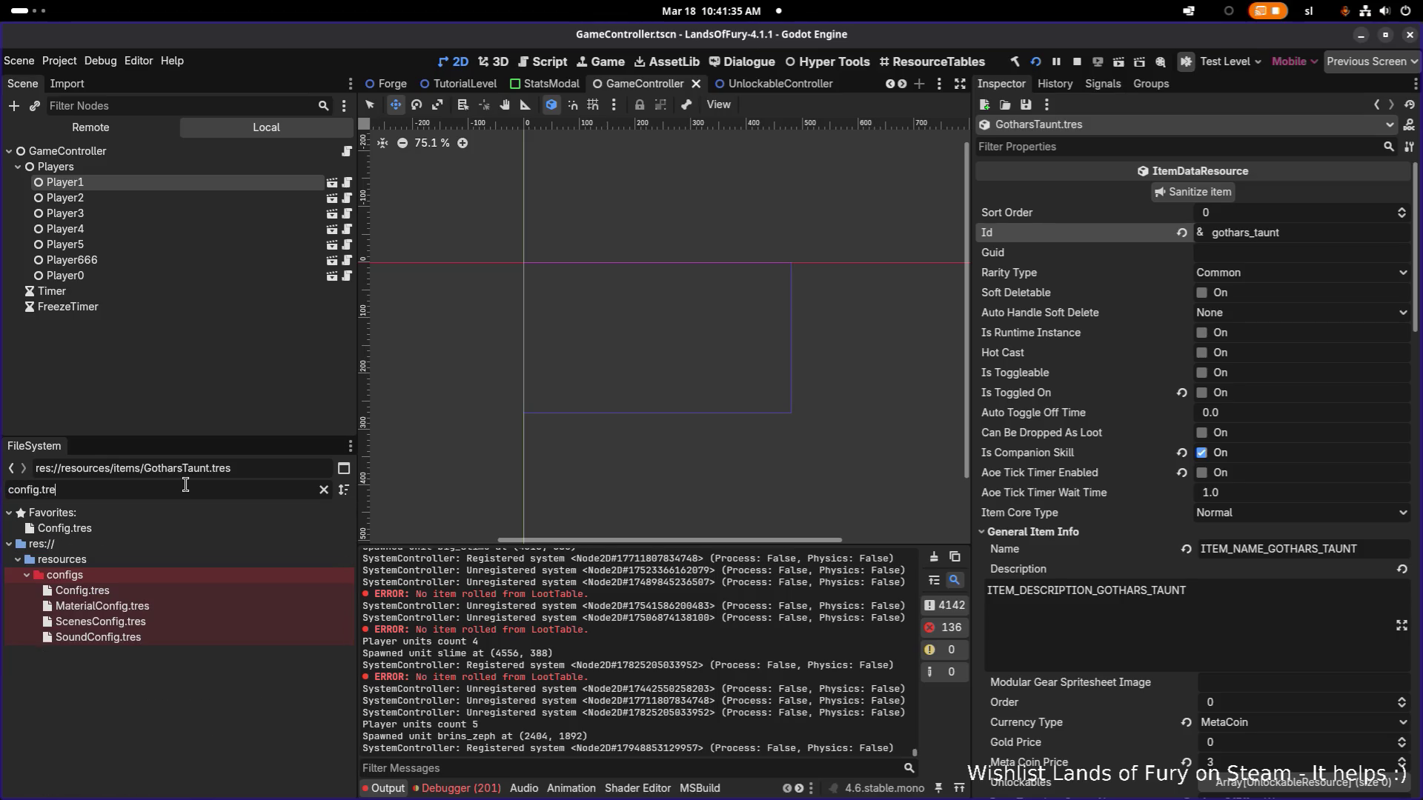
{"action": "left_click", "coordinate": [186, 590]}
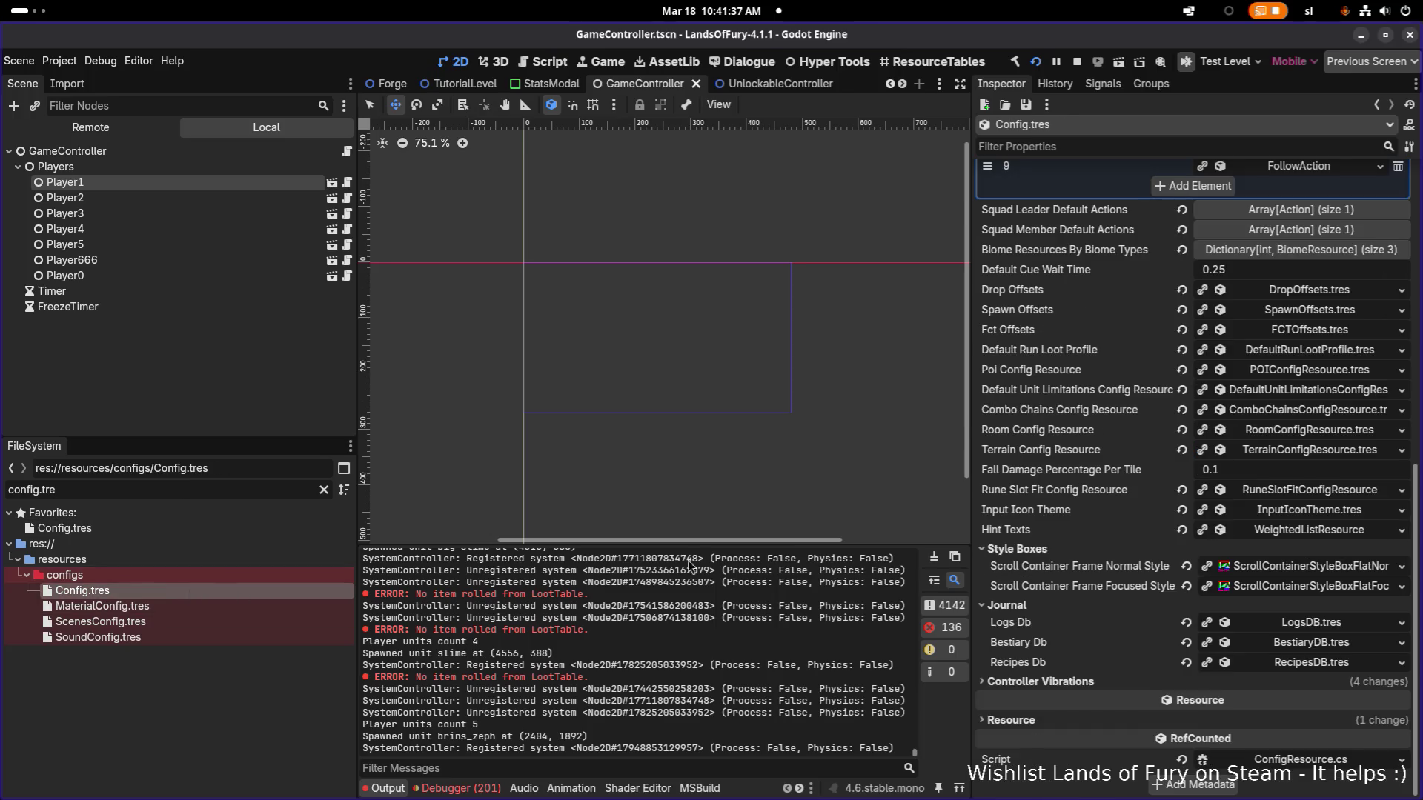
{"action": "scroll", "coordinate": [1258, 398], "scroll_direction": "up", "scroll_amount": 3}
{"action": "scroll", "coordinate": [1259, 398], "scroll_direction": "up", "scroll_amount": 2}
Expand companion action 6 and its CheckBlackboardValues and AmIDetectingNodeType considerations, then return to the code editor.
{"action": "left_click", "coordinate": [1334, 344]}
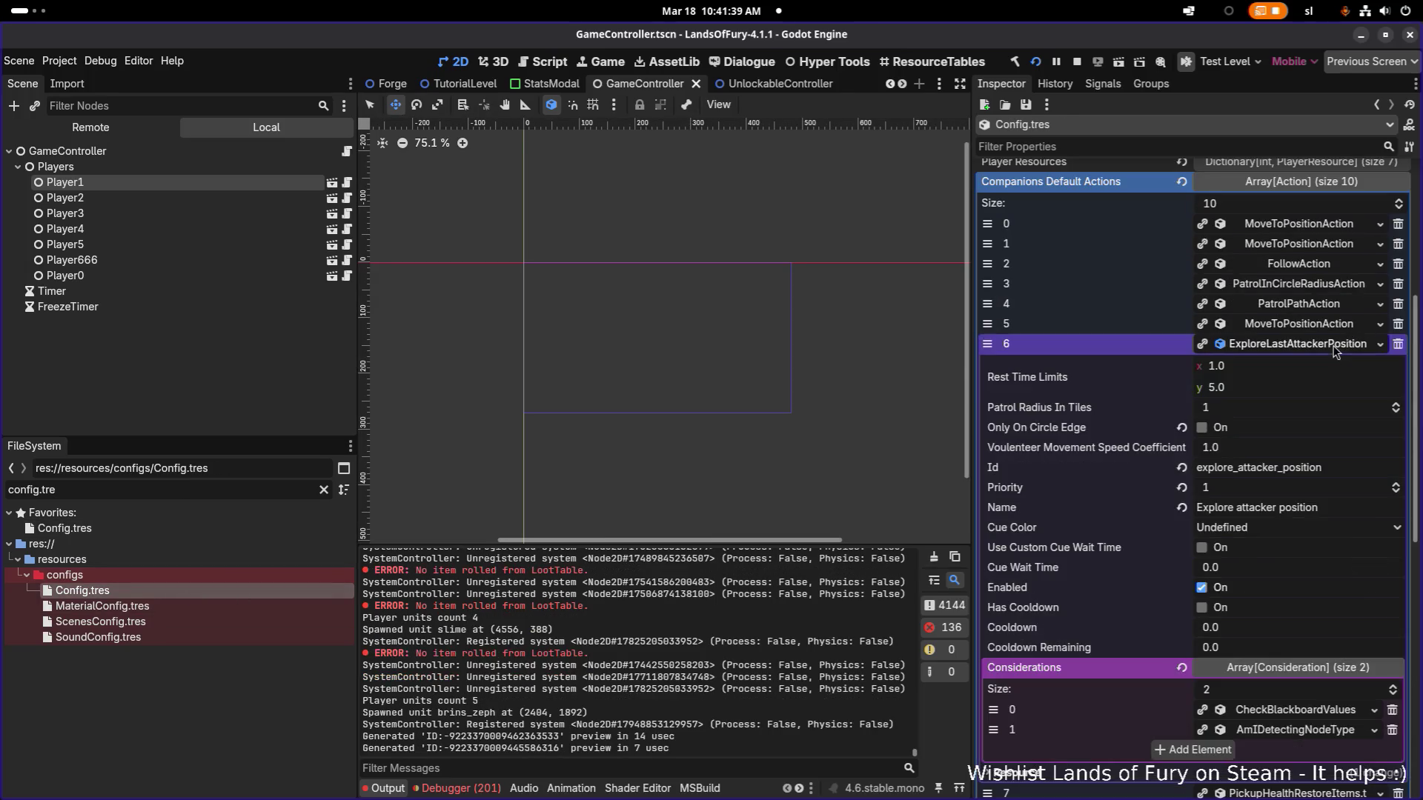
{"action": "scroll", "coordinate": [1302, 389], "scroll_direction": "down", "scroll_amount": 3}
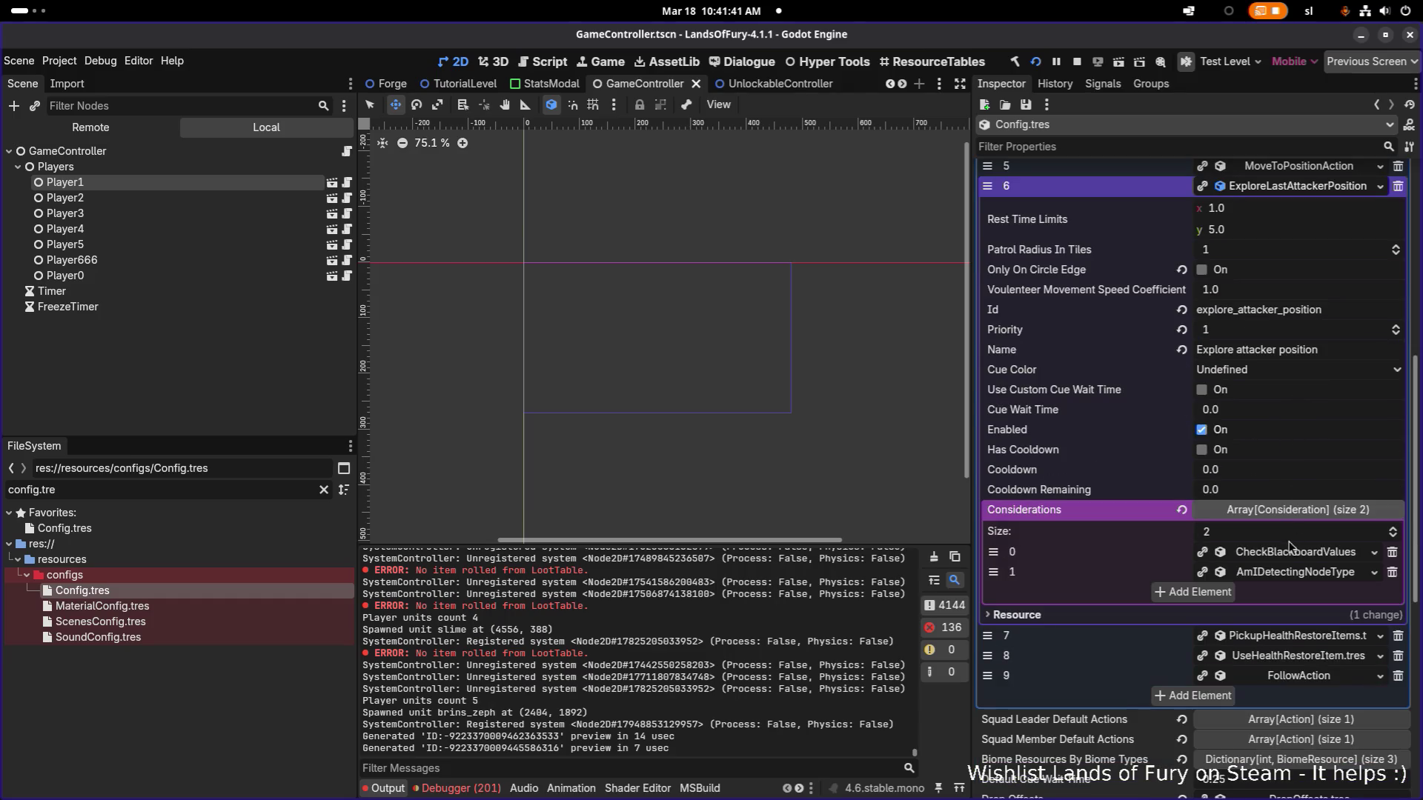
{"action": "left_click", "coordinate": [1308, 554]}
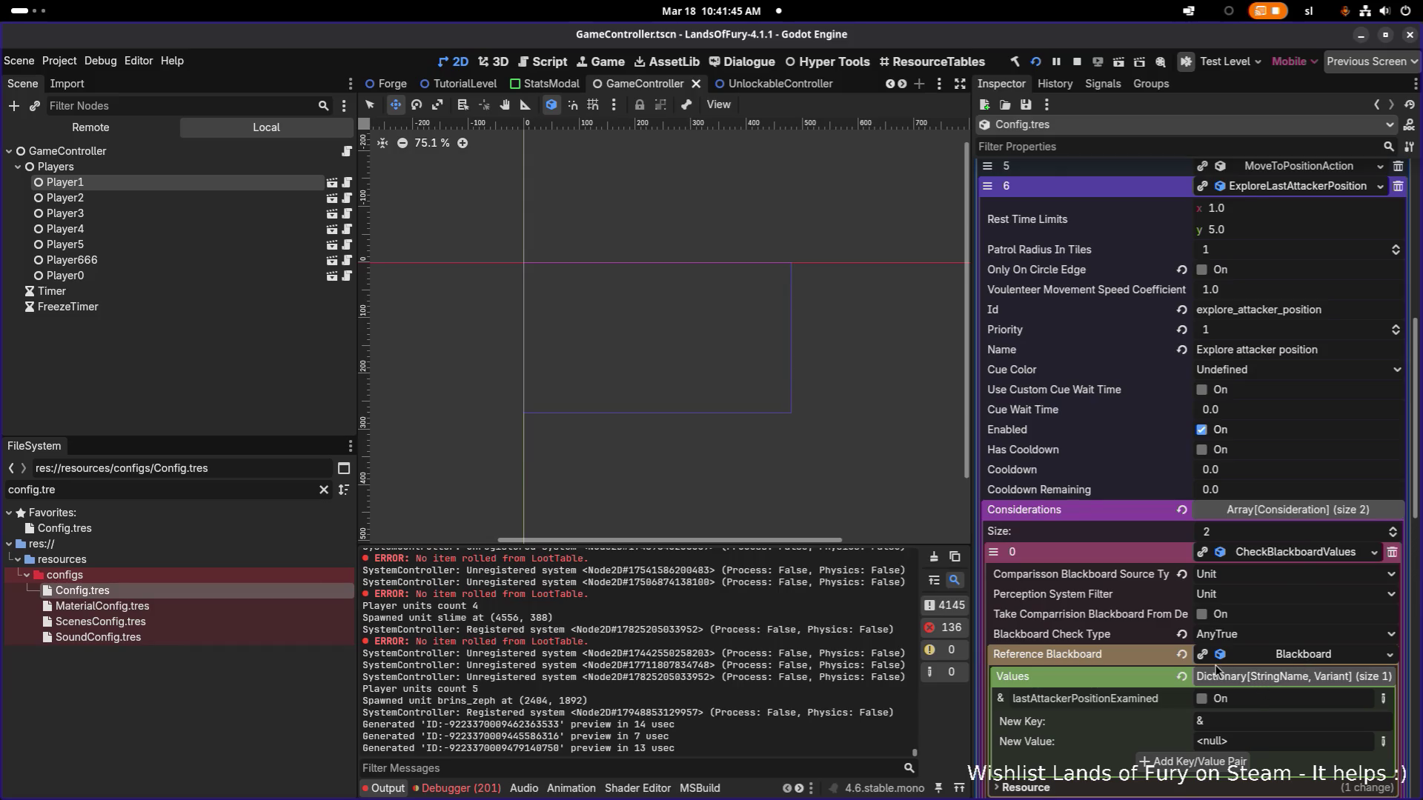
{"action": "scroll", "coordinate": [1217, 661], "scroll_direction": "down", "scroll_amount": 5}
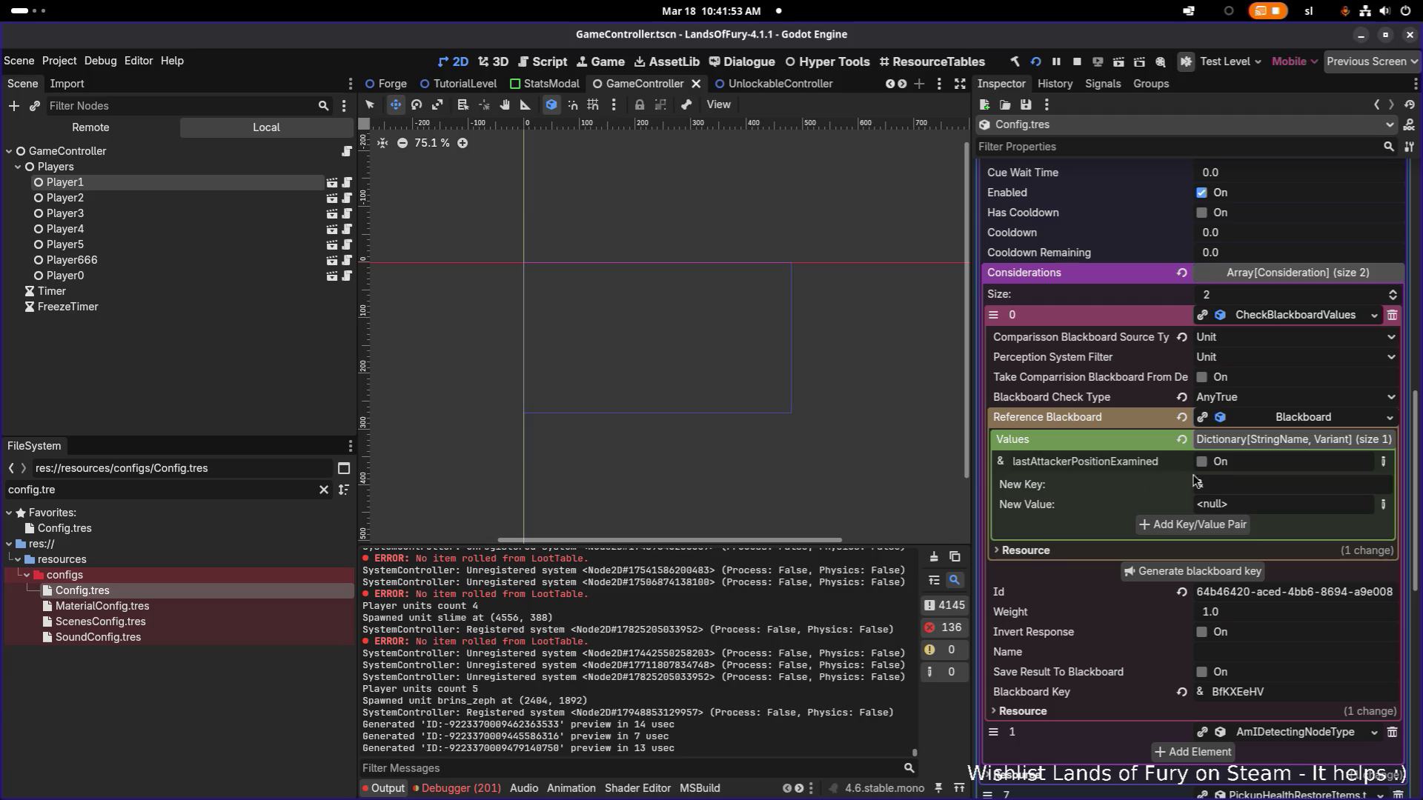
{"action": "scroll", "coordinate": [1223, 479], "scroll_direction": "down", "scroll_amount": 3}
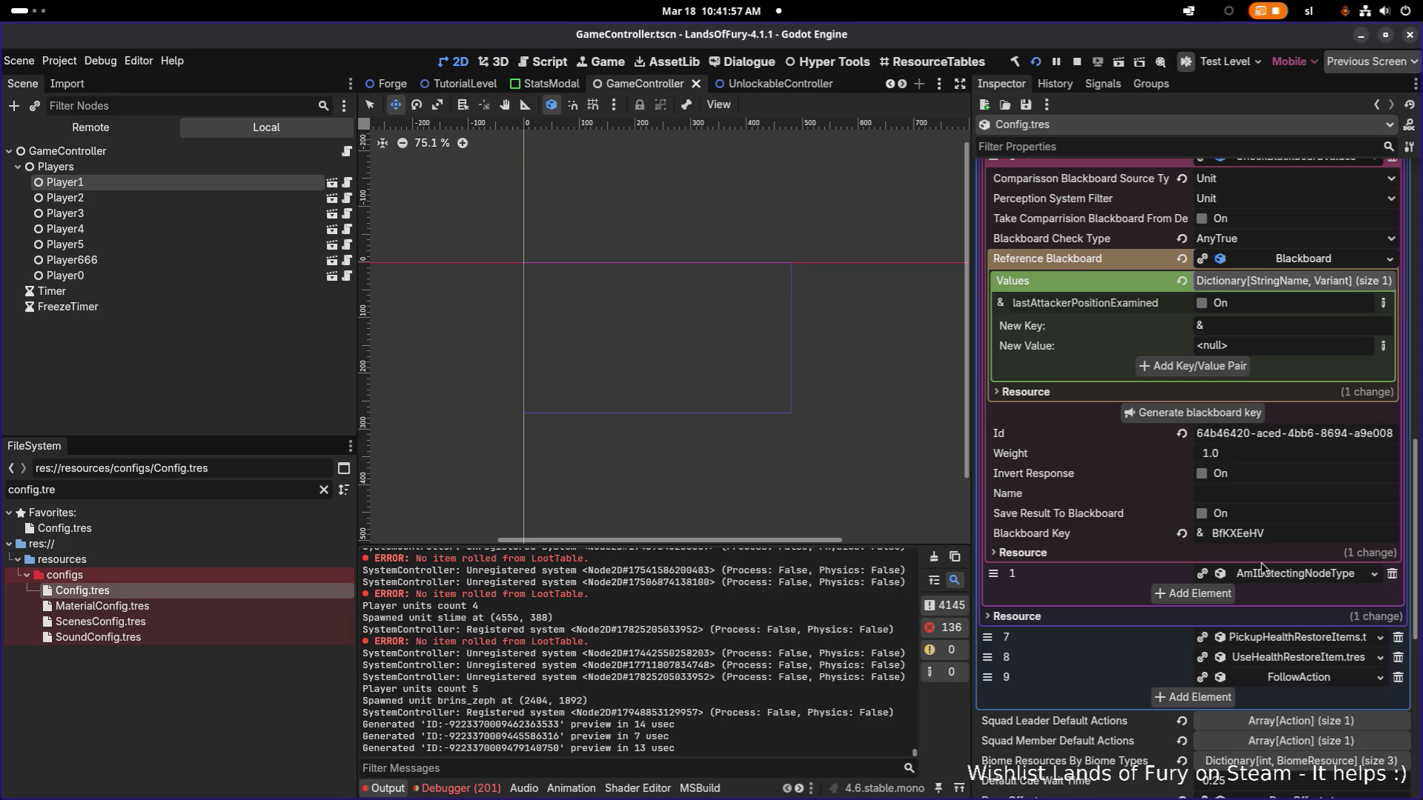
{"action": "left_click", "coordinate": [1277, 580]}
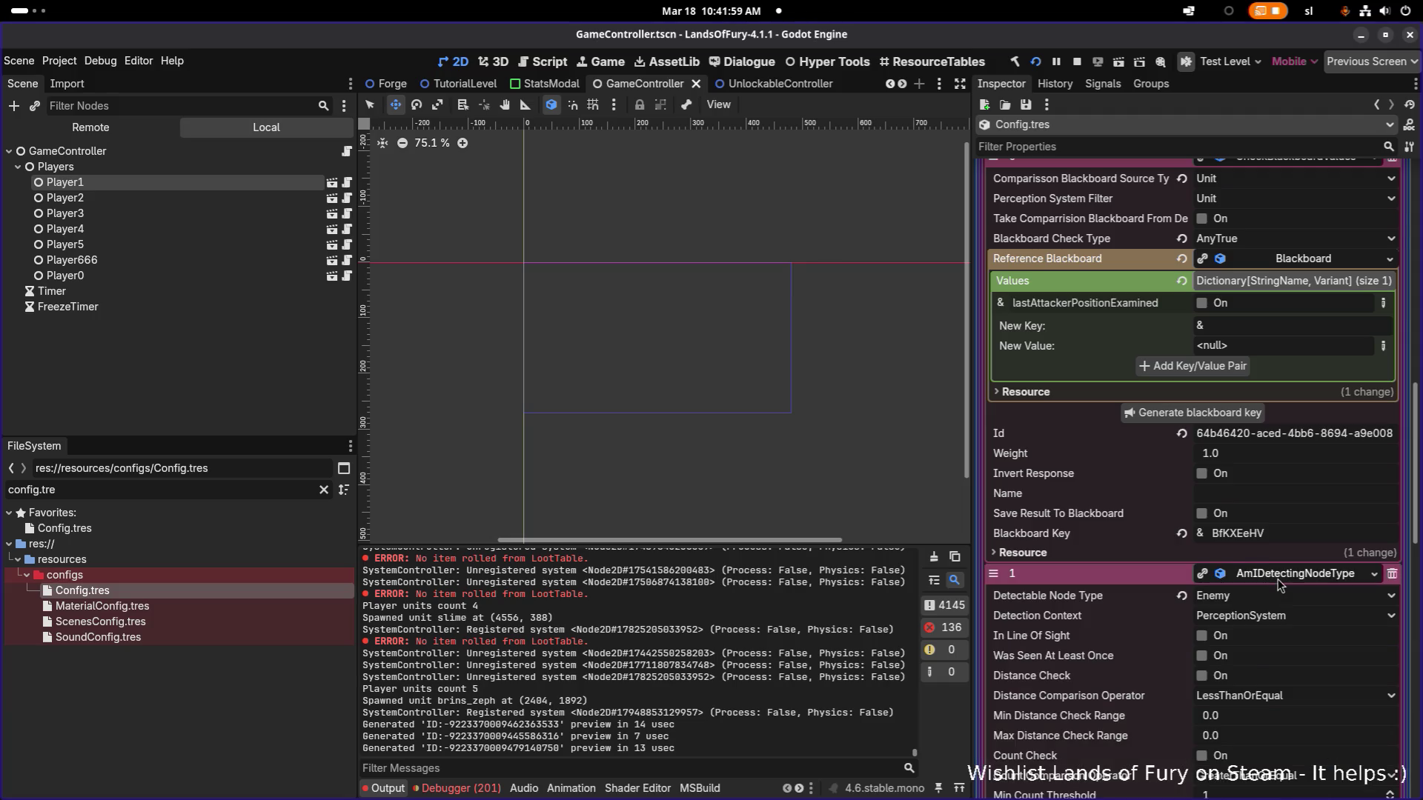
{"action": "scroll", "coordinate": [1276, 586], "scroll_direction": "down", "scroll_amount": 6}
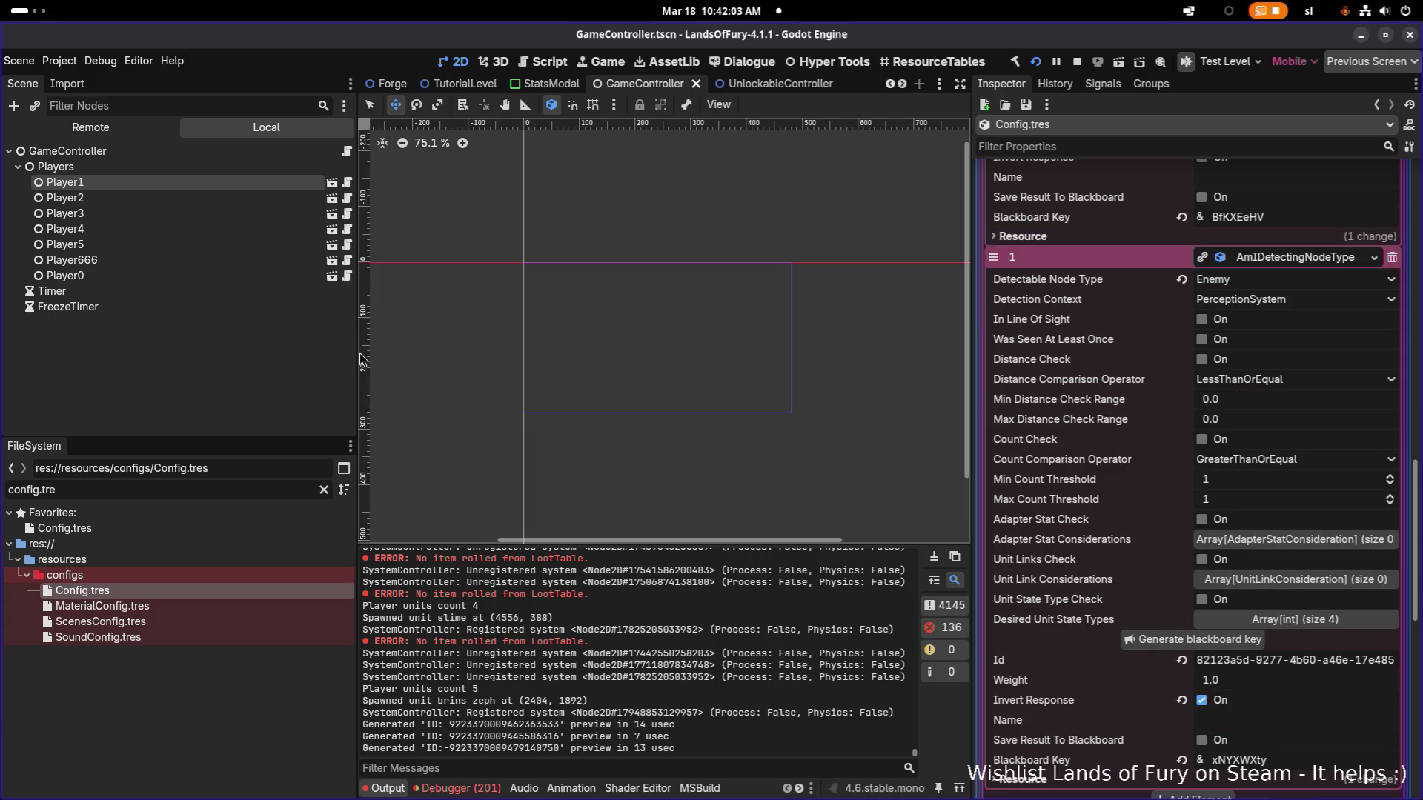
{"action": "key", "text": "alt+Tab"}
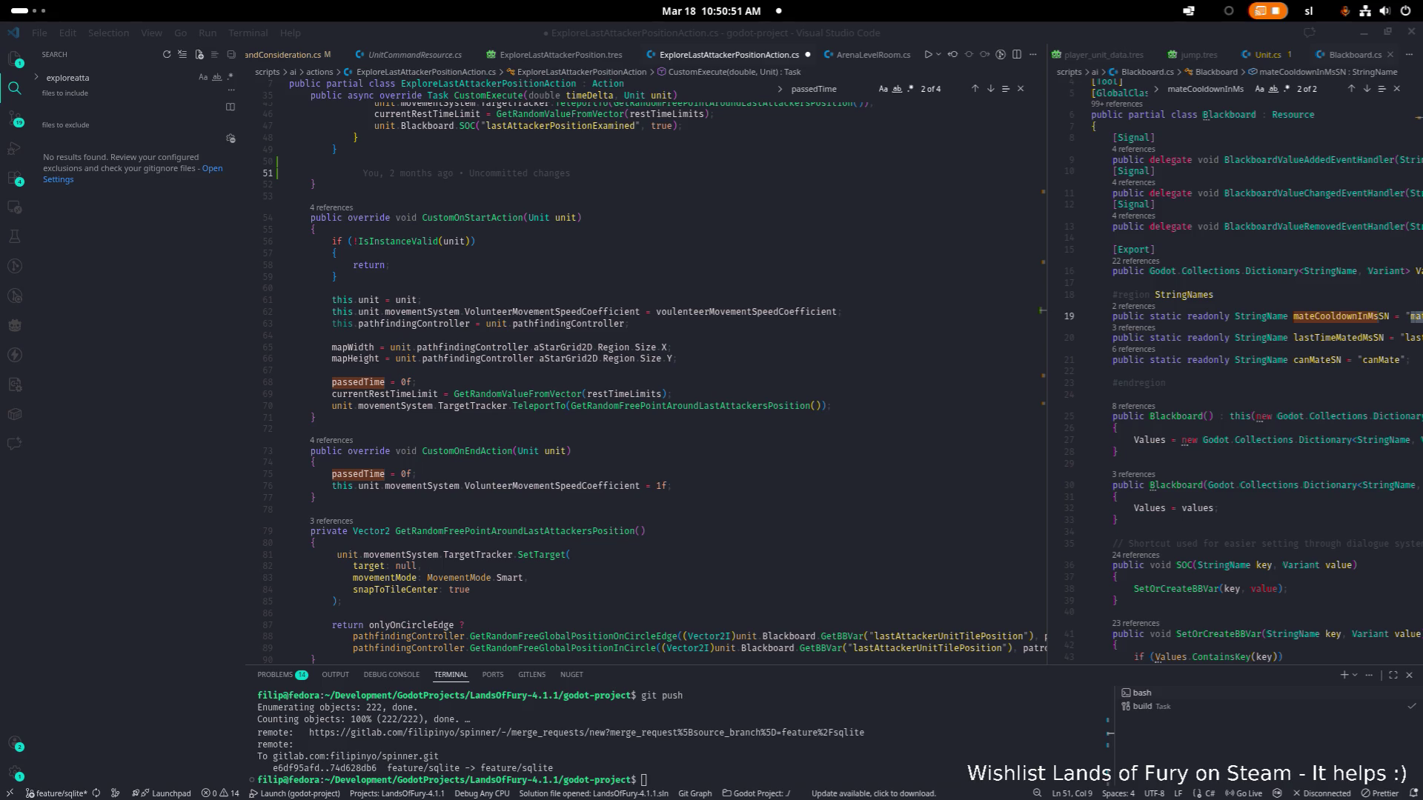
Widen the Blackboard.cs pane beside the exploration action code and start a quick file search.
{"action": "left_click", "coordinate": [723, 415]}
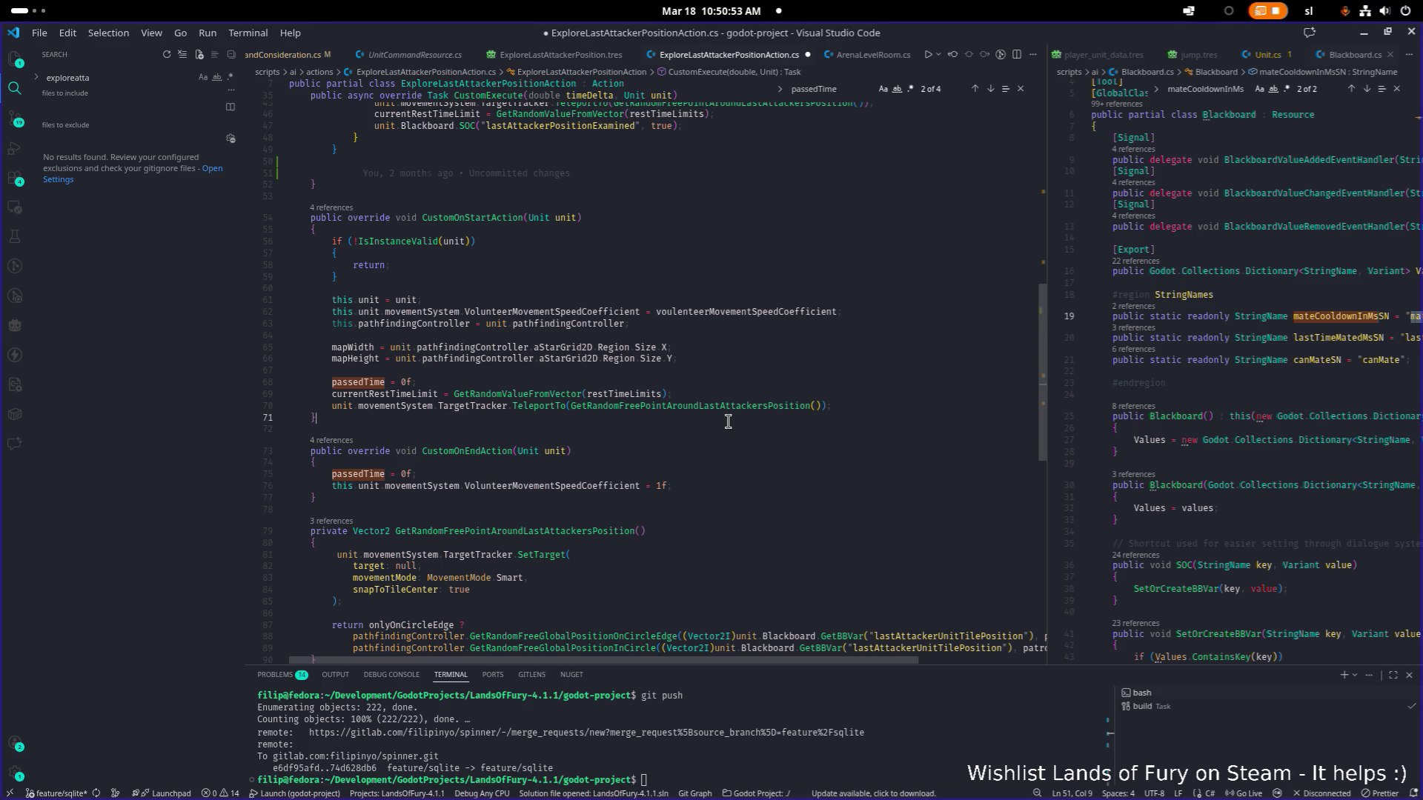
{"action": "left_click", "coordinate": [733, 442]}
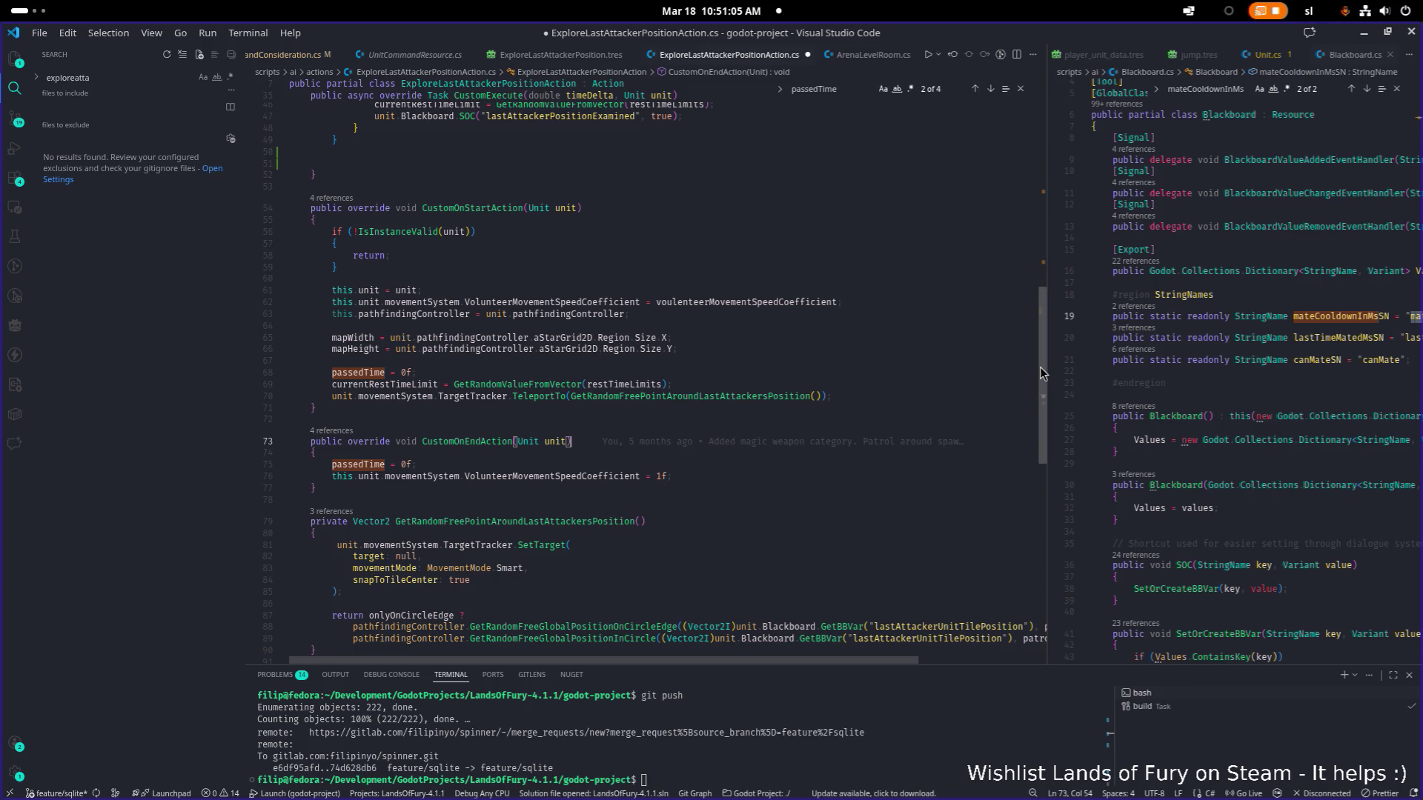
{"action": "left_click_drag", "start_coordinate": [1045, 365], "coordinate": [921, 364]}
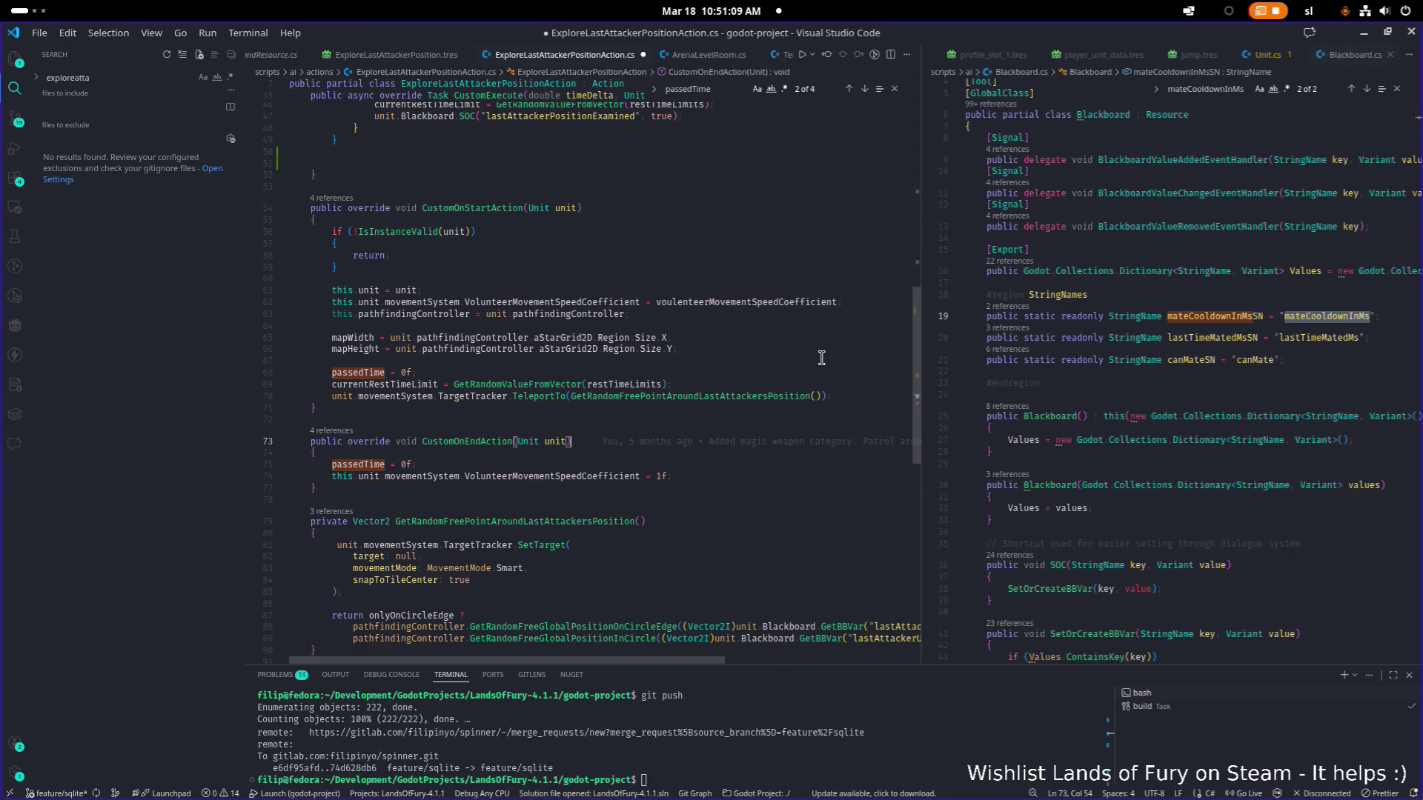
{"action": "left_click", "coordinate": [672, 358]}
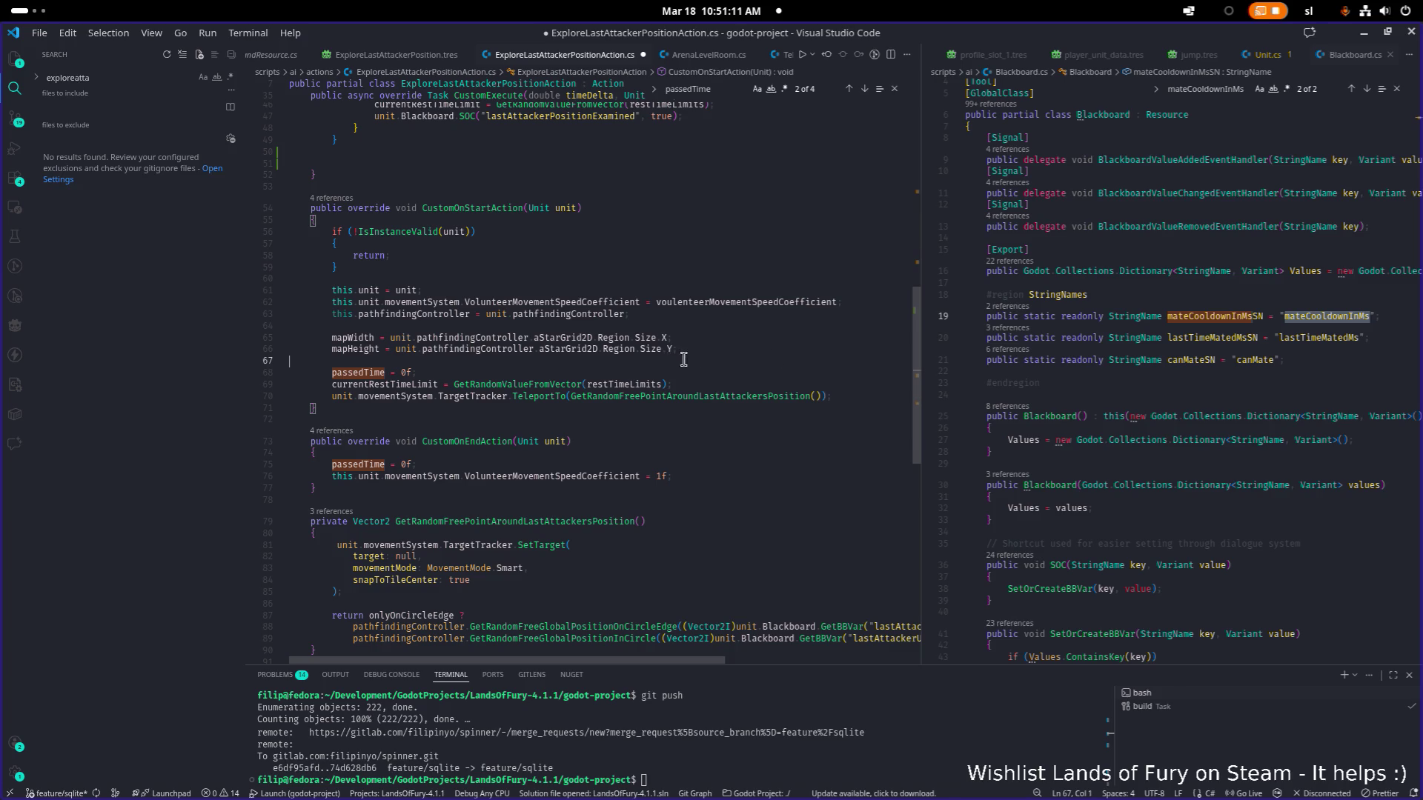
{"action": "key", "text": "ctrl+p"}
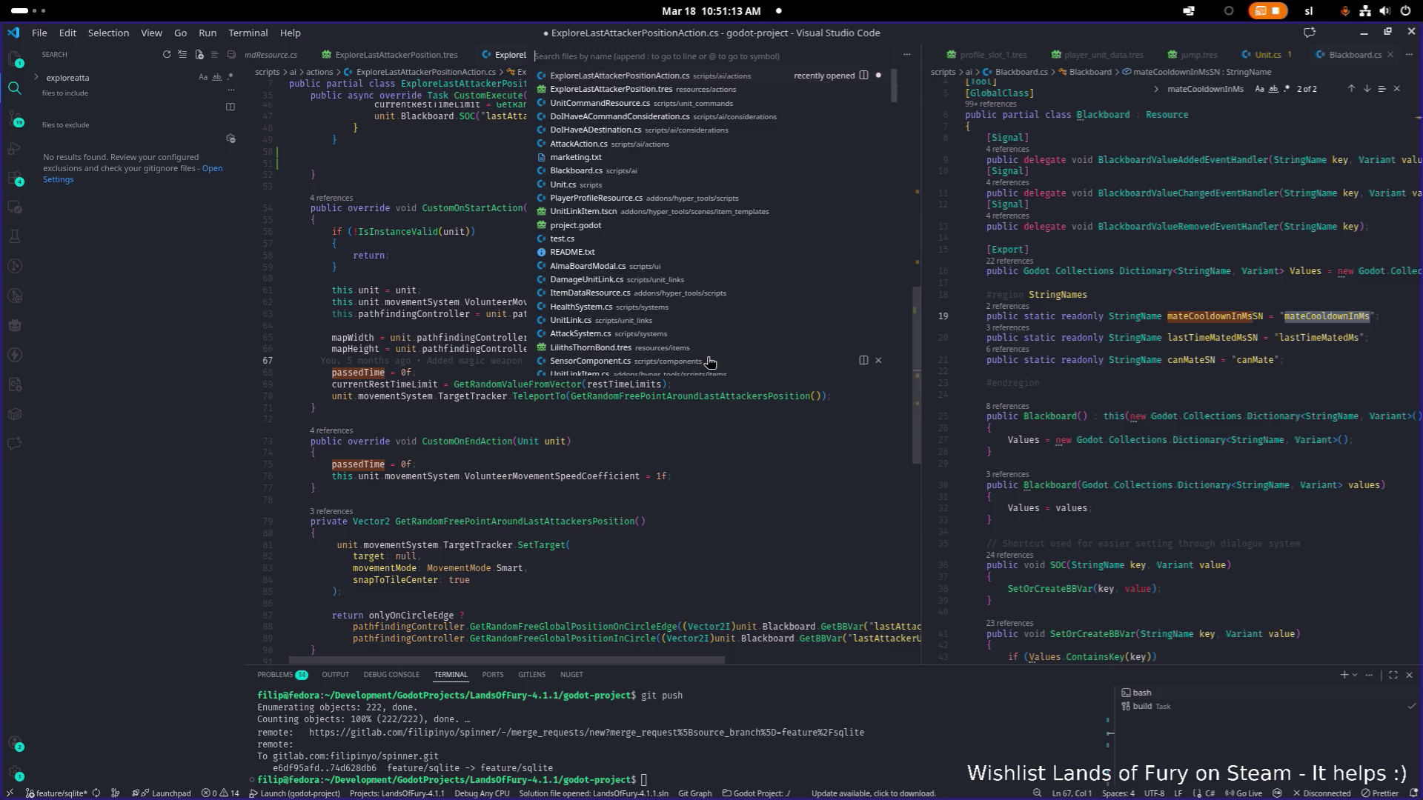
{"action": "type", "text": "knocked"}
Open KnockedOutUnitState.cs, then start a file search from the right-hand pane.
{"action": "key", "text": "Return"}
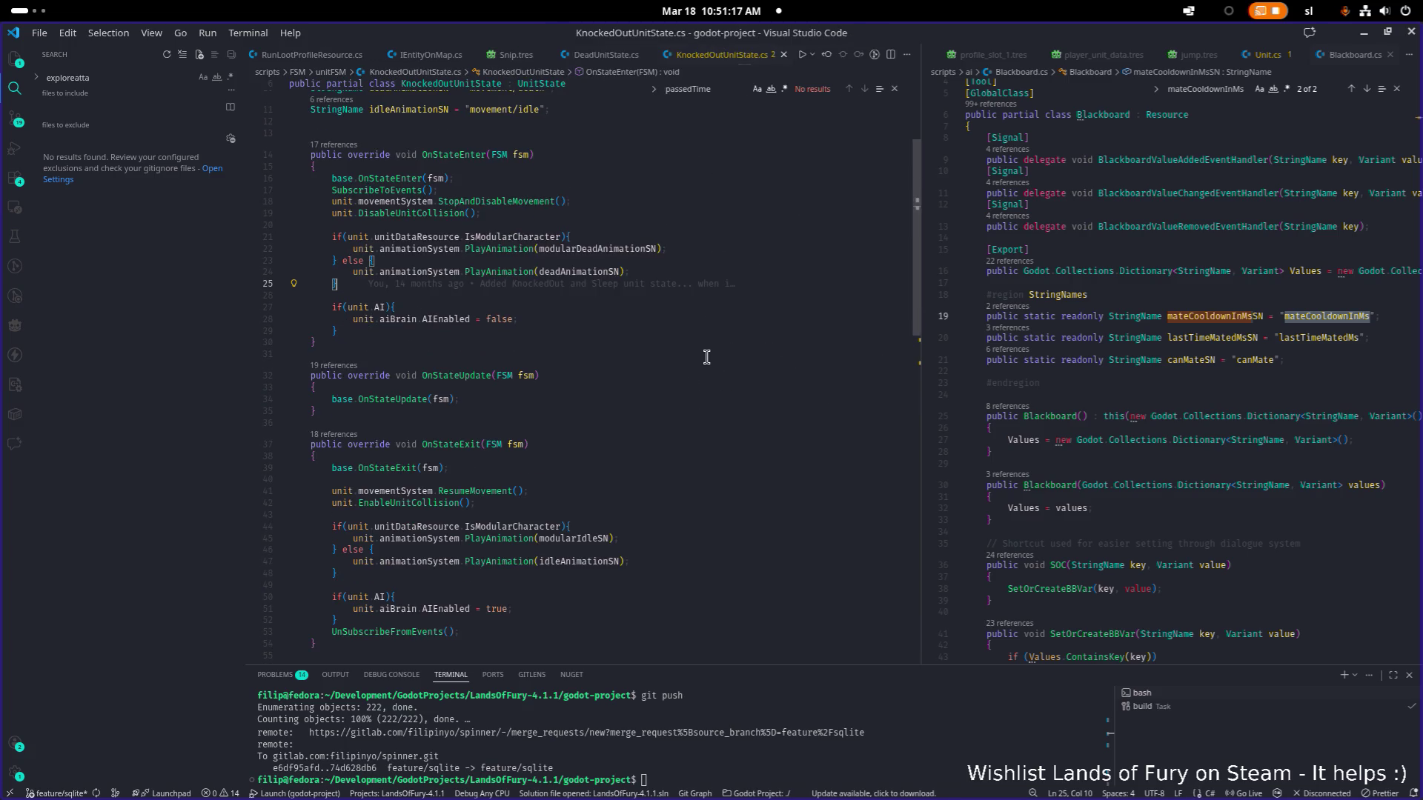
{"action": "scroll", "coordinate": [707, 356], "scroll_direction": "down", "scroll_amount": 1}
{"action": "scroll", "coordinate": [705, 357], "scroll_direction": "down", "scroll_amount": 2}
{"action": "scroll", "coordinate": [706, 357], "scroll_direction": "down", "scroll_amount": 2}
{"action": "scroll", "coordinate": [702, 358], "scroll_direction": "down", "scroll_amount": 2}
{"action": "scroll", "coordinate": [673, 367], "scroll_direction": "up", "scroll_amount": 4}
{"action": "scroll", "coordinate": [674, 367], "scroll_direction": "up", "scroll_amount": 4}
{"action": "scroll", "coordinate": [674, 367], "scroll_direction": "up", "scroll_amount": 4}
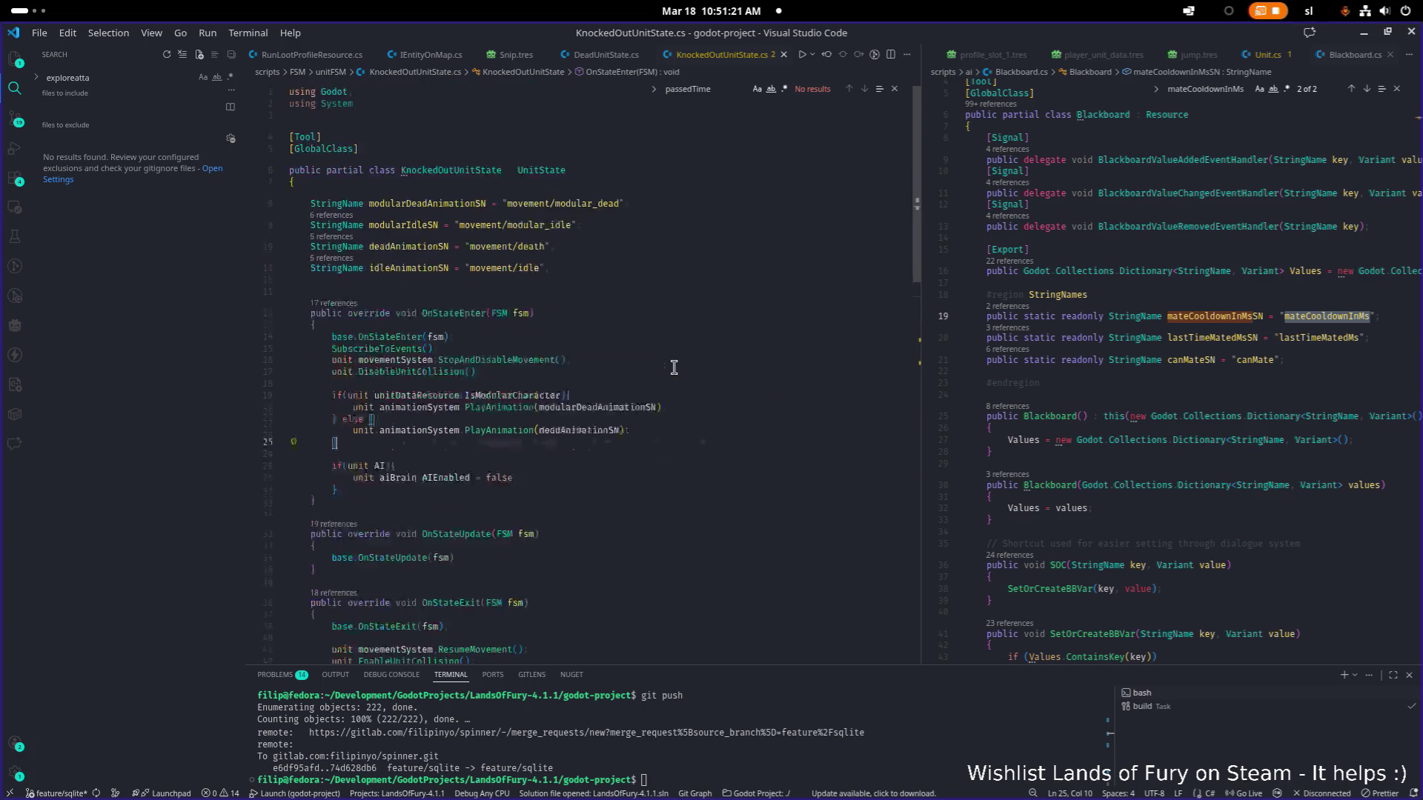
{"action": "scroll", "coordinate": [673, 368], "scroll_direction": "up", "scroll_amount": 3}
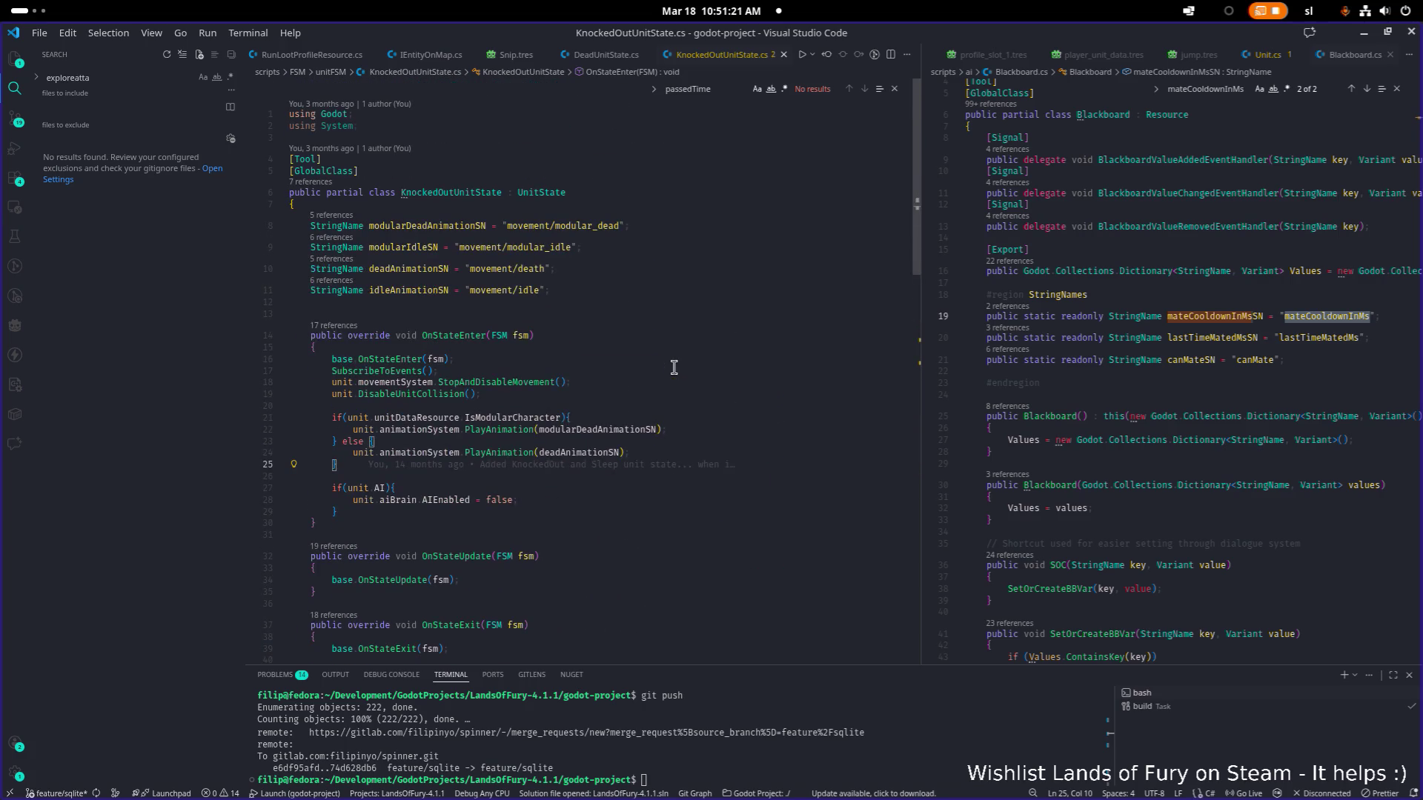
{"action": "left_click", "coordinate": [1173, 397]}
{"action": "key", "text": "ctrl+p"}
{"action": "type", "text": "black"}
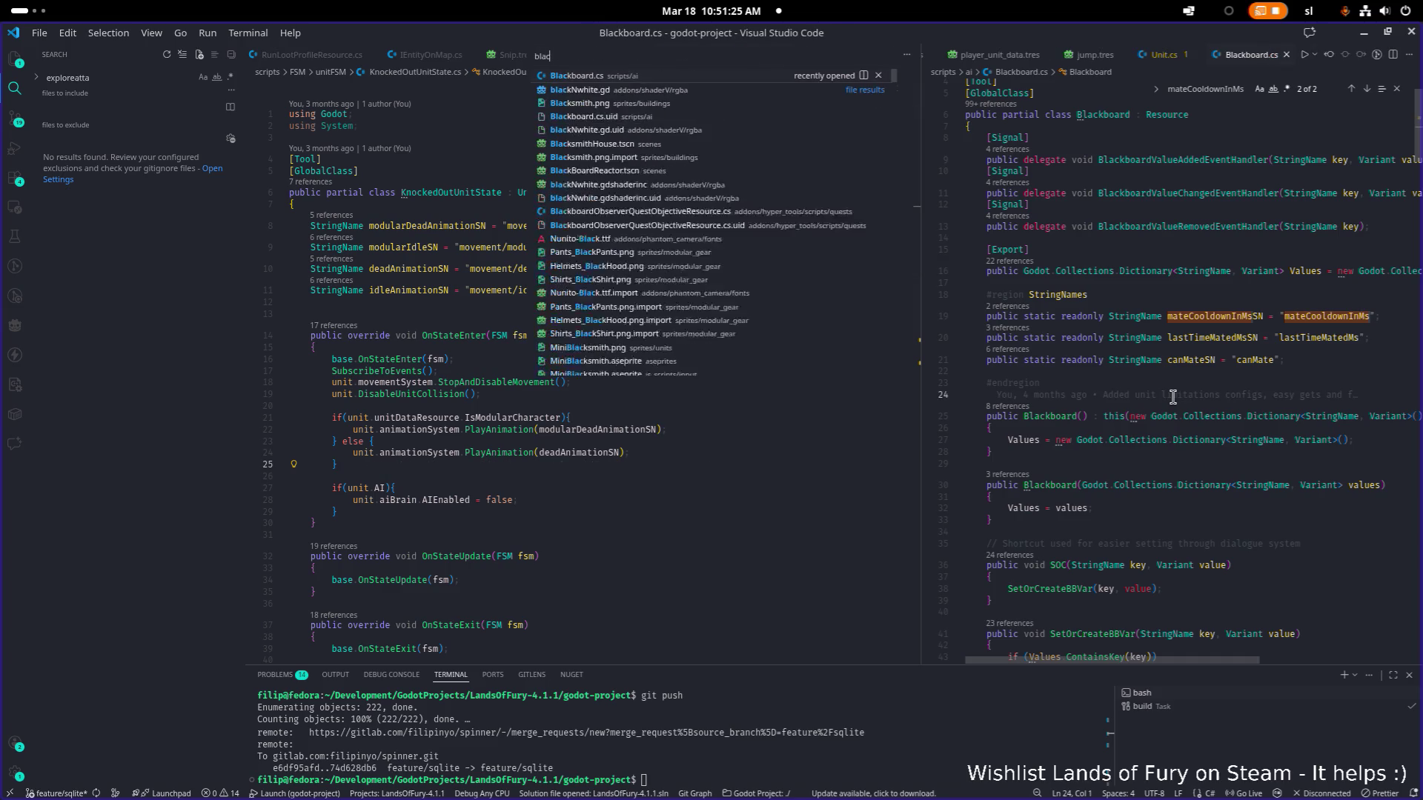
Open Unit.cs on the right and select the lastAttackerPositionExamined blackboard key.
{"action": "key", "text": "ctrl+a"}
{"action": "type", "text": "unit"}
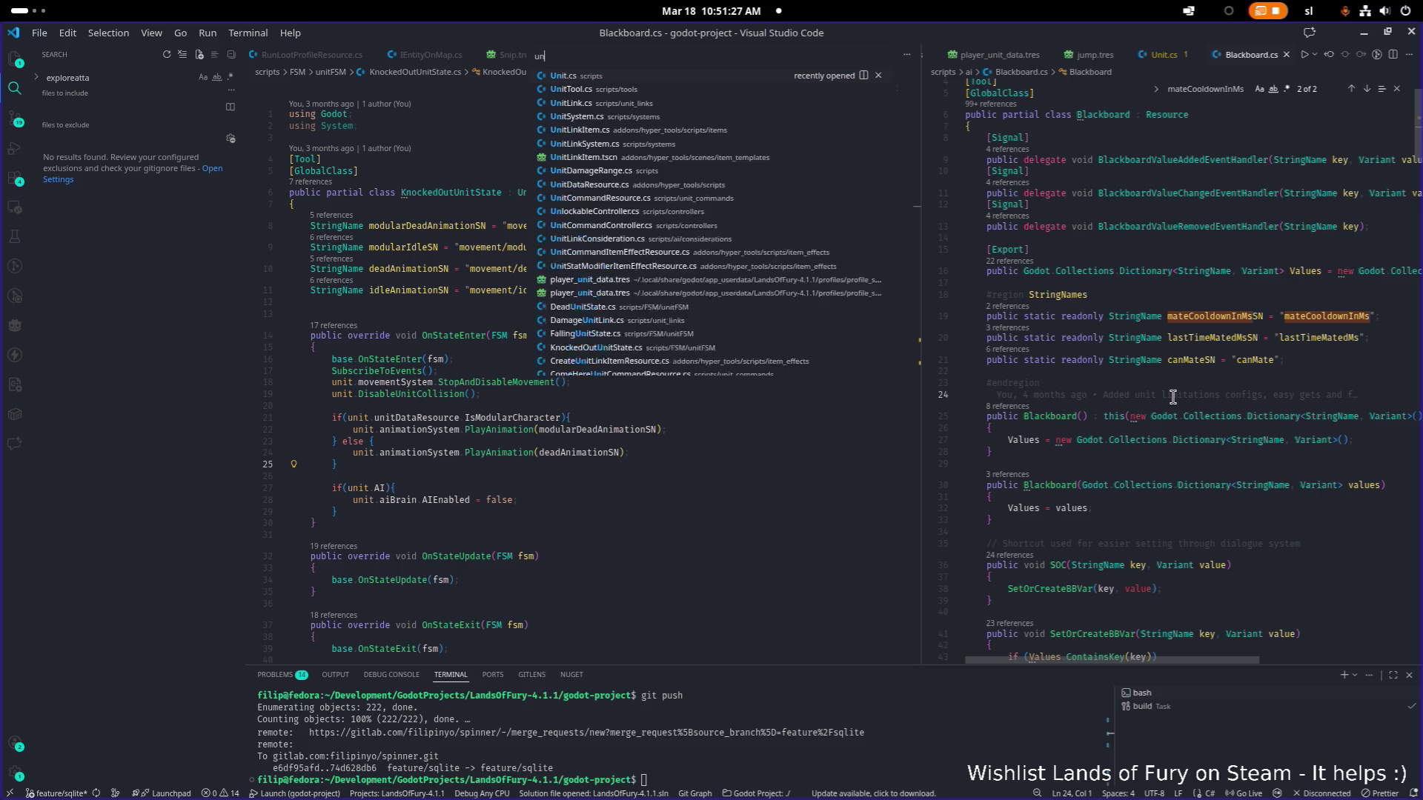
{"action": "key", "text": "Return"}
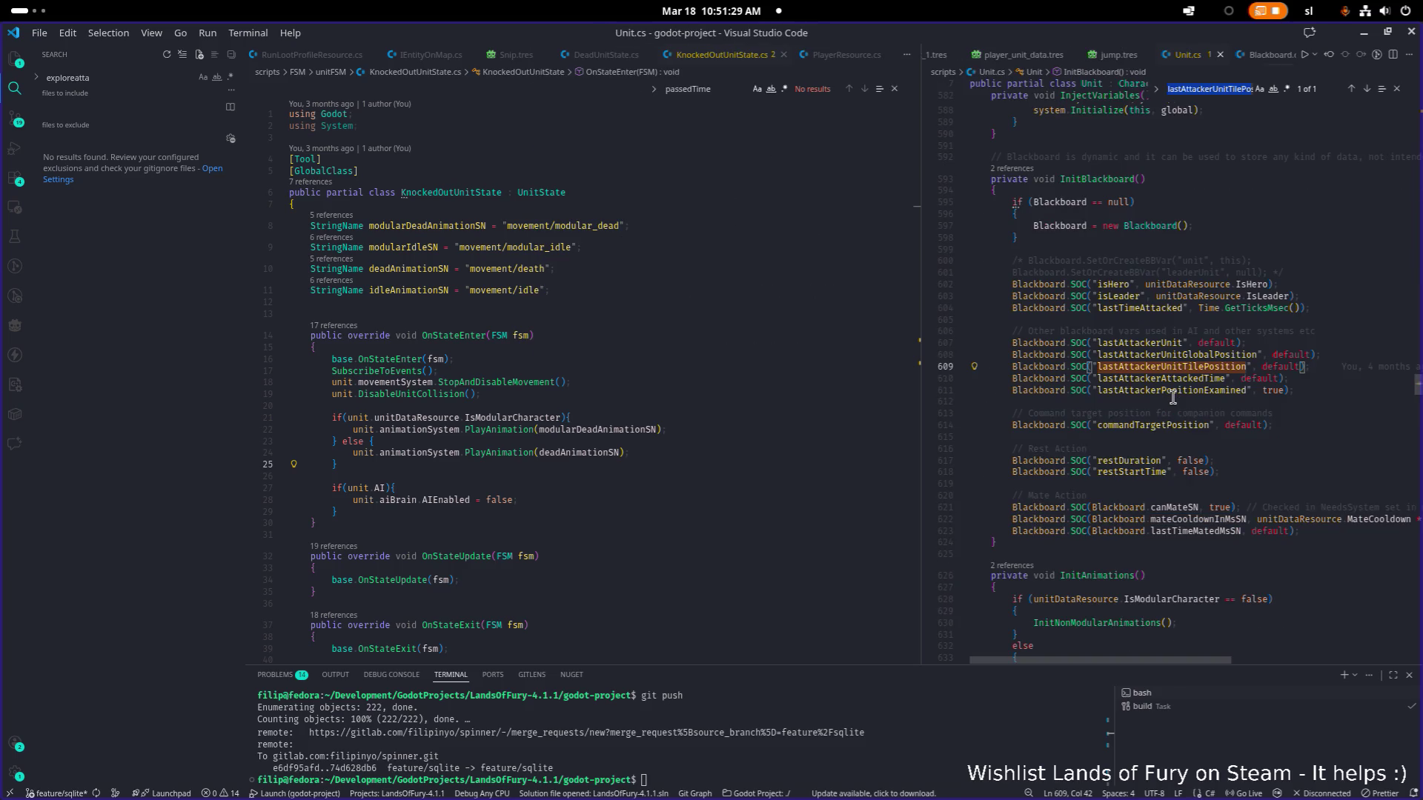
{"action": "left_click", "coordinate": [1196, 375]}
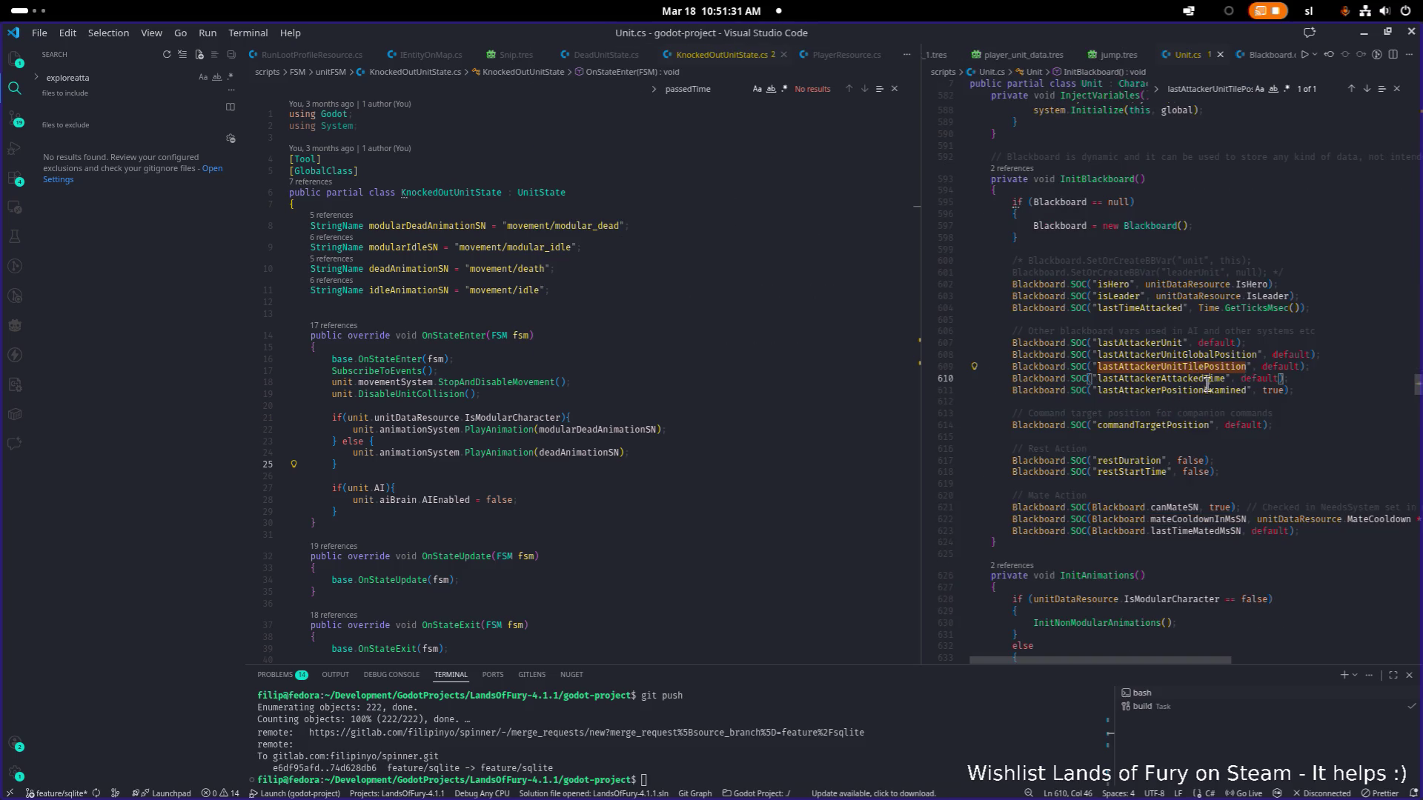
{"action": "double_click", "coordinate": [1209, 391]}
Search the project for lastAttackerPositionExamined and select line 611 of Unit.cs.
{"action": "key", "text": "ctrl+shift+f"}
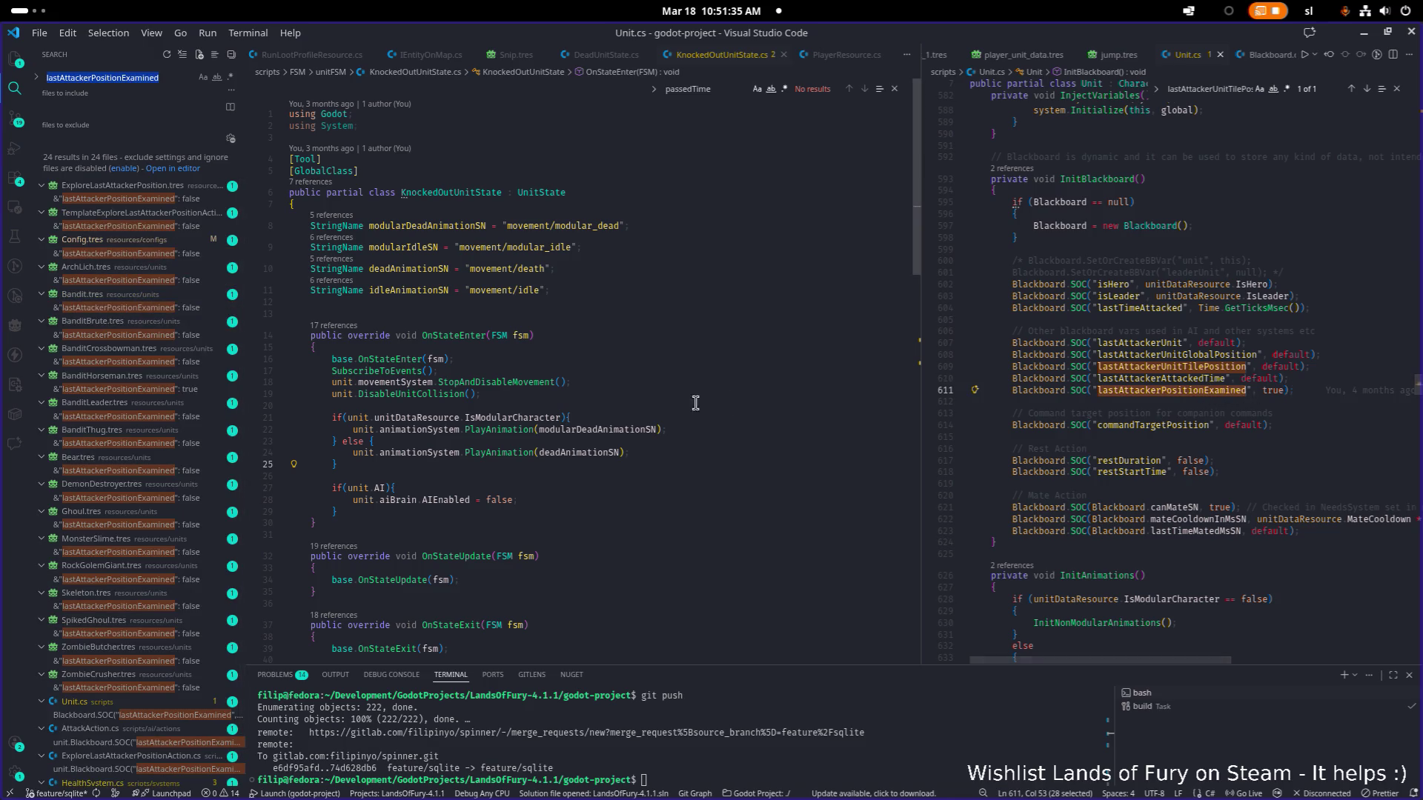
{"action": "scroll", "coordinate": [168, 444], "scroll_direction": "down", "scroll_amount": 1}
{"action": "scroll", "coordinate": [166, 413], "scroll_direction": "down", "scroll_amount": 1}
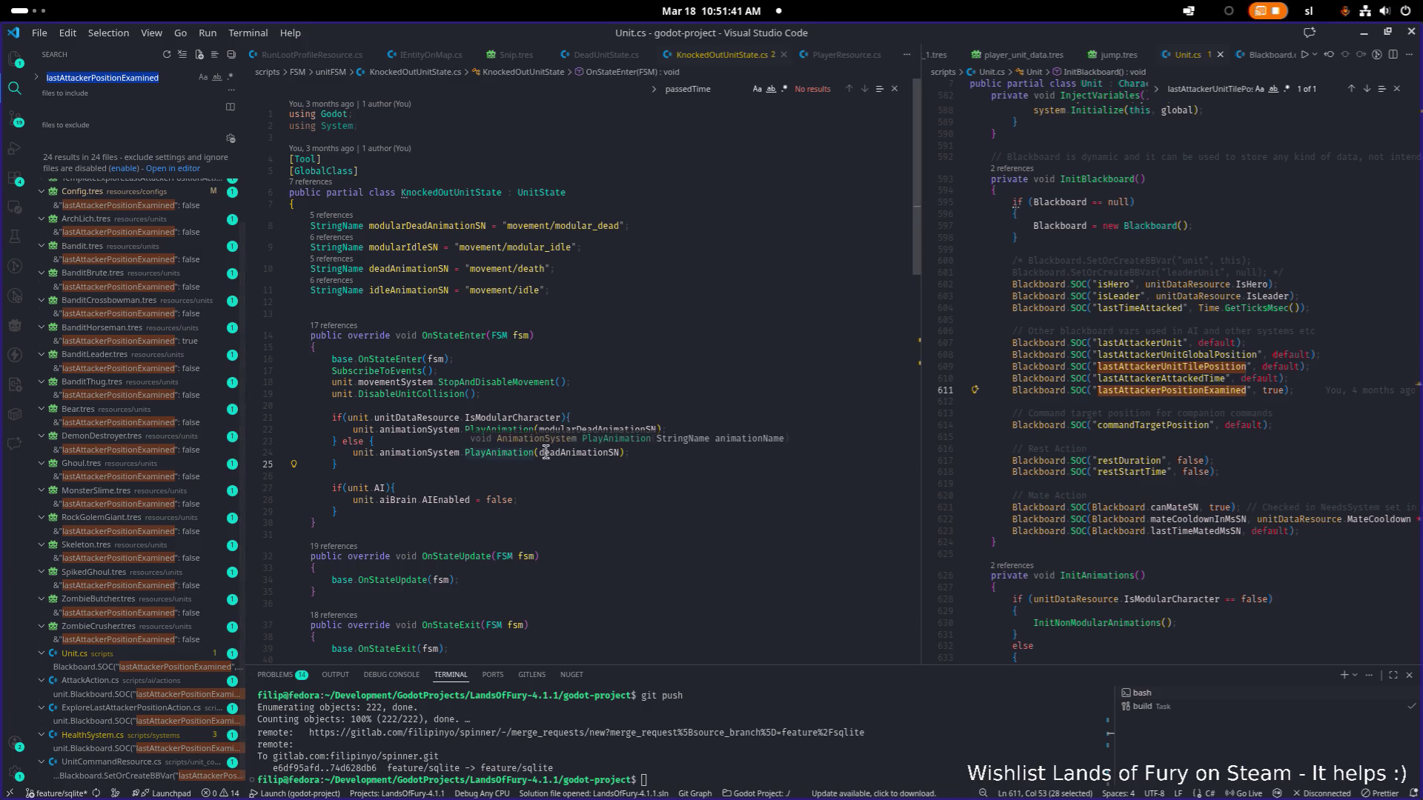
{"action": "left_click", "coordinate": [1303, 392]}
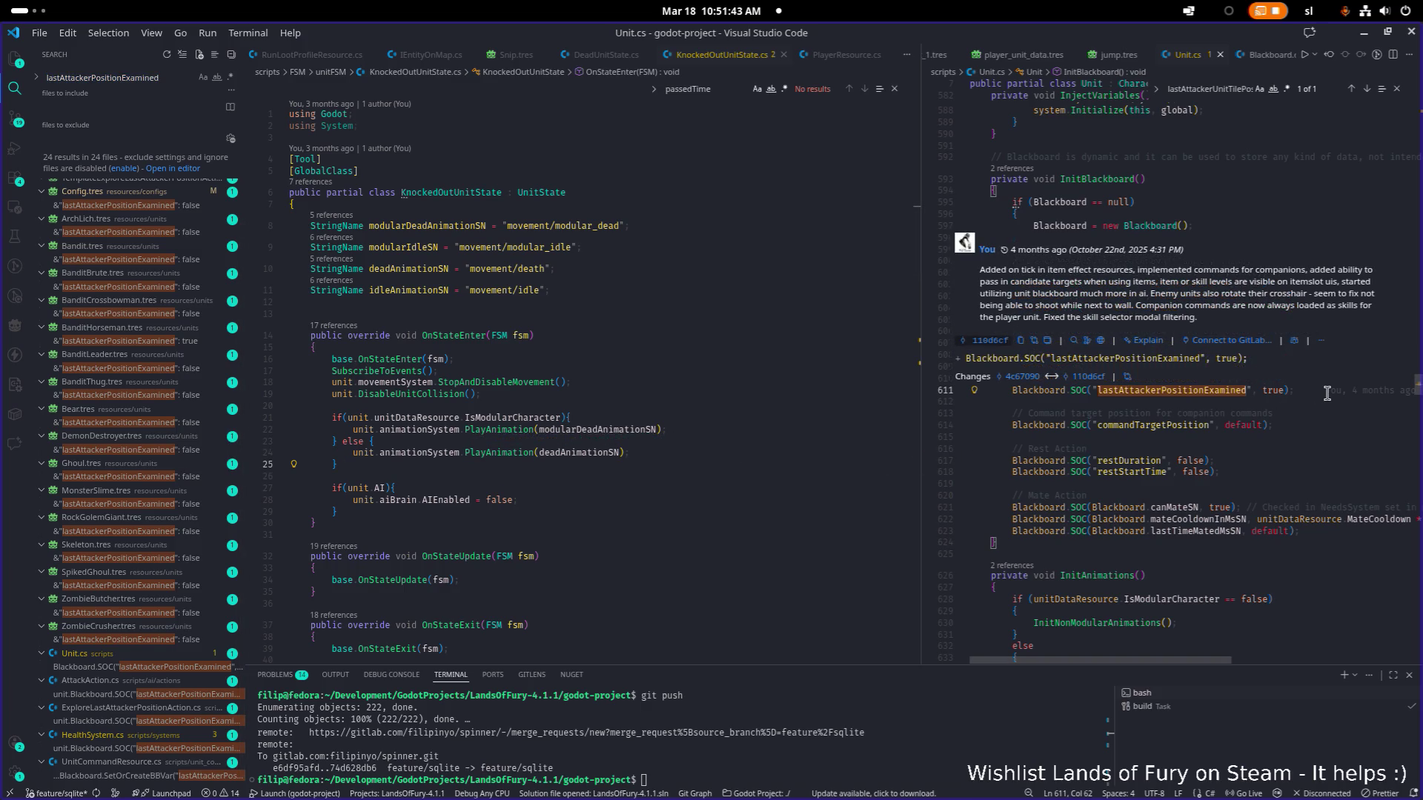
{"action": "key", "text": "shift+Home"}
{"action": "key", "text": "ctrl+c"}
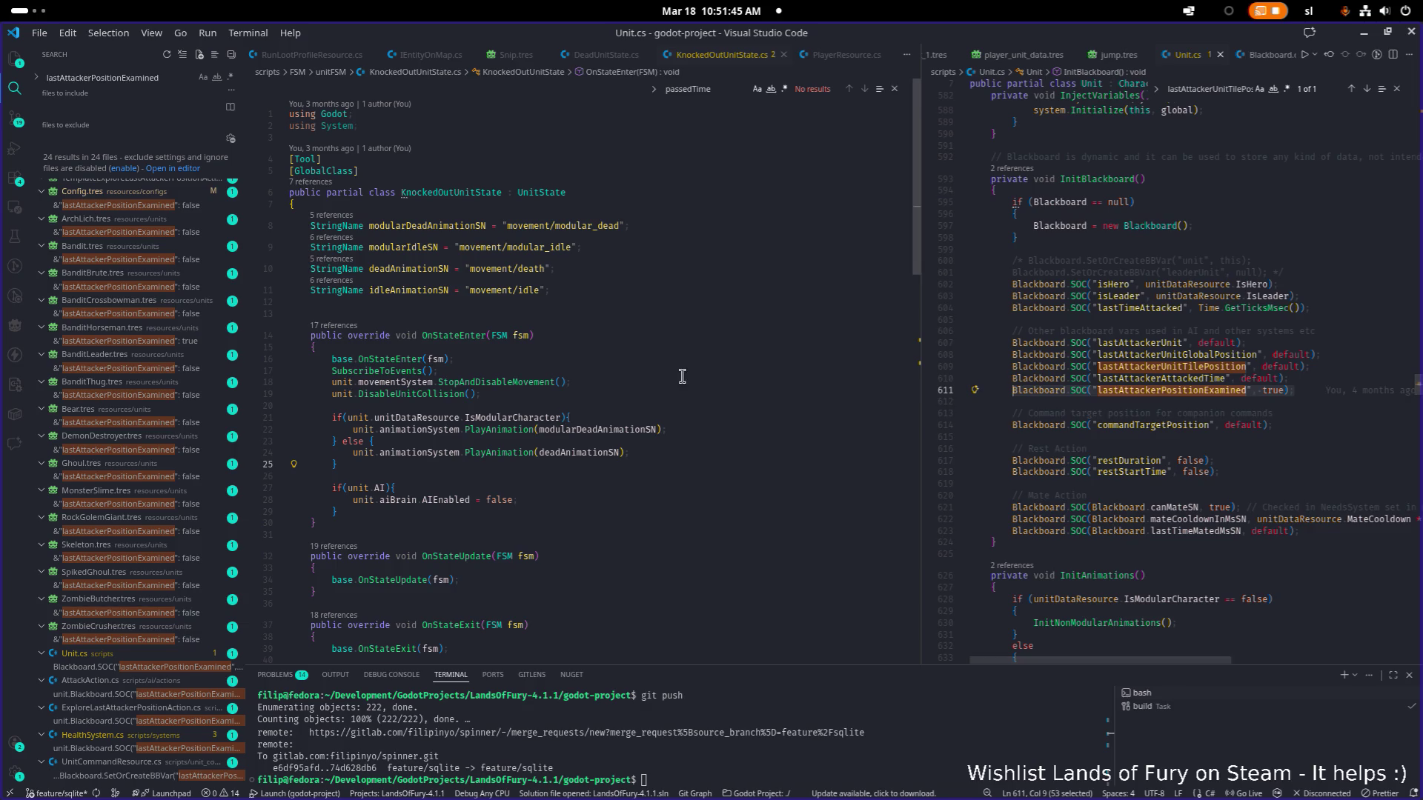
{"action": "scroll", "coordinate": [679, 385], "scroll_direction": "down", "scroll_amount": 2}
{"action": "scroll", "coordinate": [667, 385], "scroll_direction": "down", "scroll_amount": 2}
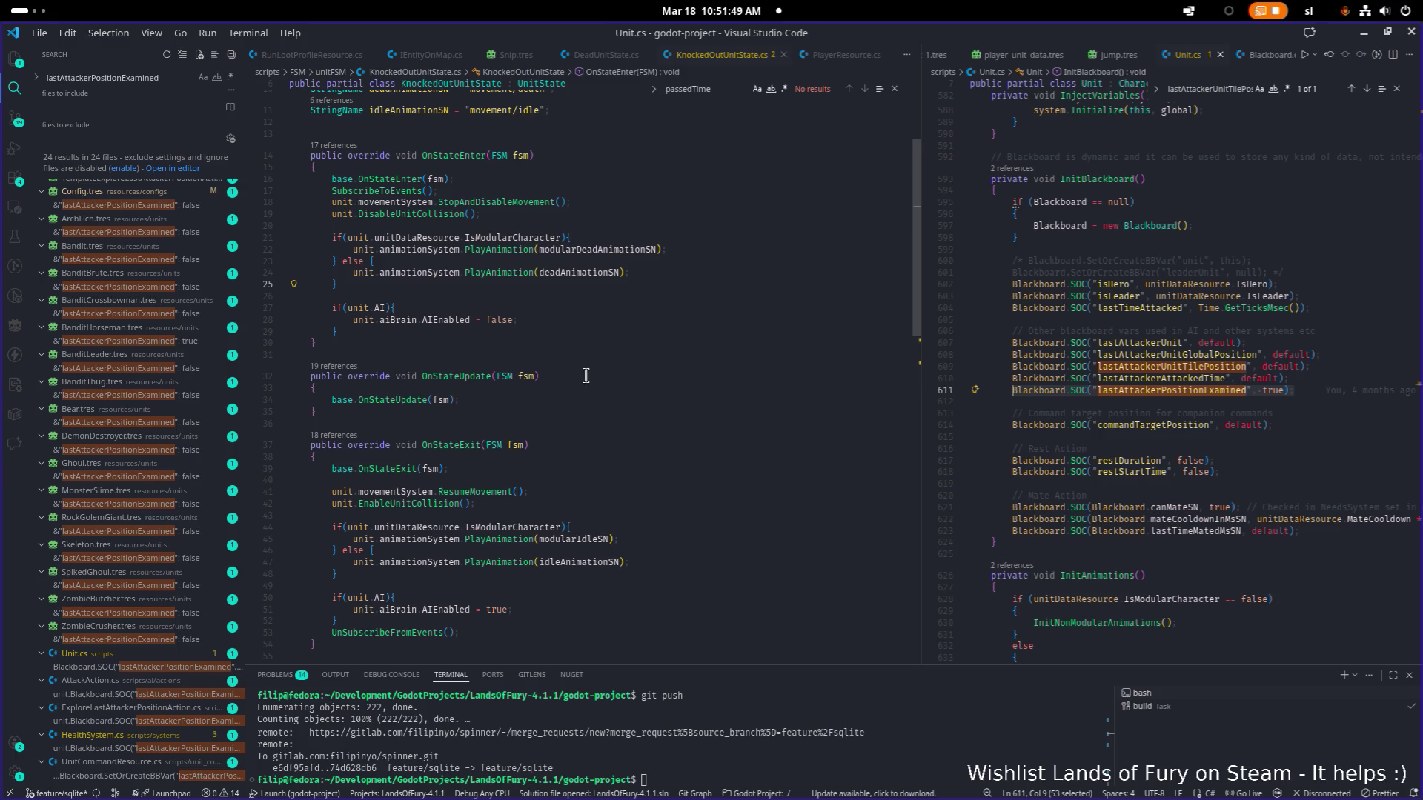
Add unit.Blackboard.SOC("lastAttackerPositionExamined", true) after the AIEnabled line in OnStateExit and save.
{"action": "left_click", "coordinate": [578, 410]}
{"action": "scroll", "coordinate": [568, 416], "scroll_direction": "down", "scroll_amount": 2}
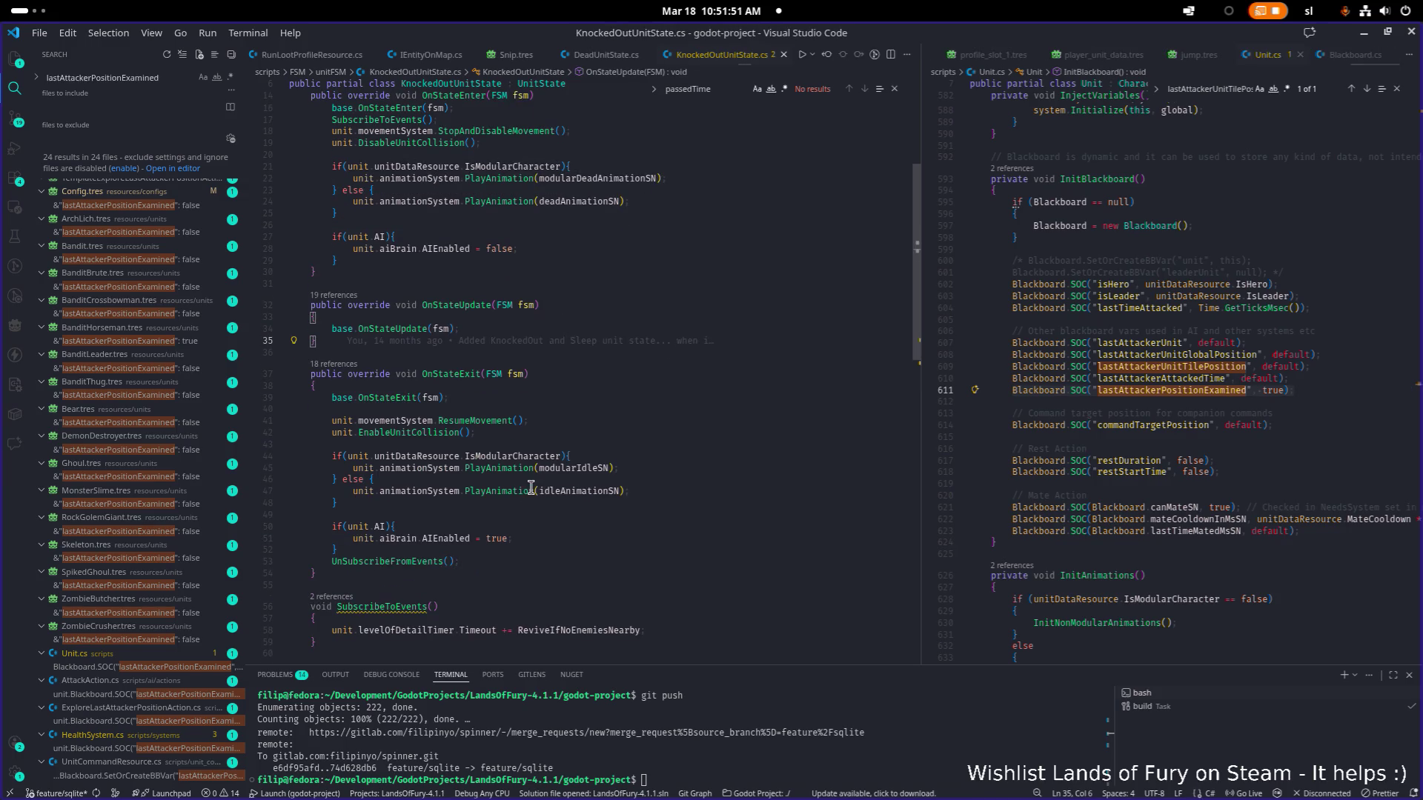
{"action": "scroll", "coordinate": [502, 532], "scroll_direction": "up", "scroll_amount": 1}
{"action": "left_click", "coordinate": [490, 557]}
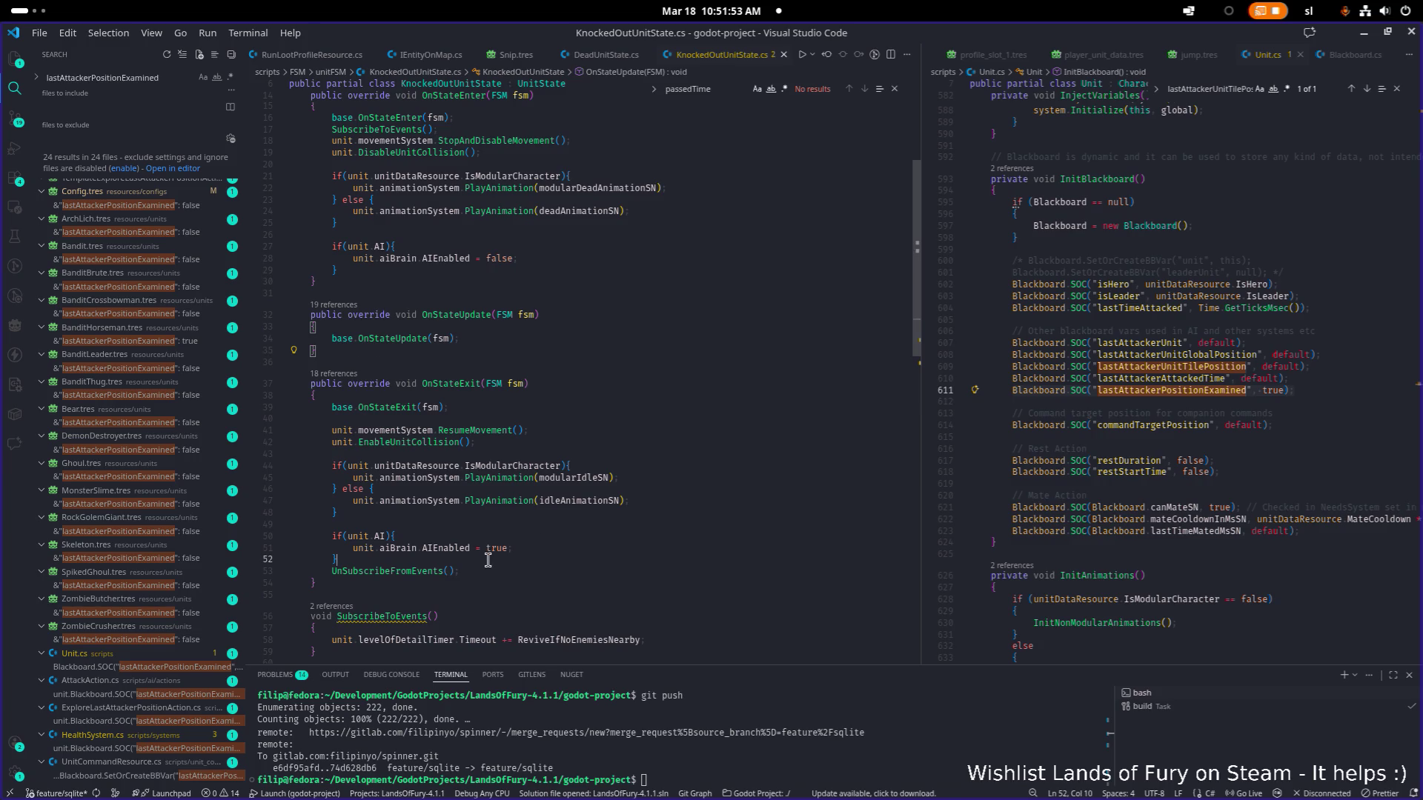
{"action": "key", "text": "Up"}
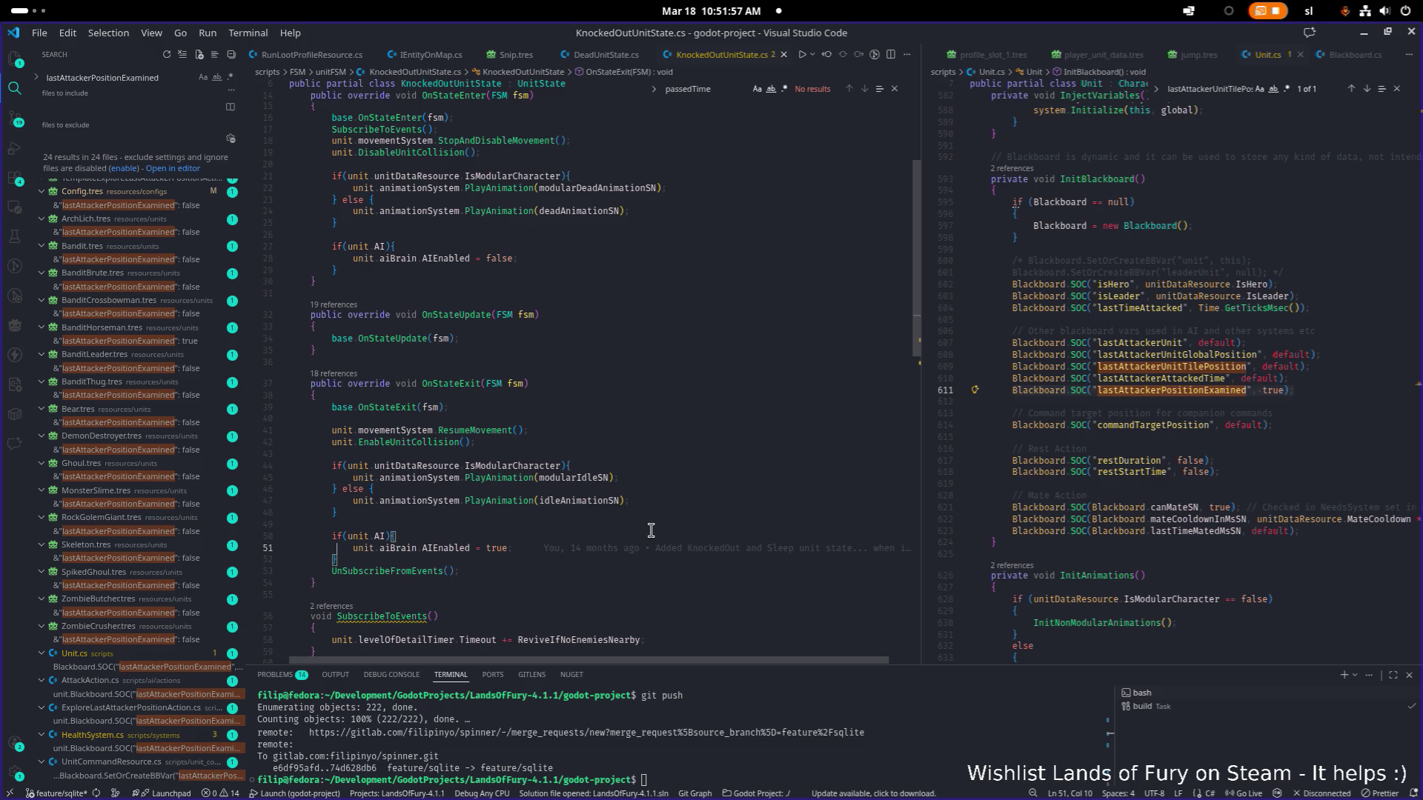
{"action": "key", "text": "Down"}
{"action": "key", "text": "Return"}
{"action": "key", "text": "Up"}
{"action": "key", "text": "Up"}
{"action": "key", "text": "Return"}
{"action": "key", "text": "ctrl+v"}
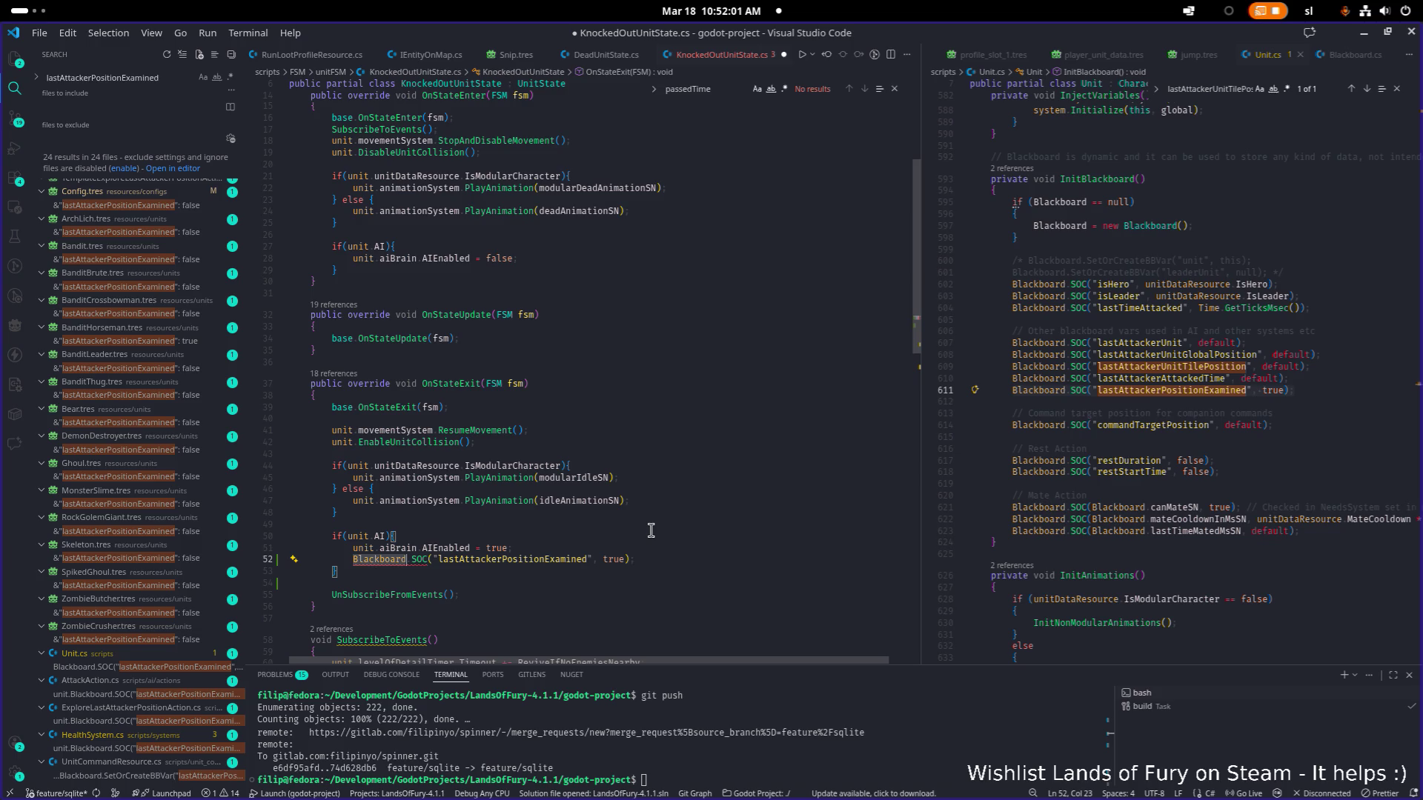
{"action": "type", "text": ";"}
{"action": "key", "text": "Home"}
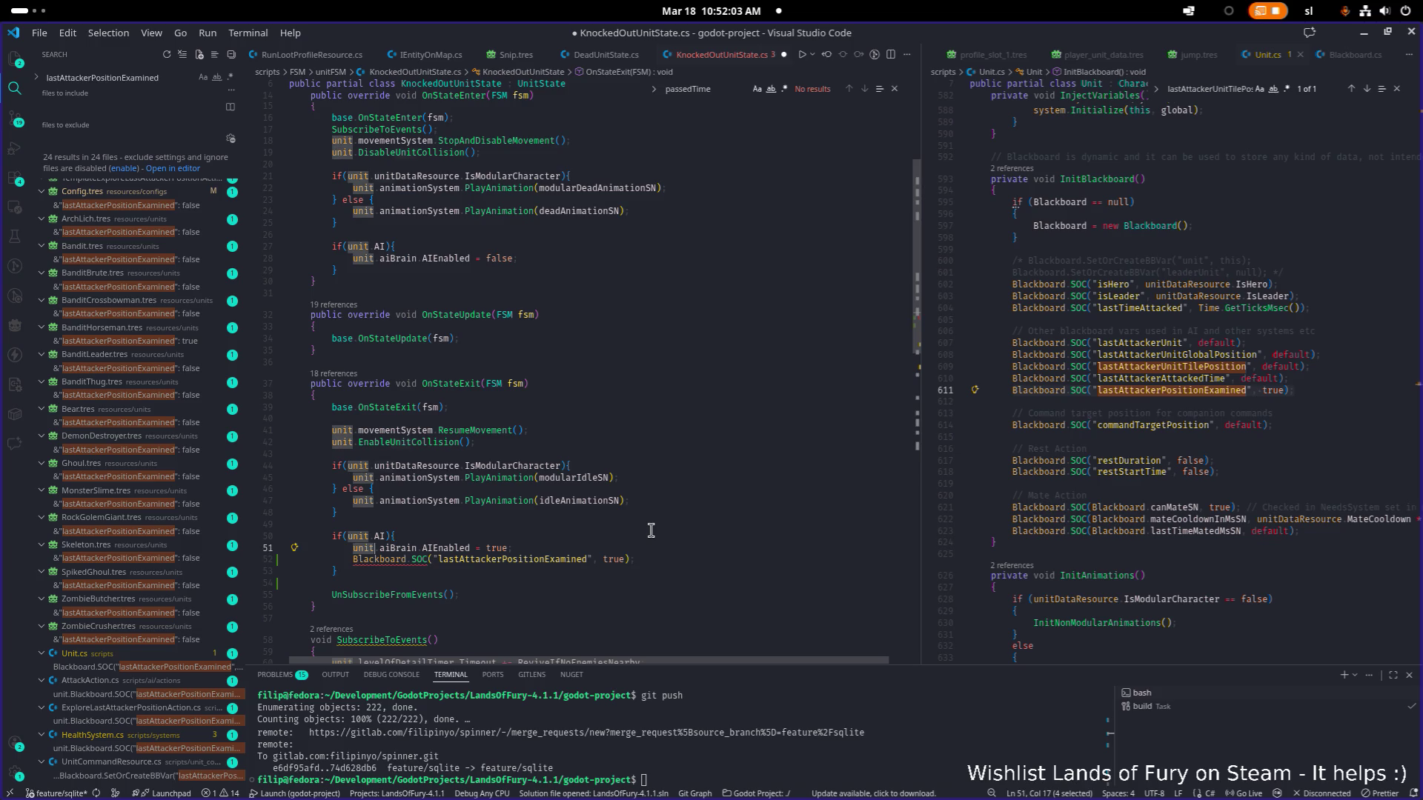
{"action": "type", "text": "unit."}
{"action": "key", "text": "ctrl+s"}
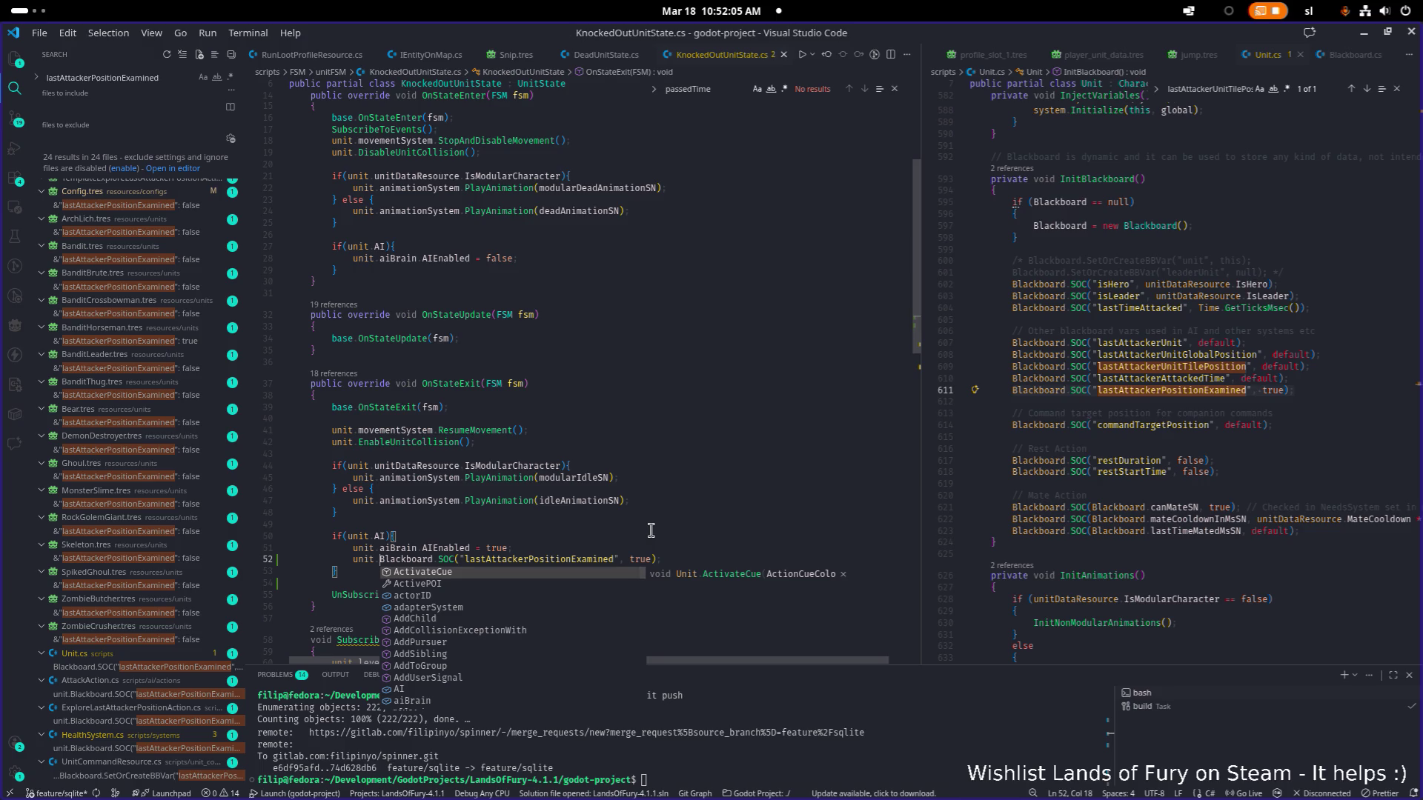
Leave the edited line and hide the code editor to return to Godot.
{"action": "left_click", "coordinate": [667, 478]}
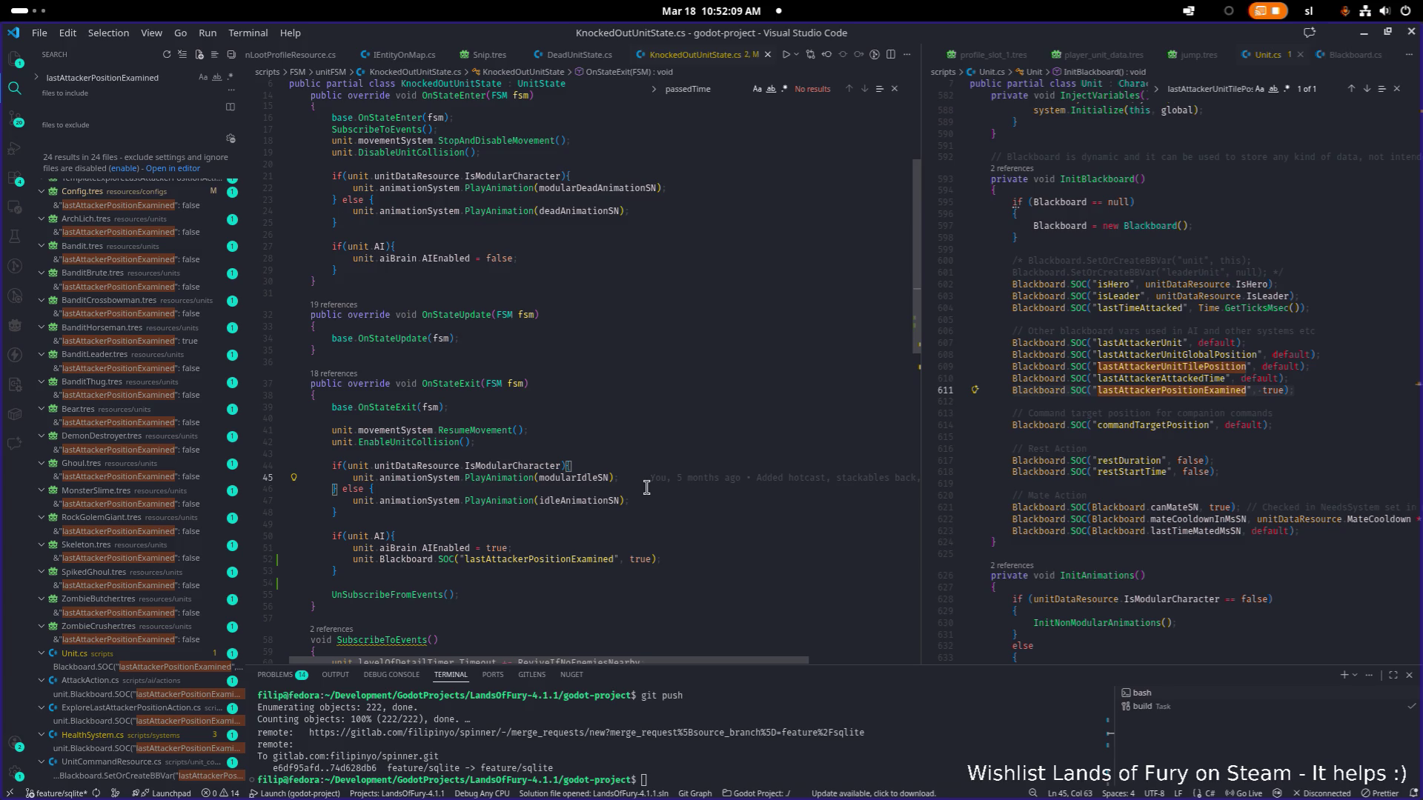
{"action": "left_click", "coordinate": [747, 383]}
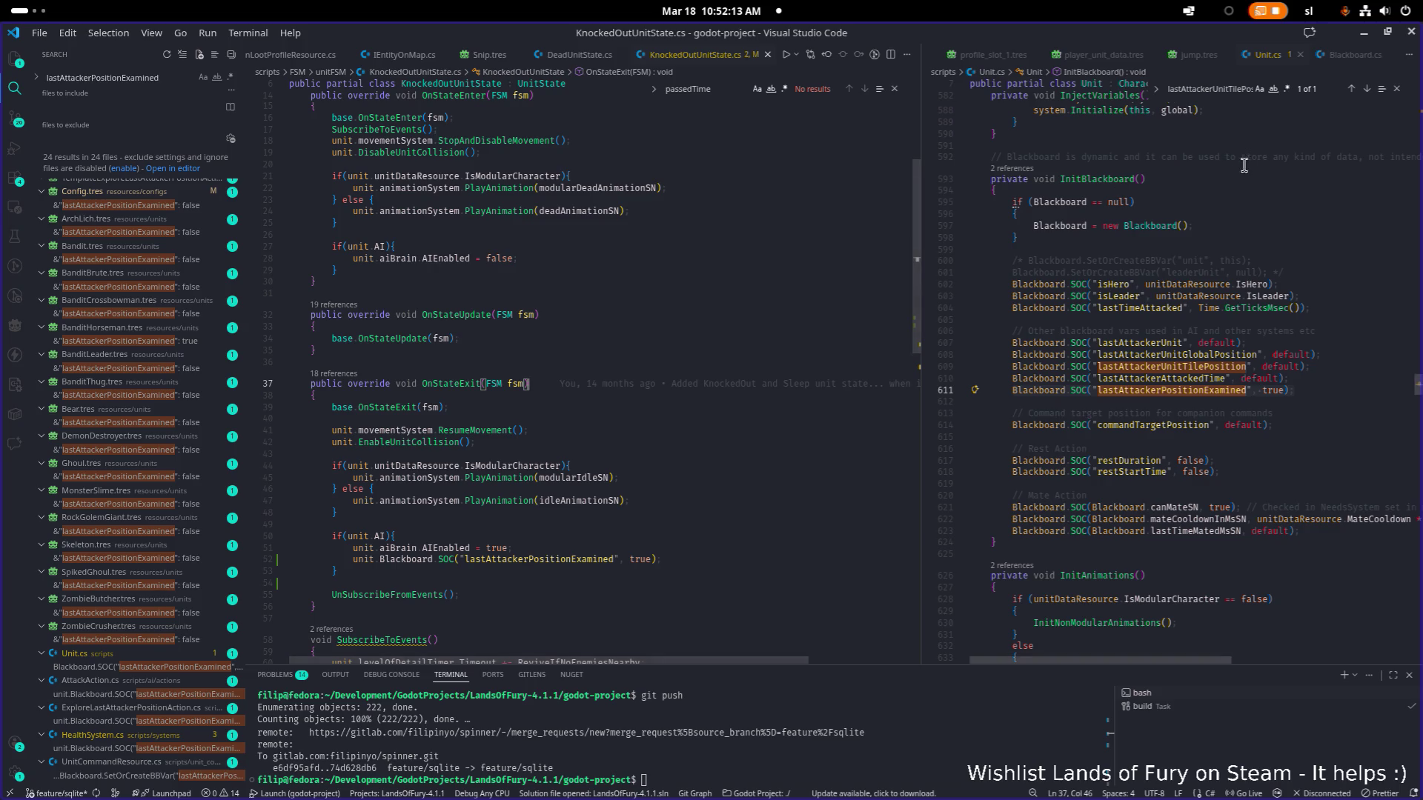
{"action": "scroll", "coordinate": [1111, 222], "scroll_direction": "up", "scroll_amount": 1}
{"action": "left_click", "coordinate": [1364, 34]}
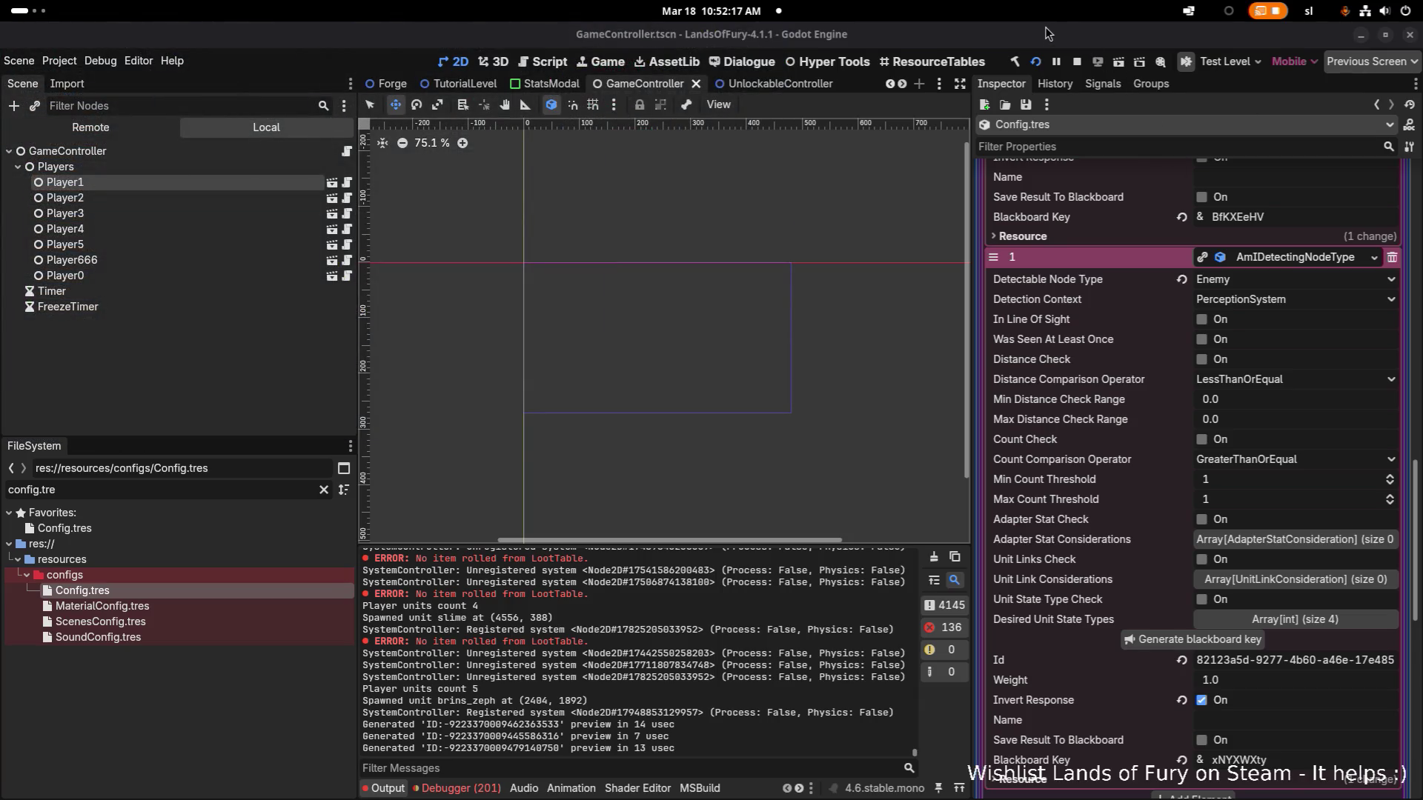
Switch to the running game, swing the sword toward the ally and walk the hero down-left.
{"action": "key", "text": "alt+Tab"}
{"action": "key", "text": "alt+Tab"}
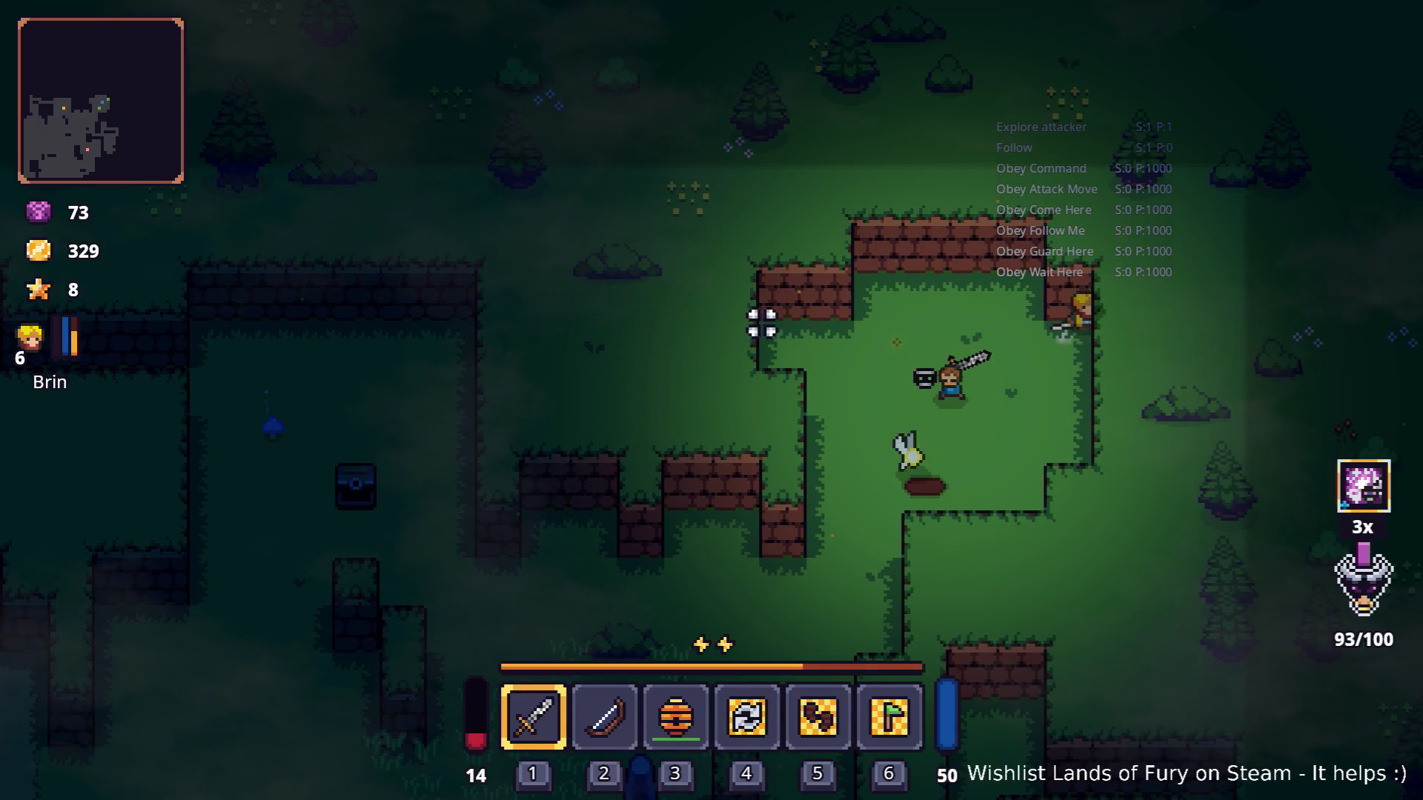
{"action": "left_click", "coordinate": [1073, 319]}
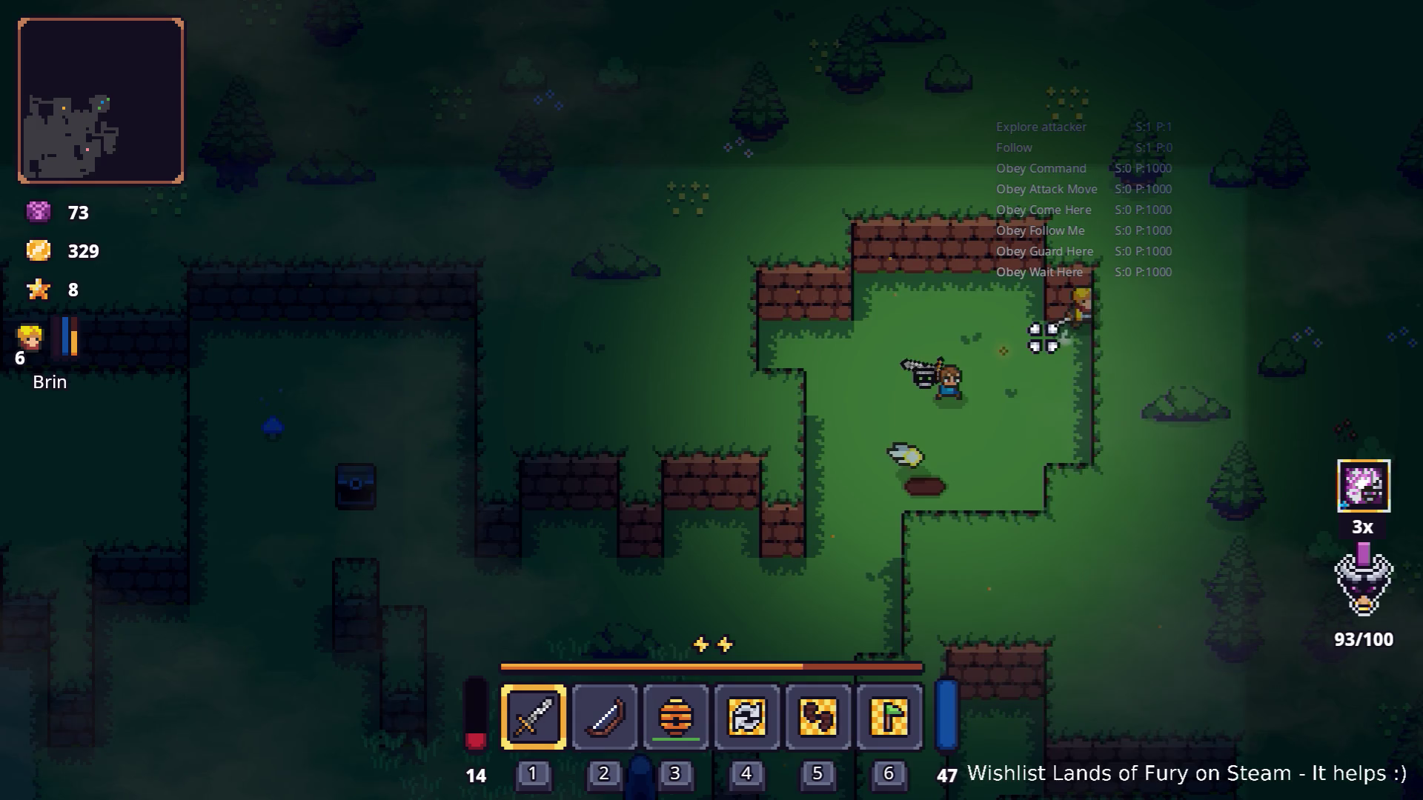
{"action": "key", "text": "s"}
{"action": "key", "text": "a"}
{"action": "key", "text": "s"}
{"action": "key", "text": "a"}
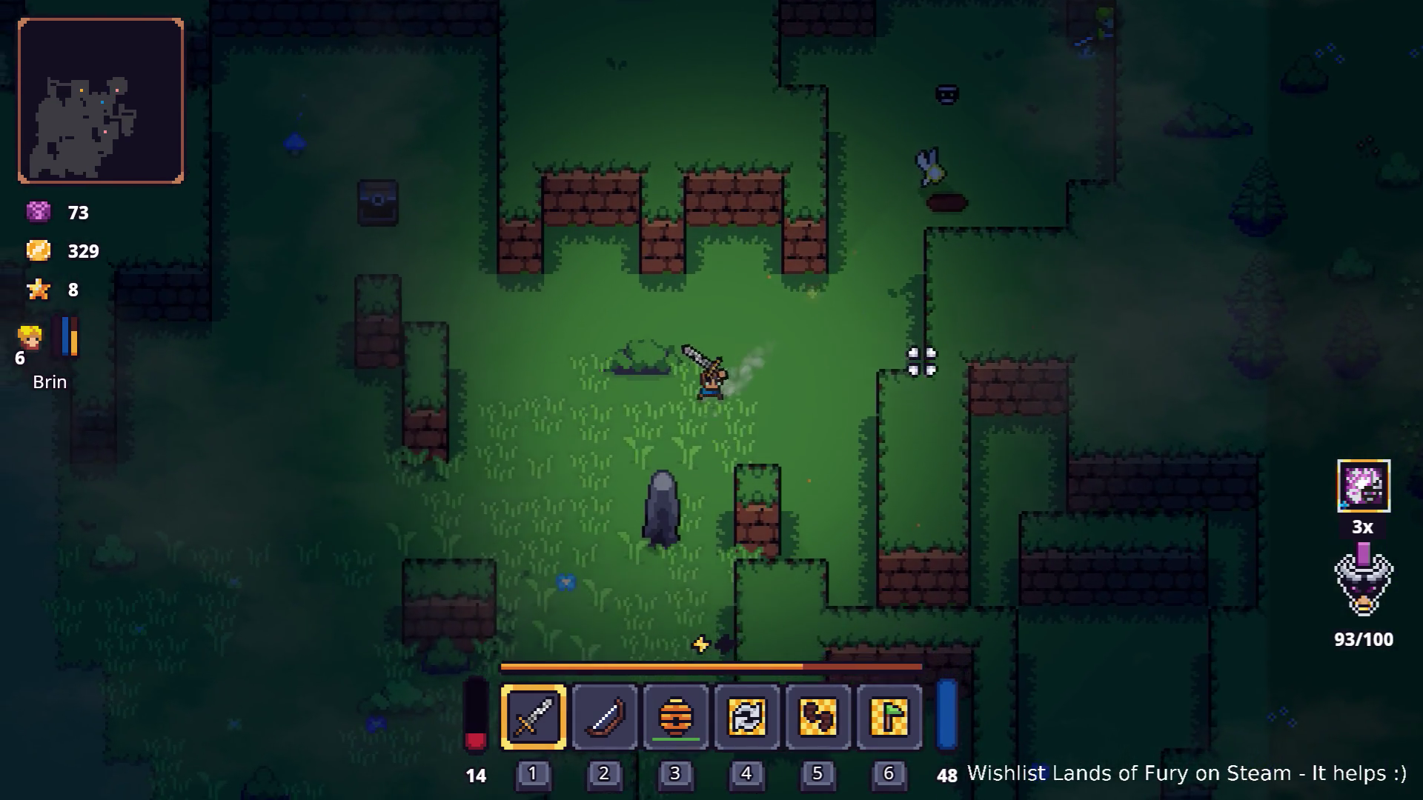
Pause the game and quit to desktop so Godot reports debugging stopped.
{"action": "key", "text": "Escape"}
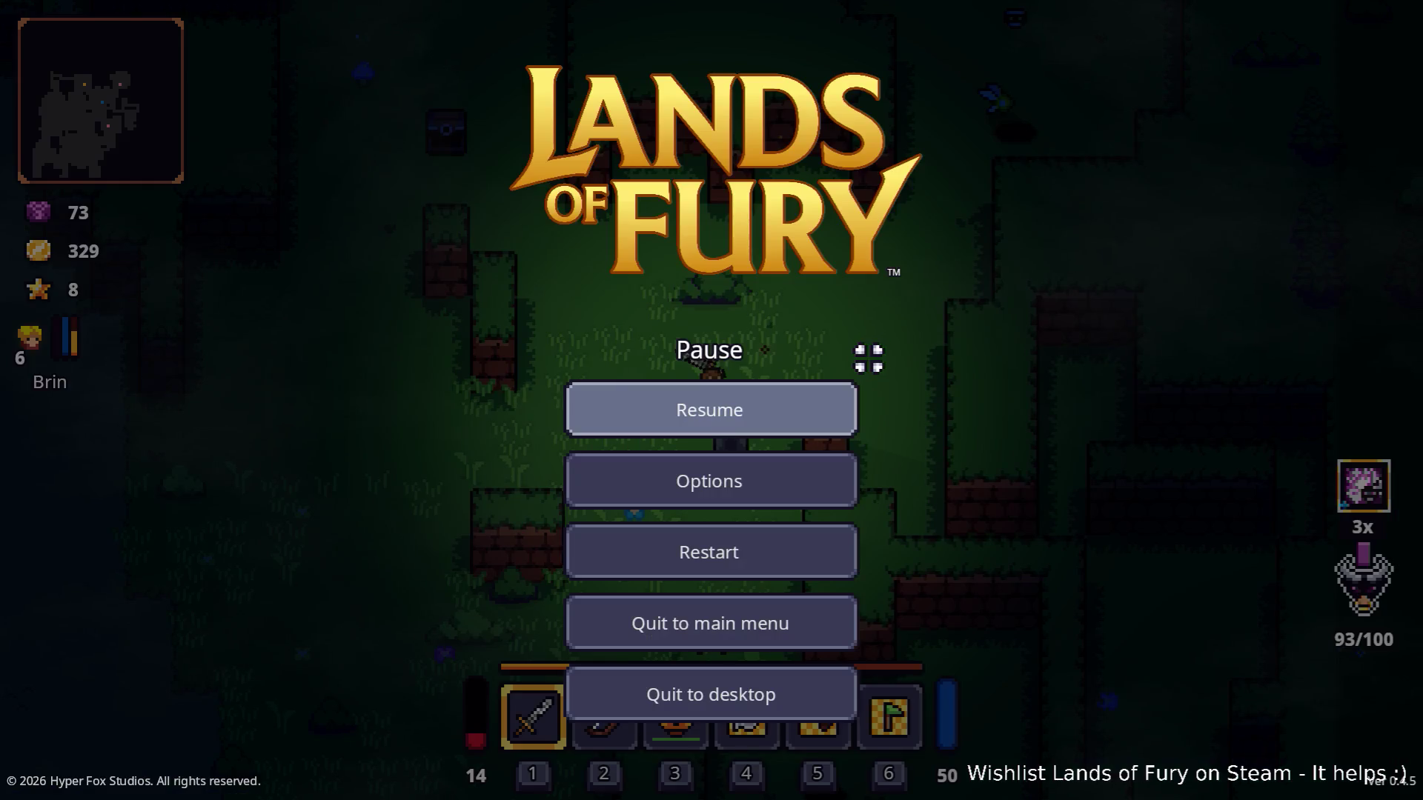
{"action": "left_click", "coordinate": [738, 687]}
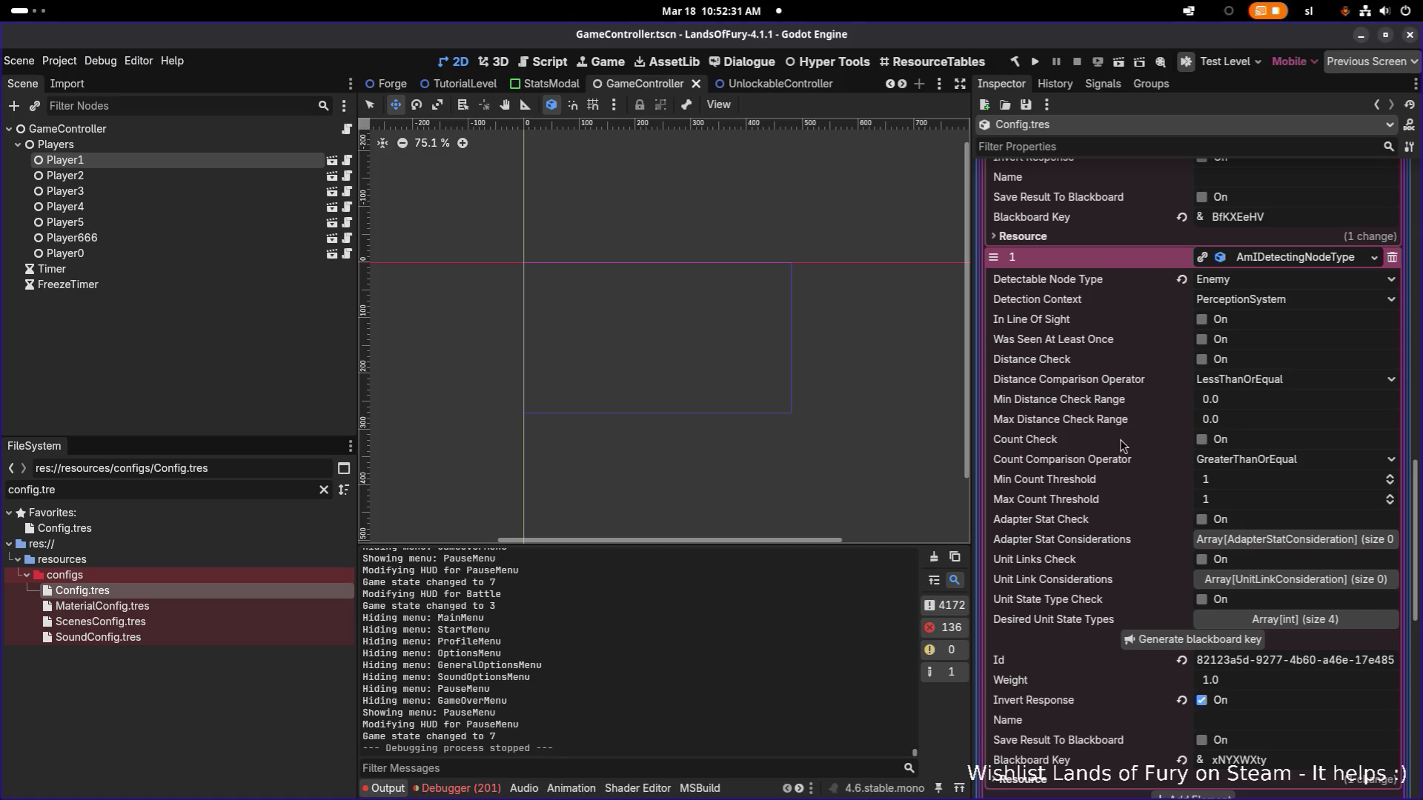
Open BrinsZeph.tres and expand the FollowAction's AmIDetectingNodeType consideration.
{"action": "triple_click", "coordinate": [236, 493]}
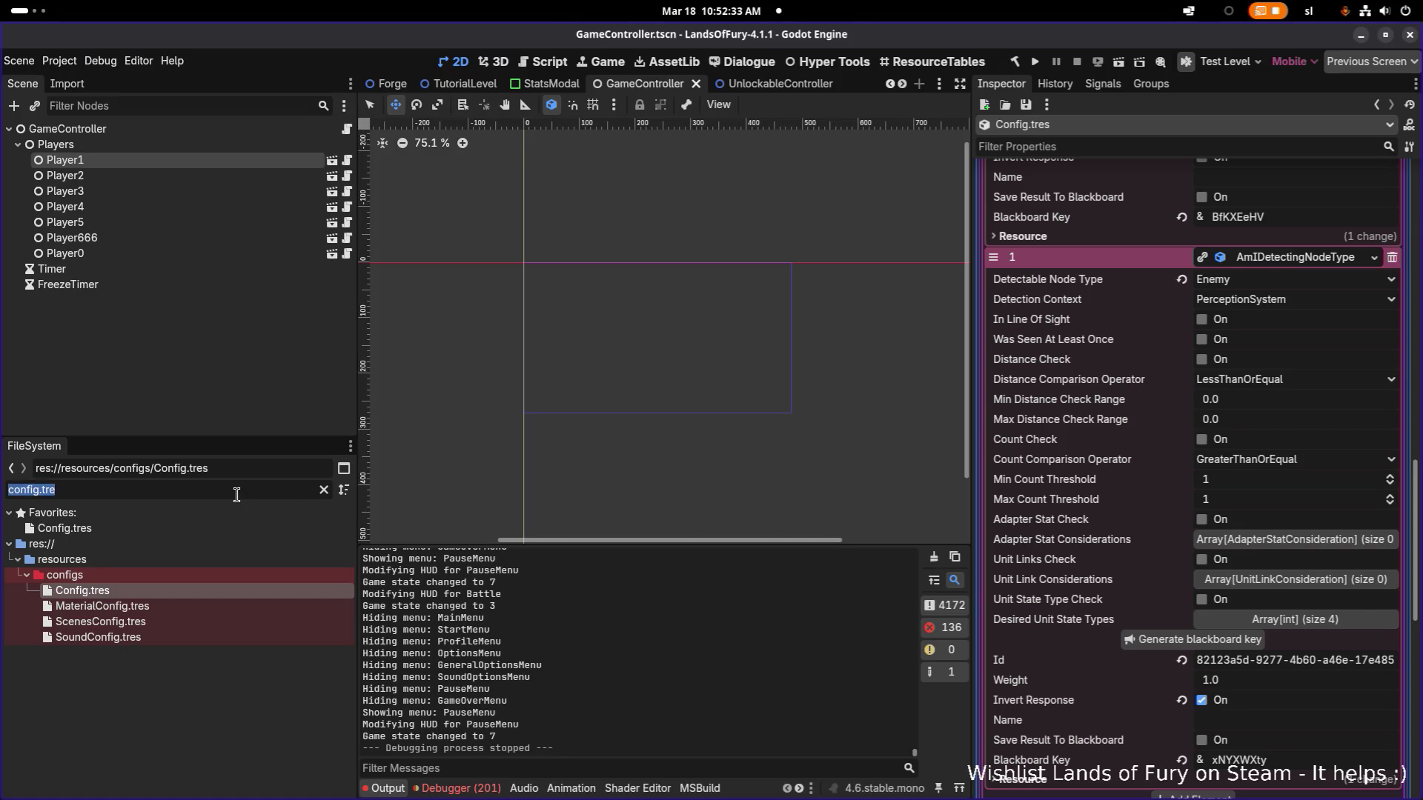
{"action": "type", "text": "zeph"}
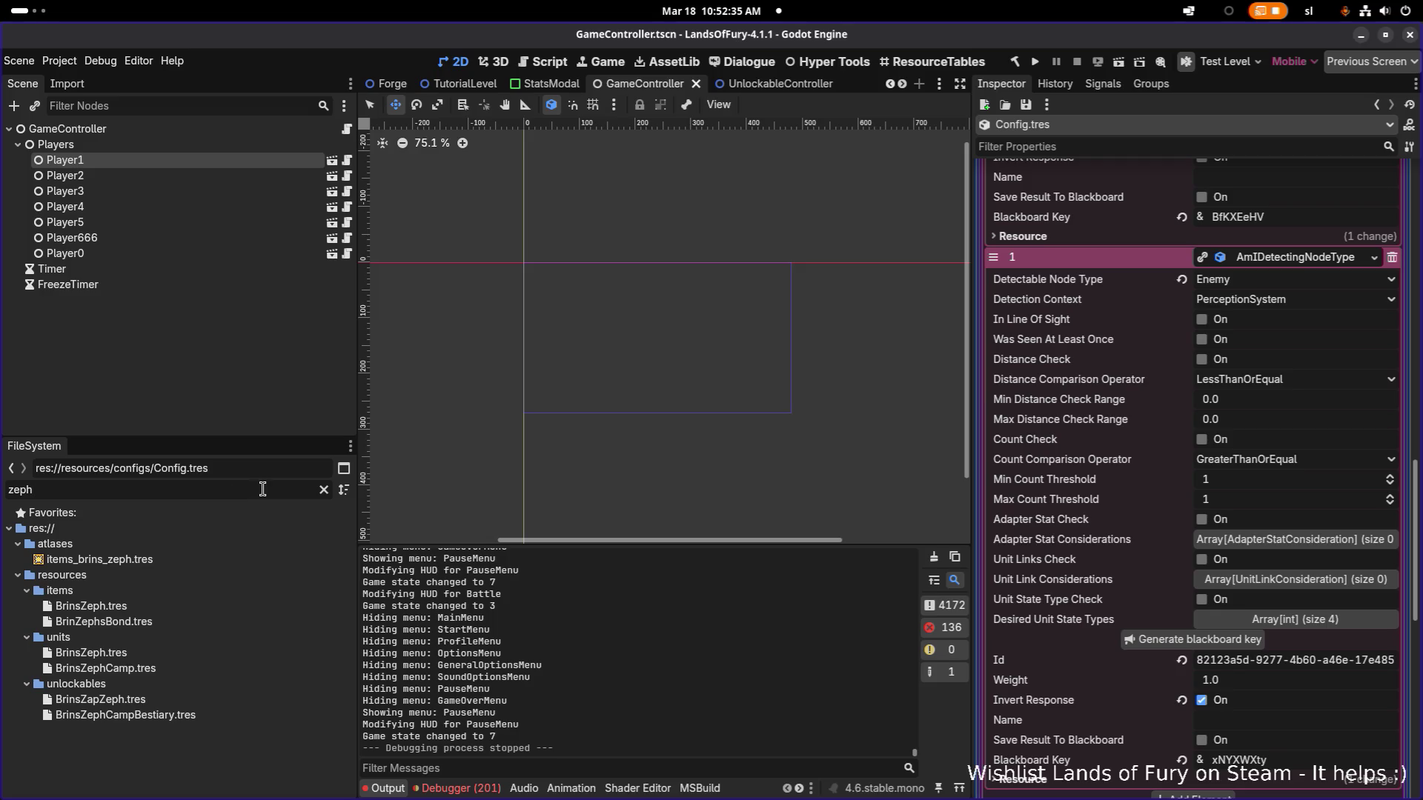
{"action": "left_click", "coordinate": [207, 652]}
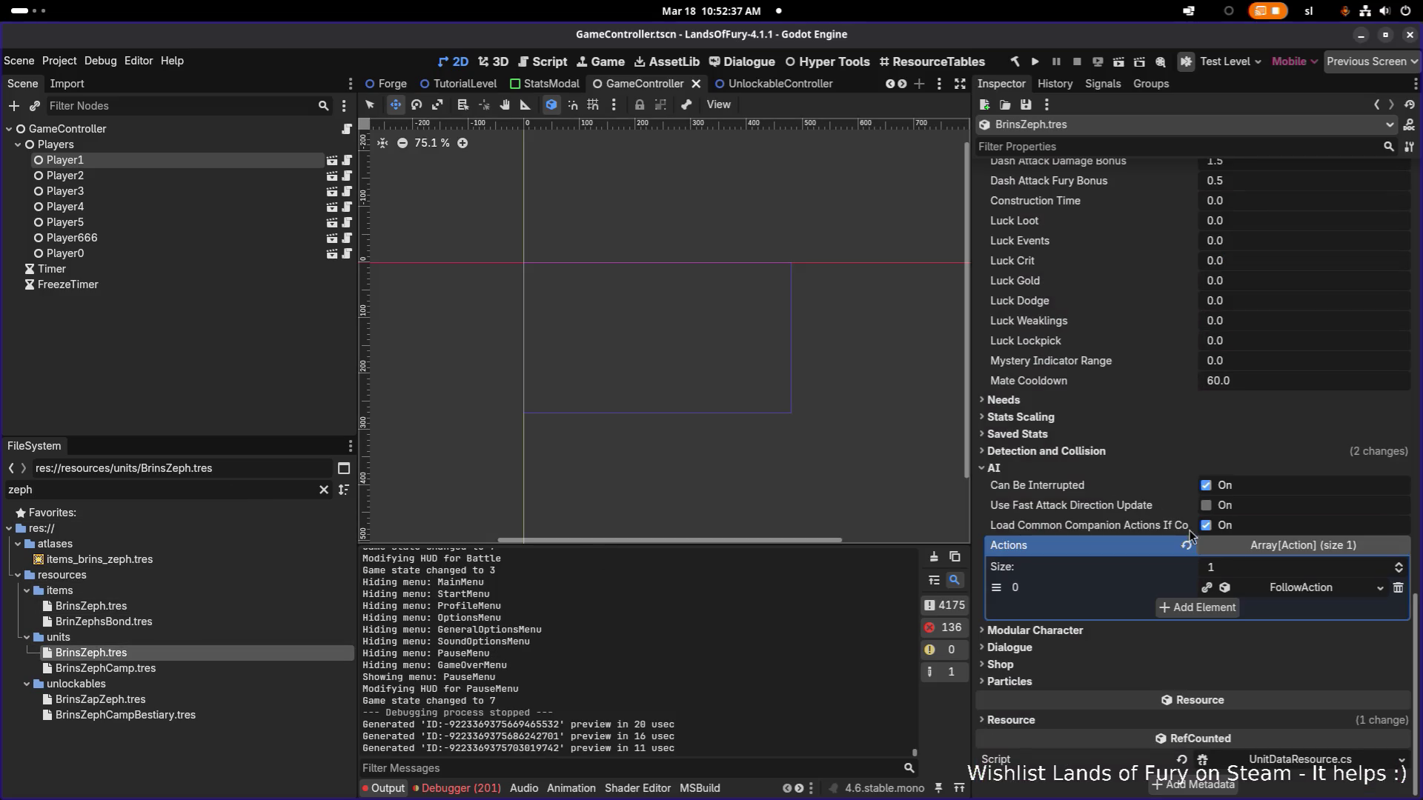
{"action": "left_click", "coordinate": [1297, 587]}
{"action": "scroll", "coordinate": [1291, 556], "scroll_direction": "down", "scroll_amount": 3}
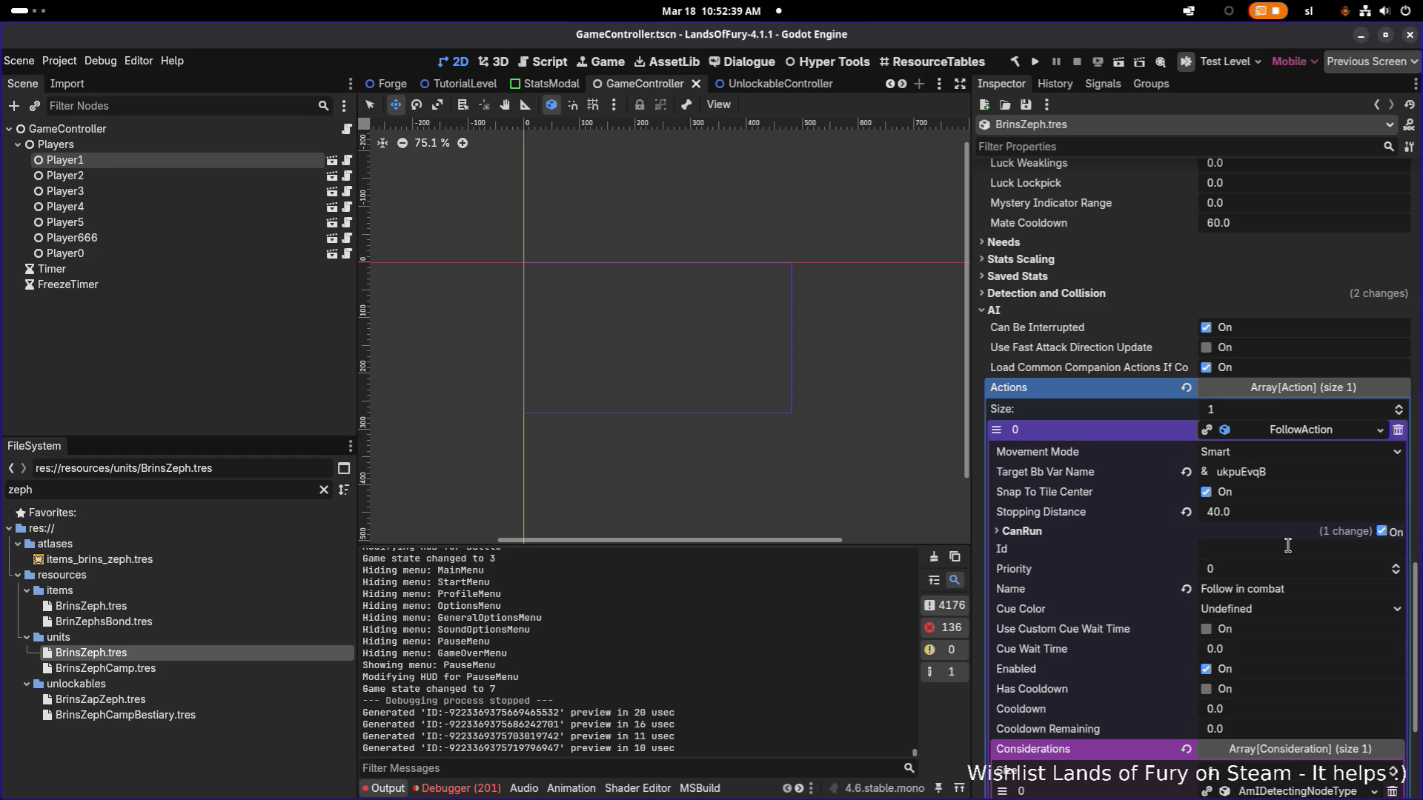
{"action": "scroll", "coordinate": [1274, 543], "scroll_direction": "down", "scroll_amount": 4}
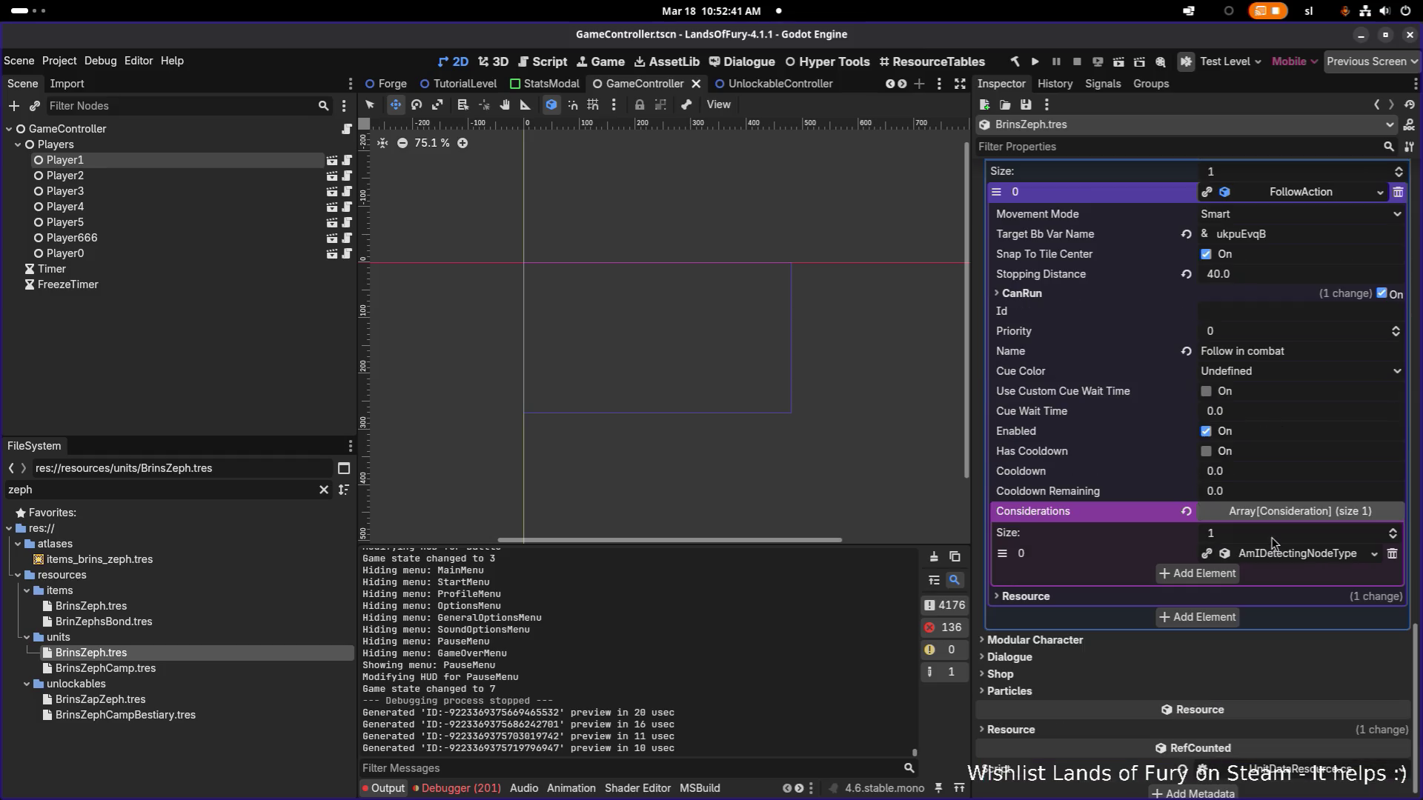
{"action": "left_click", "coordinate": [1313, 554]}
{"action": "scroll", "coordinate": [1292, 543], "scroll_direction": "down", "scroll_amount": 3}
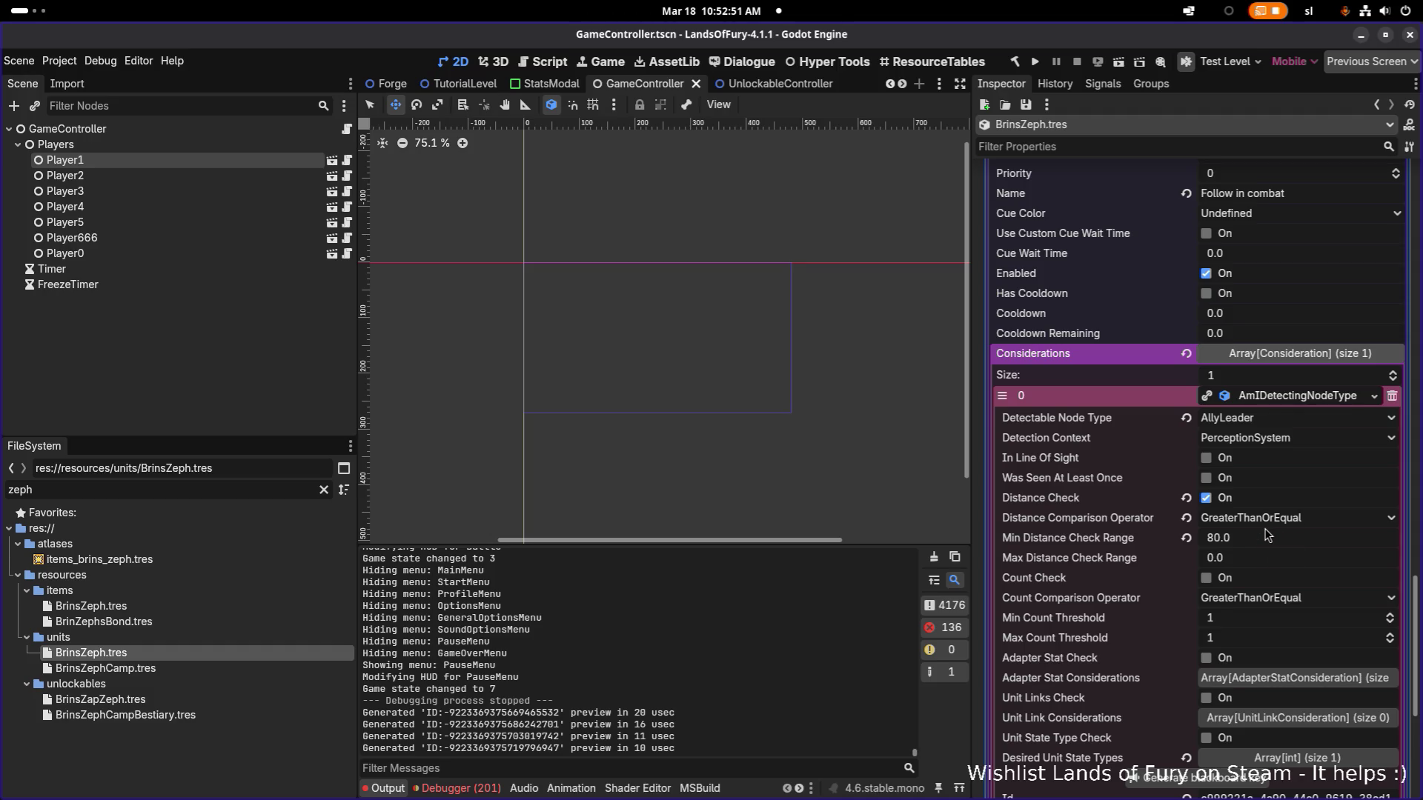
{"action": "scroll", "coordinate": [1250, 541], "scroll_direction": "up", "scroll_amount": 3}
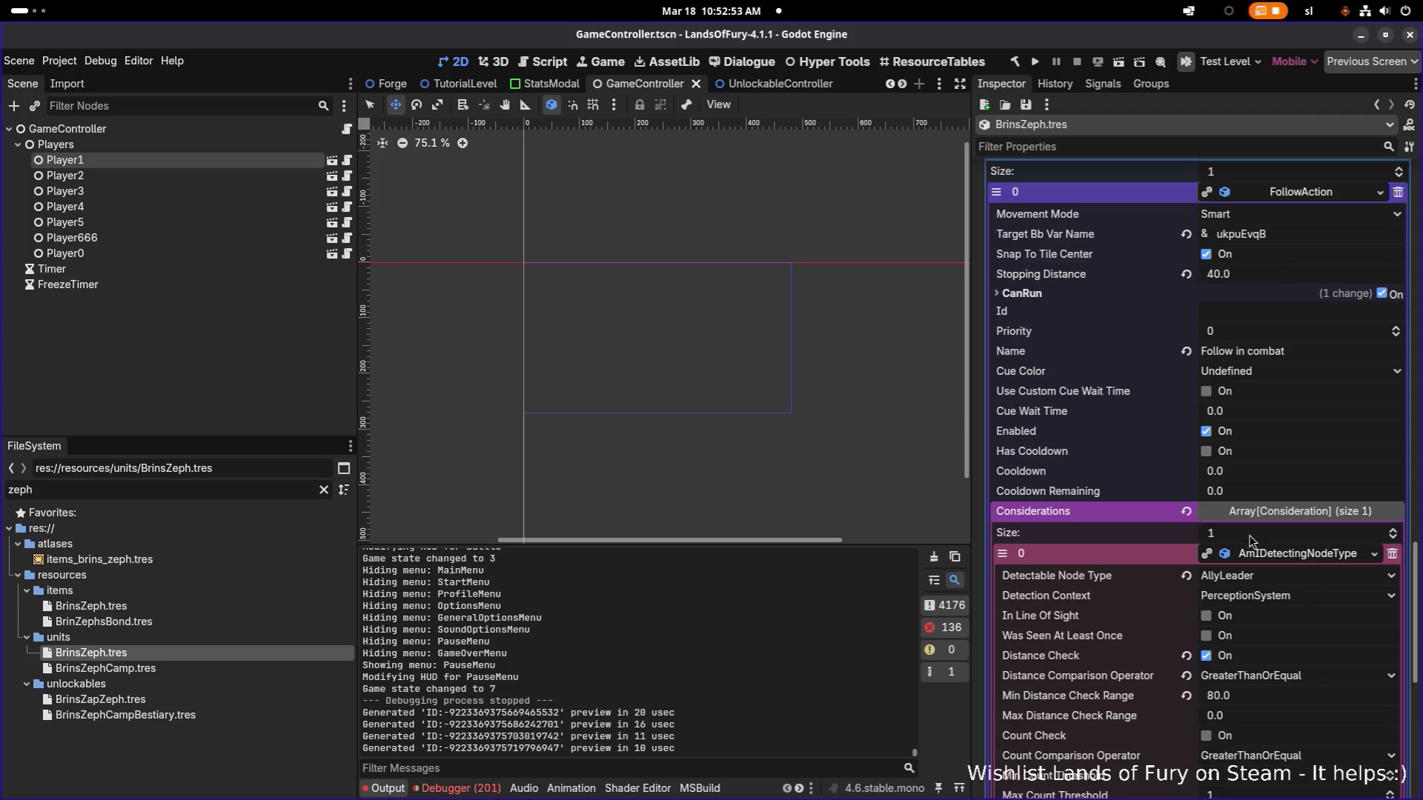
{"action": "scroll", "coordinate": [1251, 541], "scroll_direction": "up", "scroll_amount": 2}
{"action": "scroll", "coordinate": [1251, 542], "scroll_direction": "down", "scroll_amount": 3}
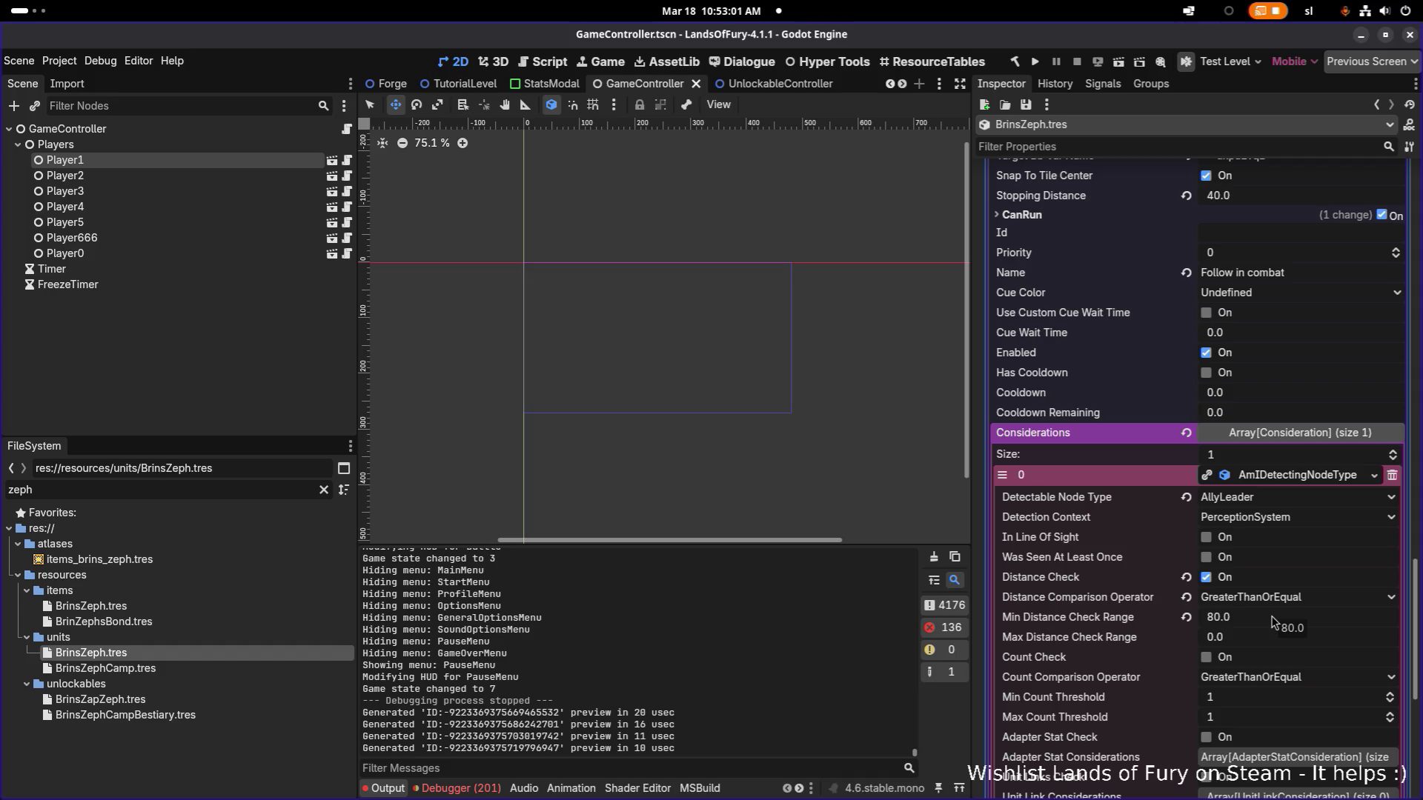
Set Min Distance Check Range to 64 and review the desired unit state types list.
{"action": "left_click", "coordinate": [1293, 613]}
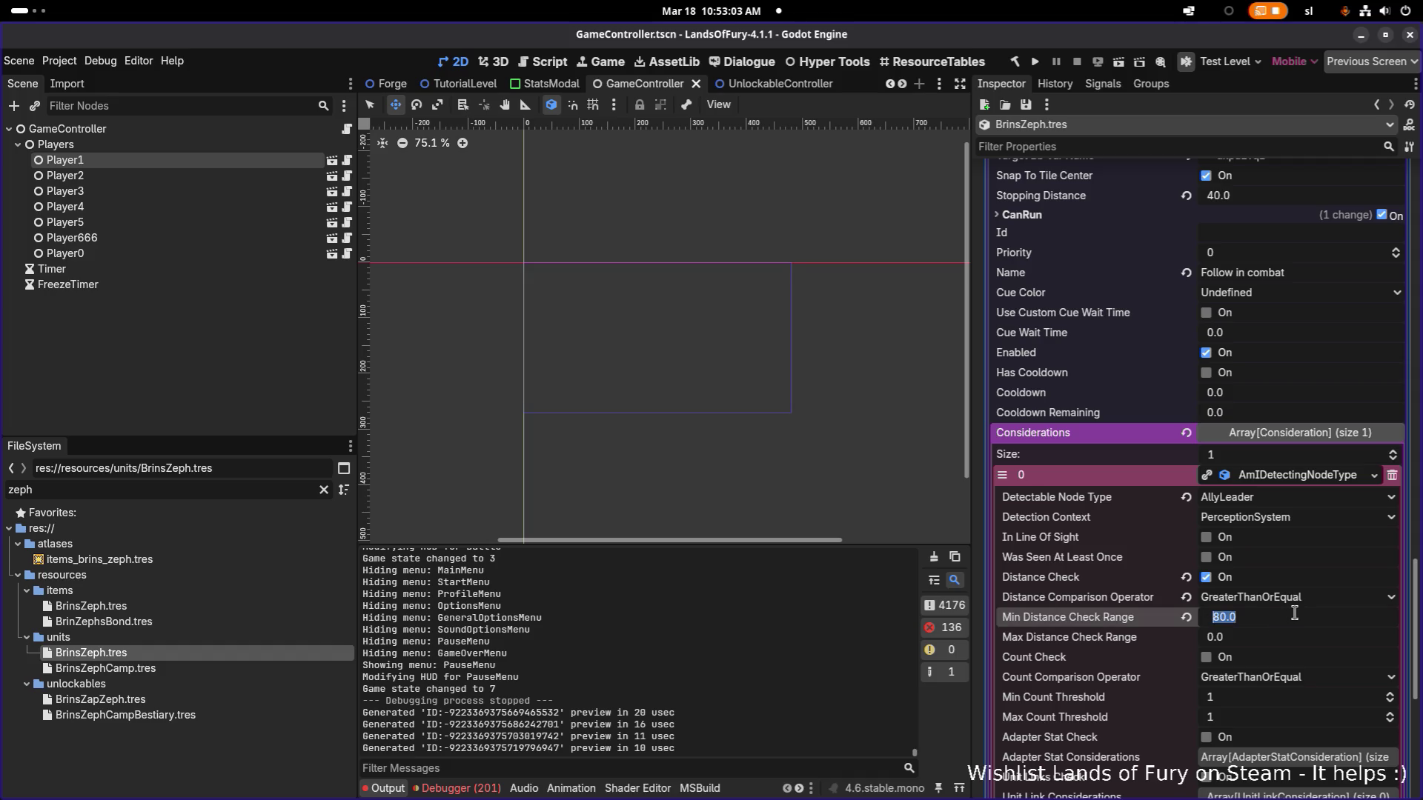
{"action": "type", "text": "64"}
{"action": "key", "text": "Return"}
{"action": "scroll", "coordinate": [1293, 613], "scroll_direction": "down", "scroll_amount": 1}
{"action": "scroll", "coordinate": [1294, 612], "scroll_direction": "down", "scroll_amount": 2}
{"action": "scroll", "coordinate": [1301, 595], "scroll_direction": "down", "scroll_amount": 1}
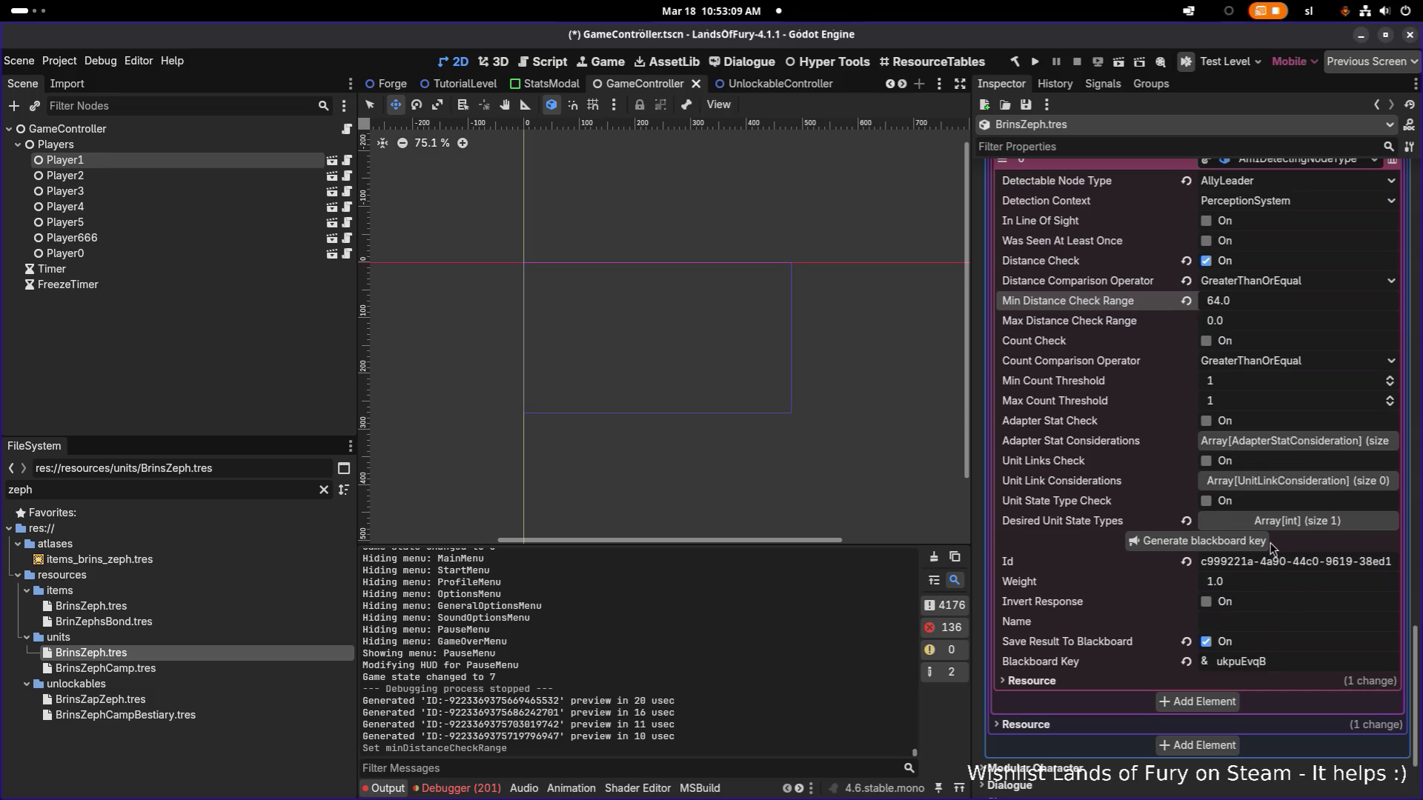
{"action": "left_click", "coordinate": [1295, 532]}
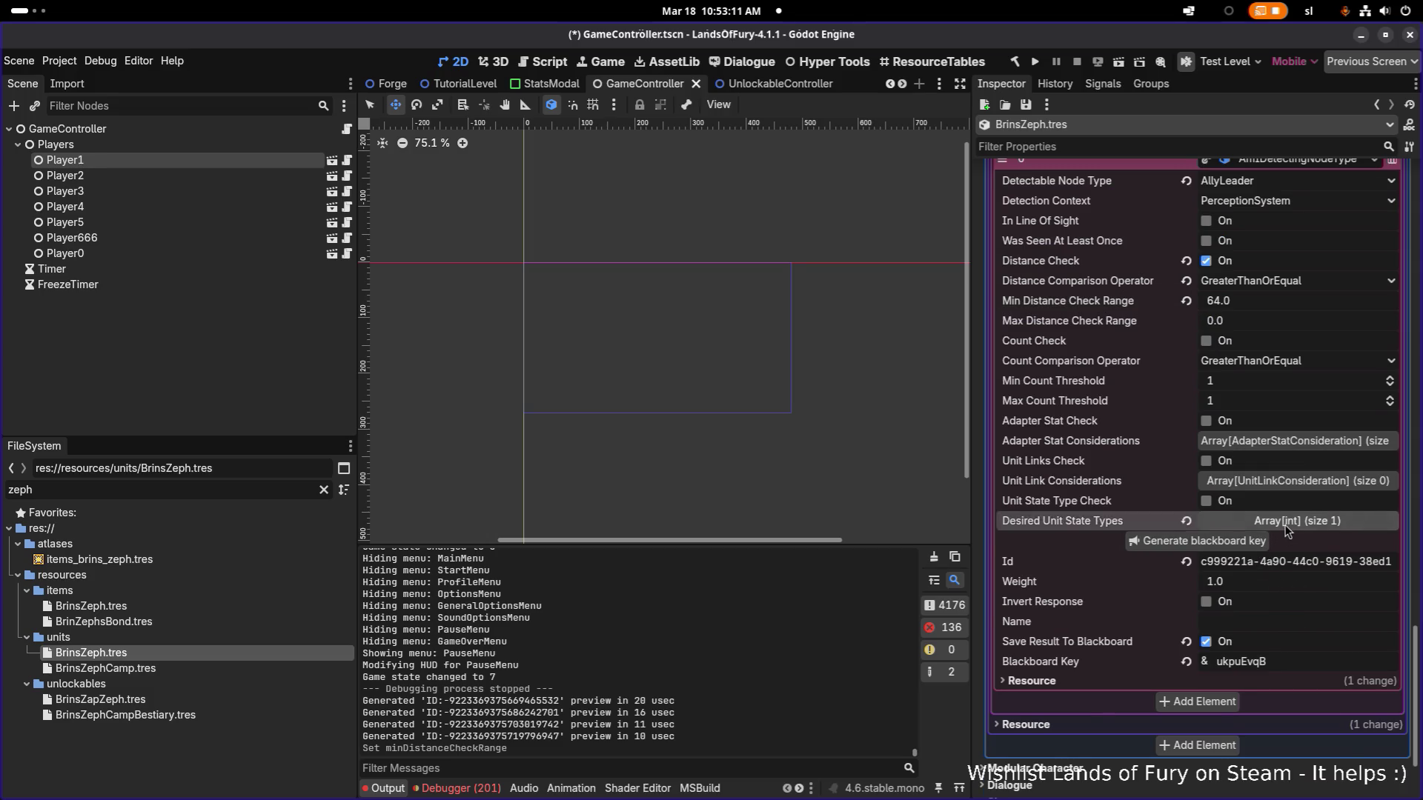
{"action": "left_click", "coordinate": [1290, 521]}
{"action": "scroll", "coordinate": [1244, 657], "scroll_direction": "up", "scroll_amount": 2}
{"action": "scroll", "coordinate": [1244, 657], "scroll_direction": "up", "scroll_amount": 5}
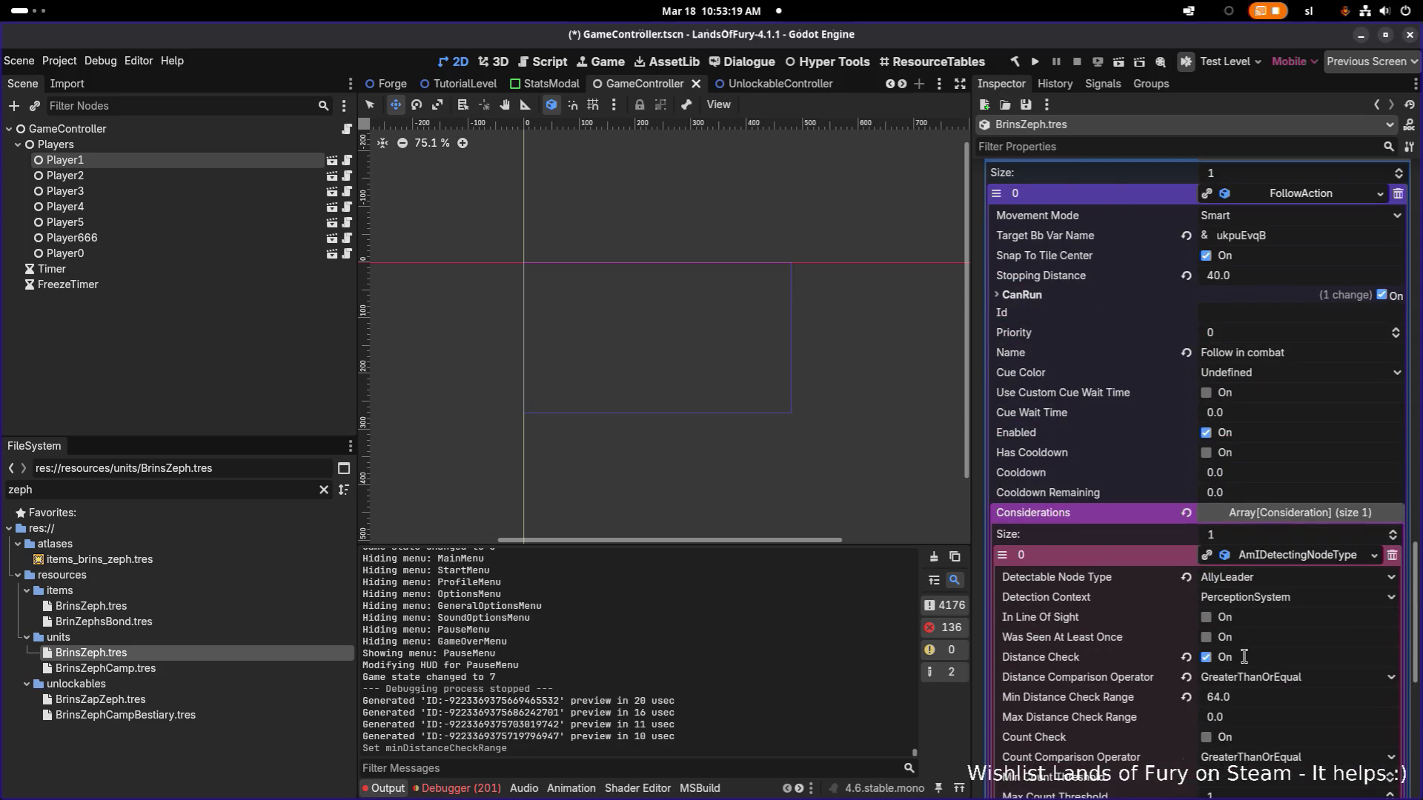
{"action": "scroll", "coordinate": [1244, 656], "scroll_direction": "up", "scroll_amount": 4}
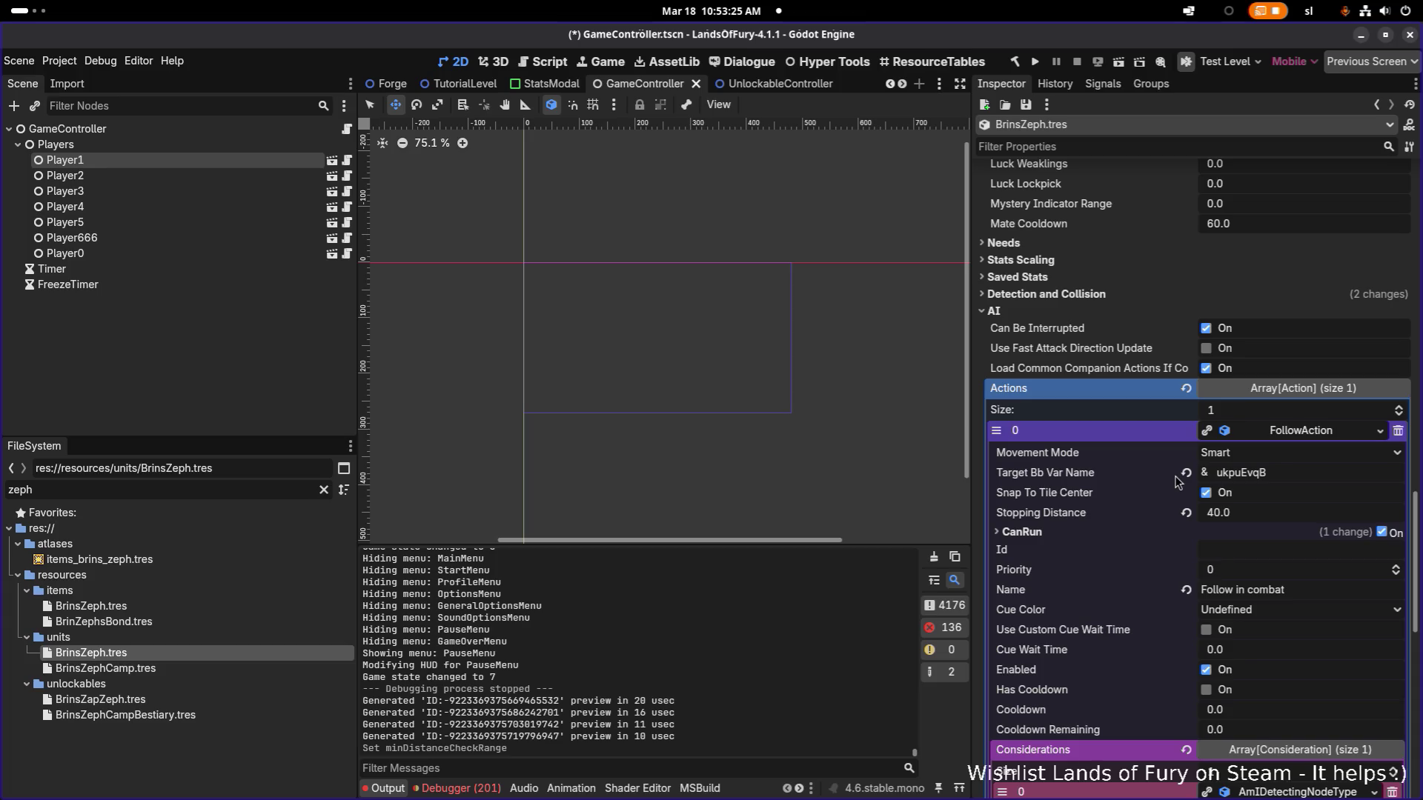
{"action": "left_click", "coordinate": [1285, 477]}
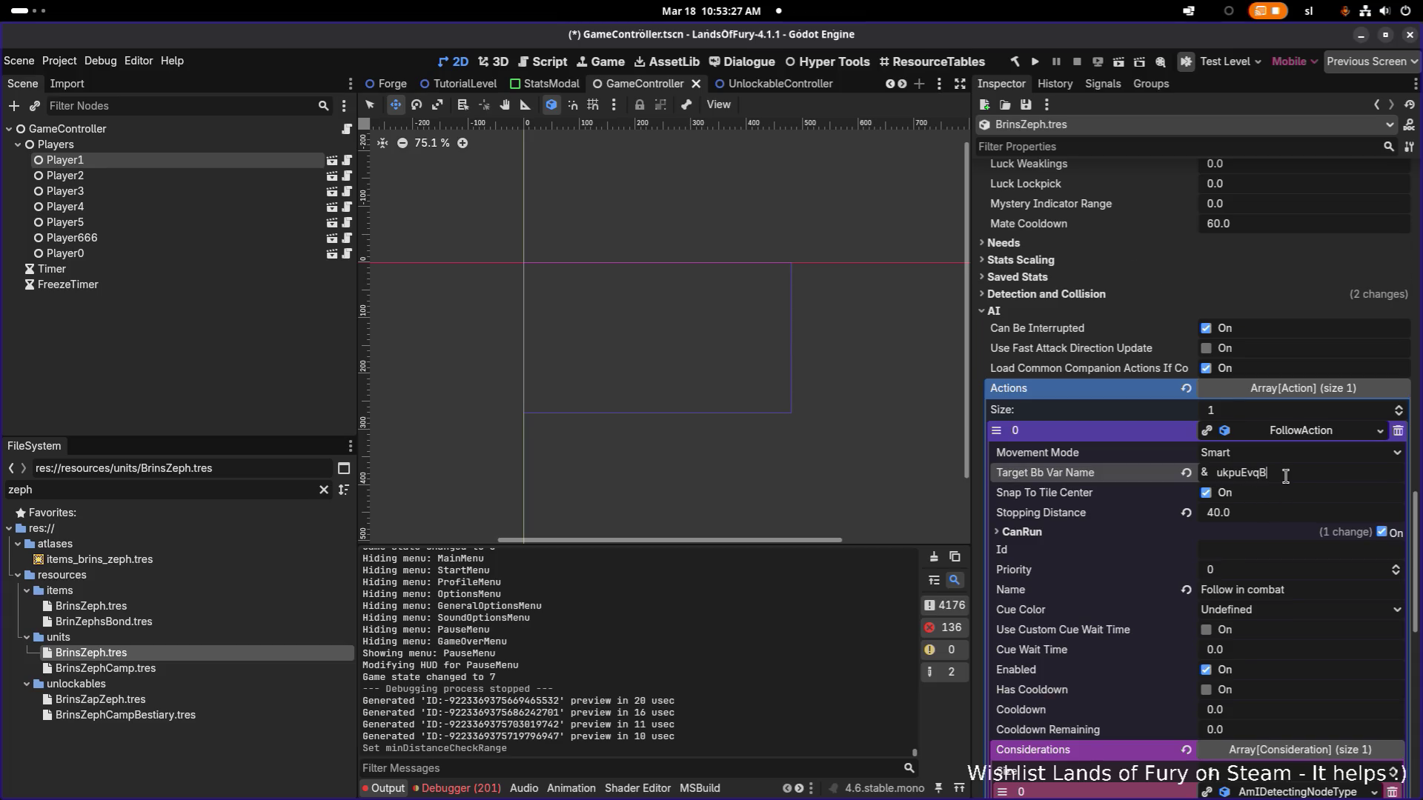
{"action": "scroll", "coordinate": [1285, 475], "scroll_direction": "down", "scroll_amount": 6}
{"action": "scroll", "coordinate": [1286, 476], "scroll_direction": "down", "scroll_amount": 3}
{"action": "scroll", "coordinate": [1285, 476], "scroll_direction": "down", "scroll_amount": 2}
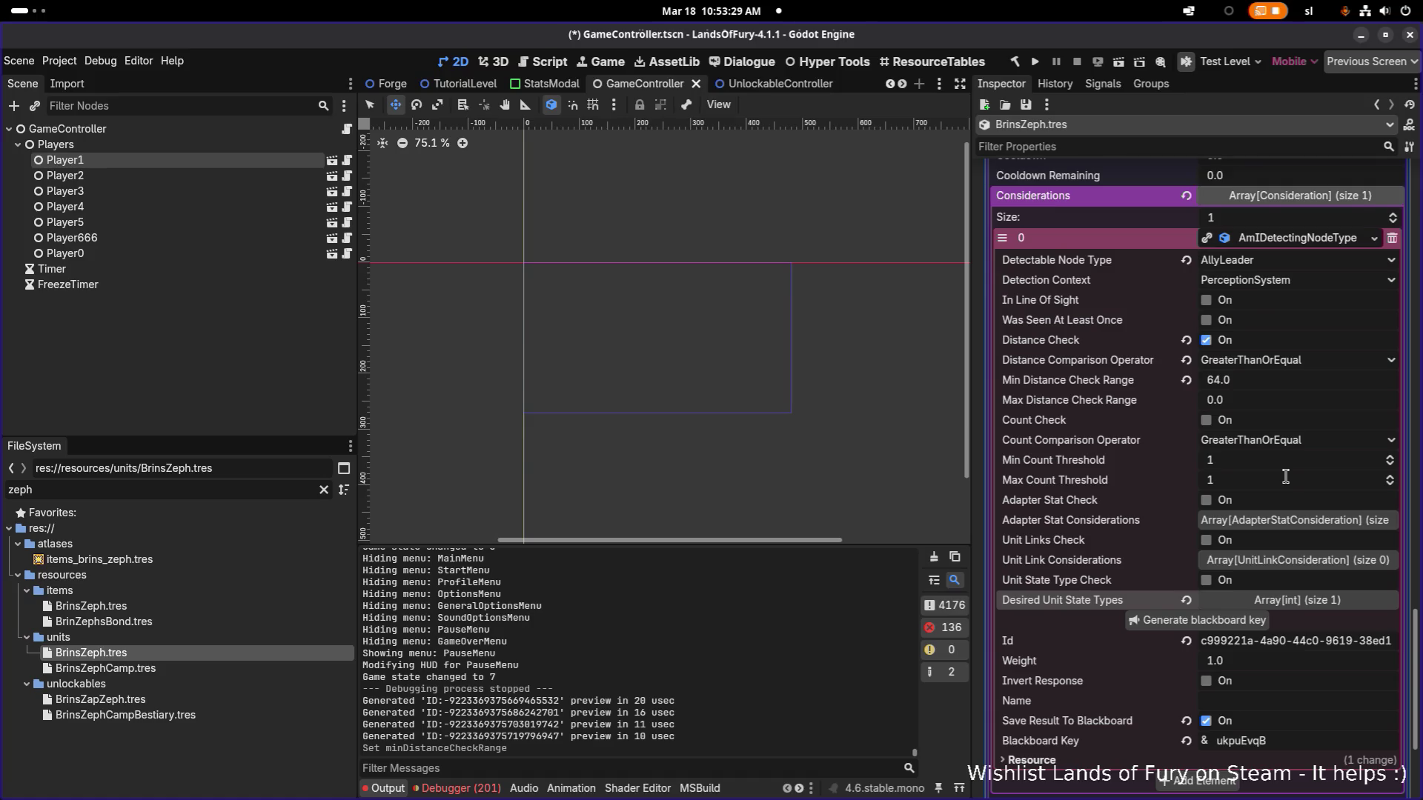
{"action": "scroll", "coordinate": [1285, 476], "scroll_direction": "up", "scroll_amount": 5}
{"action": "scroll", "coordinate": [1287, 481], "scroll_direction": "up", "scroll_amount": 2}
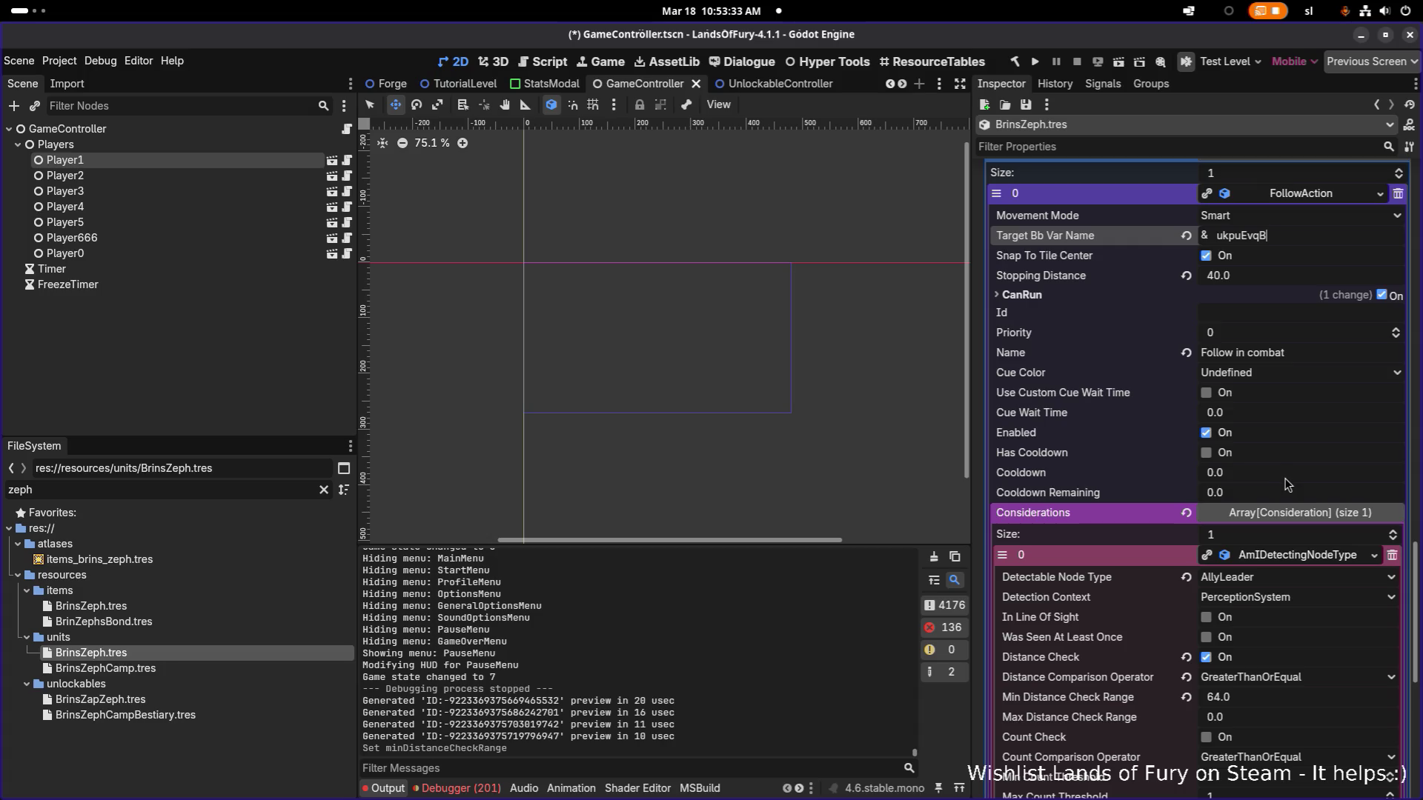
{"action": "left_click", "coordinate": [1020, 295]}
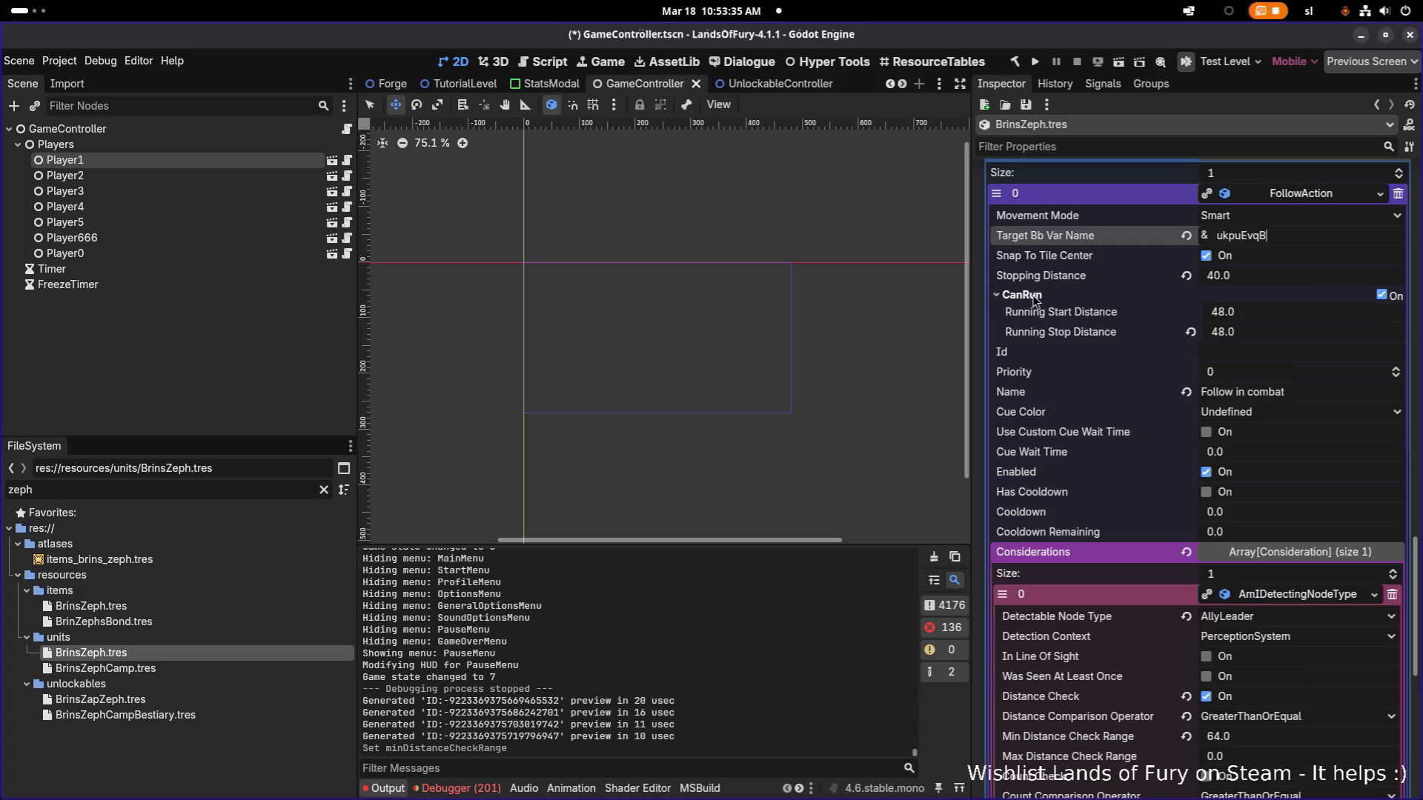
{"action": "left_click", "coordinate": [1020, 295]}
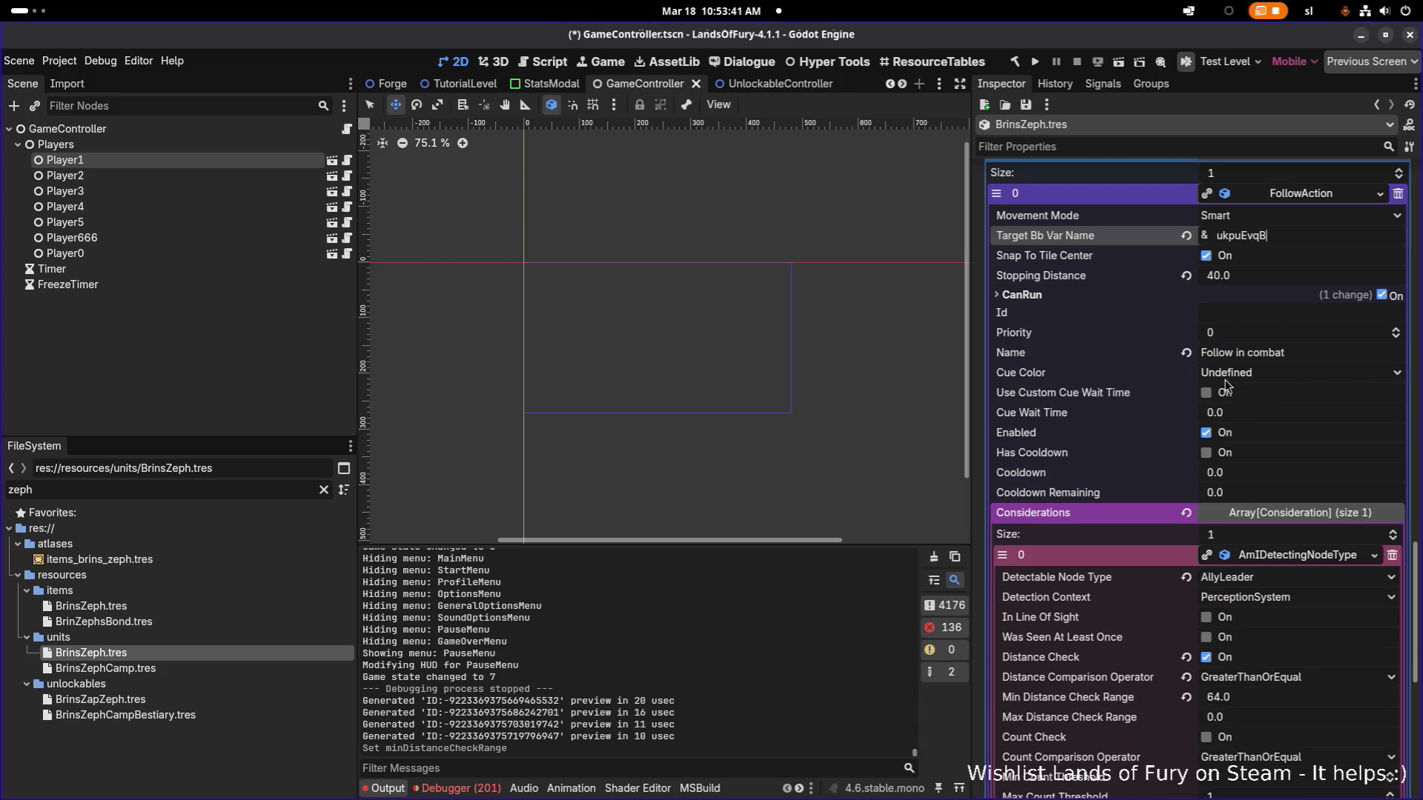
{"action": "scroll", "coordinate": [1226, 383], "scroll_direction": "down", "scroll_amount": 3}
{"action": "scroll", "coordinate": [1219, 393], "scroll_direction": "down", "scroll_amount": 3}
{"action": "scroll", "coordinate": [1214, 403], "scroll_direction": "down", "scroll_amount": 2}
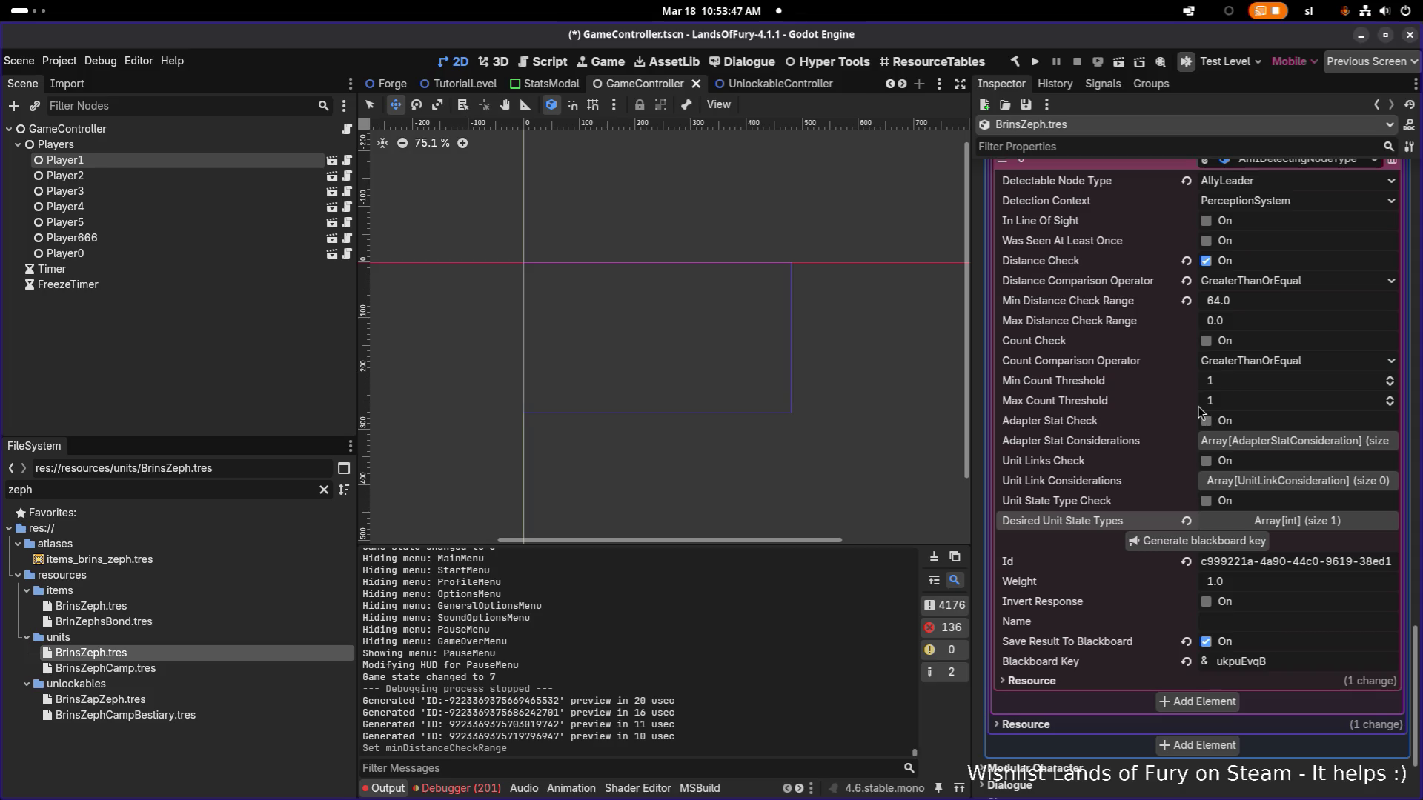
{"action": "scroll", "coordinate": [1200, 413], "scroll_direction": "up", "scroll_amount": 2}
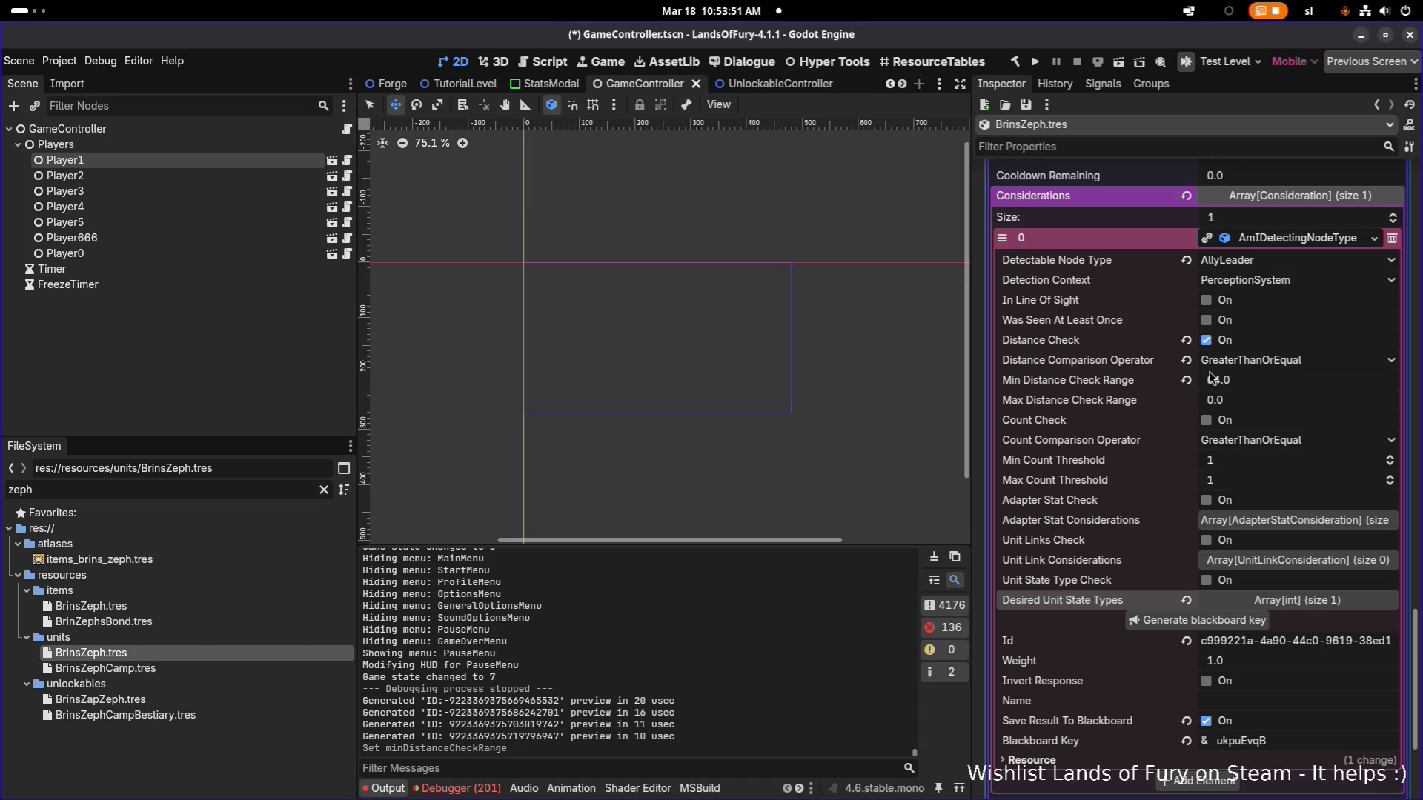
{"action": "scroll", "coordinate": [1244, 442], "scroll_direction": "down", "scroll_amount": 2}
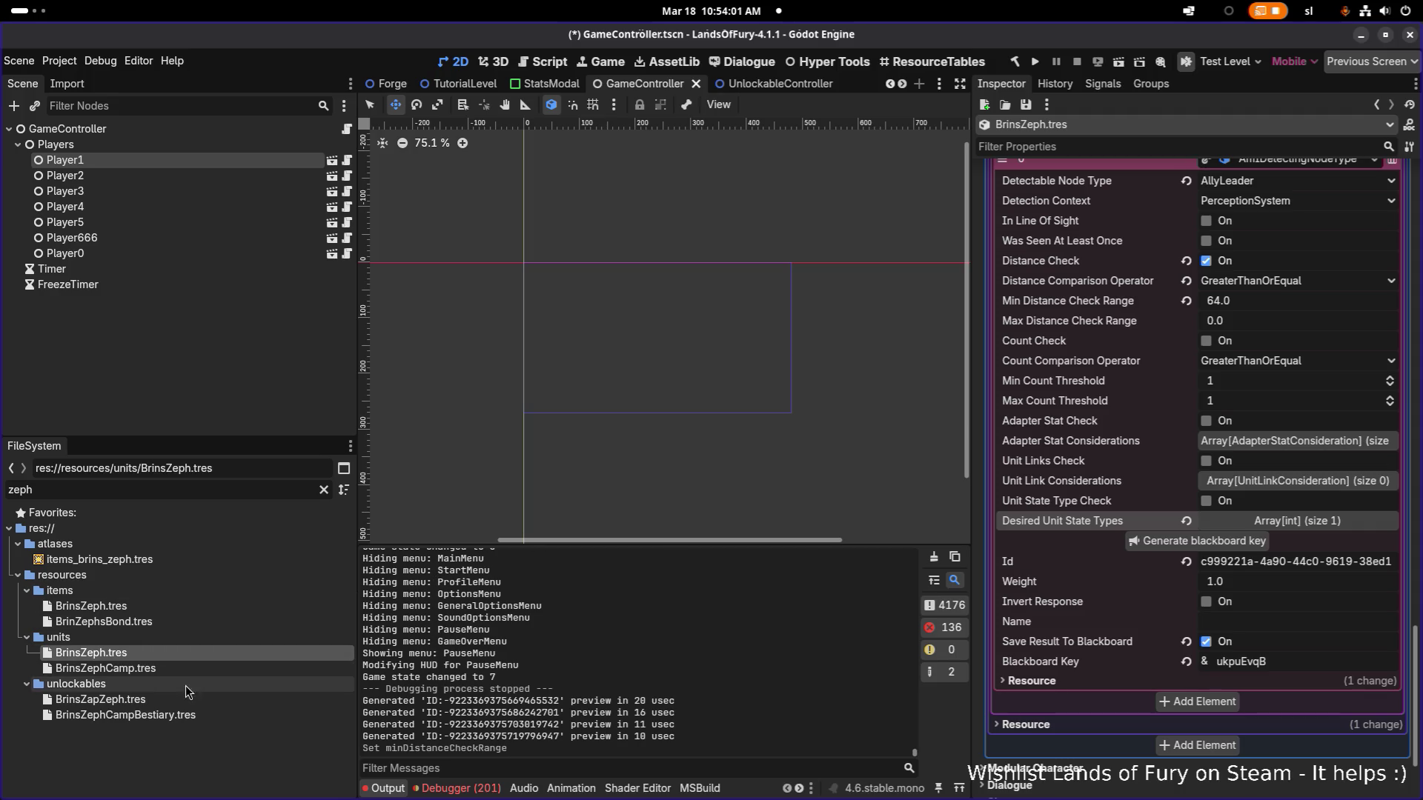
Open BrinZephsBond.tres and expand the UseItemAction's first consideration.
{"action": "left_click", "coordinate": [190, 620]}
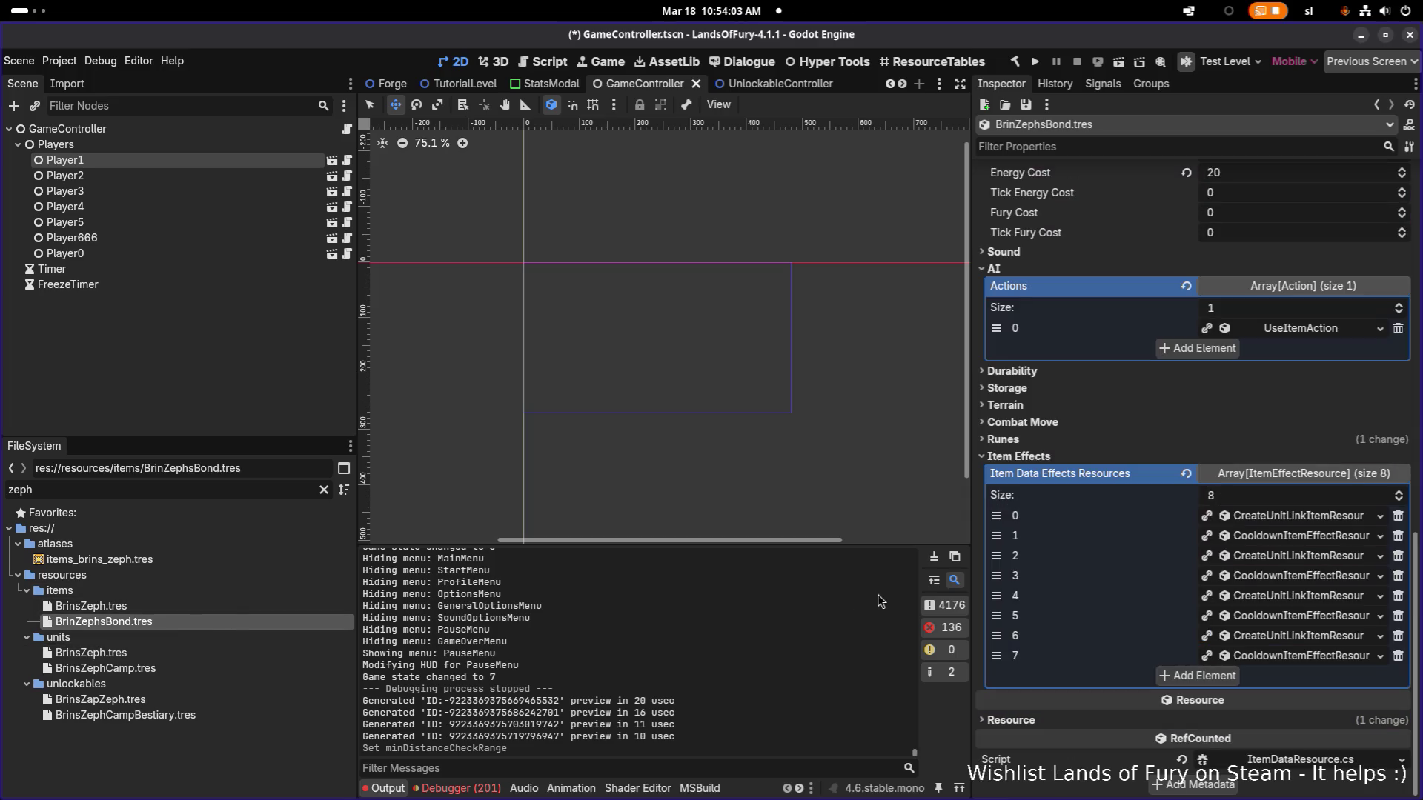
{"action": "left_click", "coordinate": [1321, 332]}
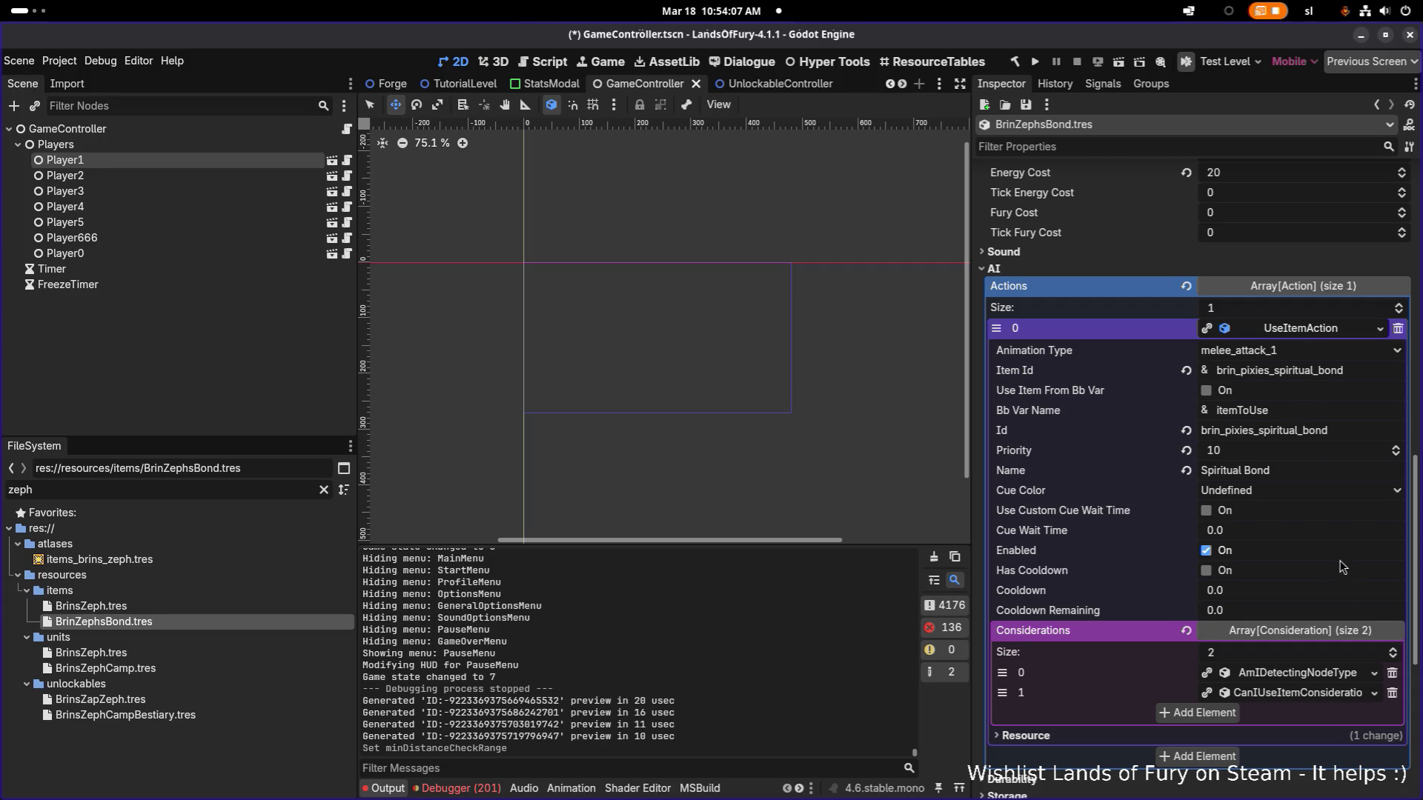
{"action": "left_click", "coordinate": [1336, 675]}
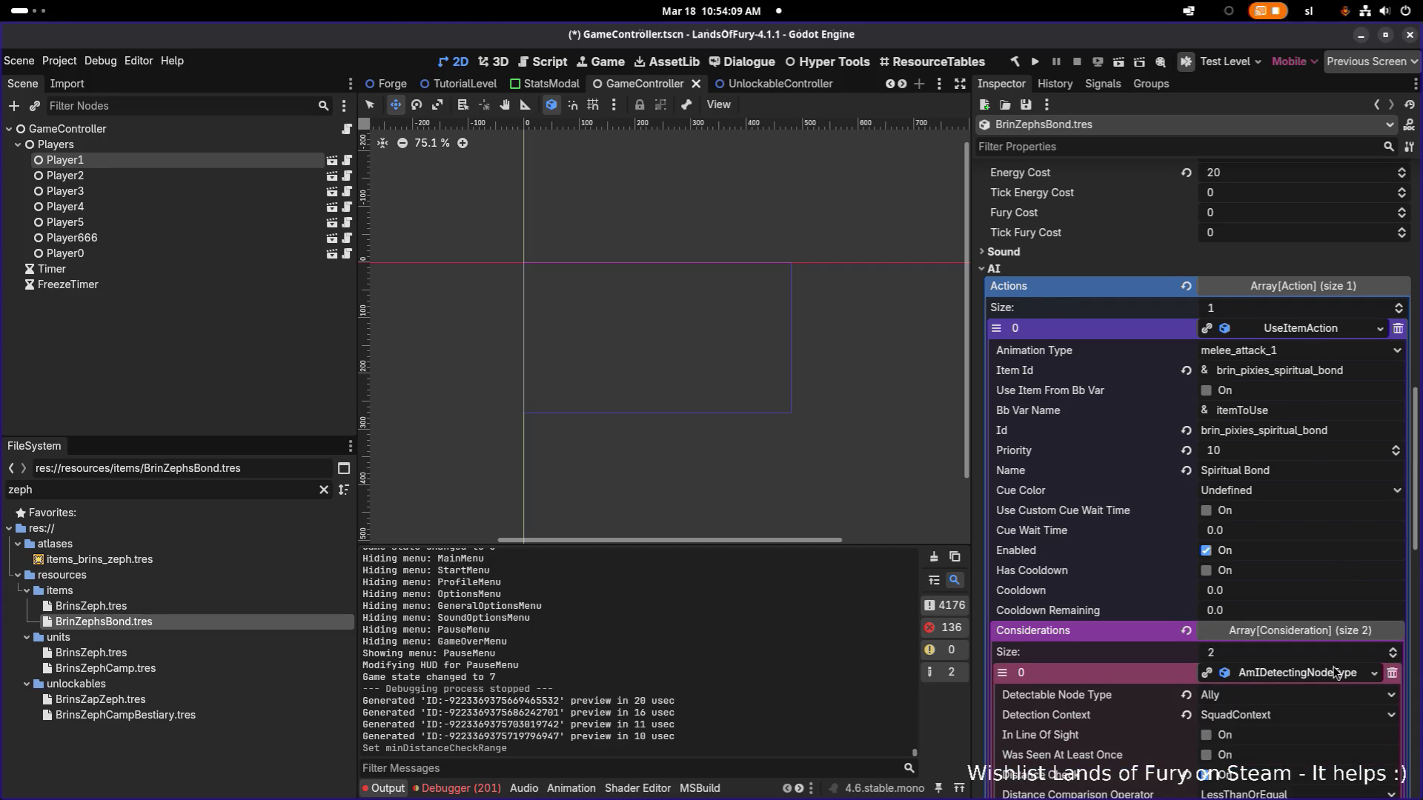
{"action": "scroll", "coordinate": [1335, 668], "scroll_direction": "down", "scroll_amount": 3}
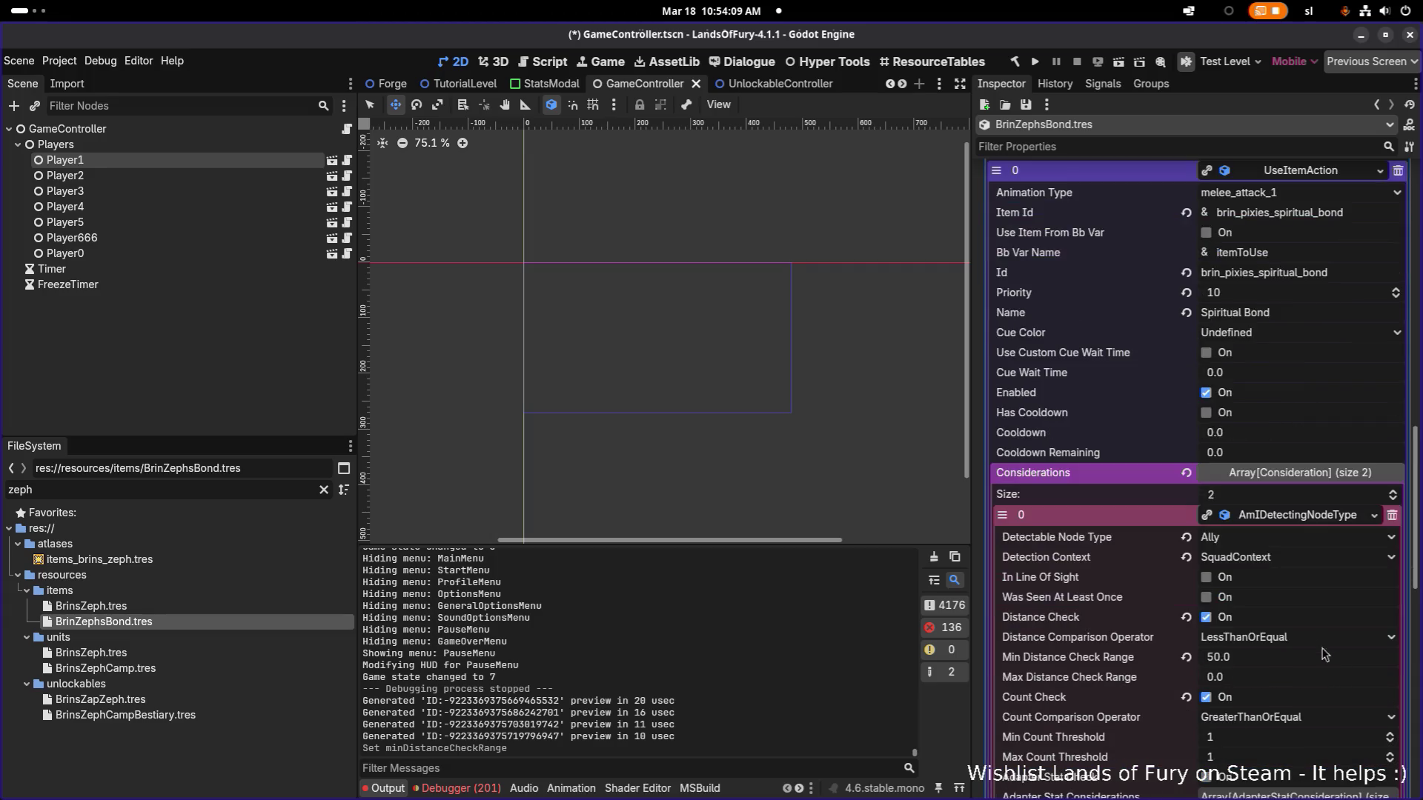
Set Detection Context to PerceptionSystem, turn off Count Check, and expand the CanIUseItem consideration.
{"action": "left_click", "coordinate": [1289, 557]}
{"action": "left_click", "coordinate": [1281, 584]}
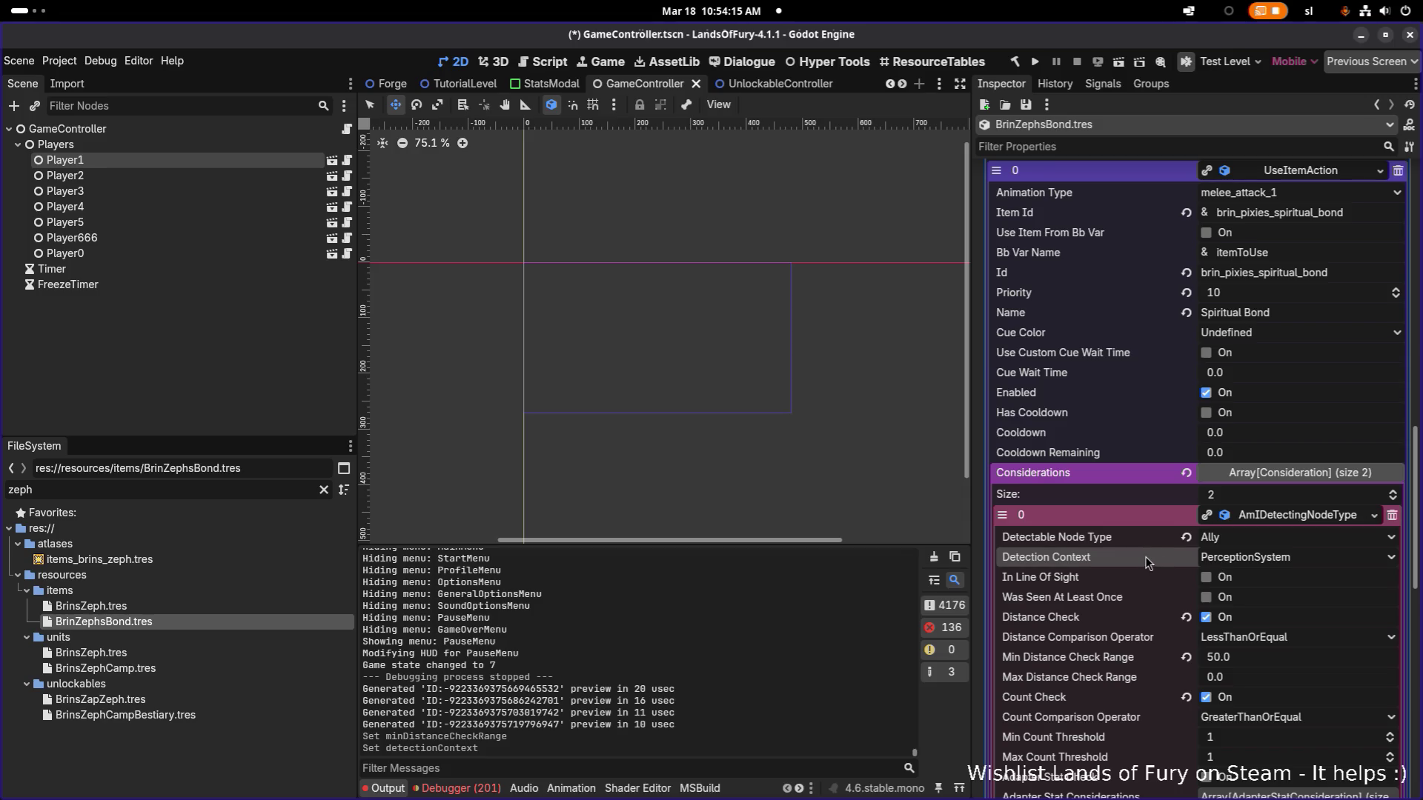
{"action": "scroll", "coordinate": [1145, 557], "scroll_direction": "down", "scroll_amount": 3}
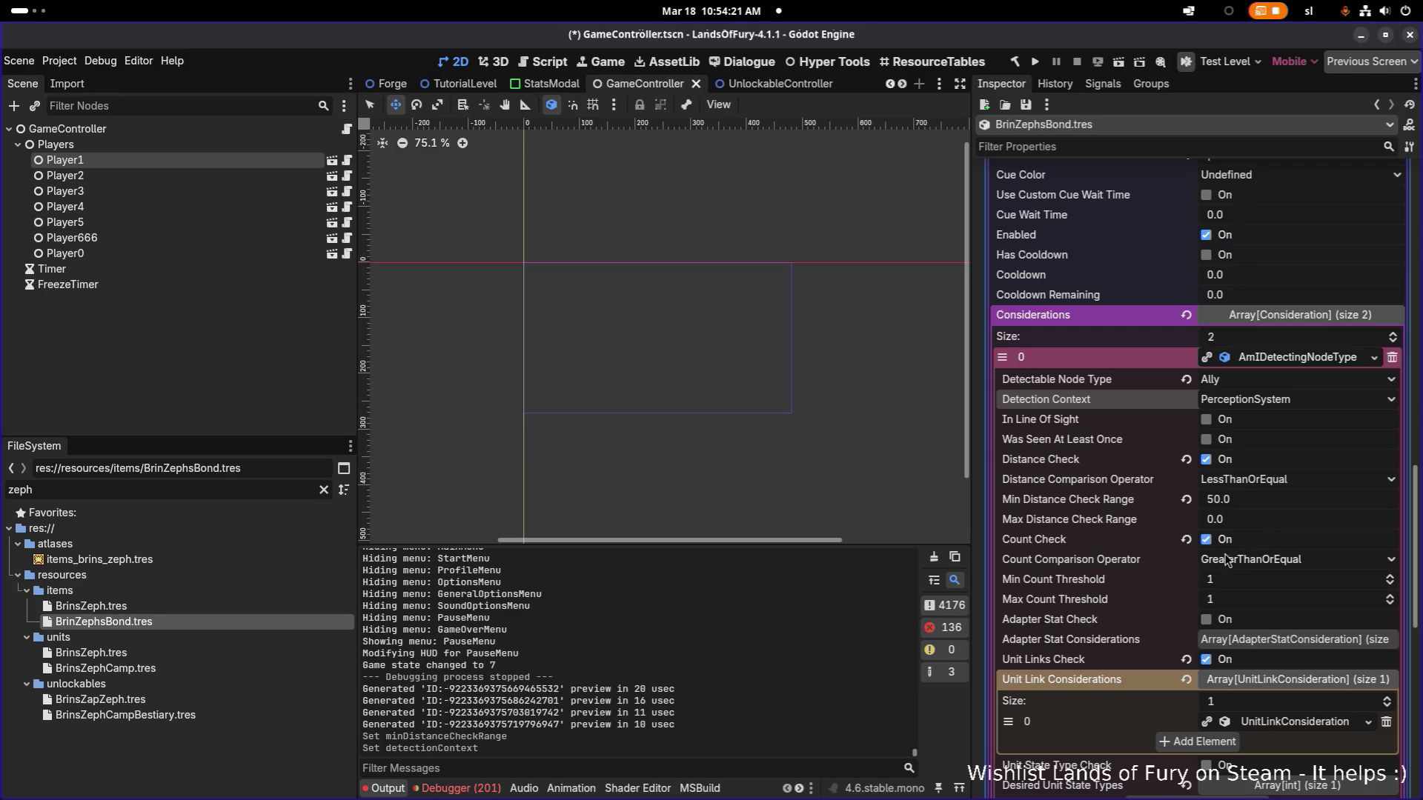
{"action": "left_click", "coordinate": [1205, 541]}
{"action": "scroll", "coordinate": [1223, 551], "scroll_direction": "down", "scroll_amount": 3}
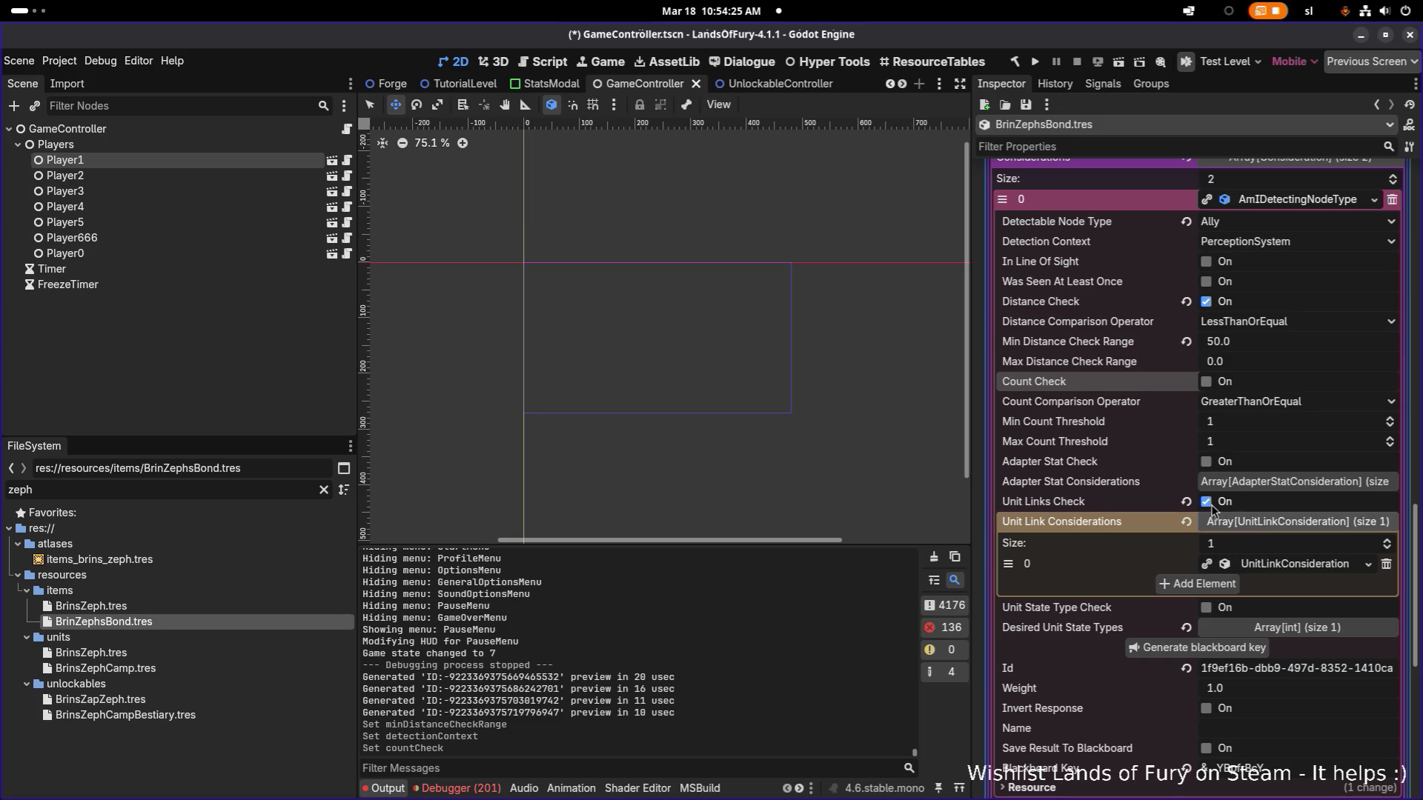
{"action": "scroll", "coordinate": [1226, 521], "scroll_direction": "down", "scroll_amount": 5}
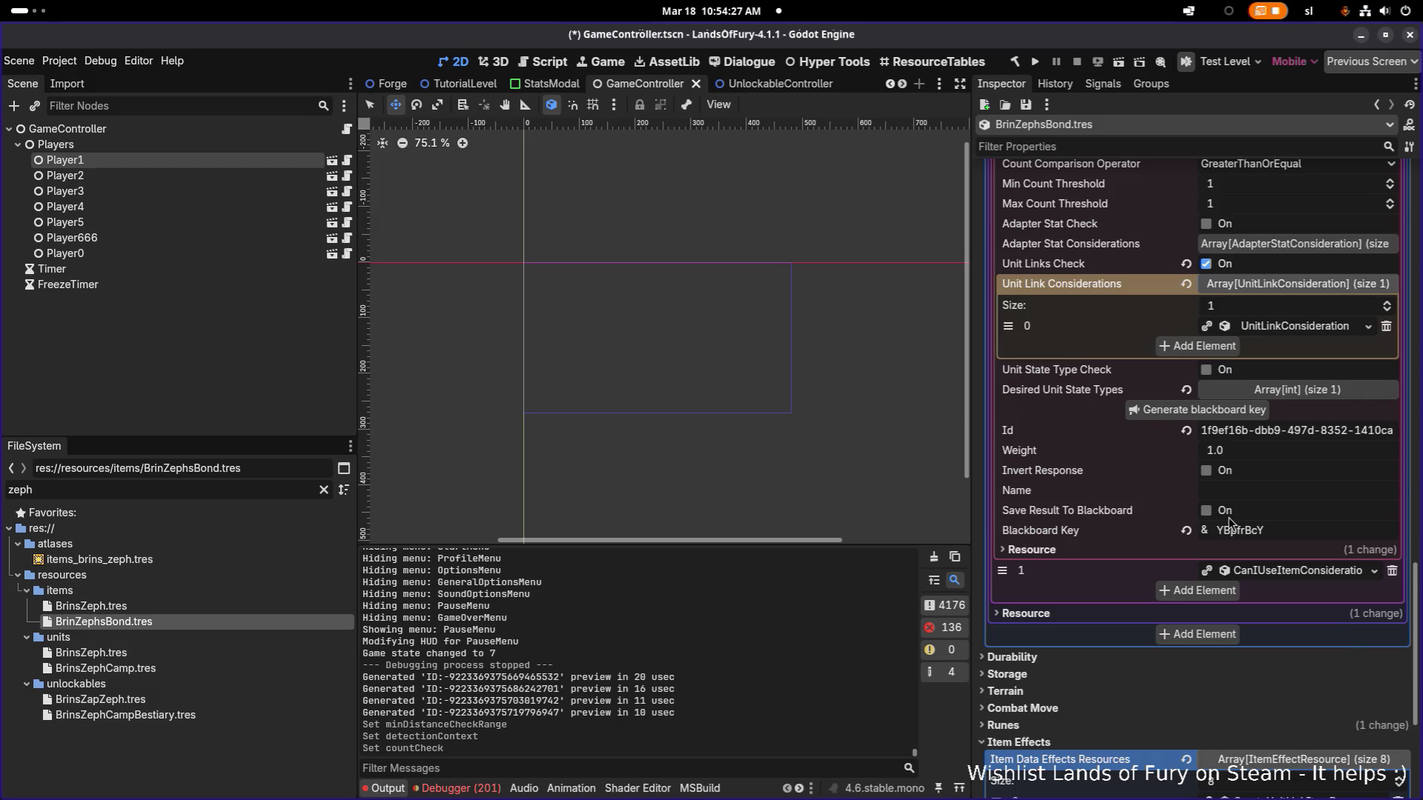
{"action": "scroll", "coordinate": [1230, 523], "scroll_direction": "down", "scroll_amount": 2}
{"action": "left_click", "coordinate": [1294, 497]}
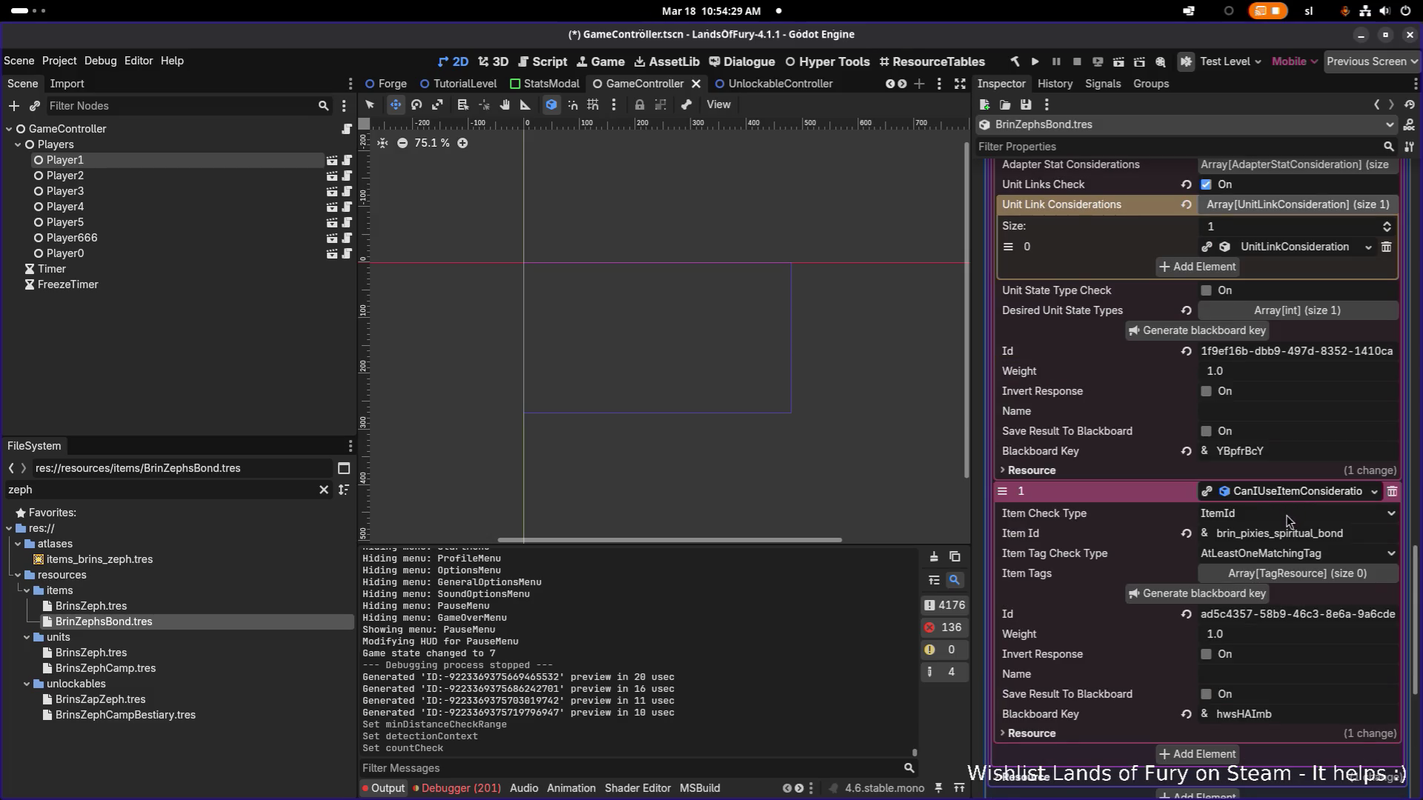
{"action": "scroll", "coordinate": [1285, 528], "scroll_direction": "down", "scroll_amount": 3}
{"action": "scroll", "coordinate": [1279, 523], "scroll_direction": "down", "scroll_amount": 3}
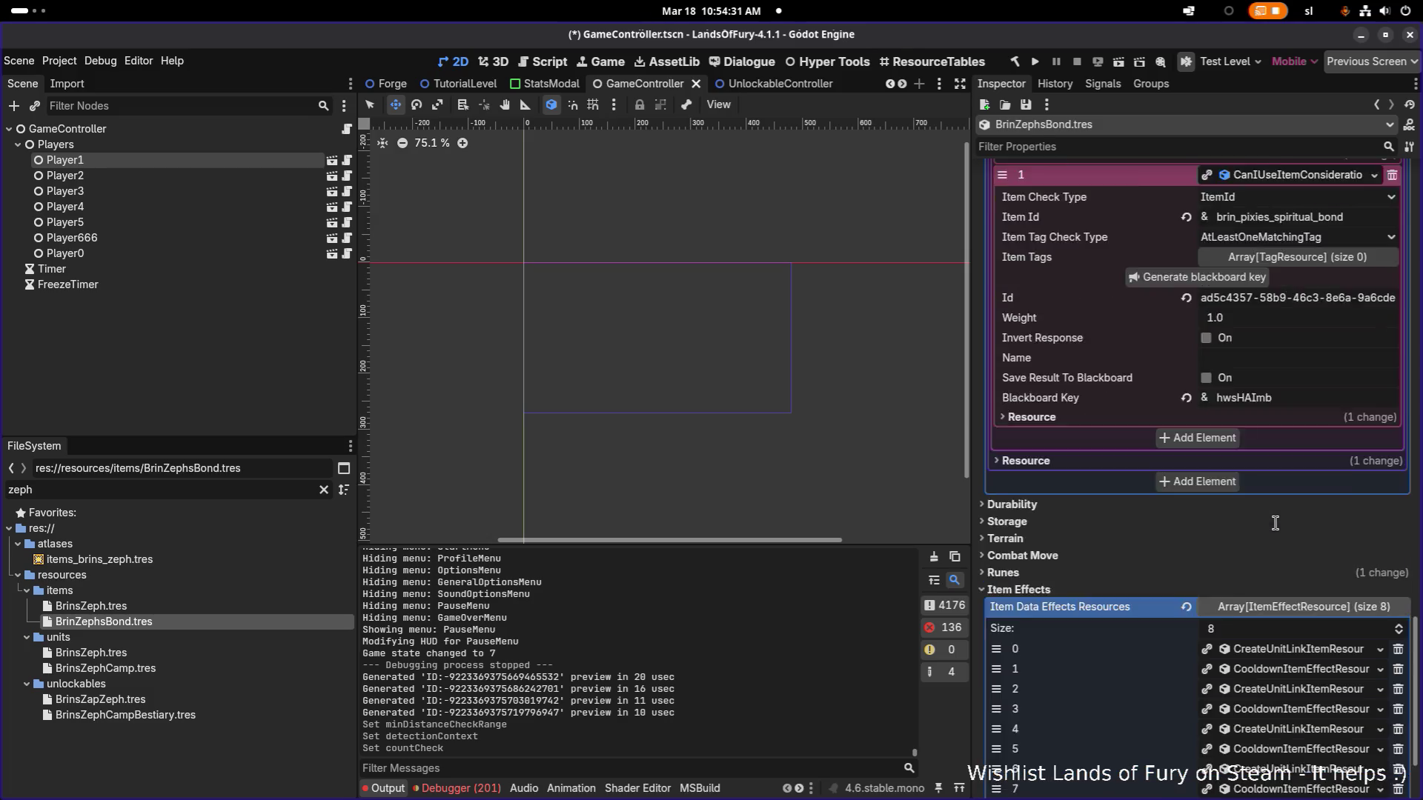
{"action": "scroll", "coordinate": [1274, 525], "scroll_direction": "down", "scroll_amount": 2}
Expand the first item effect and inspect its EnergyGainUnitLink sub-resource, then collapse it.
{"action": "left_click", "coordinate": [1284, 573]}
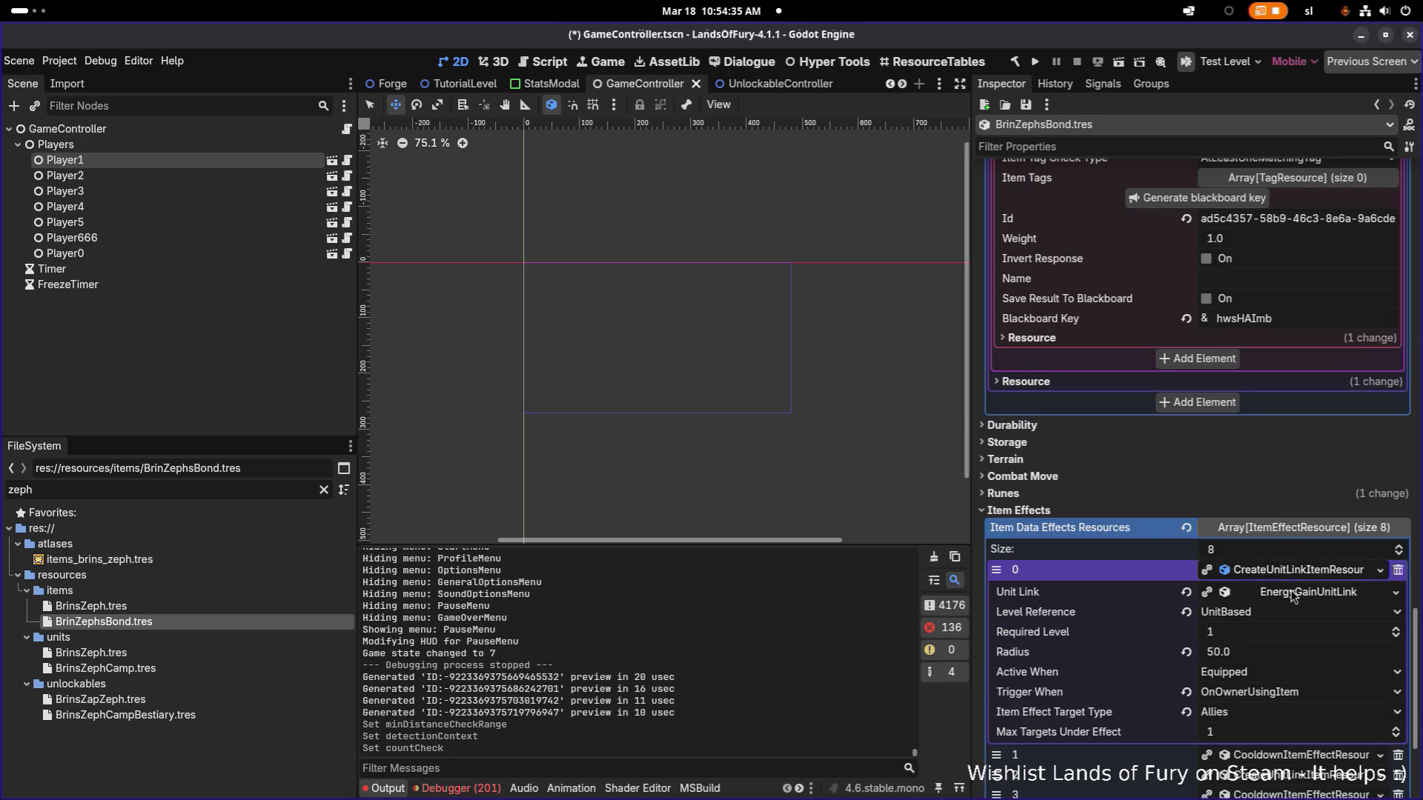
{"action": "left_click", "coordinate": [1292, 597]}
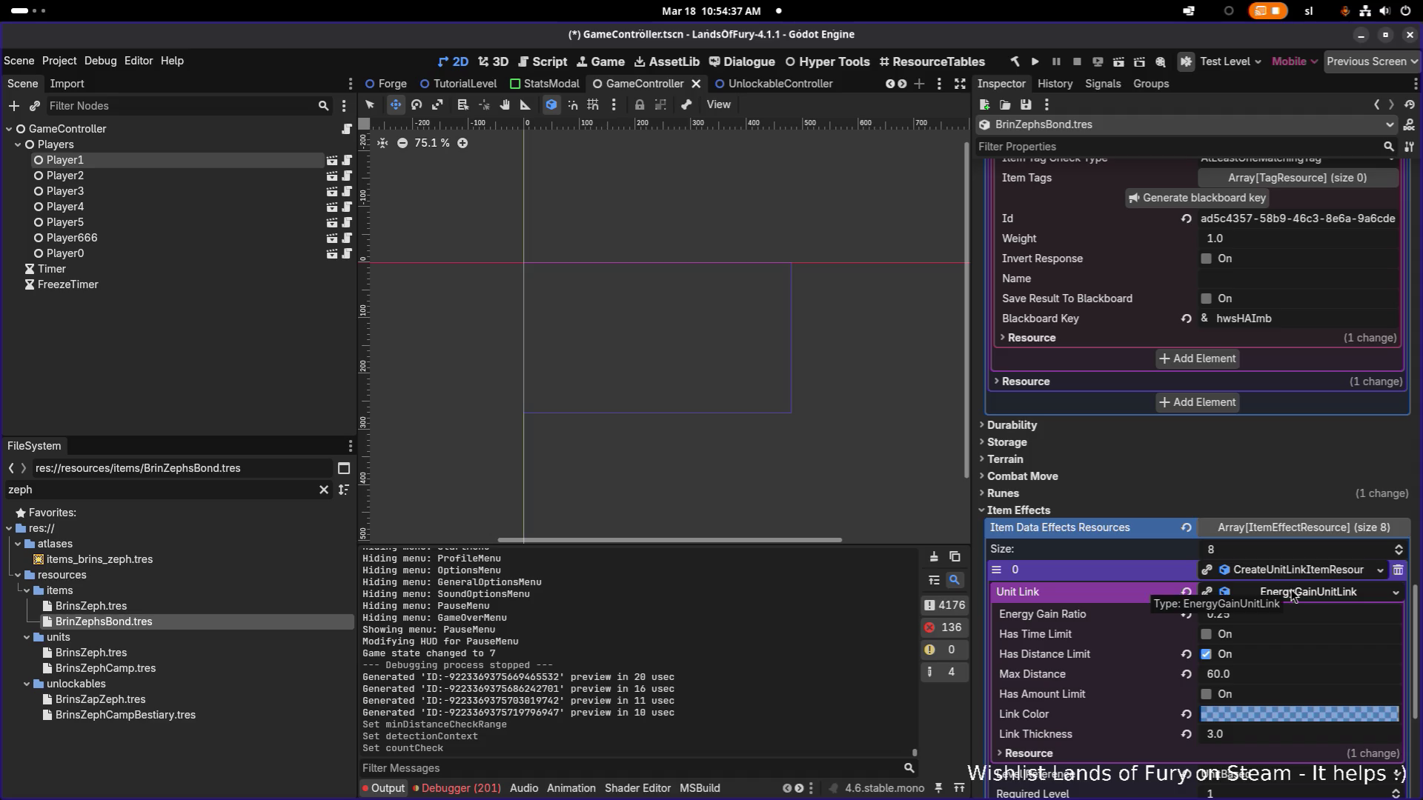
{"action": "left_click", "coordinate": [1293, 597]}
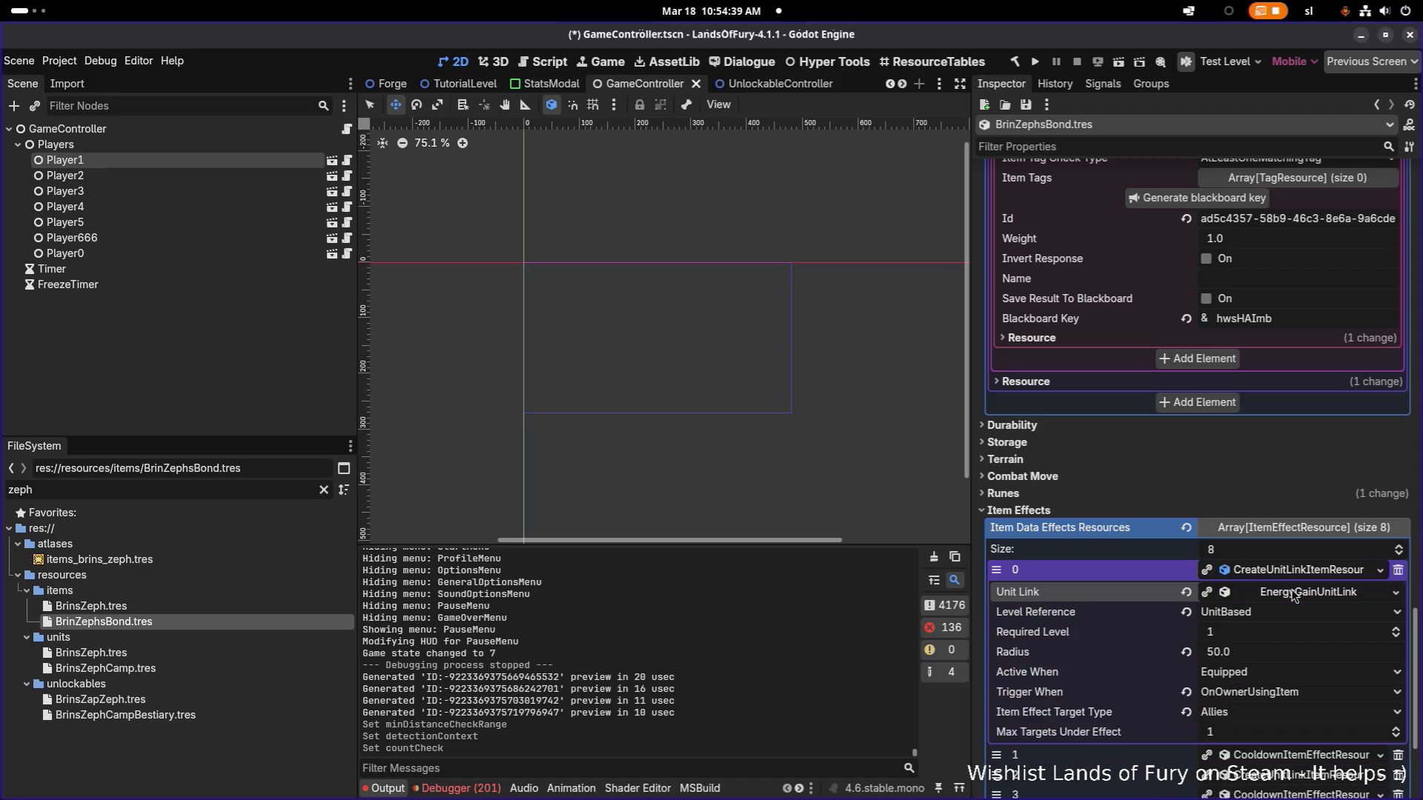
{"action": "scroll", "coordinate": [1292, 598], "scroll_direction": "down", "scroll_amount": 2}
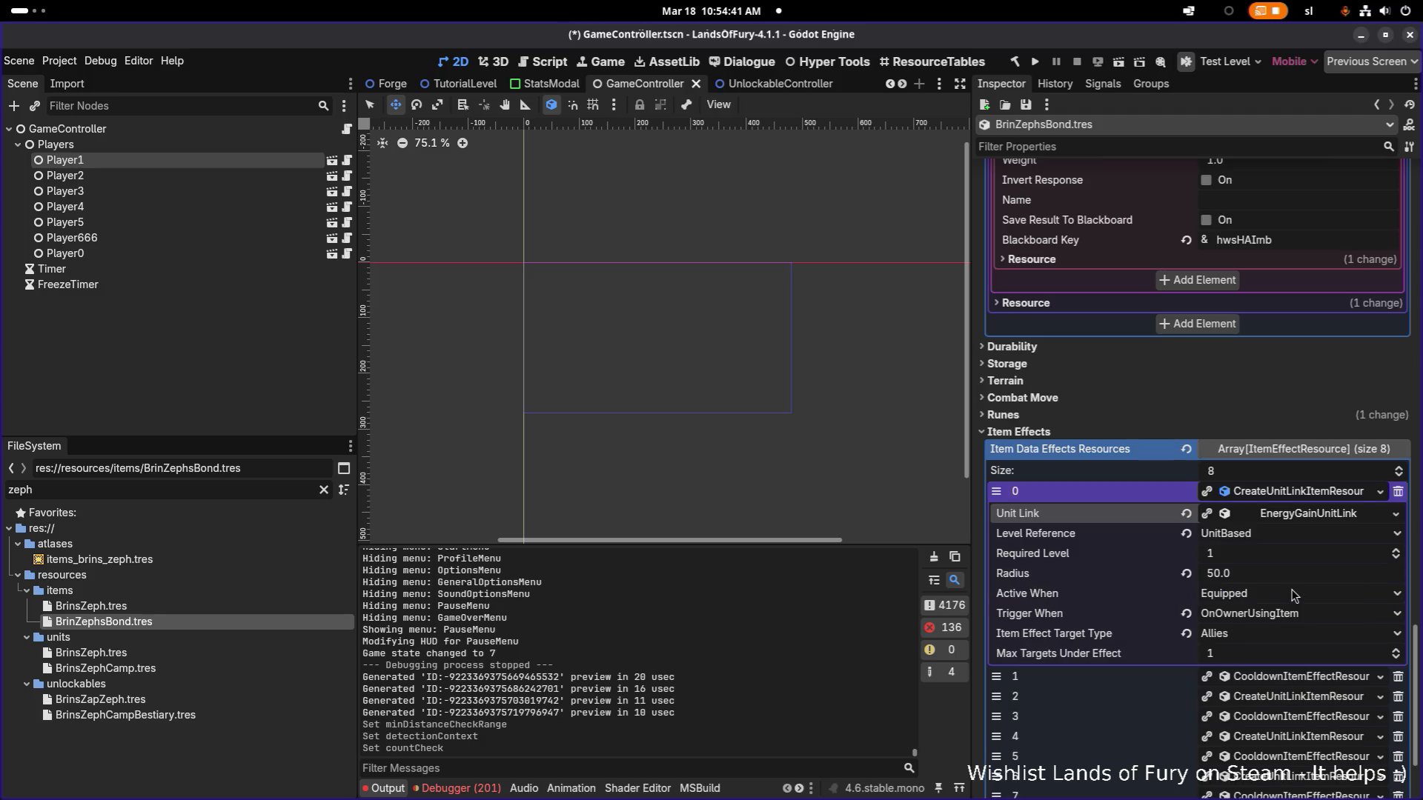